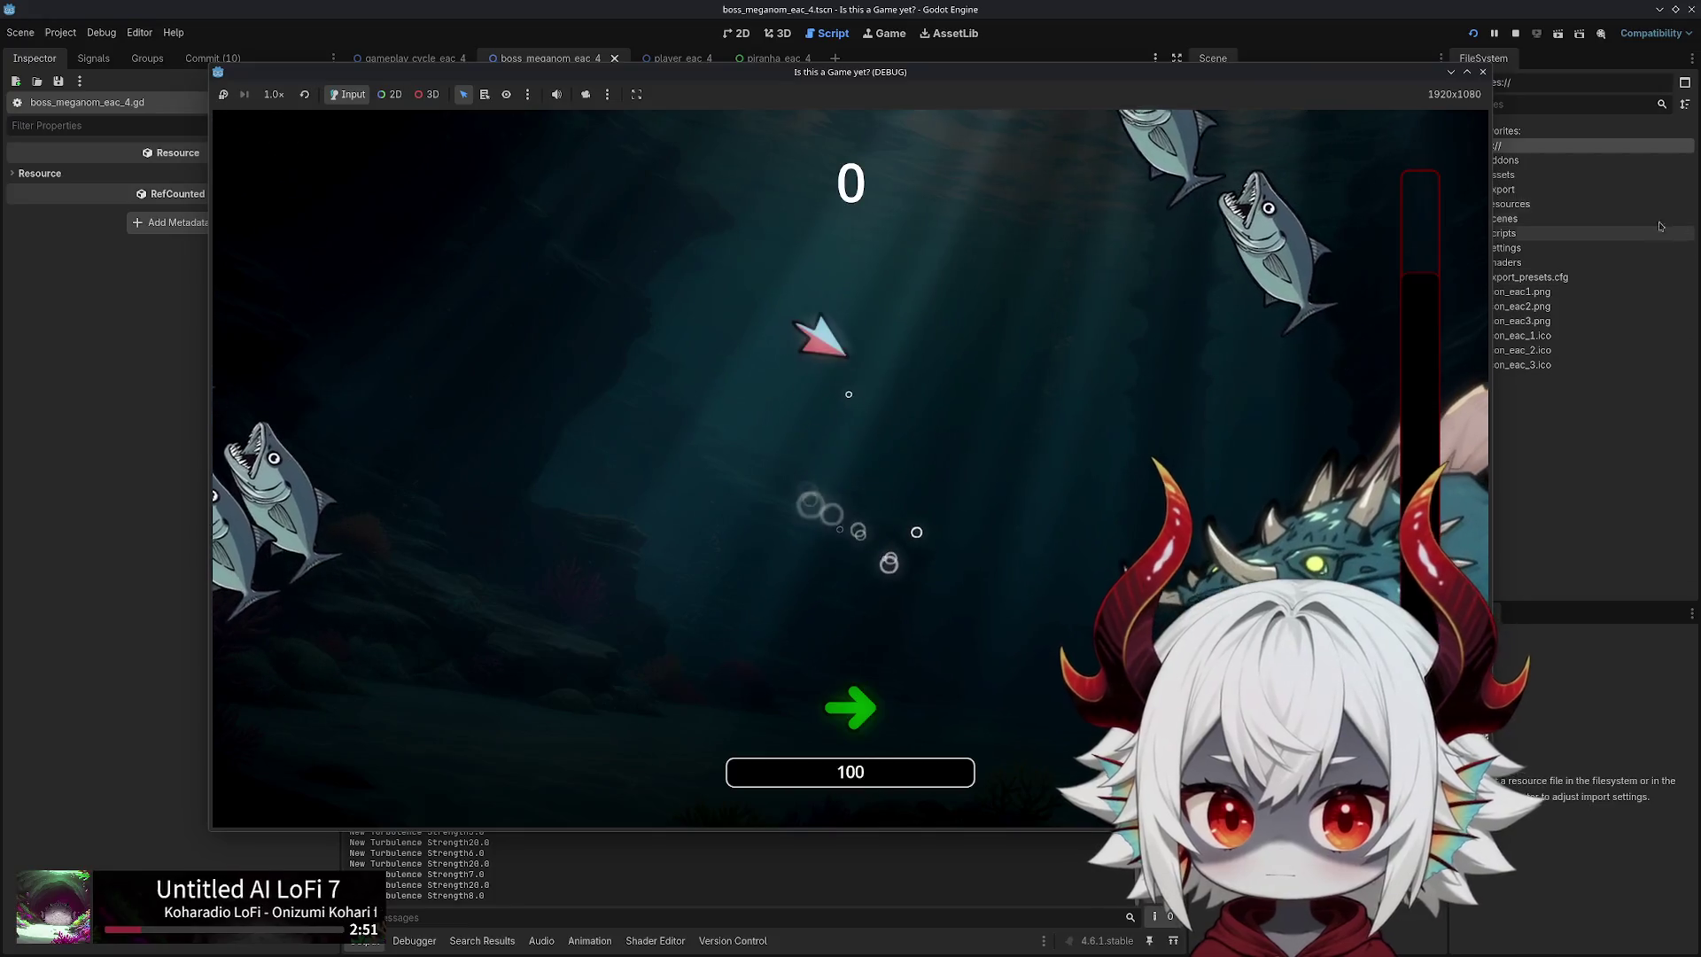
Stop the game and open piranha_eac_2.gd at get_spawn_position's get_random_edge_point call
left_click(1482, 72)
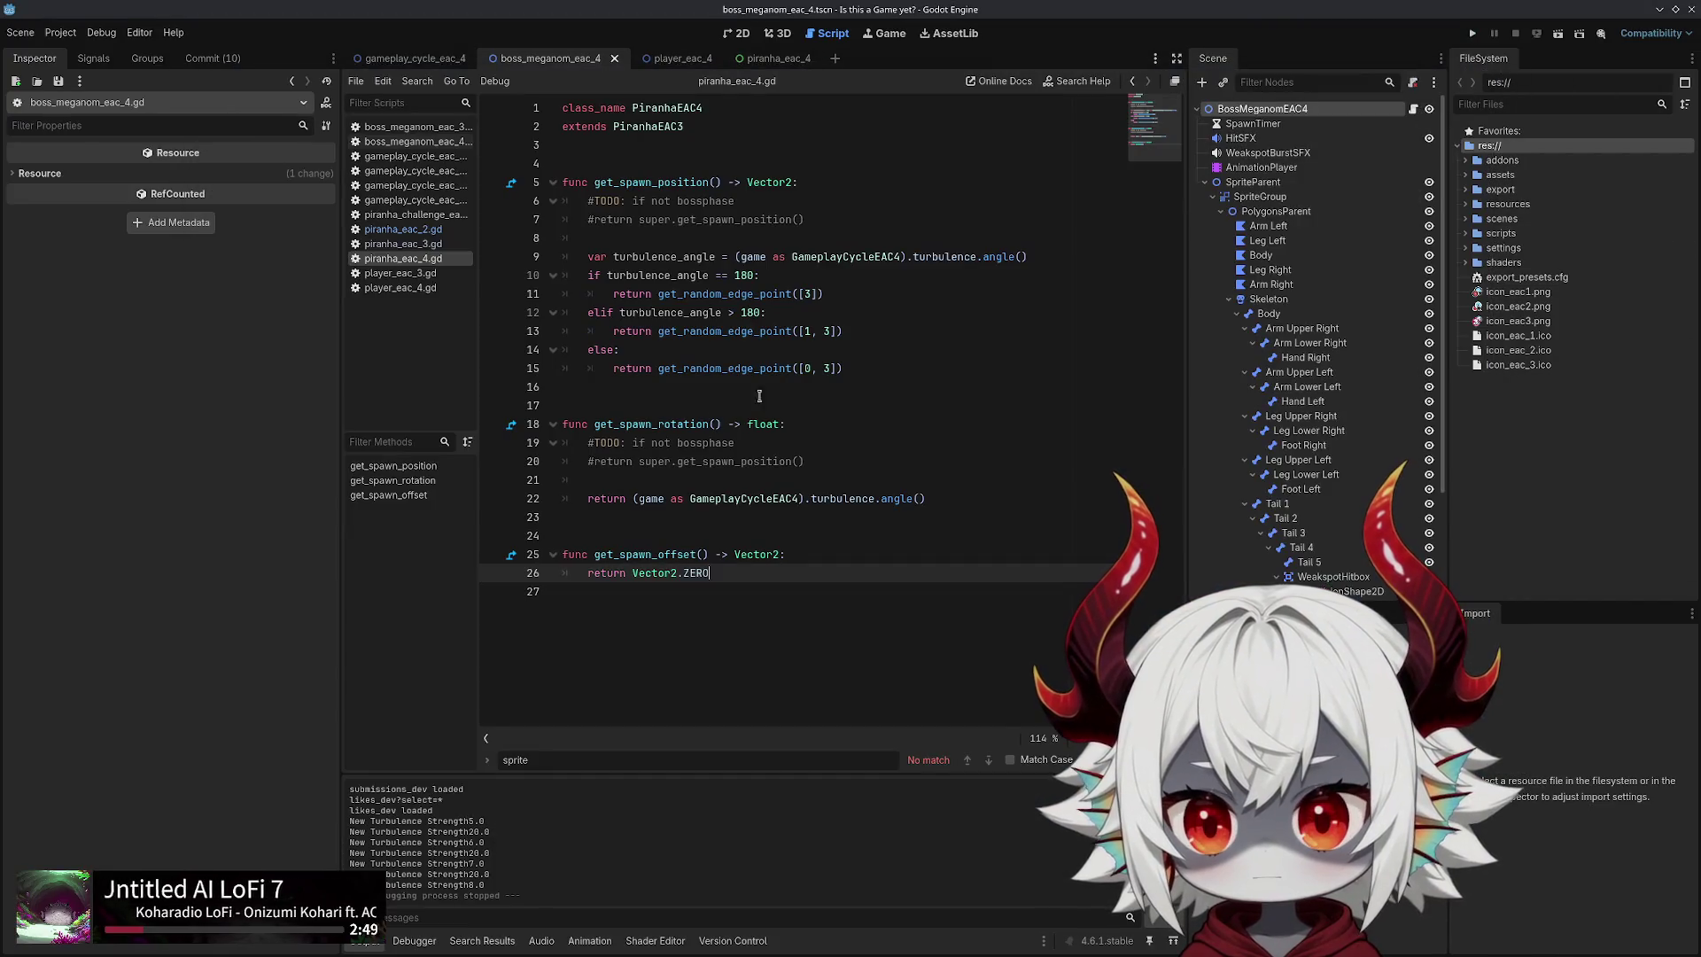
left_click(403, 228)
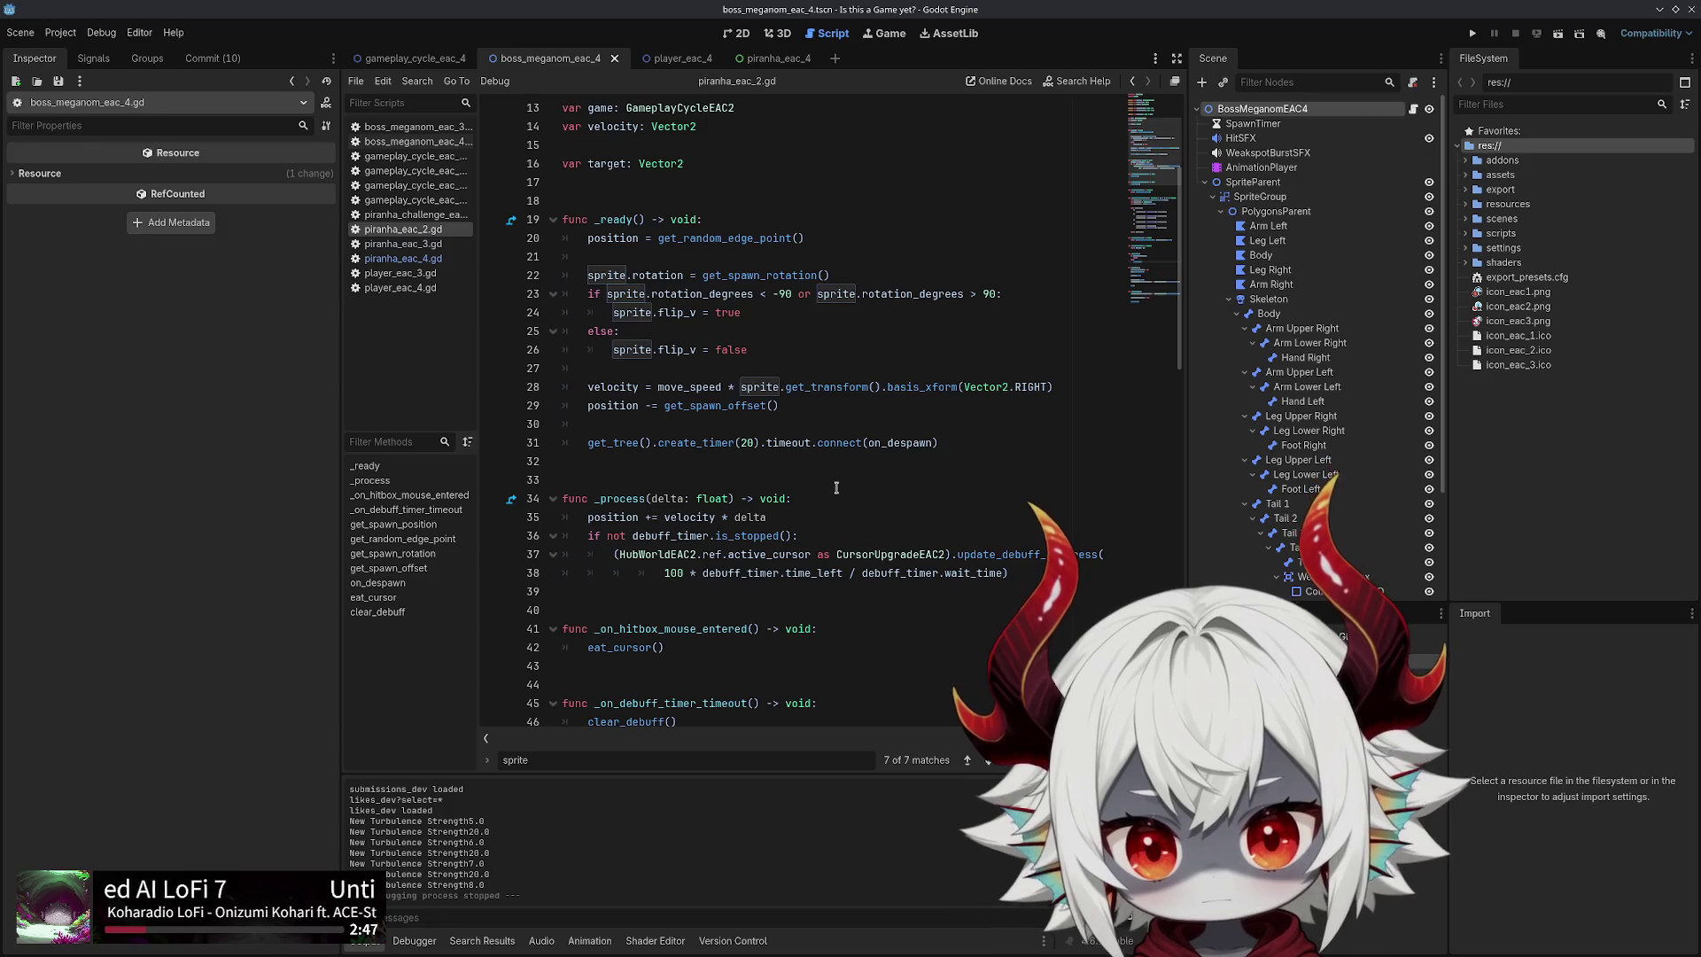
scroll(839, 488, "down", 4)
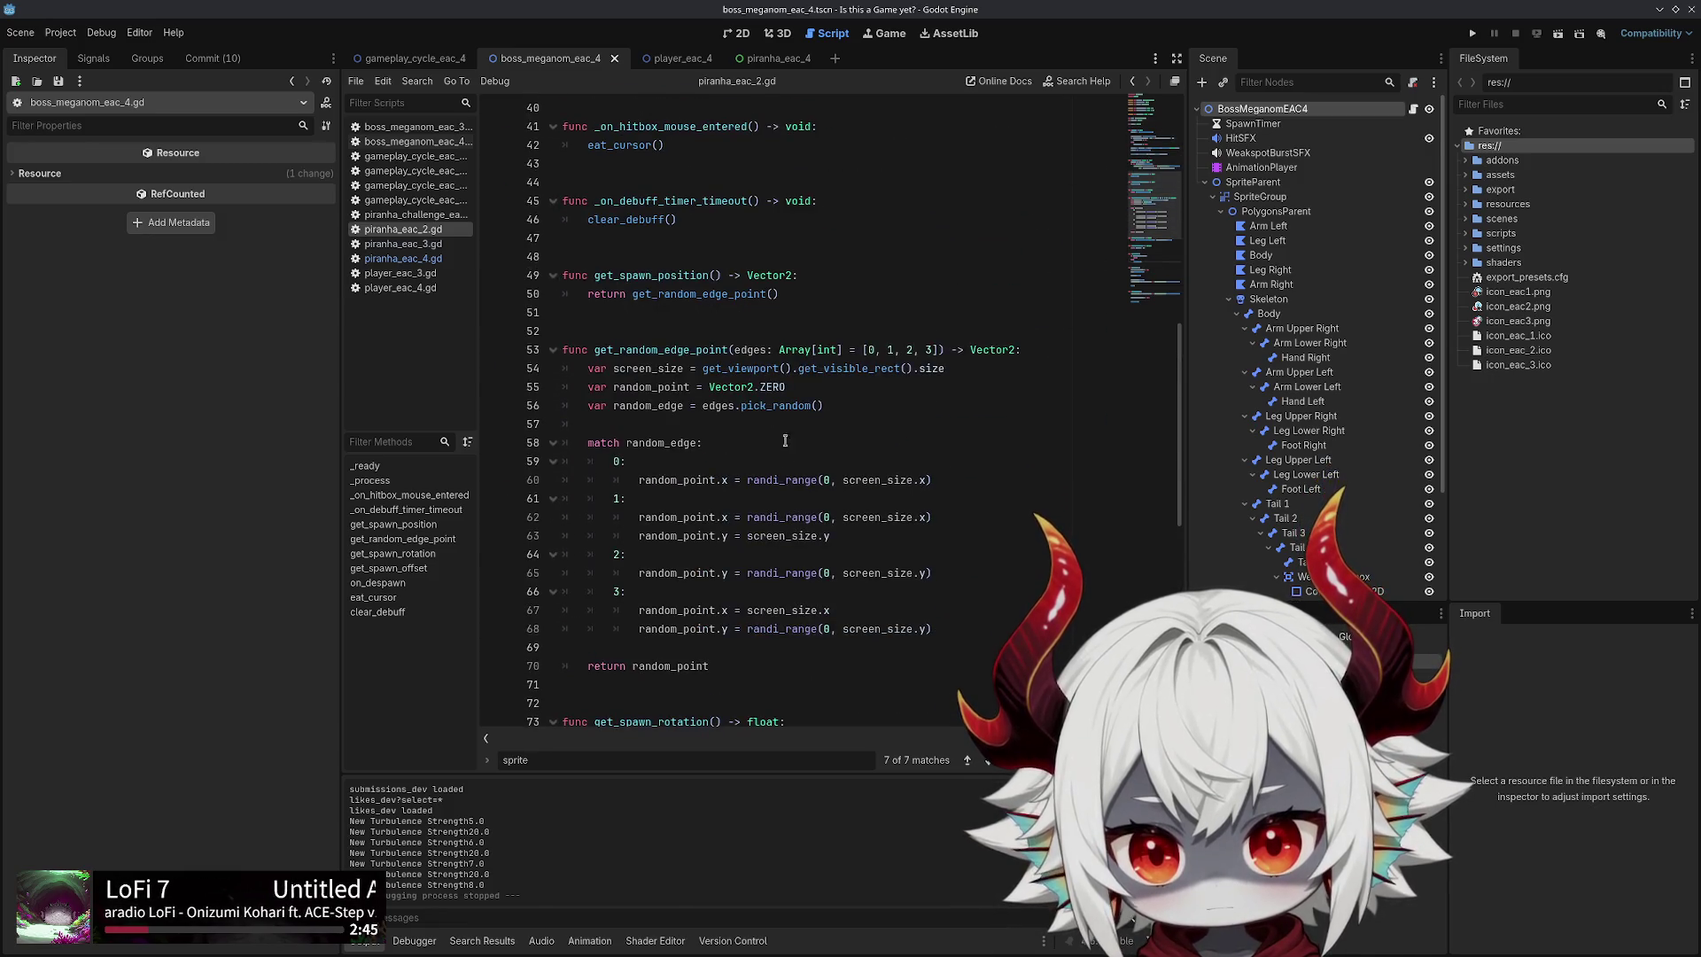
left_click(644, 277)
double_click(699, 293)
Review get_random_edge_point's visible-rect setup on lines 54–56, then go back to piranha_eac_4.gd
scroll(775, 286, "down", 2)
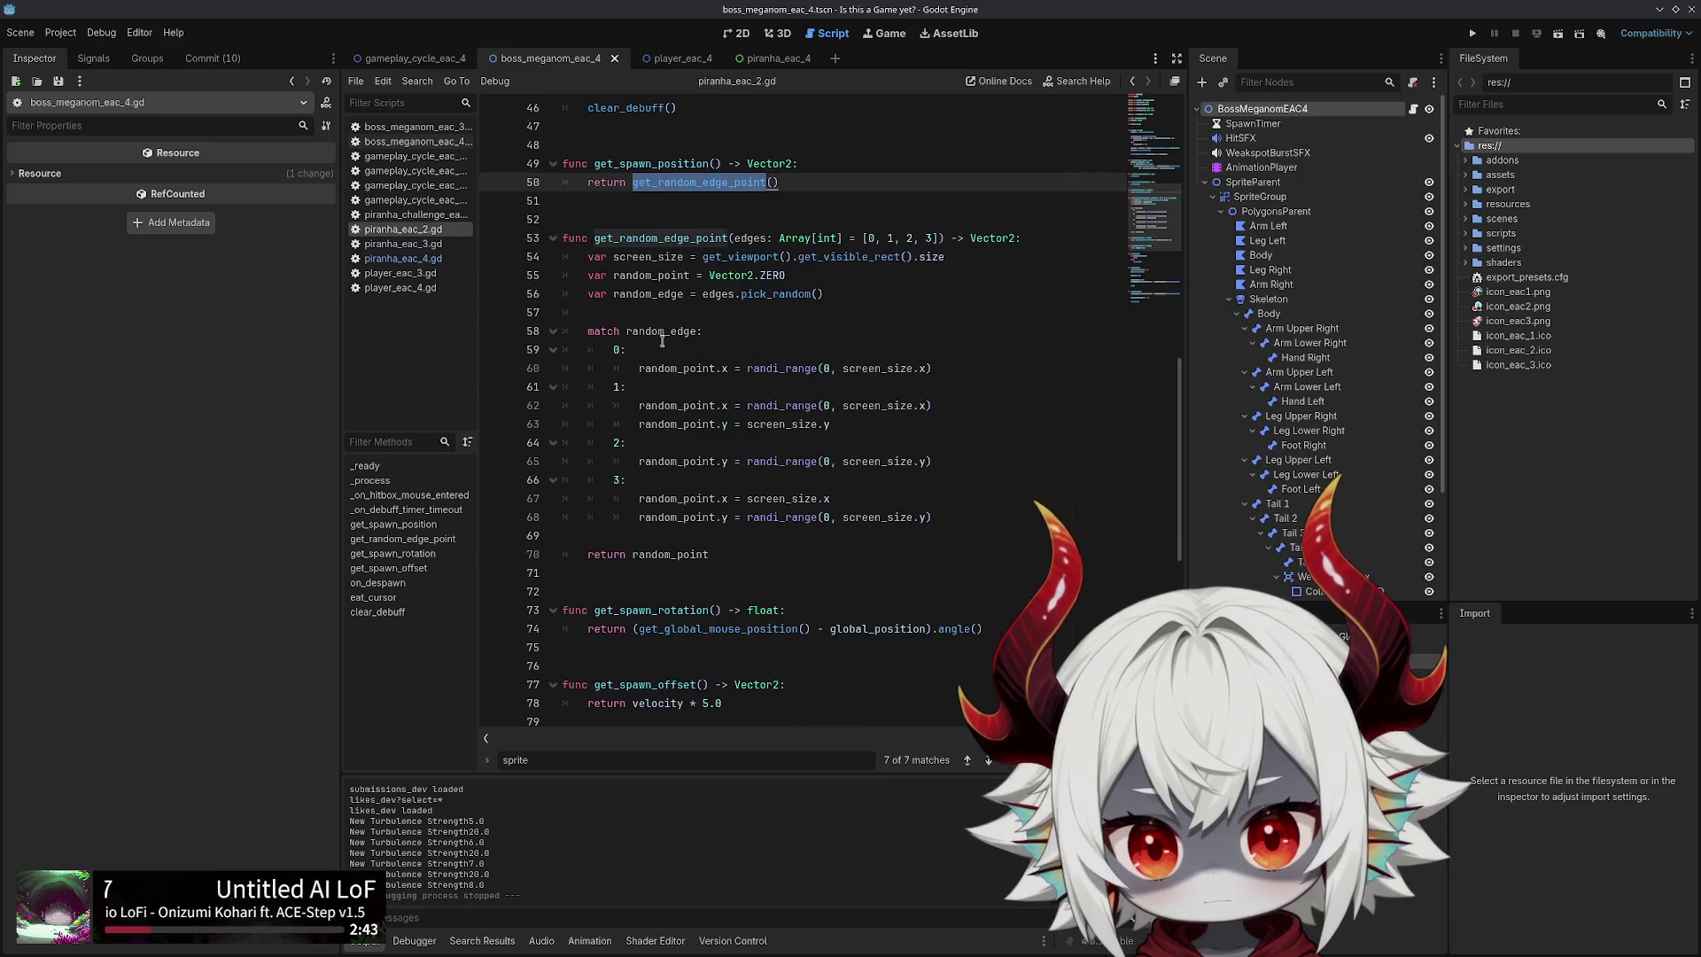
double_click(843, 256)
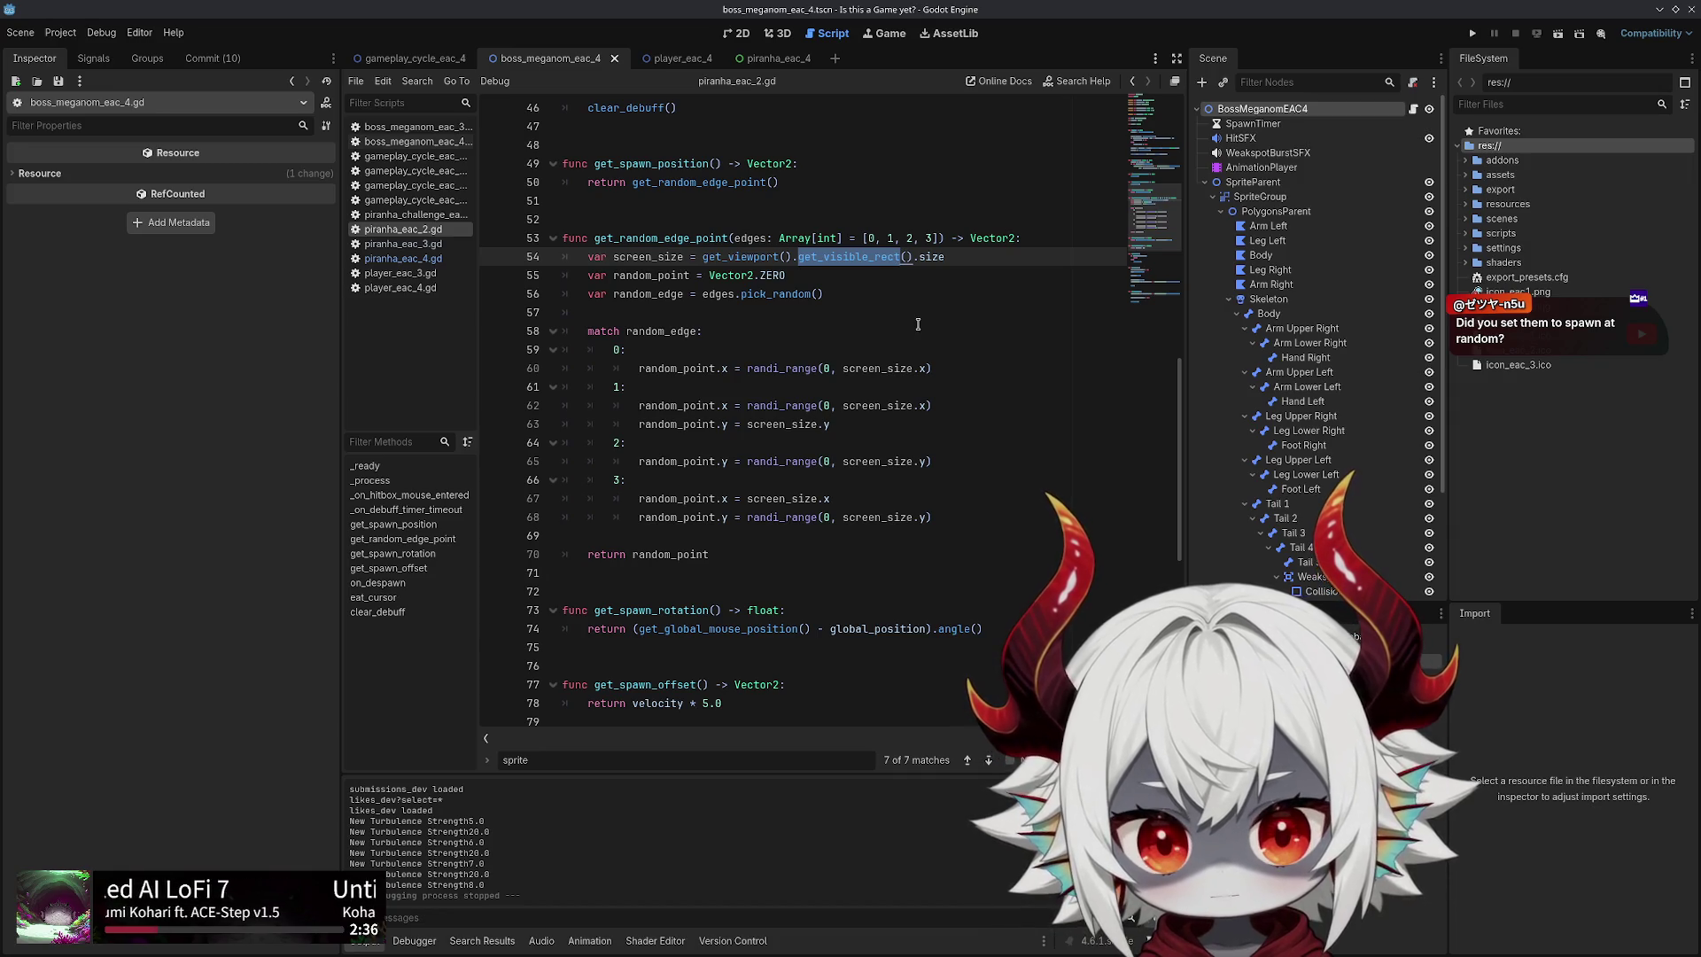
left_click(918, 324)
mouse_move(828, 293)
left_mouse_down()
mouse_move(673, 294)
mouse_move(602, 268)
left_mouse_up()
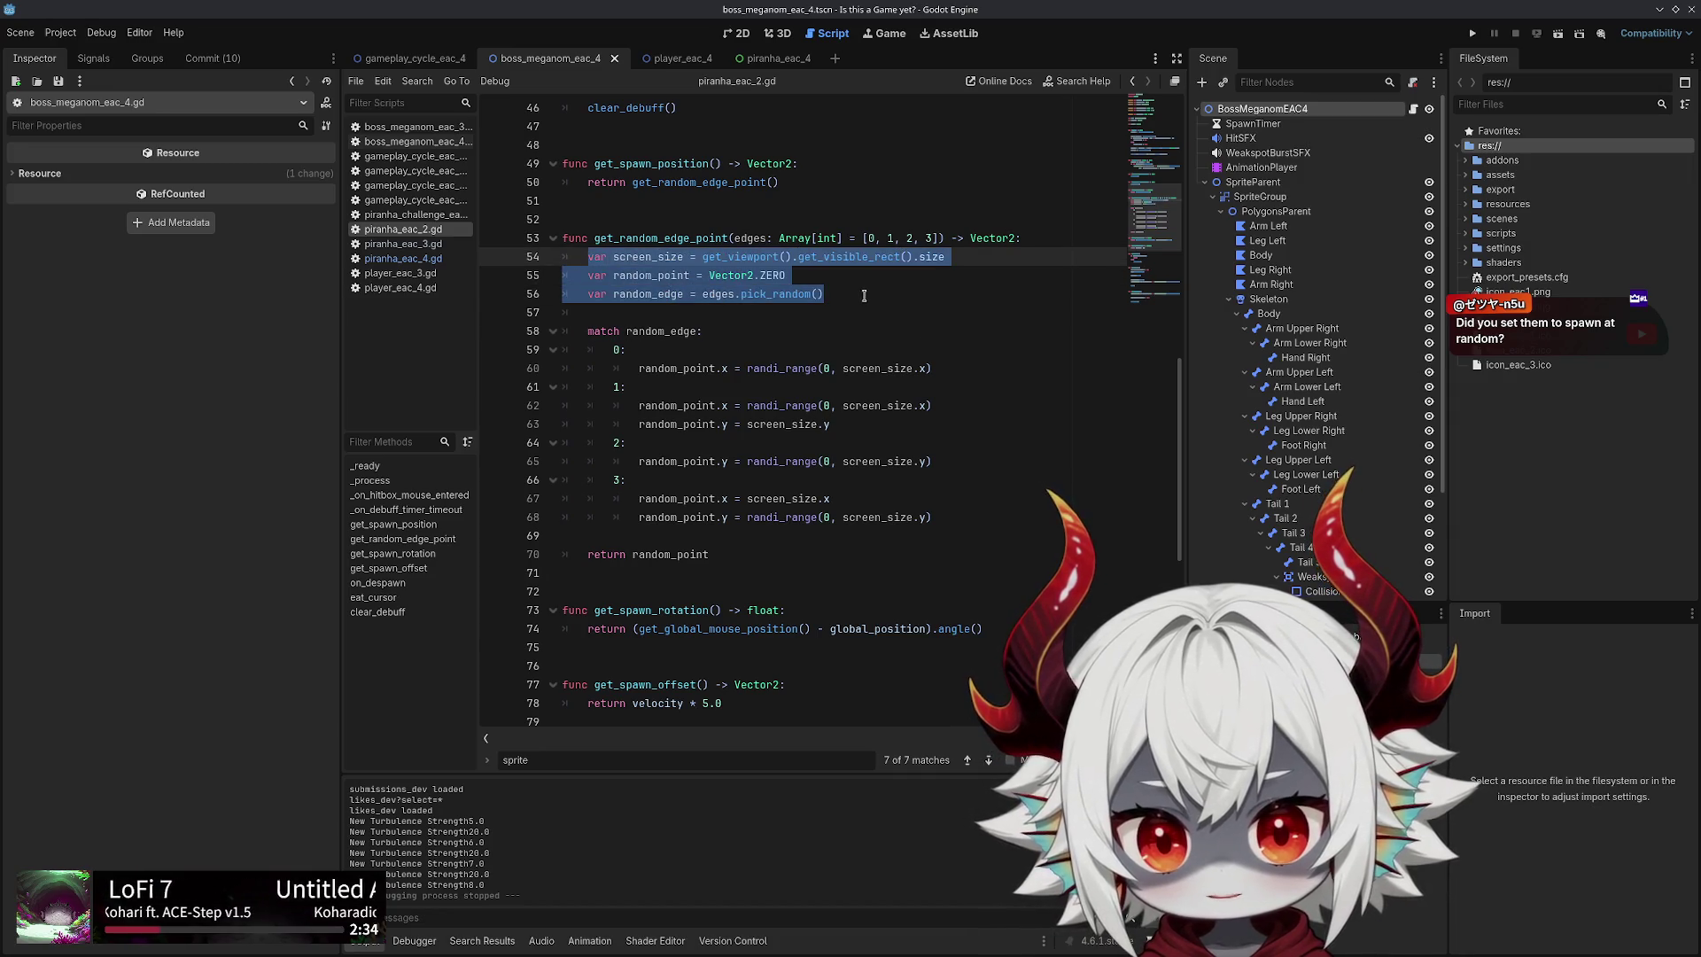
left_click(863, 294)
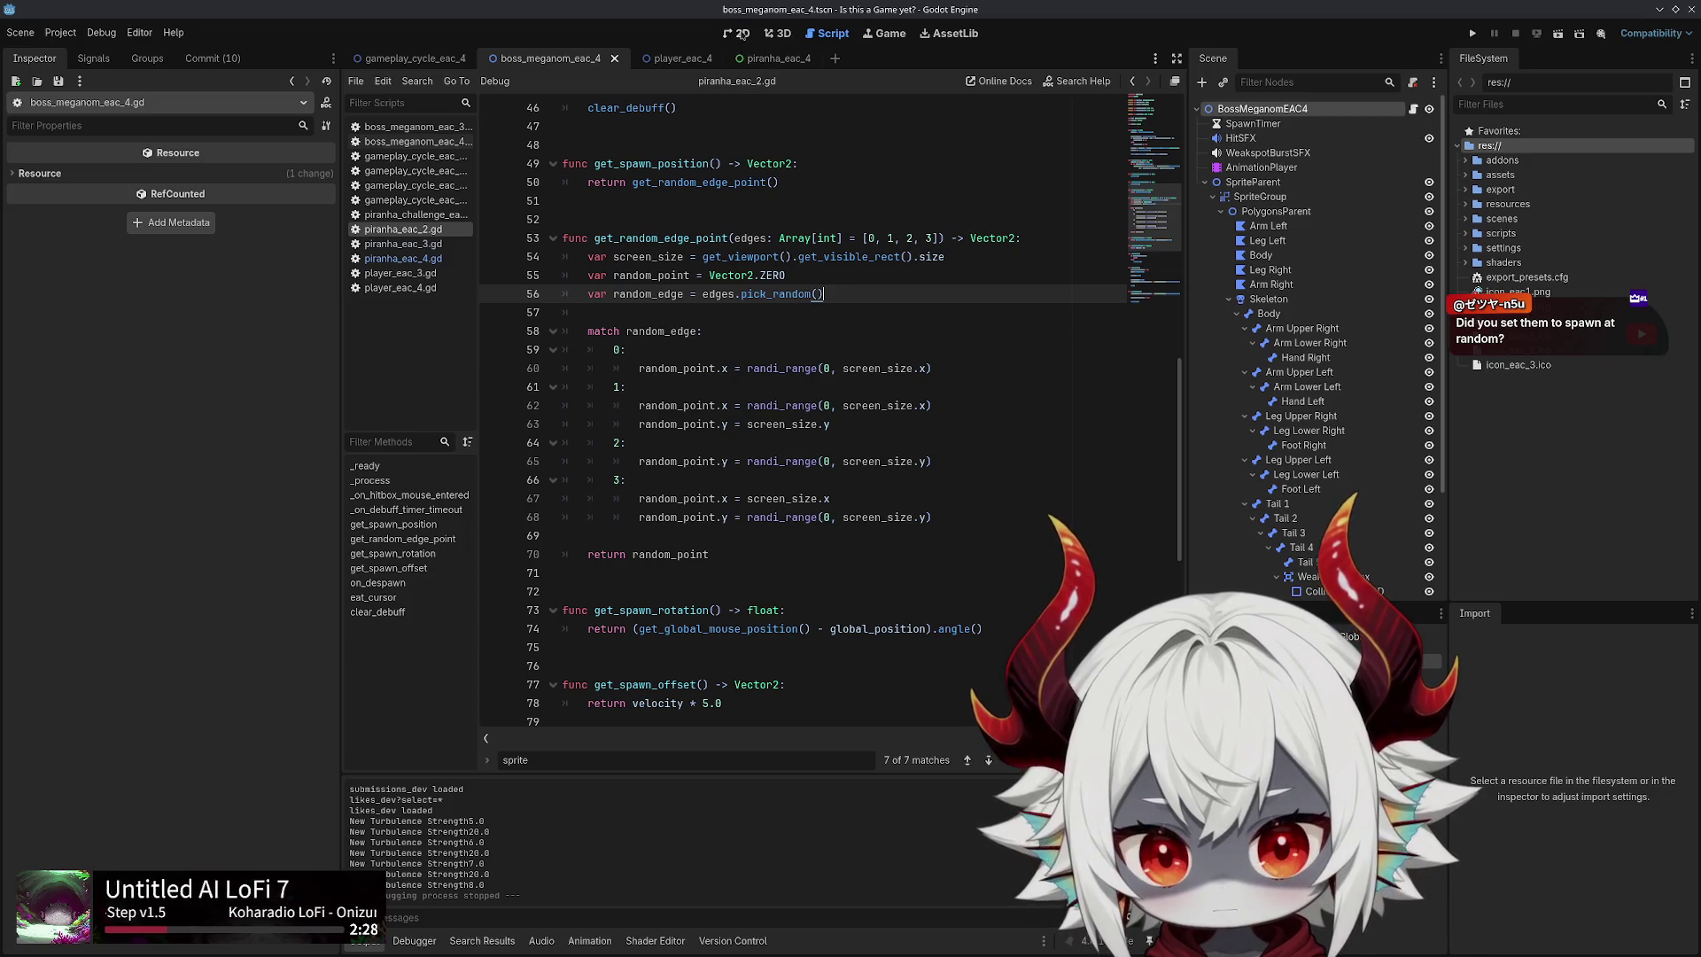
key("alt+Left")
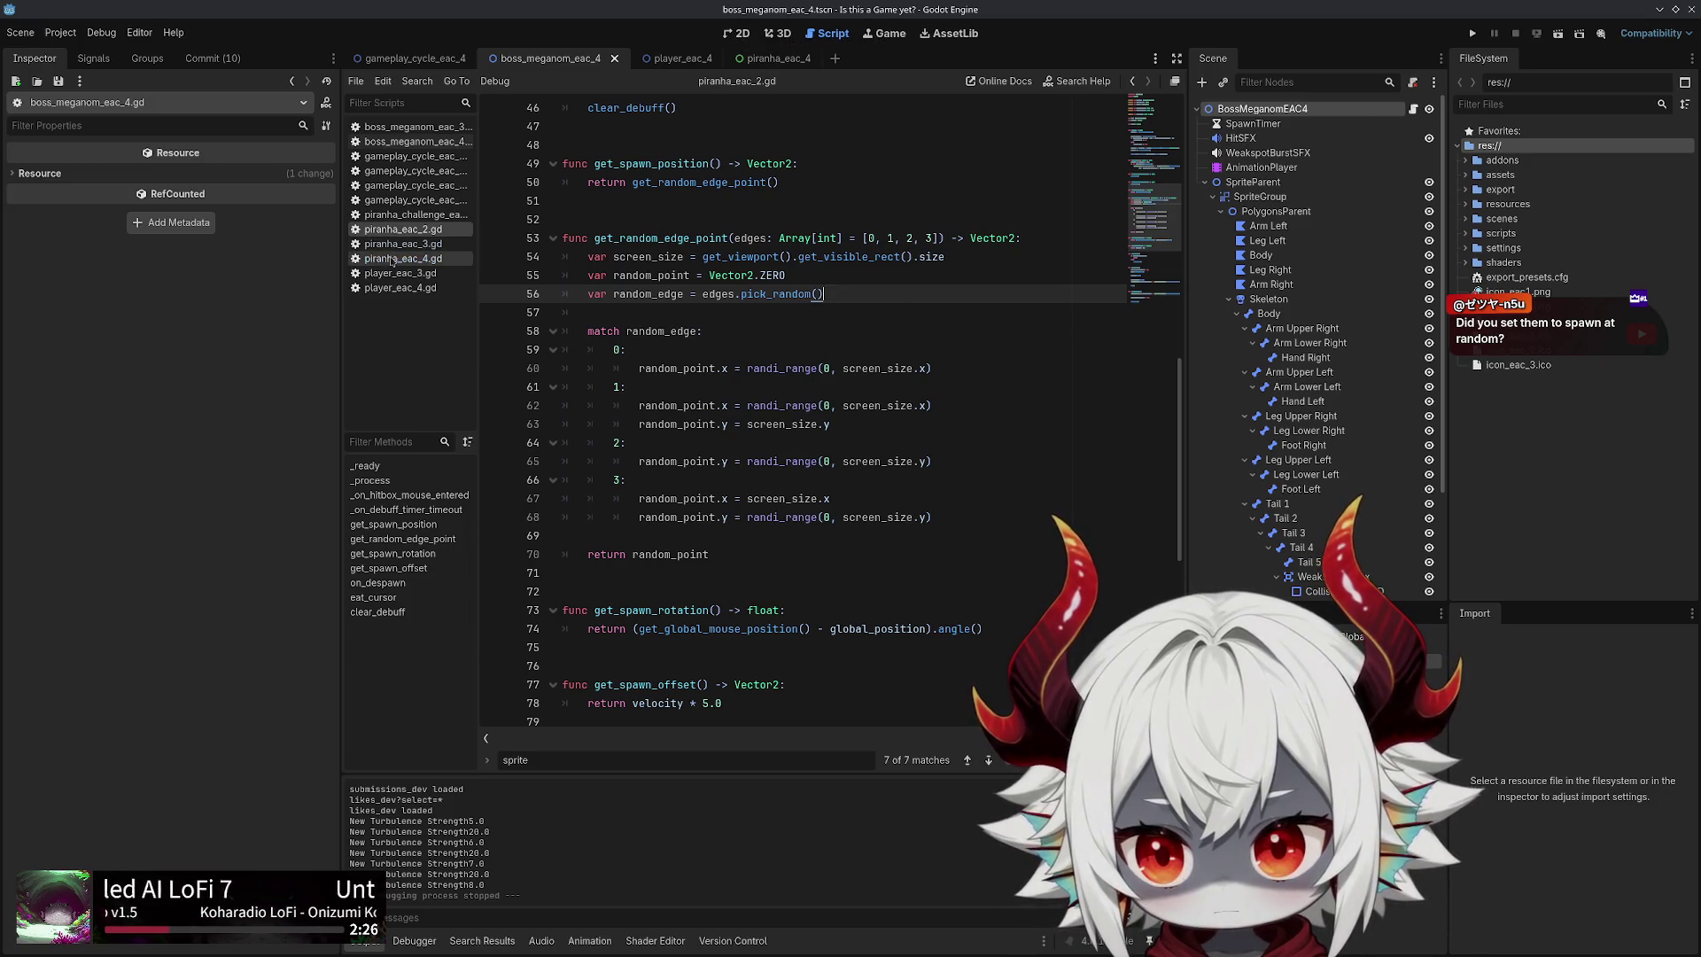
Highlight the turbulence_angle checks on lines 9–10 and each get_random_edge_point return in get_spawn_position
double_click(670, 426)
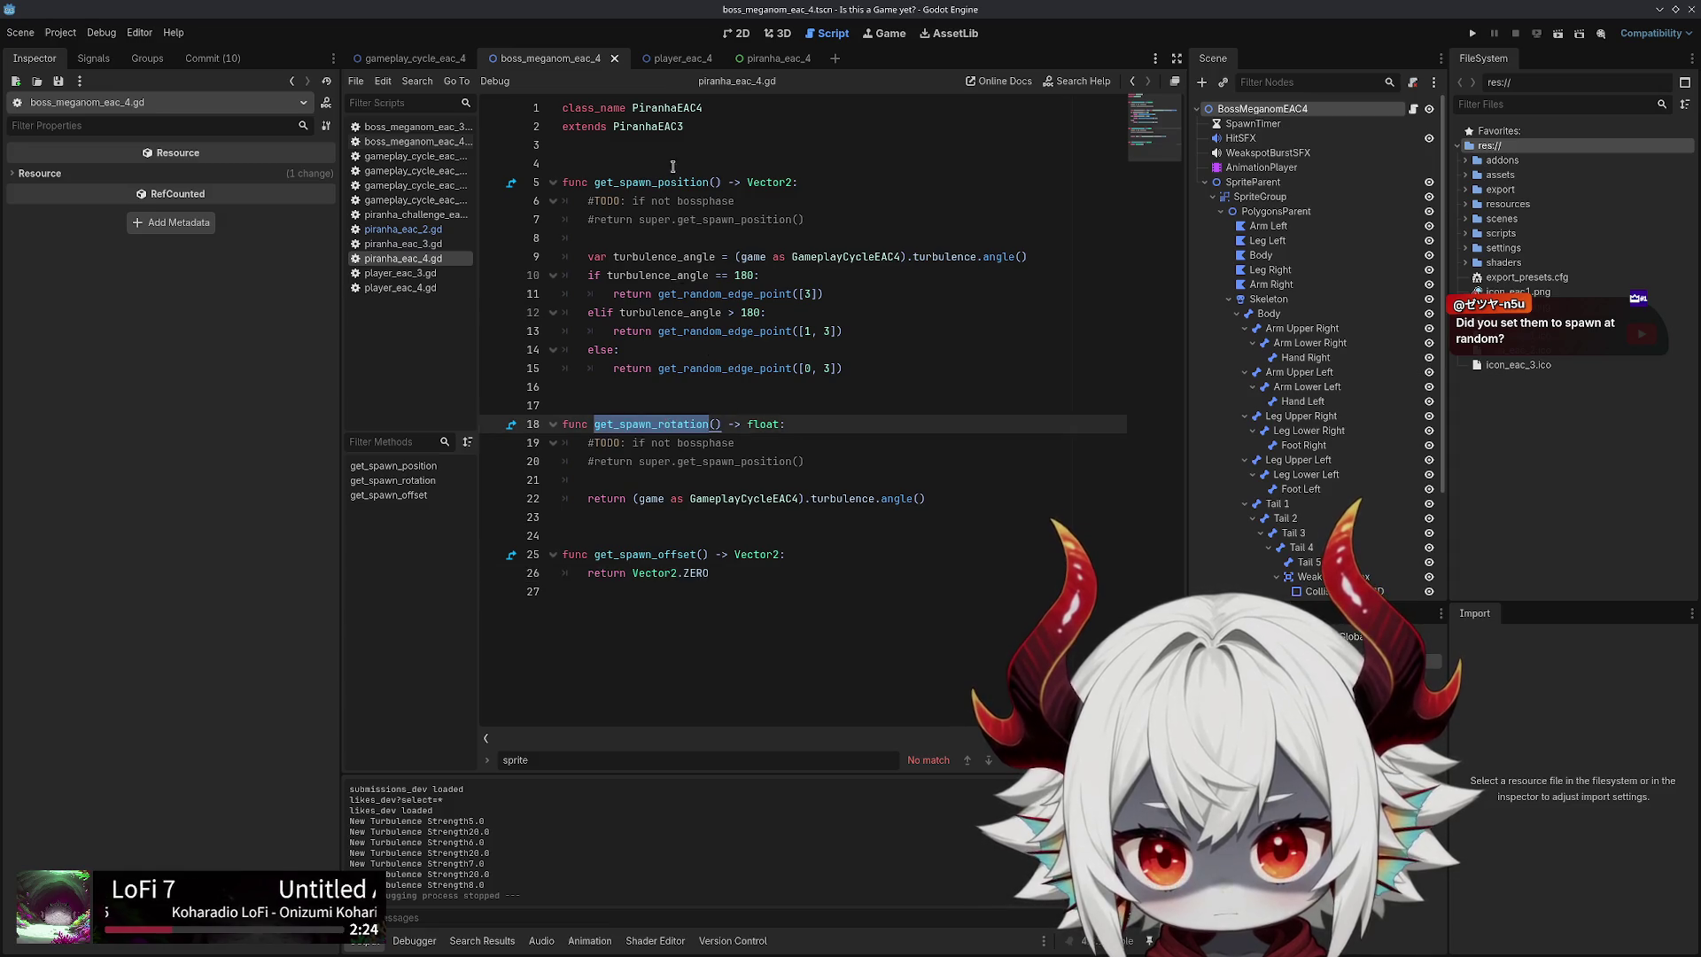
double_click(668, 181)
double_click(665, 257)
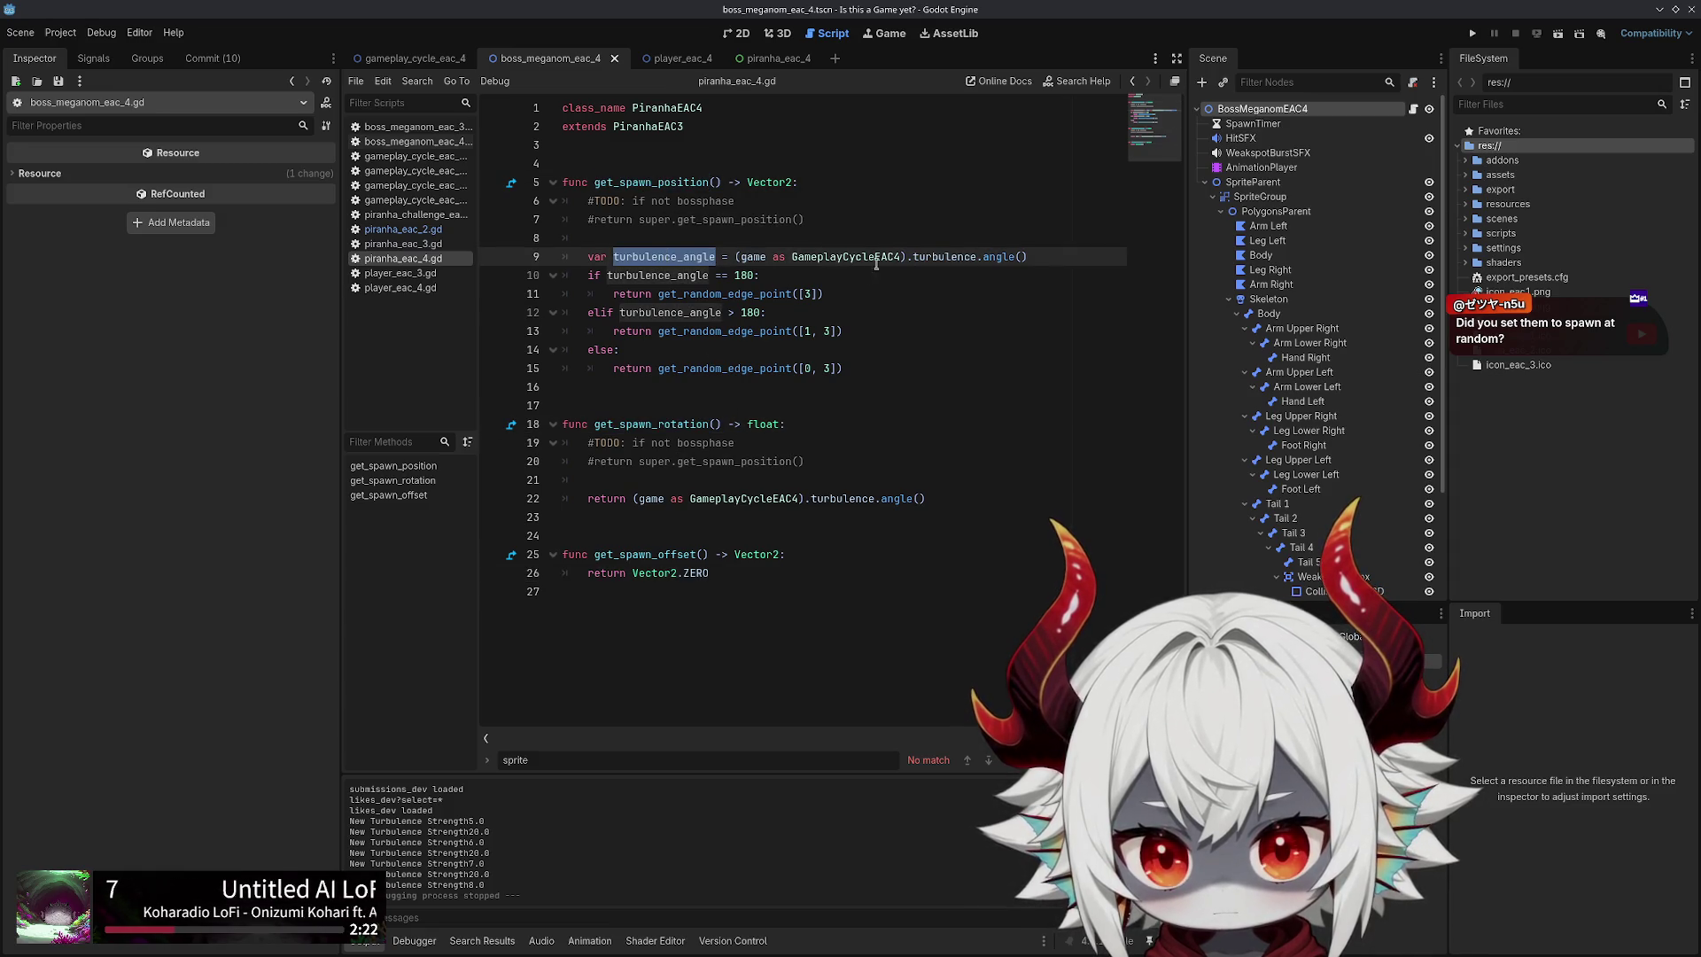
double_click(636, 276)
left_click_drag(844, 296, 657, 293)
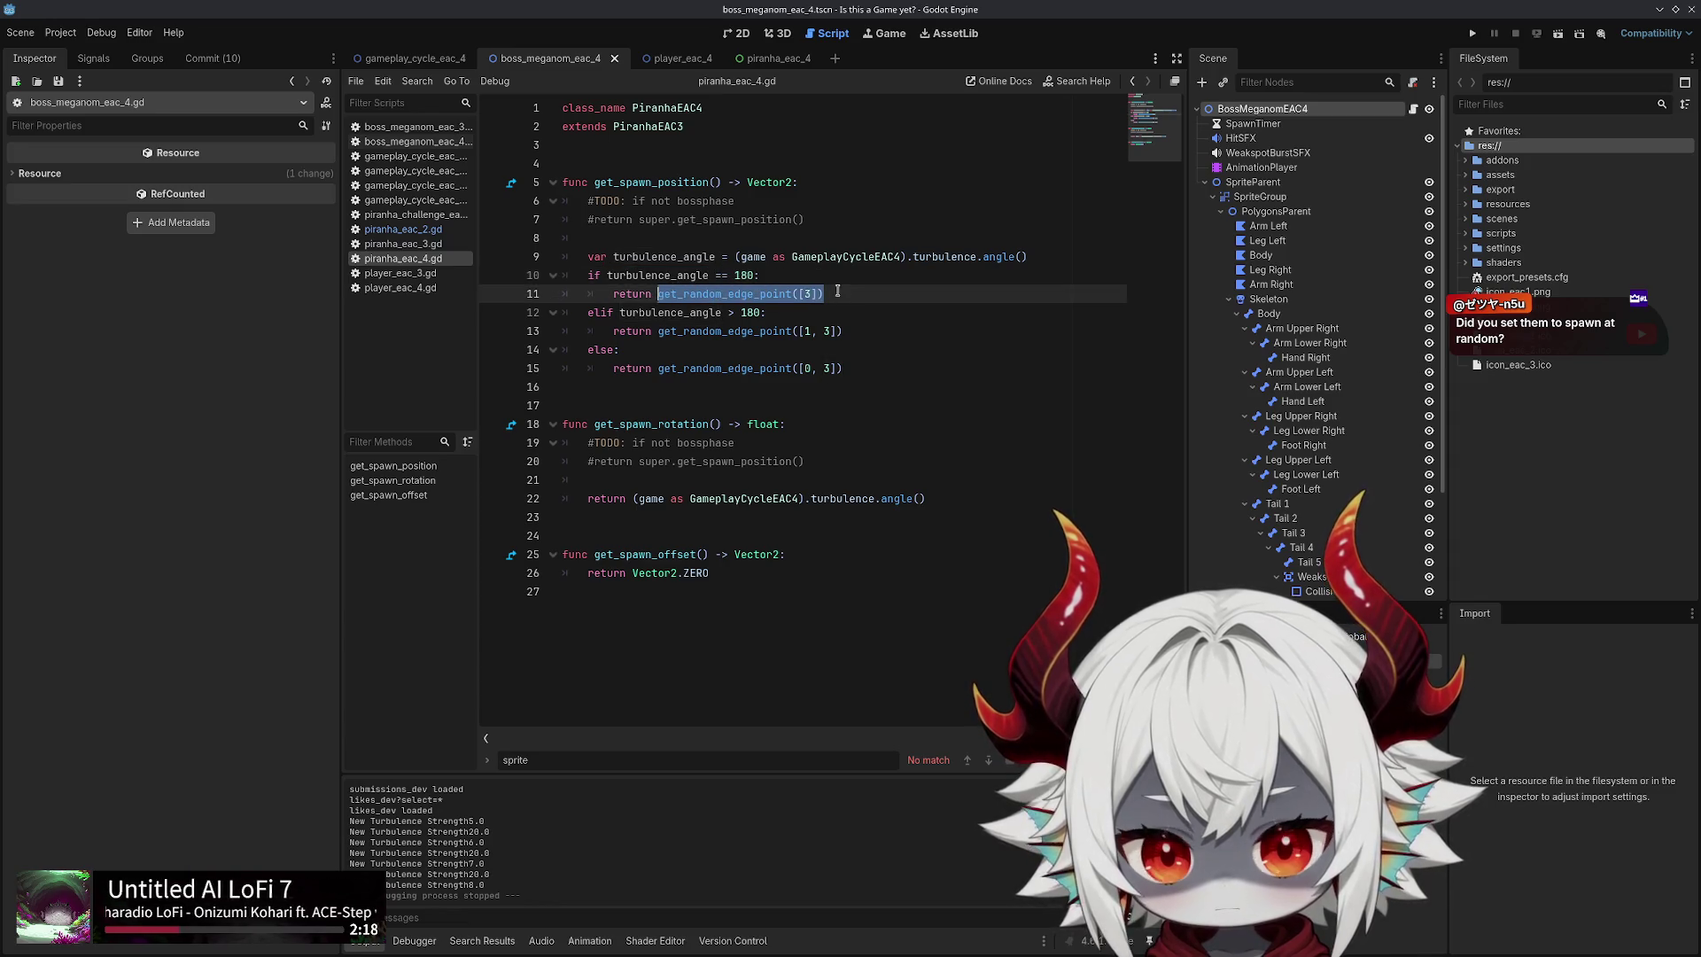
left_click_drag(843, 330, 652, 331)
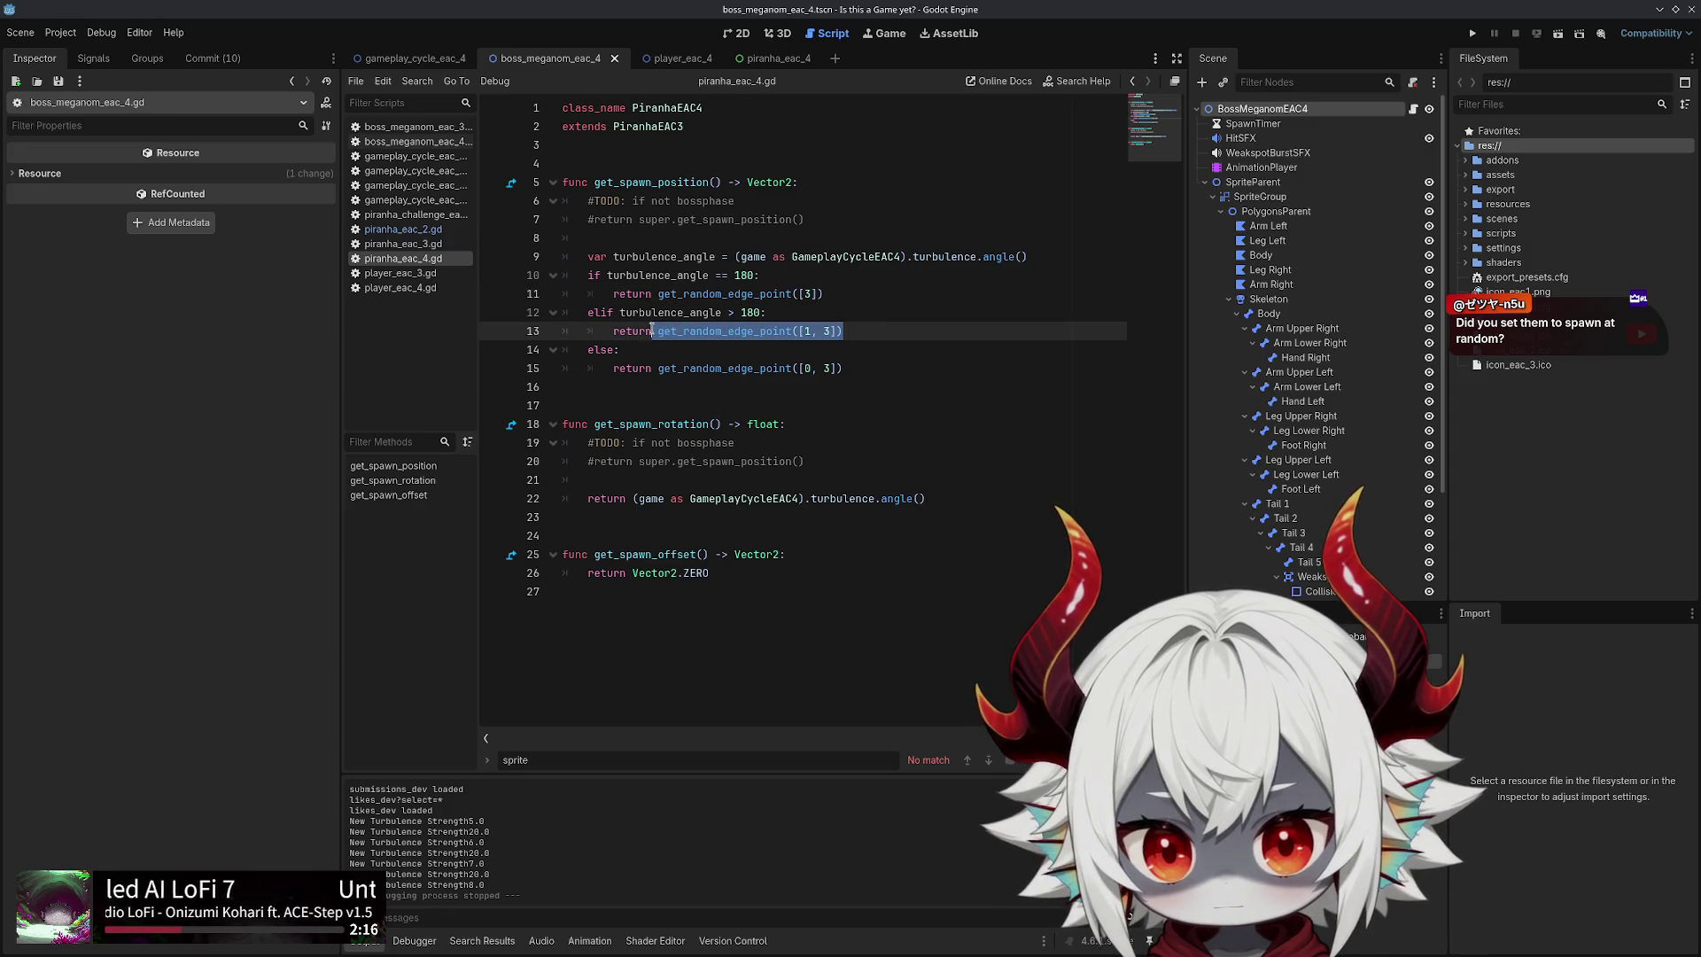
left_click_drag(860, 359, 671, 351)
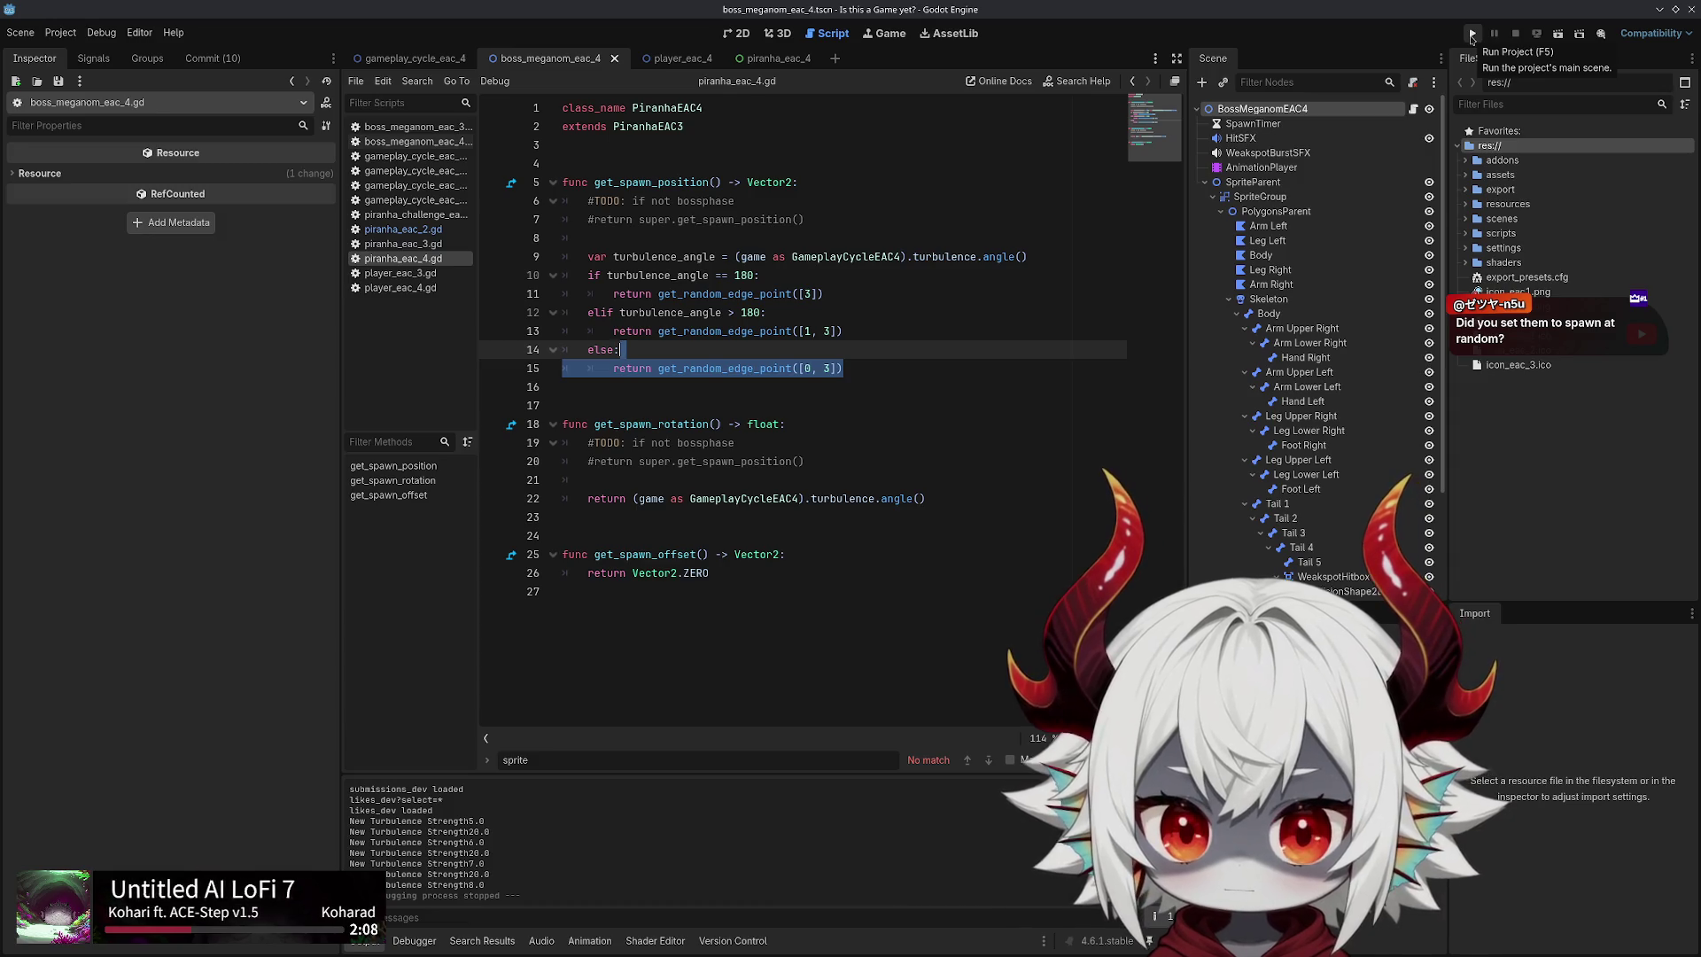
Run the project, dismiss the Welcome message and start a game from the main menu
left_click(1472, 36)
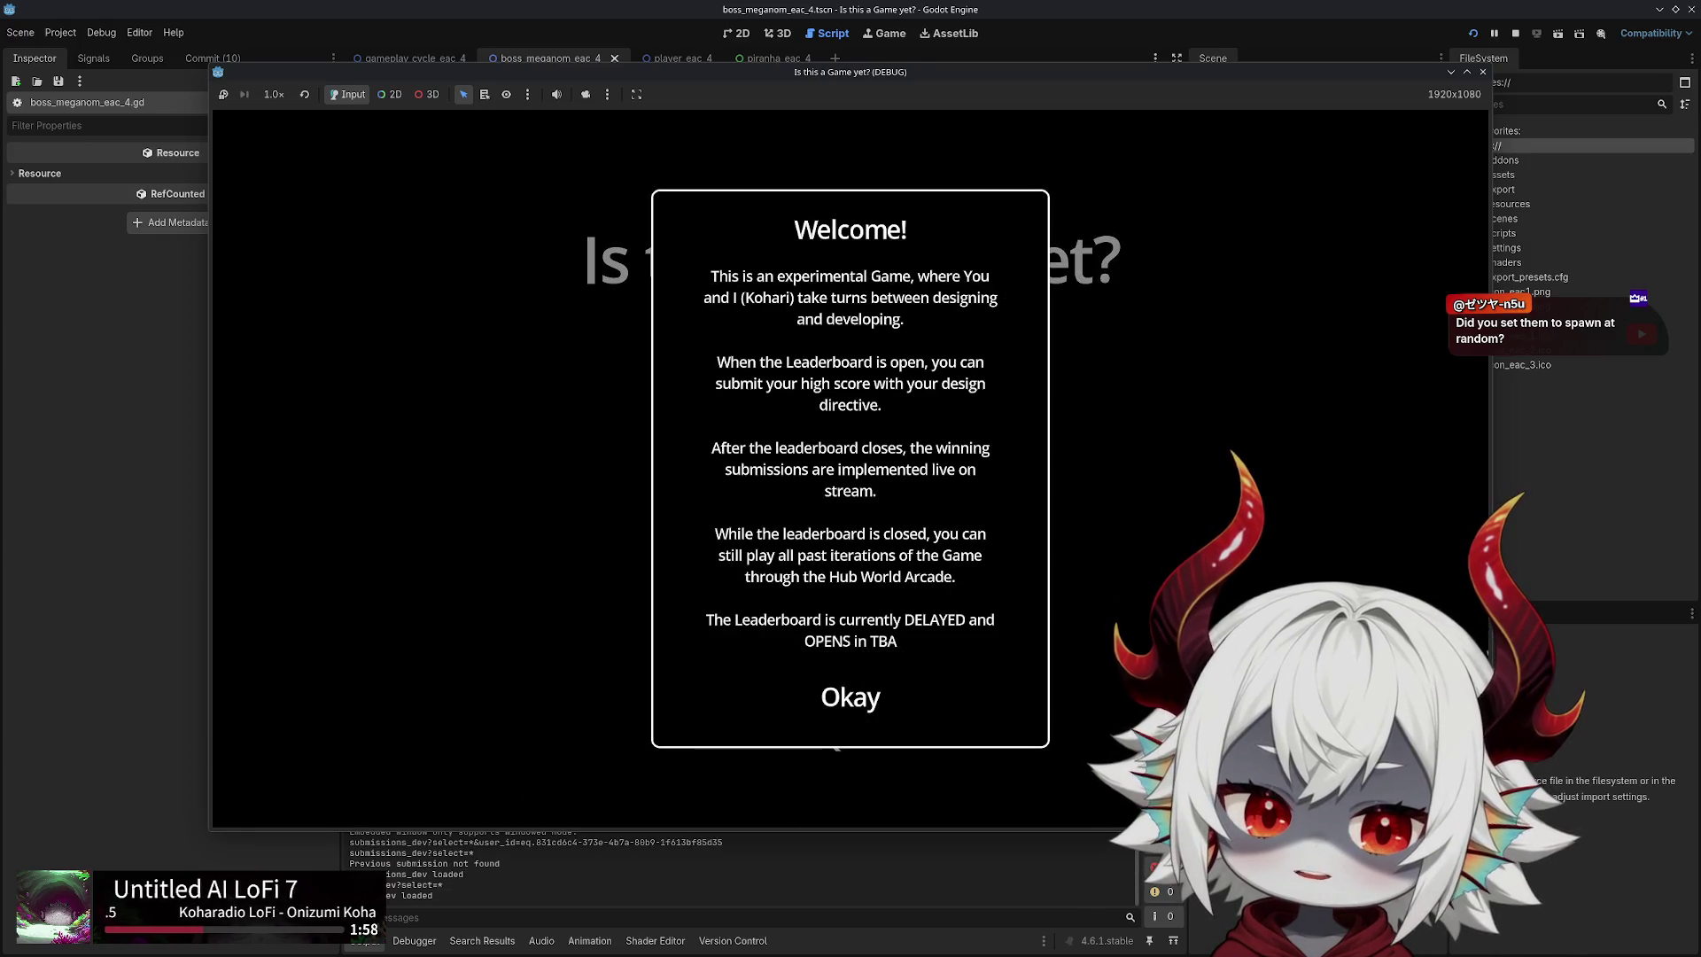
left_click(851, 697)
left_click(850, 432)
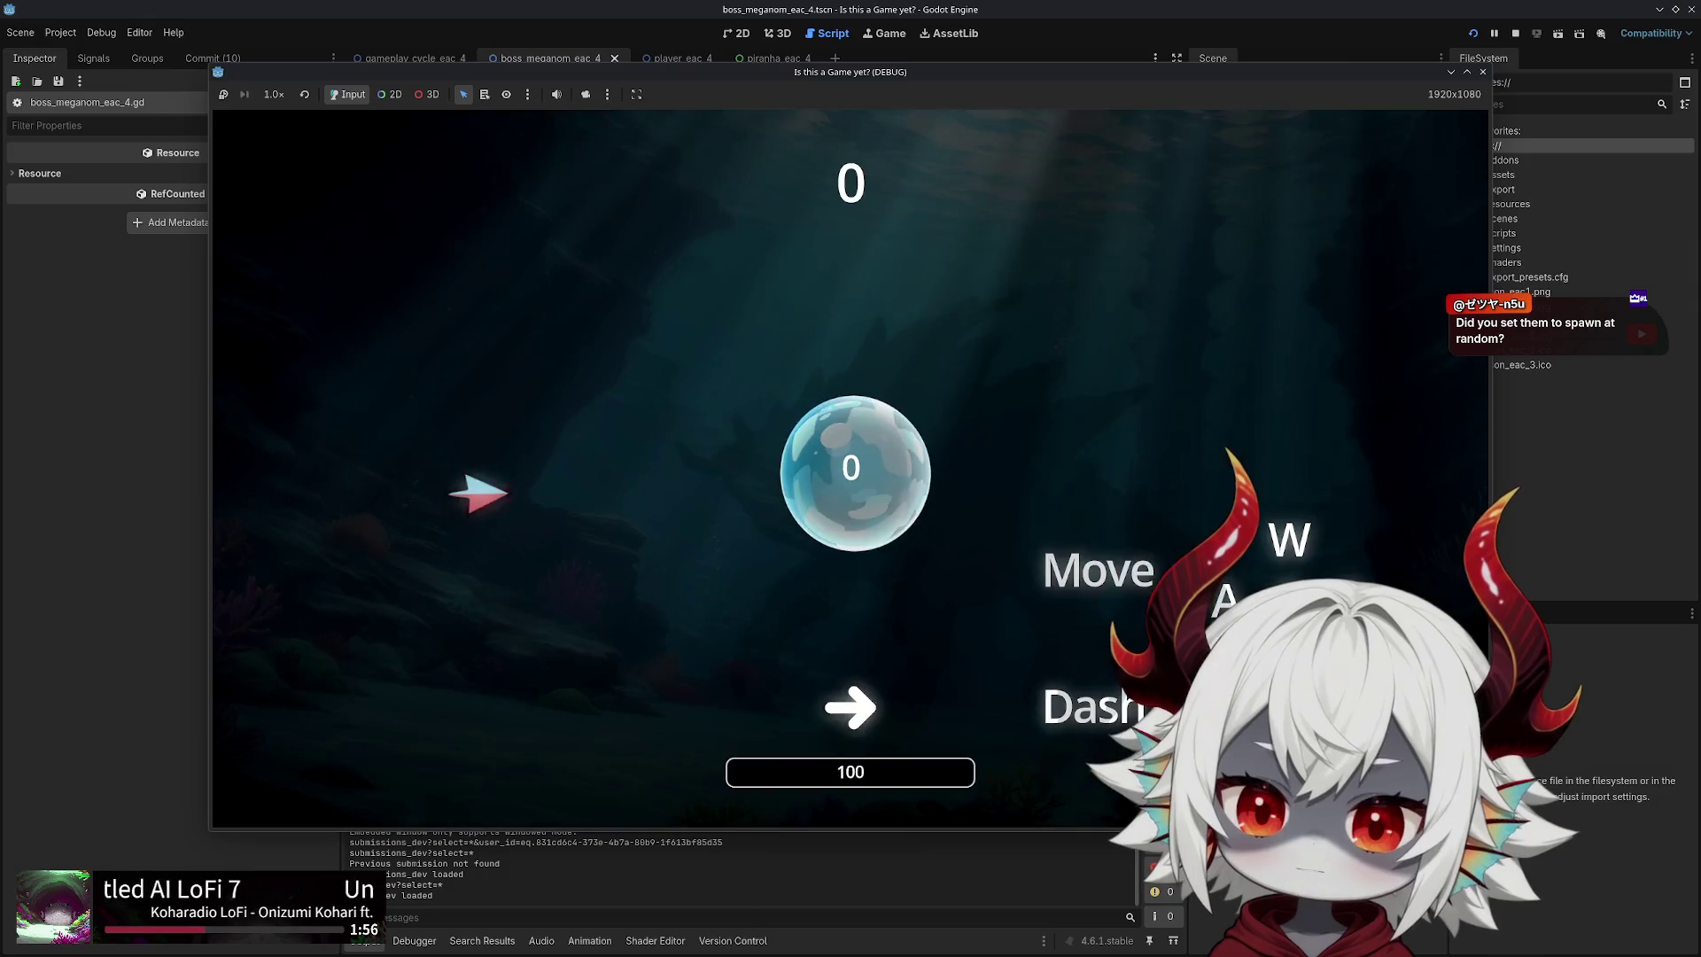
Follow the arrow prompts and dash into the boss until the score passes 2000
key("Right")
key("Right")
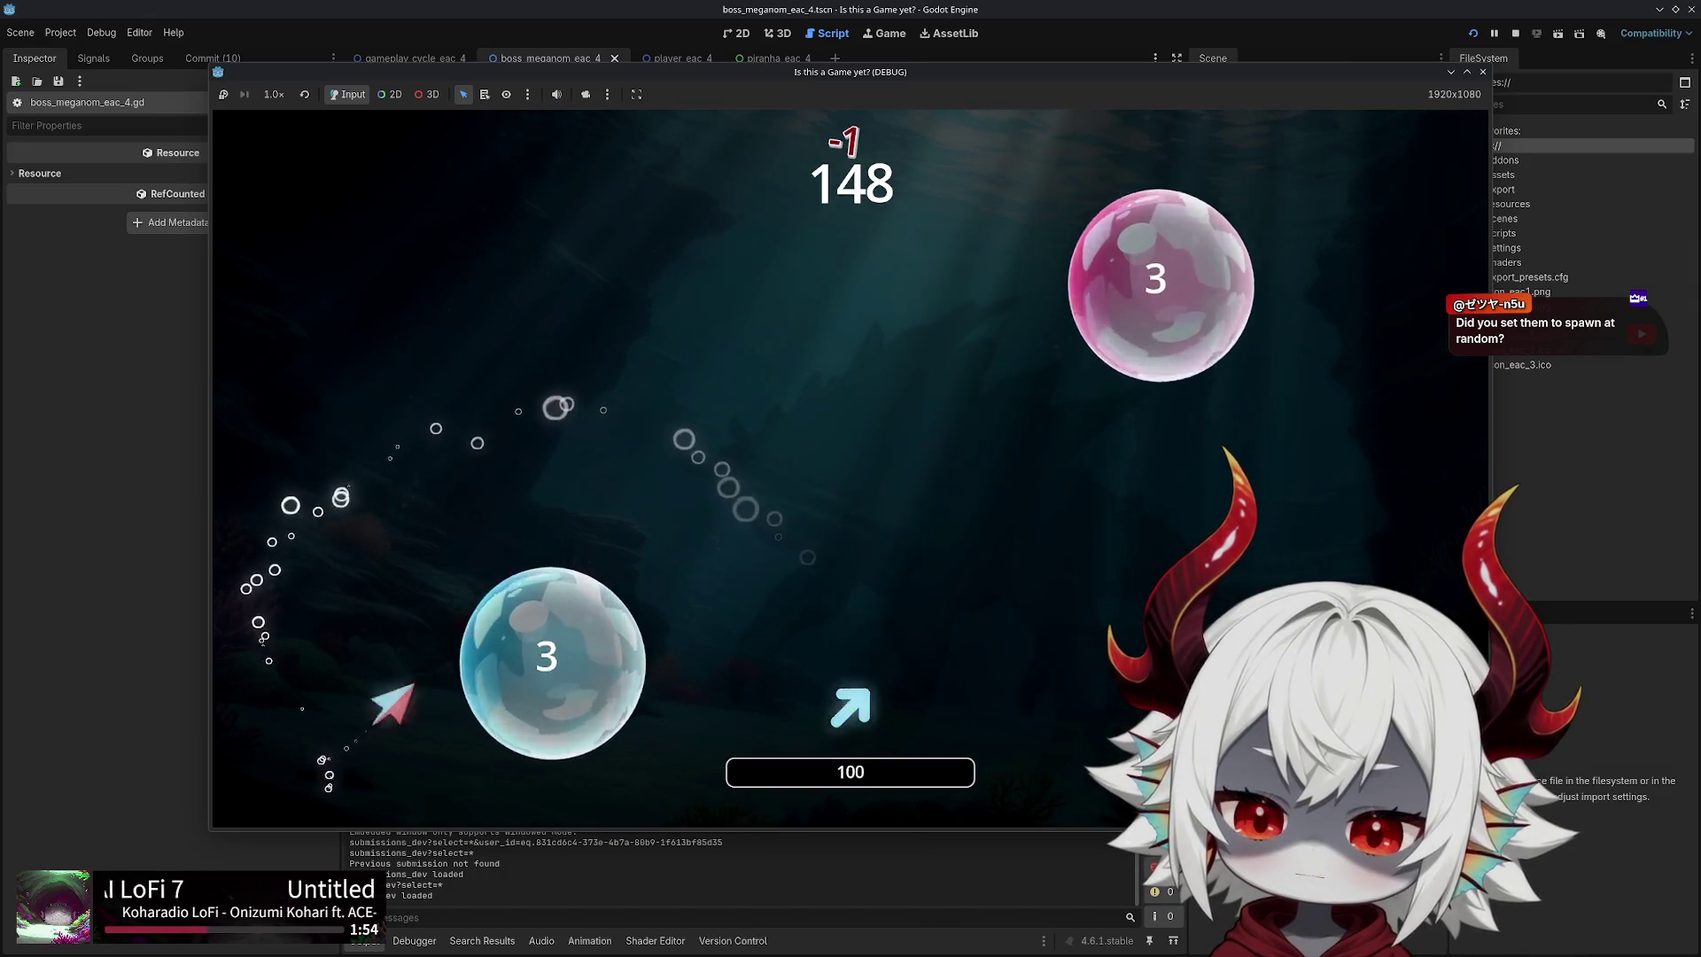
key("Up")
key("Up")
key("Left")
key("Right")
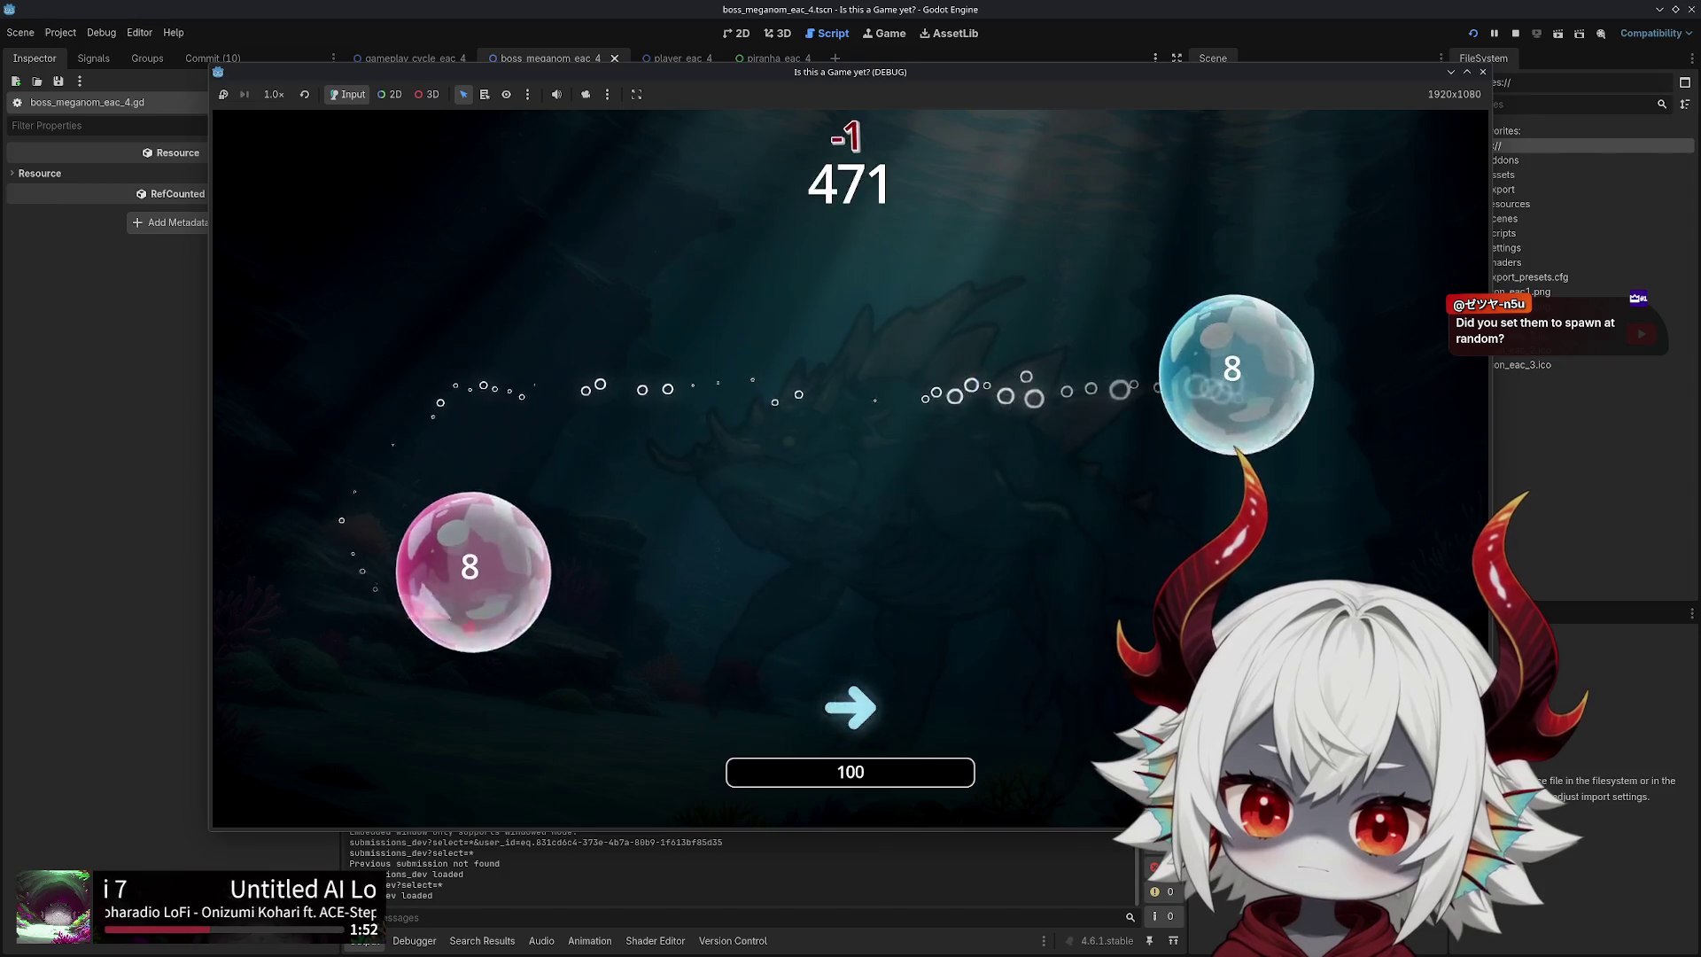
key("Right")
key("Up")
key("Left")
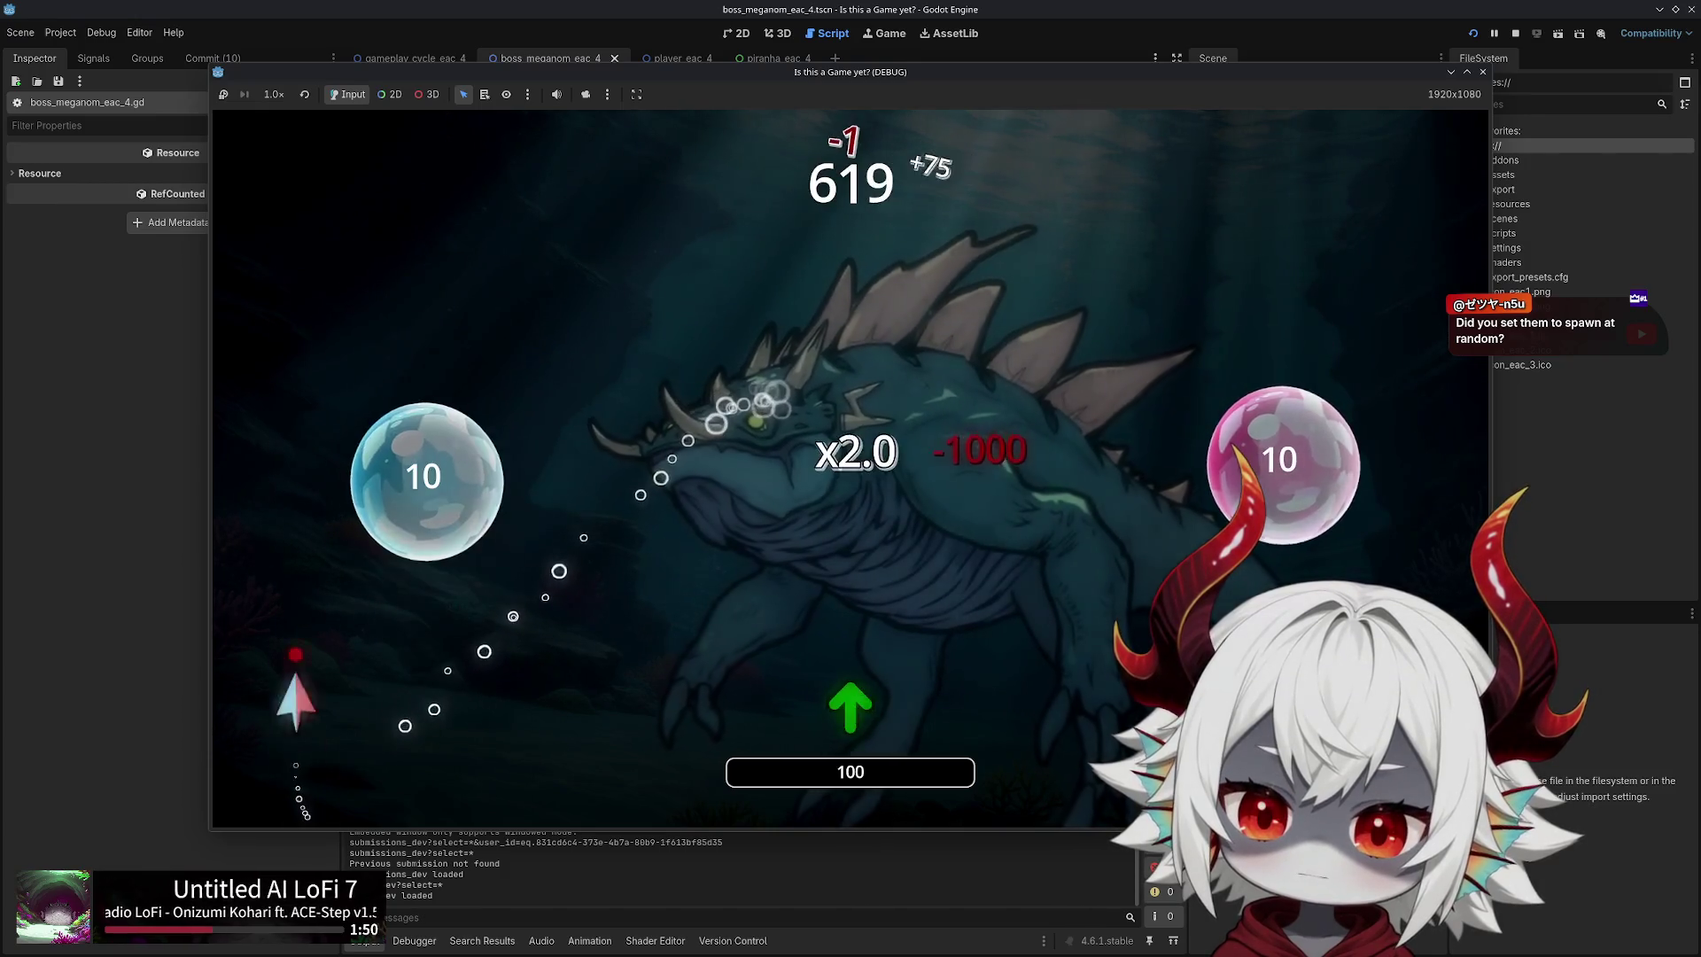
key("Up")
key("Down")
key("Down")
key("Down")
key("Up")
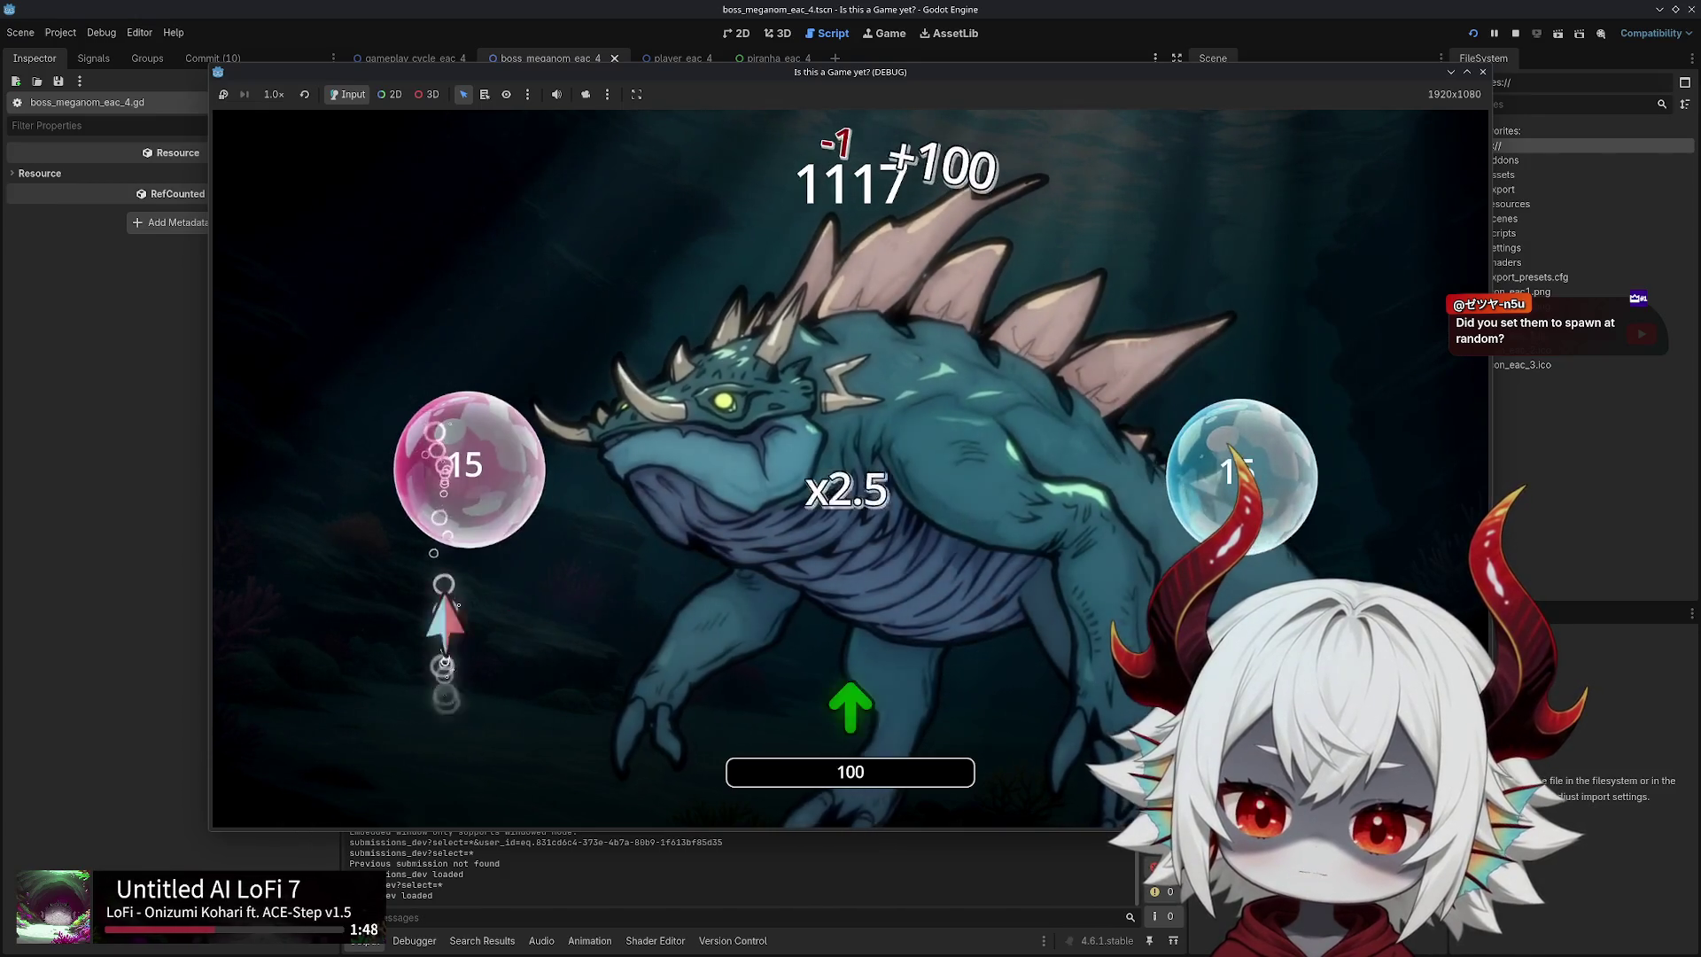
key("Down")
key("Down")
key("Down")
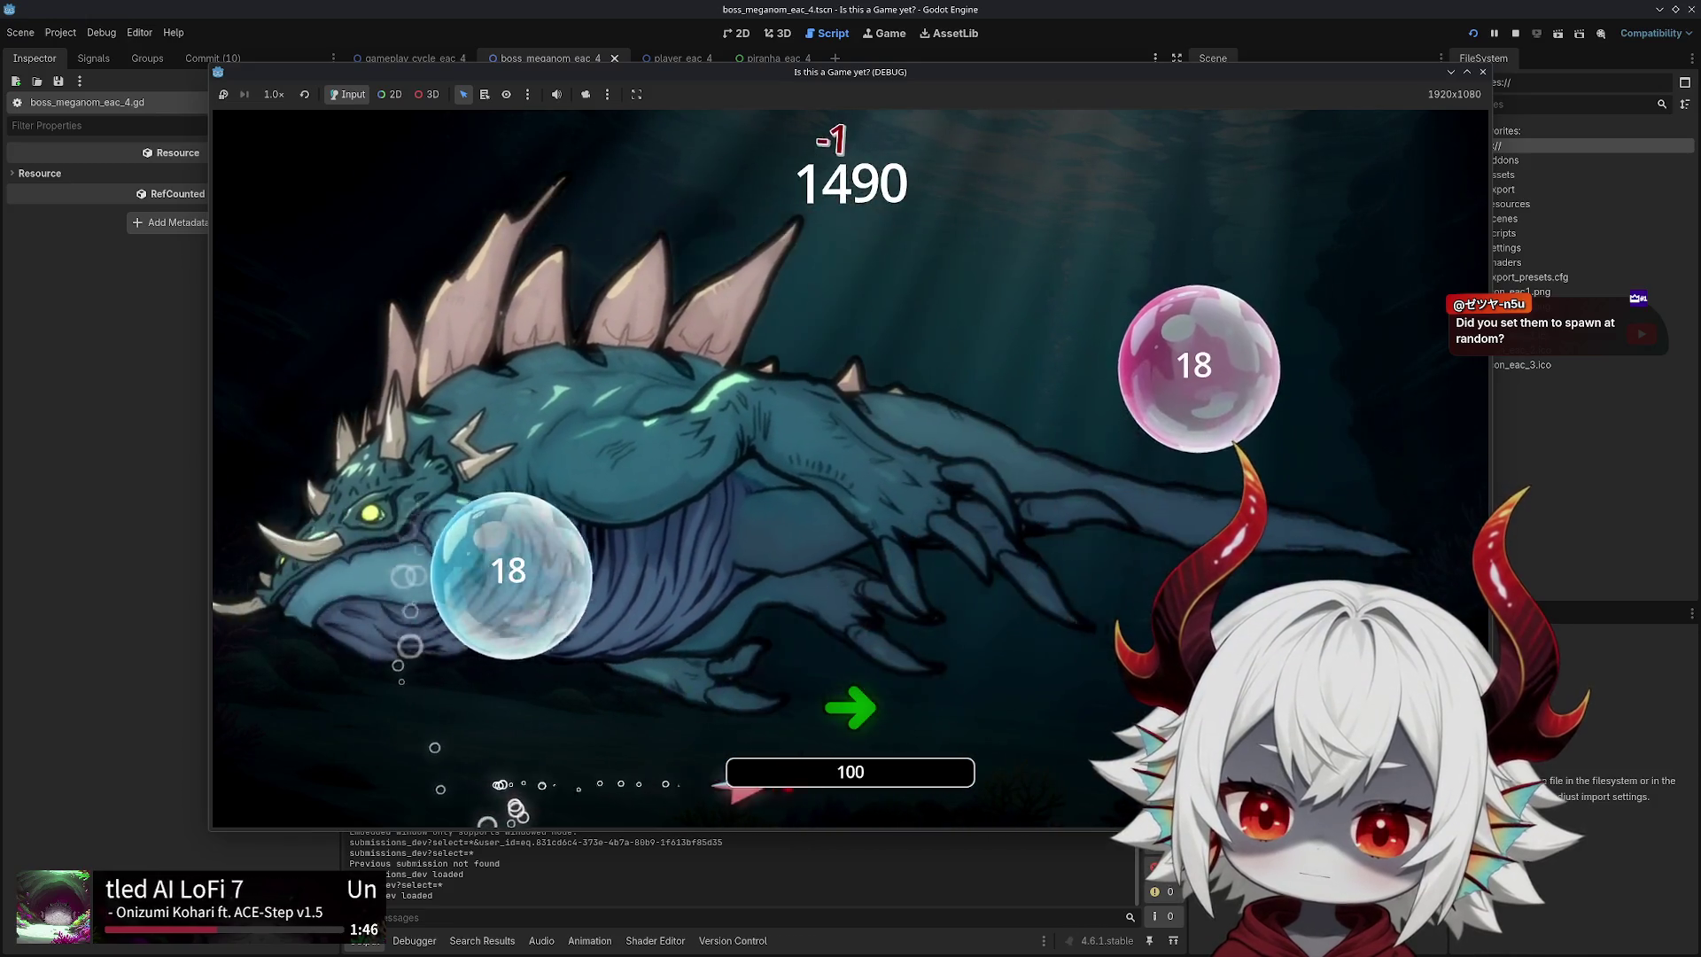
key("Up+Left")
key("Up+Right")
key("Left")
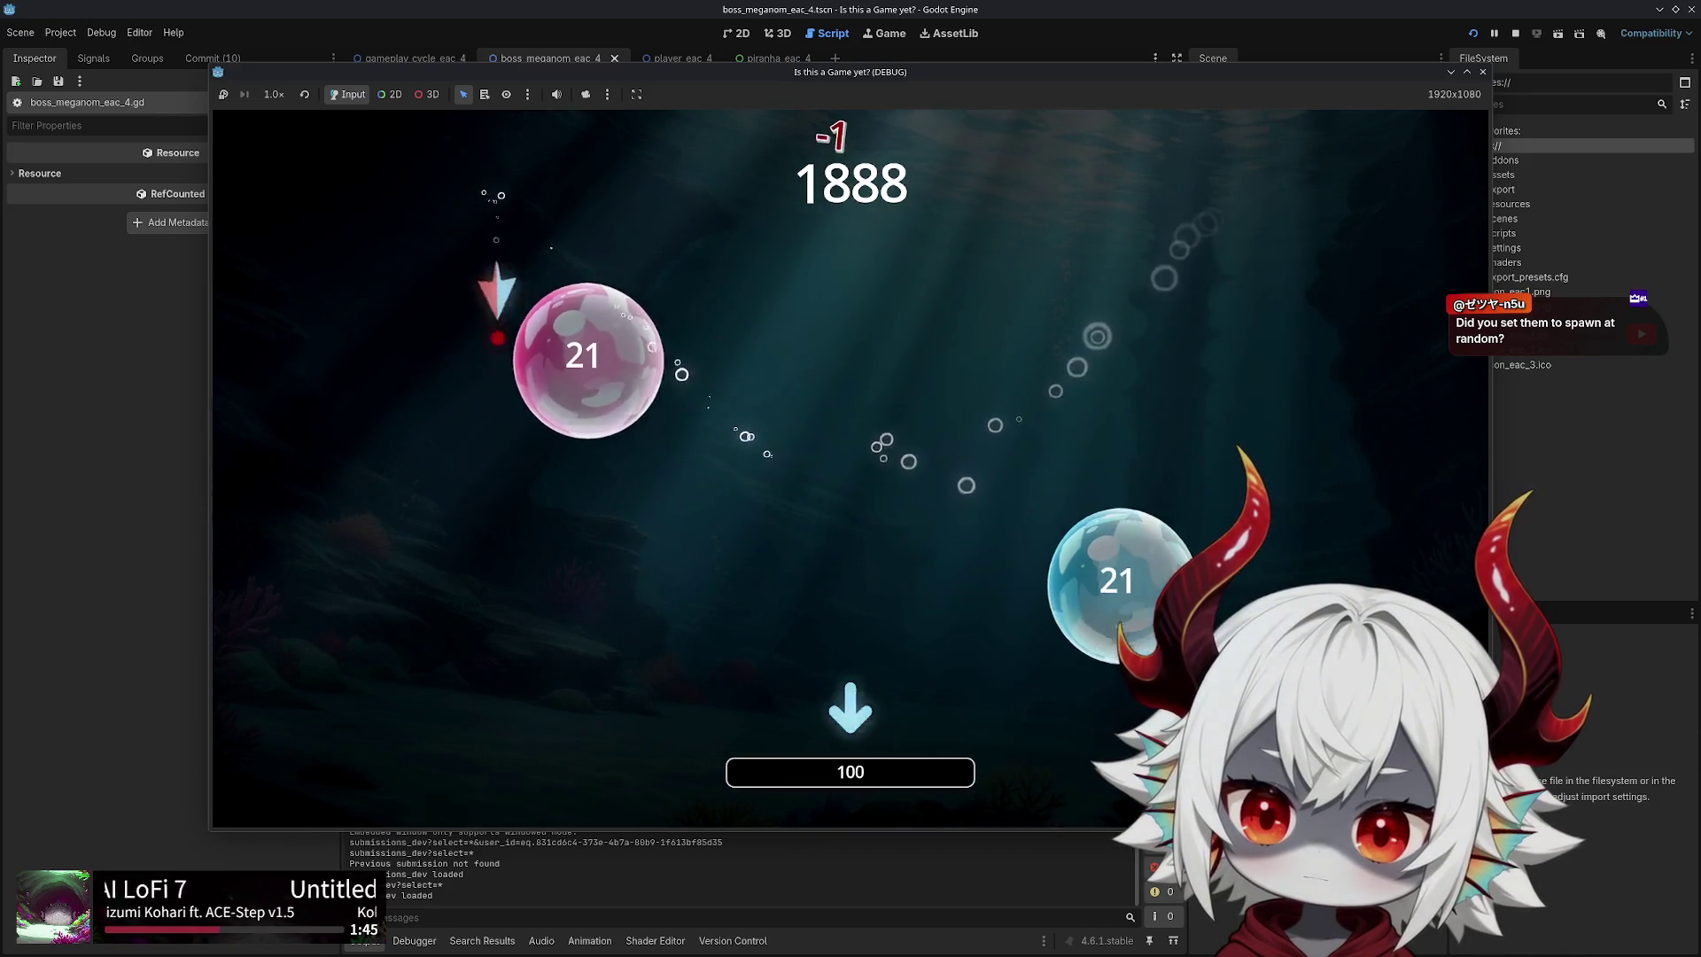
key("Right")
key("Down+Left")
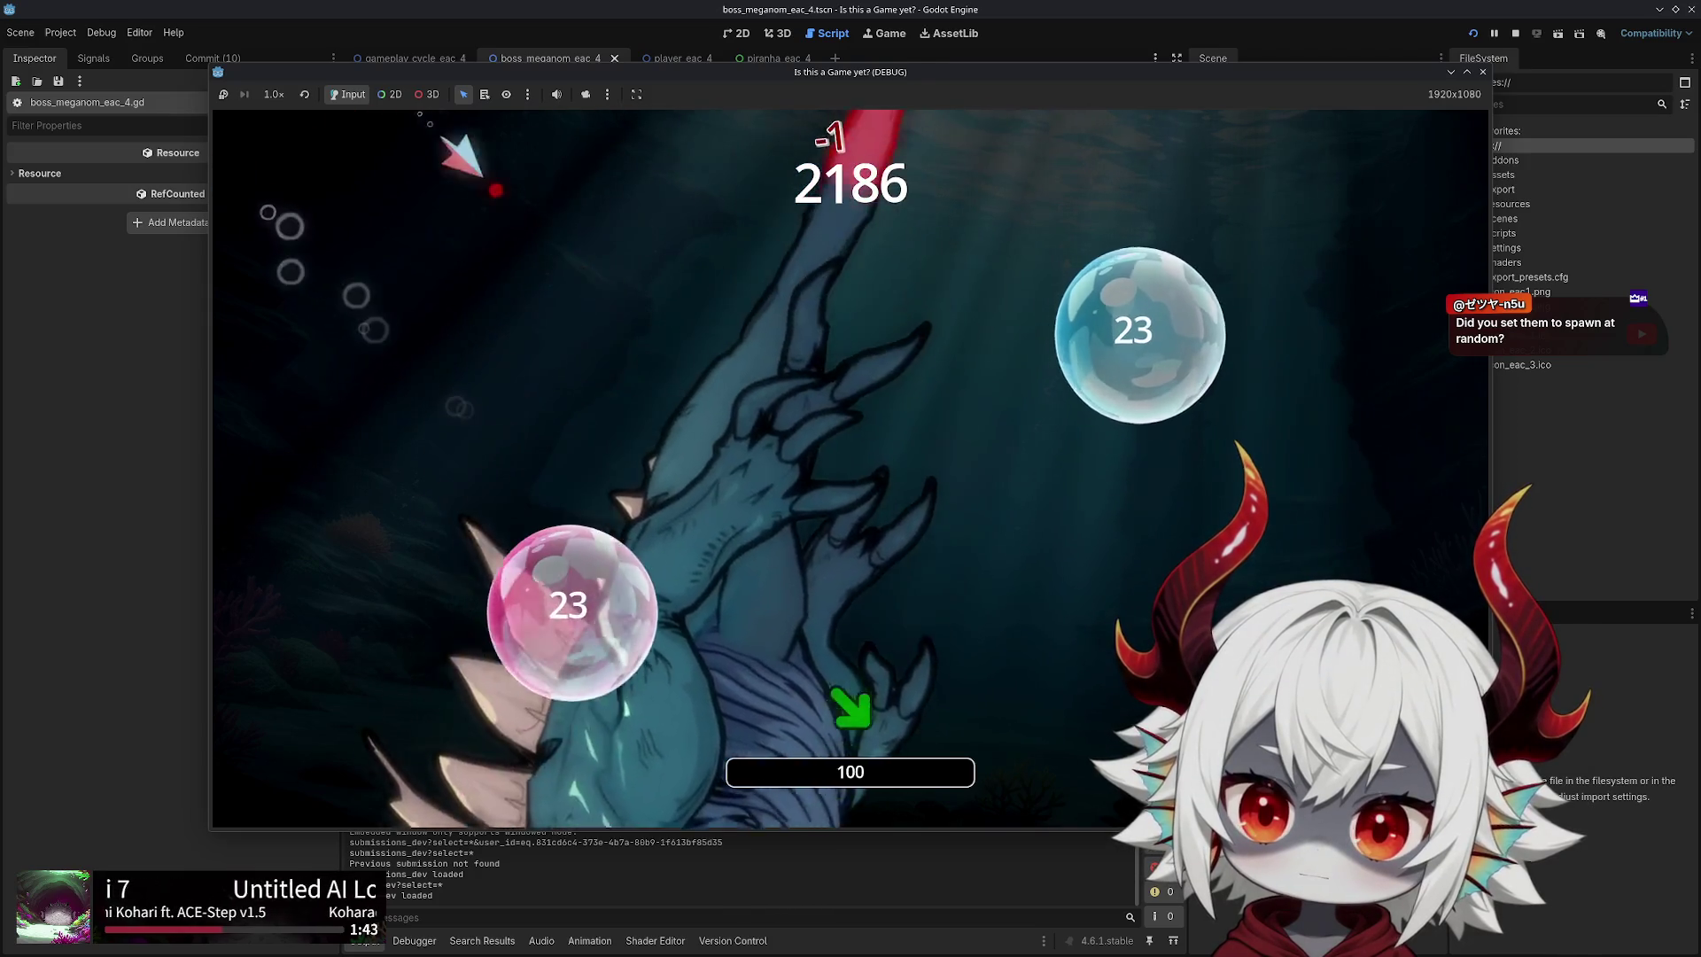
key("Left")
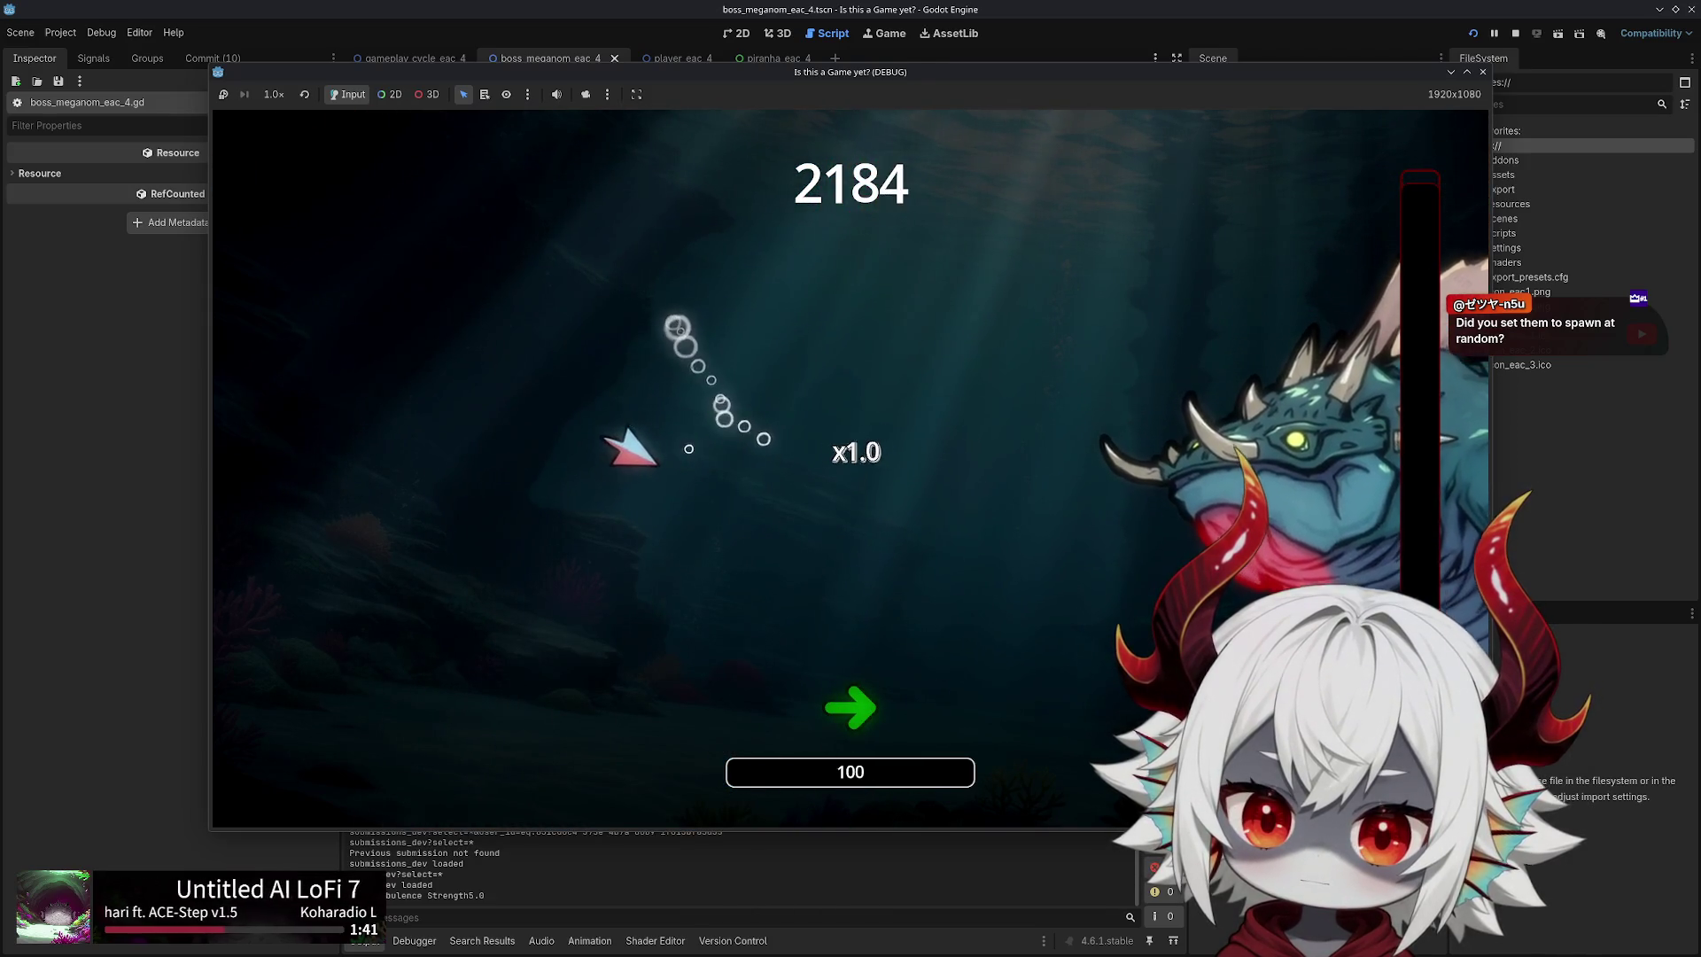
Swim the fish in every direction to dodge piranhas during the boss fight
key("Left")
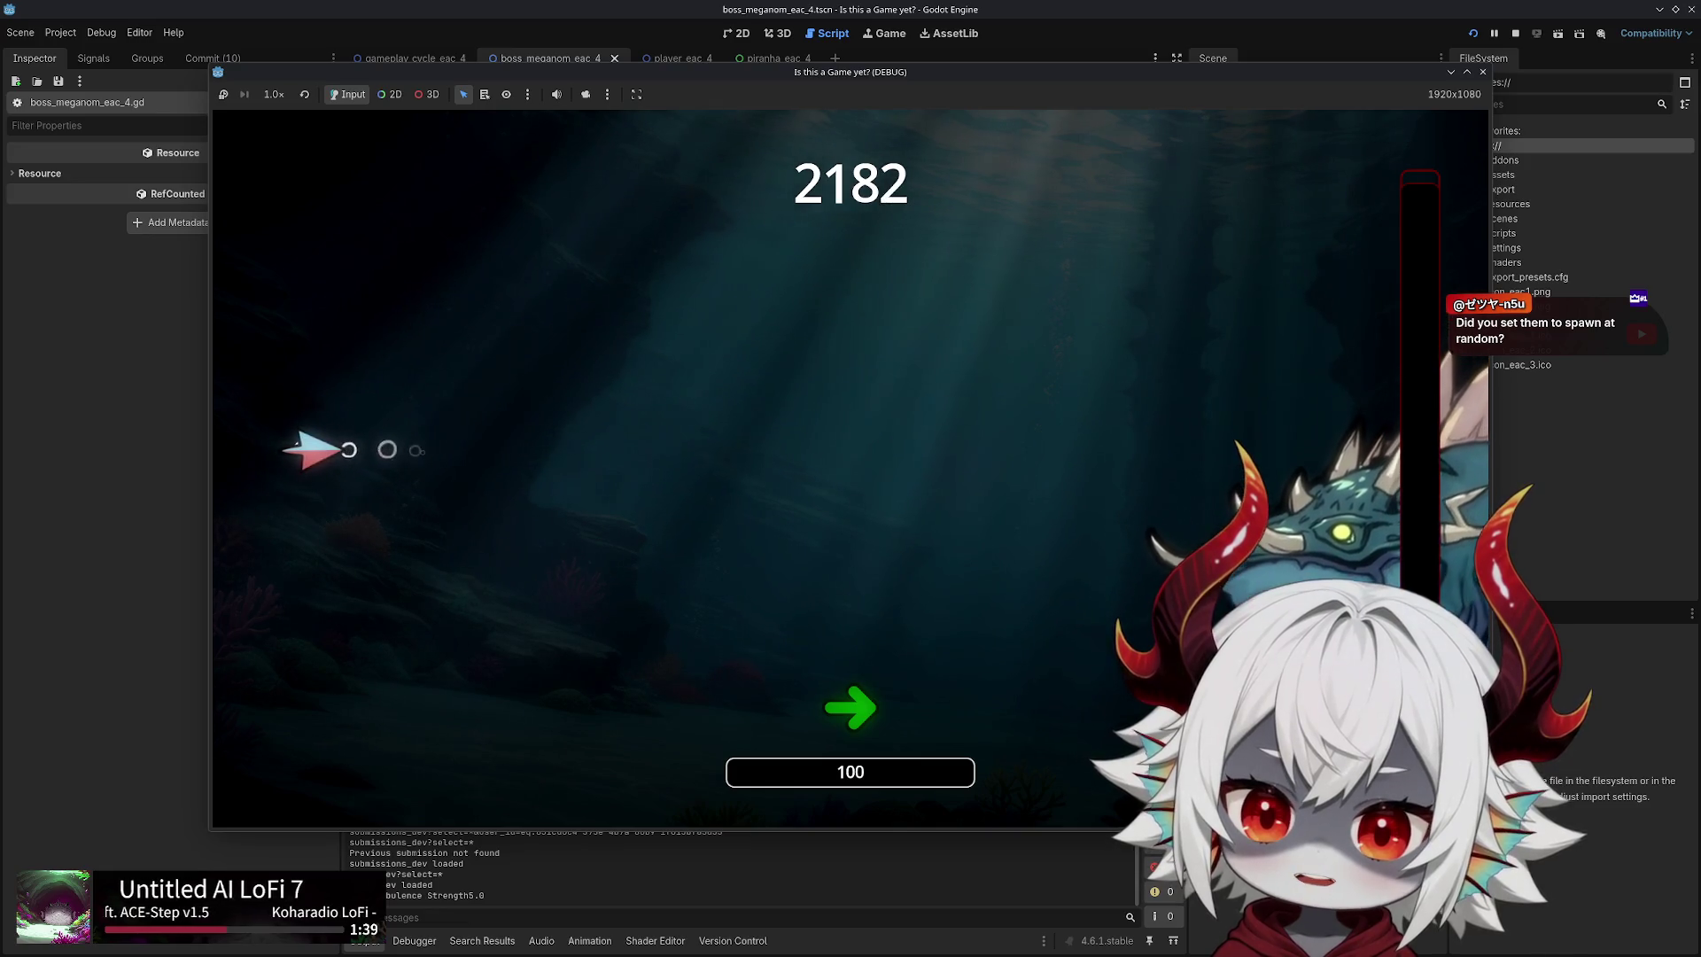
key("Right")
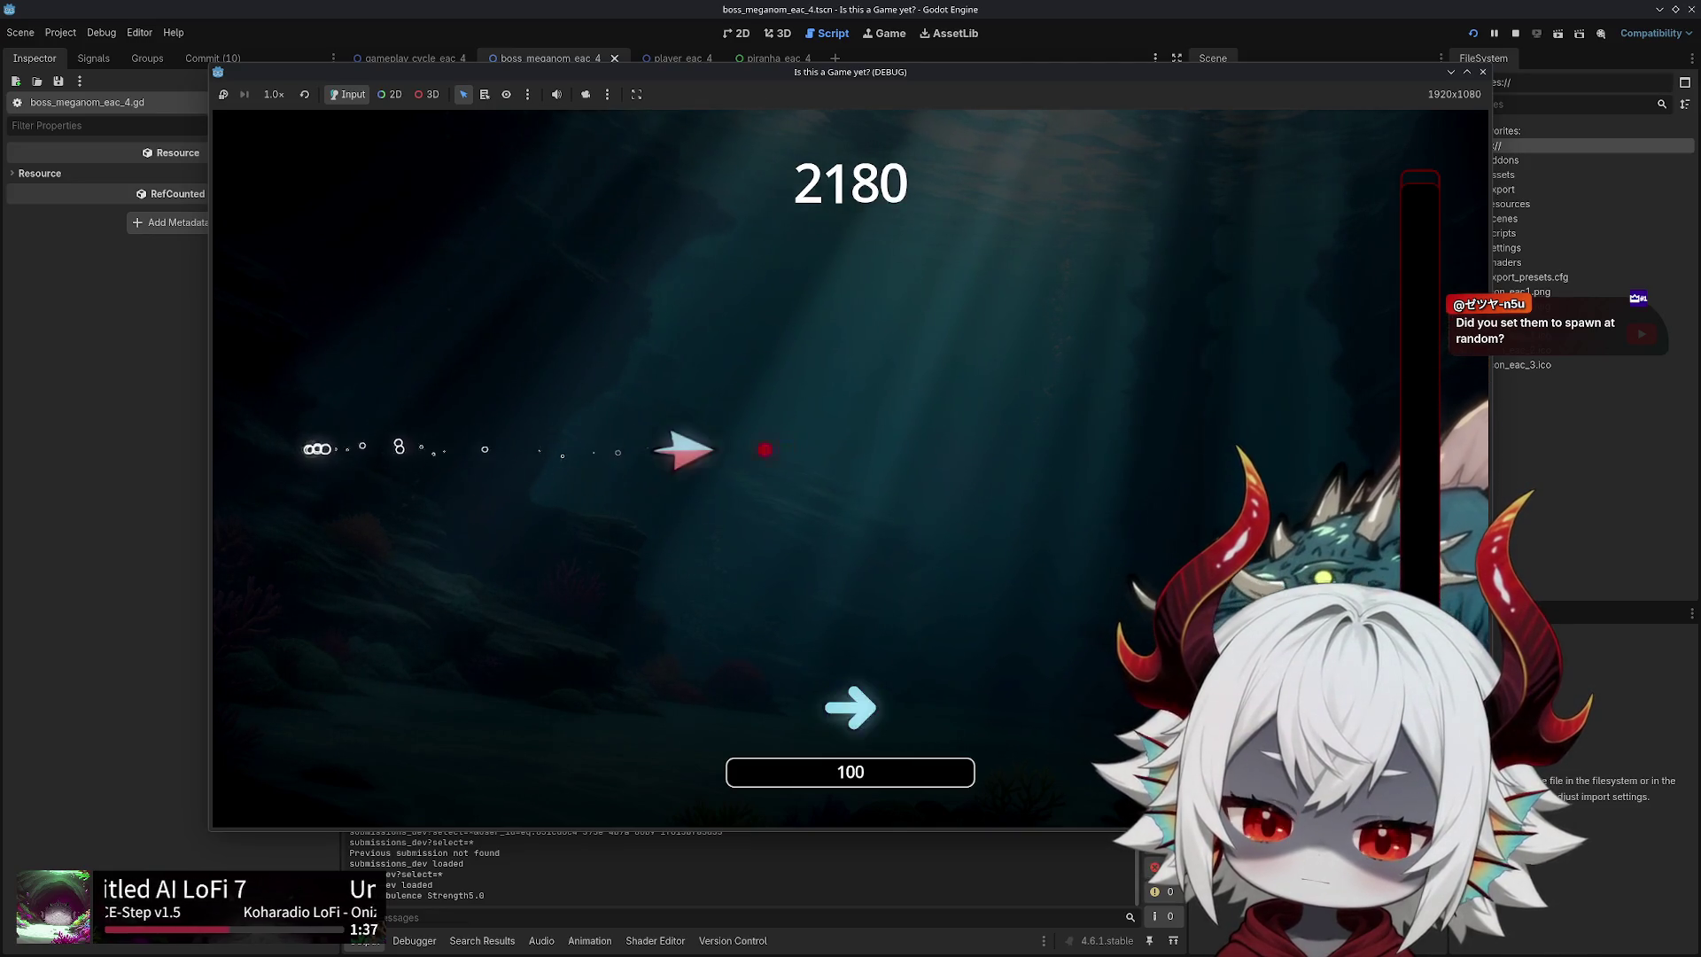
key("Down+Right")
key("Up")
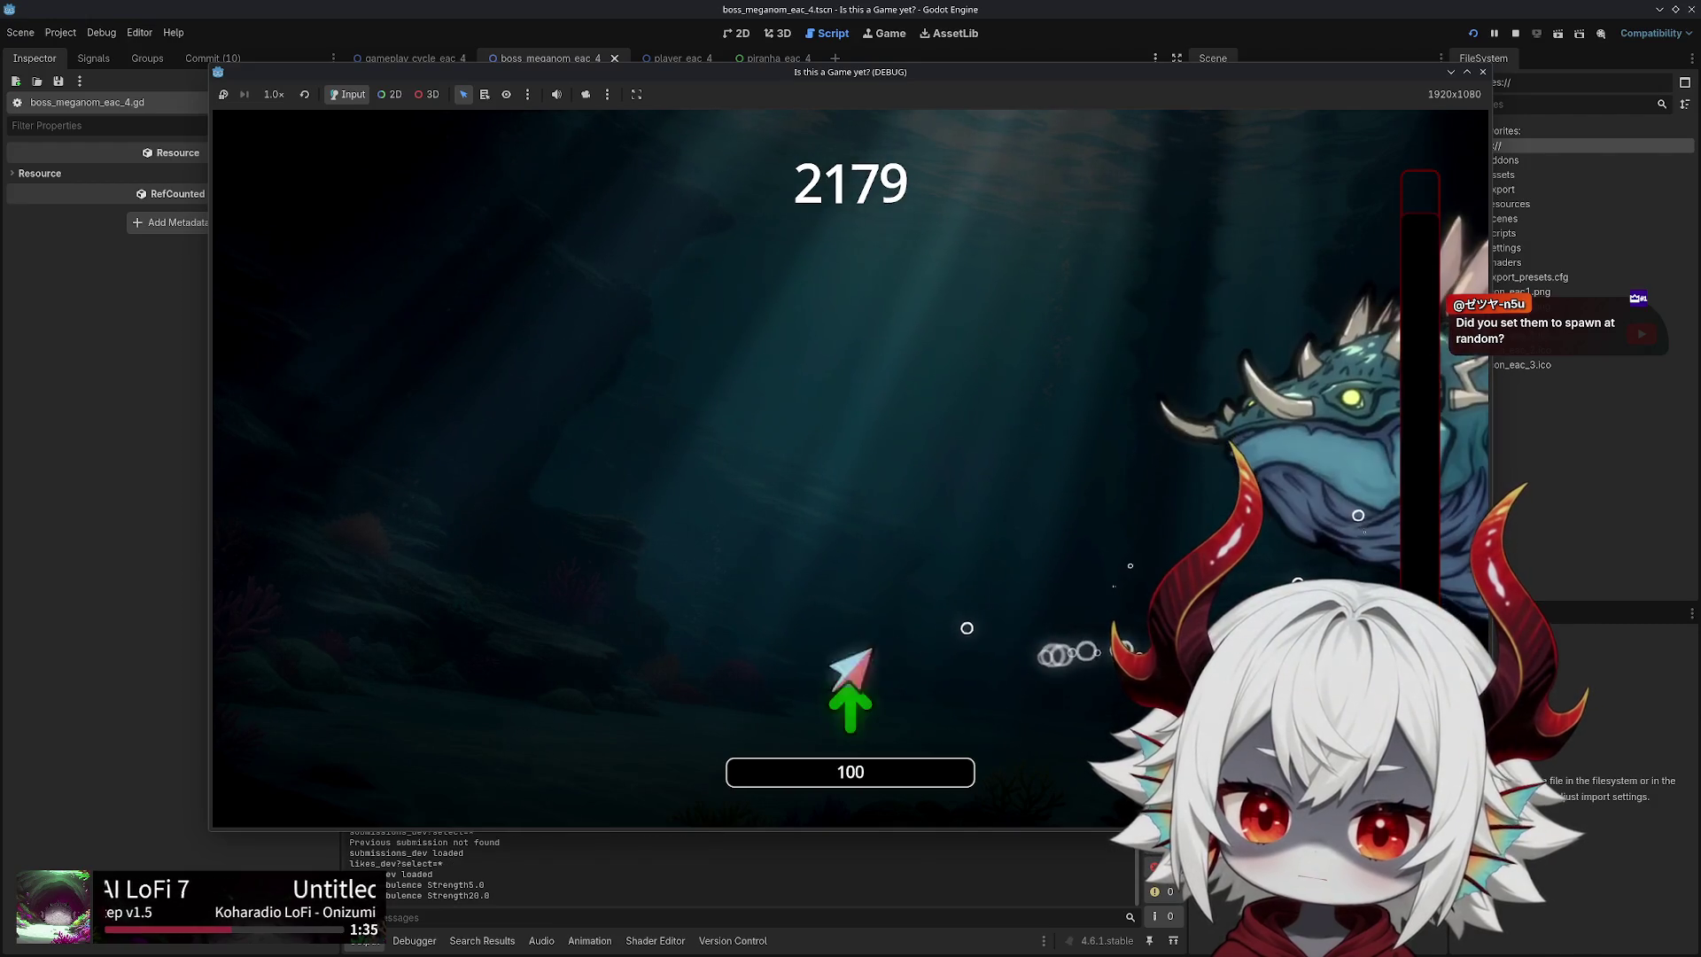
key("Left")
key("Up+Right")
key("Left")
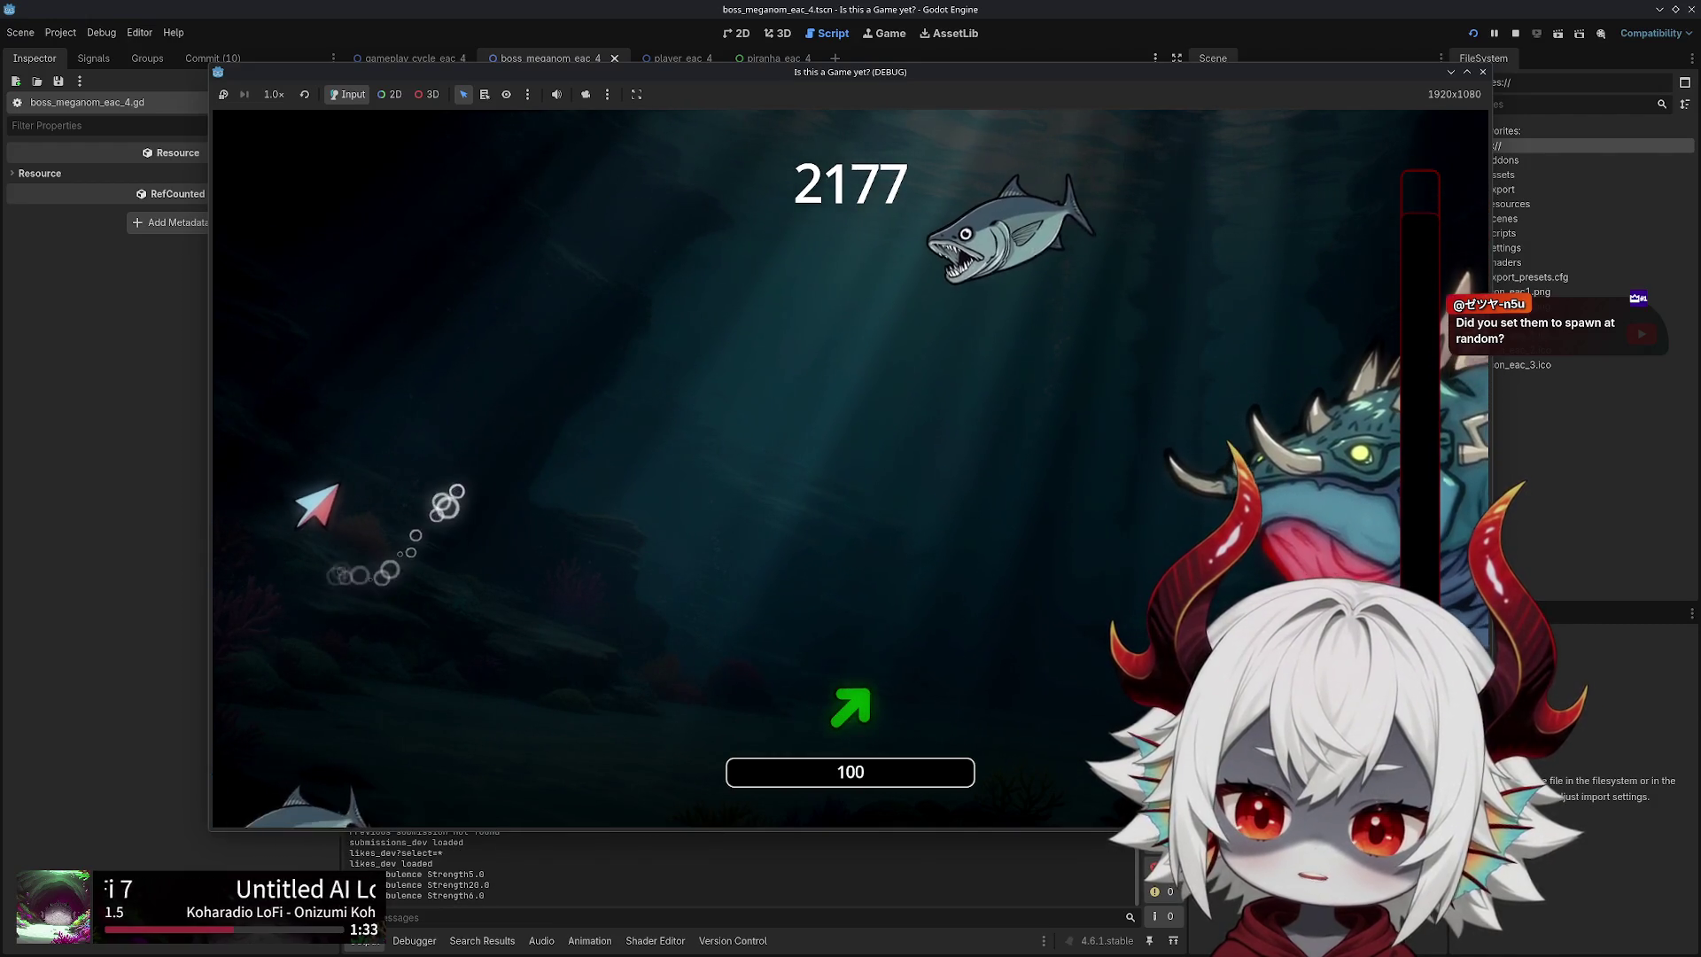
key("Right")
key("Down")
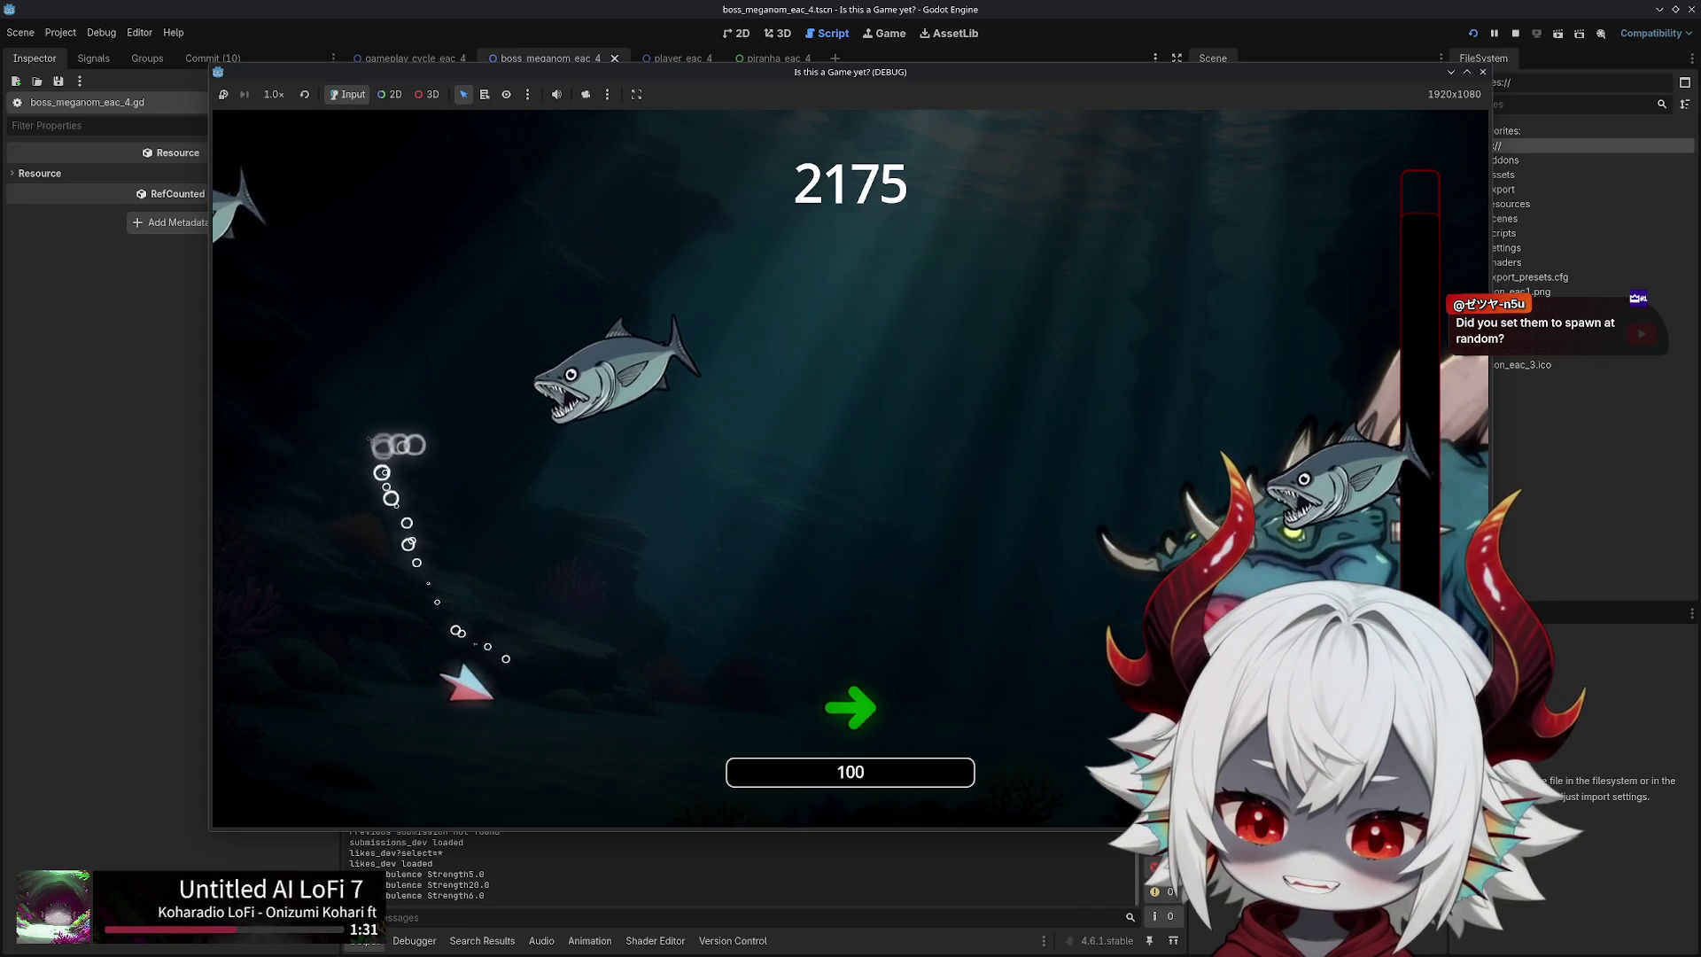
key("Right")
key("Up")
key("Left")
key("Up")
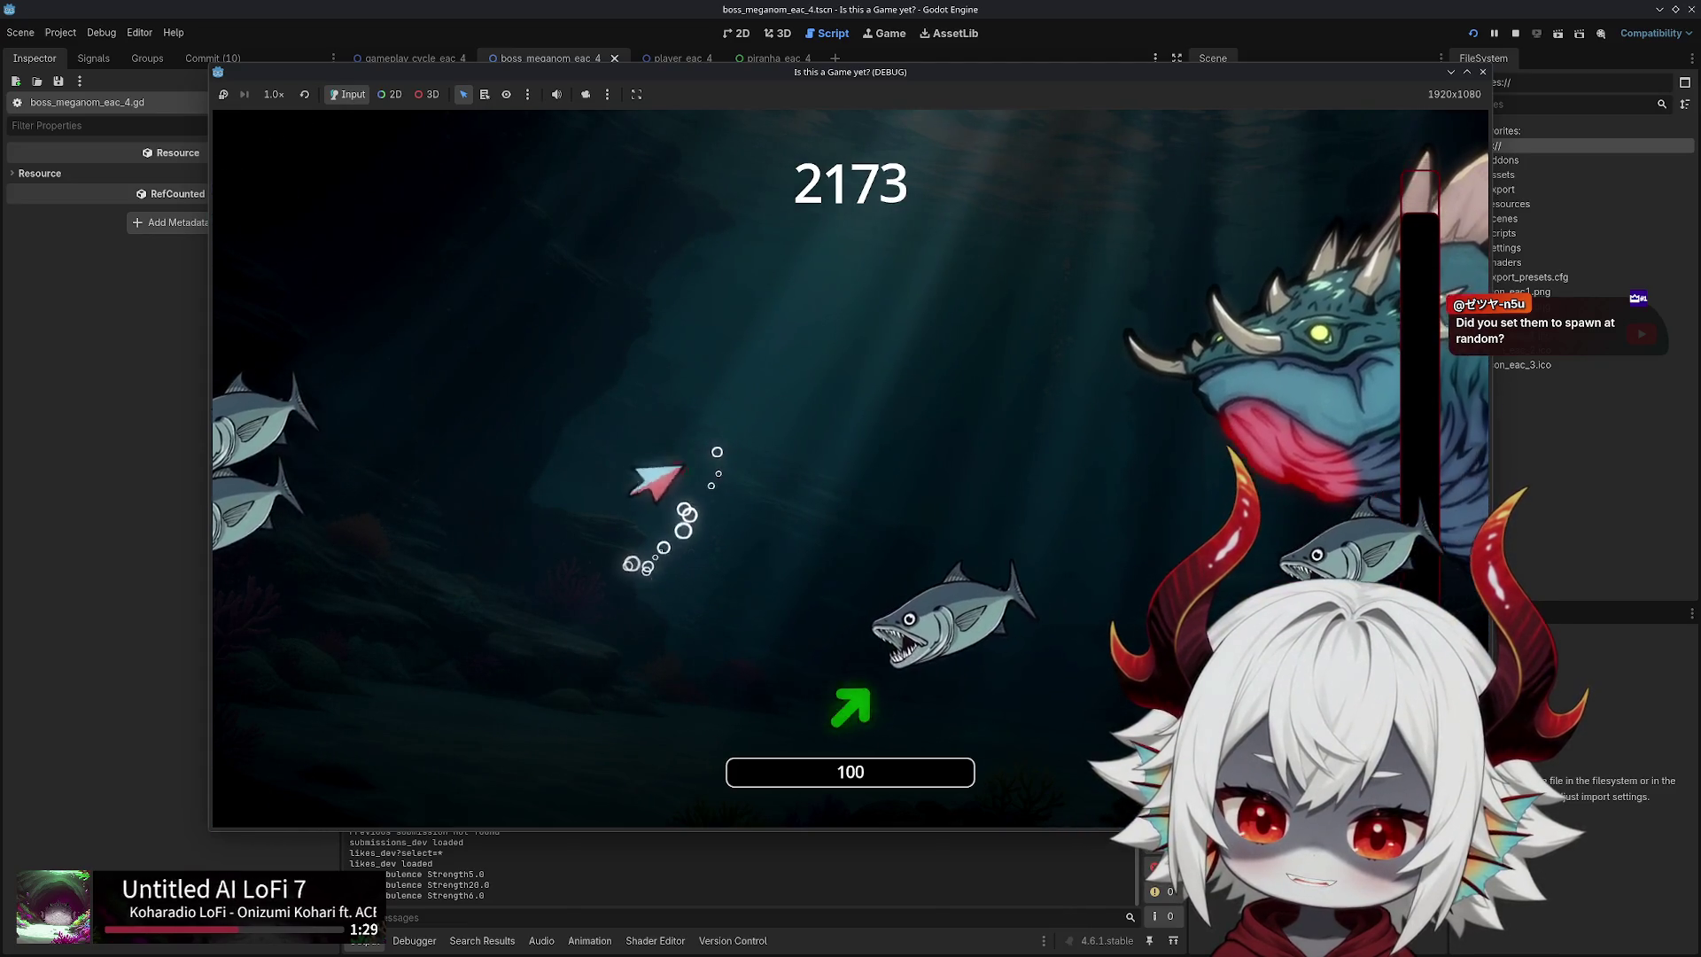
key("Left")
key("Up")
Keep evading the incoming piranhas, then stop the game to return to piranha_eac_4.gd
key("Right")
key("Up")
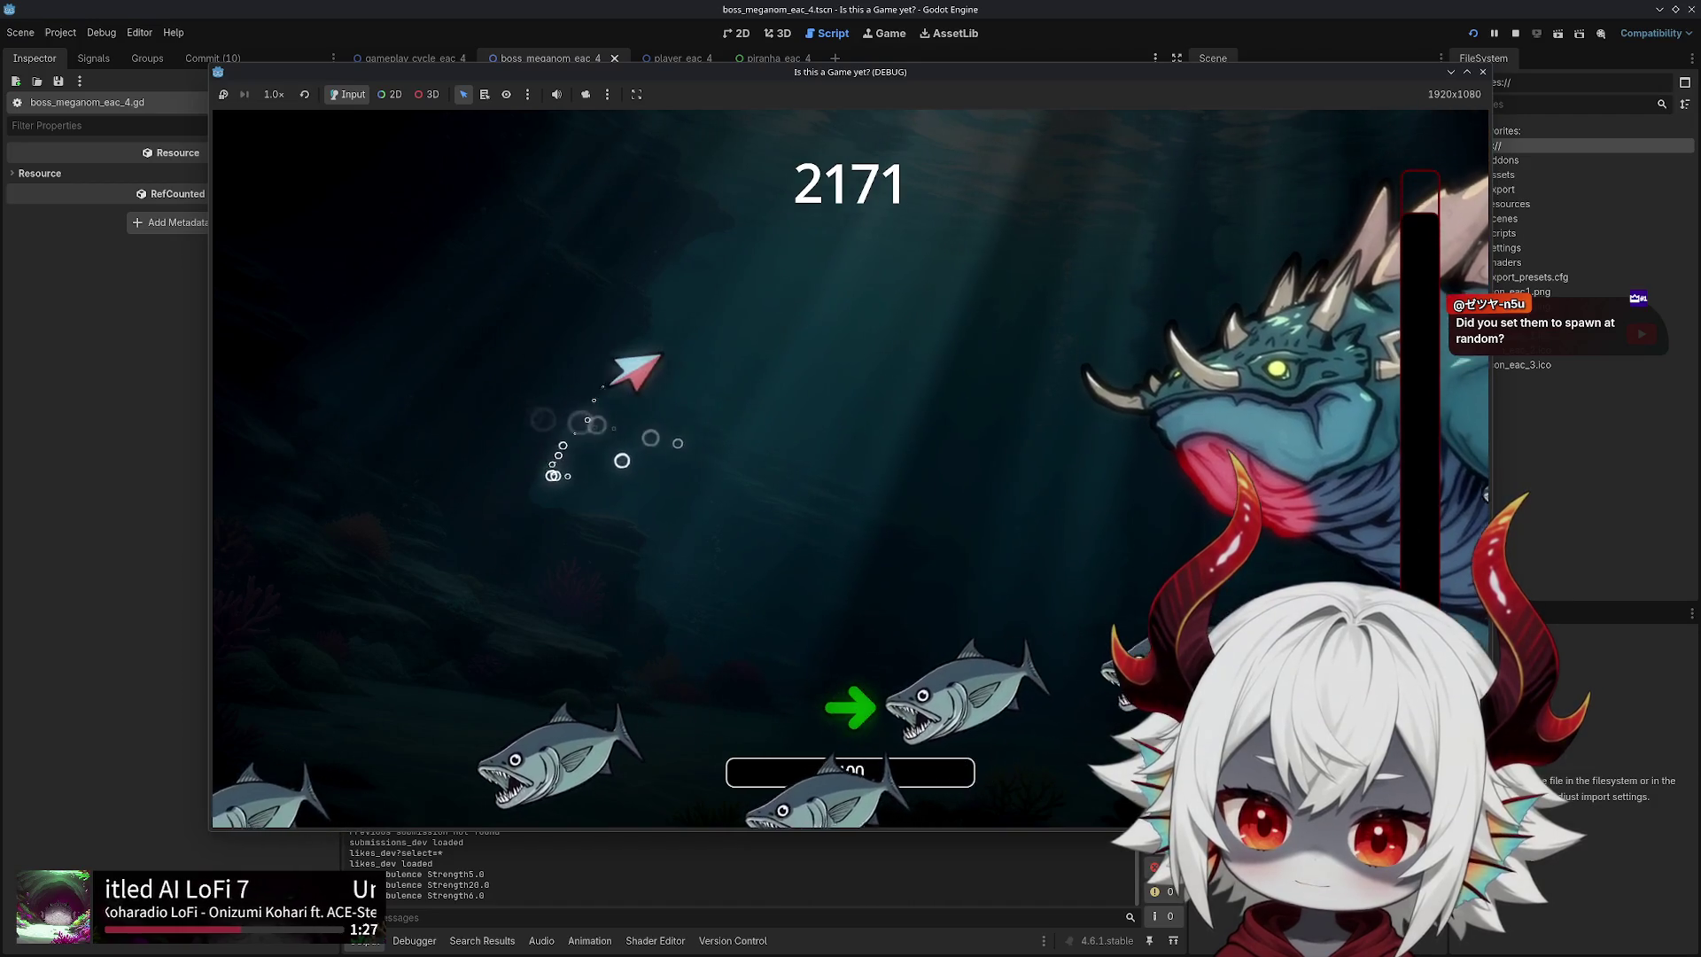
key("Left")
key("Right")
key("Down")
key("Left")
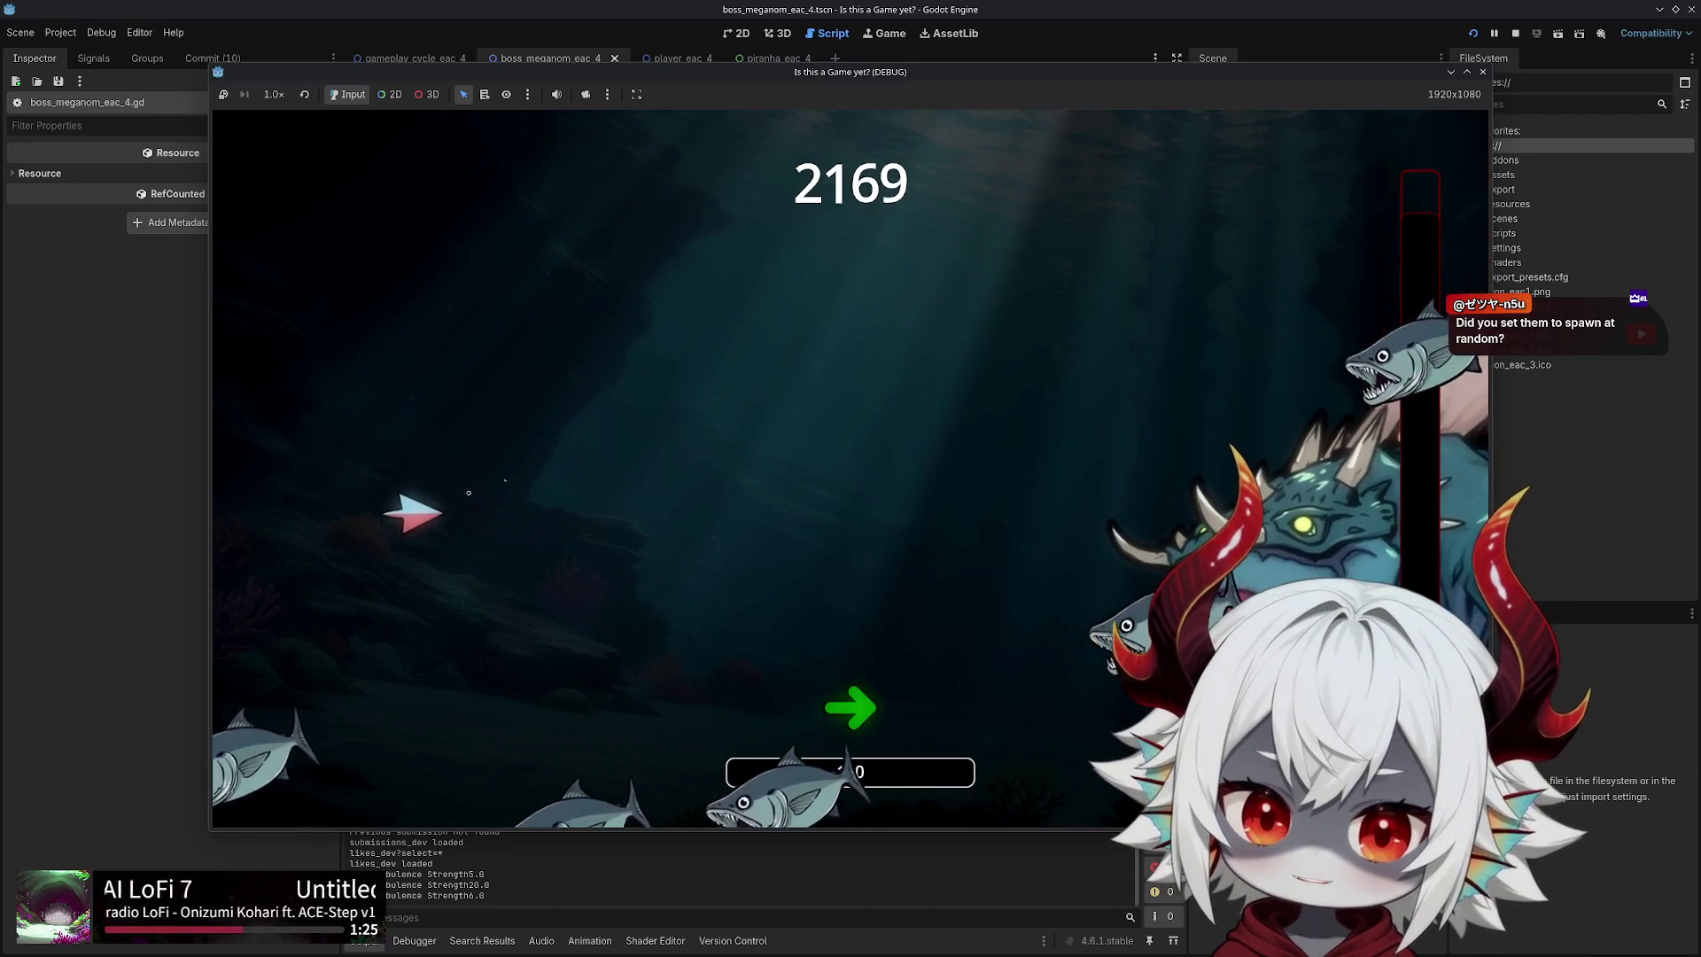
key("Up")
key("Right")
key("Down")
key("Left")
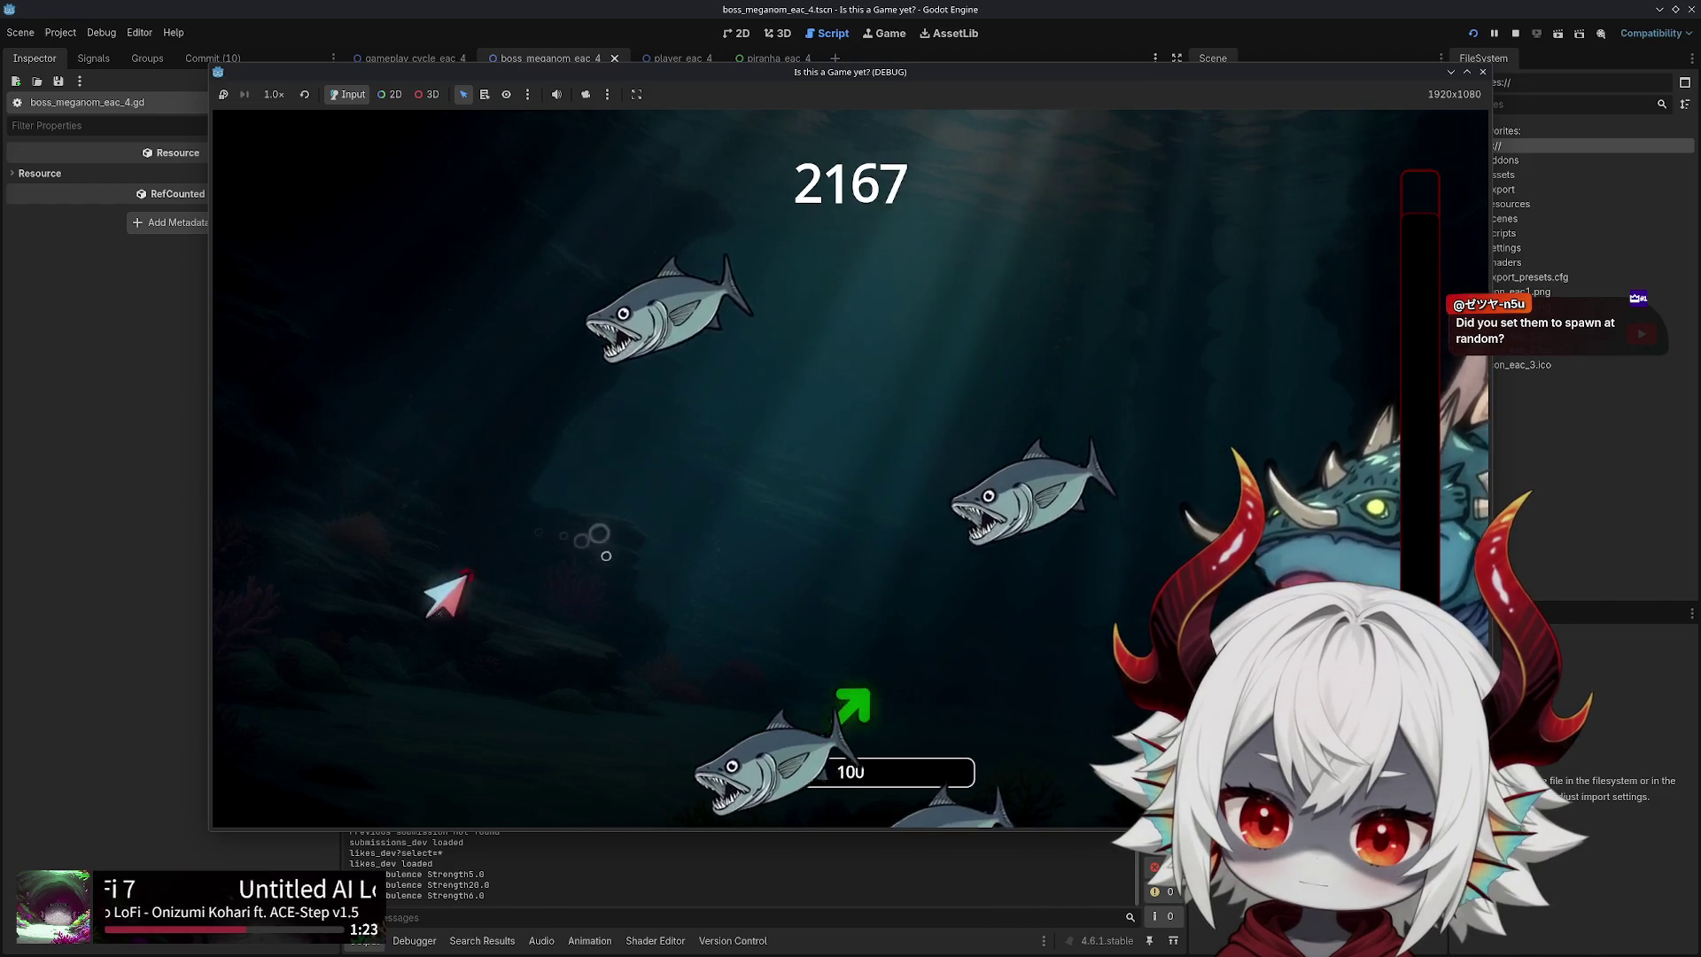
key("Up")
key("Right")
key("Up")
key("Right")
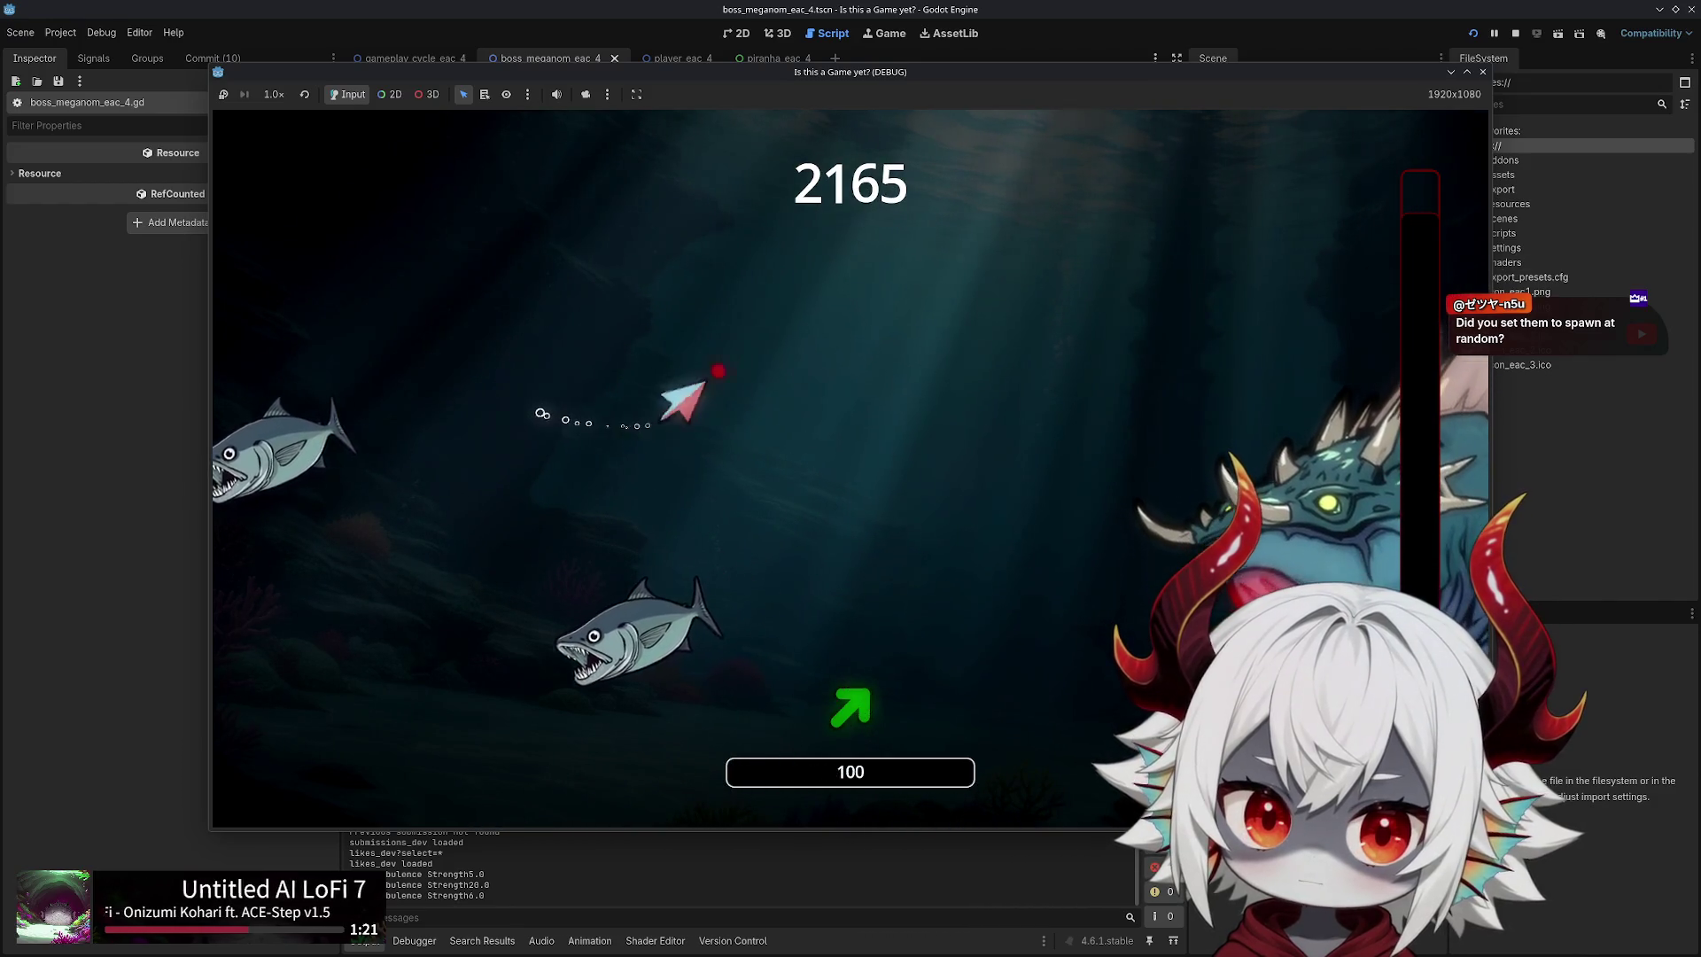
left_click(1482, 71)
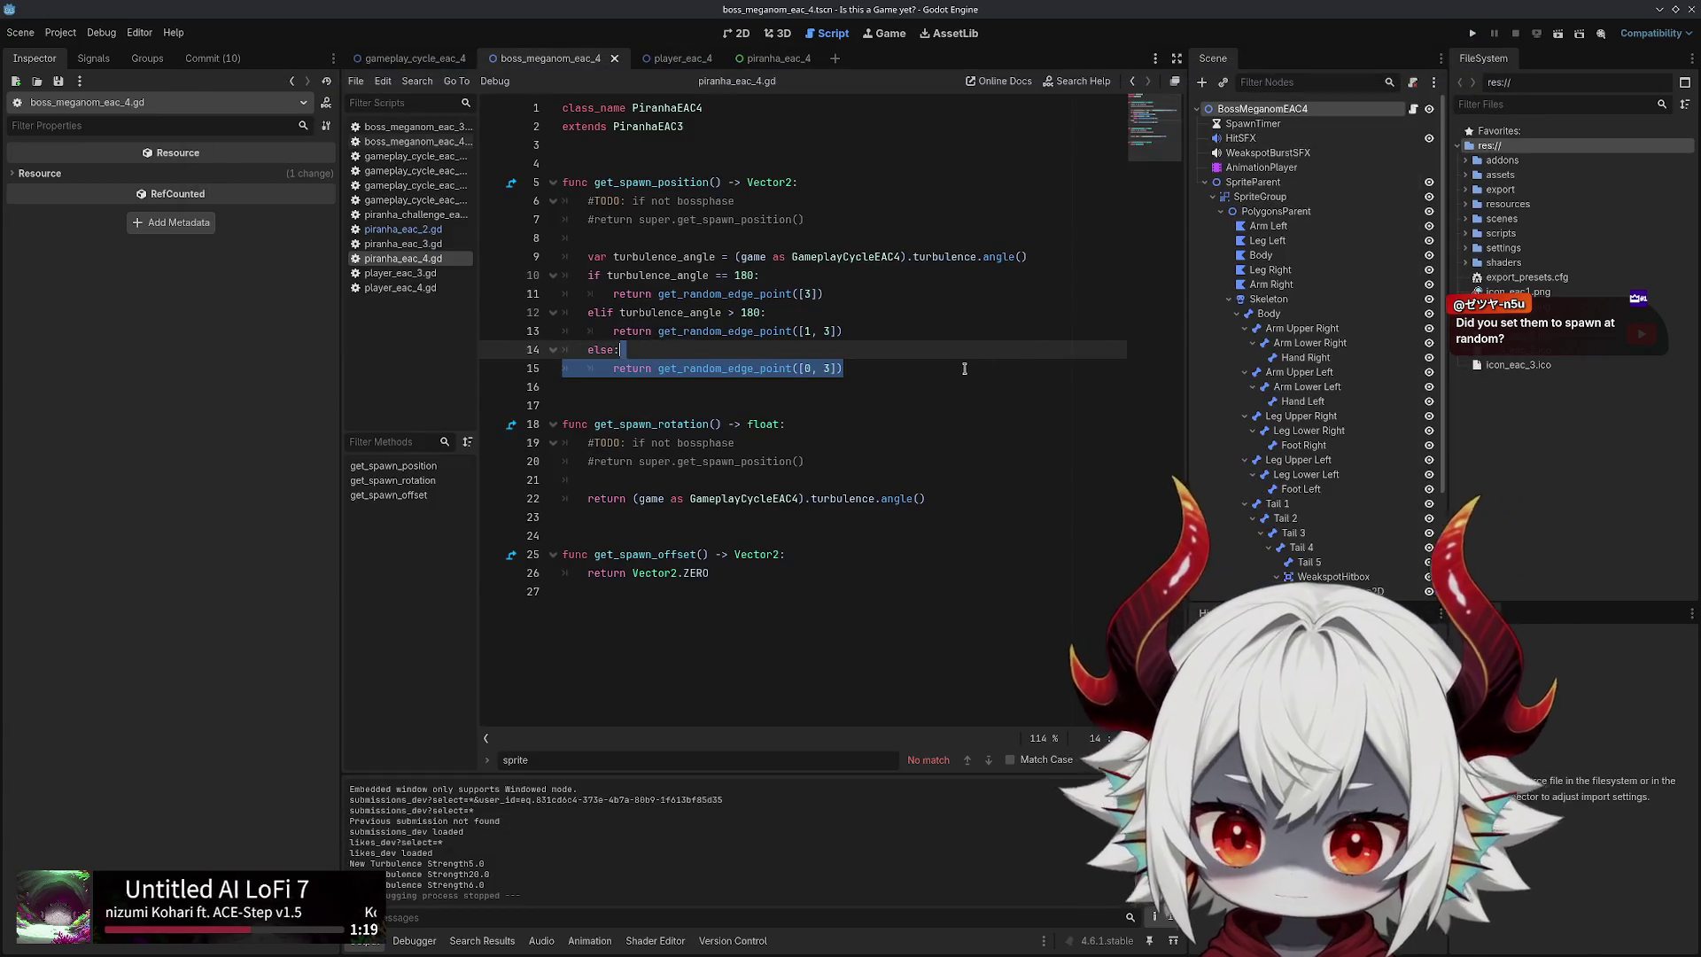
key("alt+Left")
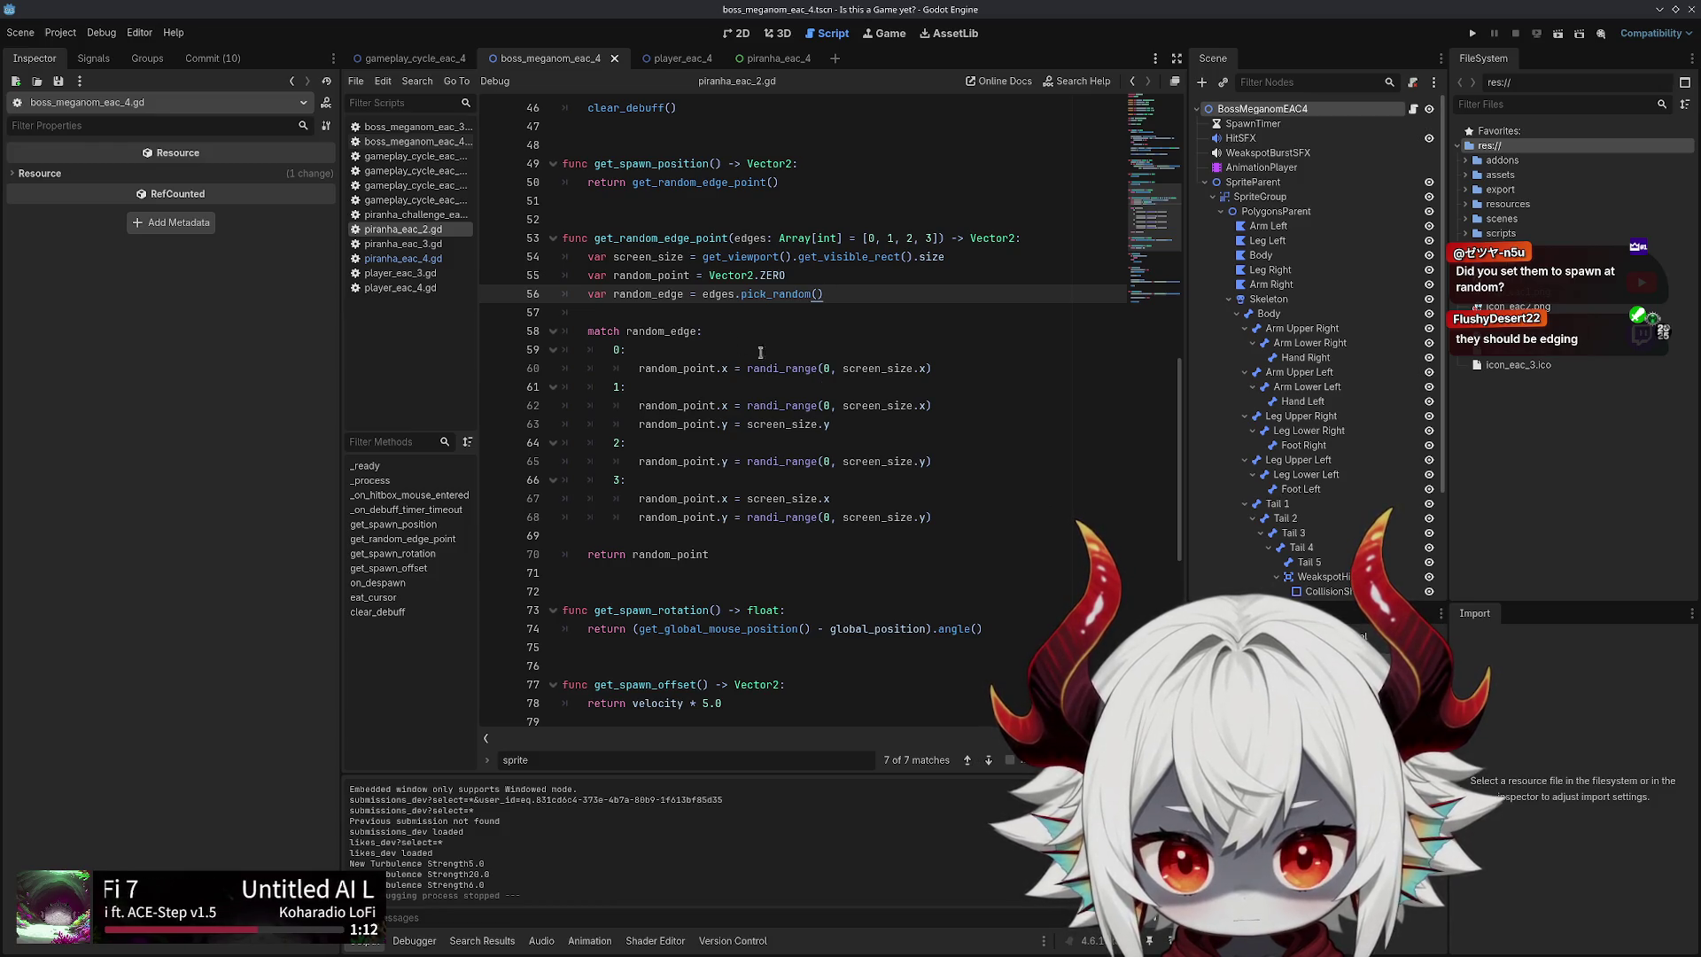
double_click(670, 332)
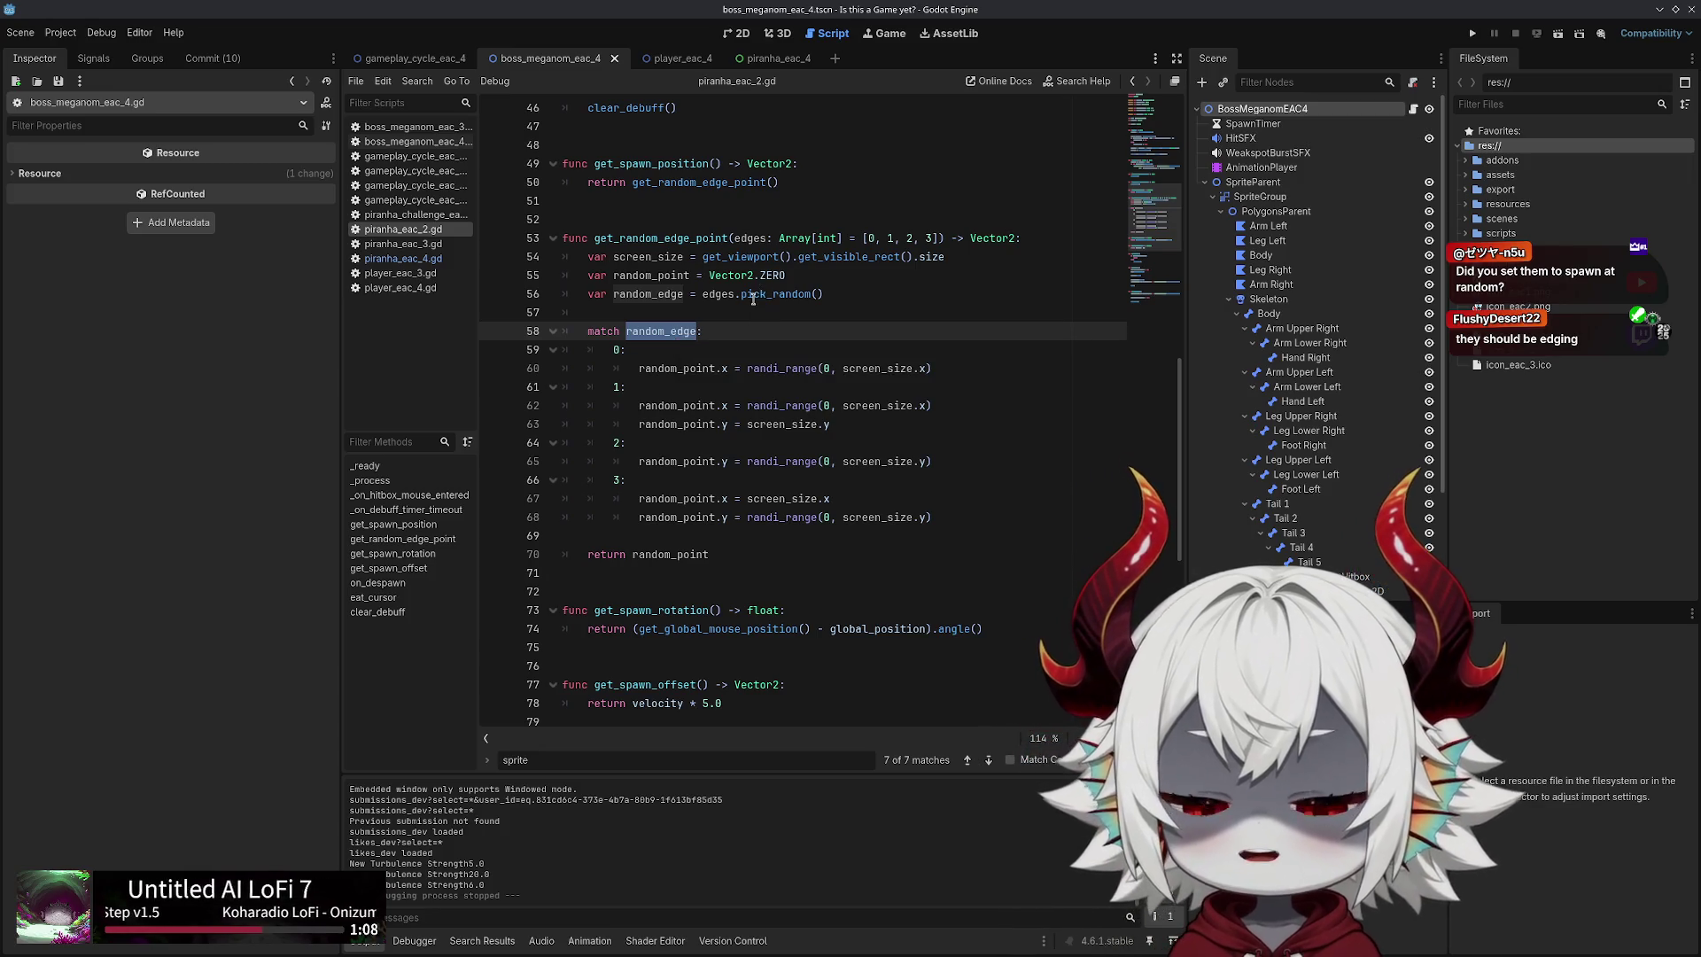
left_click(726, 296)
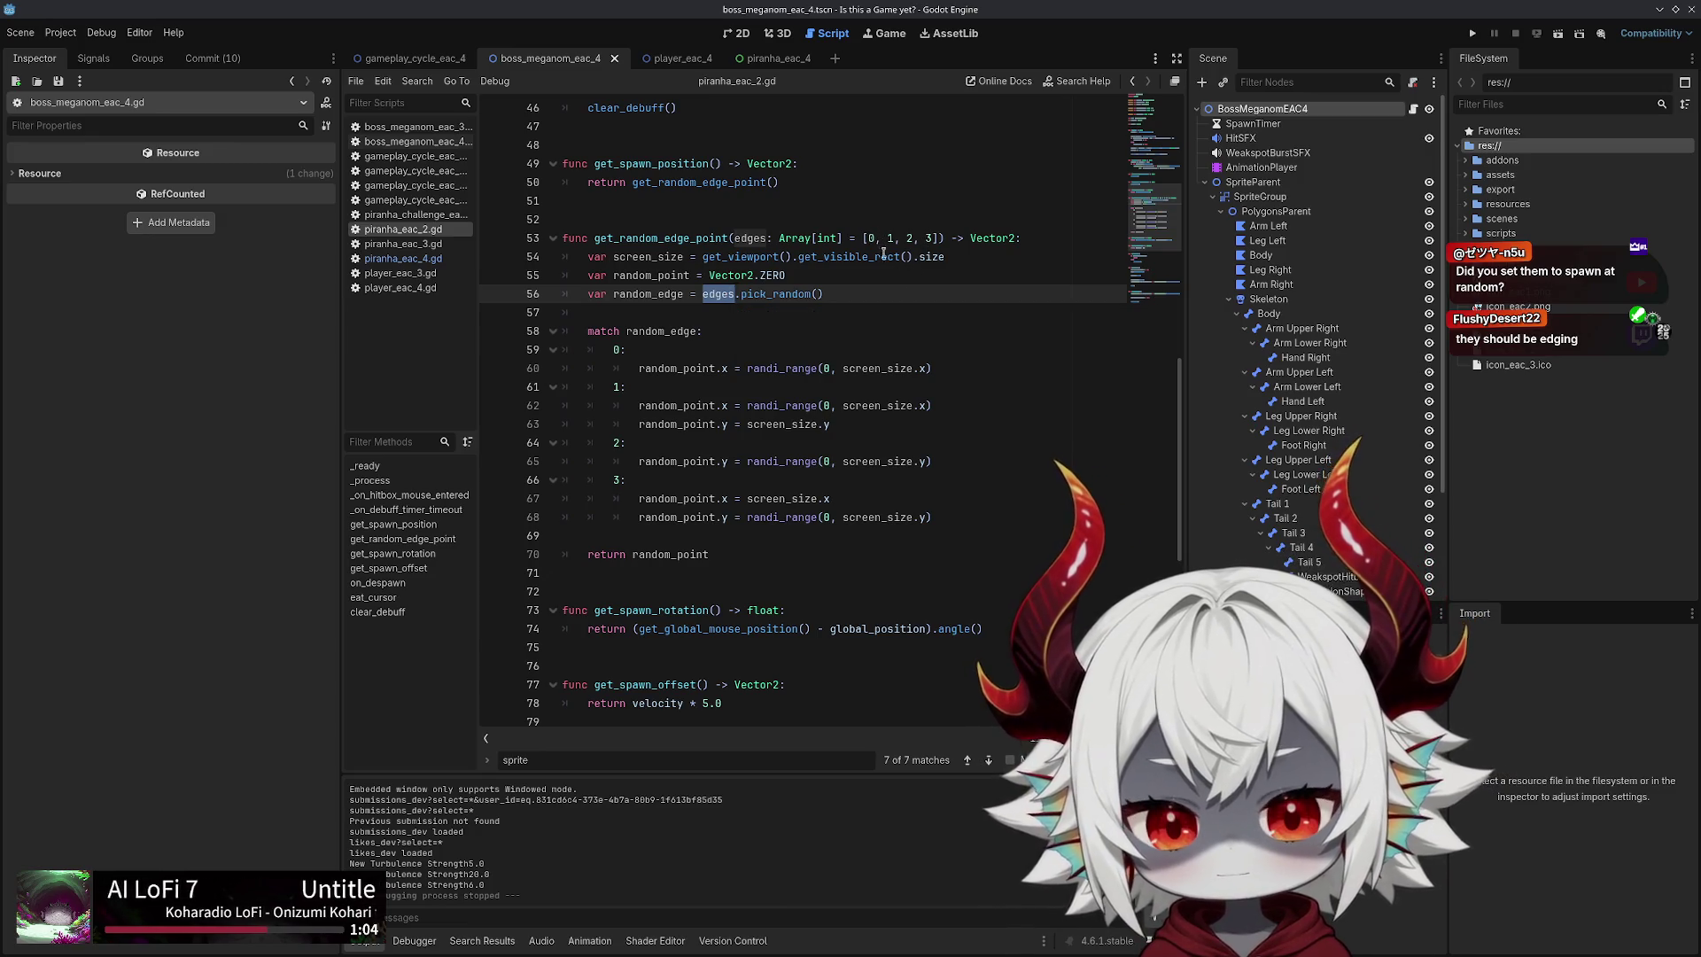
double_click(666, 368)
left_click(733, 367)
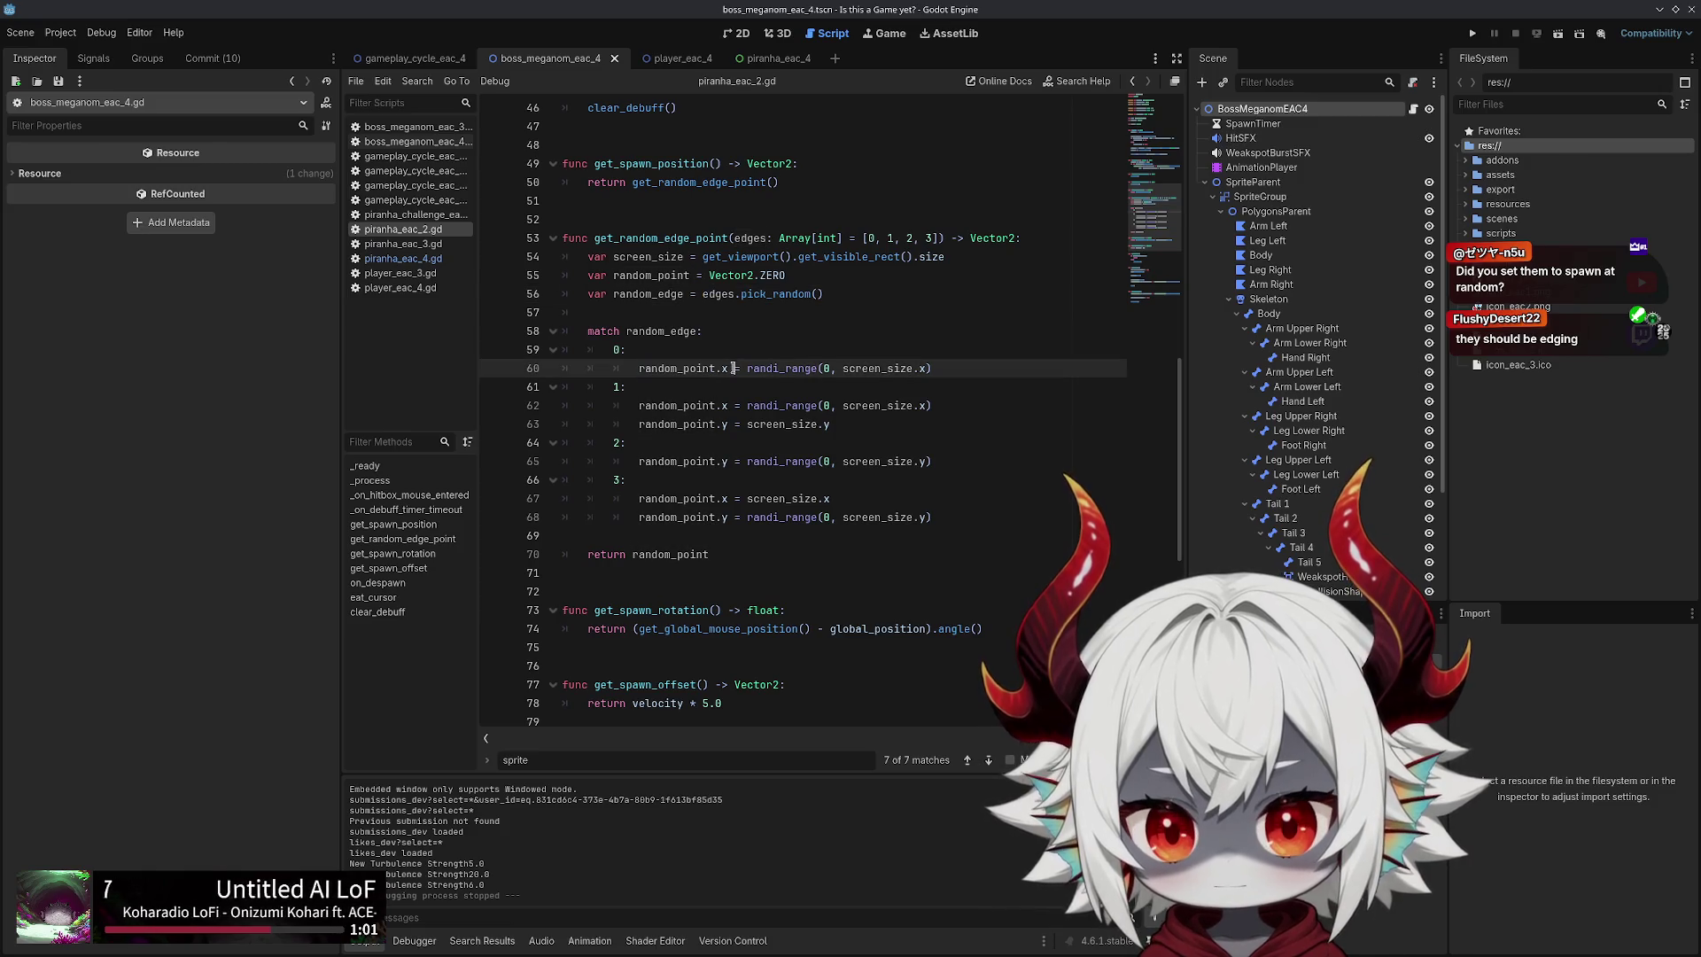
double_click(799, 367)
double_click(872, 368)
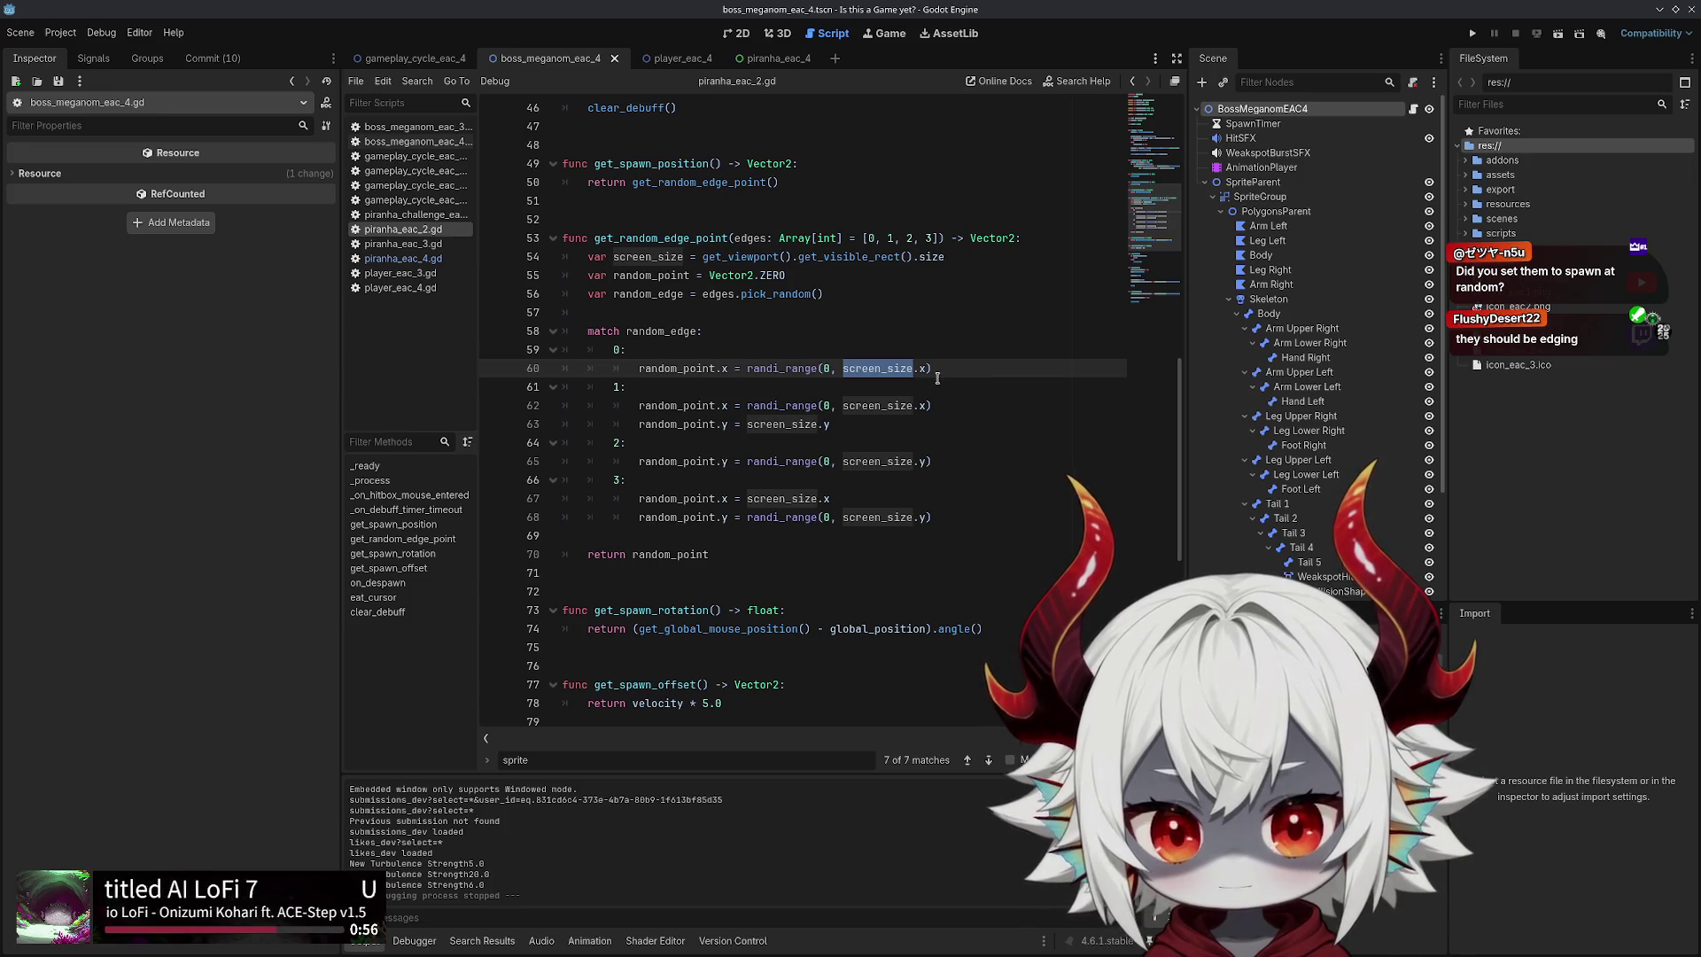
left_click_drag(928, 369, 840, 366)
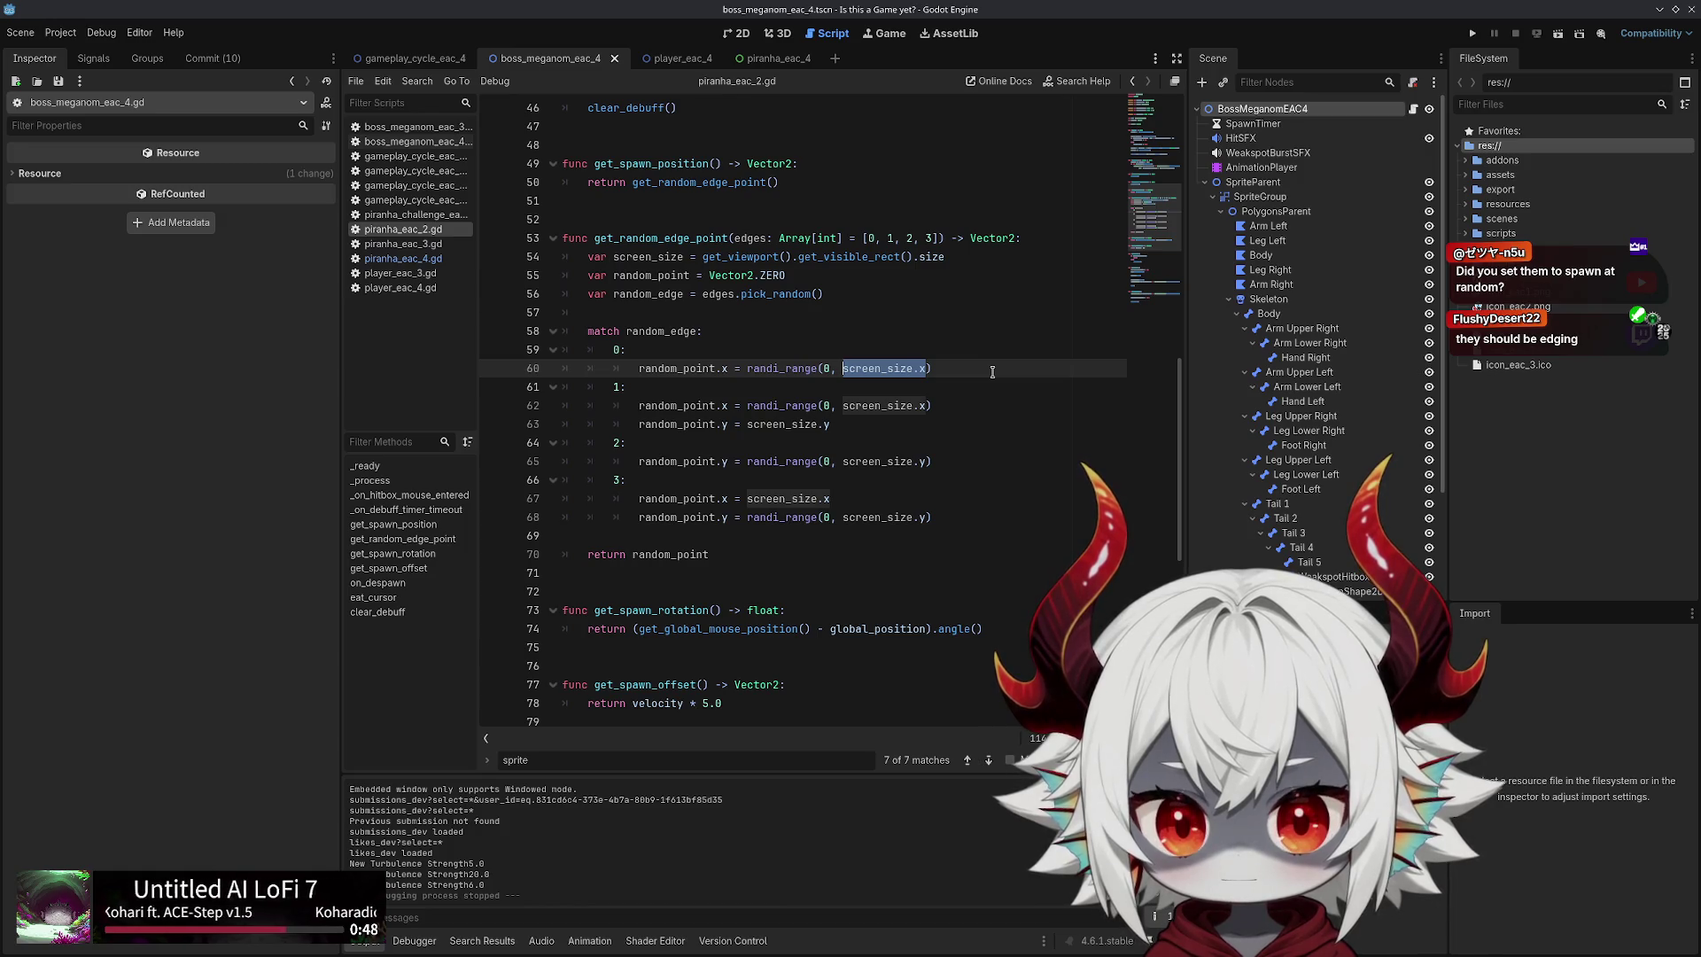
double_click(779, 367)
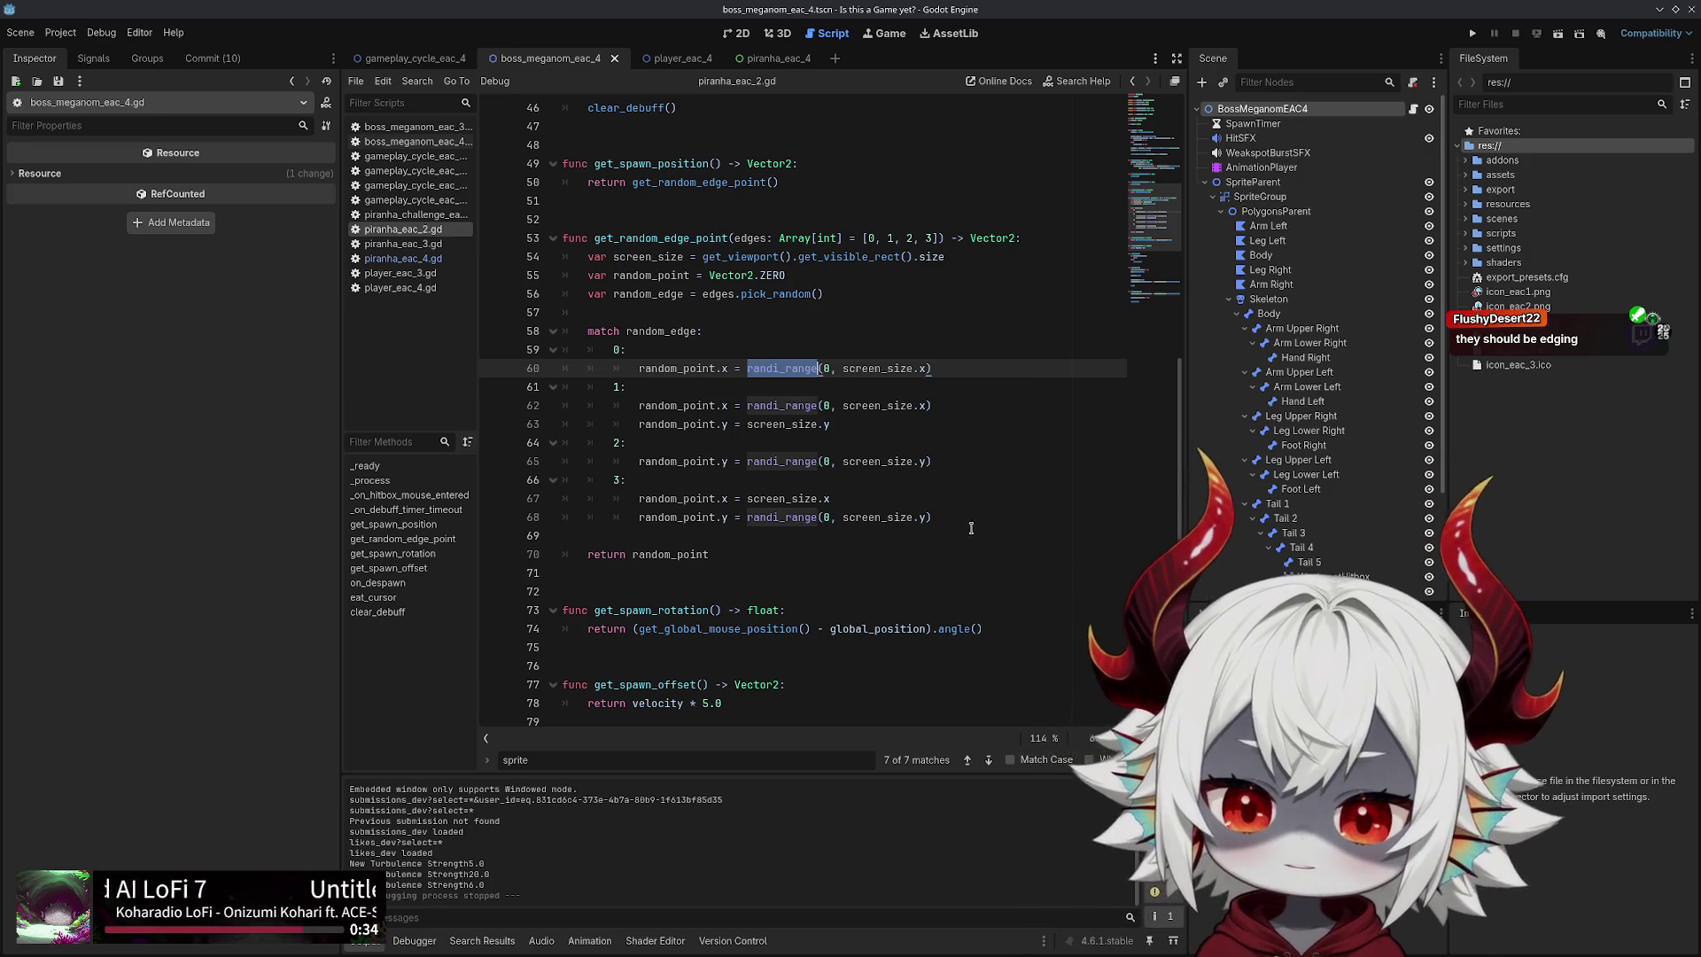
mouse_move(971, 528)
left_mouse_down()
mouse_move(531, 326)
mouse_move(455, 337)
left_mouse_up()
key("ctrl+k")
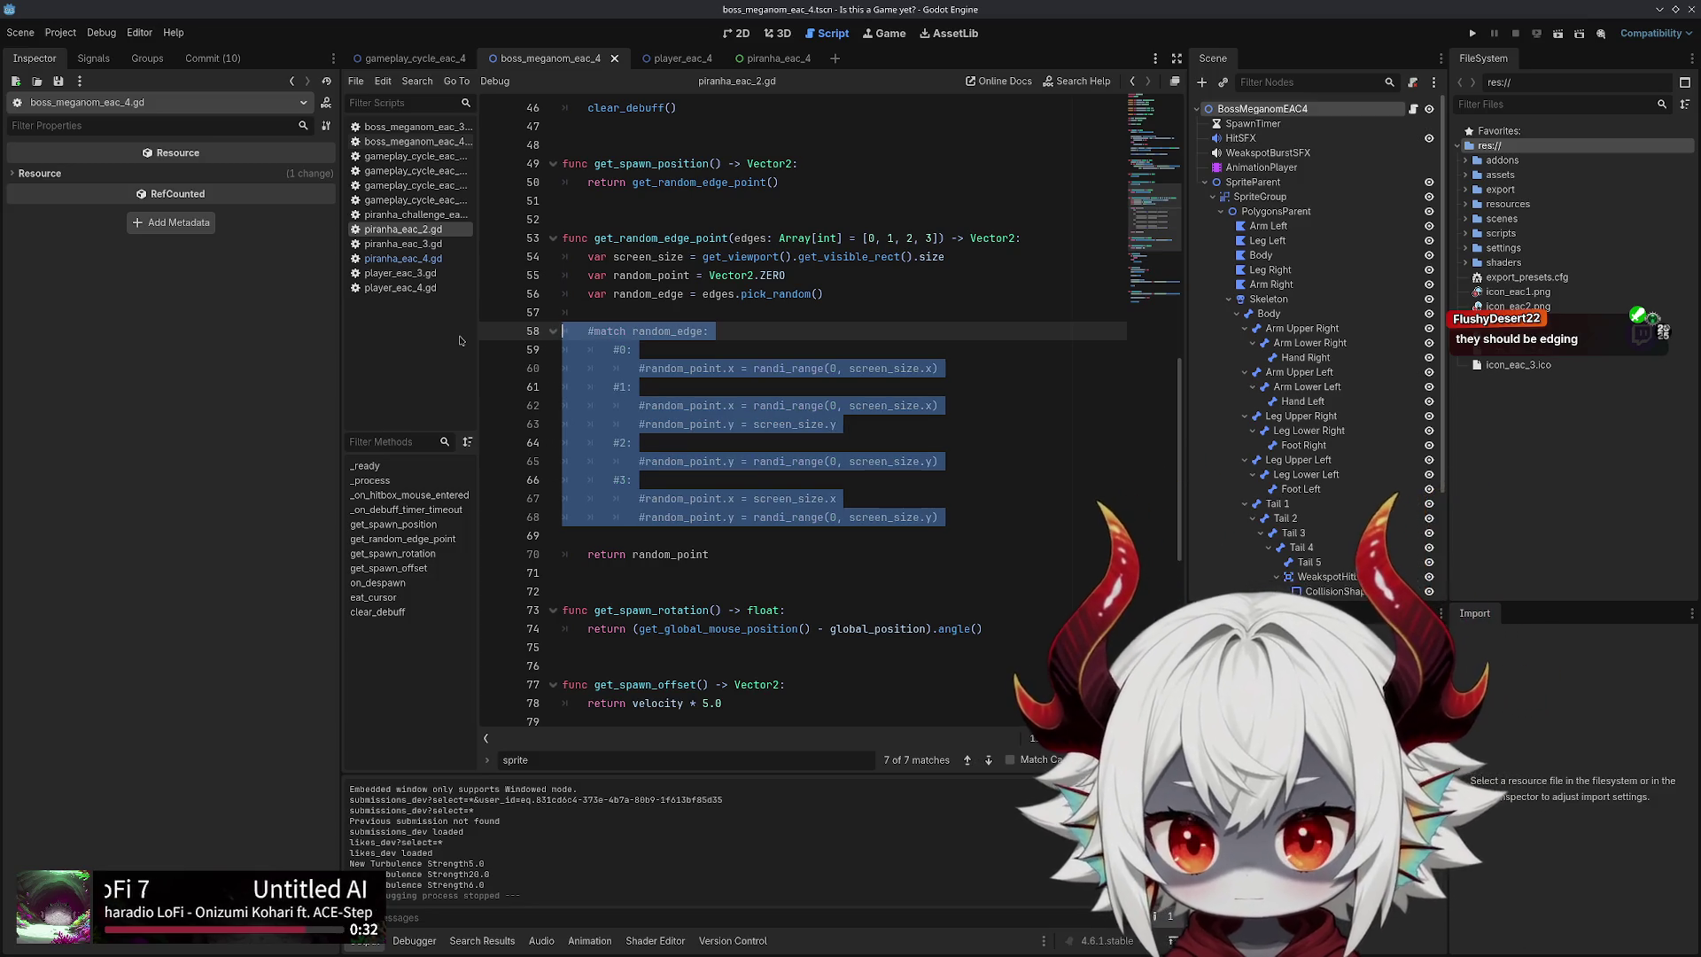
key("ctrl+k")
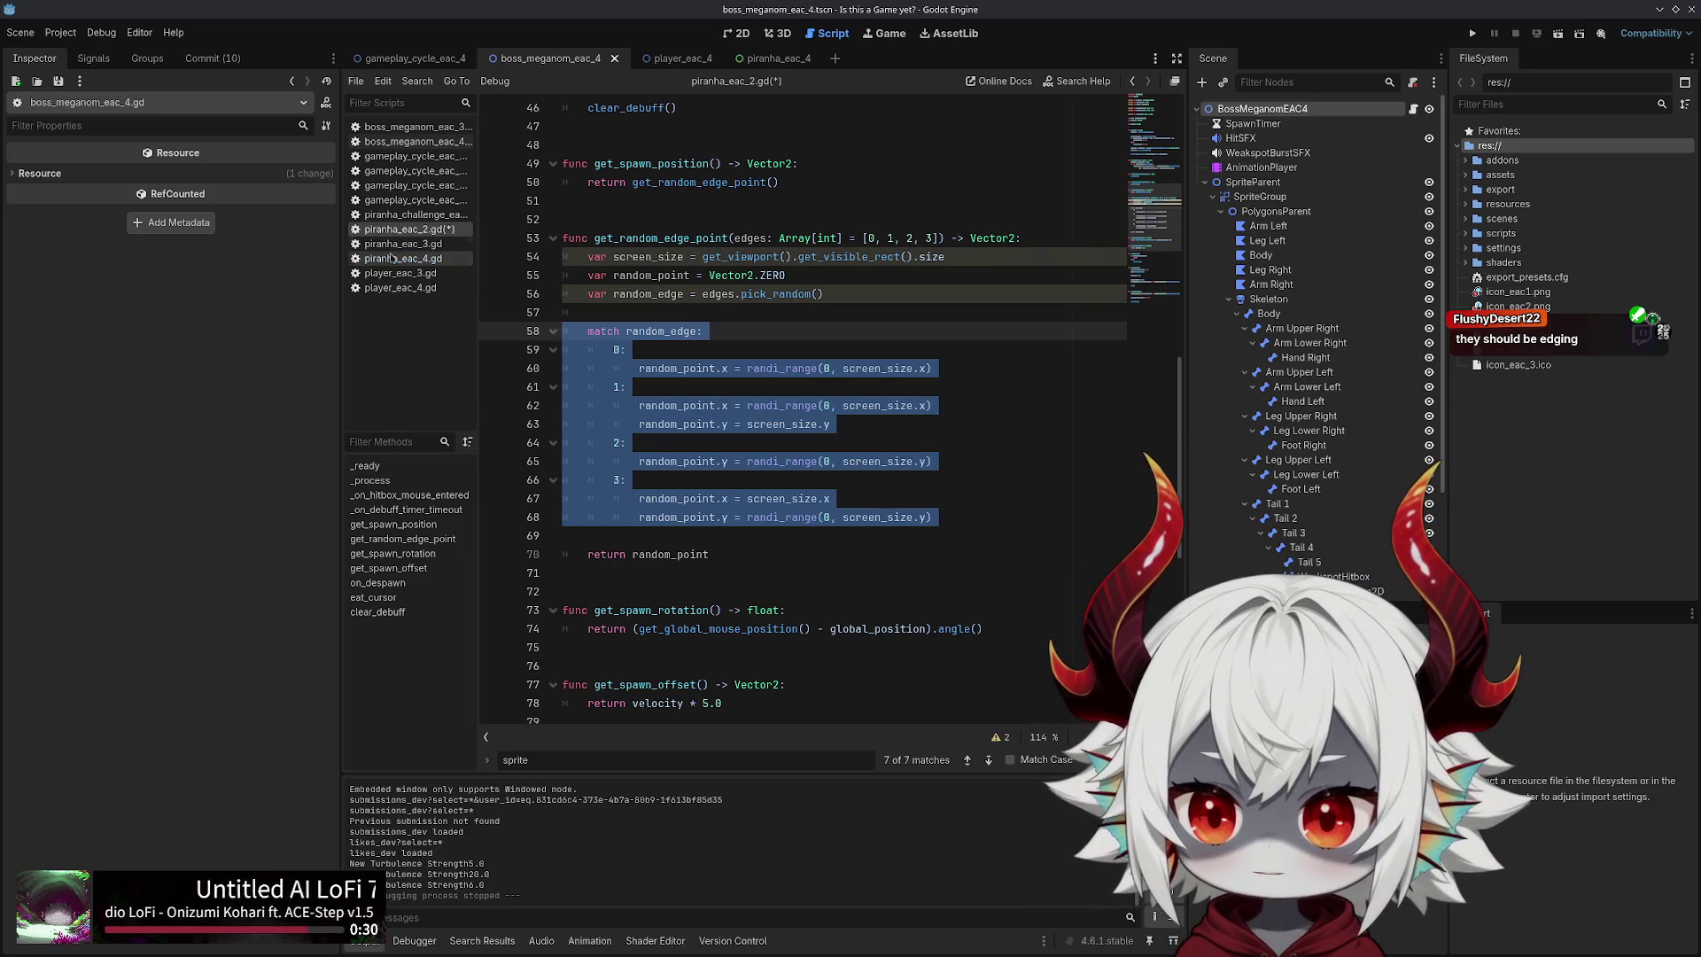
left_click(403, 243)
left_click(421, 230)
left_click(403, 258)
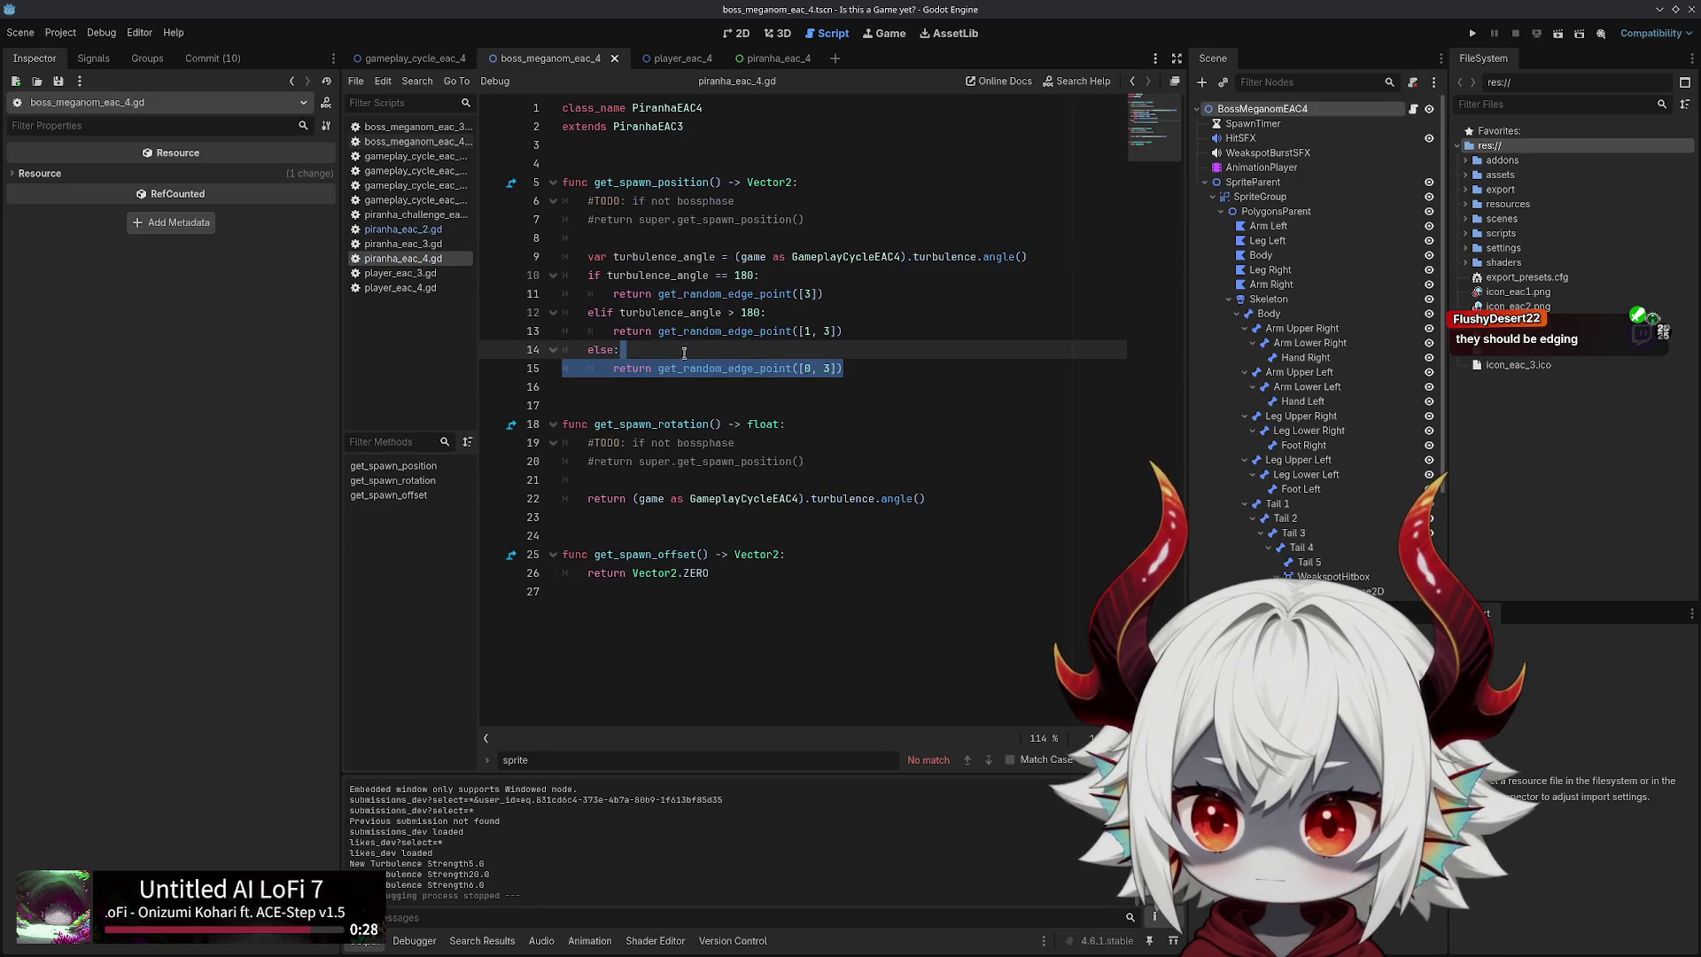
Insert 'return Vector2.ZERO' above the turbulence_angle check, save piranha_eac_4.gd, and run the game
left_click(882, 387)
left_click(870, 349)
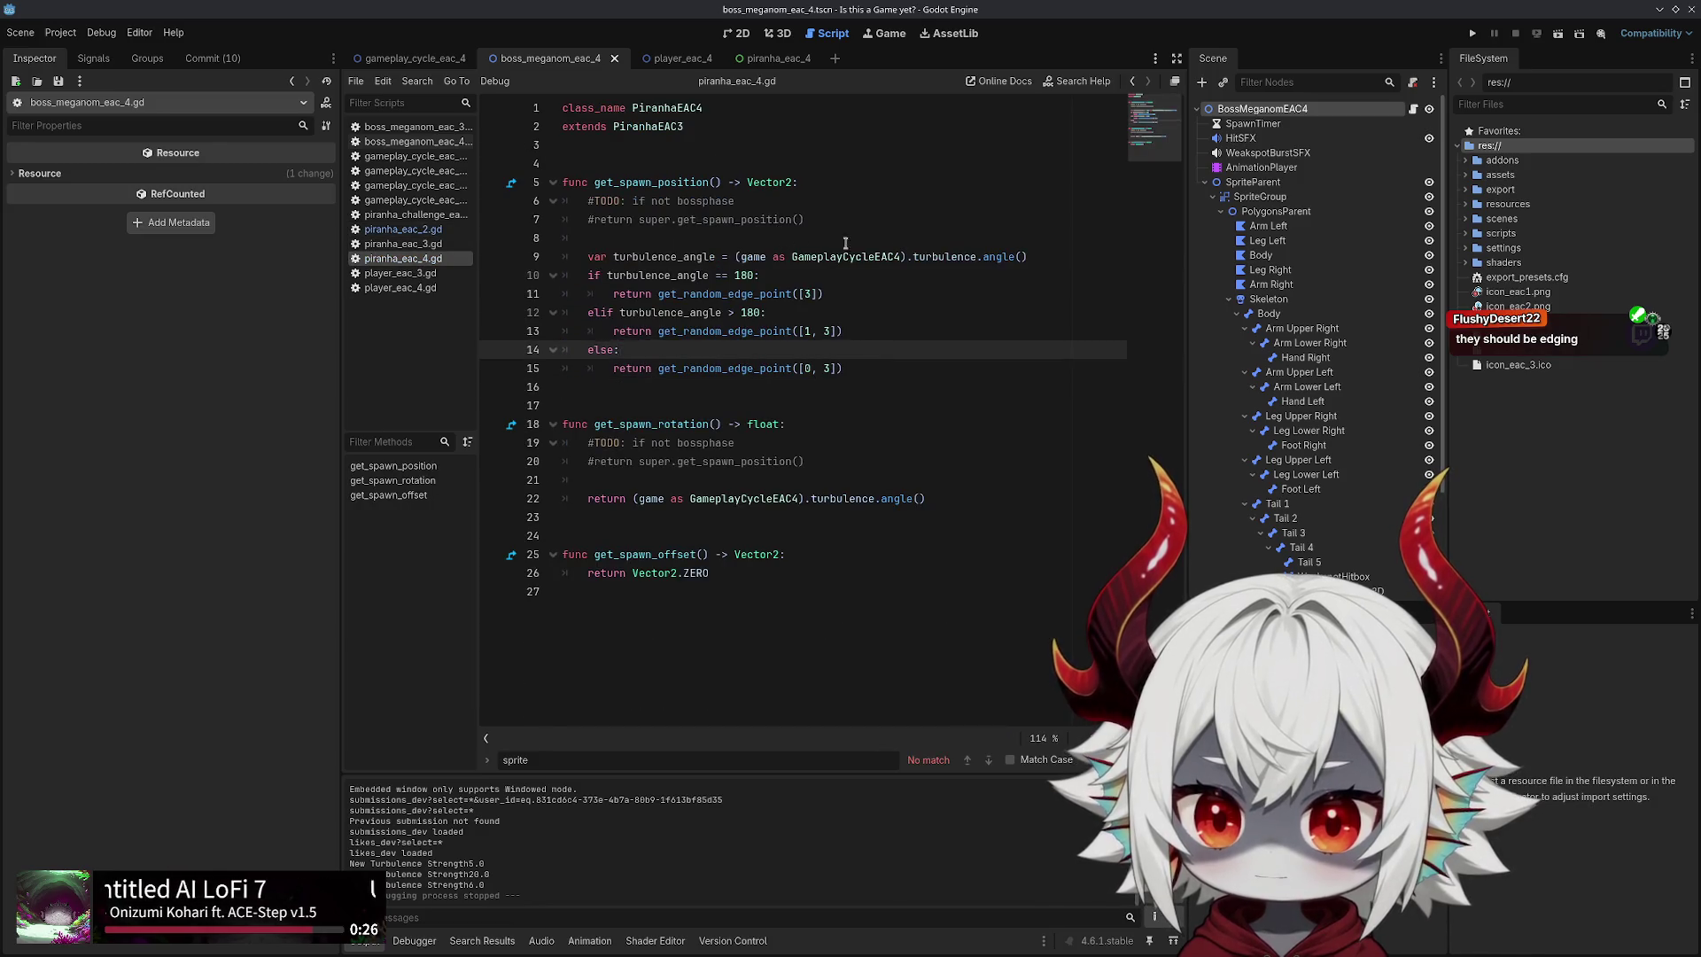
left_click(1058, 257)
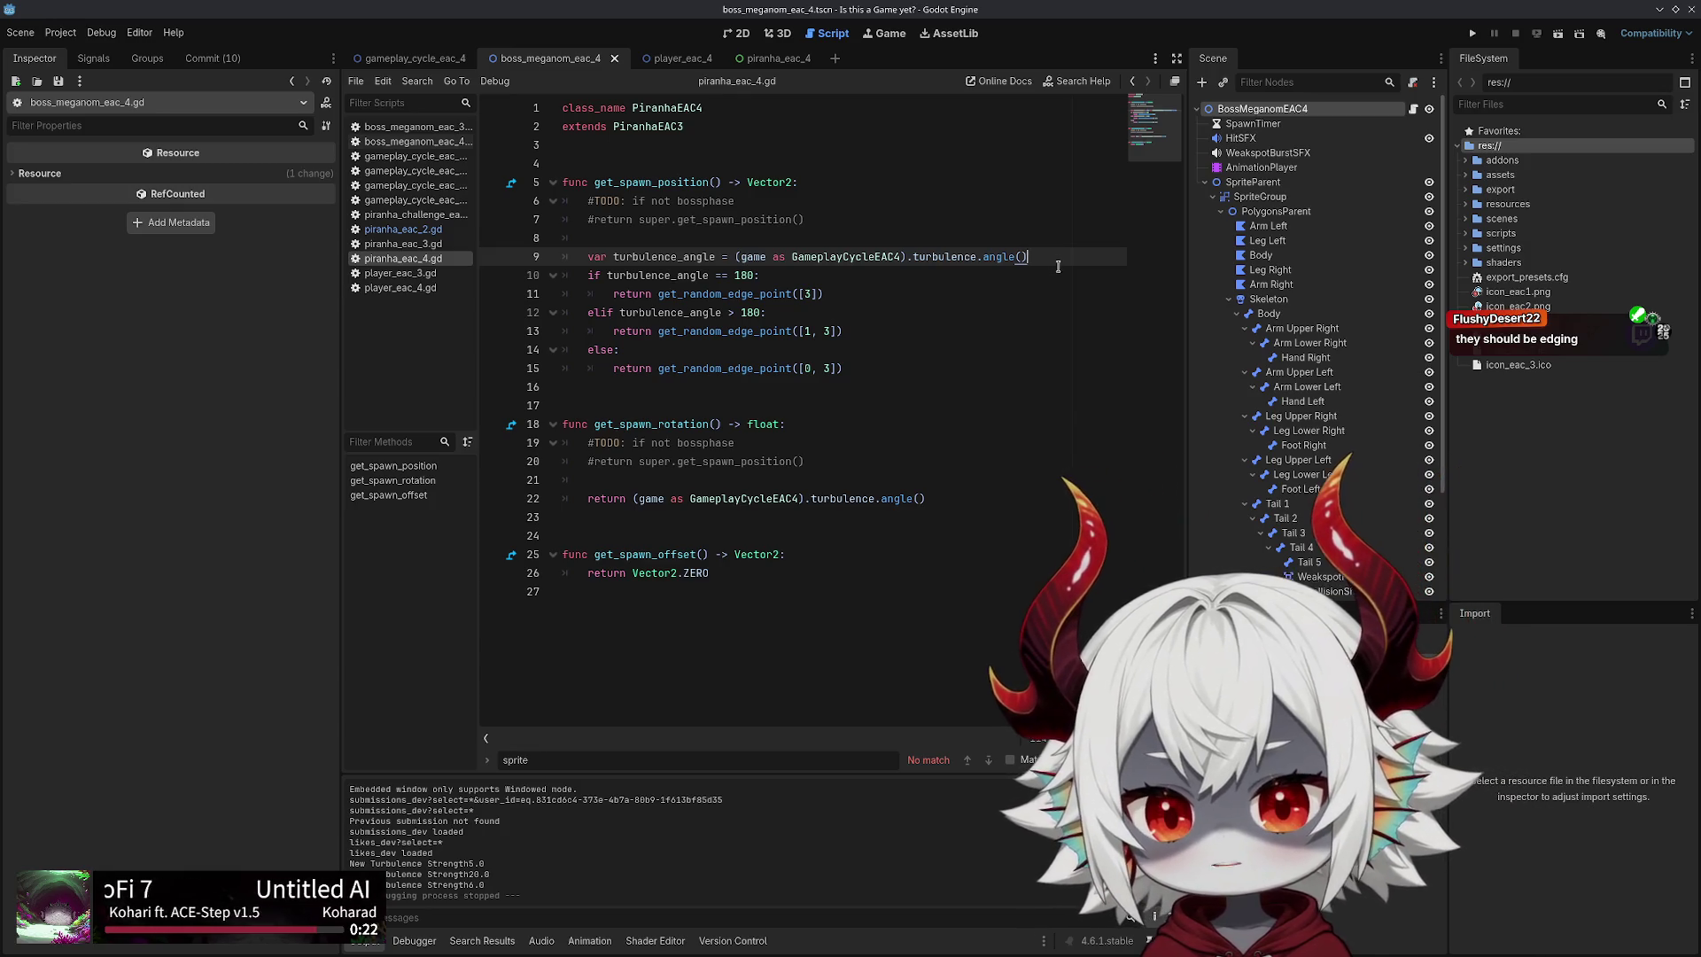
key("ctrl+shift+Return")
key("ctrl+shift+Return")
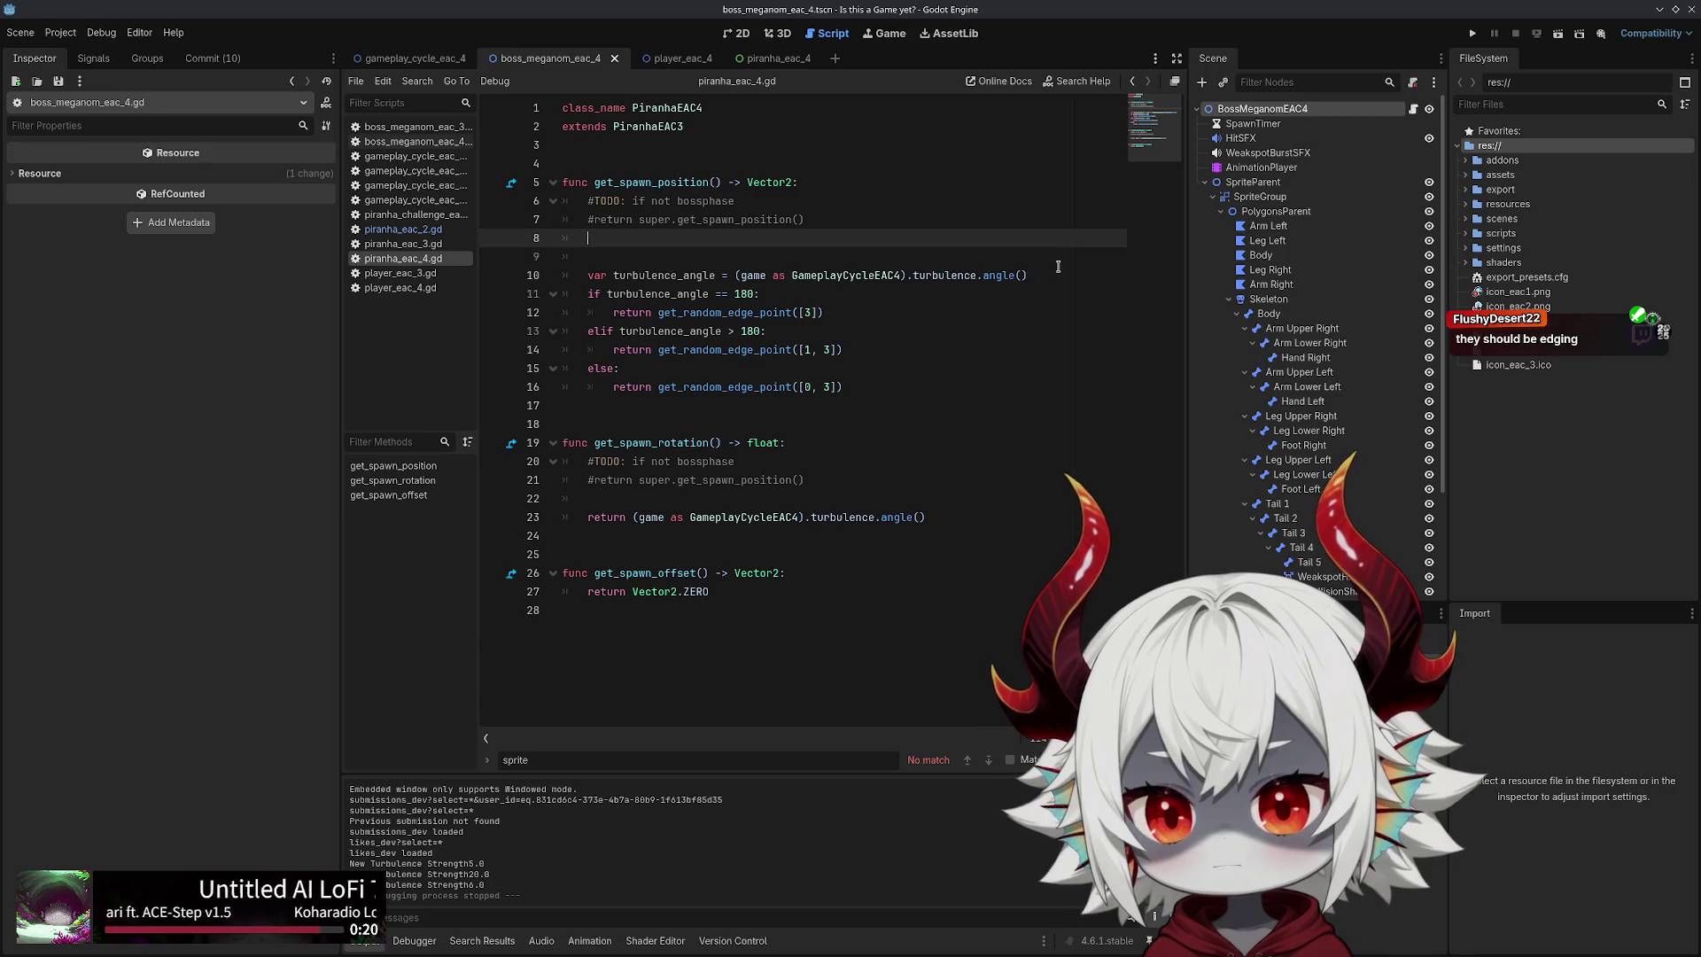
type("return")
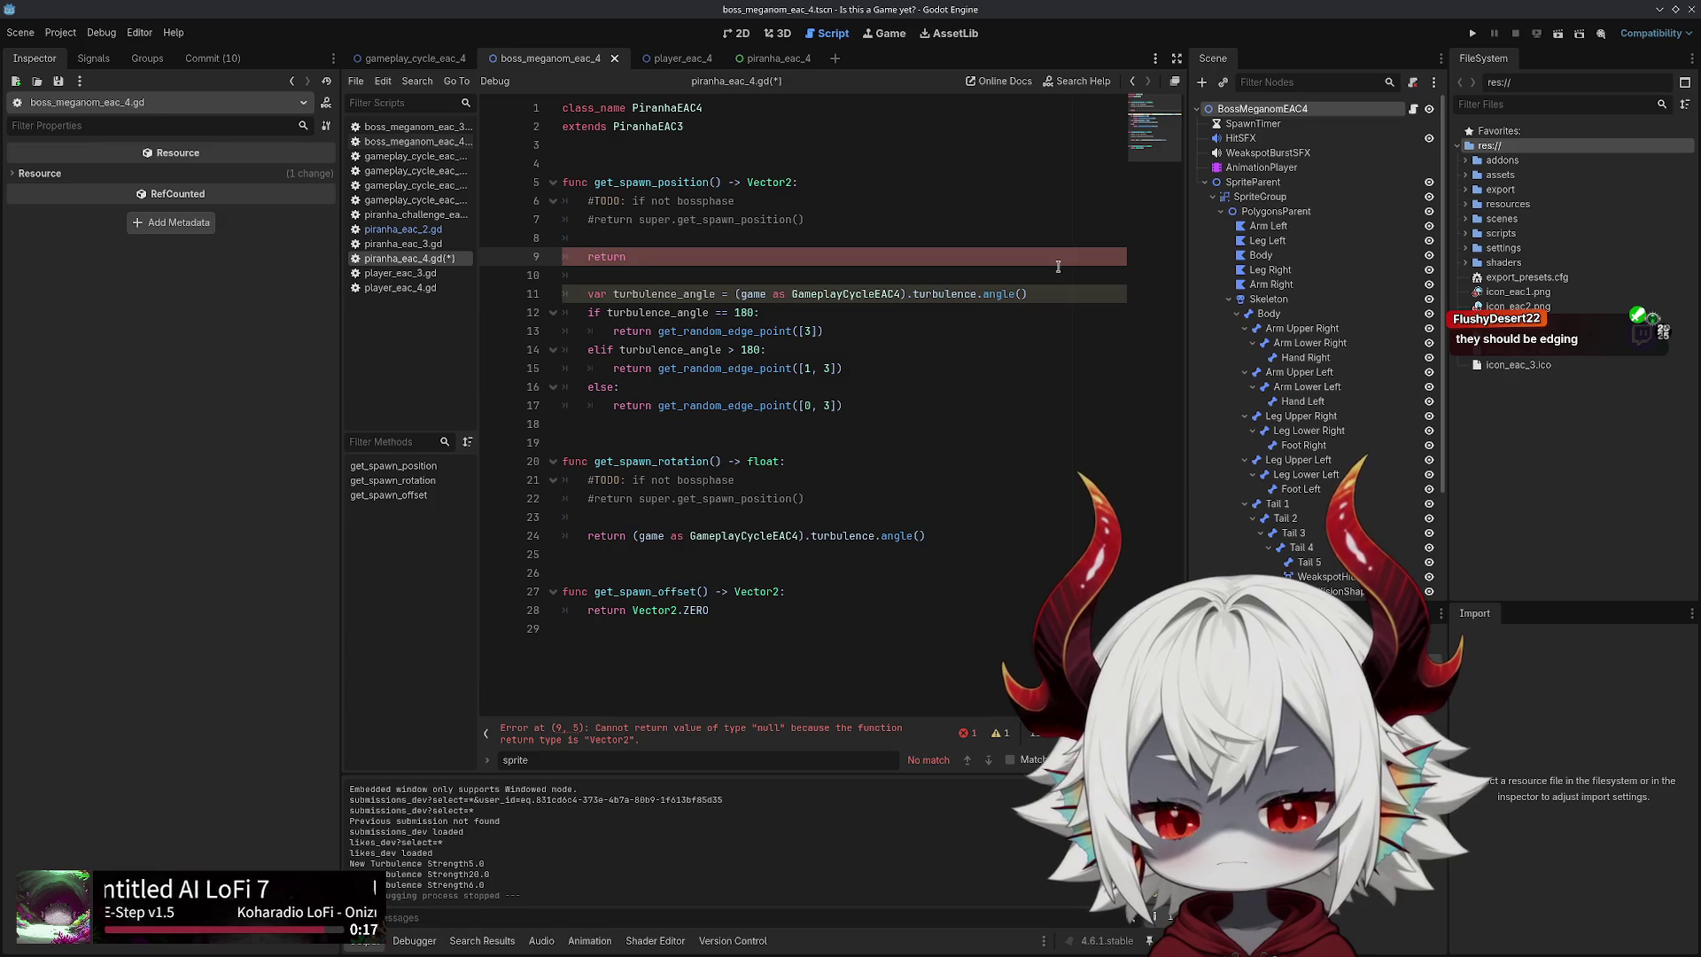
type("rt")
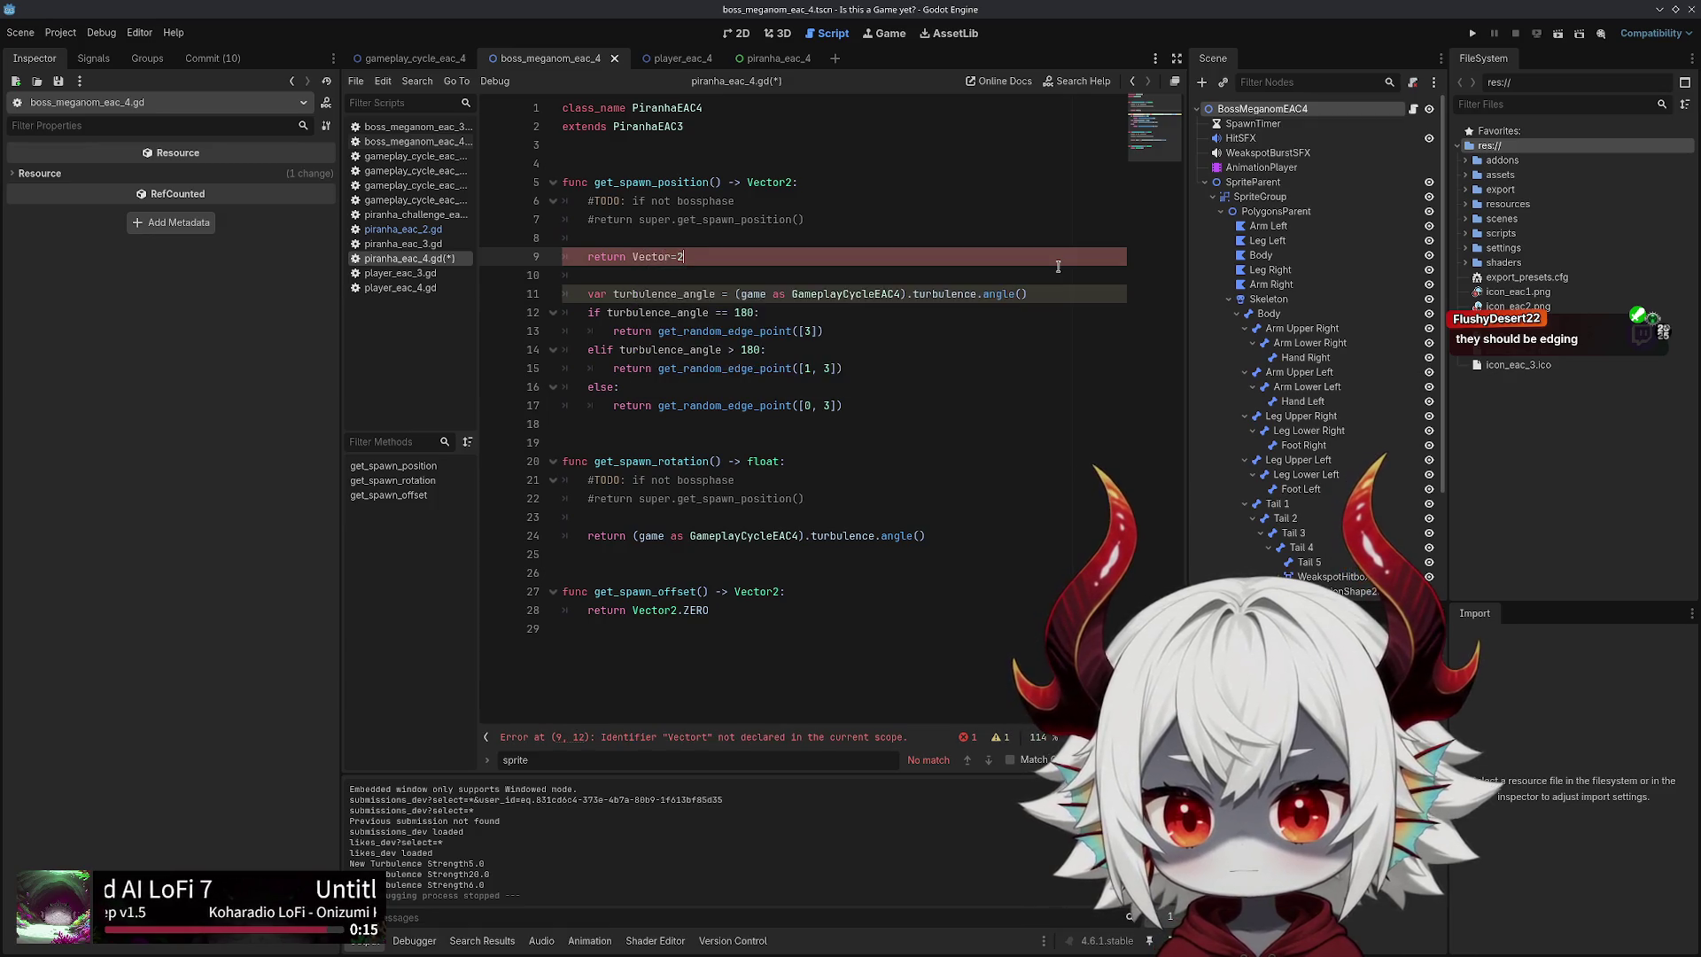
key("BackSpace")
type("2.ZERO")
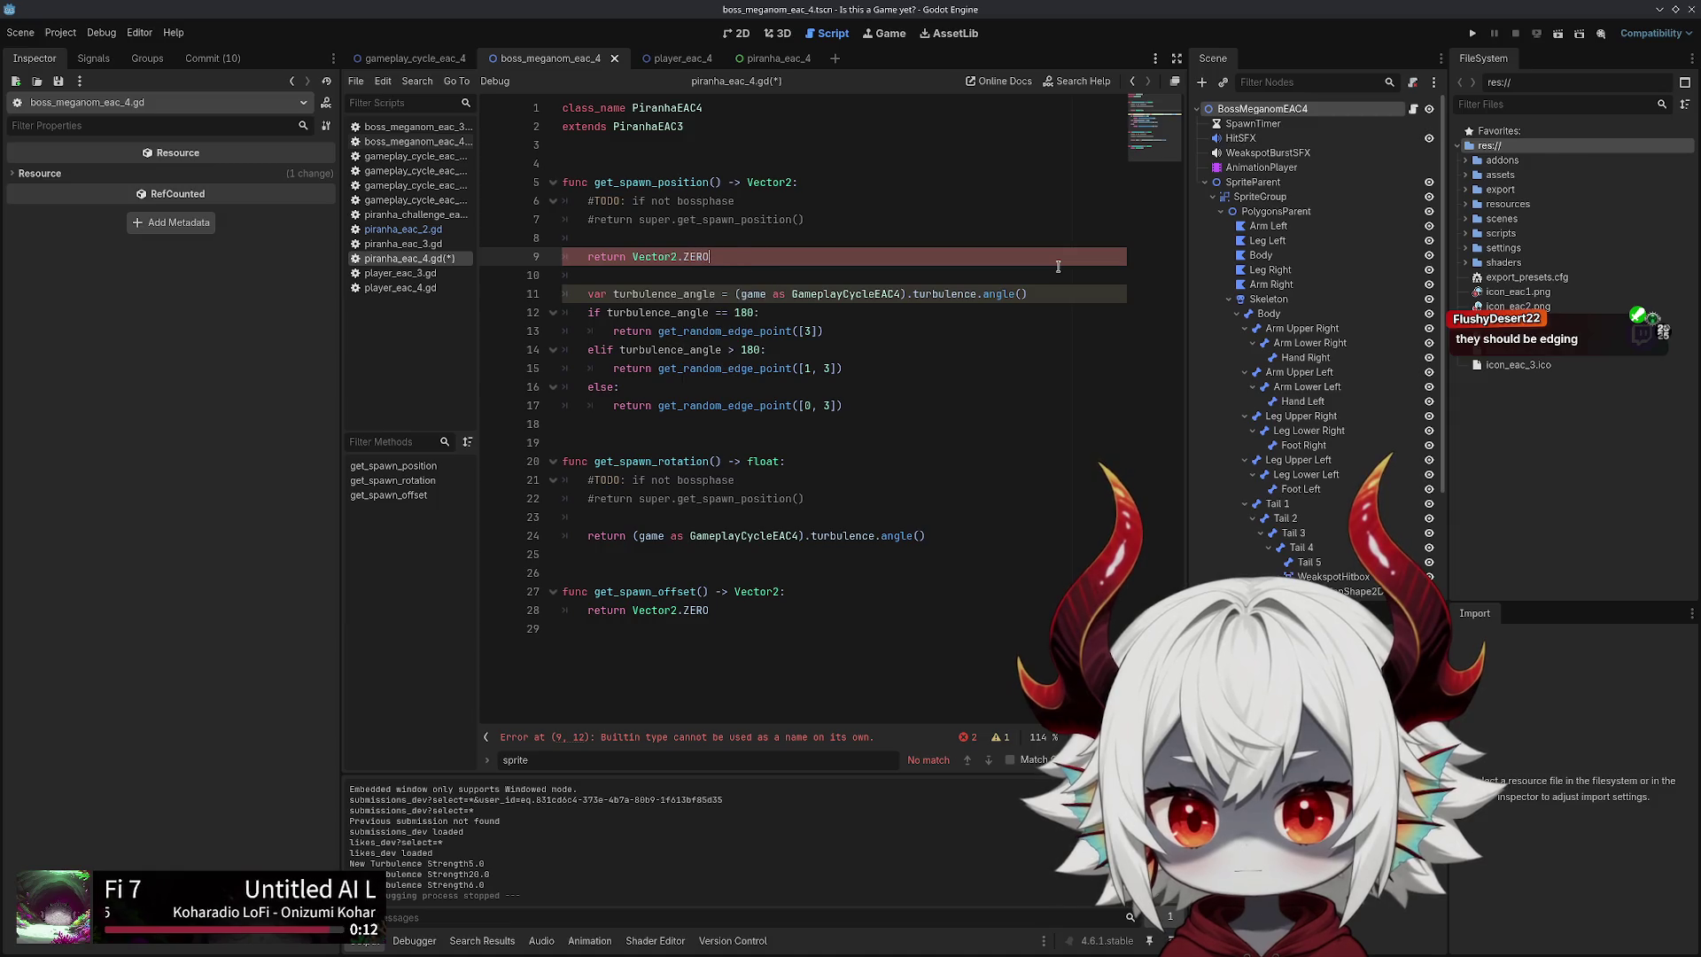
key("ctrl+s")
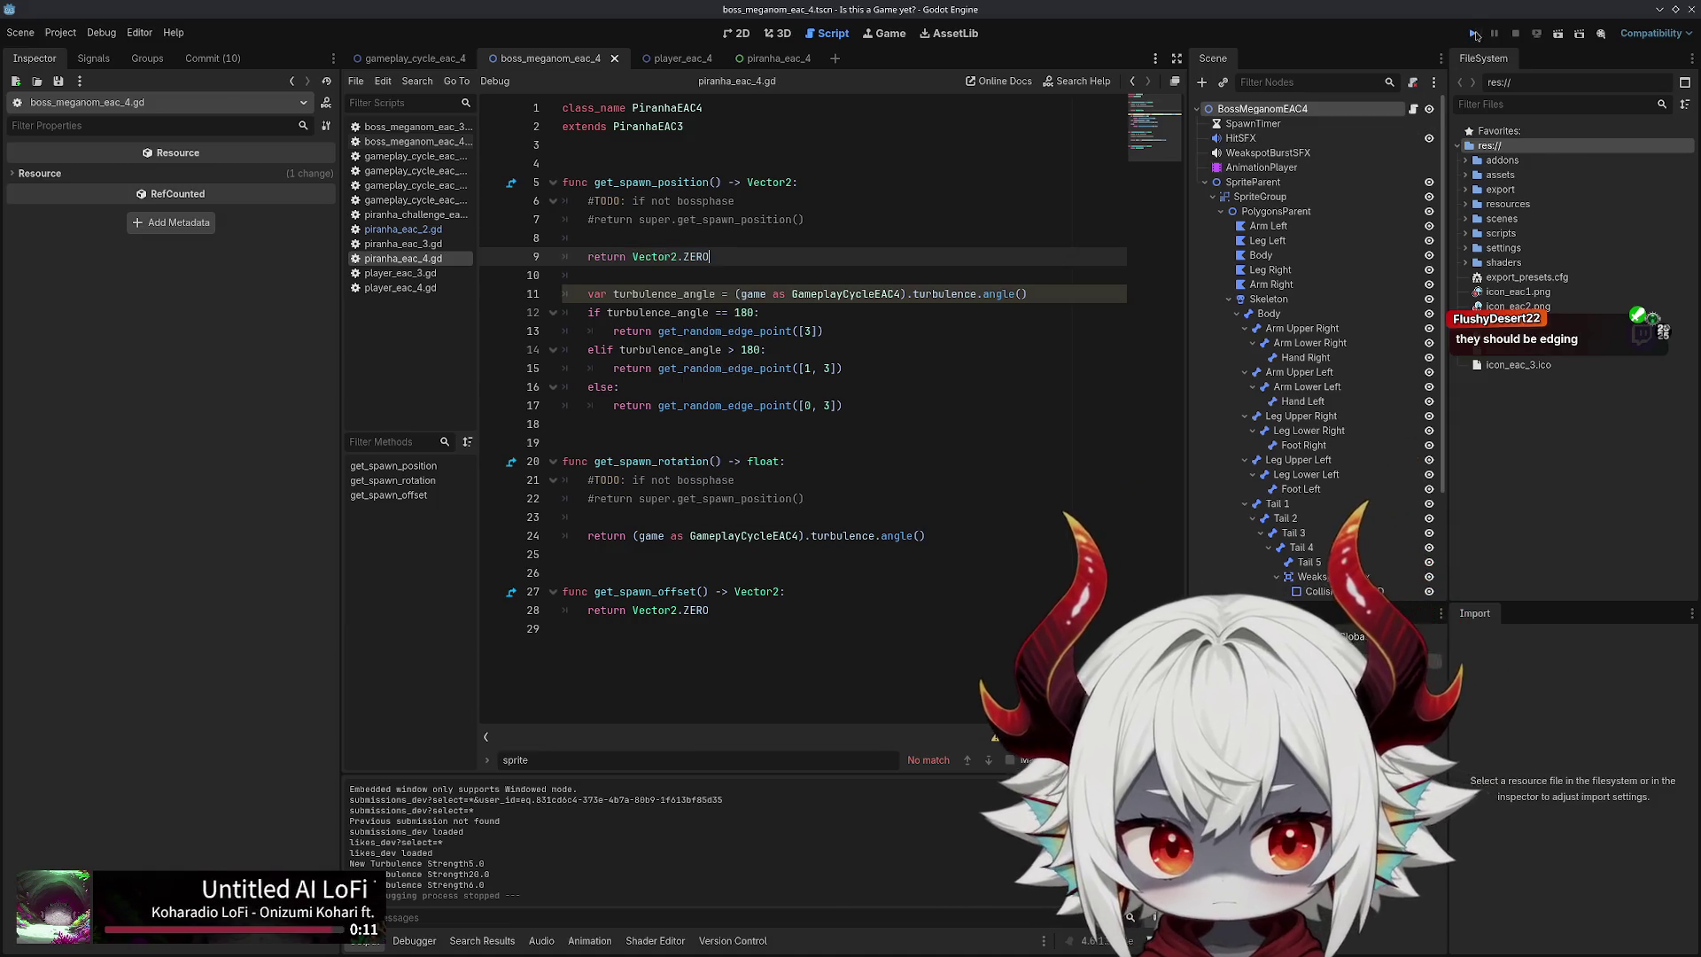
left_click(1474, 34)
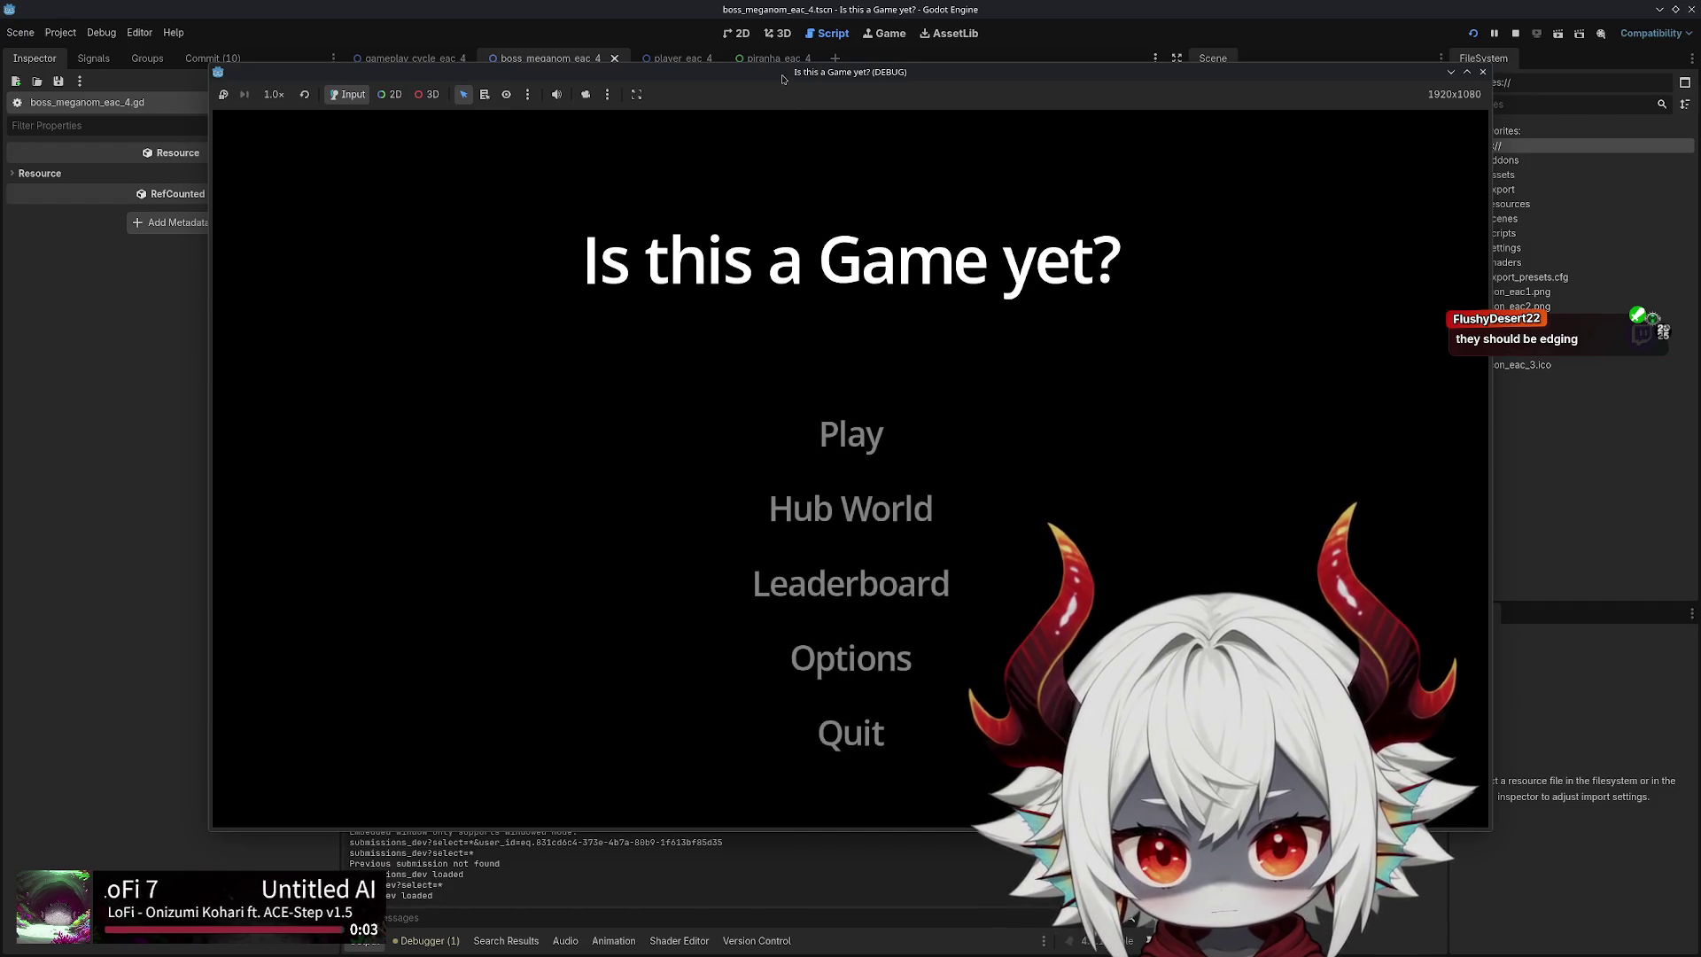
Start a game past the welcome message, dash around to evade barracudas, then stop it
left_click(849, 702)
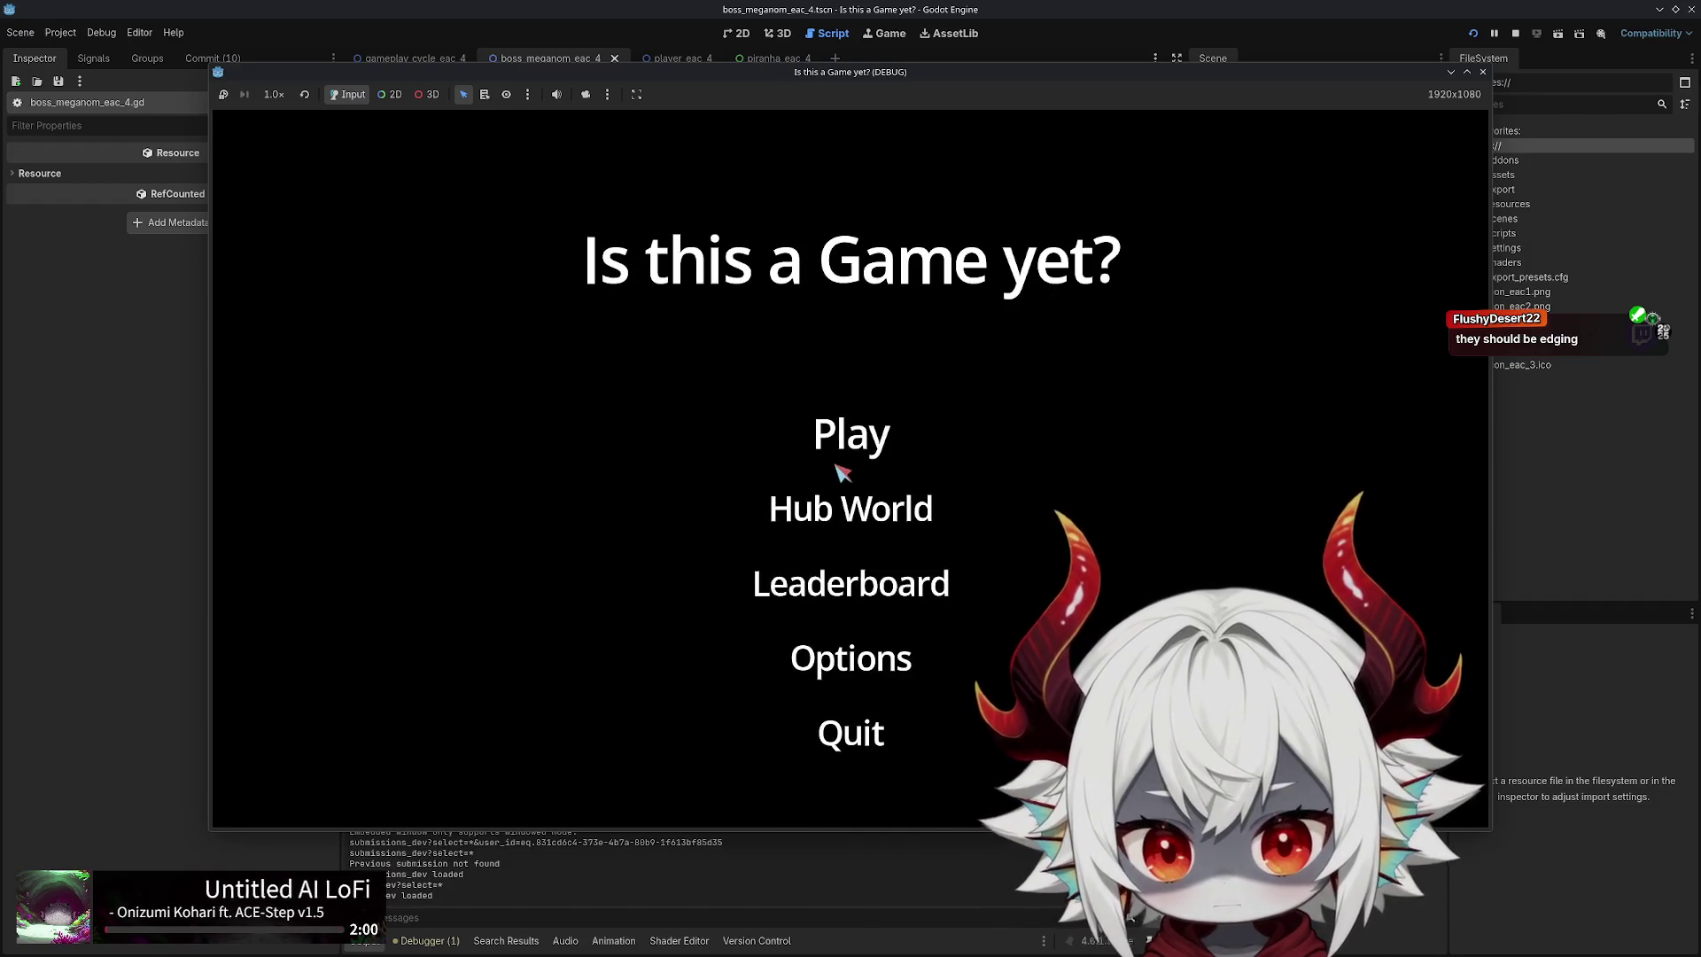
left_click(842, 472)
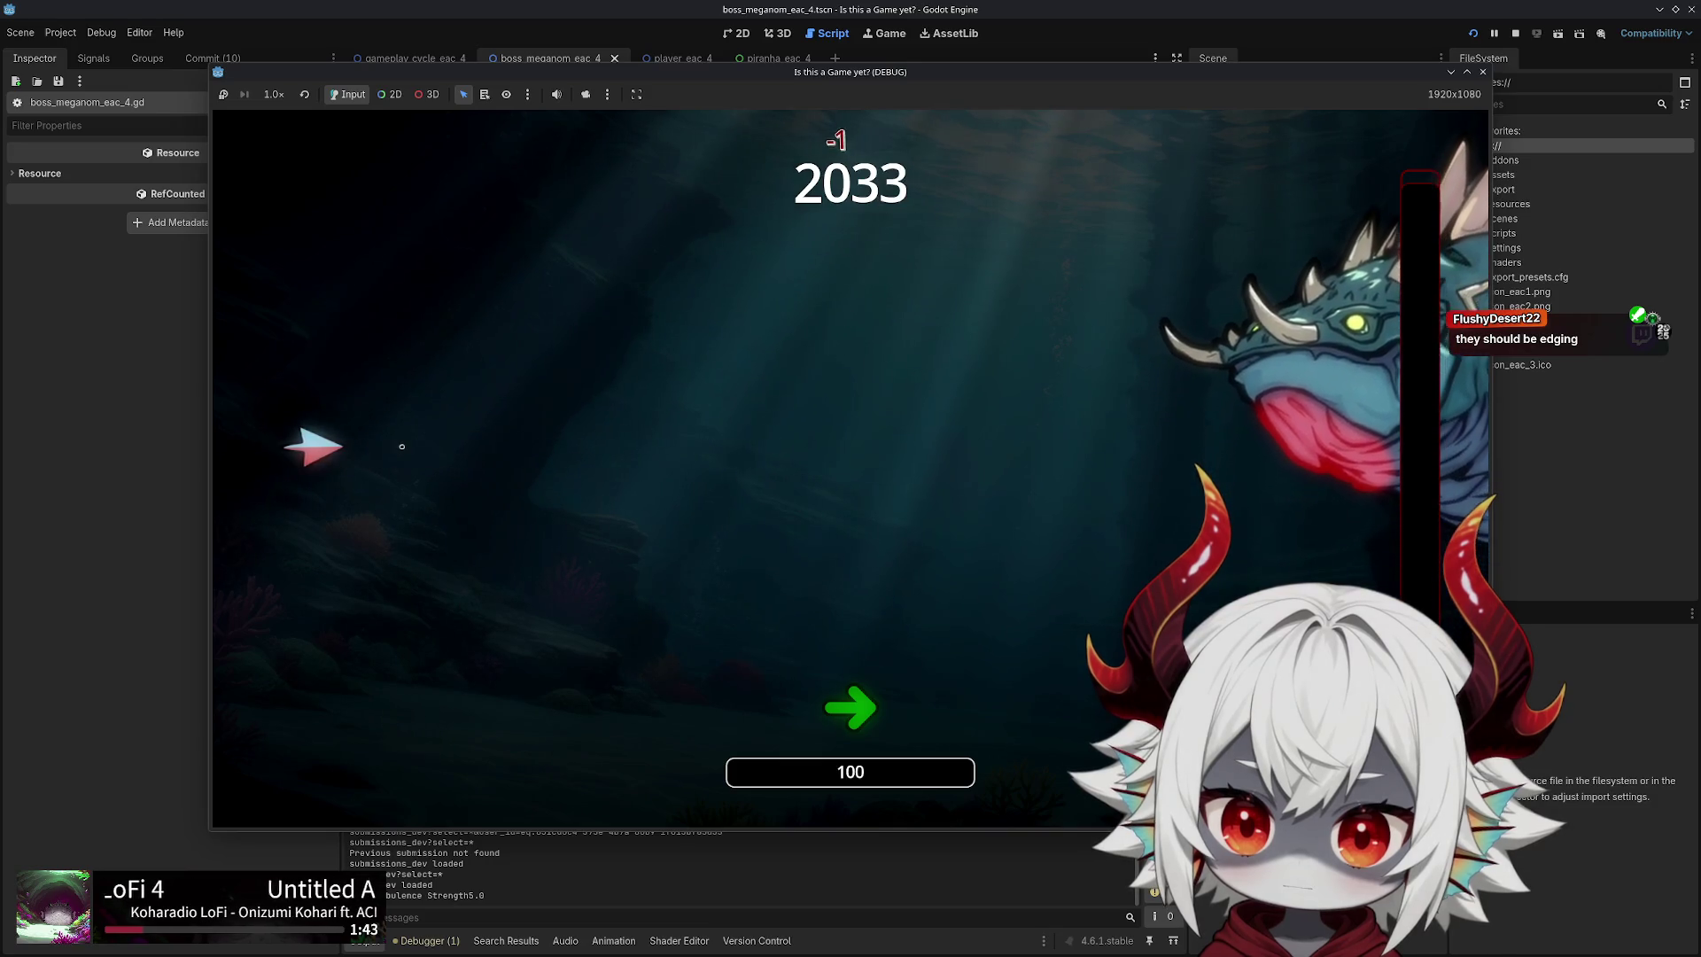
left_click(864, 556)
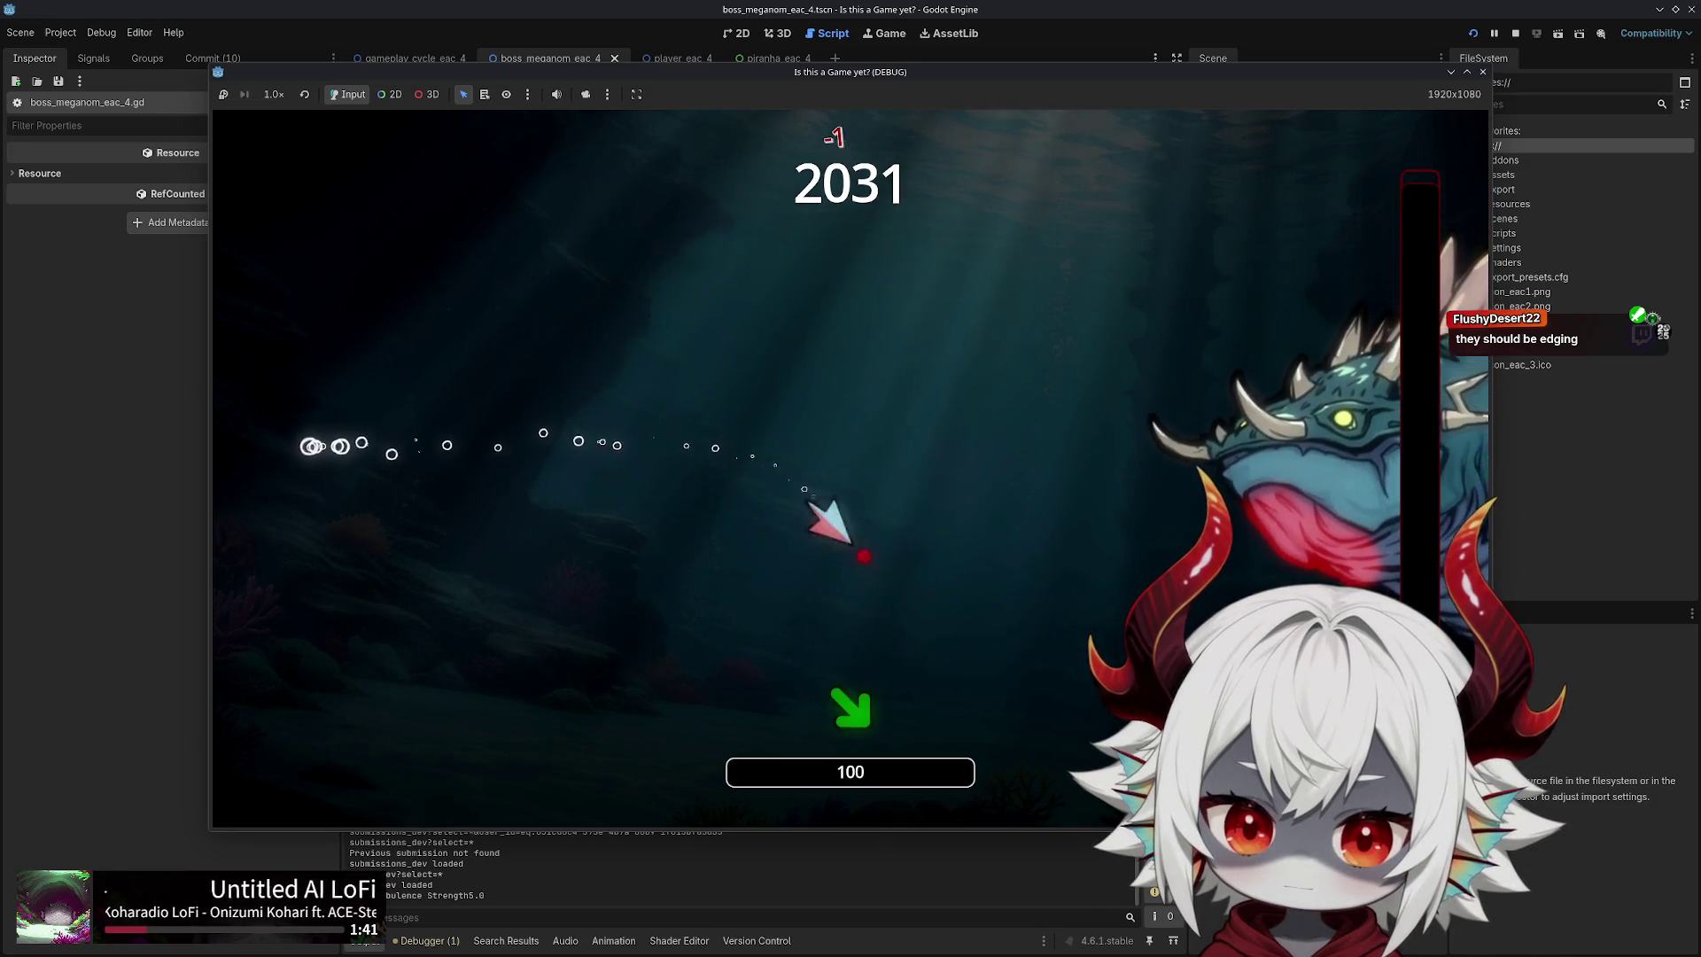
left_click(881, 408)
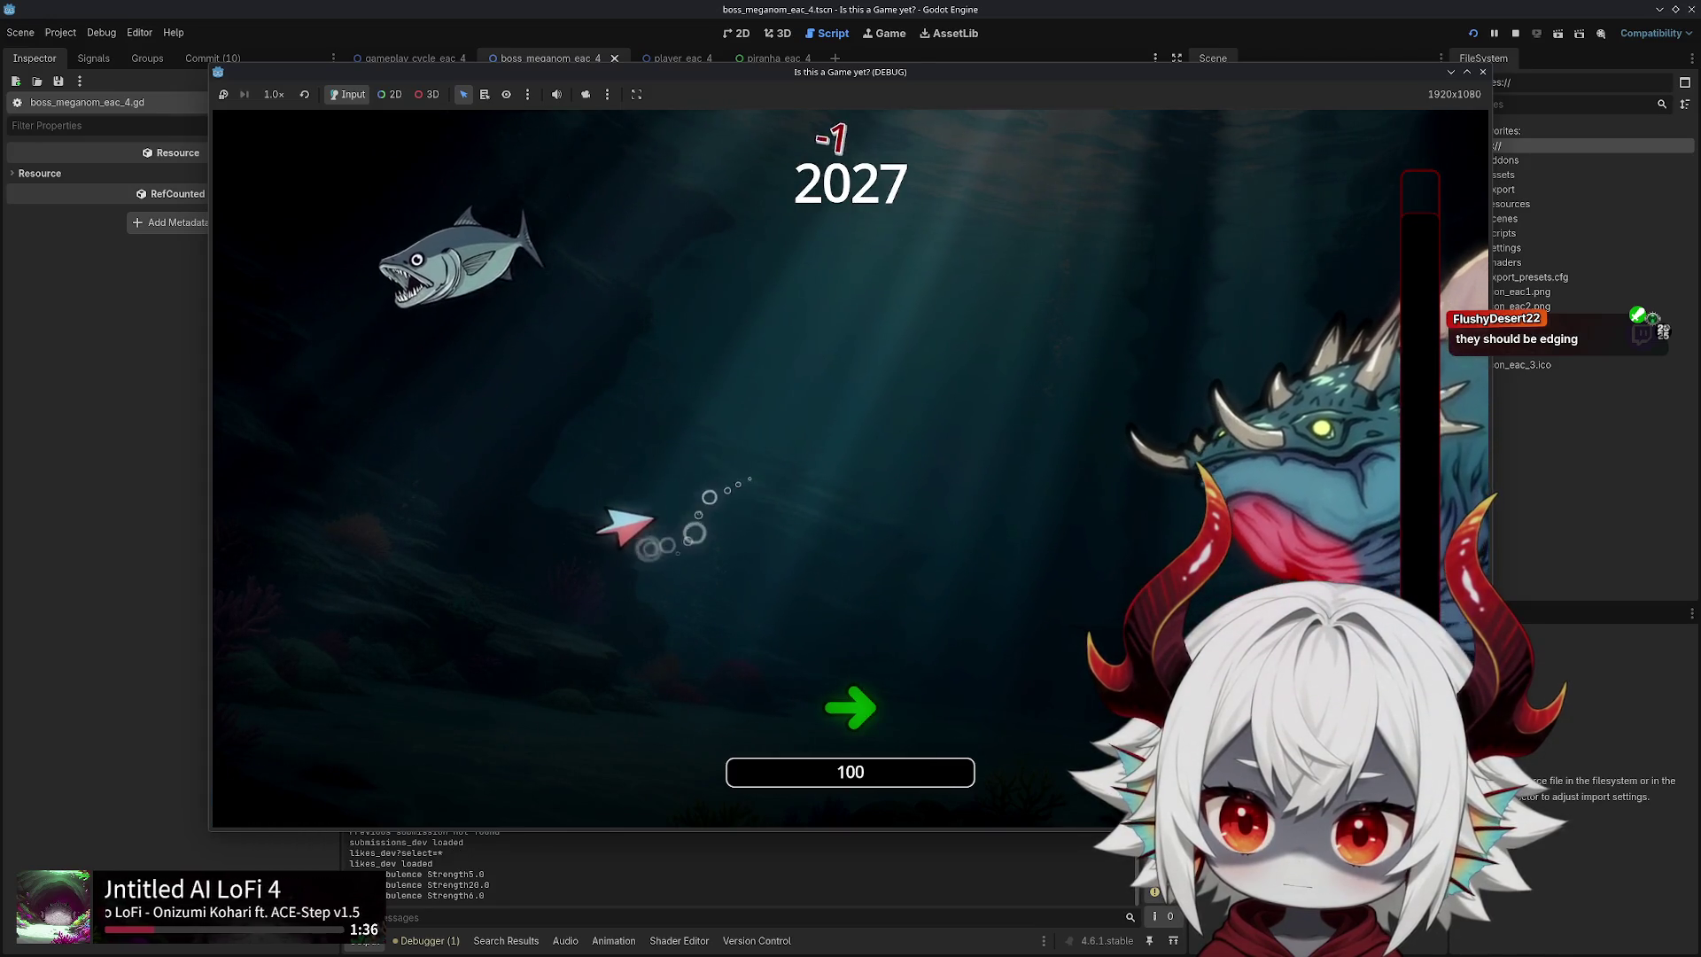
left_click(797, 494)
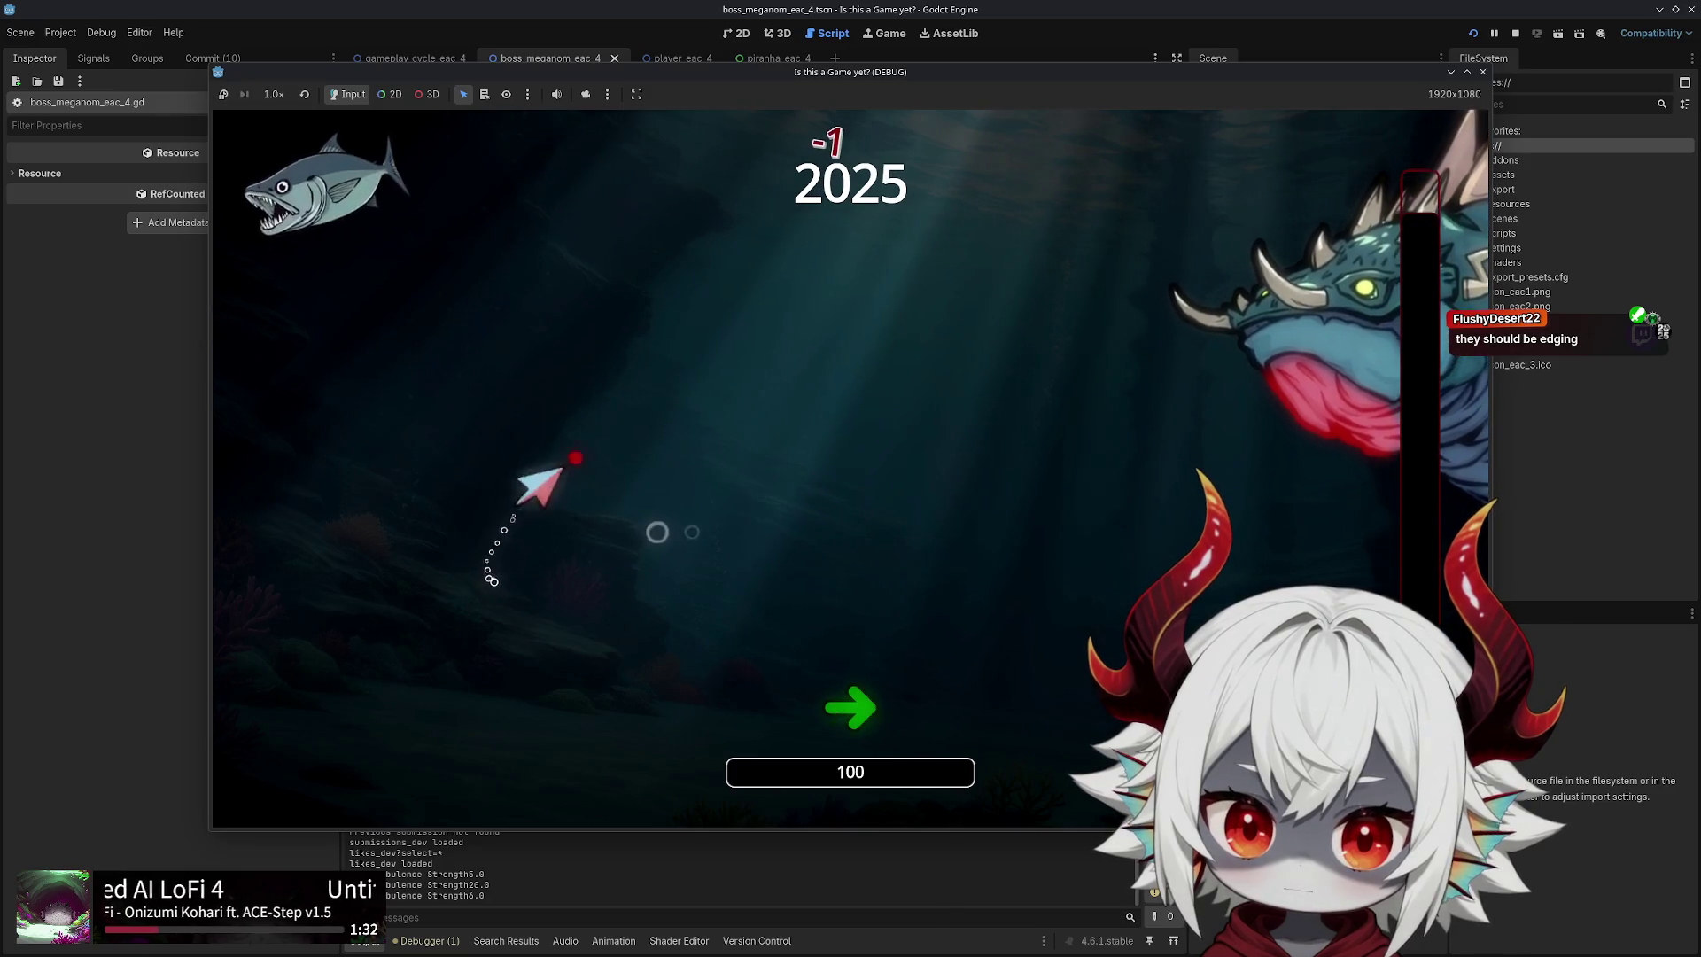
left_click(692, 531)
left_click(699, 500)
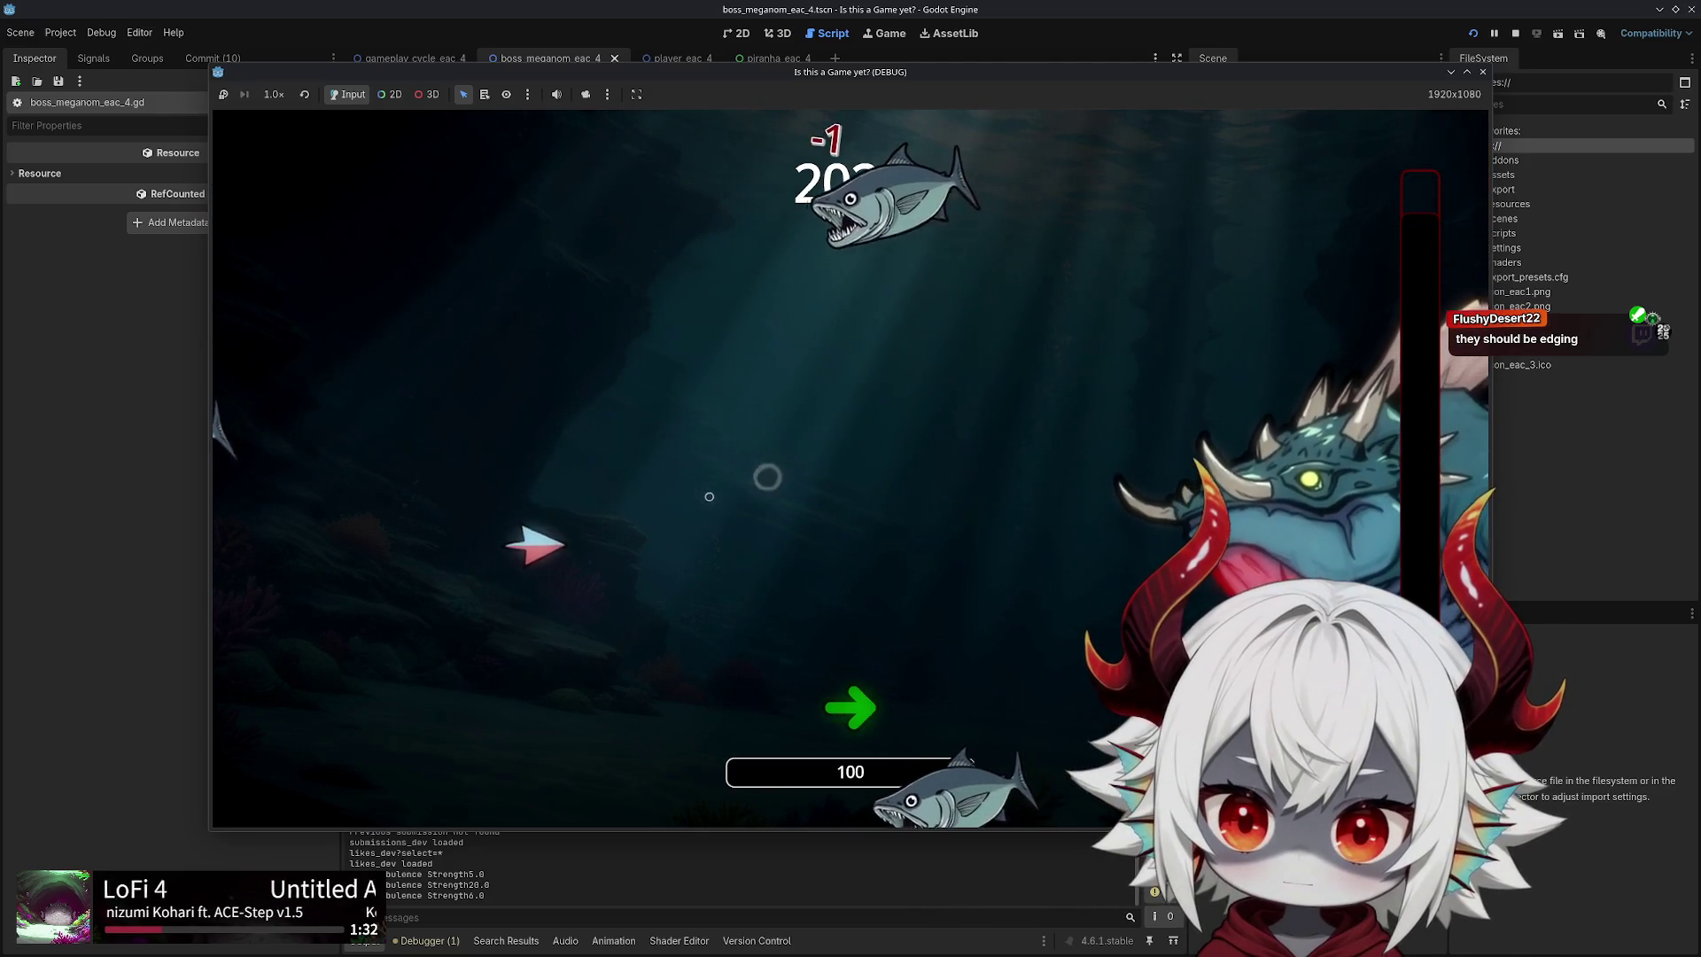
left_click(713, 494)
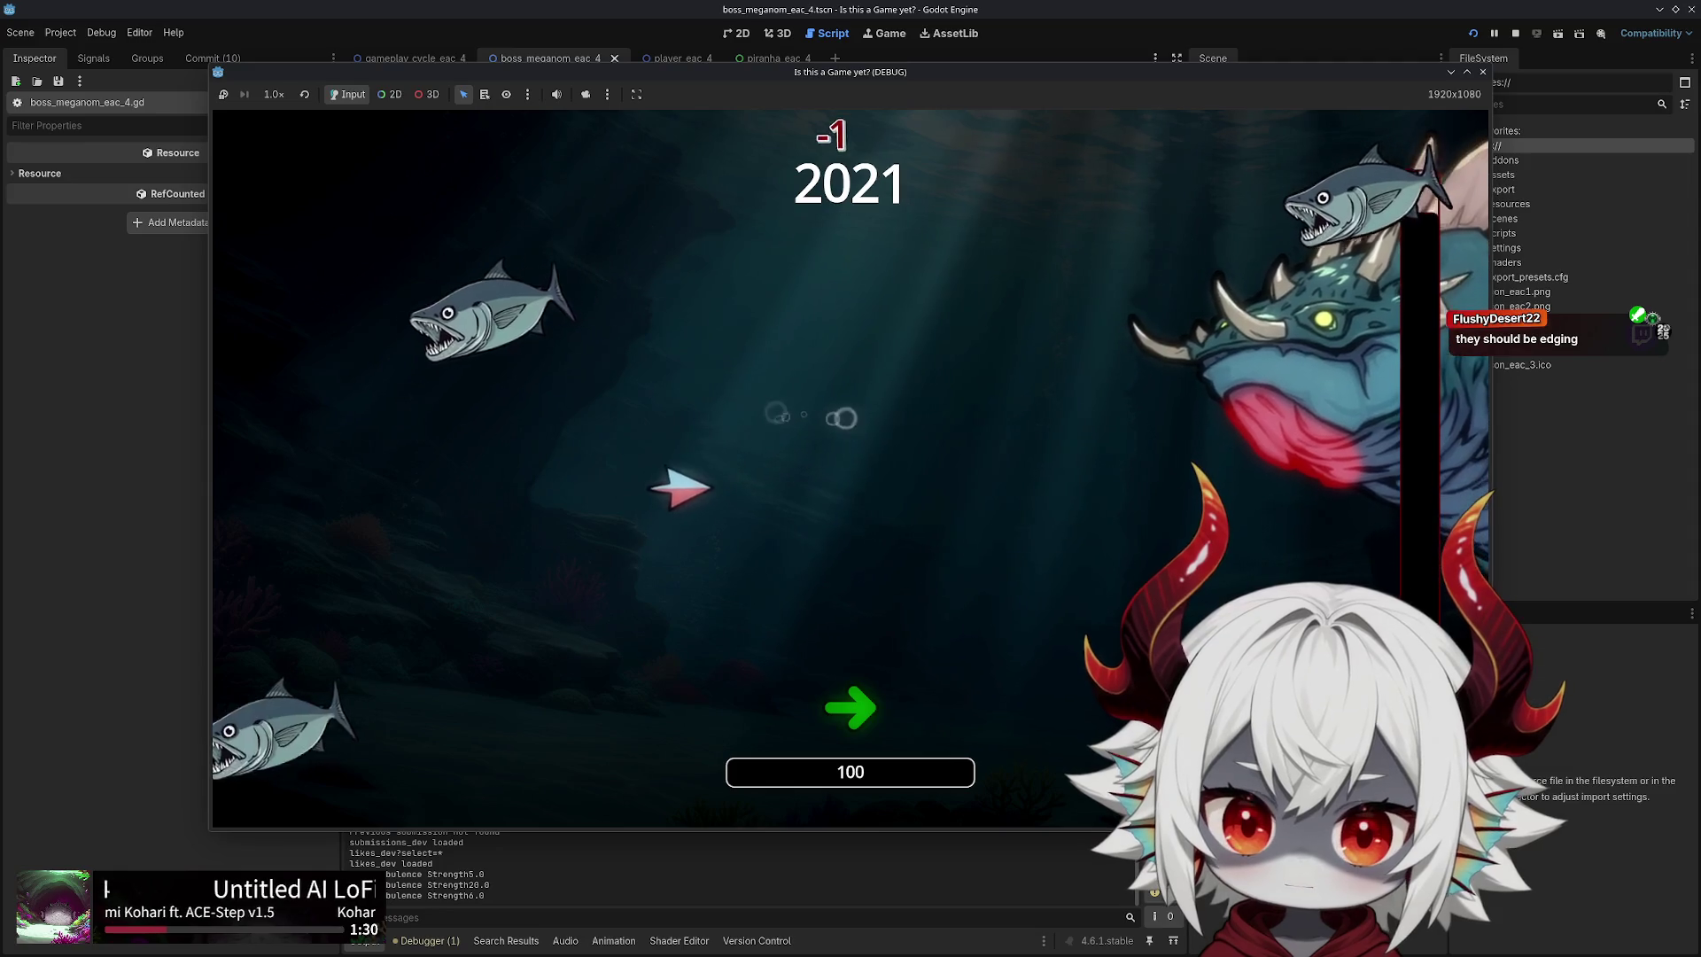
left_click(1482, 71)
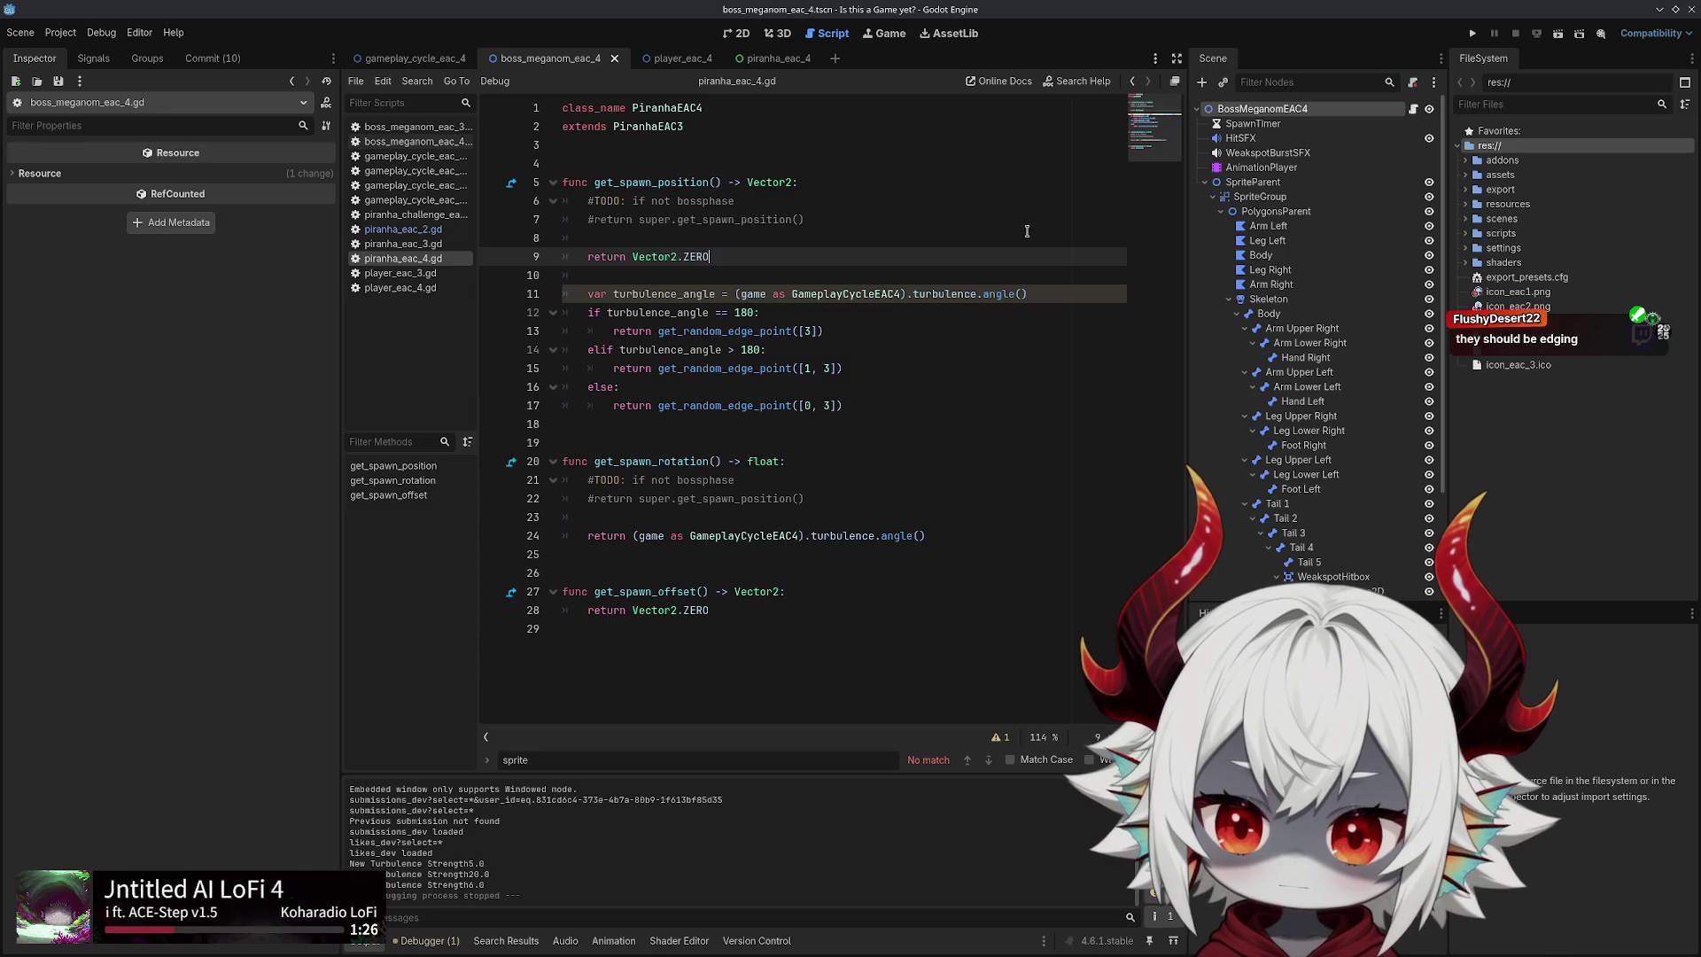
Glance at get_spawn_position and the older piranha script, toggling between gameplay_cycle_eac_4 and boss_meganom_eac_4 scenes
triple_click(620, 181)
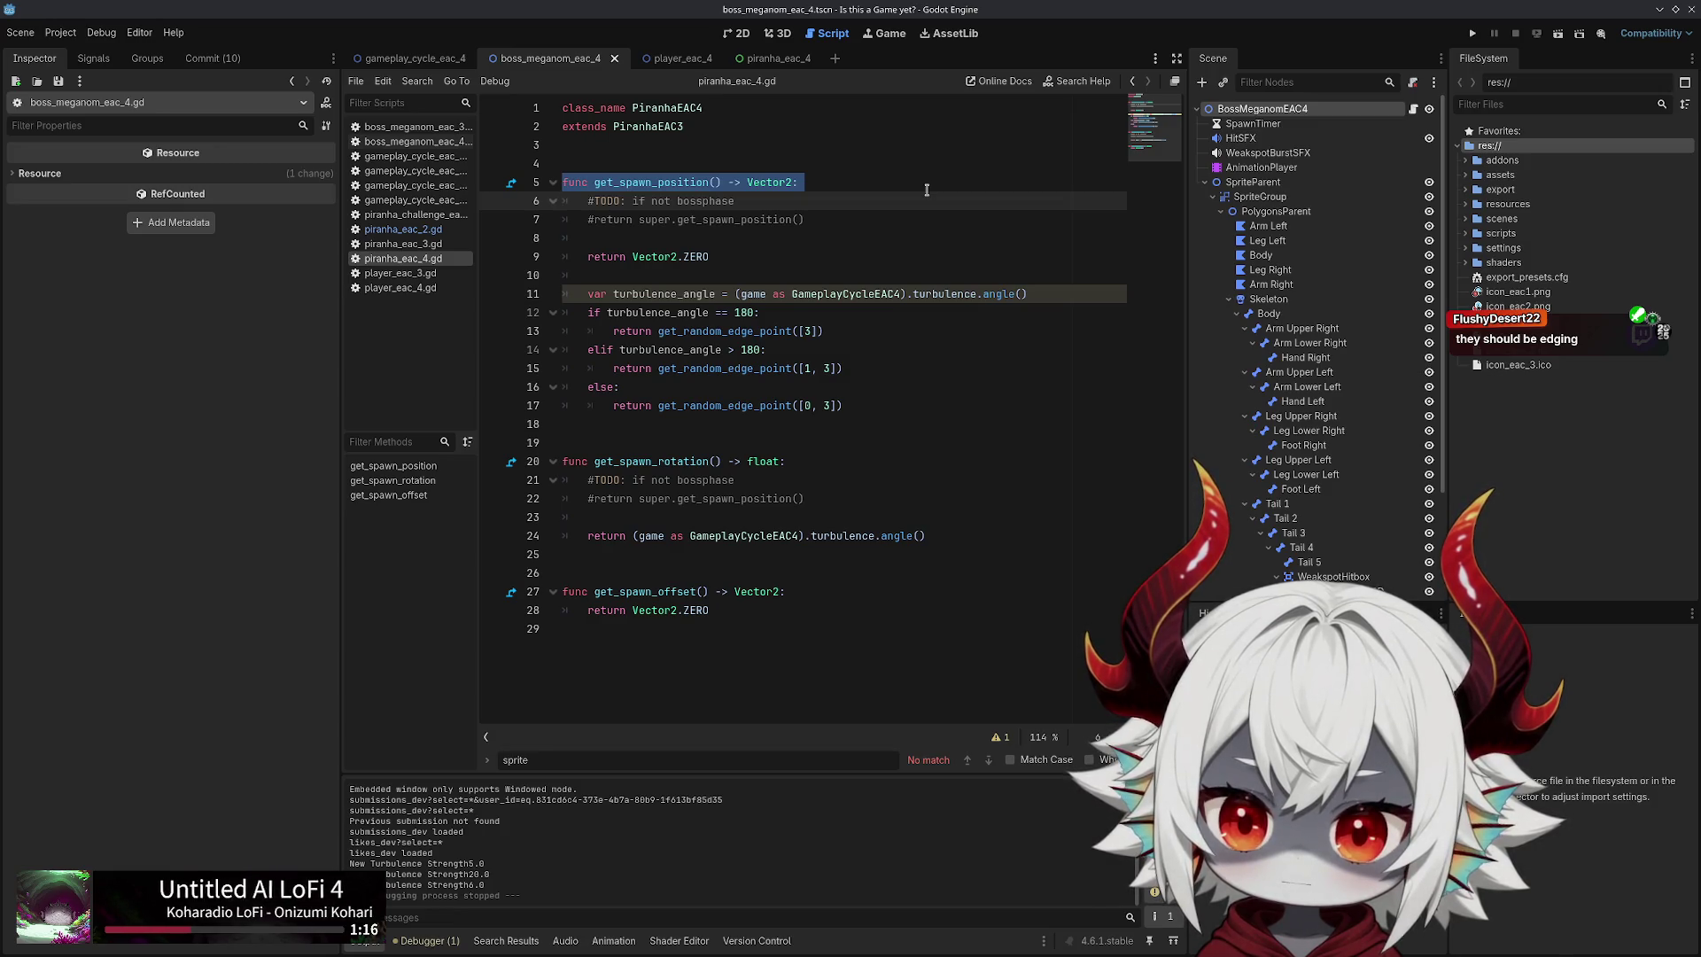
left_click(403, 243)
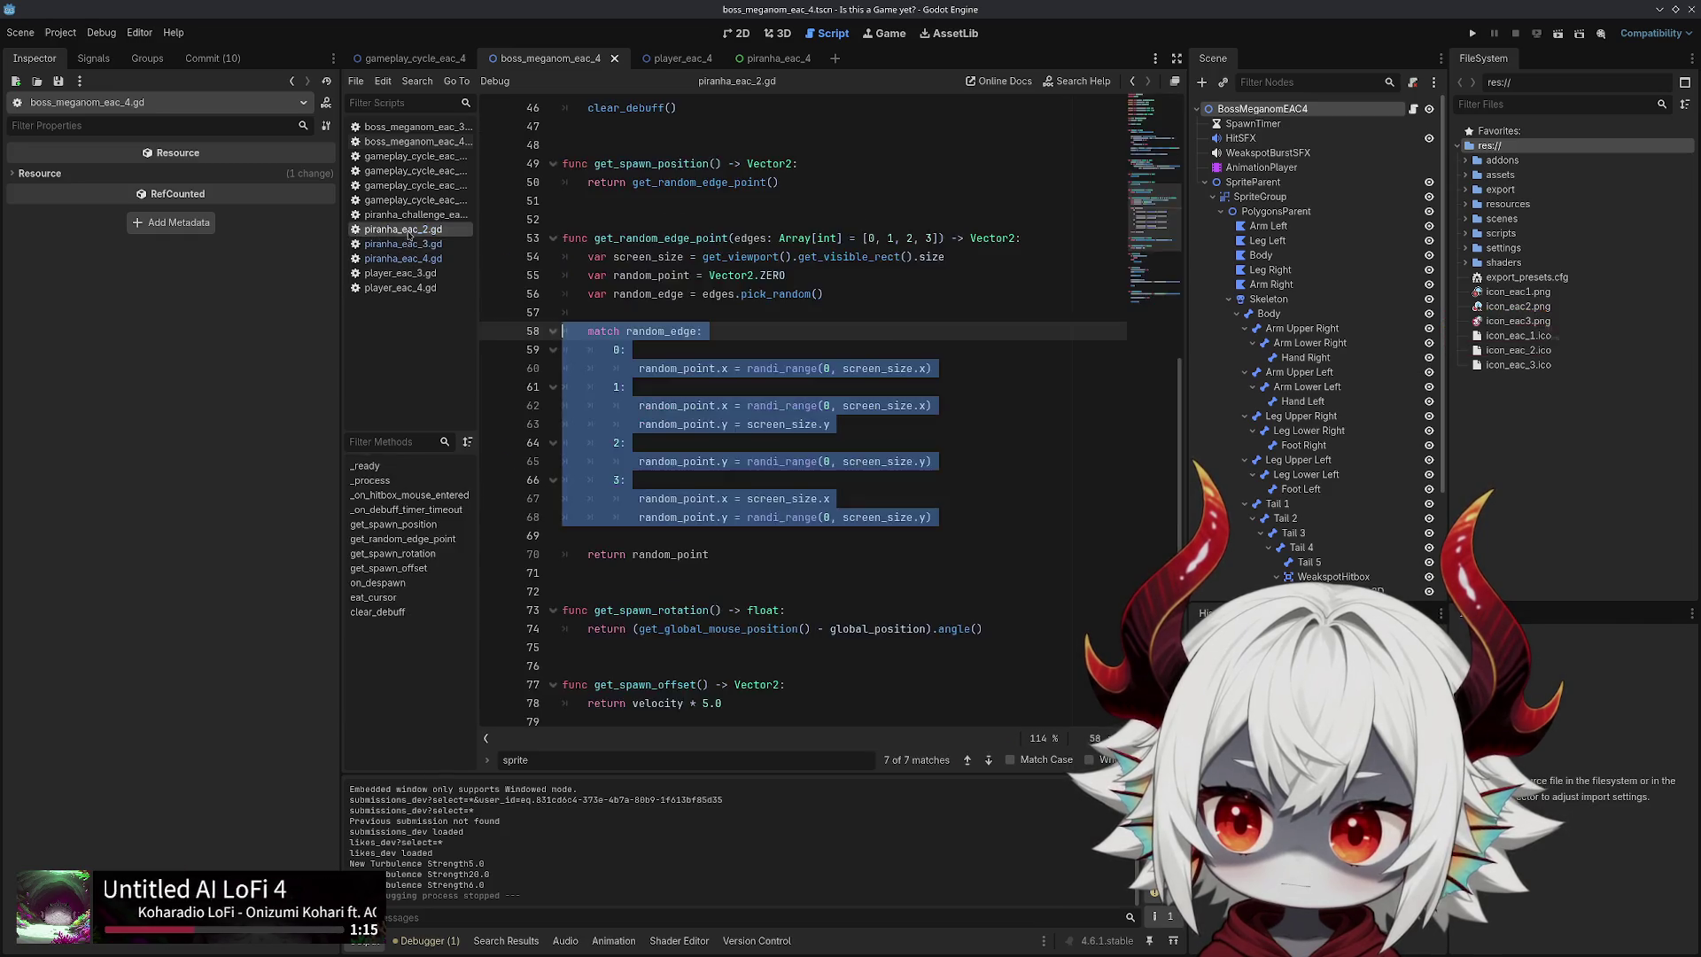
left_click(403, 257)
left_click(443, 60)
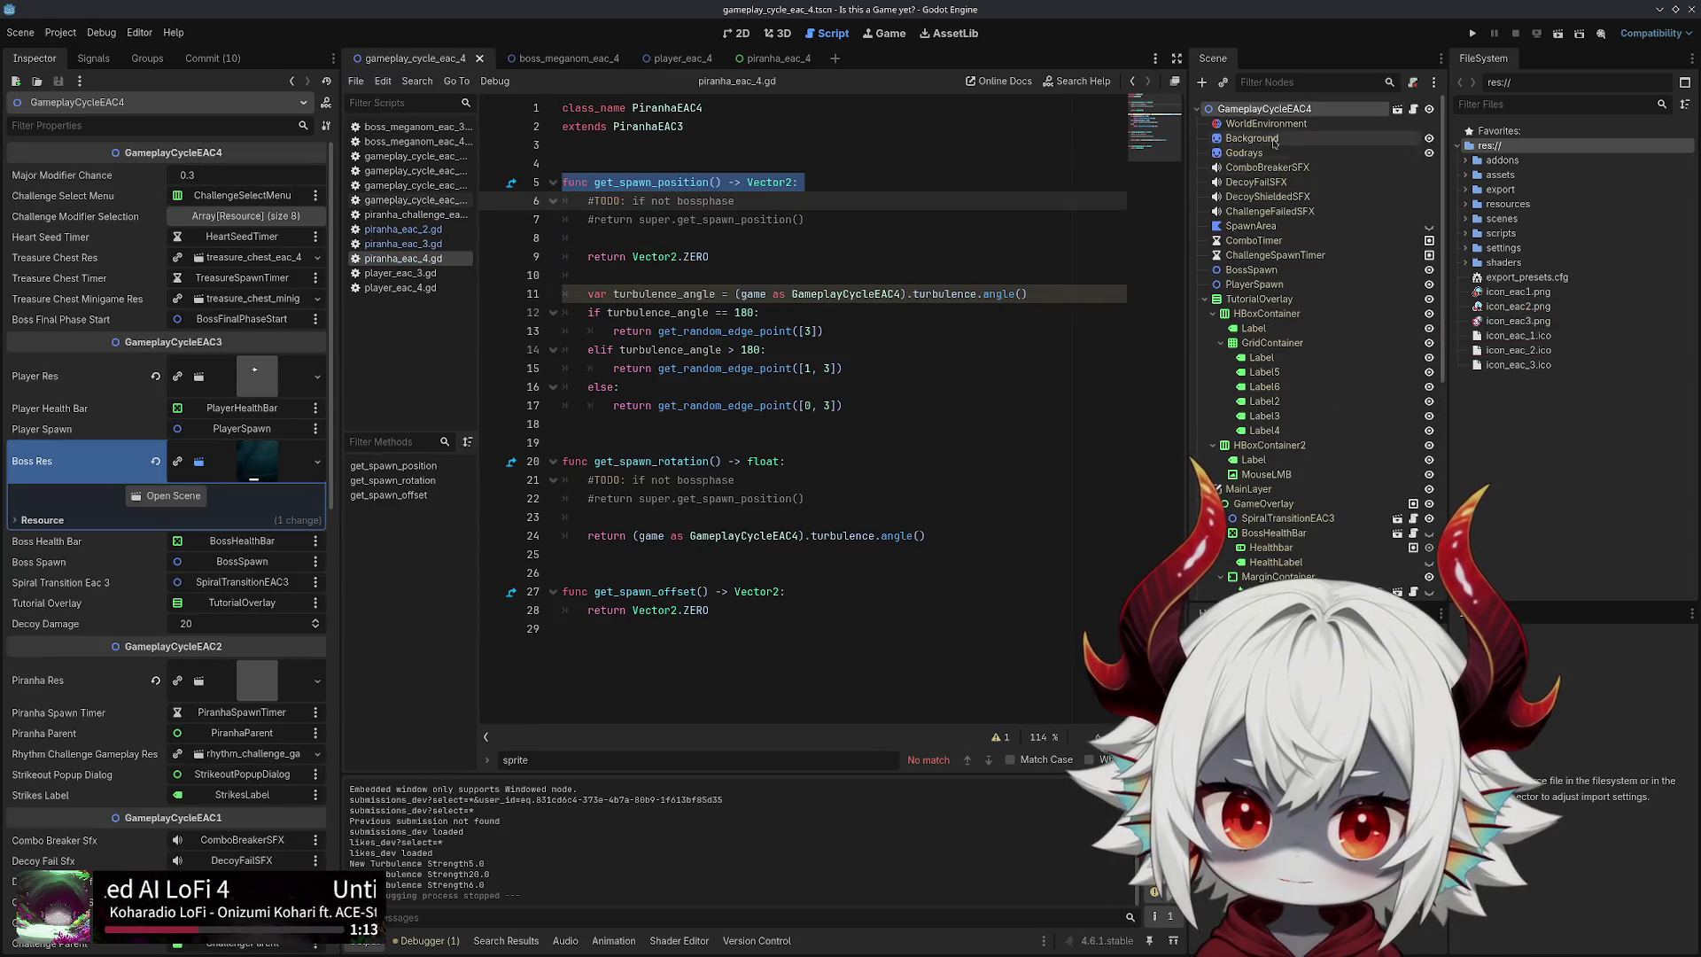
left_click(536, 58)
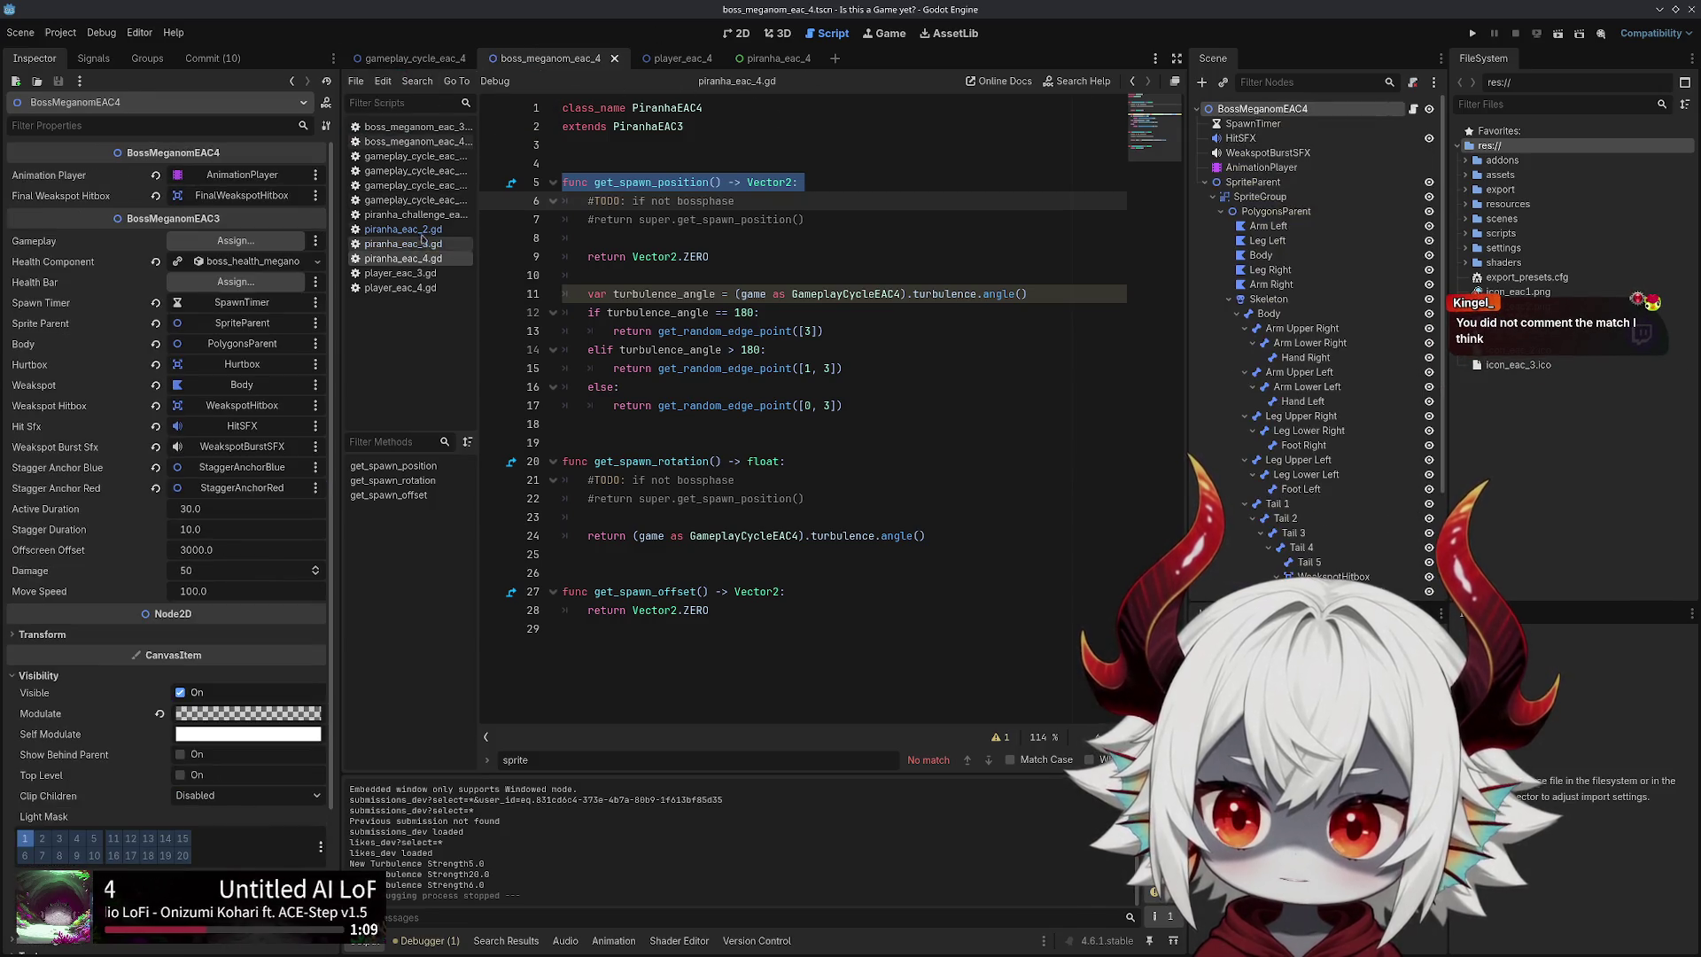
In boss_meganom_eac_4.gd, jump from line 192 to spawn_piranha's definition in gameplay_cycle_eac_2.gd
left_click(415, 141)
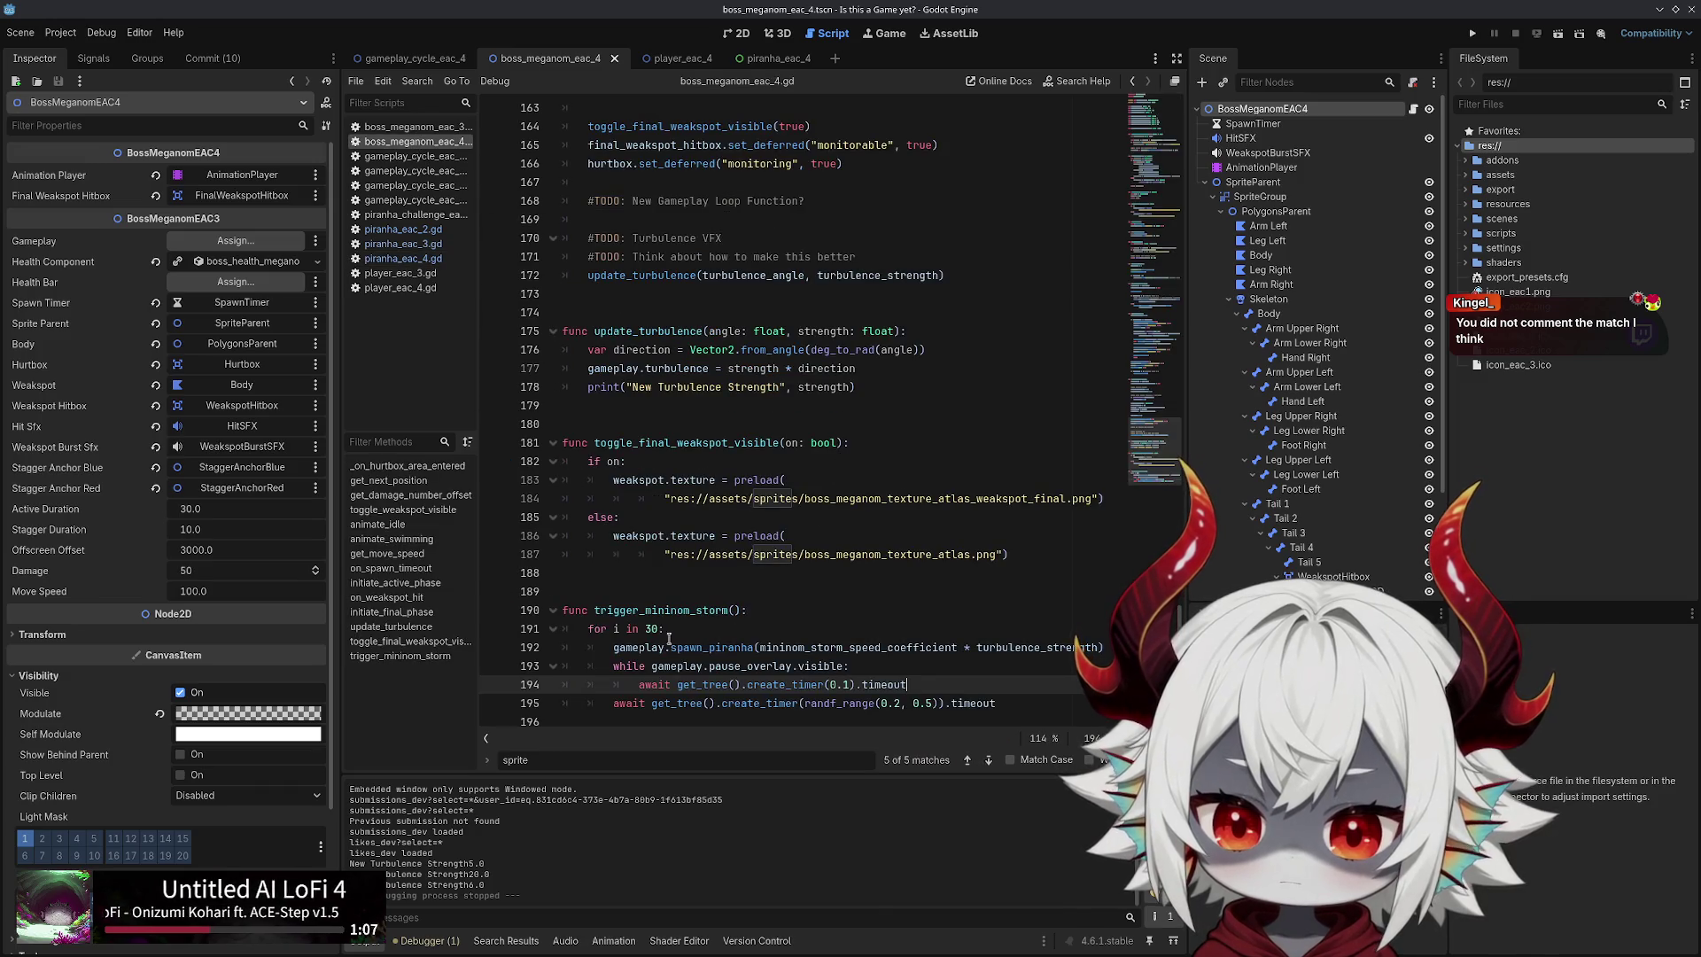
double_click(636, 648)
left_click(686, 646, "ctrl")
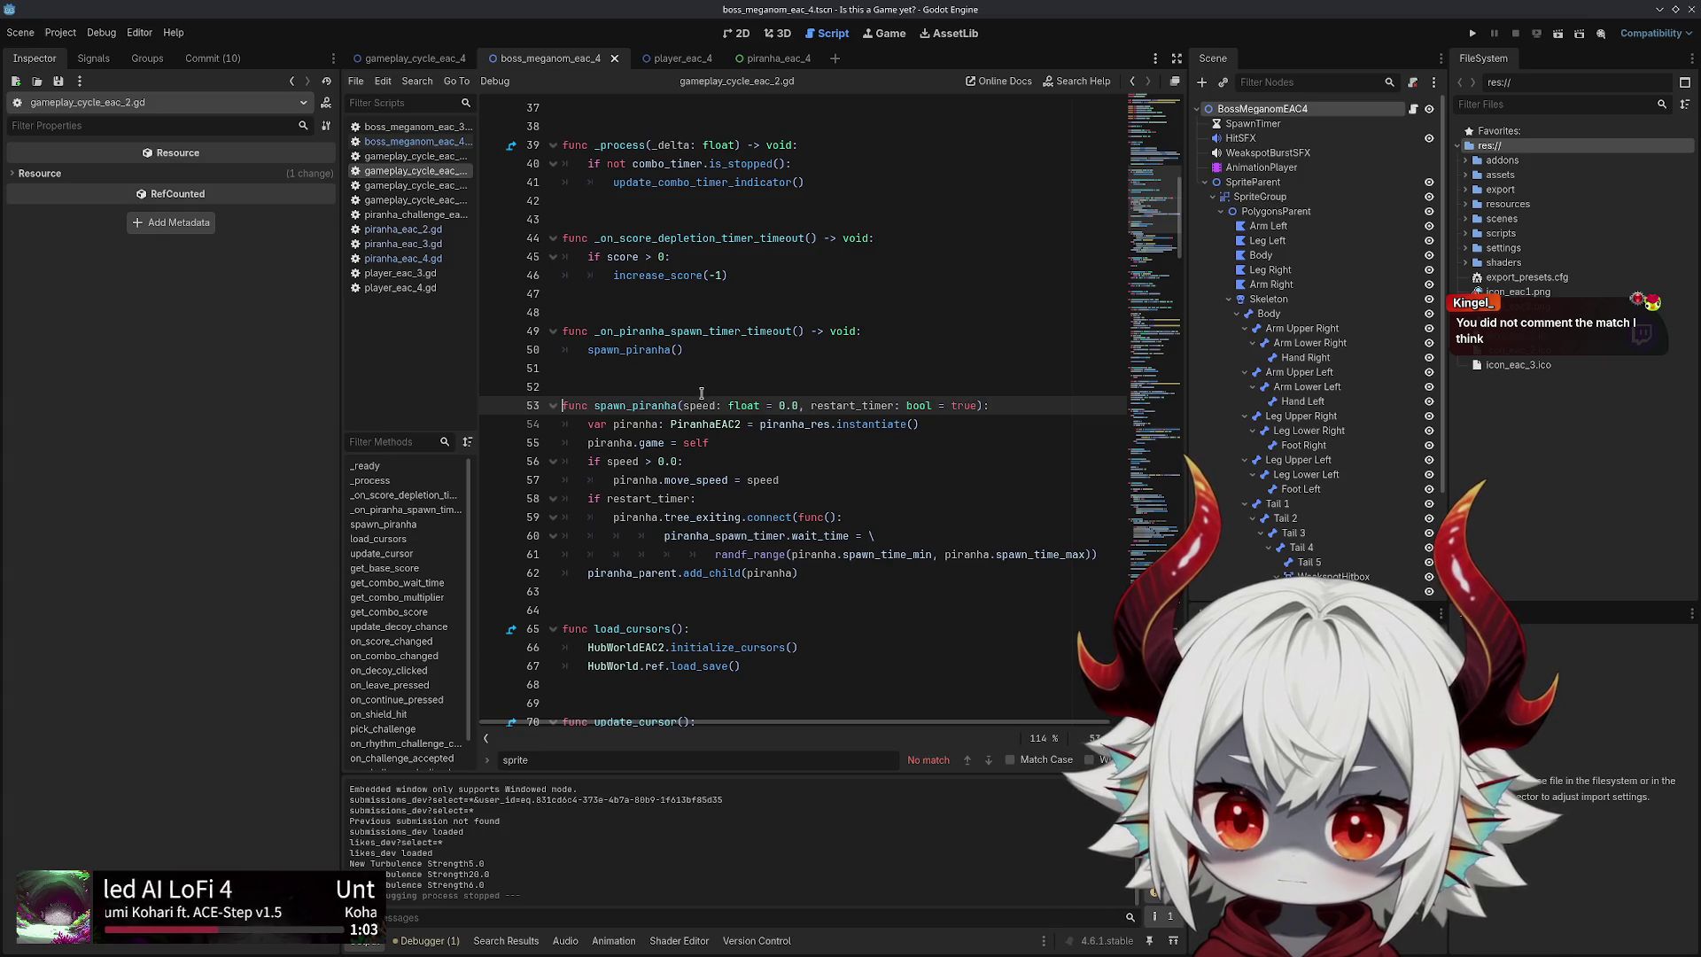
Inspect the PiranhaEAC2 type in spawn_piranha and briefly visit the gameplay_cycle_eac_4 scene
scroll(699, 392, "down", 1)
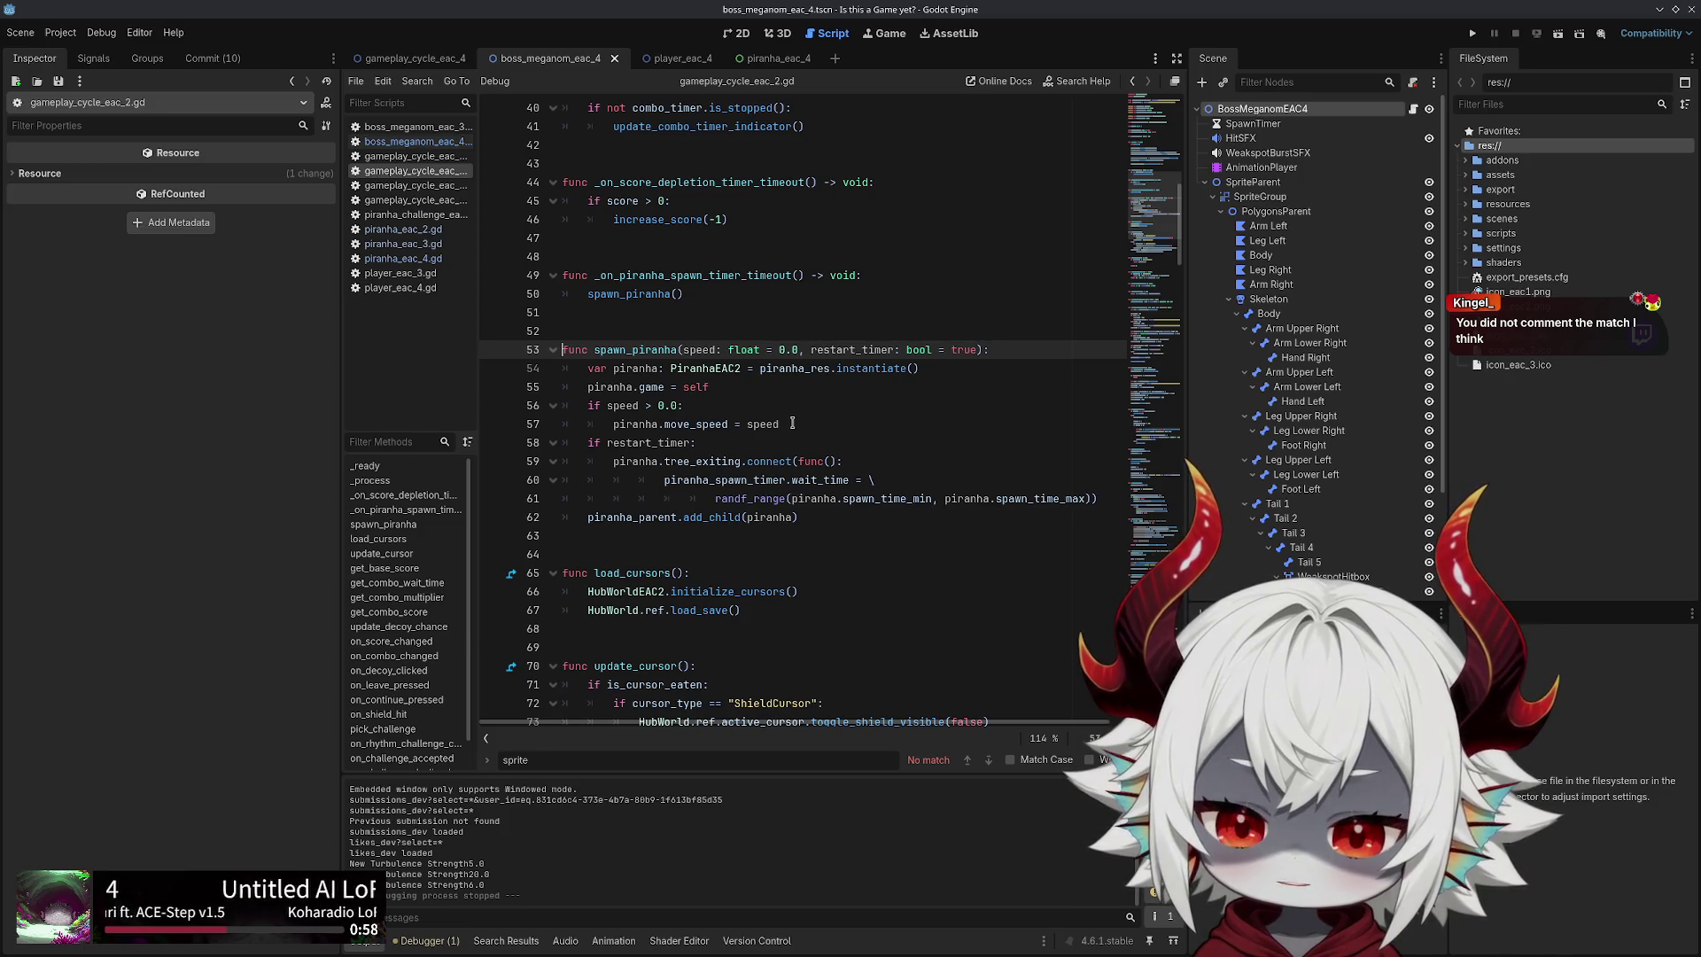
double_click(711, 367)
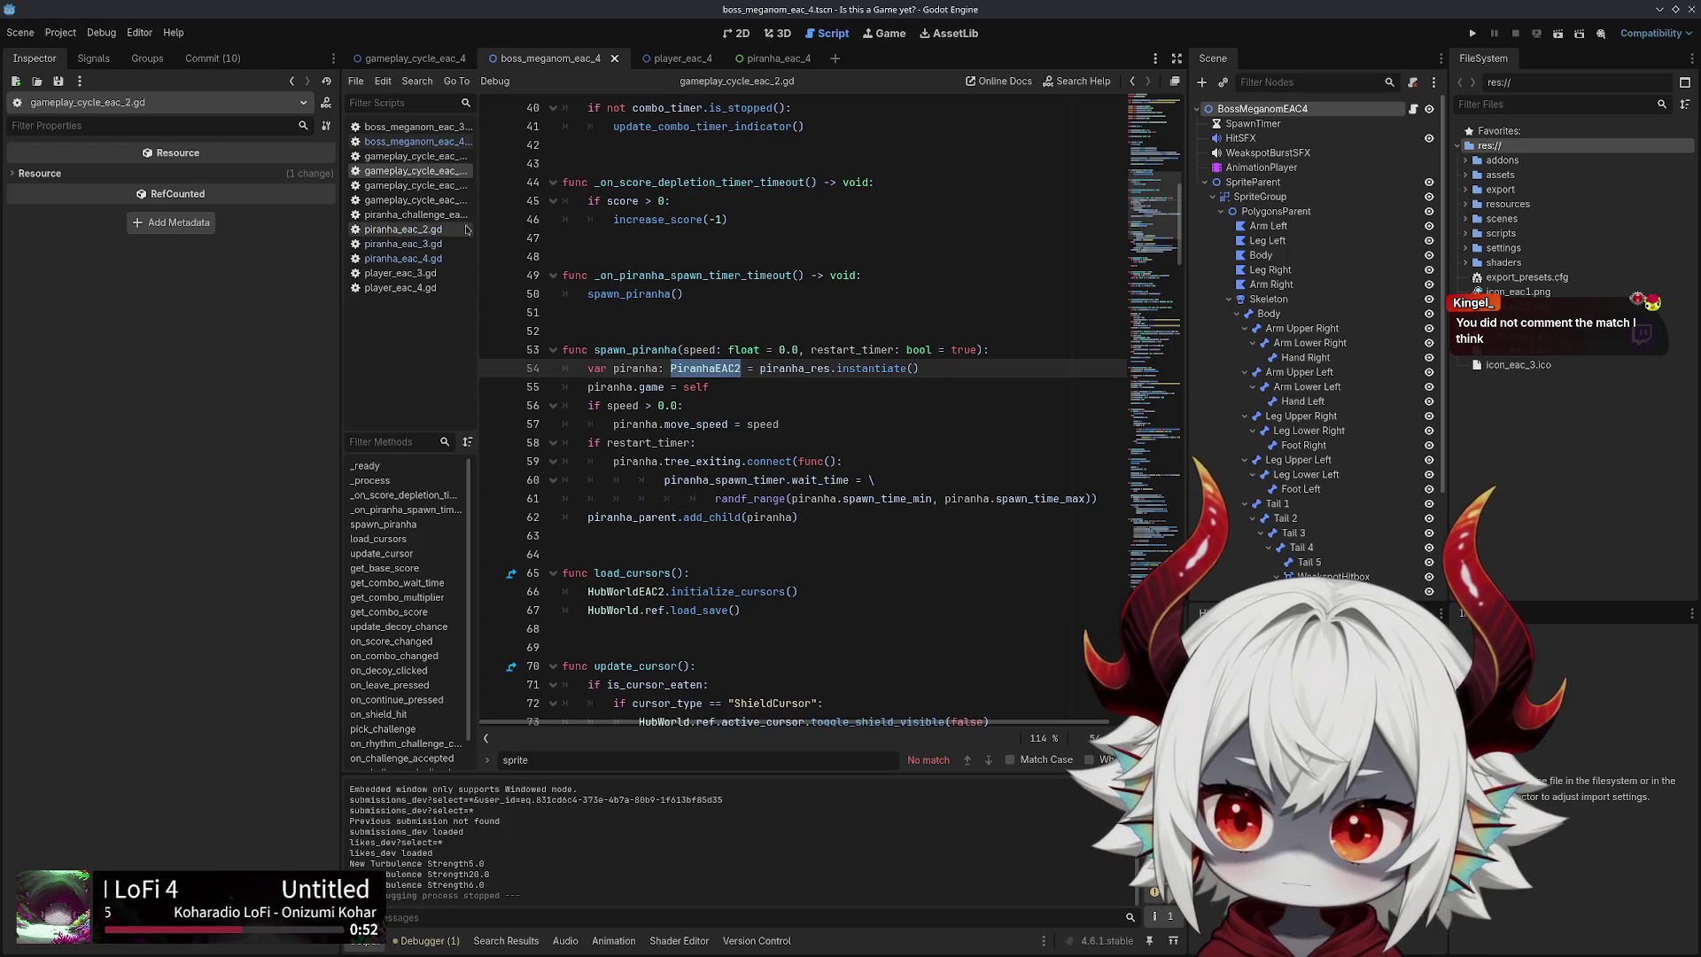
left_click(438, 201)
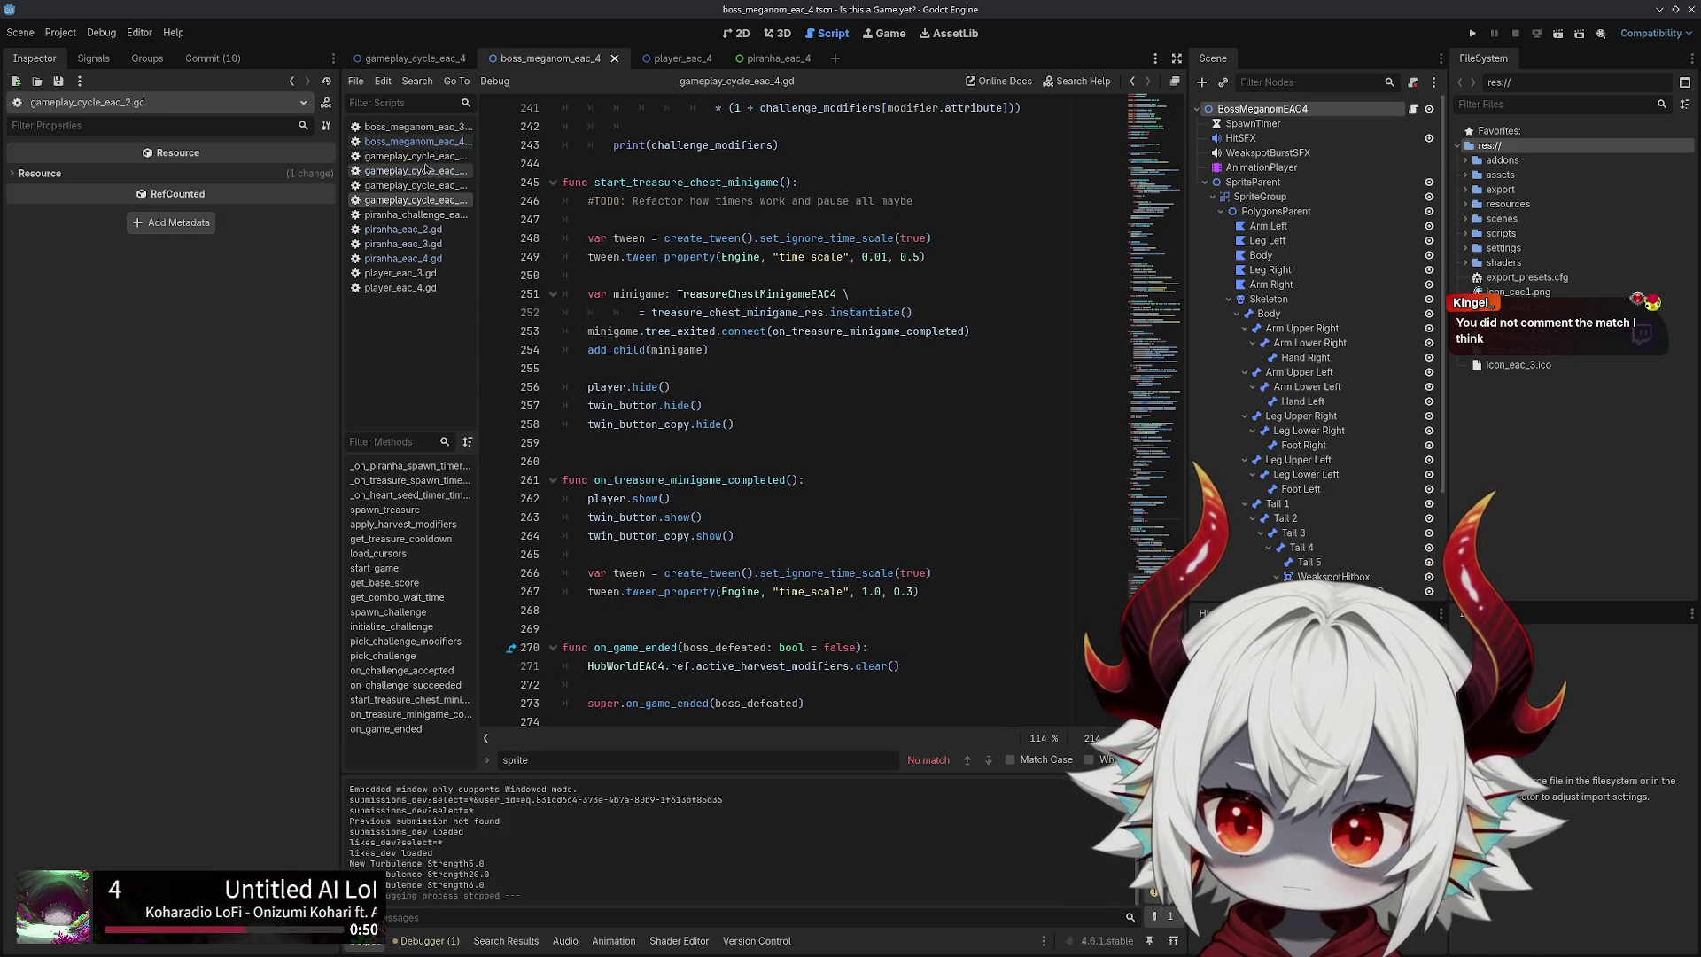
left_click(414, 170)
left_click(412, 58)
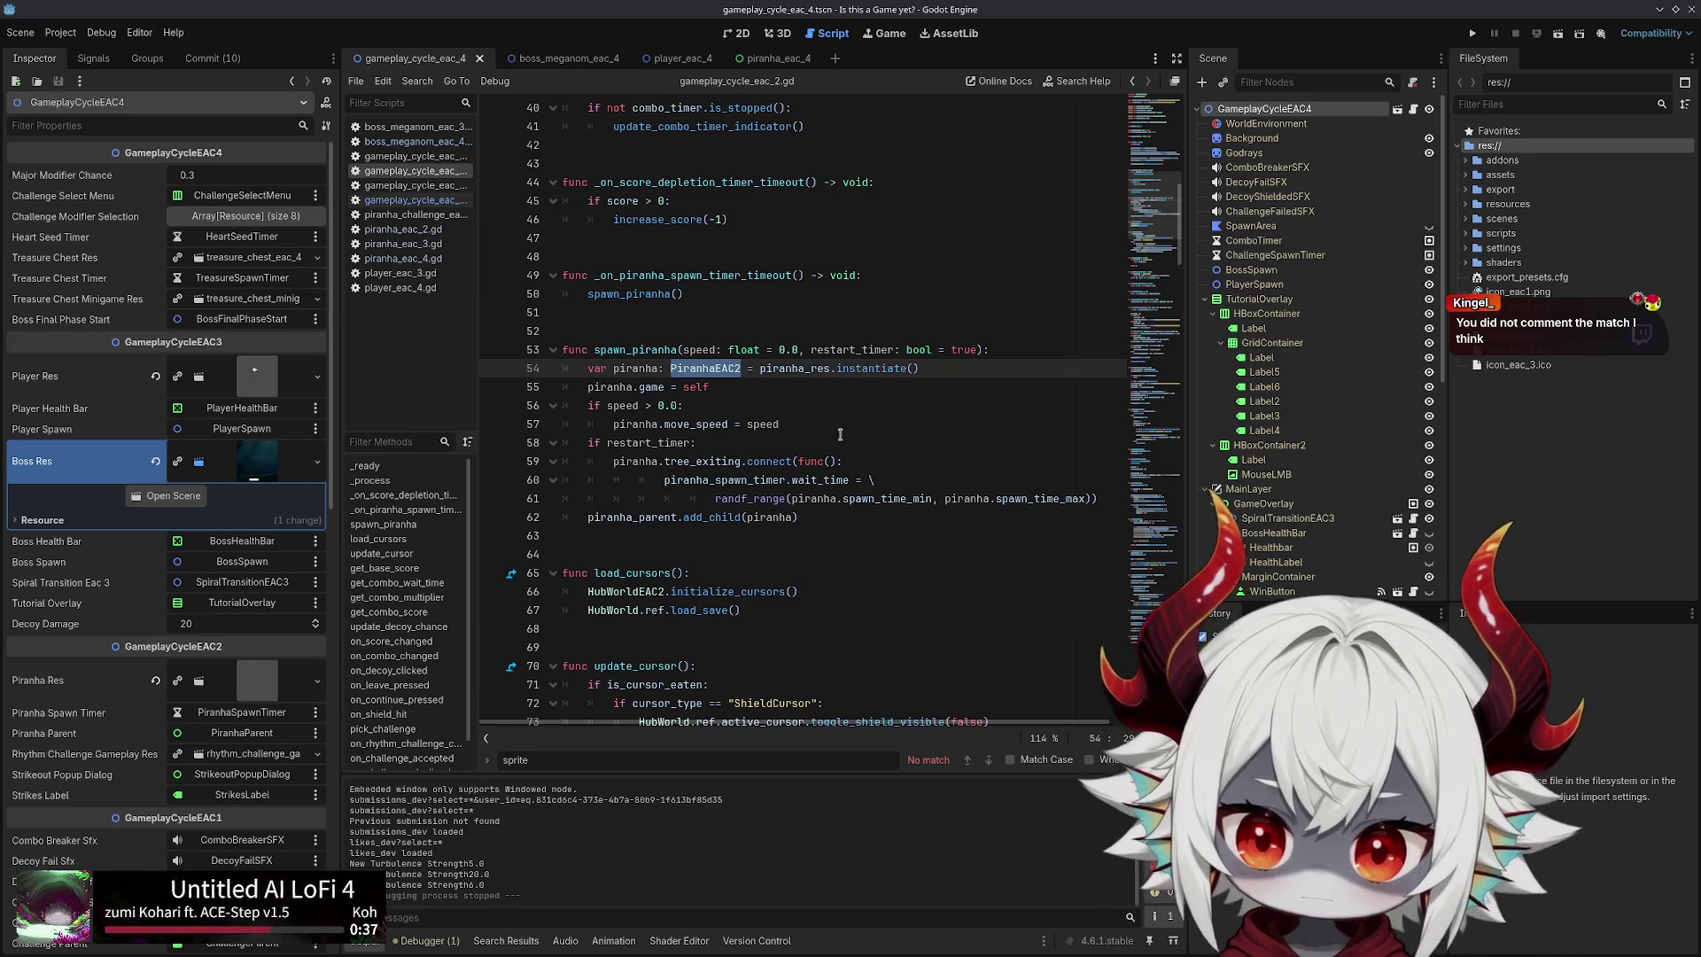
Open gameplay_cycle_eac_4.gd and scroll up to the on_challenge_accepted challenge modifier code
left_click(825, 414)
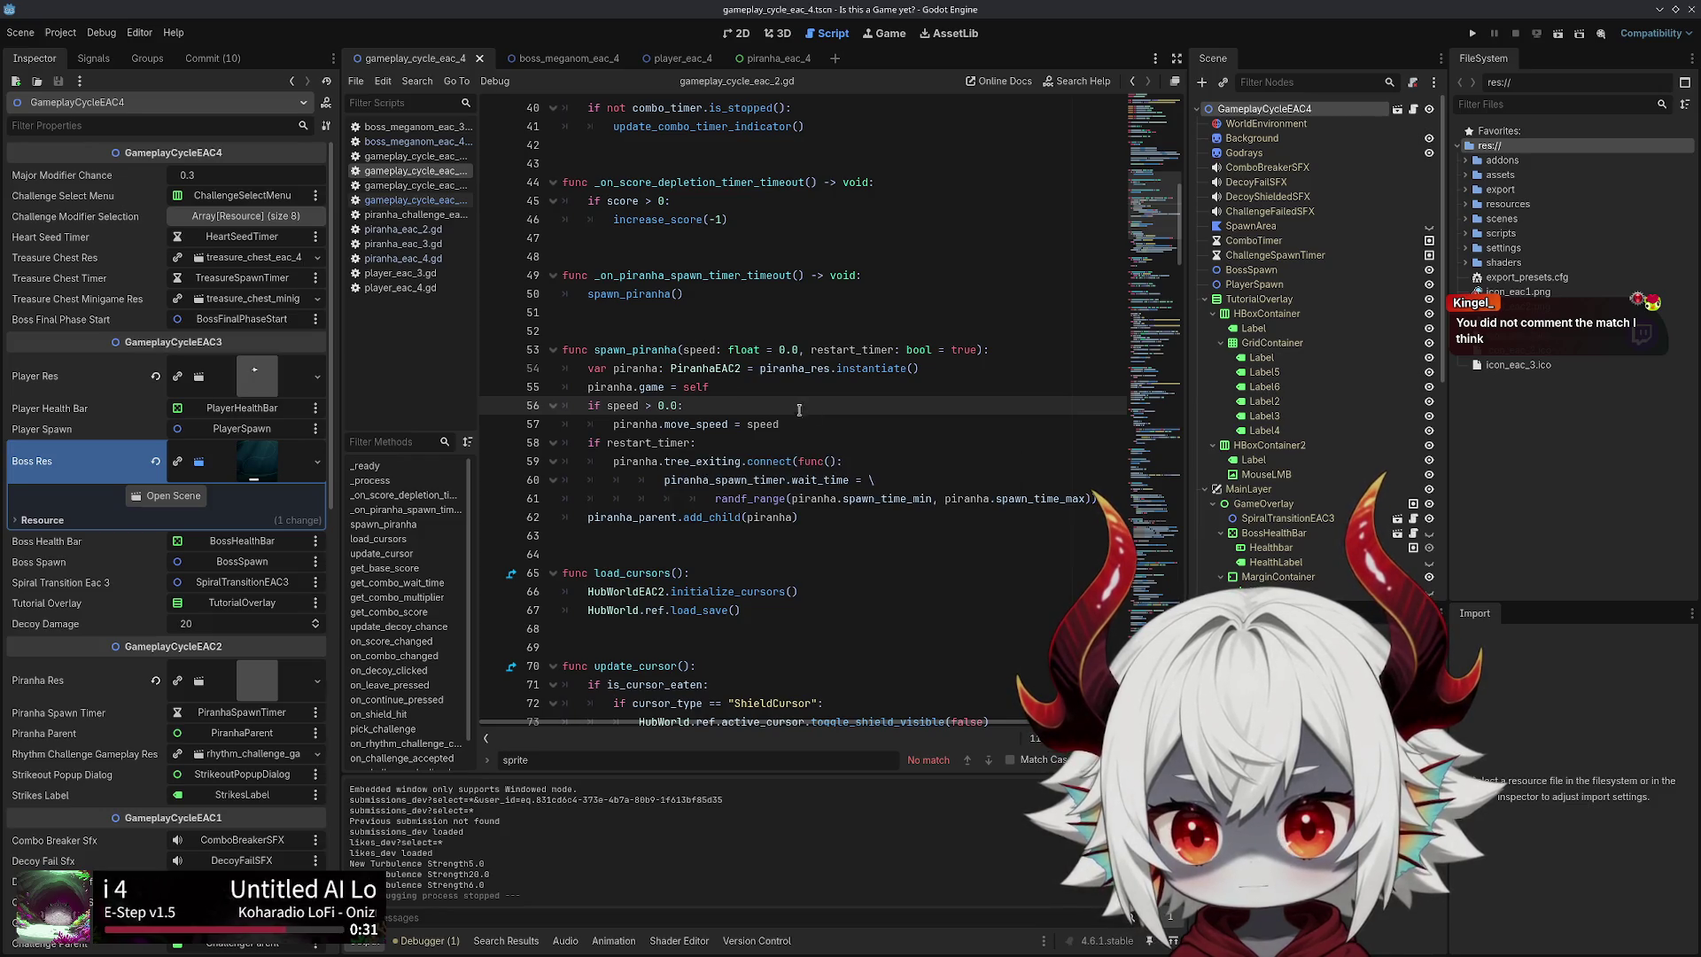
left_click(434, 201)
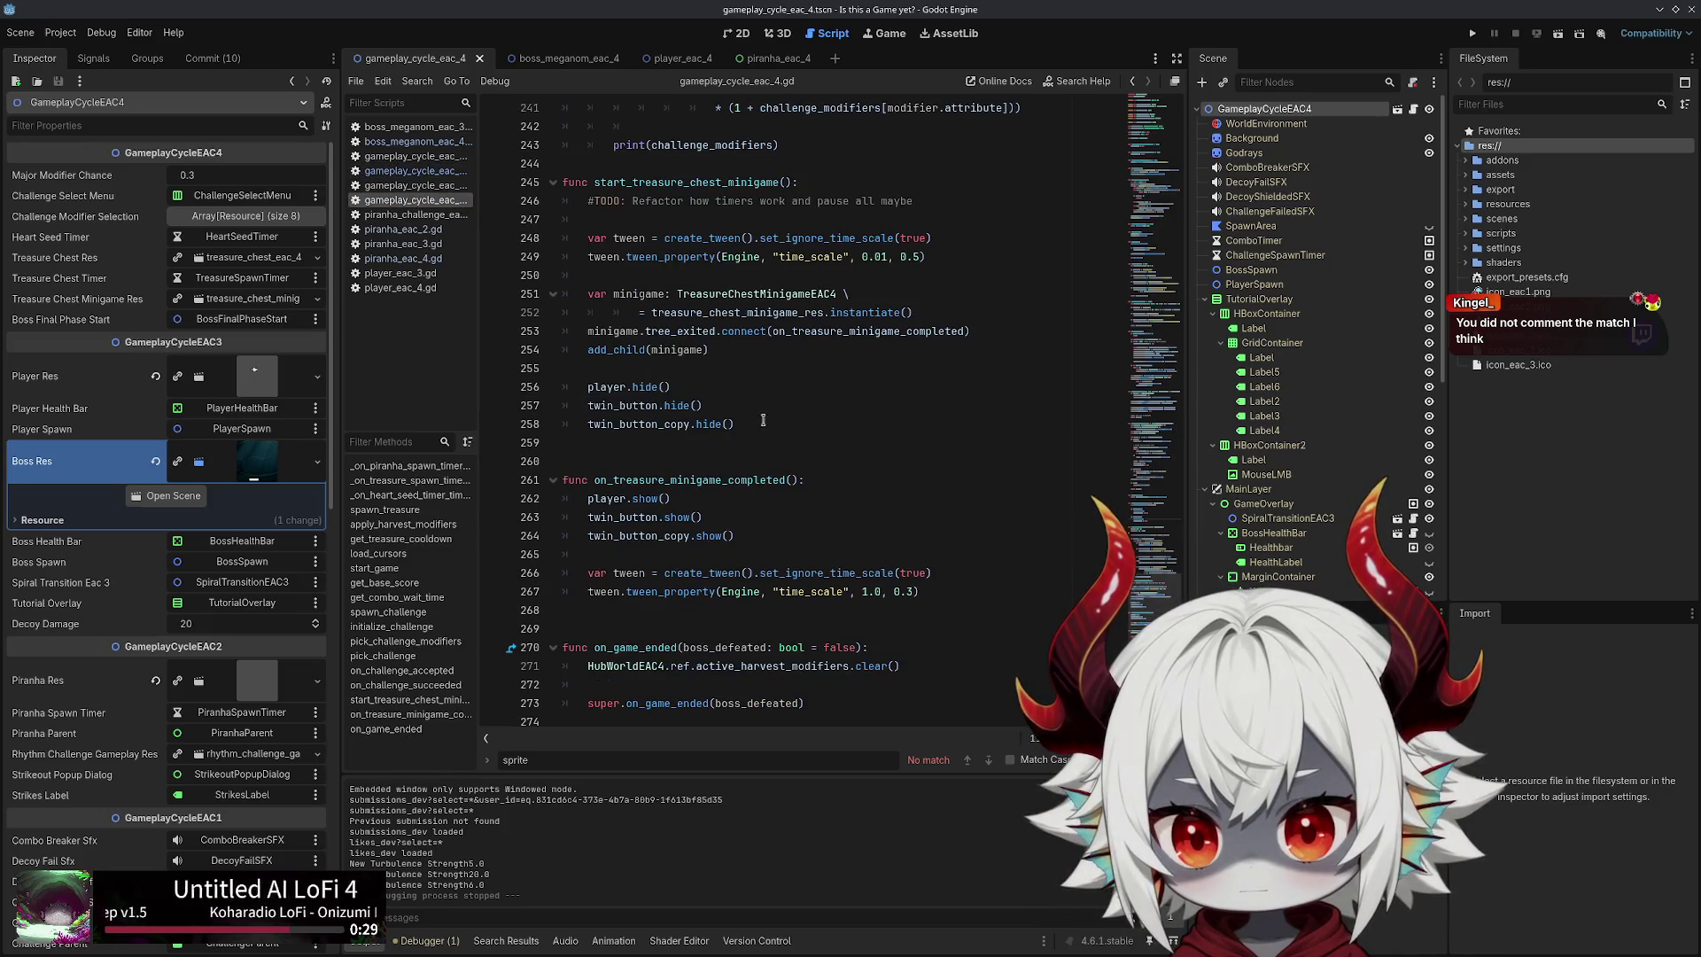
scroll(644, 511, "up", 15)
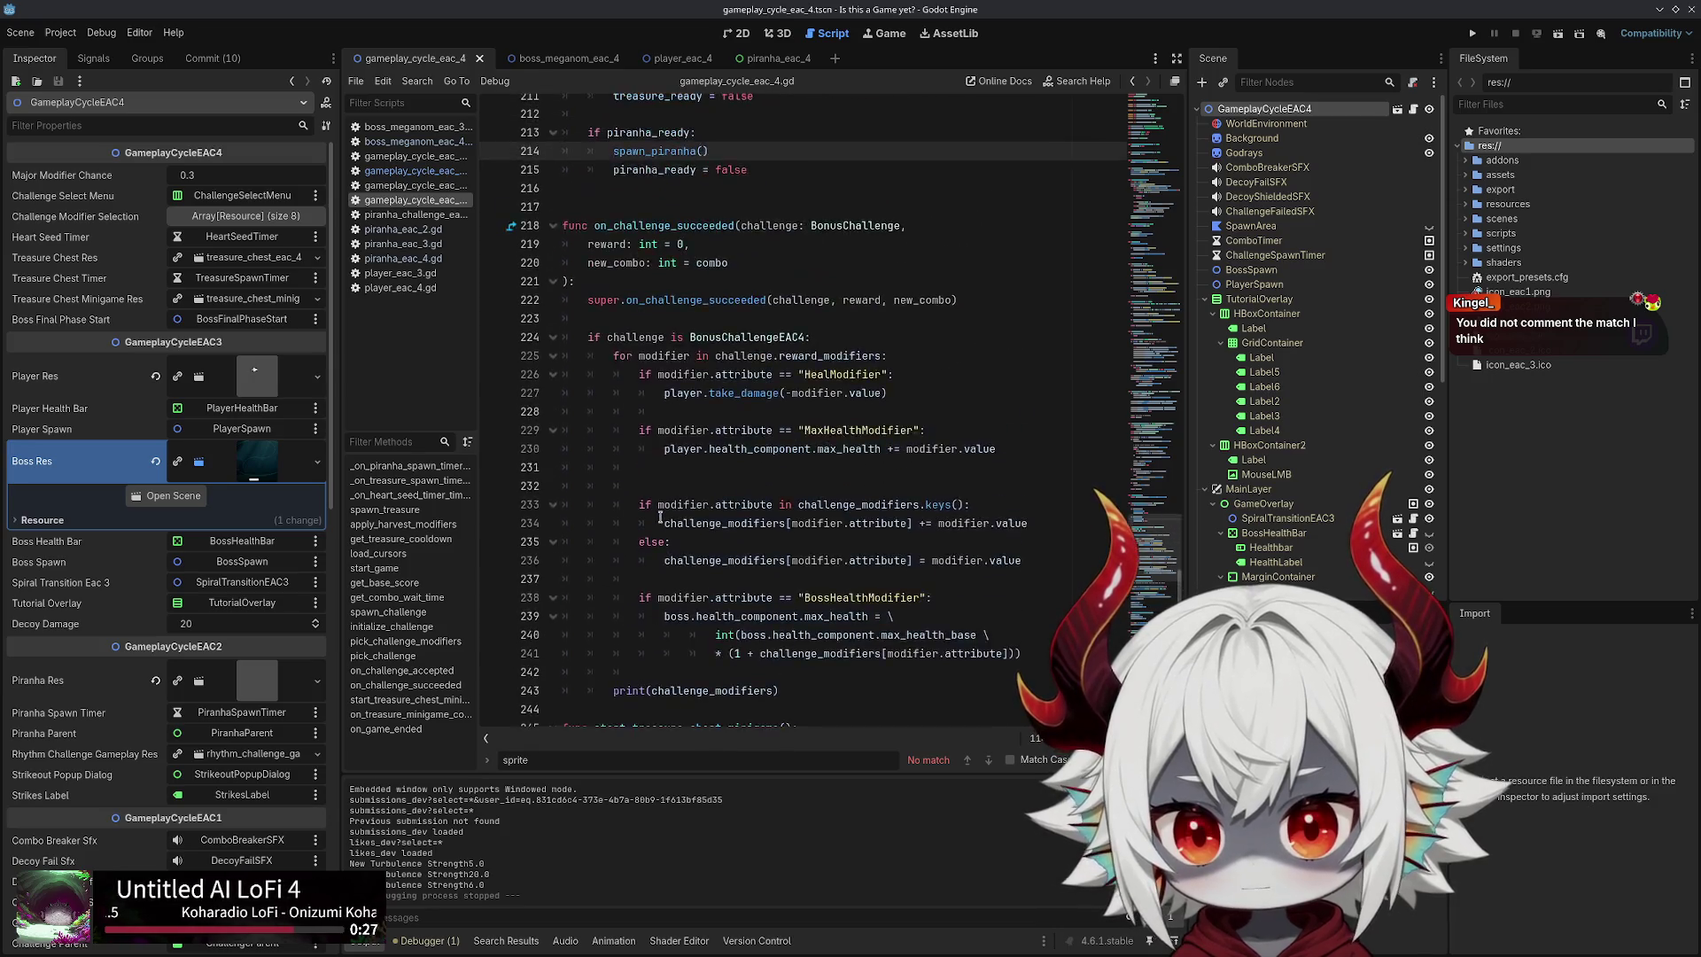
scroll(653, 502, "up", 5)
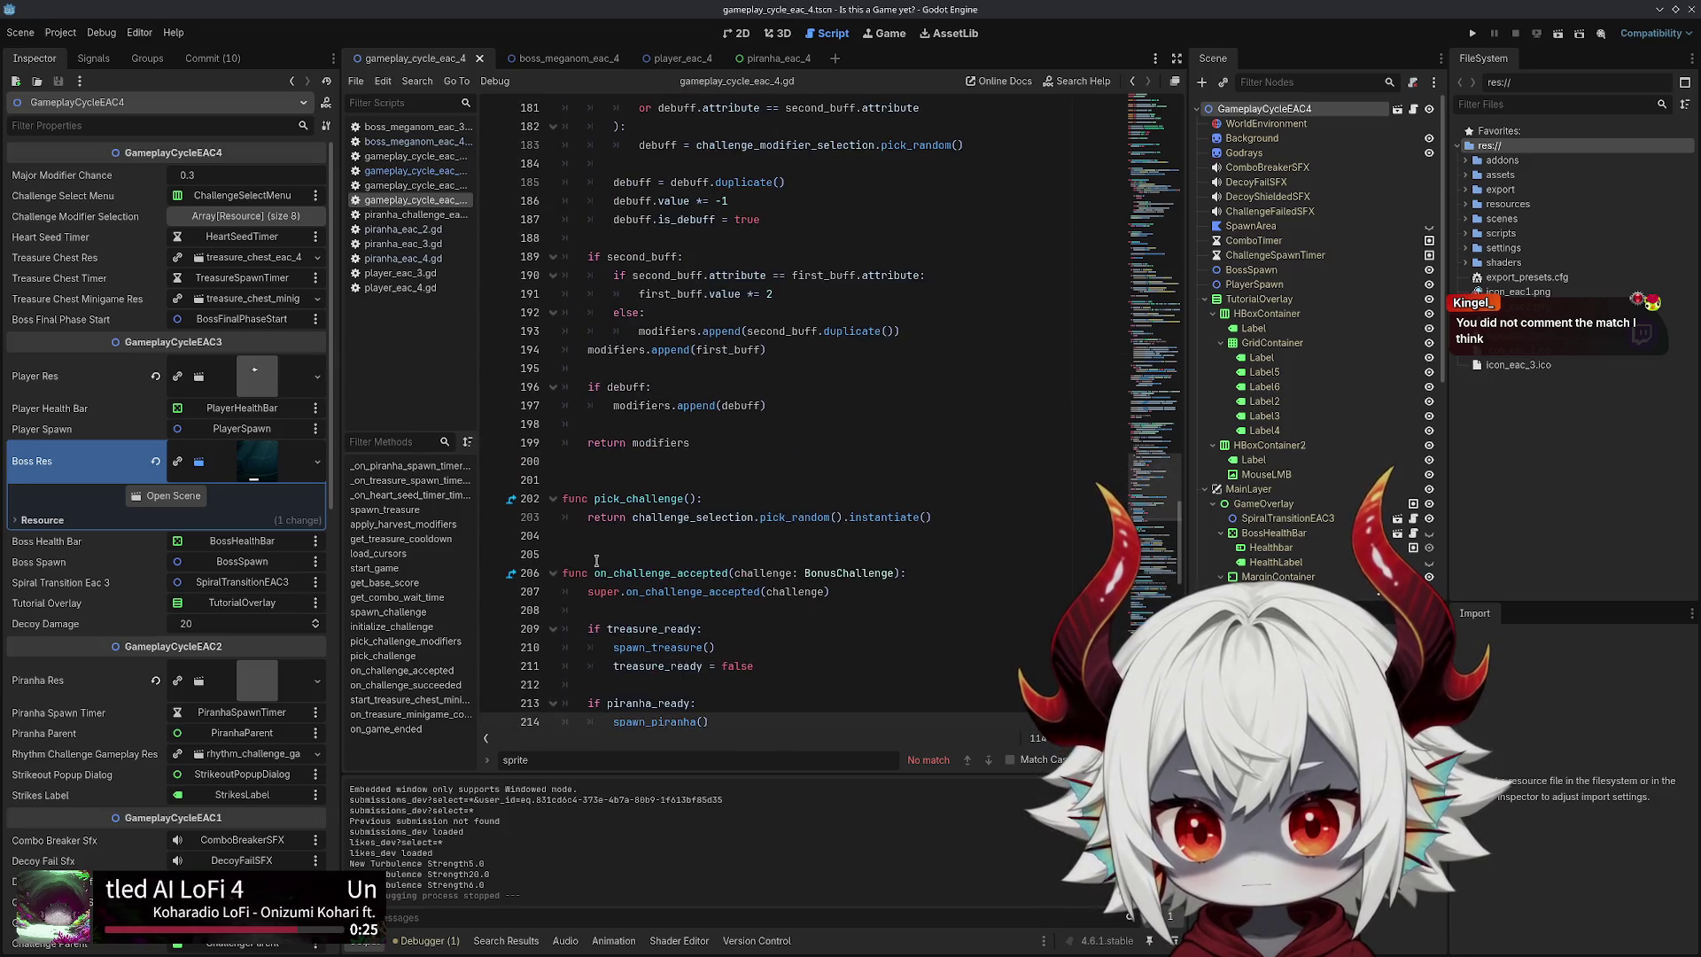
scroll(596, 560, "up", 8)
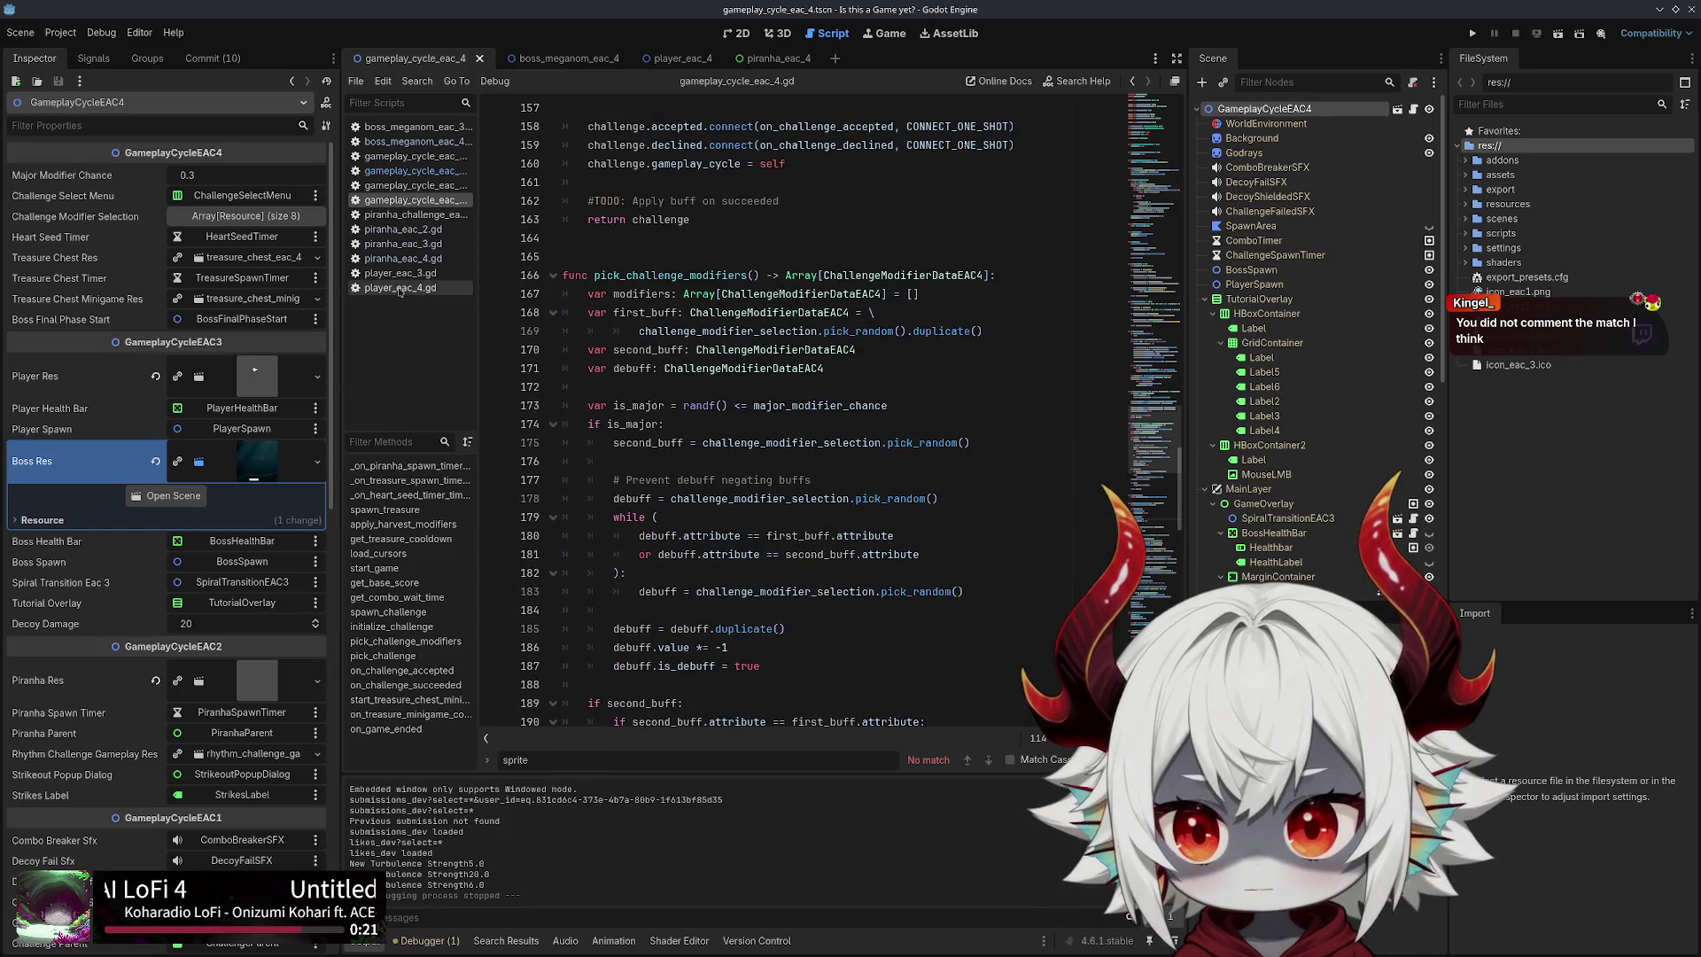
In piranha_eac_4.gd, highlight turbulence_angle and the get_spawn_offset function, then switch to piranha_eac_2.gd
left_click(403, 258)
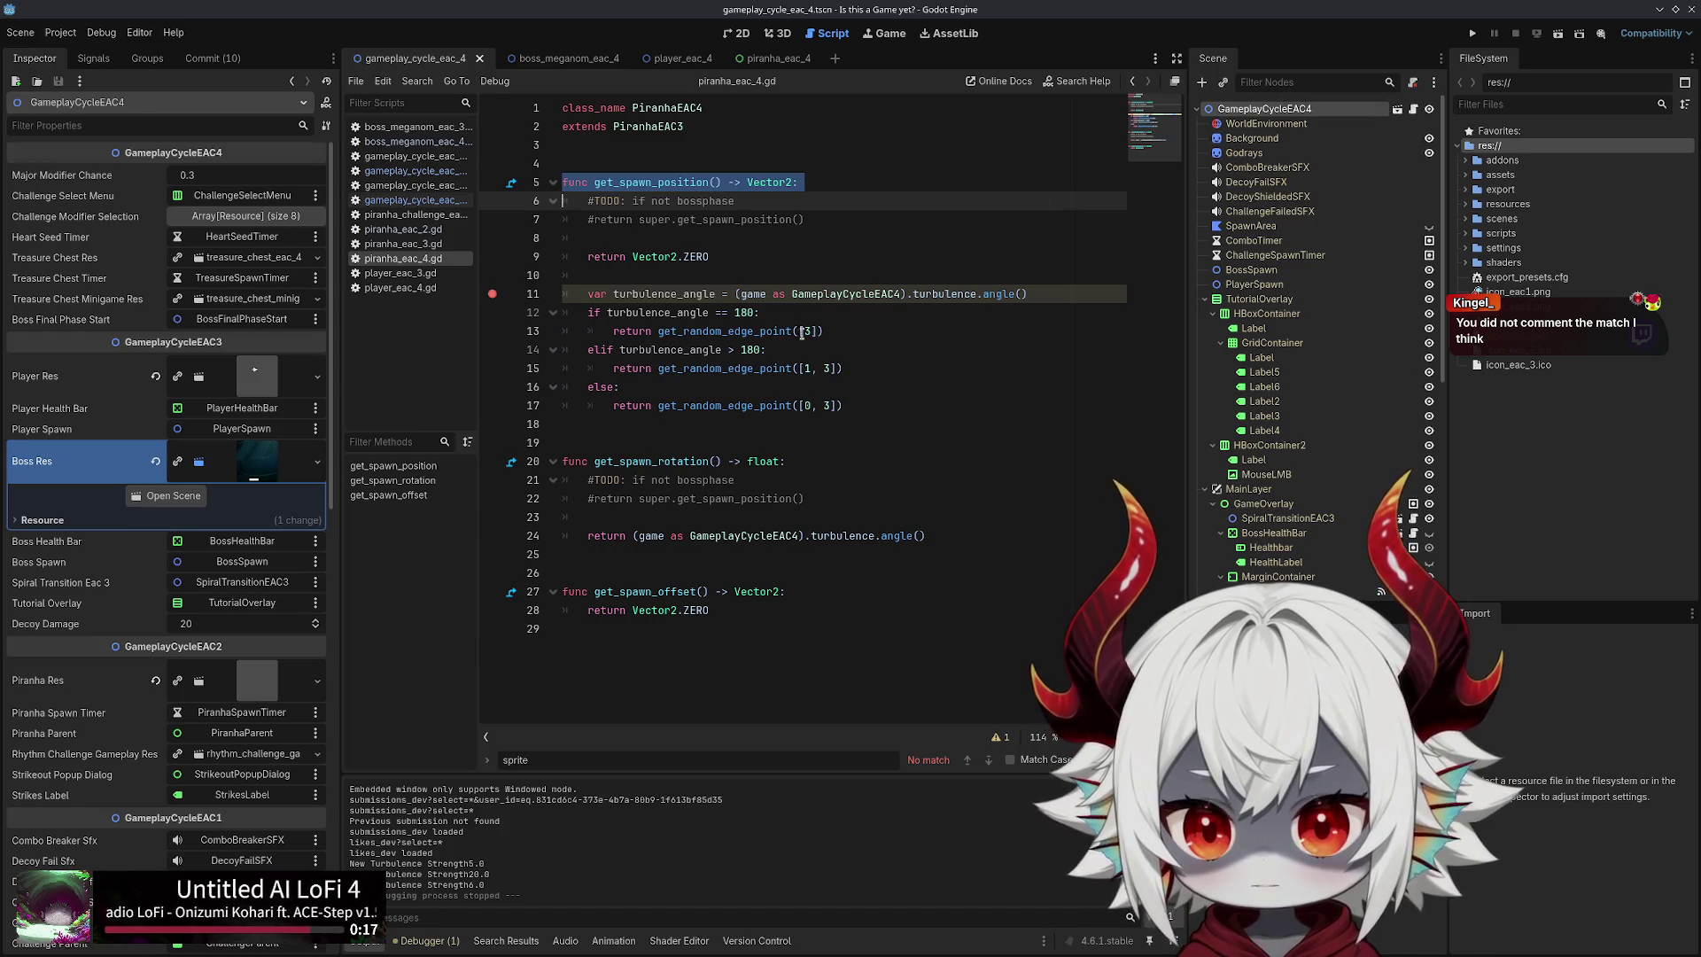
double_click(669, 294)
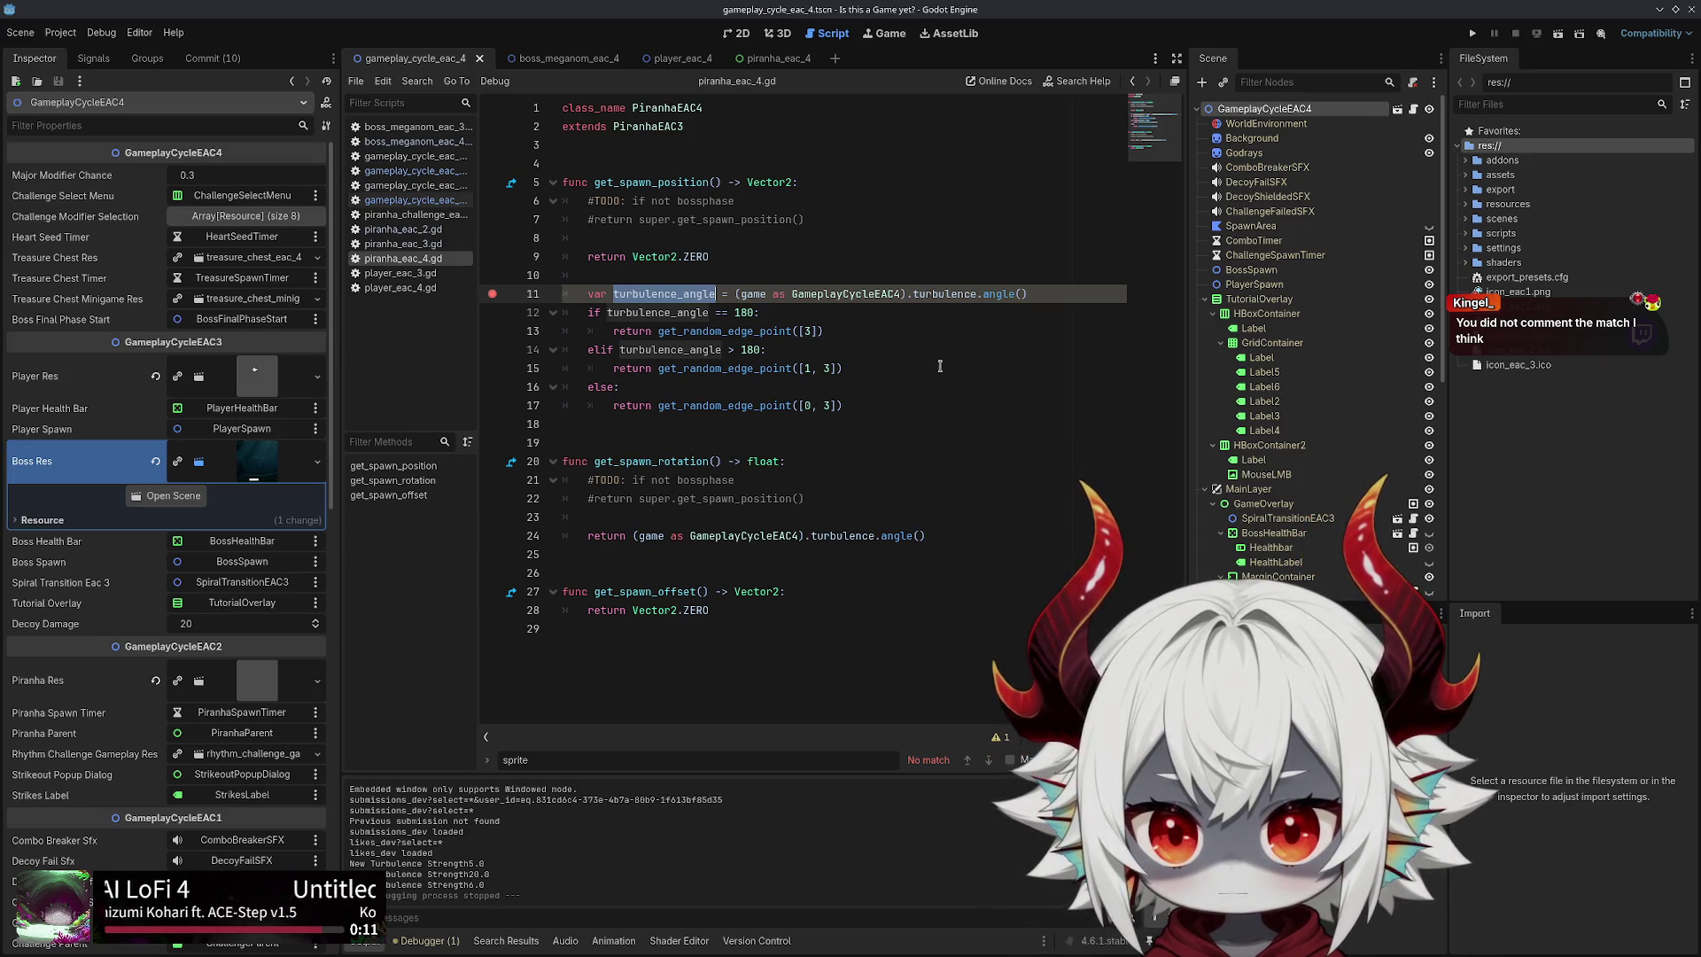
double_click(630, 588)
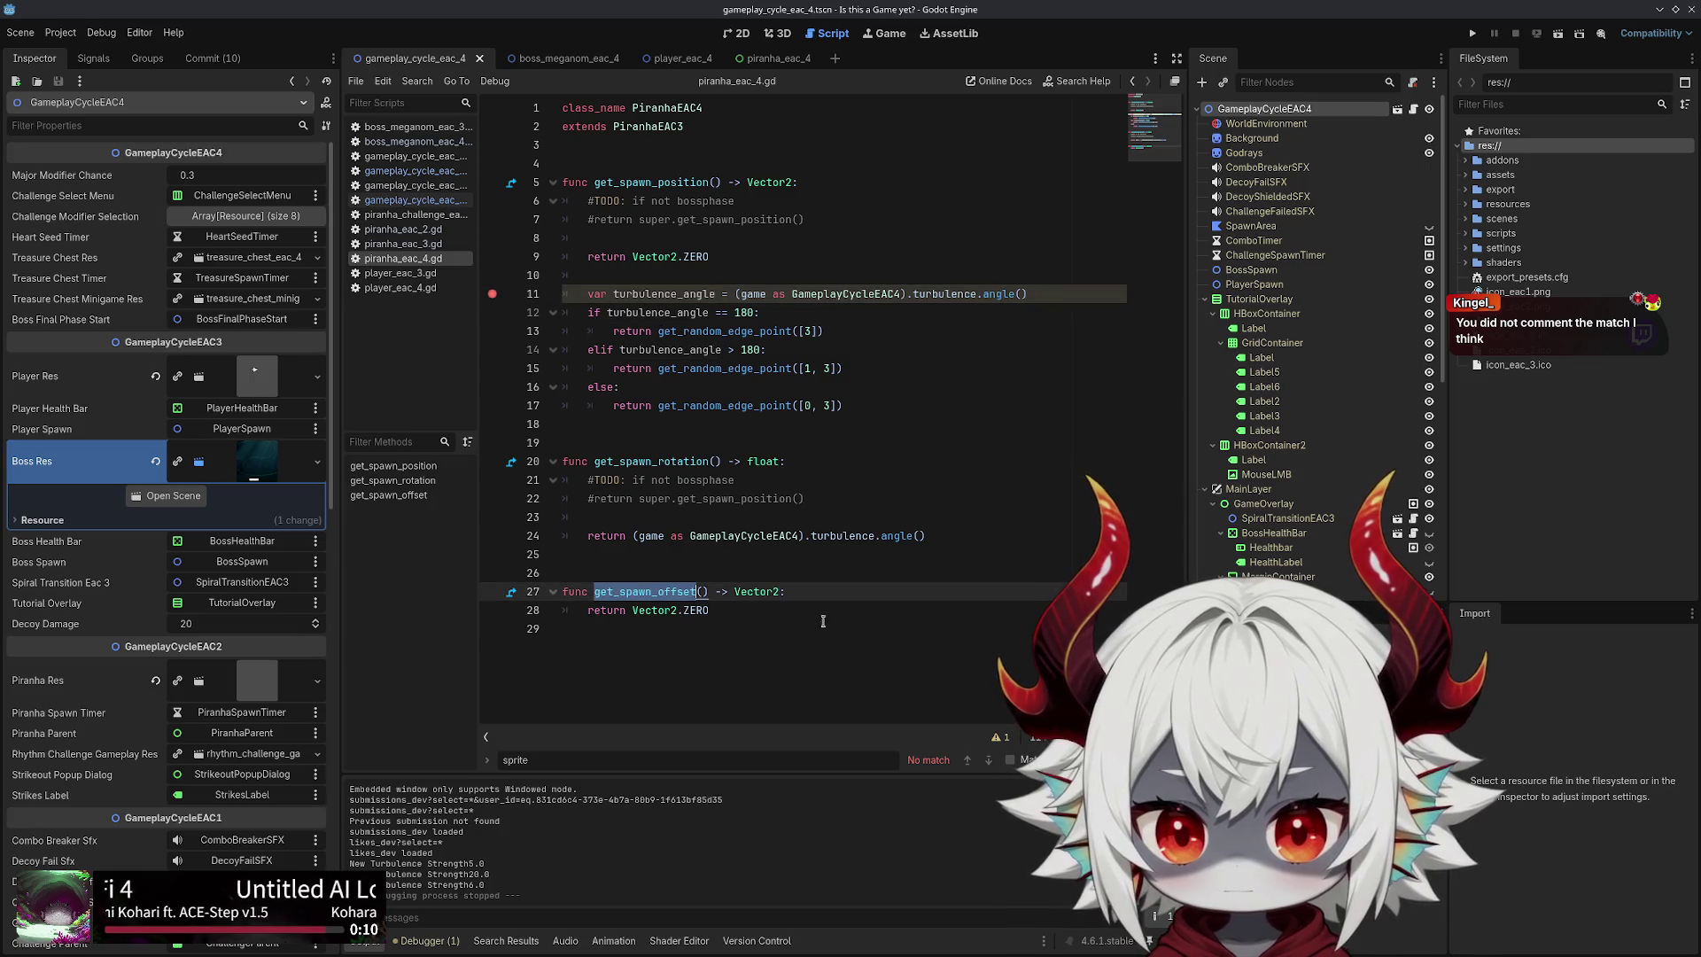
left_click_drag(780, 612, 511, 591)
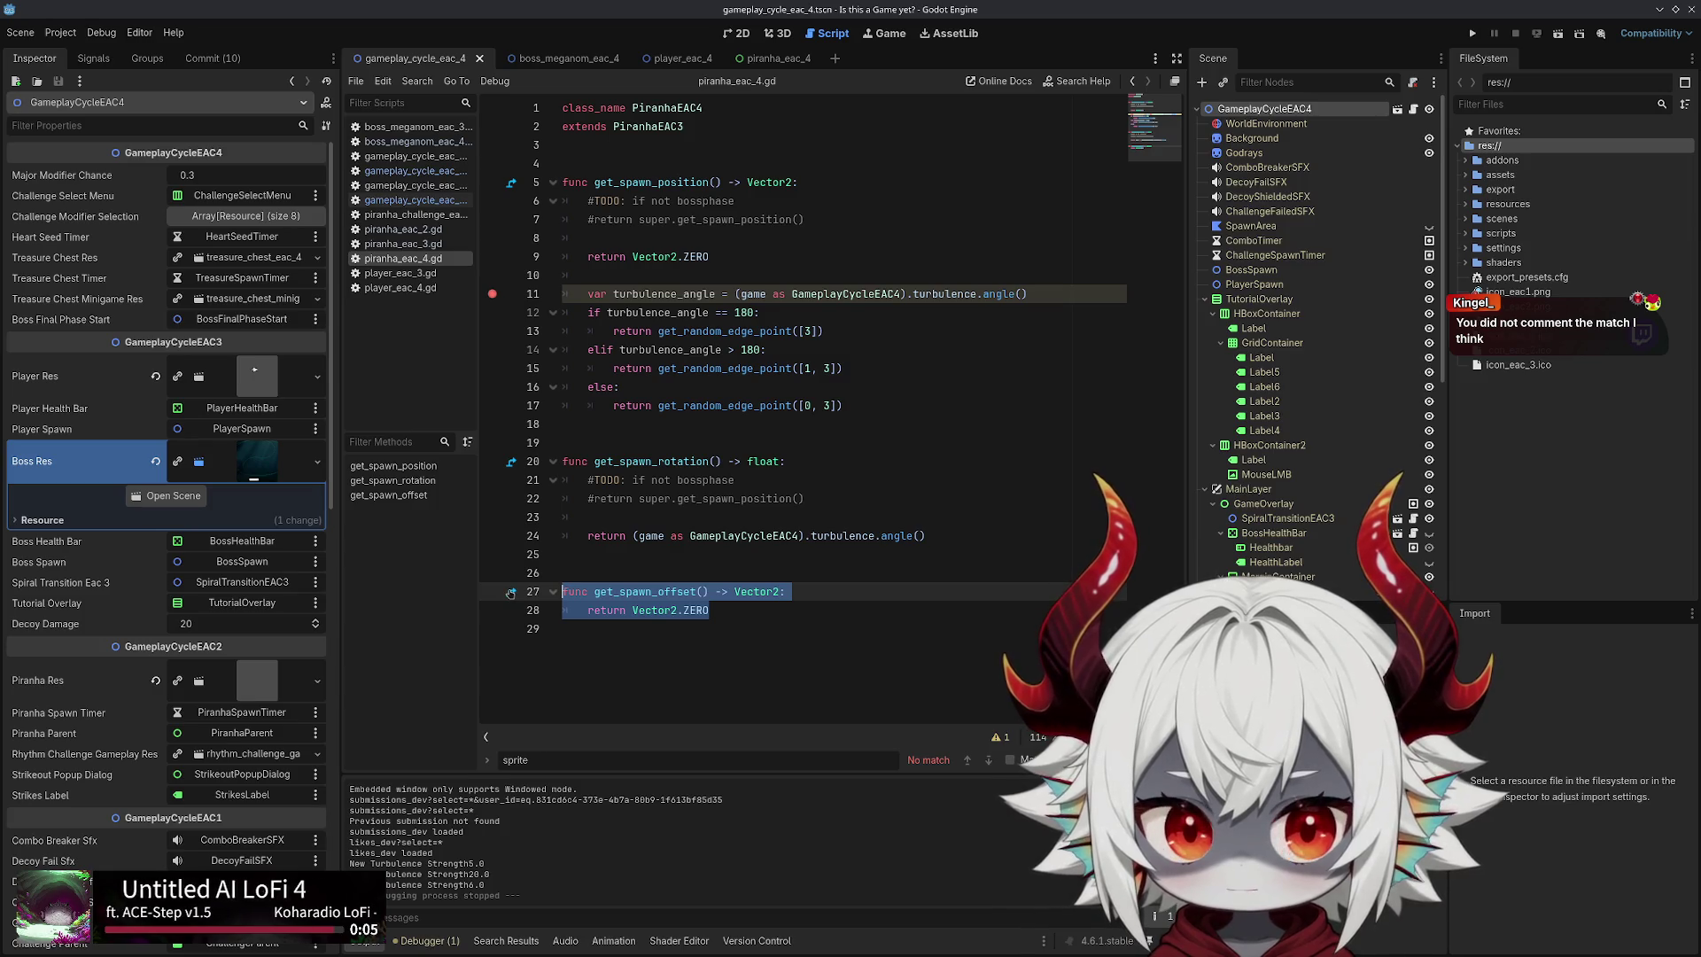
left_click(403, 229)
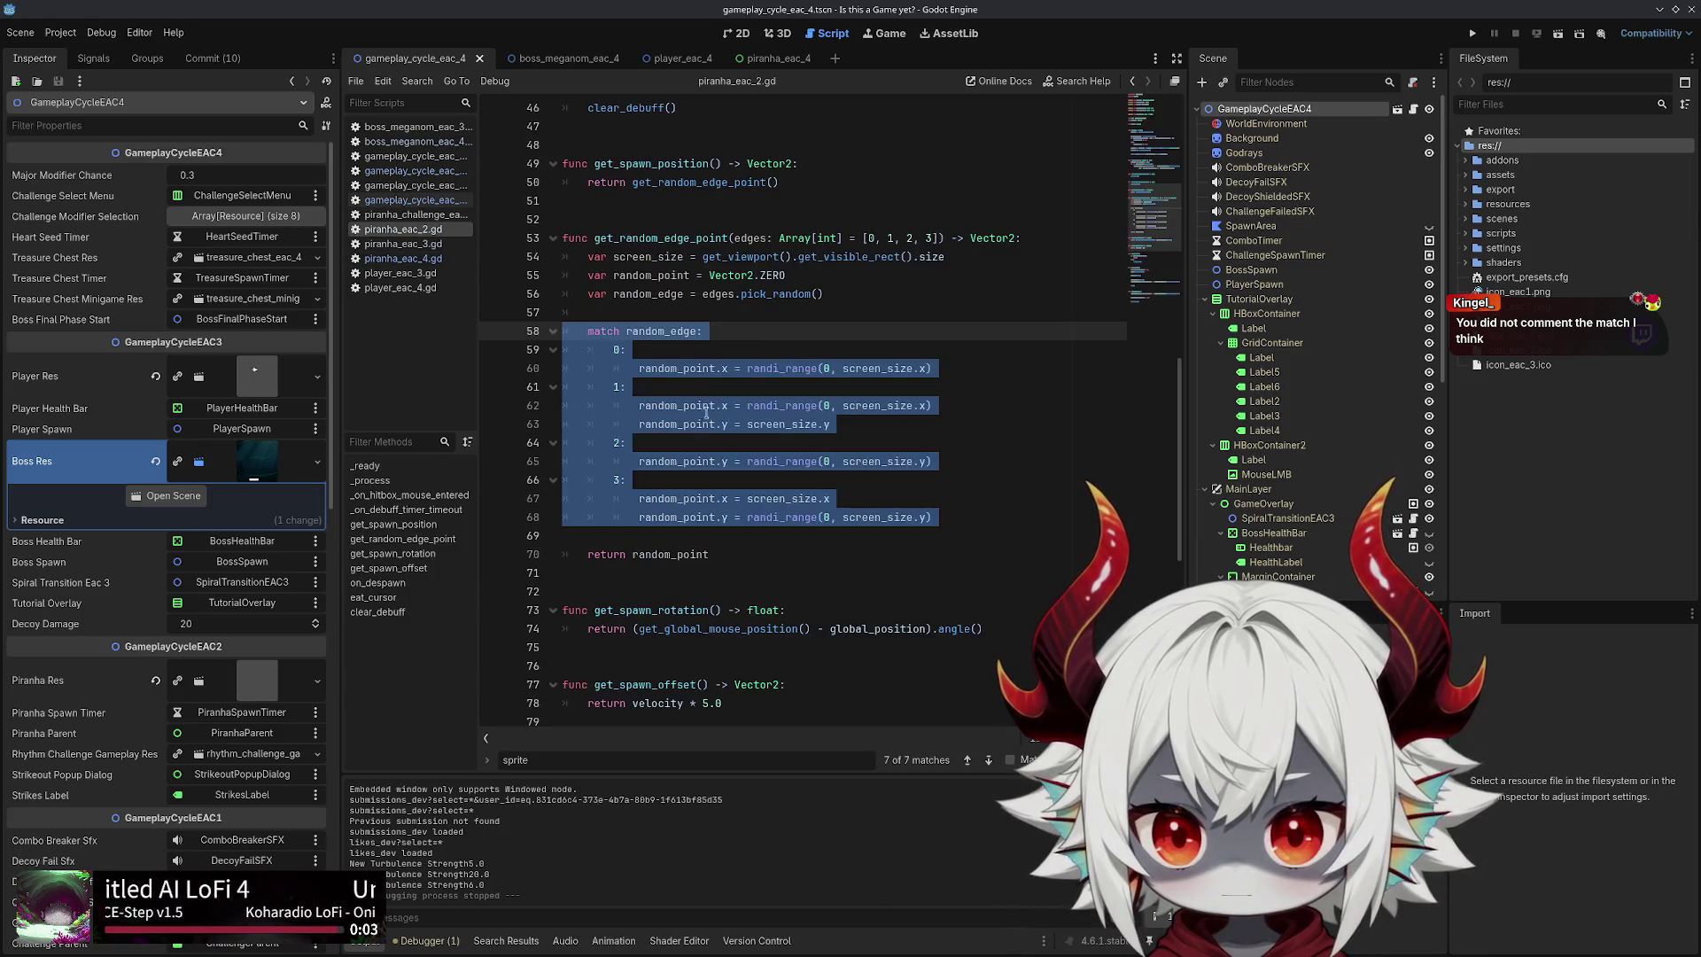
Highlight uses of position and find the get_spawn_offset definition at line 77
scroll(807, 435, "up", 10)
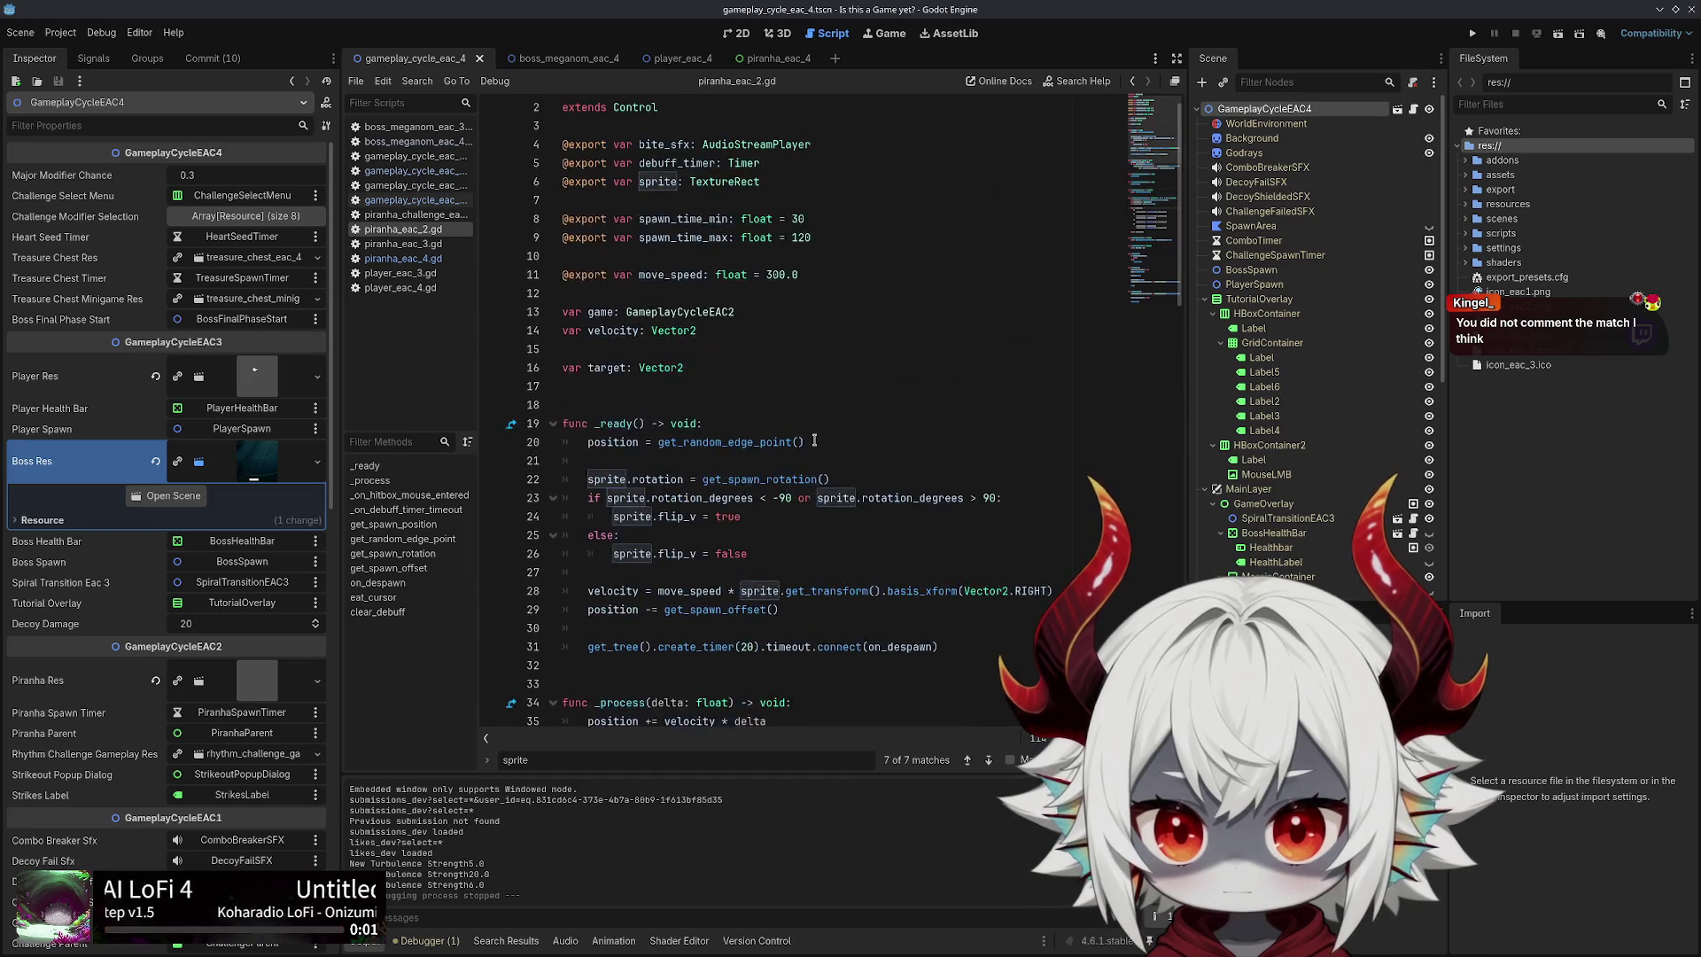
double_click(622, 406)
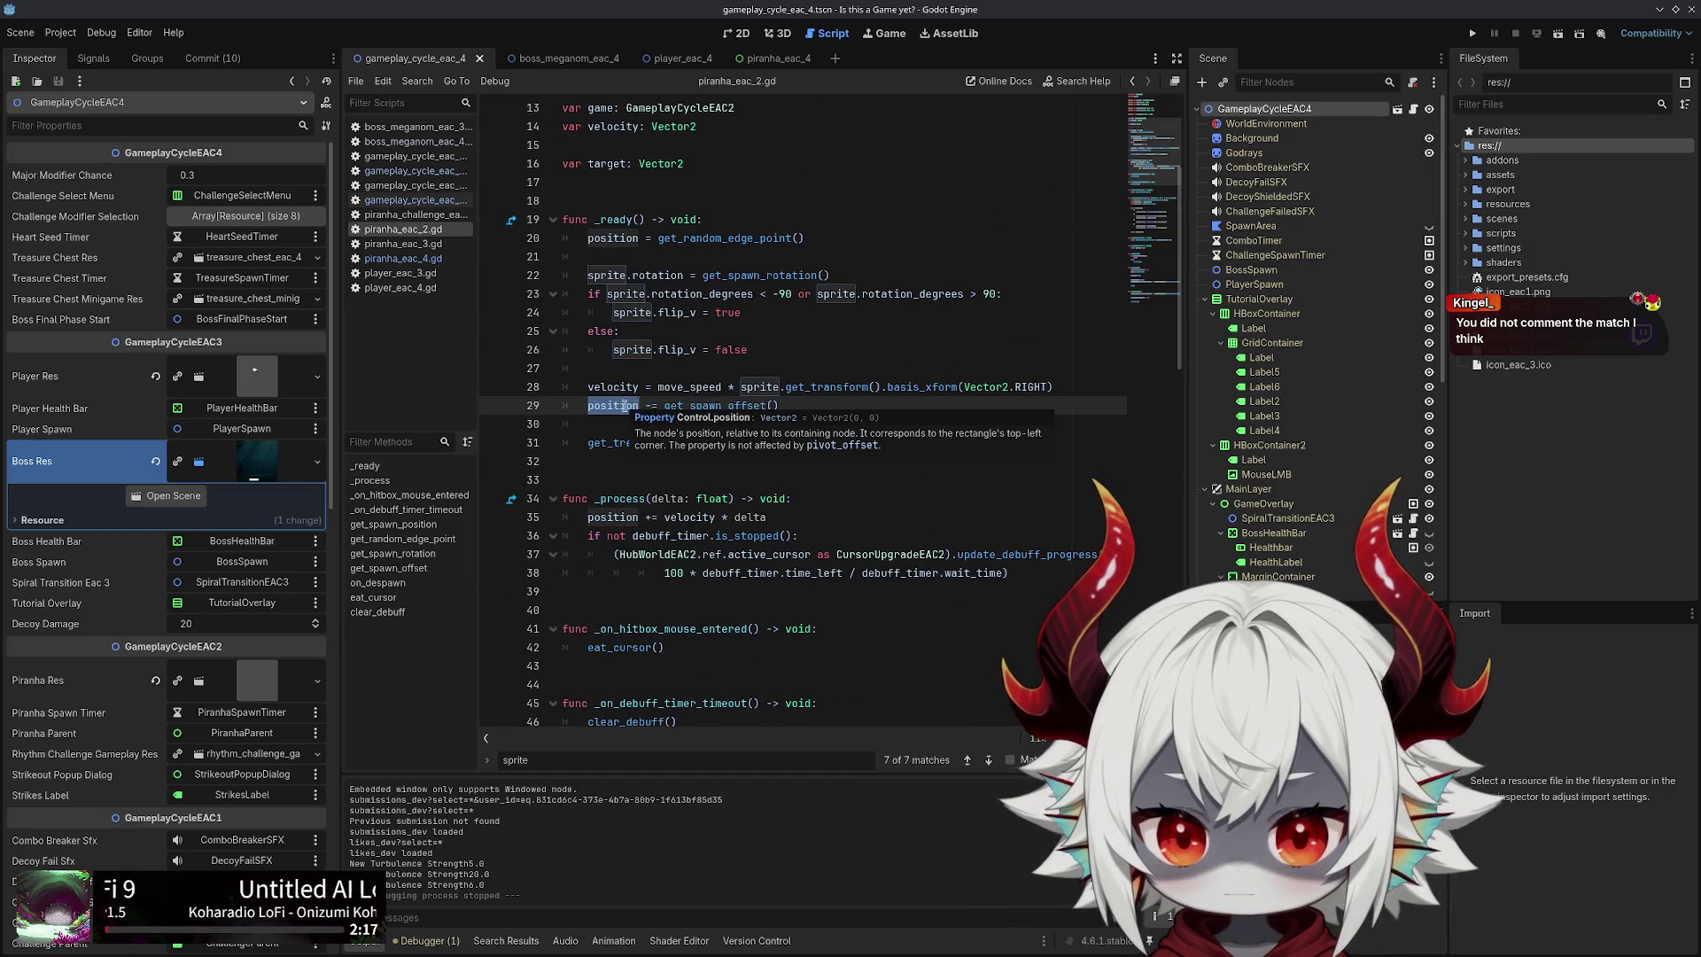
double_click(703, 407)
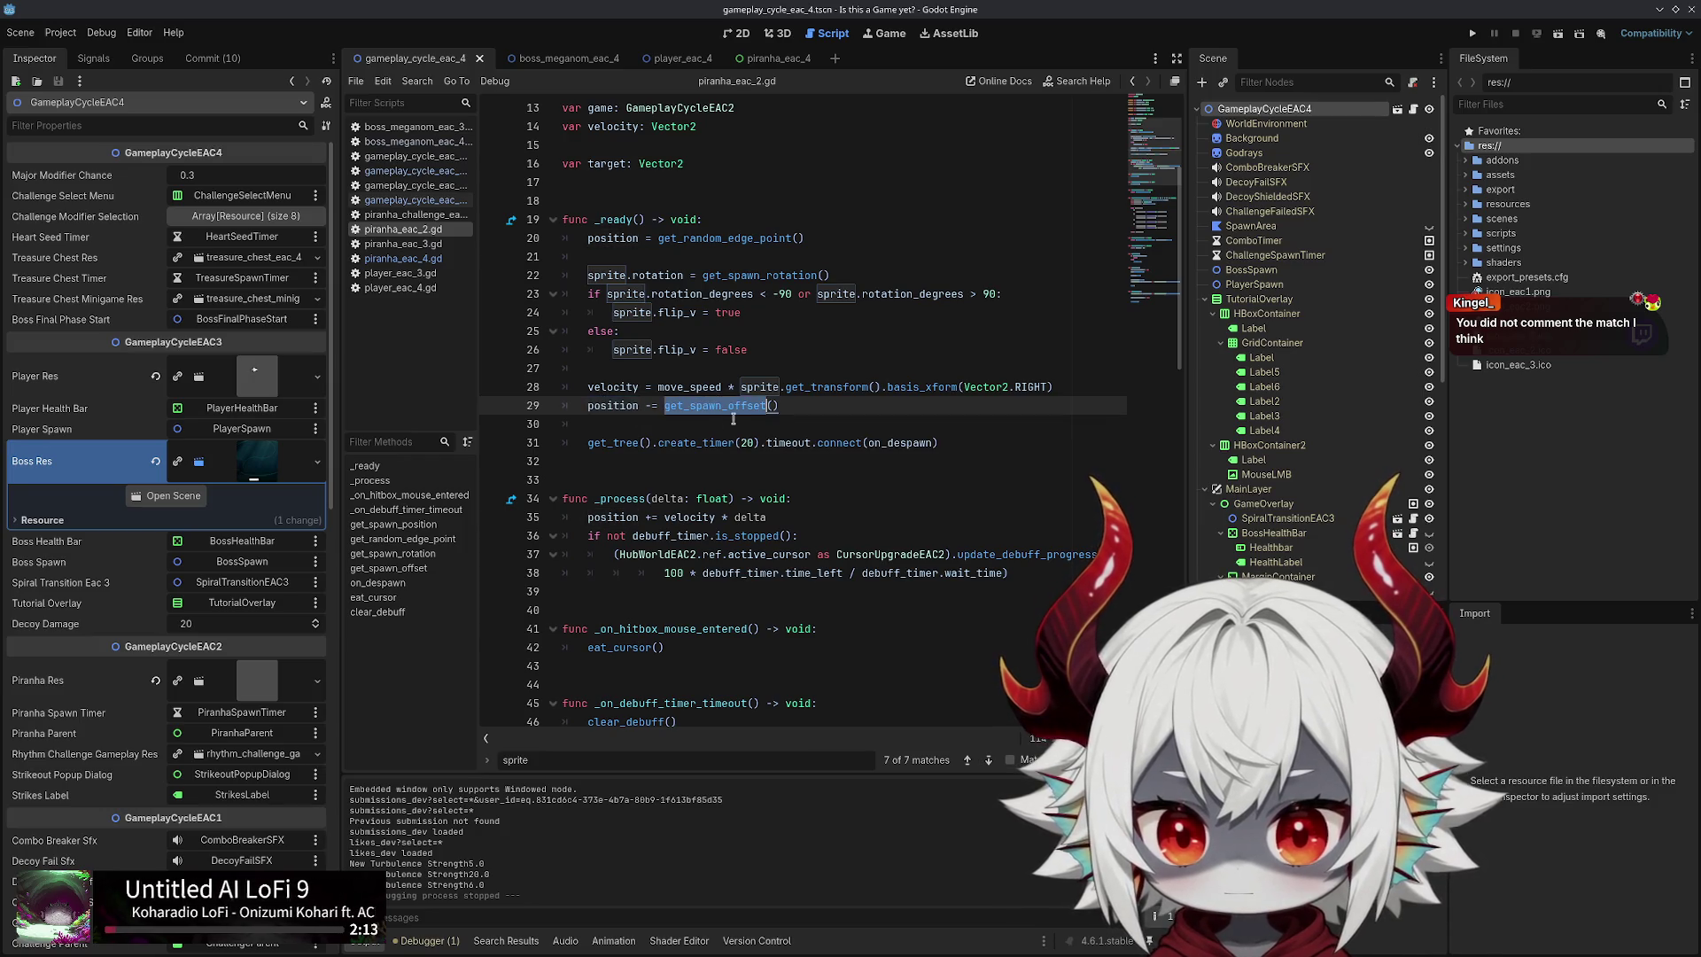
key("ctrl+f")
key("Return")
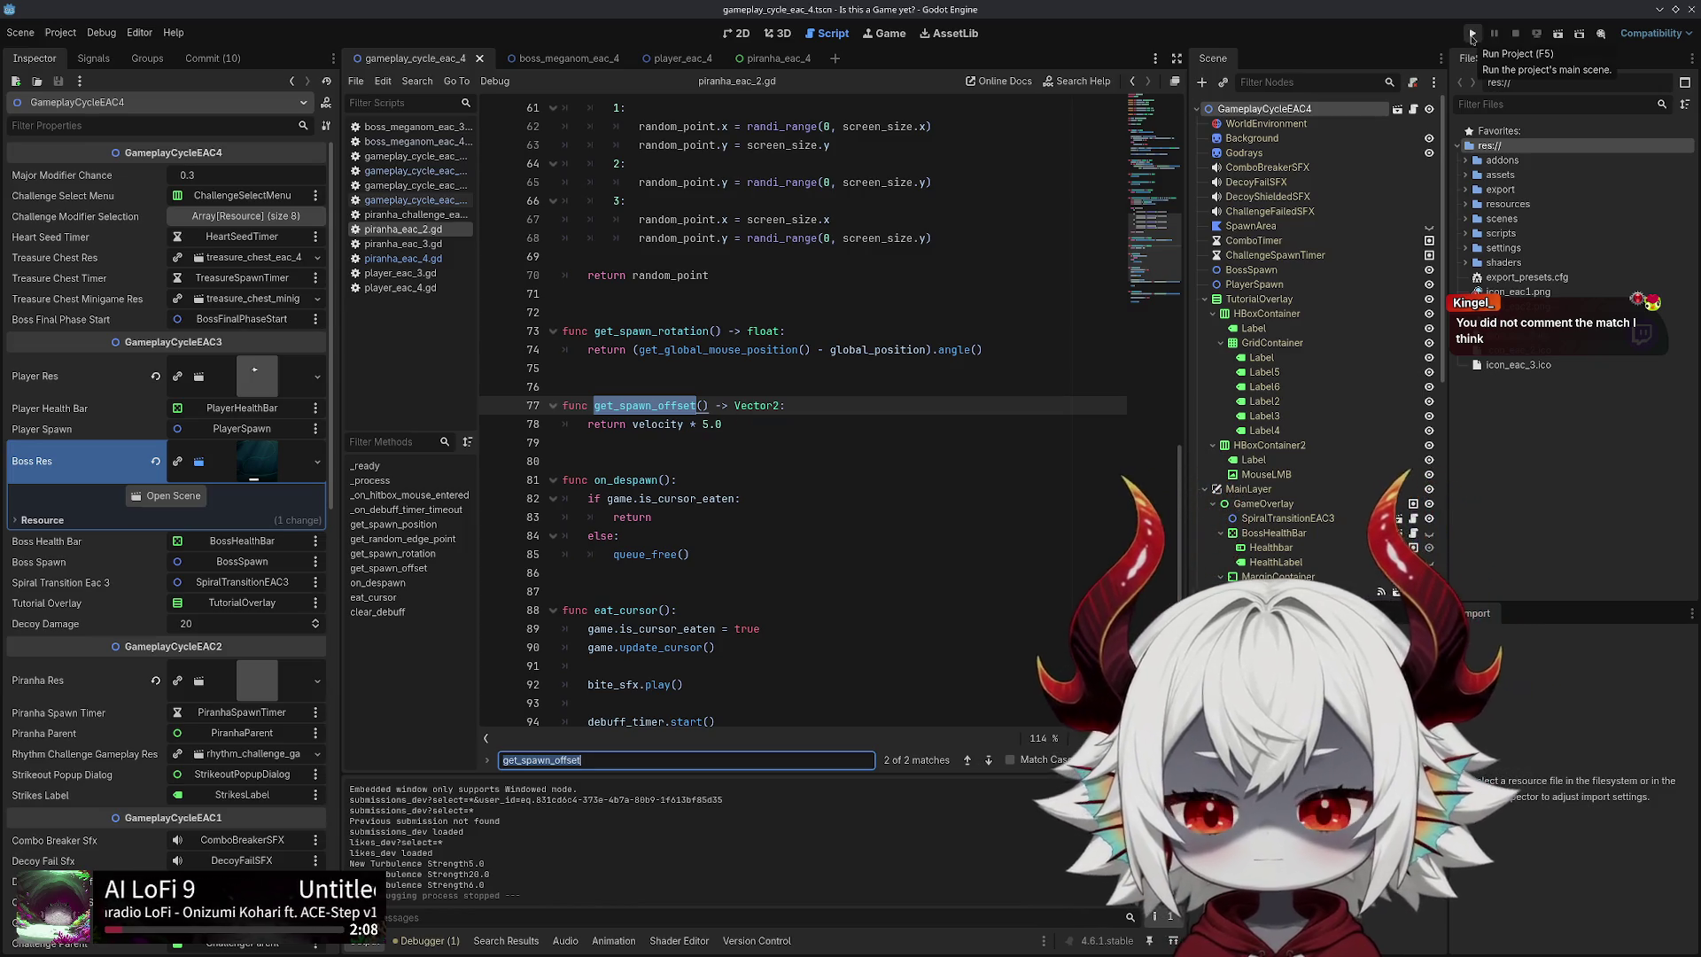
Step back through script history to piranha_eac_4.gd and run the game again
left_click(1132, 80)
left_click(1132, 81)
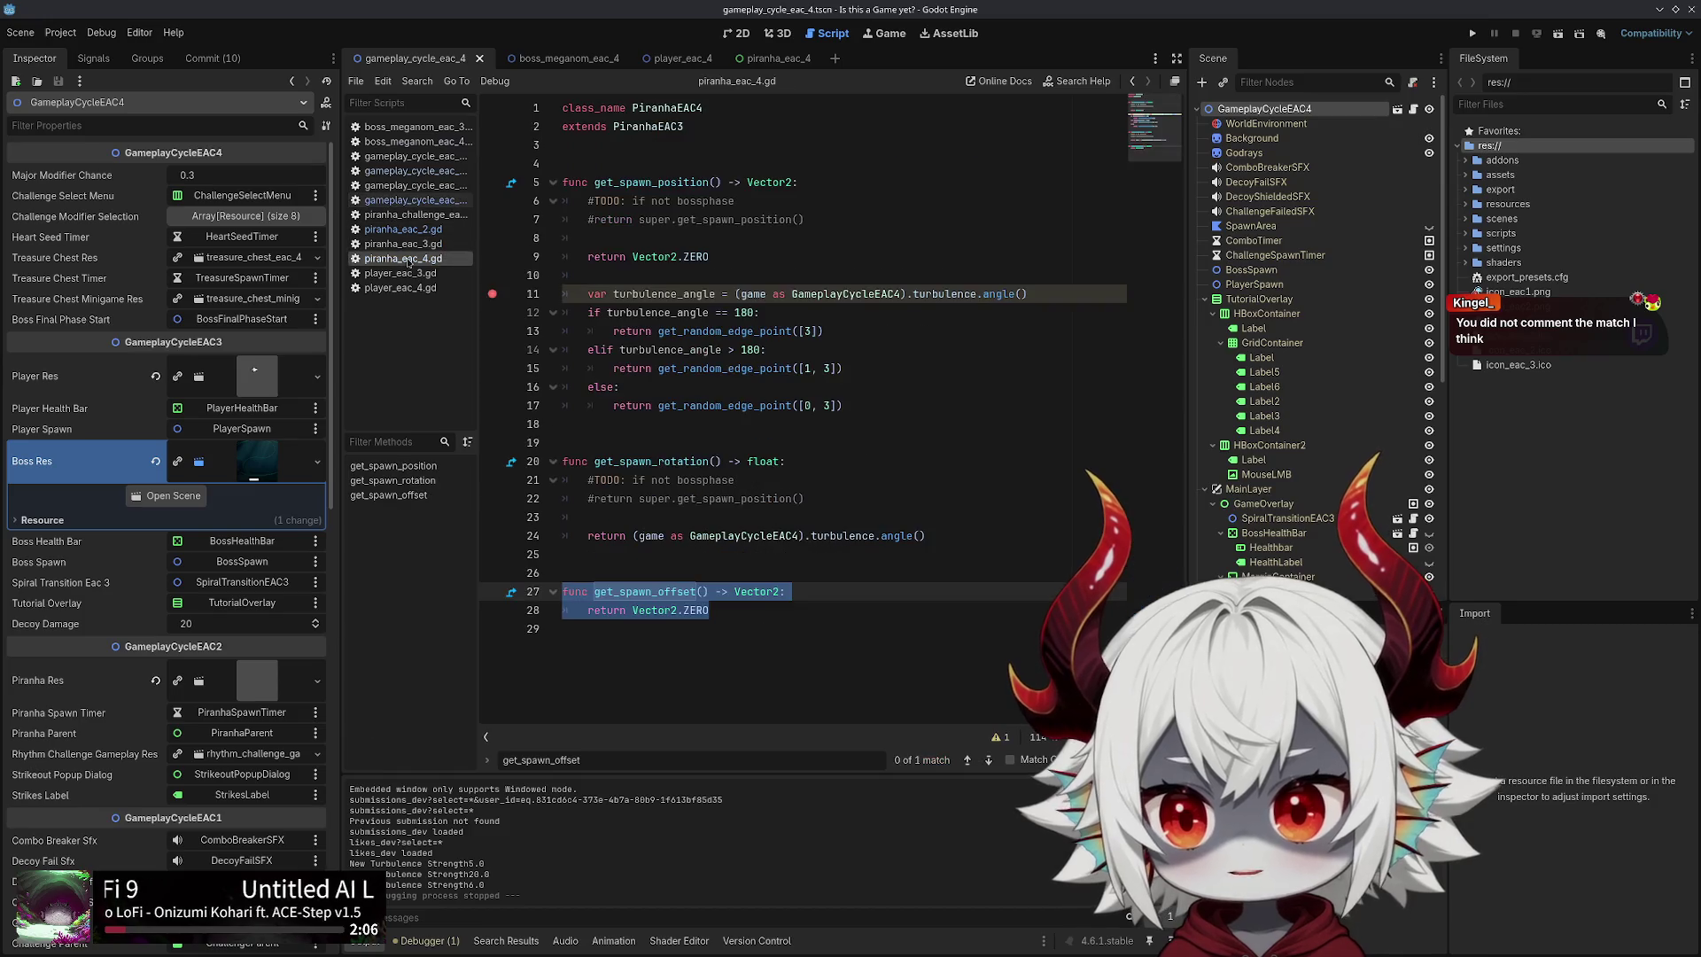
left_click(1132, 81)
left_click(1472, 33)
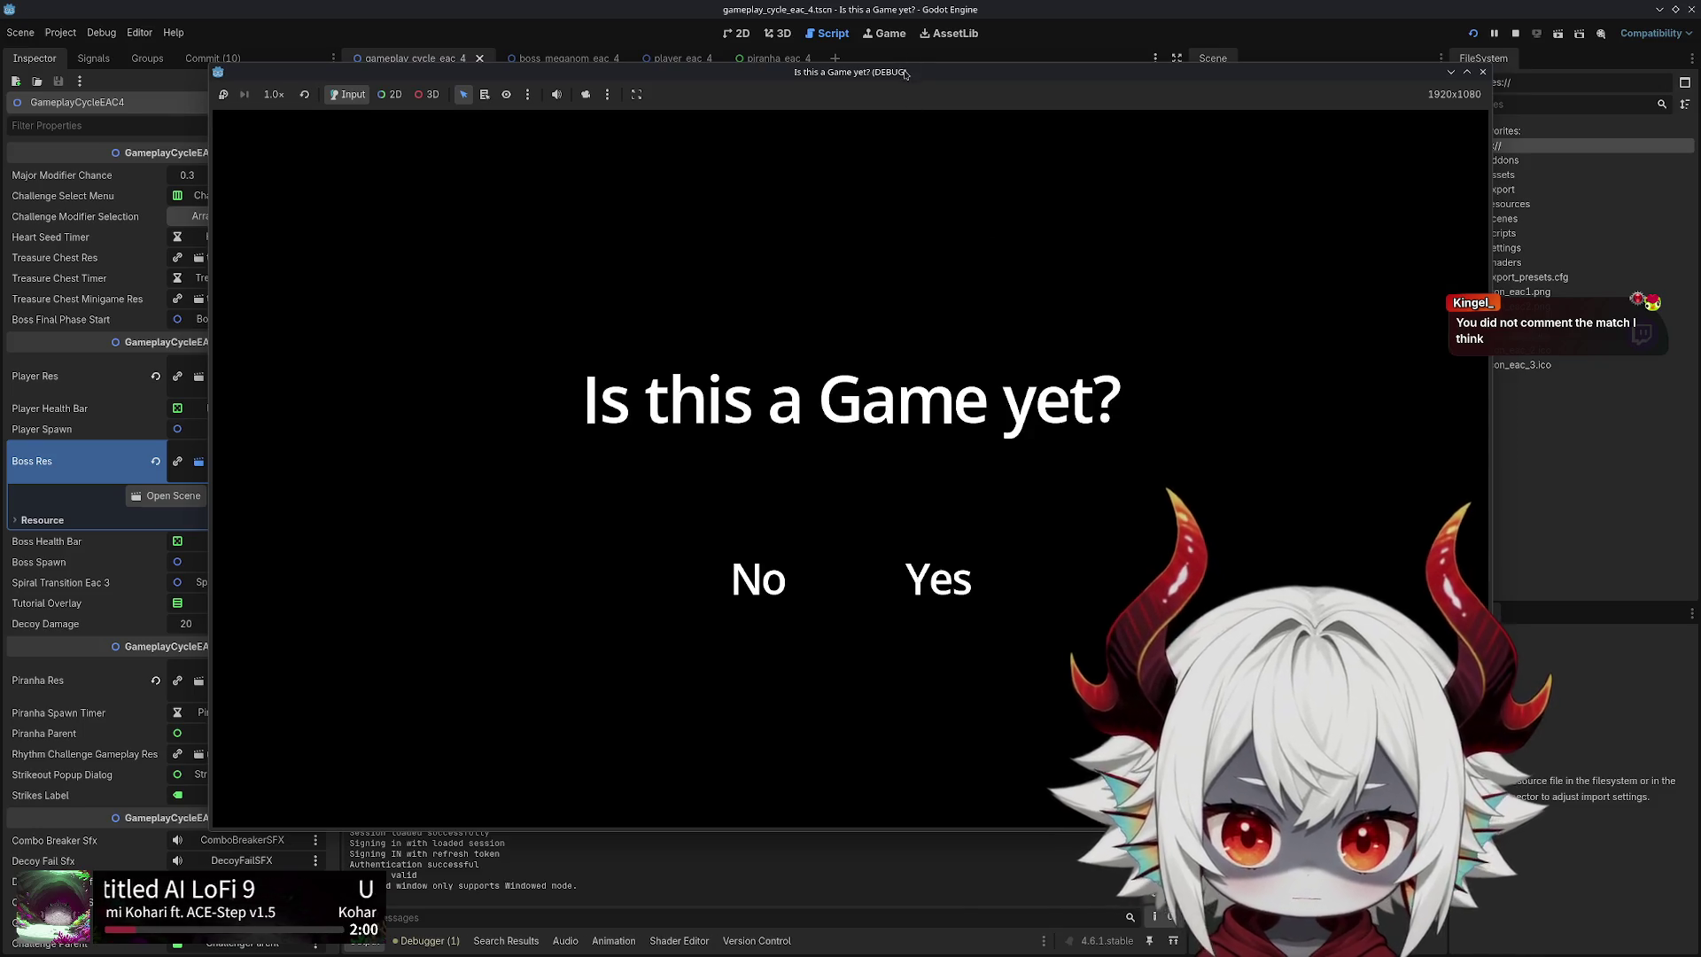
left_click_drag(905, 72, 919, 510)
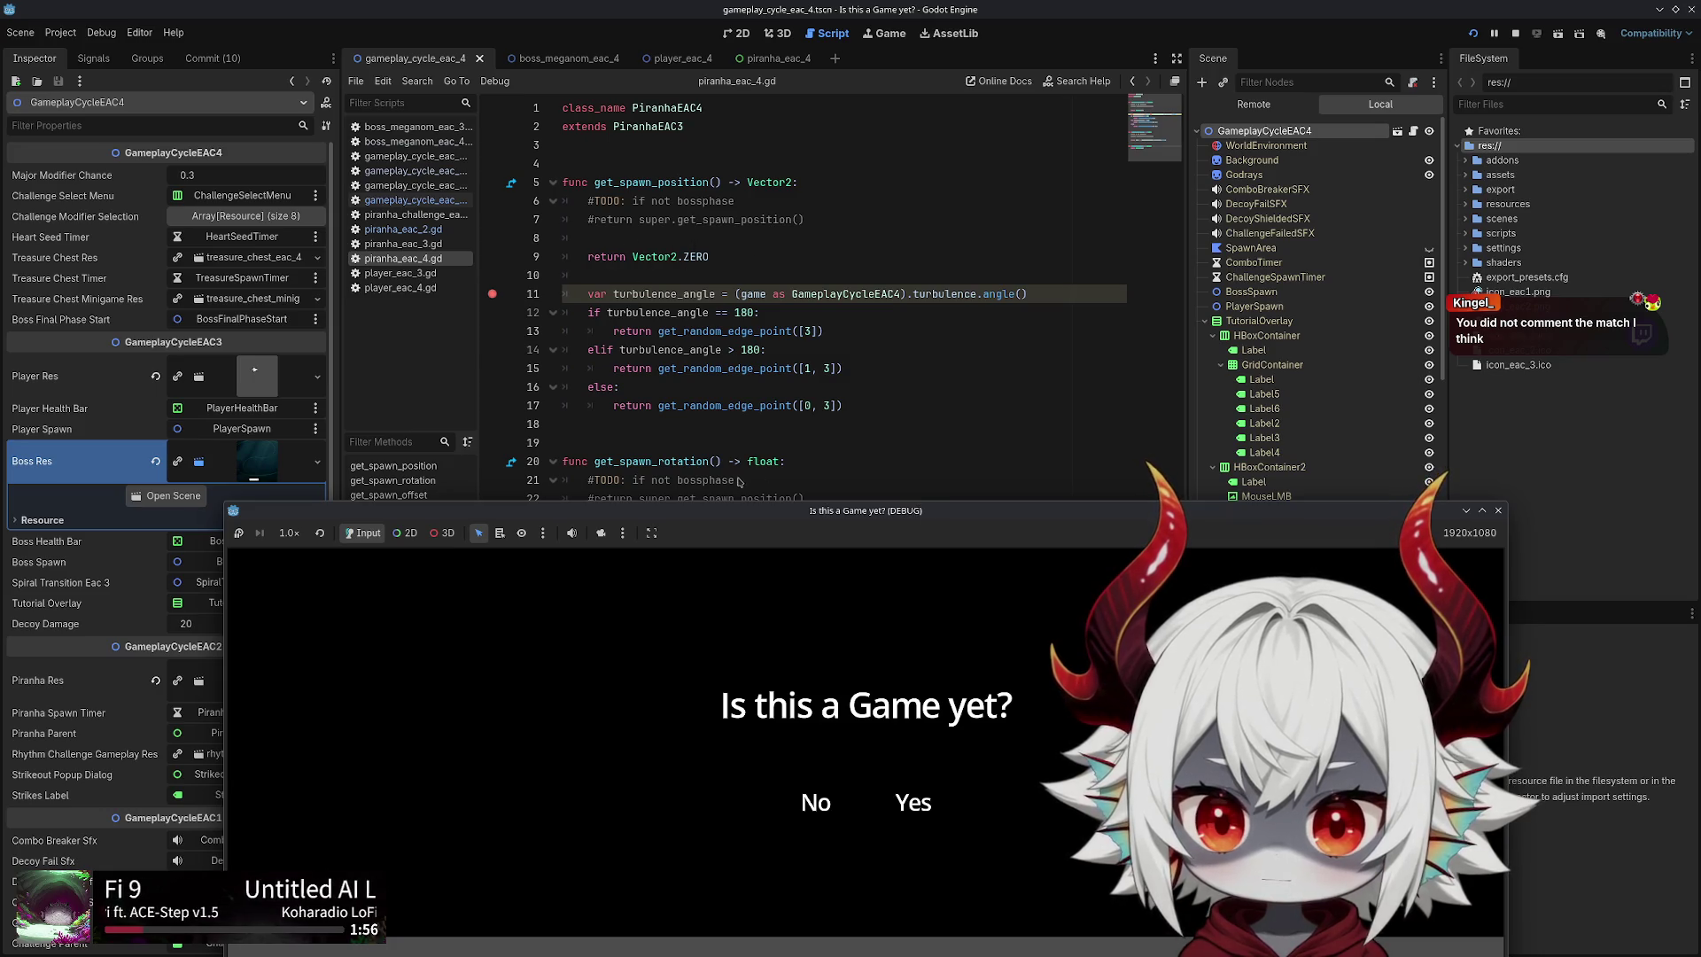
double_click(743, 510)
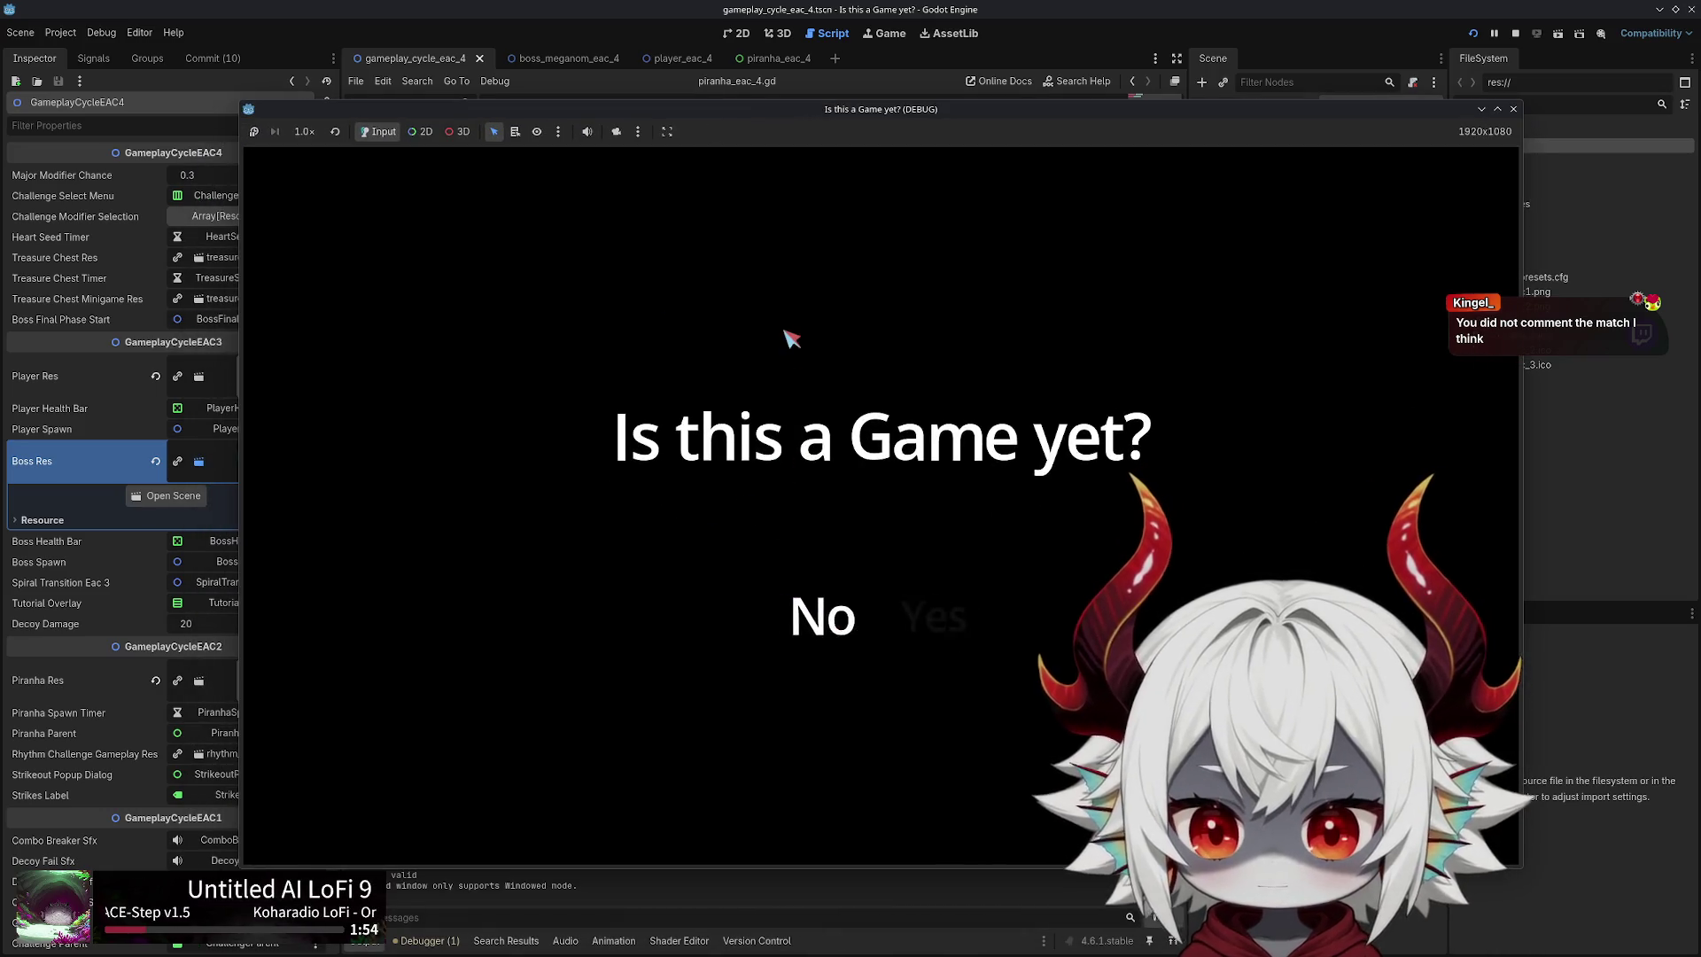
left_click_drag(915, 109, 830, 68)
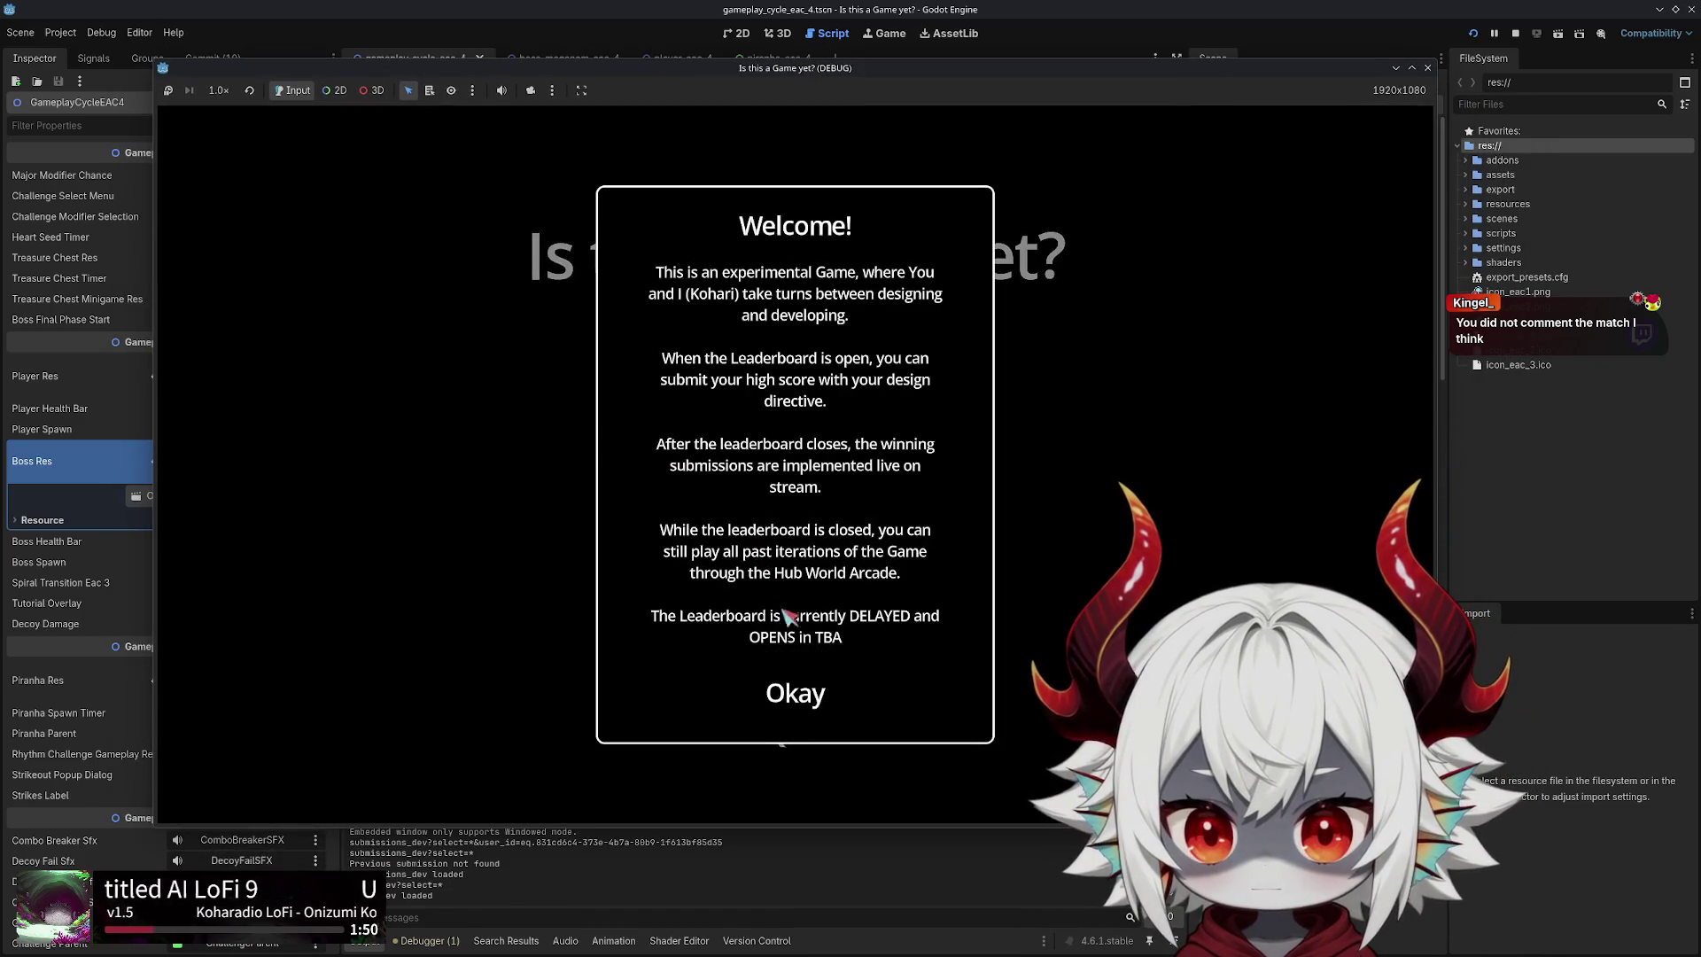
left_click(763, 693)
left_click(796, 443)
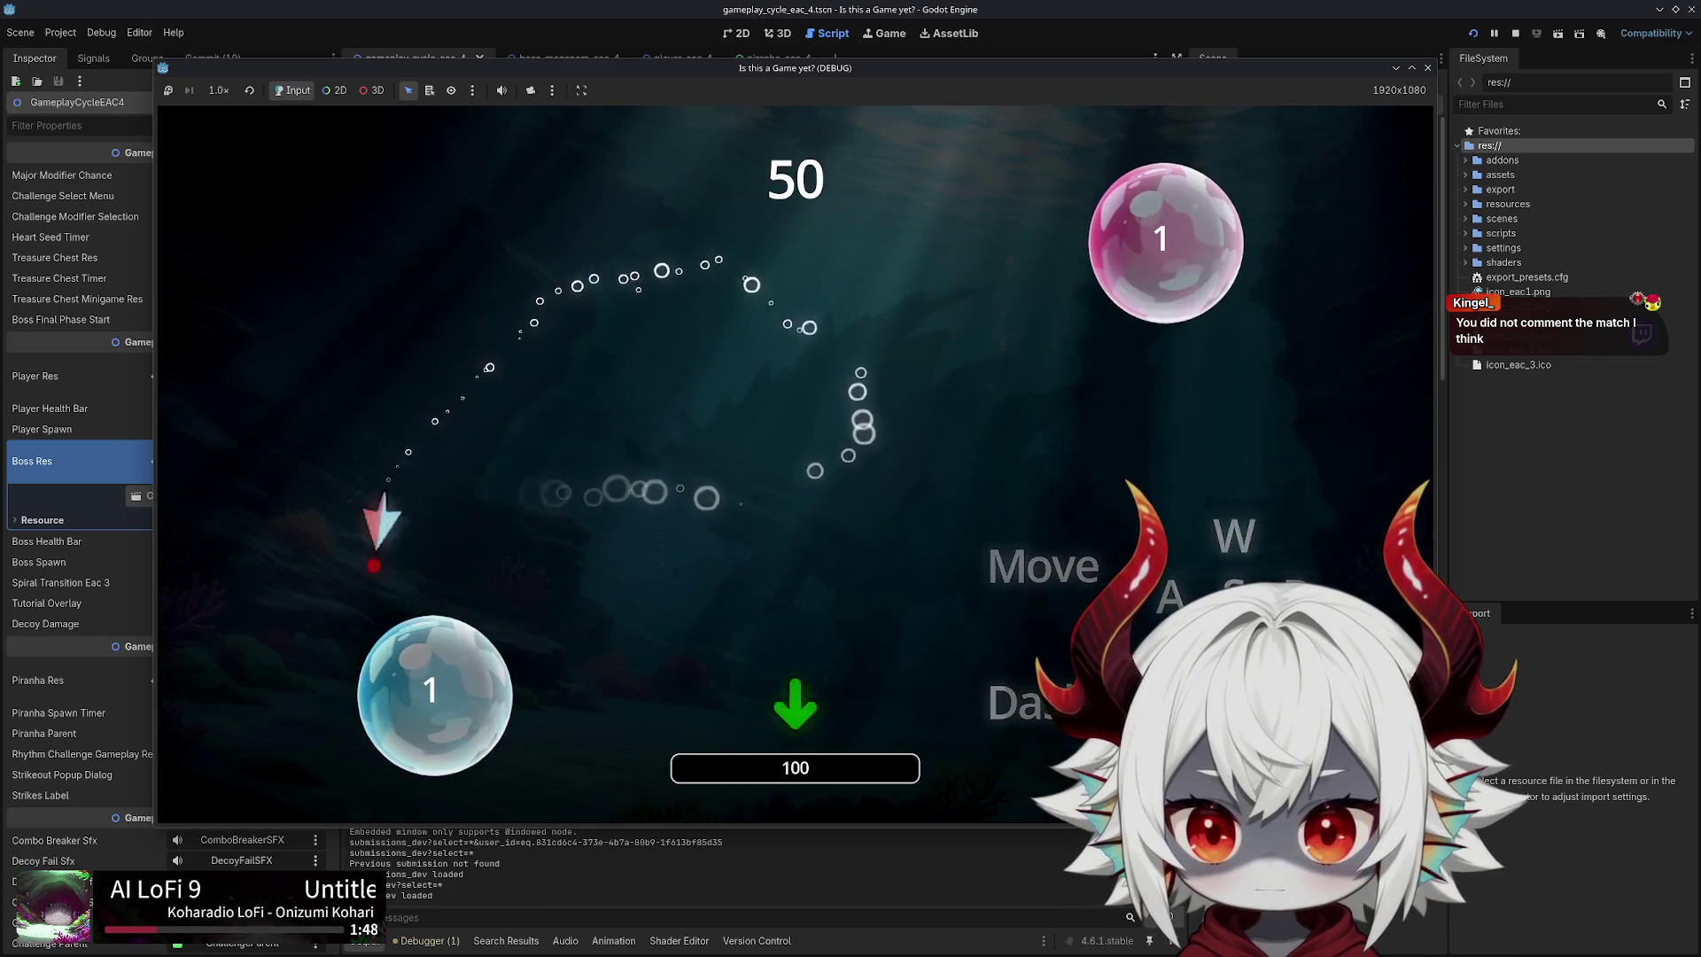
key("d")
key("w")
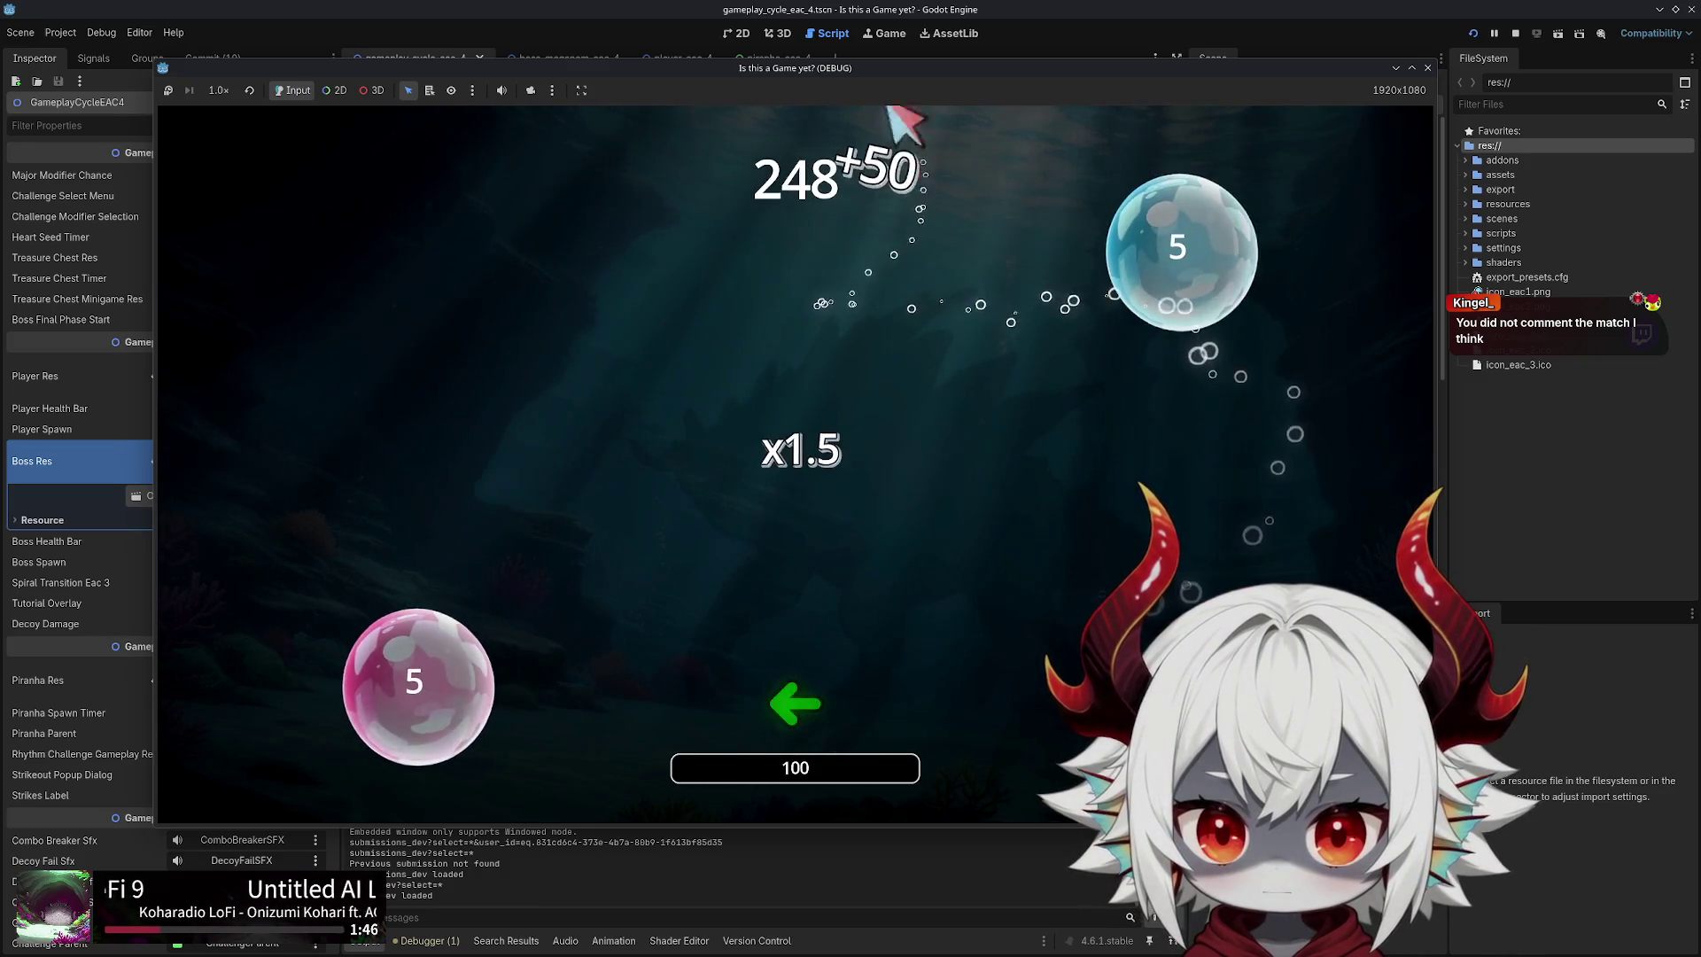
key("s")
key("d")
key("w")
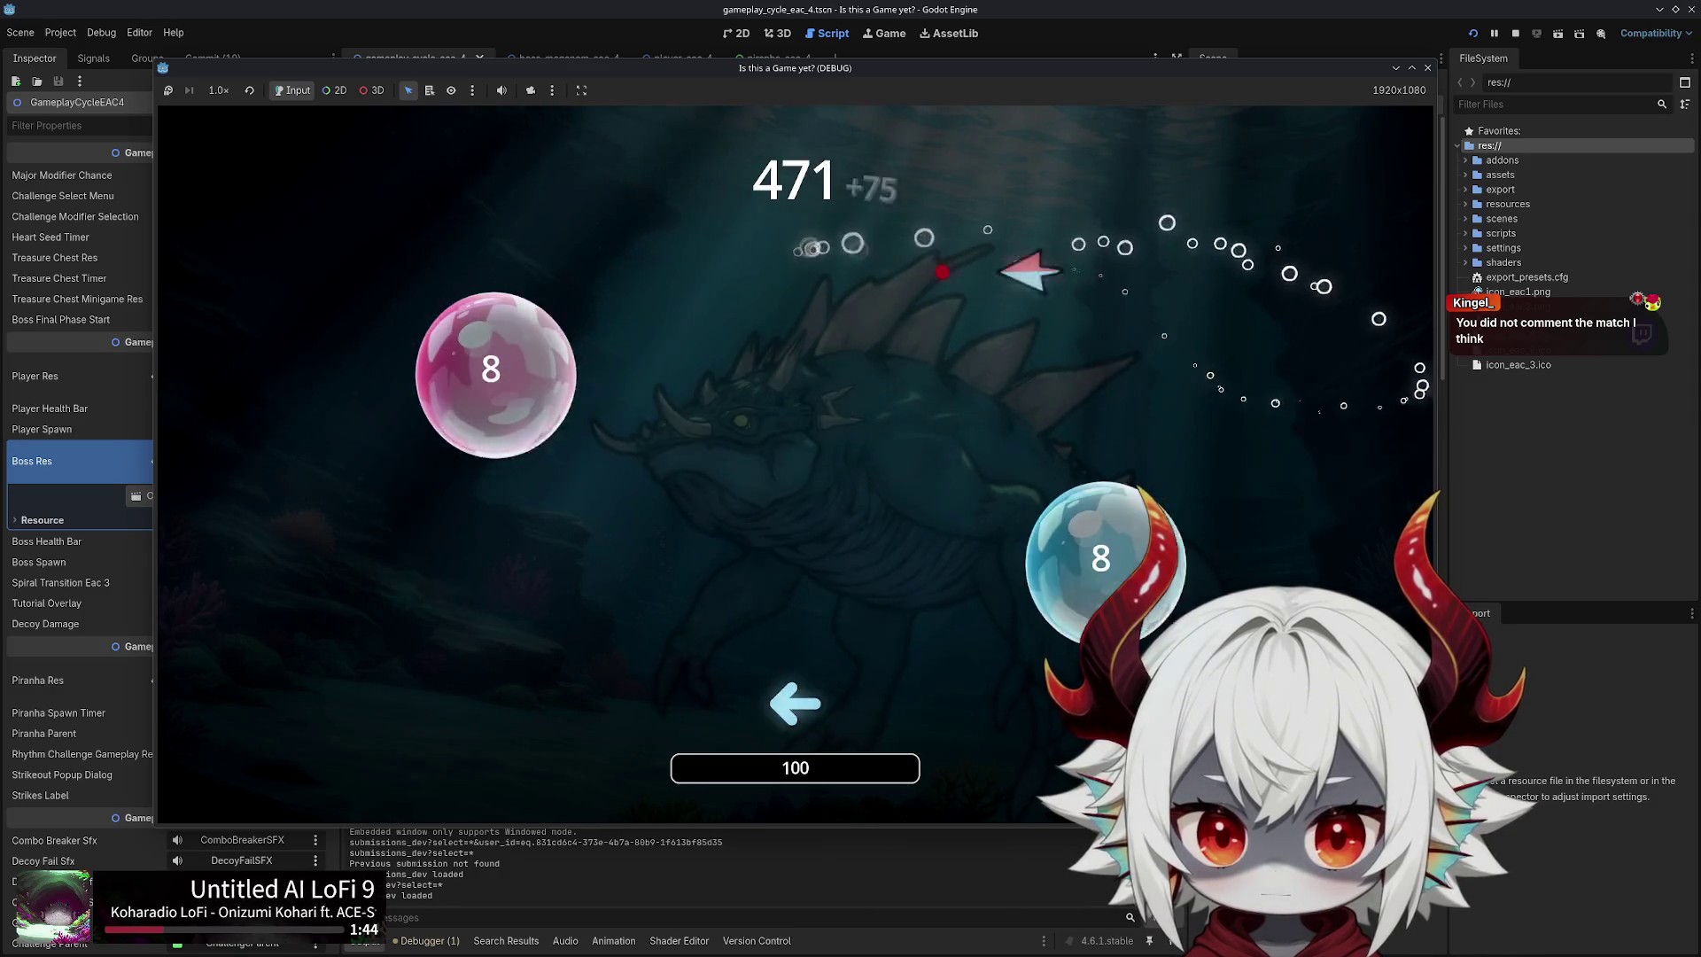
key("w")
key("s")
key("w")
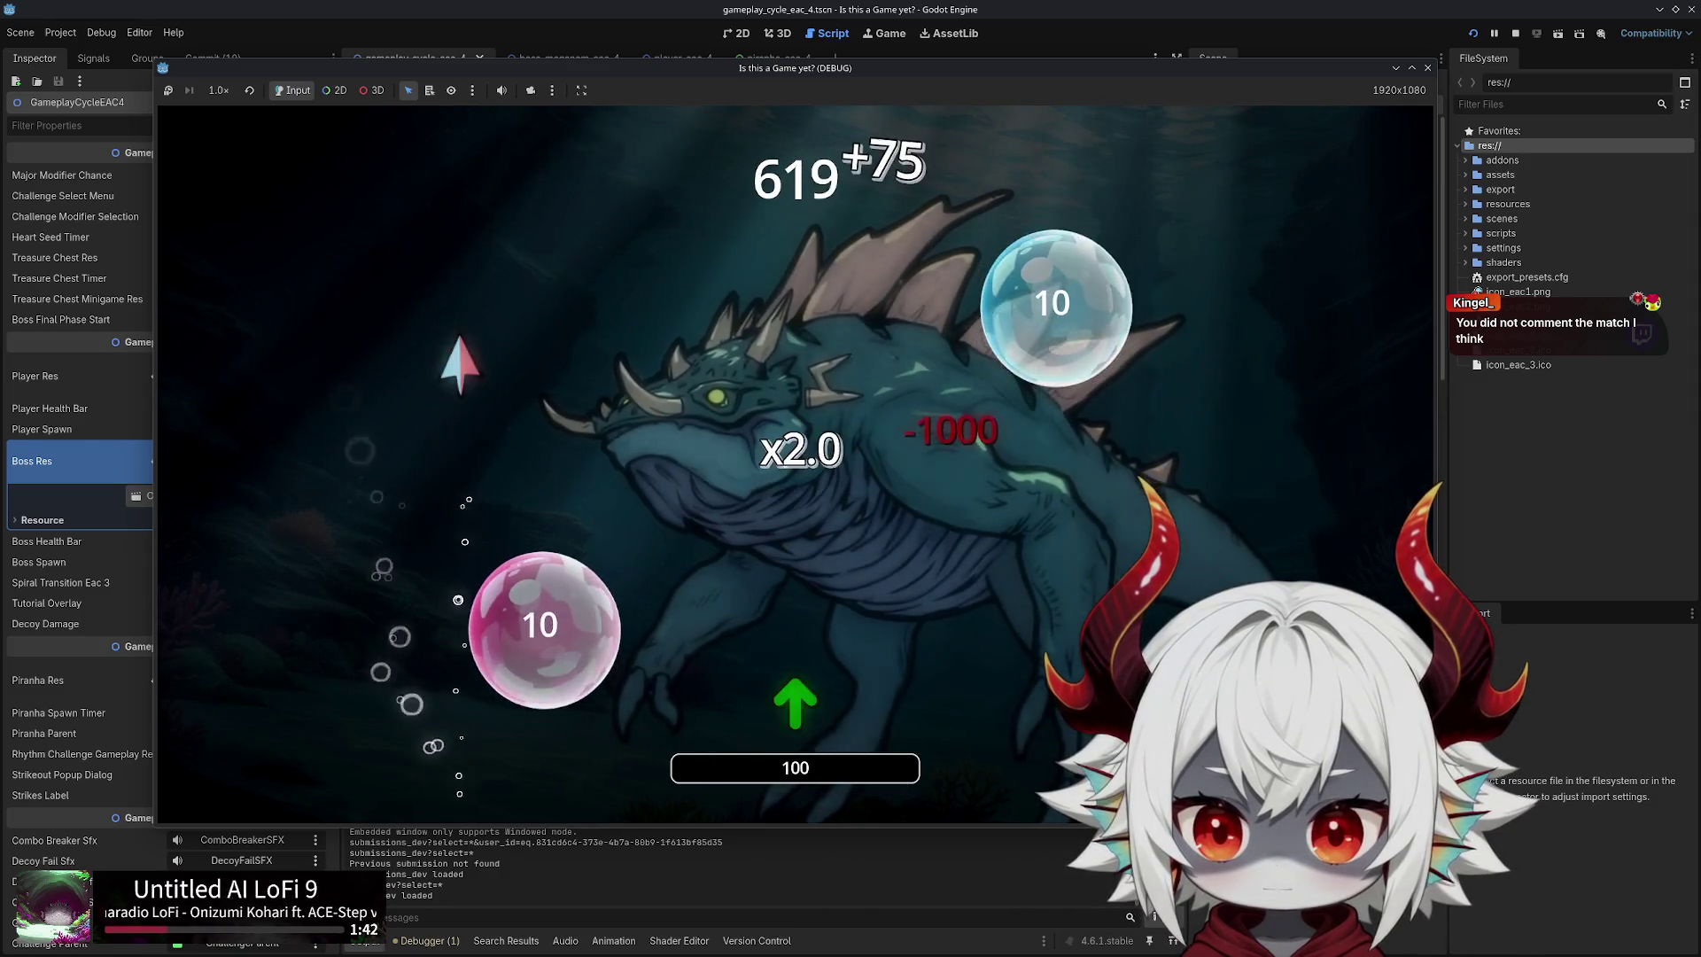
key("s")
key("w")
key("d")
key("s")
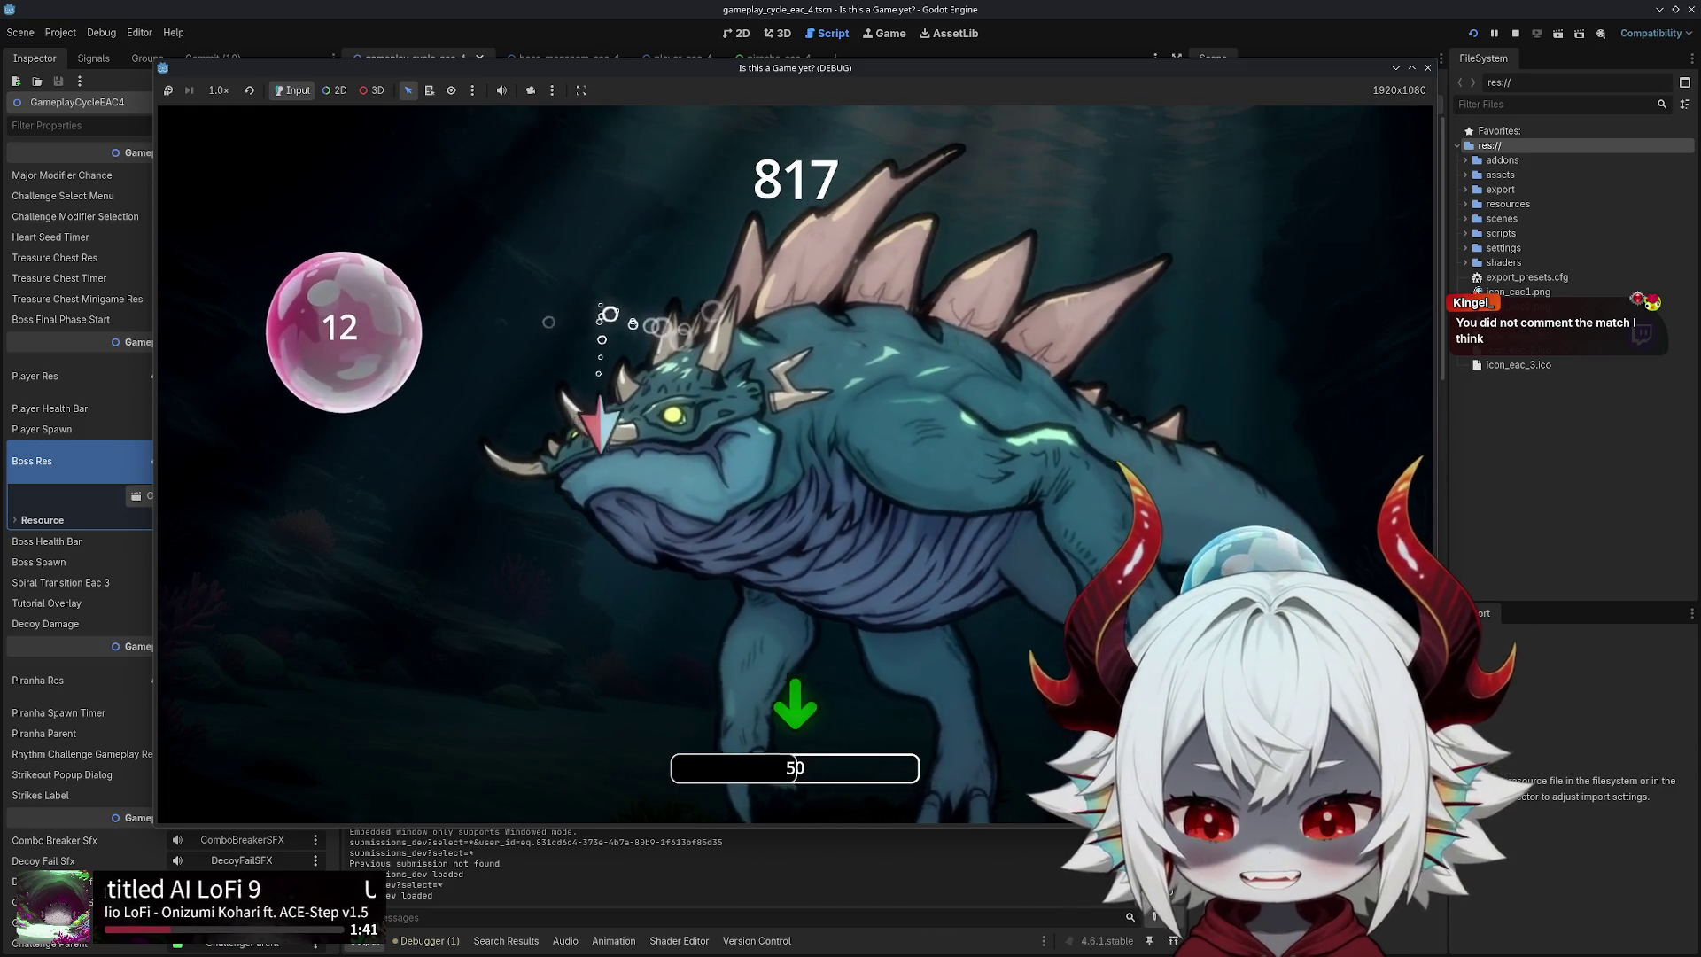
key("d")
key("w")
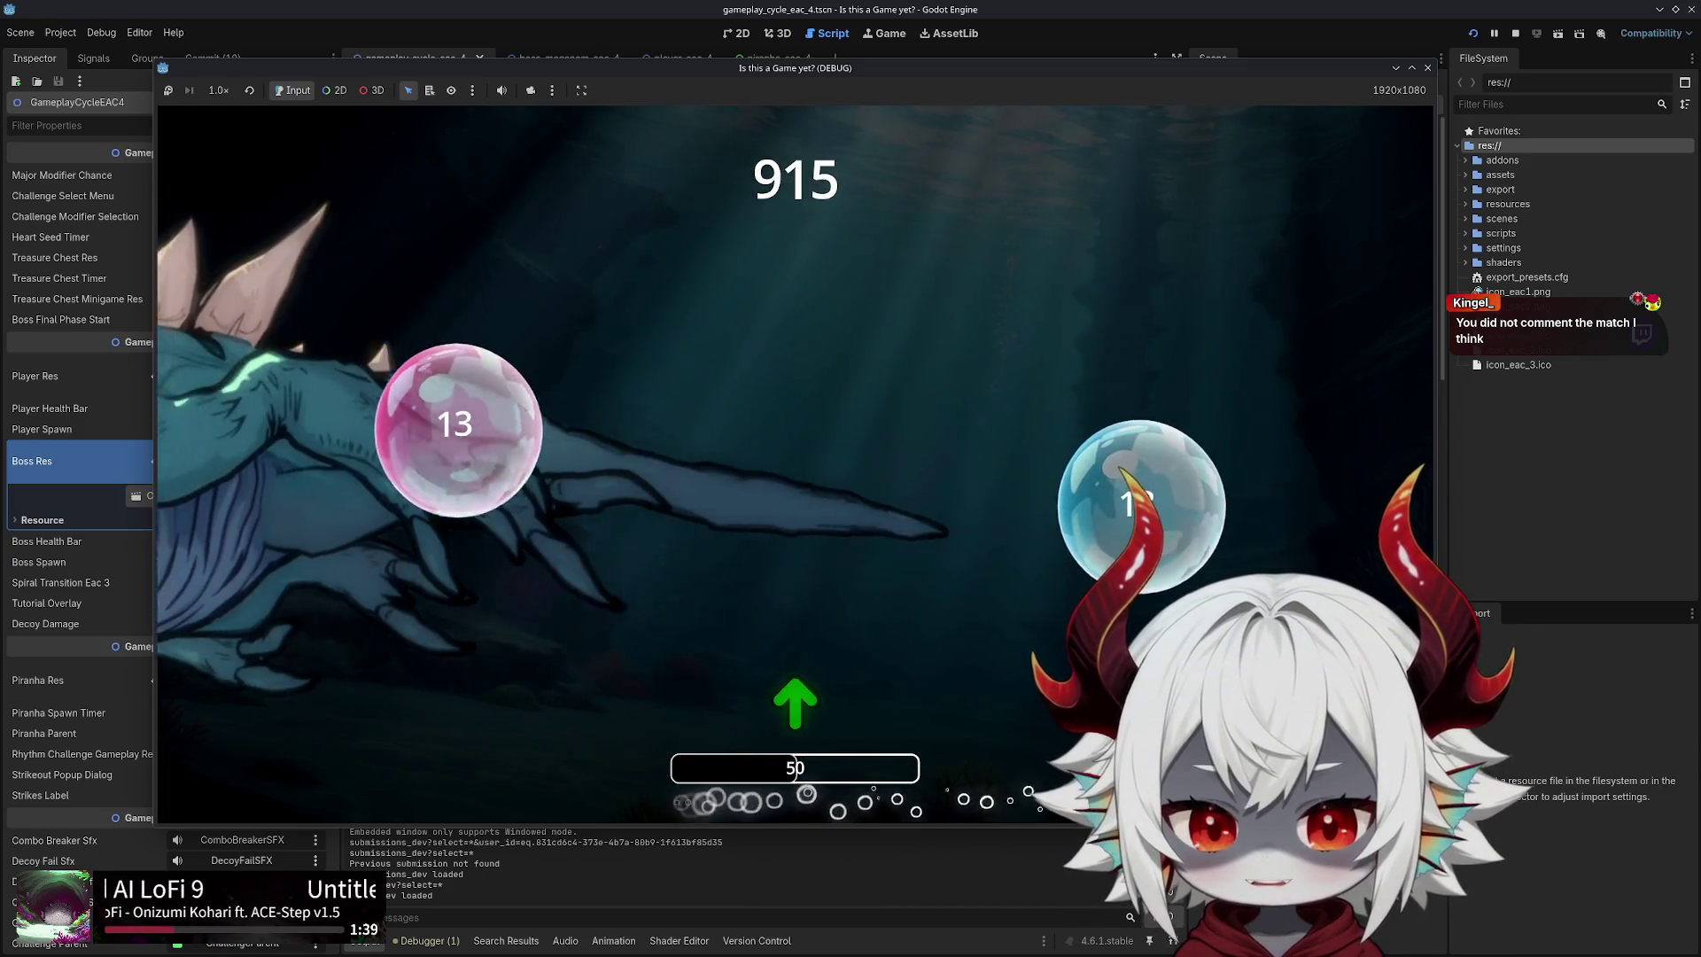
key("a")
key("s")
key("a")
key("w")
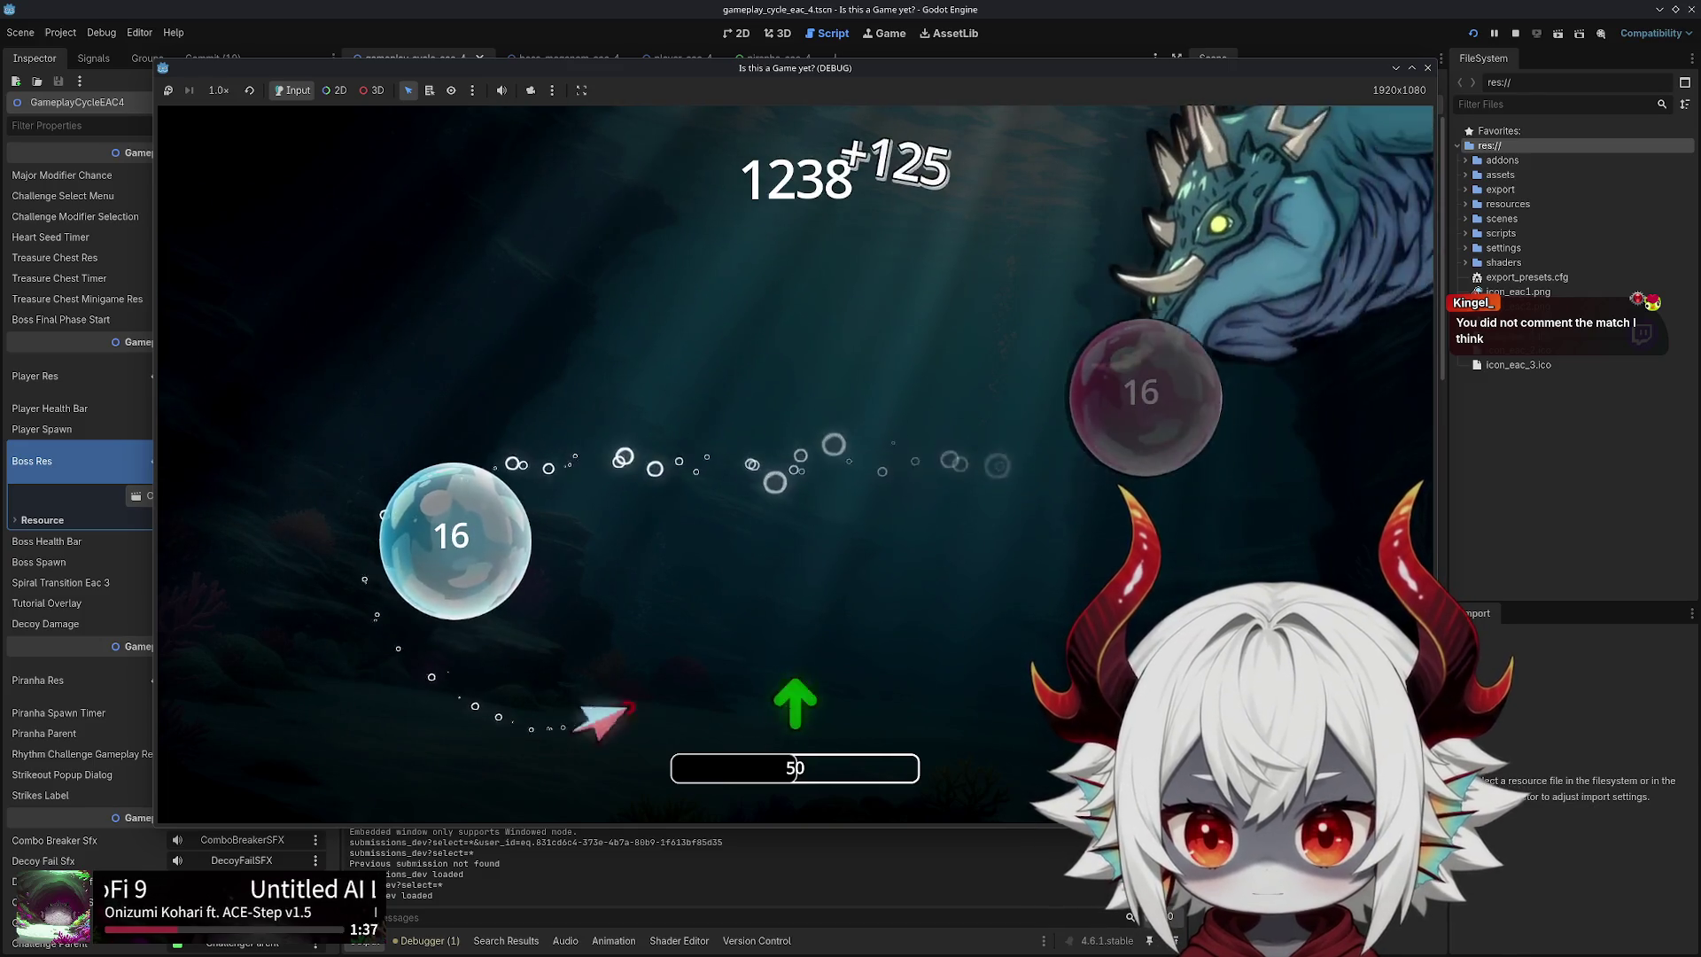
key("w")
key("d")
key("w")
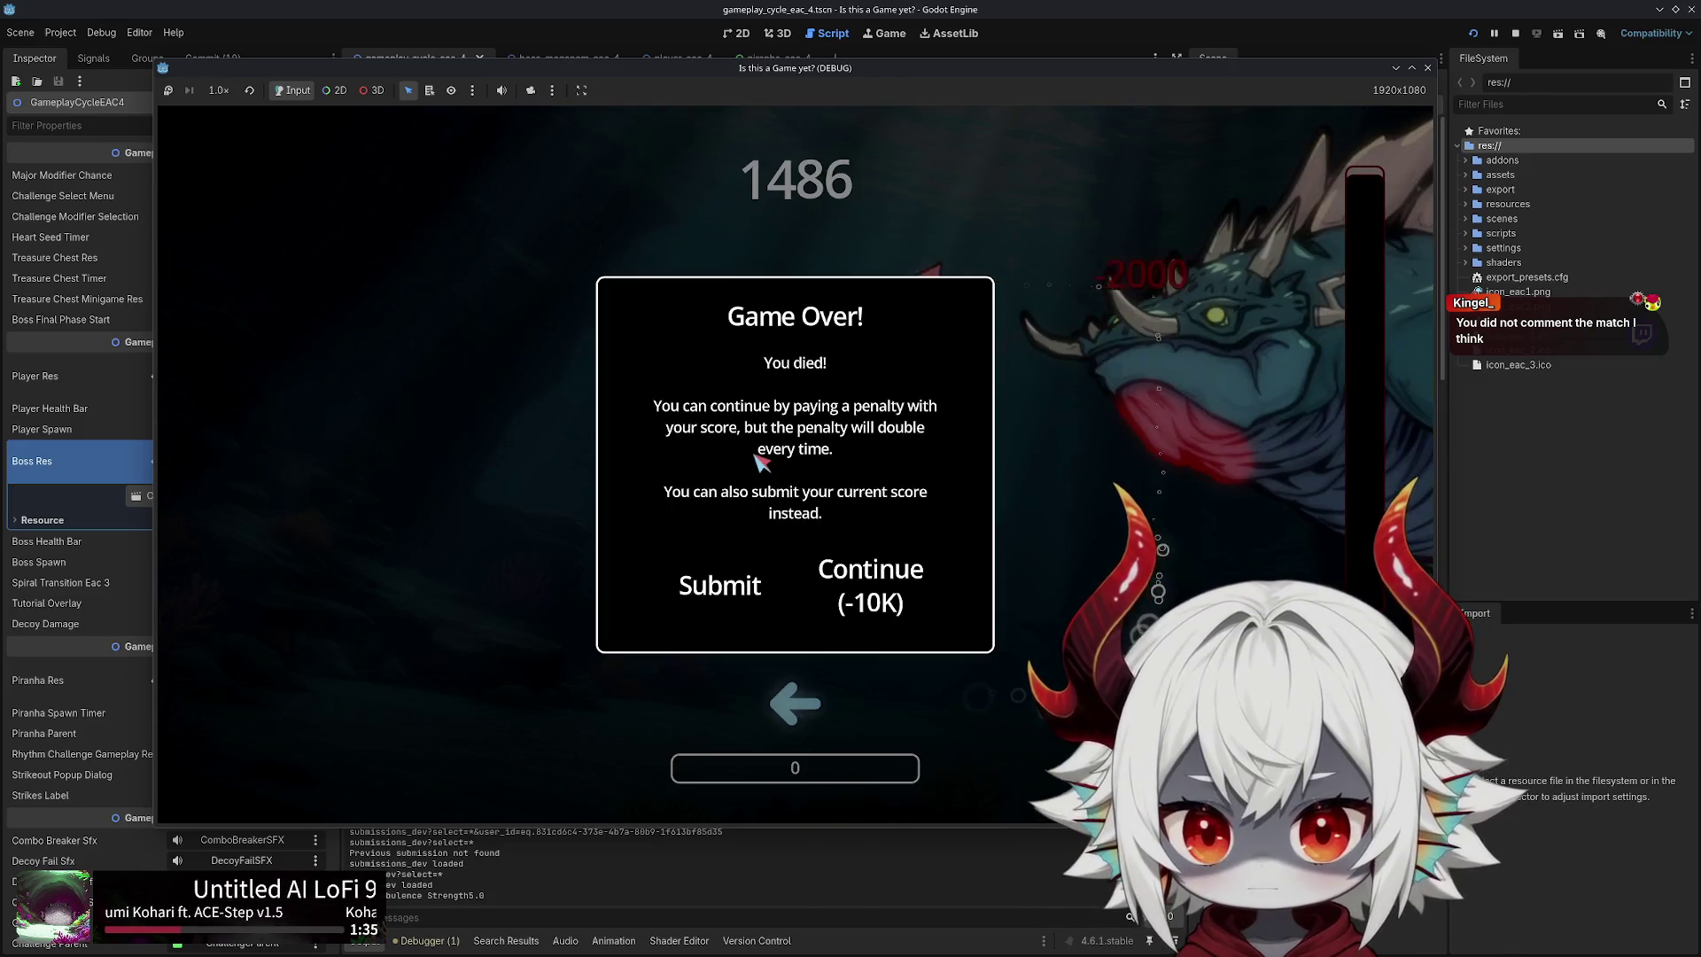
left_click(871, 585)
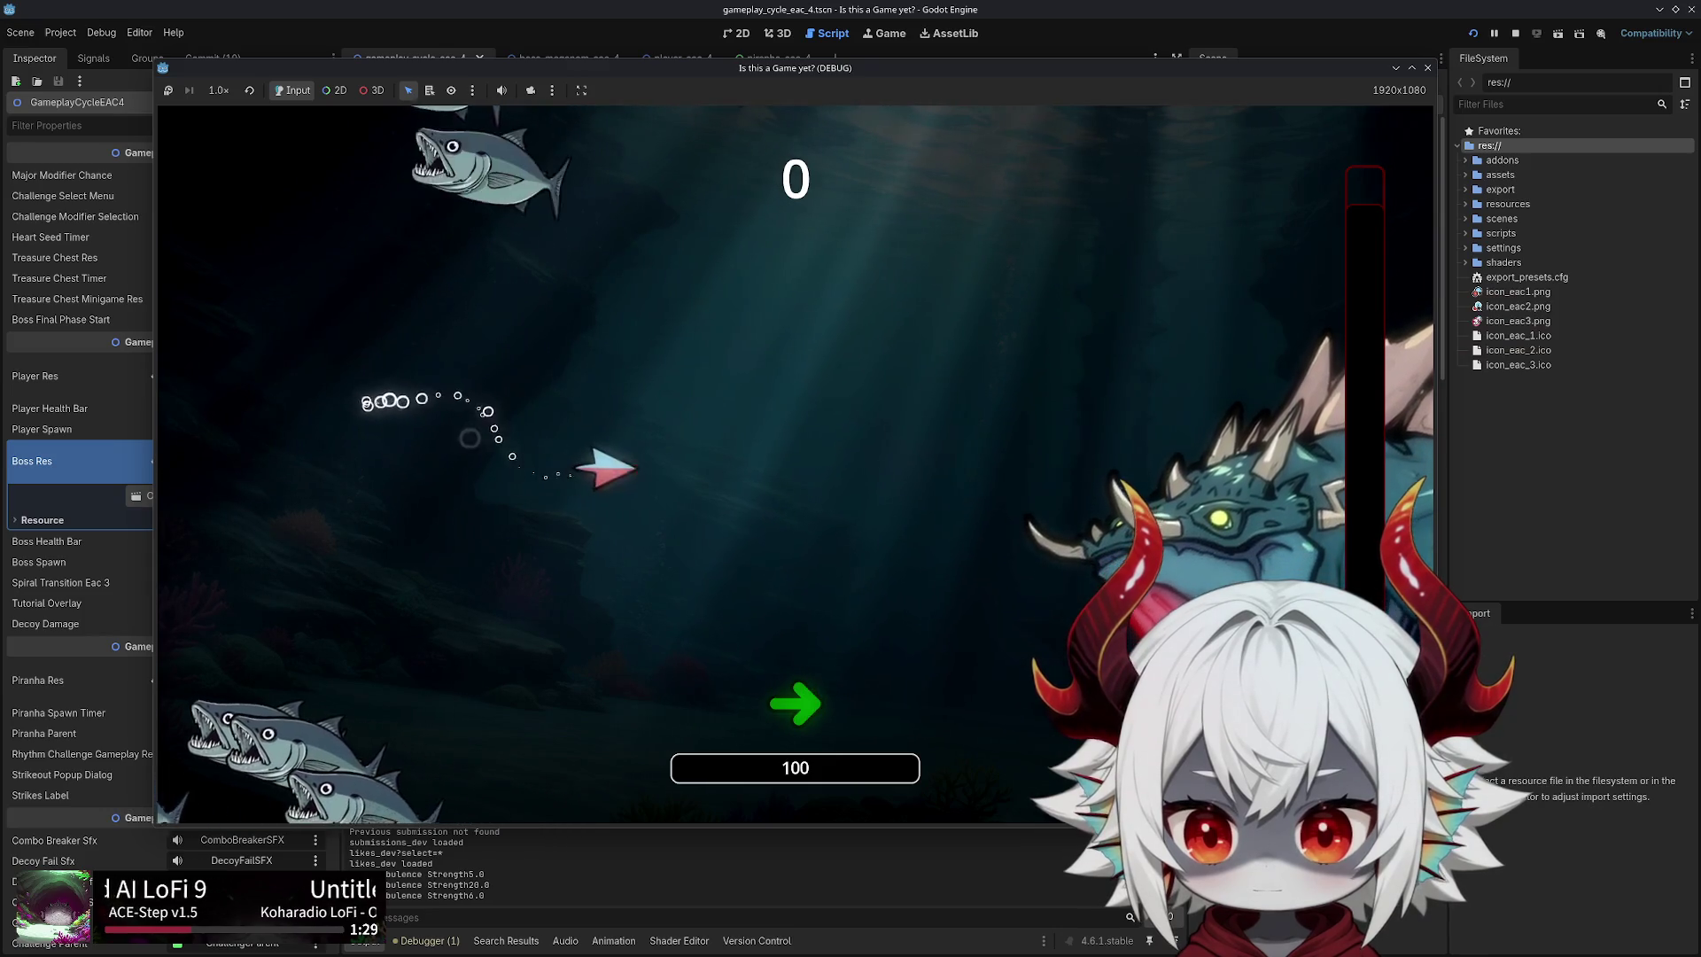
left_click(1427, 67)
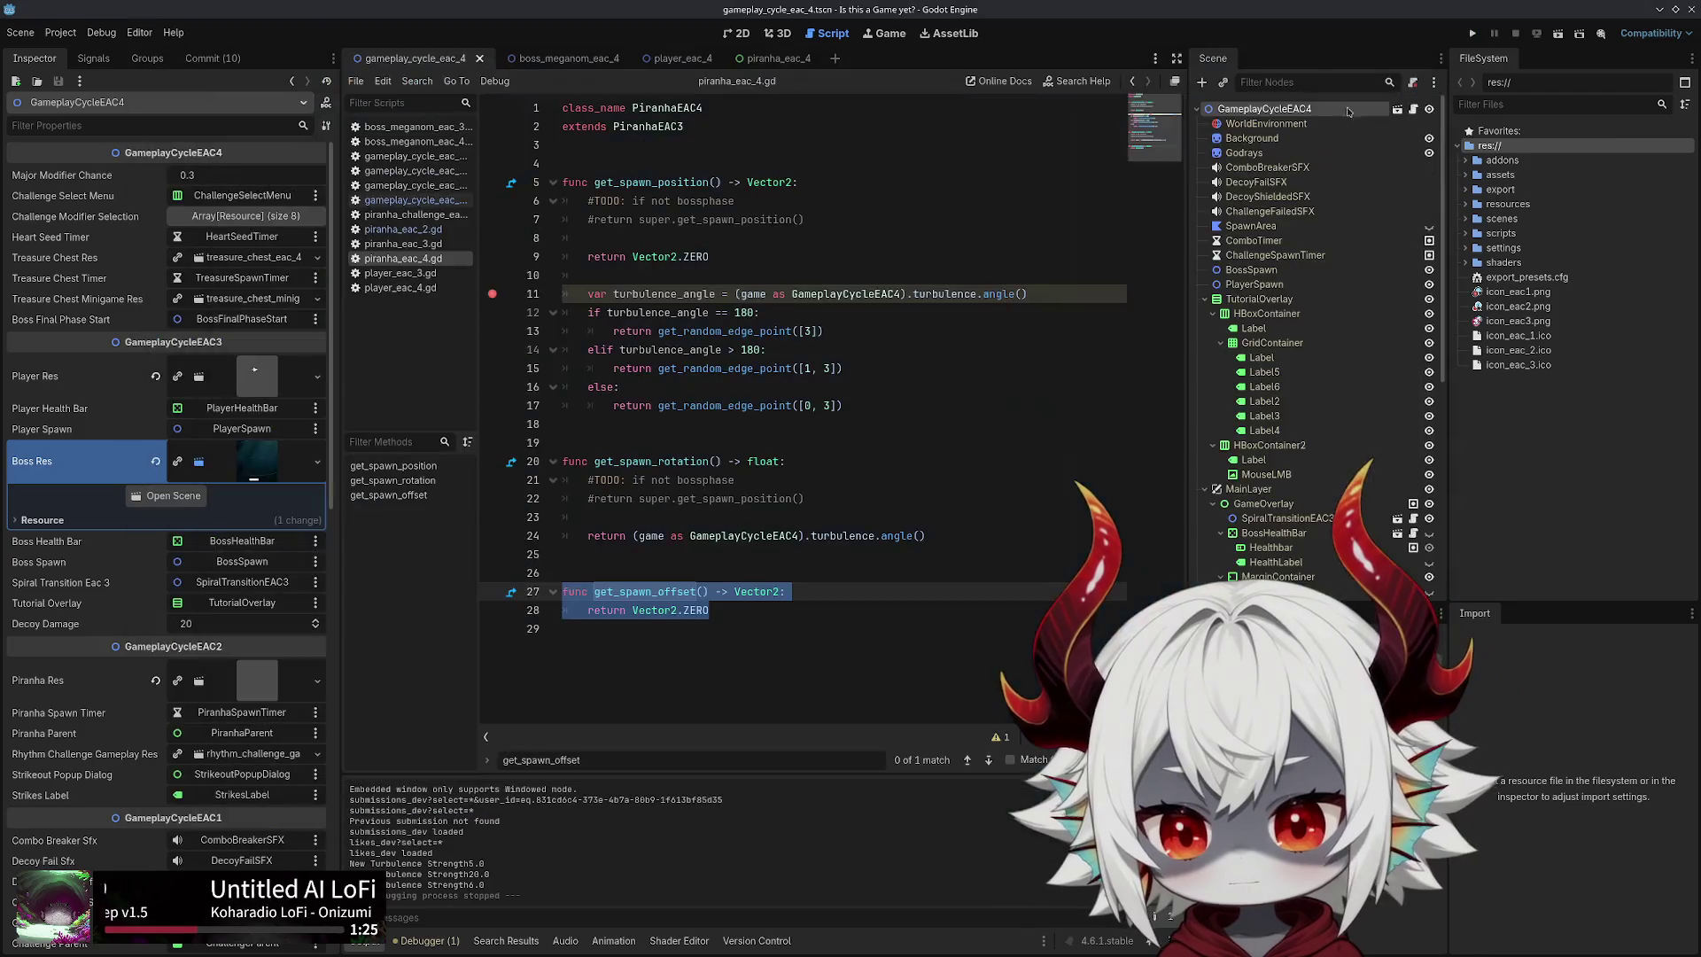
Check the Debugger Errors list for the get_spawn_position unreachable-code warning, then return to Output
left_click(427, 941)
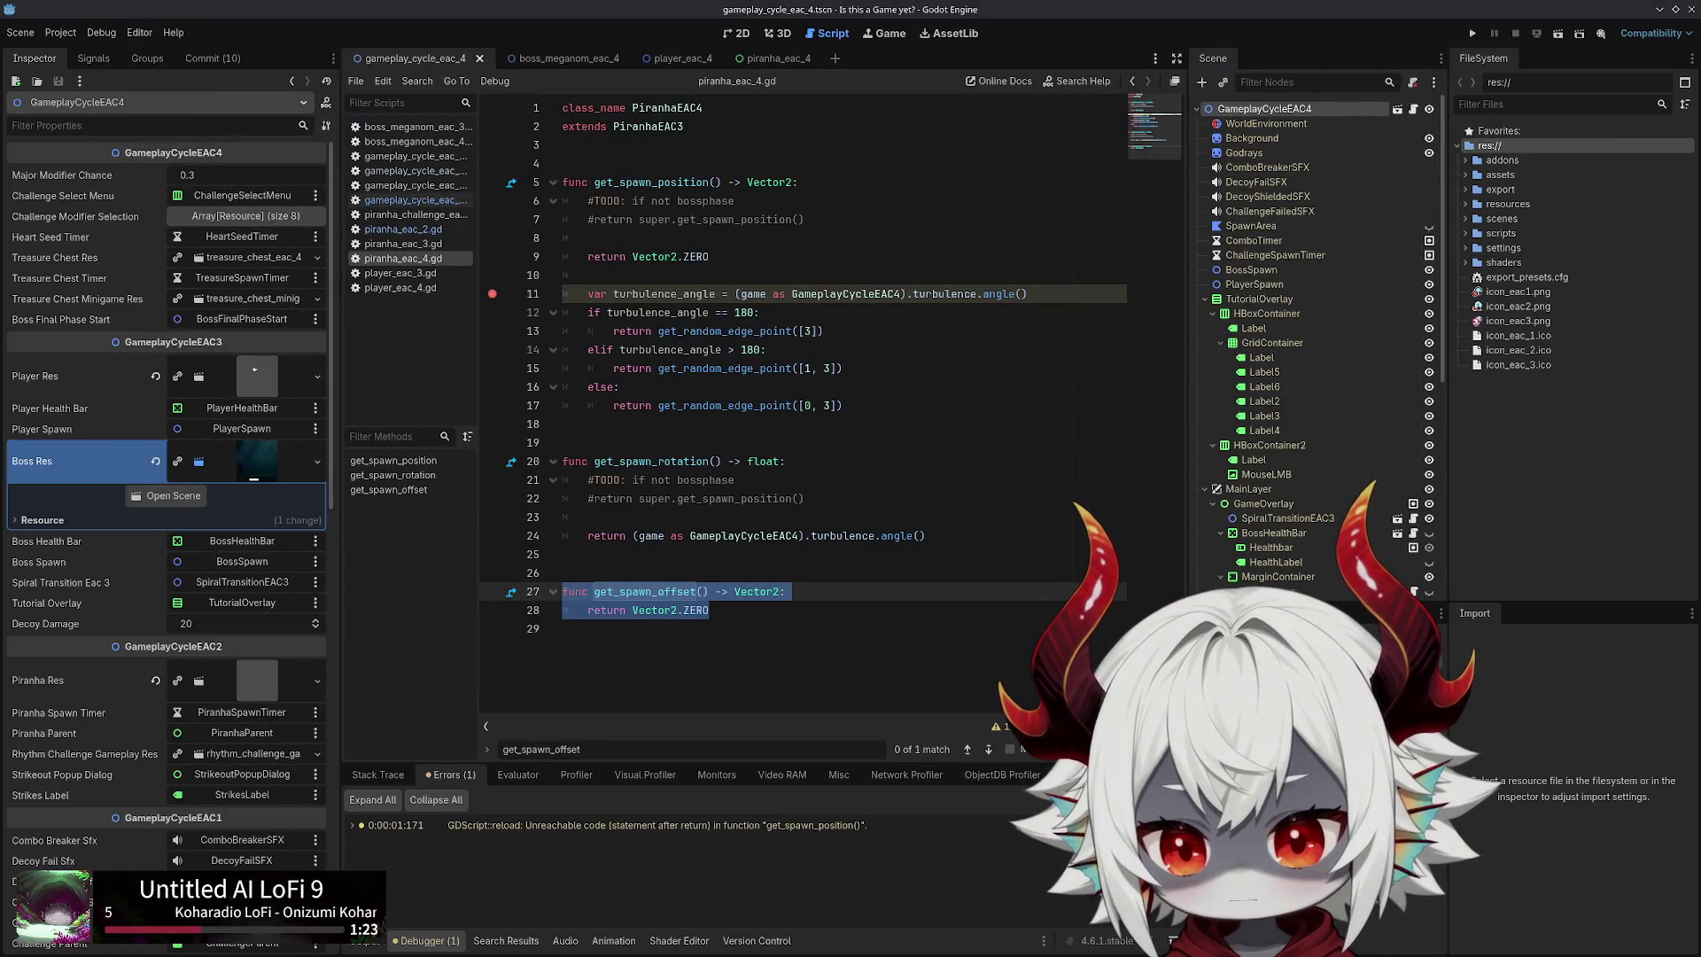
left_click(362, 942)
double_click(651, 181)
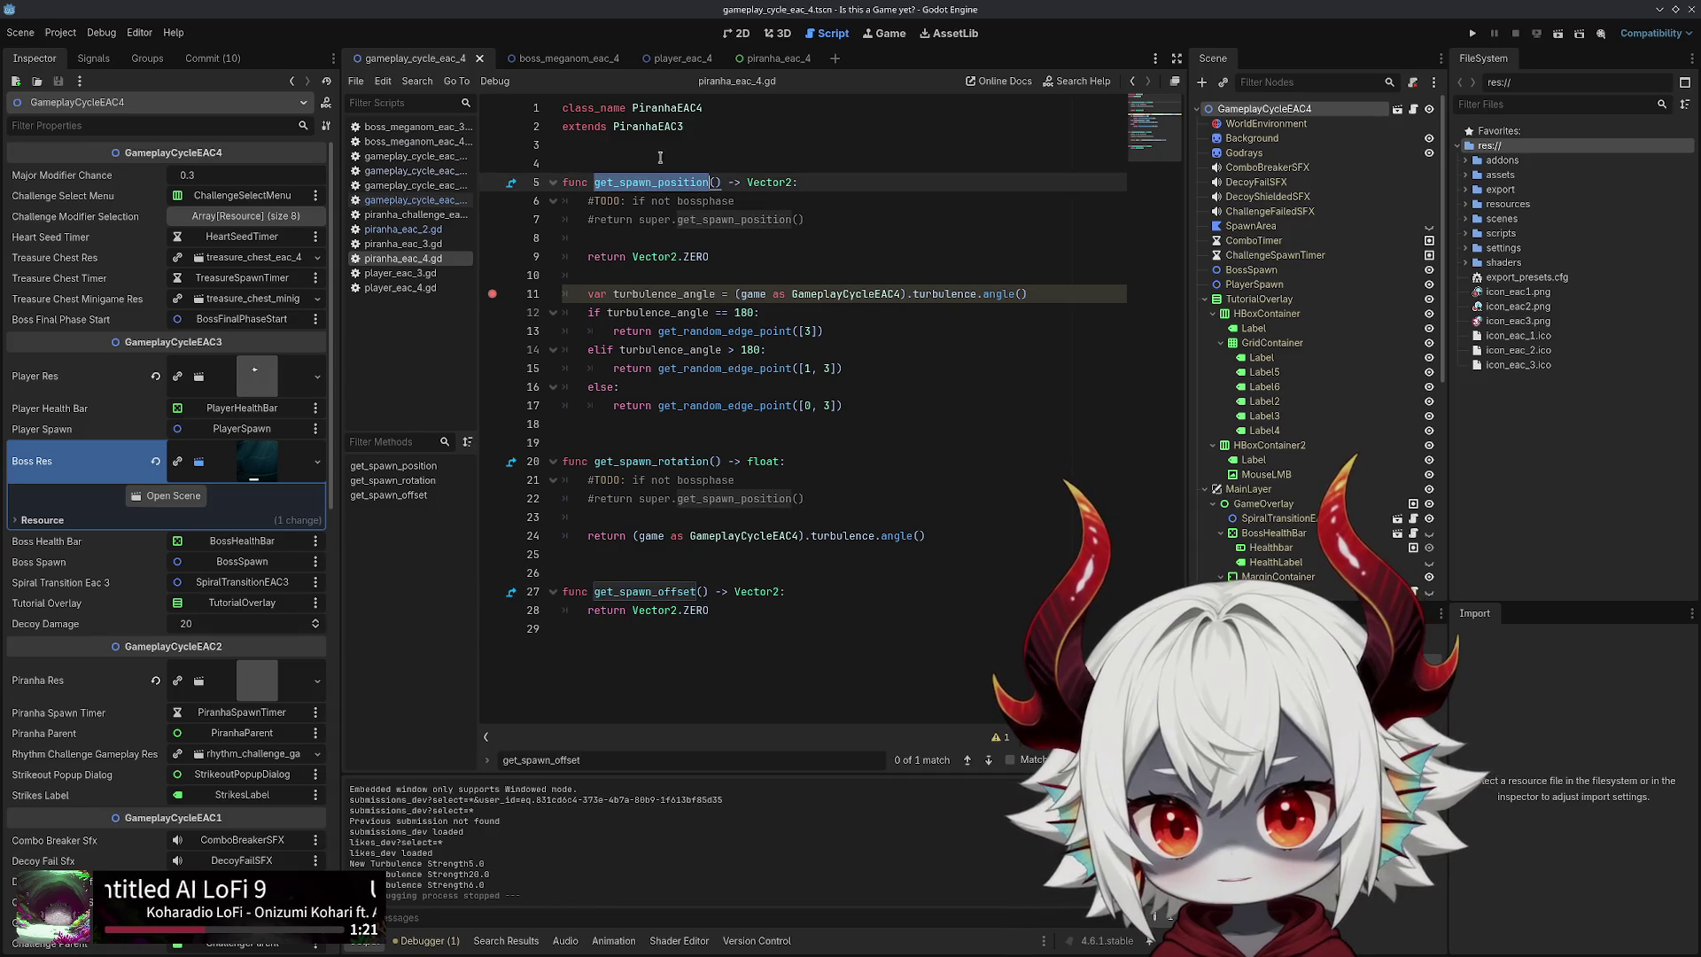
double_click(671, 107)
Open gameplay_cycle_eac_2.gd and inspect the PiranhaEAC2 type used in spawn_piranha
left_click(407, 200)
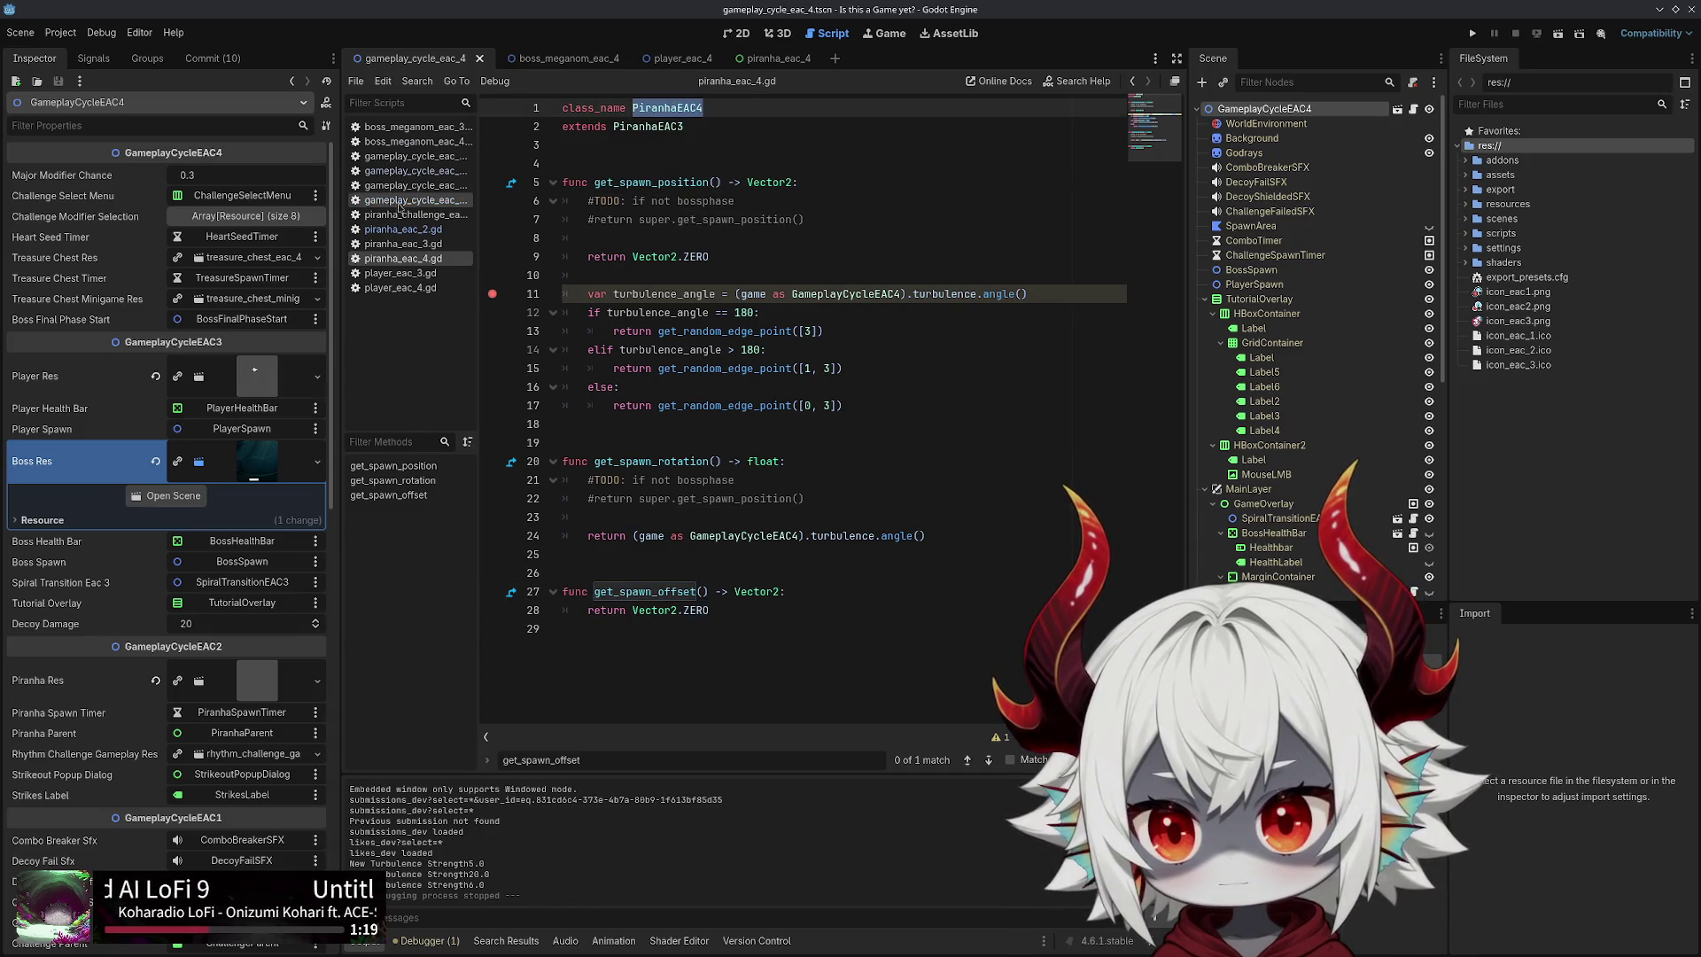
left_click(417, 170)
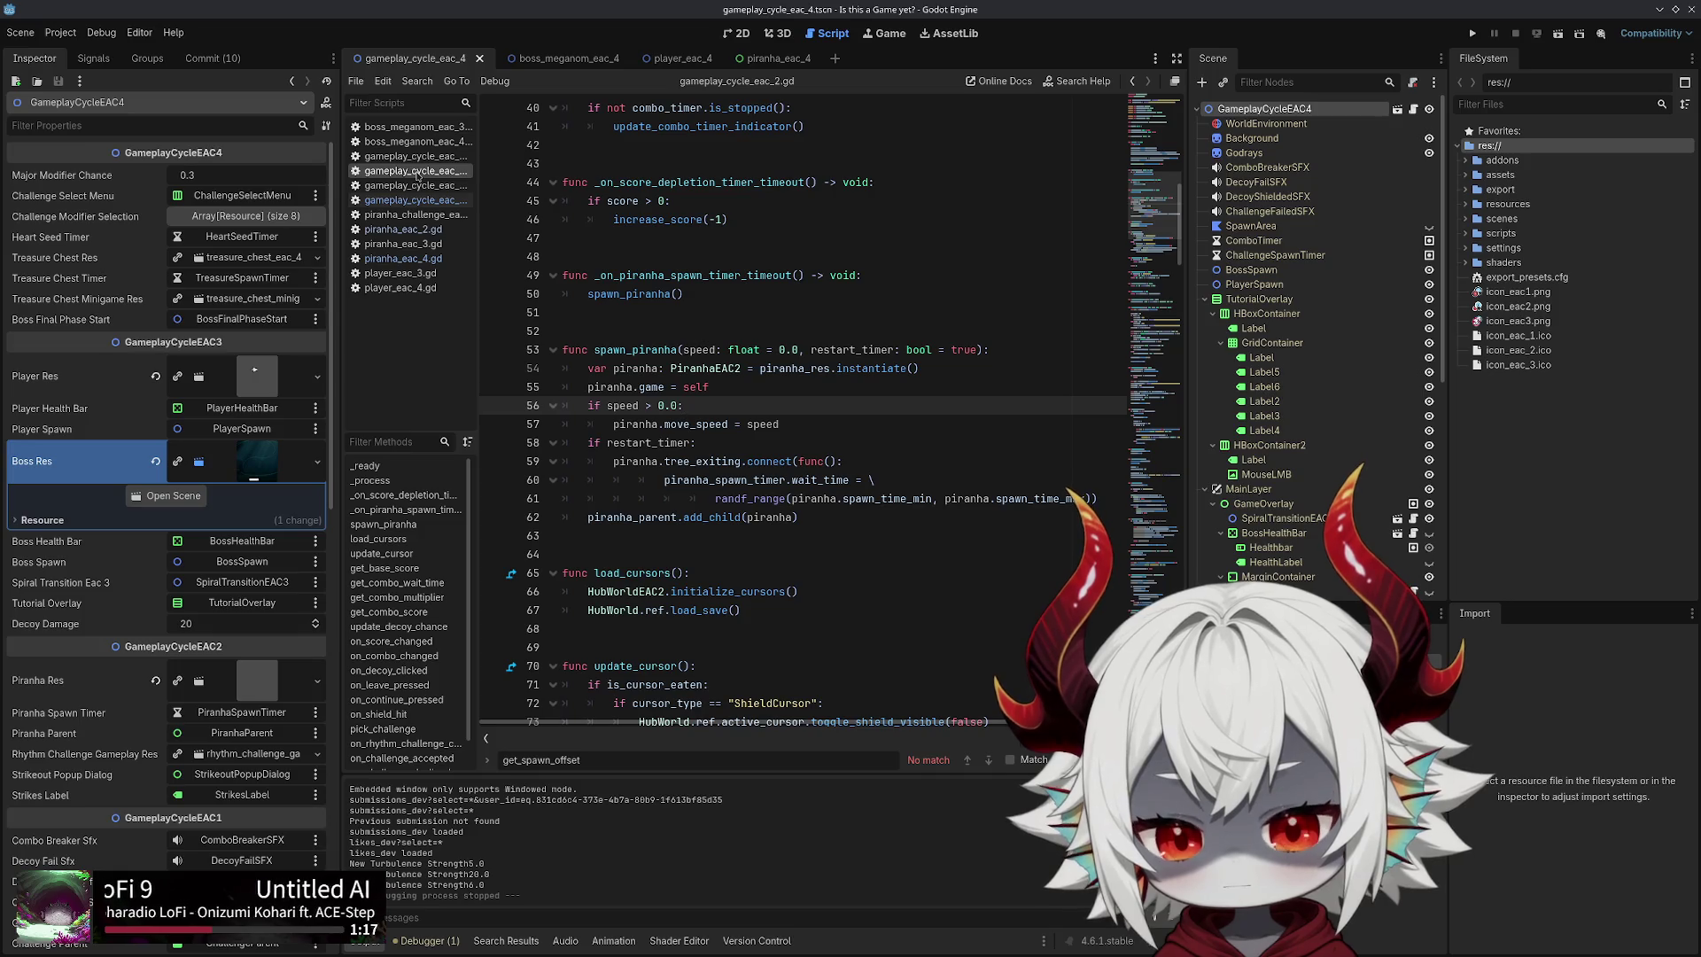
double_click(715, 368)
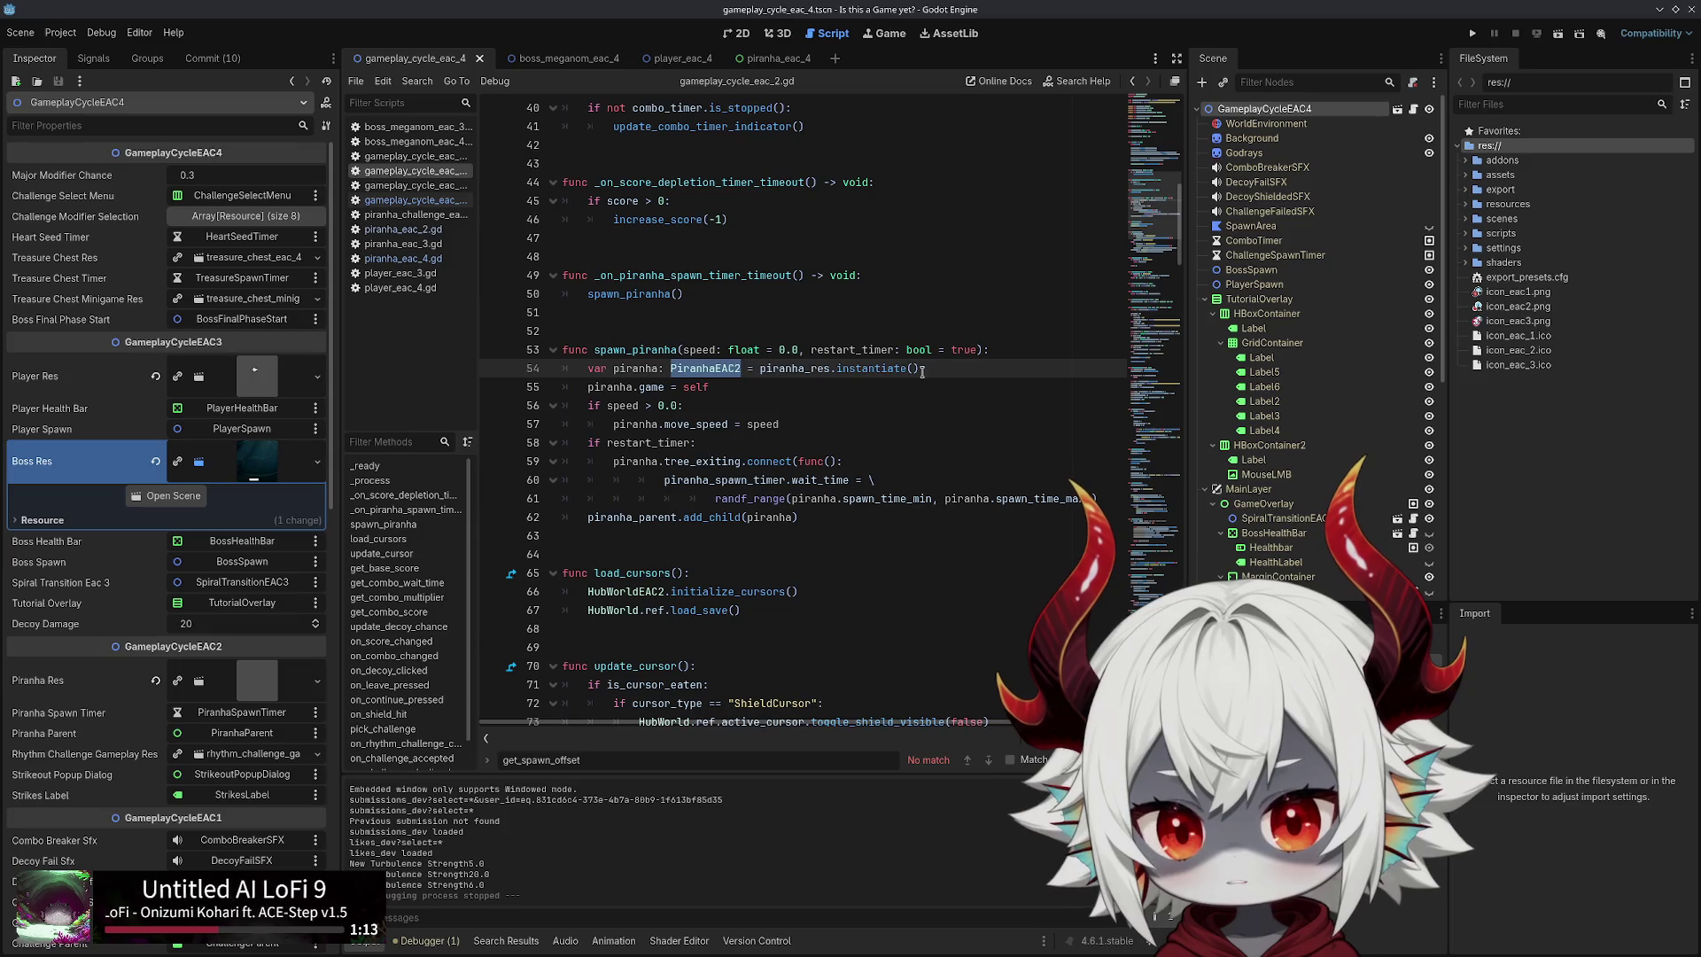
left_click(412, 185)
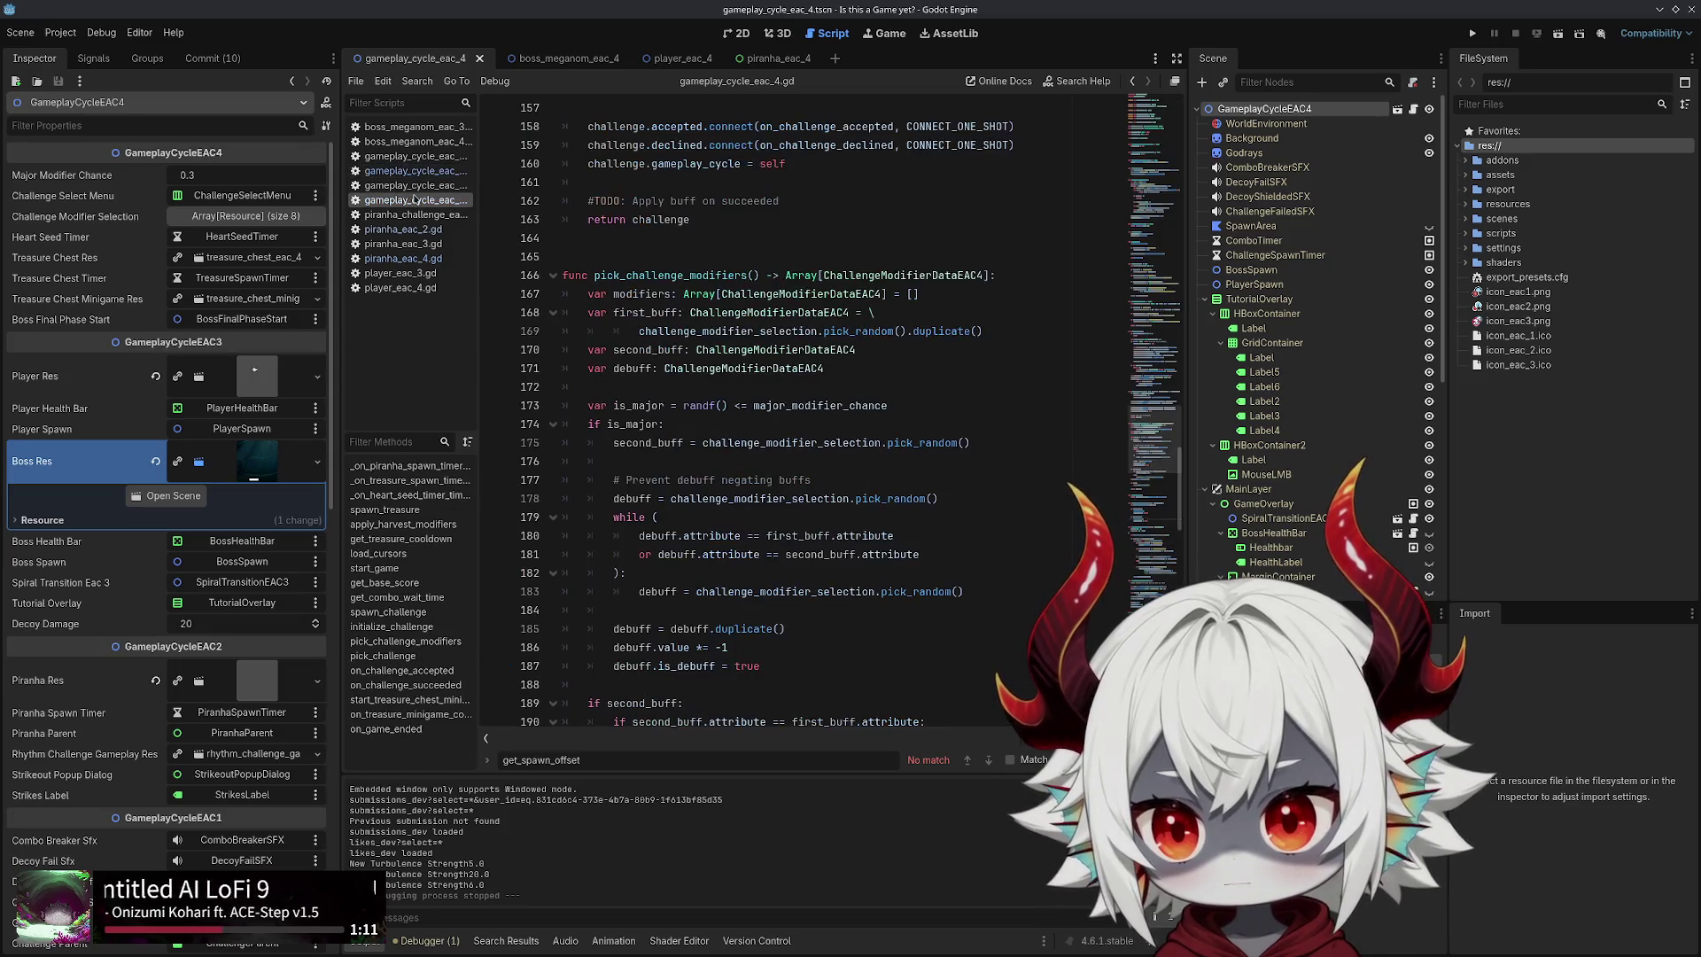
Glance over the piranha_eac_3.gd and piranha_eac_4.gd scripts
scroll(802, 317, "up", 6)
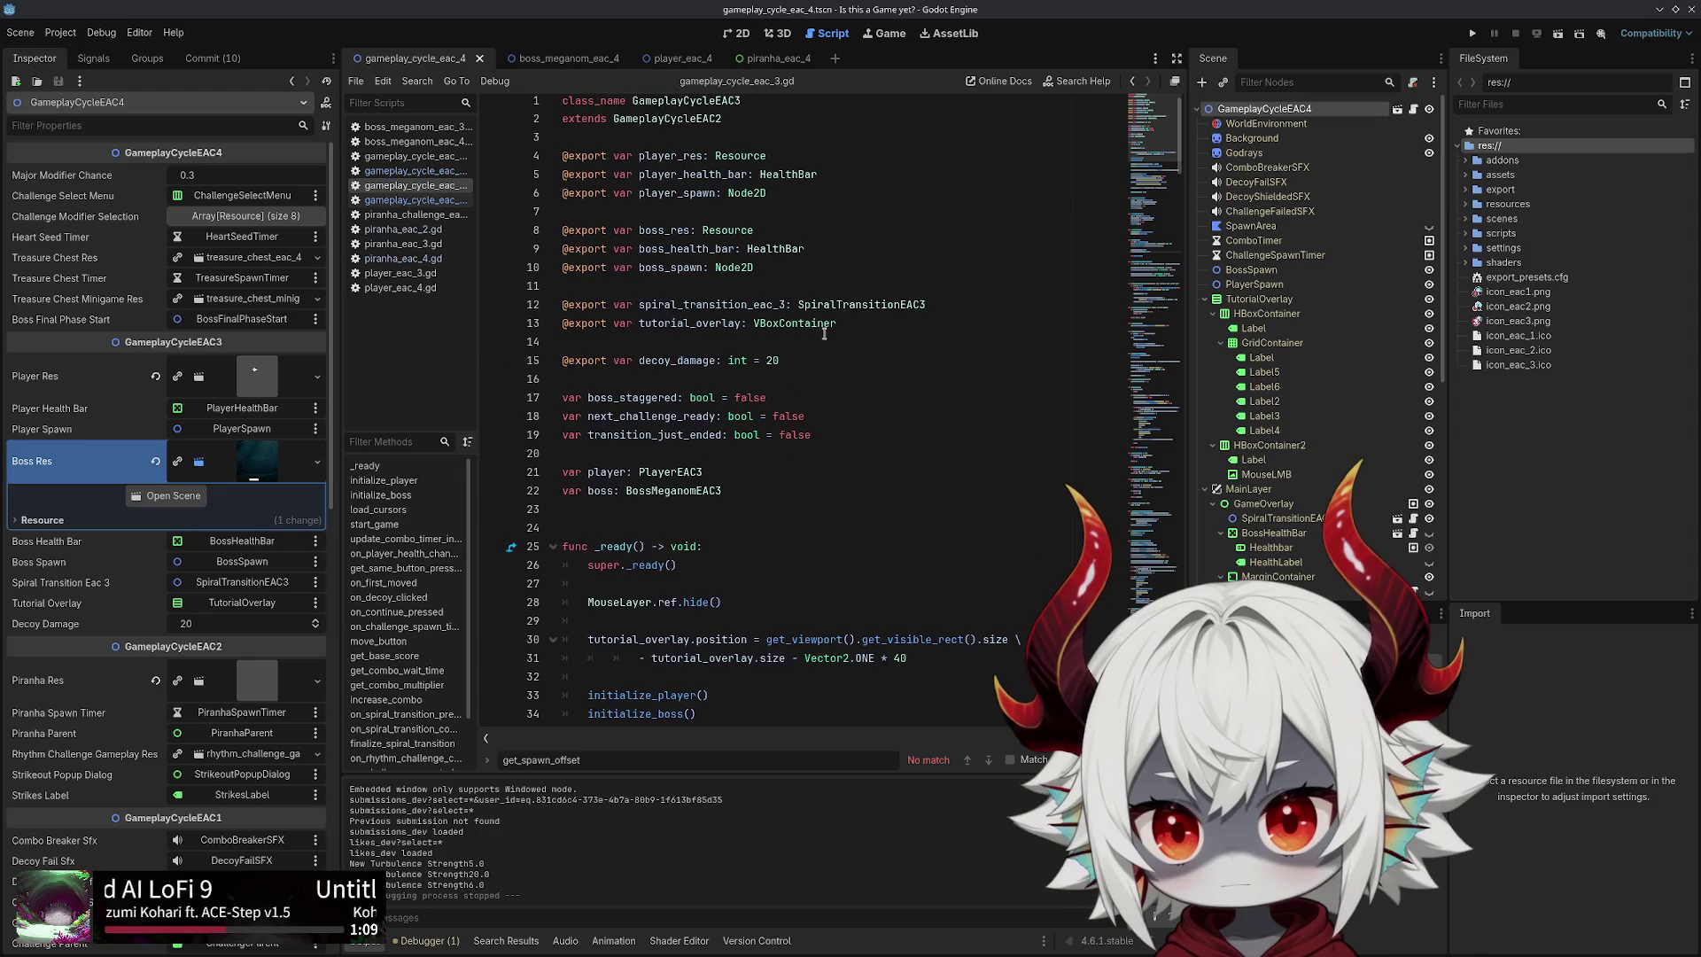
left_click(458, 241)
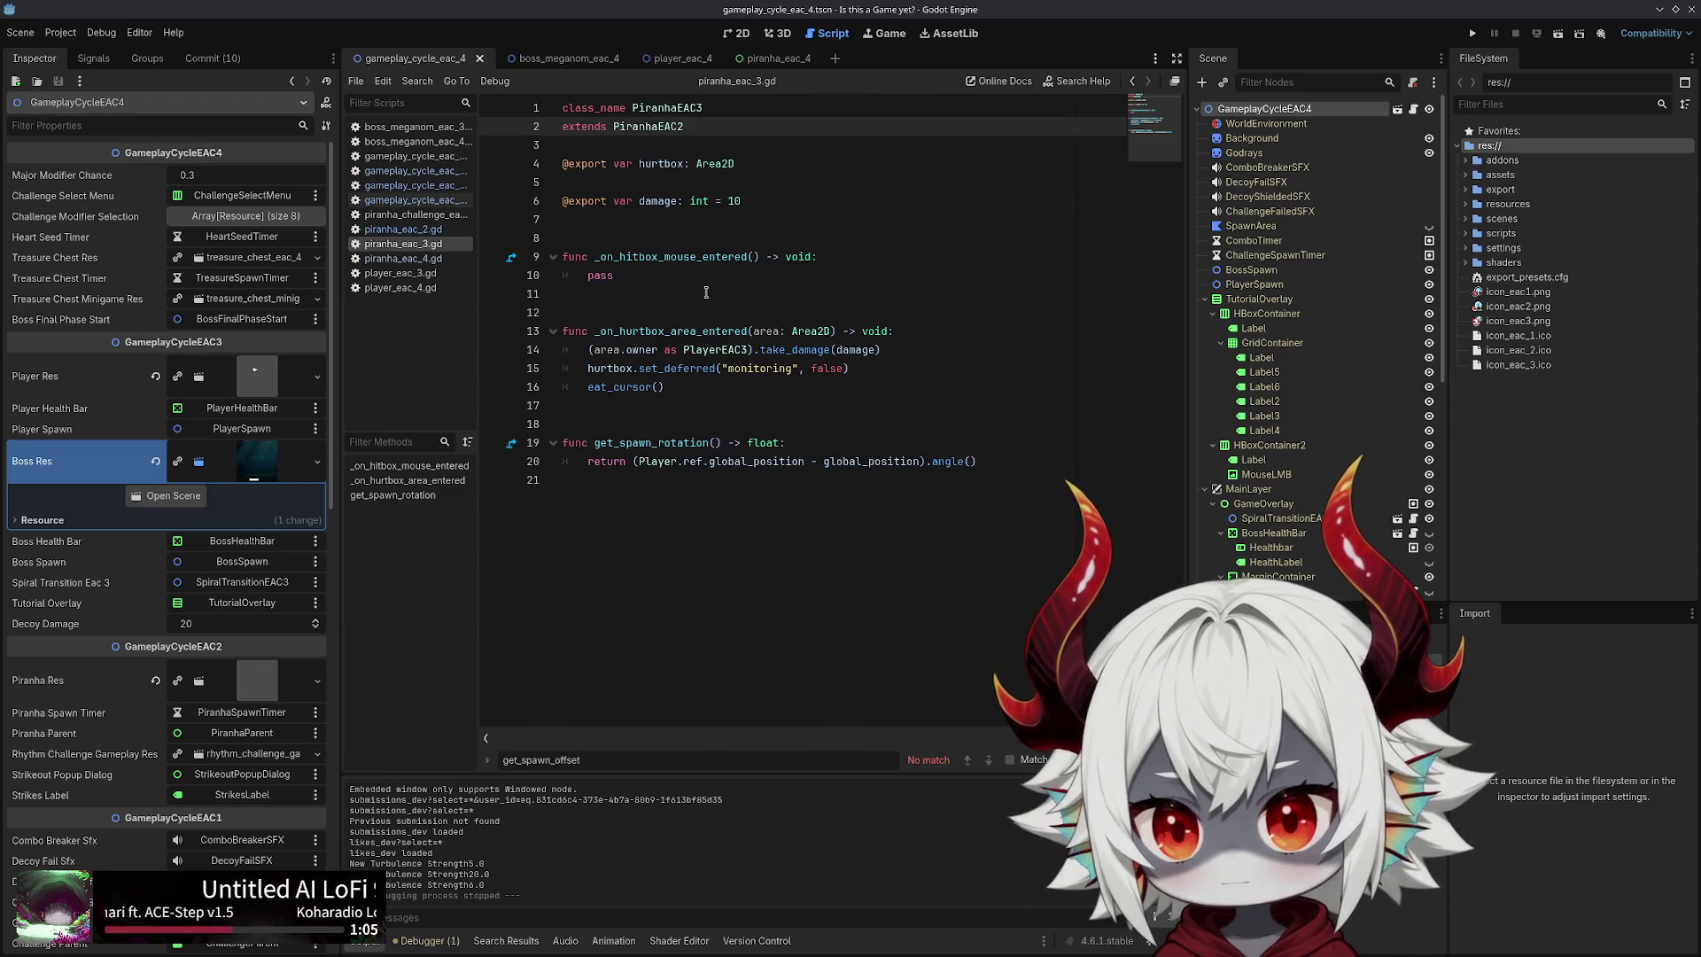
left_click(413, 261)
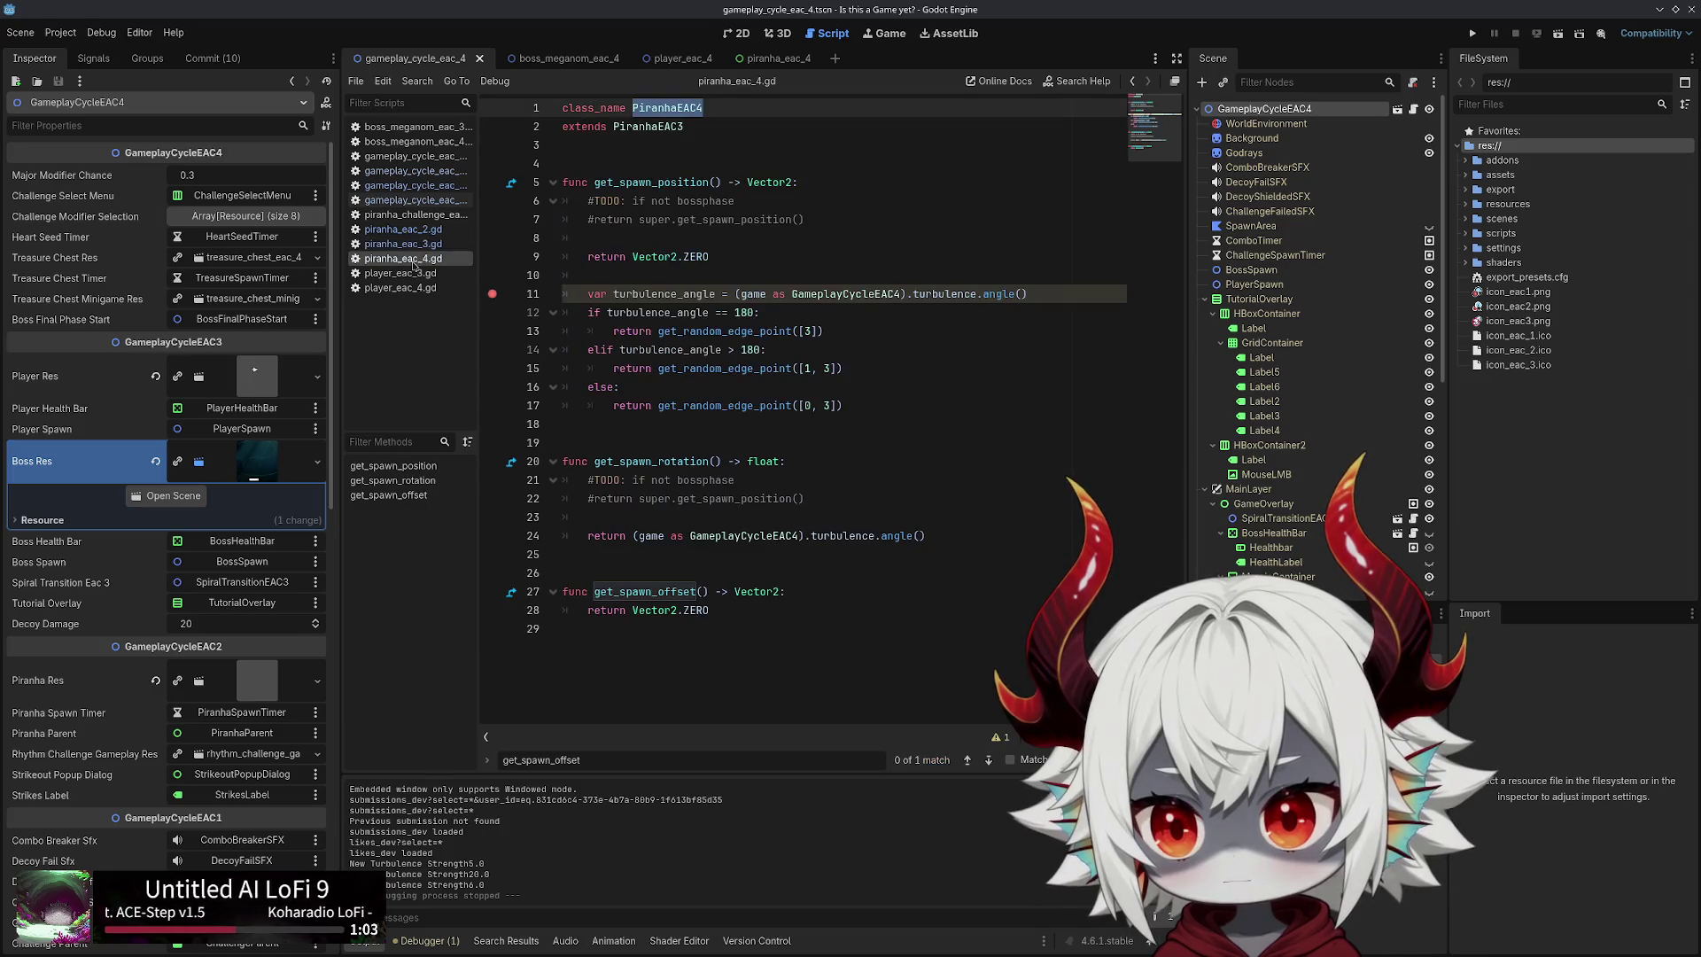
Reread spawn_piranha in gameplay_cycle_eac_2.gd, then switch to the piranha_eac_4 scene
left_click(421, 200)
left_click(424, 185)
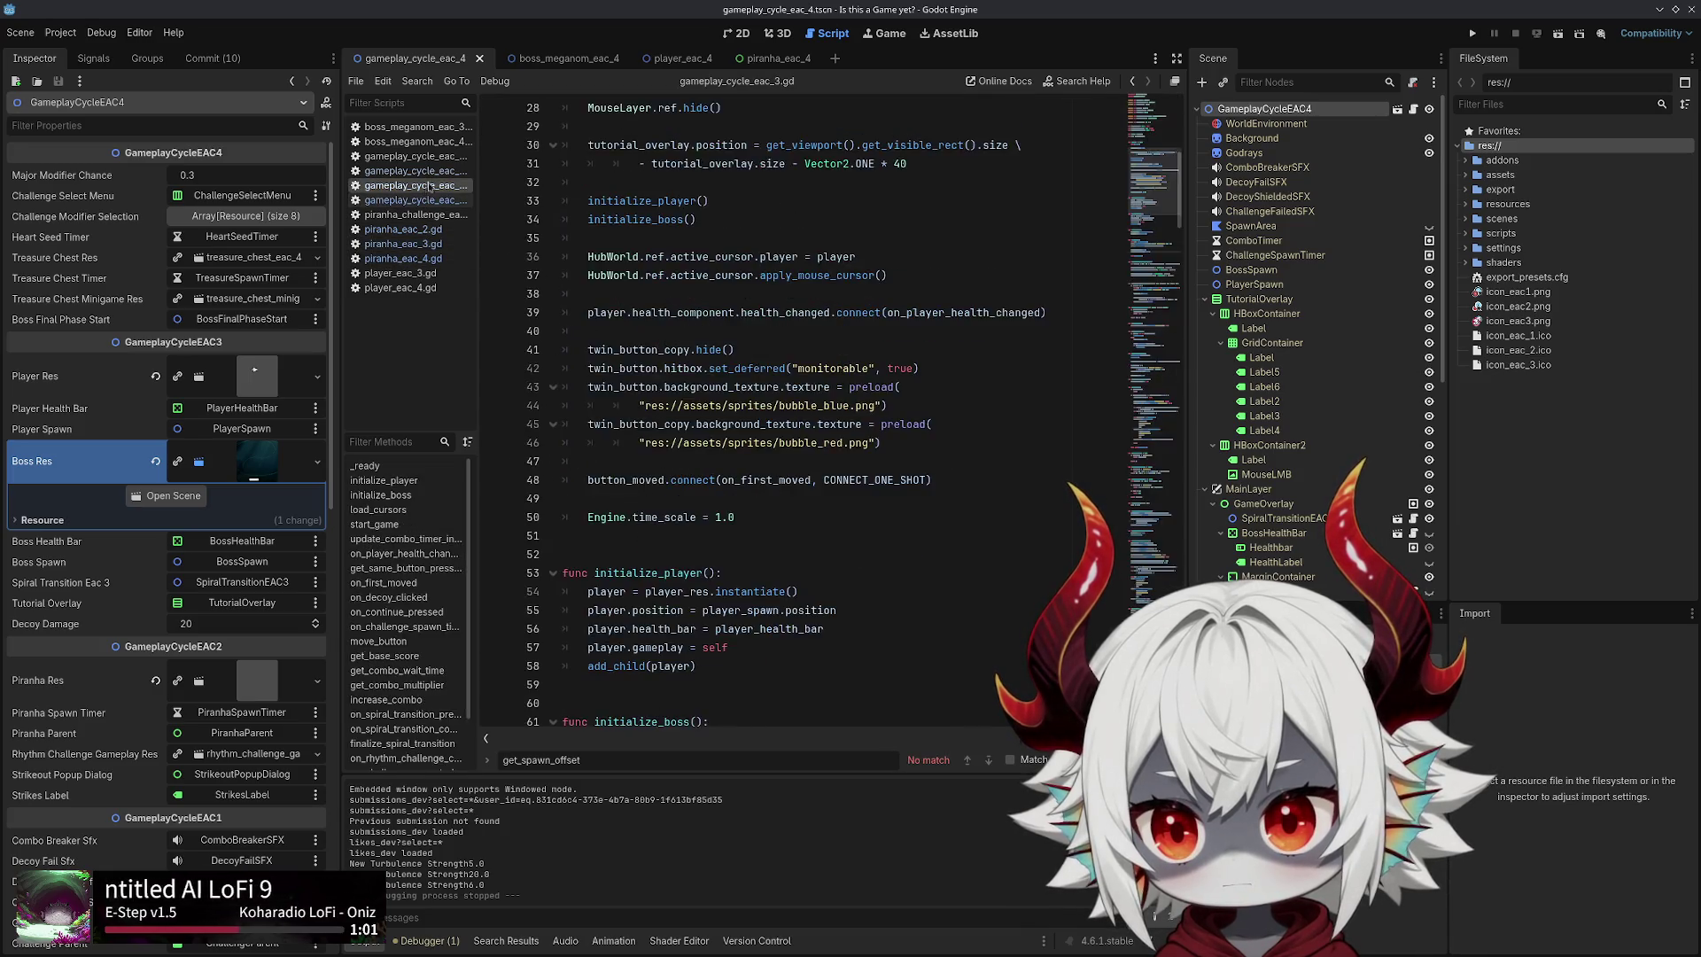
left_click(427, 172)
left_click(428, 187)
left_click(431, 174)
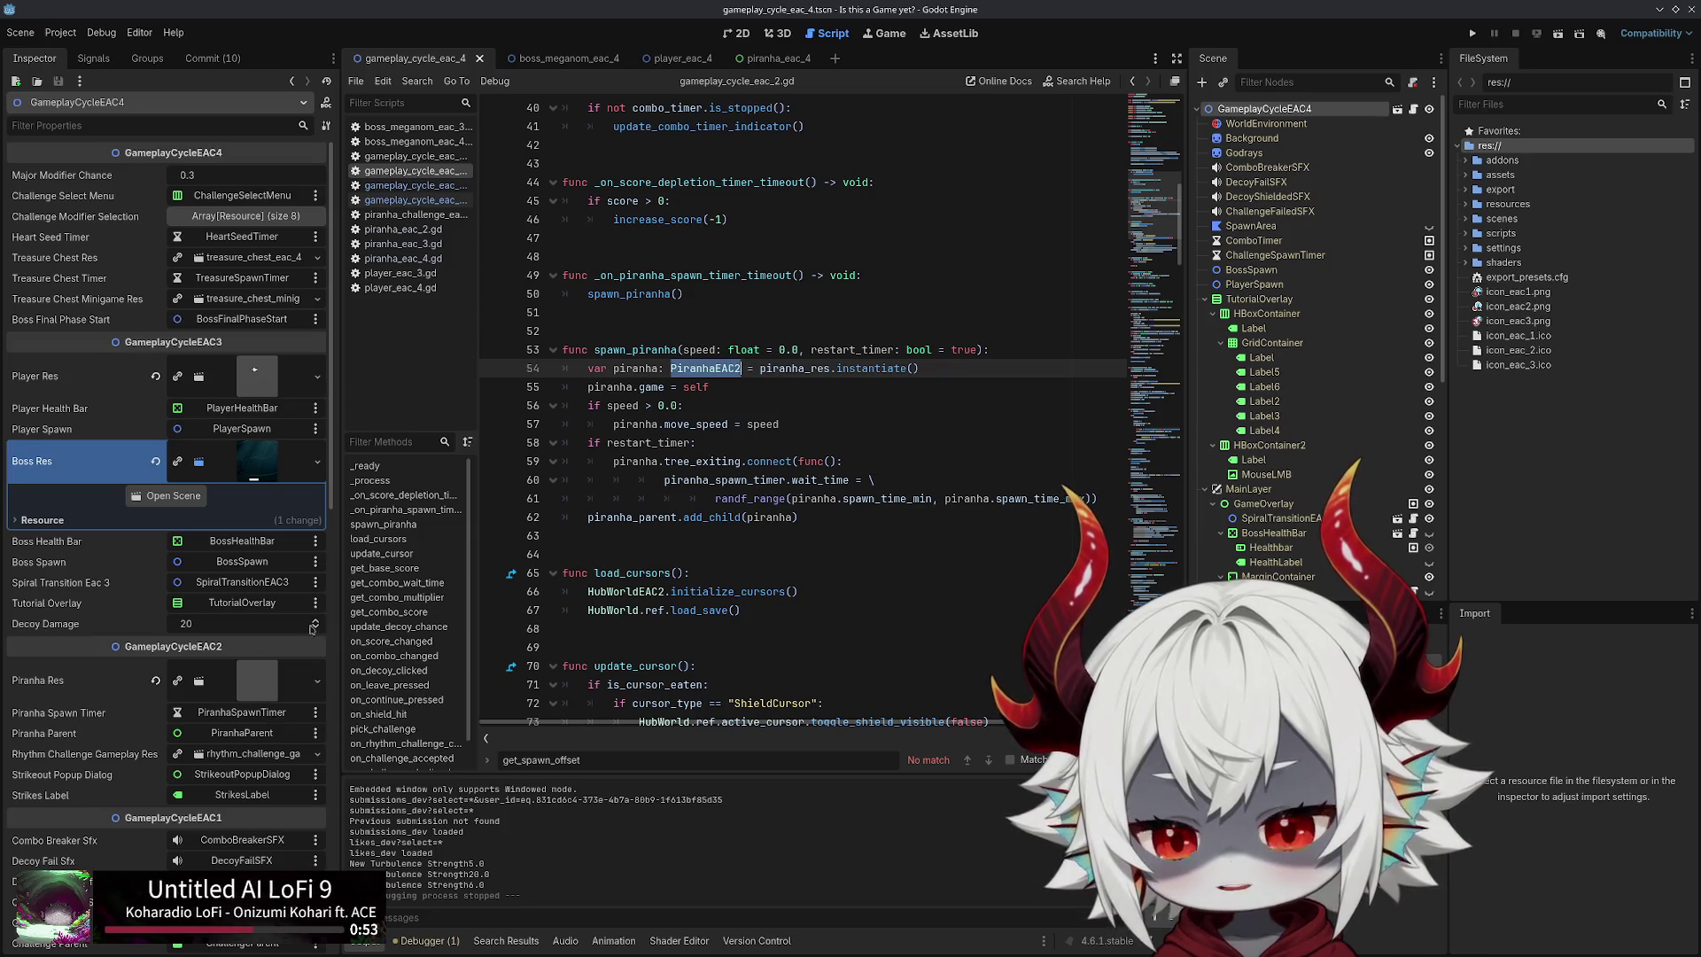
left_click(913, 229)
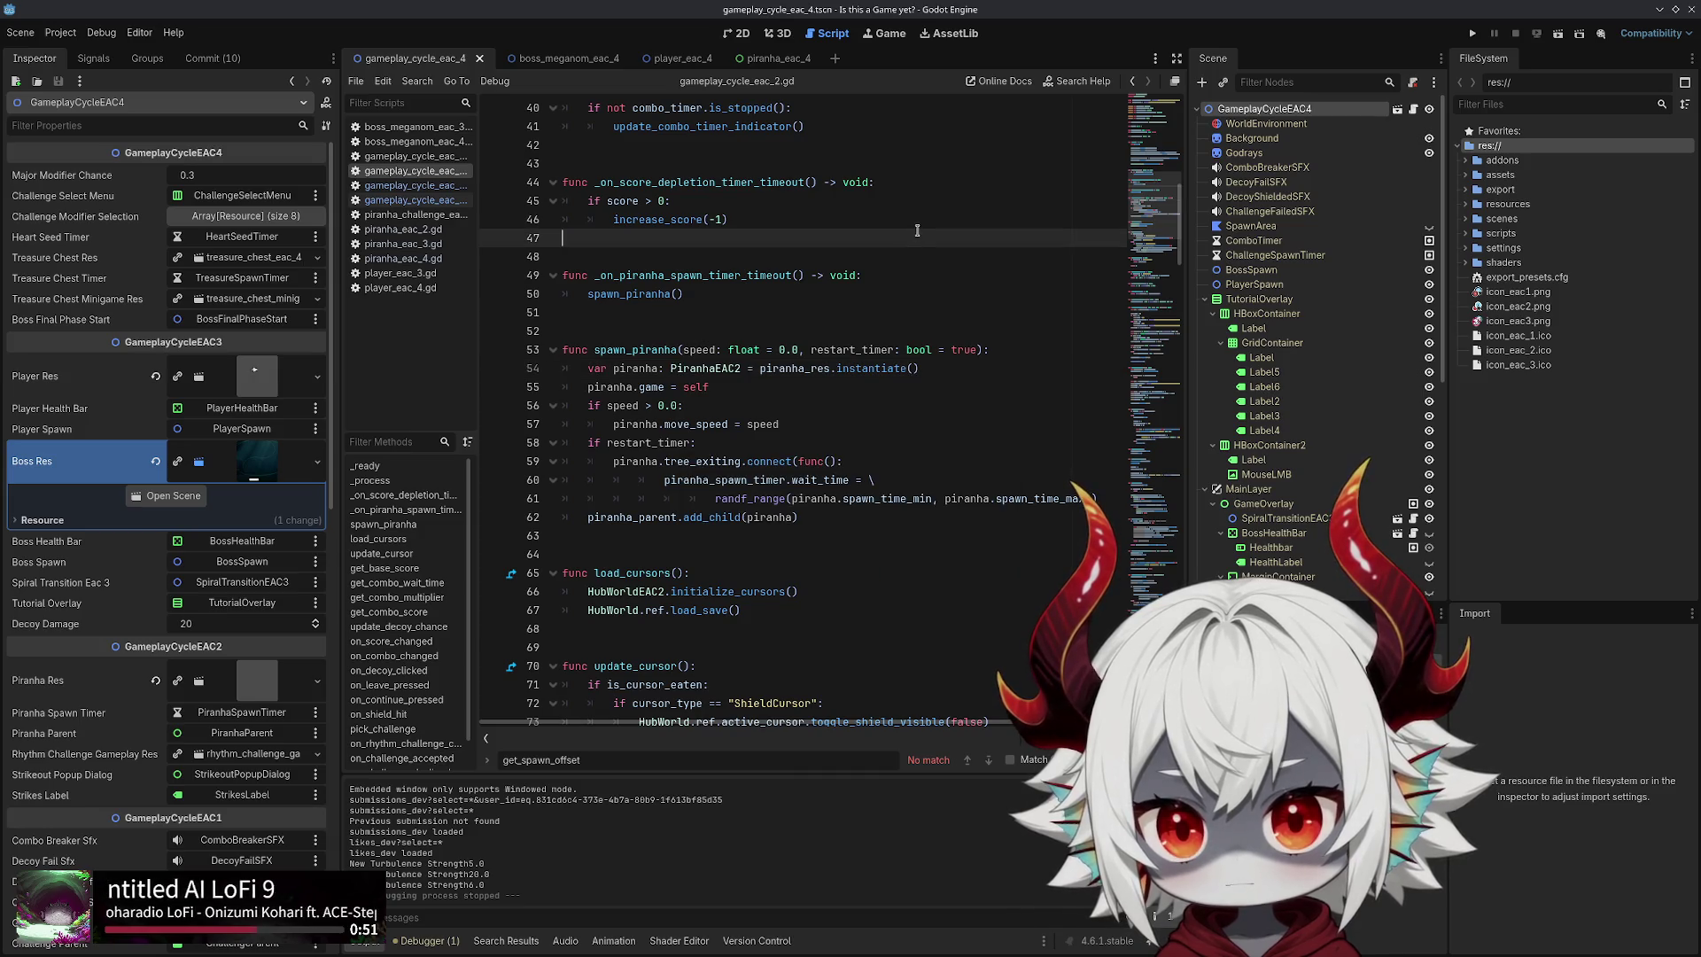
left_click(773, 58)
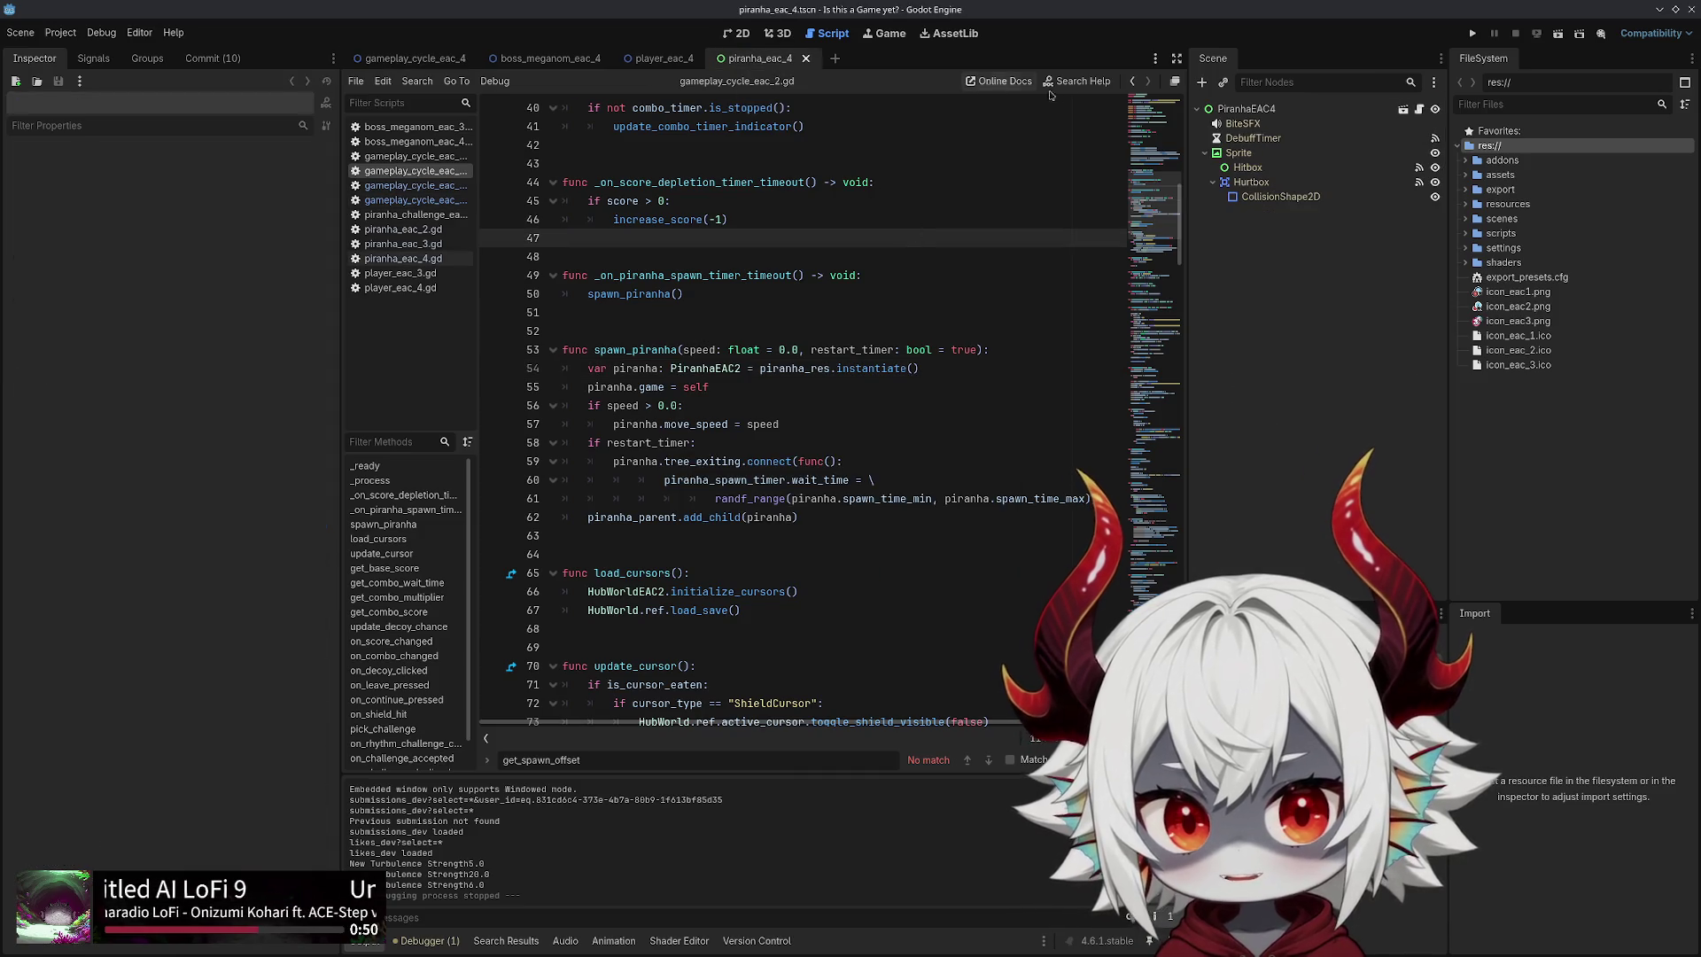
Compare the PiranhaEAC4 root node's properties with its piranha_eac_4.gd script code
left_click(1419, 110)
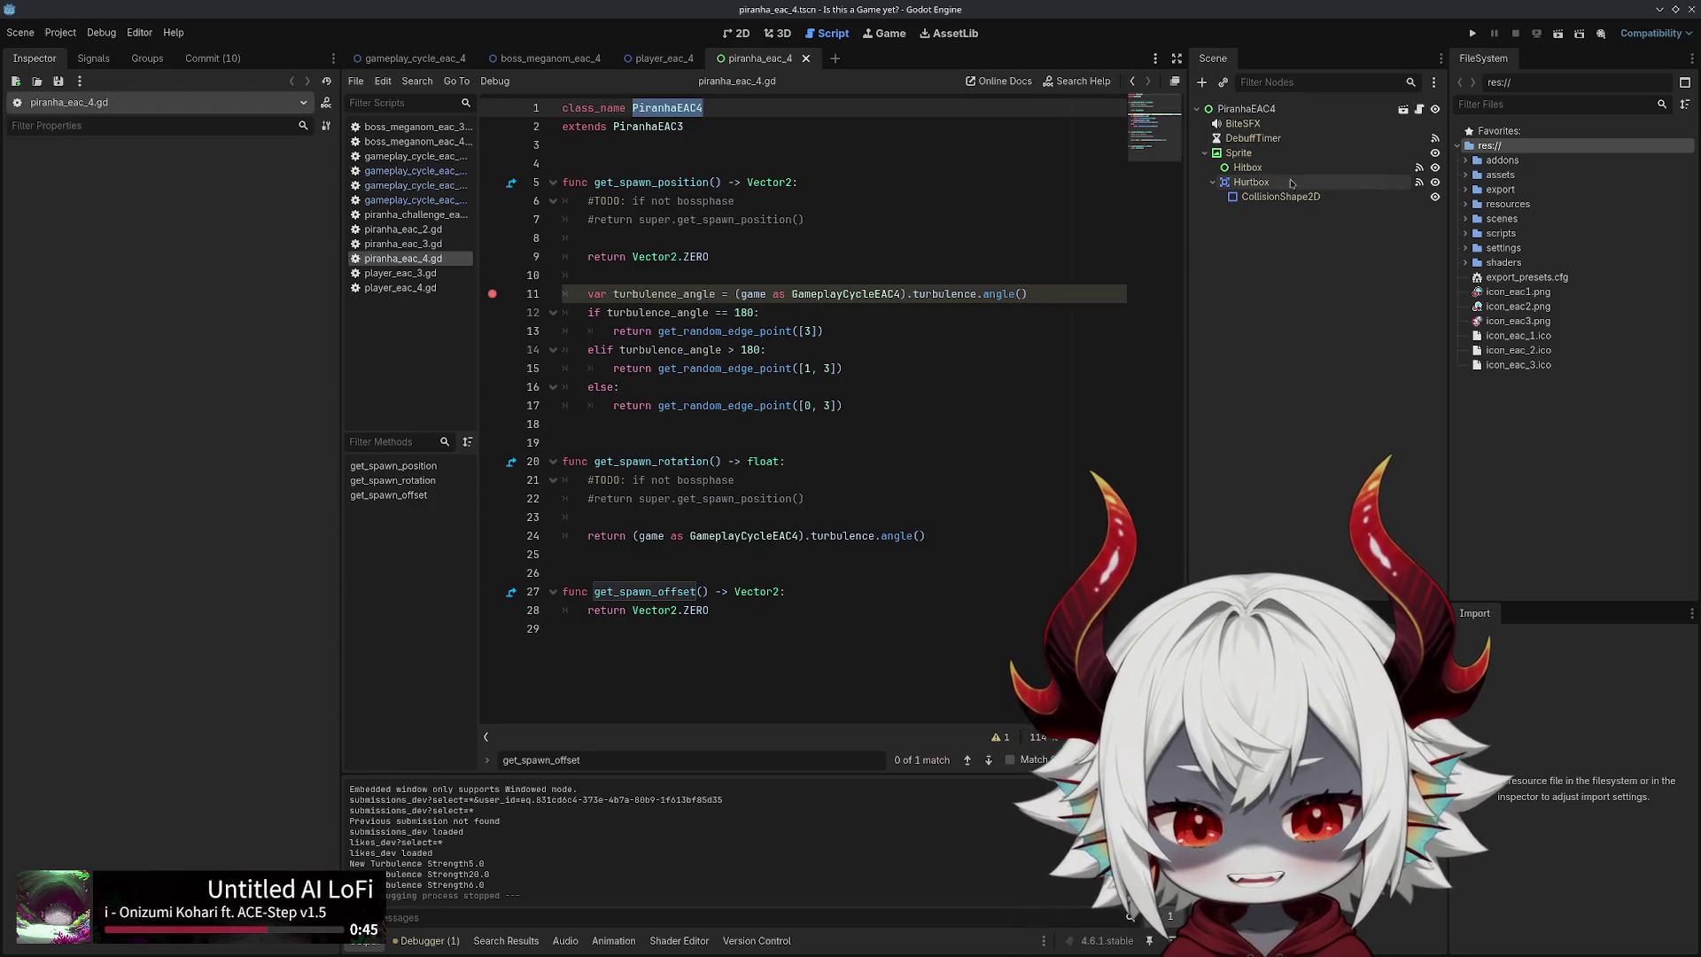
left_click(742, 34)
left_click(1364, 109)
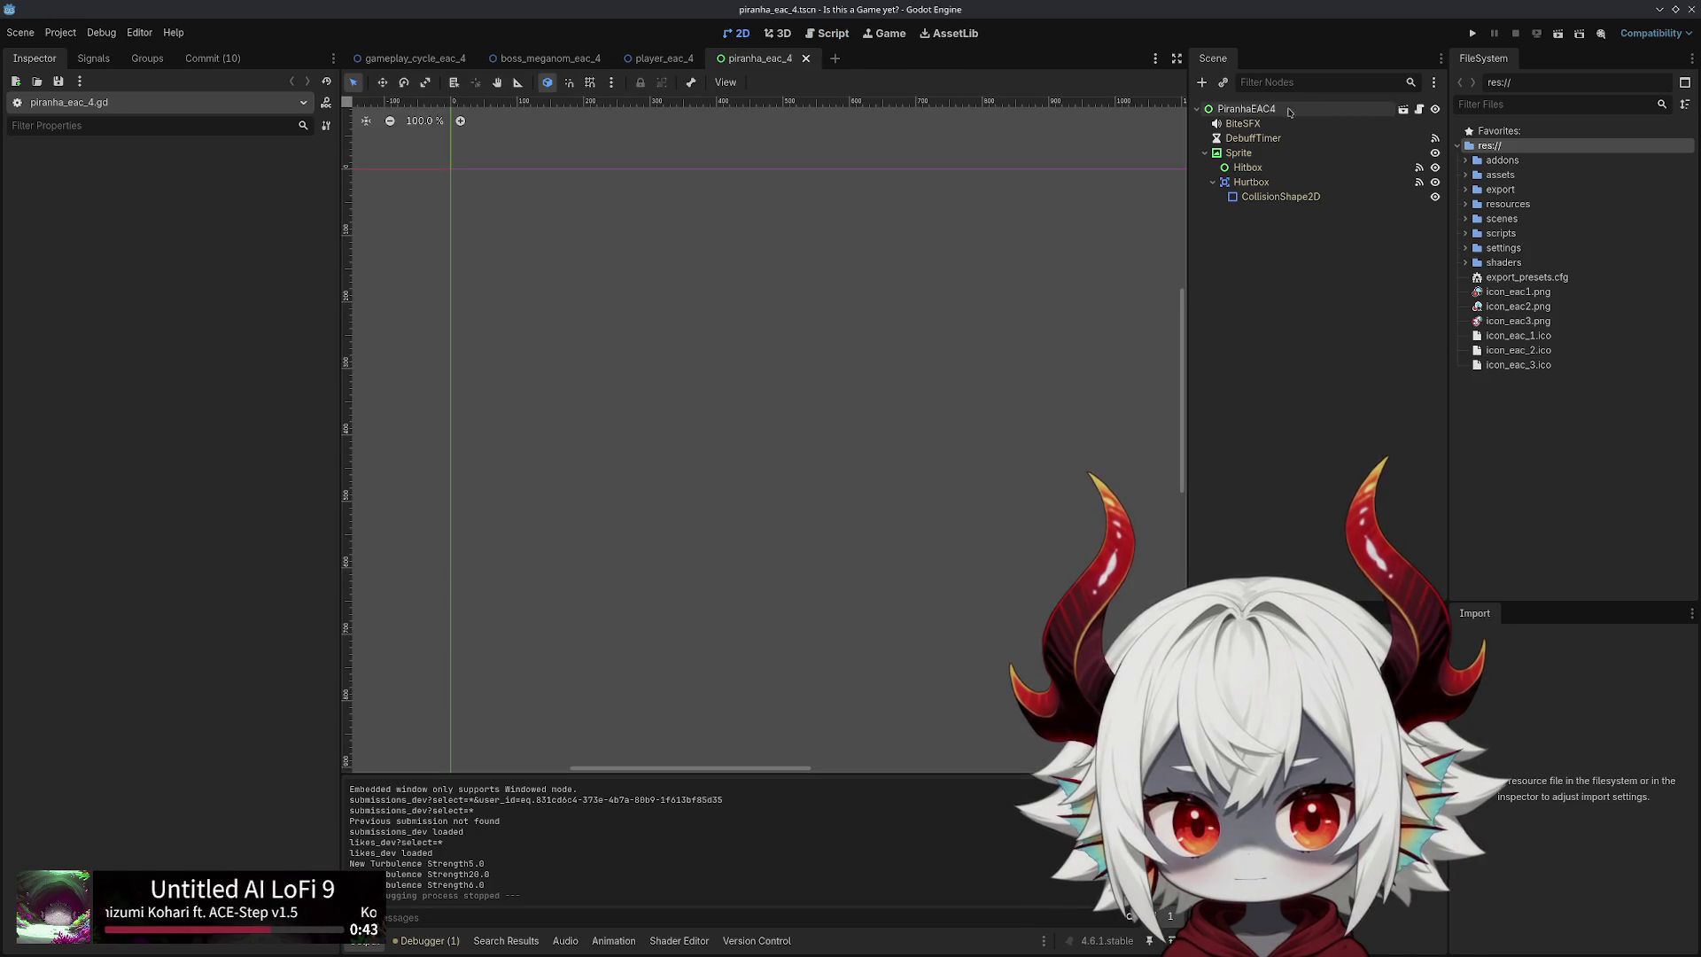
left_click(1420, 109)
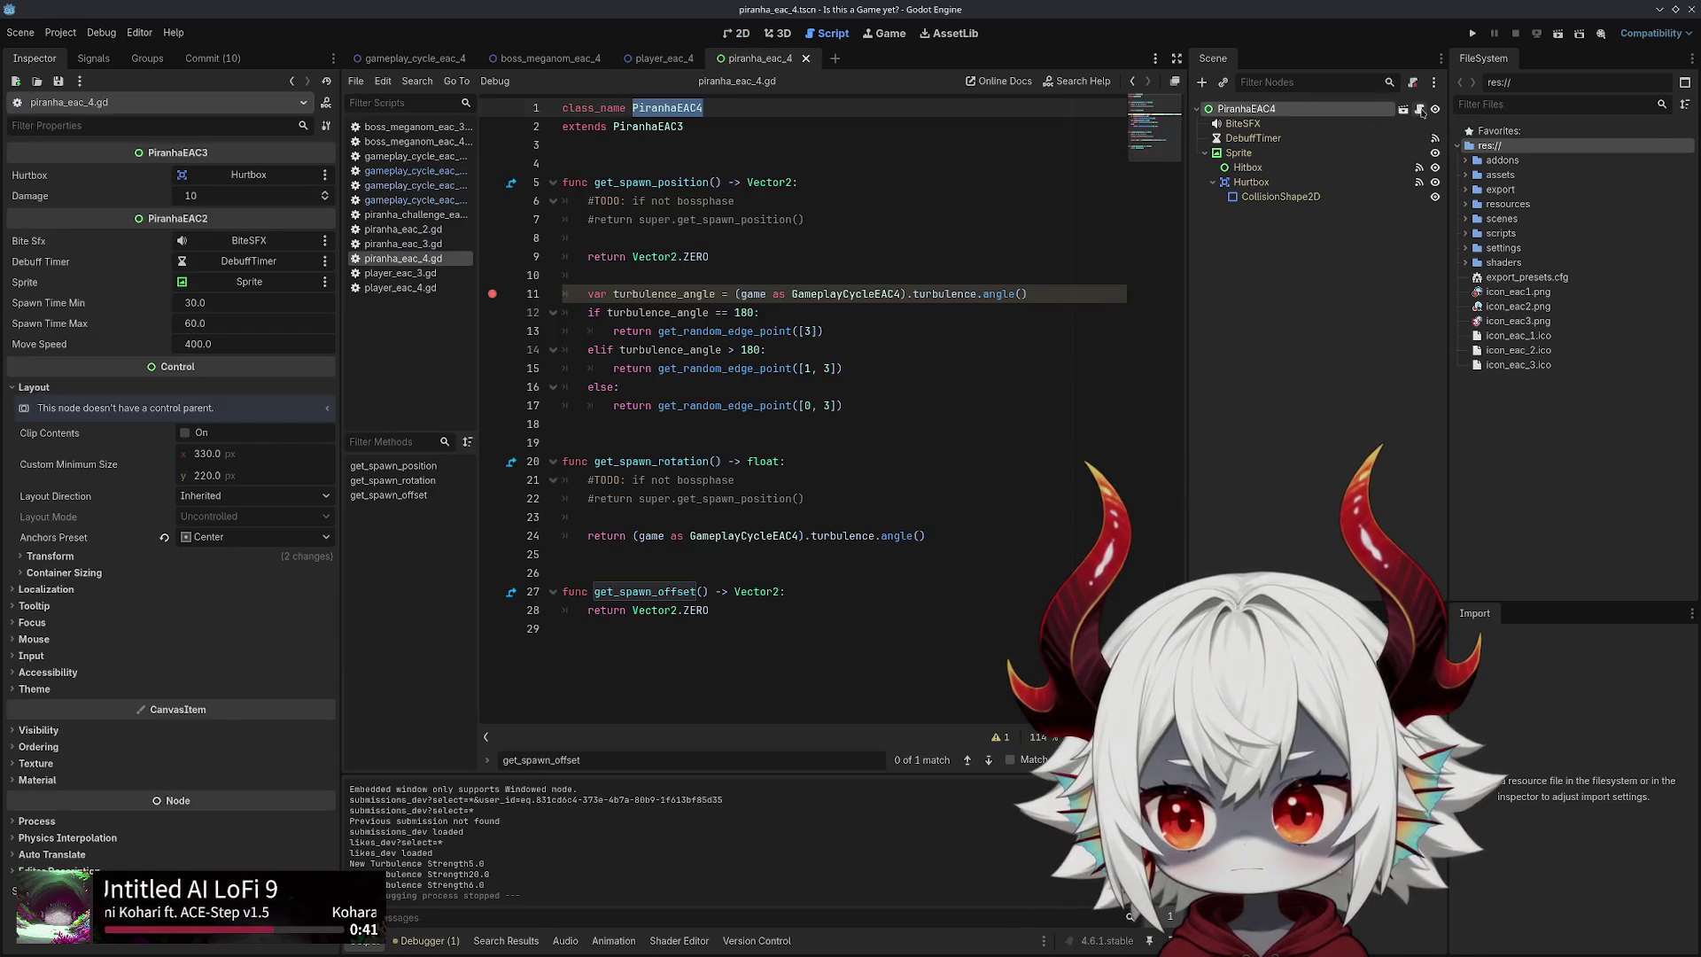
left_click(1081, 182)
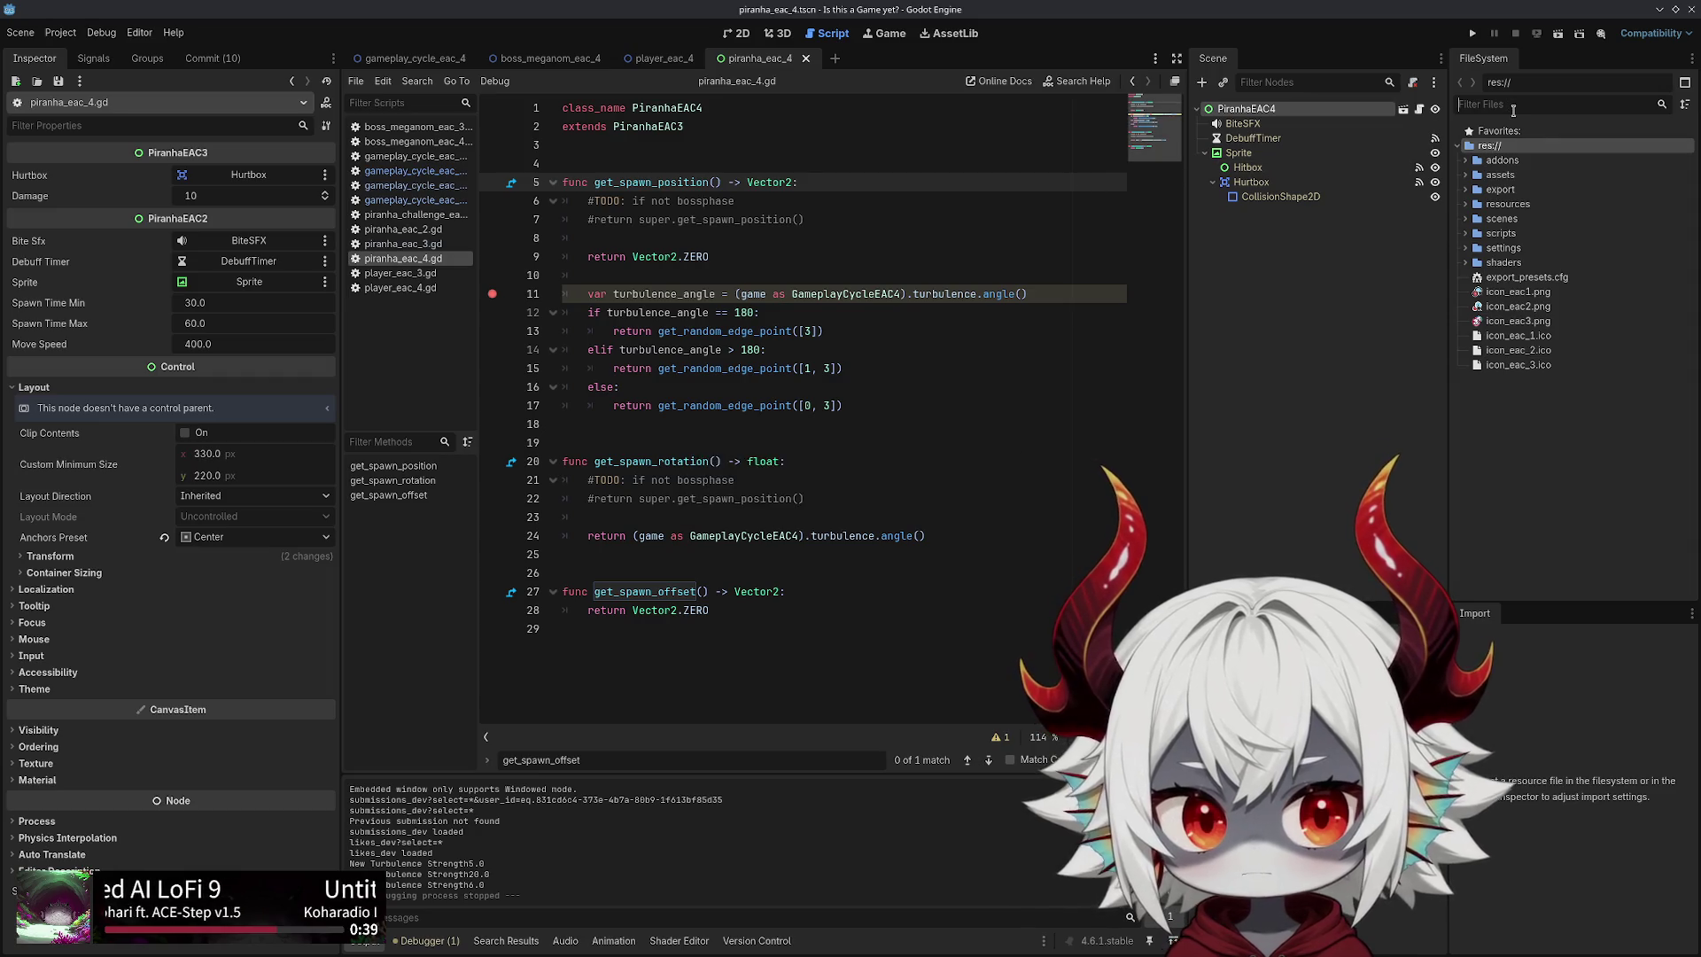
Filter the FileSystem by 'piranha' and select piranha_eac_4.gd and piranha_eac_4.tscn
type("piaran")
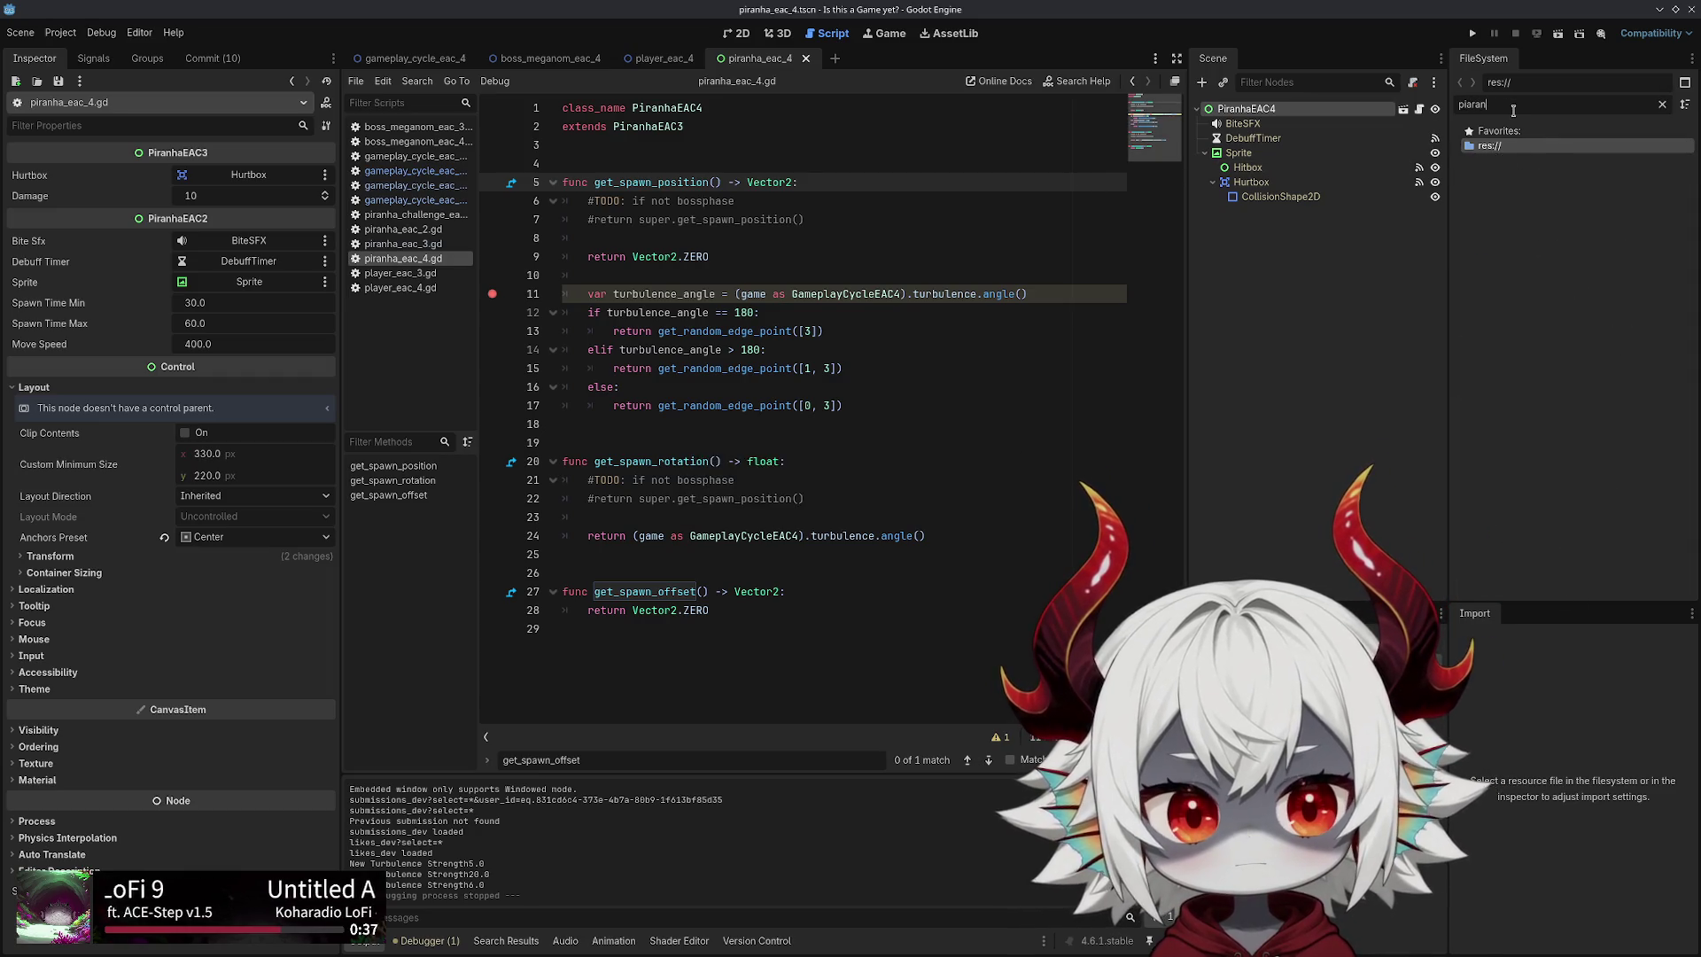
key("BackSpace")
key("BackSpace")
type("ranha")
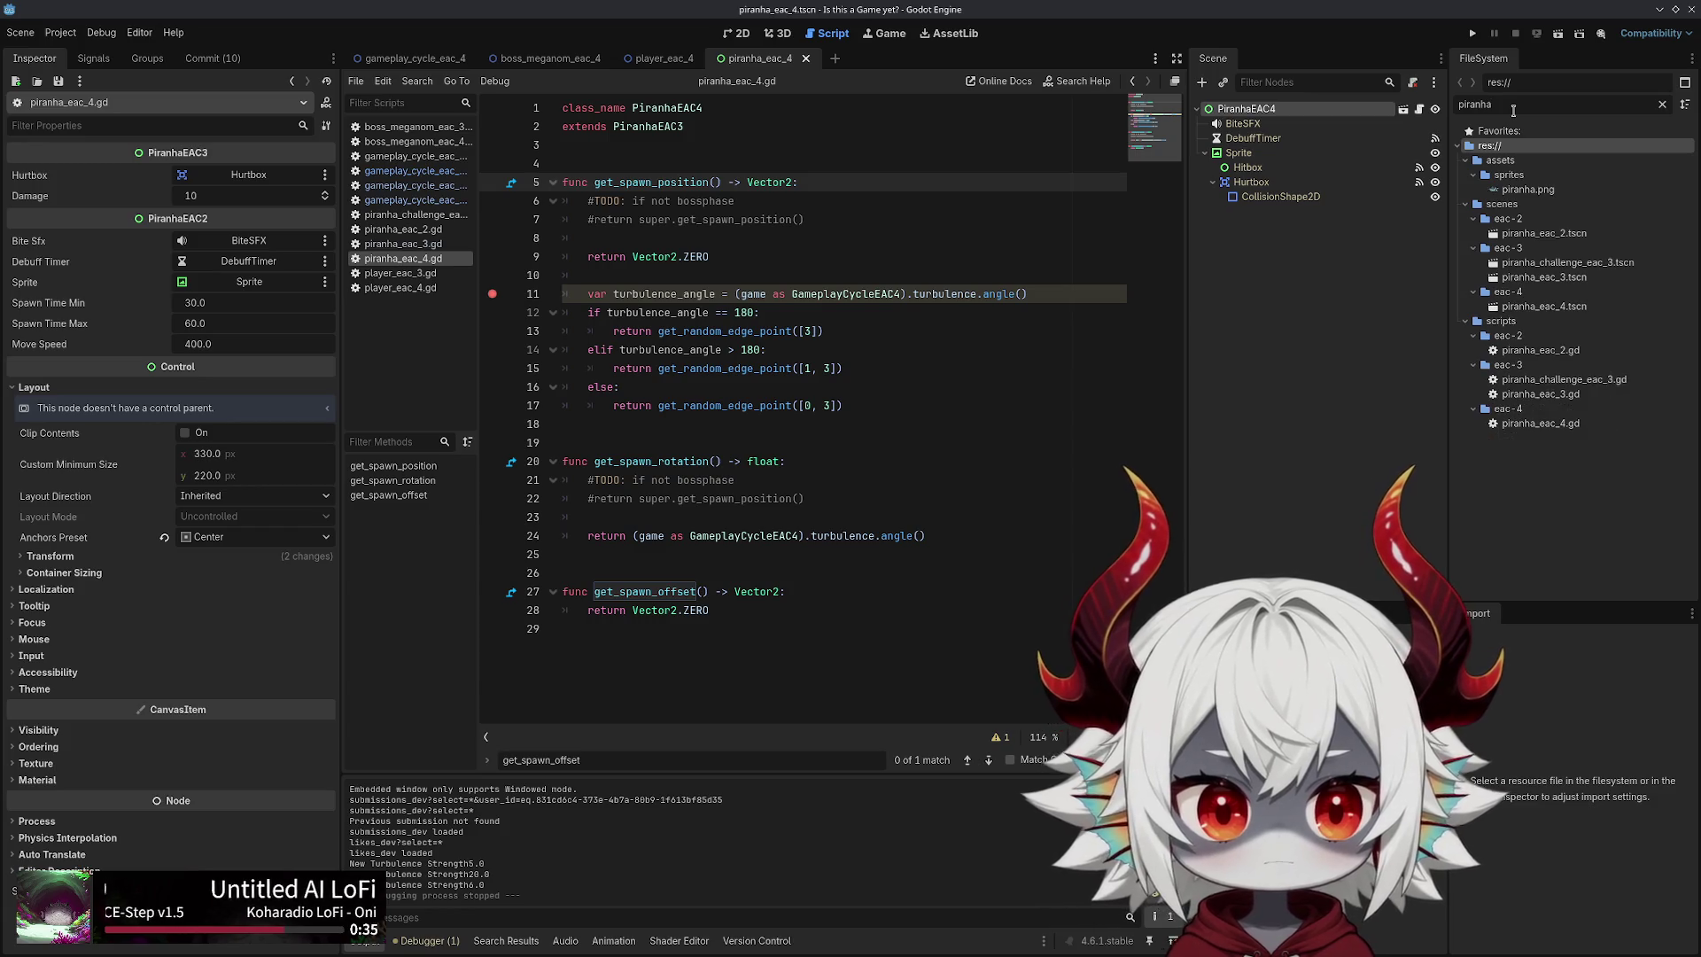
left_click(1525, 425)
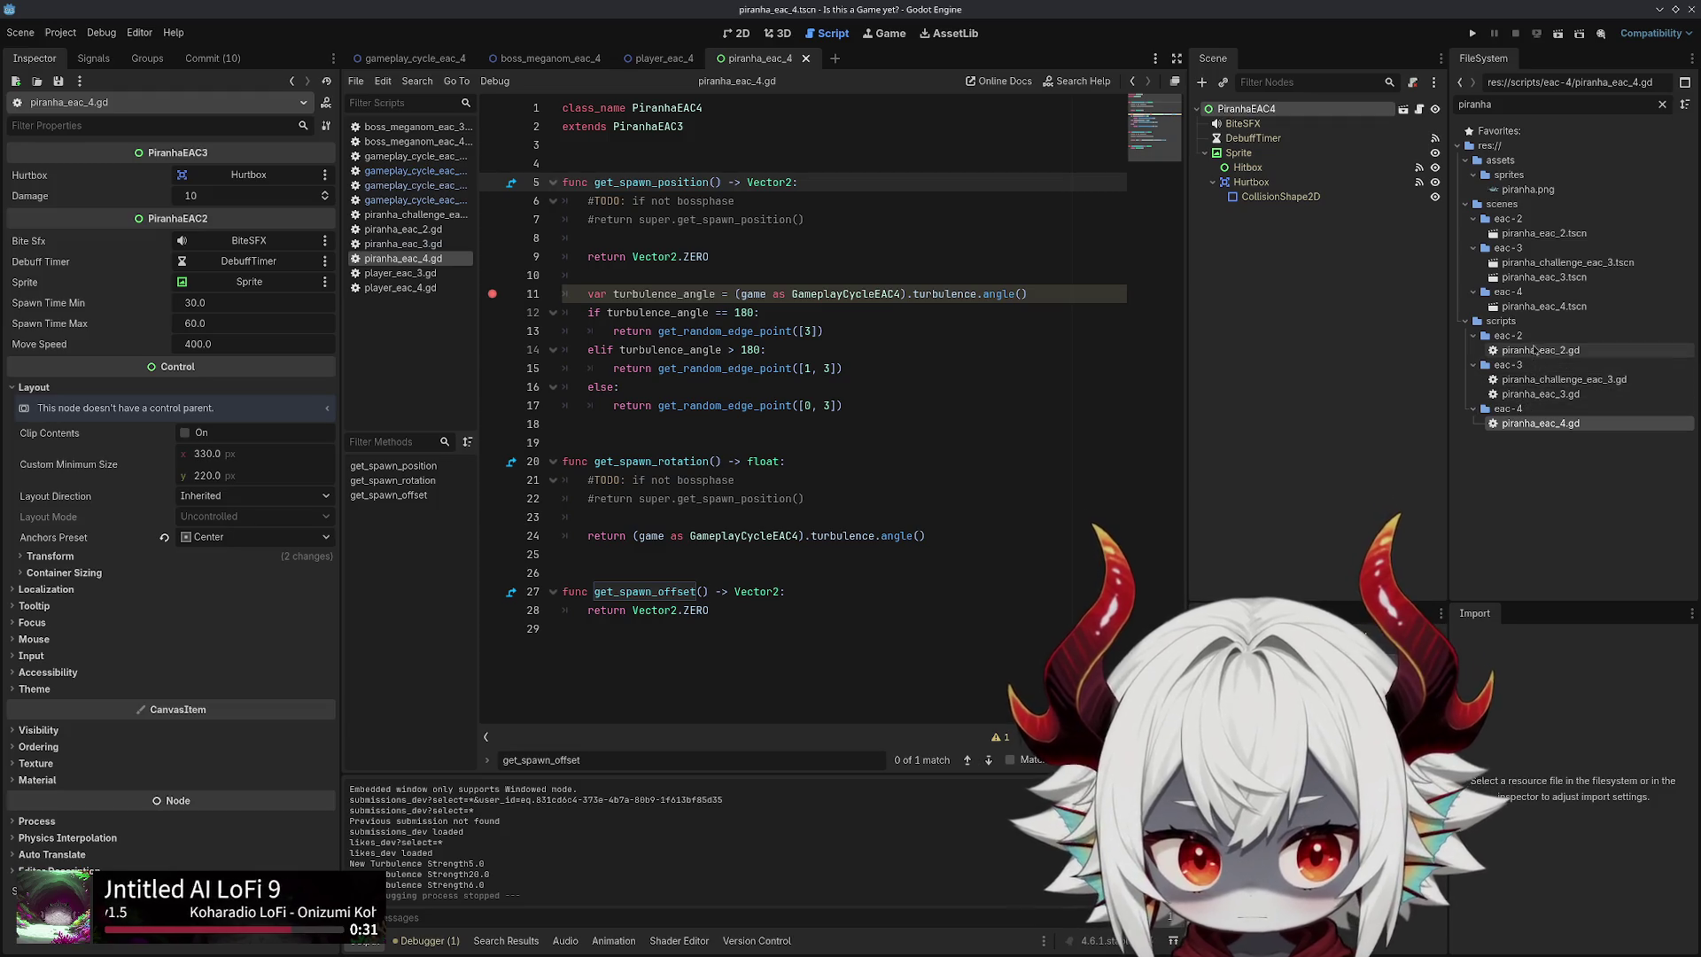
mouse_move(1542, 306)
left_mouse_down()
mouse_move(1152, 88)
mouse_move(384, 59)
mouse_move(407, 113)
left_mouse_up()
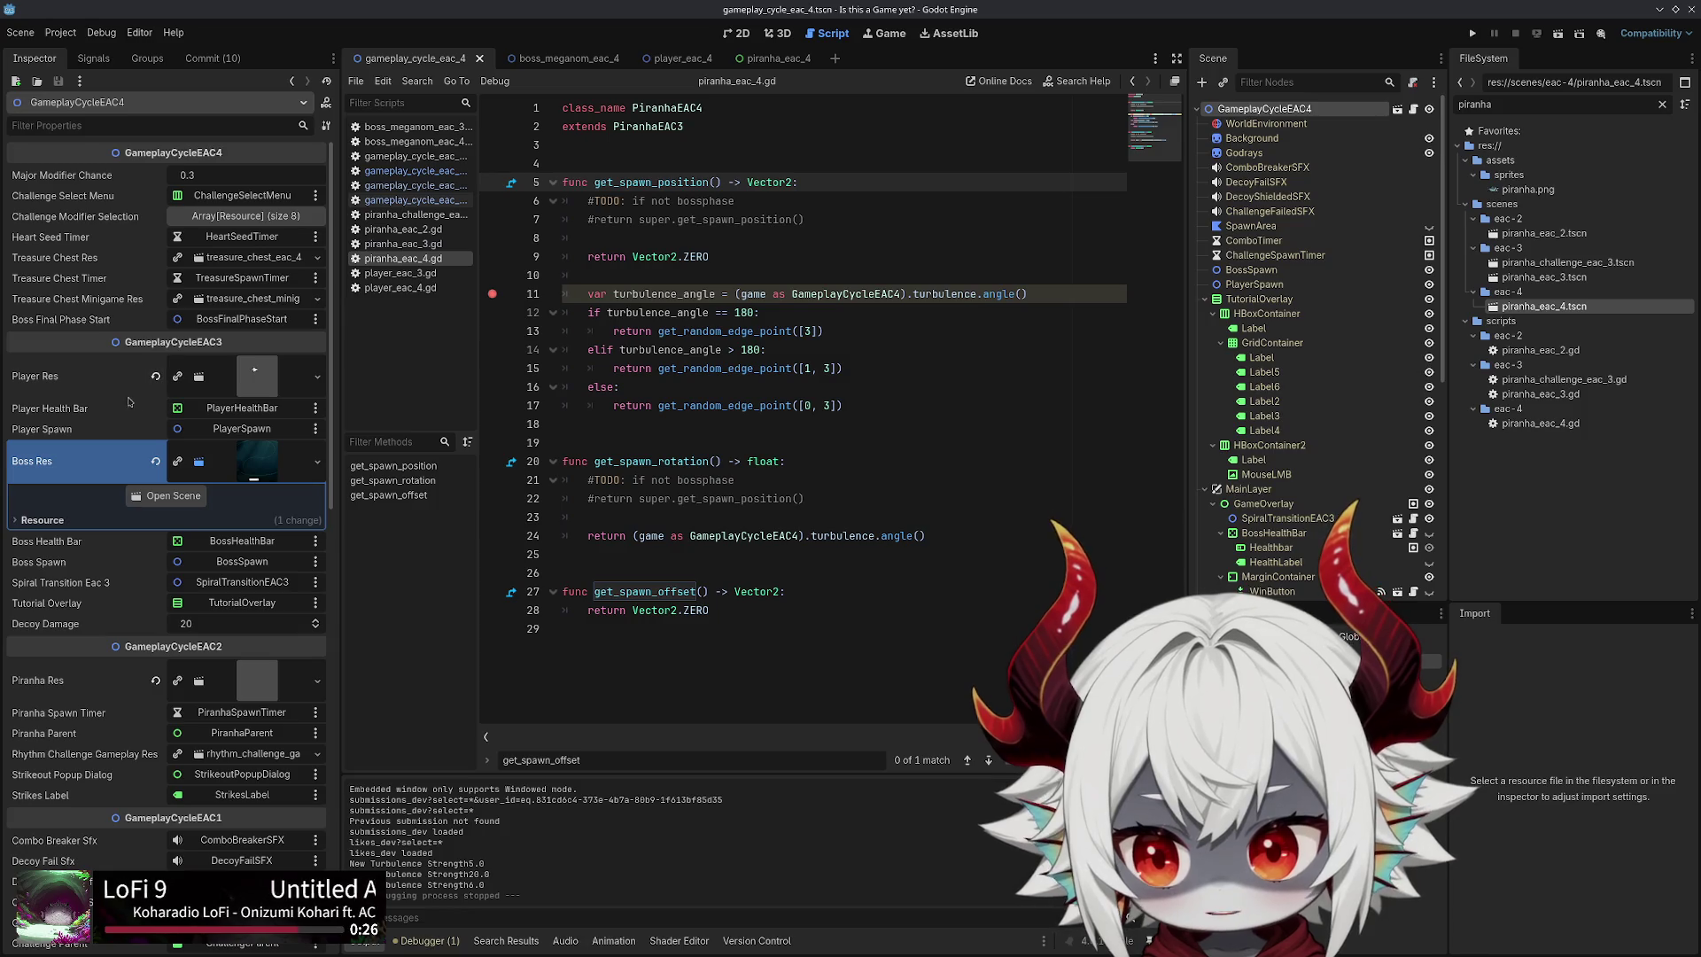
scroll(101, 466, "down", 5)
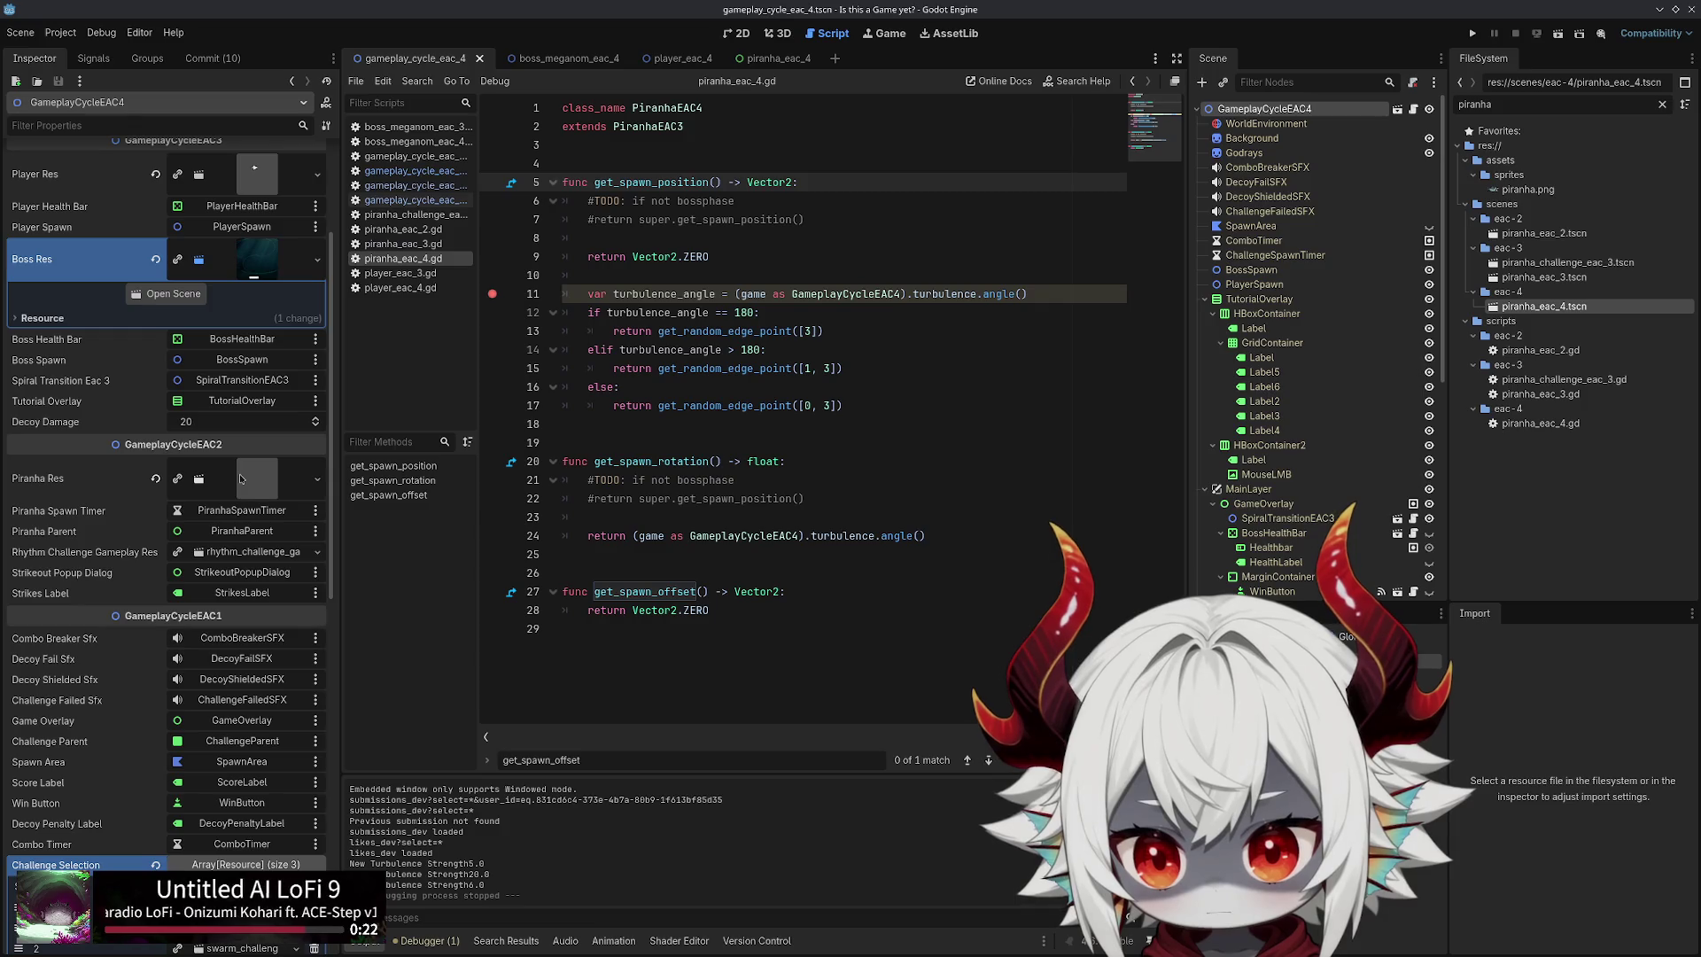
left_click(767, 57)
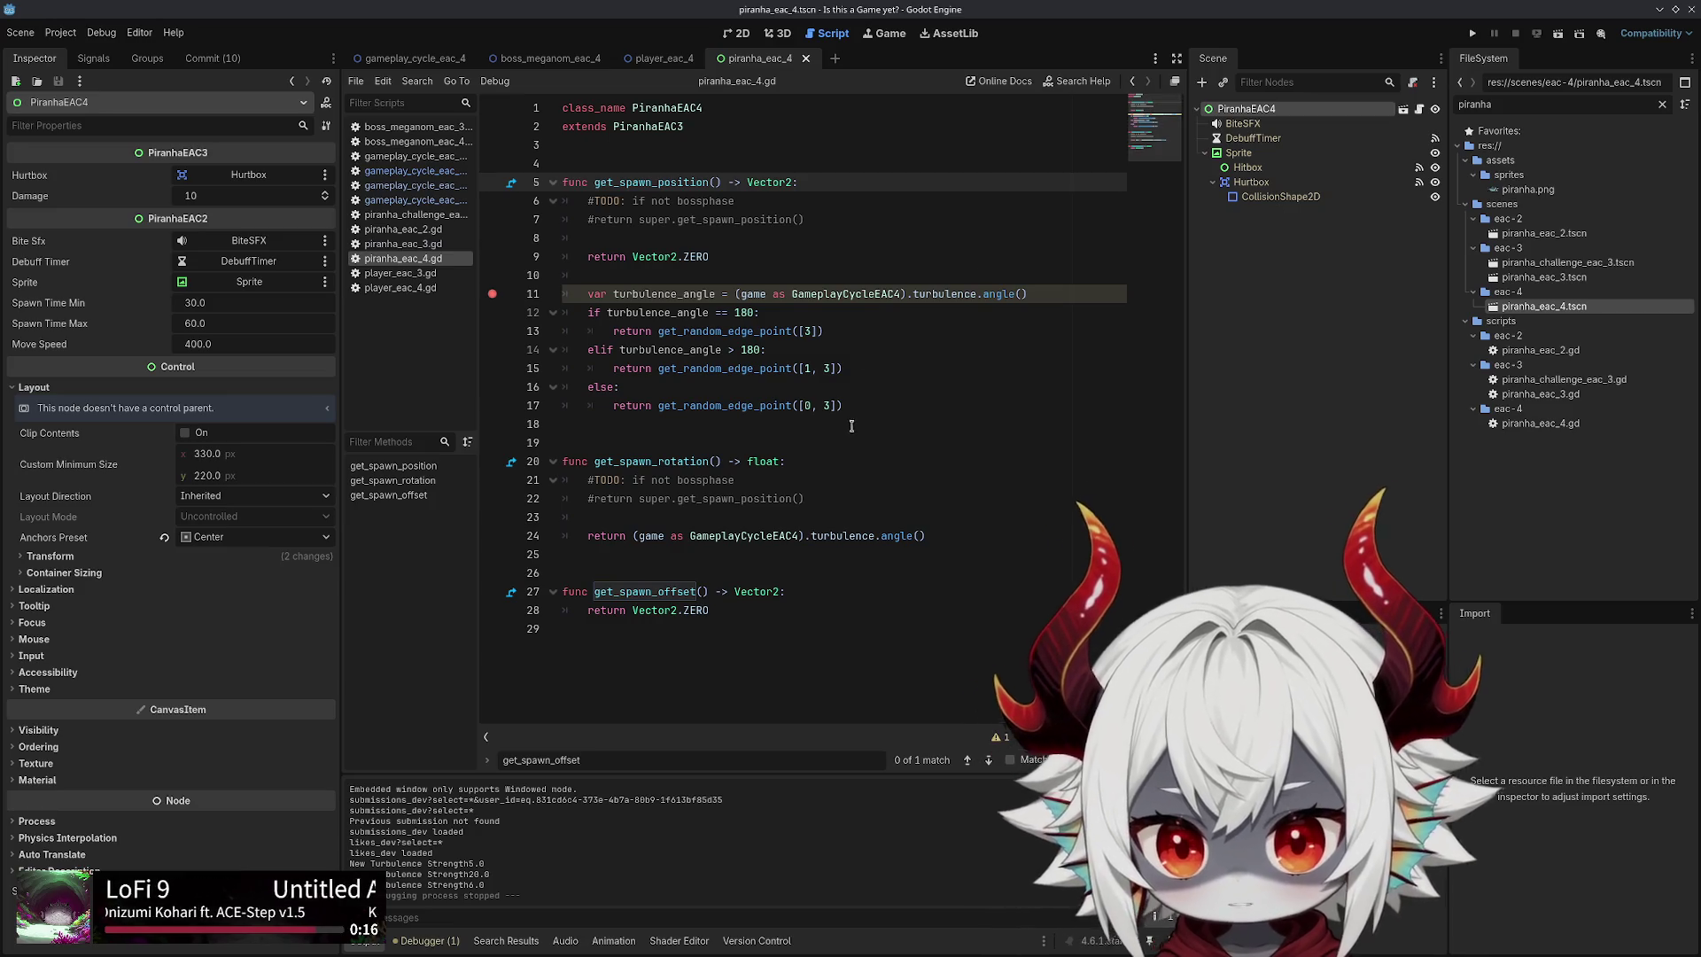
Comment out lines 11–17 of the spawn position code with Ctrl+K, then uncomment them
mouse_move(846, 406)
left_mouse_down()
mouse_move(673, 387)
mouse_move(436, 291)
left_mouse_up()
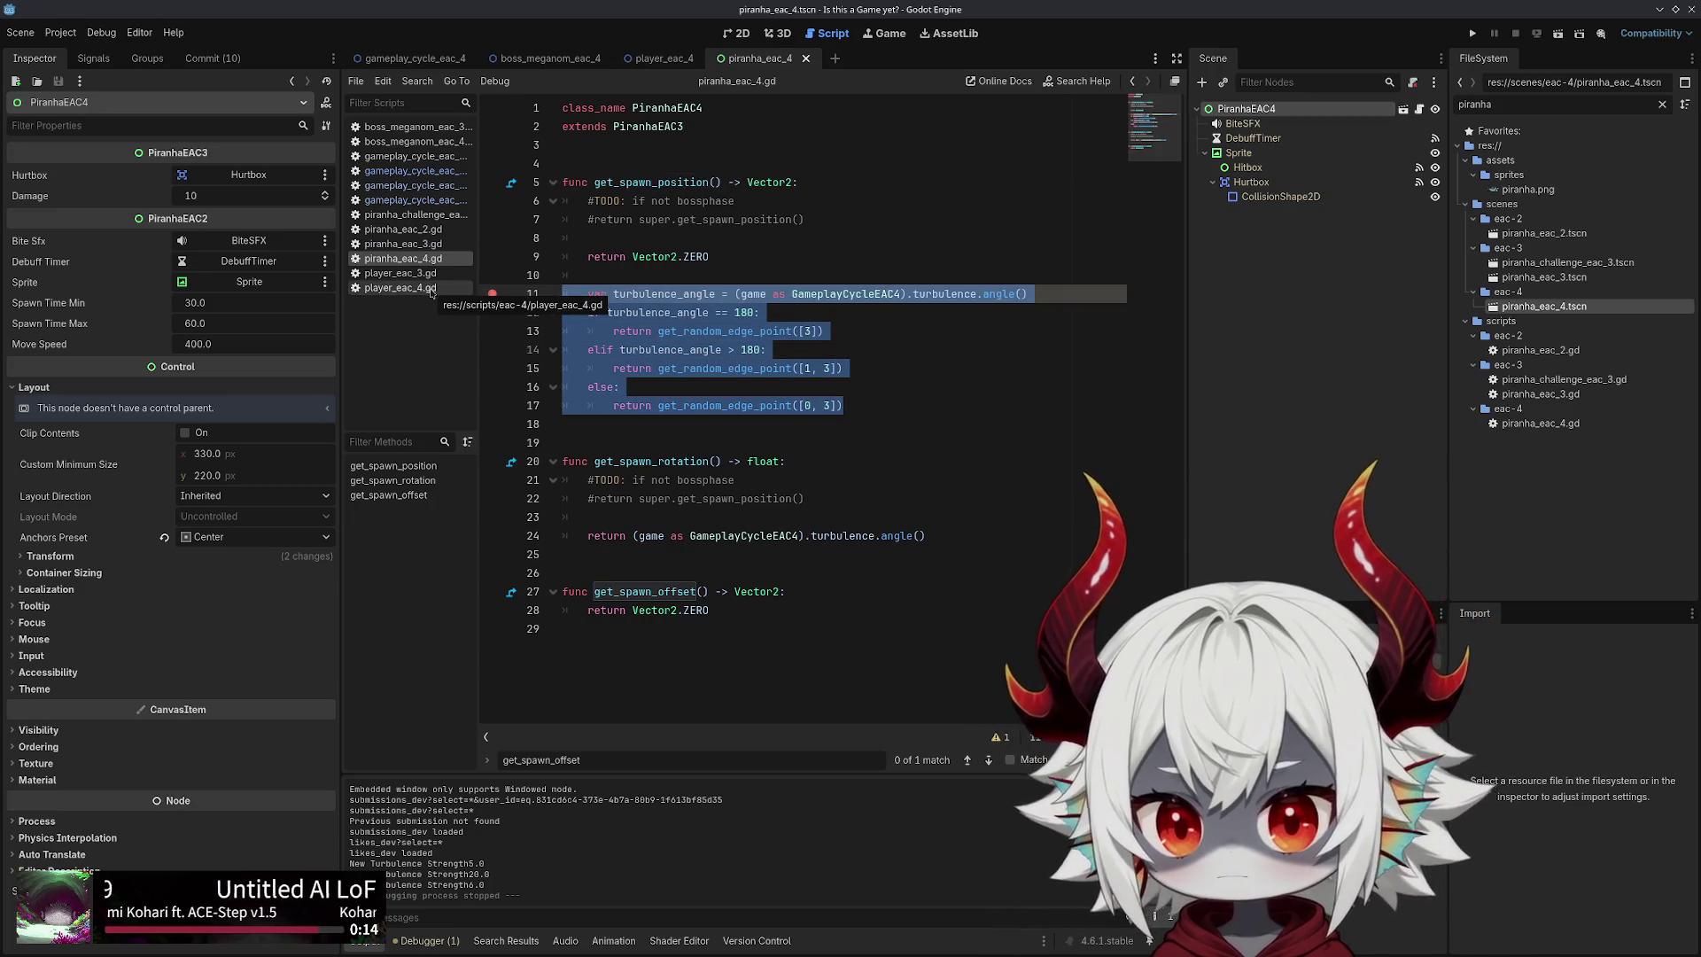
key("ctrl+k")
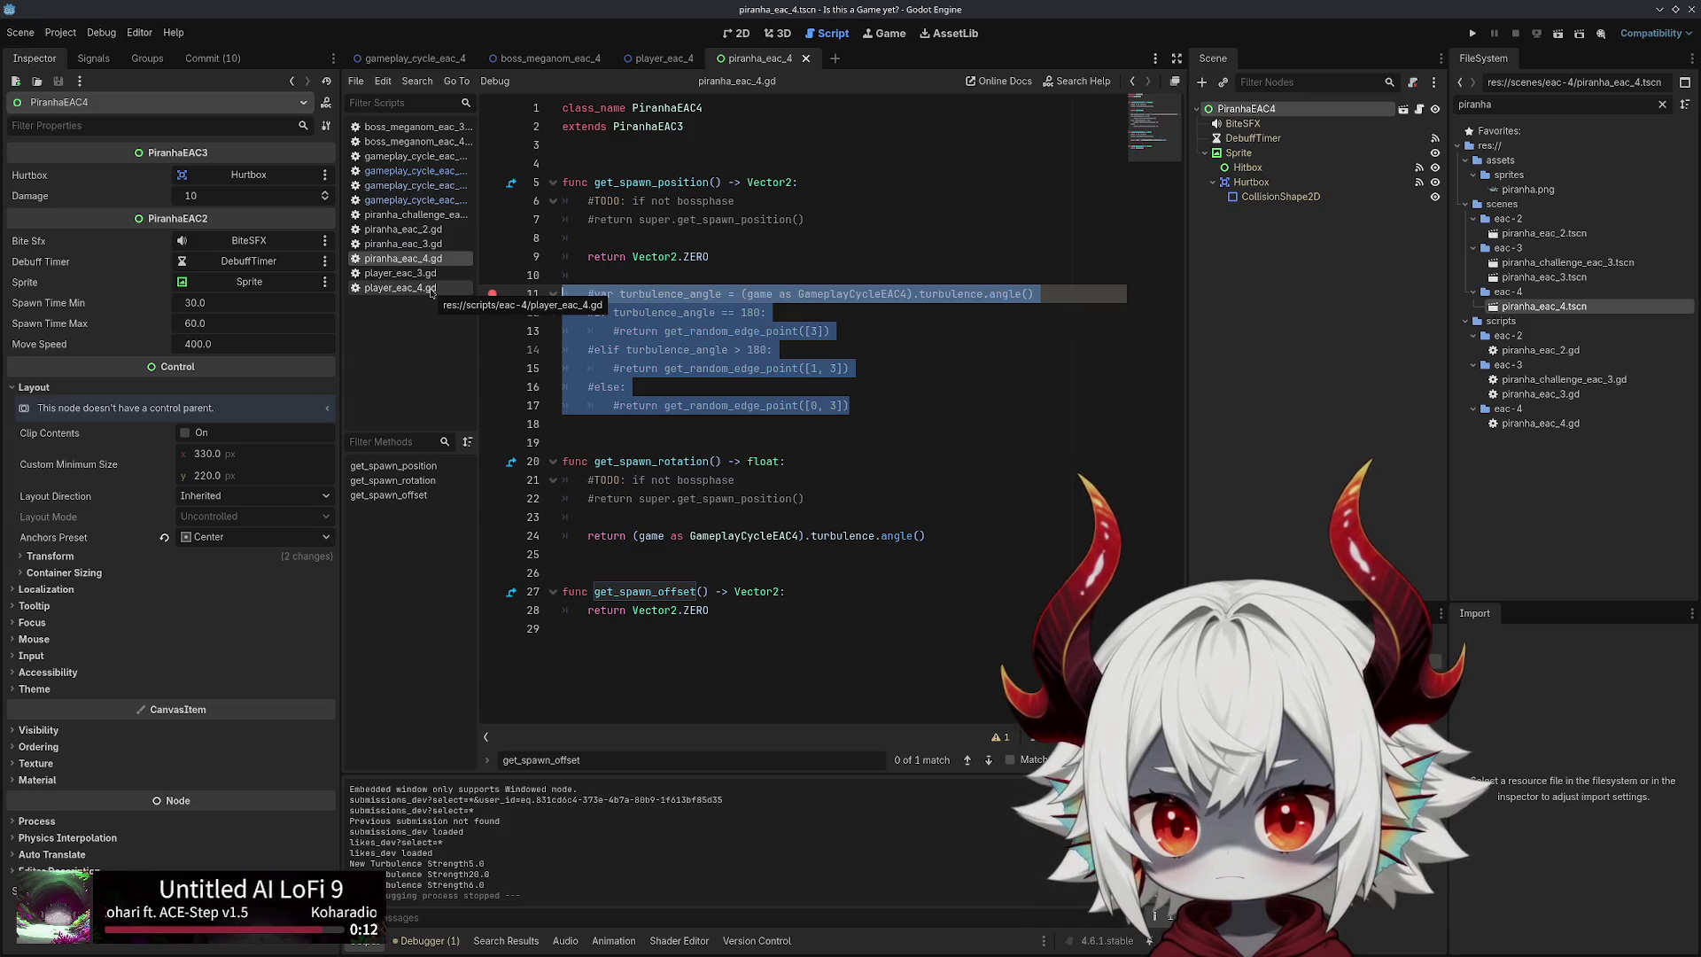
key("ctrl+k")
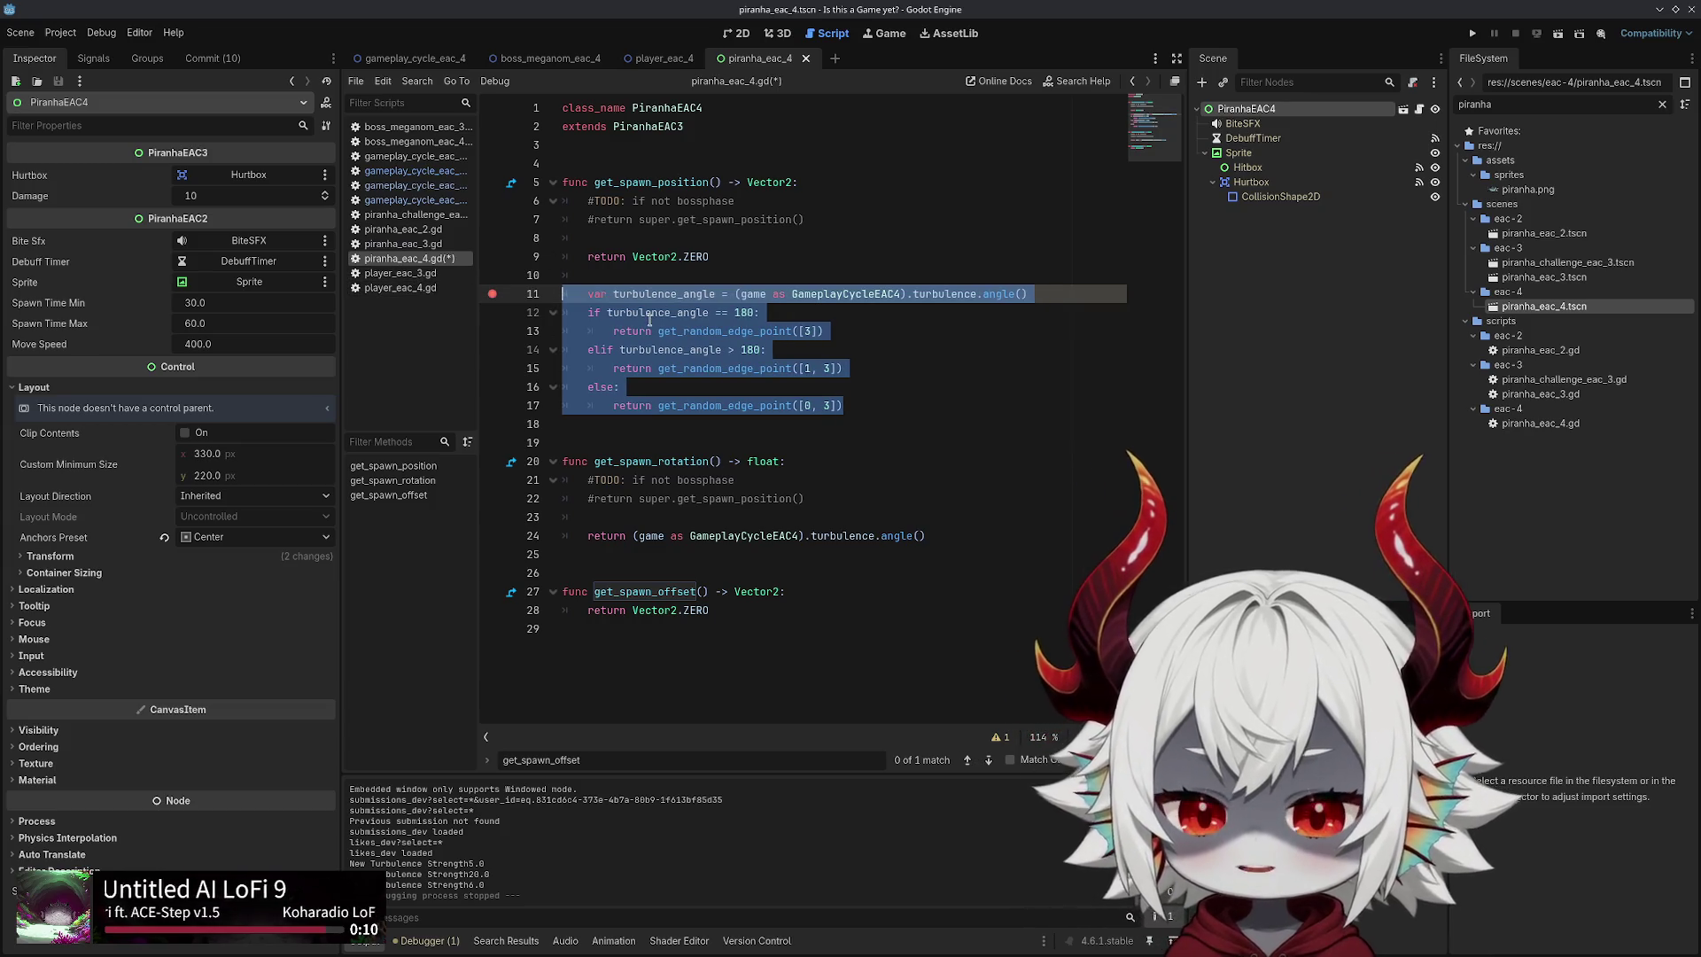
mouse_move(627, 303)
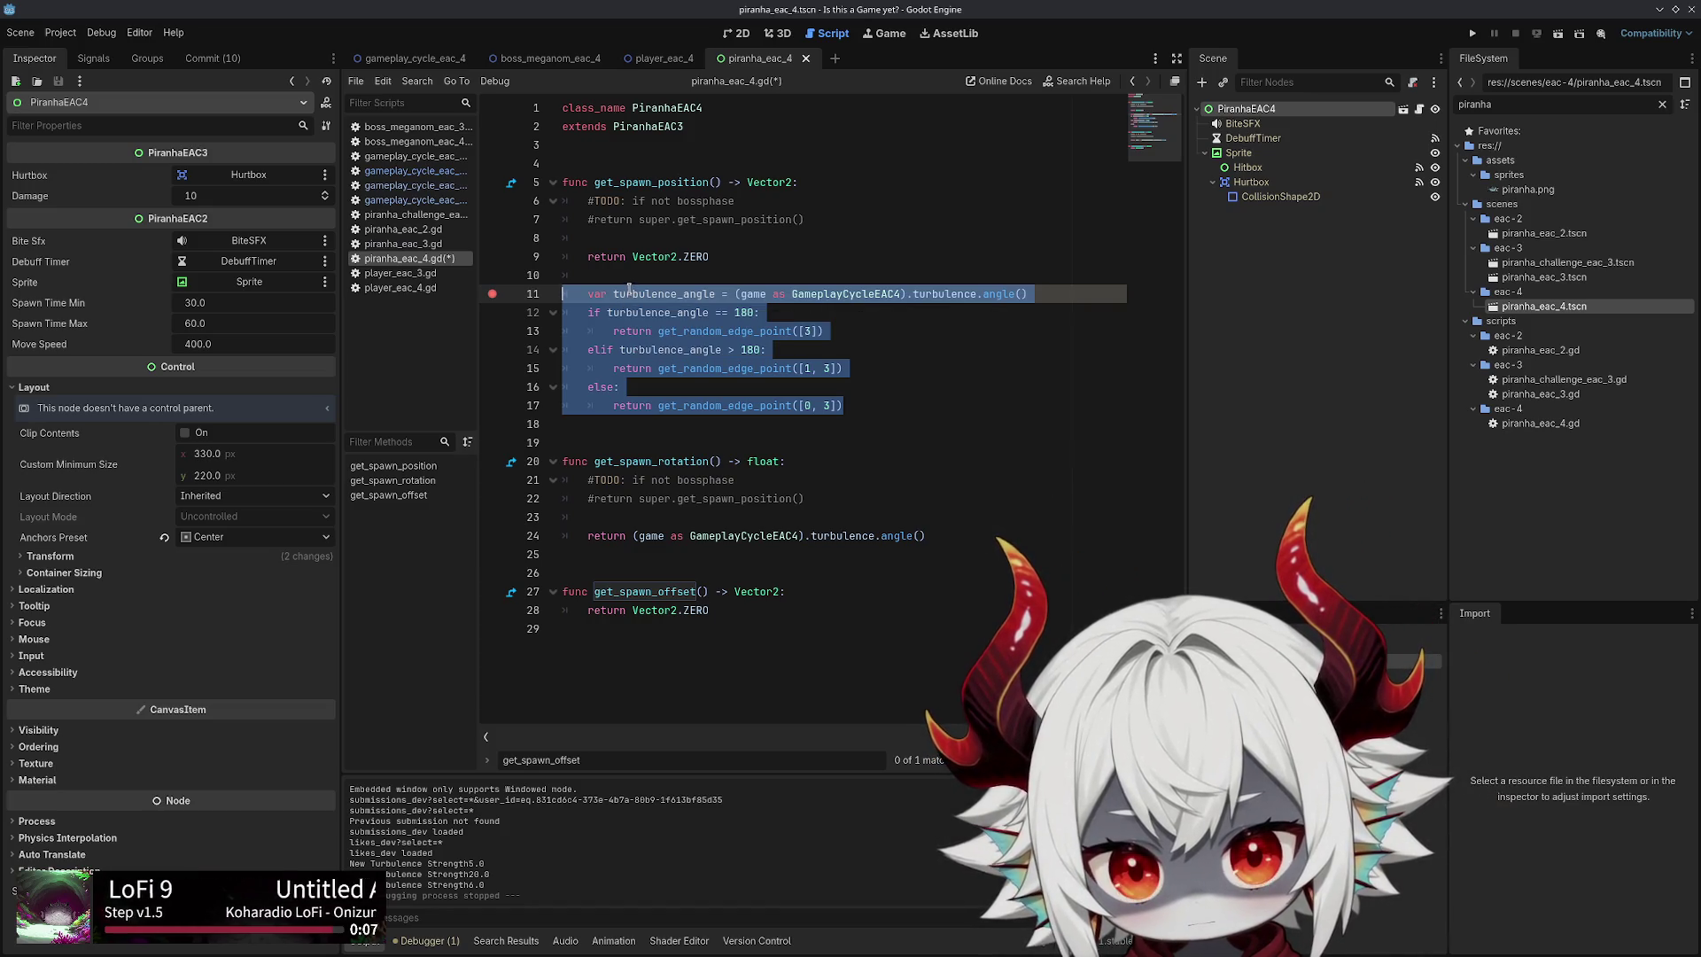
left_click(737, 256)
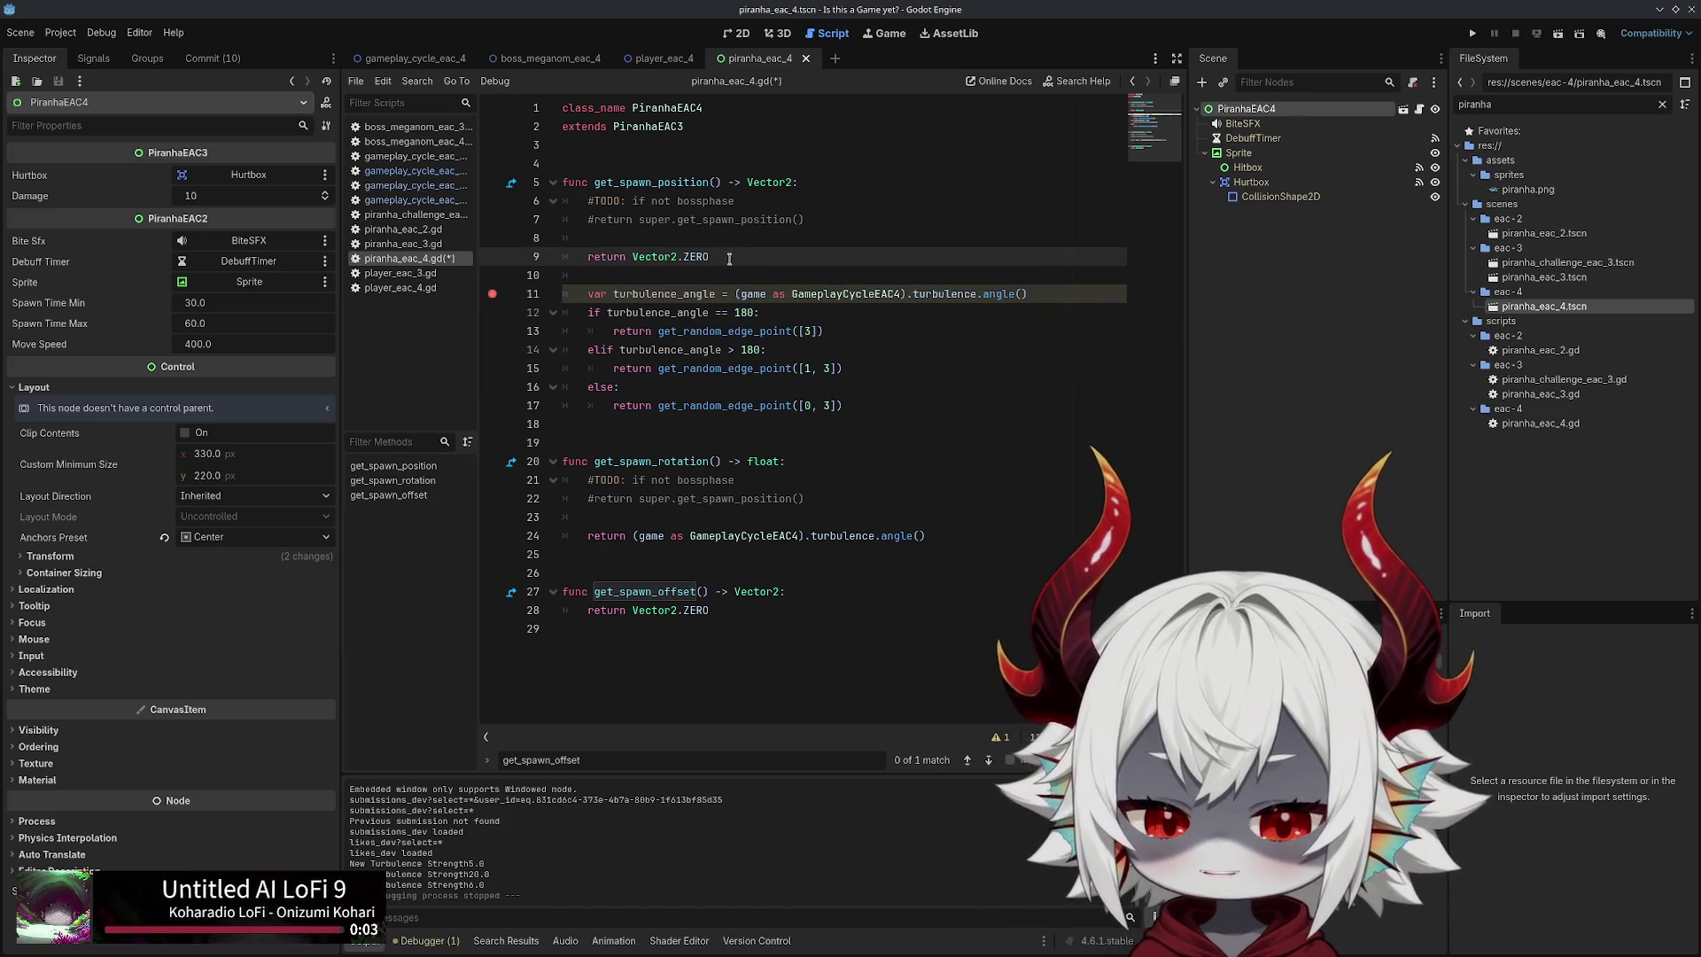
Browse the piranha_eac_2, 3 and 4 scripts, settling on piranha_eac_2.gd
left_click(422, 230)
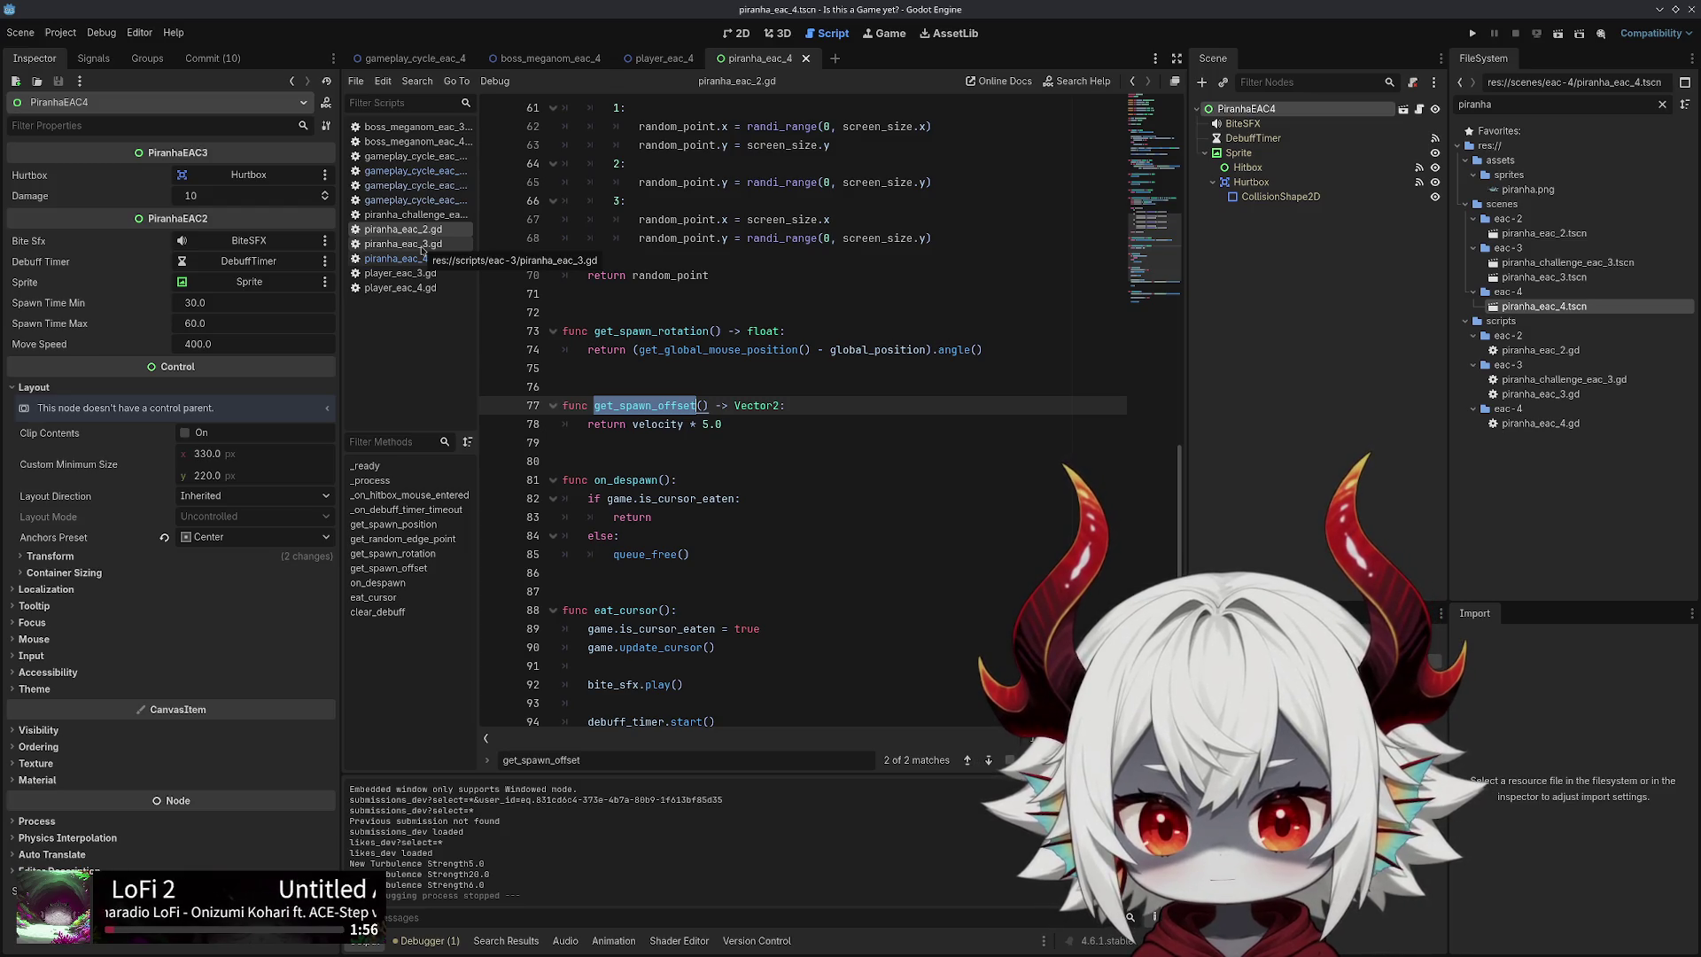
left_click(422, 245)
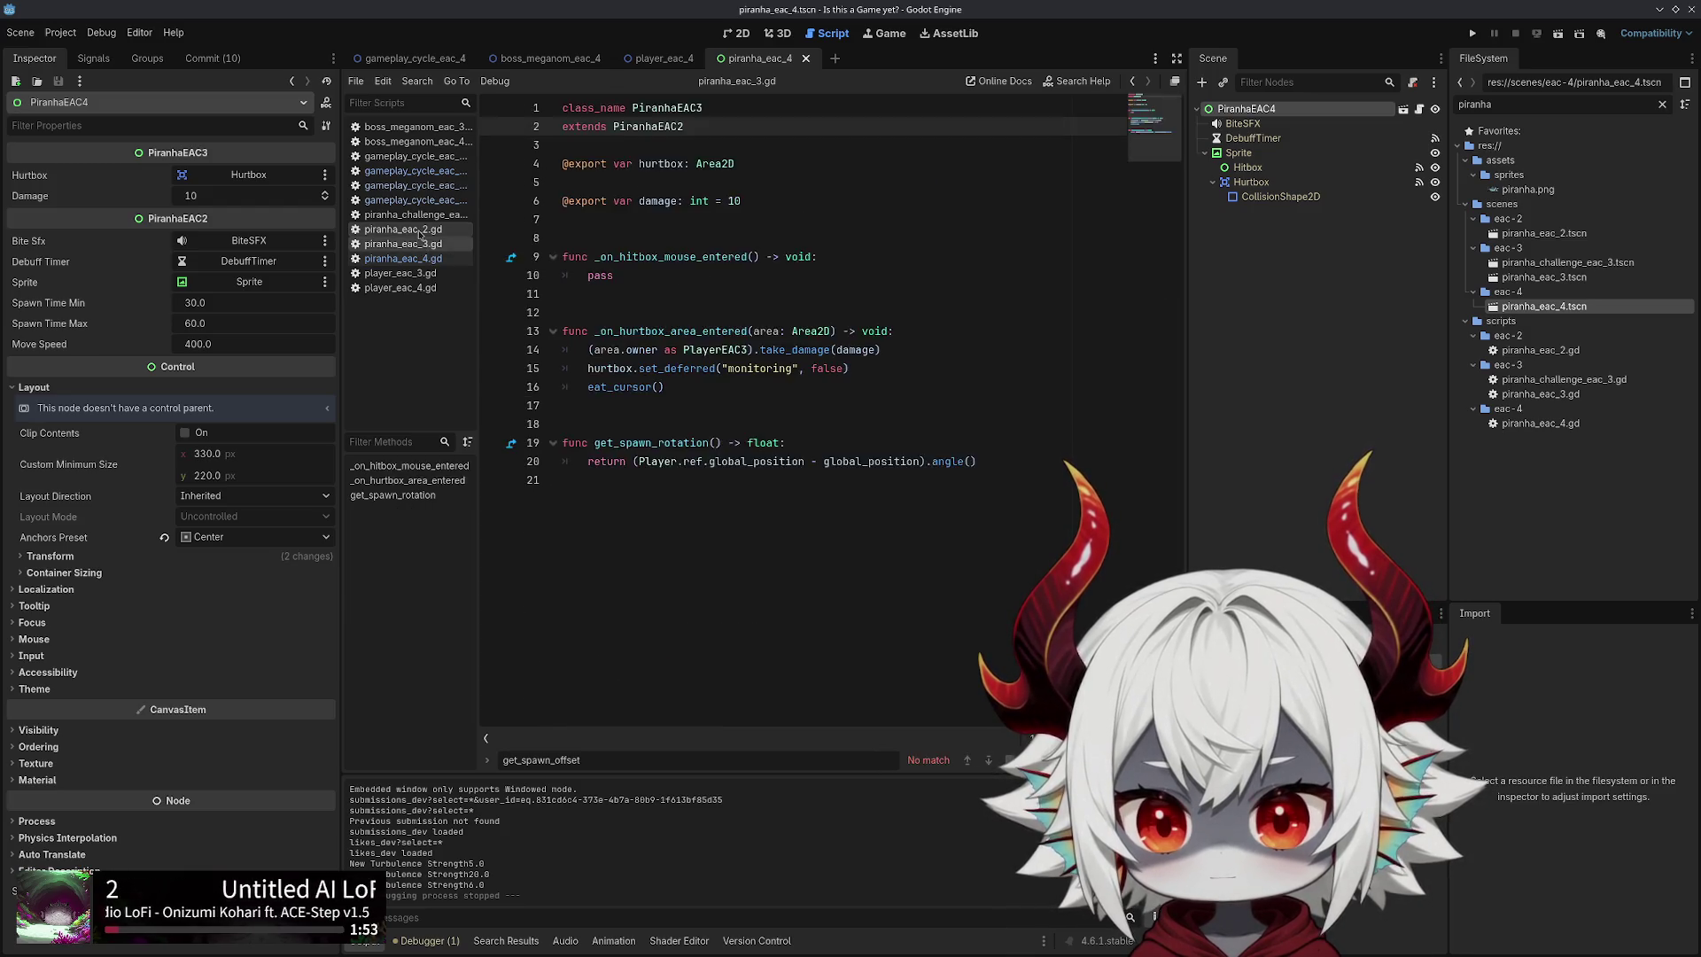
left_click(420, 231)
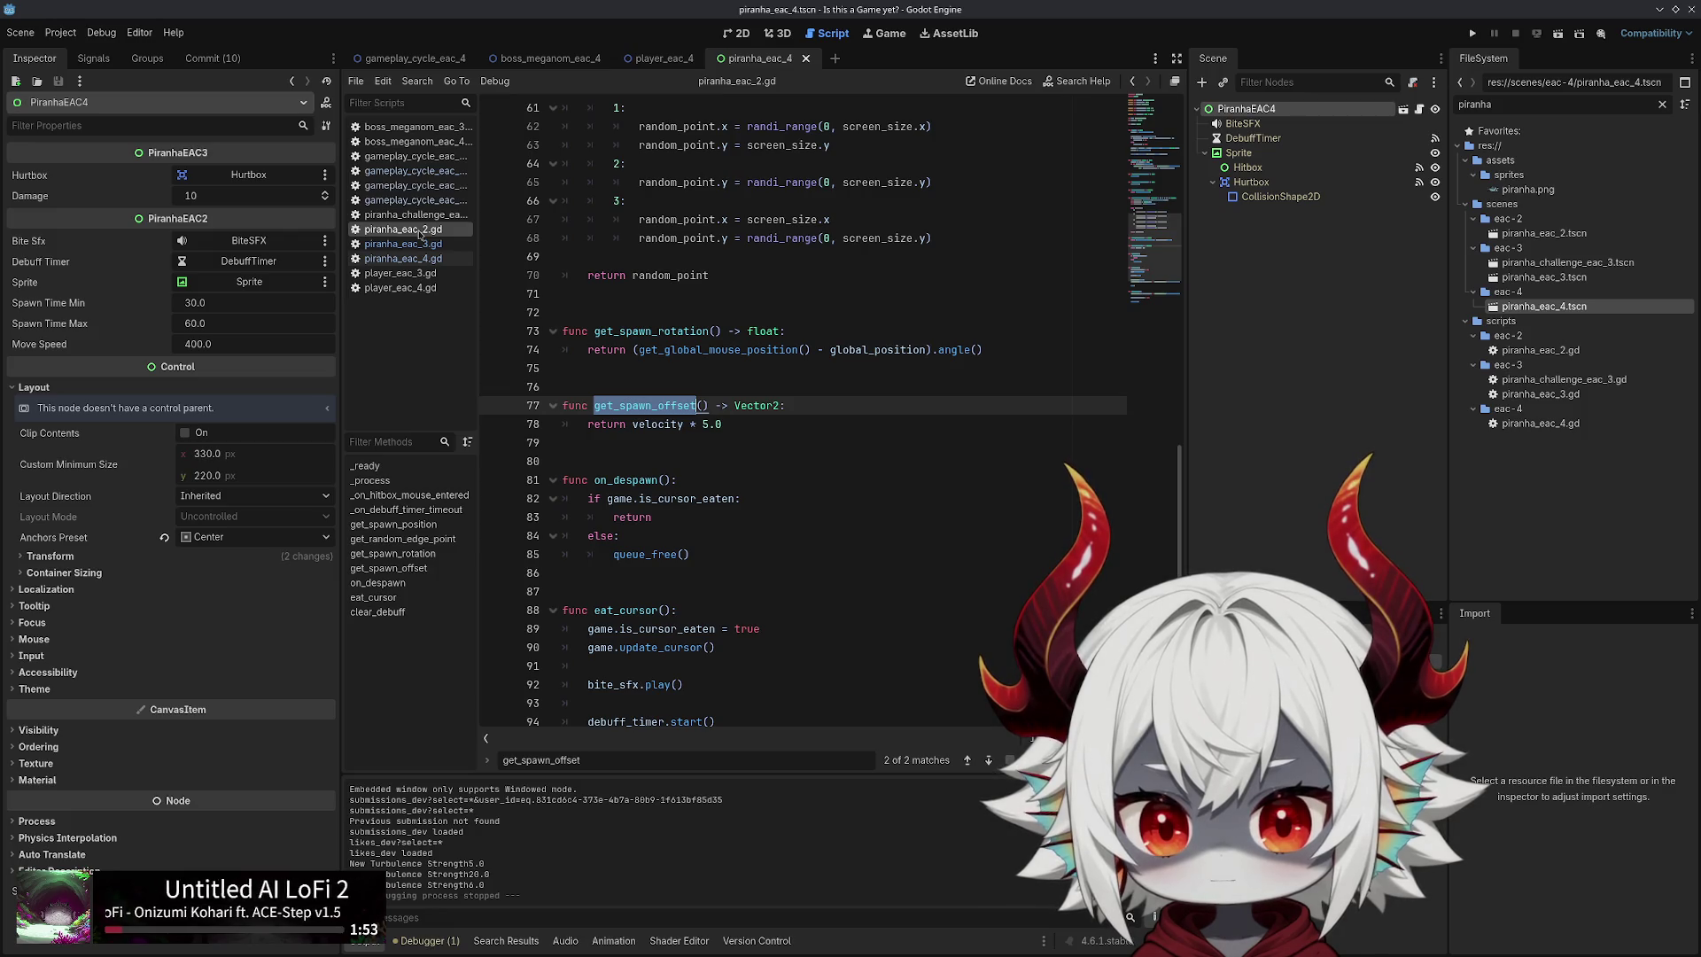
scroll(725, 329, "up", 5)
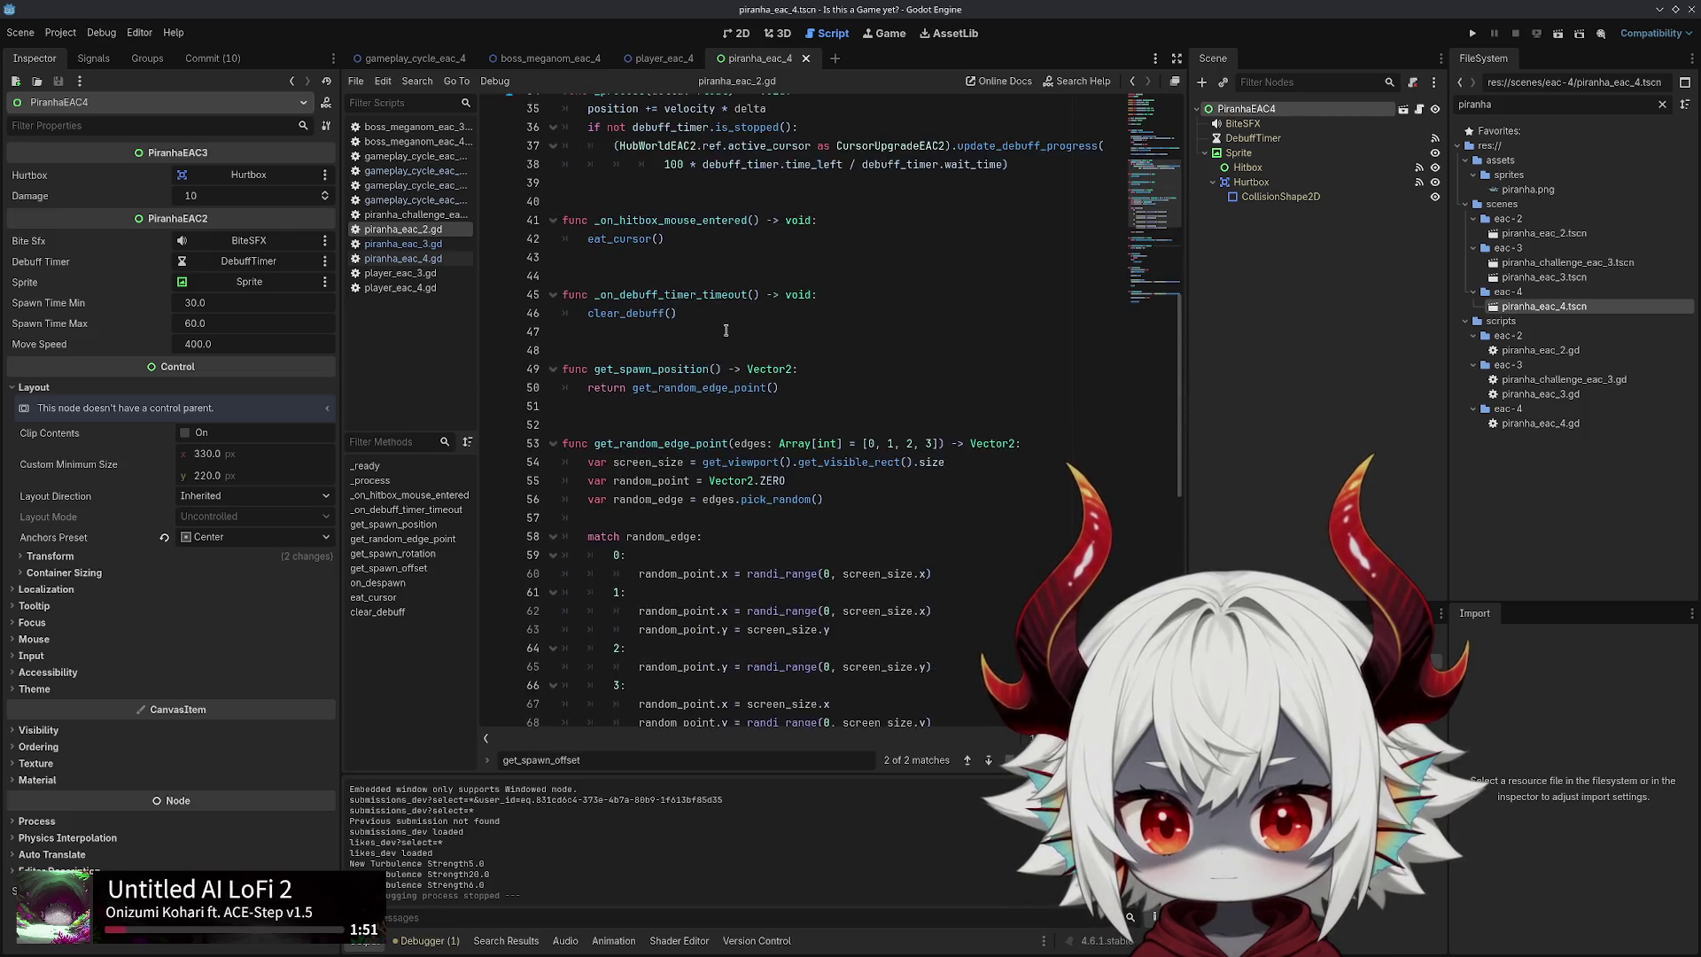
scroll(725, 329, "up", 12)
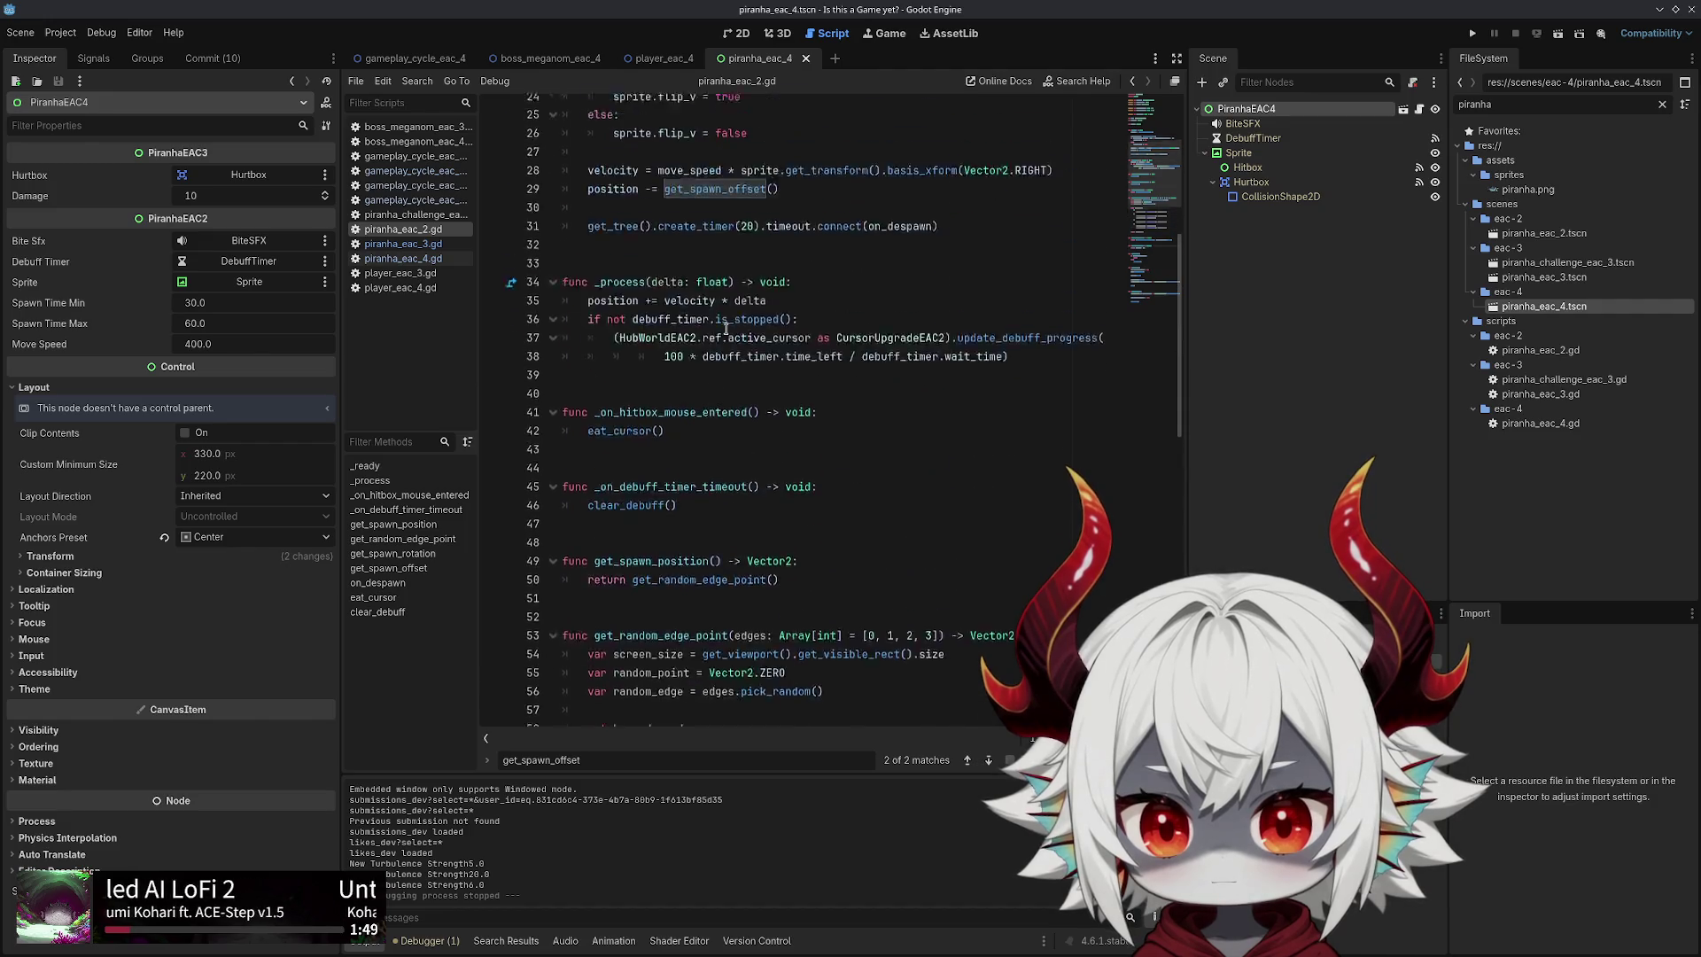
scroll(725, 328, "down", 4)
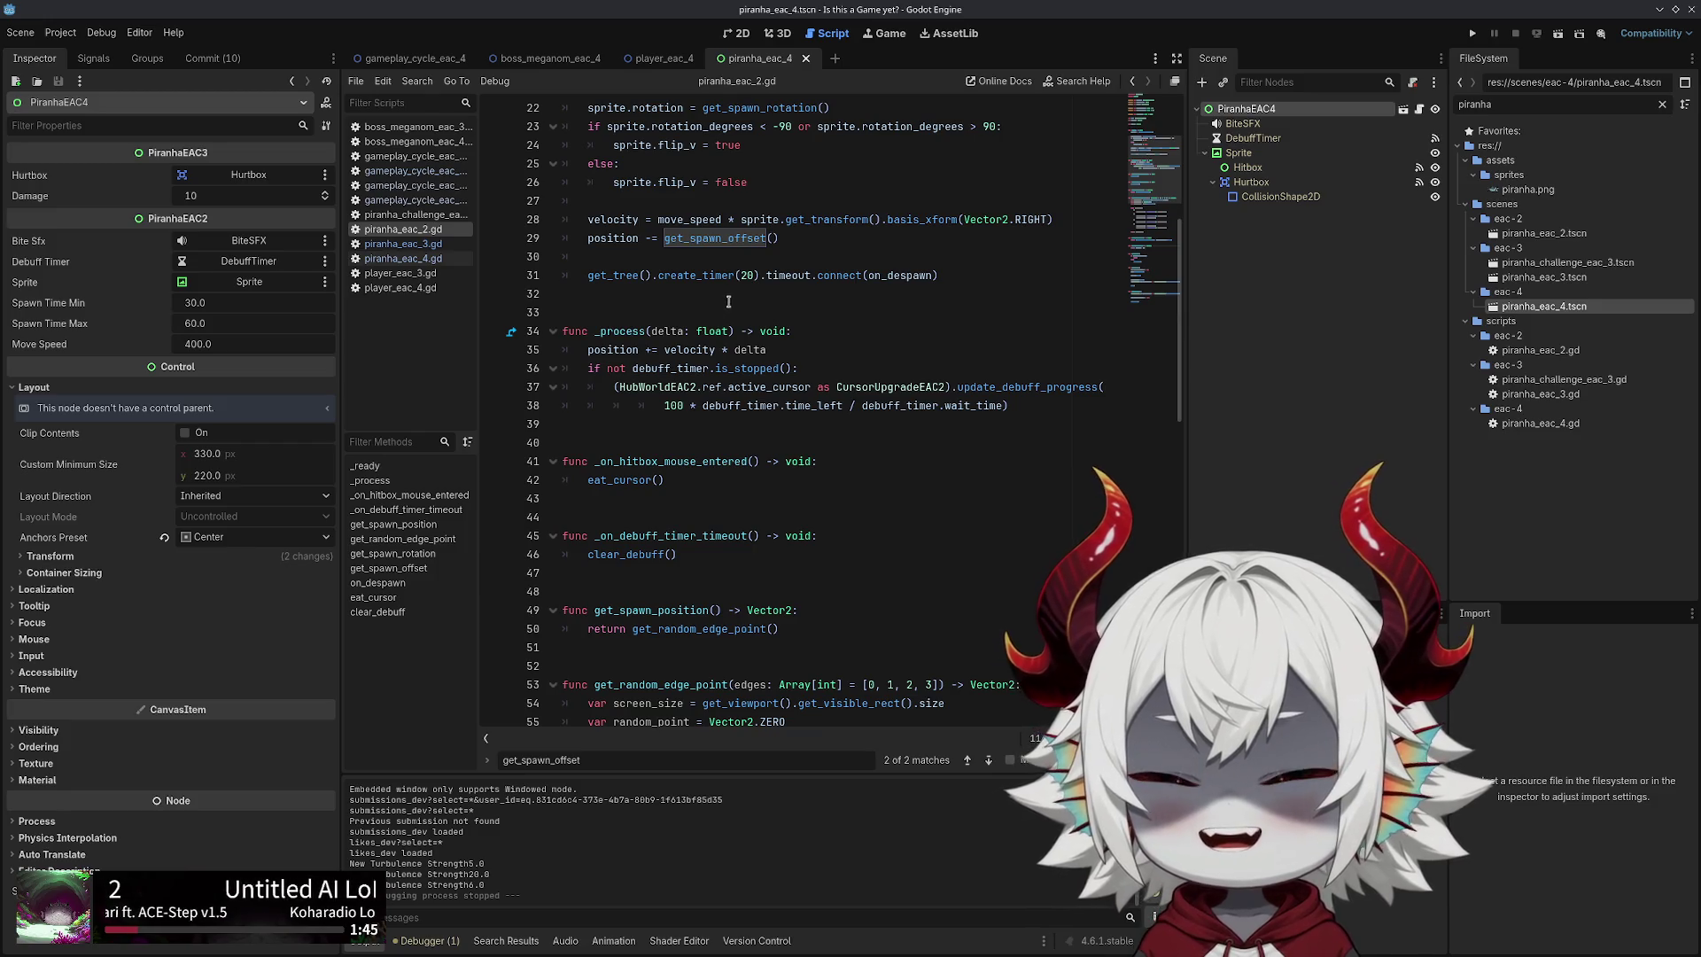
scroll(629, 291, "up", 4)
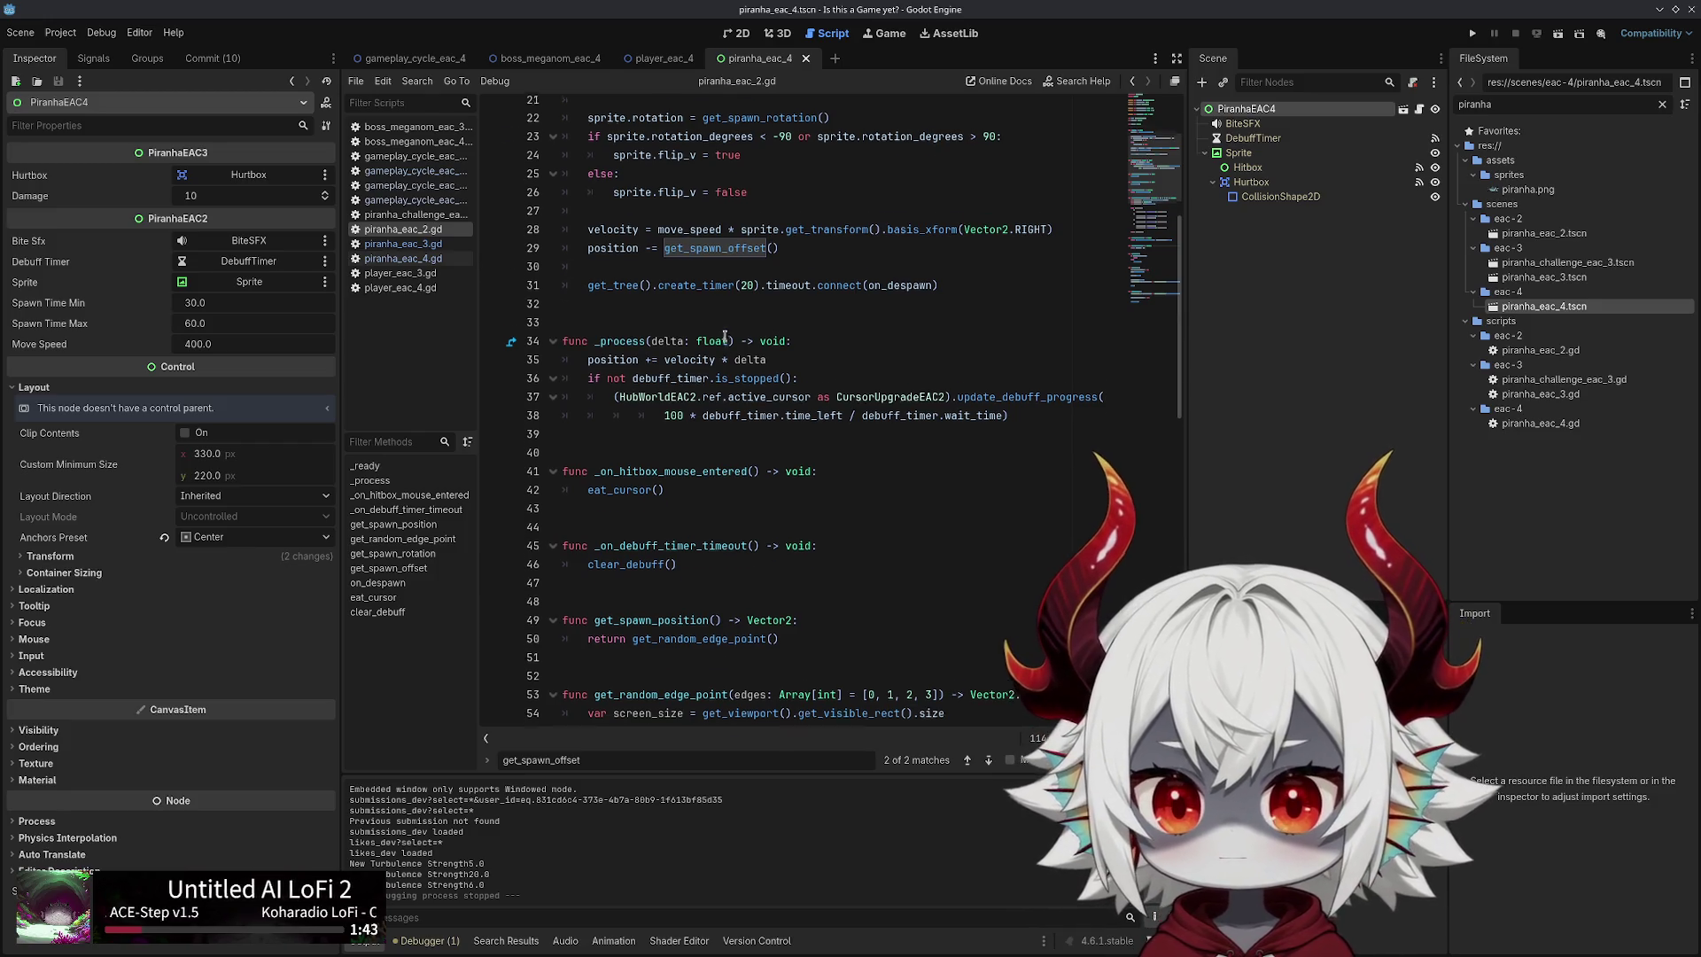
left_click(422, 258)
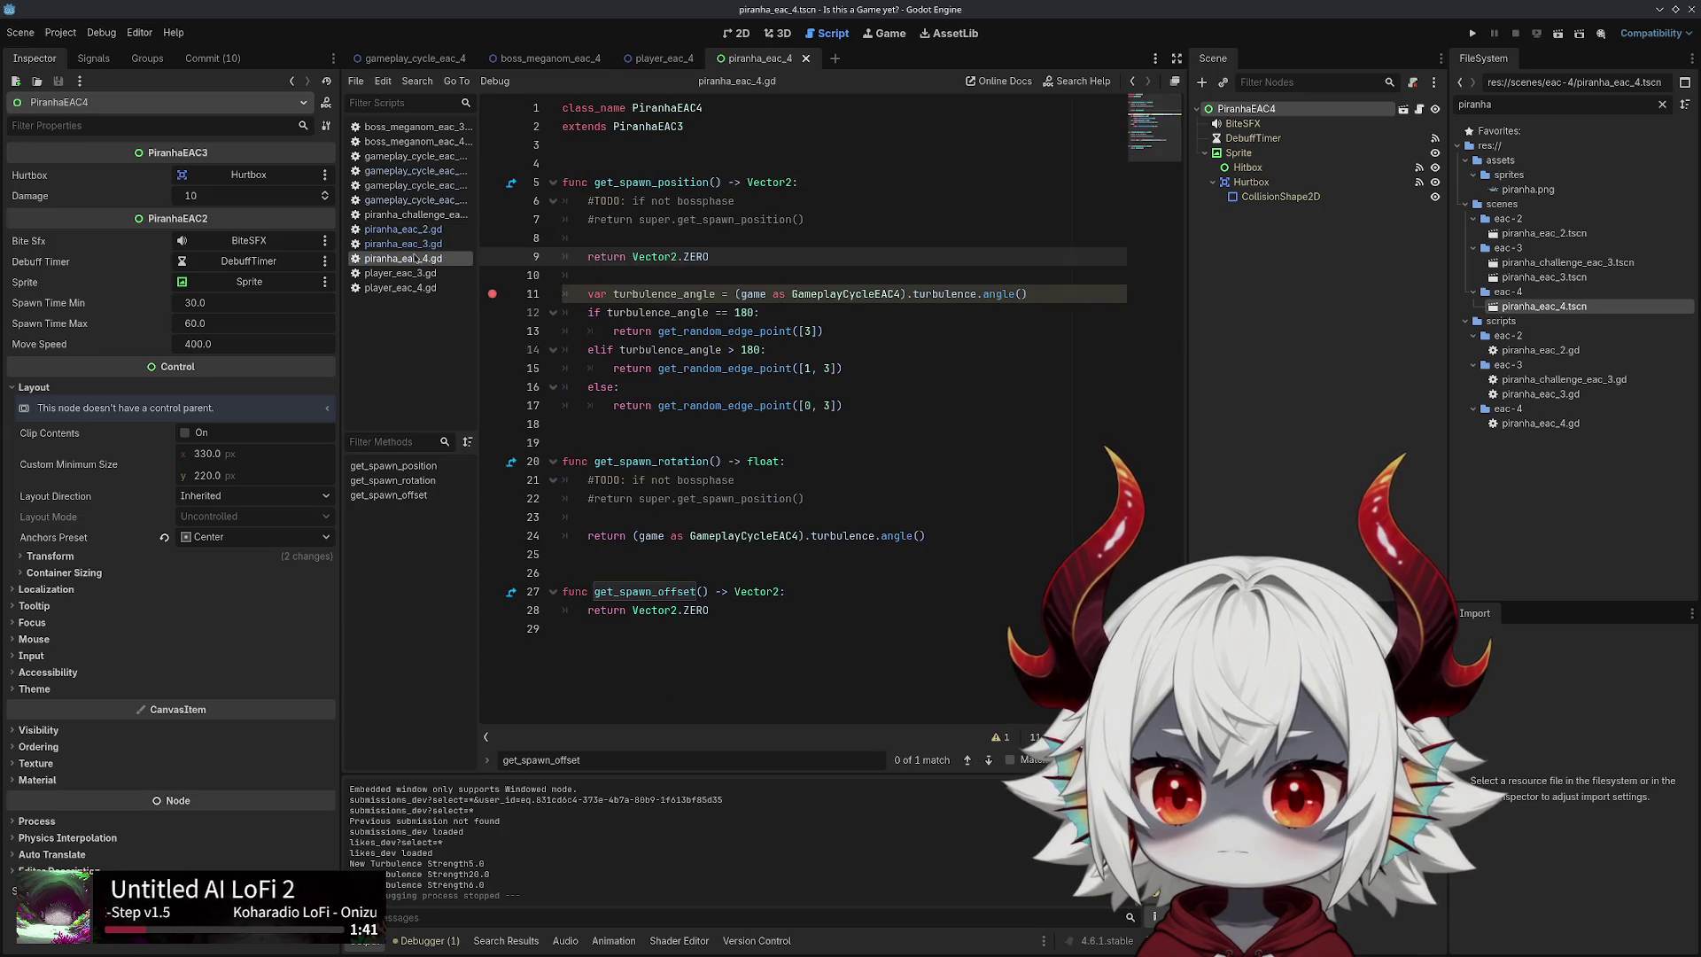
left_click(406, 243)
left_click(410, 233)
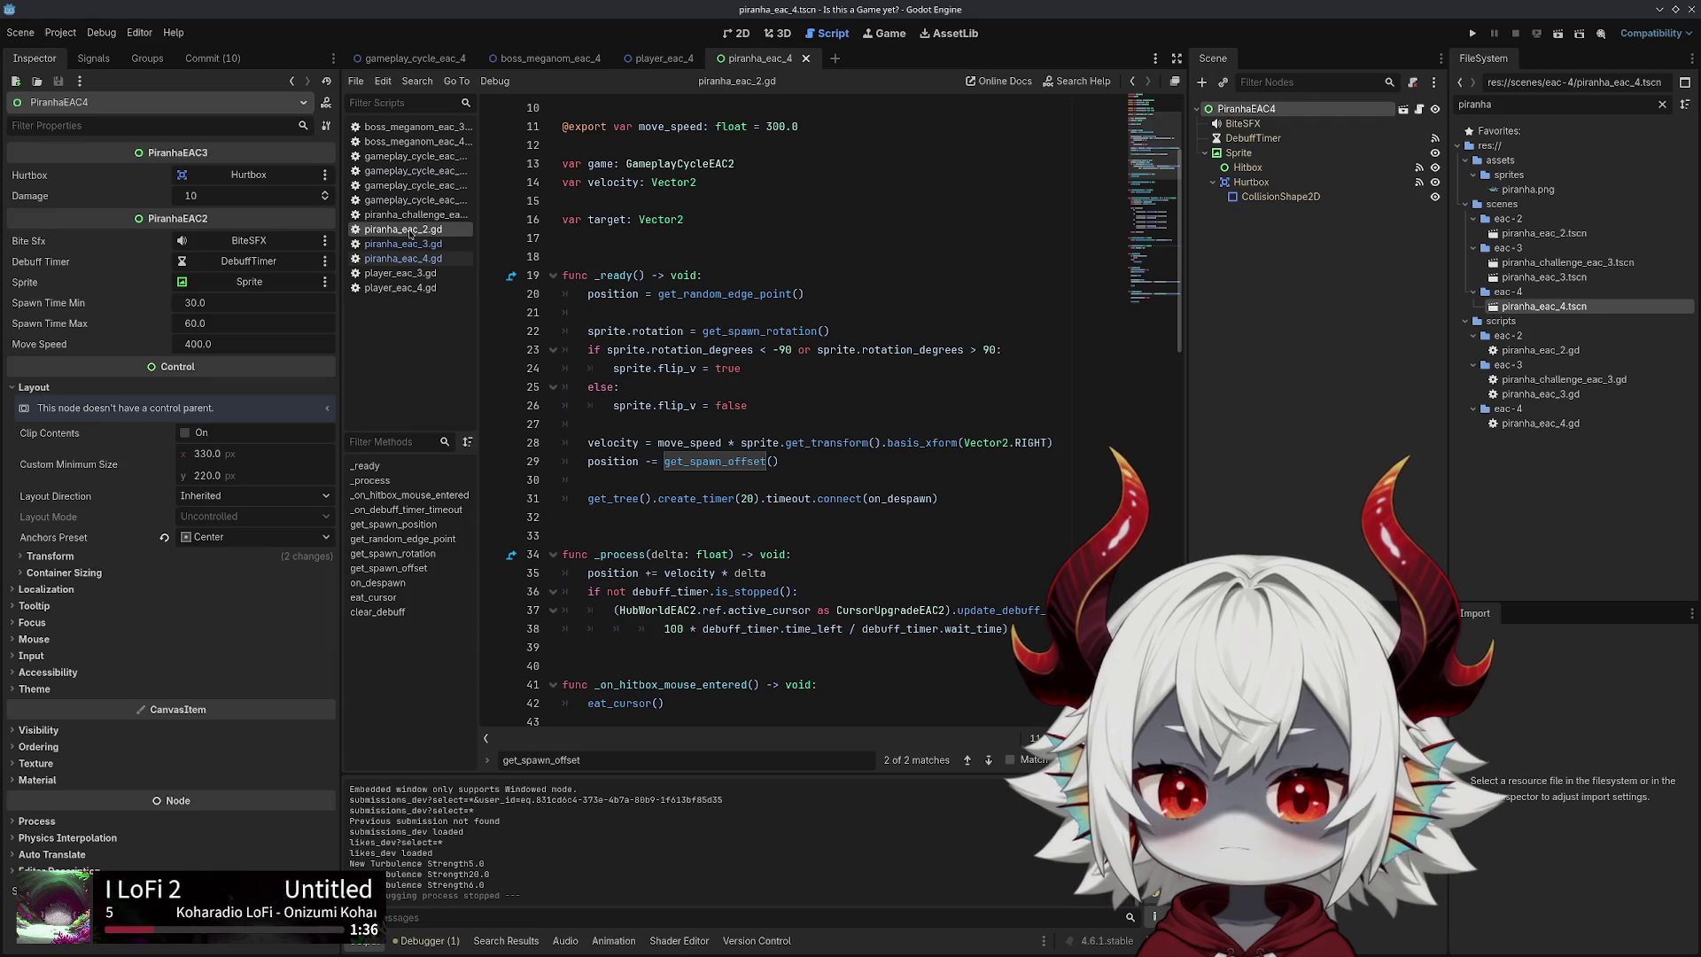
Replace get_random_edge_point() on line 20 with get_spawn_position() and save
double_click(698, 462)
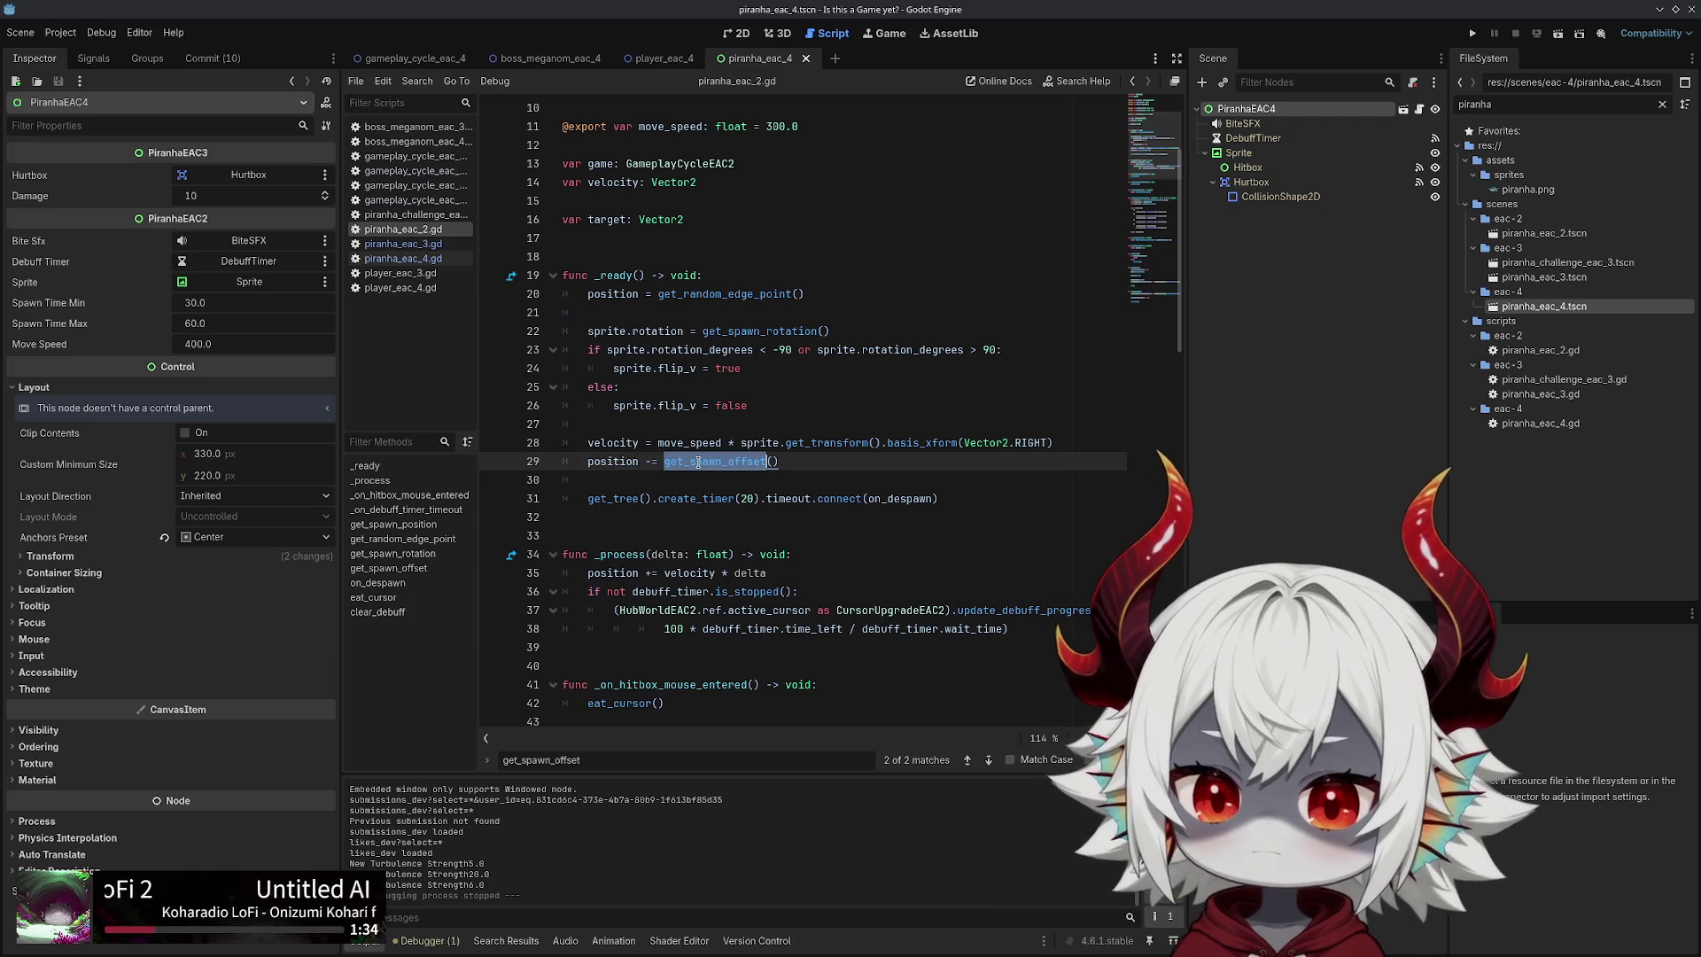
double_click(721, 295)
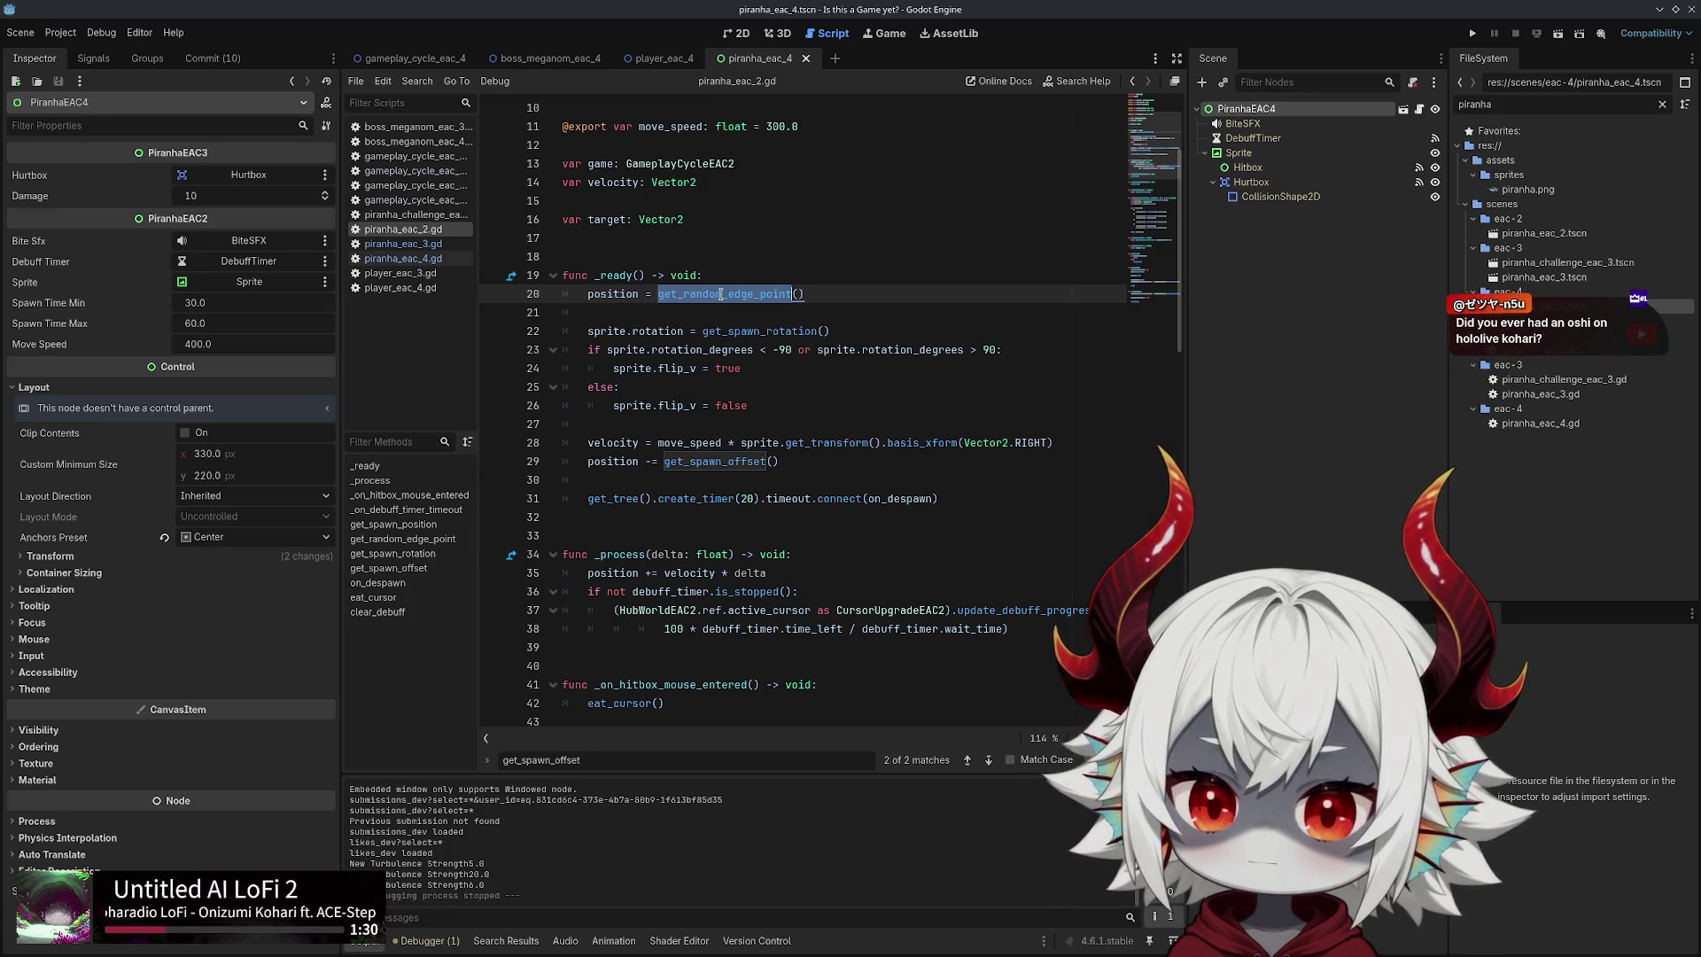
key("ctrl+f")
key("Return")
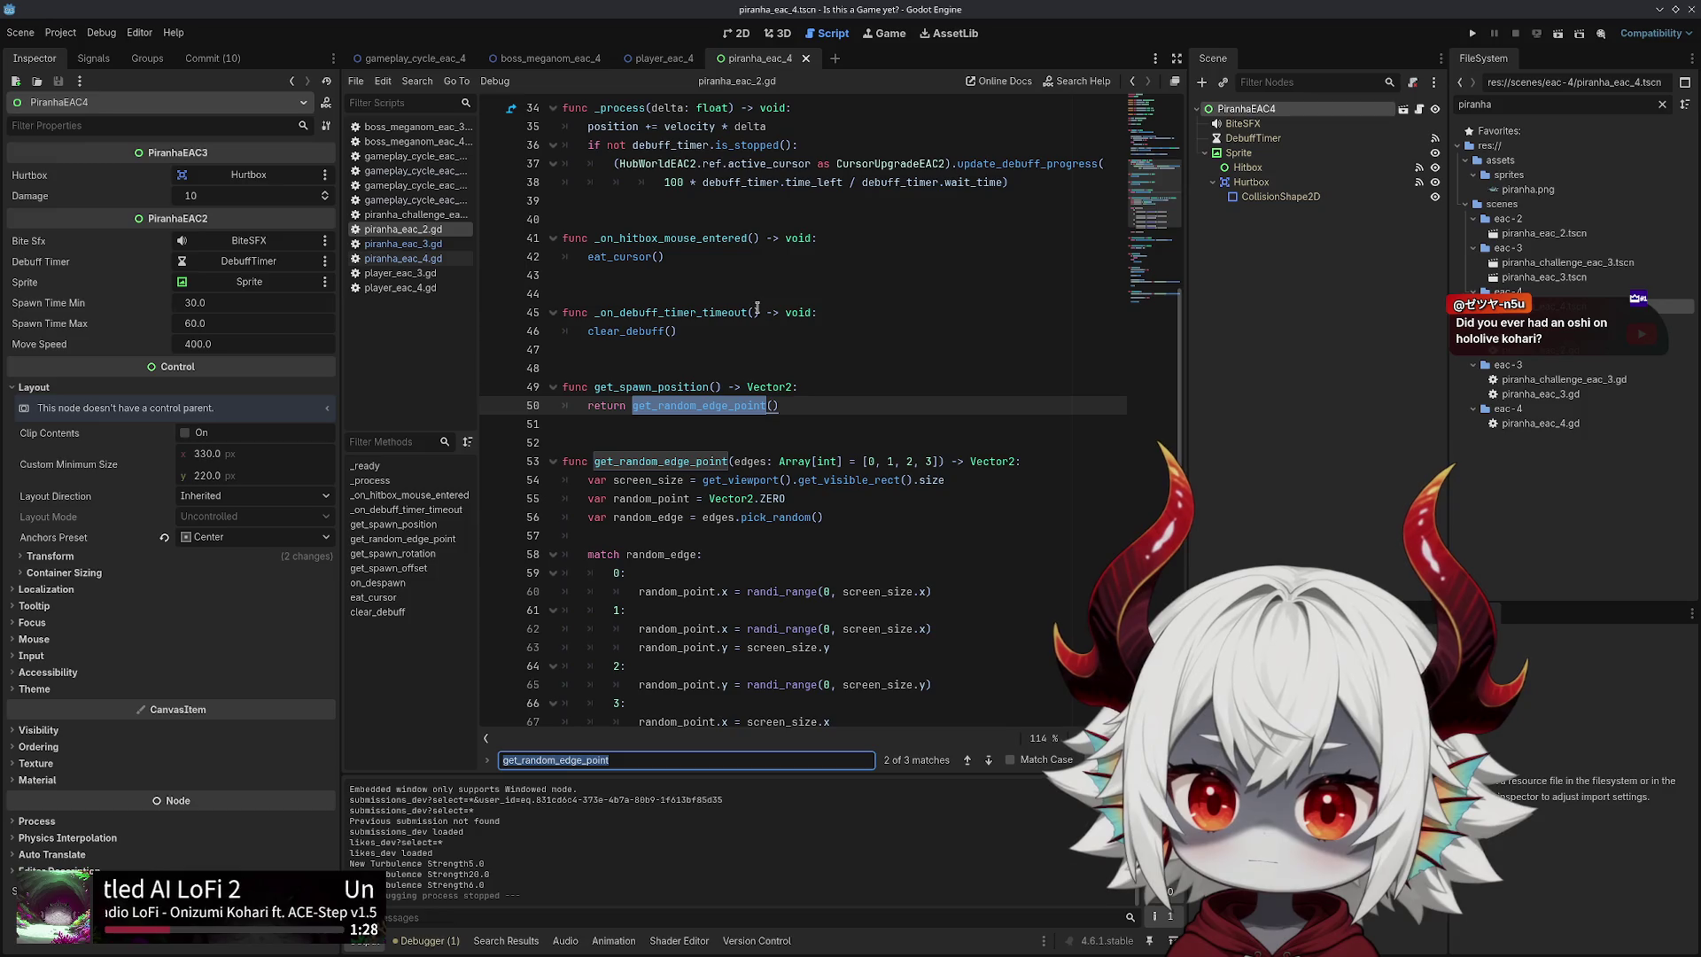
key("Return")
key("Return")
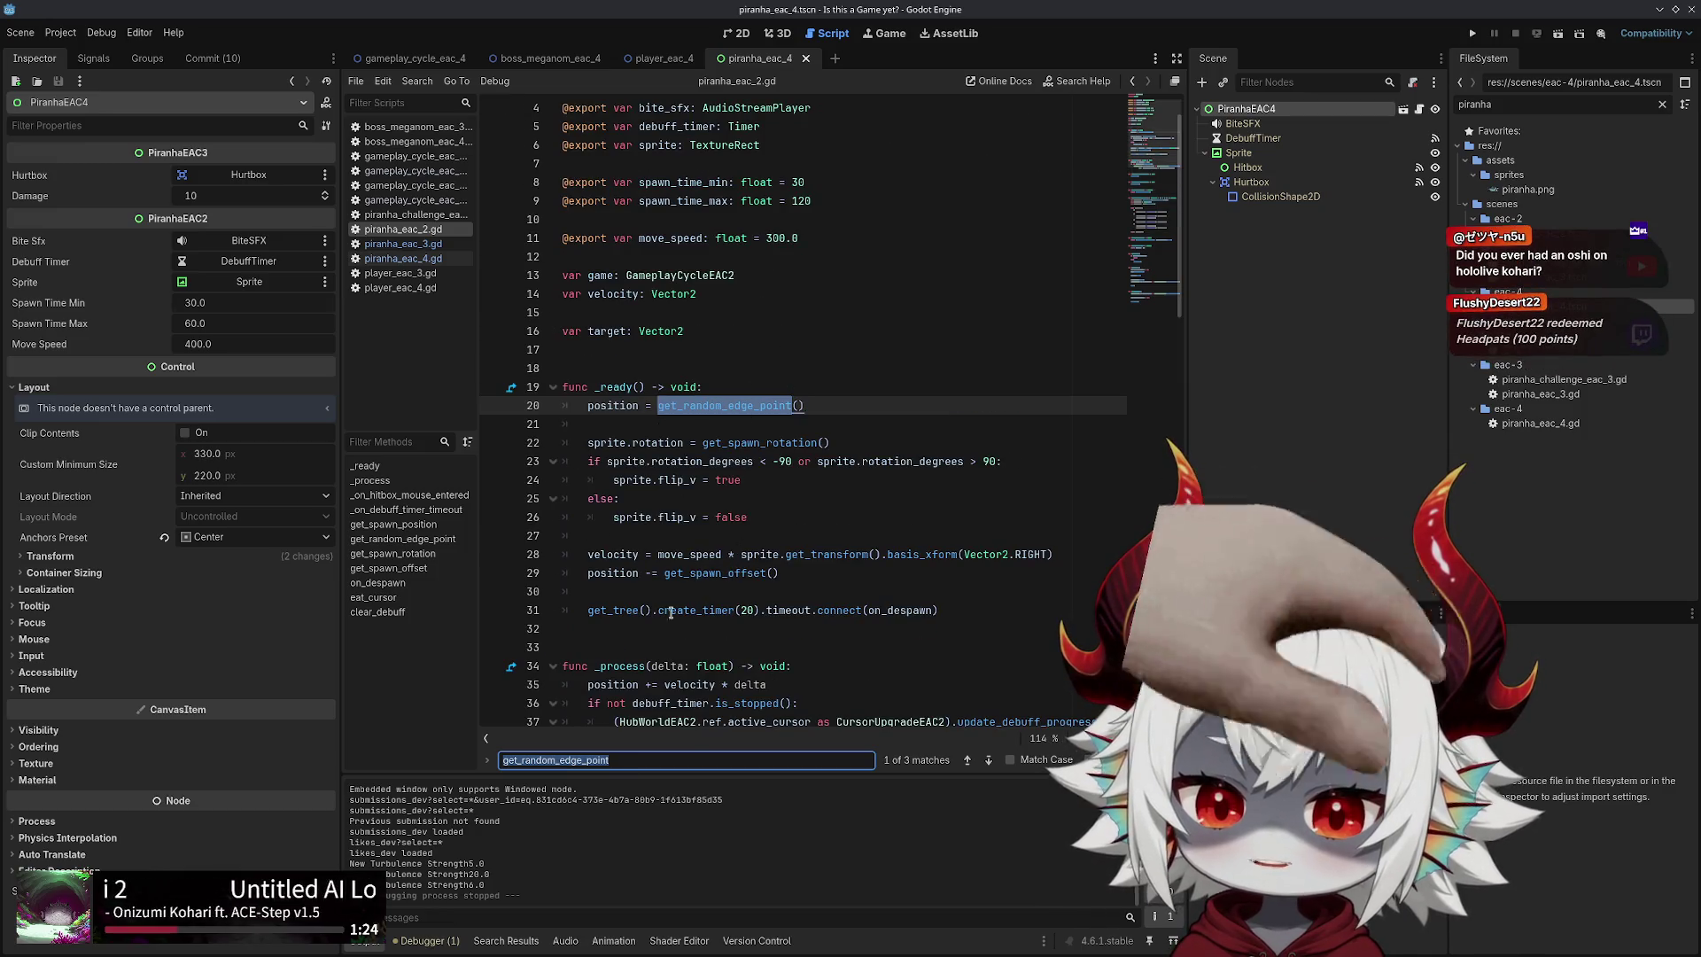
left_click(723, 405)
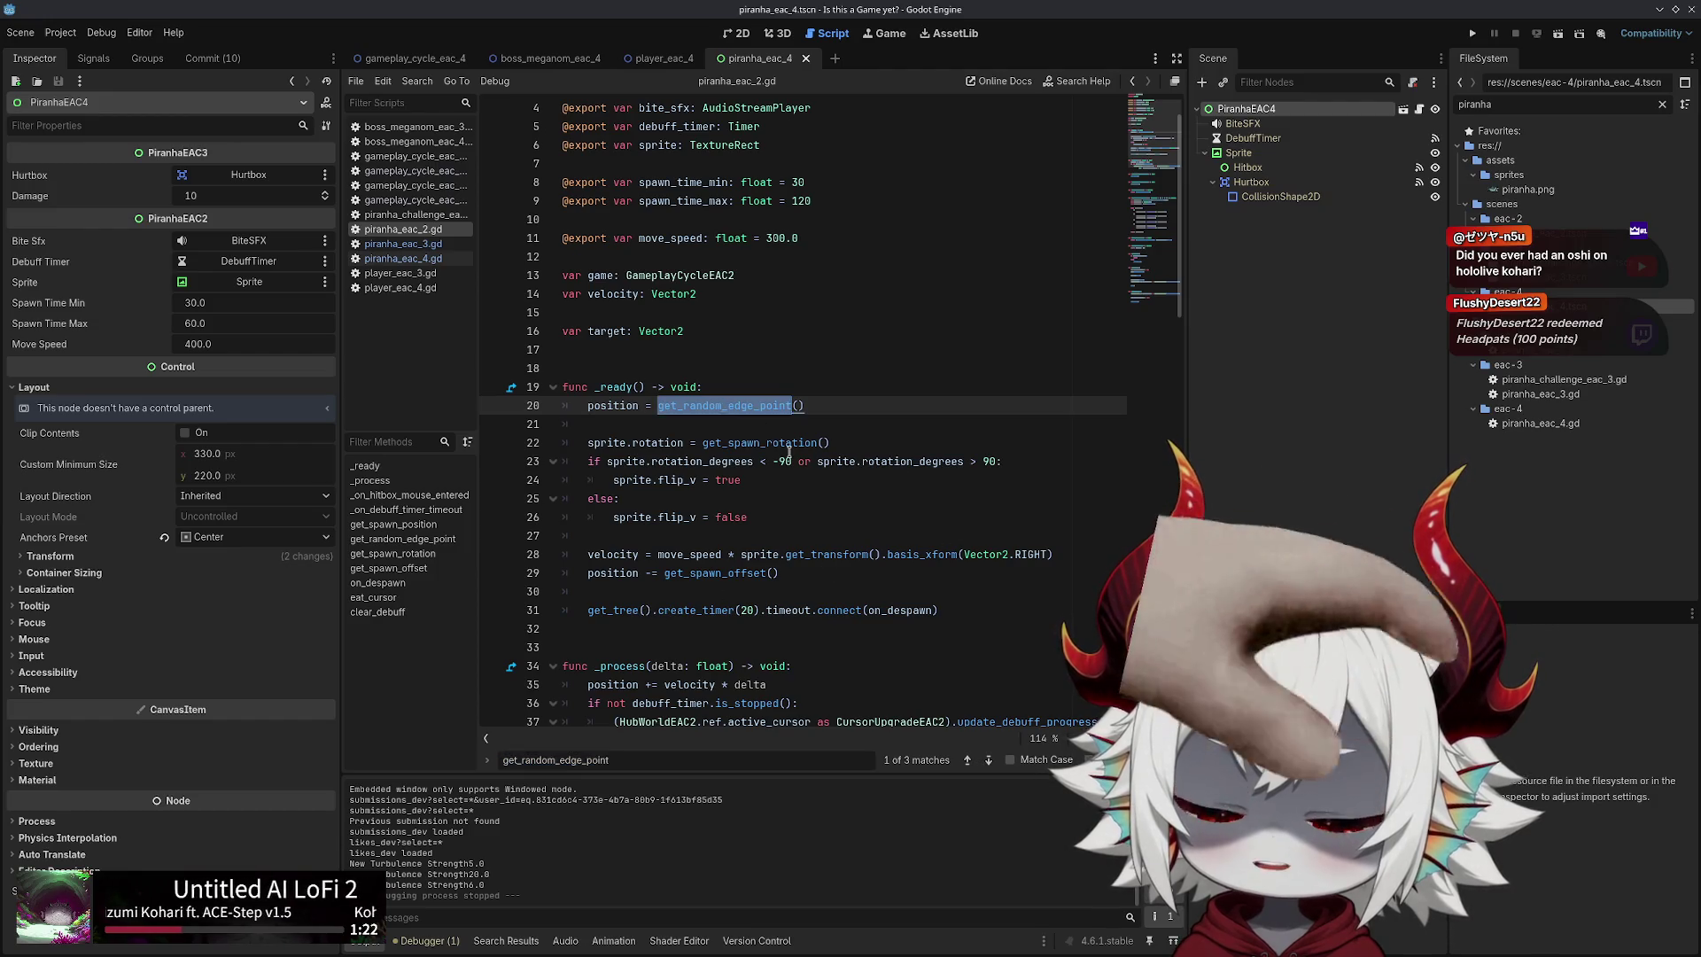
type("get_spawn")
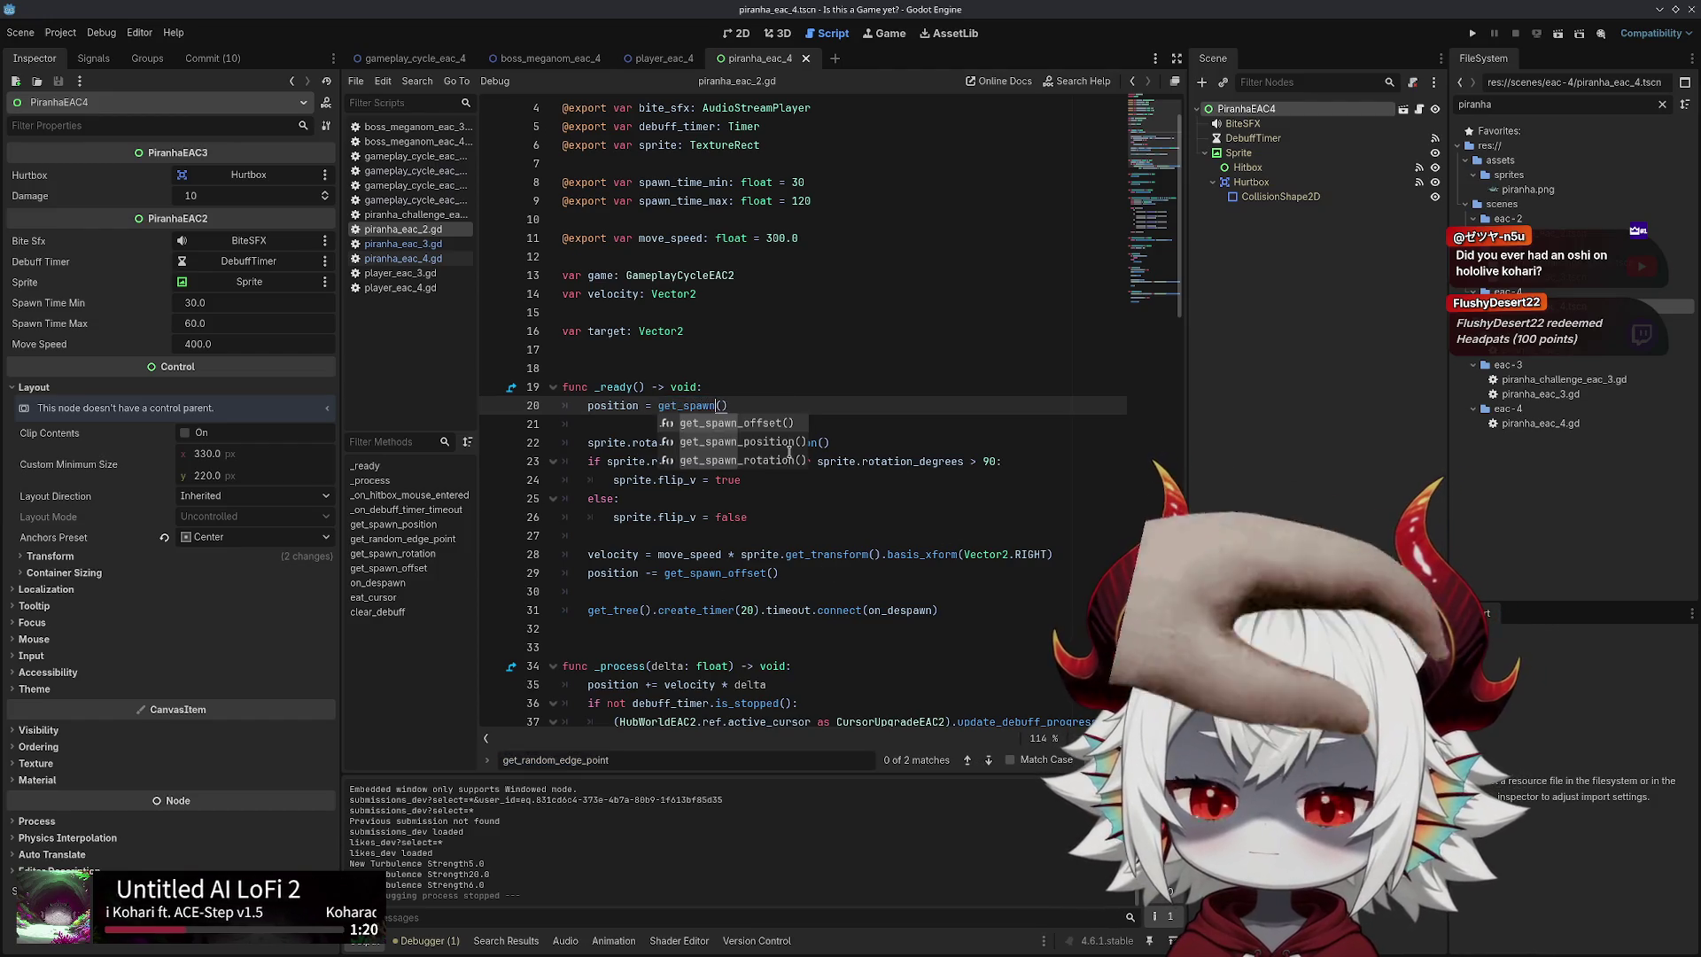
type("_position")
key("ctrl+s")
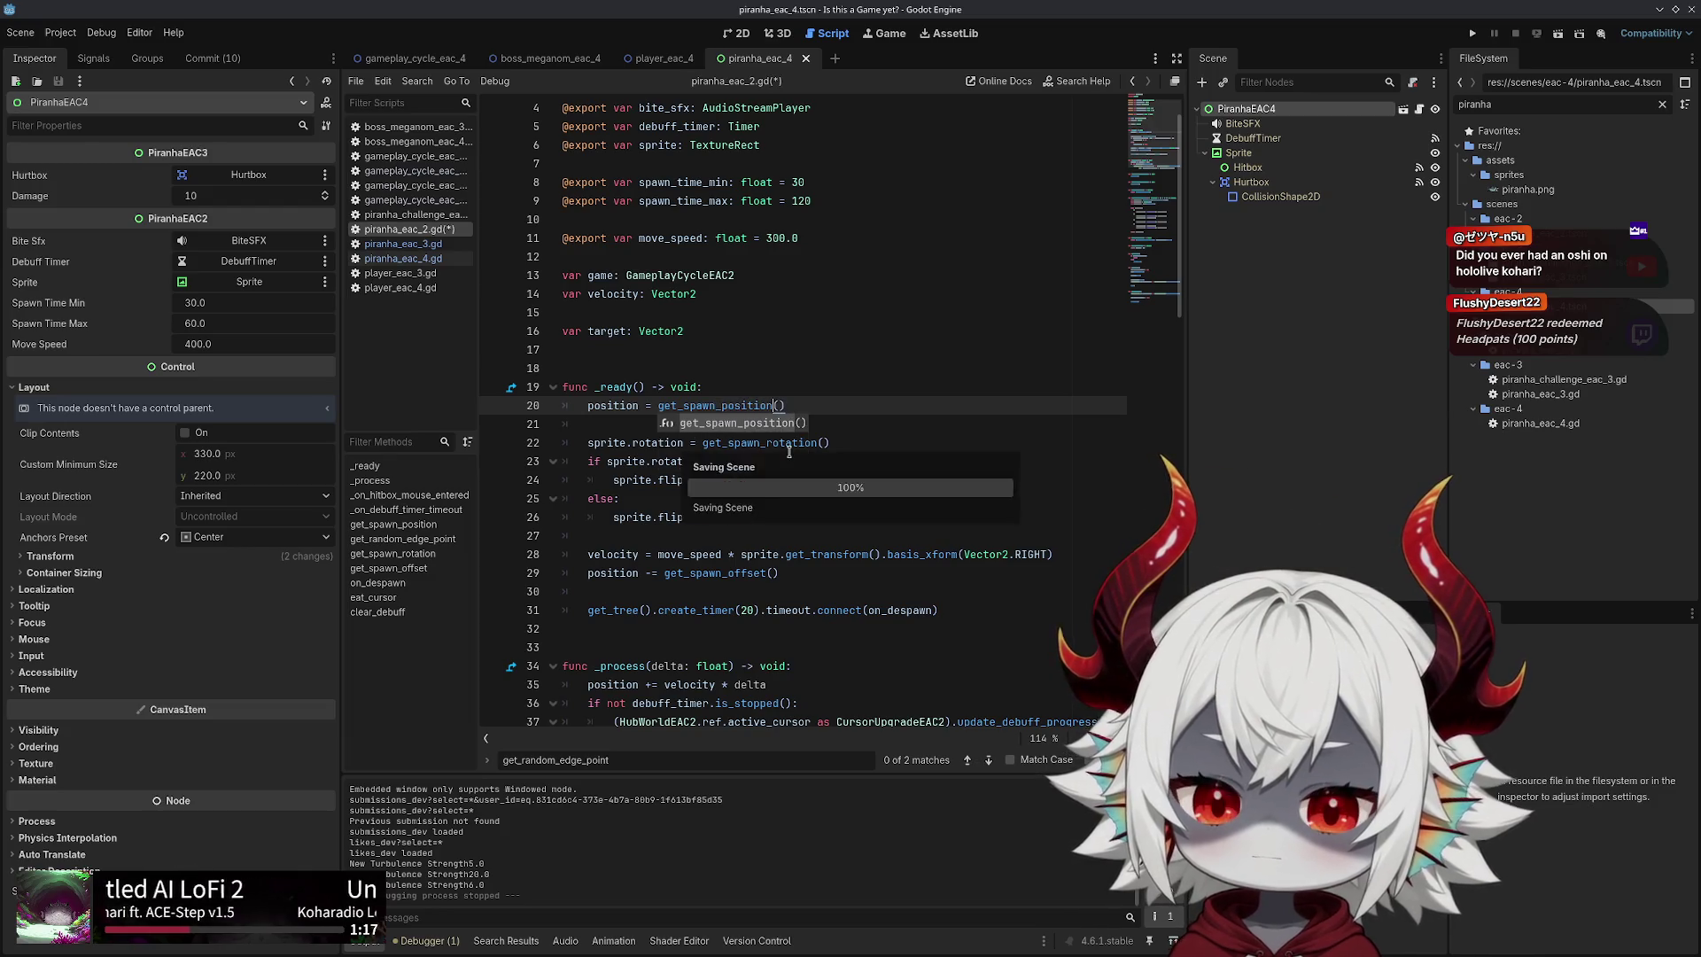
Check the get_spawn_position definition on lines 49–50, then run the project
double_click(714, 408)
key("ctrl+f")
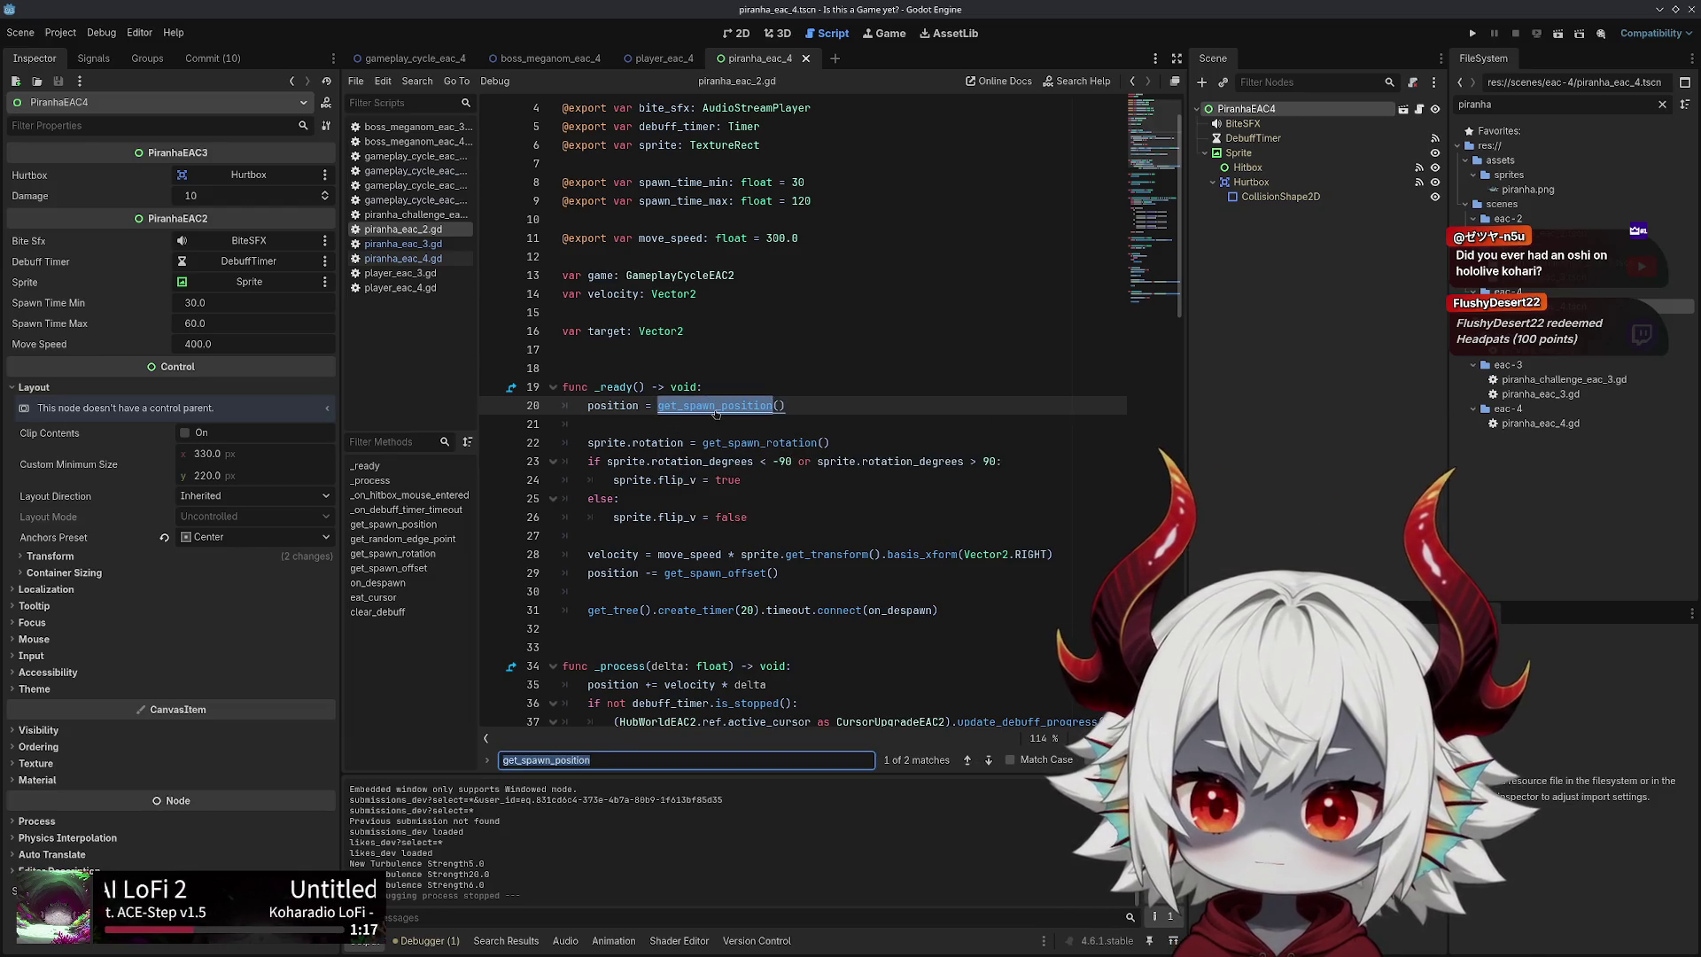
key("Return")
double_click(692, 426)
double_click(643, 408)
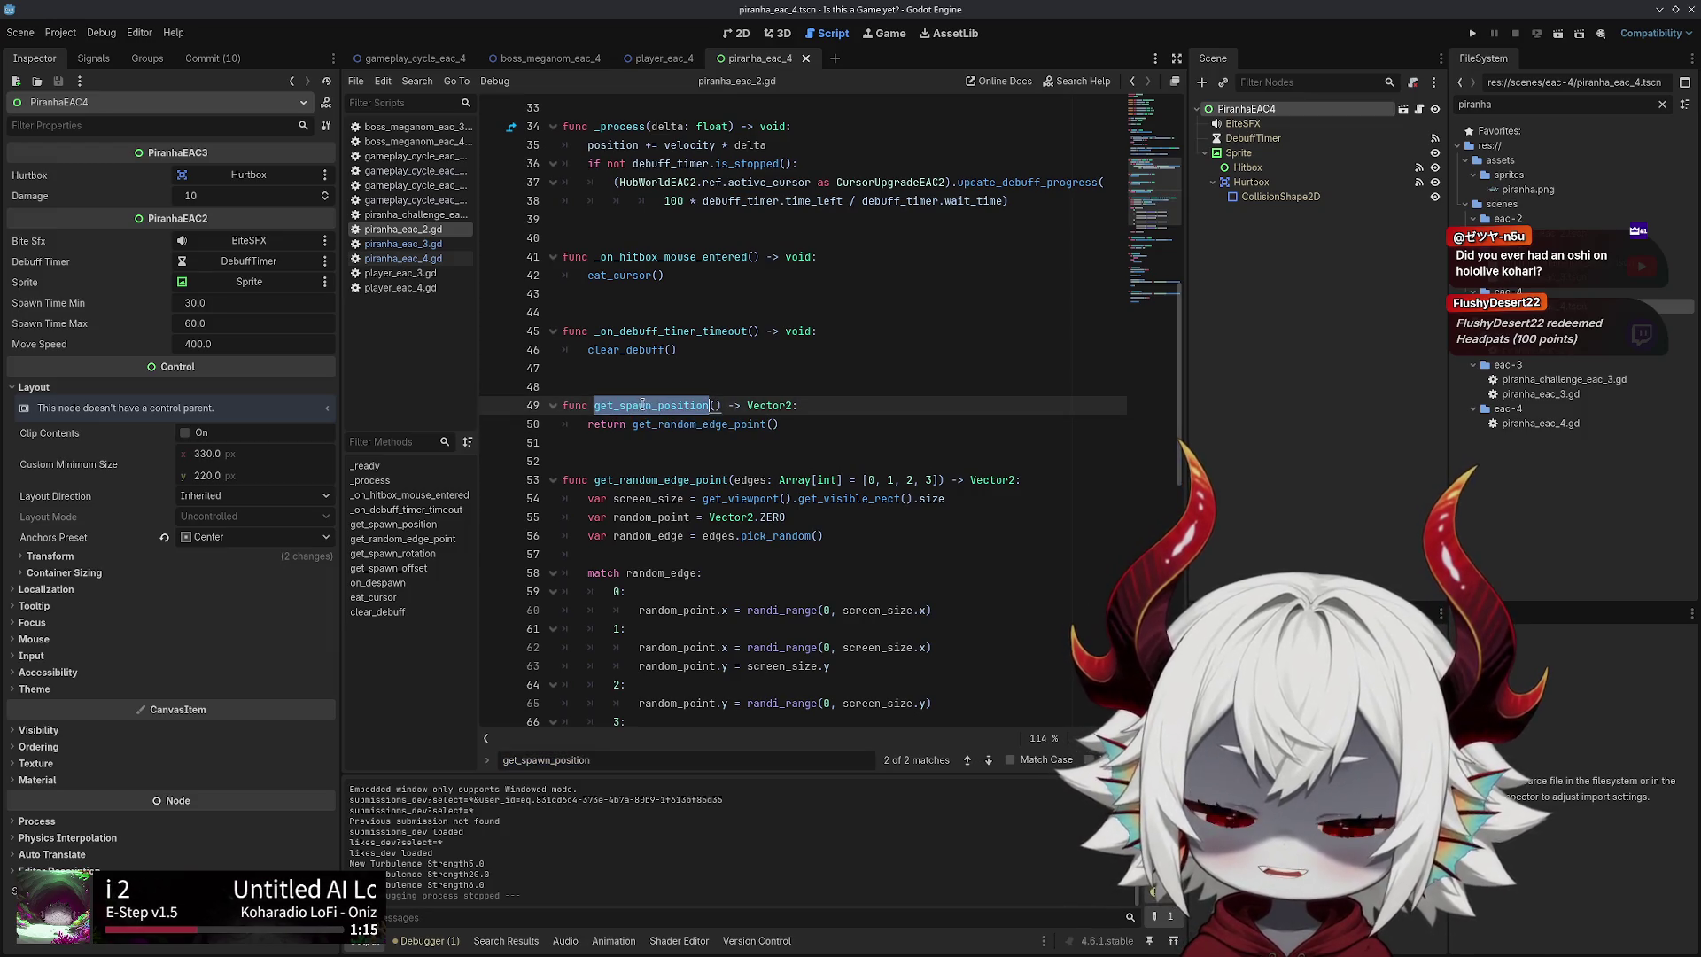
double_click(707, 424)
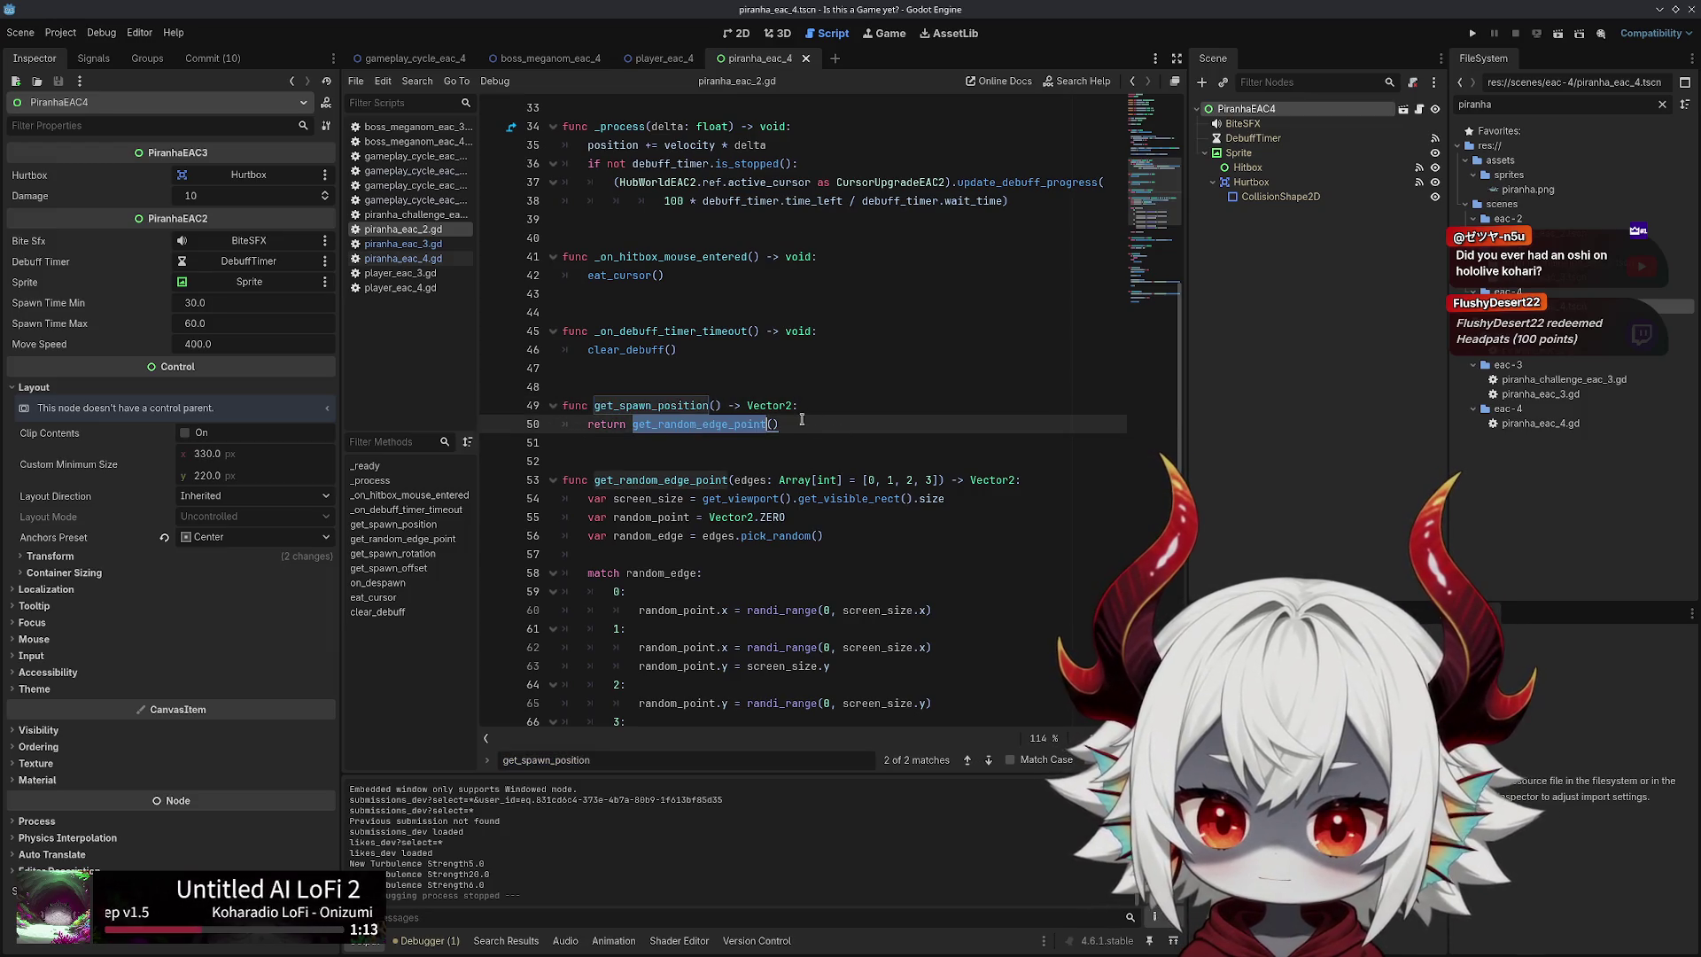
left_click(650, 405)
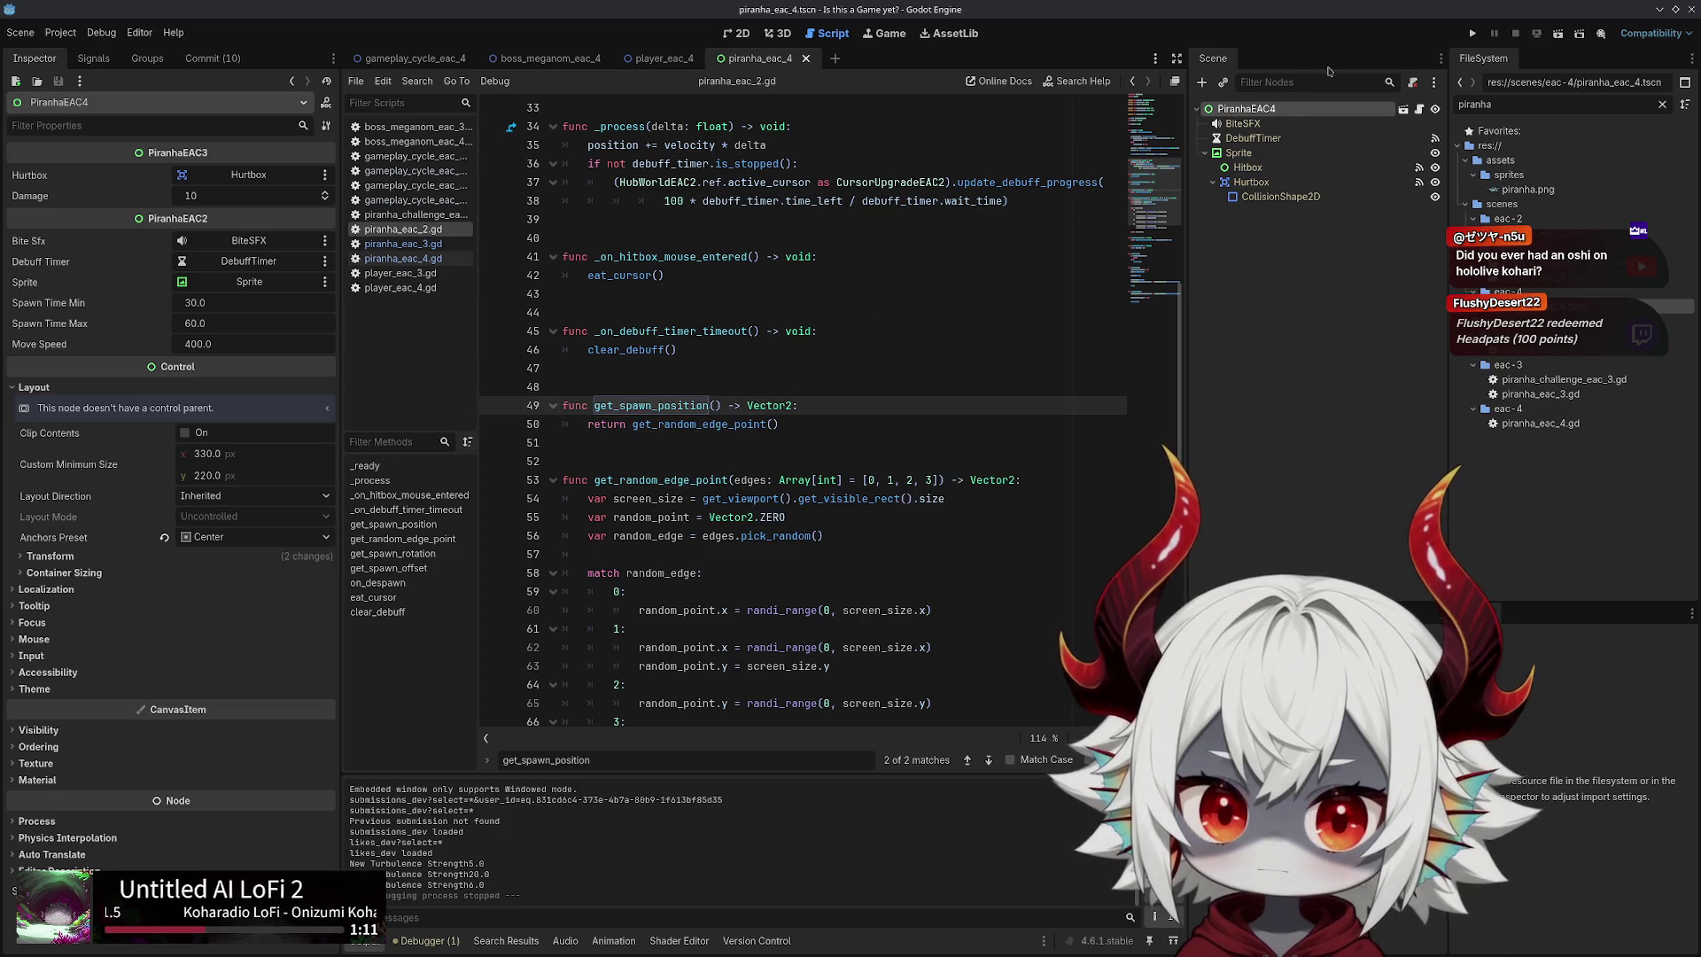
left_click(1472, 33)
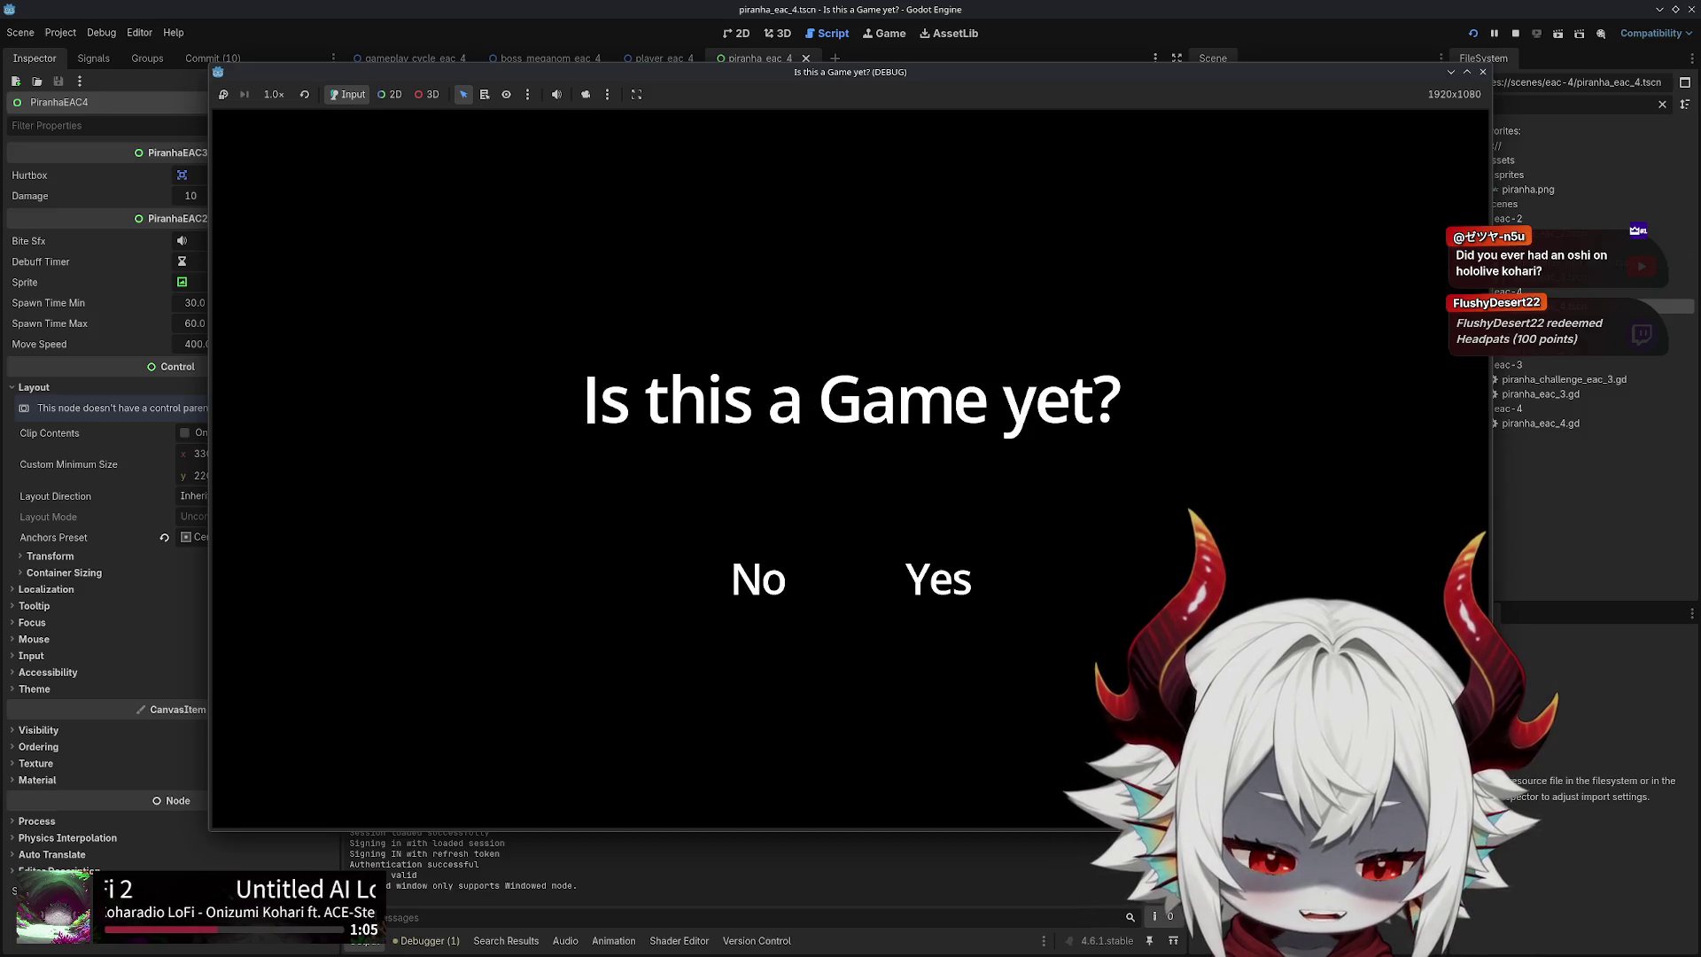
Answer No to the title question, dismiss the Welcome message and start playing
left_click(713, 572)
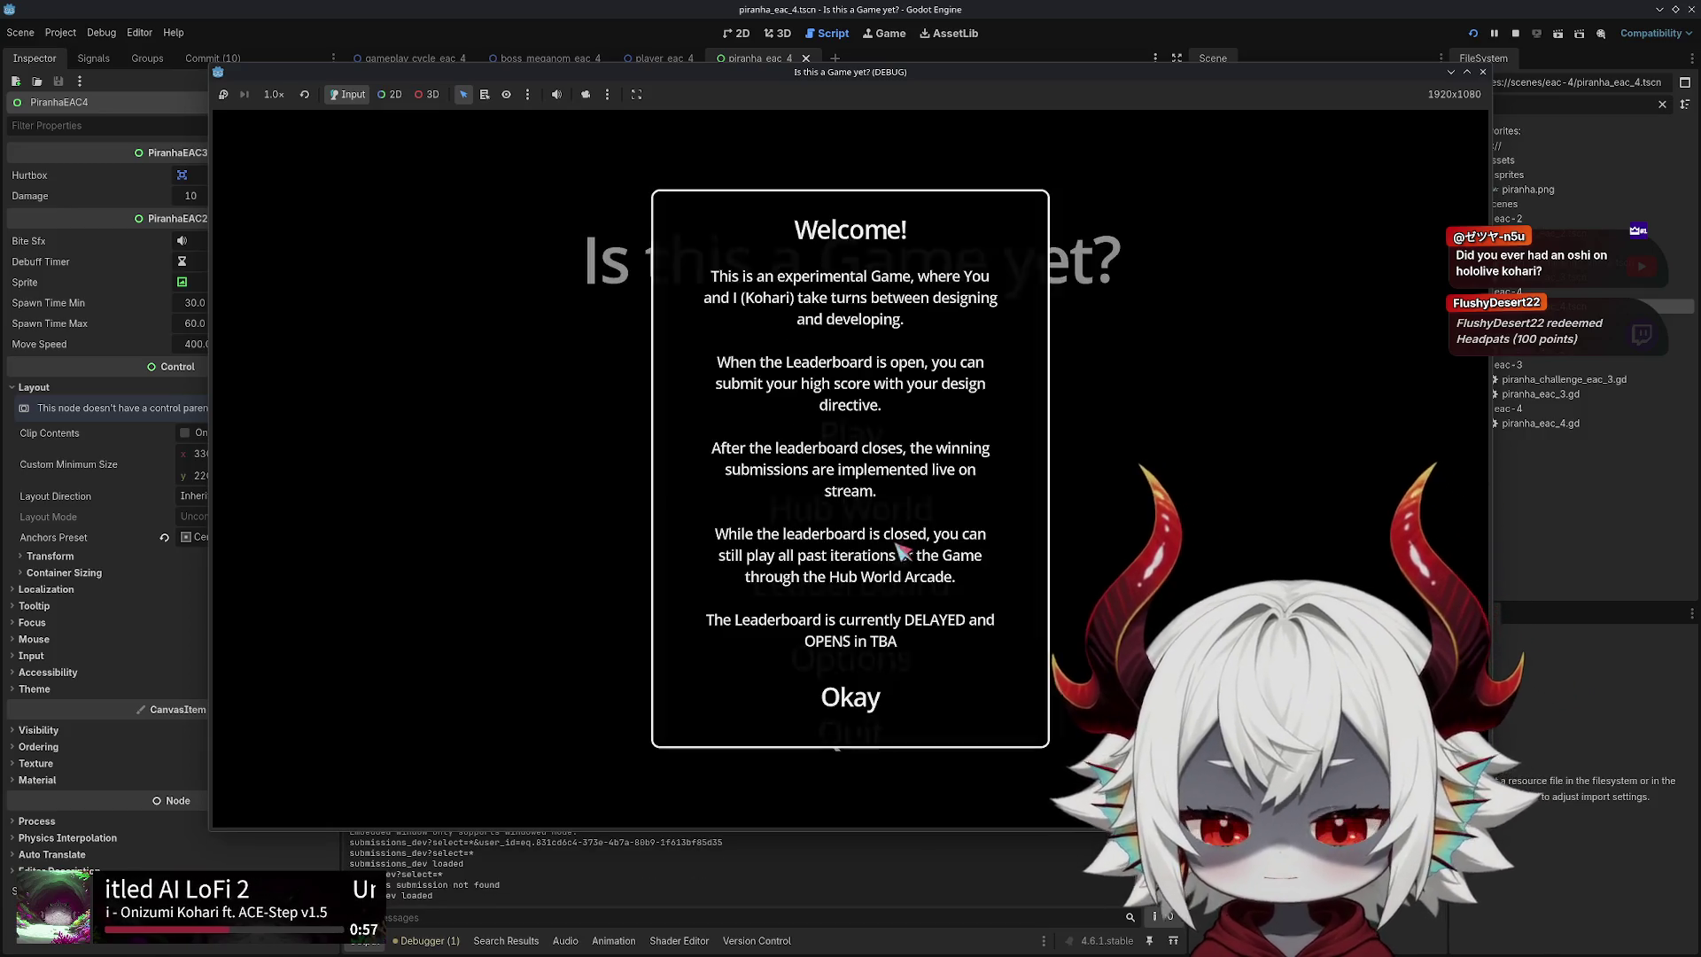
left_click(846, 699)
left_click(820, 429)
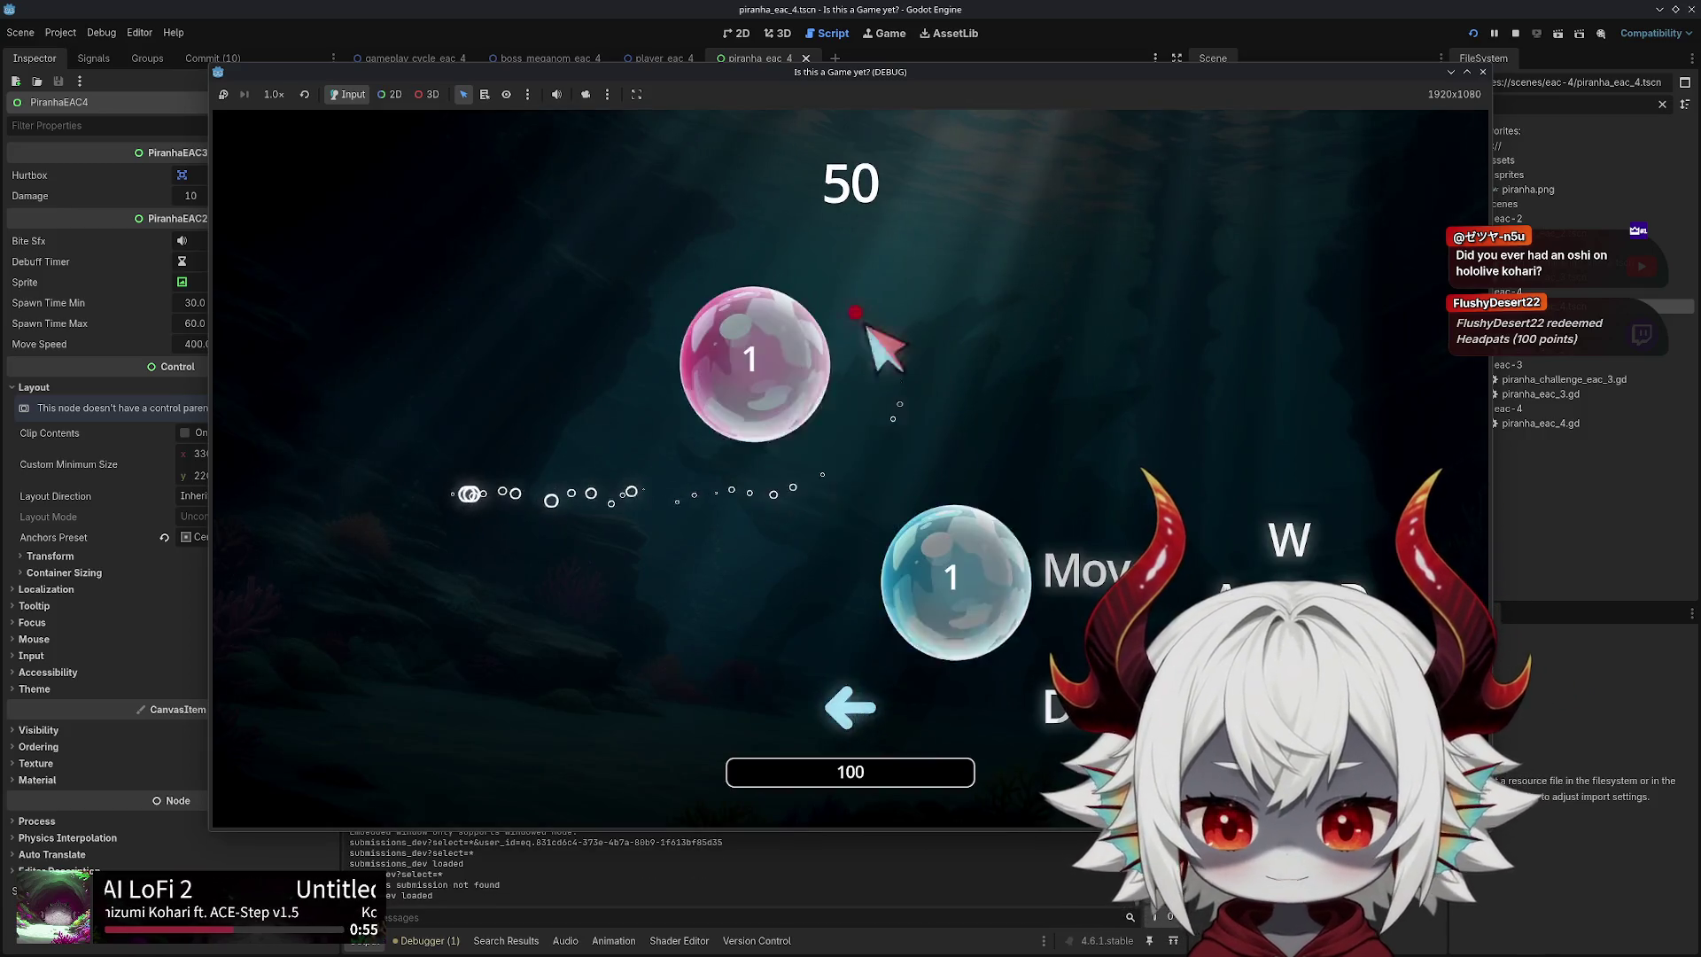
Steer the arrow with the arrow keys to pop bubbles and build score
key("Up")
key("Right")
key("Down")
key("Left")
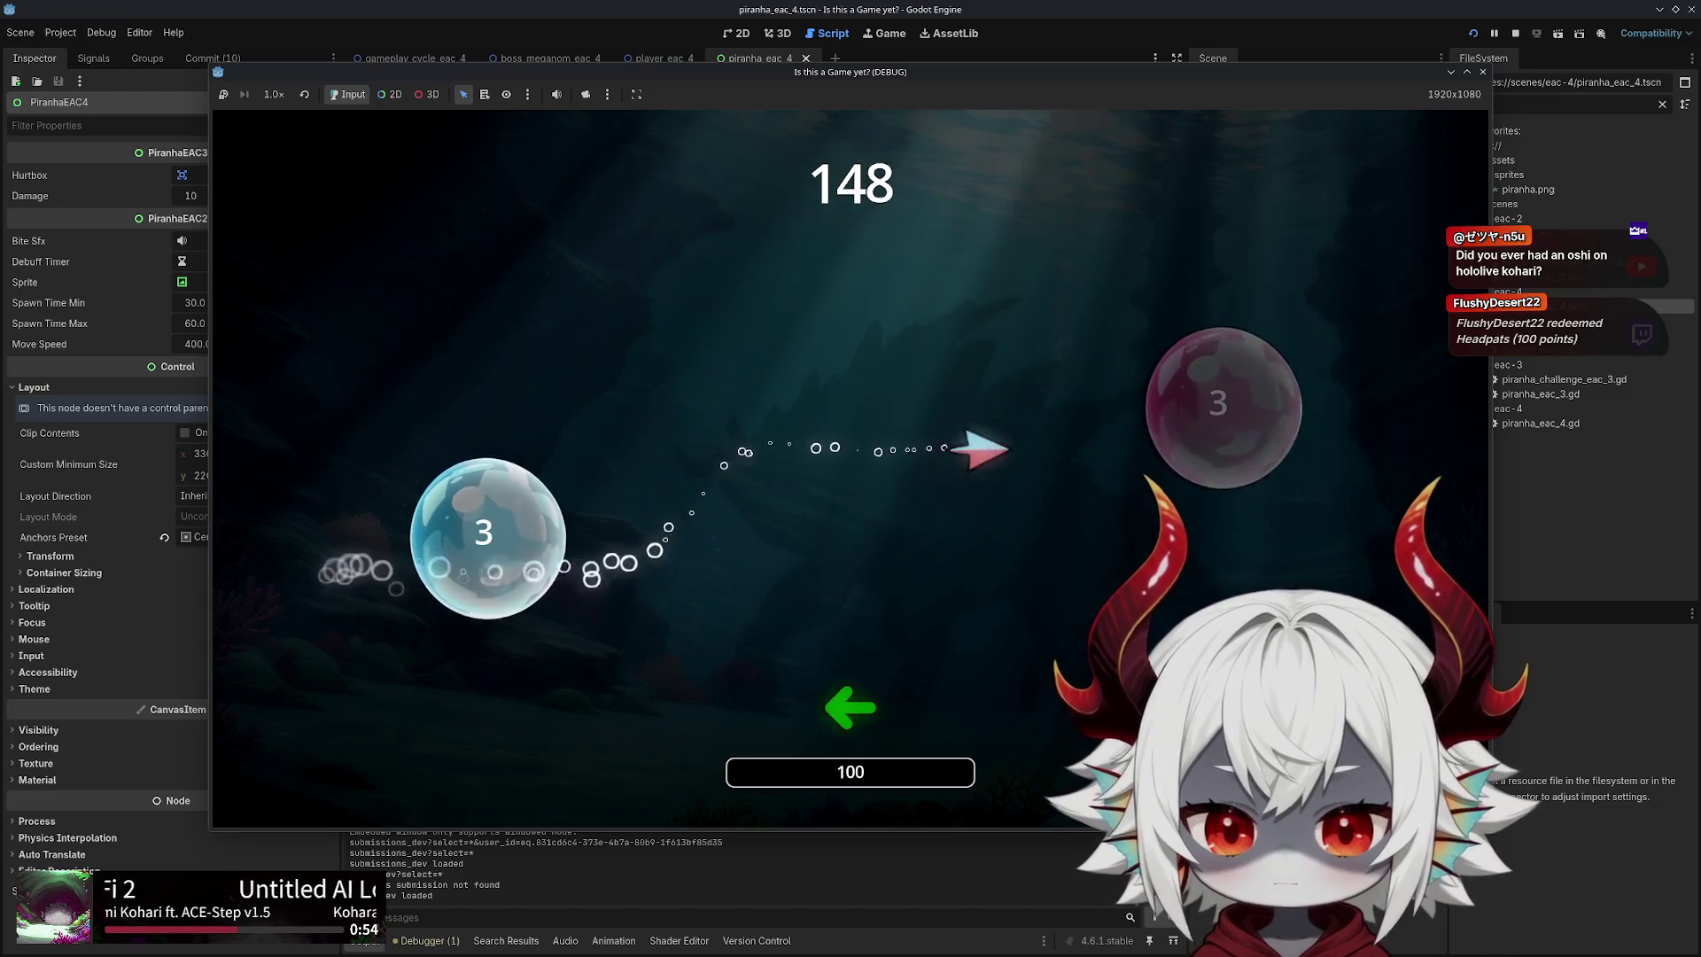
key("Right")
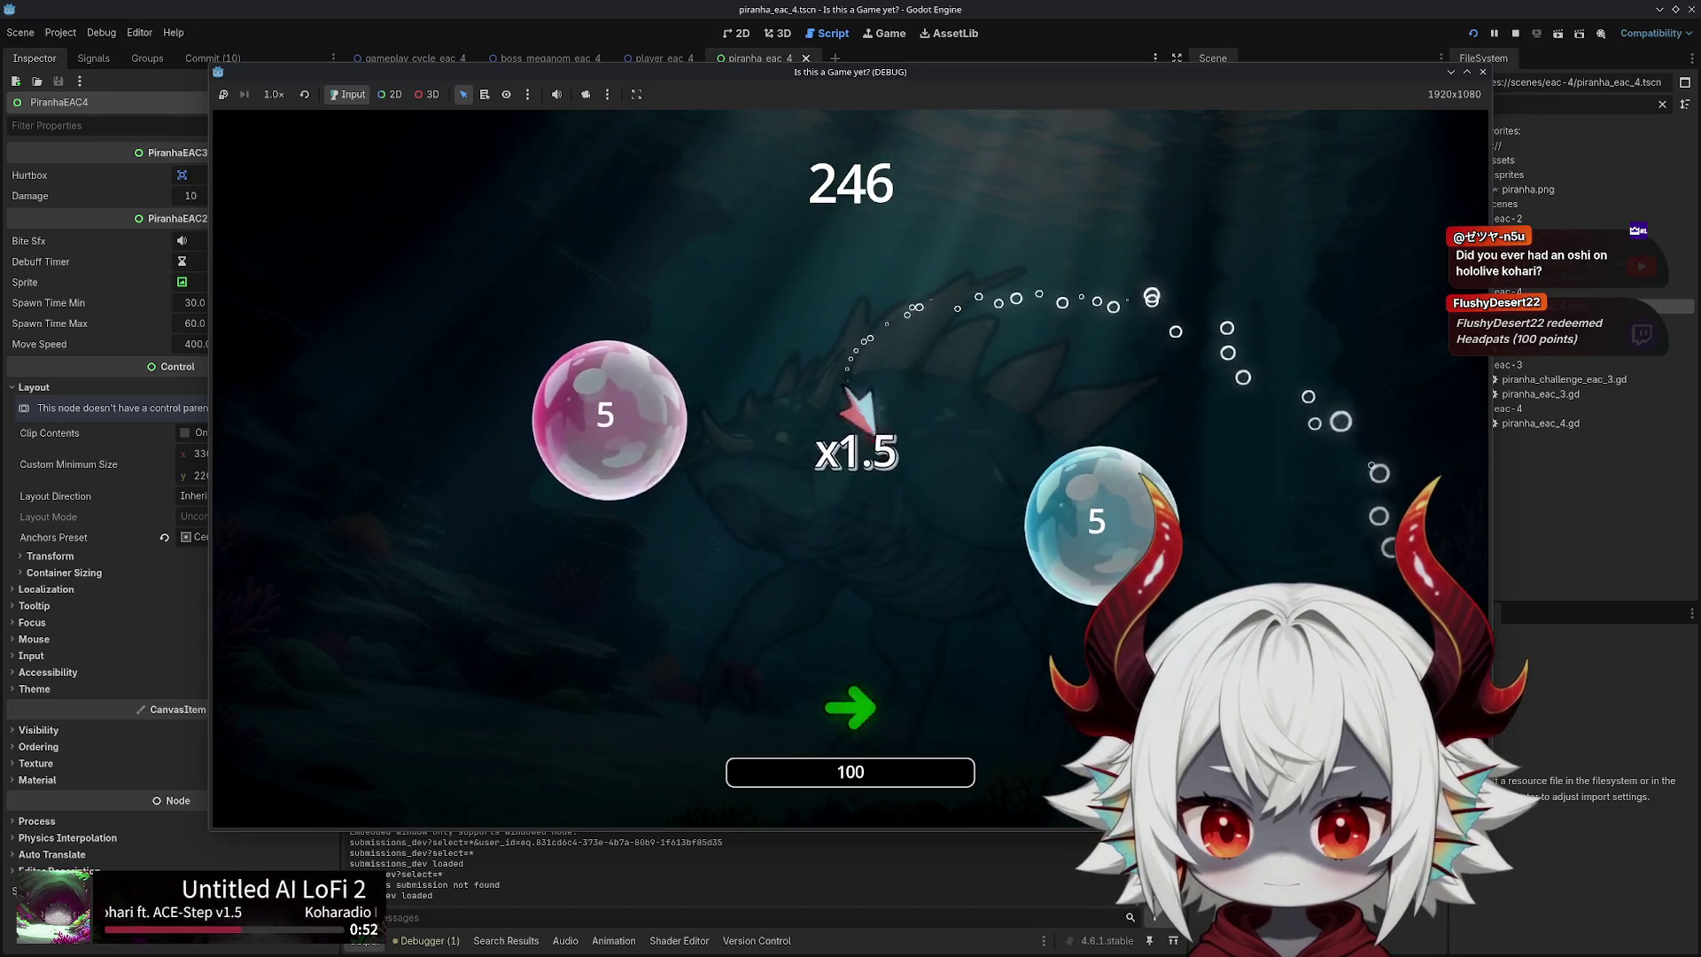
key("Up")
key("Left")
key("Down")
key("Right")
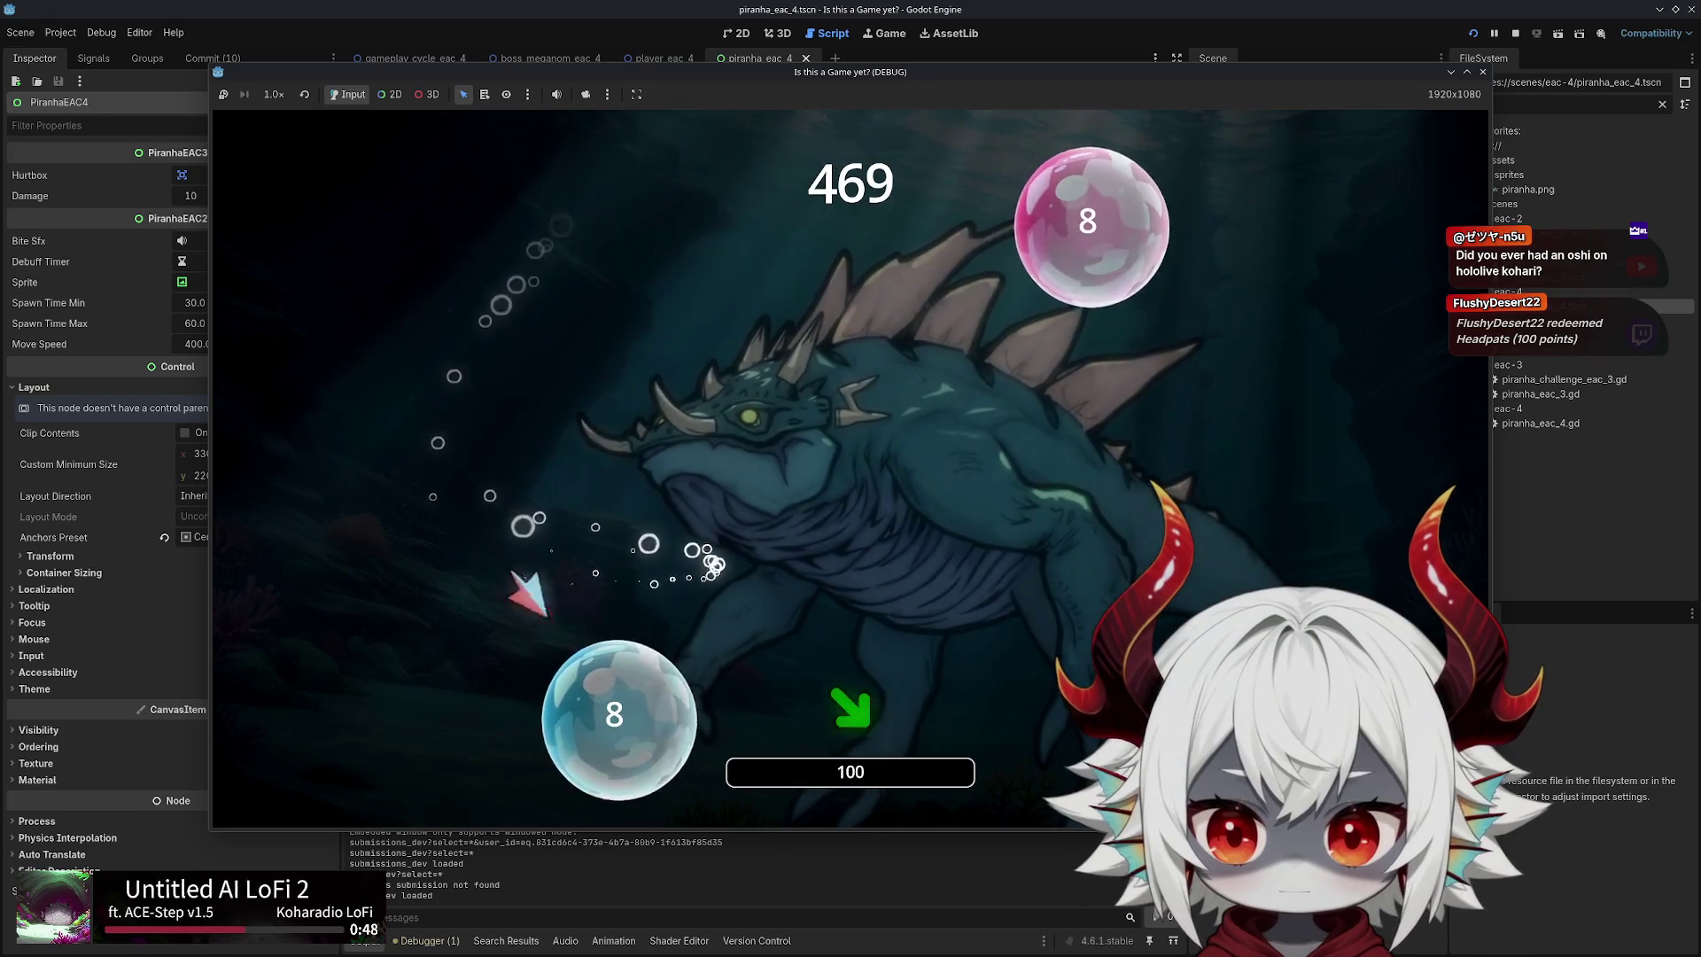
key("Left")
key("Up")
key("Down")
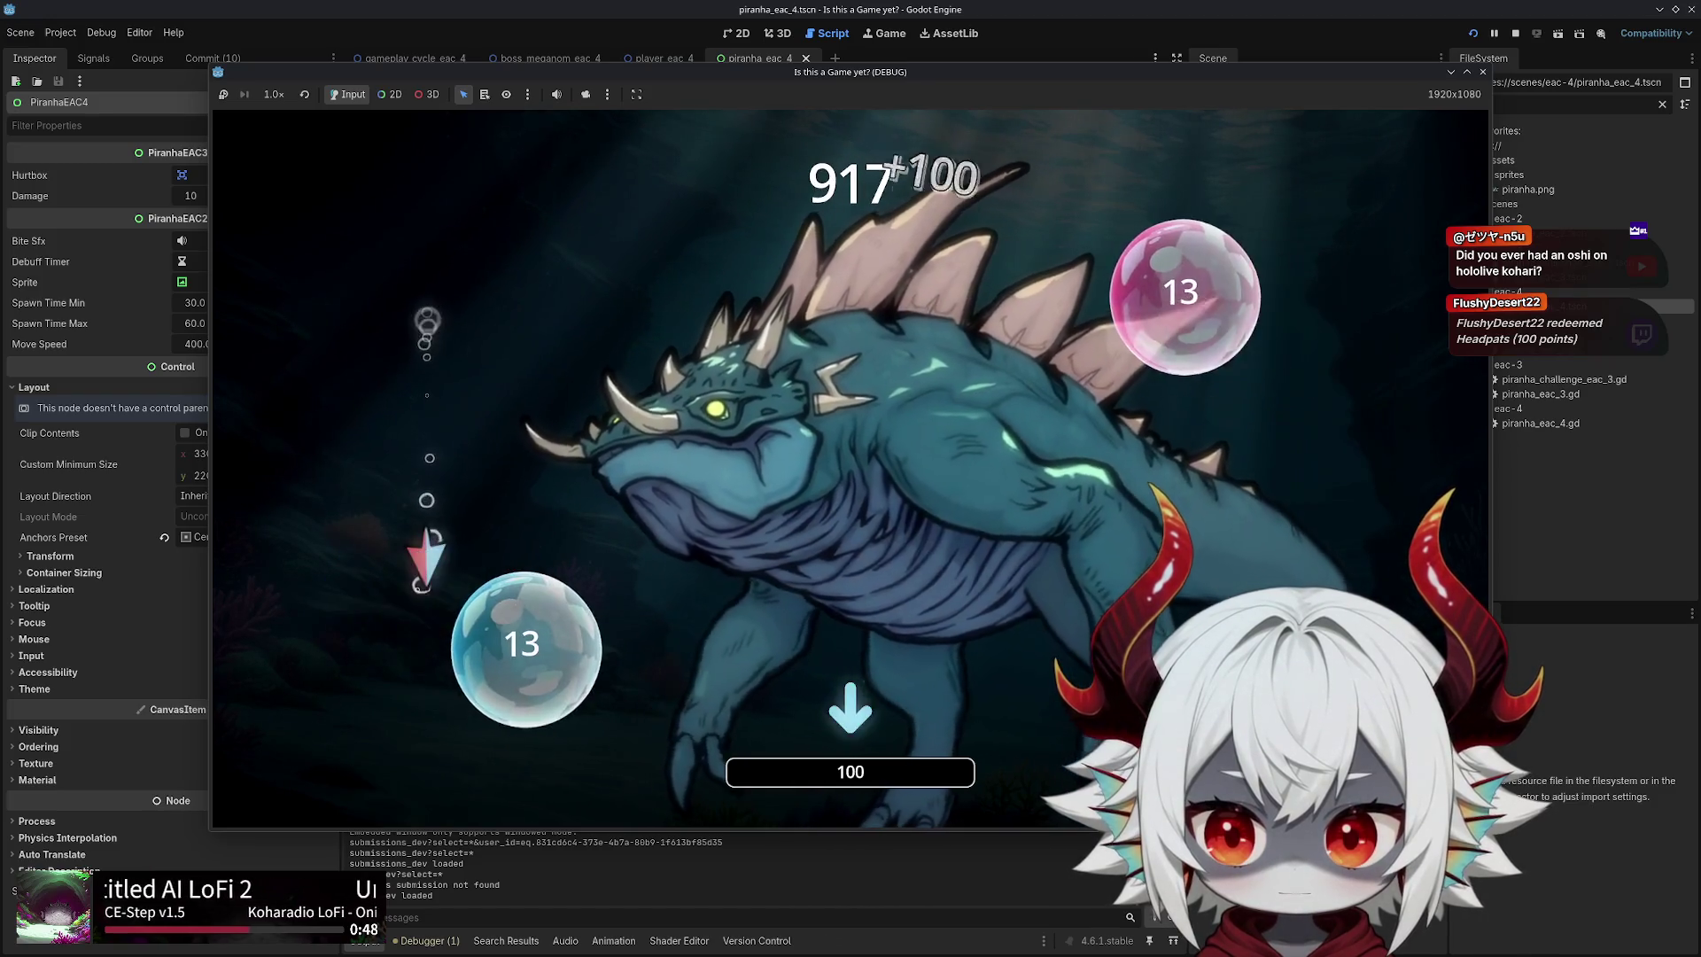
key("Down")
key("Right")
key("Down")
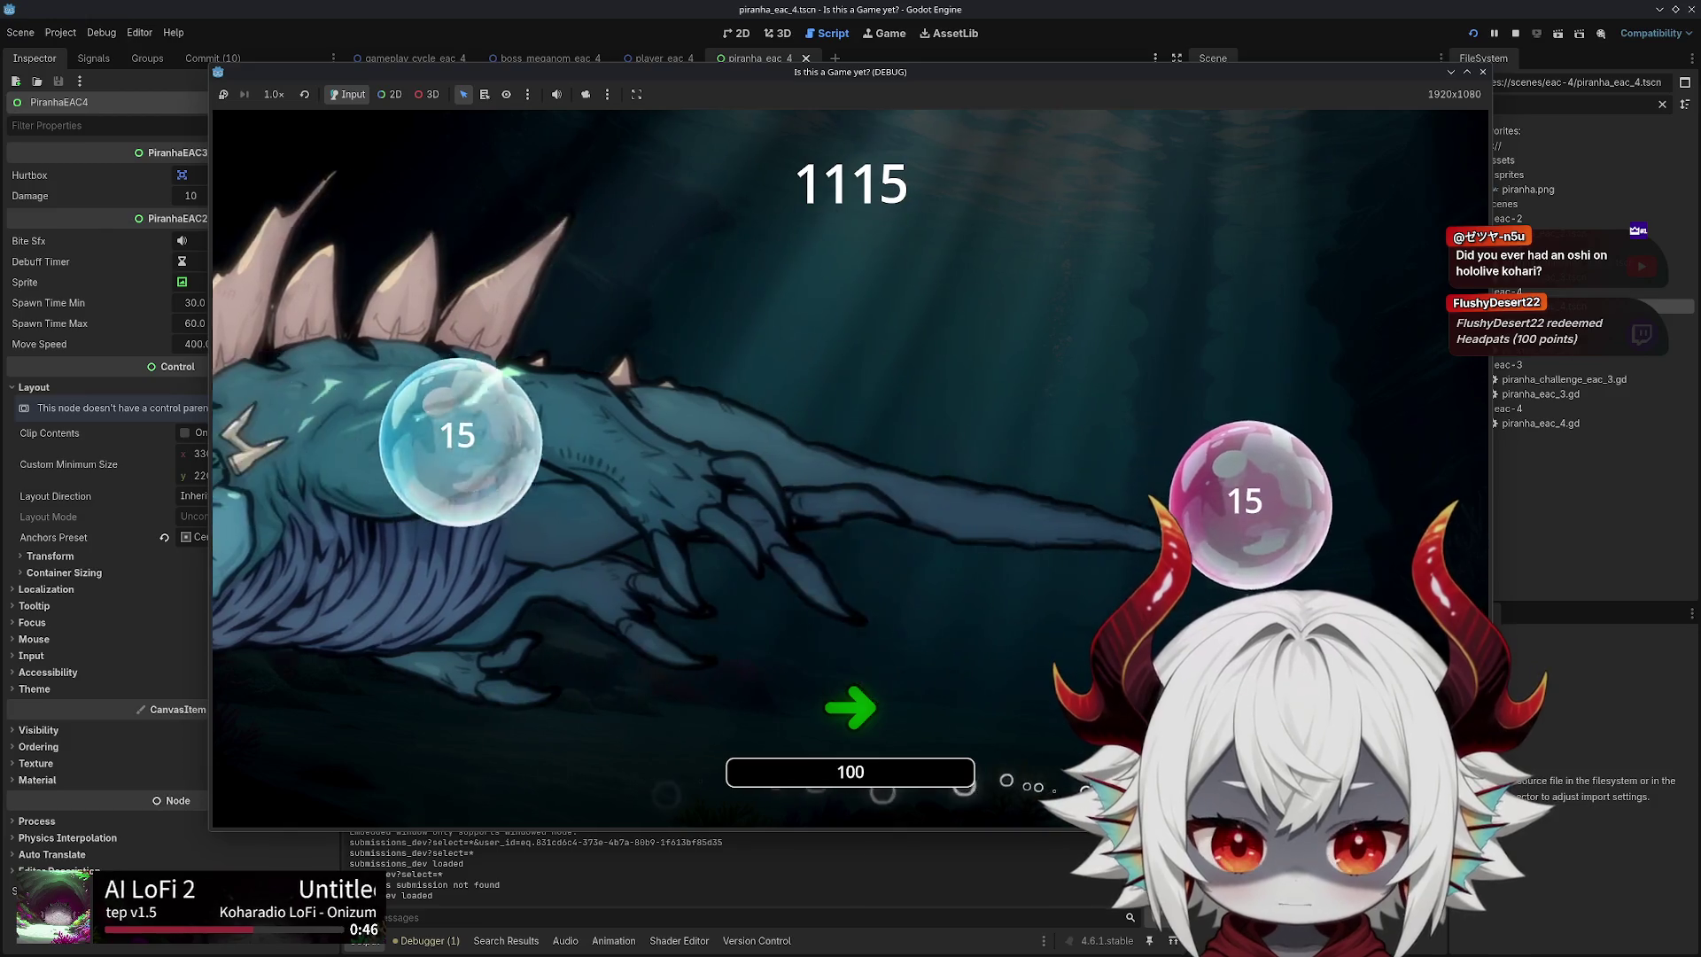
key("Right")
key("Left")
key("Up")
key("Left")
key("Right")
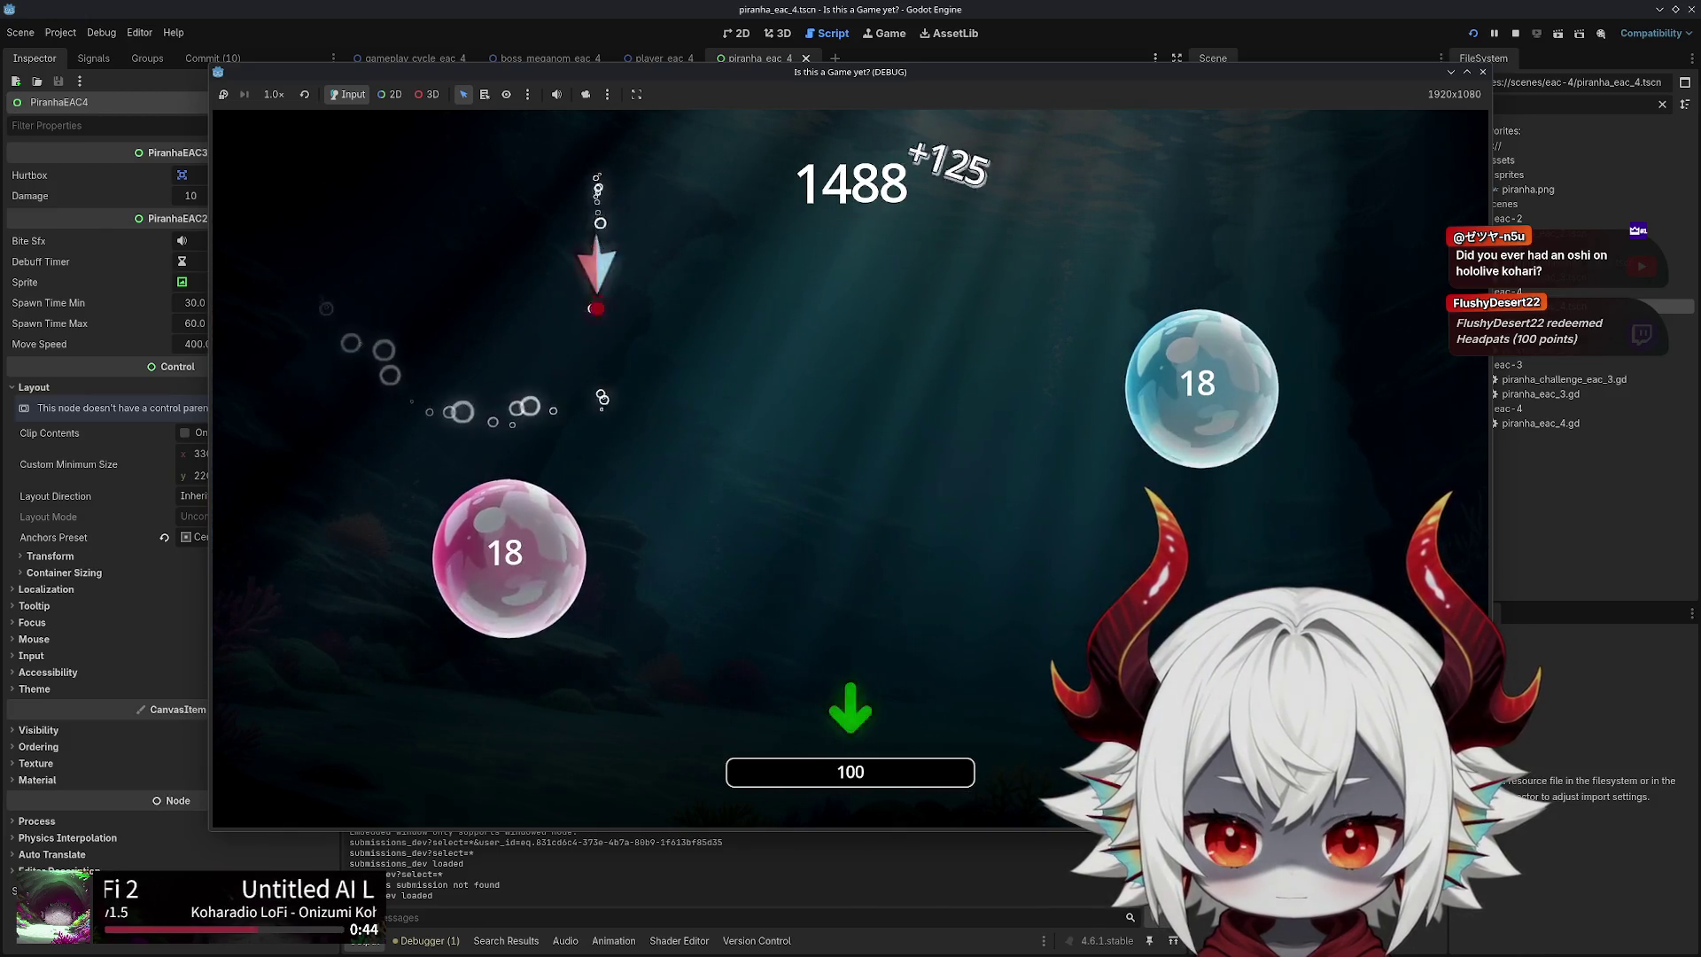
Dodge through the boss fight watching piranhas spawn at the screen edges, then stop
key("Down")
key("Right")
key("Down")
key("Left")
key("Up")
key("Right")
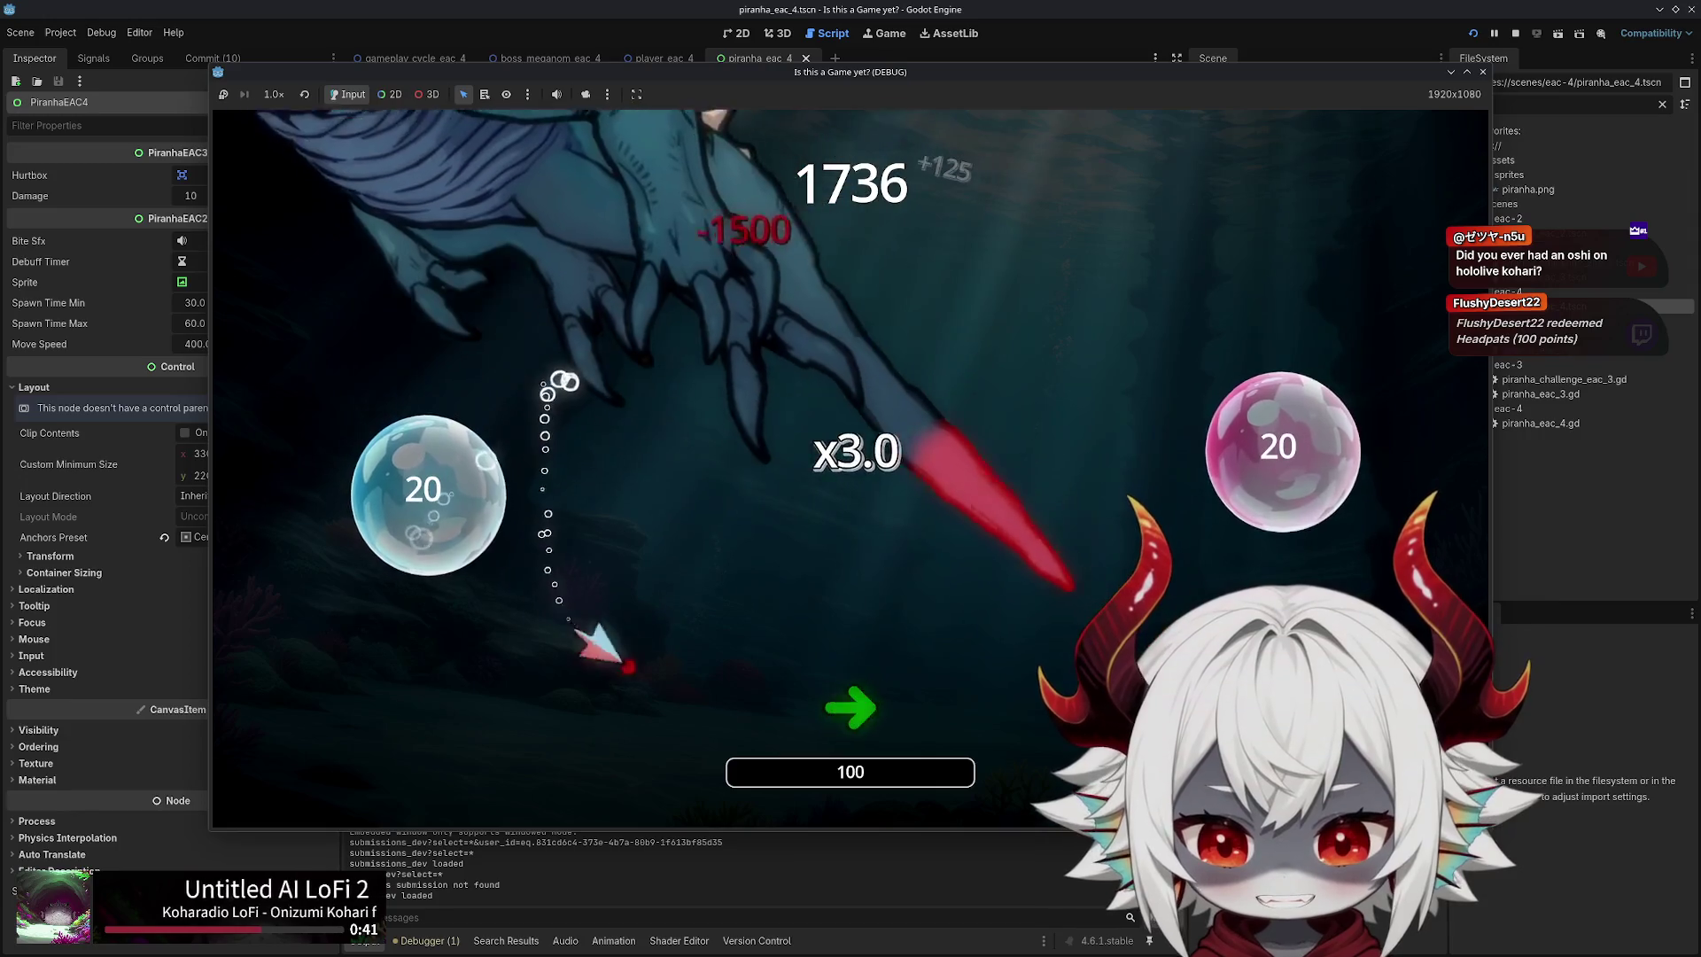
key("Right")
key("Down")
key("Right")
key("Up")
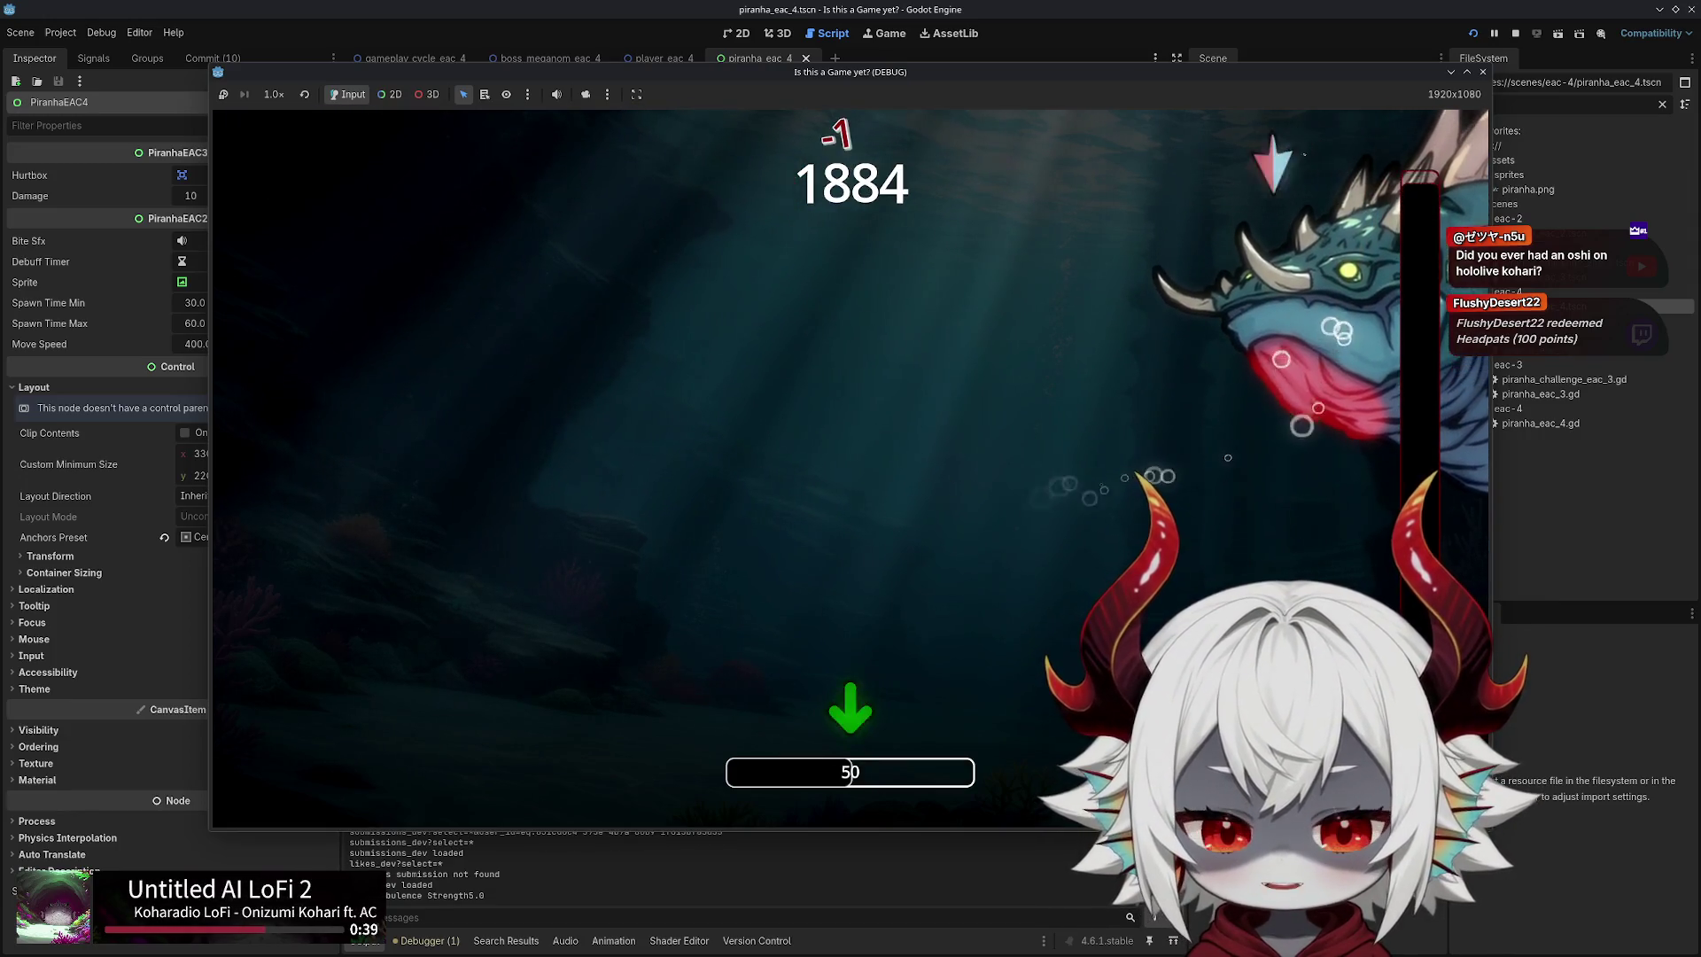
key("Down")
key("Up")
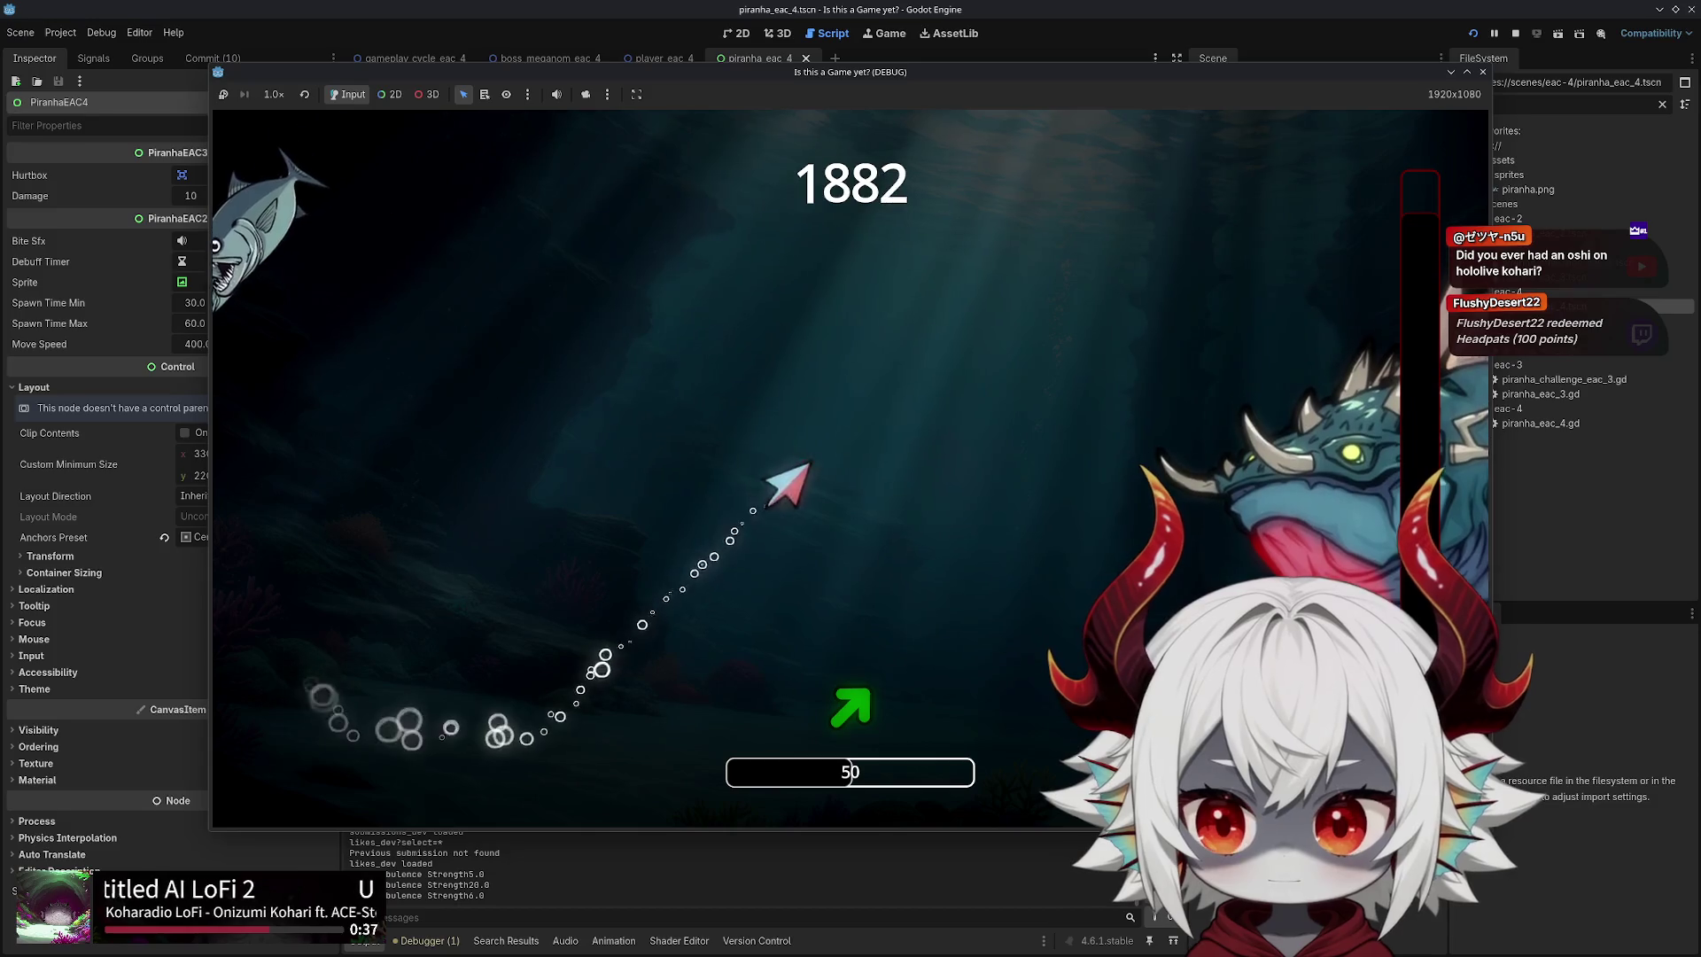
key("Left")
key("Right")
key("Down")
key("Down")
key("Left")
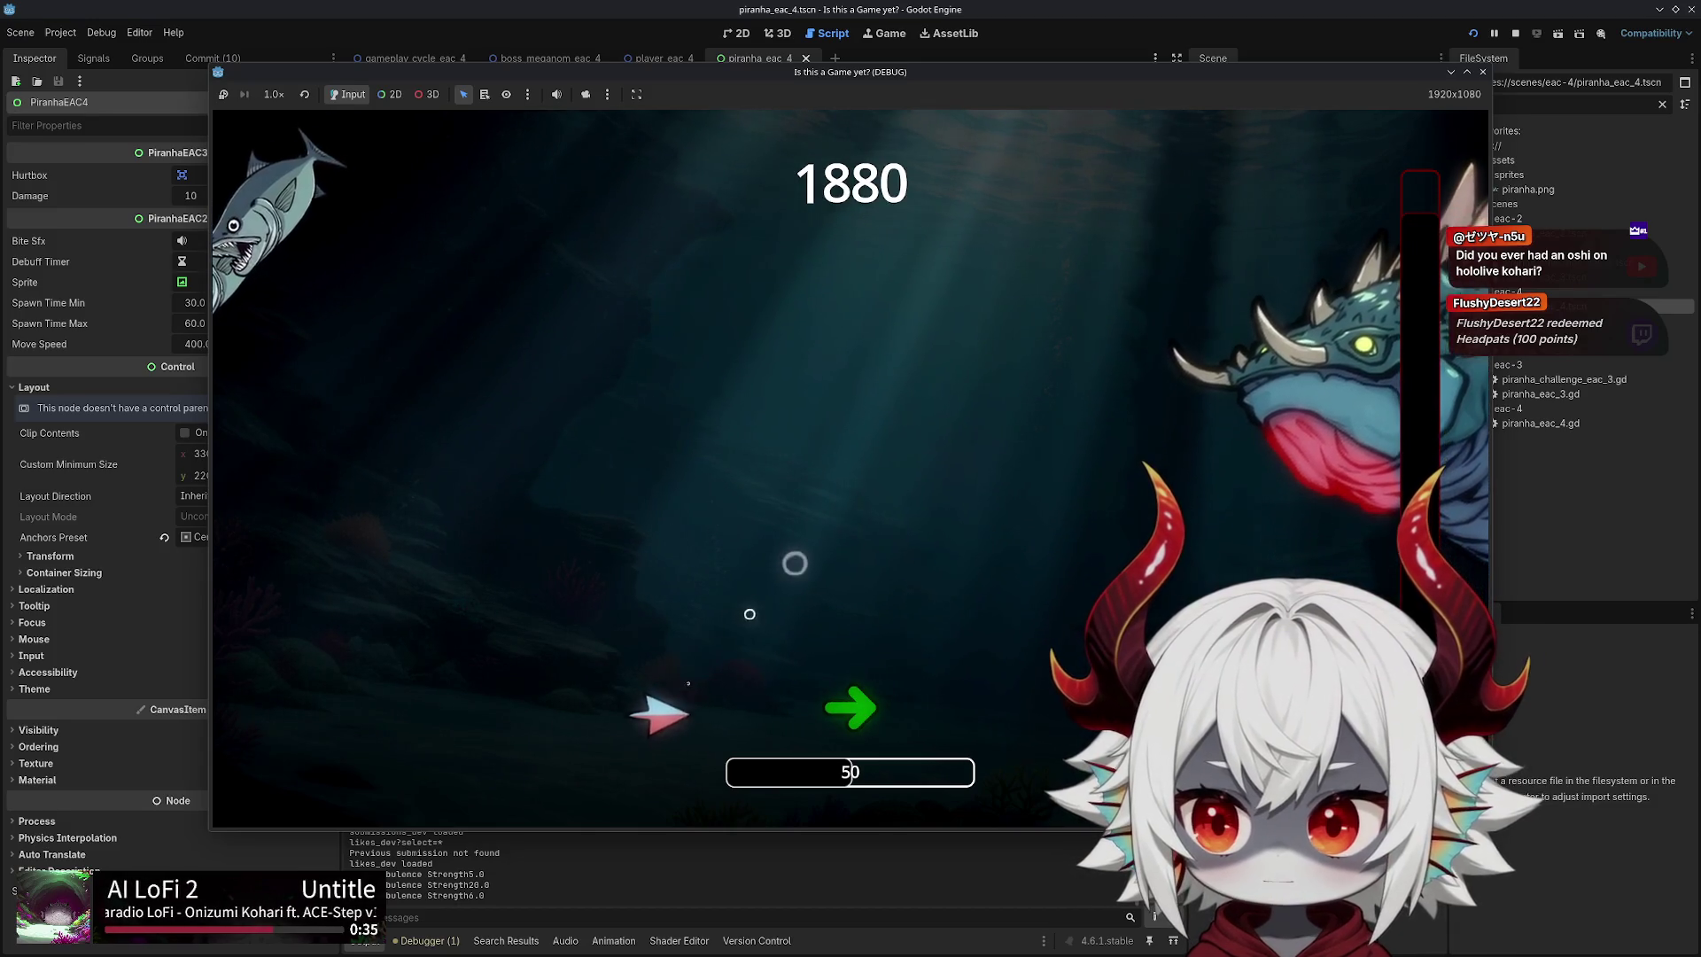
key("Left")
key("Right")
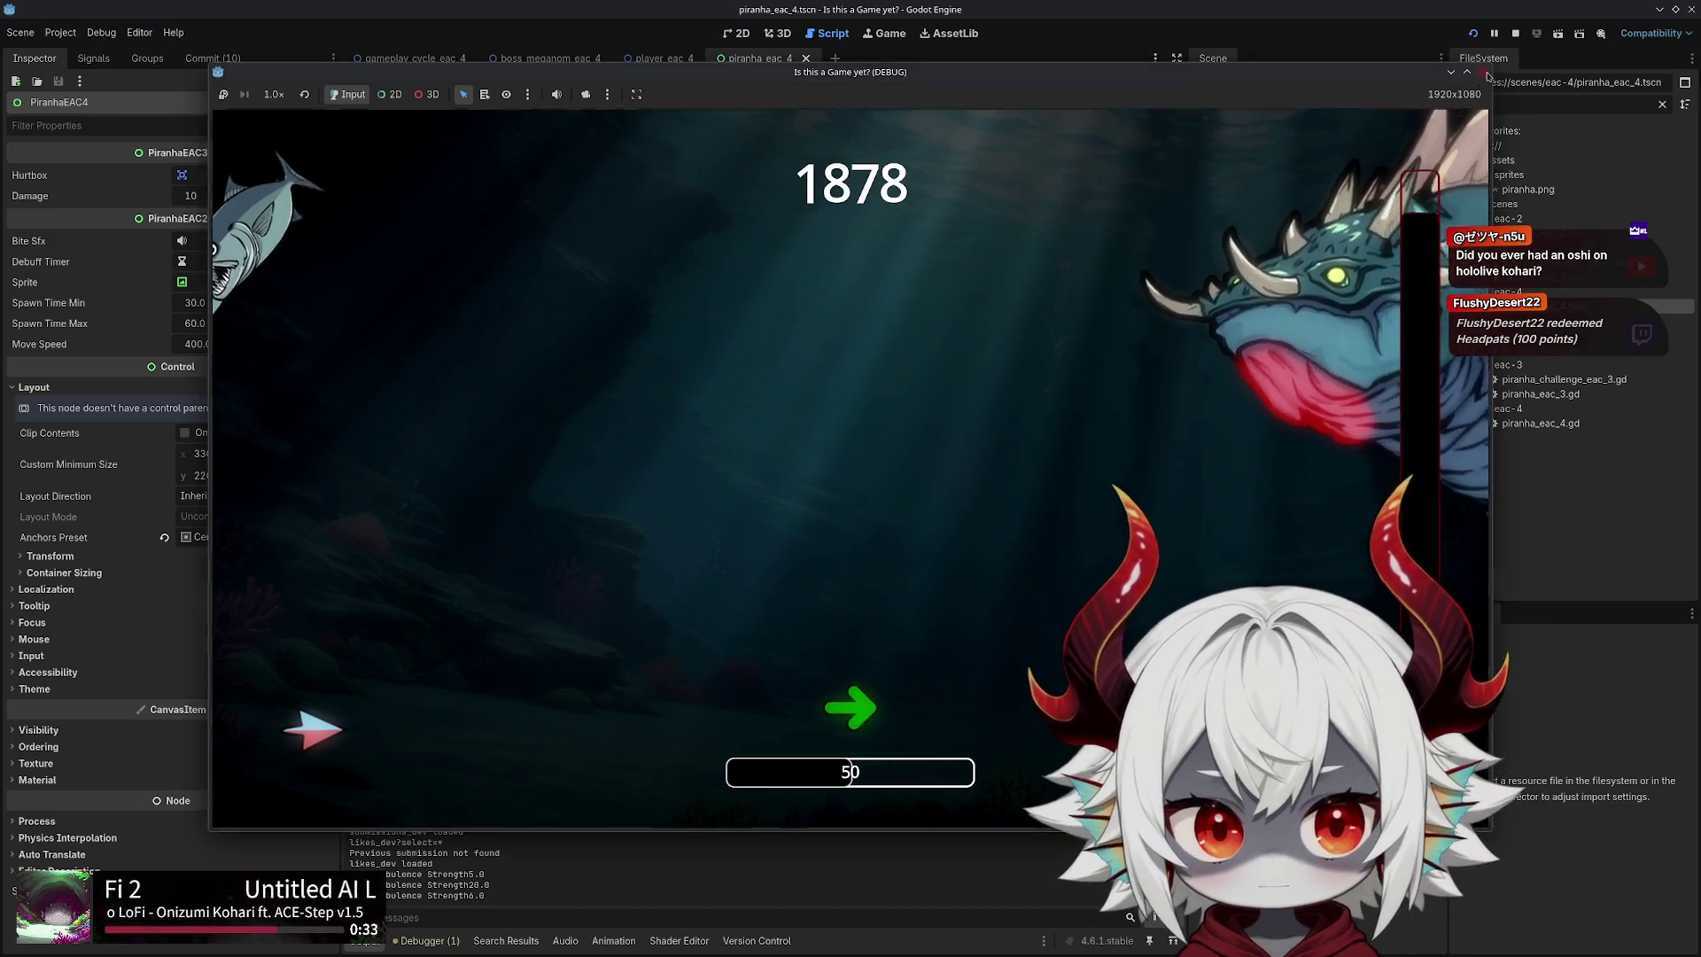
left_click(1488, 76)
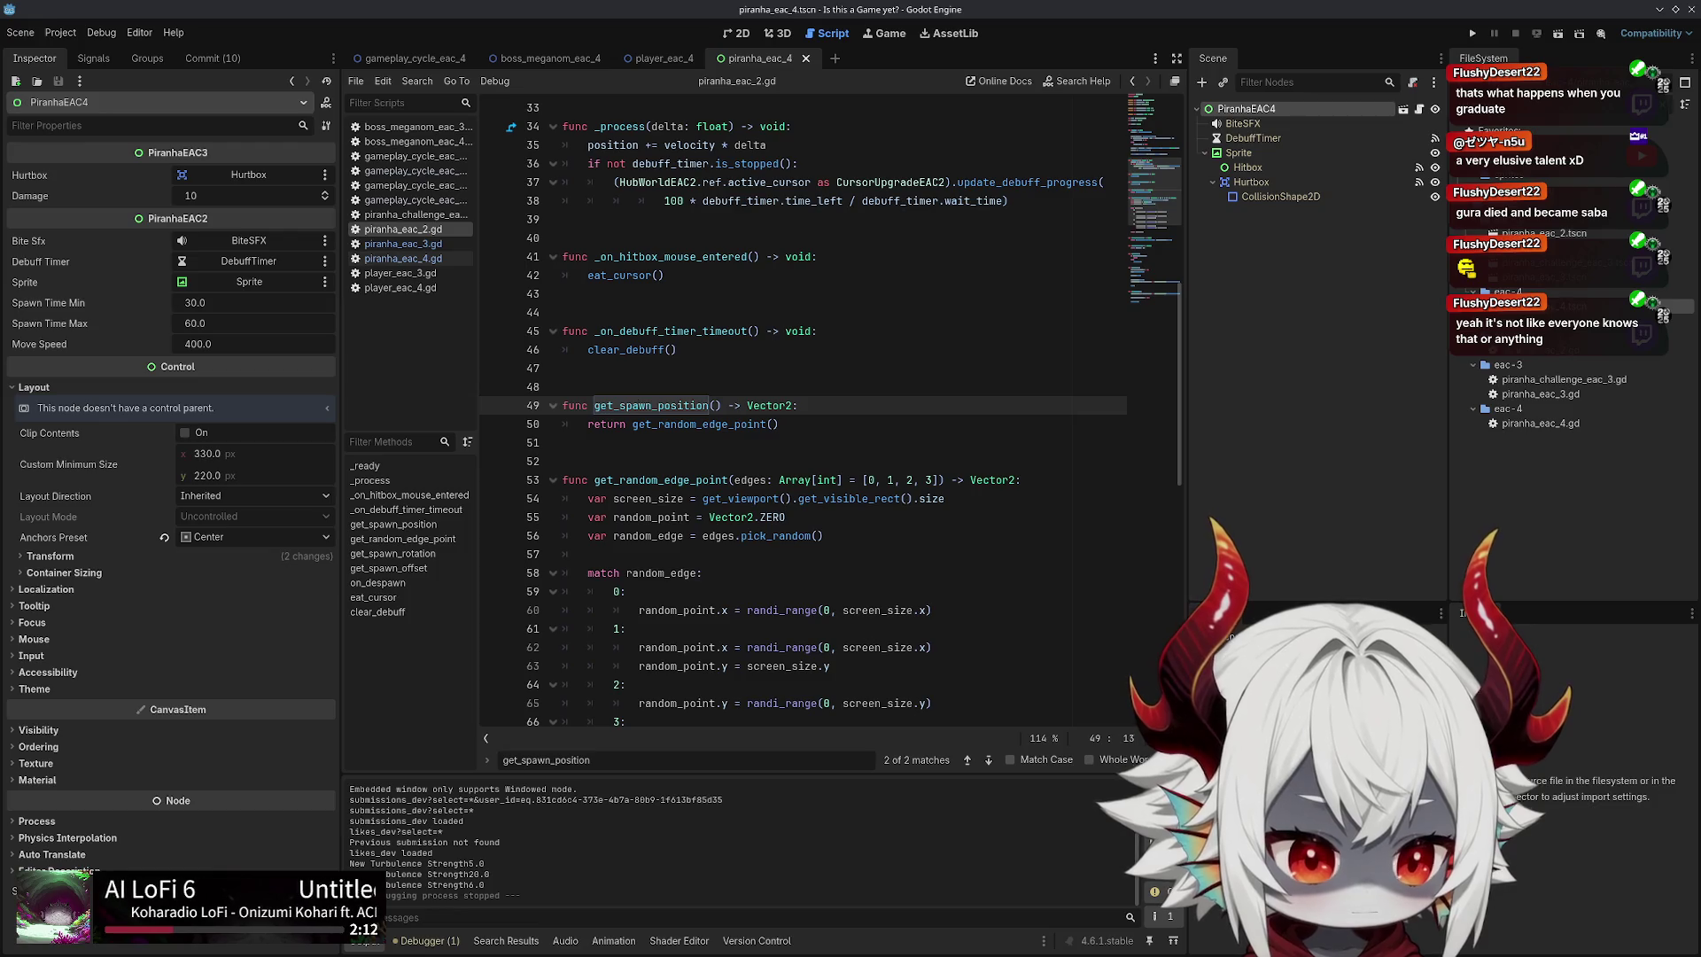
left_click(1331, 378)
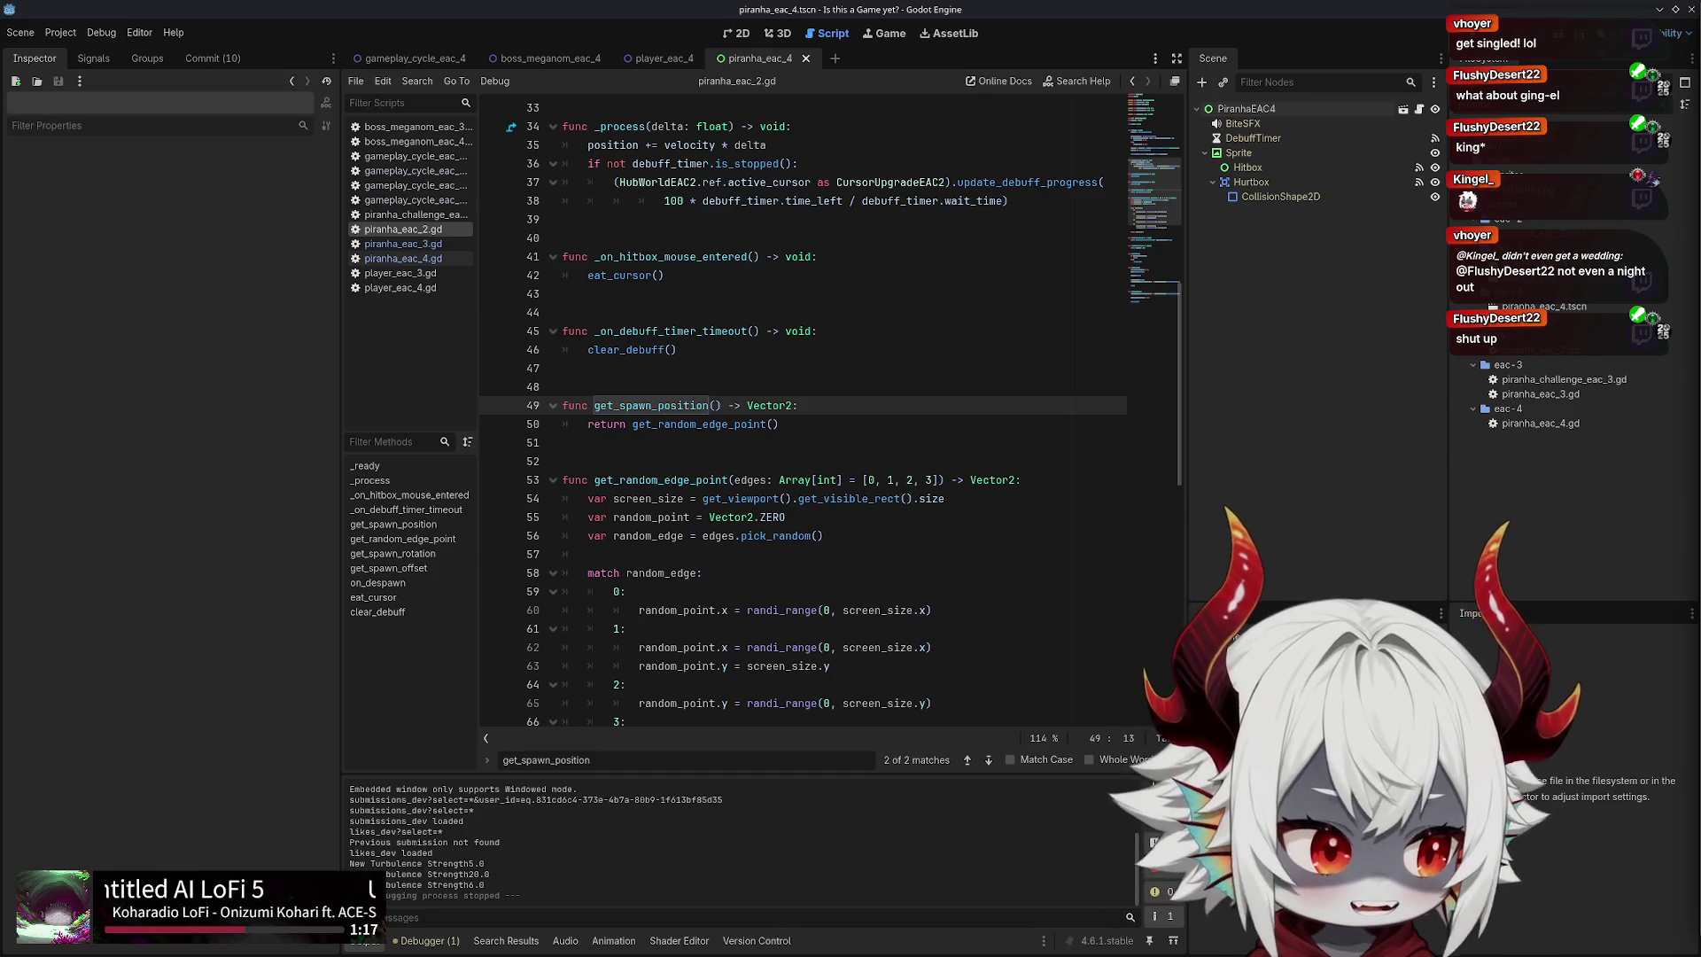
left_click(905, 429)
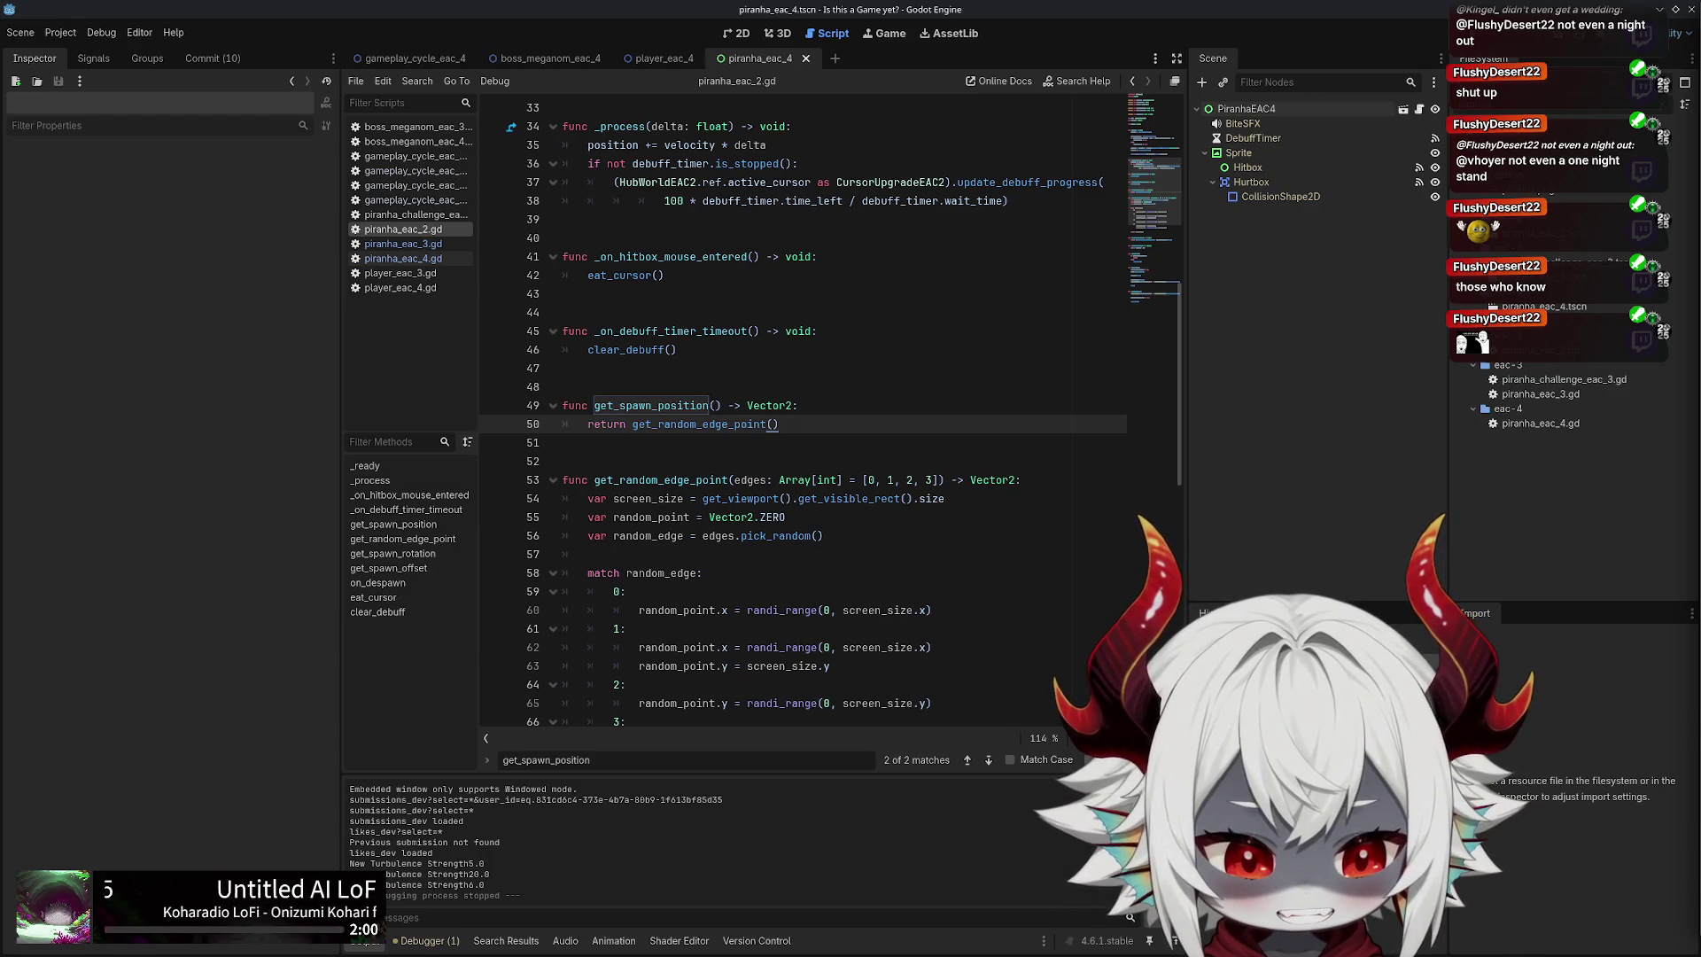
left_click(788, 468)
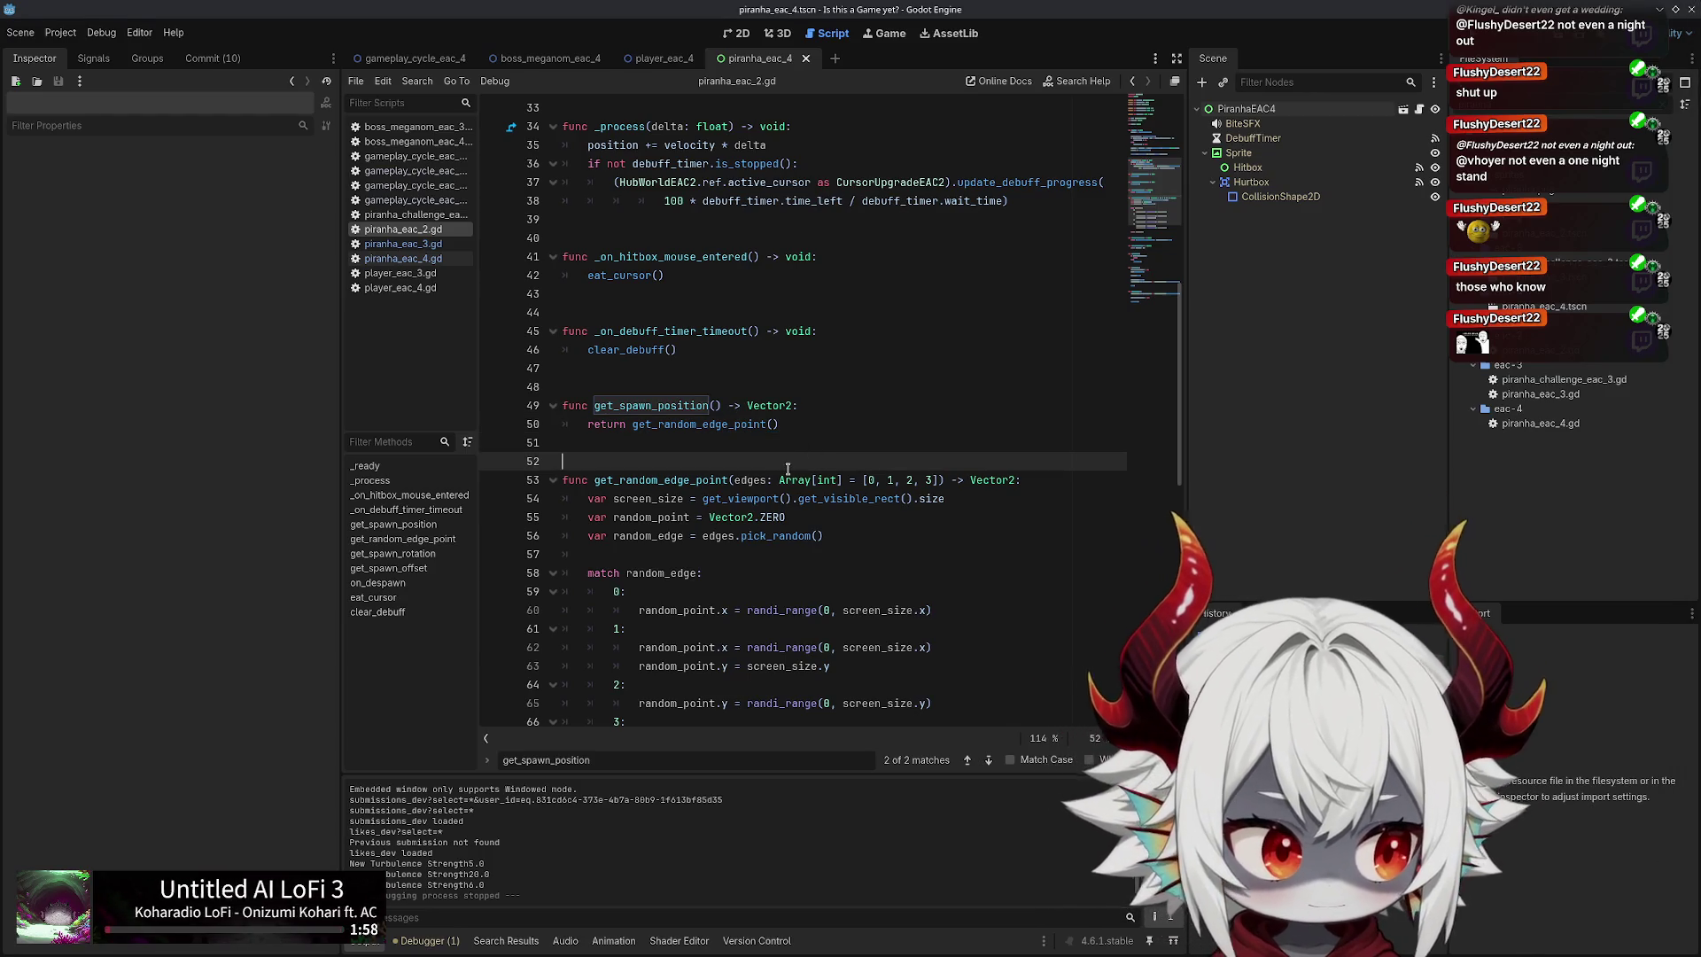
Delete line 9 'return Vector2.ZERO' in piranha_eac_4.gd
left_click(803, 427)
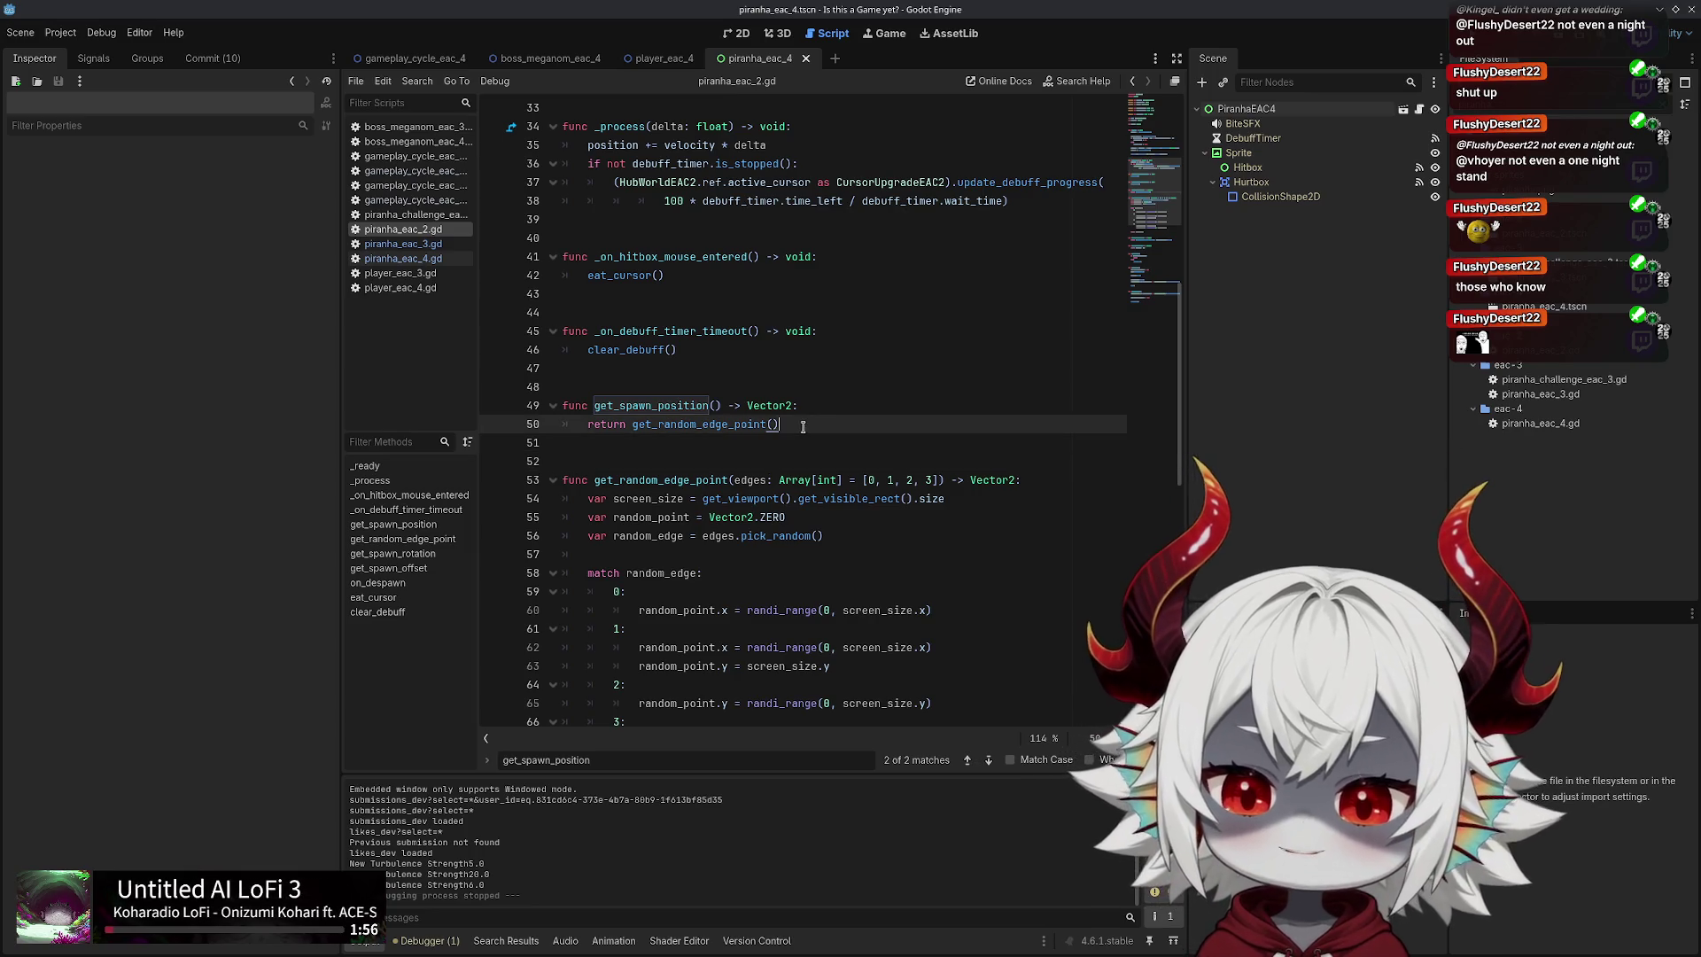
left_click(733, 354)
left_click(783, 278)
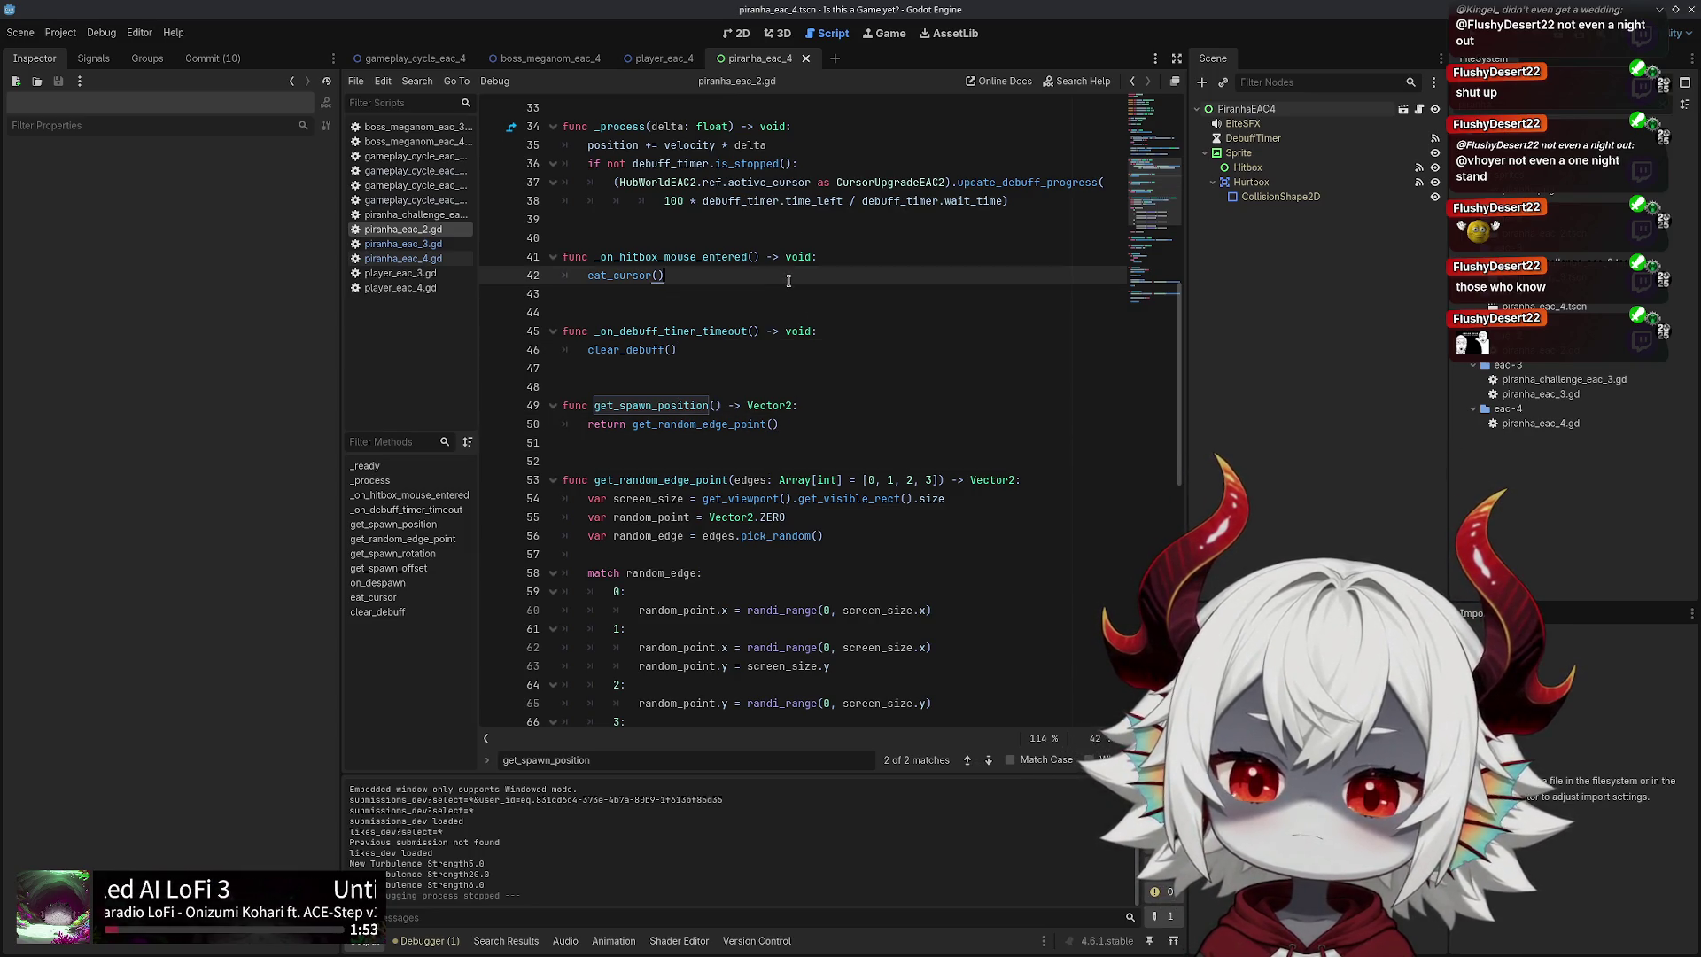
scroll(788, 281, "up", 3)
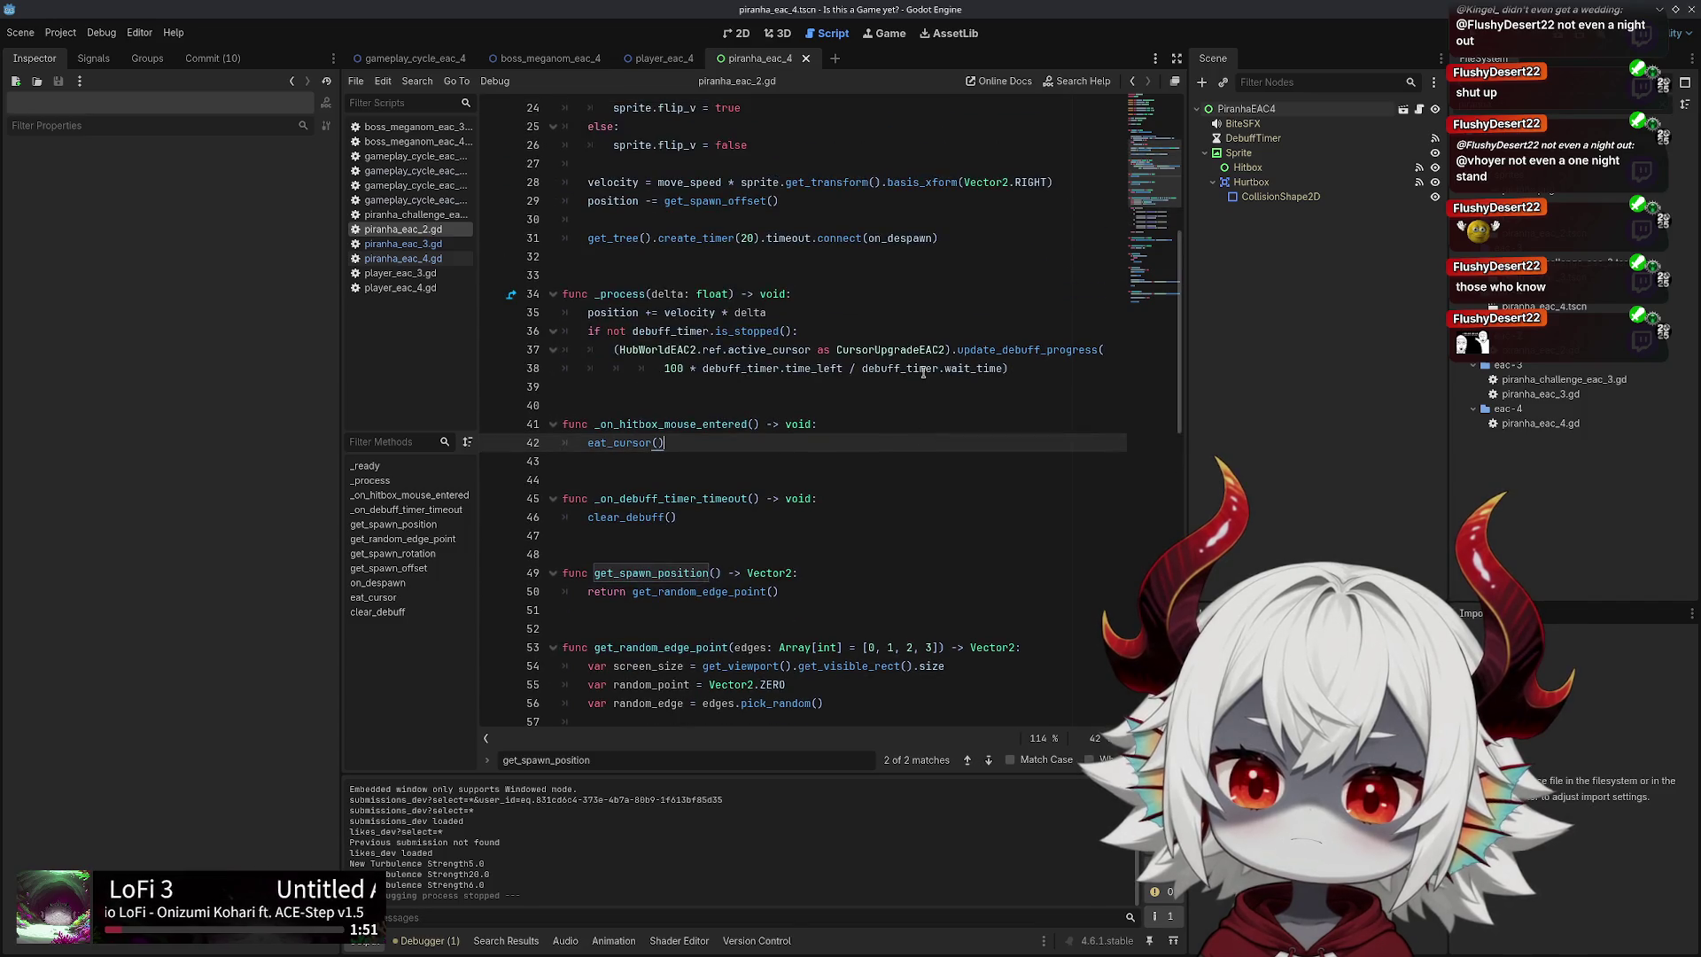
scroll(925, 369, "down", 4)
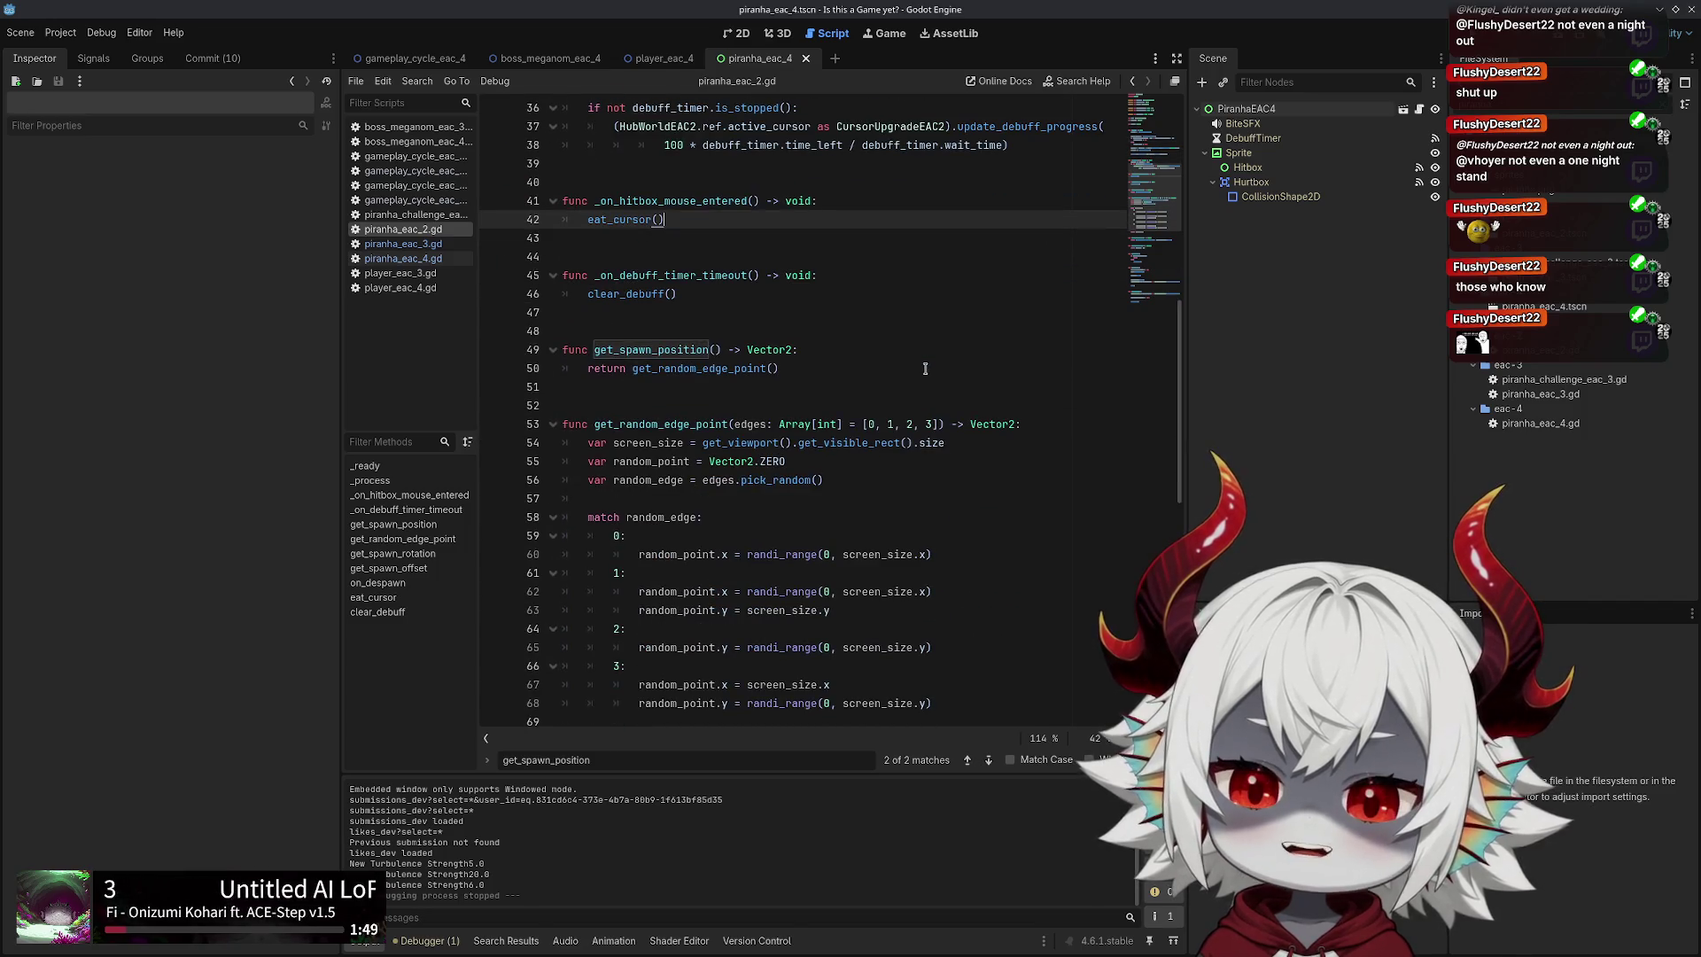
left_click(867, 362)
left_click(417, 247)
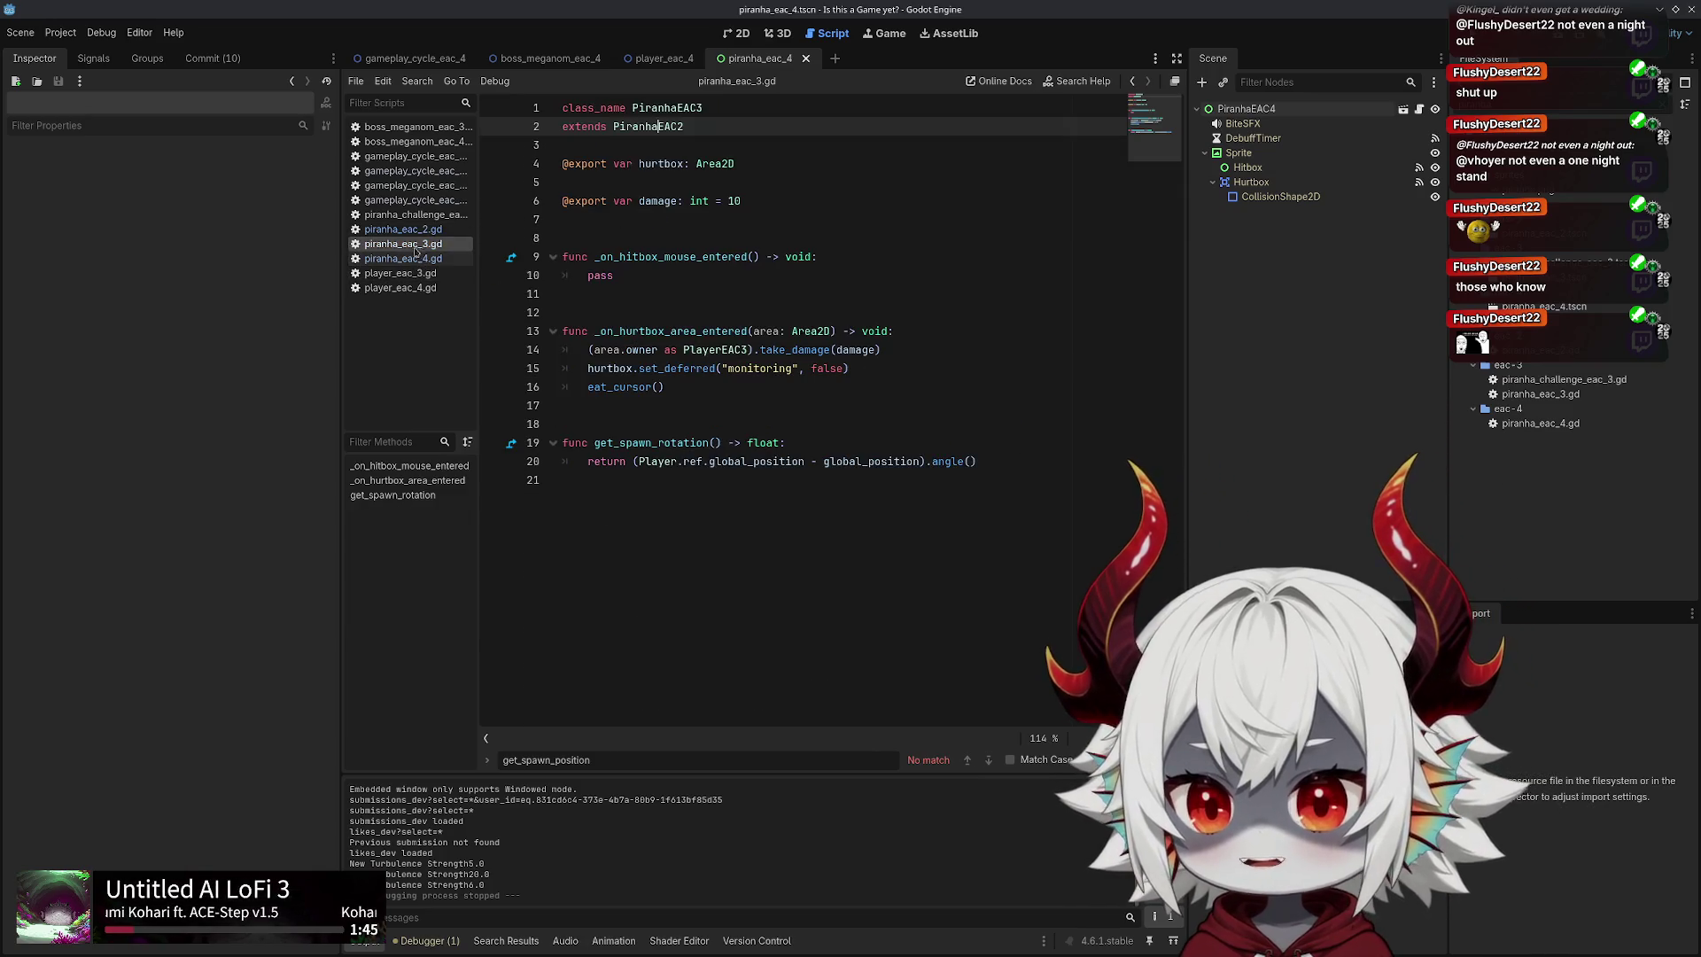
left_click(417, 259)
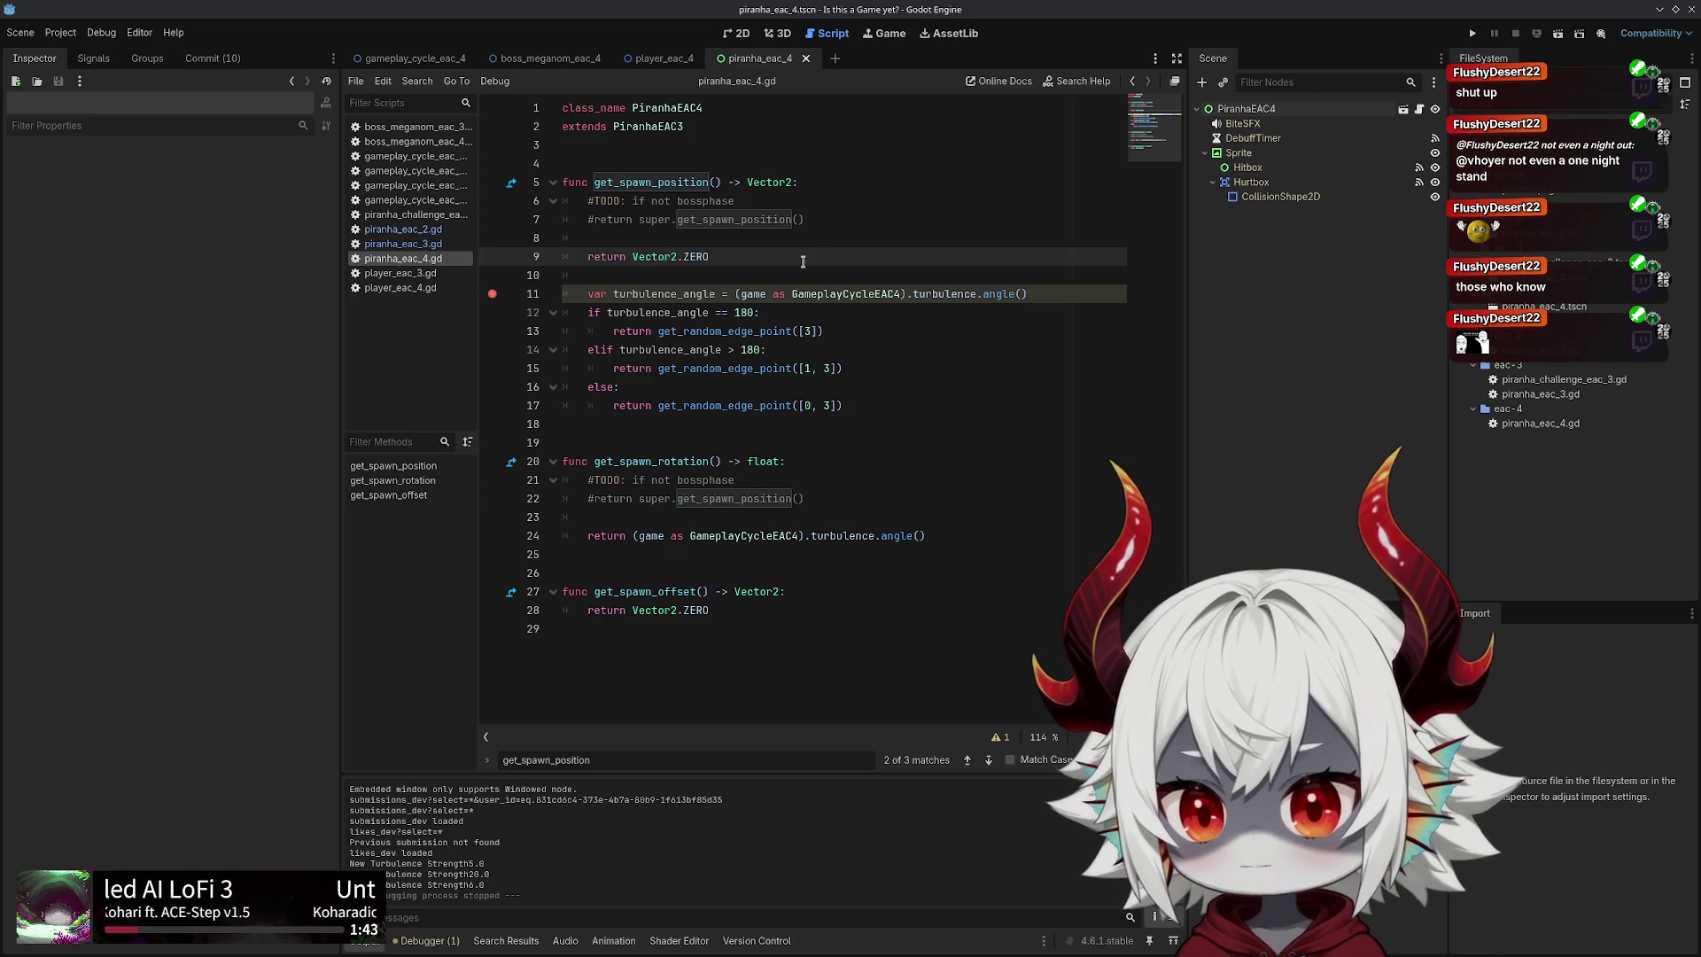
key("ctrl+shift+k")
key("ctrl+shift+k")
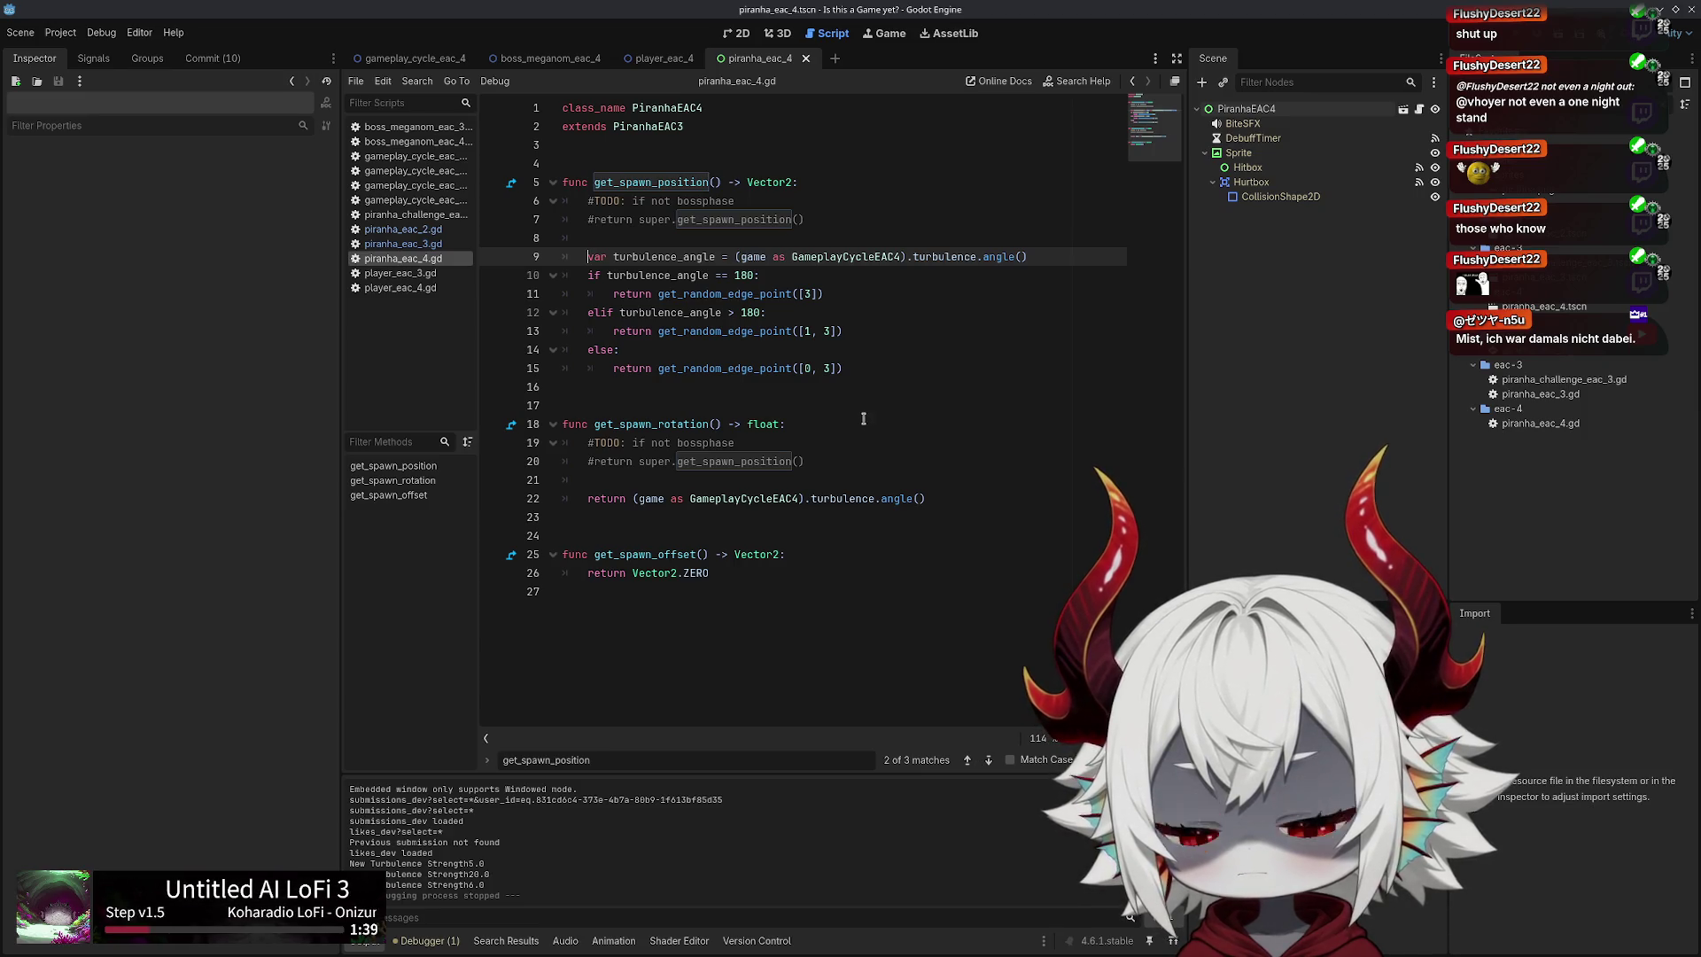
Compare against piranha_eac_2.gd, then delete the get_spawn_offset function from piranha_eac_4.gd
left_click(411, 248)
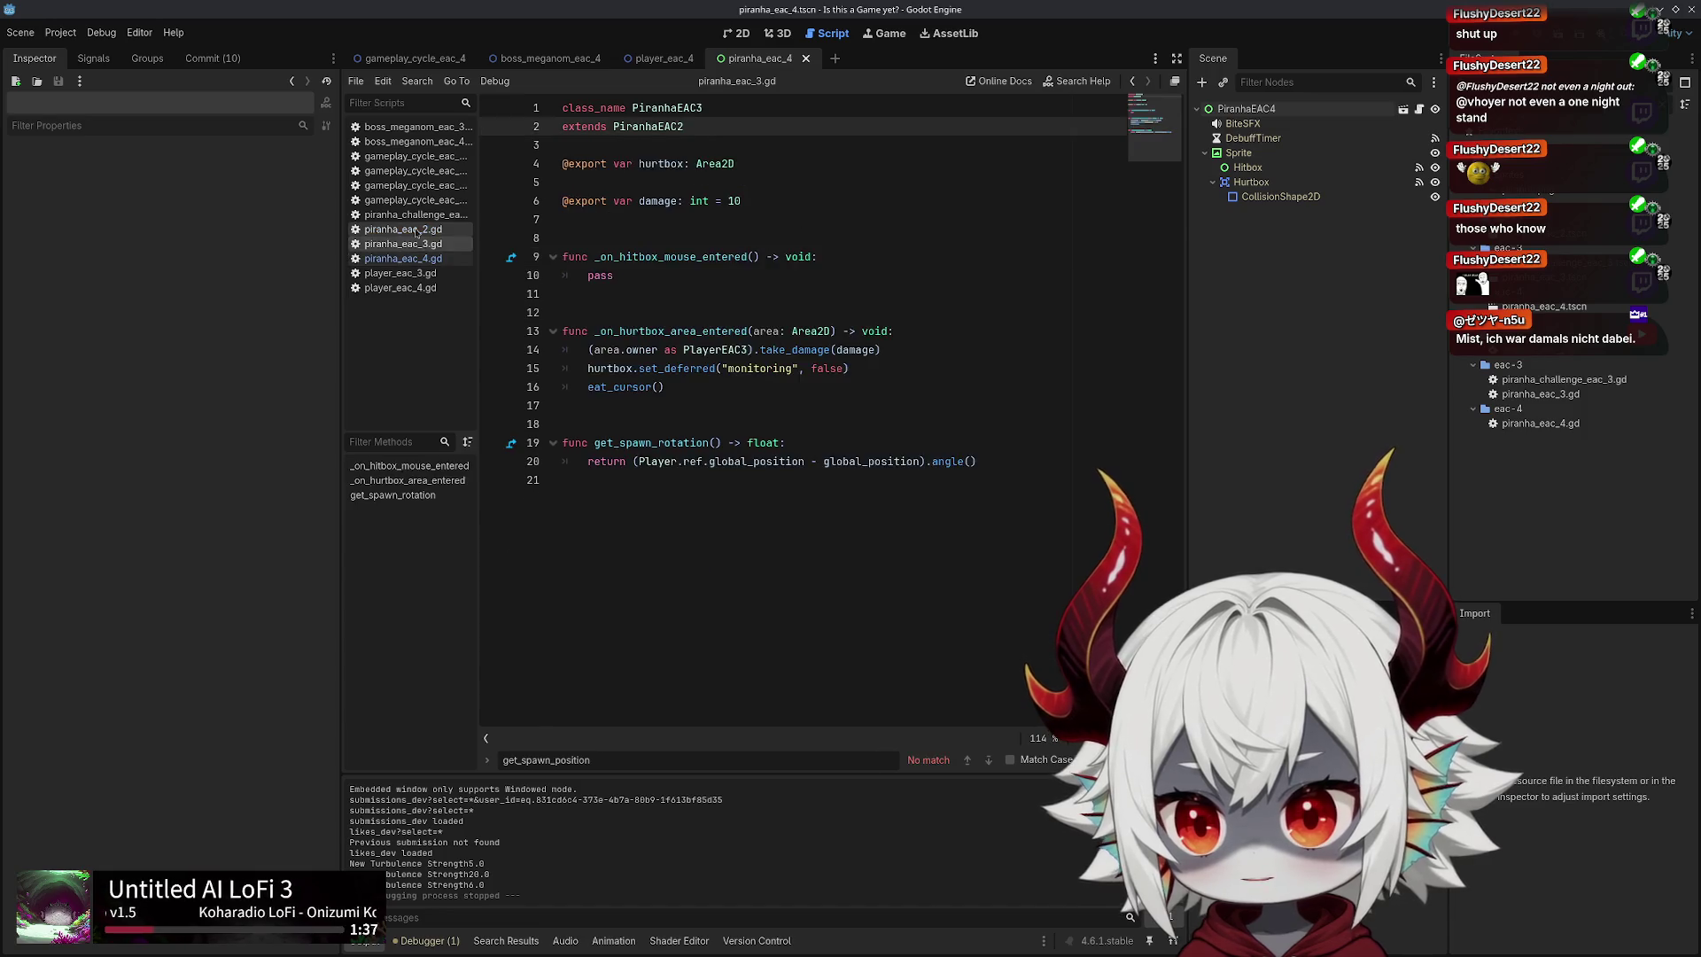
left_click(411, 255)
left_click(403, 228)
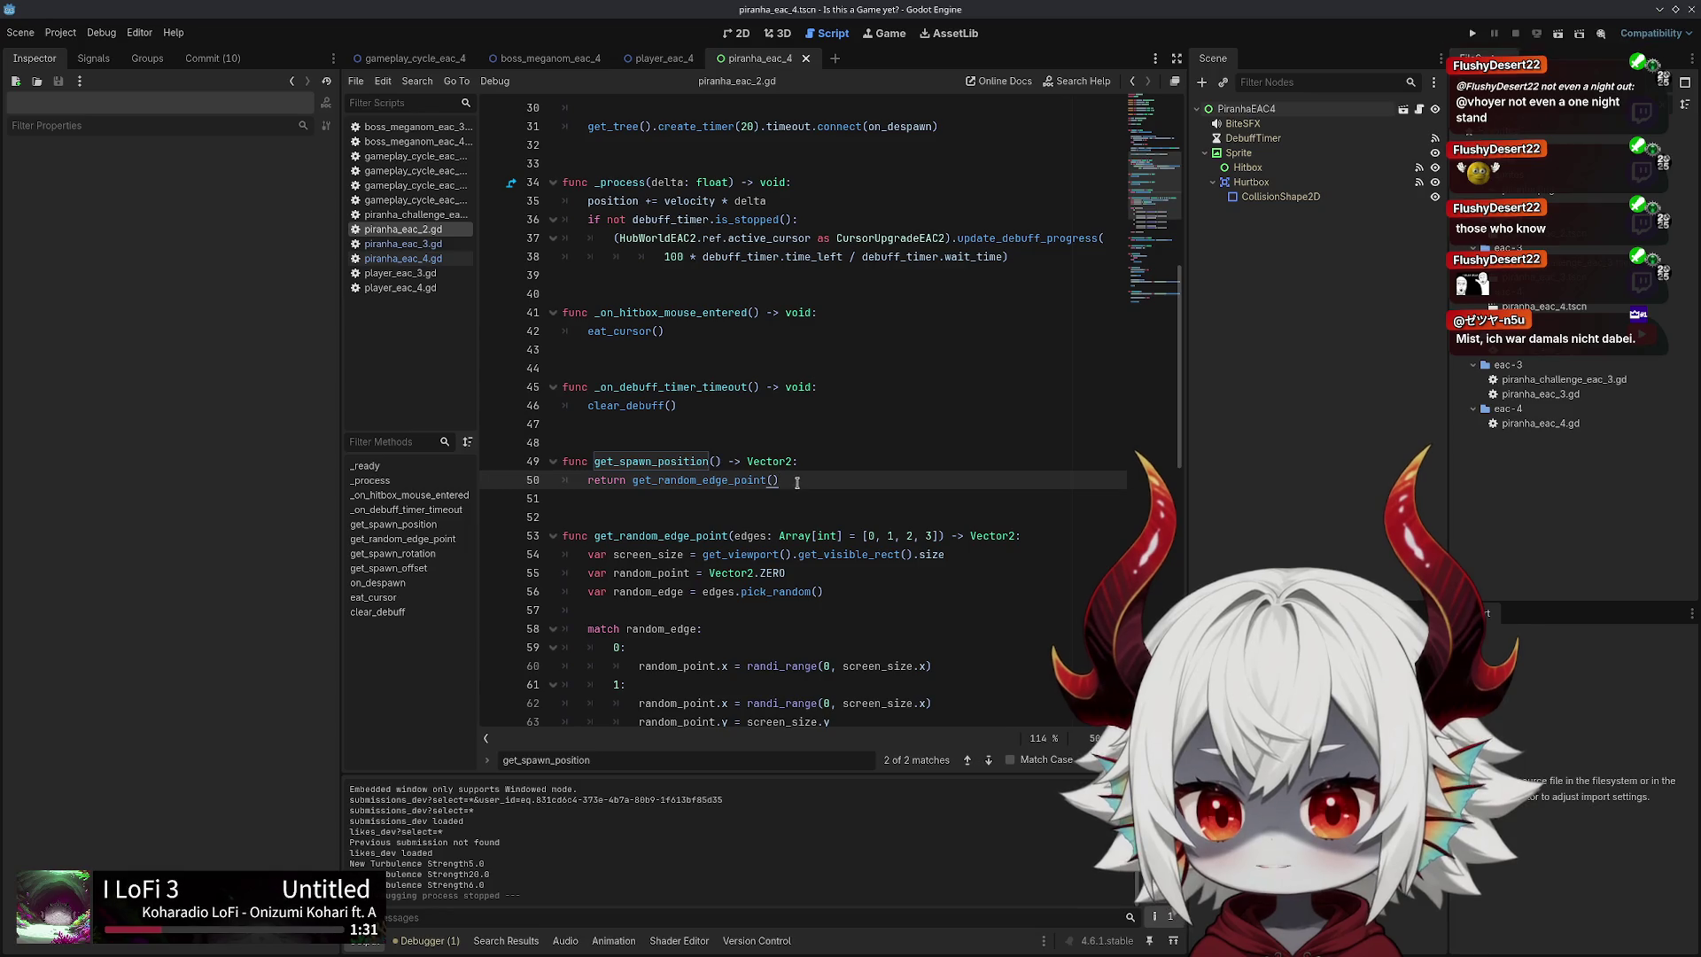
scroll(798, 478, "down", 10)
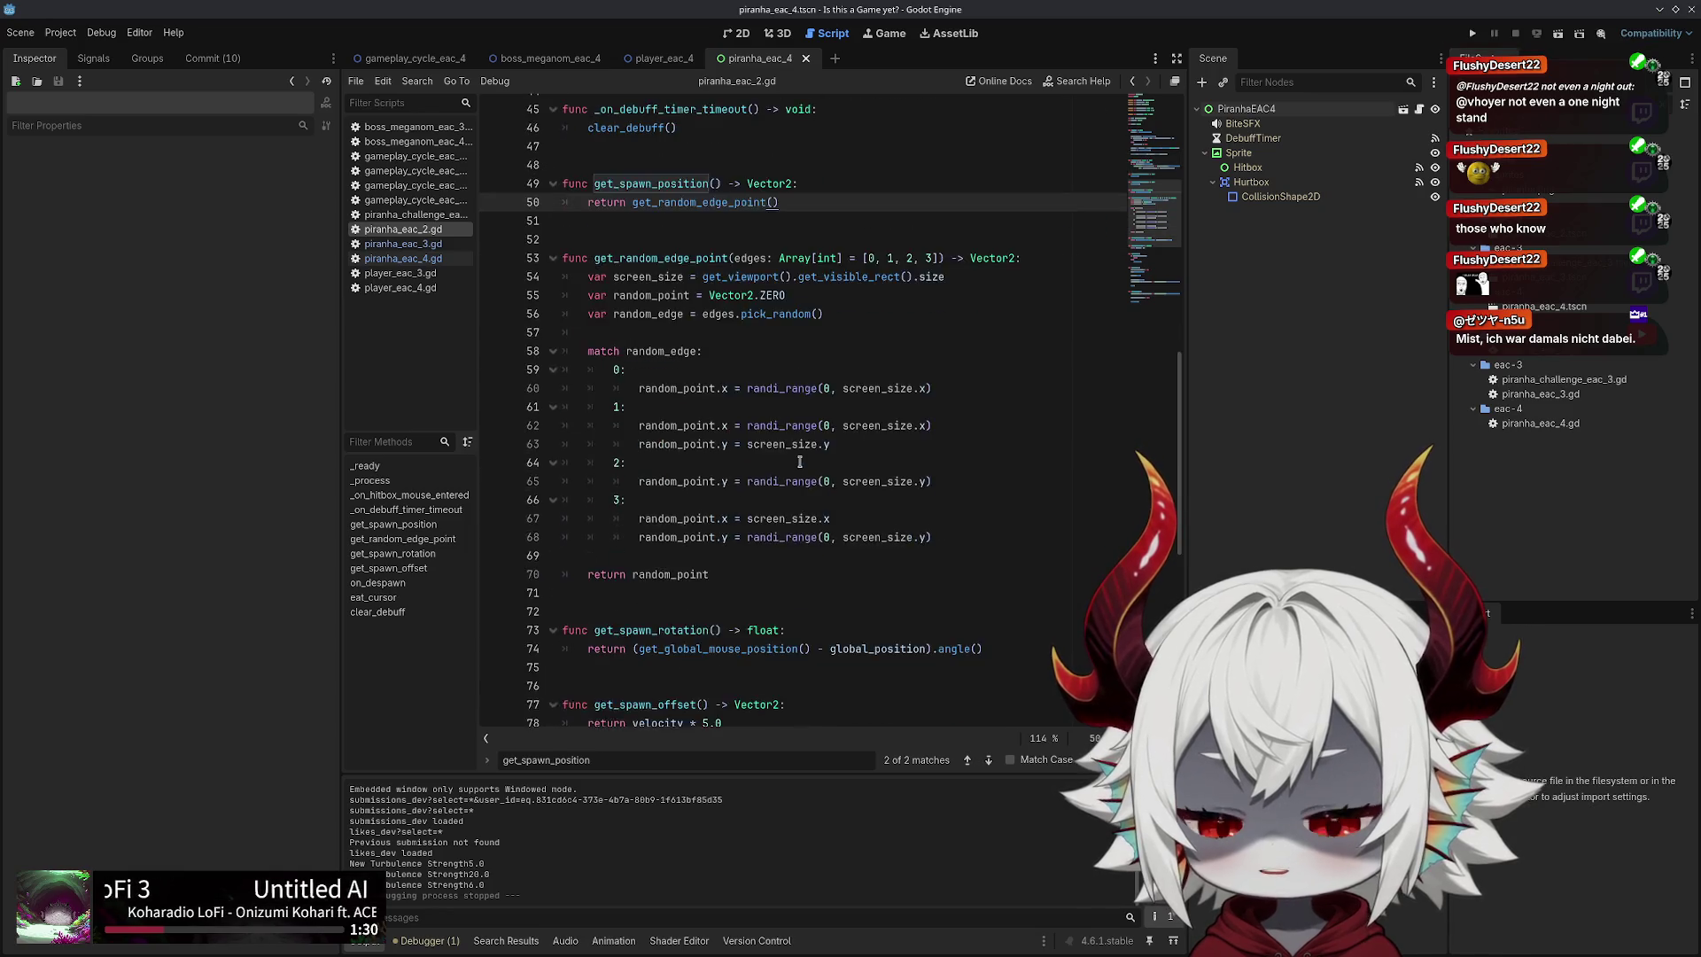
left_click(417, 259)
left_click(638, 554)
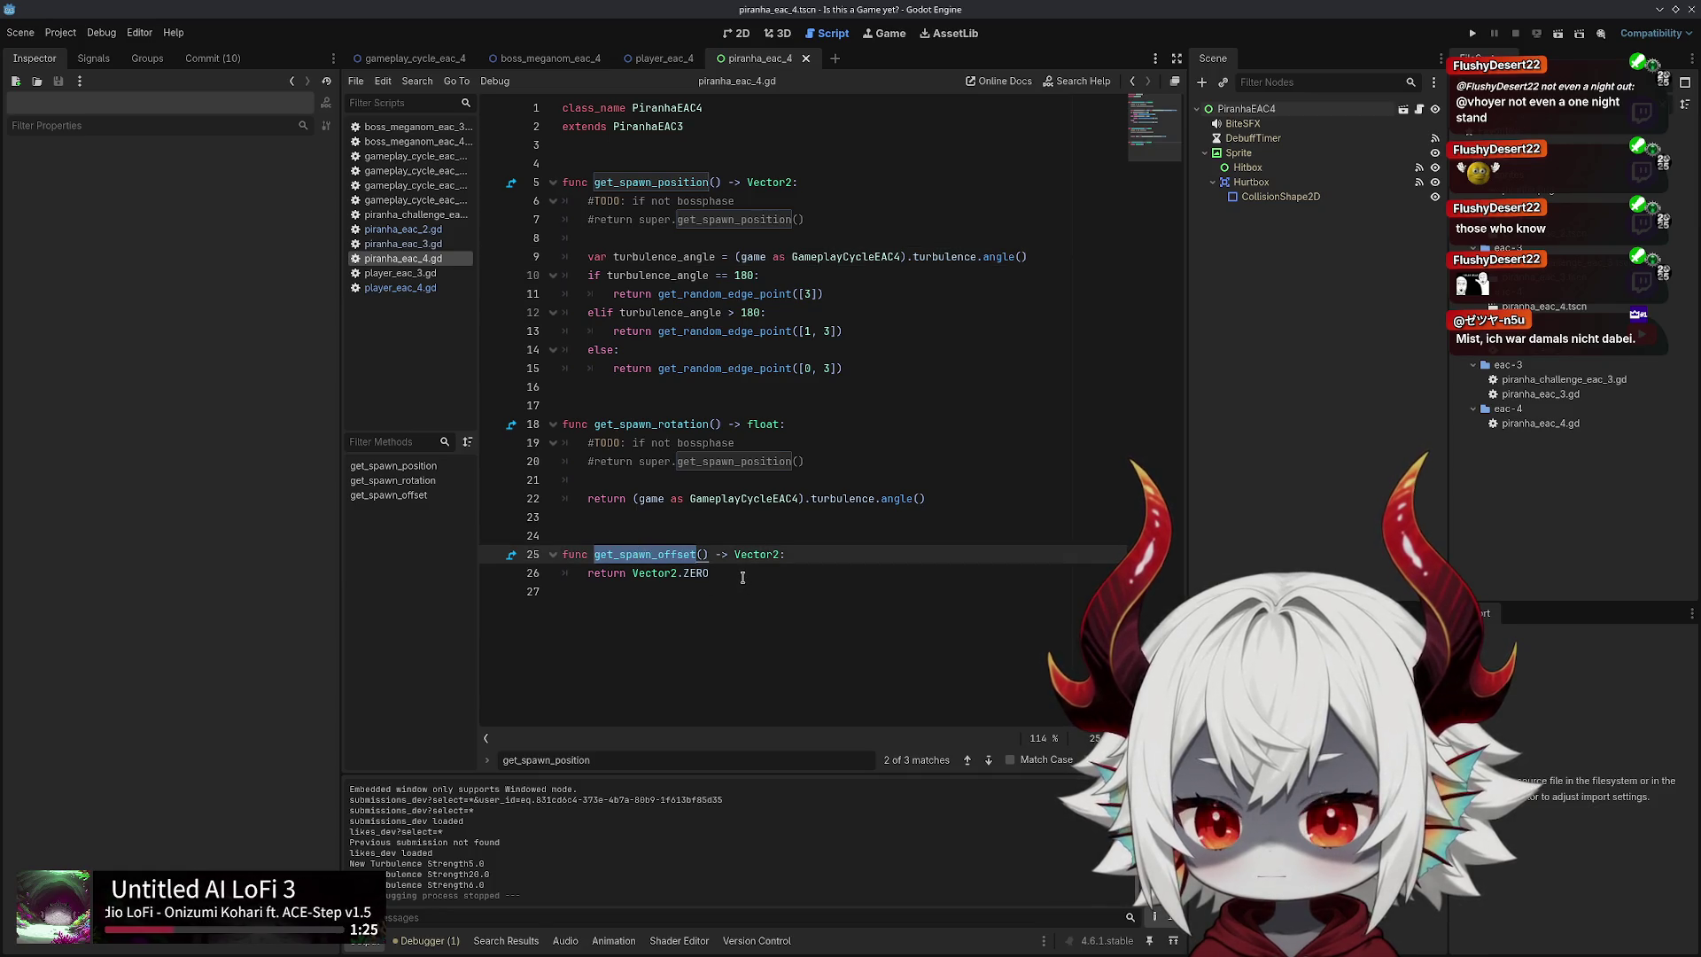
left_click_drag(743, 577, 495, 545)
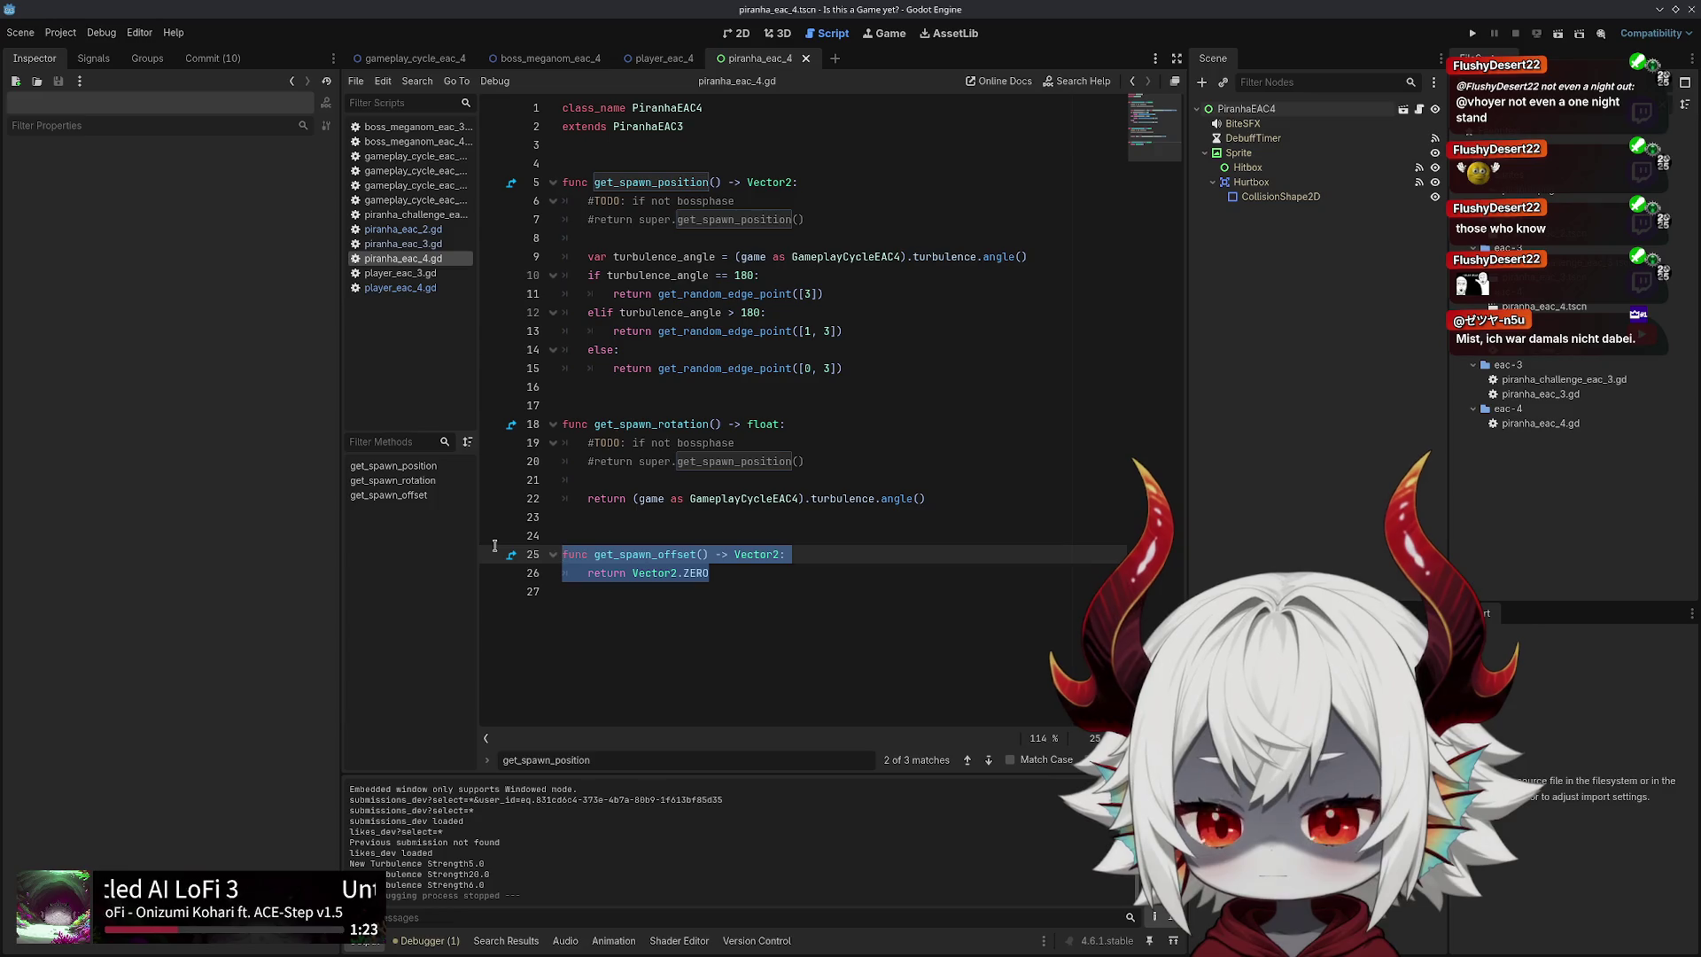
key("BackSpace")
key("BackSpace")
key("BackSpace")
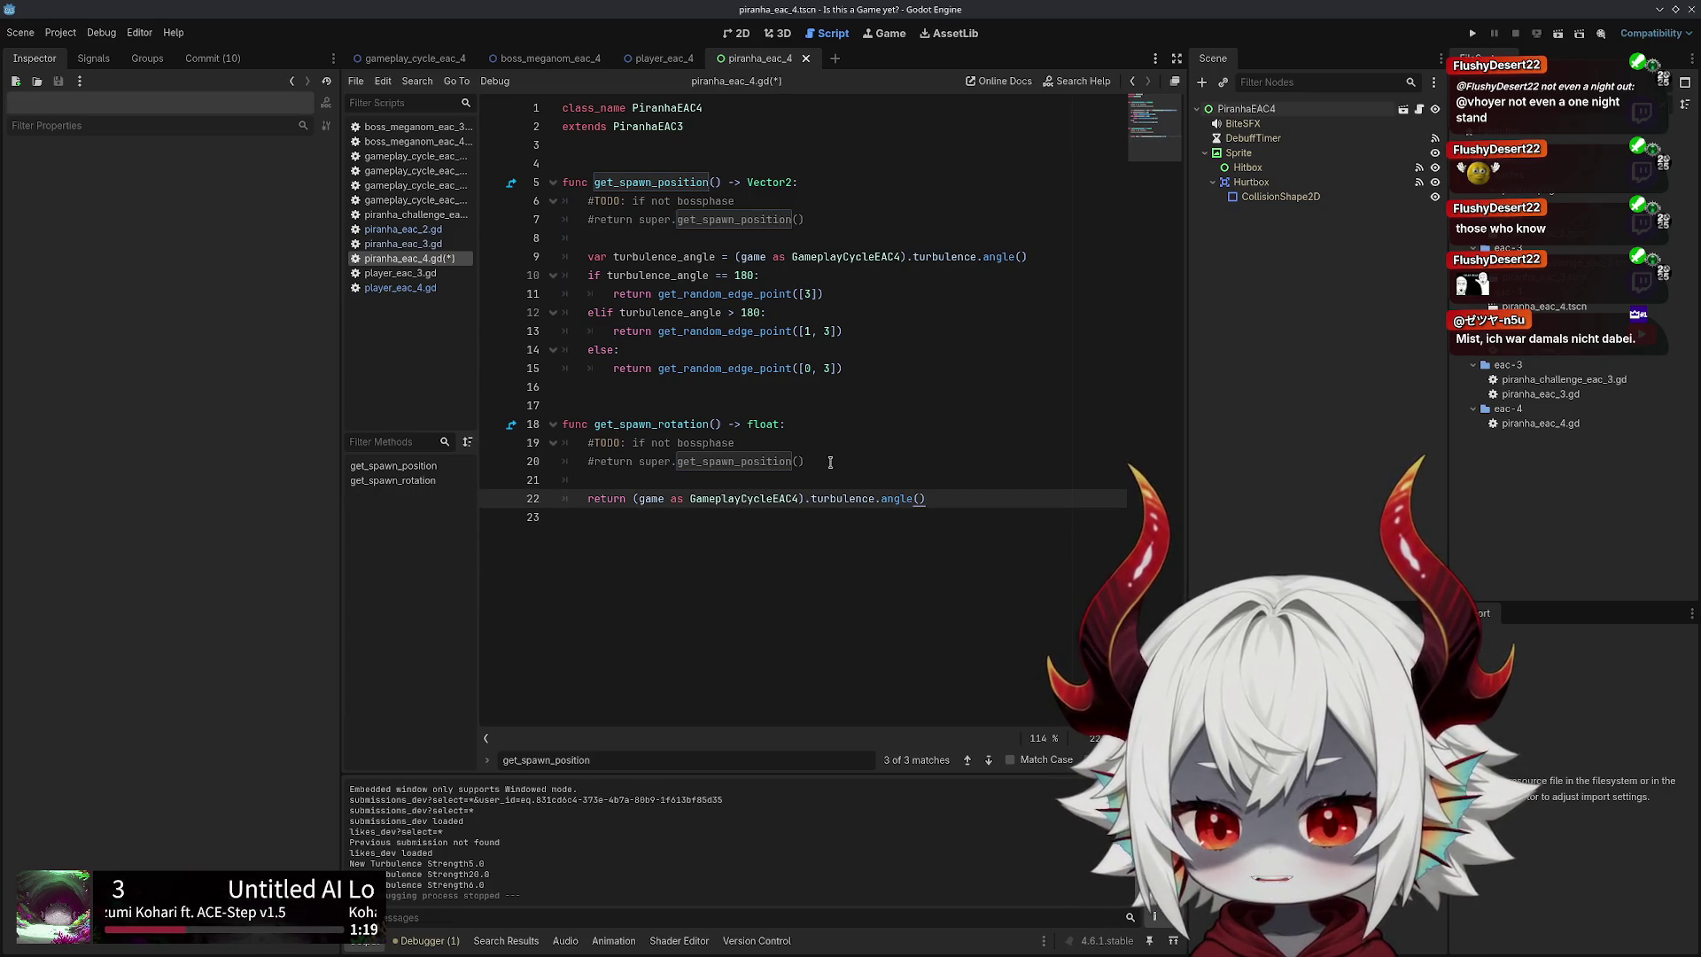
Review the turbulence-angle edge conditions, save piranha_eac_4.gd, and open piranha_eac_2.gd
left_click(877, 365)
left_click(863, 315)
left_click(776, 275)
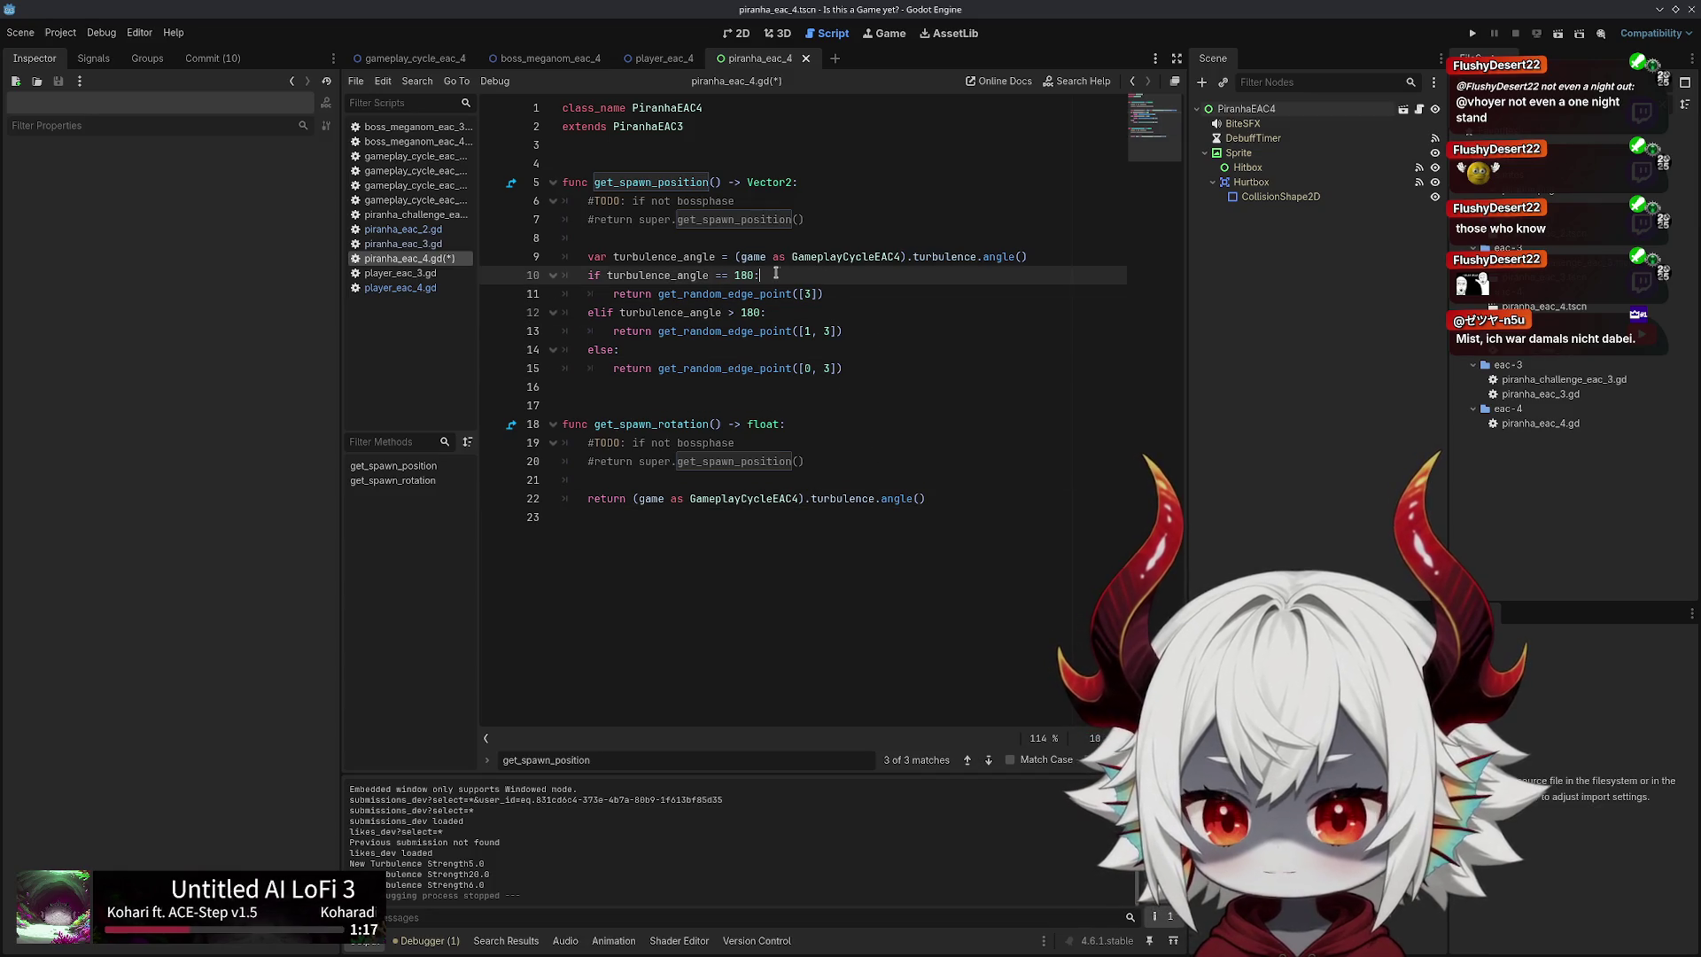
left_click(840, 238)
key("ctrl+s")
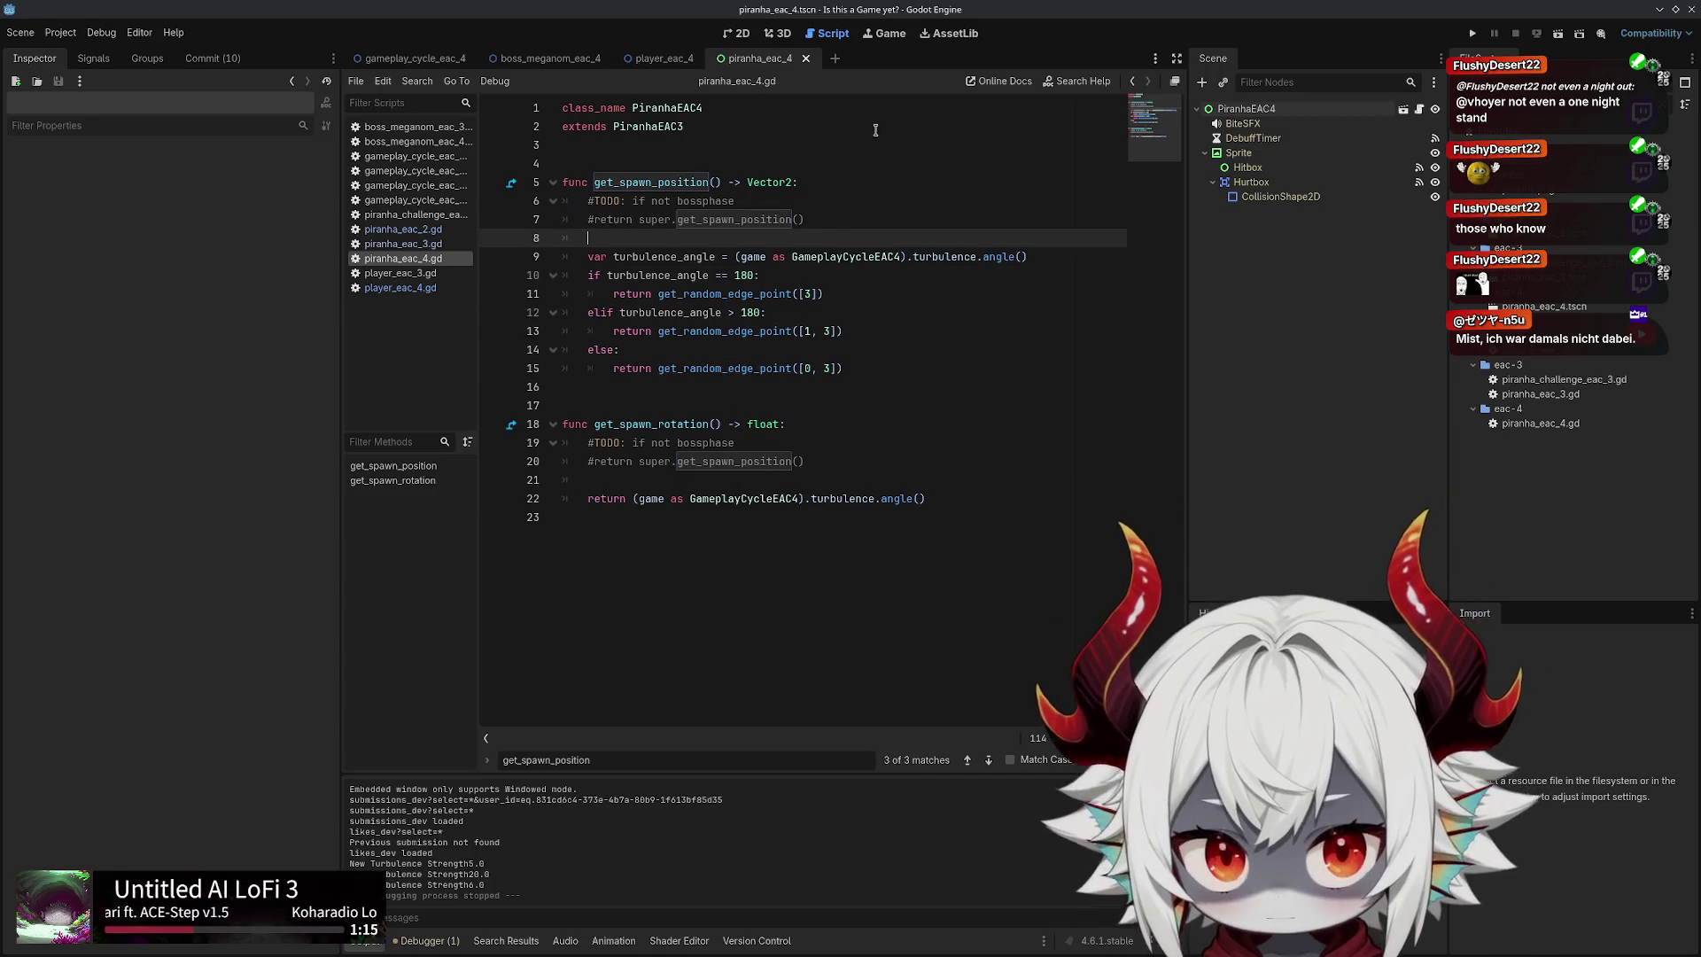
left_click(400, 230)
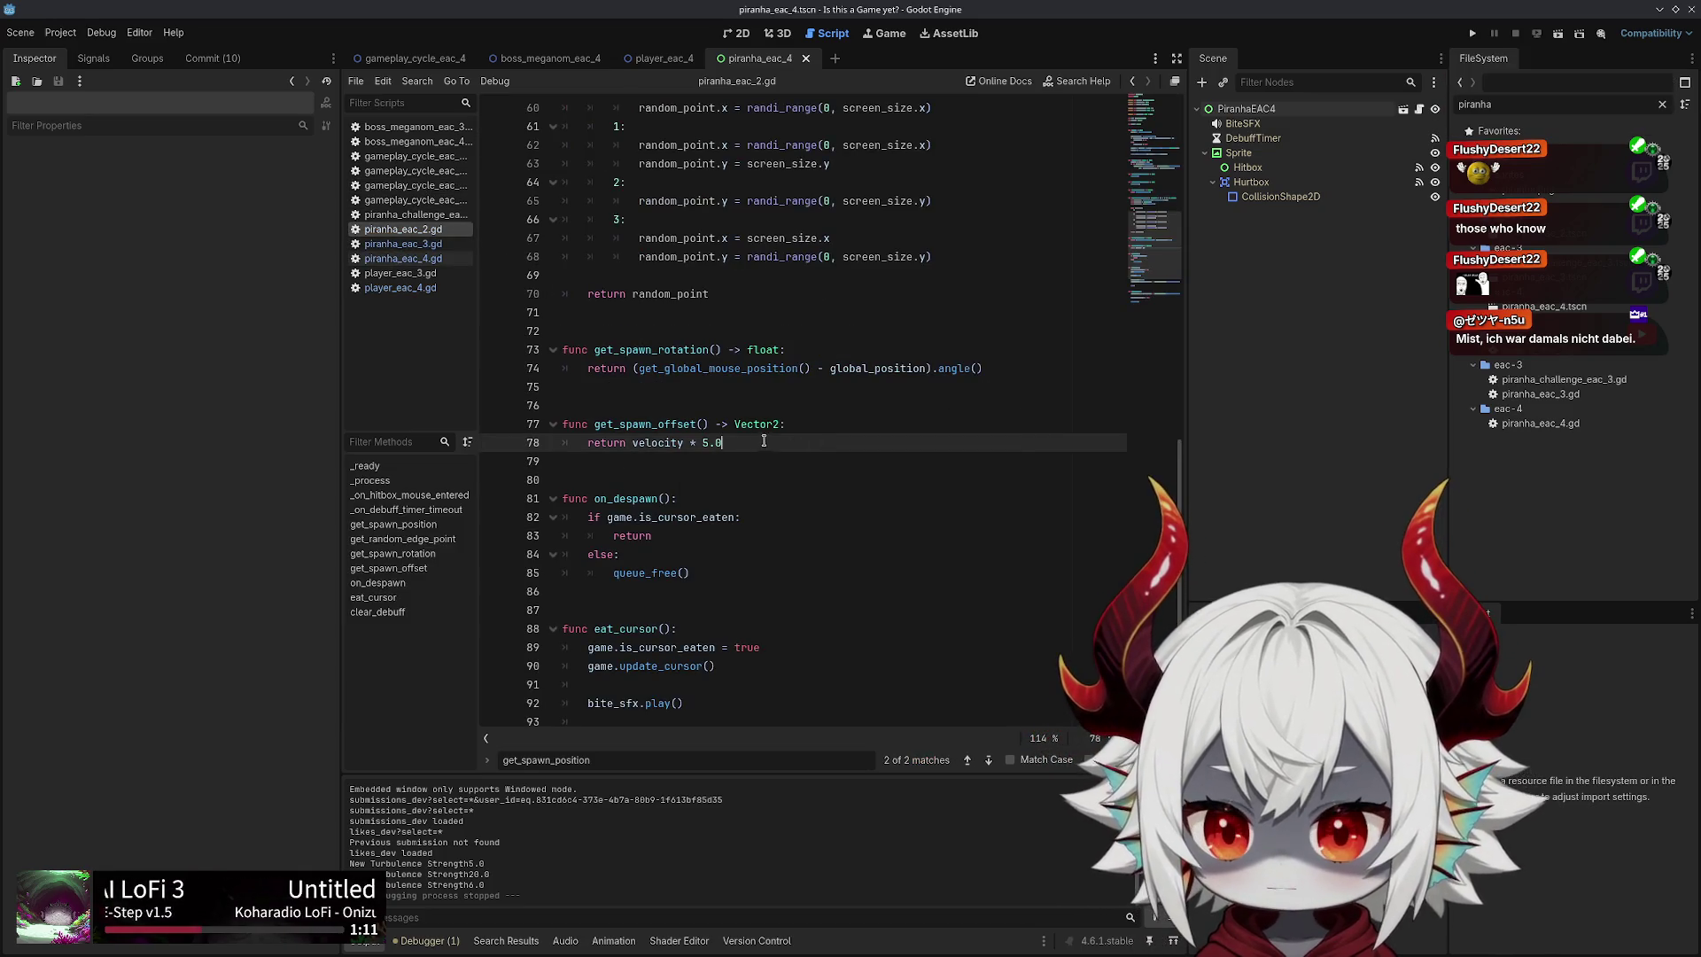
Remove the get_spawn_offset function on lines 77–80 of piranha_eac_2.gd, then run the game
left_click_drag(764, 440, 499, 390)
left_click_drag(737, 446, 642, 438)
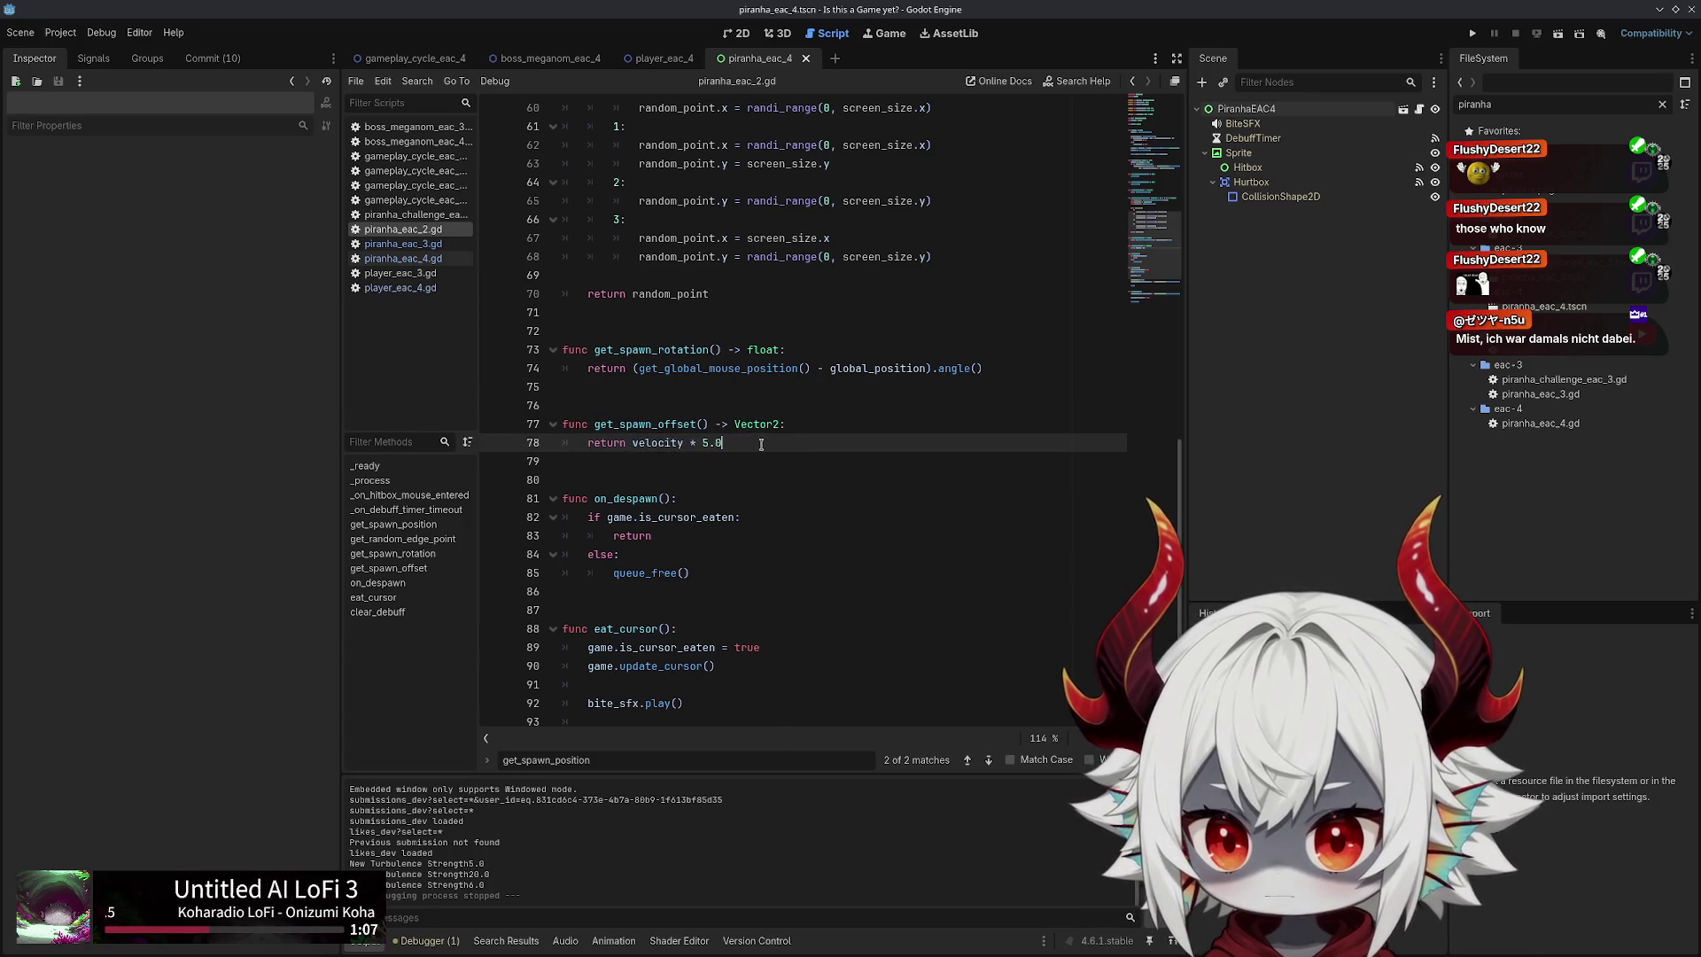
left_click_drag(761, 444, 789, 405)
key("BackSpace")
key("BackSpace")
key("BackSpace")
scroll(788, 404, "up", 5)
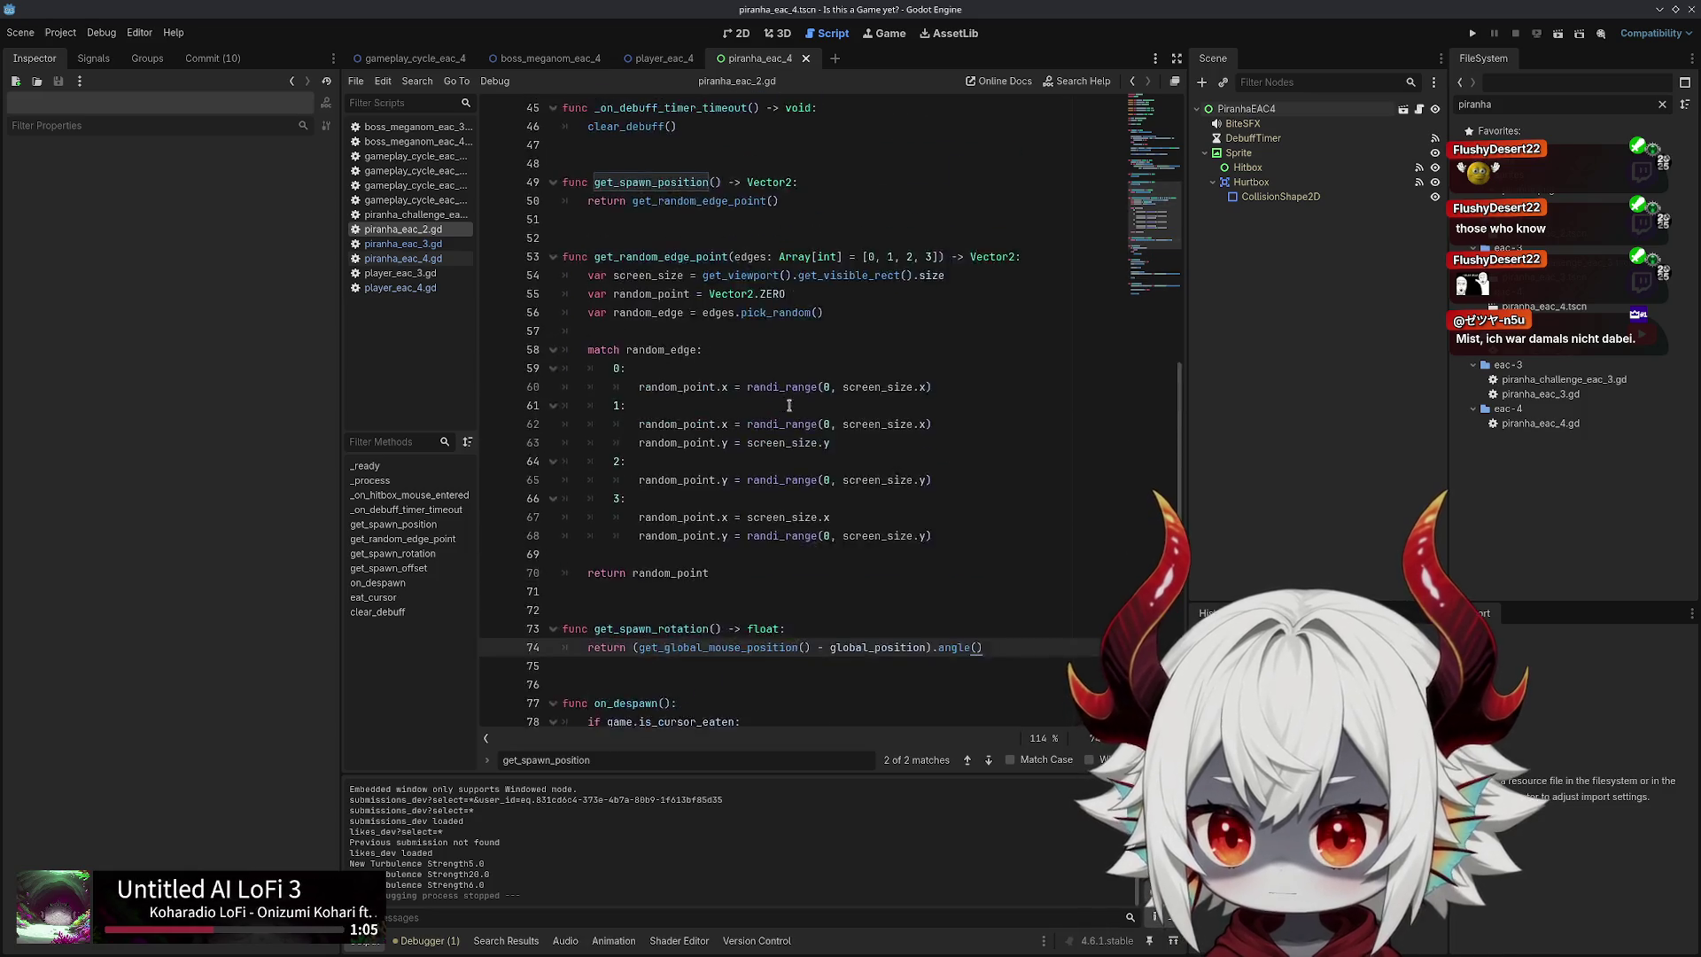
scroll(788, 405, "up", 5)
scroll(718, 430, "up", 3)
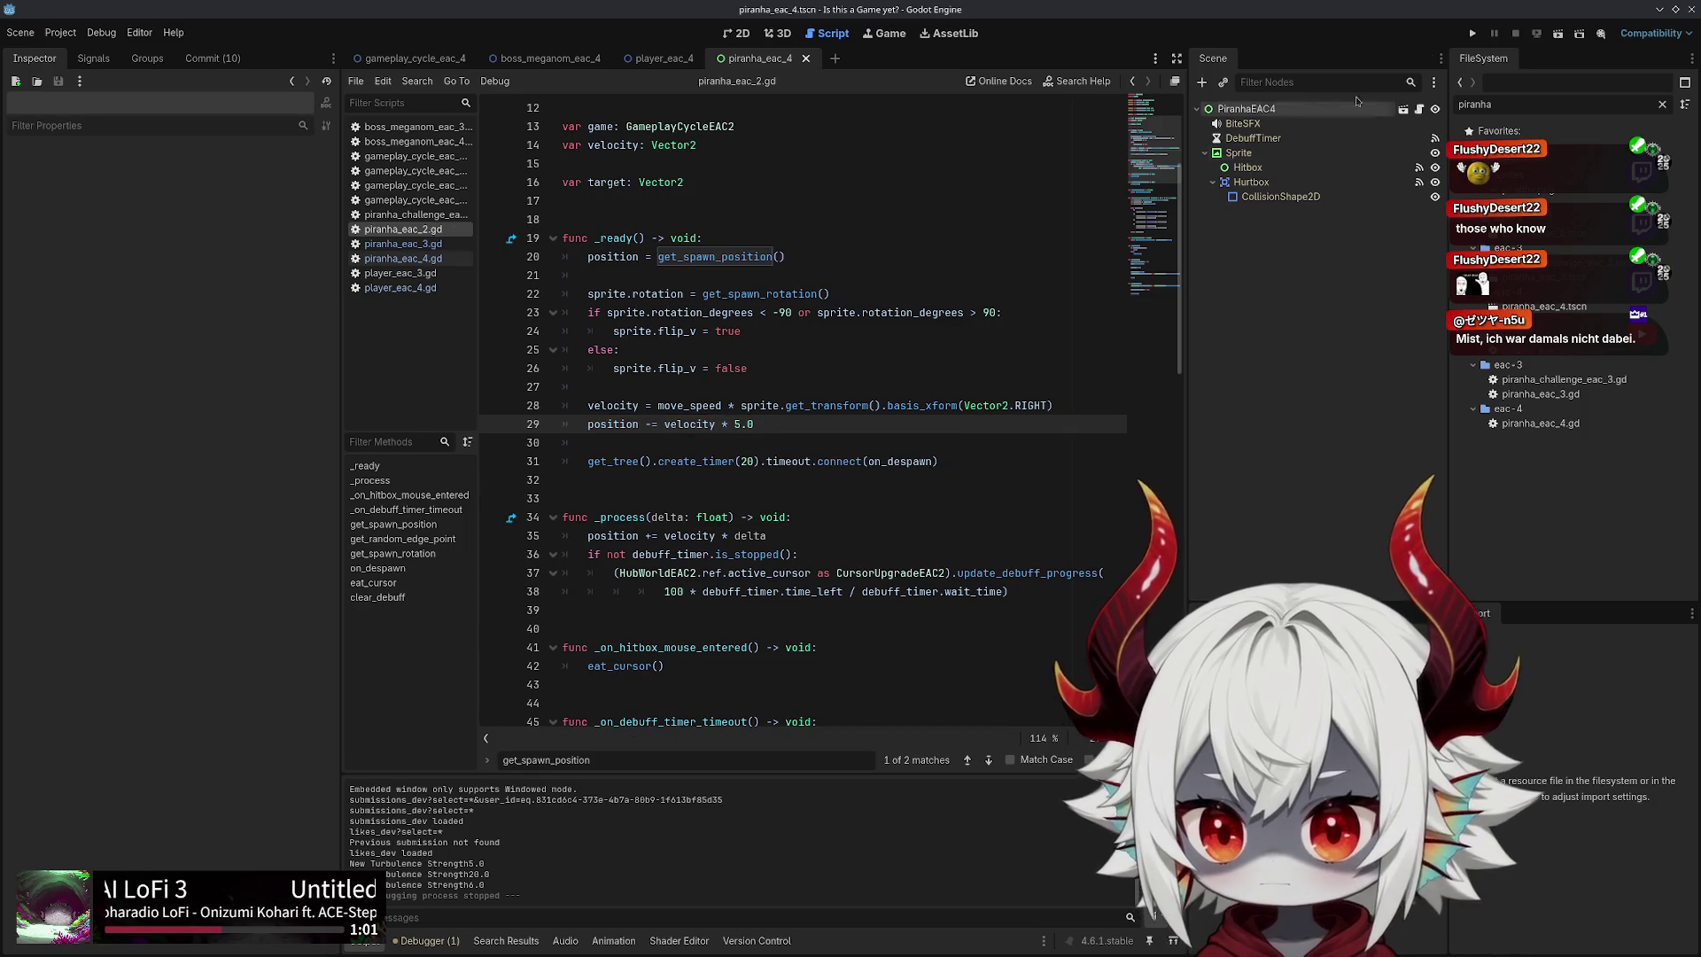
left_click(1475, 34)
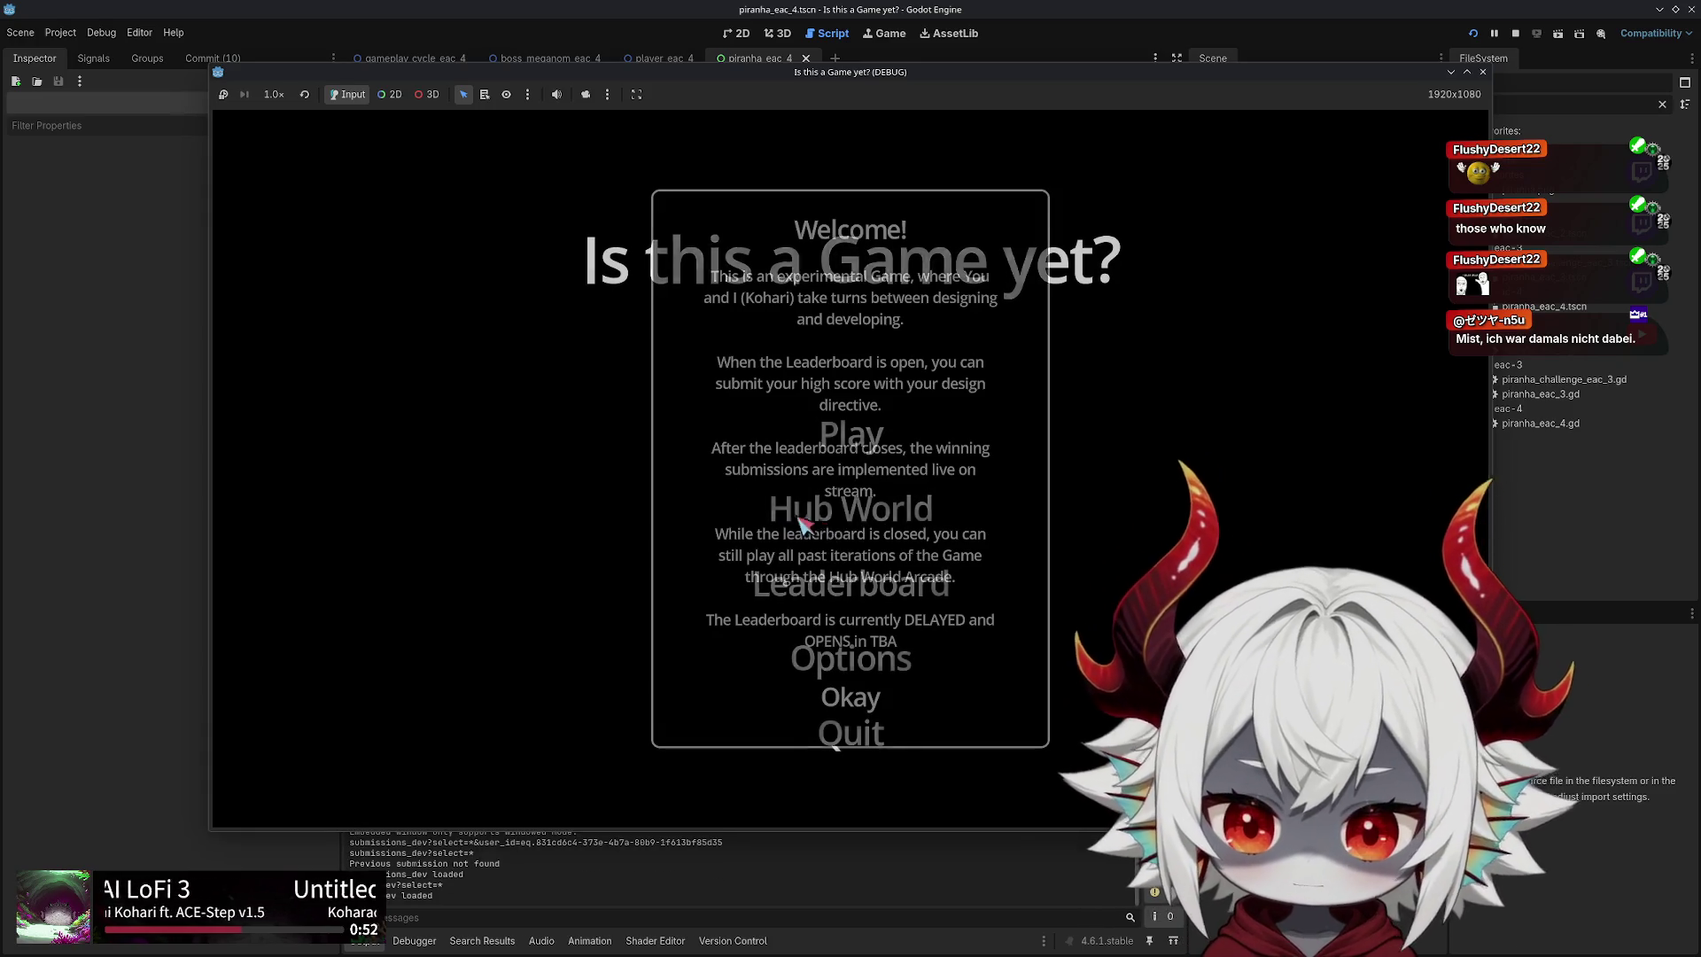
Dismiss the welcome message, start a new round, and swim the fish around the bubbles
left_click(850, 697)
left_click(846, 443)
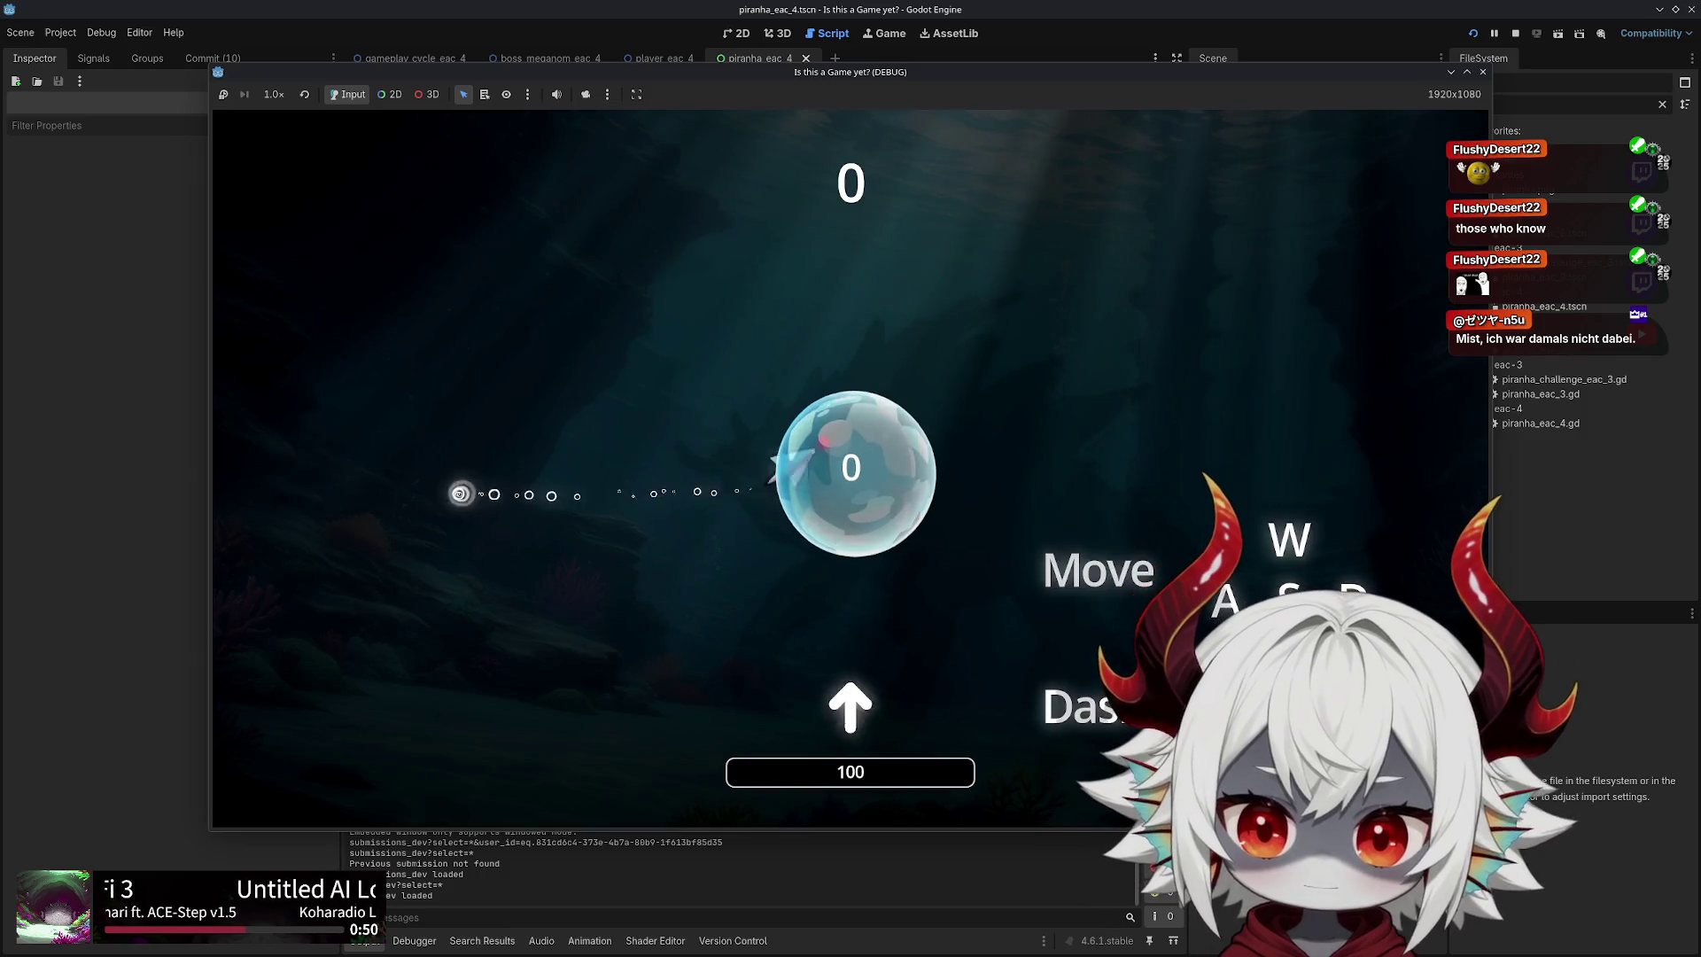
key("a")
key("w")
key("d")
key("s")
key("w")
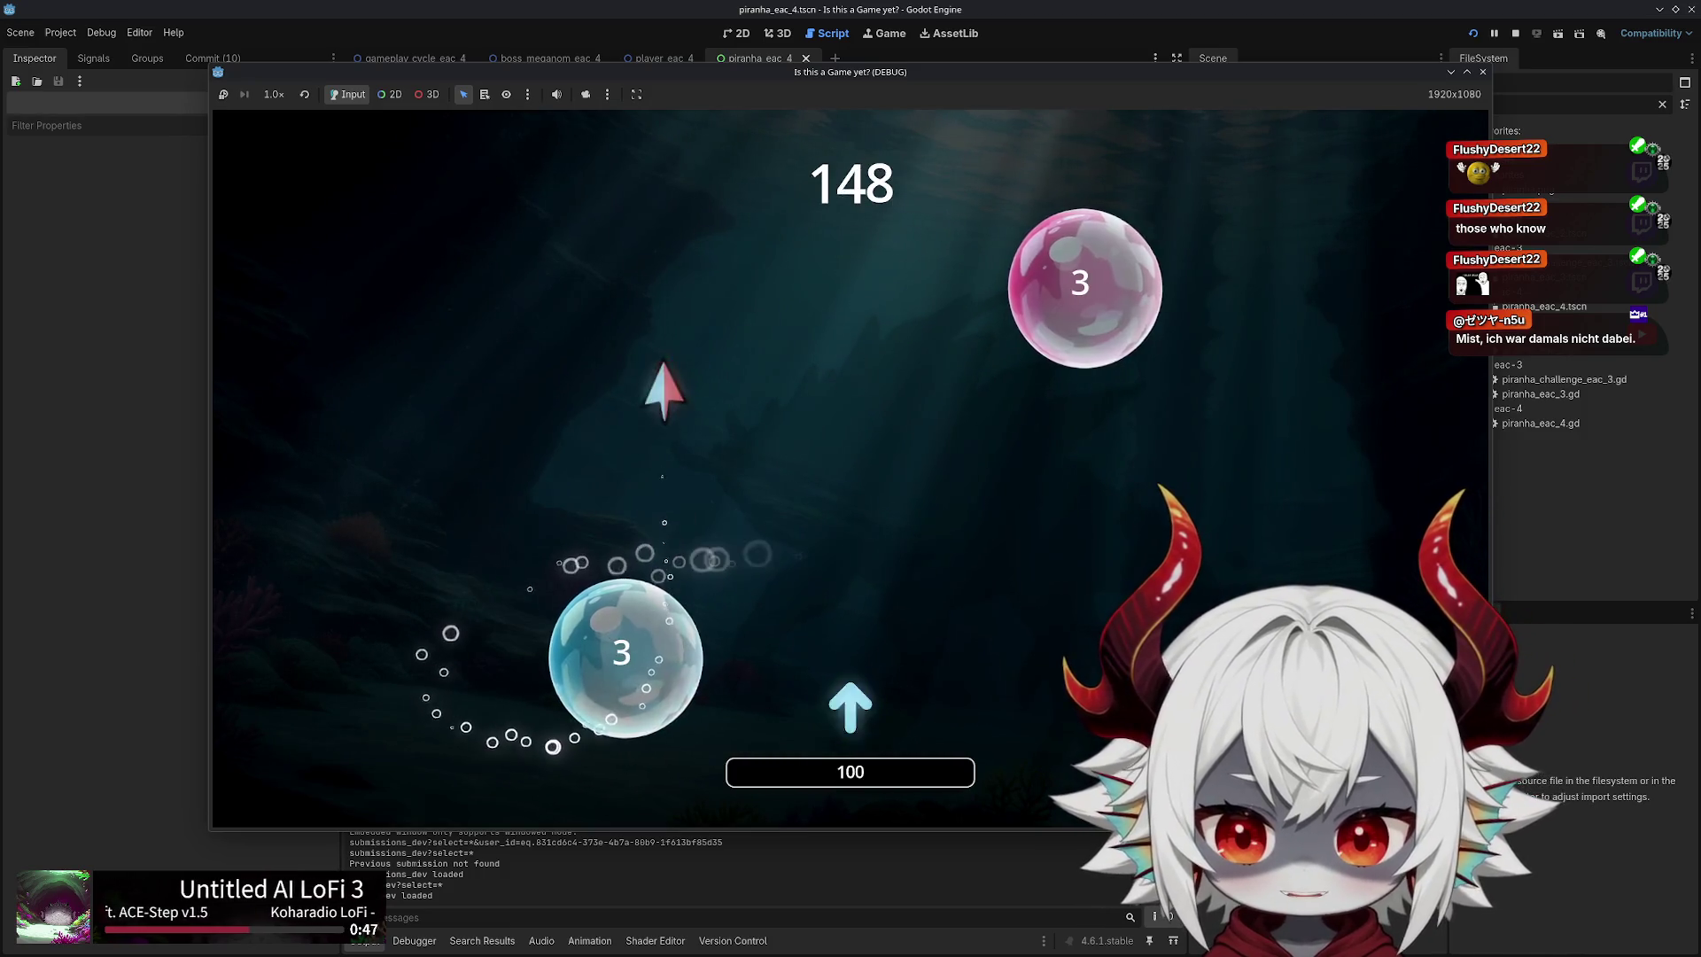
key("a")
key("d")
key("a")
key("w")
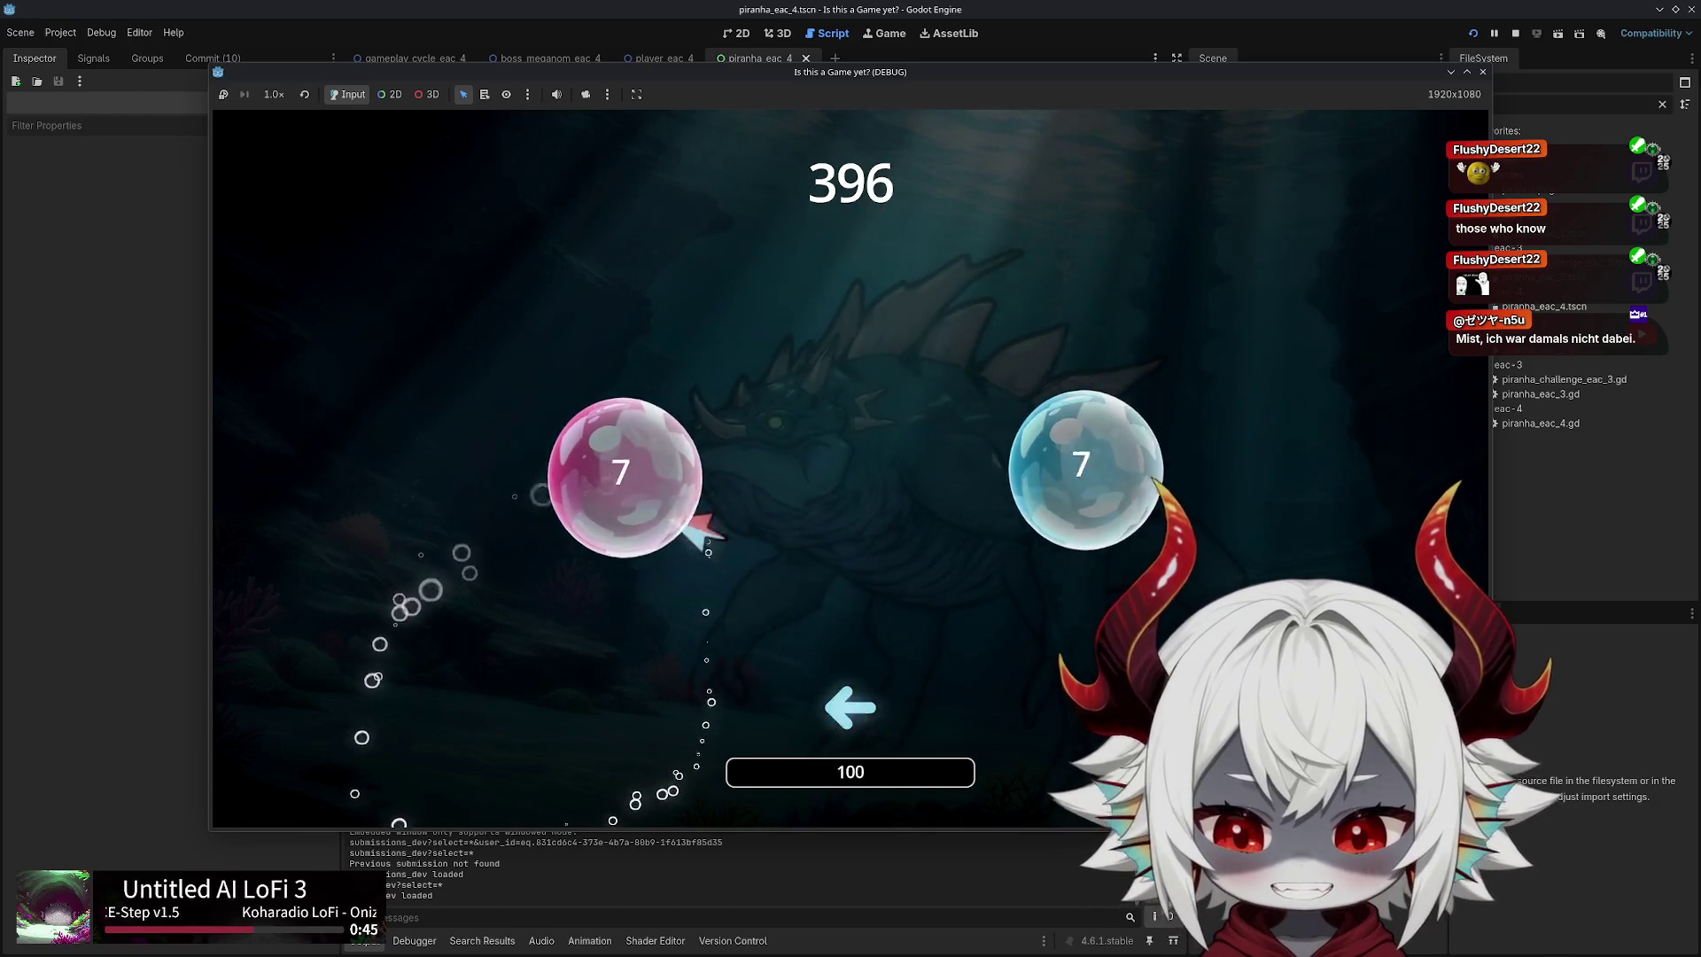
Steer the fish along the arrow prompts and pop bubbles to score
key("a")
key("w")
key("d")
key("d")
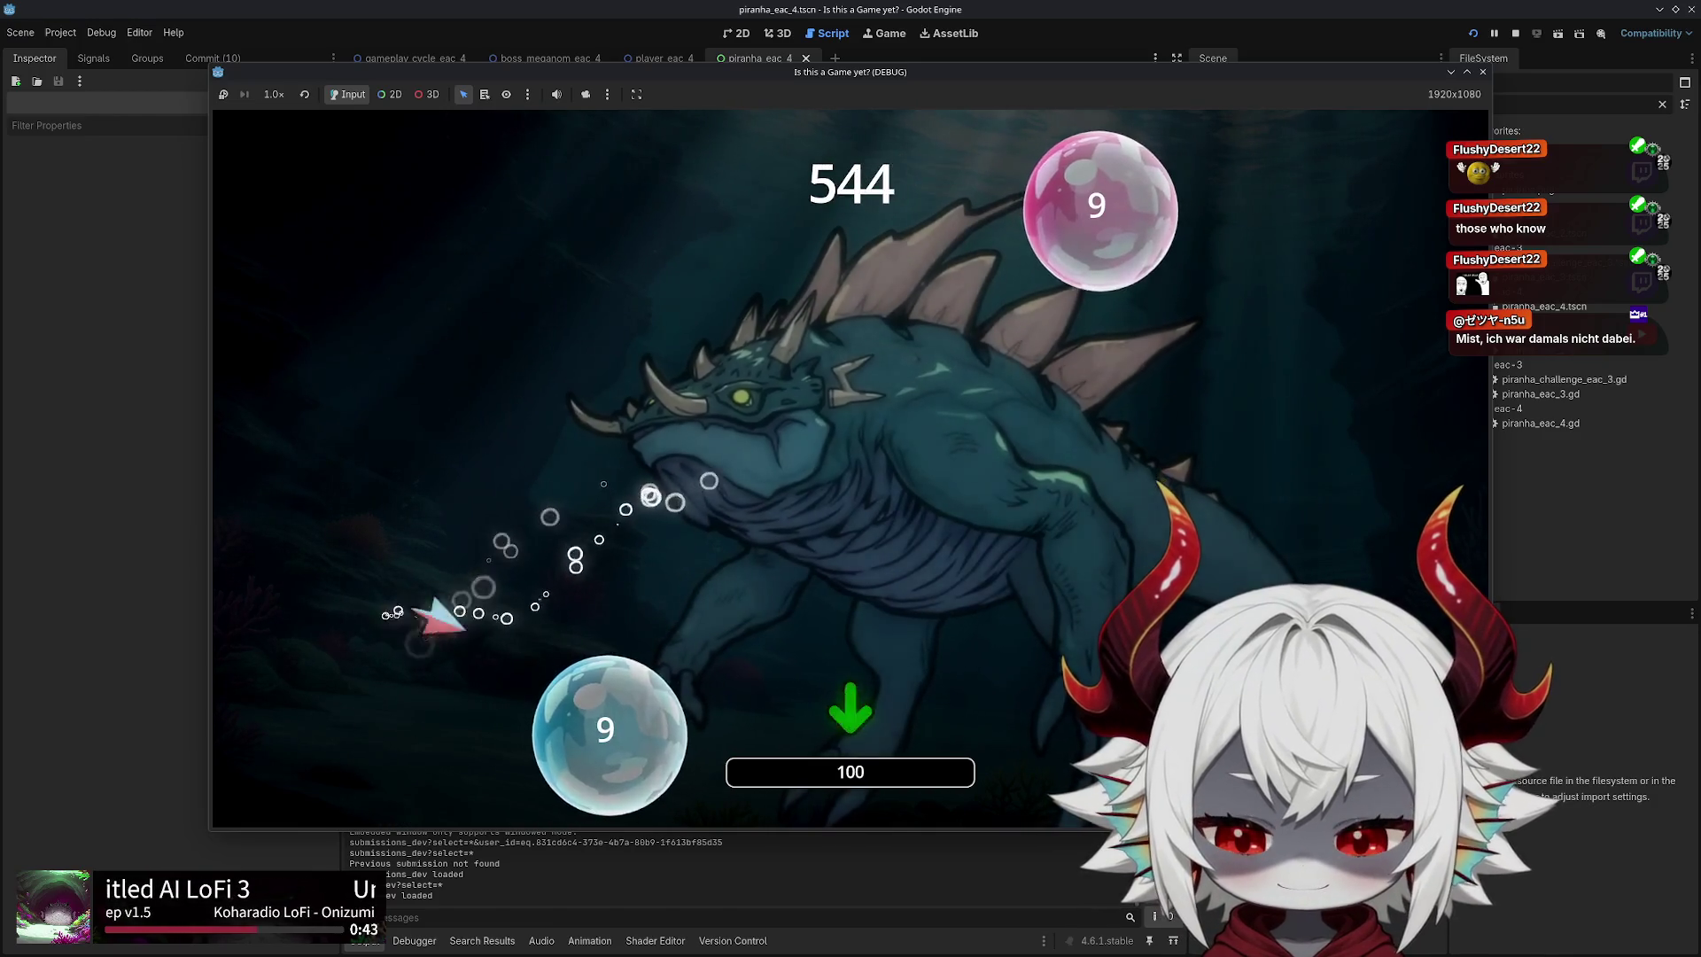
key("s")
key("w")
key("a")
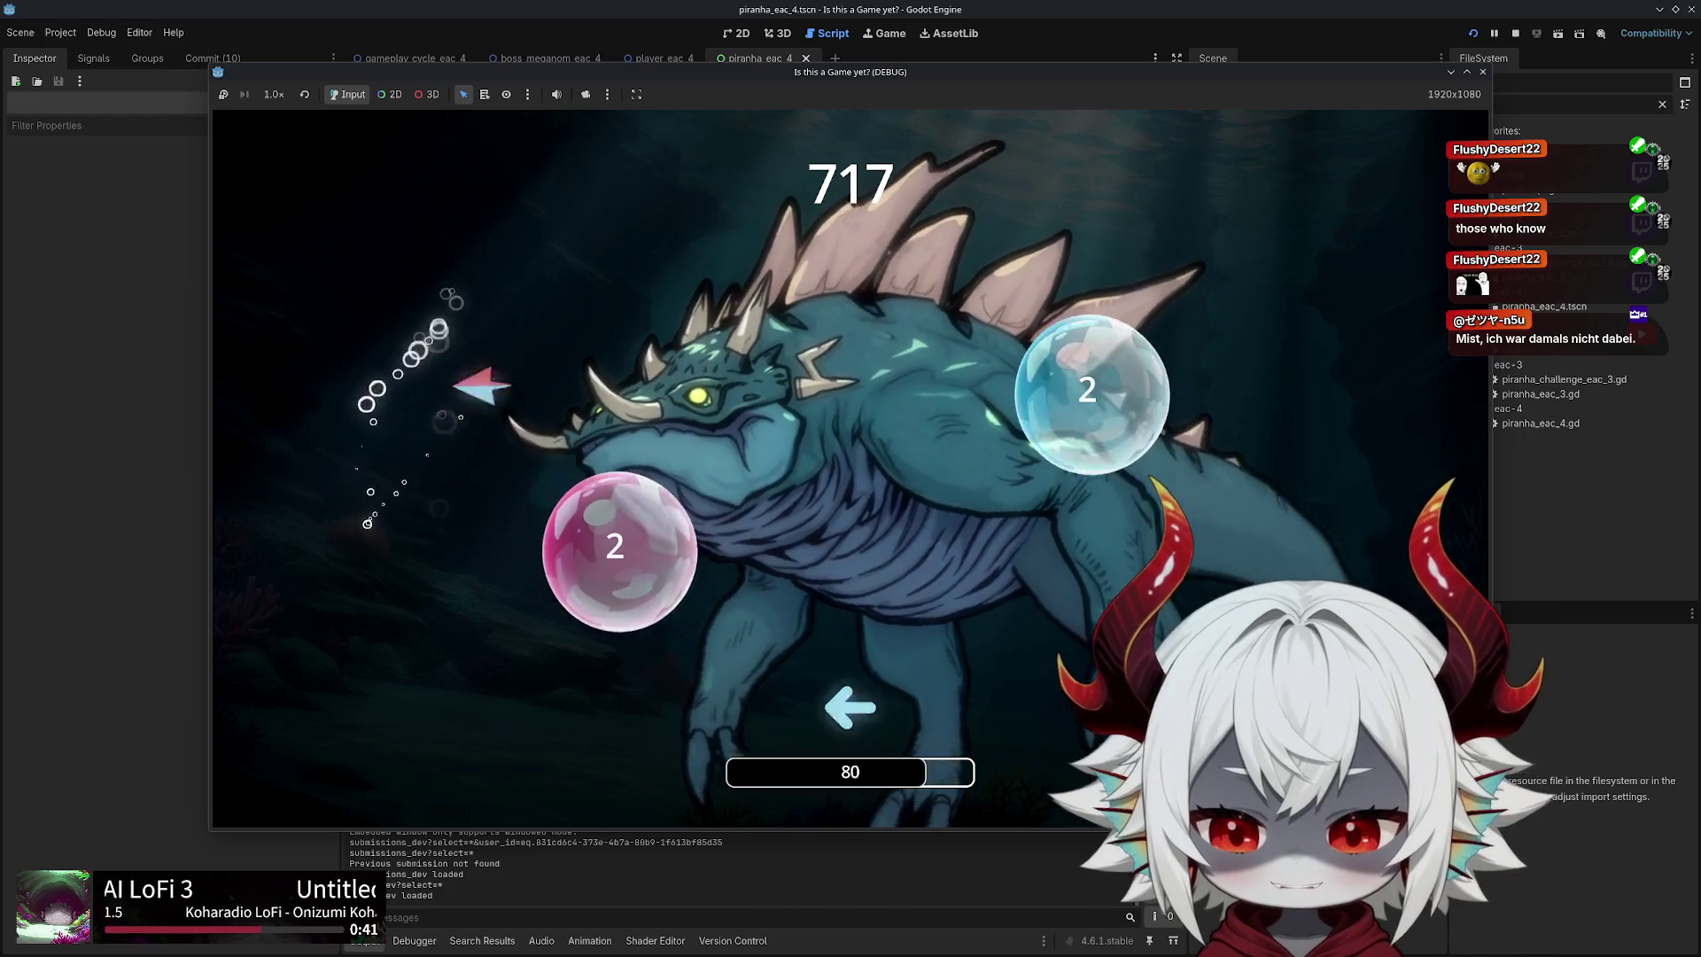
key("s")
key("d")
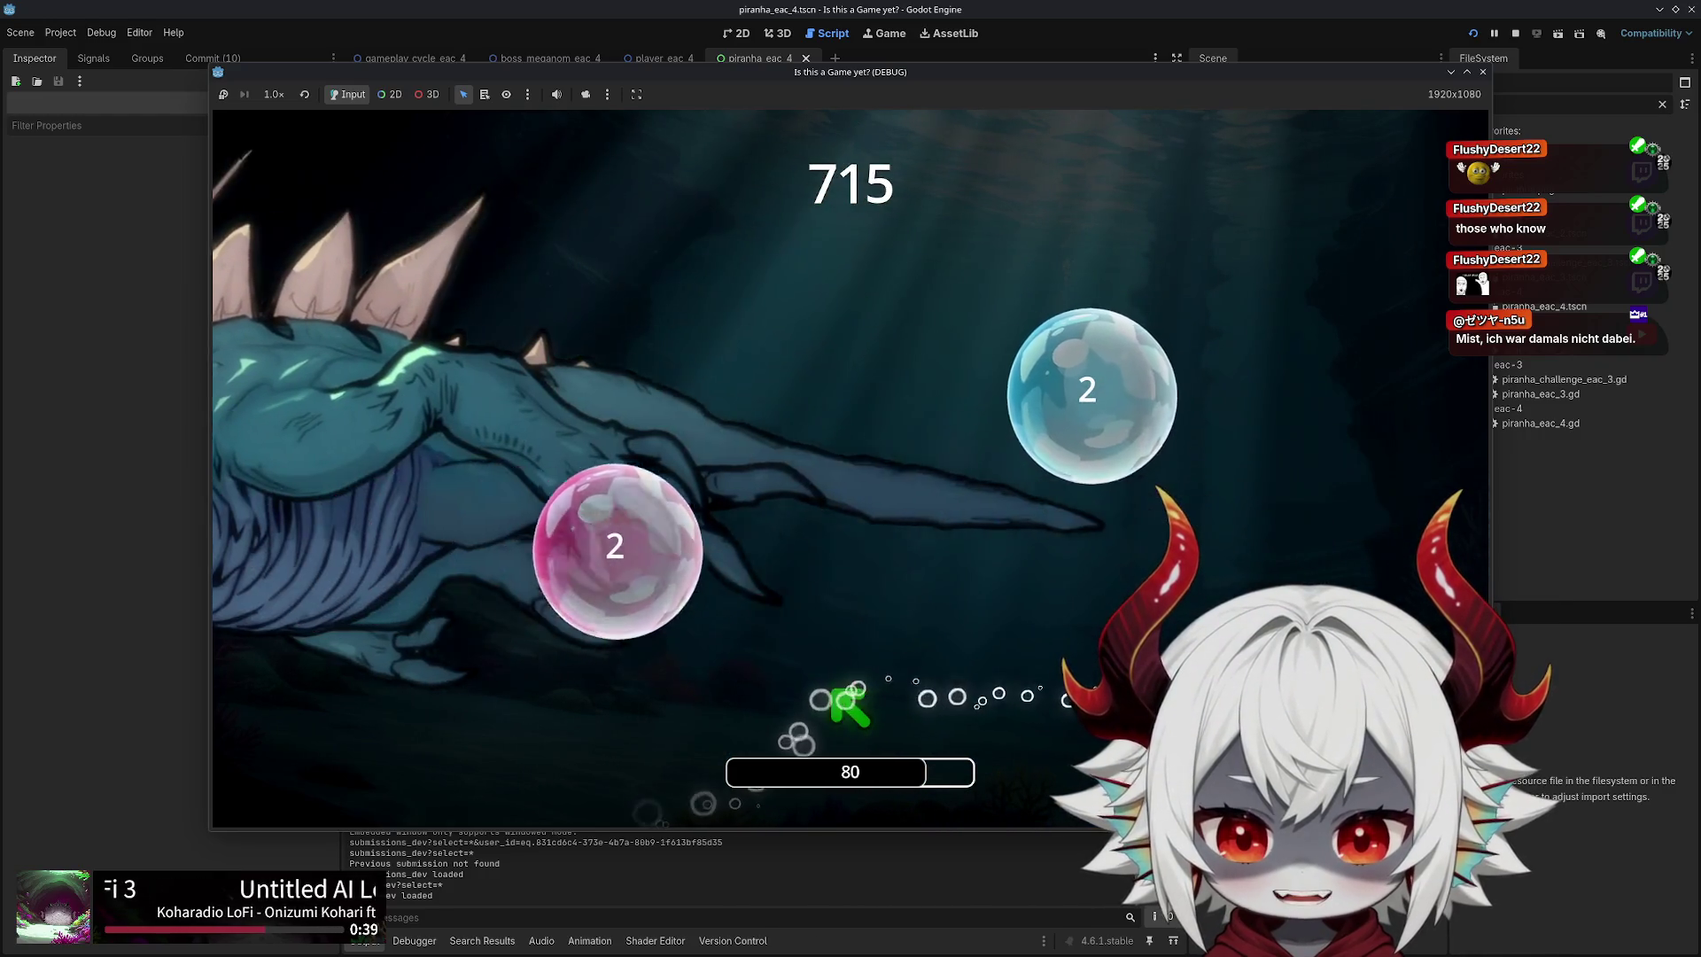
key("w")
key("d")
key("w")
key("a")
key("s")
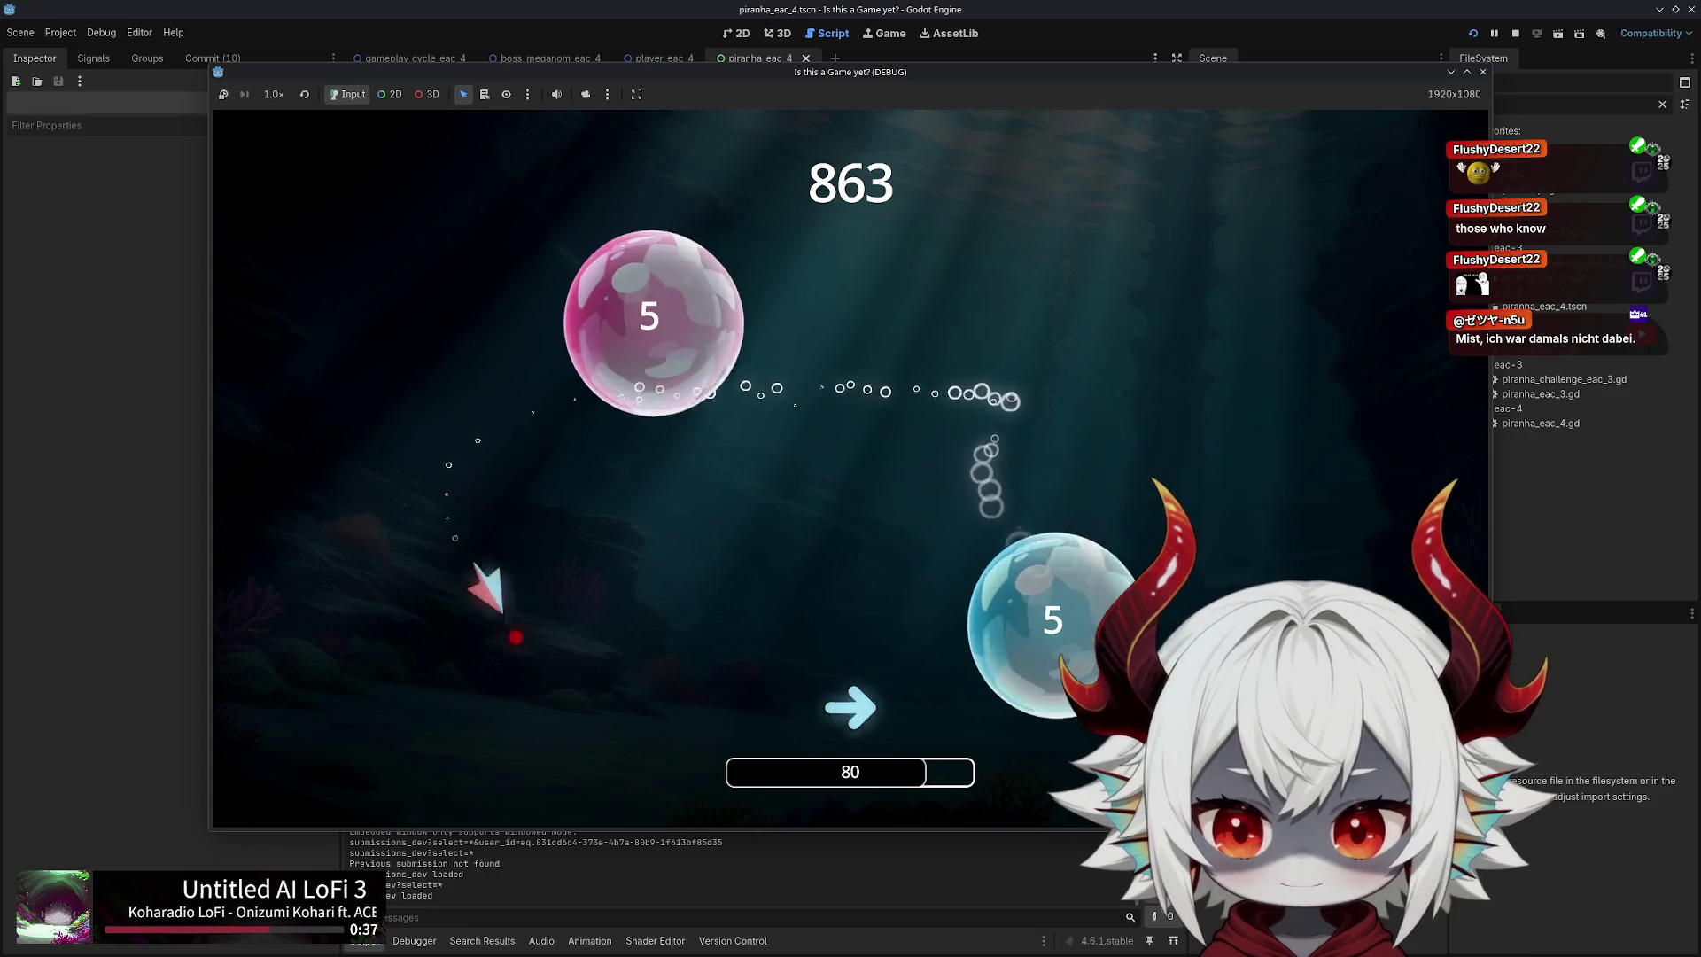
key("w")
key("d")
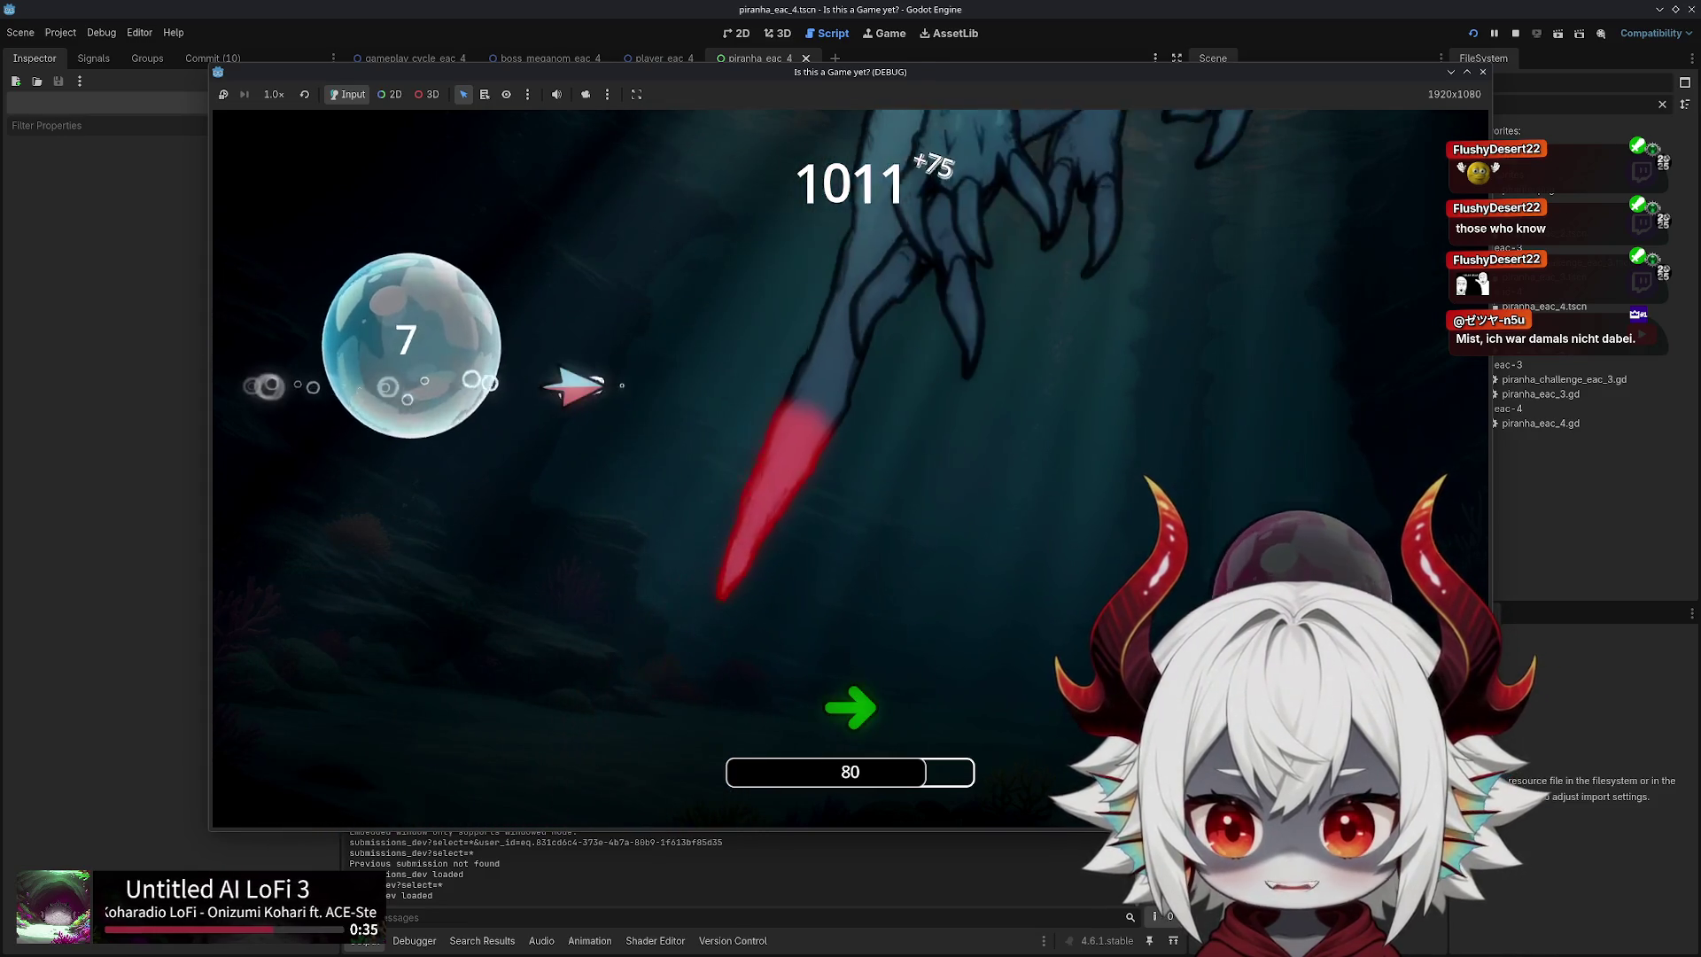
key("d")
key("w")
key("s")
key("w")
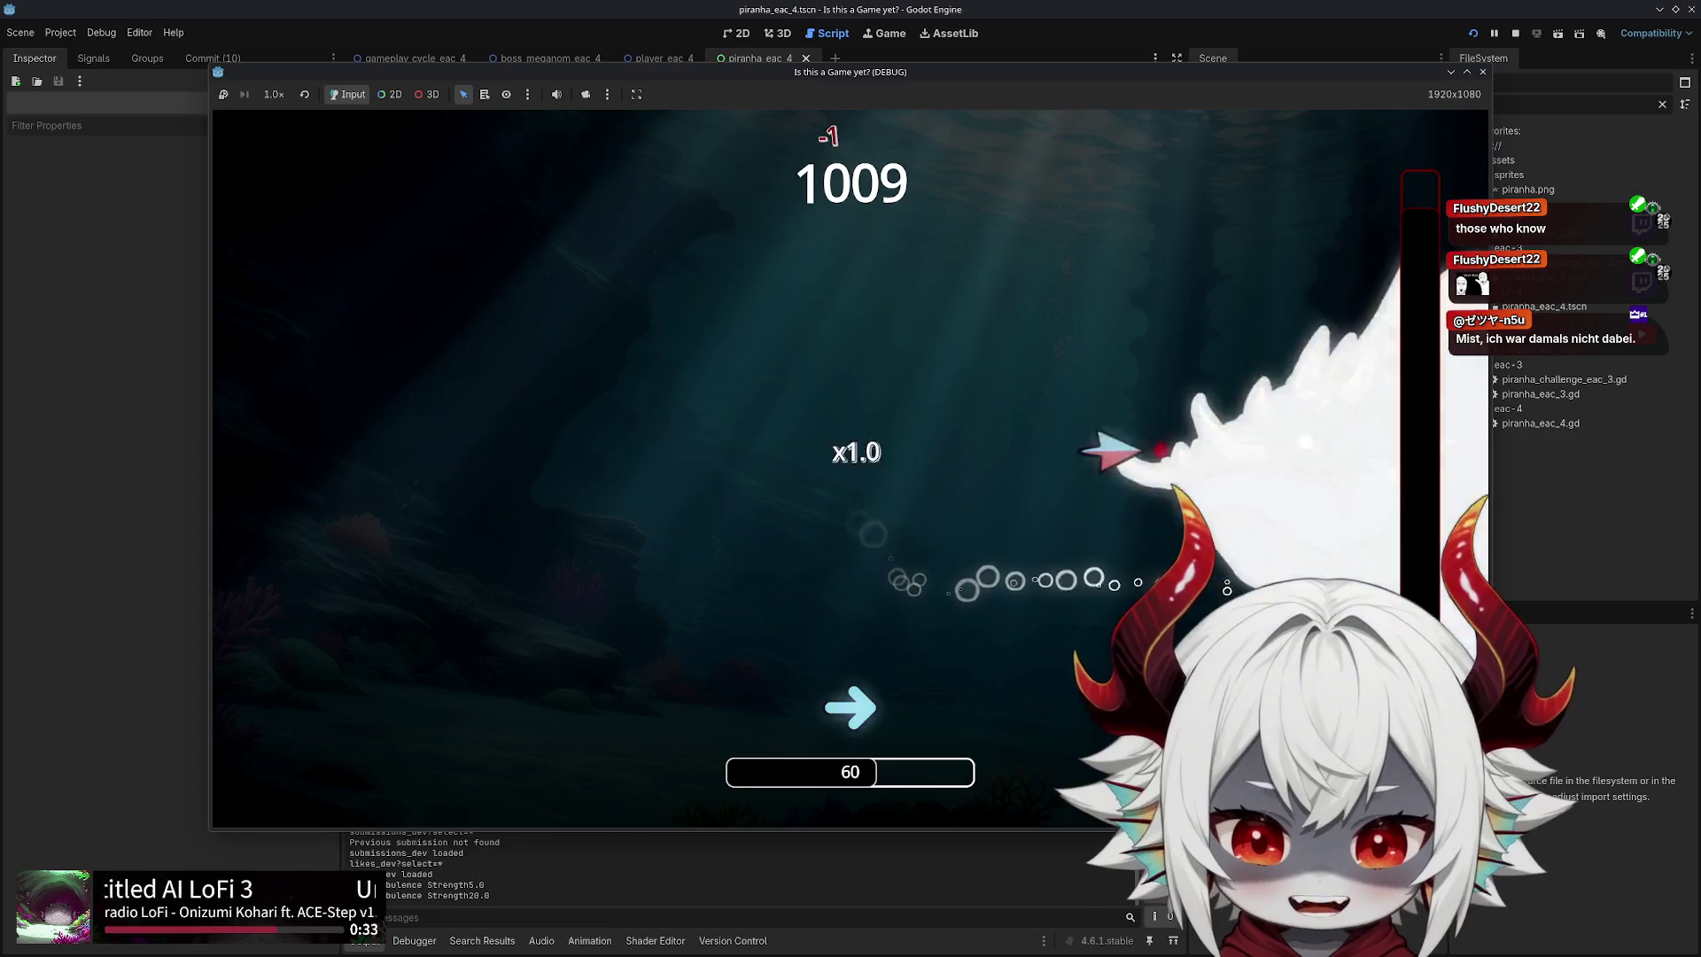
key("s")
key("d")
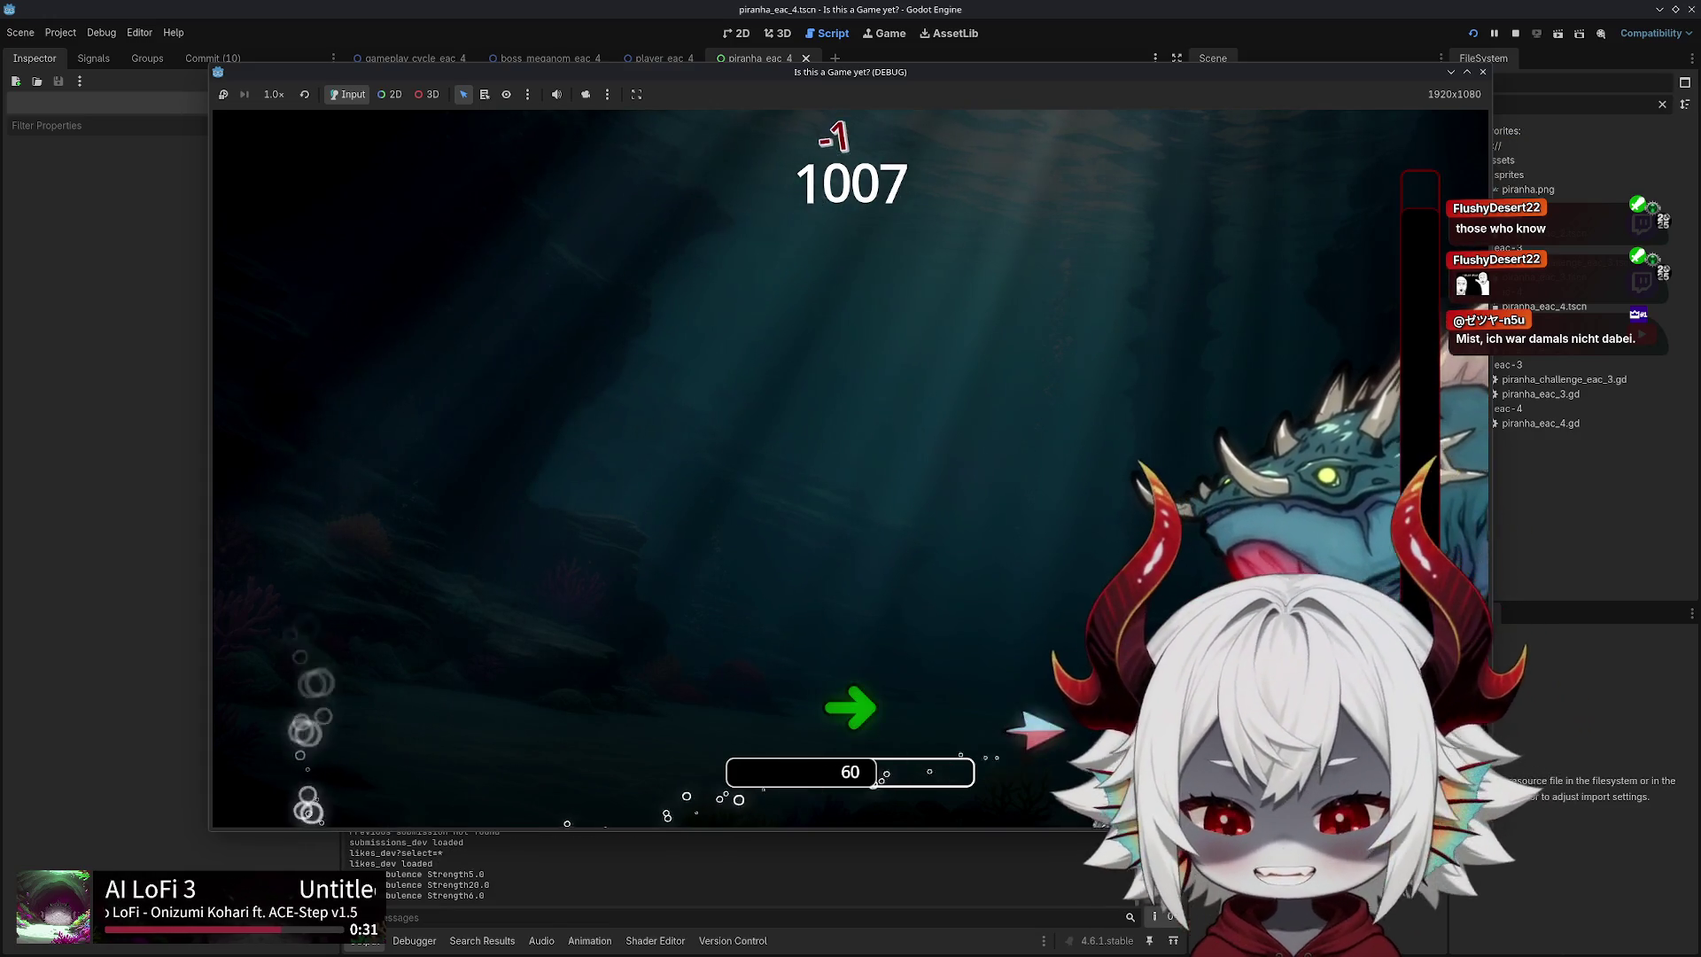
Weave through the incoming piranha swarms until the Game Over screen appears
key("a")
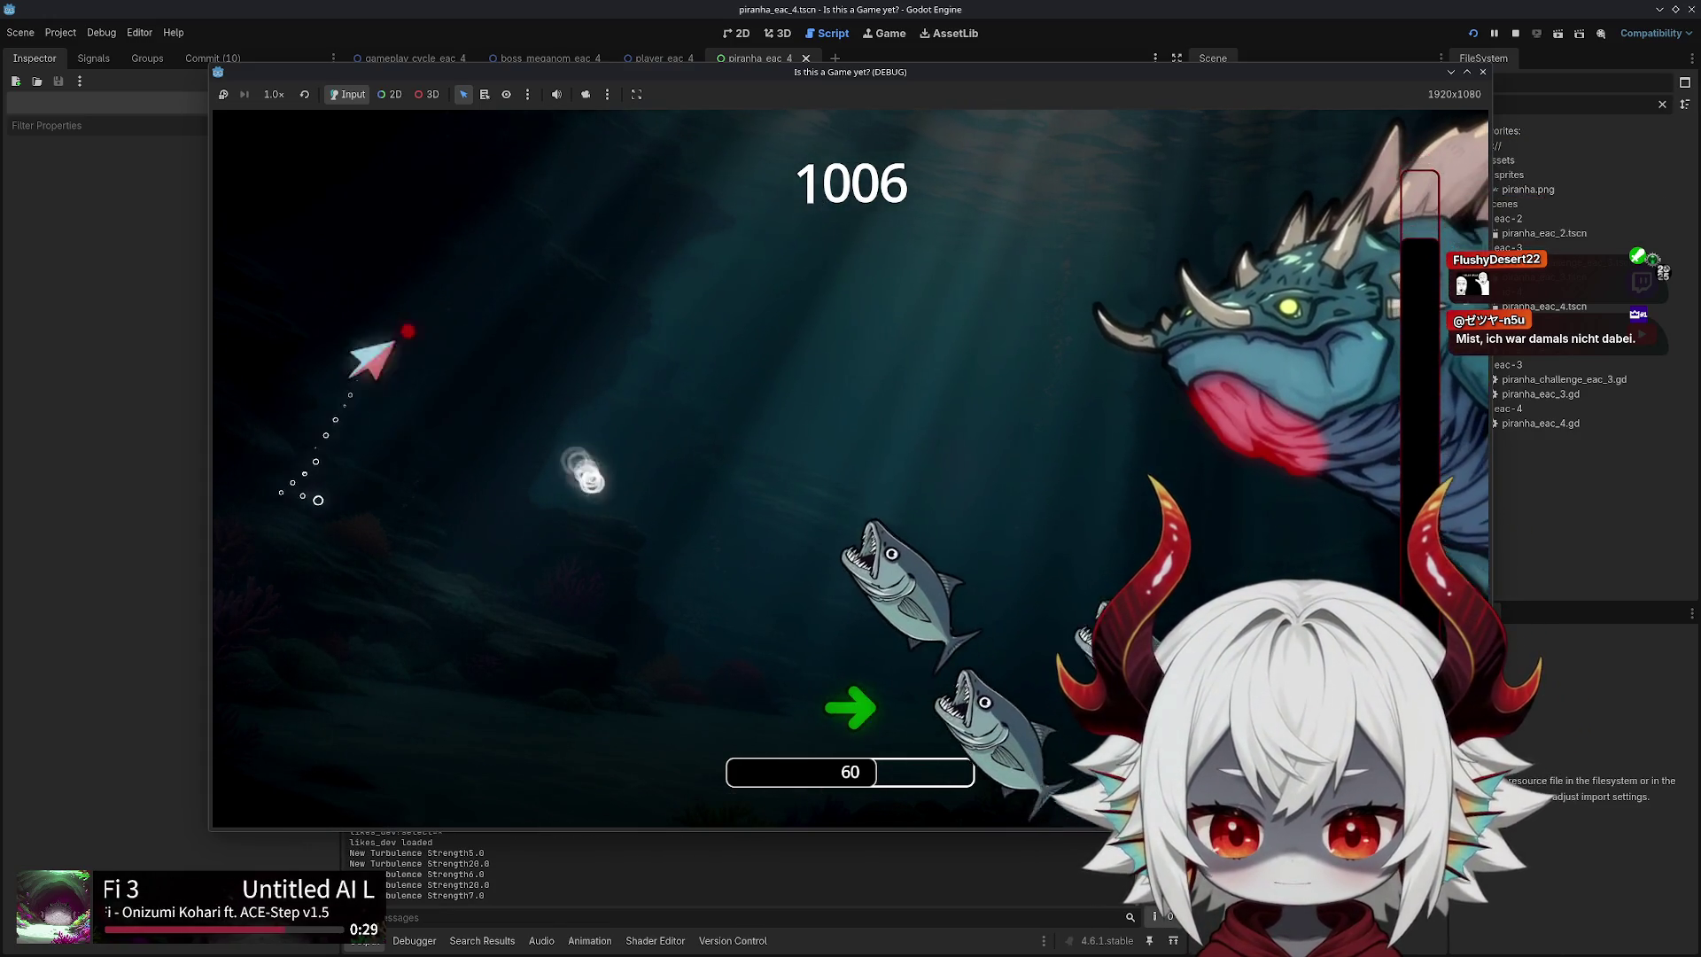
key("d")
key("s")
key("d")
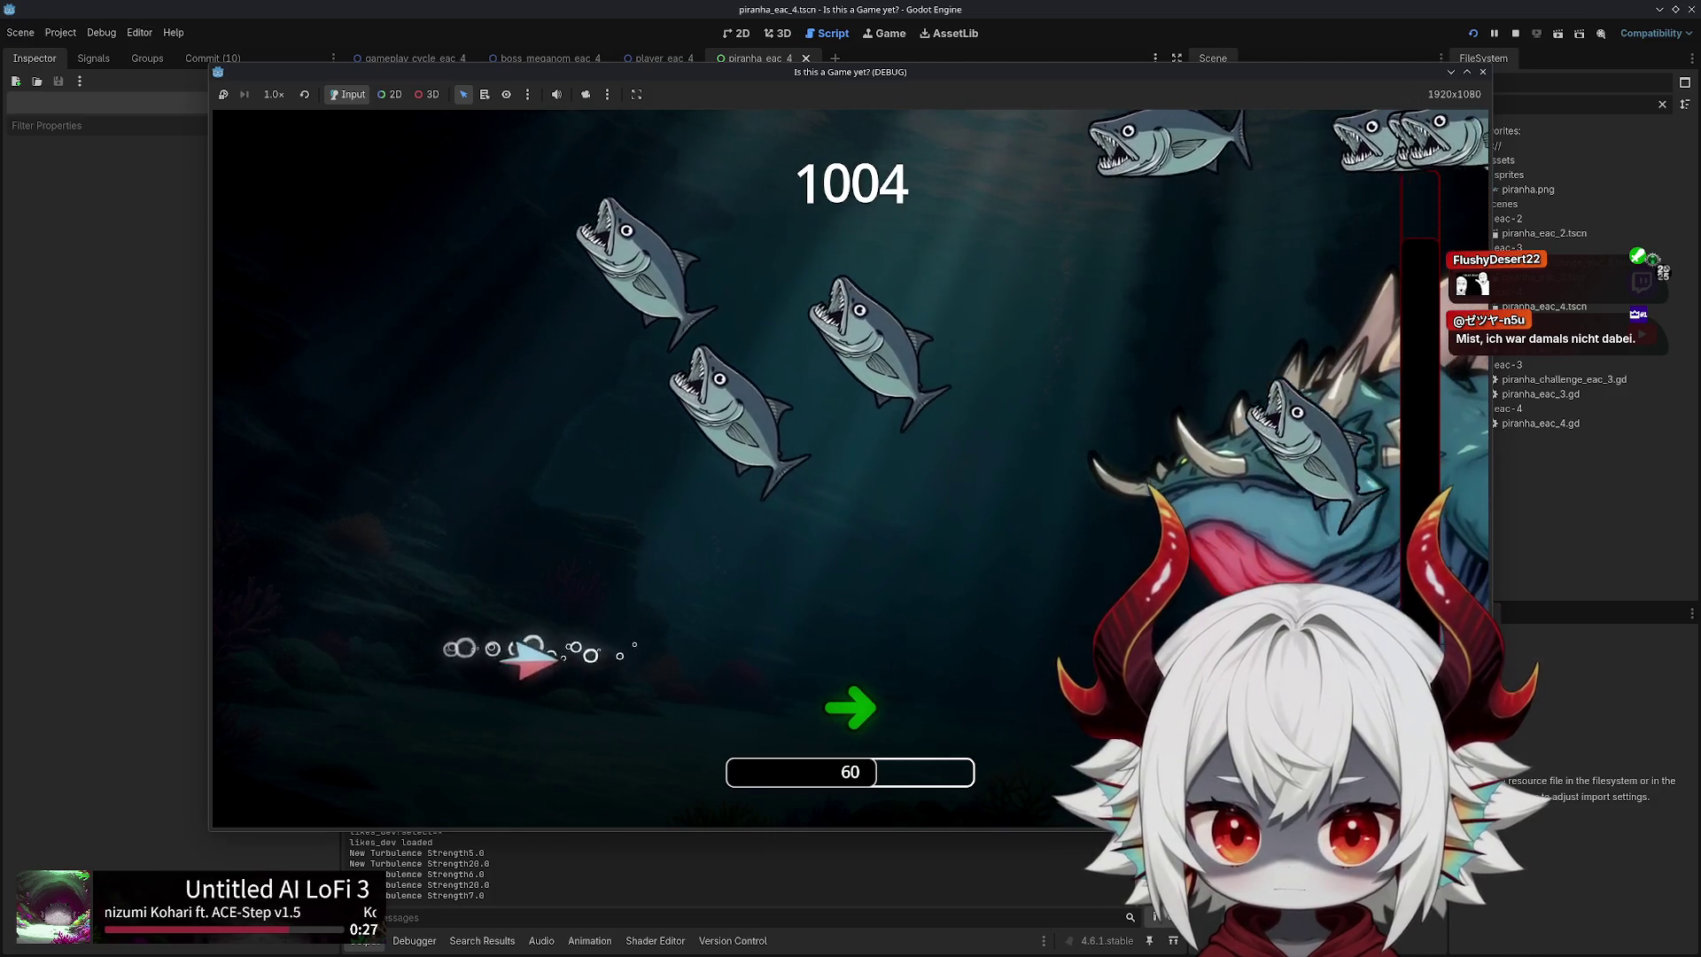
key("w")
key("a")
key("d")
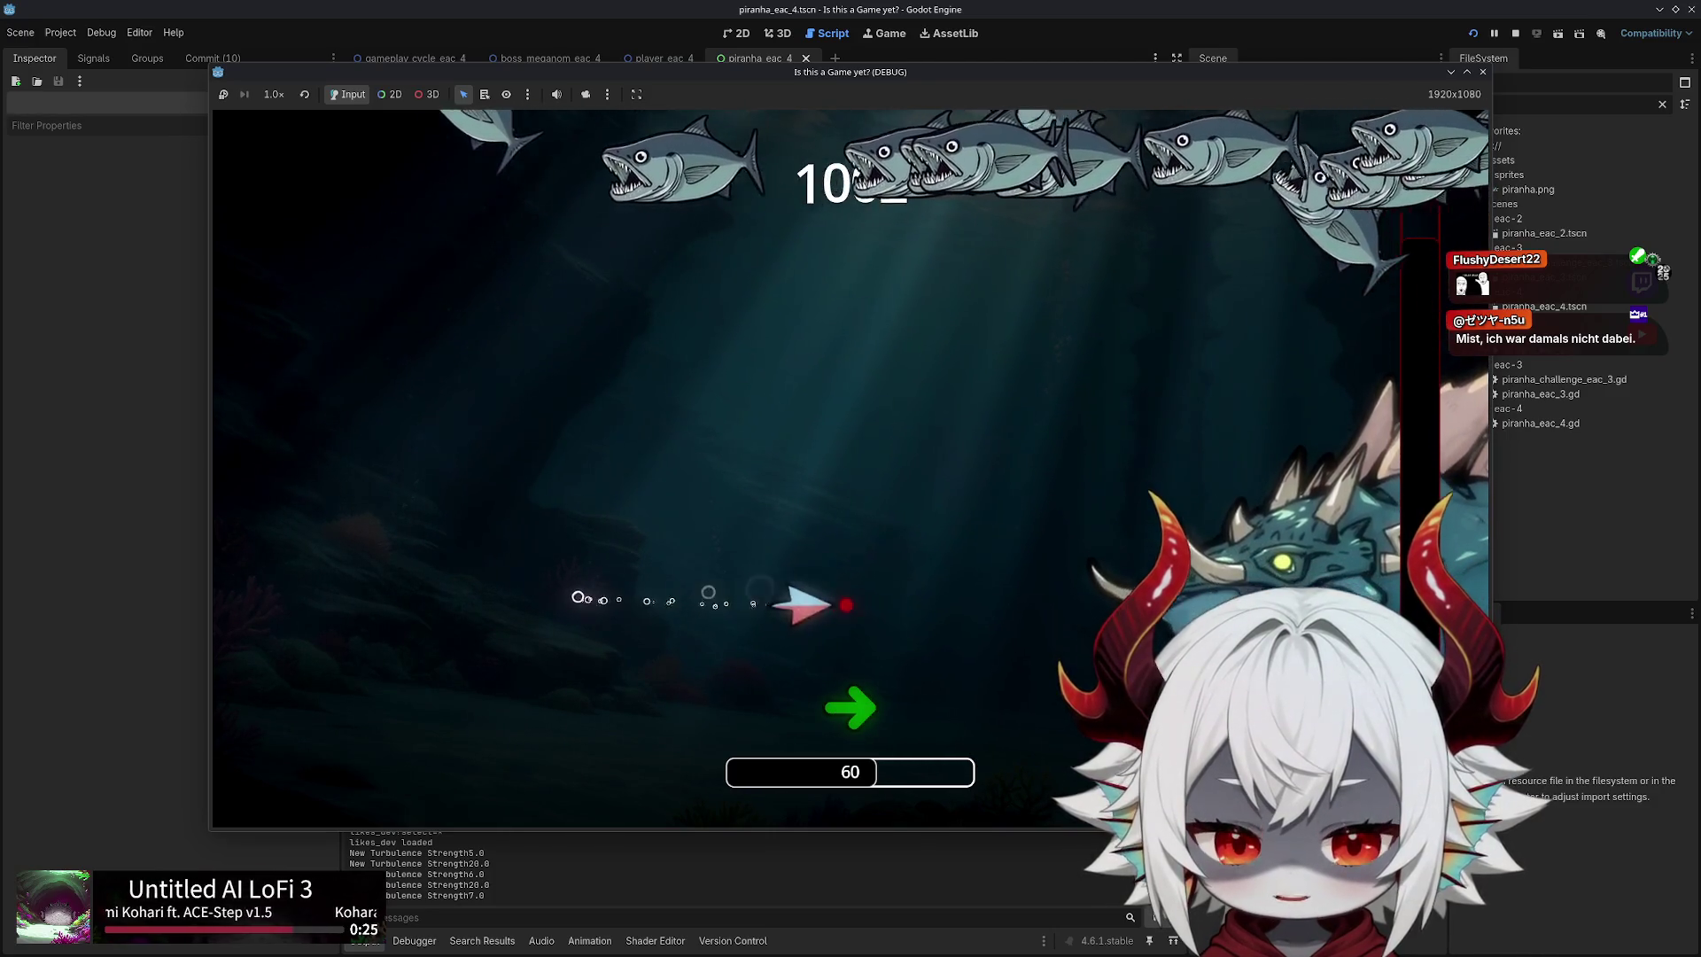
key("a")
key("s")
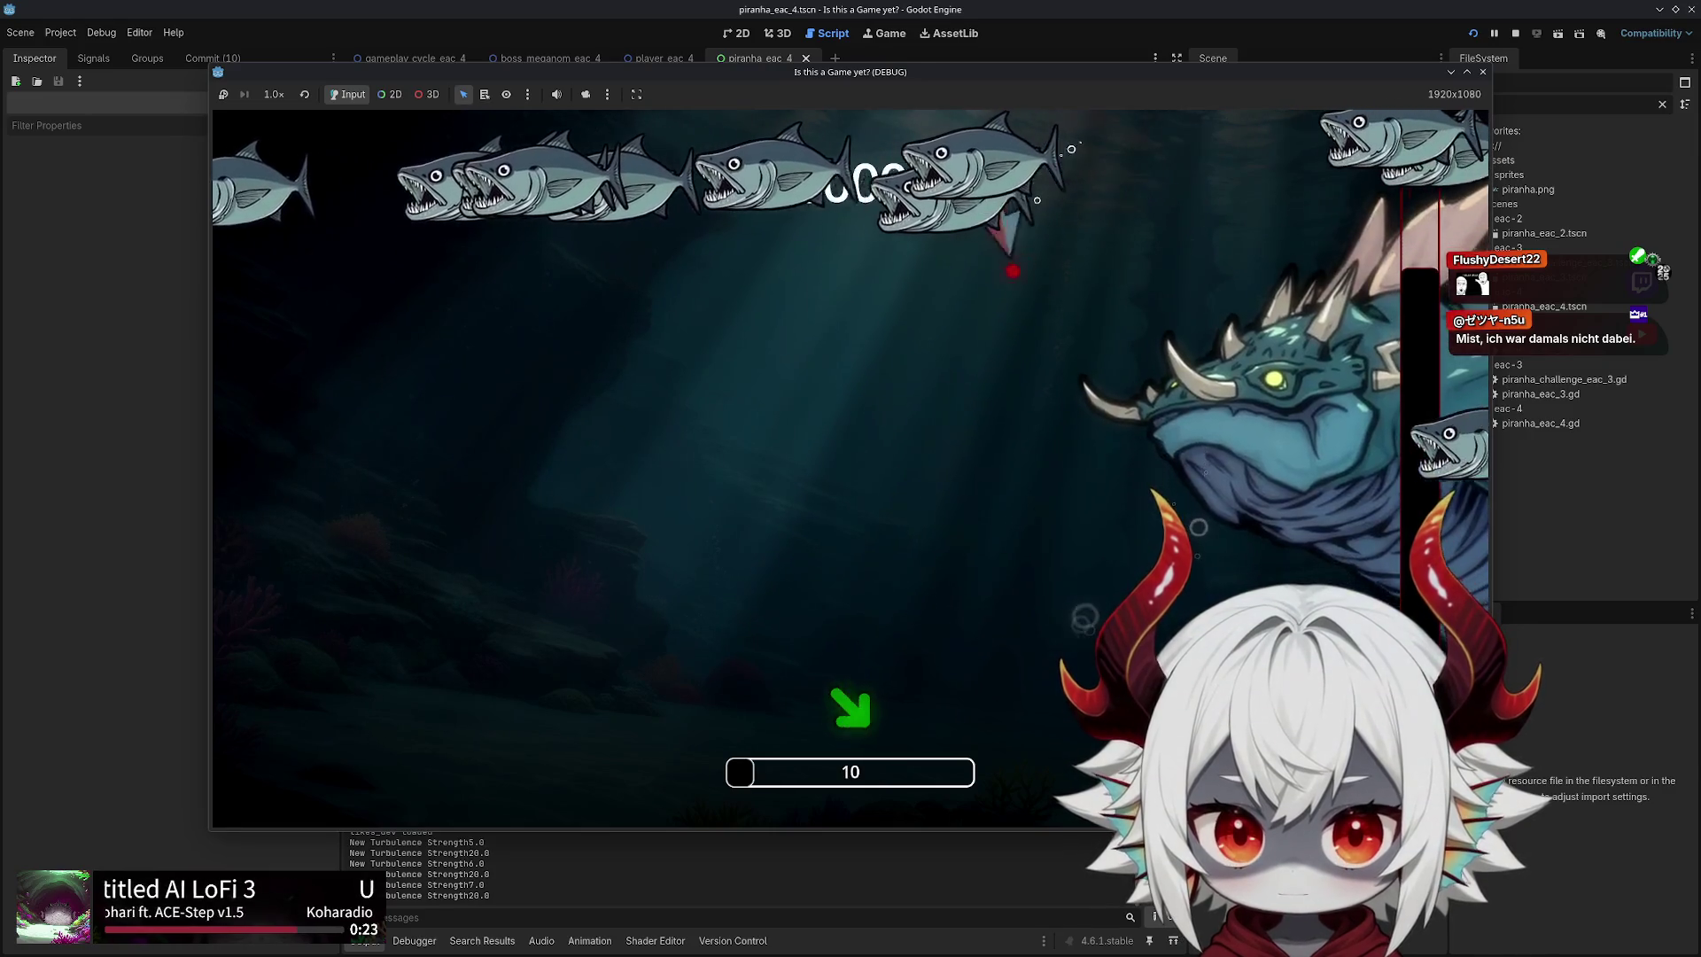
key("w")
key("a")
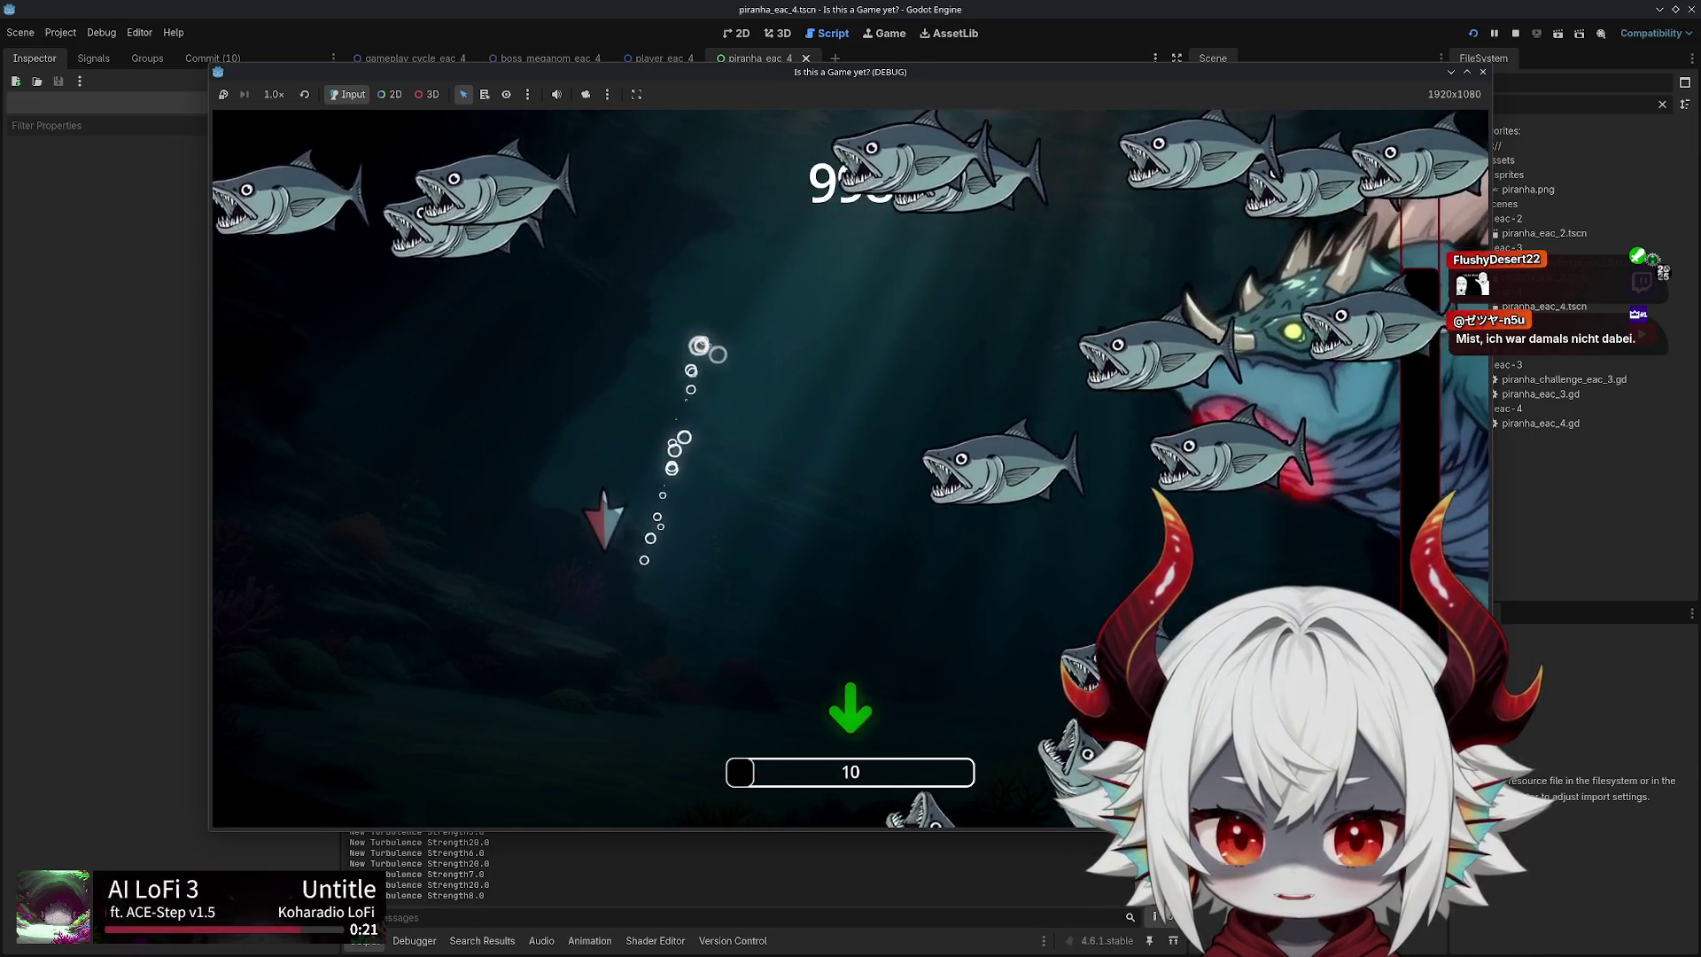
key("w")
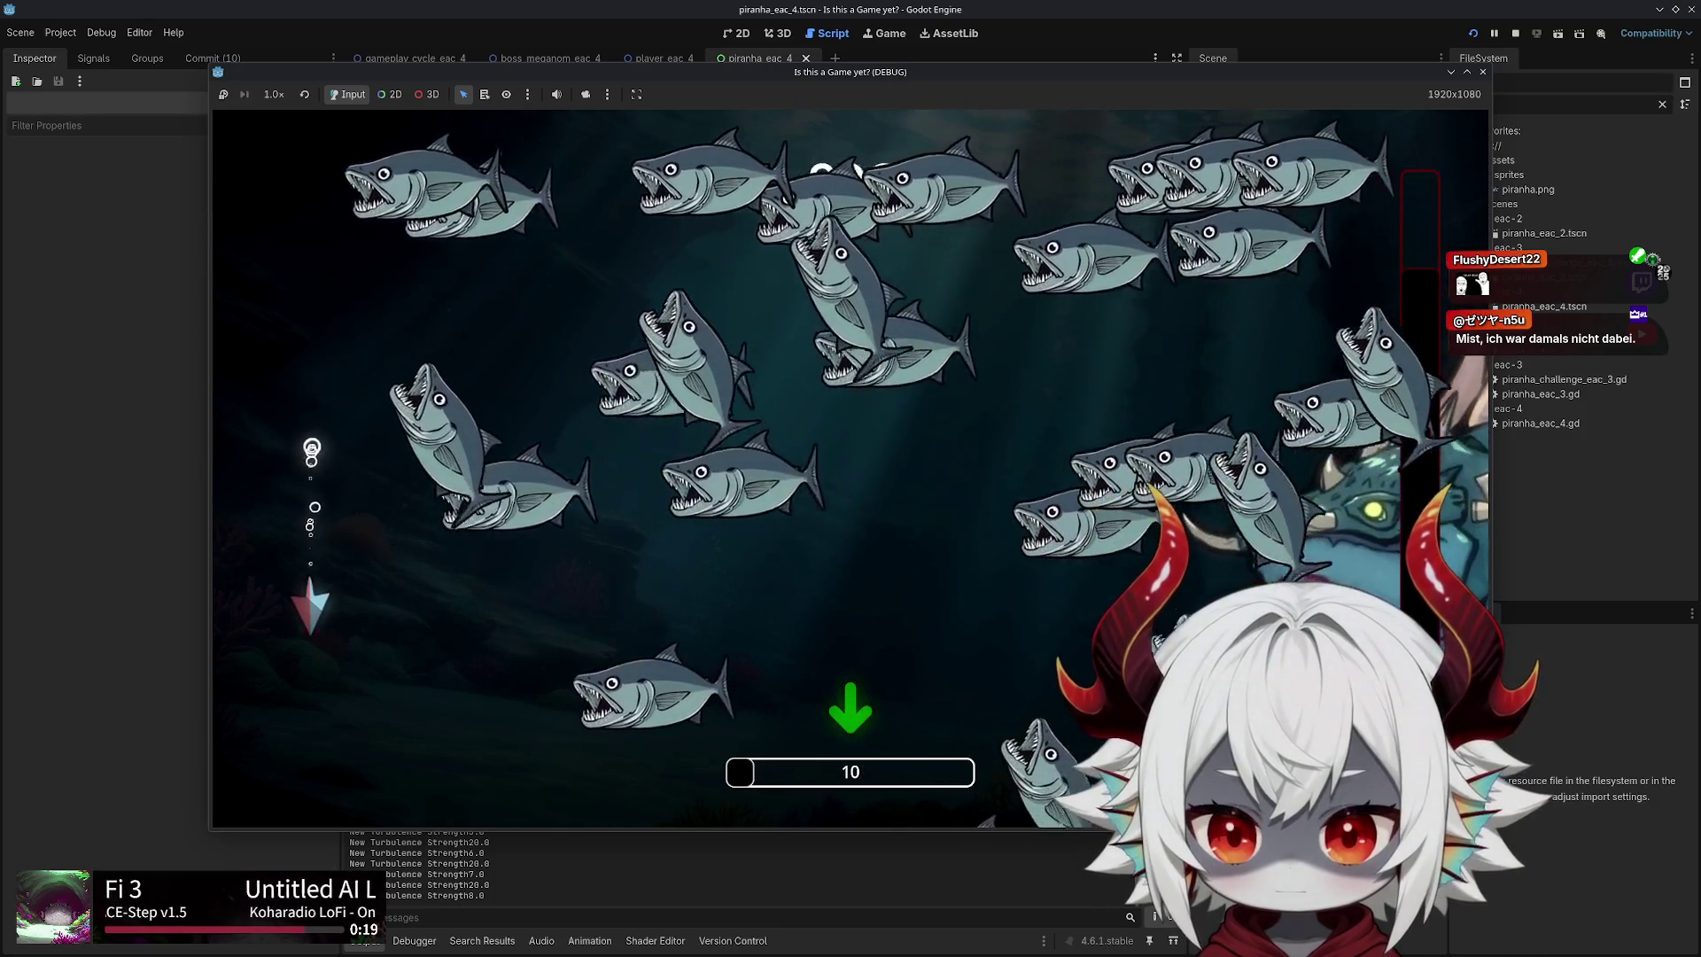
key("s")
key("d")
key("s")
key("w")
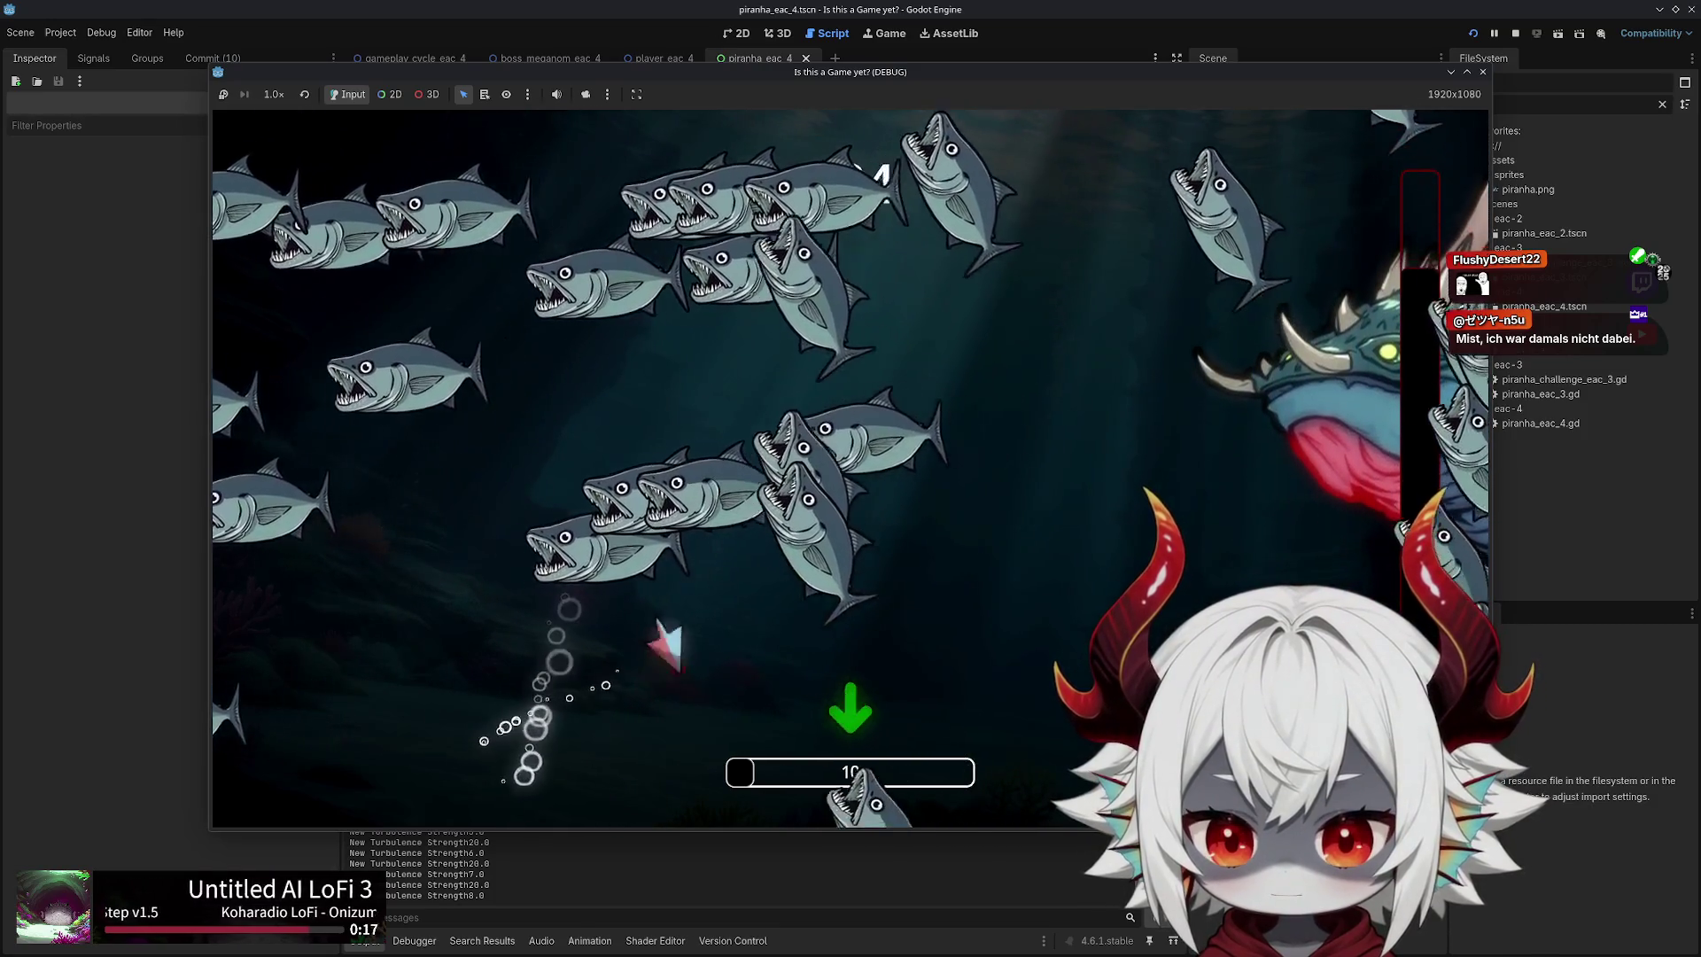
key("a")
key("d")
key("d")
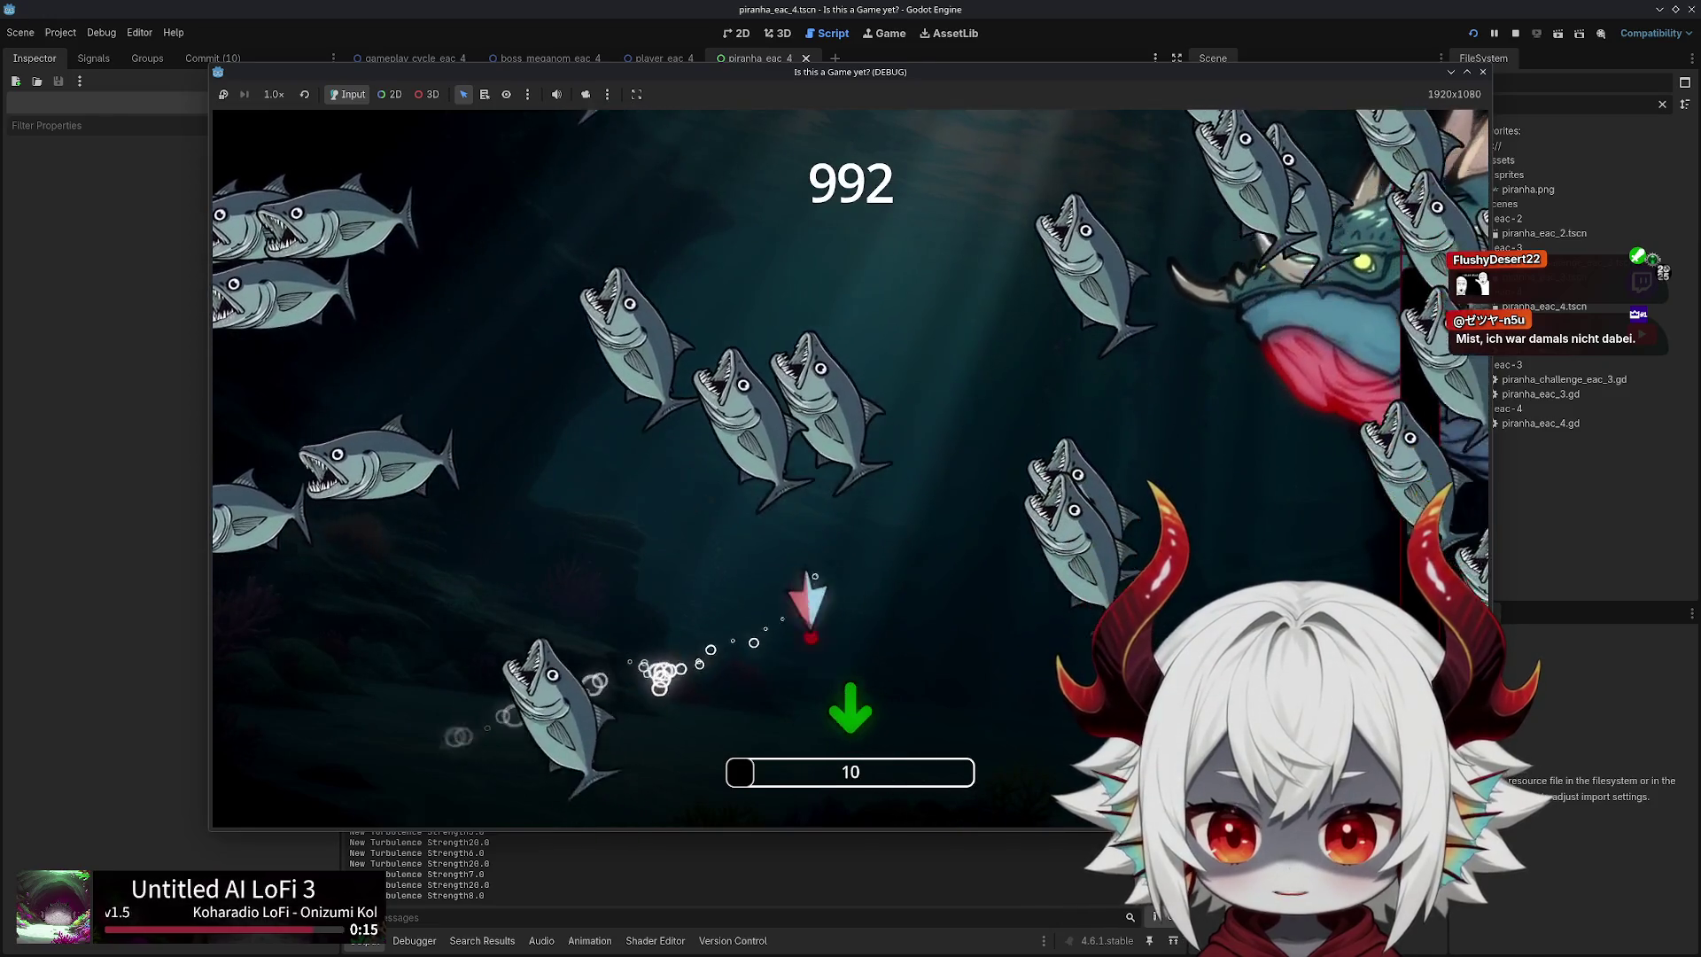
key("w")
key("d")
key("s")
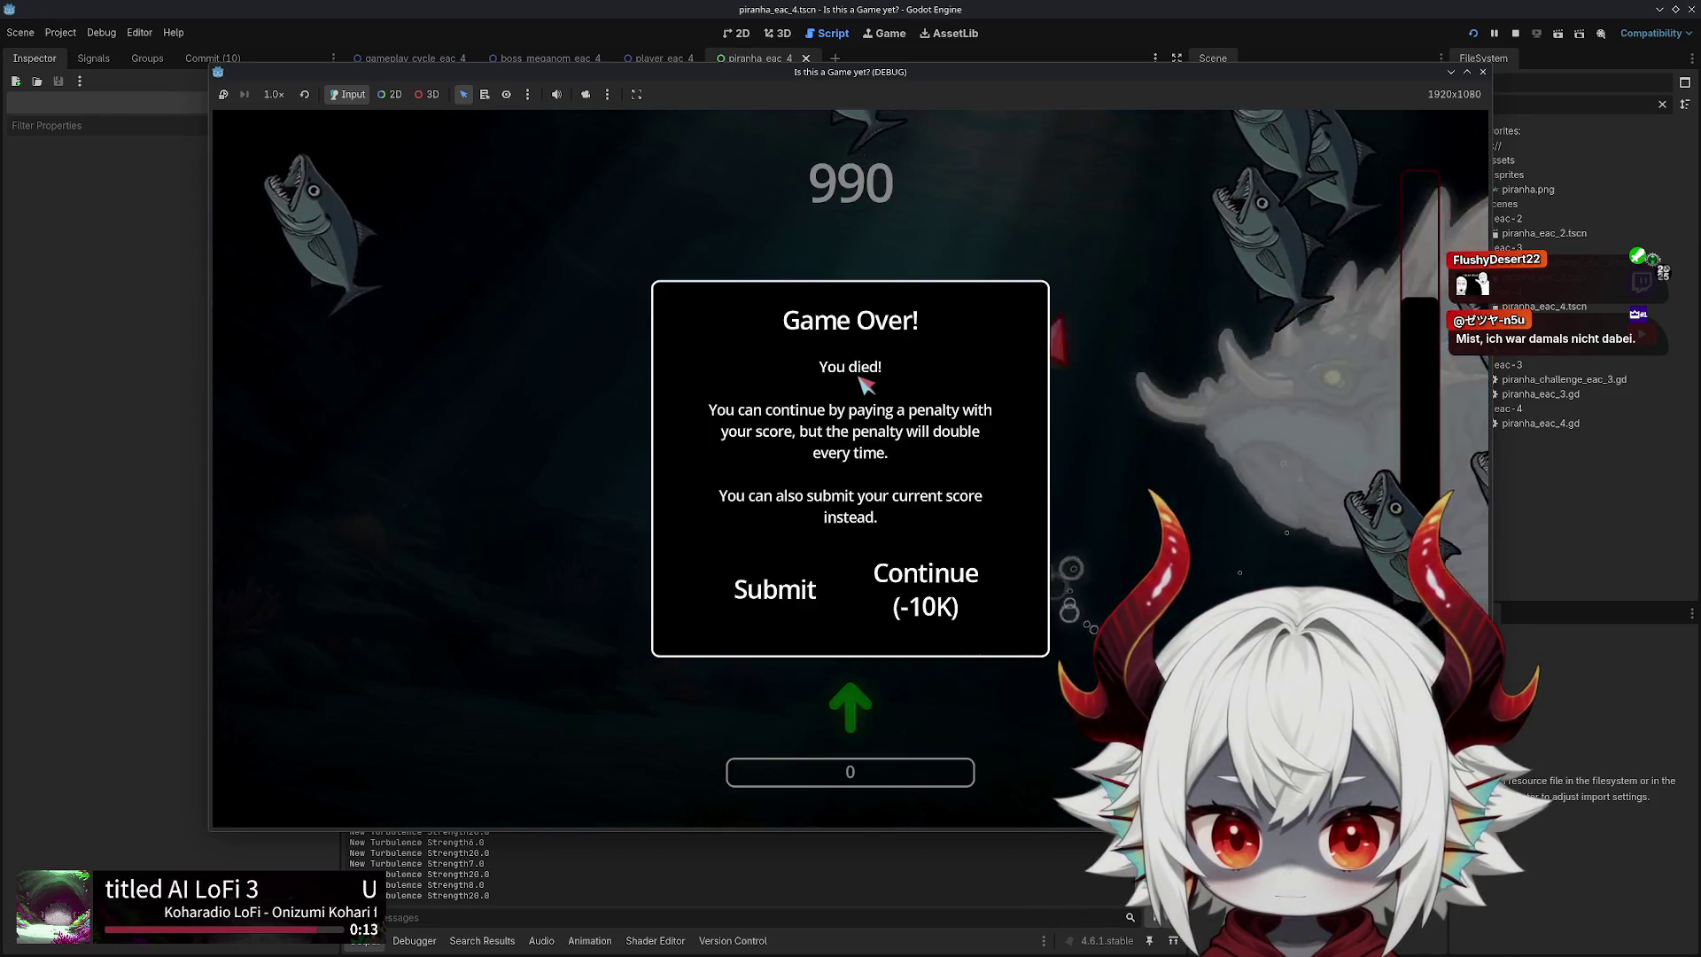
Continue after the game over at a score penalty and keep dodging piranhas
left_click(921, 581)
key("w")
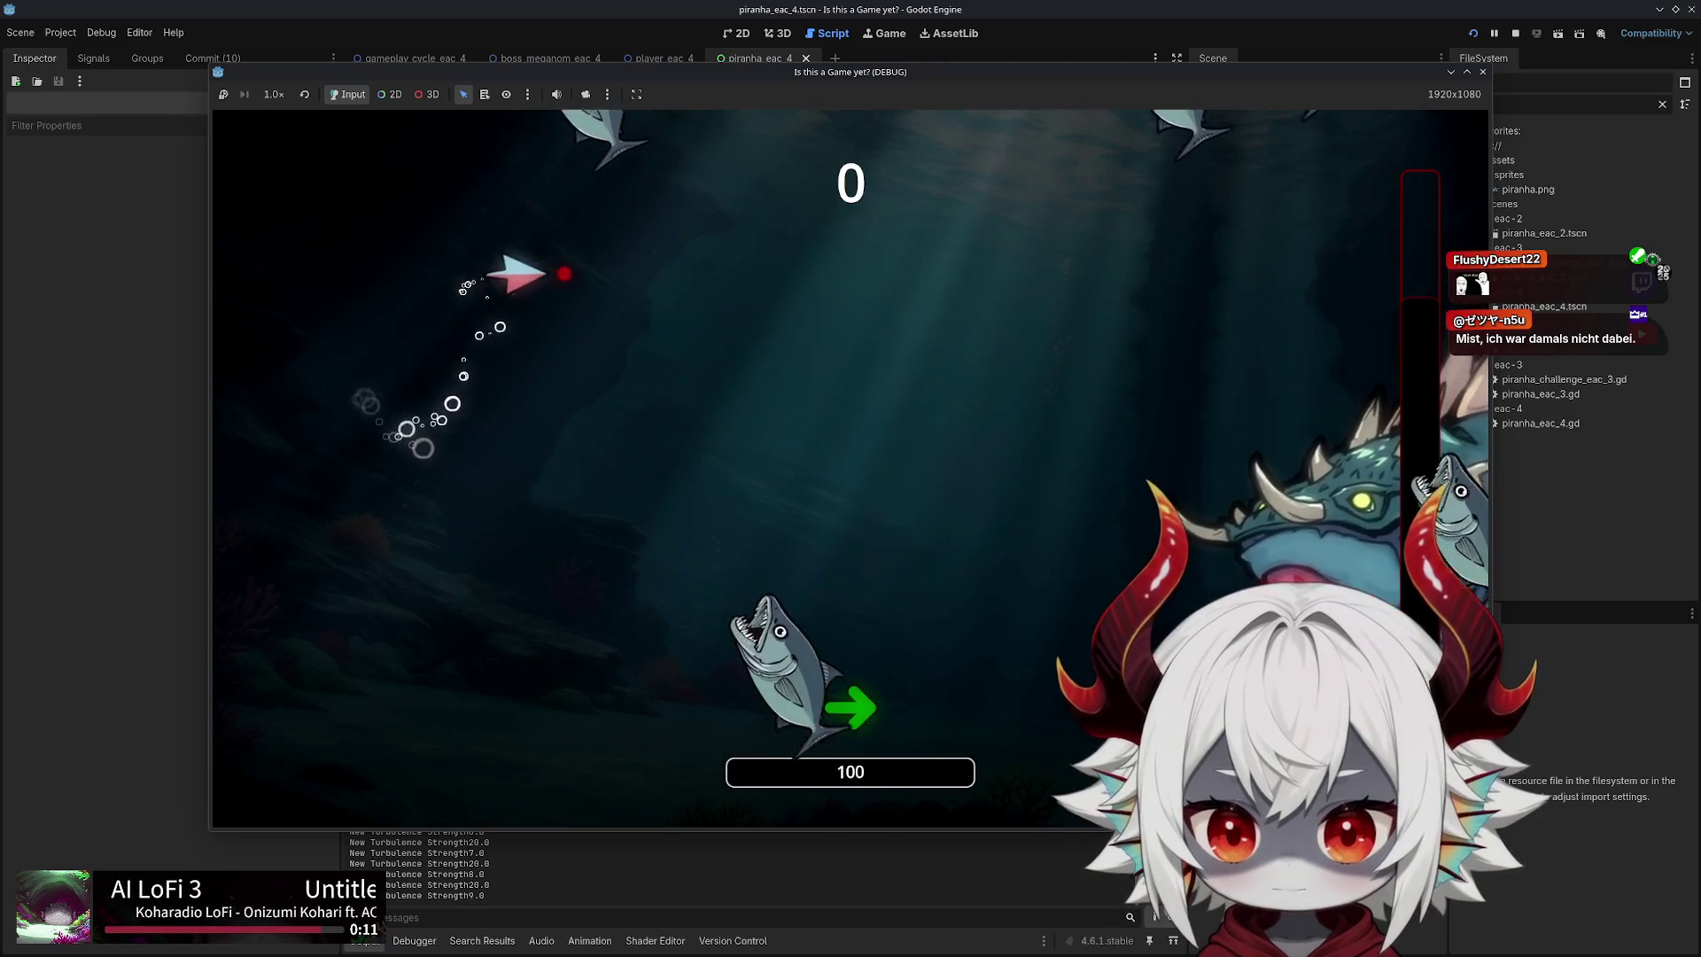
key("s")
key("a")
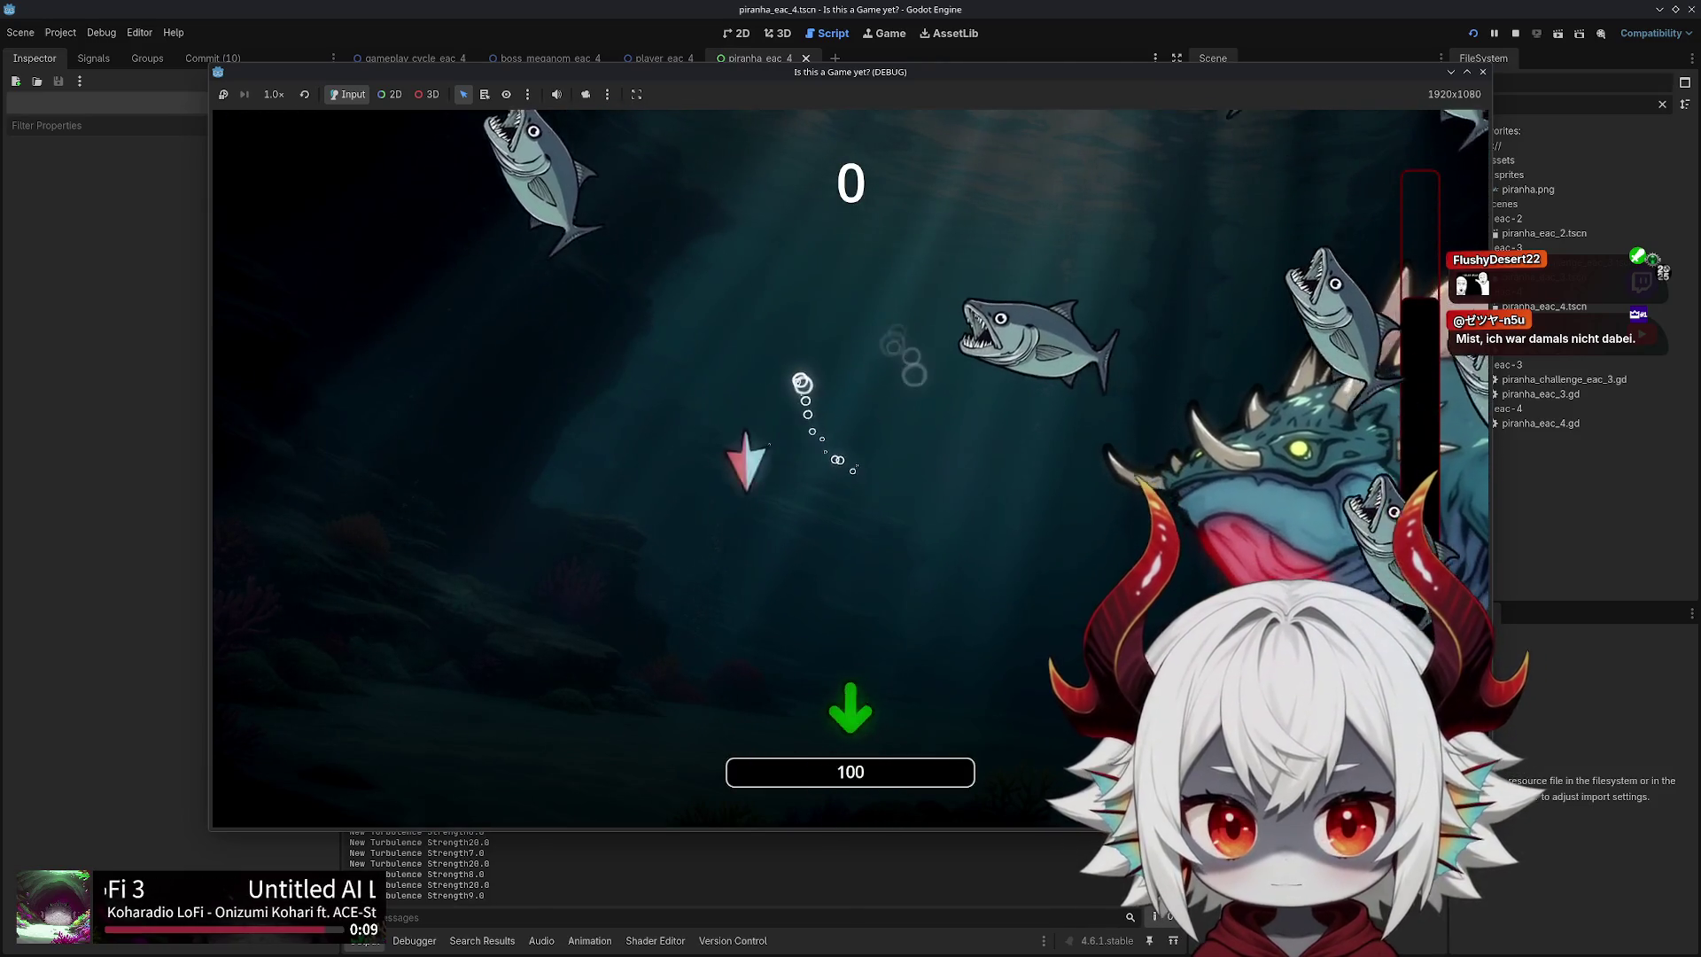
key("d")
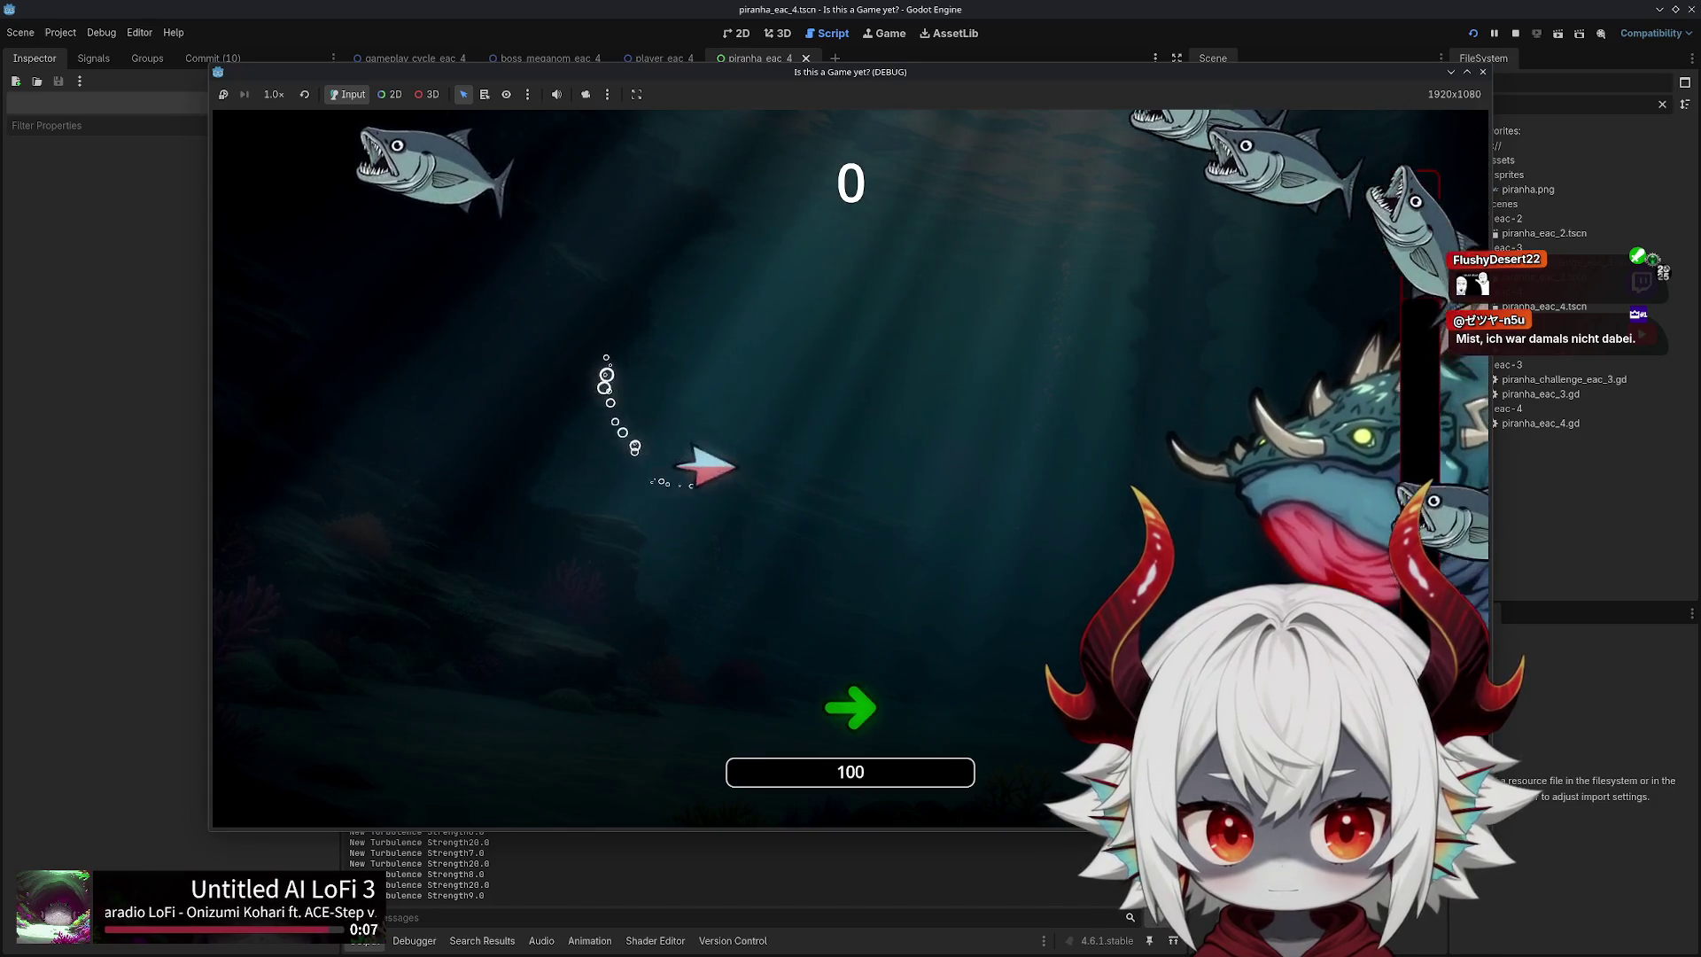
key("a")
key("d")
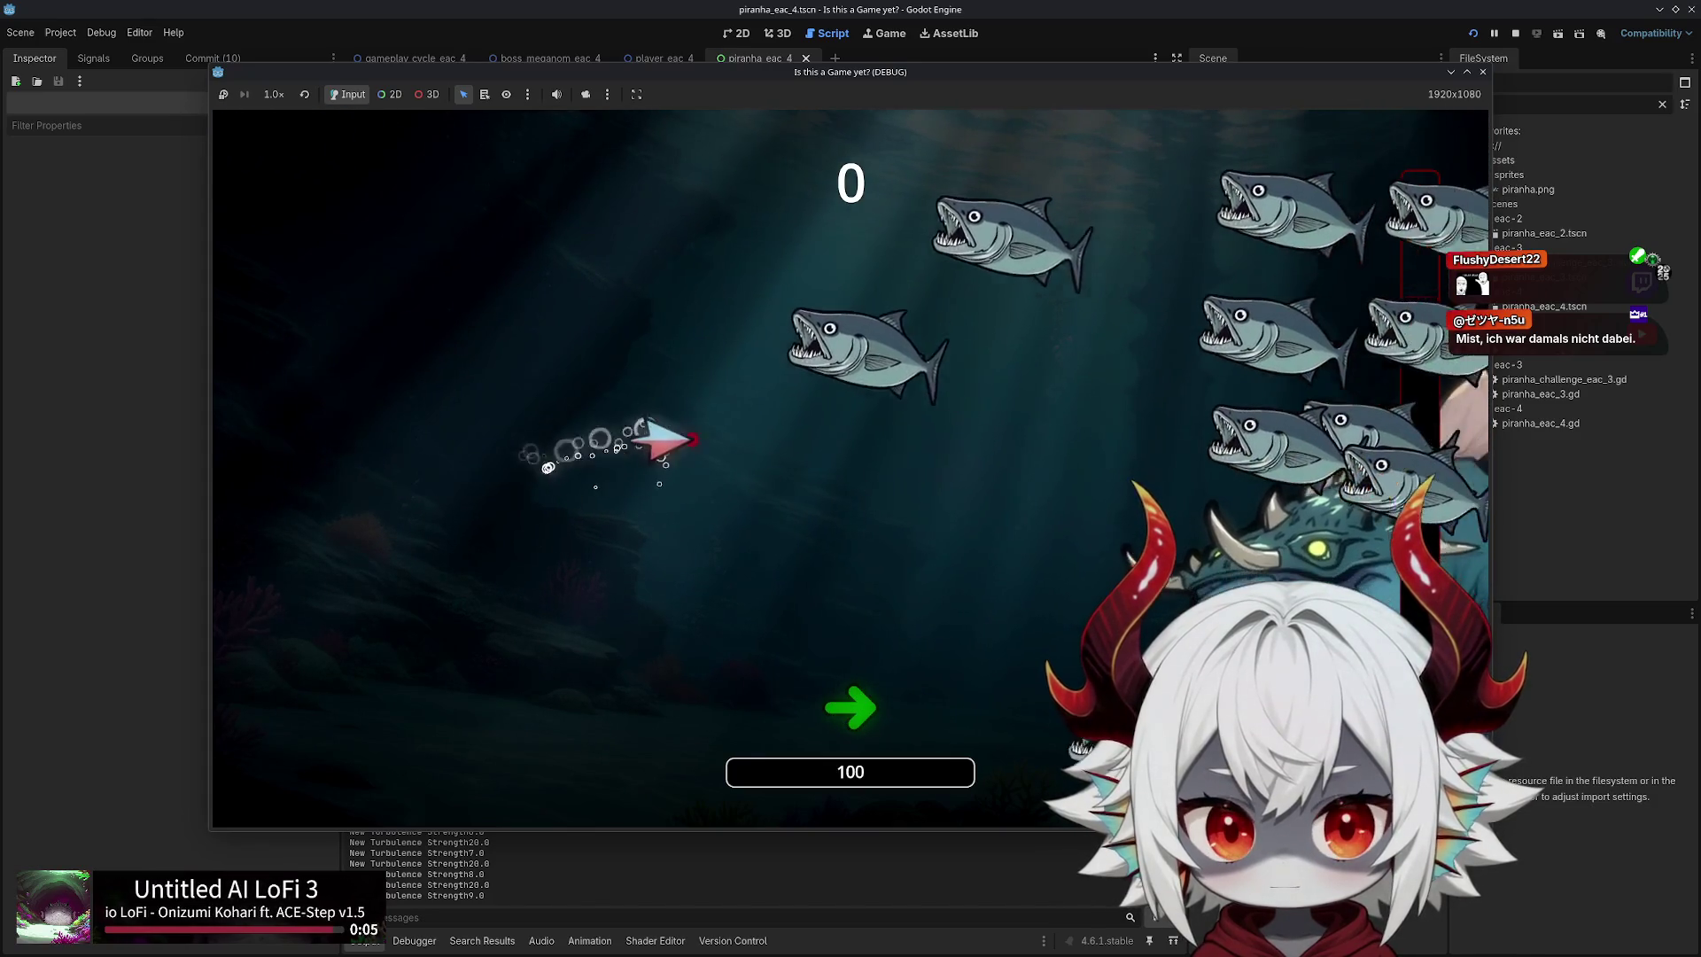
key("a")
key("d")
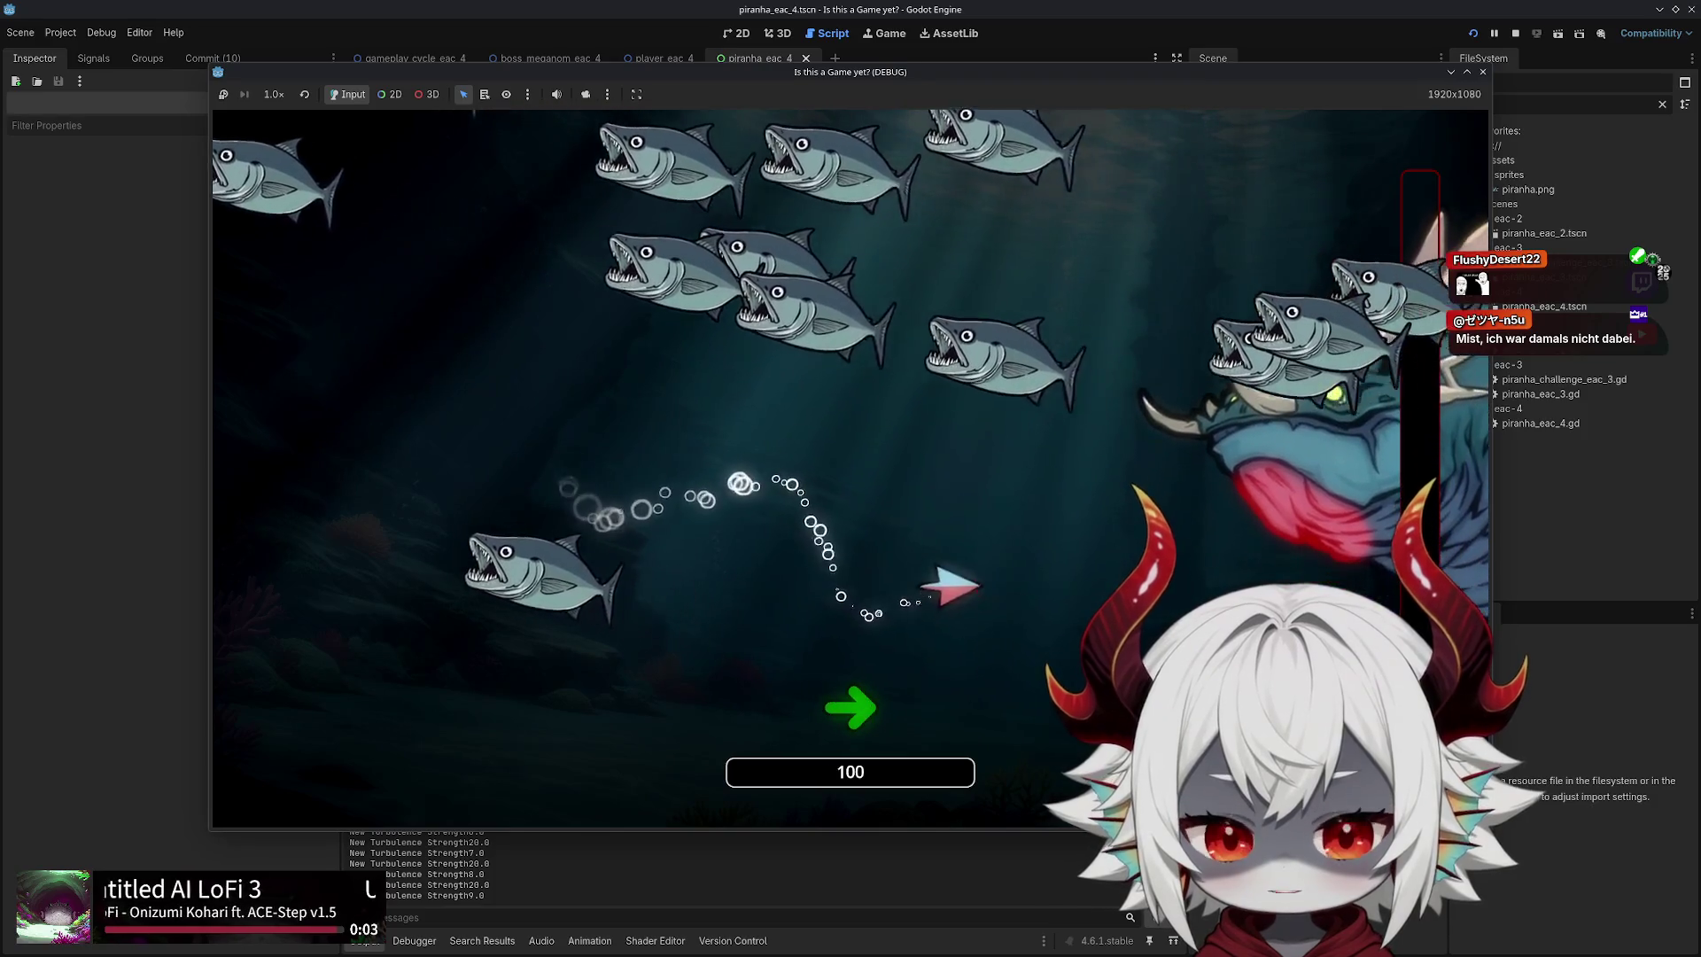
key("a")
key("d")
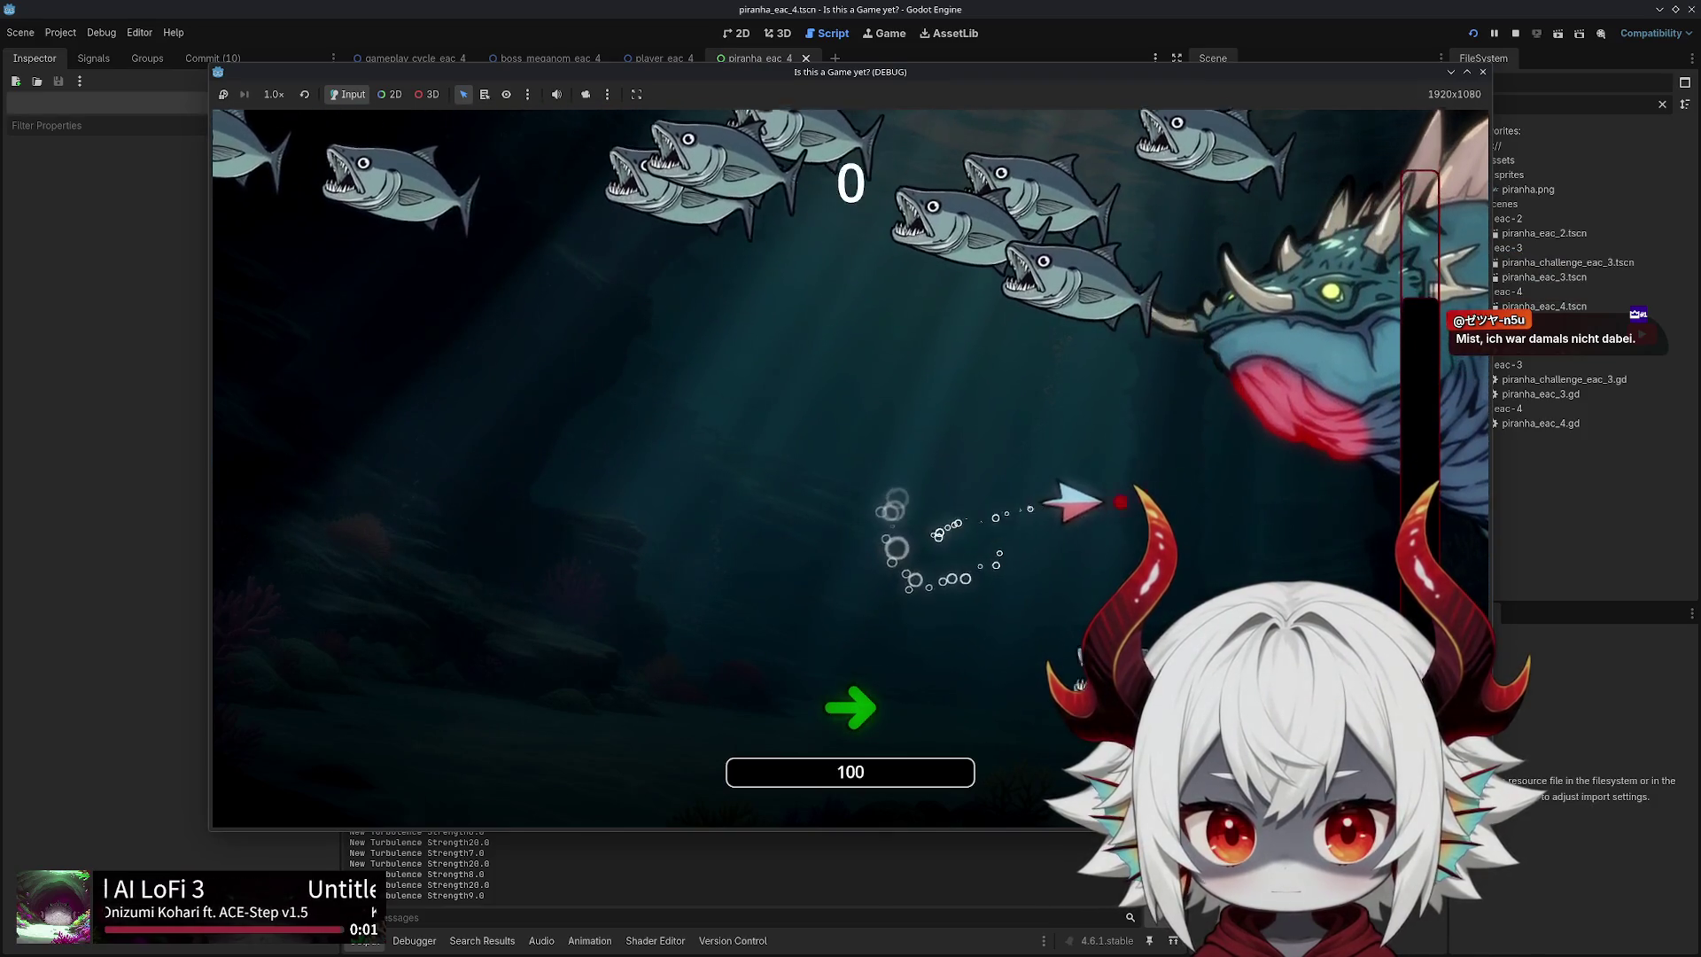
key("a")
key("d")
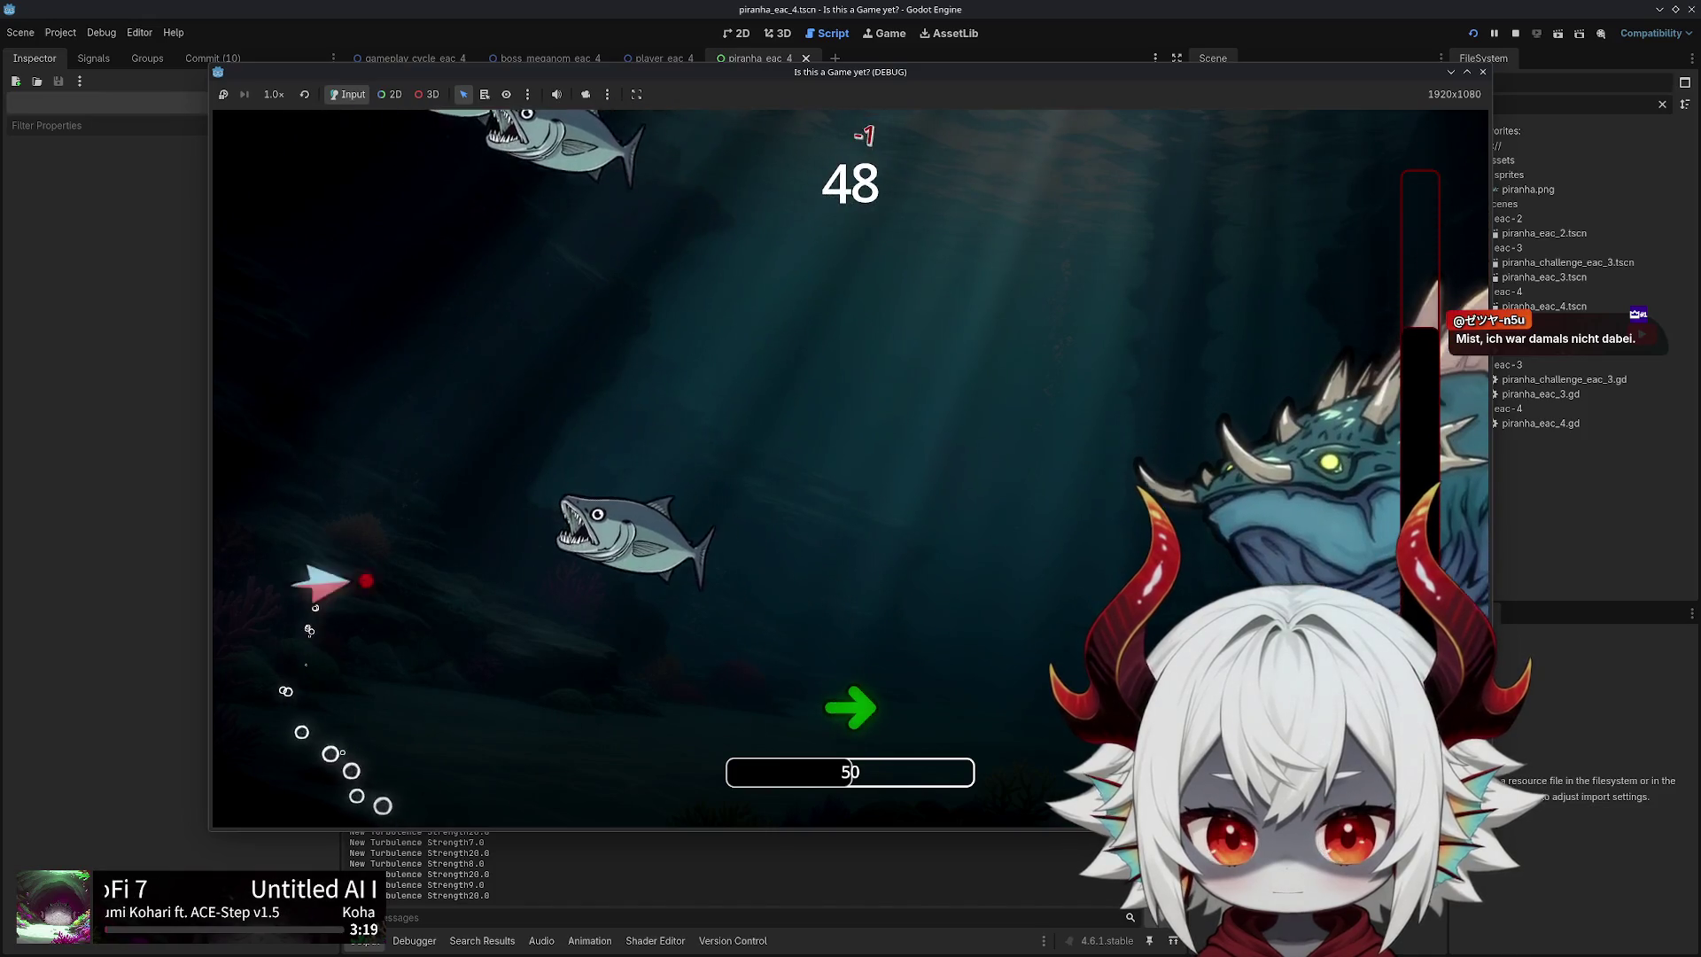
key("w")
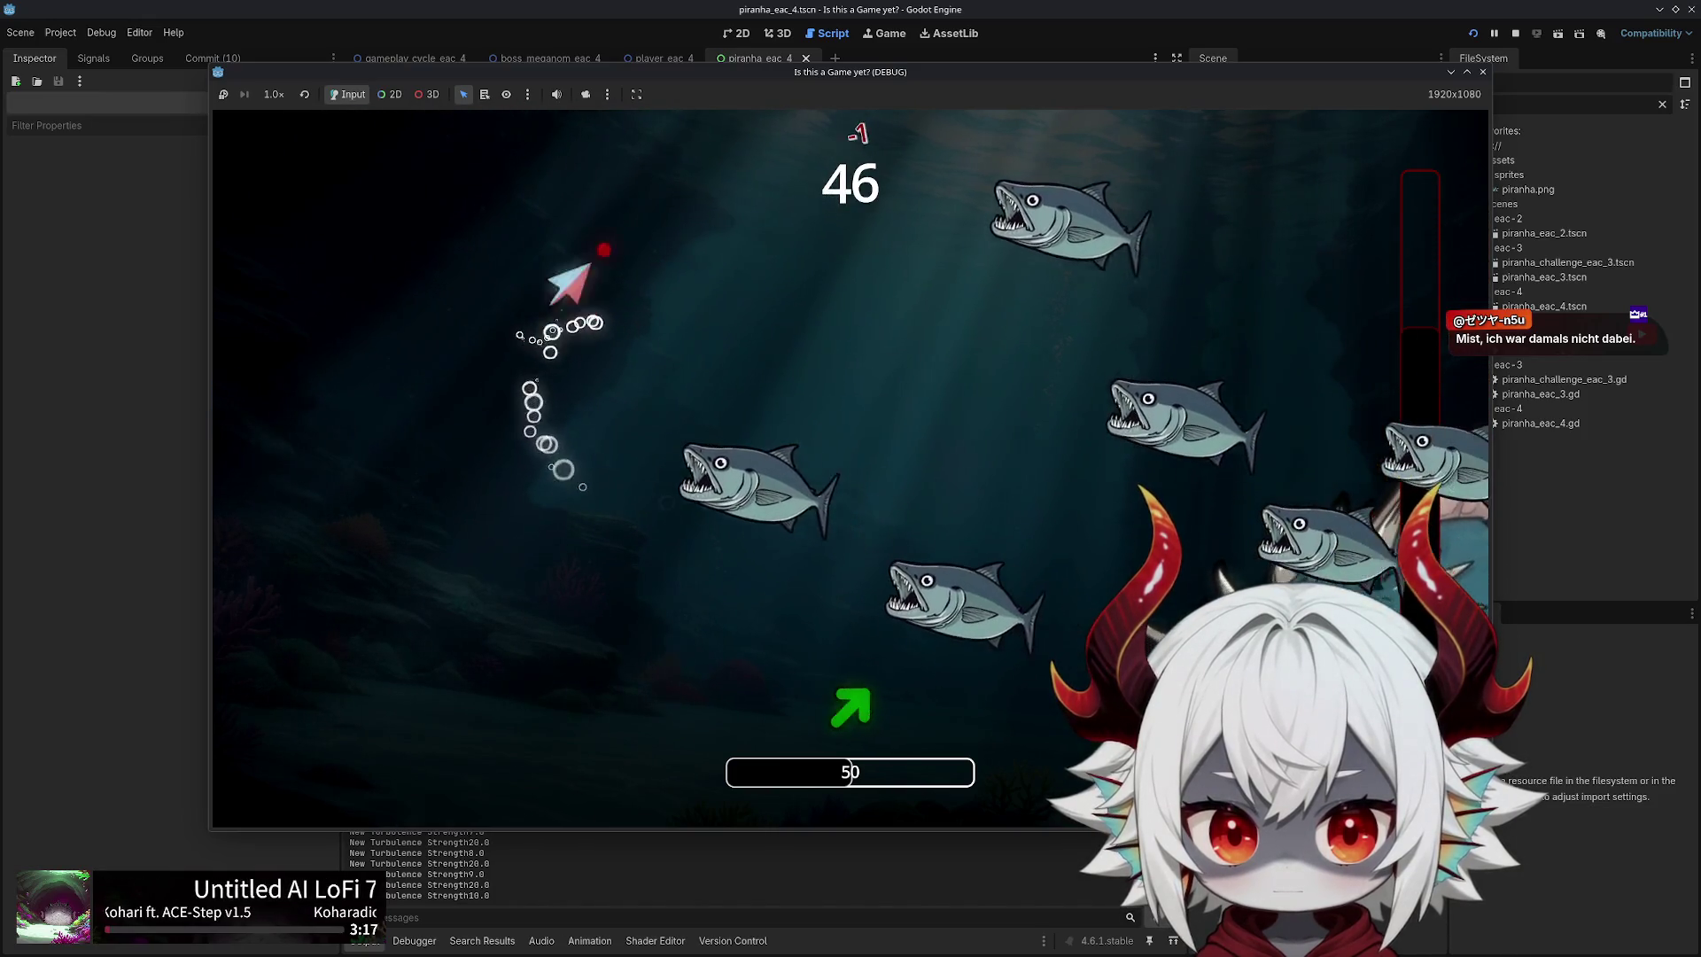
key("s")
key("d")
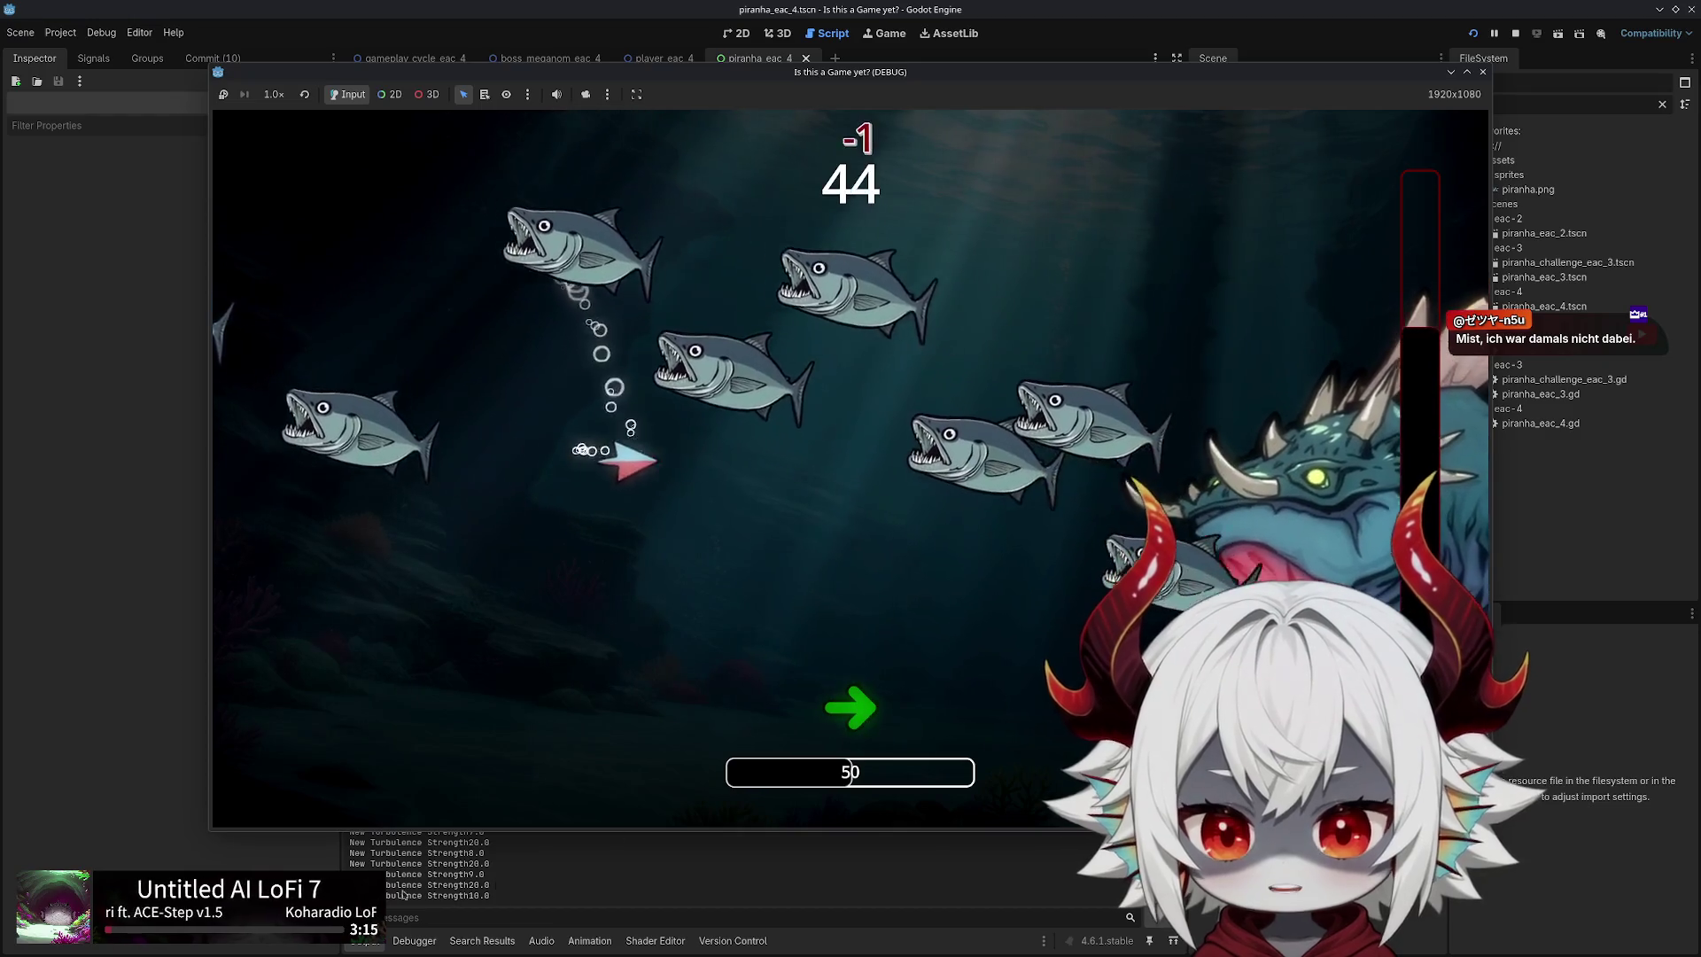
key("s")
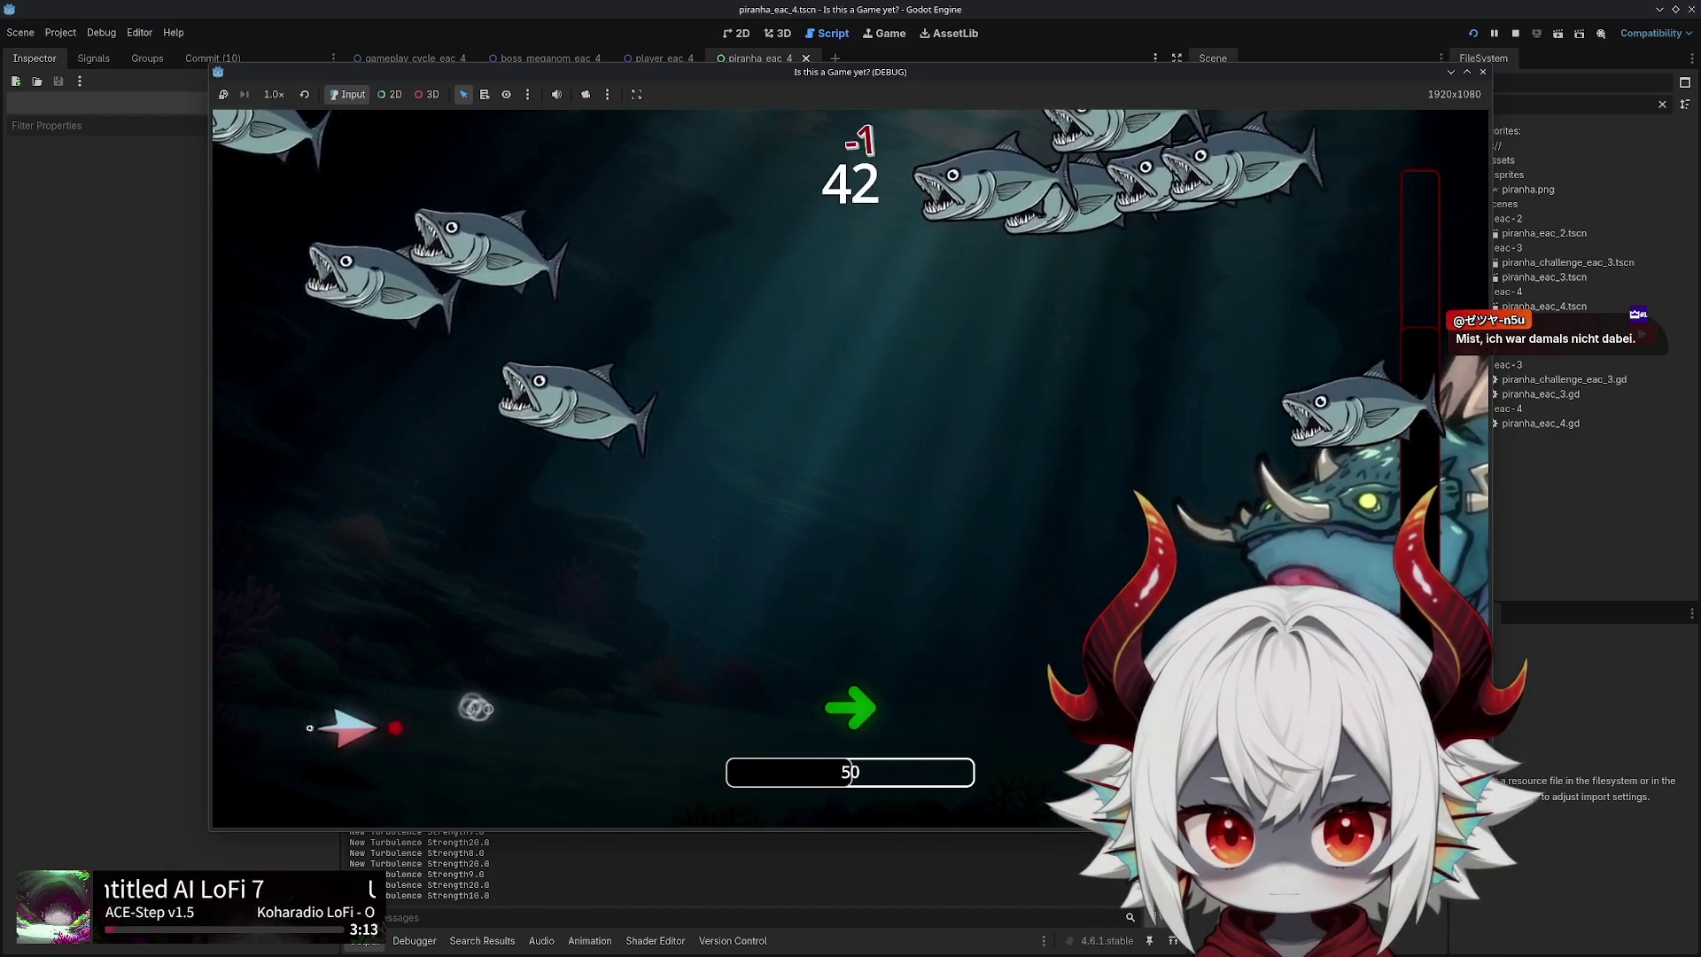
key("d")
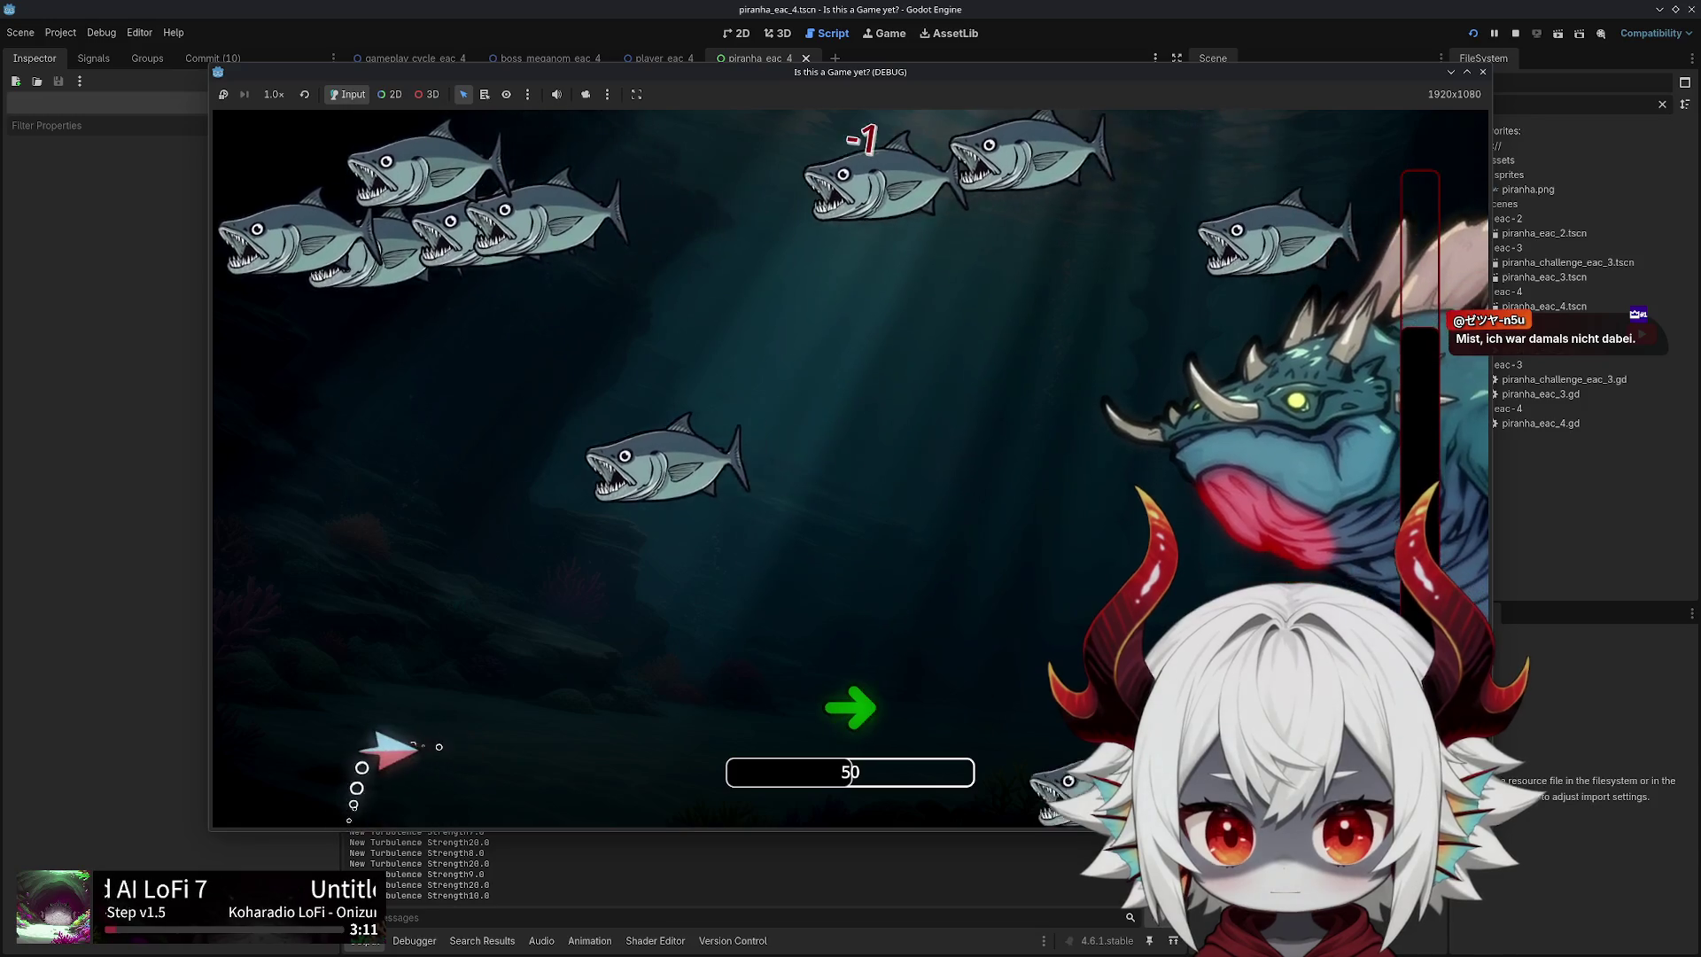
key("w")
Keep the player dart clear of the piranha swarm as health drops to 40
key("a")
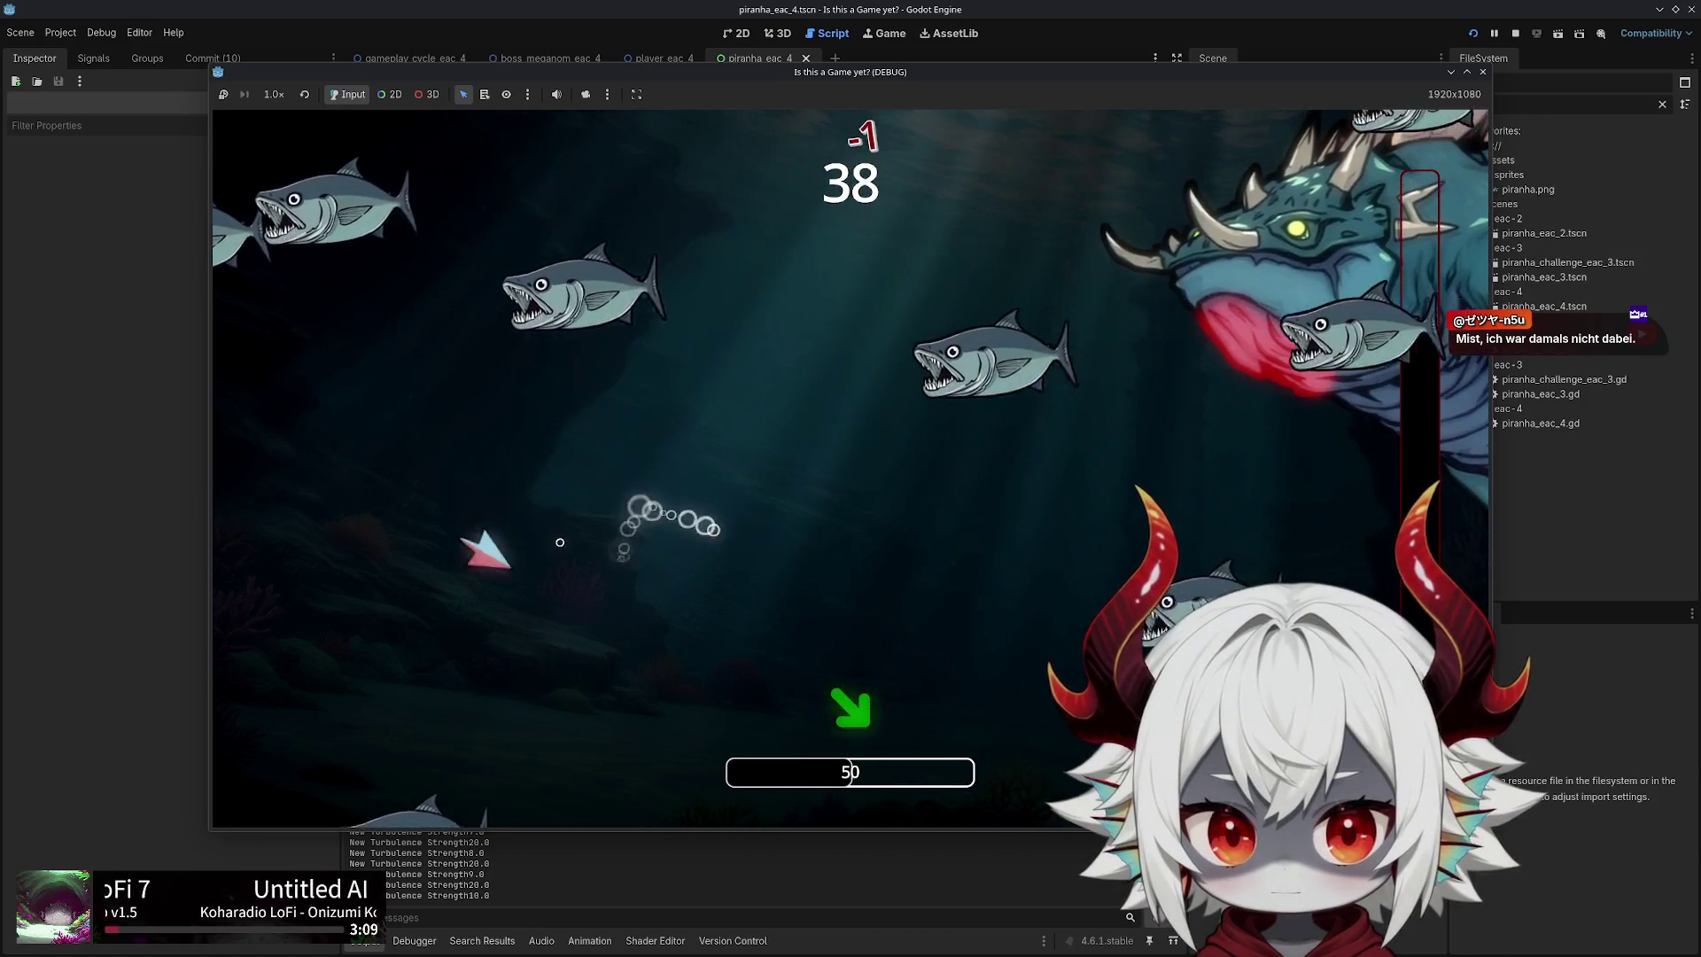
key("s")
key("w")
key("d")
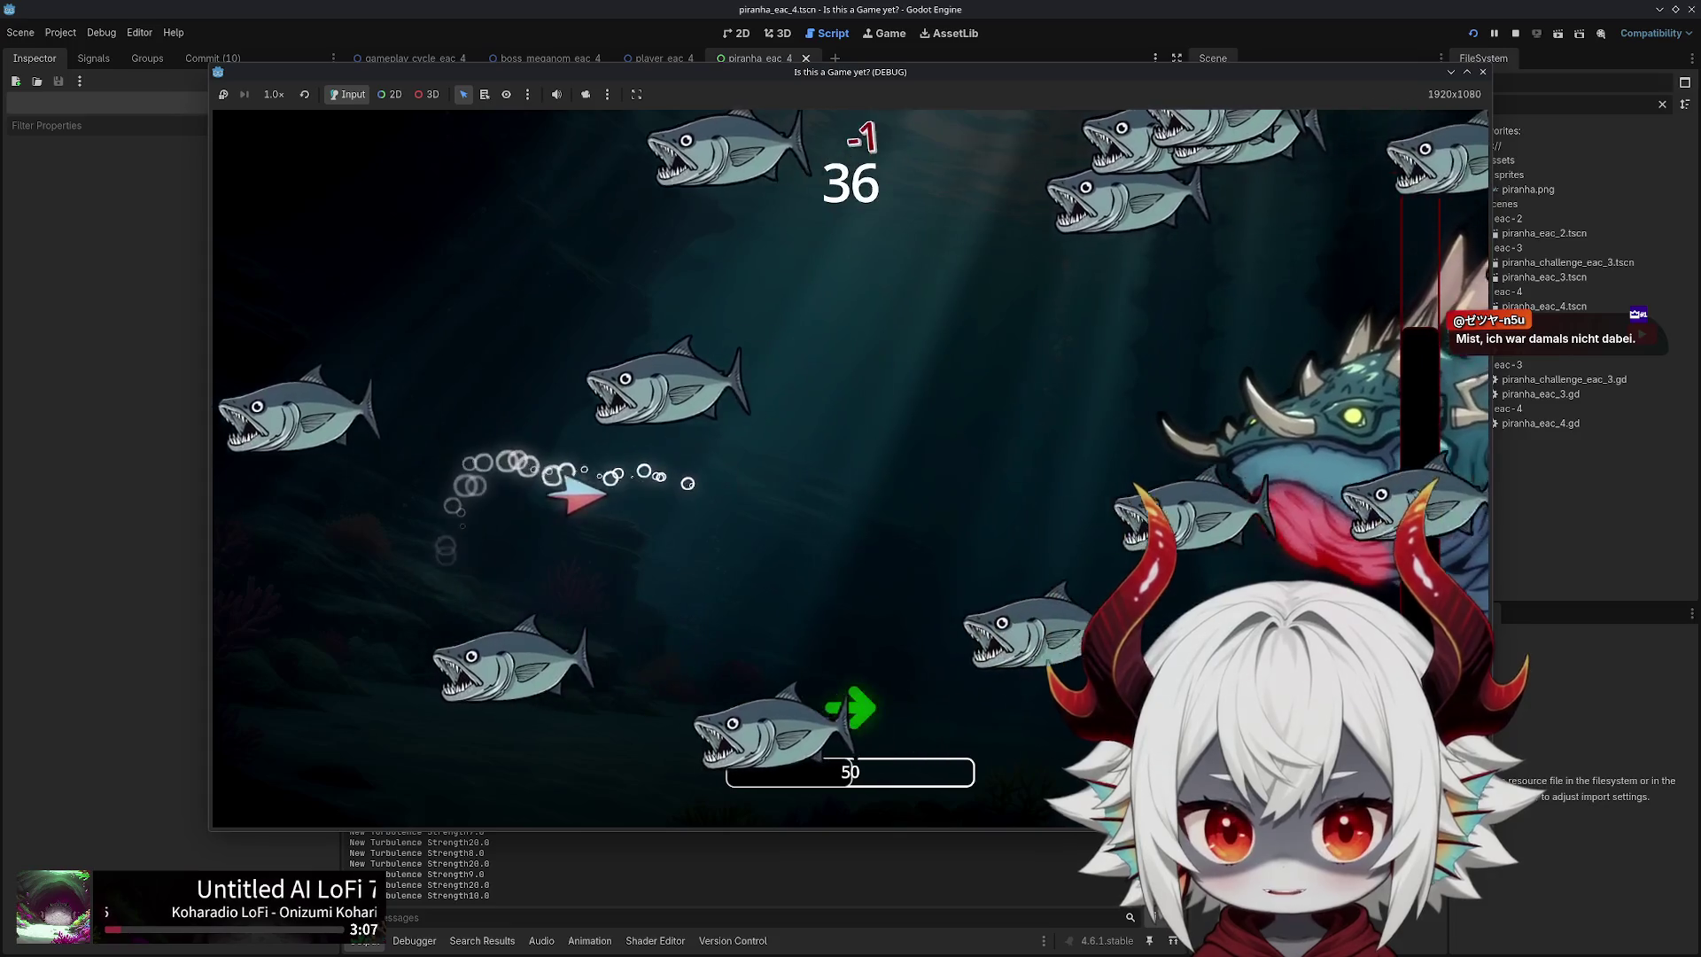
key("s")
key("w")
key("a")
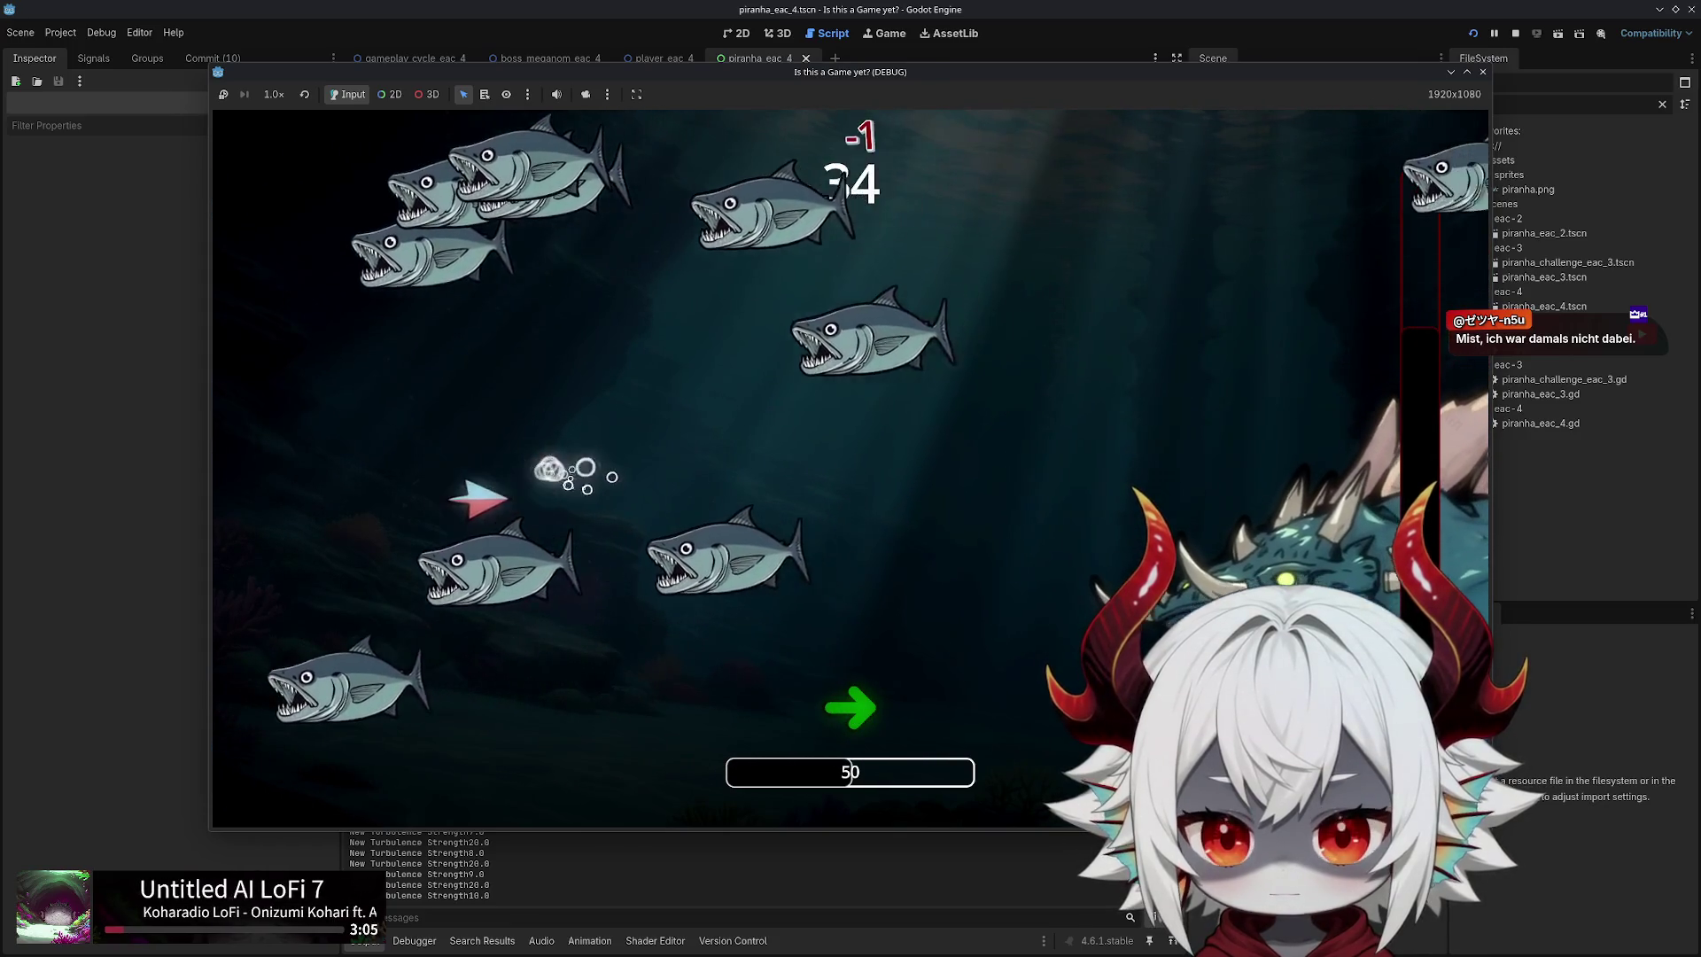
key("d")
key("a")
key("s")
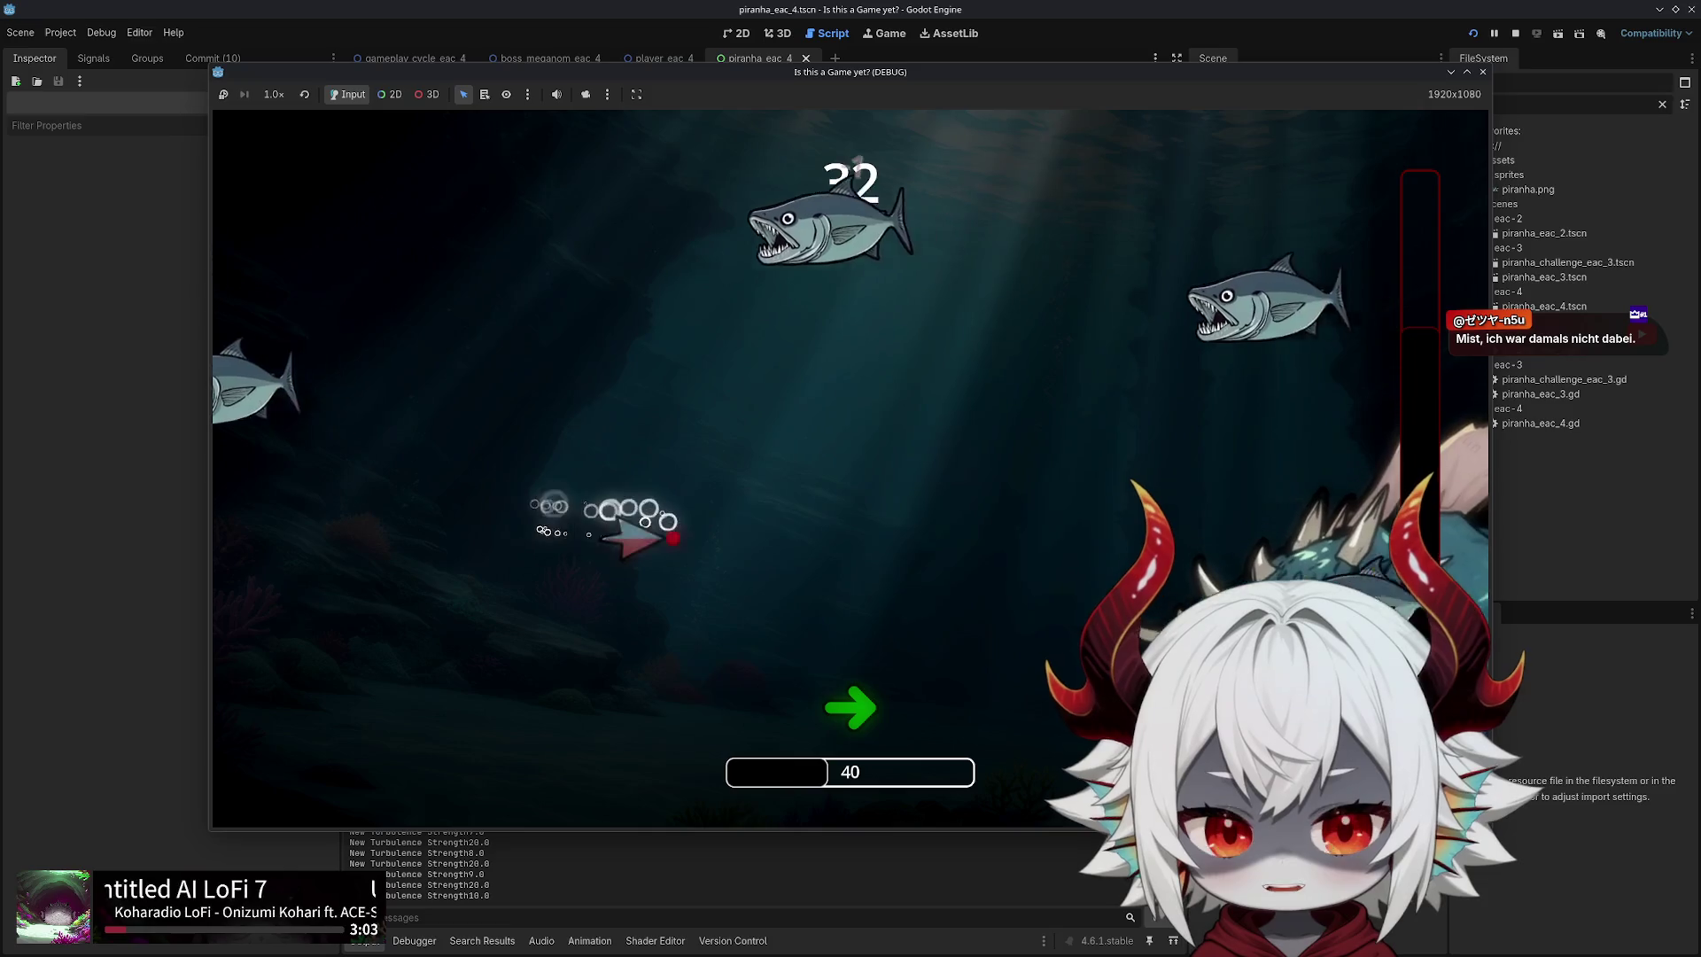
key("a")
key("w")
key("d")
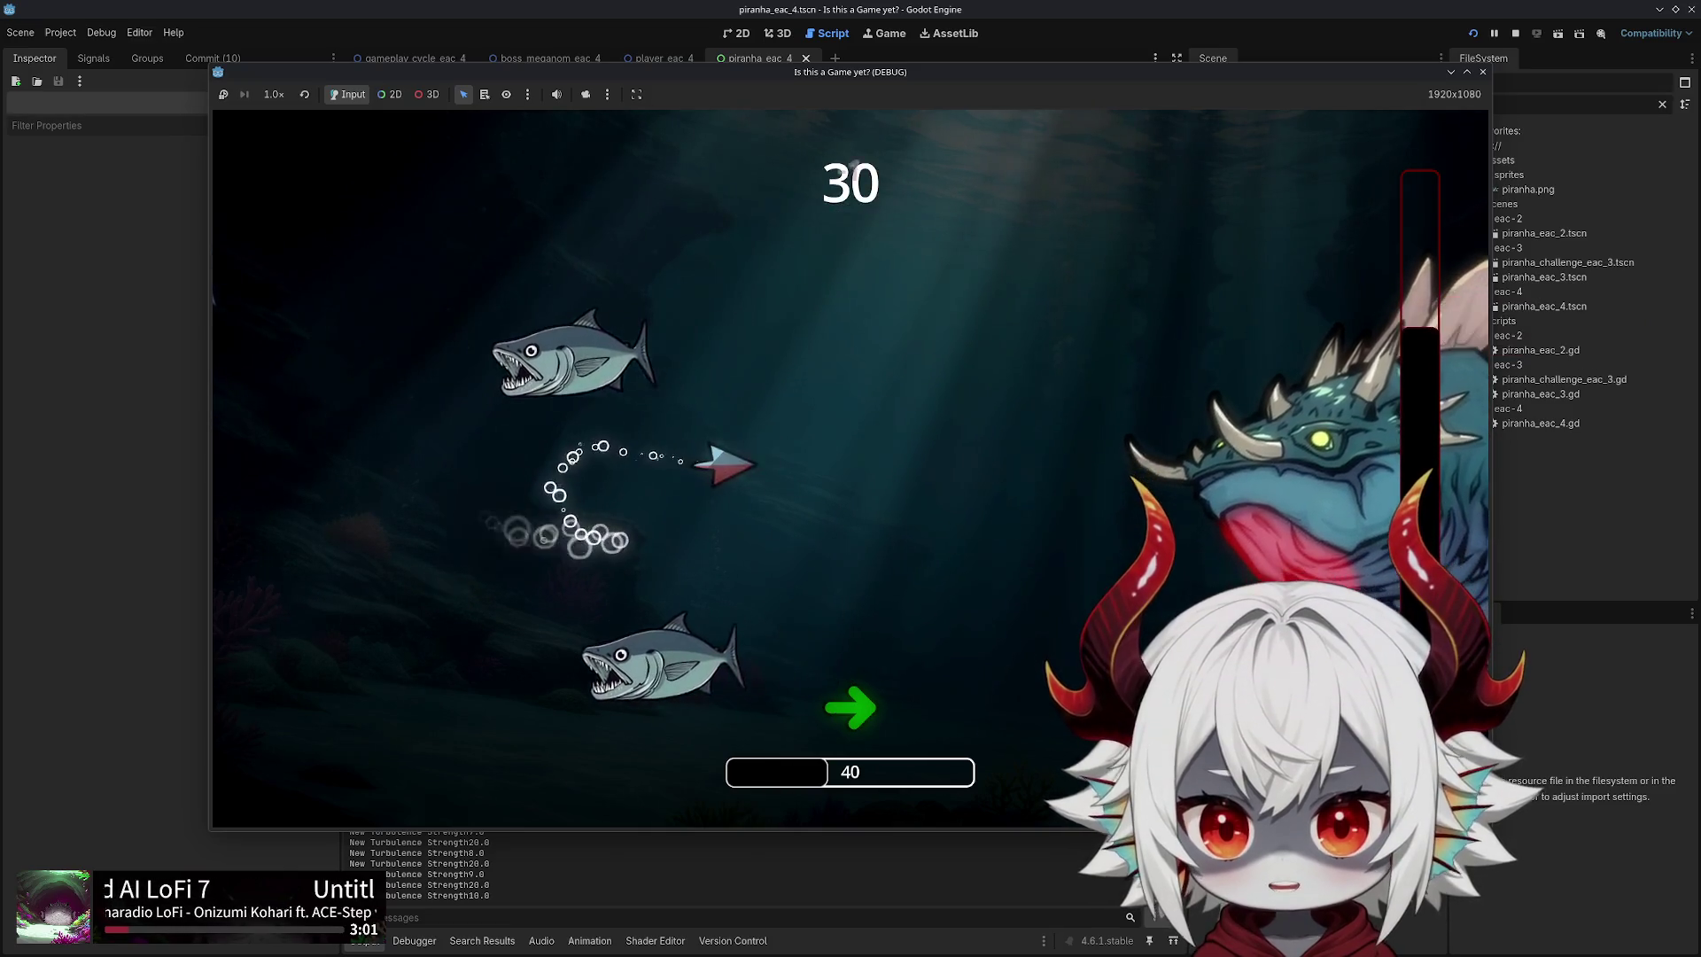
key("a")
key("s")
key("d")
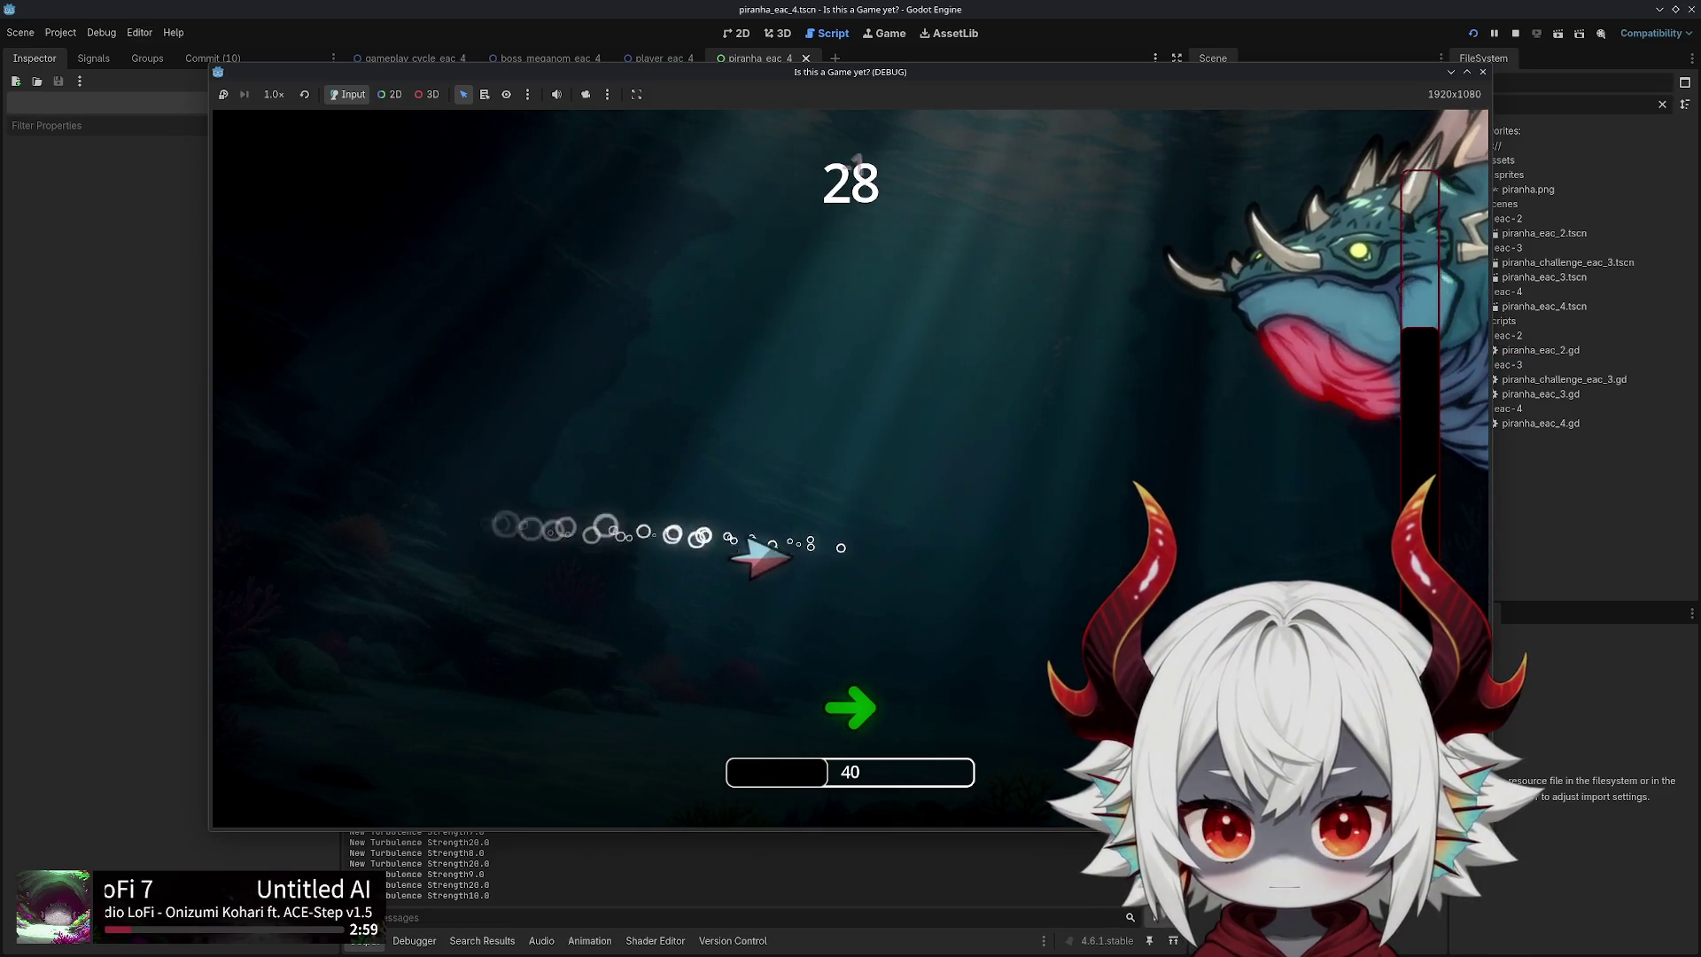
key("s")
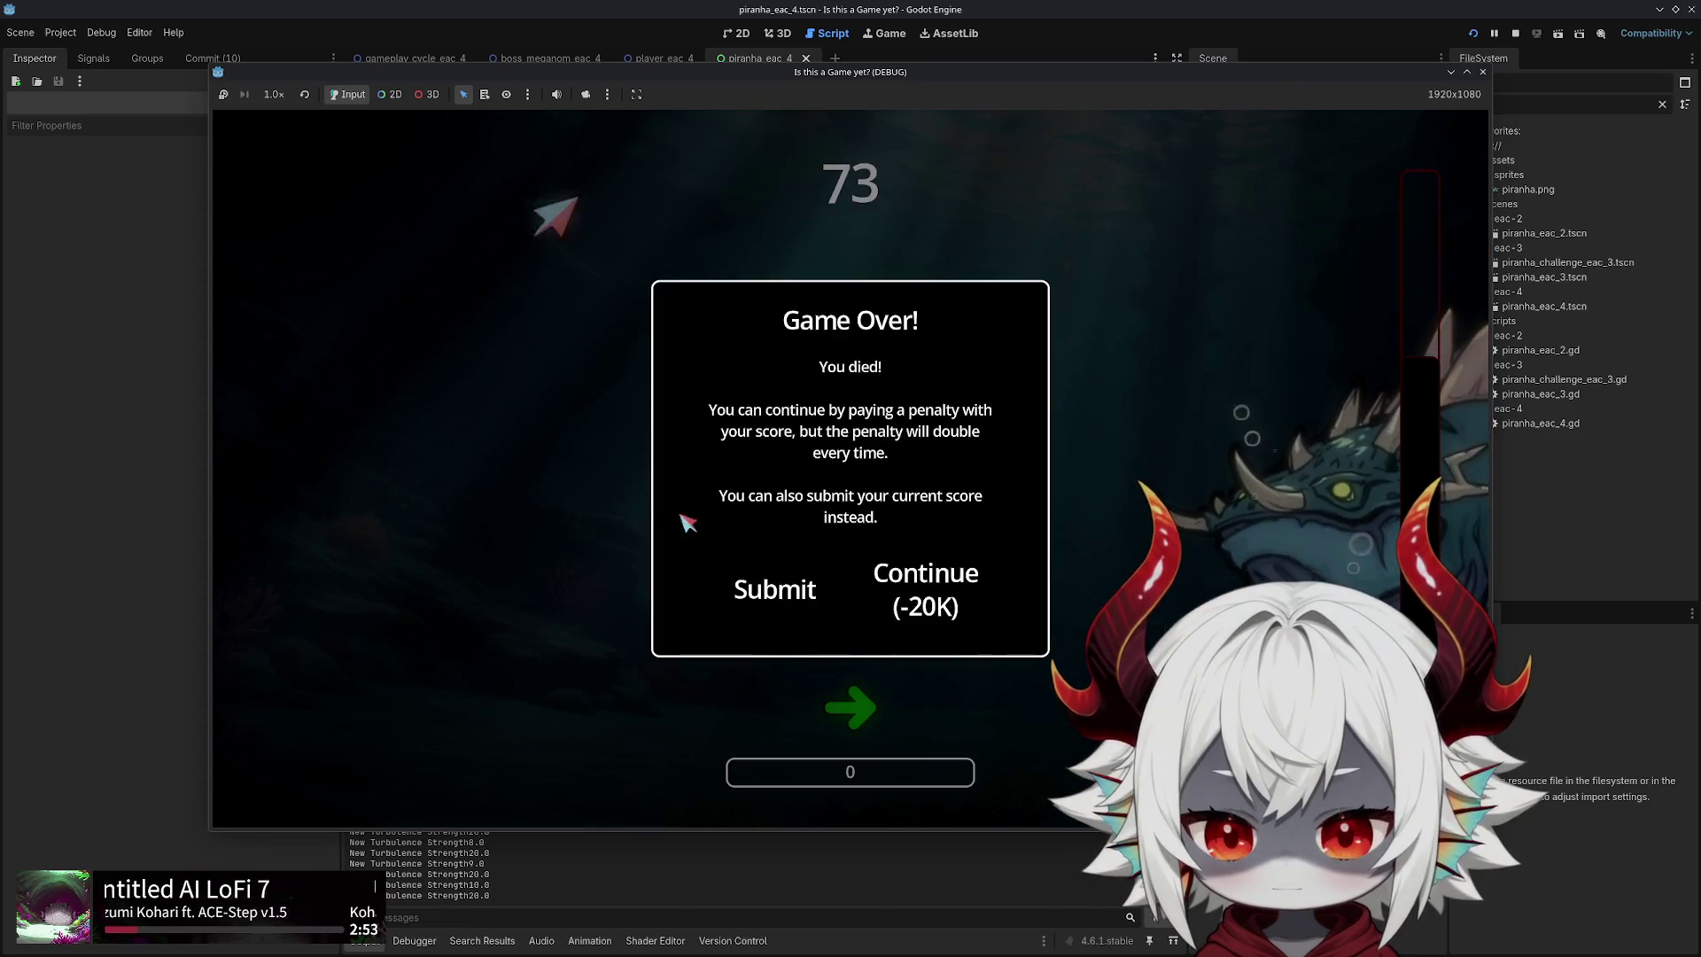
Continue with the -20K penalty and dart the player around the piranhas
left_click(926, 582)
key("s")
key("d")
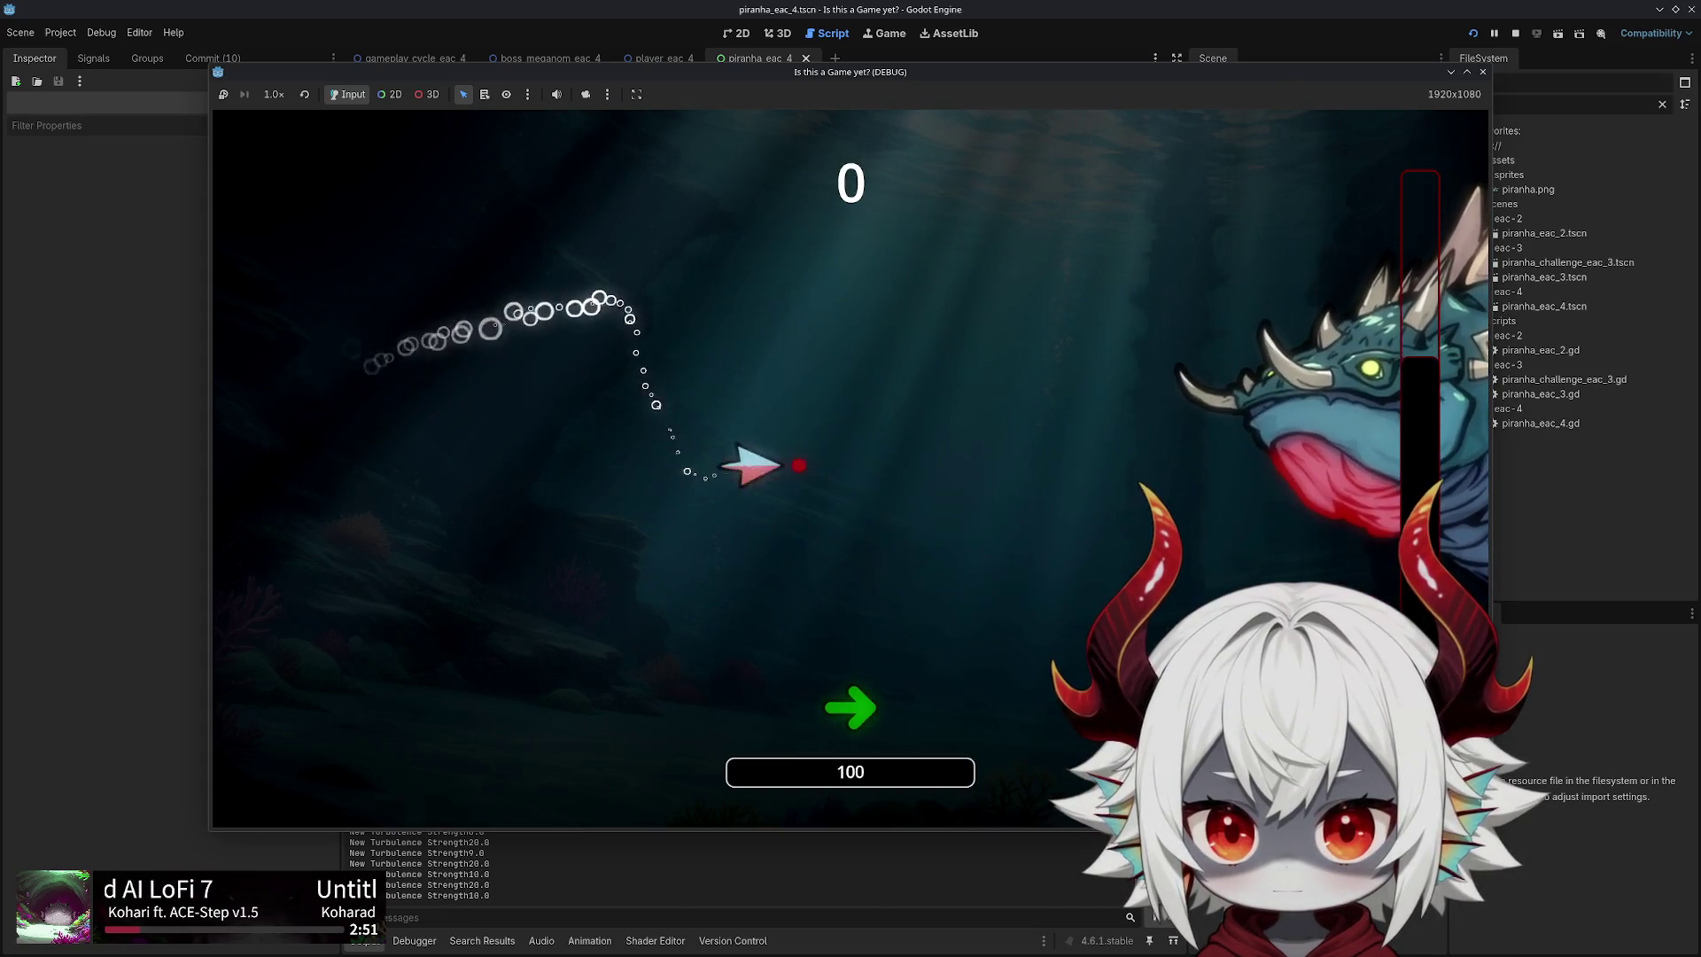
key("w")
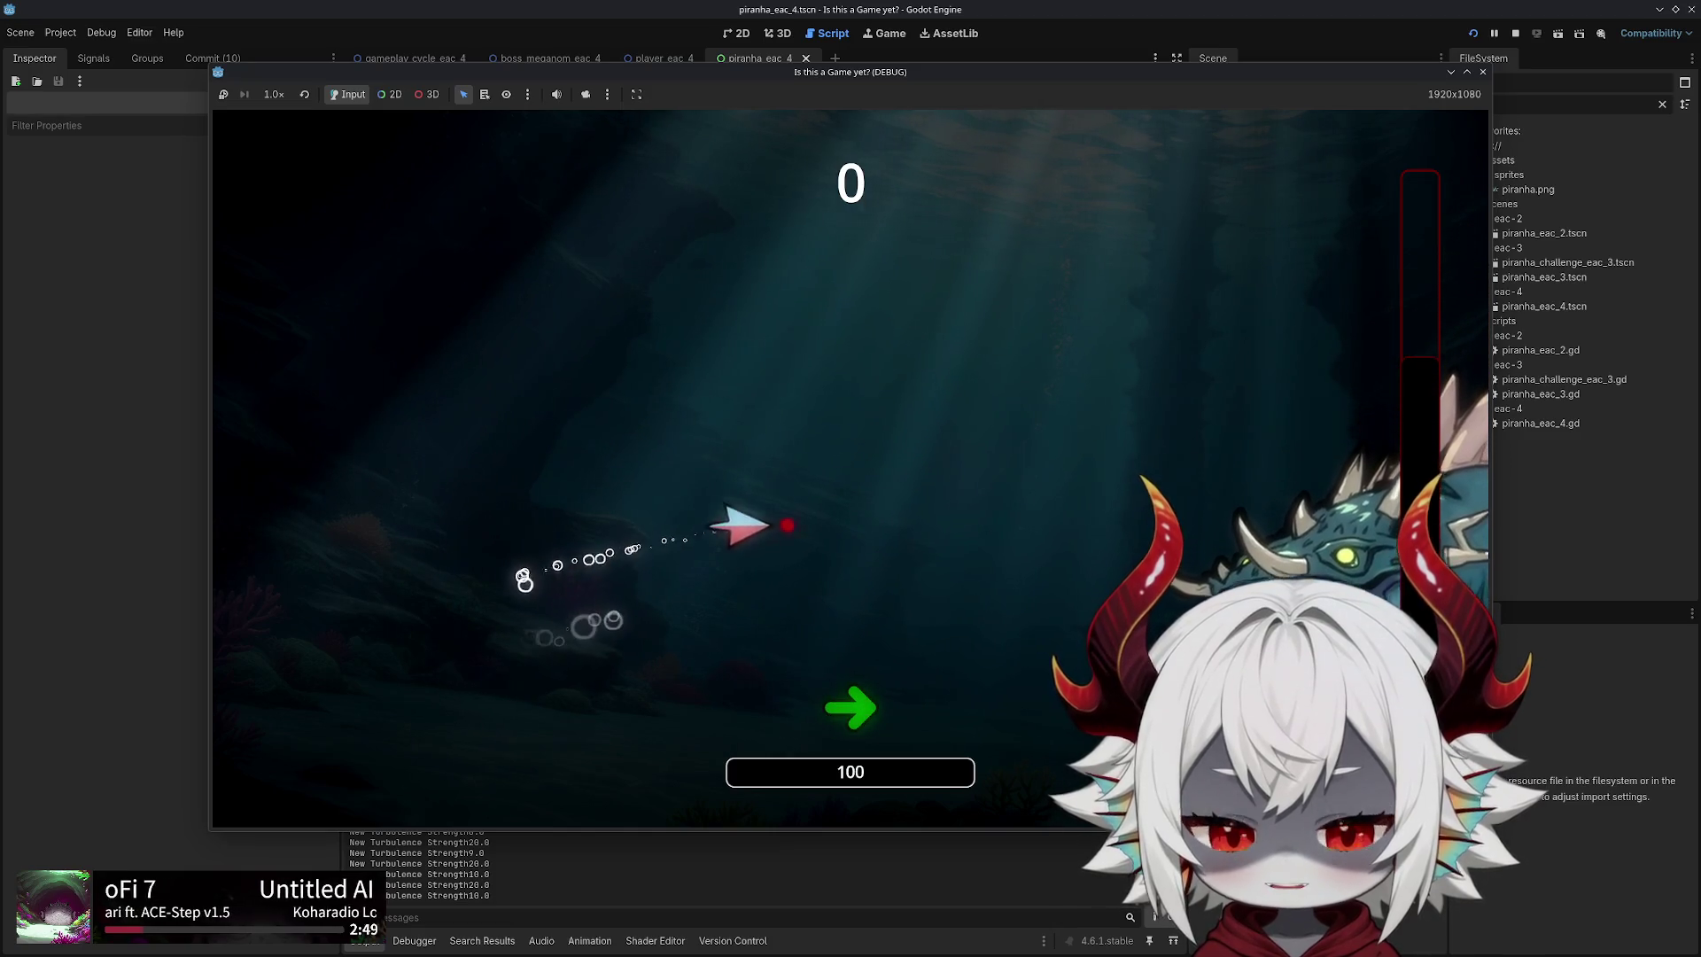
key("a")
key("d")
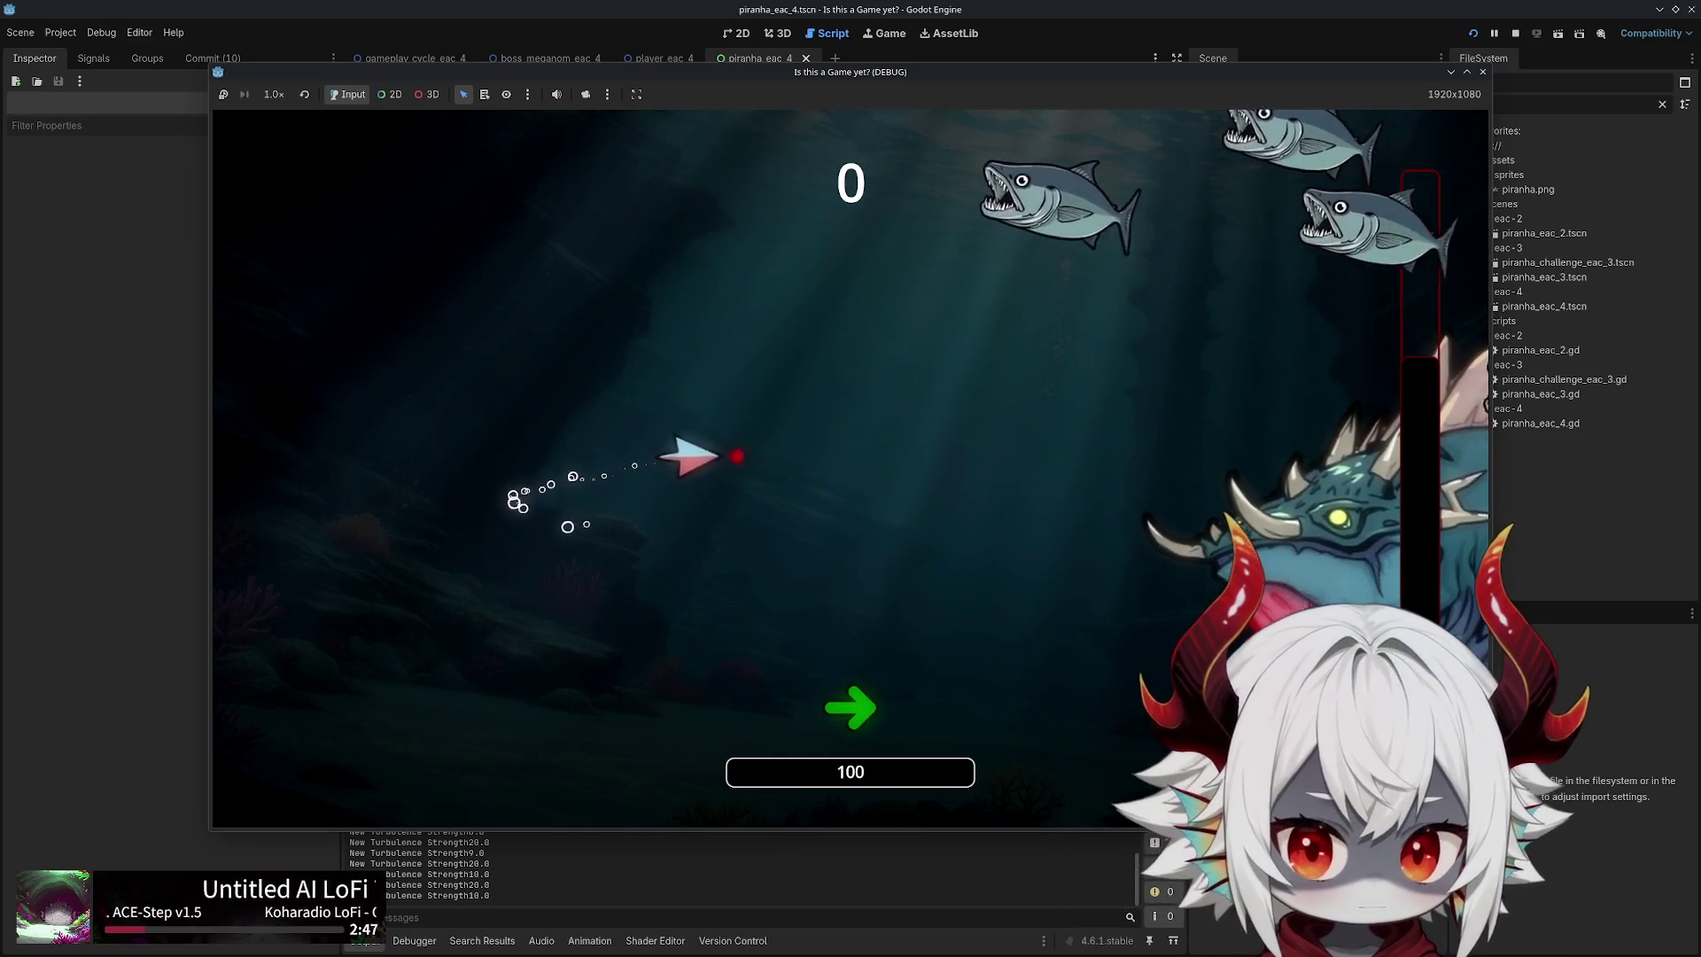
key("a")
key("w")
key("d")
key("s")
key("a")
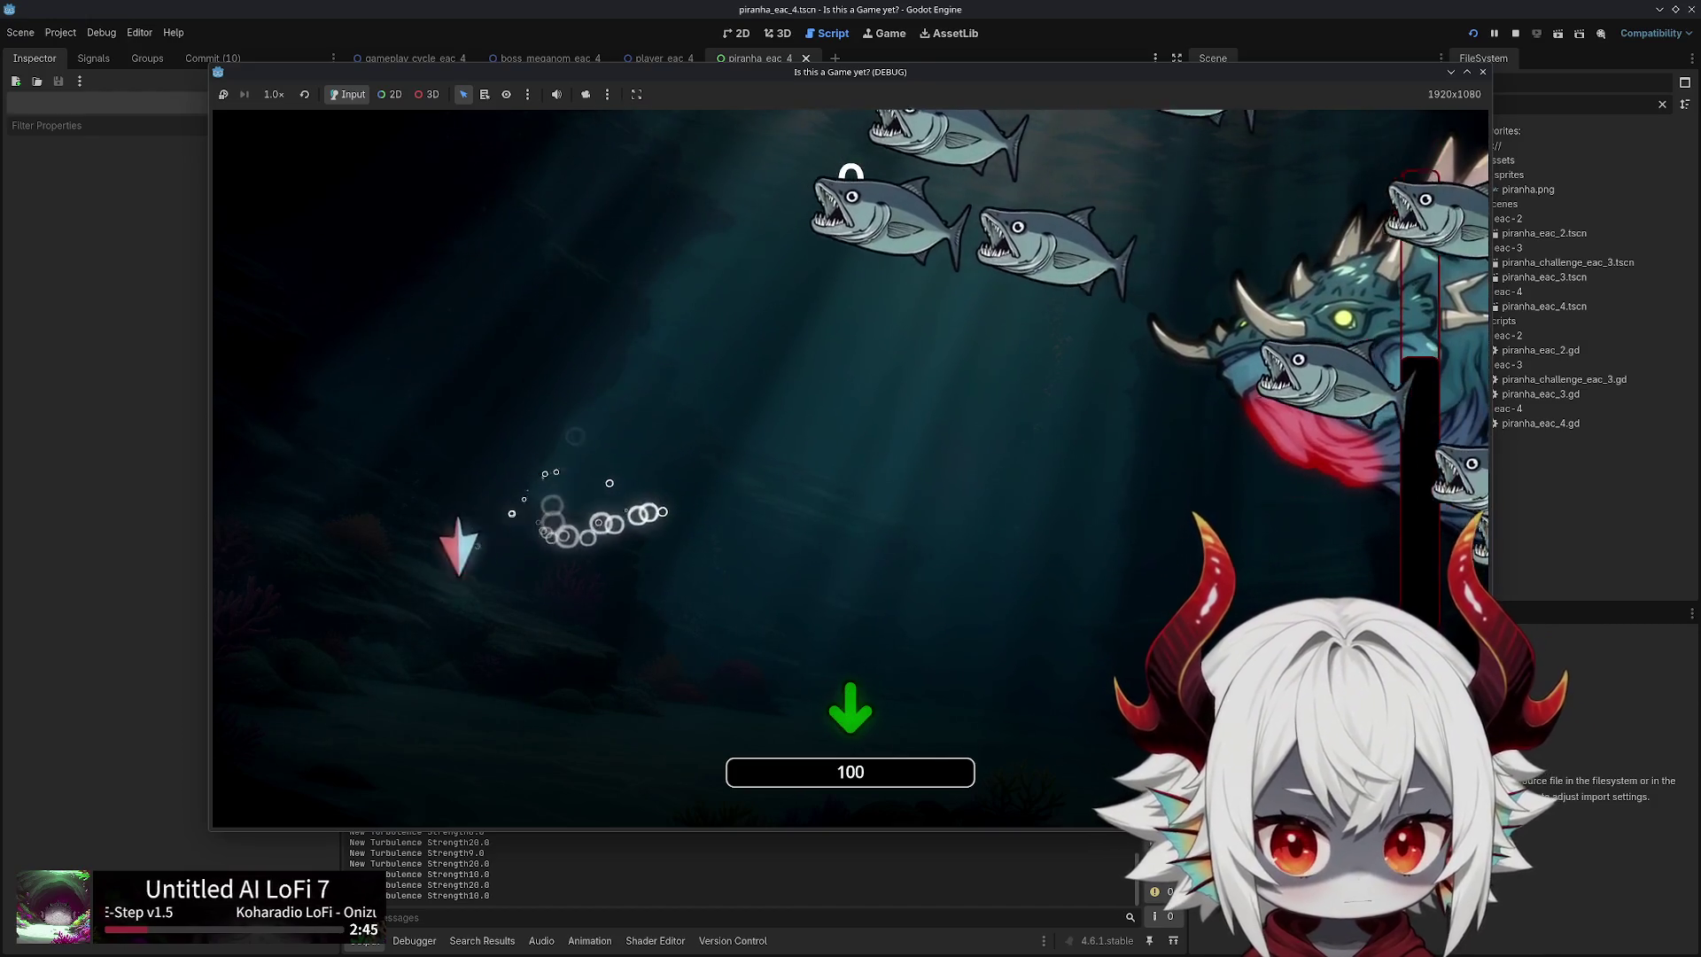
key("w")
key("d")
key("w")
key("a")
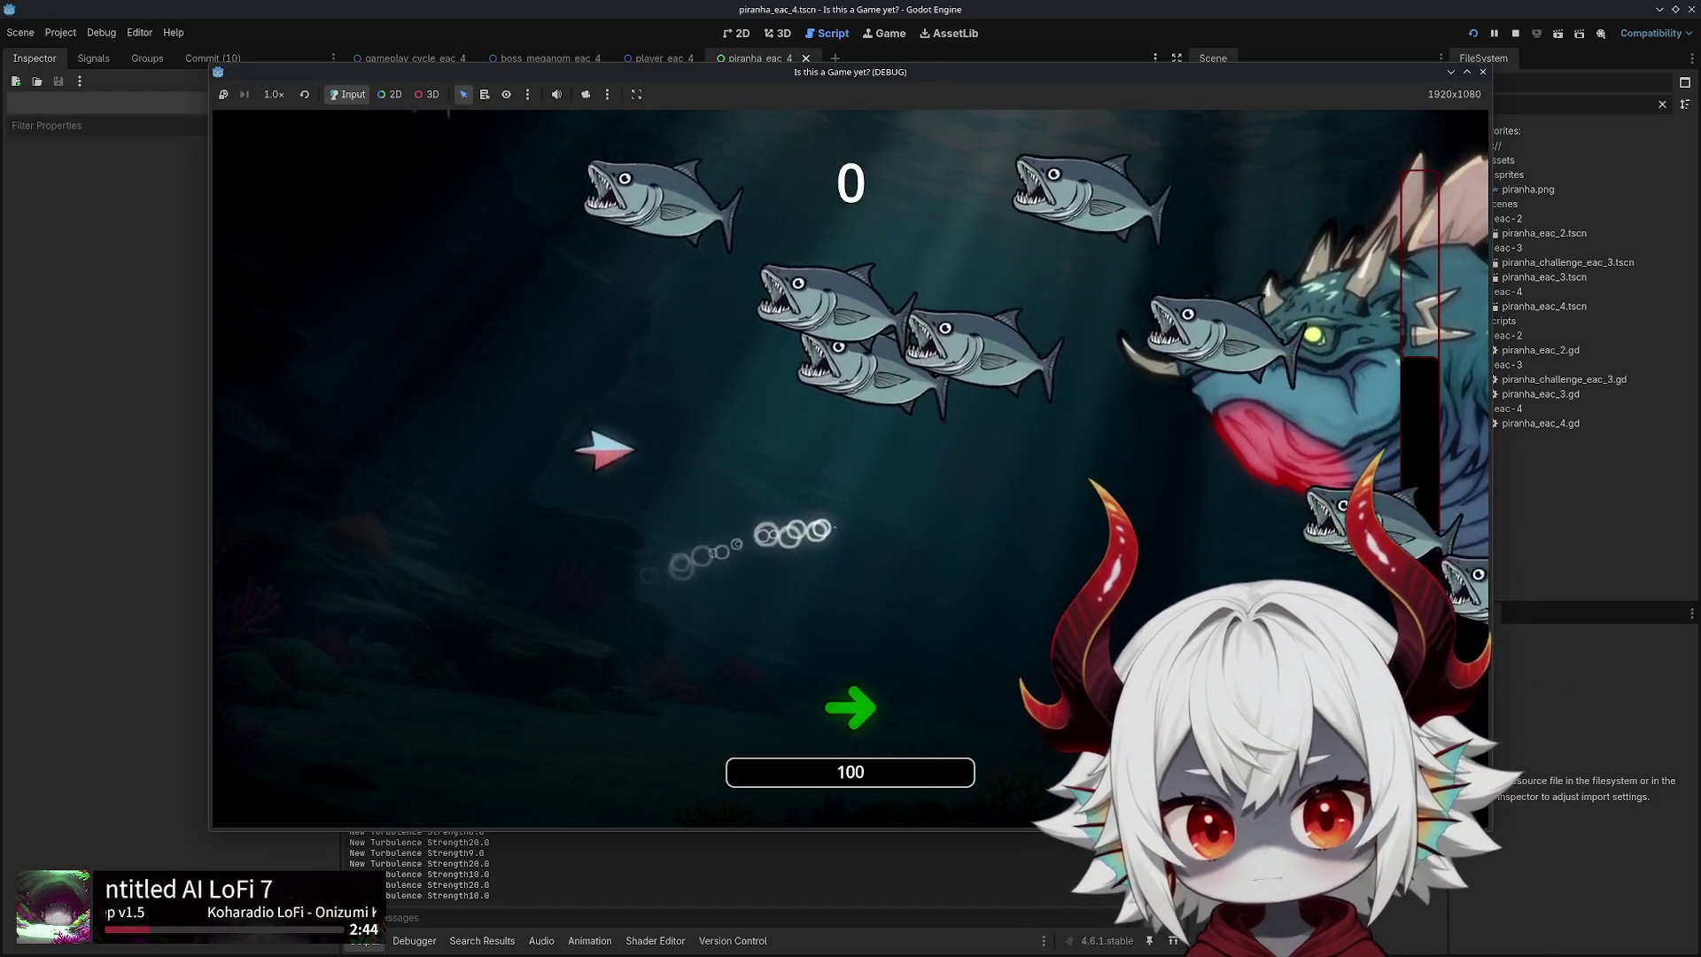
key("s")
key("d")
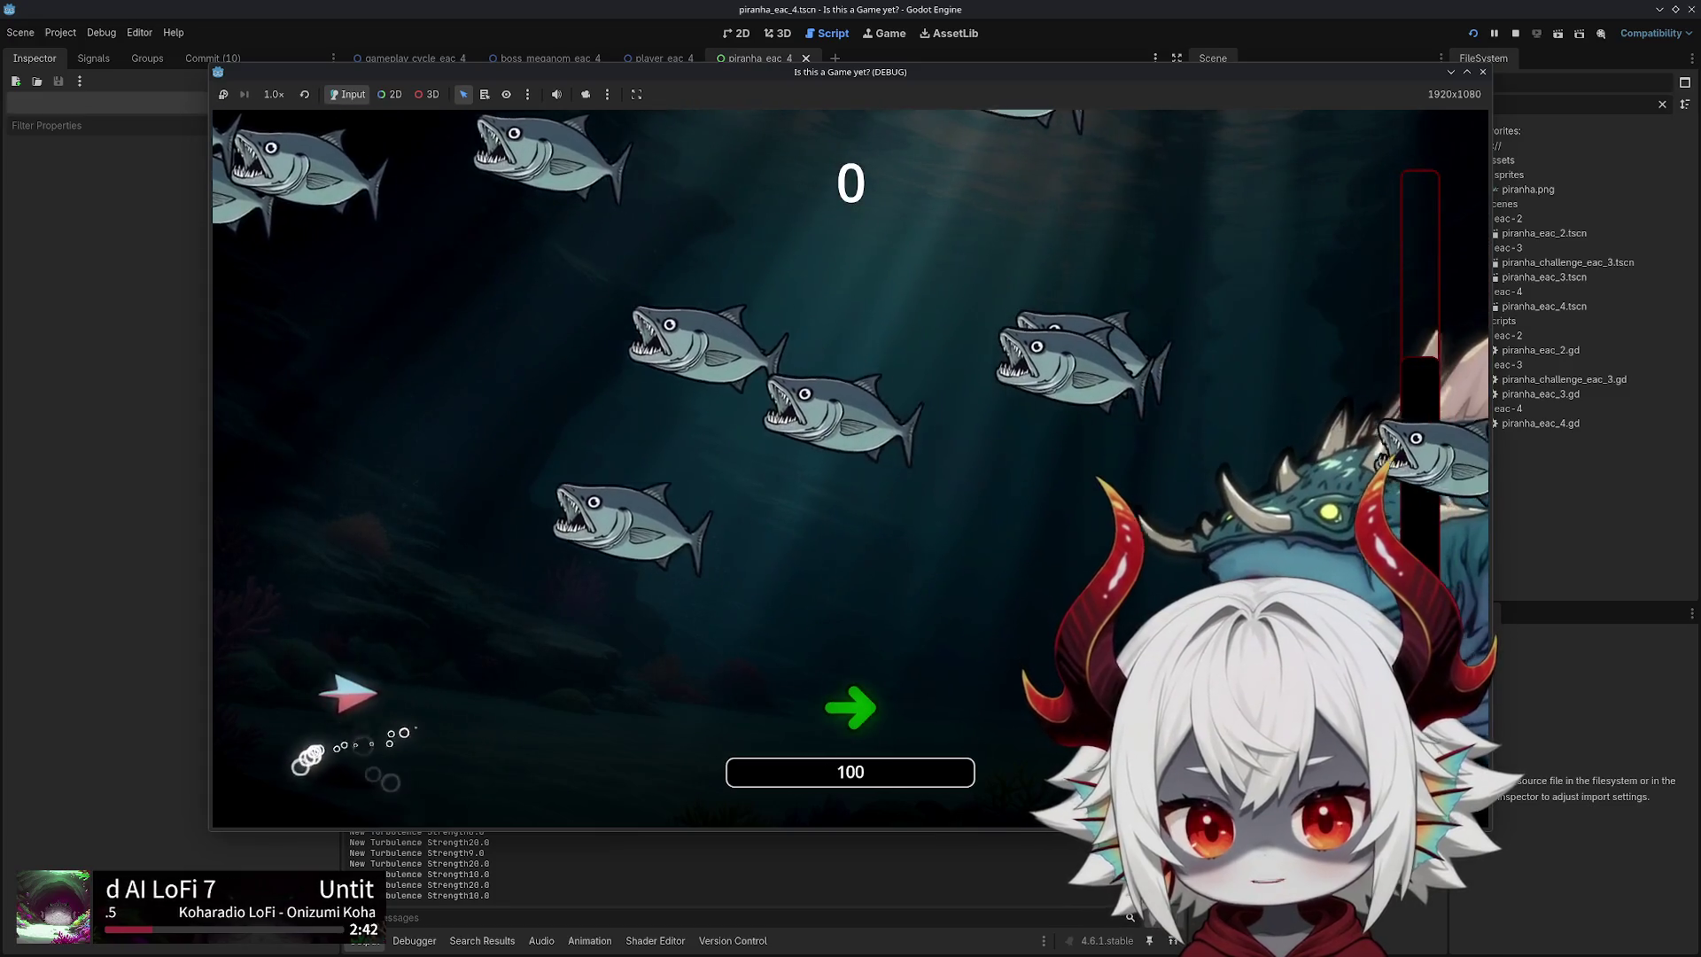
key("s")
key("d")
key("w")
Keep weaving the player dart away from piranhas with the score at 0
key("a")
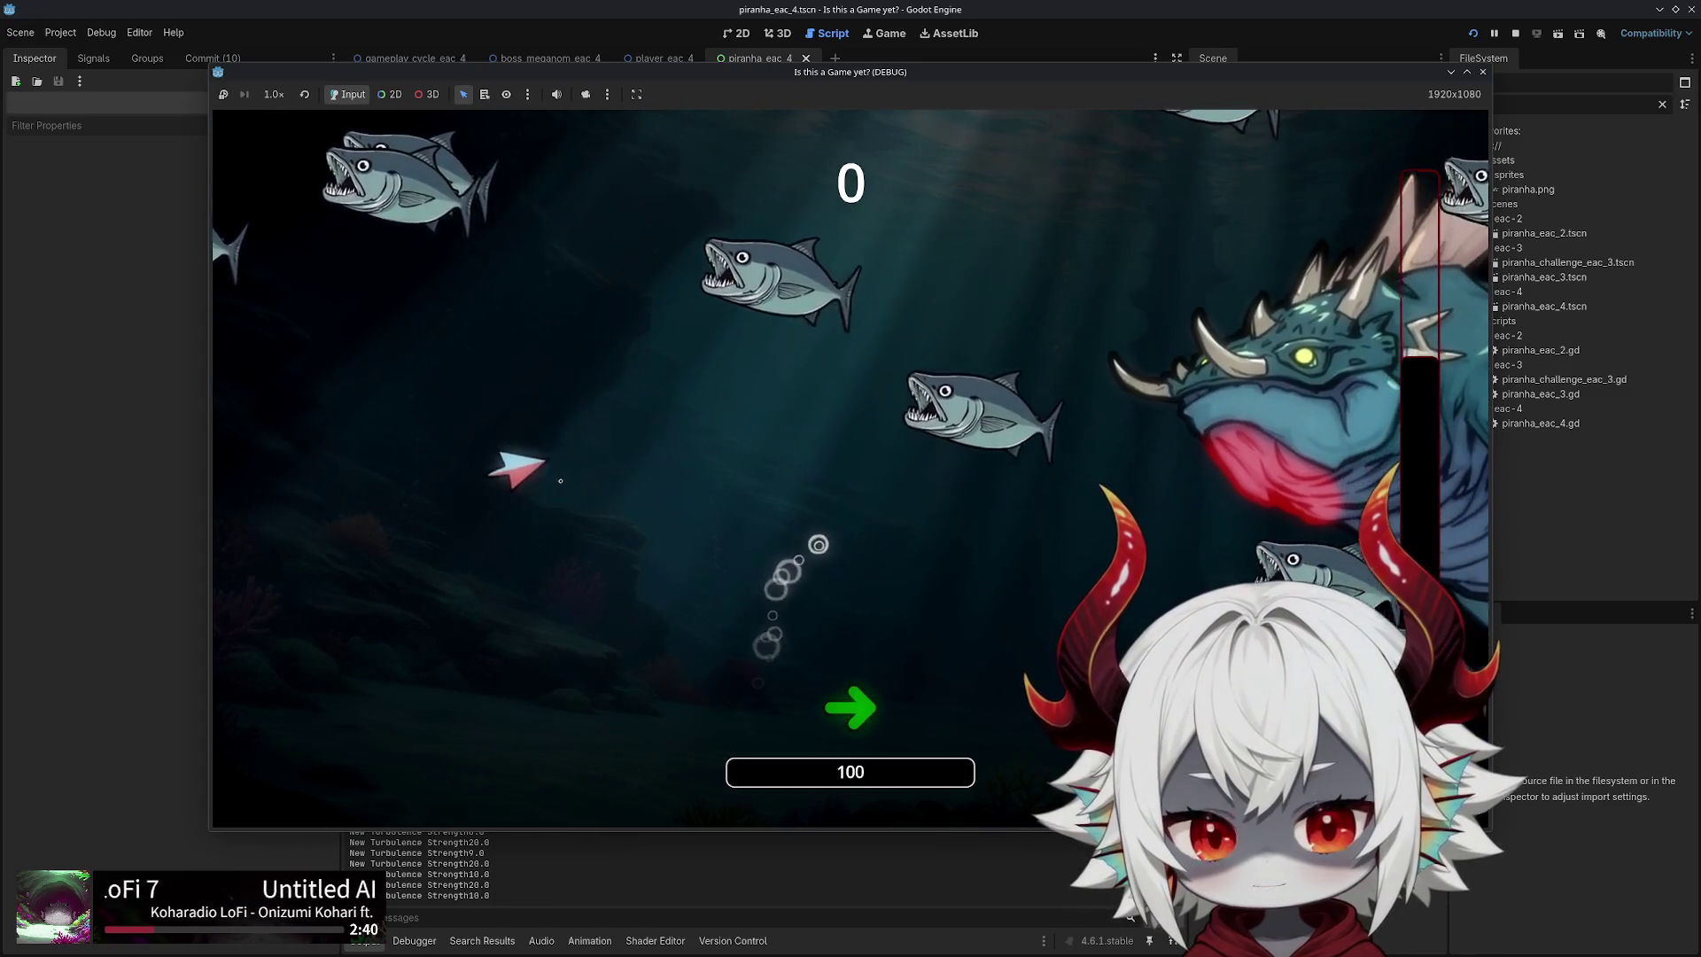
key("s")
key("d")
key("s")
key("a")
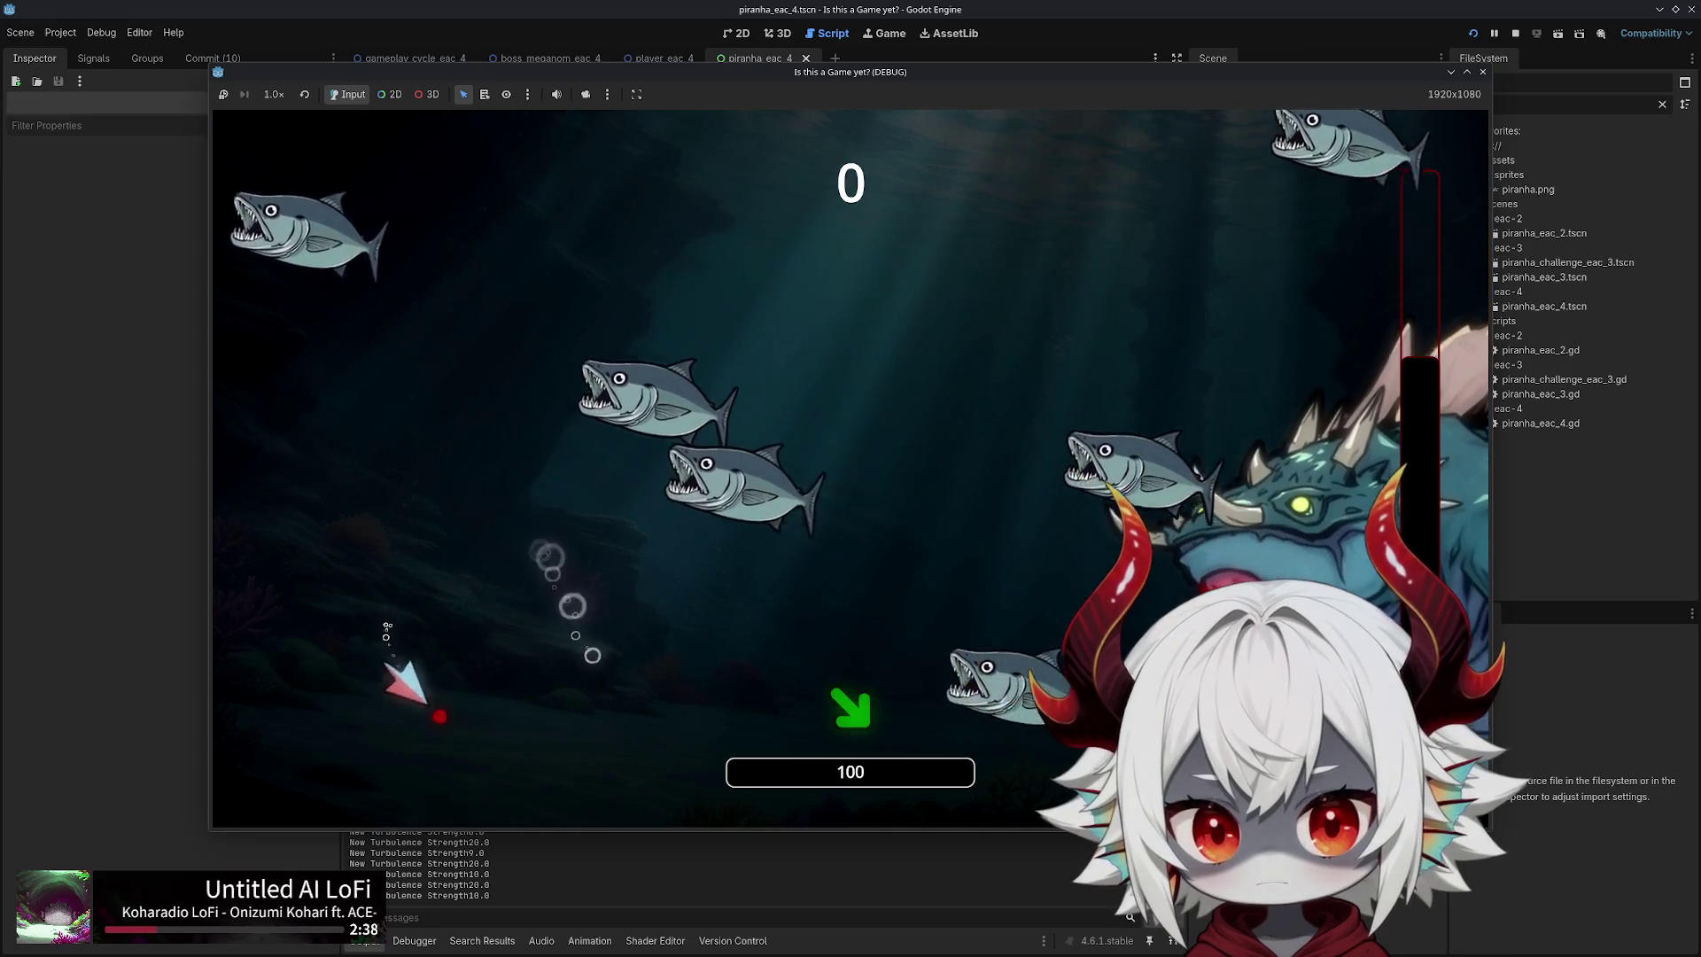
key("d")
key("s")
key("w")
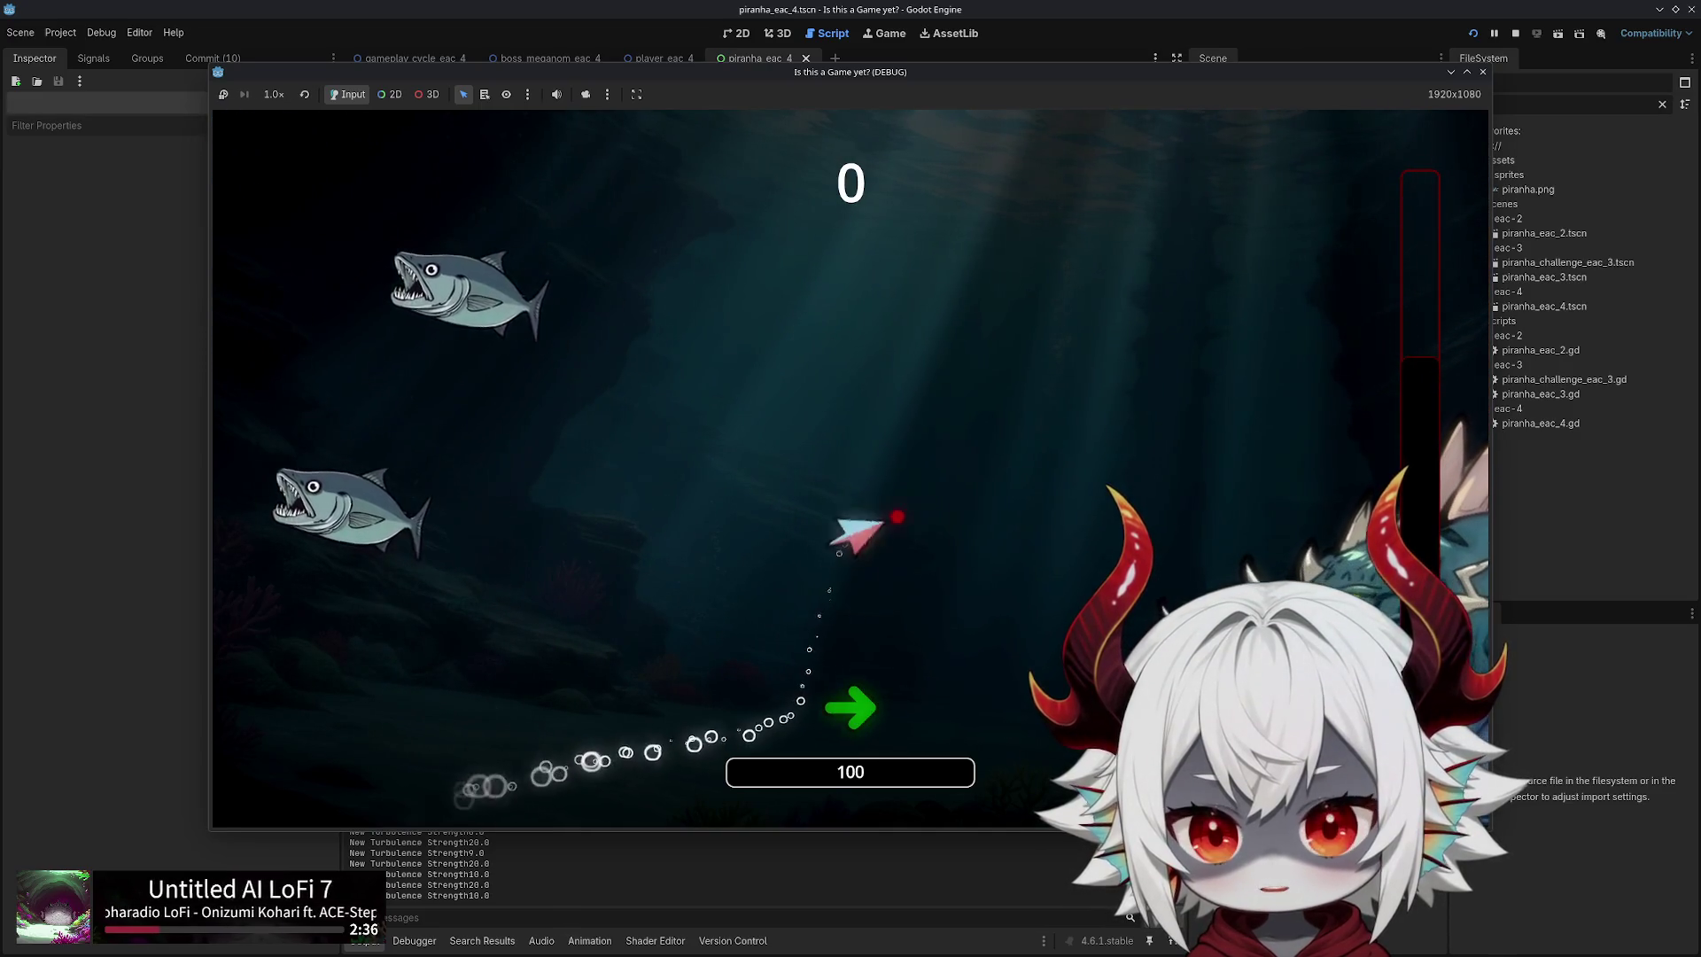
key("a")
key("s")
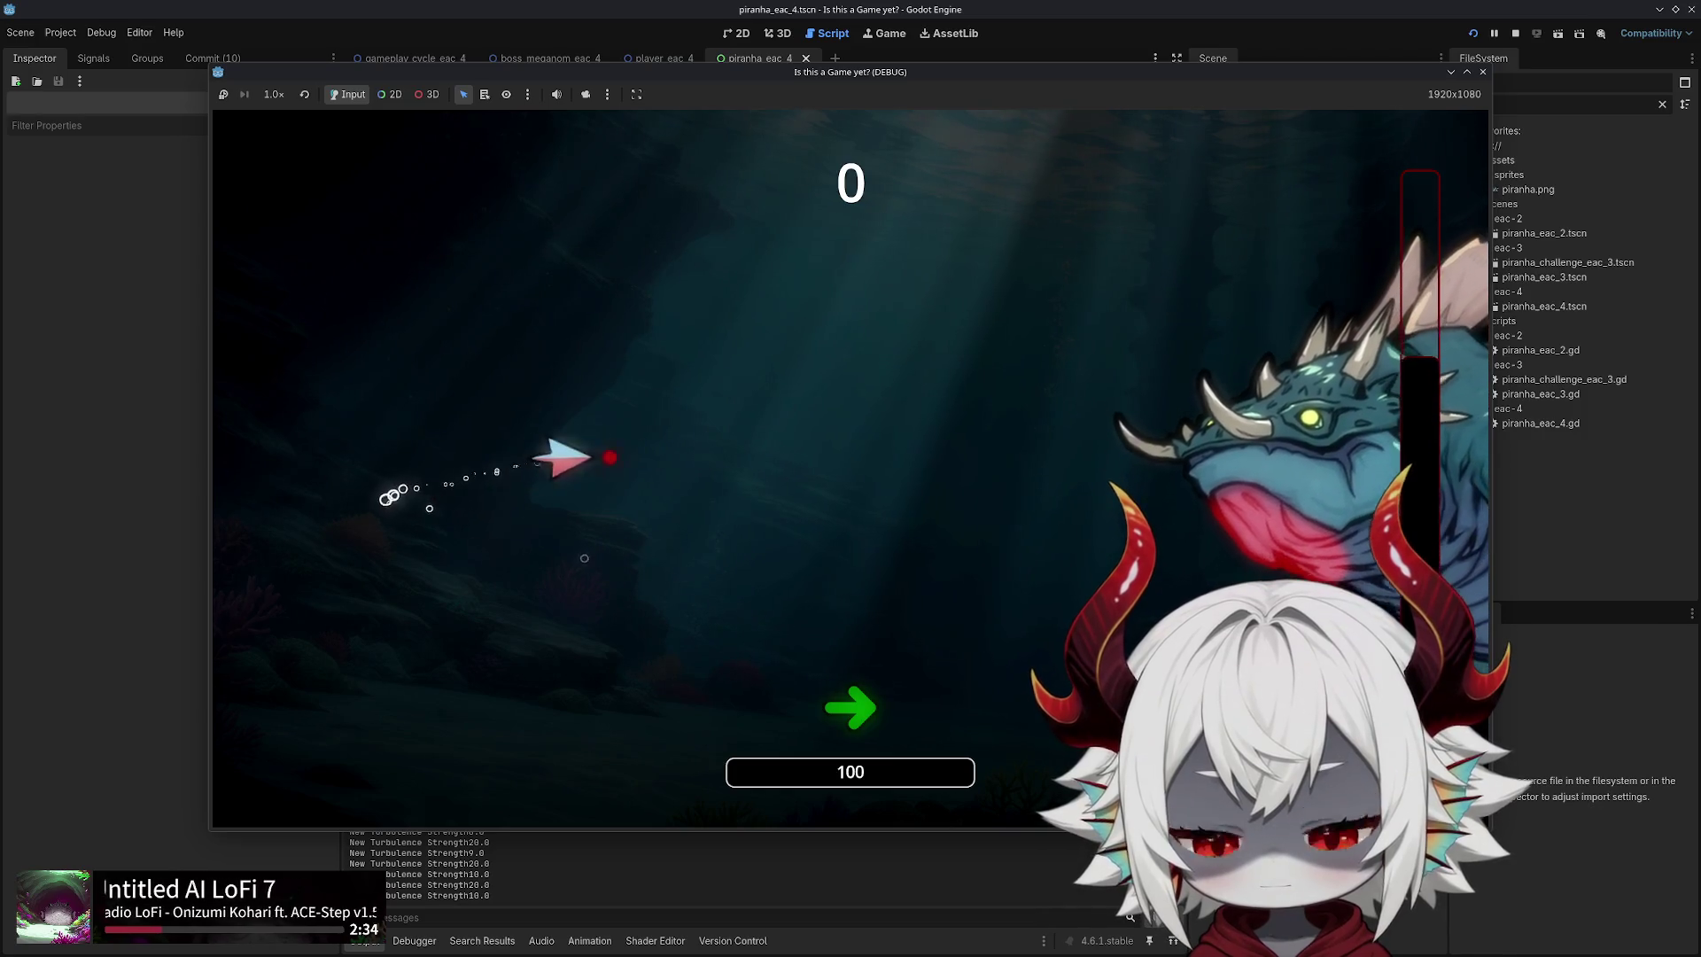
key("s")
key("d")
key("a")
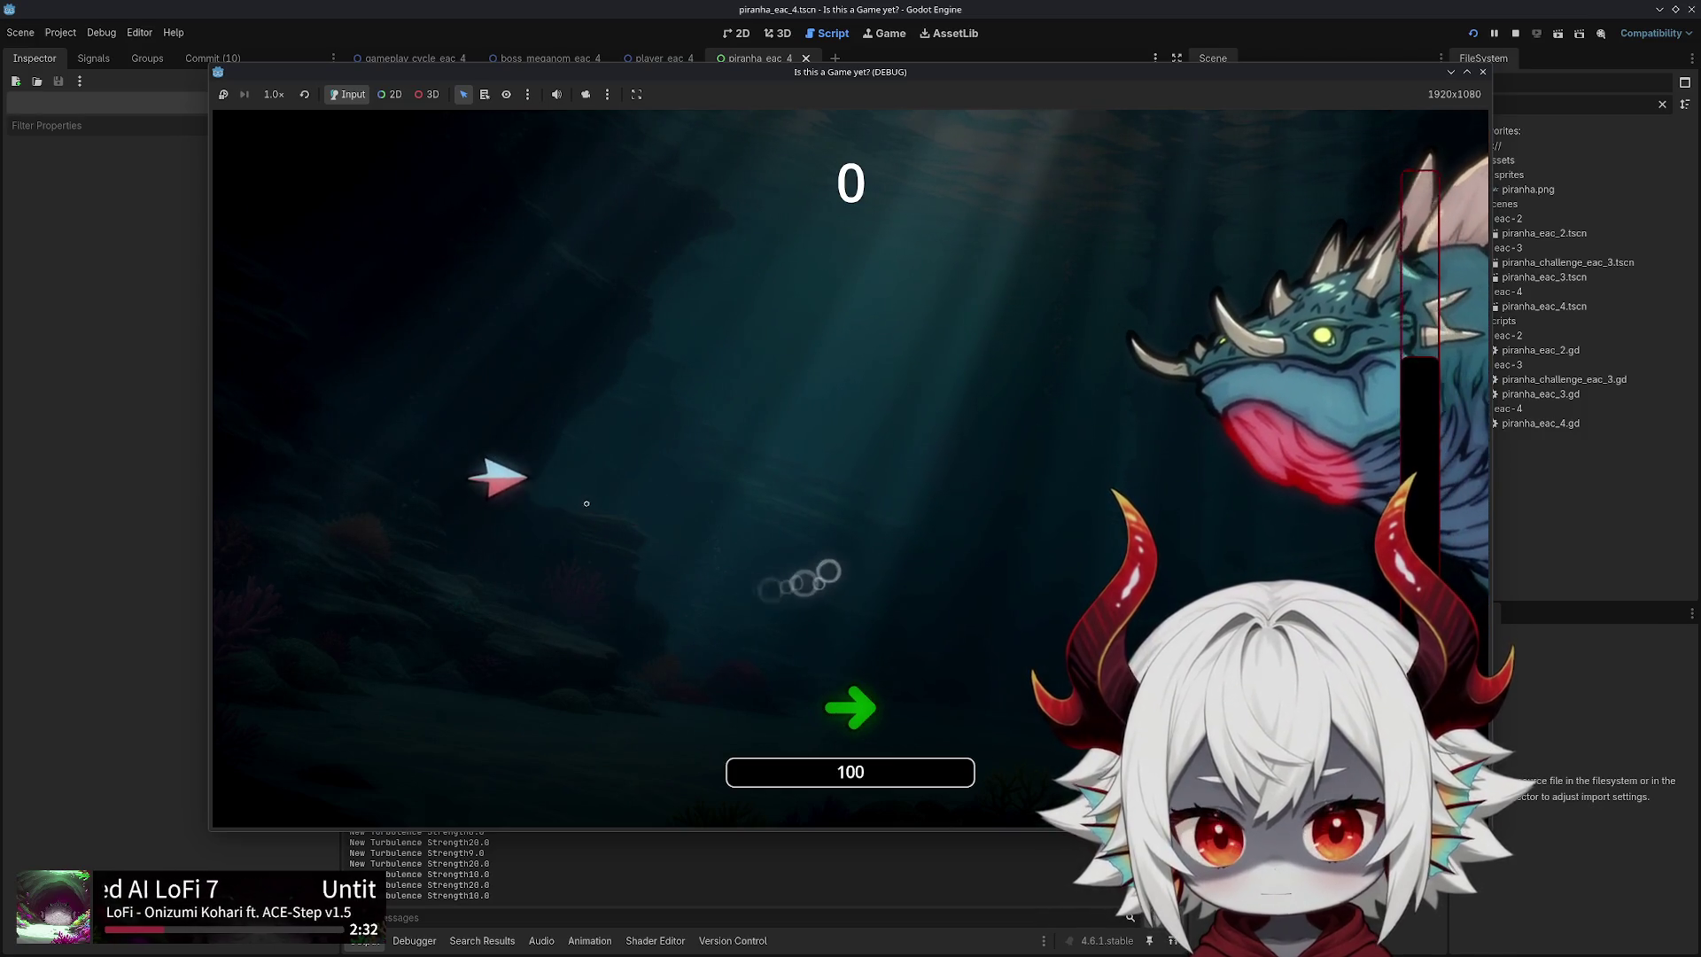
key("s")
key("d")
key("a")
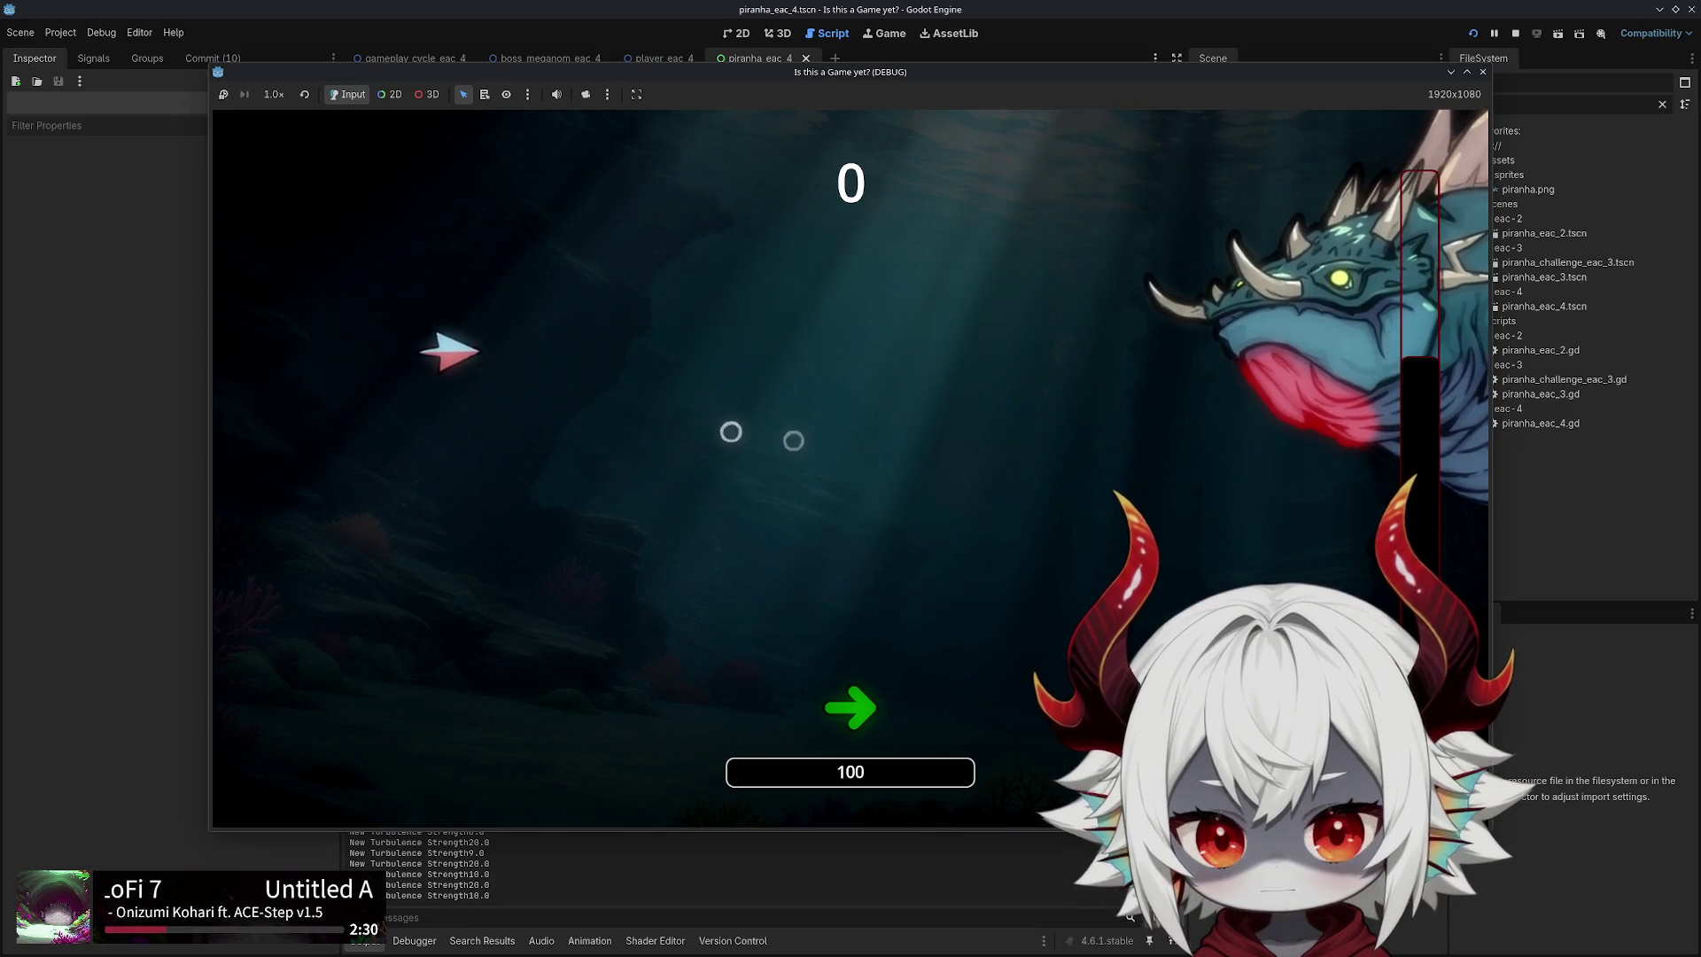
key("d")
key("s")
key("w")
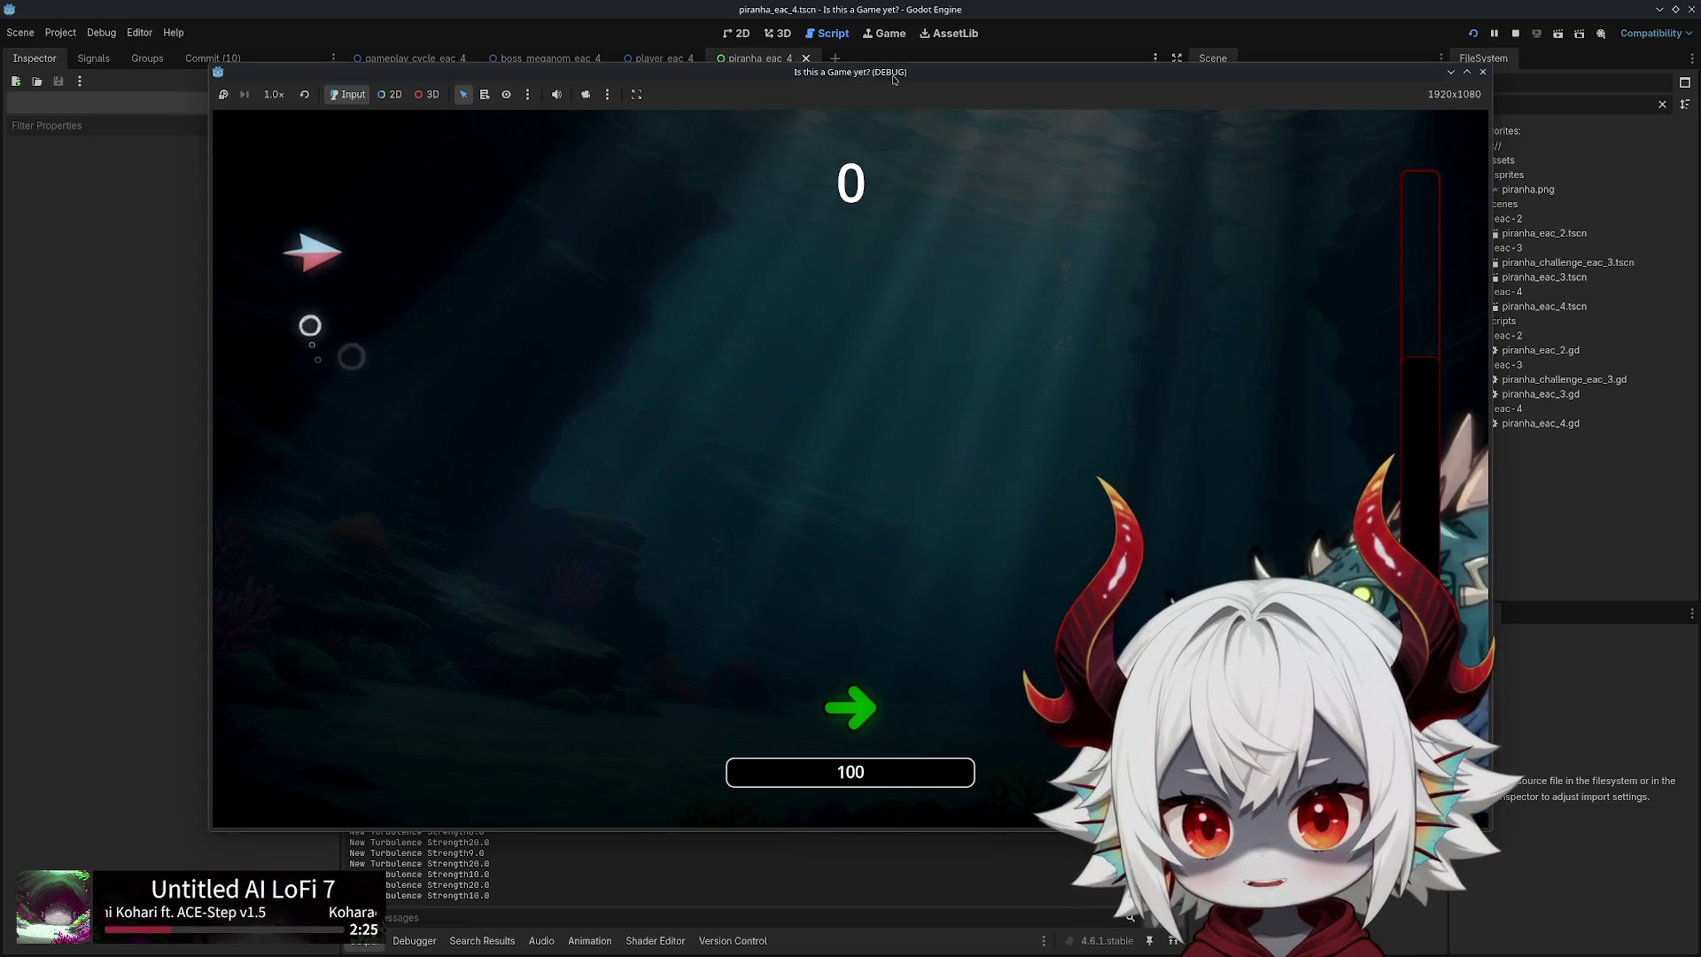
Drag the game window to the top-left, pause with Esc, then resume the run
left_click_drag(894, 80, 698, 25)
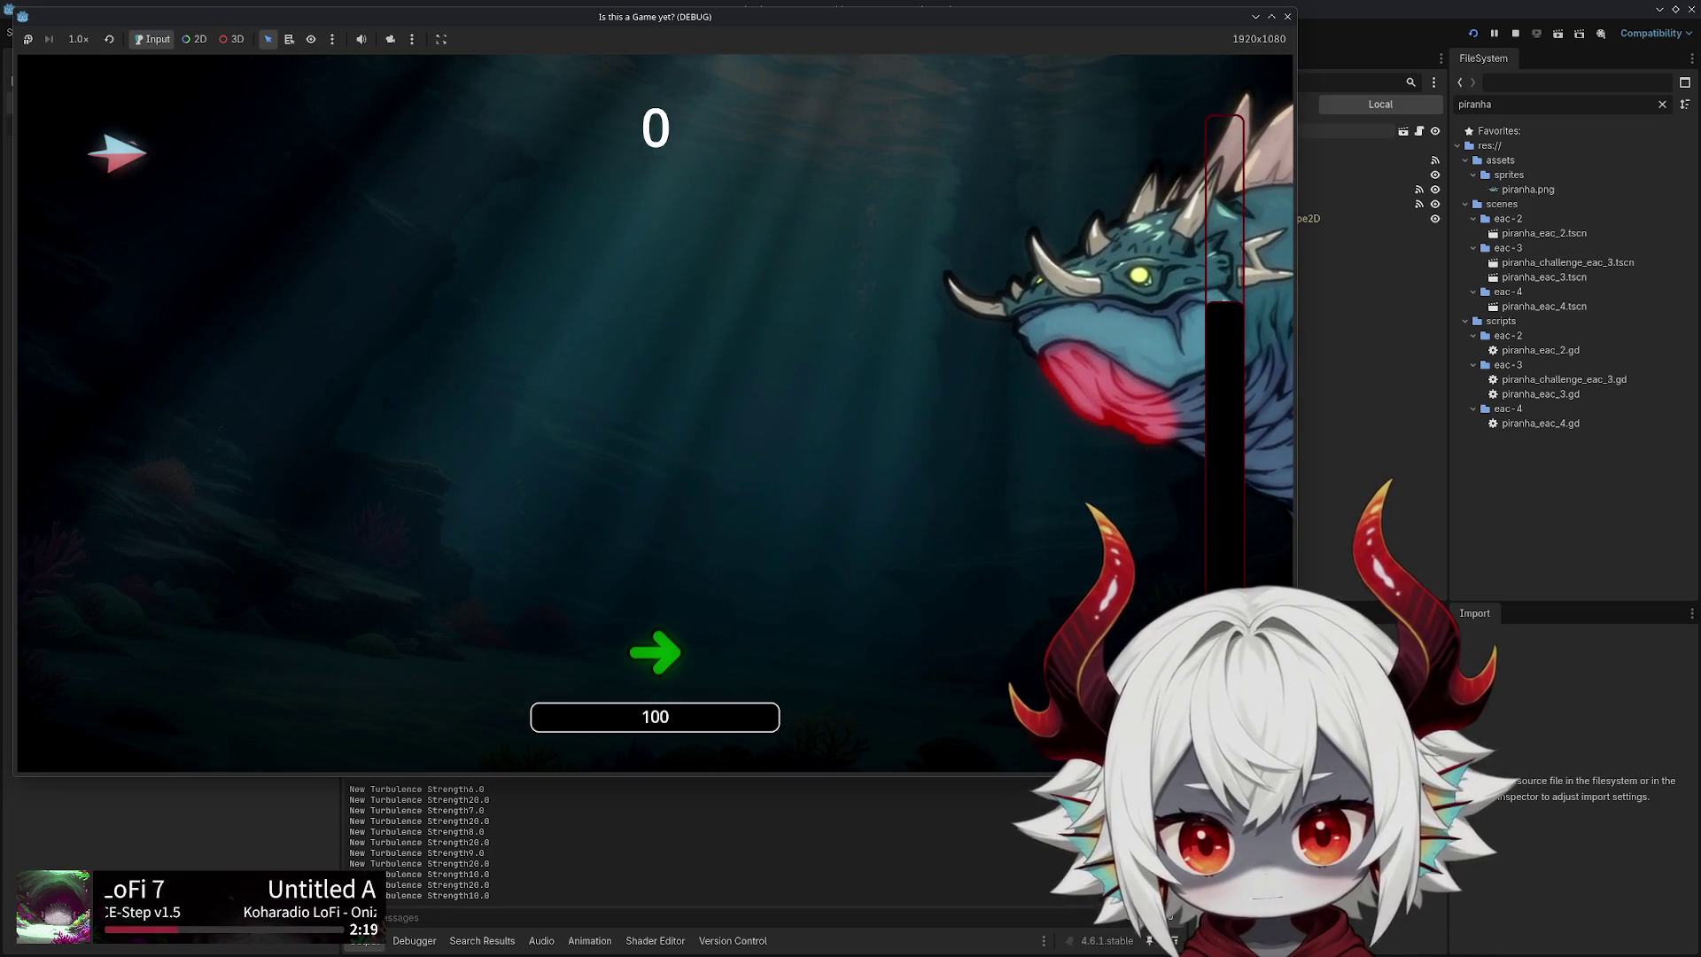
key("Escape")
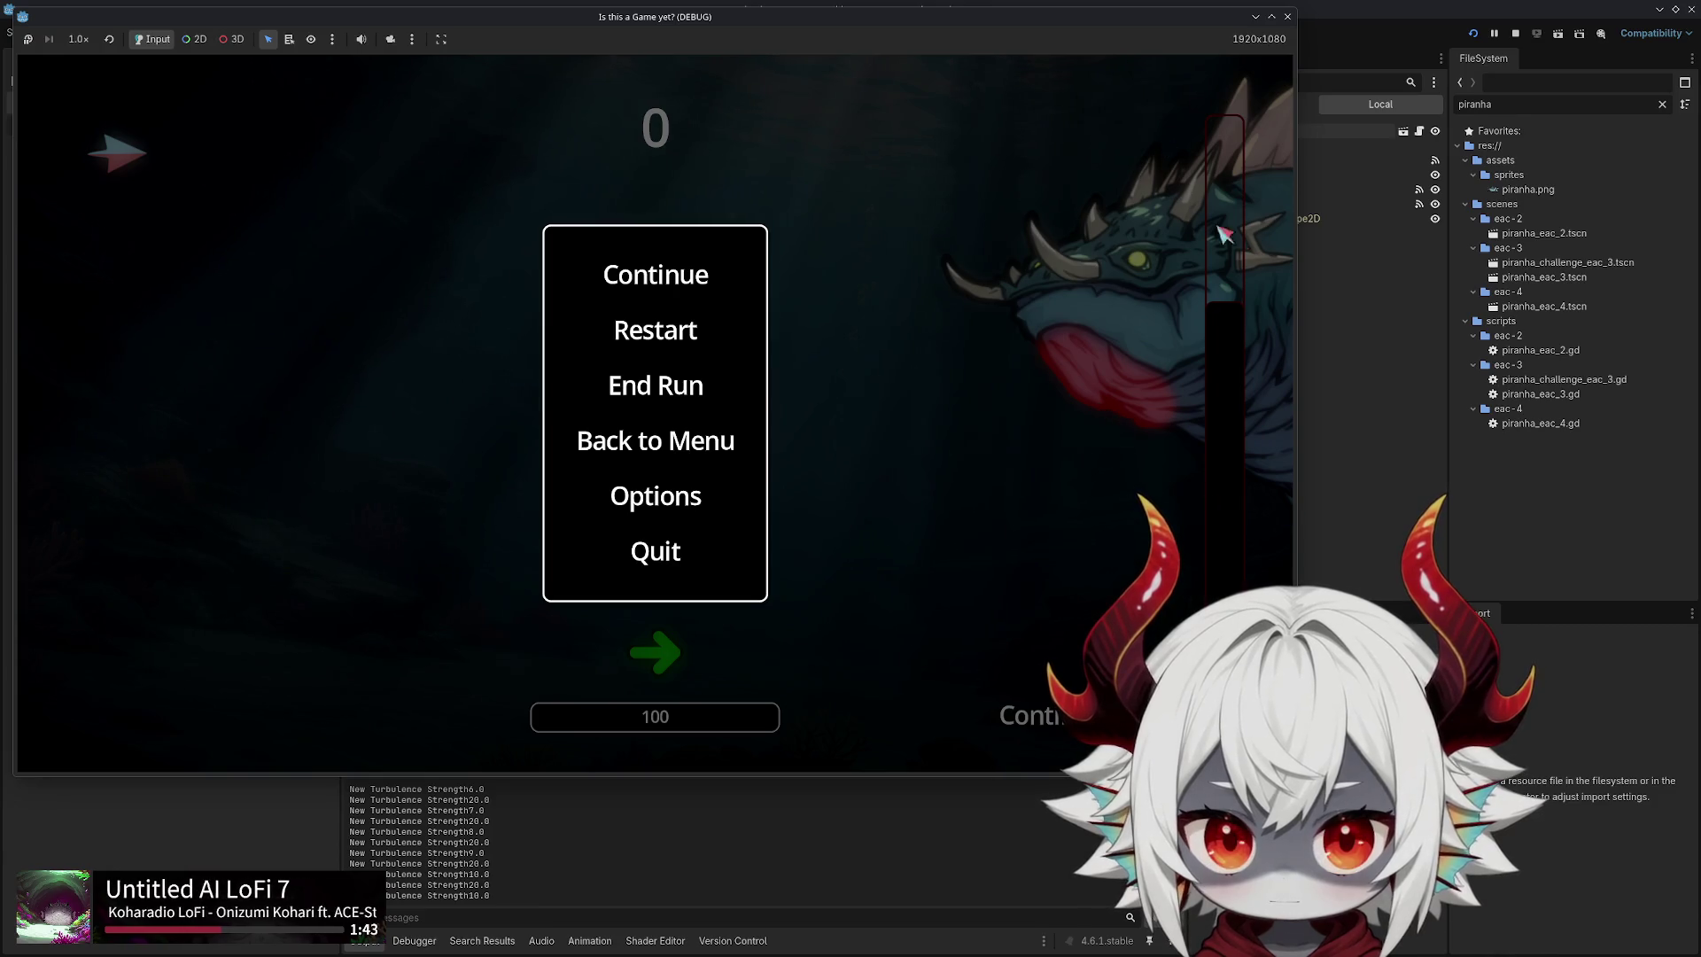
left_click(662, 282)
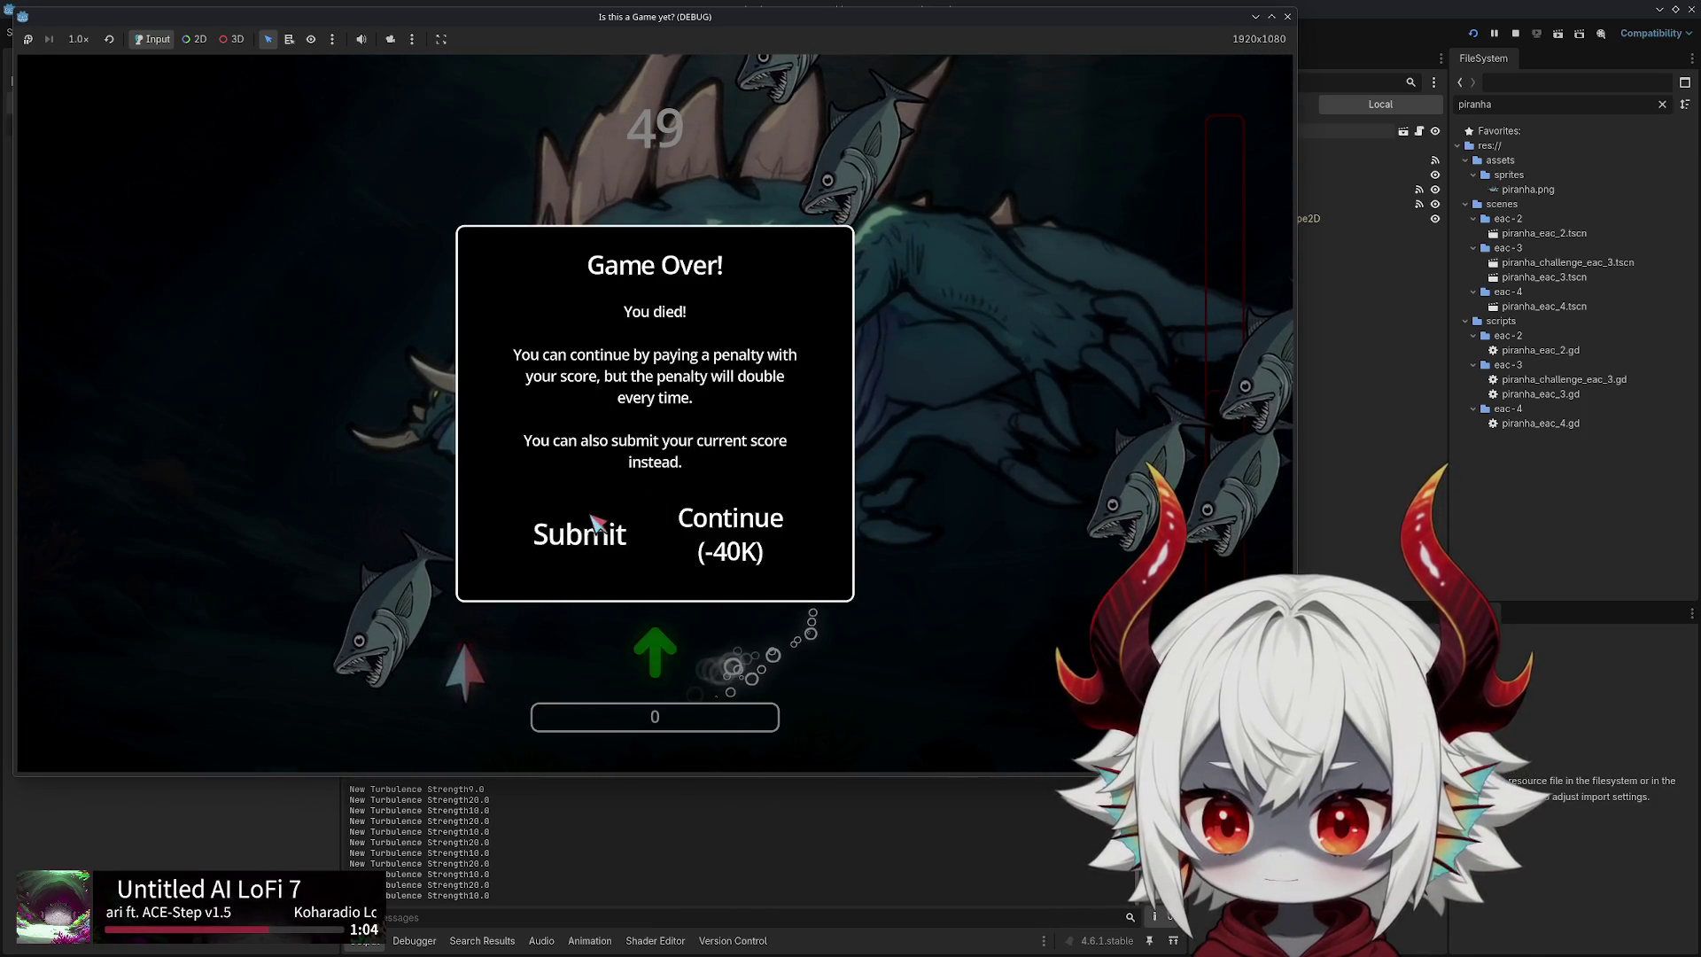
Submit the score, acknowledge the new high score, and close the game window
left_click(592, 521)
left_click(660, 558)
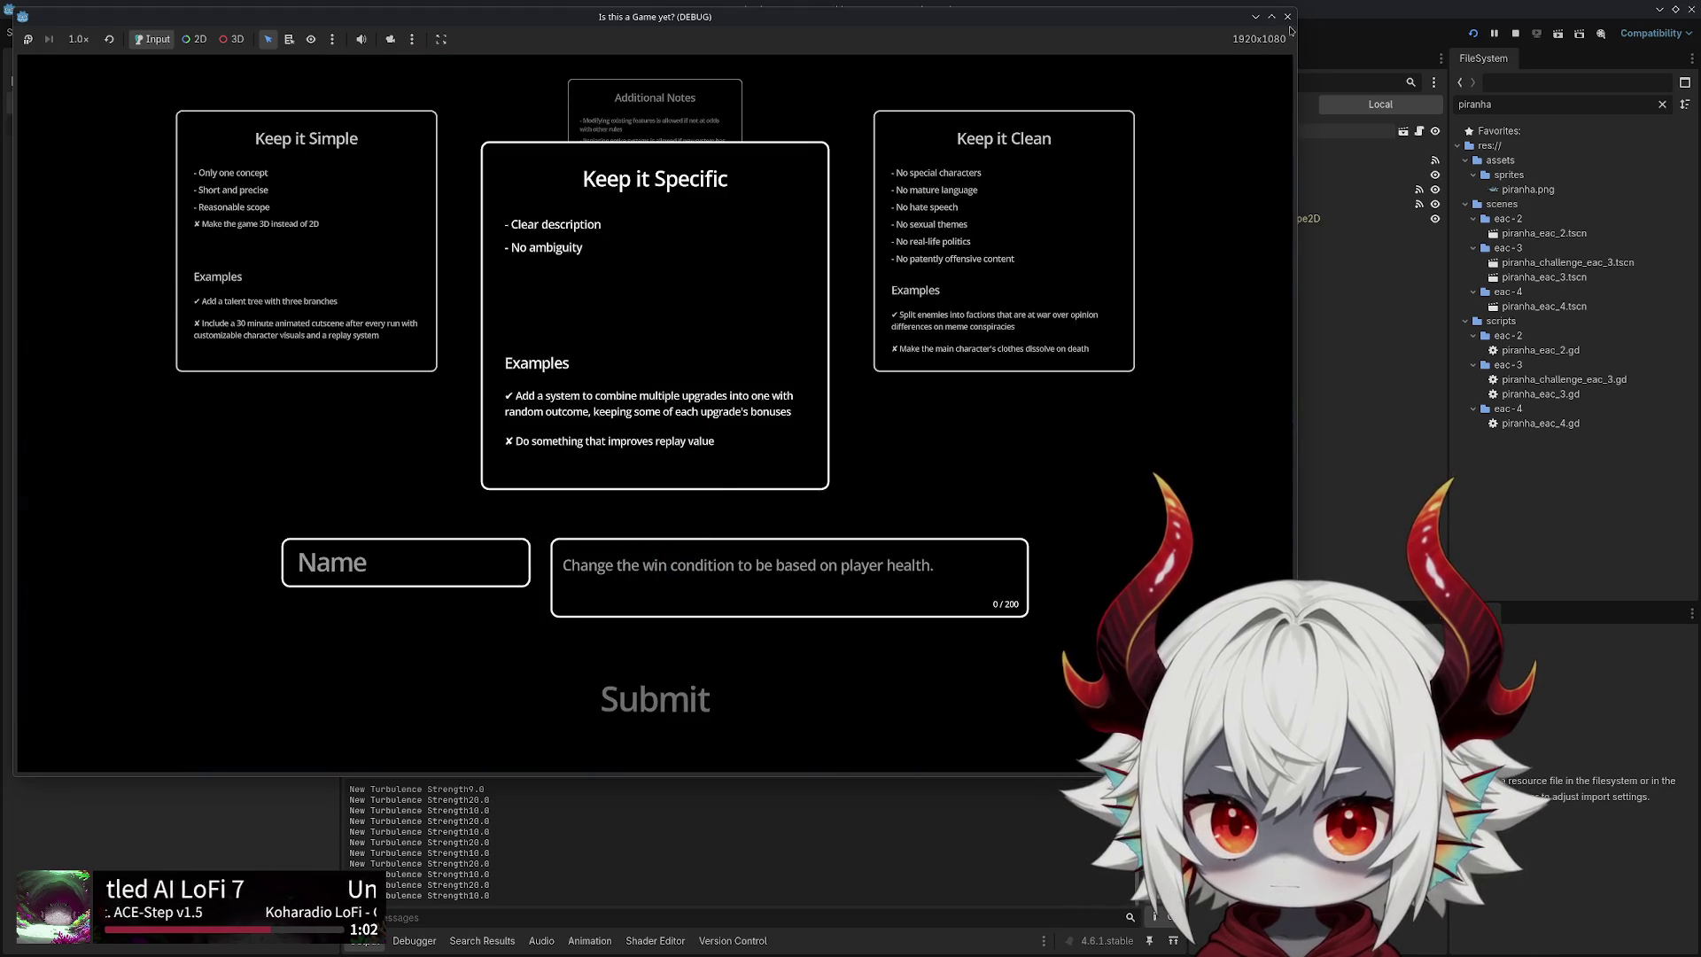
left_click(1287, 17)
Relaunch the project, dismiss the welcome notice, and start a new run
left_click(1474, 35)
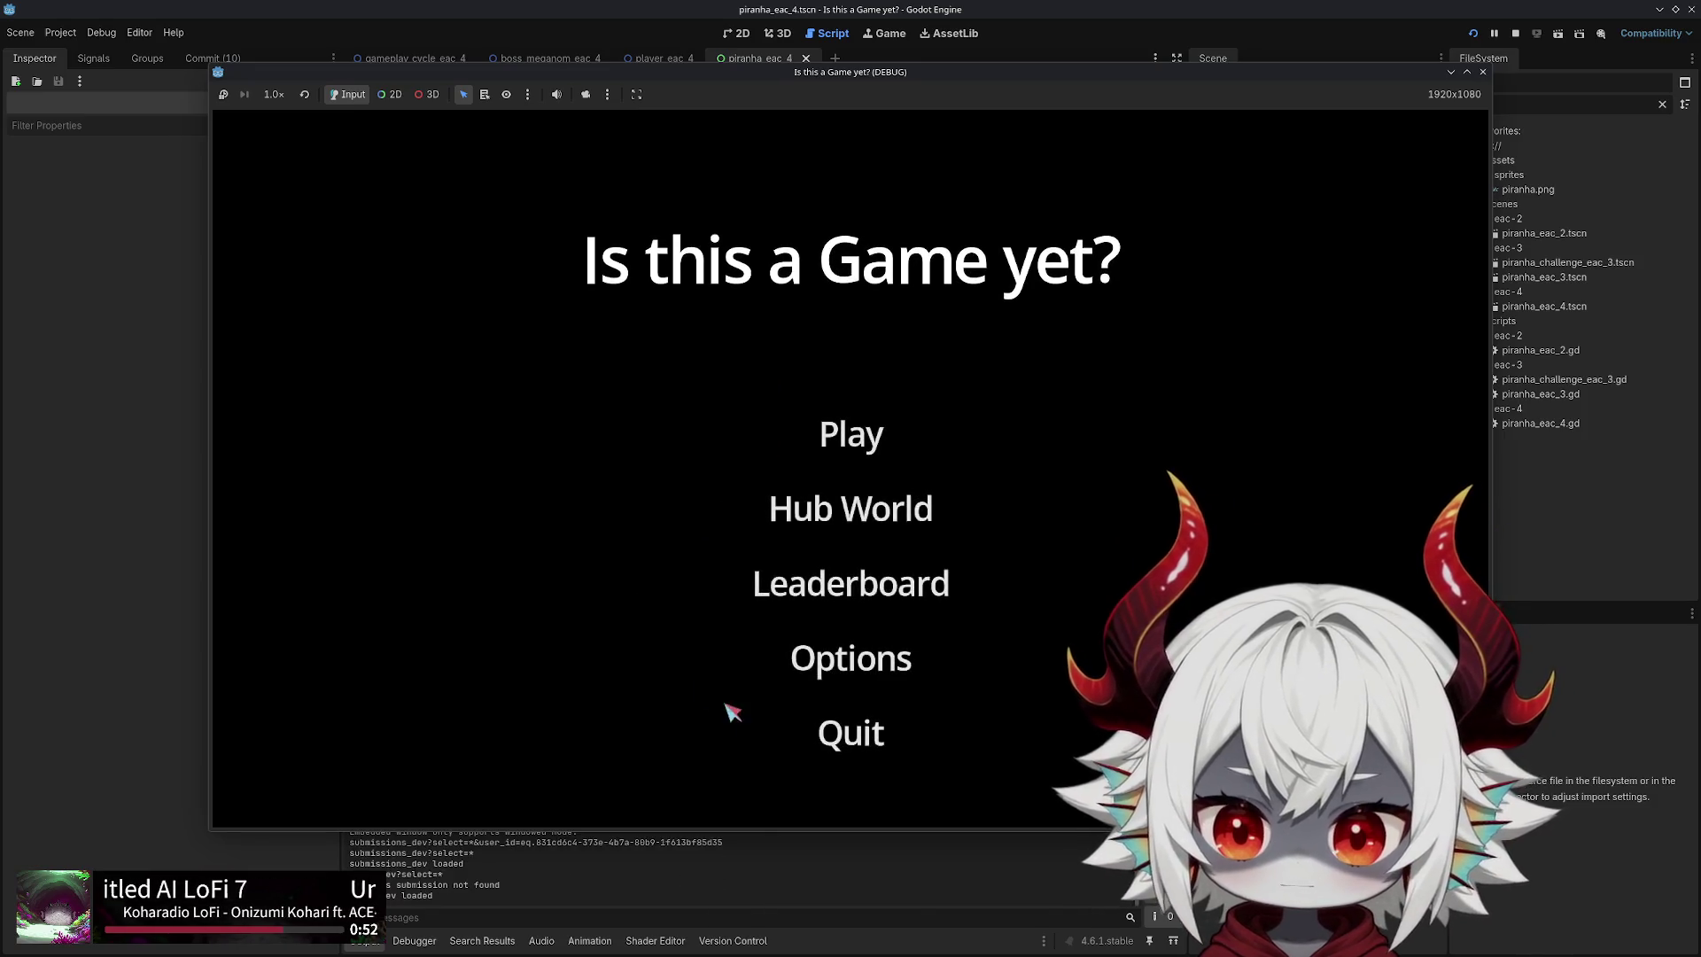
left_click(842, 708)
left_click(827, 432)
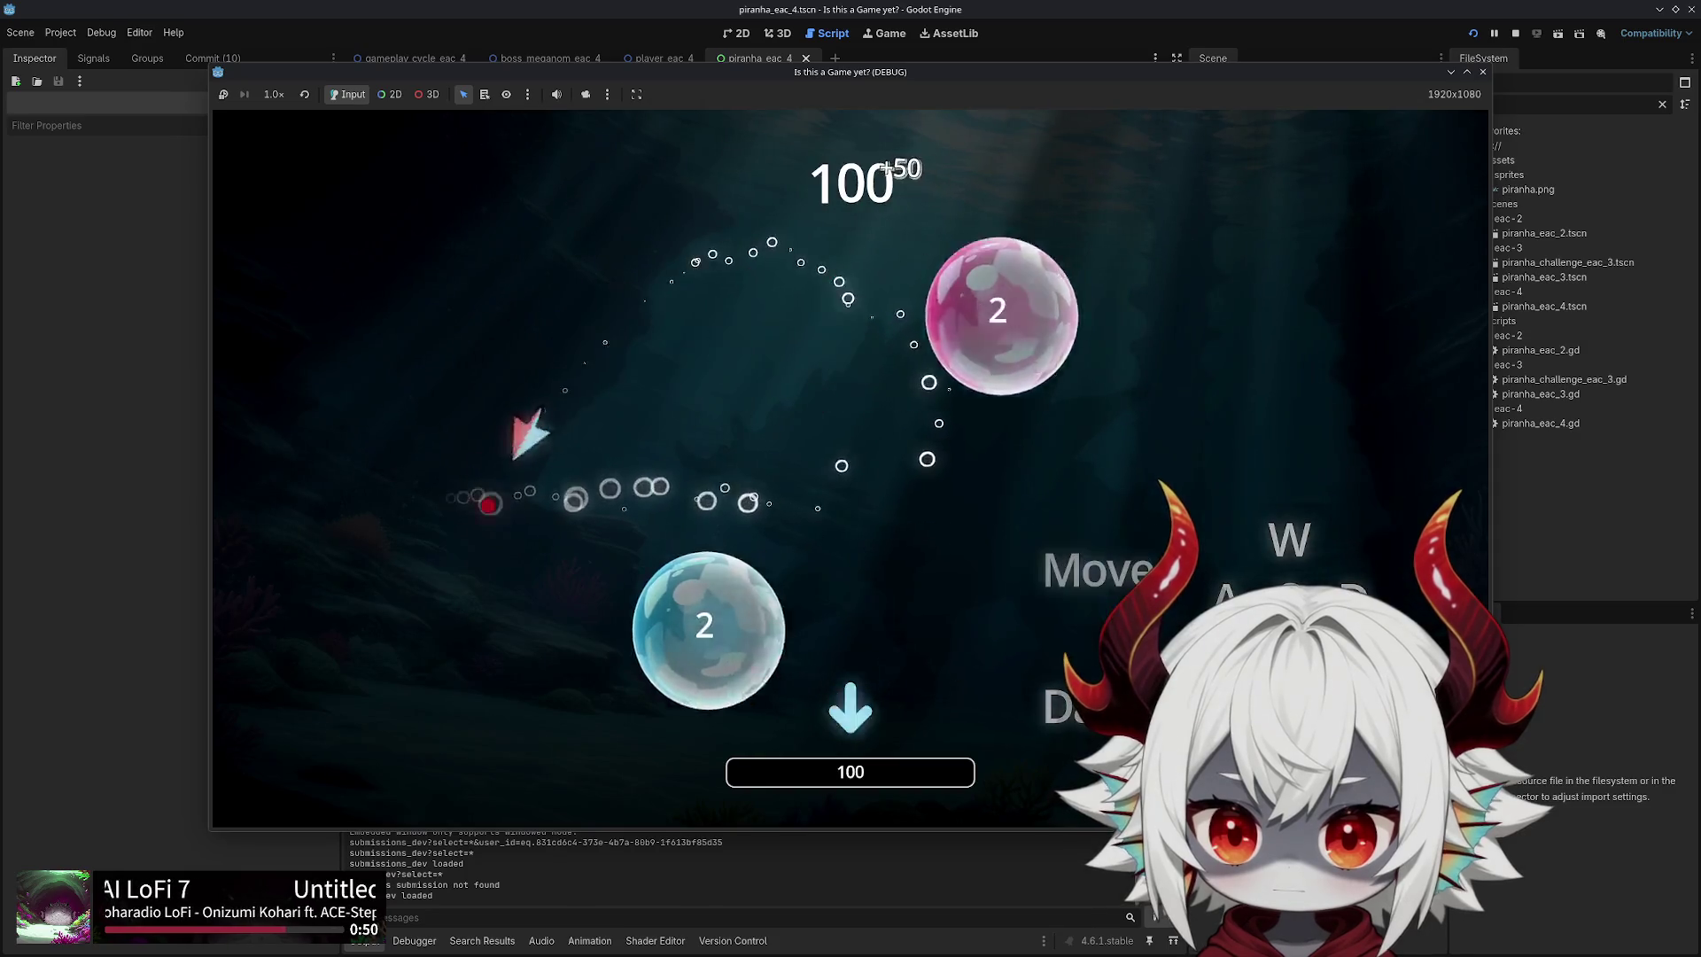
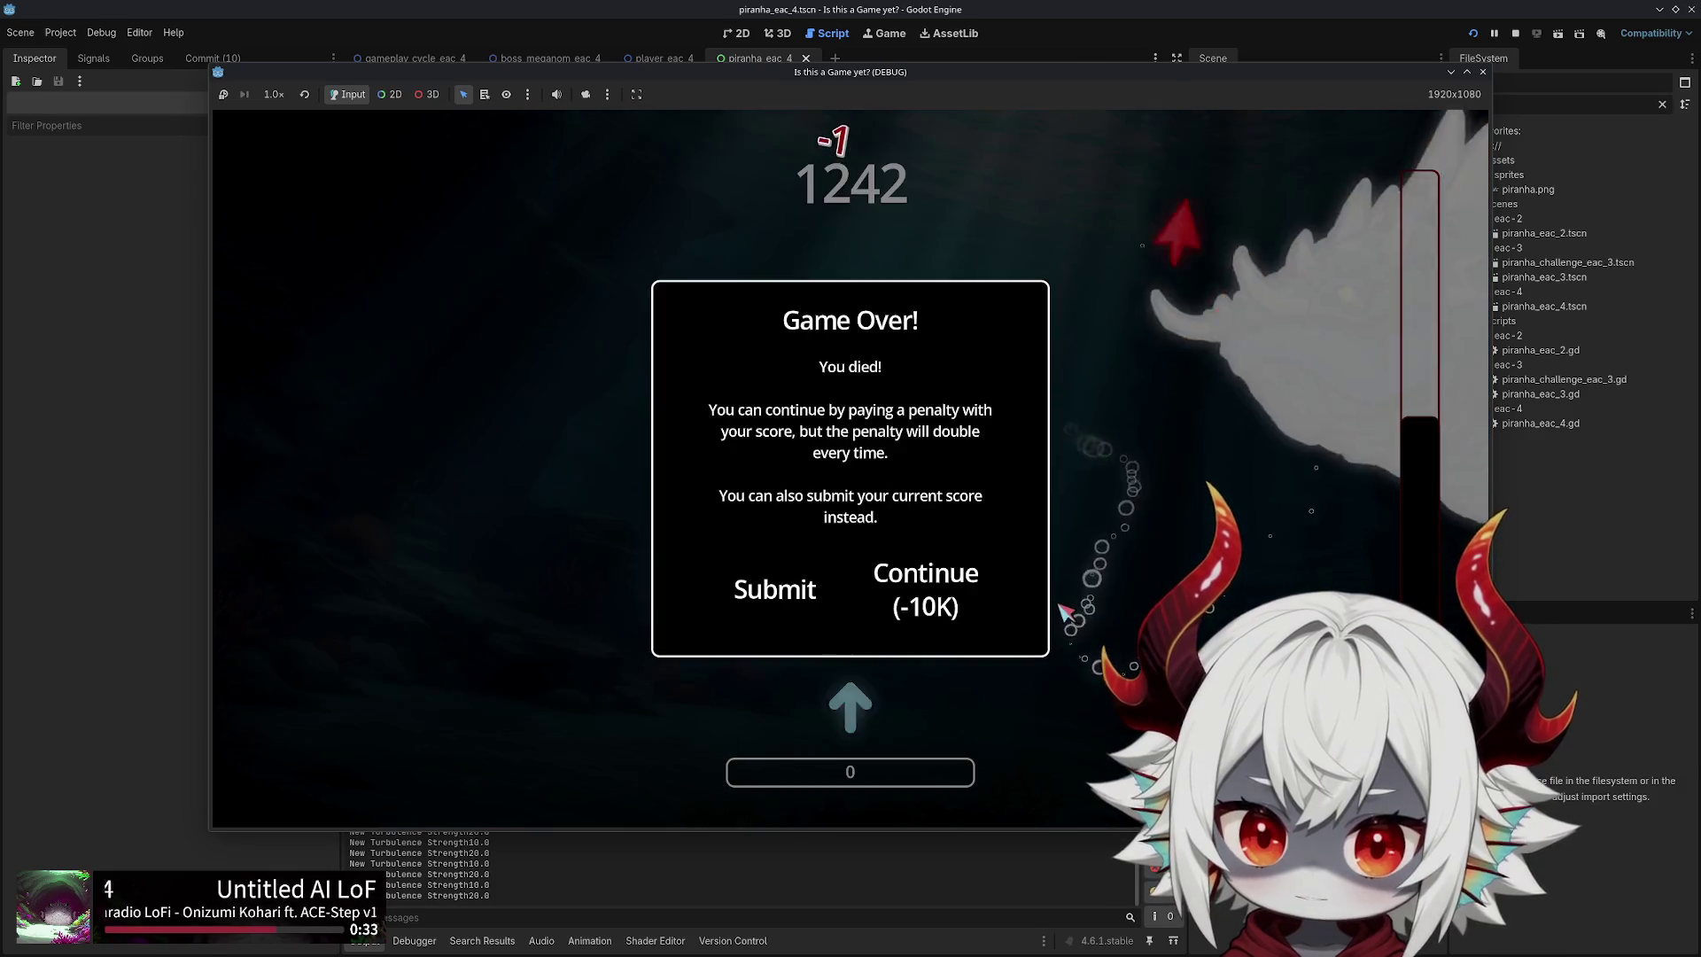
Pay the penalty to continue, then end the run from the pause menu and close the game window
left_click(865, 591)
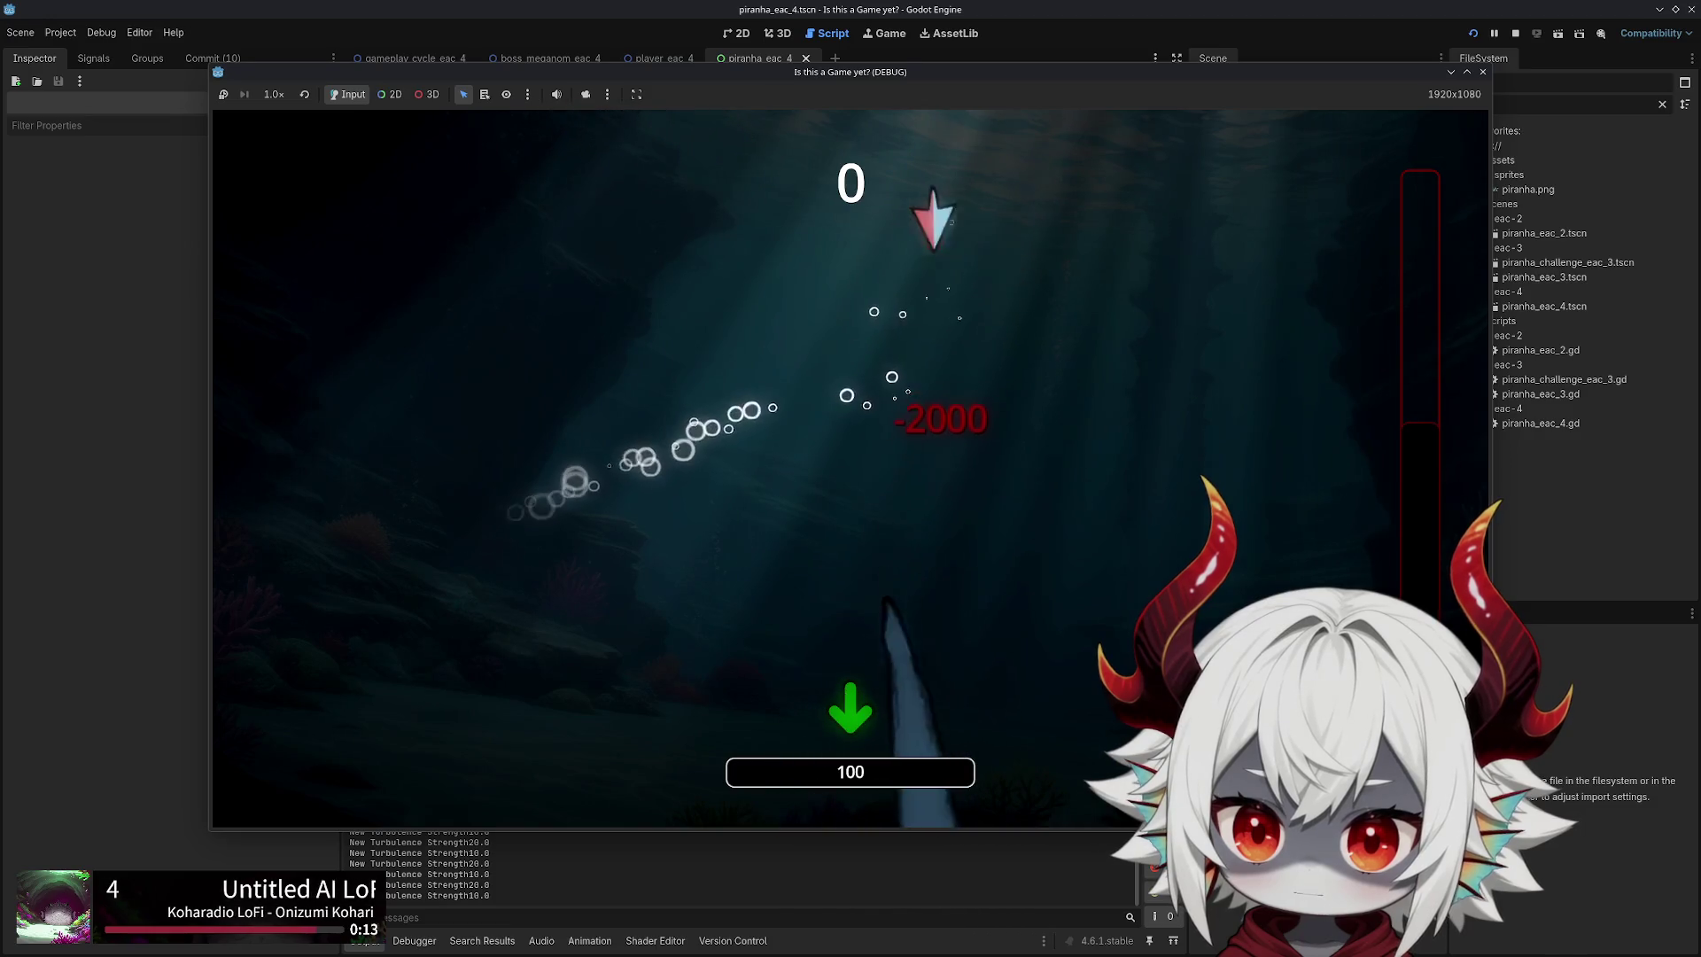
key("Escape")
left_click(856, 447)
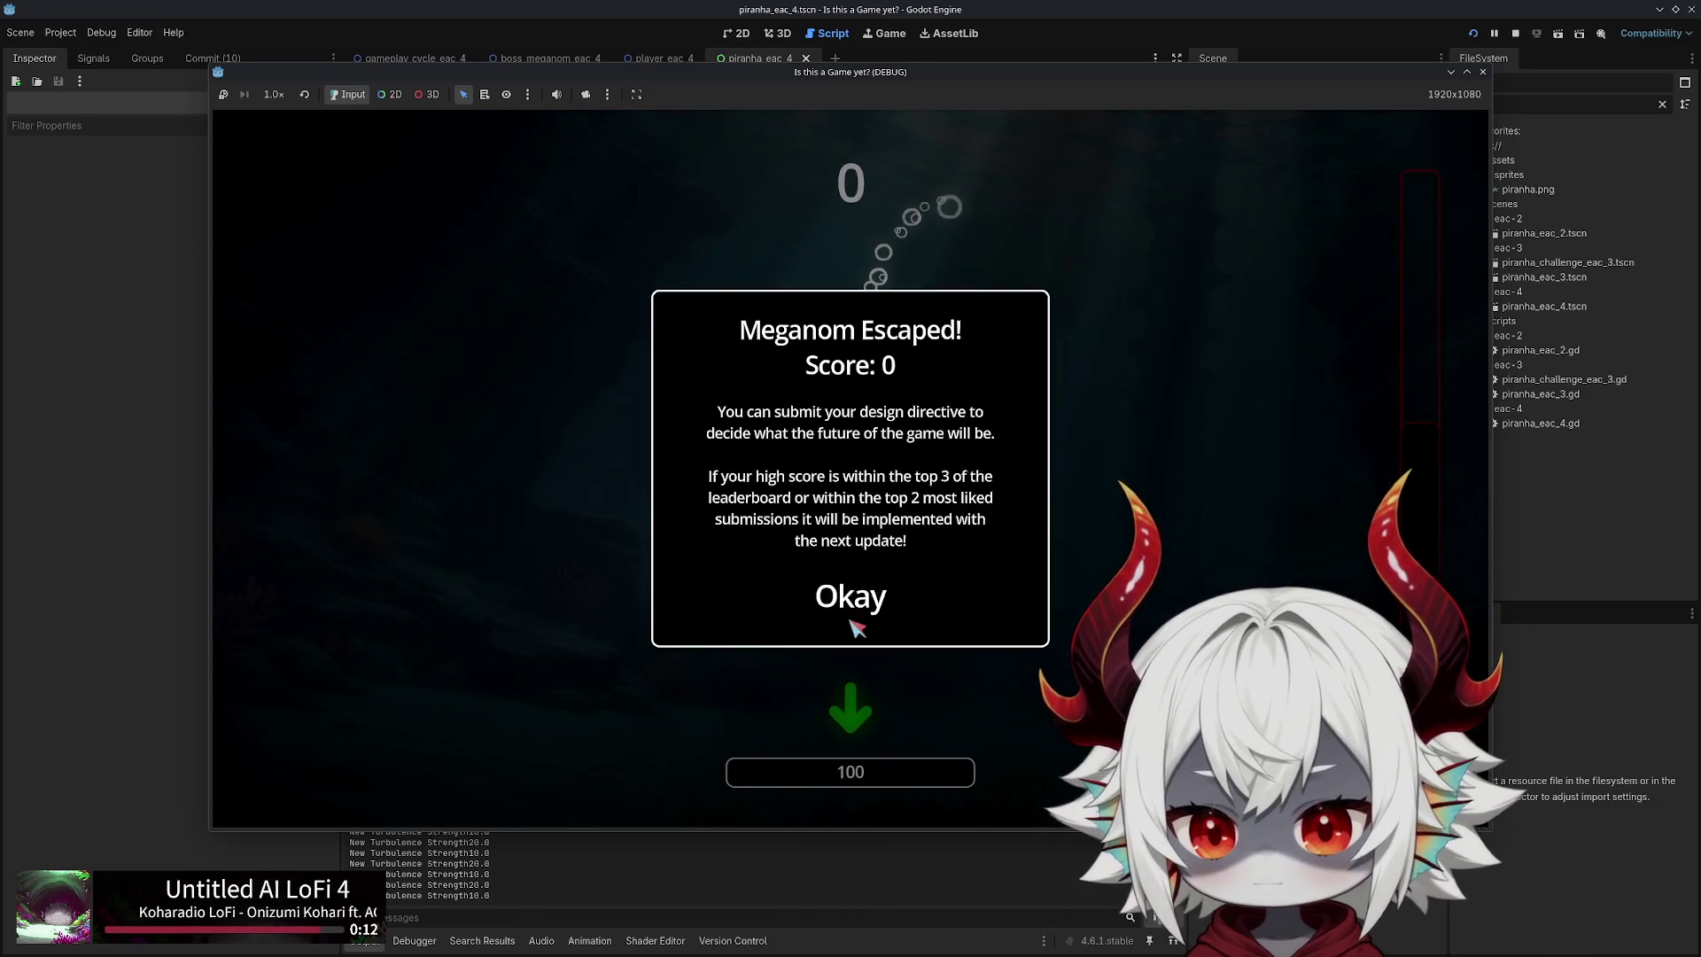
left_click(867, 597)
left_click(1484, 72)
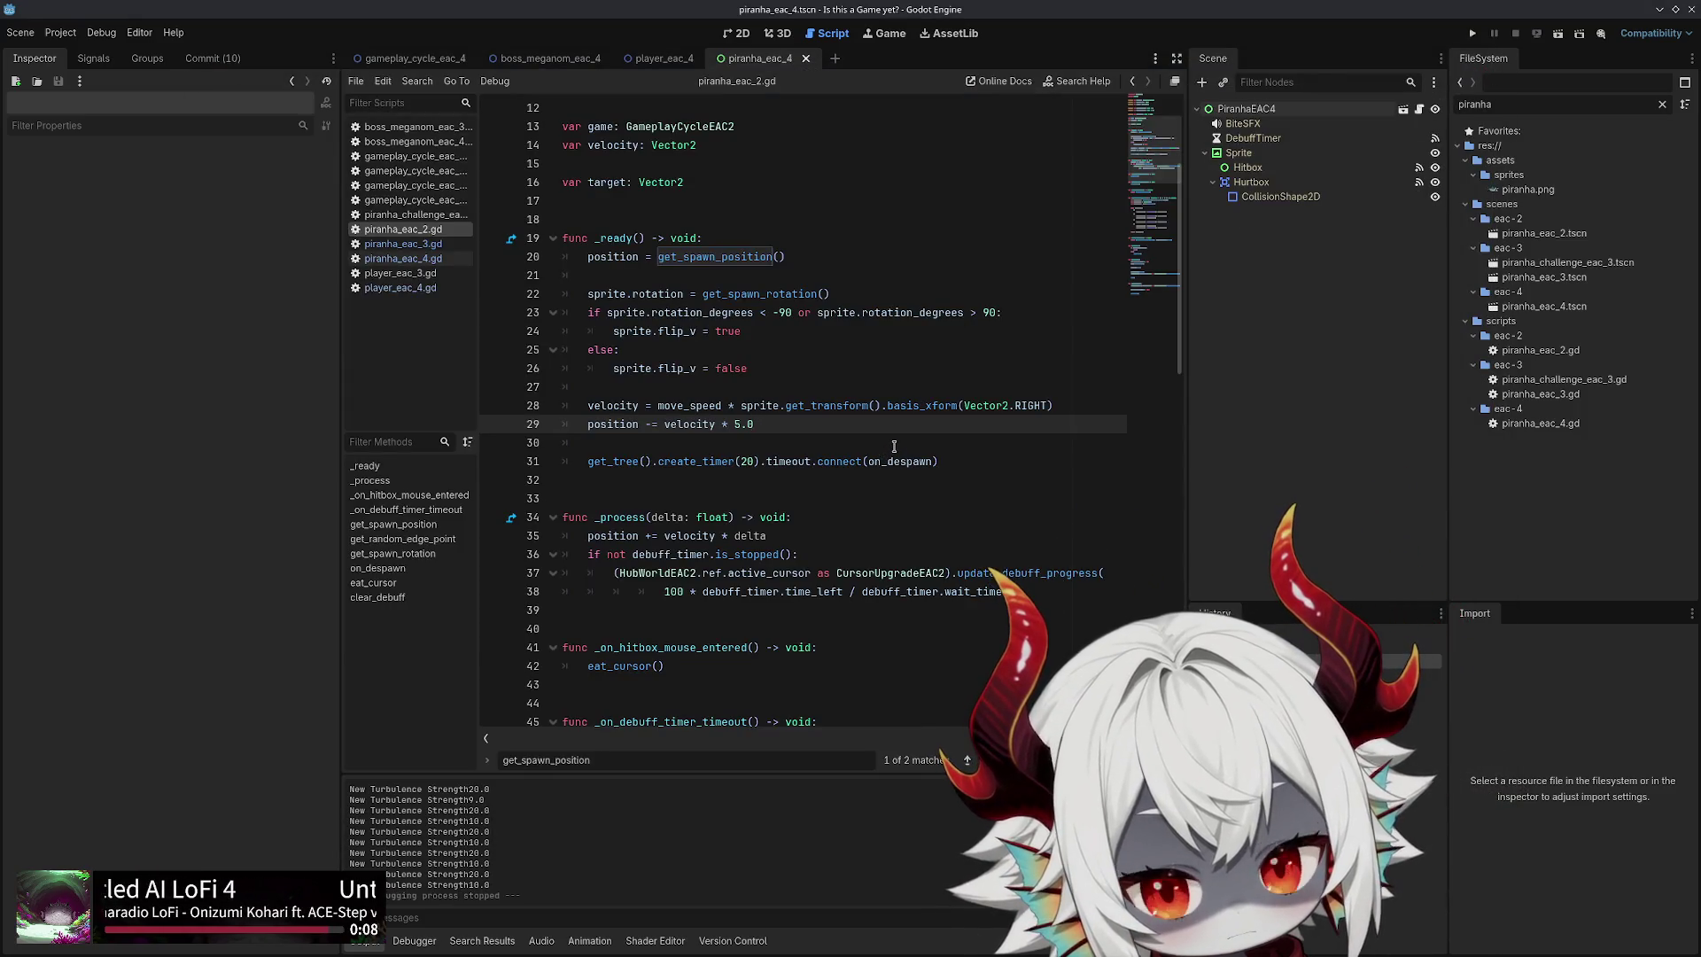
left_click(430, 258)
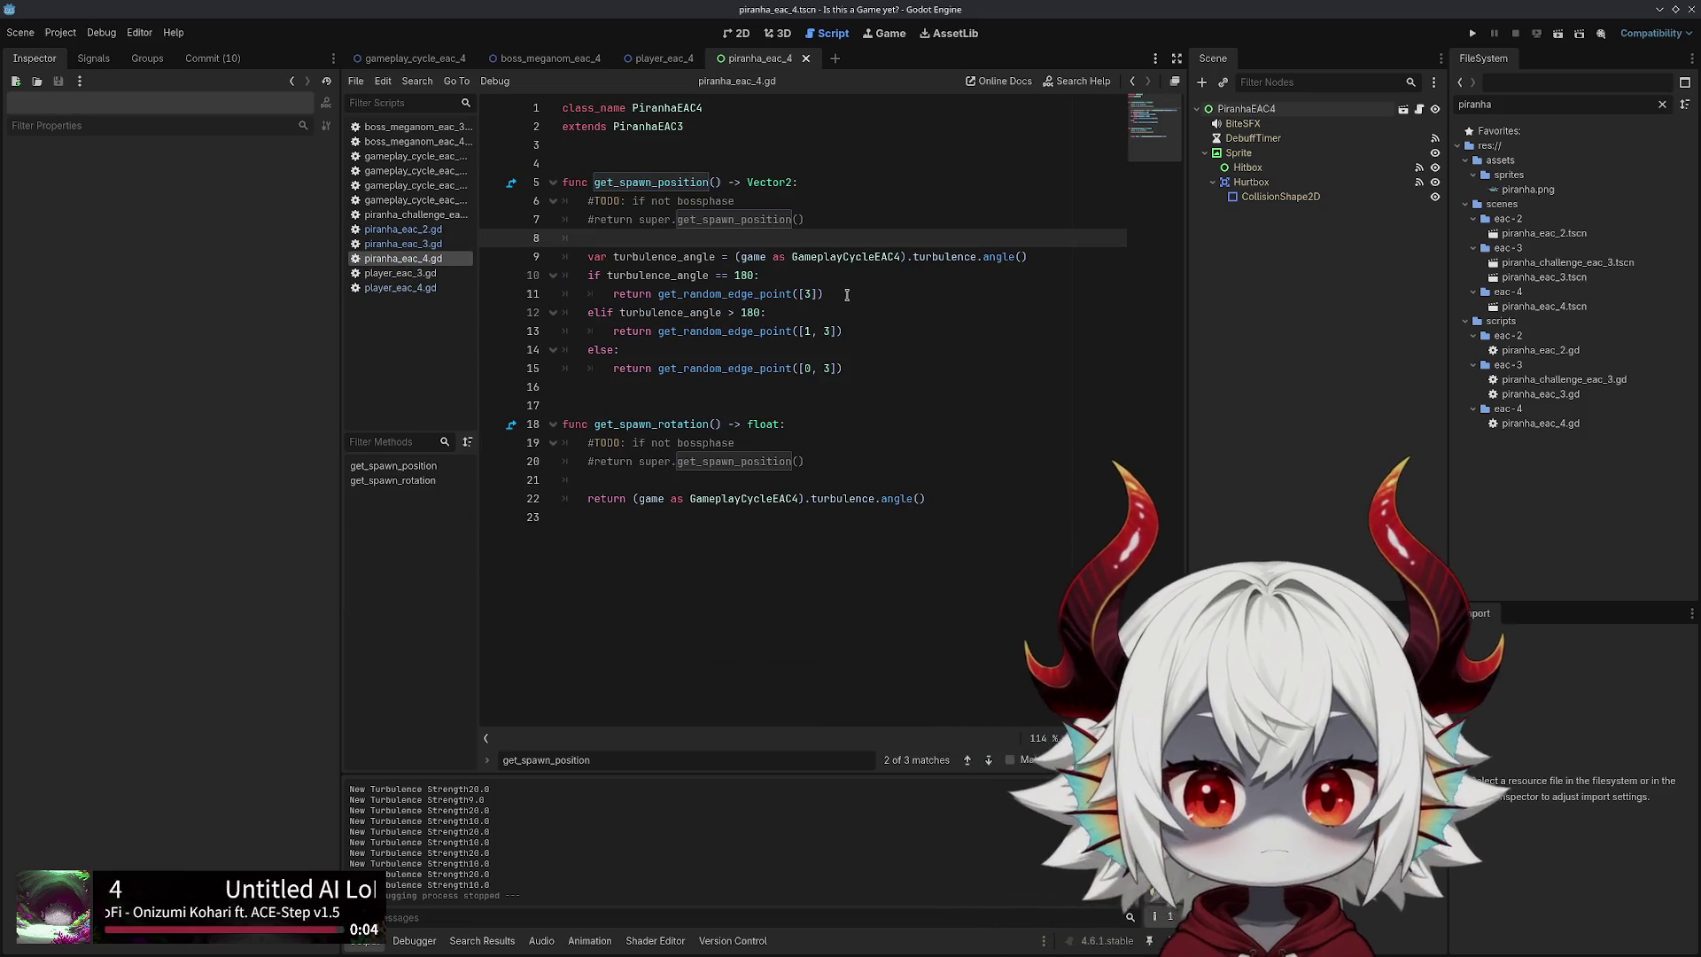
double_click(655, 257)
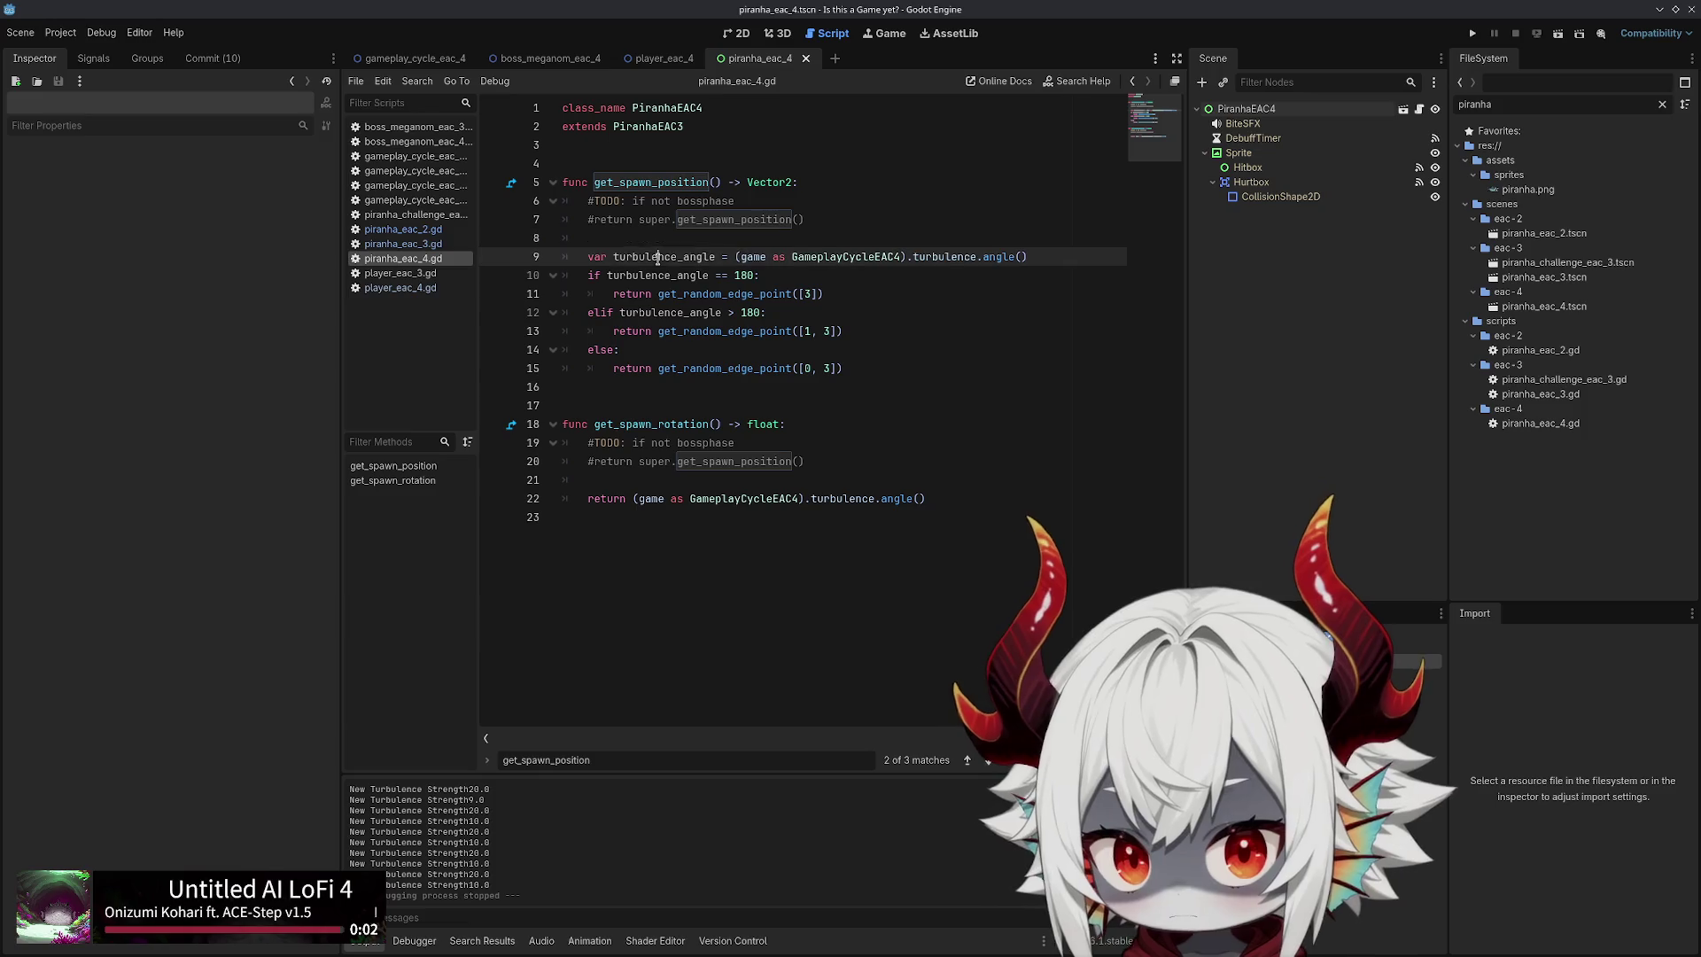
double_click(651, 275)
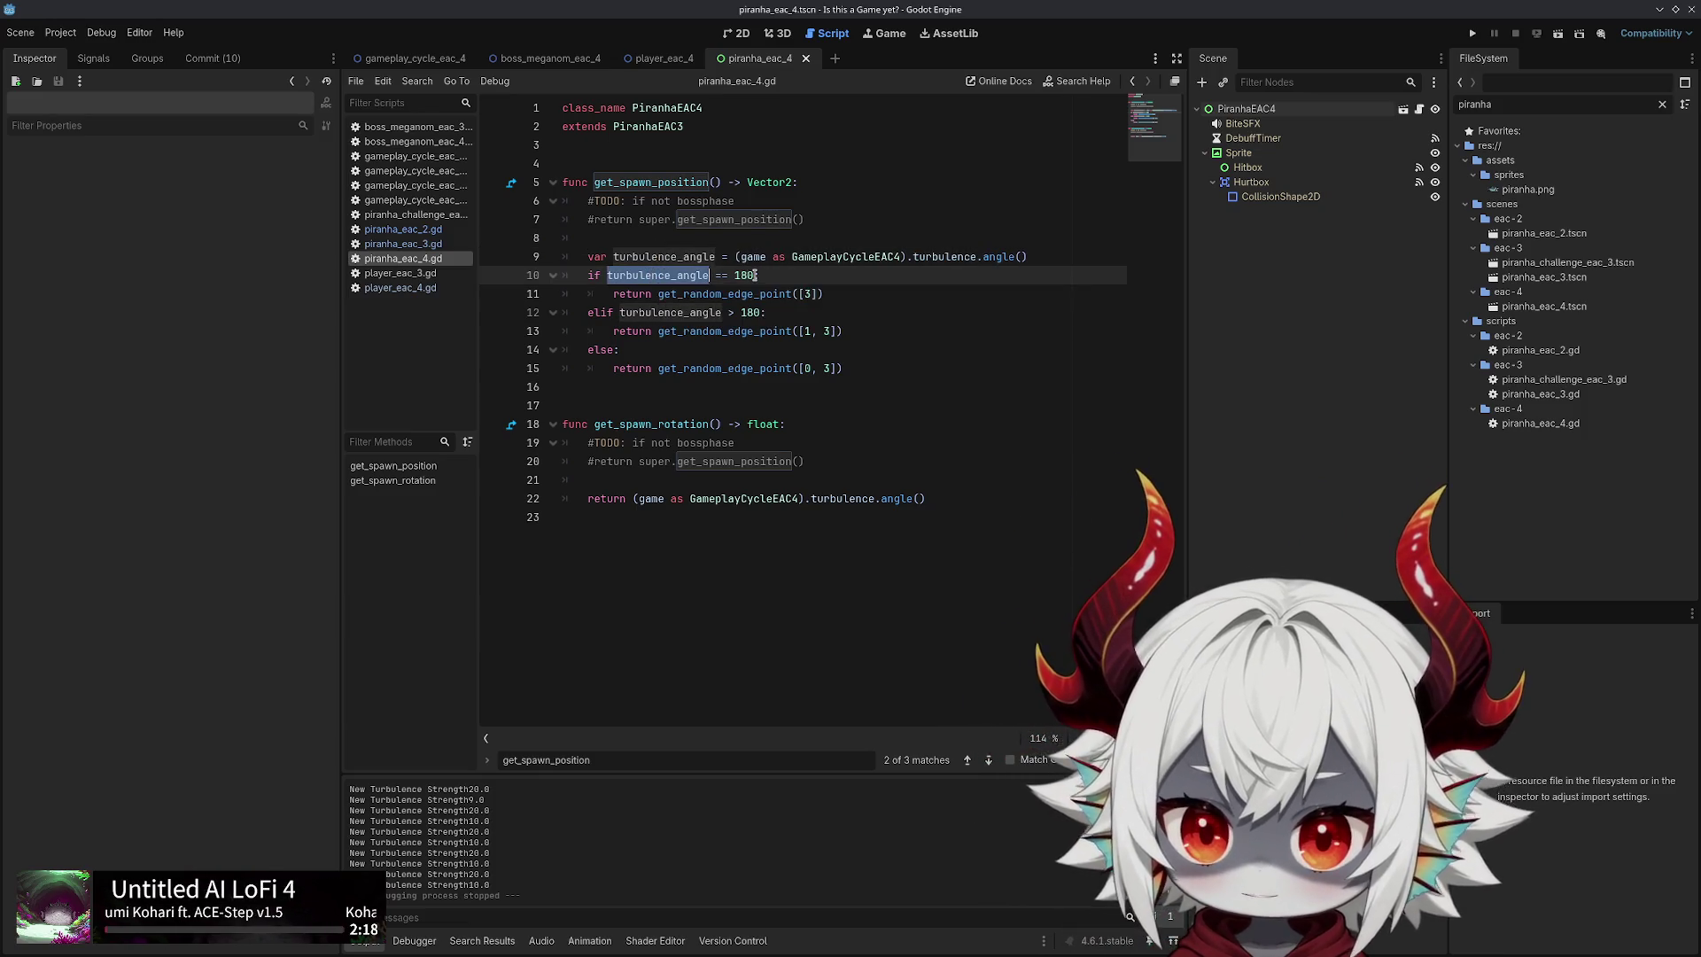
double_click(744, 275)
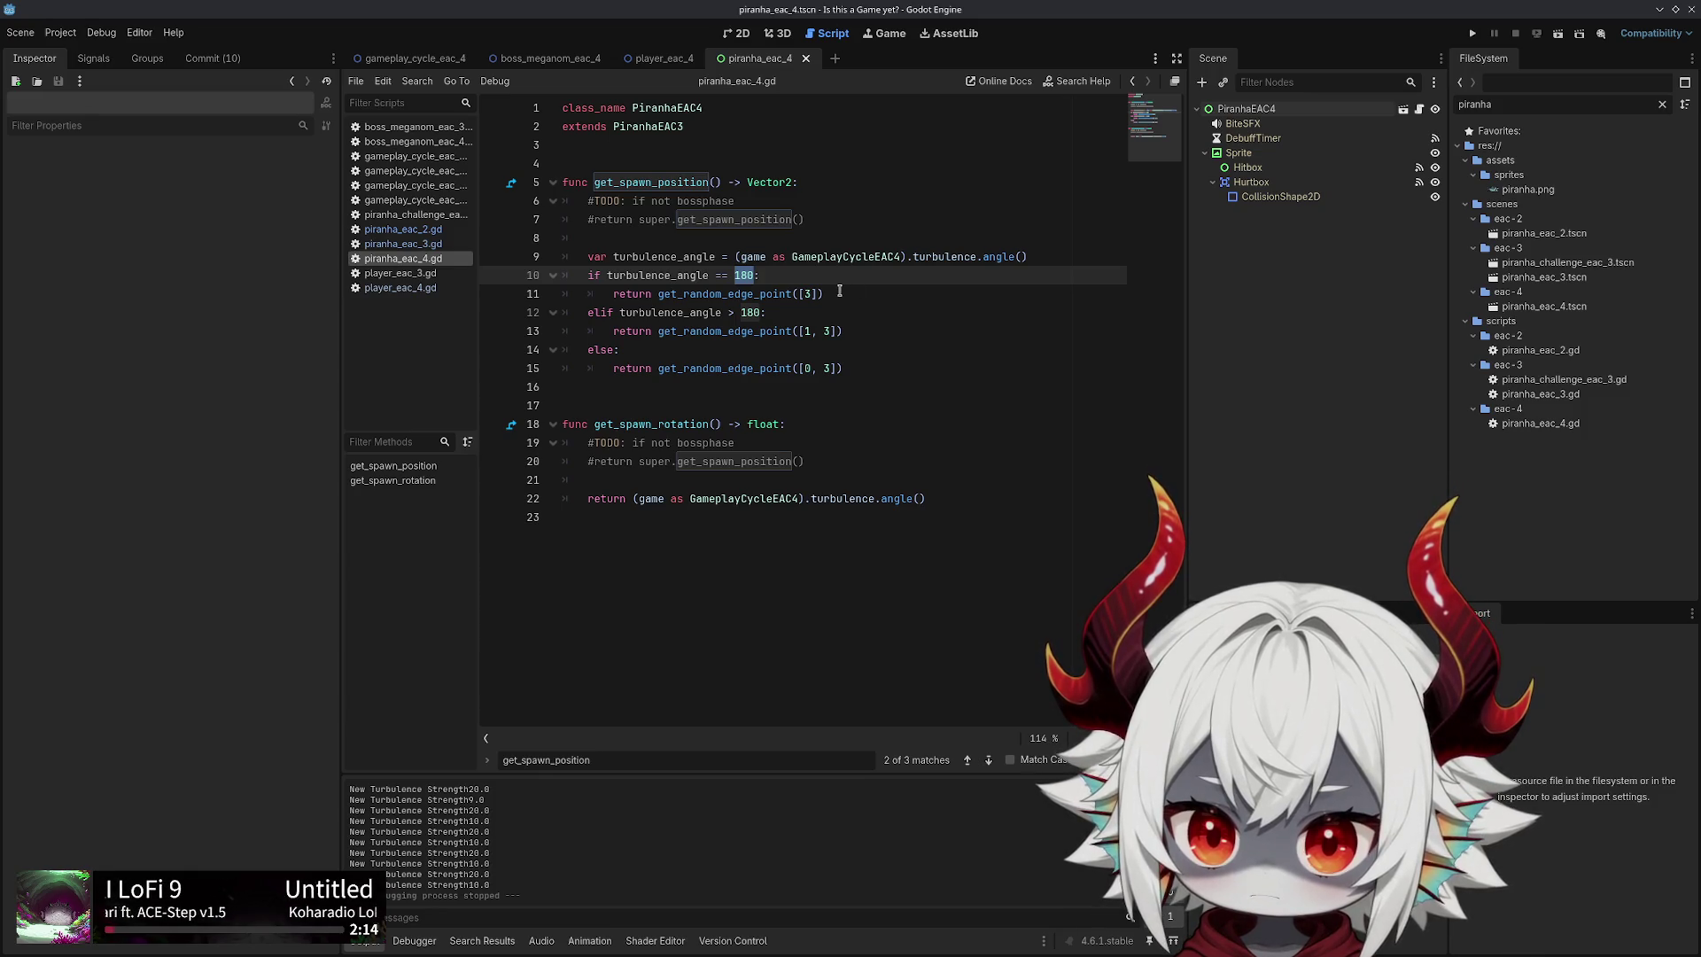
left_click_drag(839, 294, 614, 293)
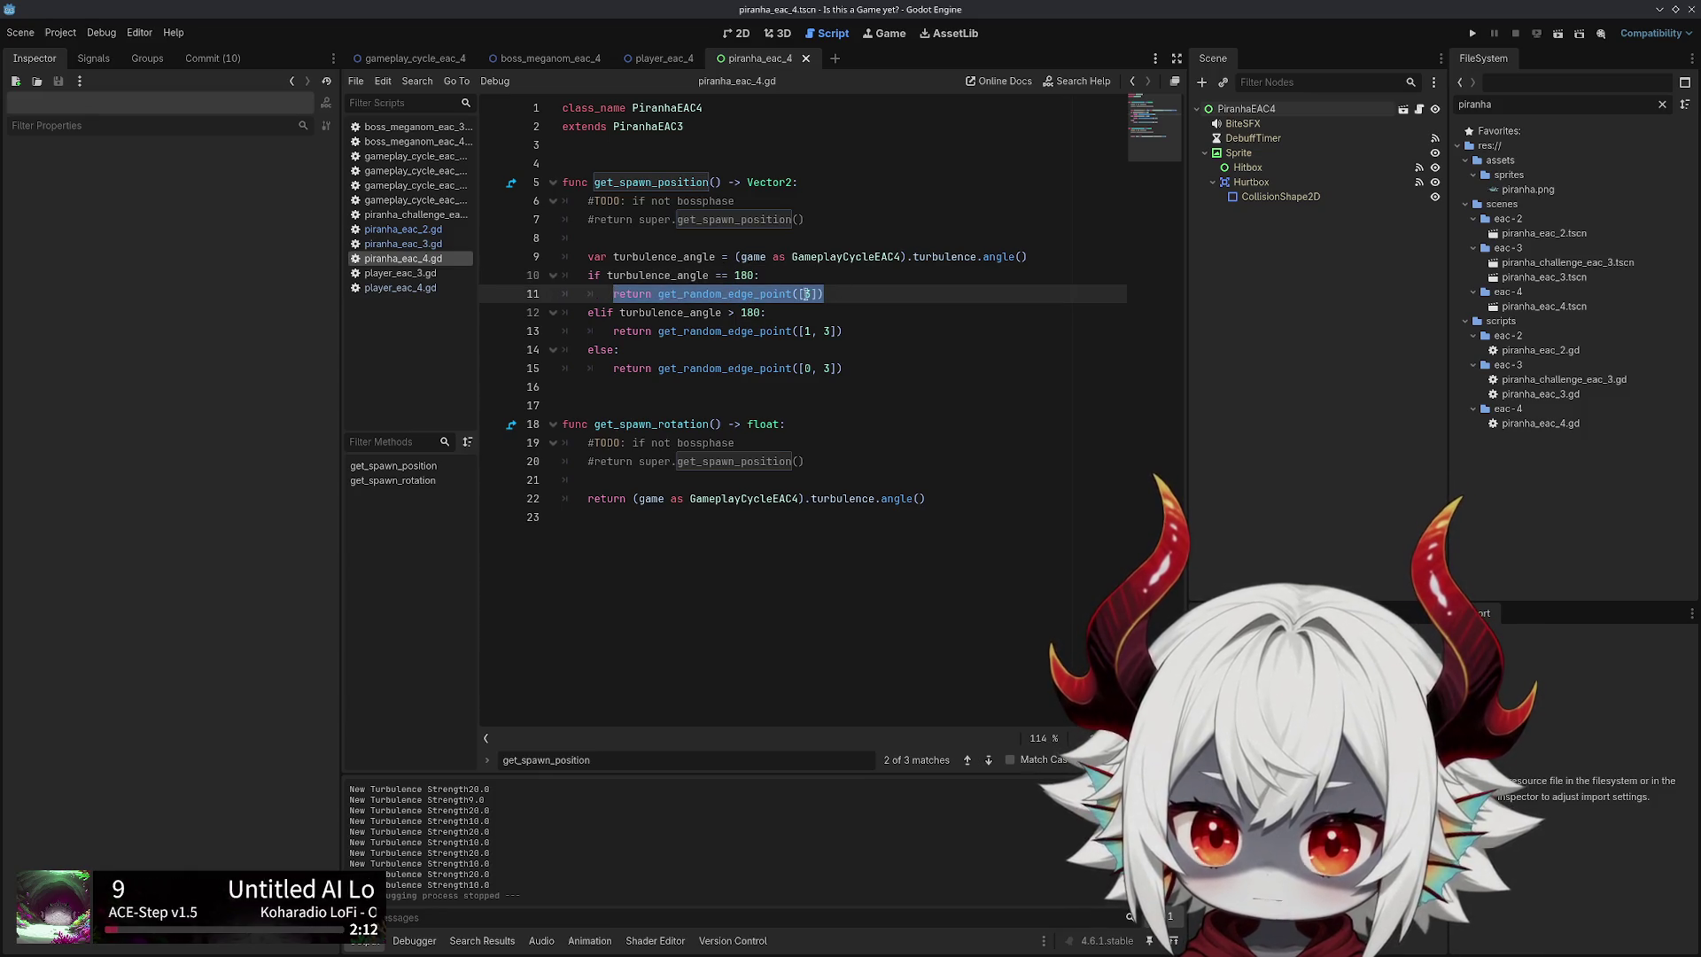
left_click(842, 292)
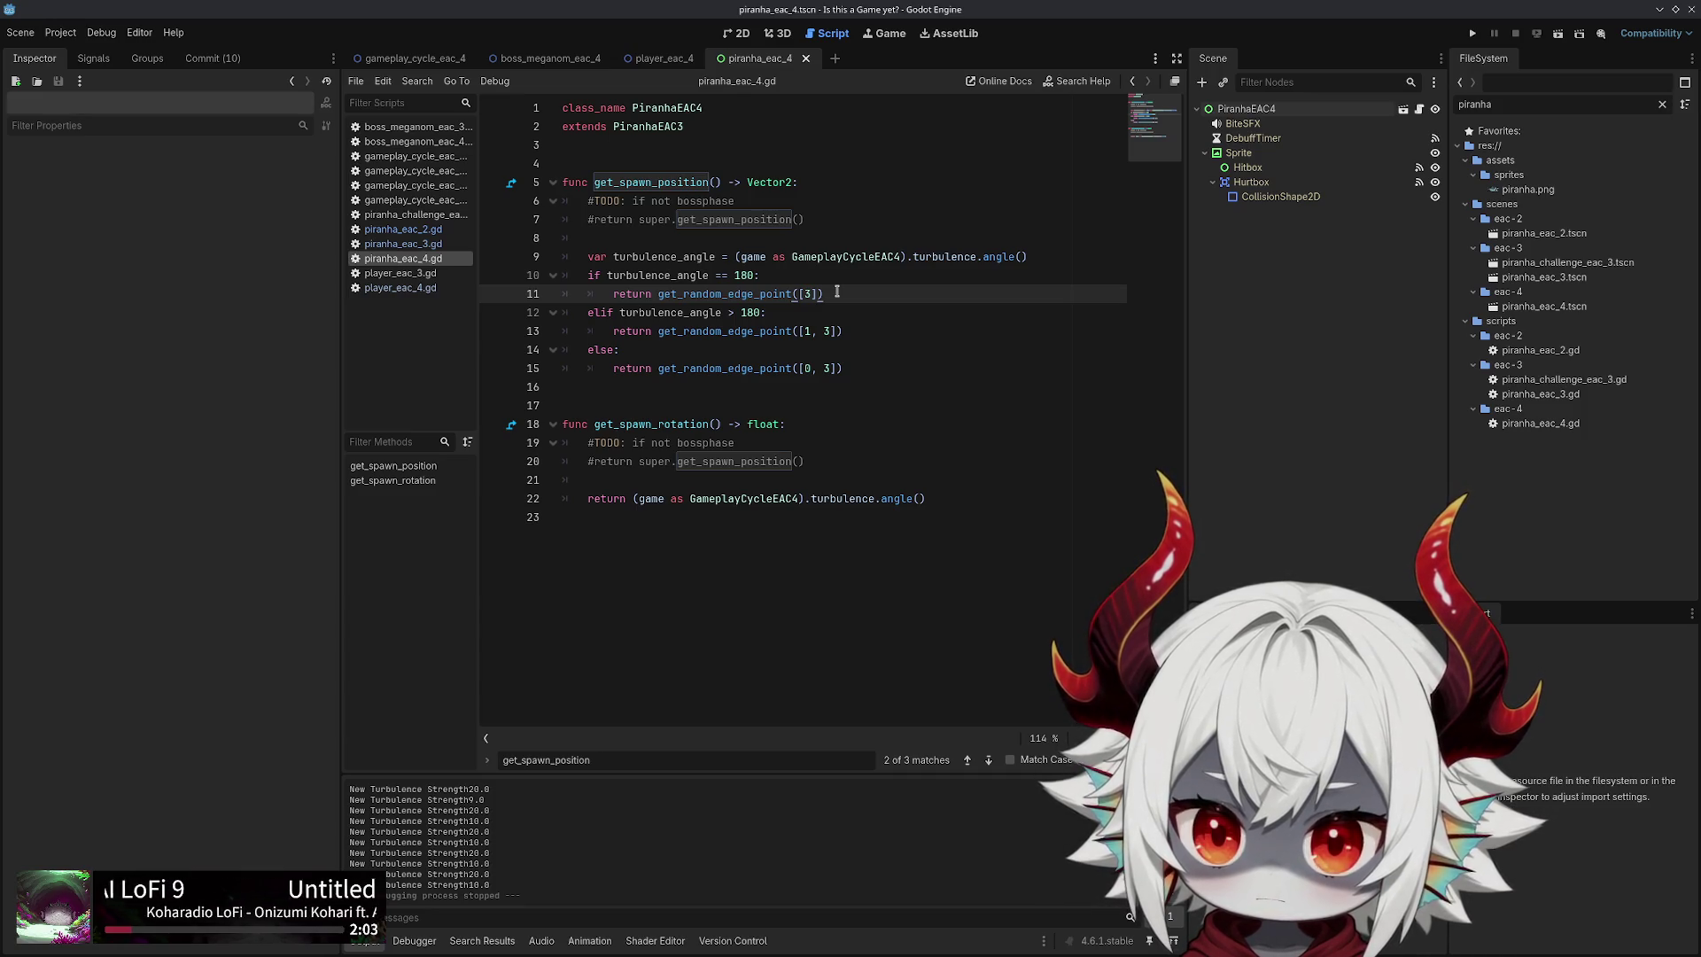
double_click(637, 184)
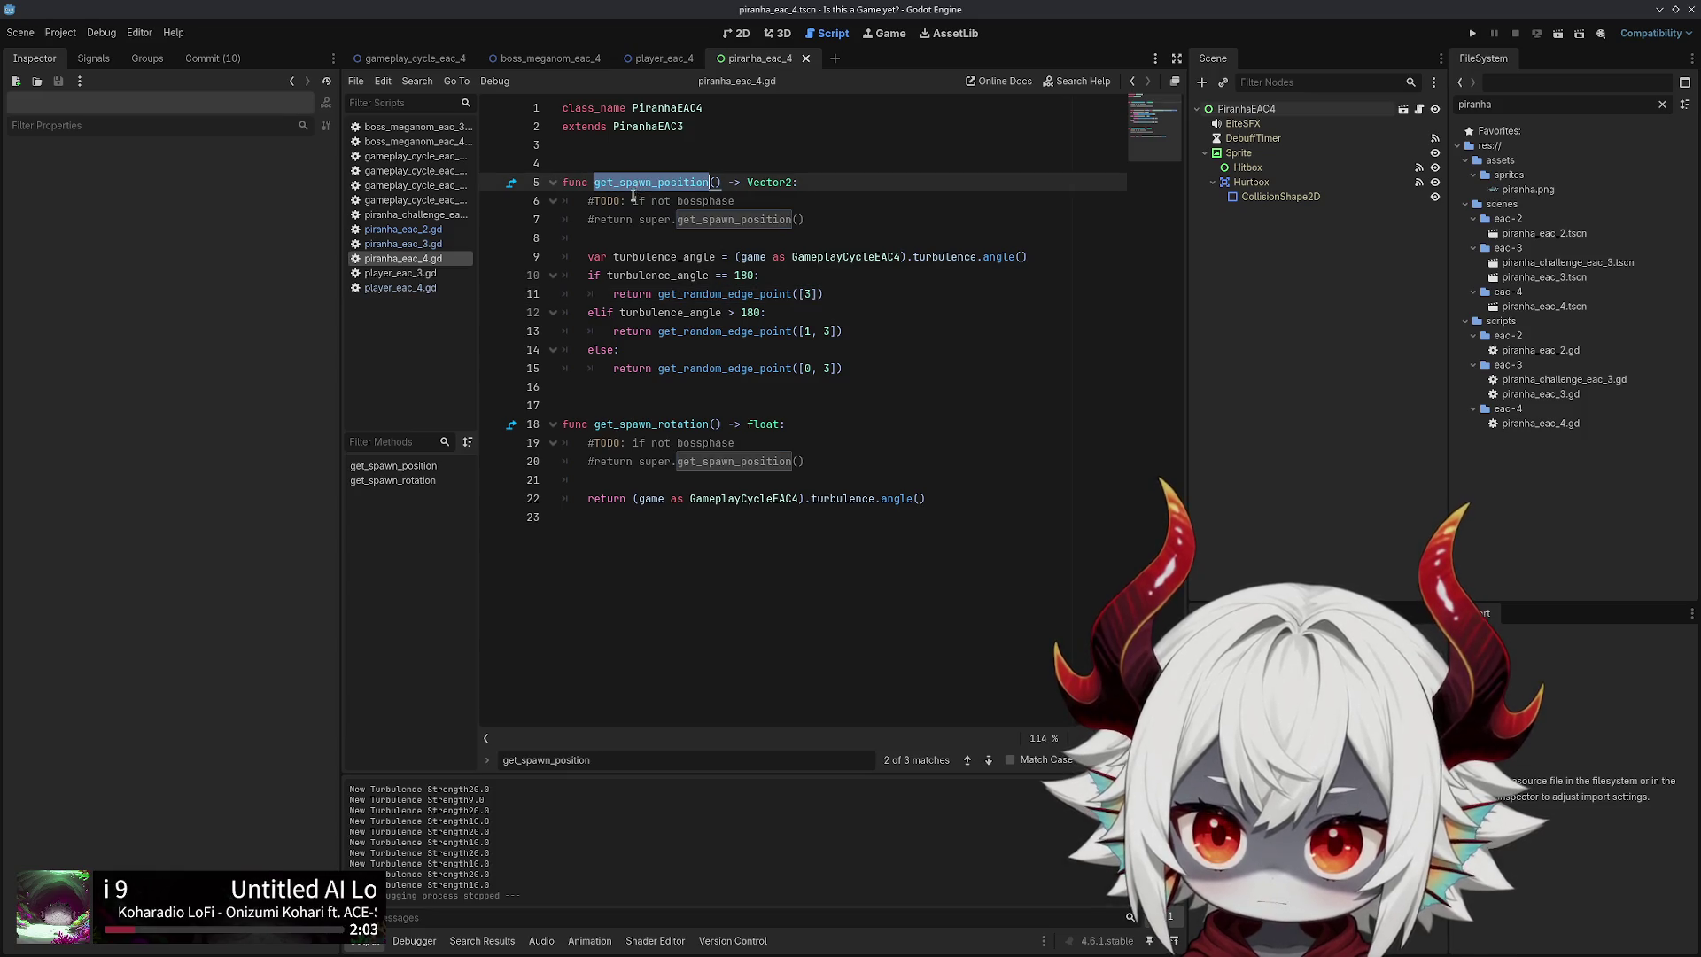
left_click(413, 244)
left_click(410, 230)
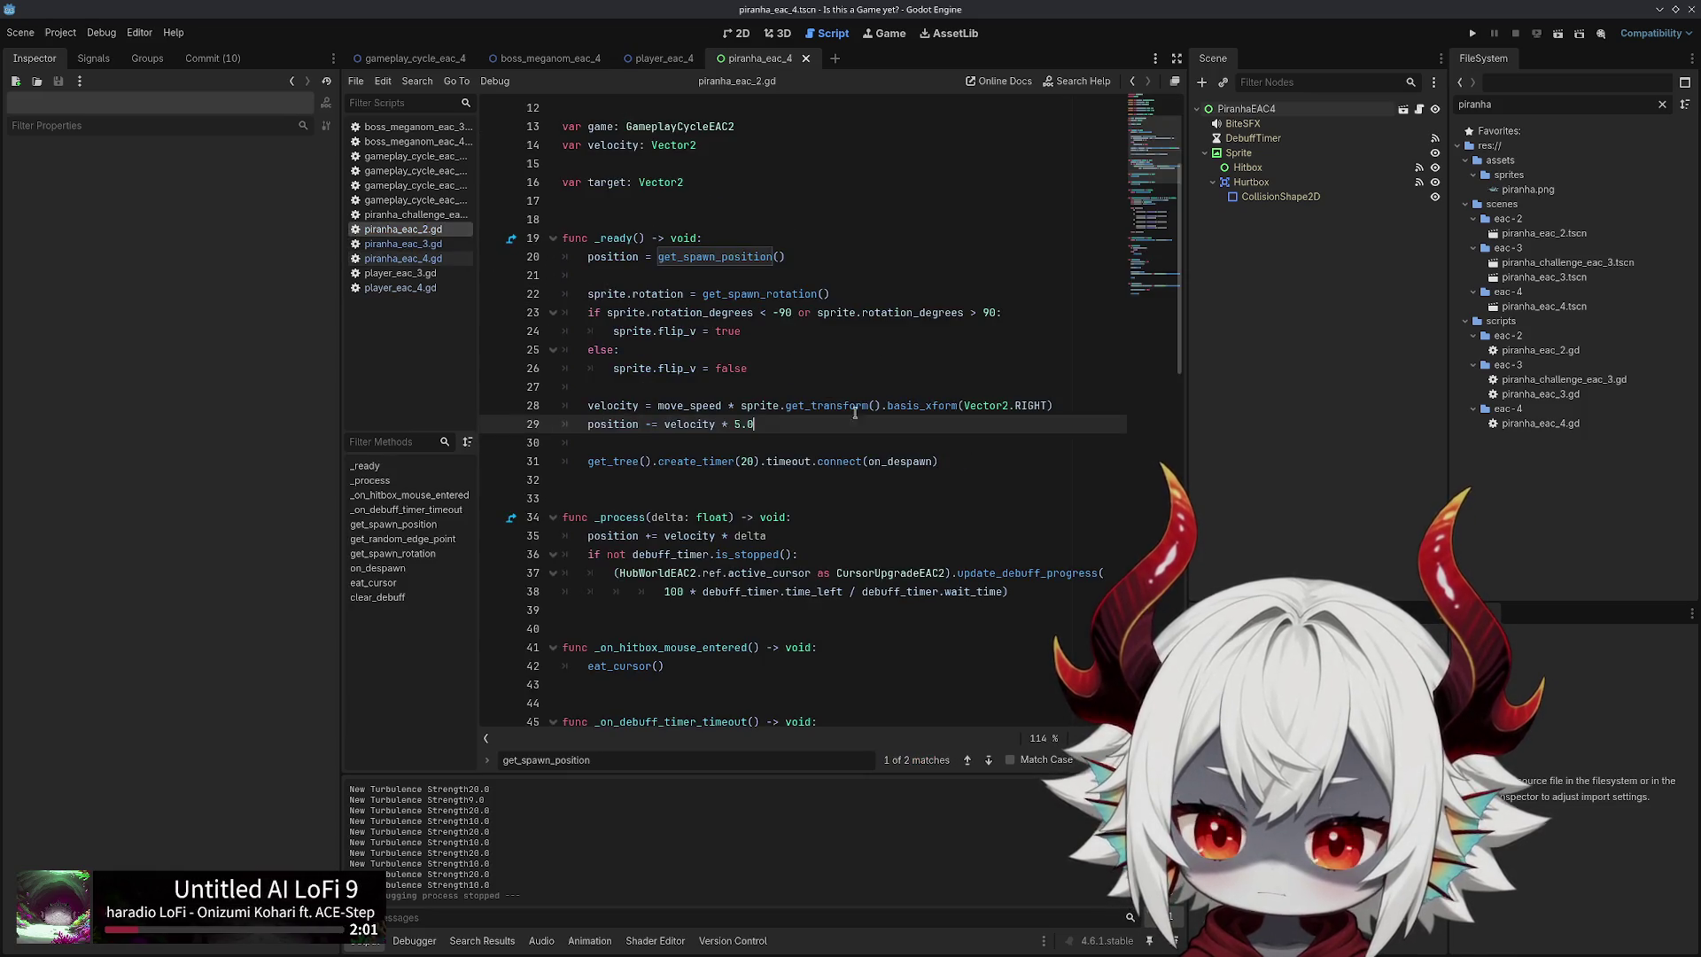
Follow the get_spawn_position call through to the get_random_edge_point definition
scroll(855, 413, "down", 5)
scroll(798, 417, "up", 7)
left_click(726, 420)
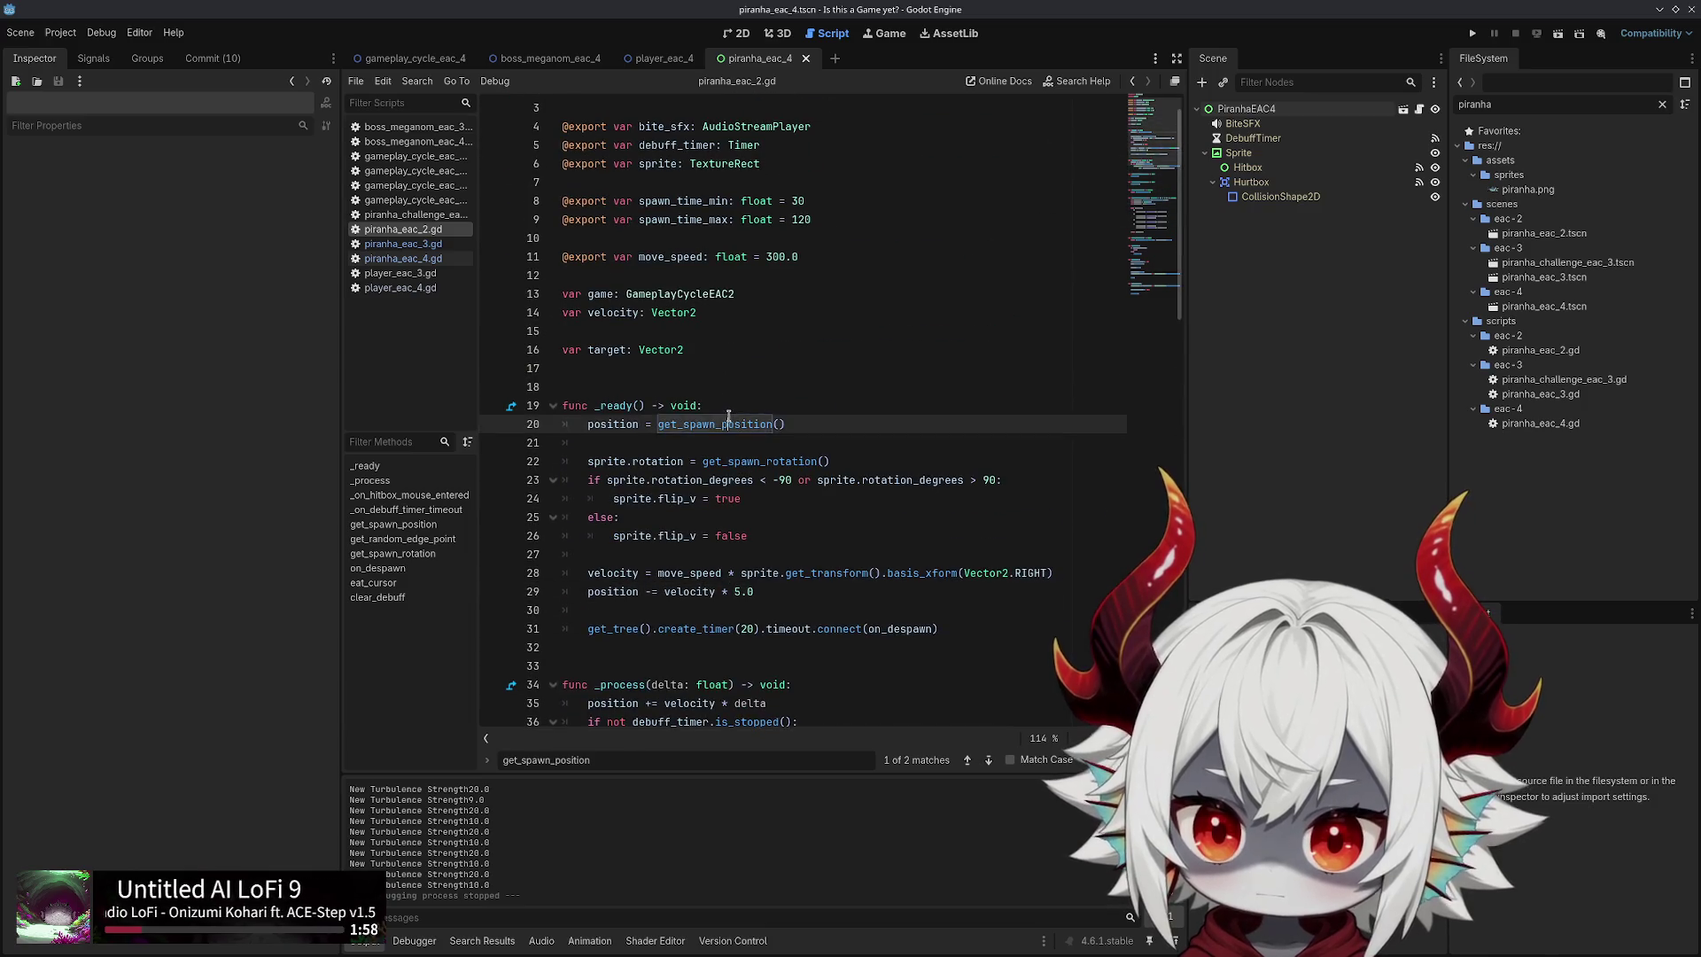
double_click(728, 420)
scroll(744, 335, "down", 2)
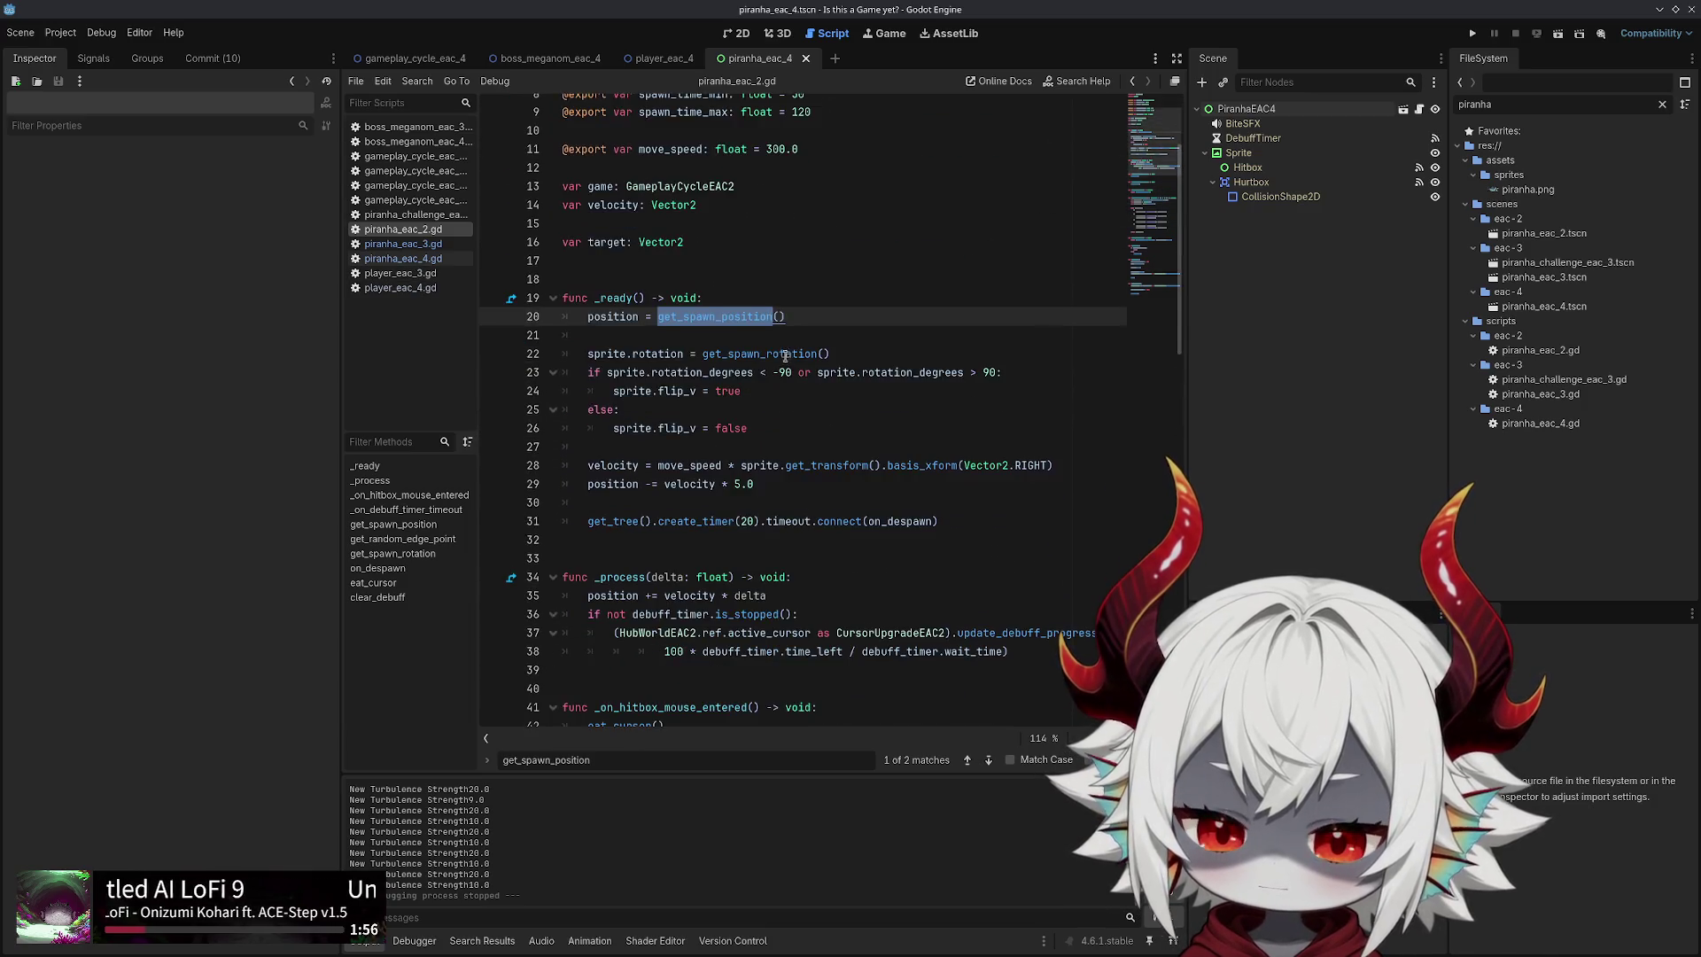
left_click(722, 313, "ctrl")
left_click(700, 424, "ctrl")
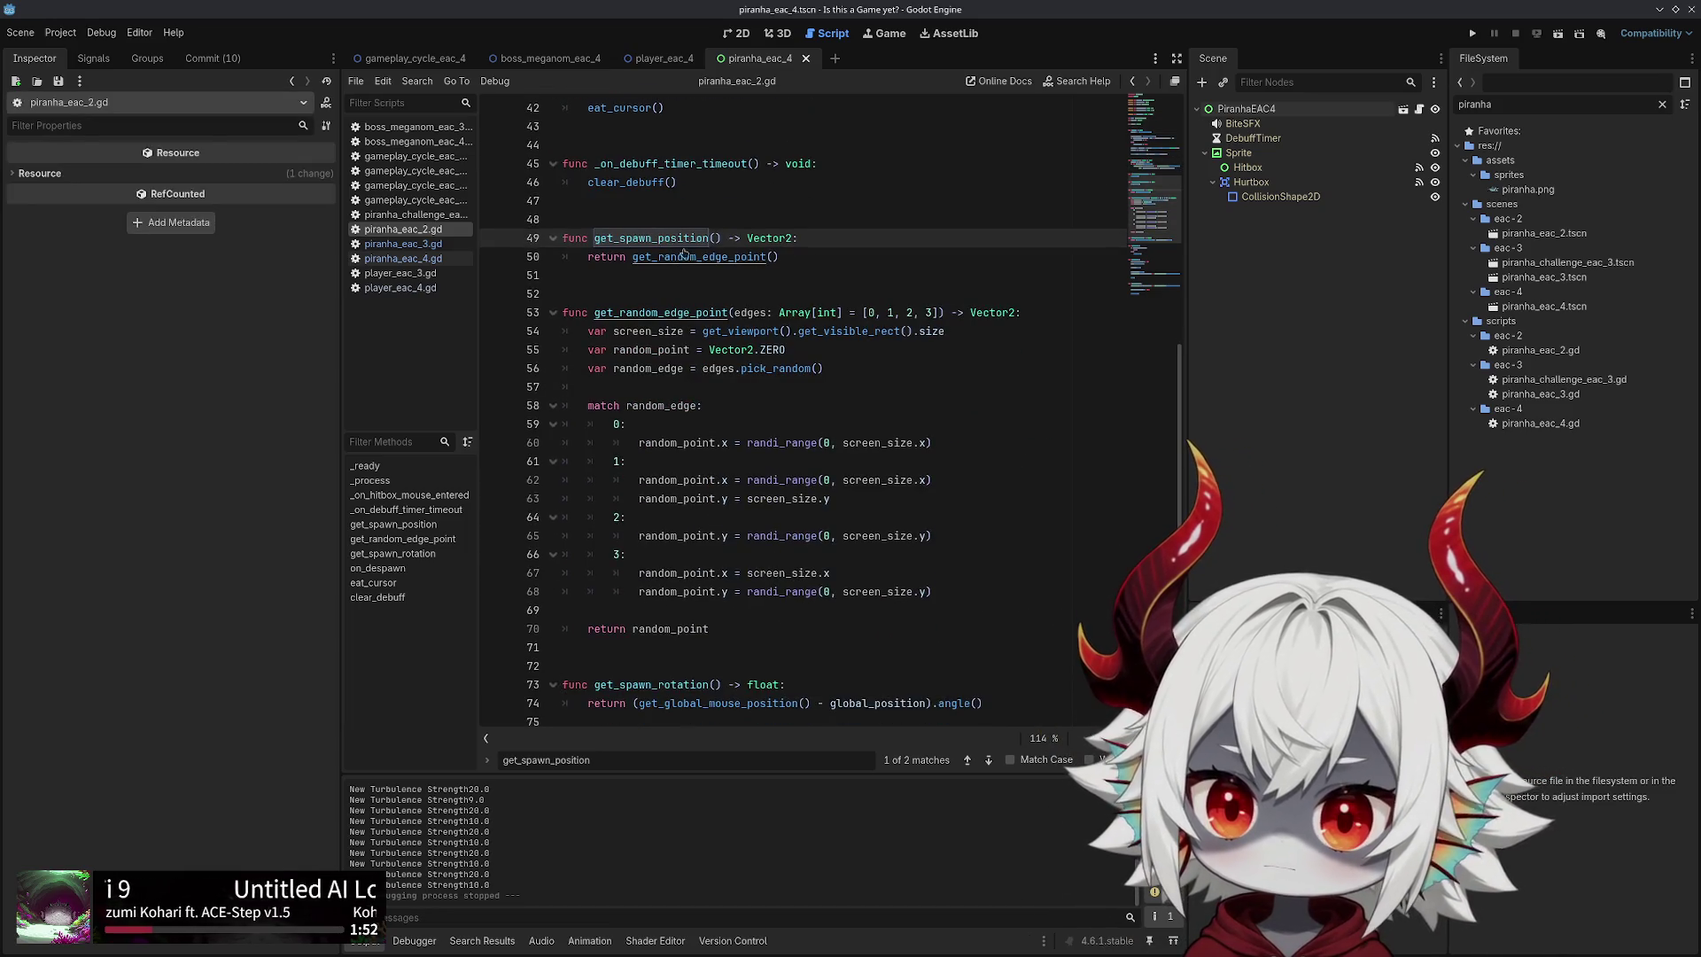
Select the edges.pick_random() expression on line 56 and start a new print line below it
scroll(714, 431, "down", 3)
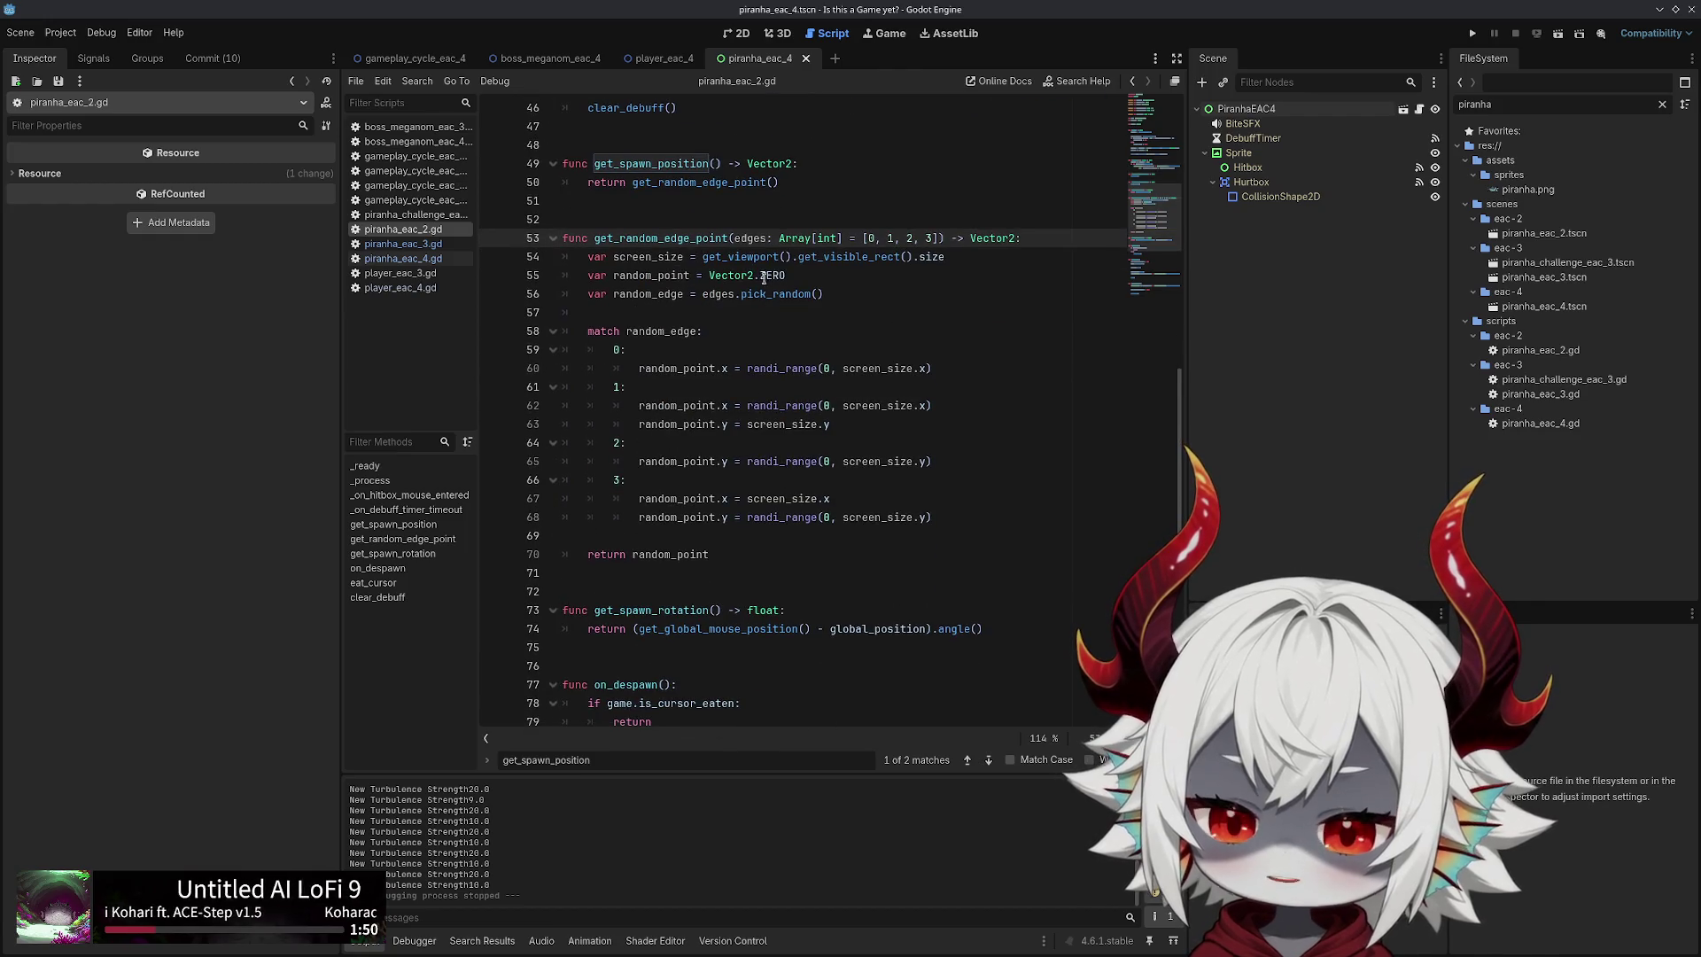
double_click(716, 294)
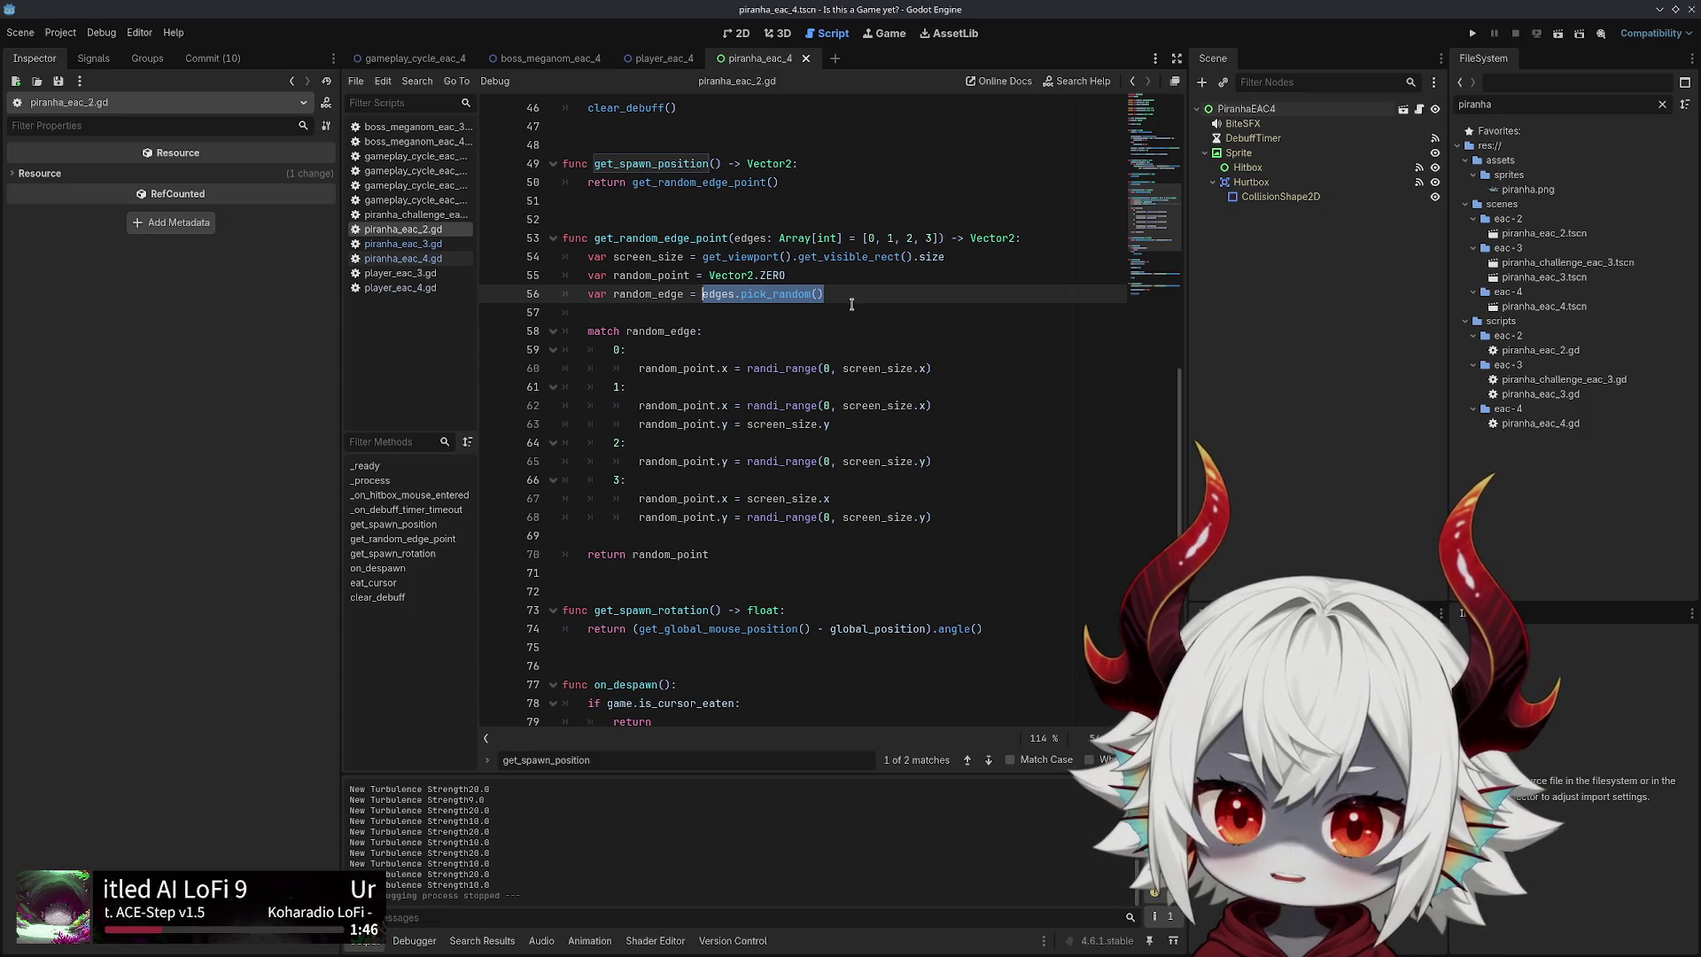
left_click_drag(852, 303, 716, 294)
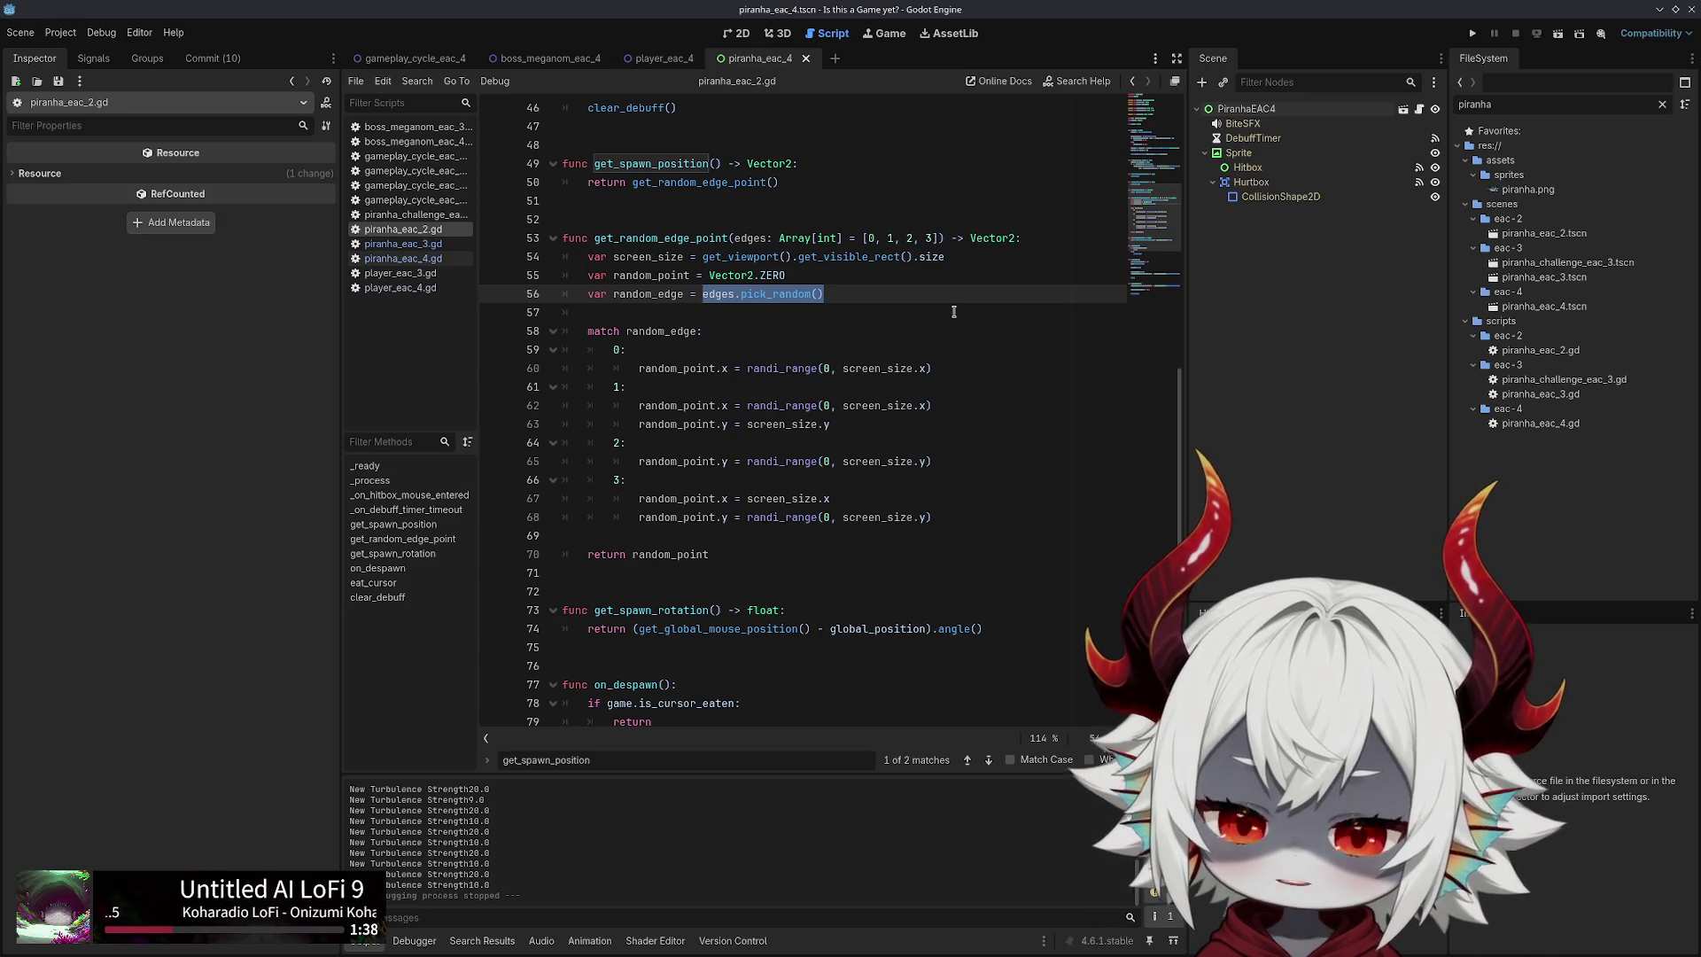
left_click(855, 291)
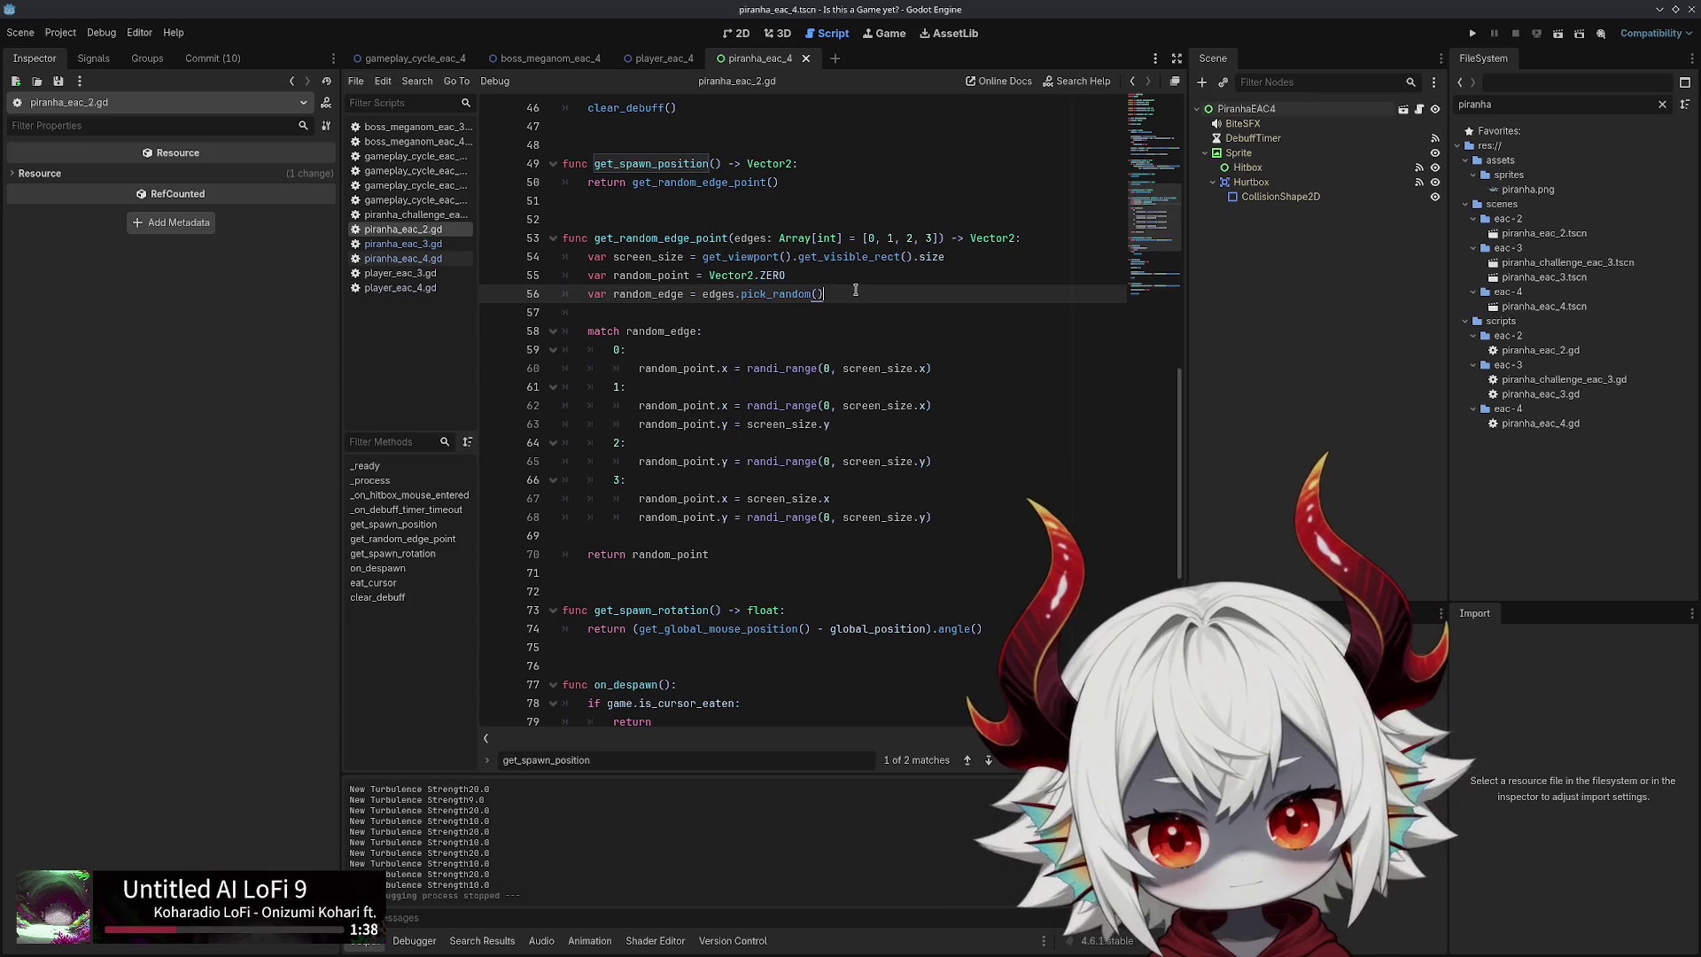
left_click_drag(805, 285, 696, 286)
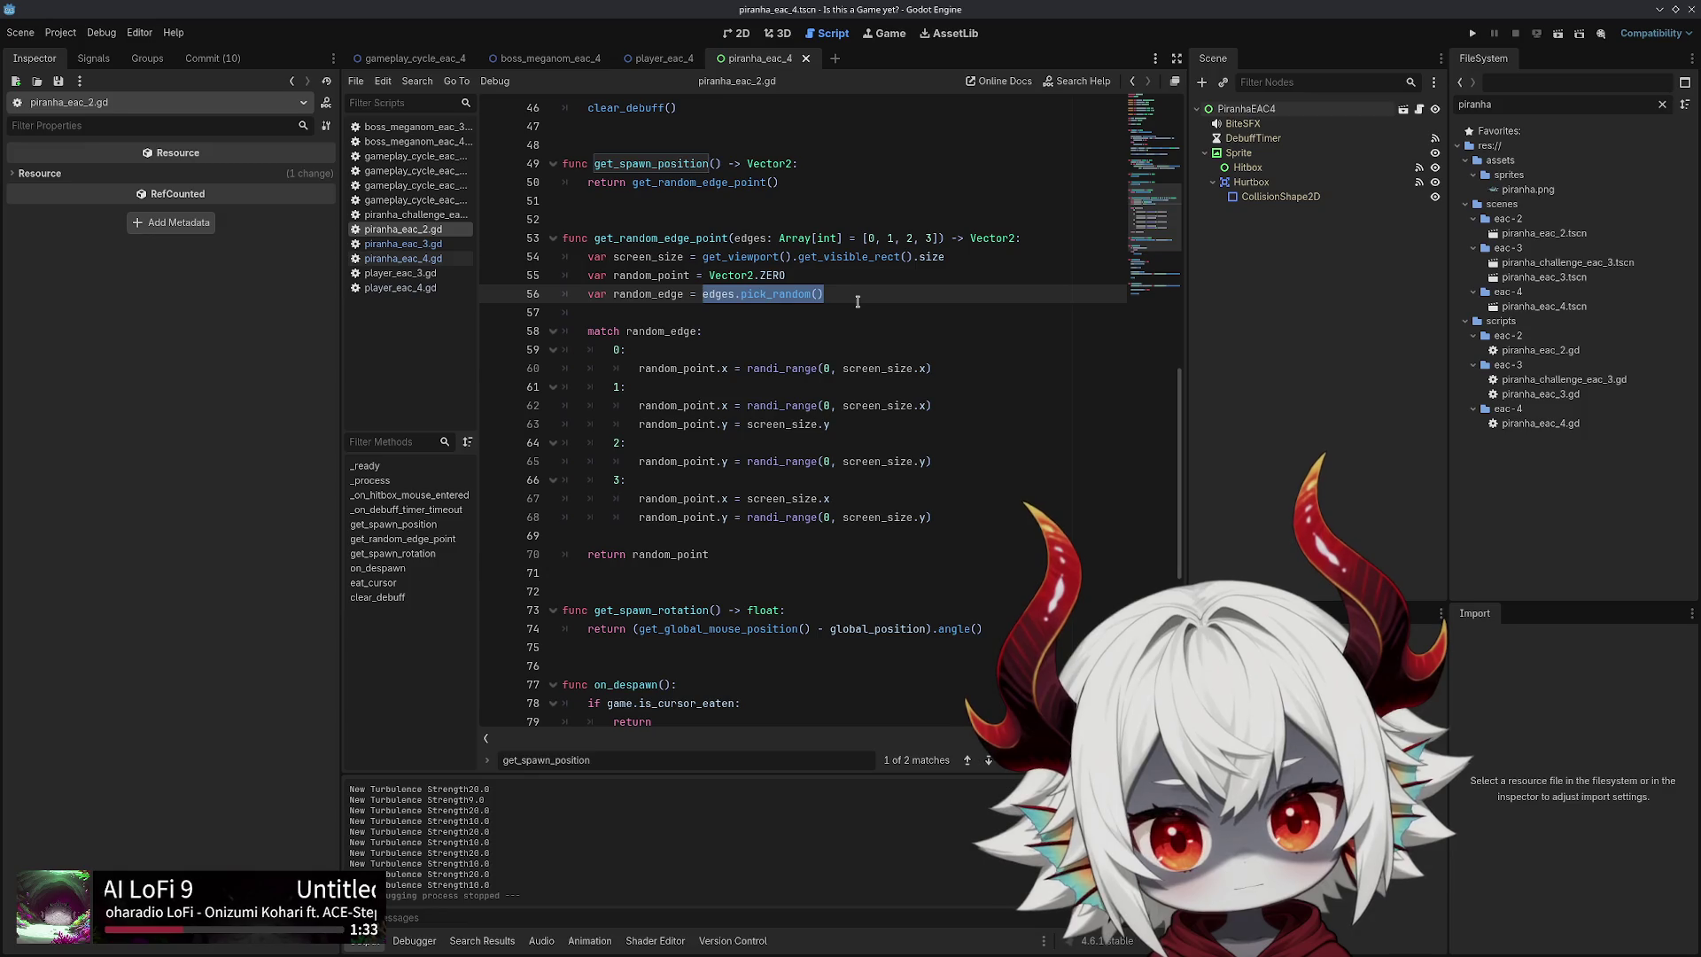
double_click(767, 295)
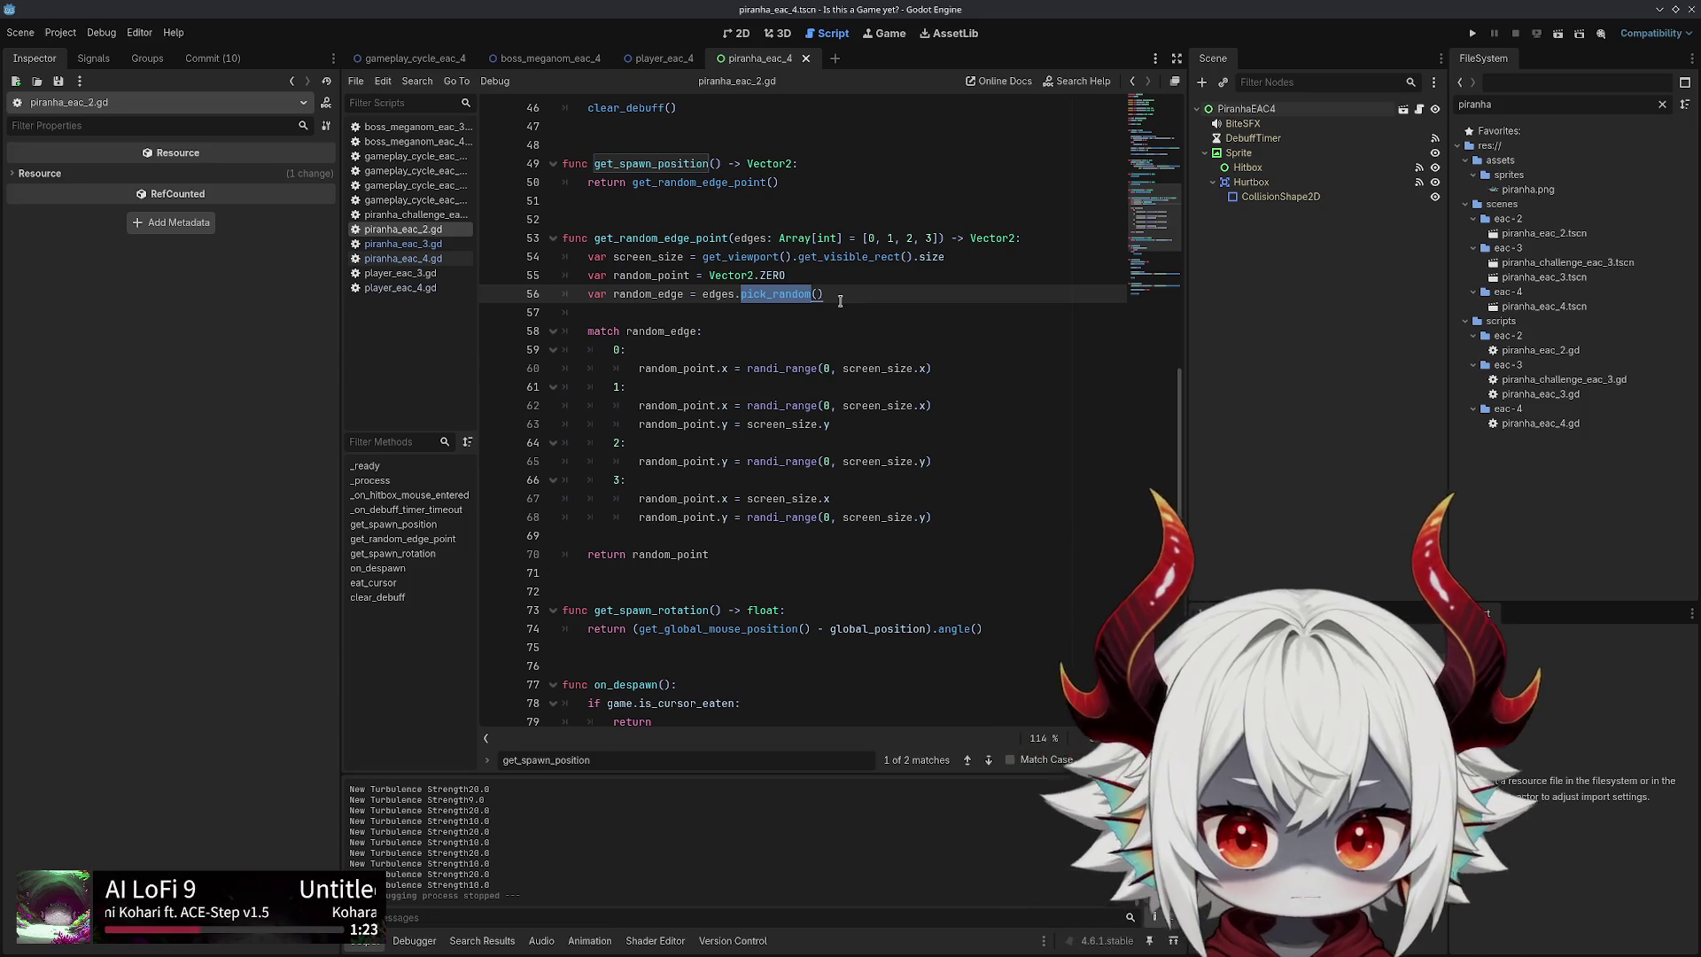
key("Return")
type("print(\"Selected Edge:\" +")
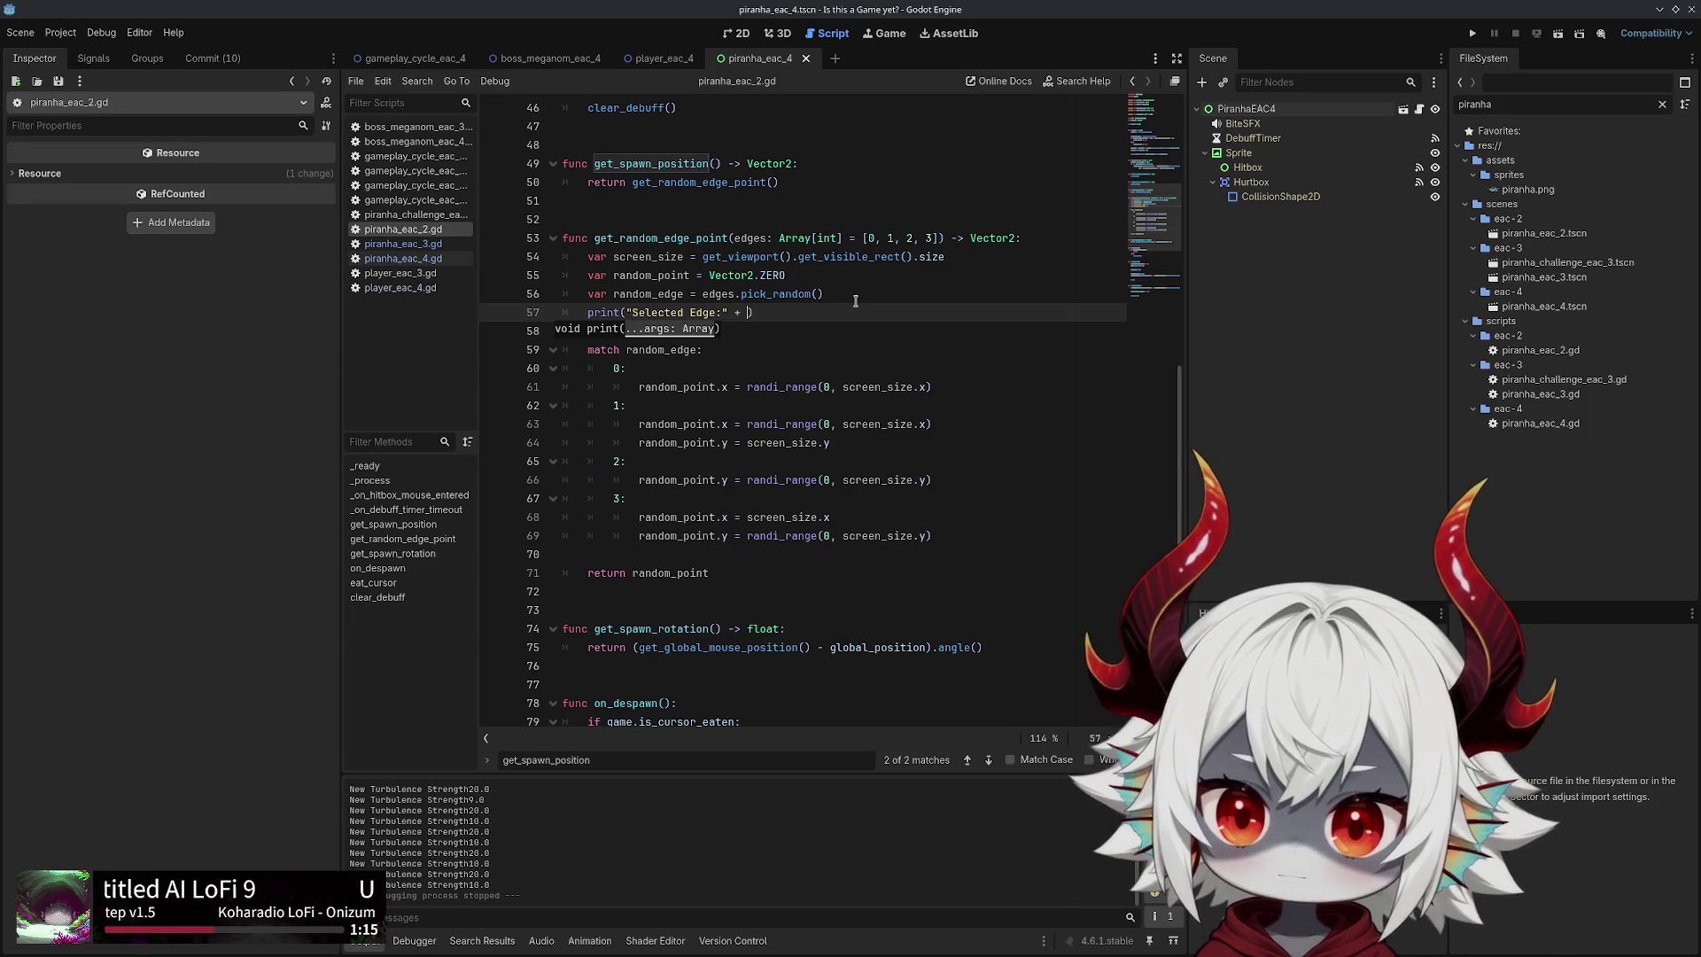
Complete the line as print("Selected Edge:" + str(random_edge)), save the script and launch the game
type("random_")
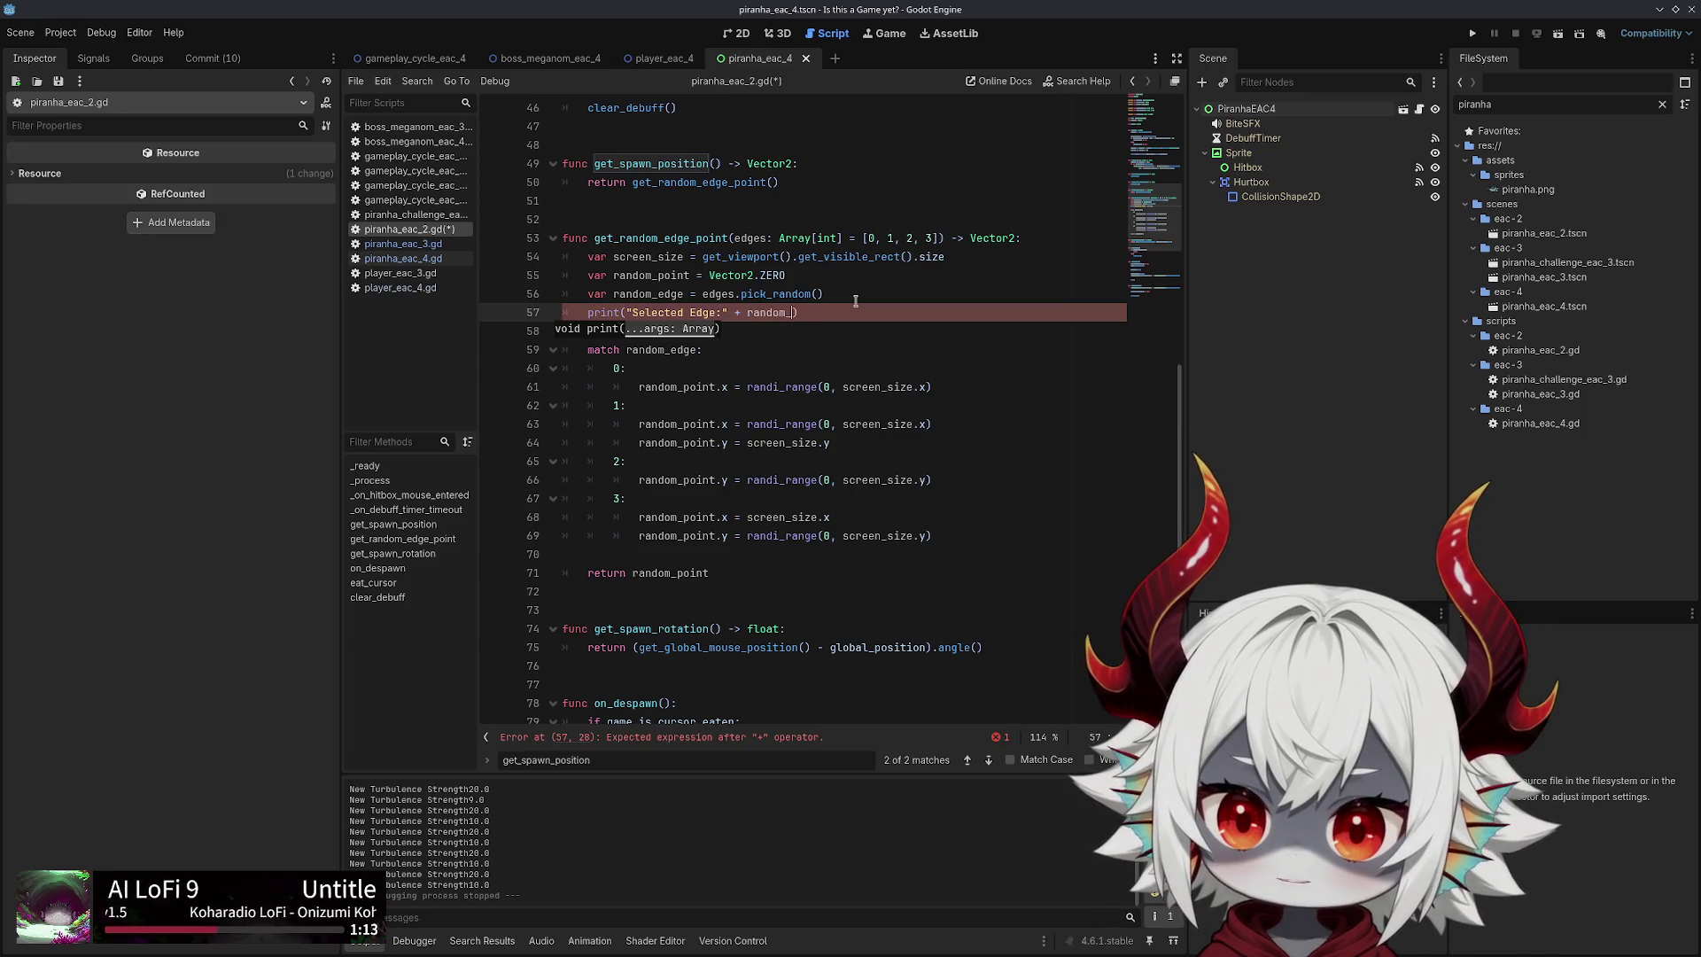
type(".")
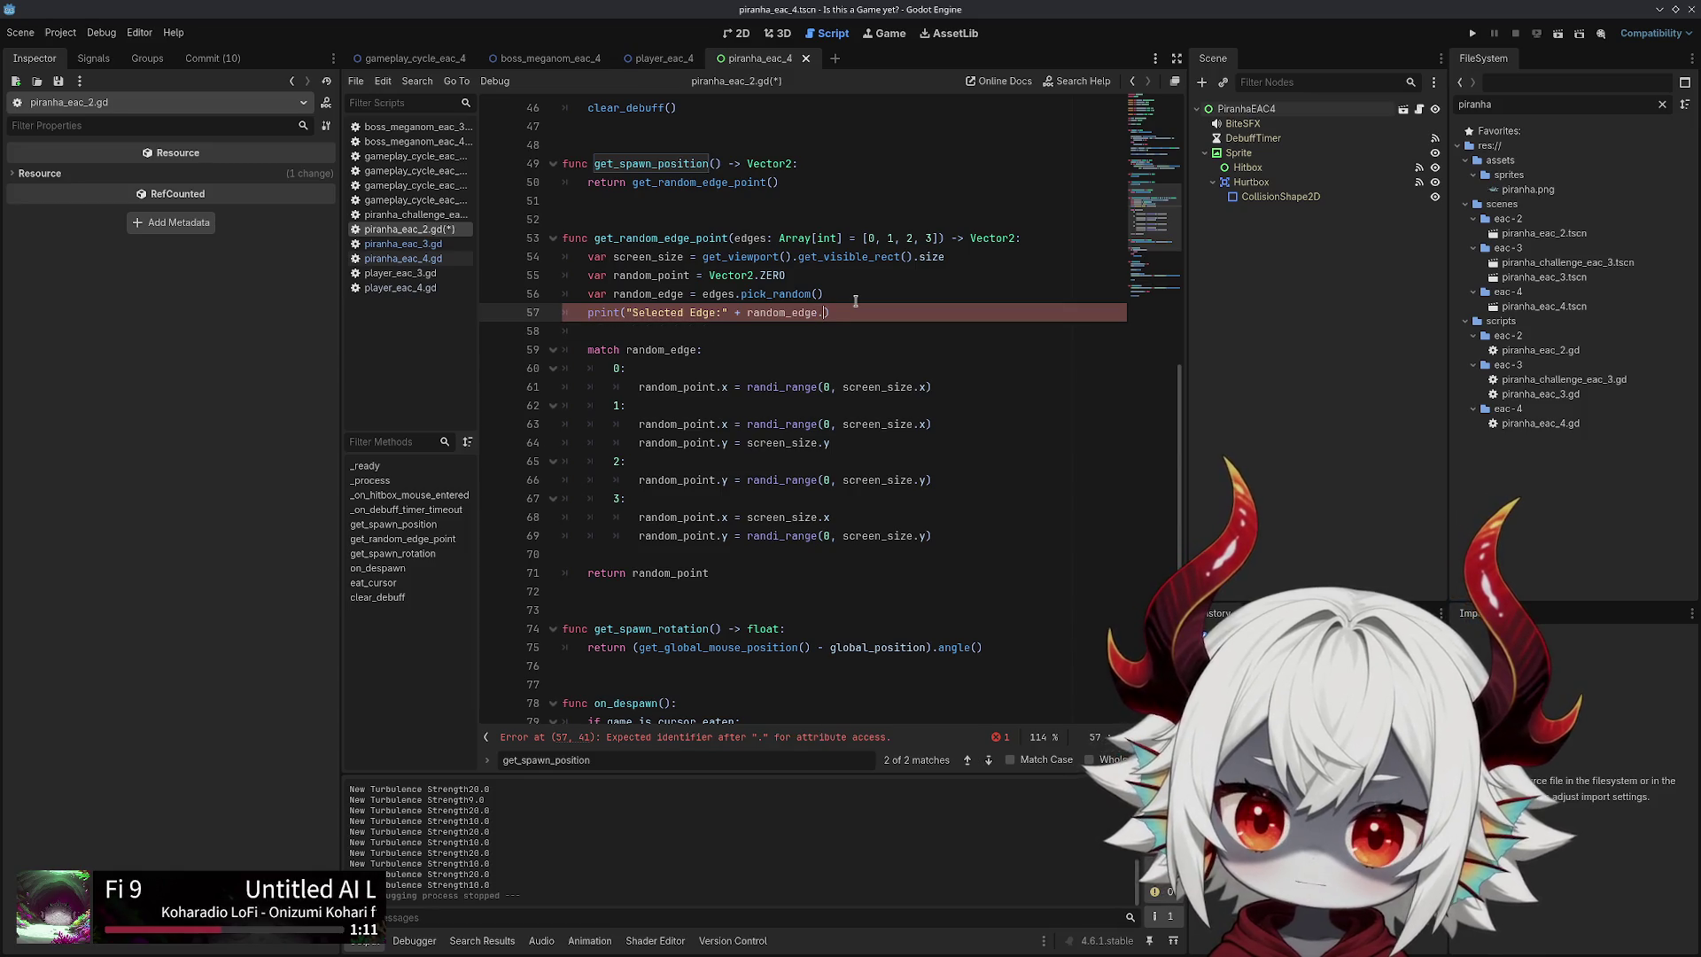
type("str(")
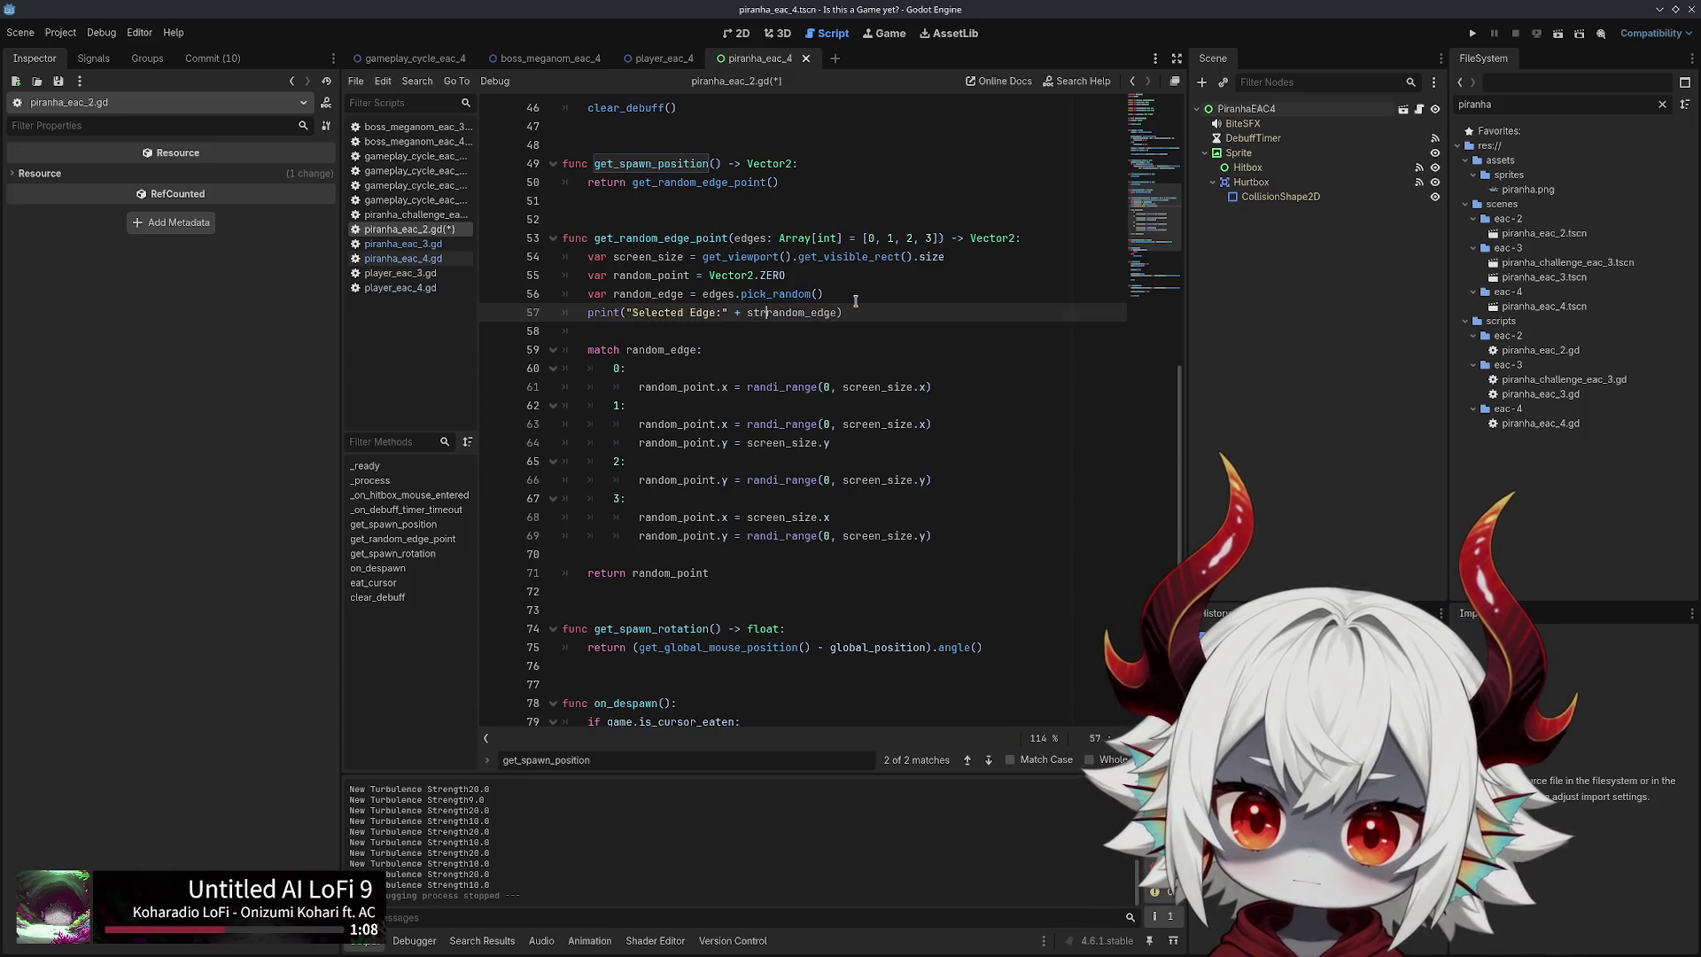
key("End")
key("ctrl+s")
type(")")
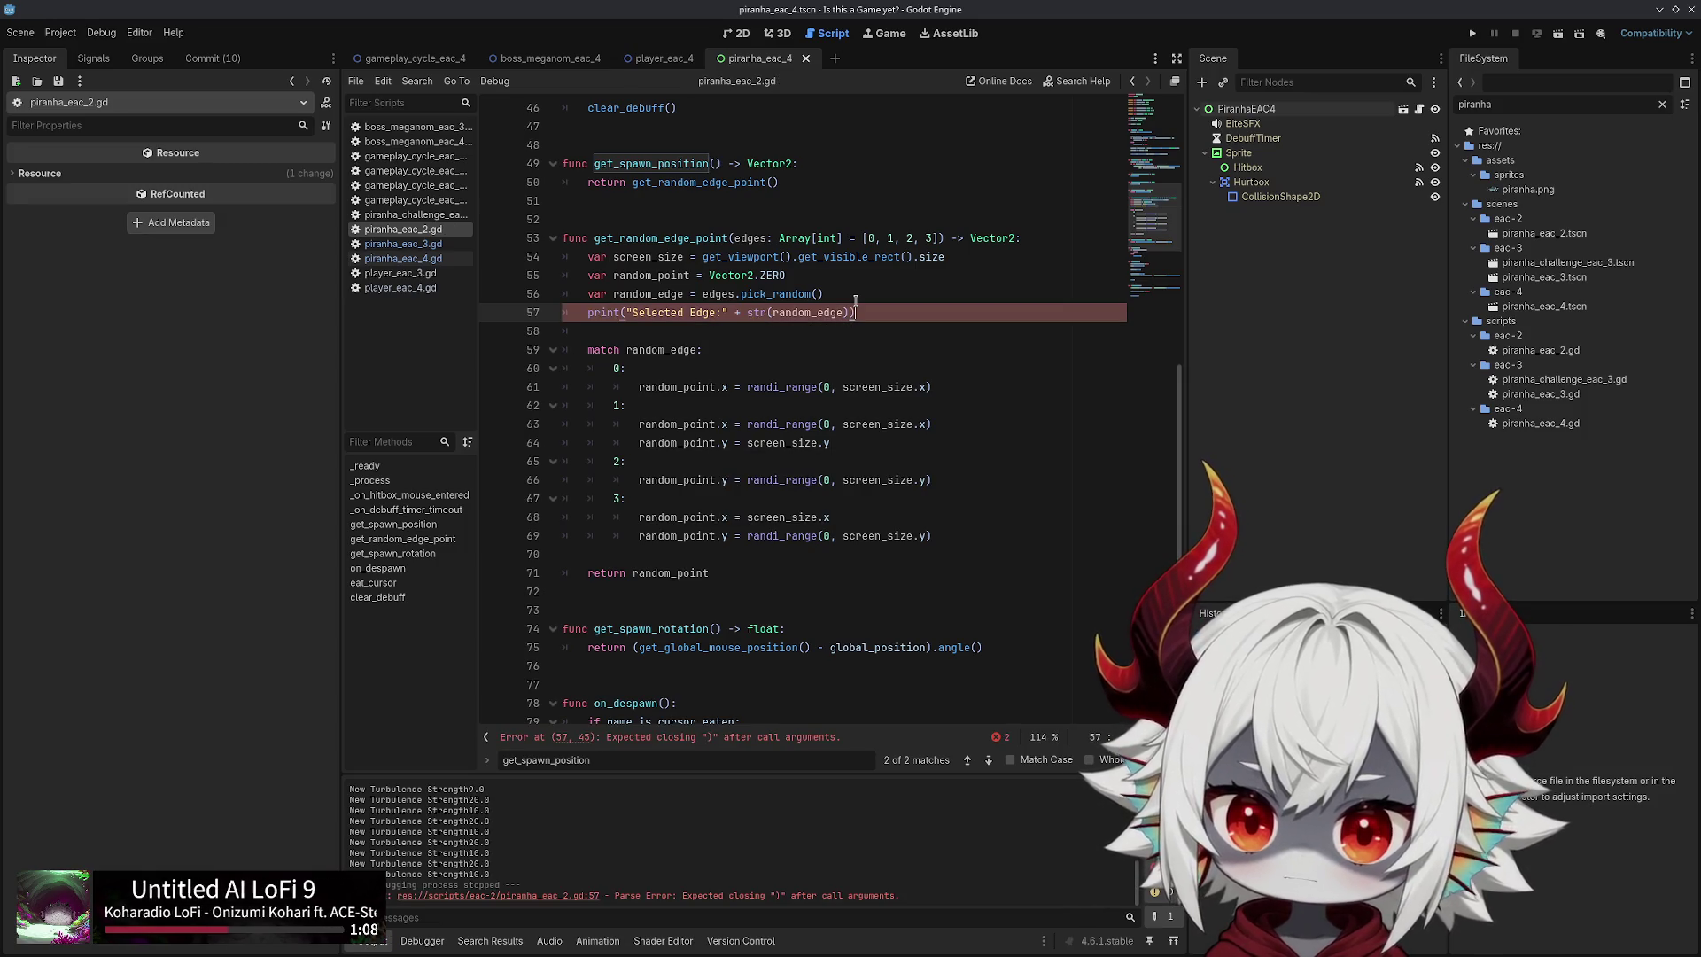
key("ctrl+s")
left_click(1472, 32)
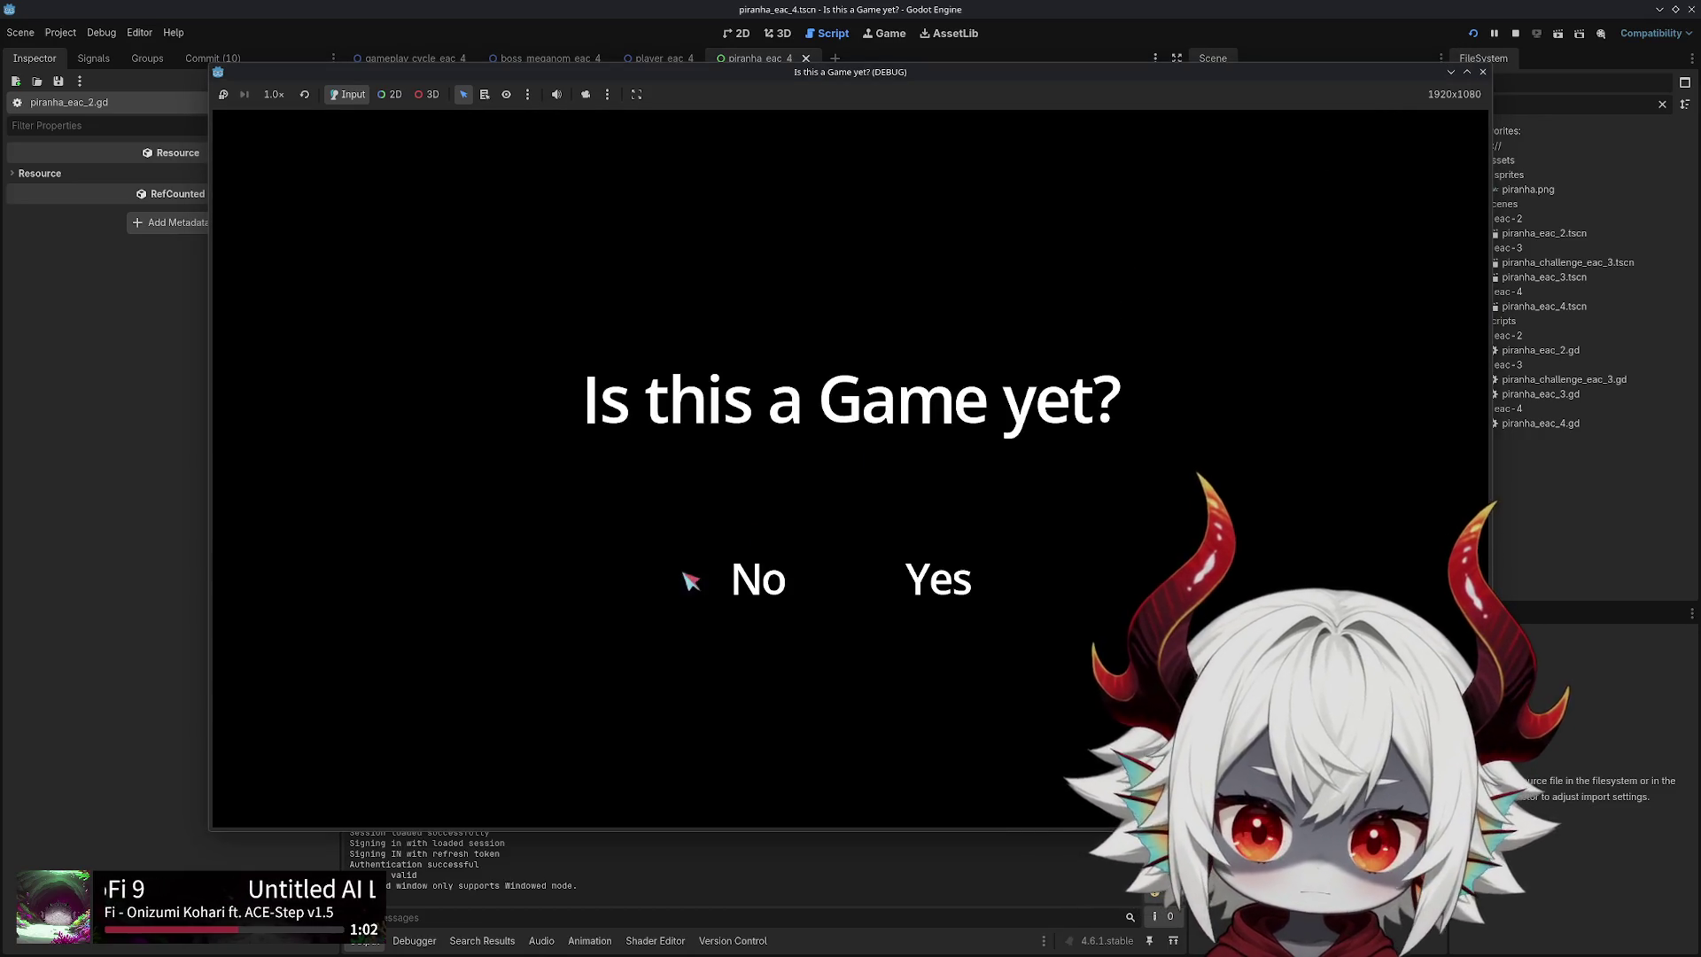
Start a new game from the title screen and dash around popping bubbles until the boss appears
left_click(780, 581)
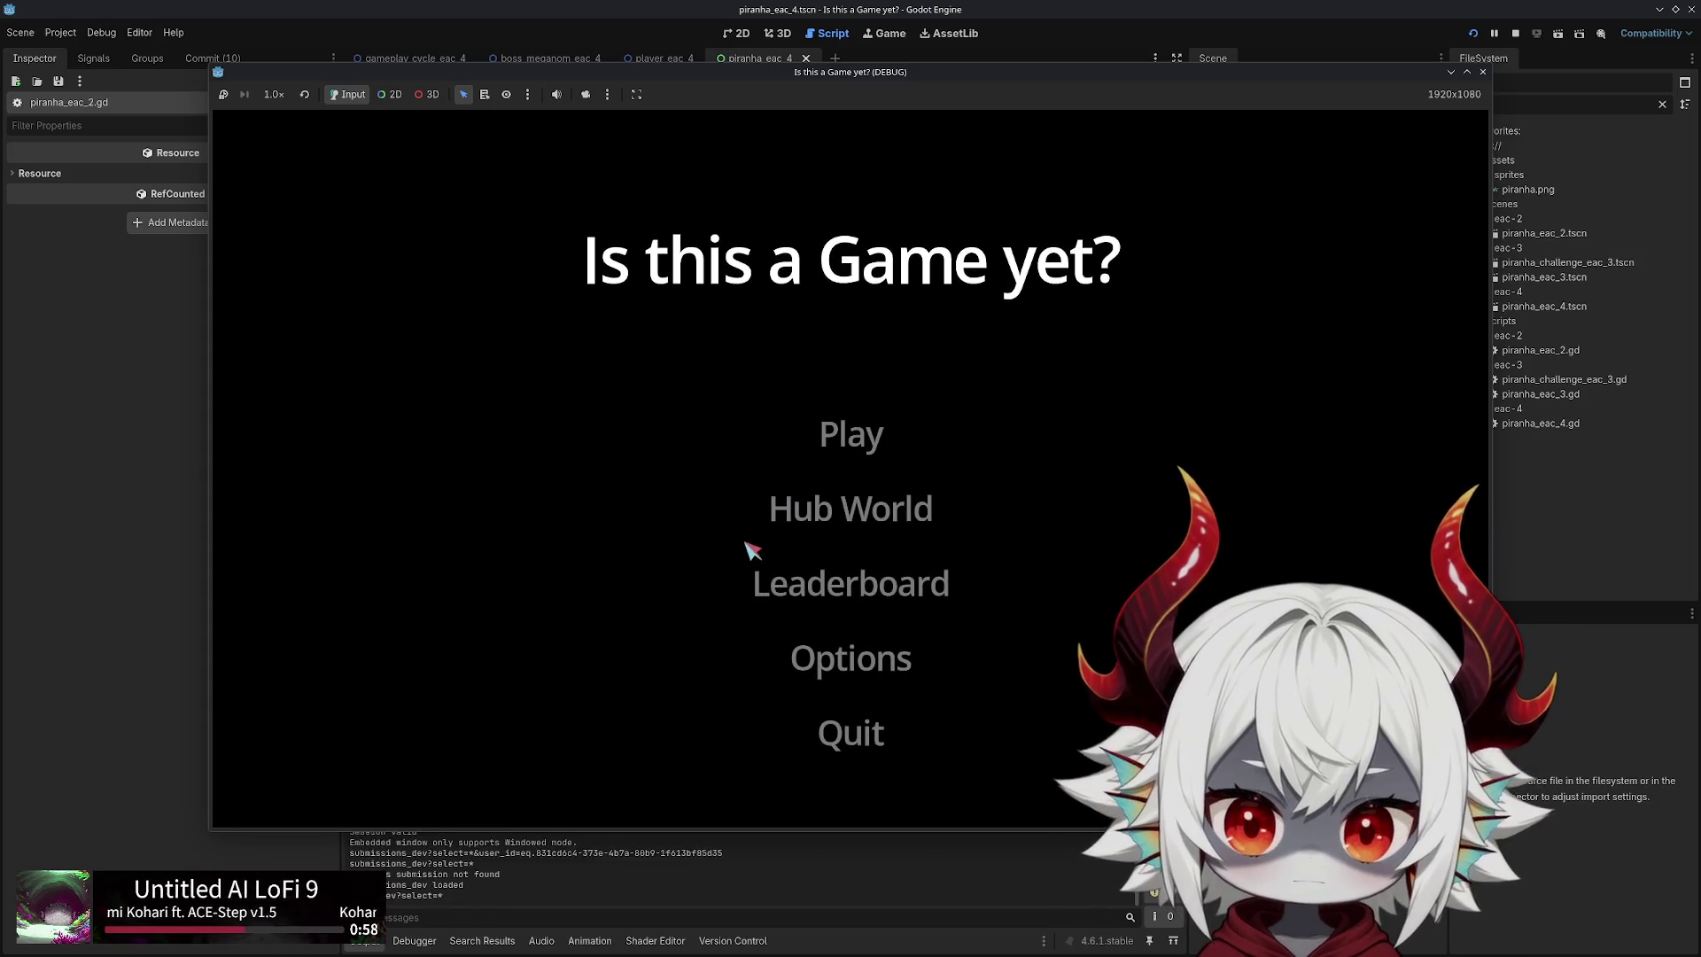
left_click(856, 428)
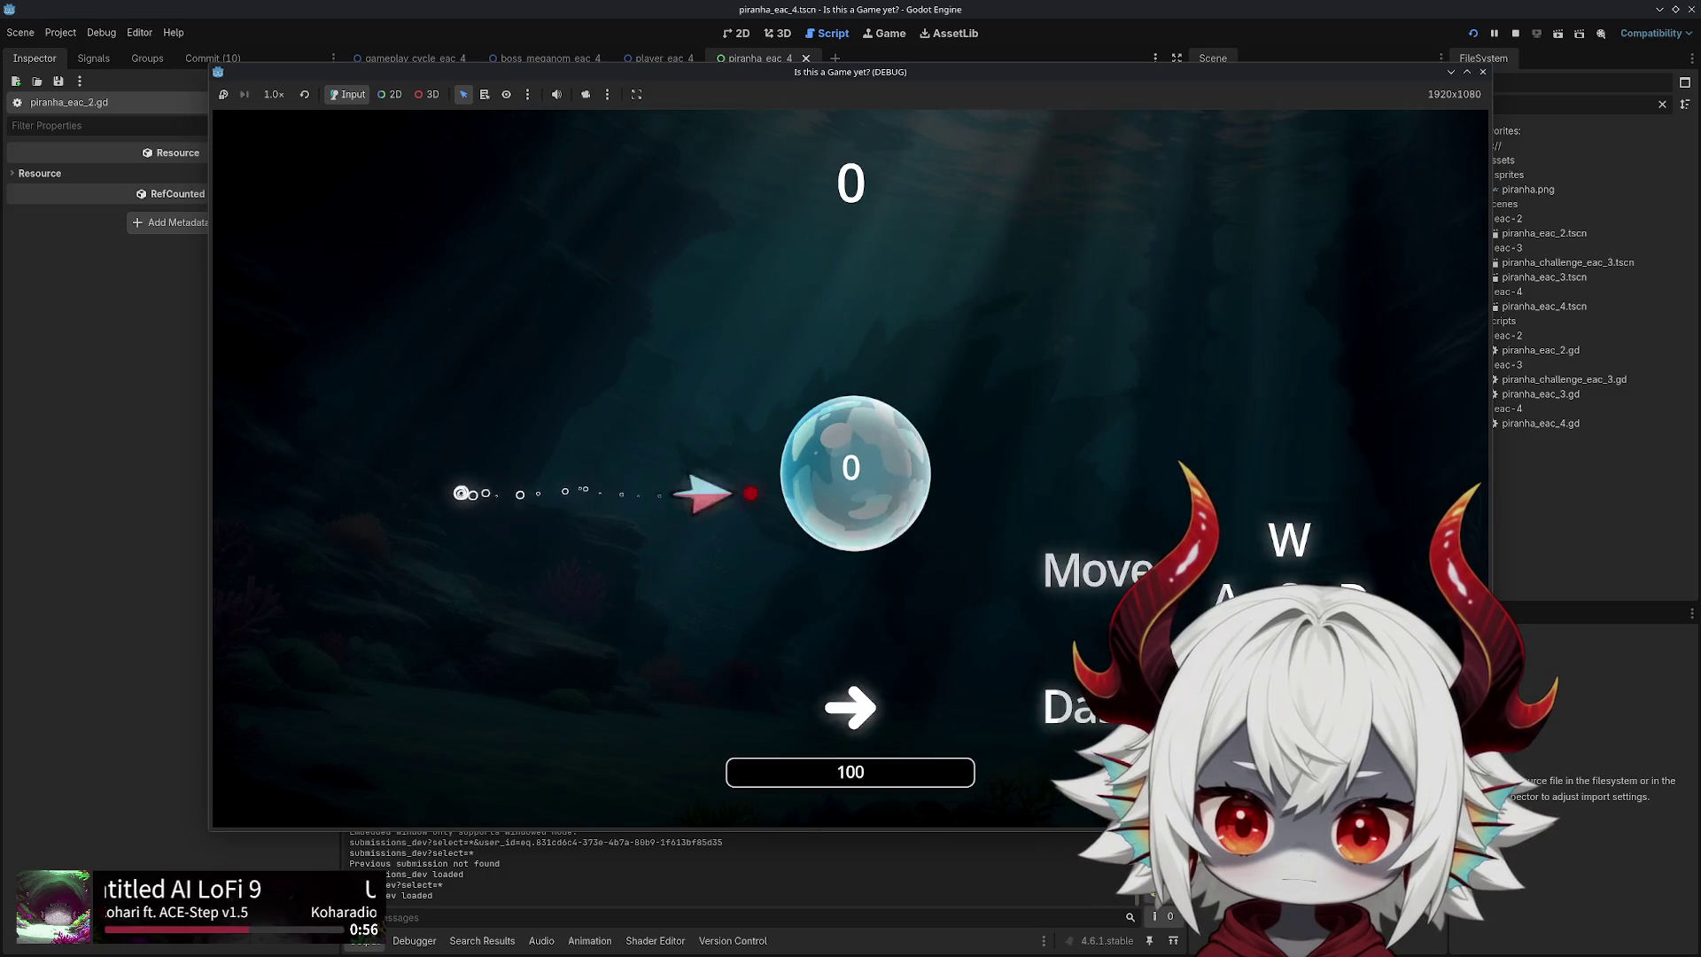
key("Right")
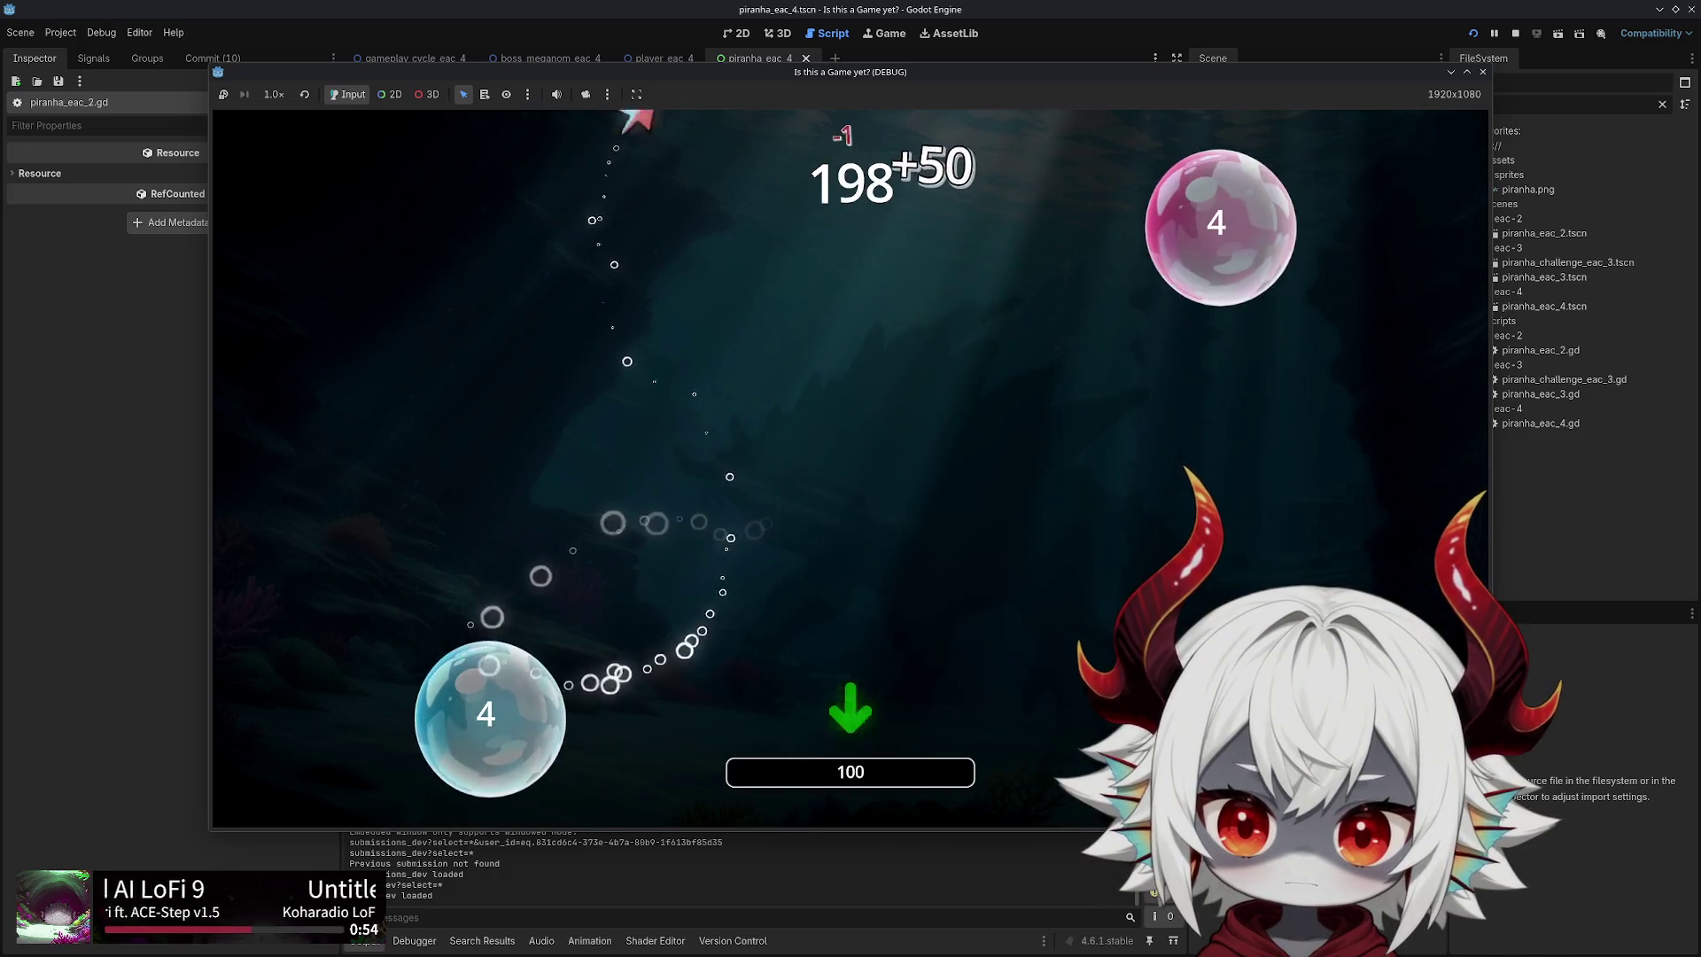
key("Down")
key("Right")
key("Up+Left")
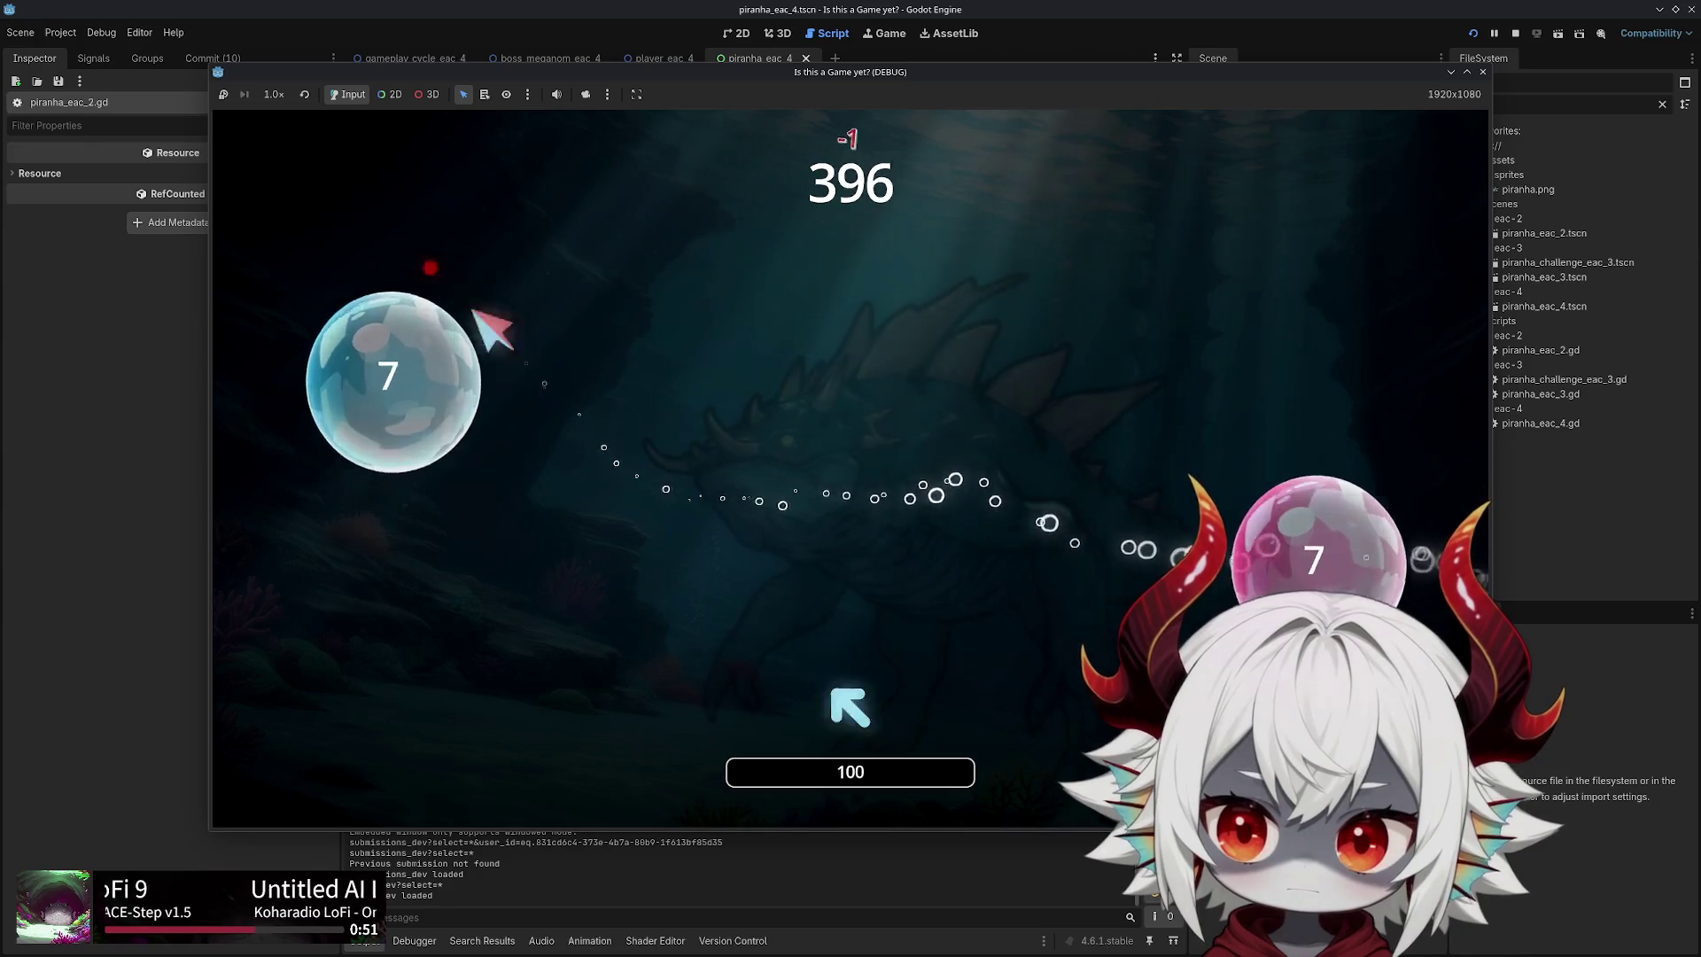
key("Up+Left")
key("Down+Right")
key("Up")
key("Down+Left")
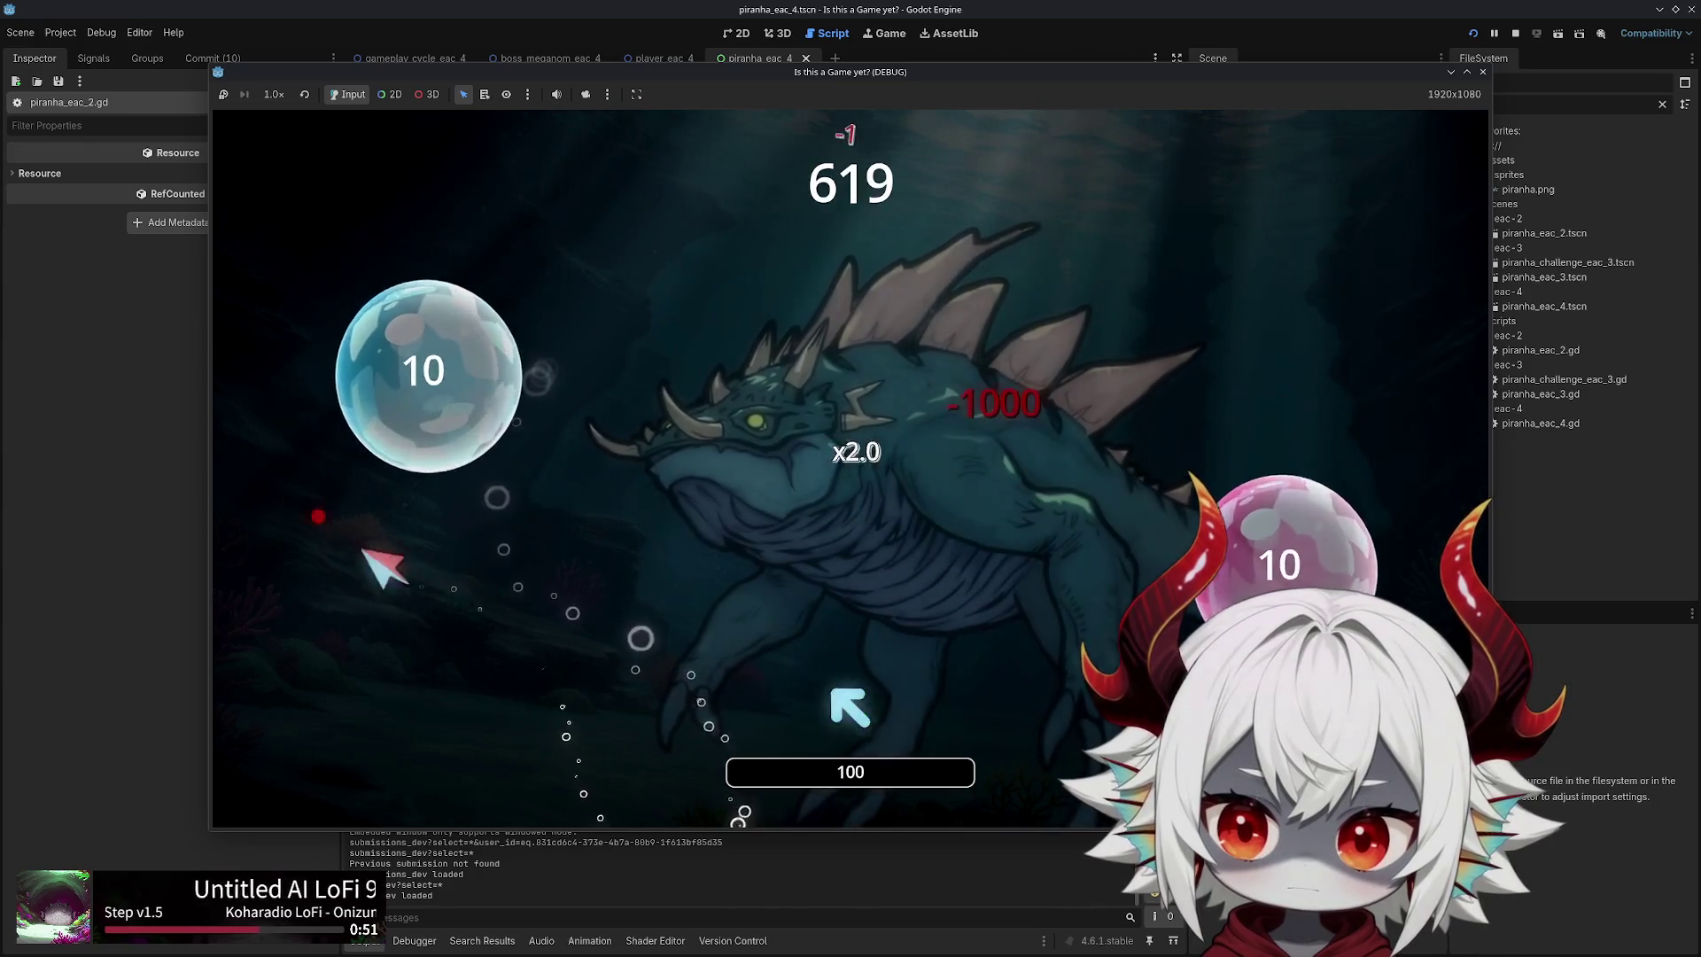
key("Up+Left")
key("Right")
key("Left")
key("Down")
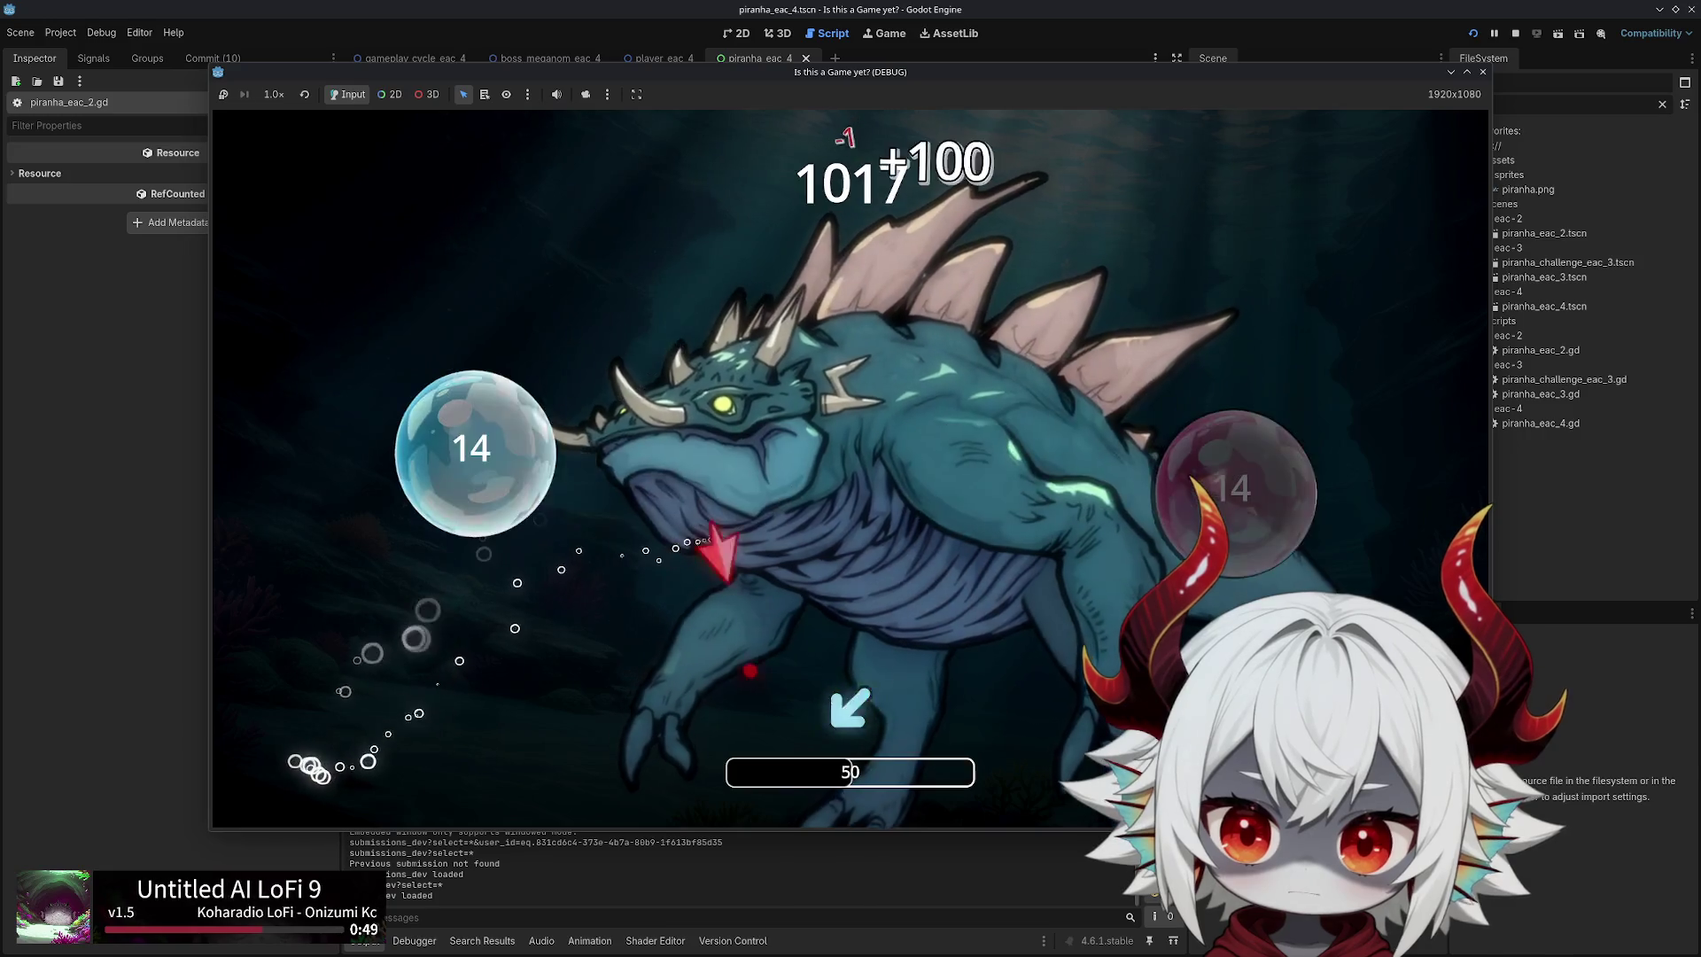
key("Down+Left")
key("Right")
key("Left")
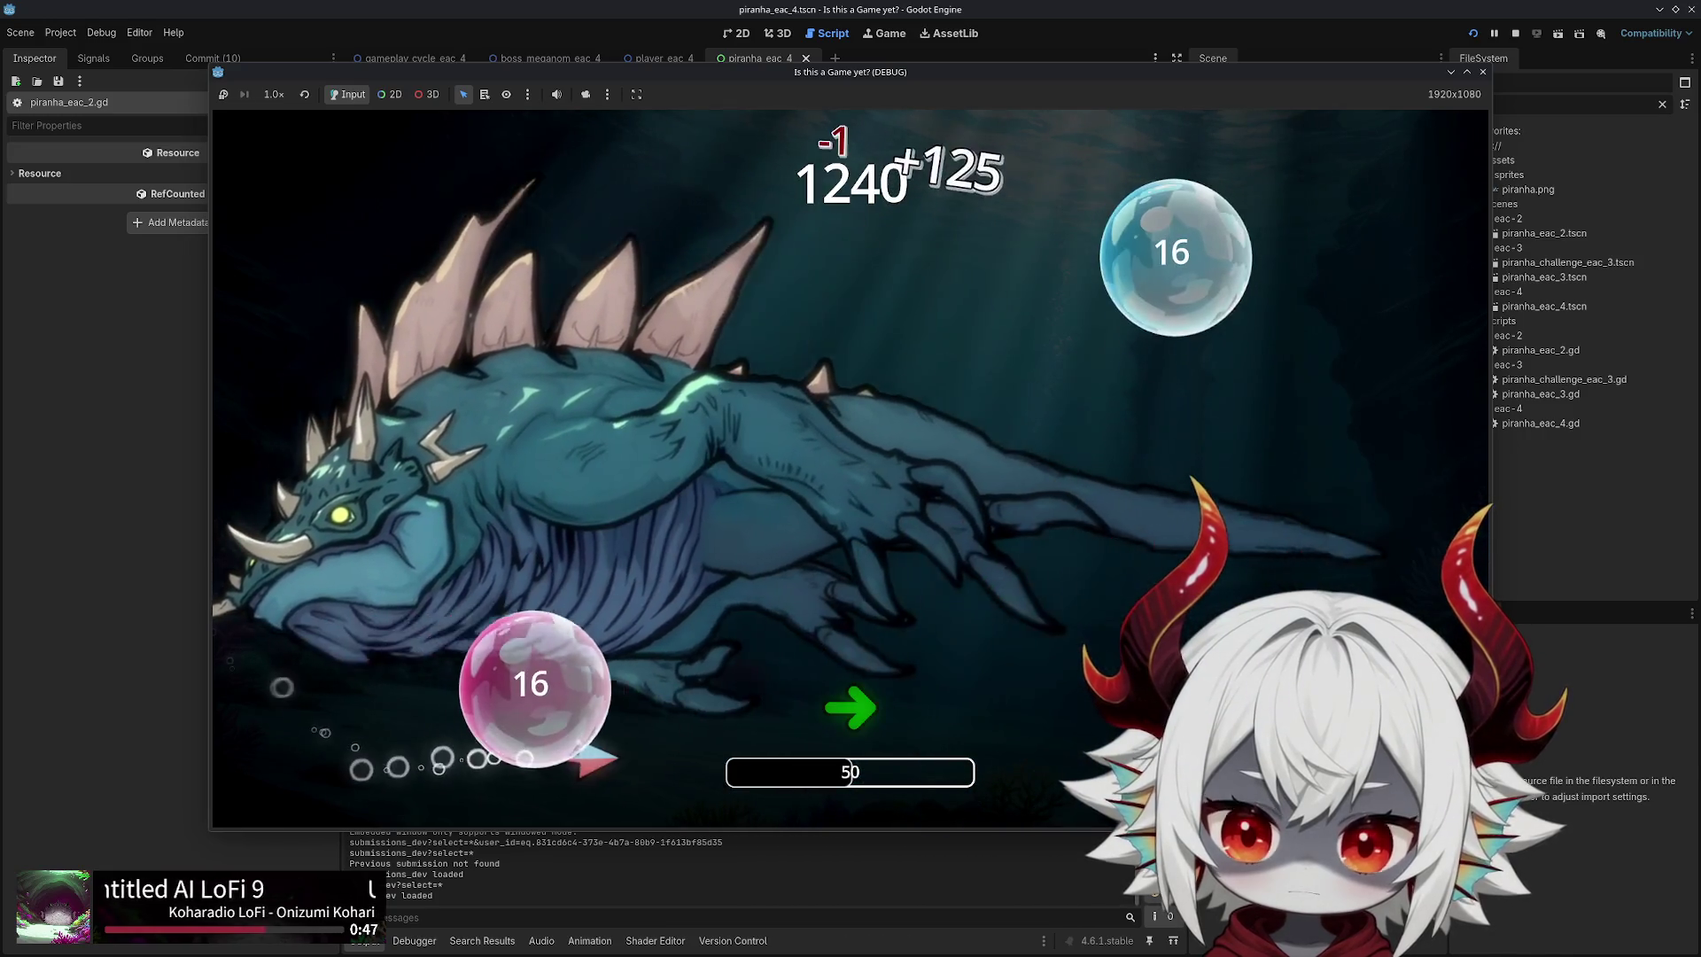
key("Right")
key("Up+Right")
key("Right")
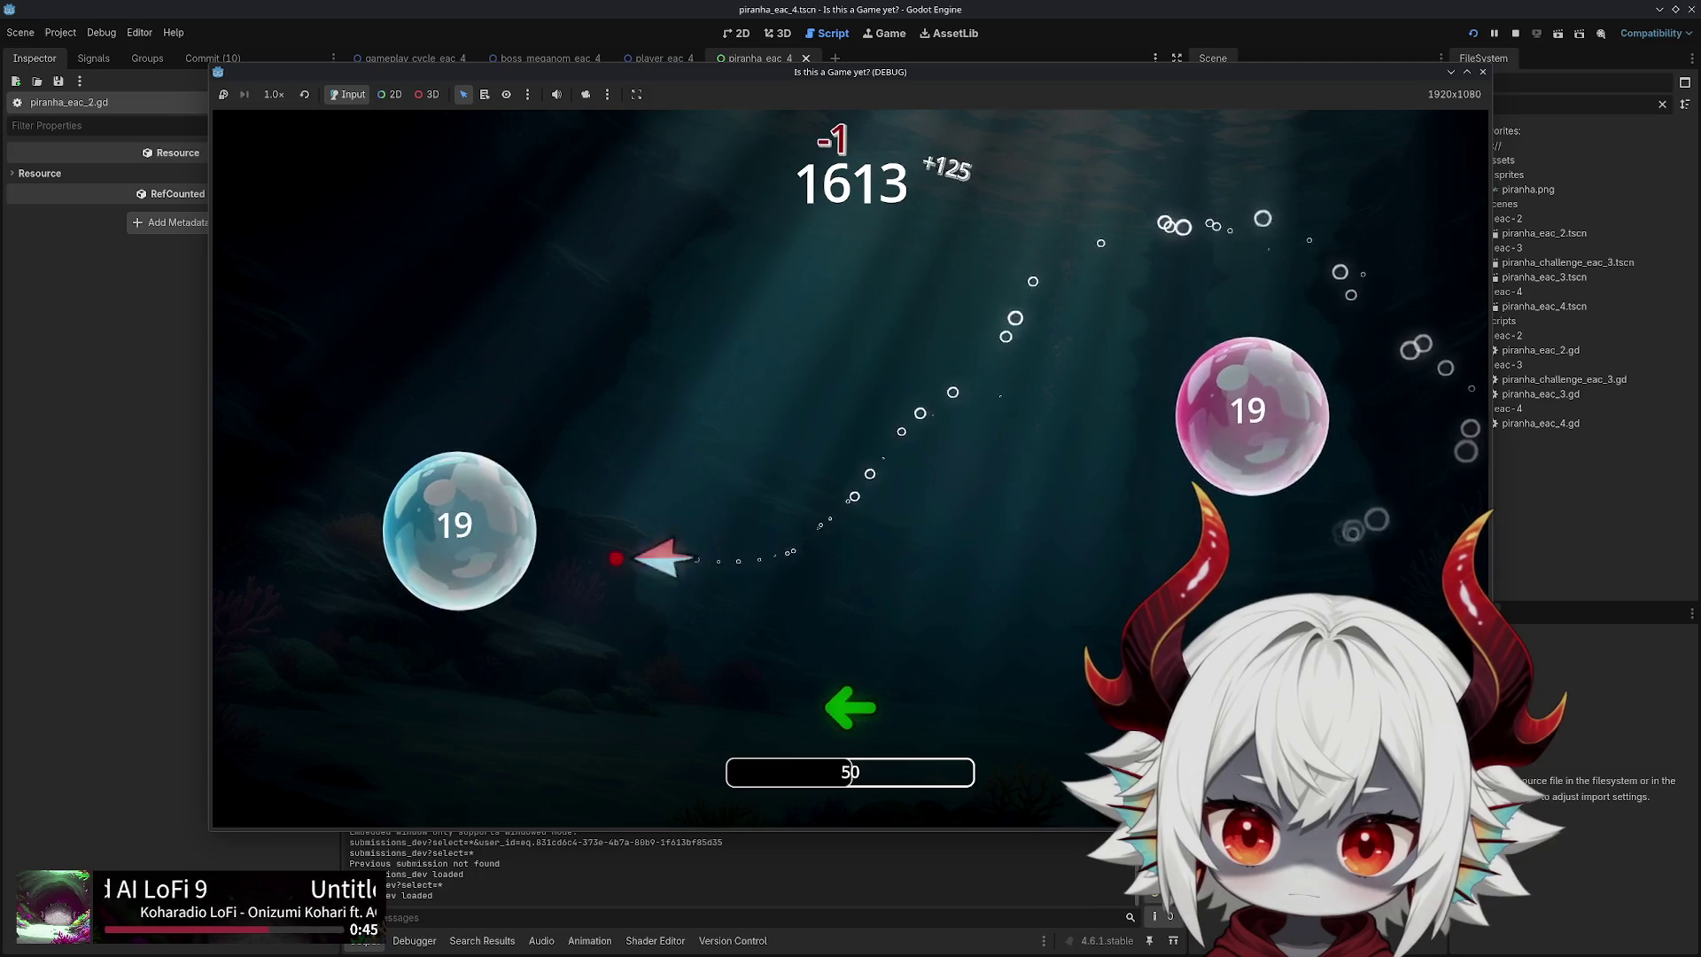
key("Left")
key("Up")
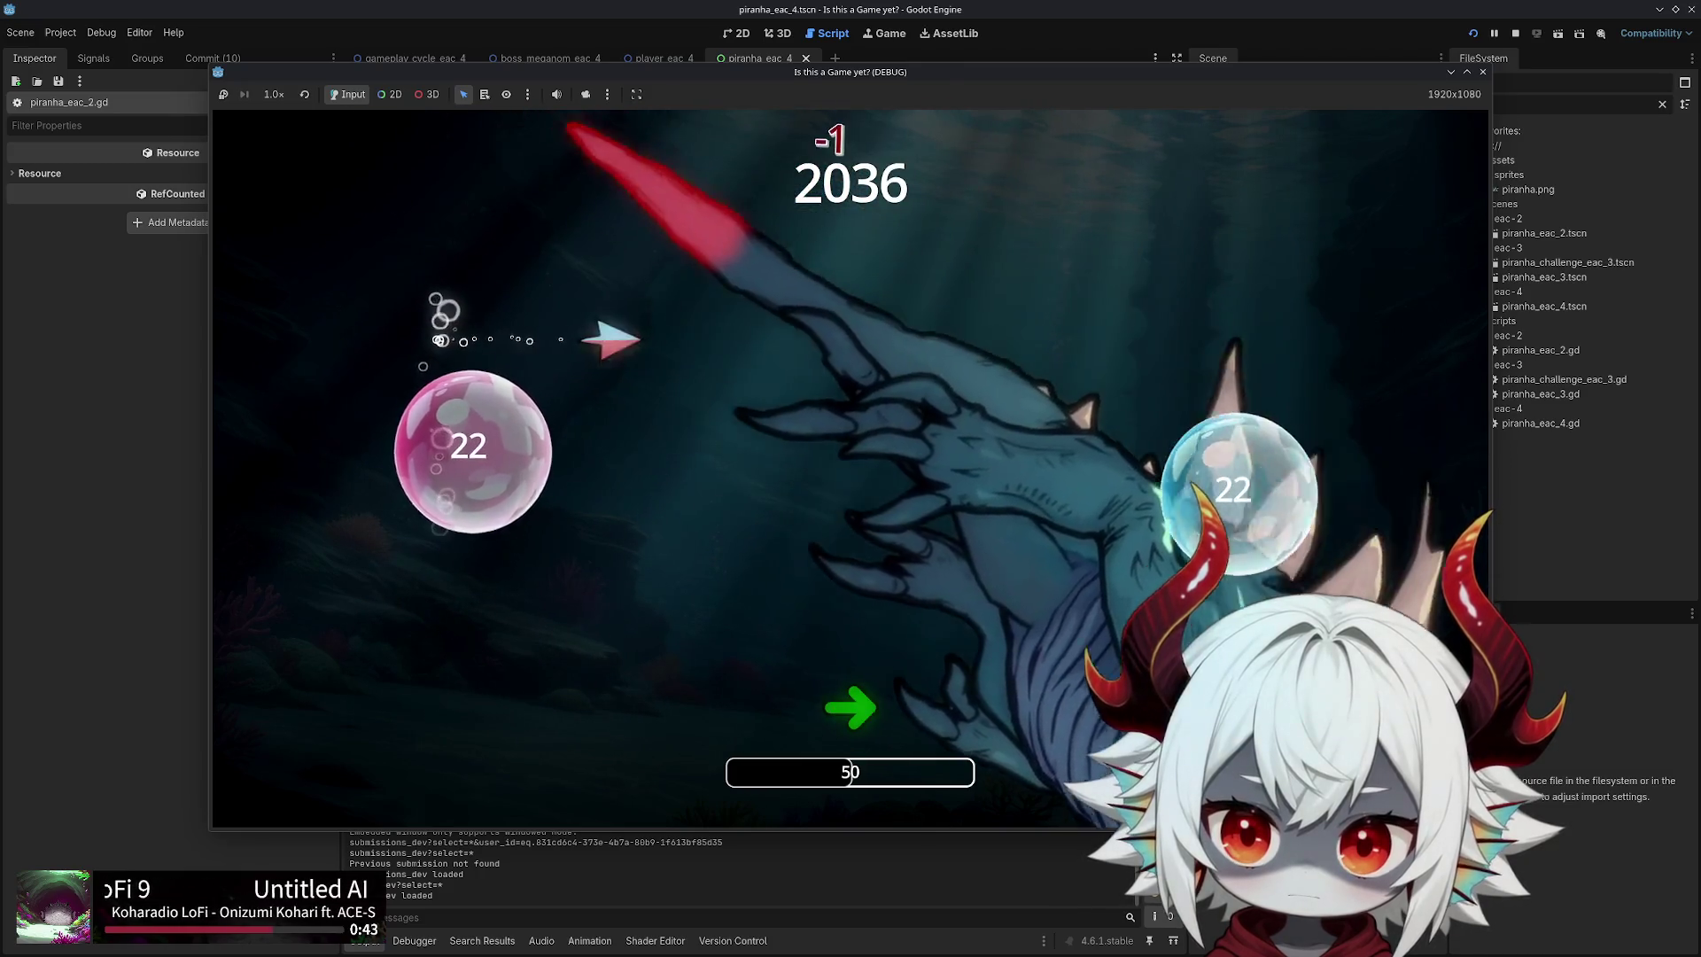
key("Right")
key("Left")
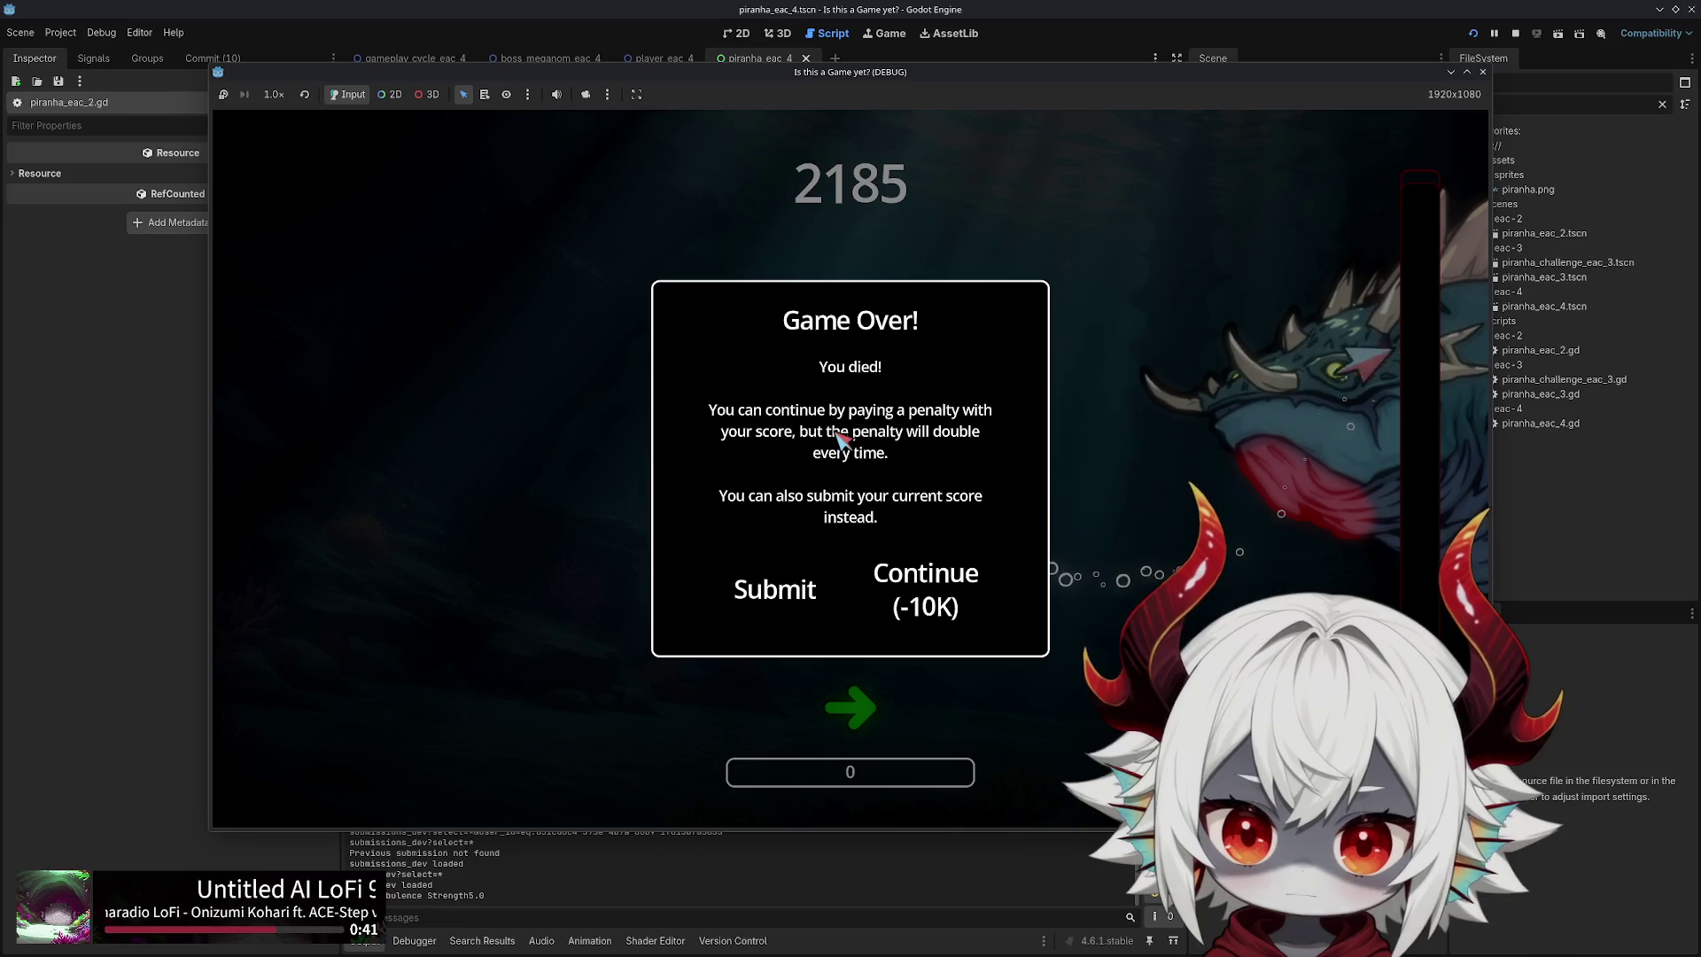
Continue after dying and dodge the first piranhas swarming in from the screen edges
key("Right")
key("Return")
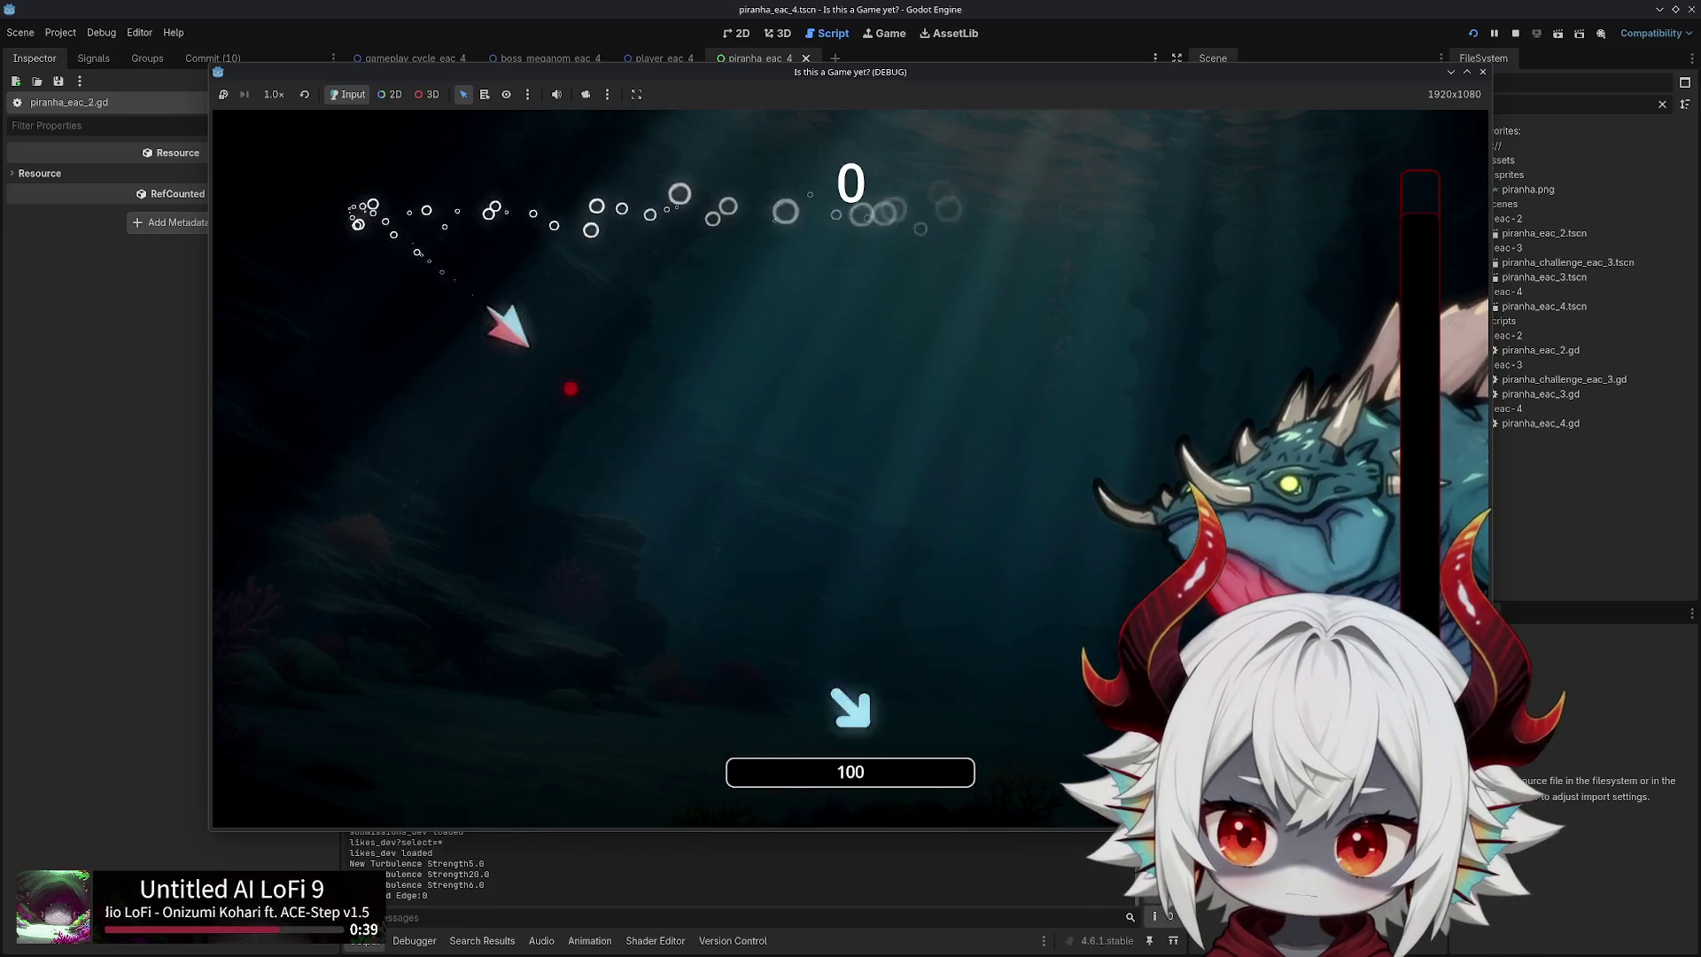
key("Up")
key("Down")
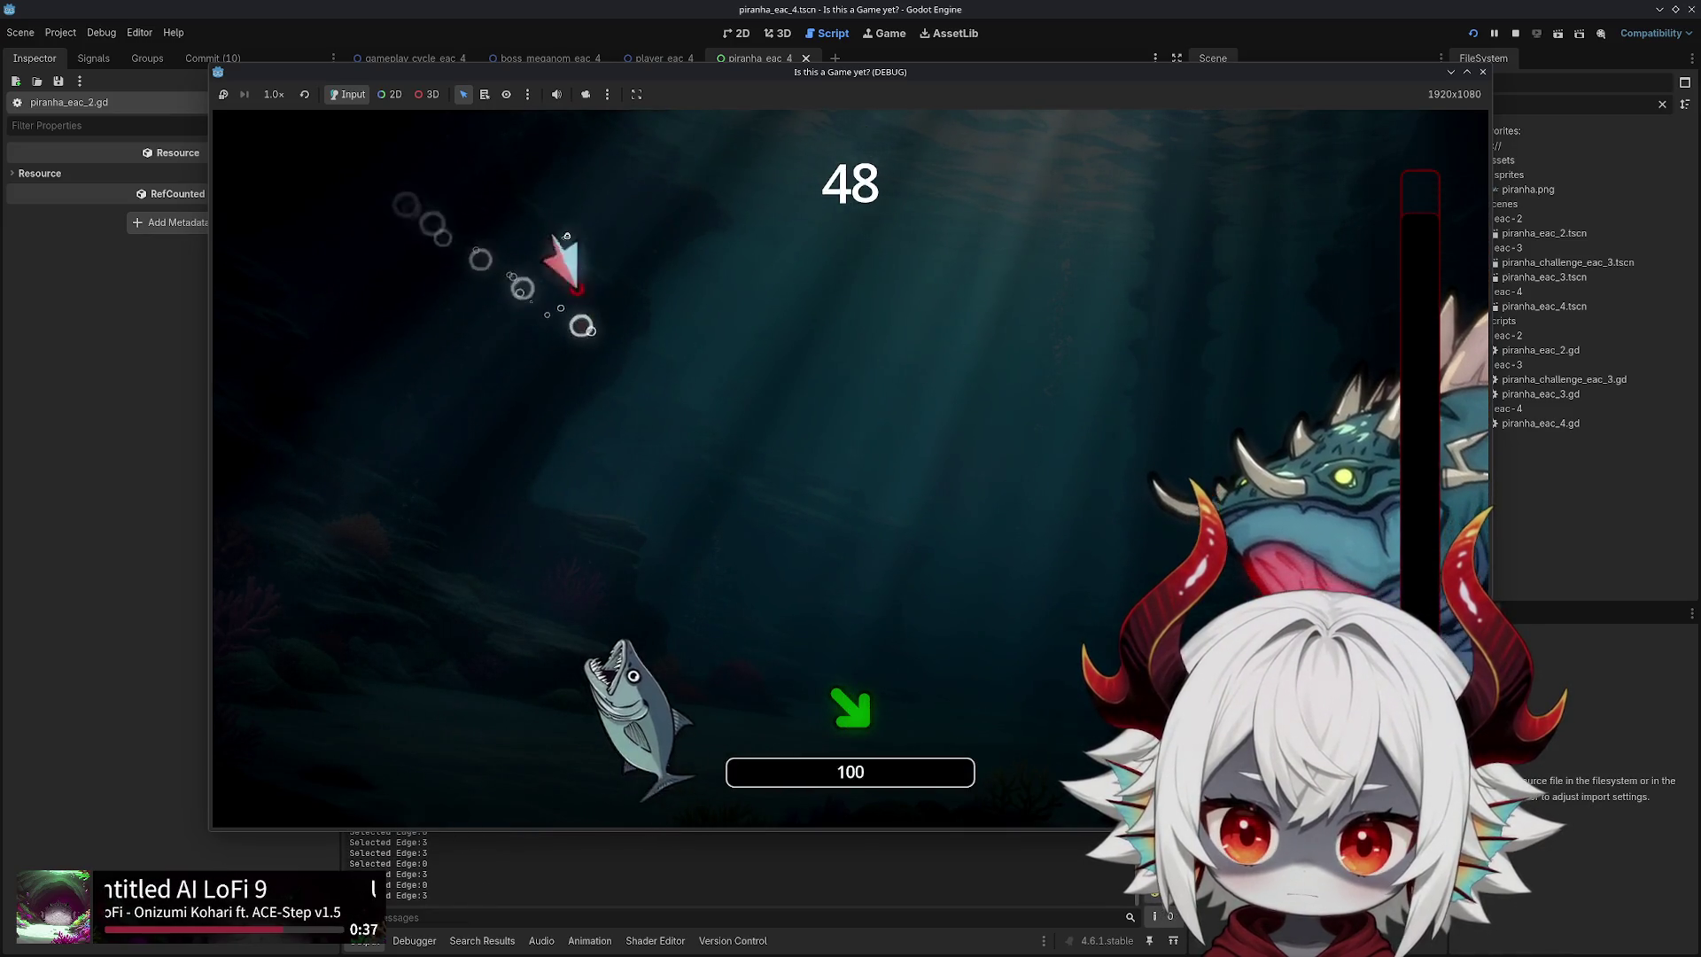
key("Right")
key("Down")
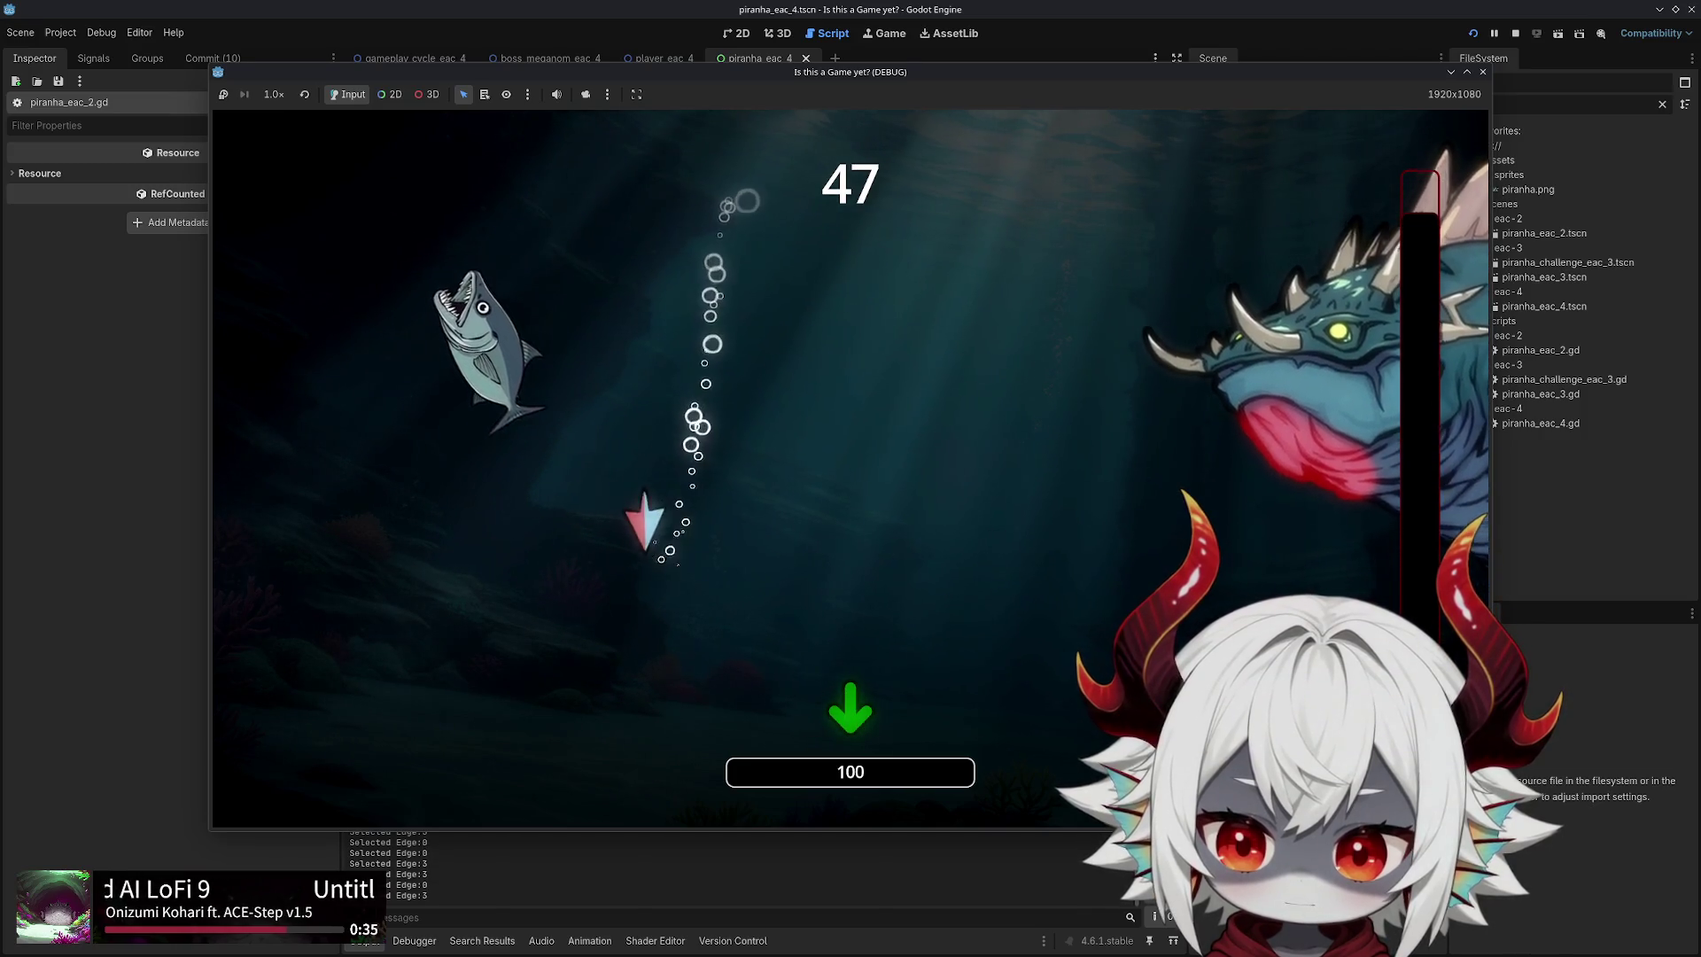
key("Left")
key("Up")
key("Right")
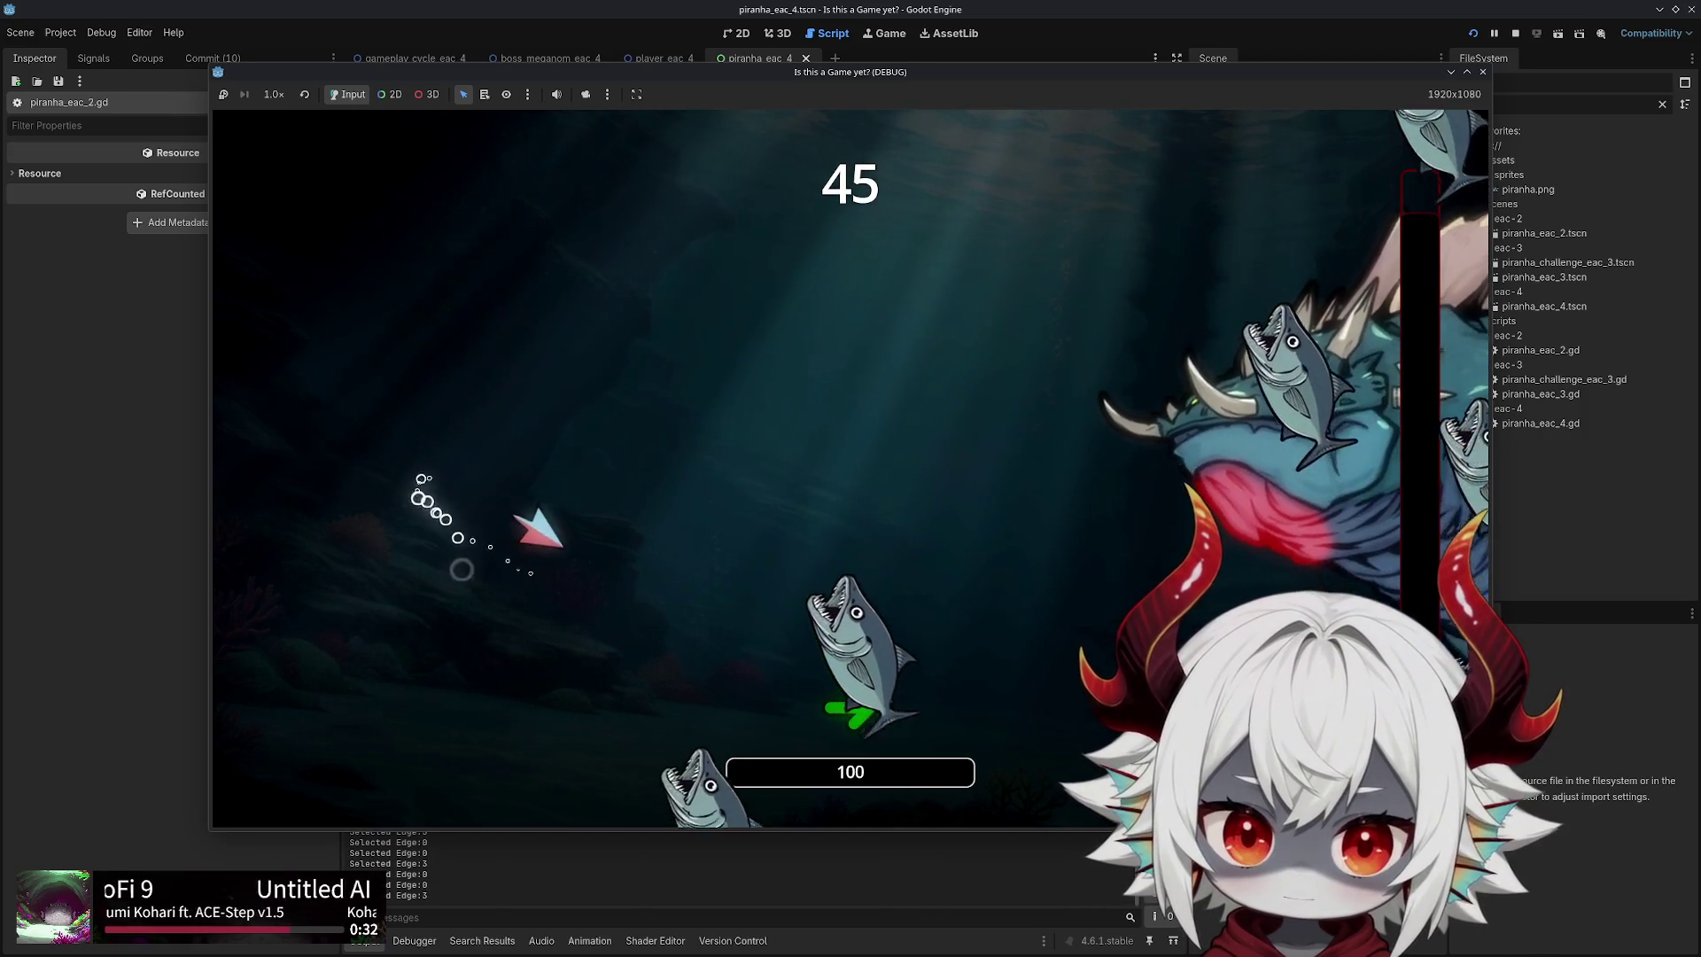
key("Down")
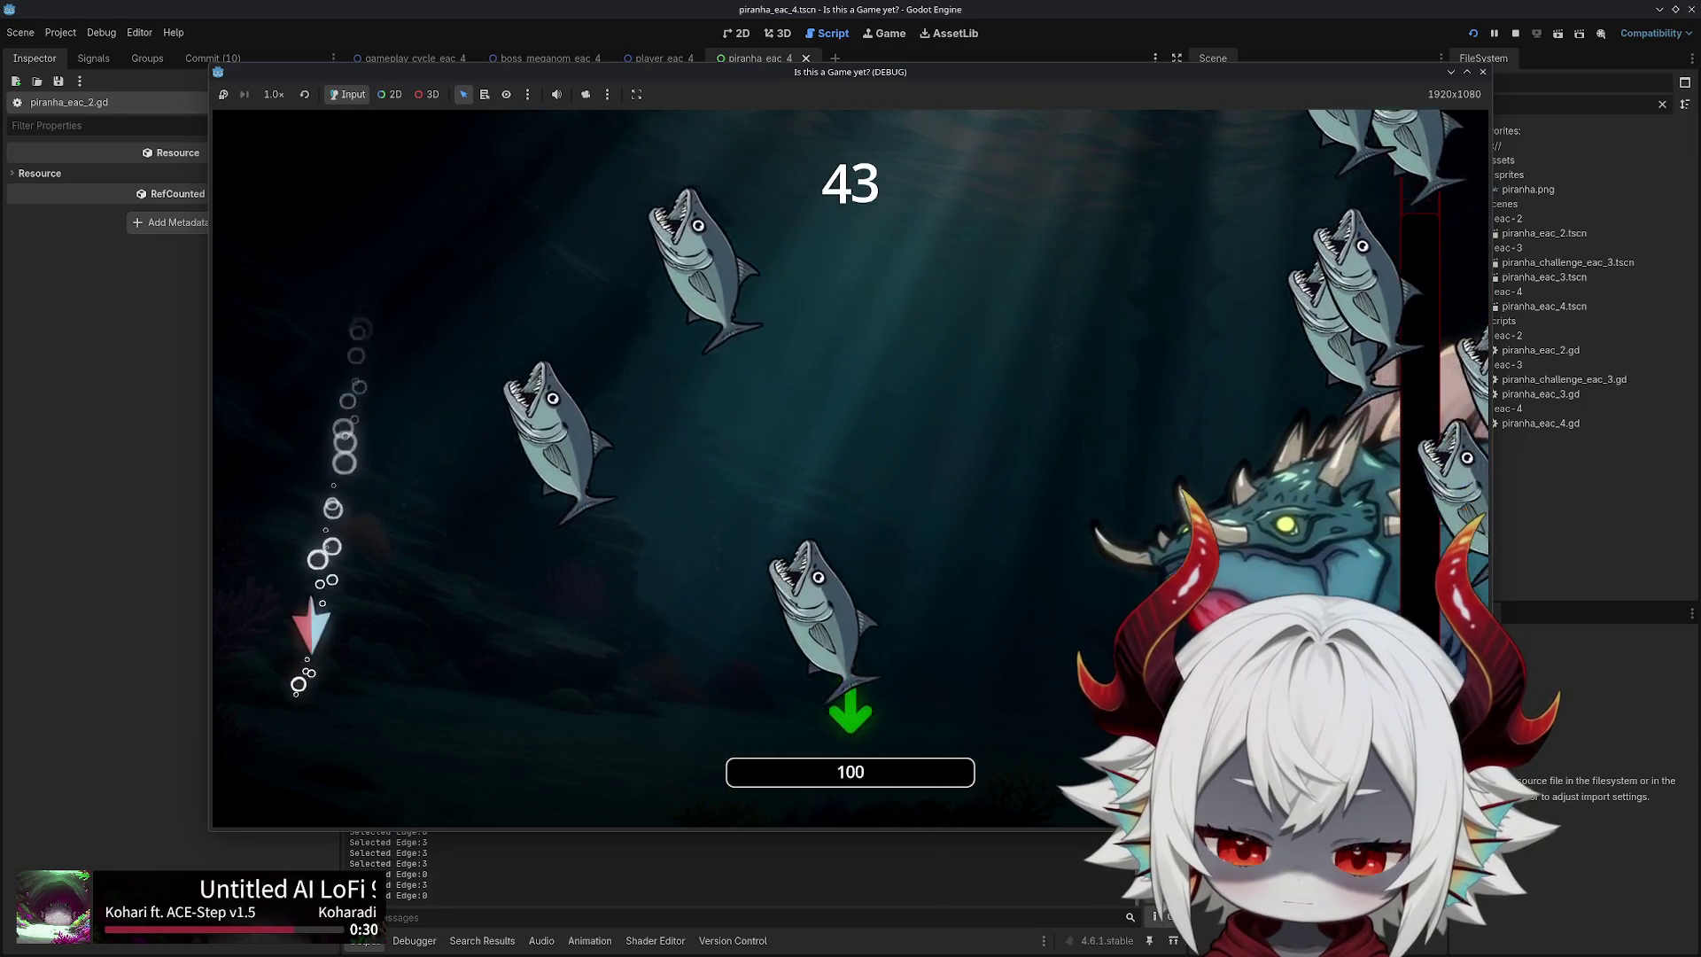
key("Right")
key("Up")
key("Down")
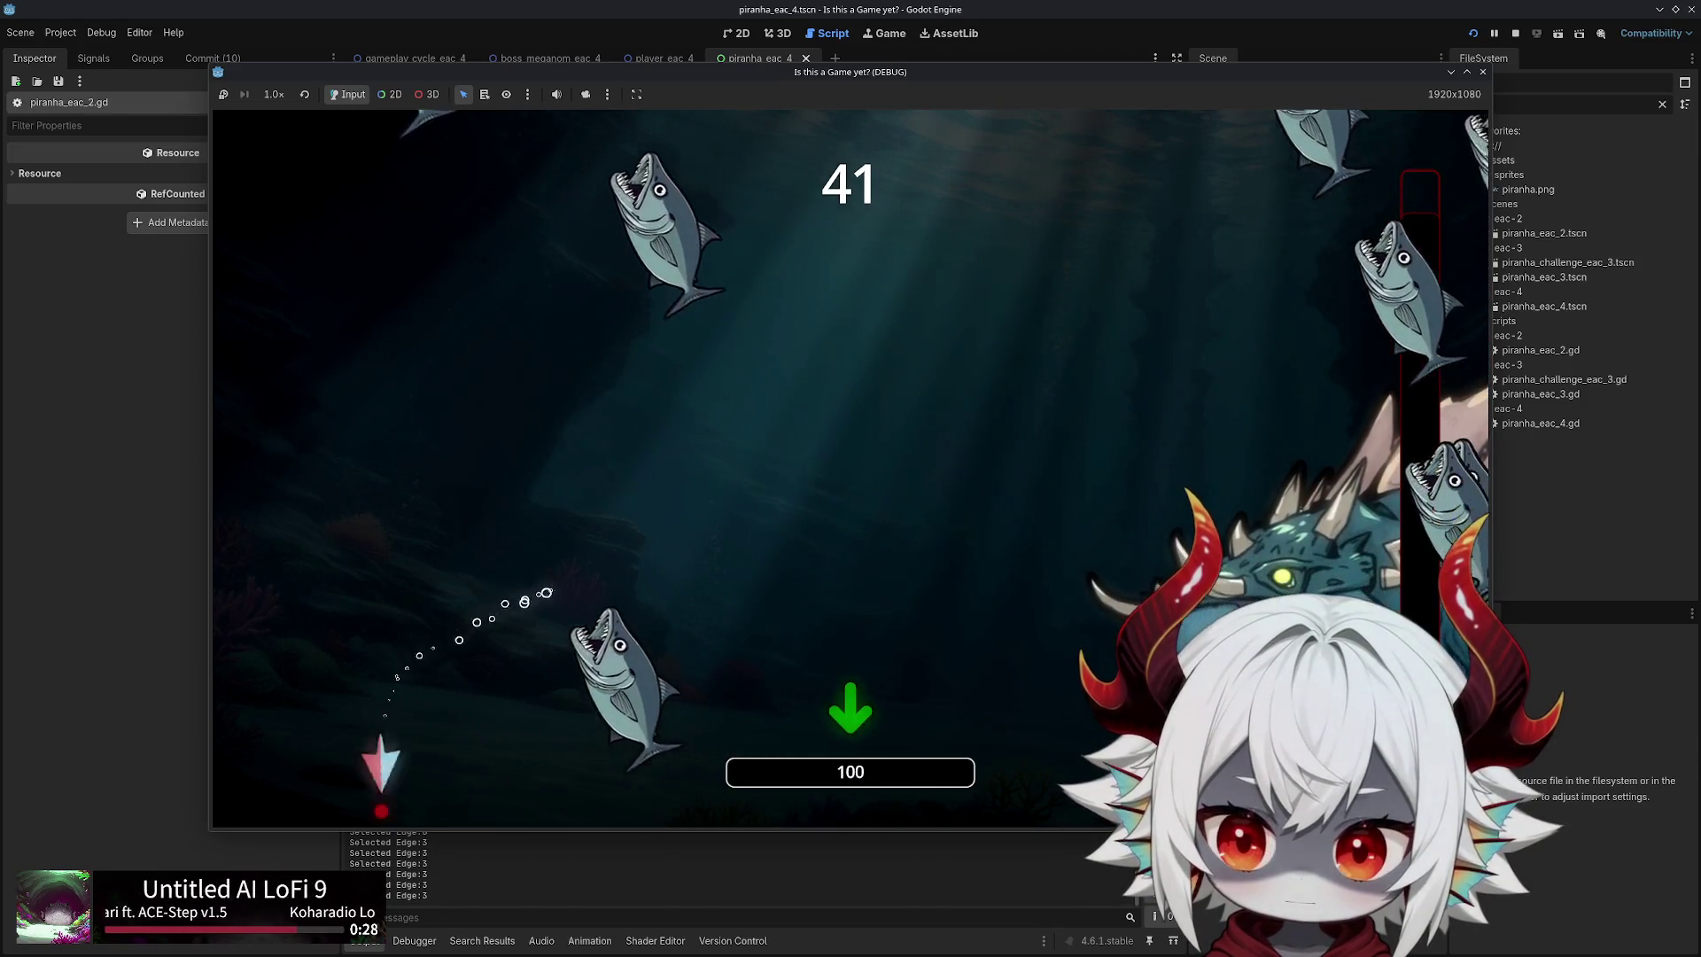
key("Left")
key("Down")
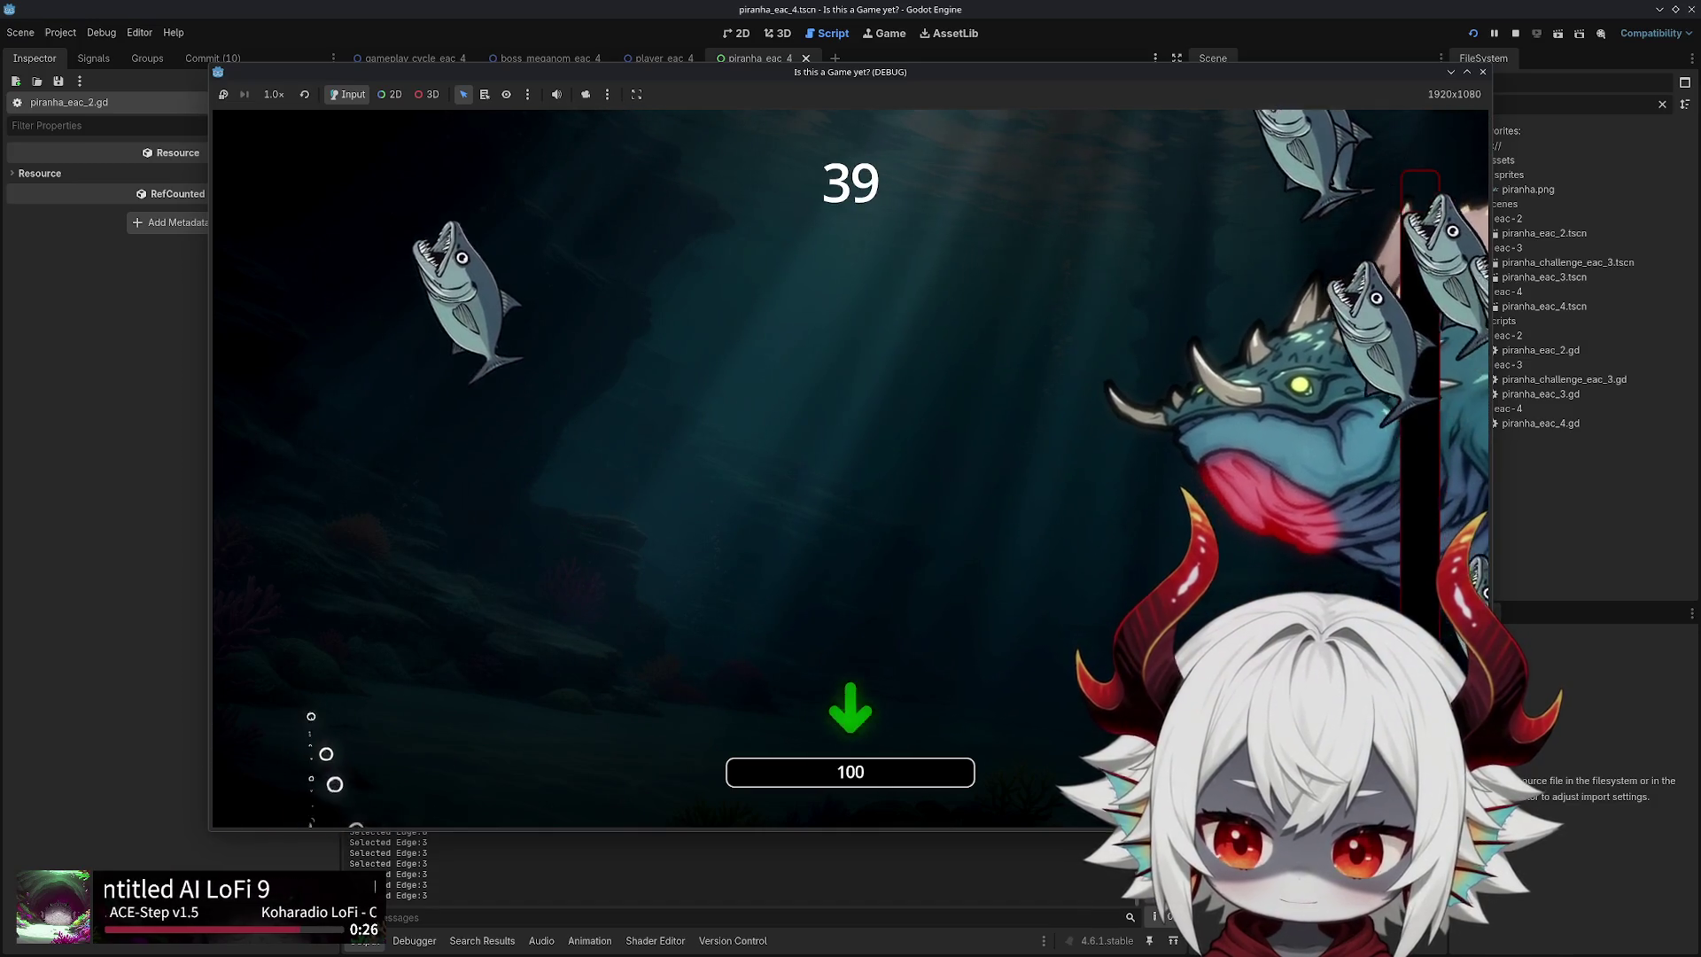
key("Up")
key("Right")
key("Left")
key("Down")
key("Right")
key("Up")
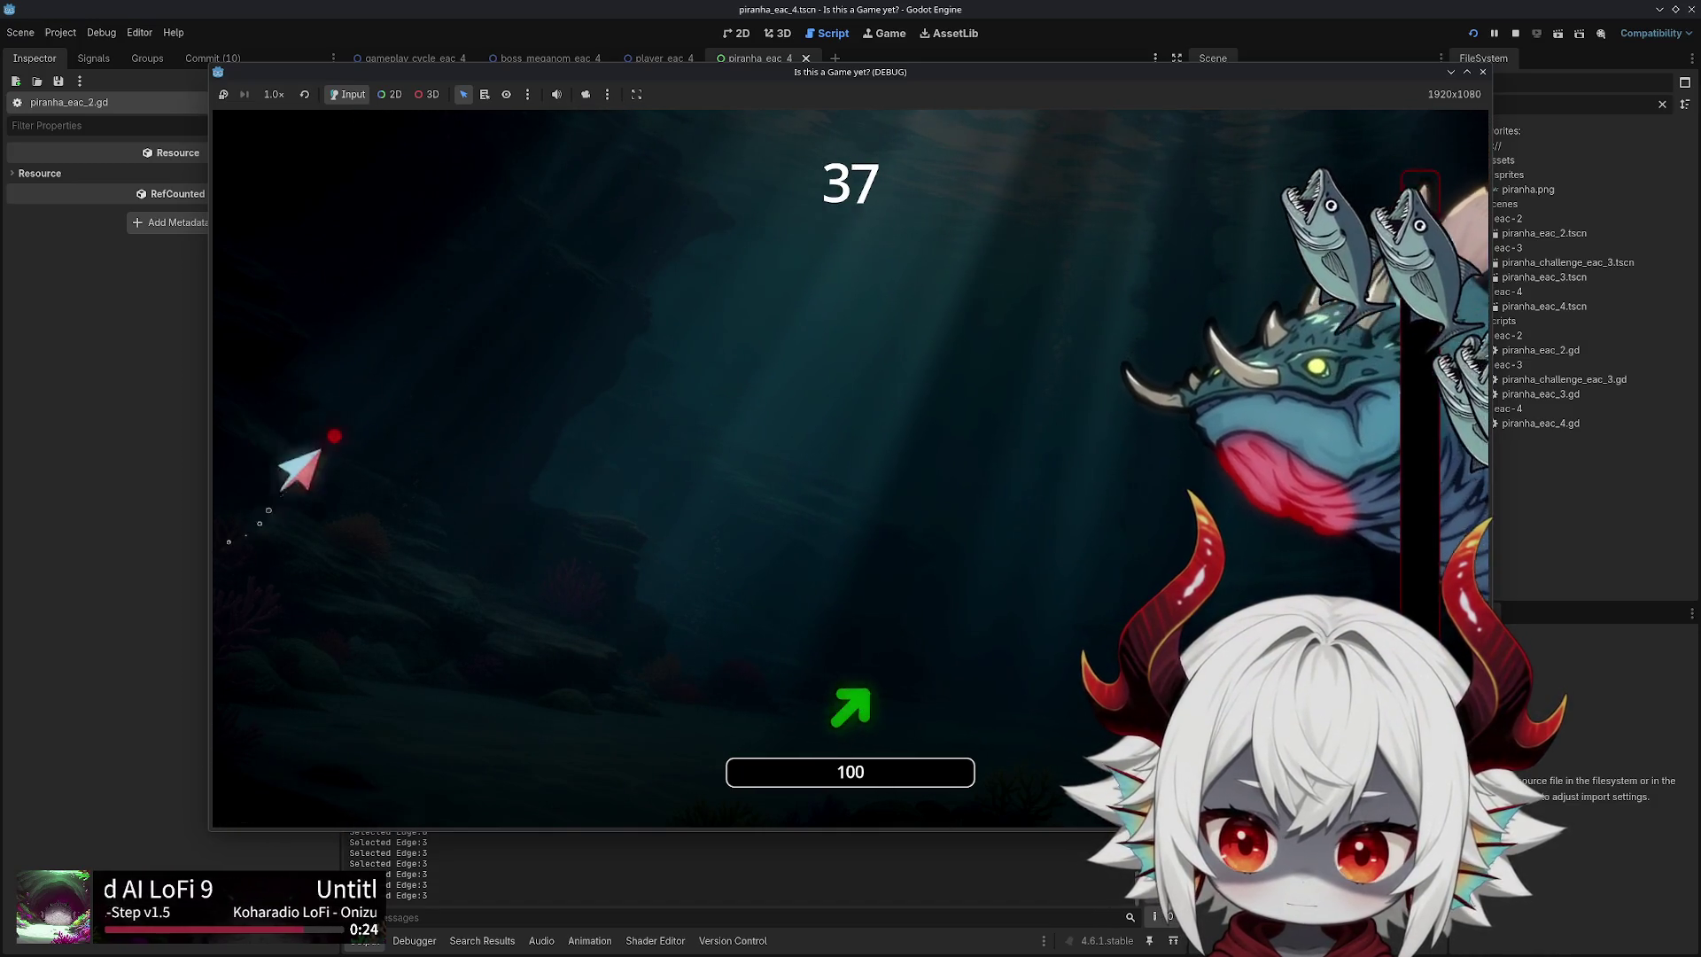
Keep weaving the fish around the piranha storm to survive the boss fight
key("Down")
key("Up")
key("Right")
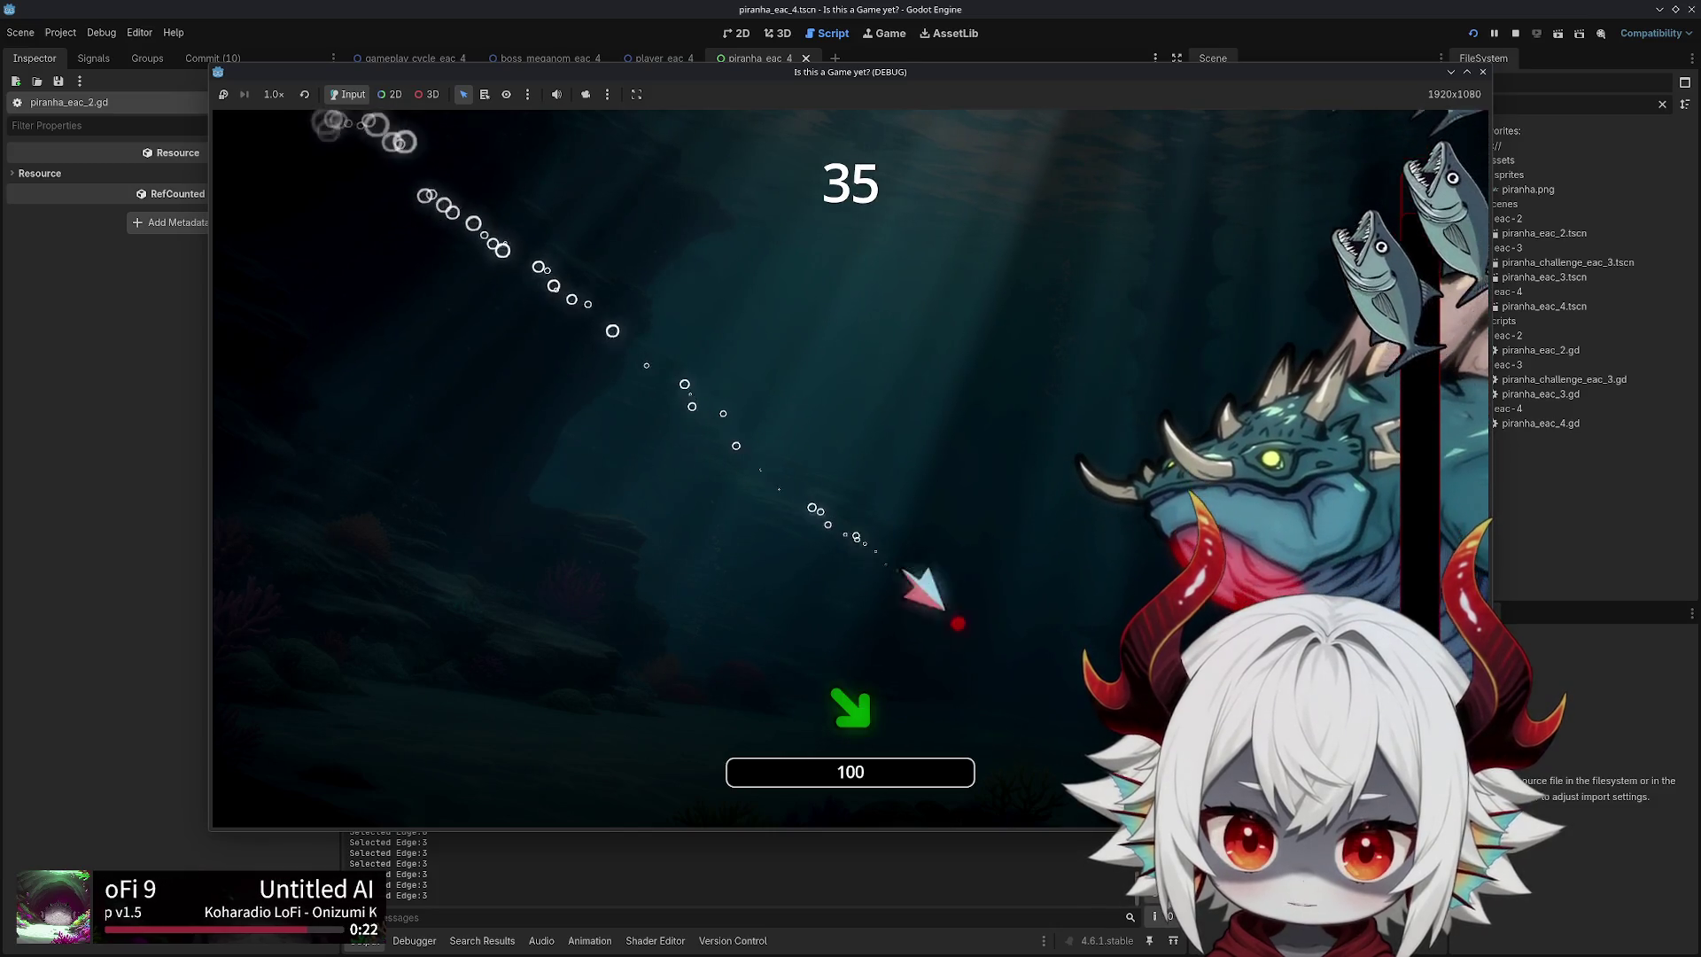
key("Left")
key("Down")
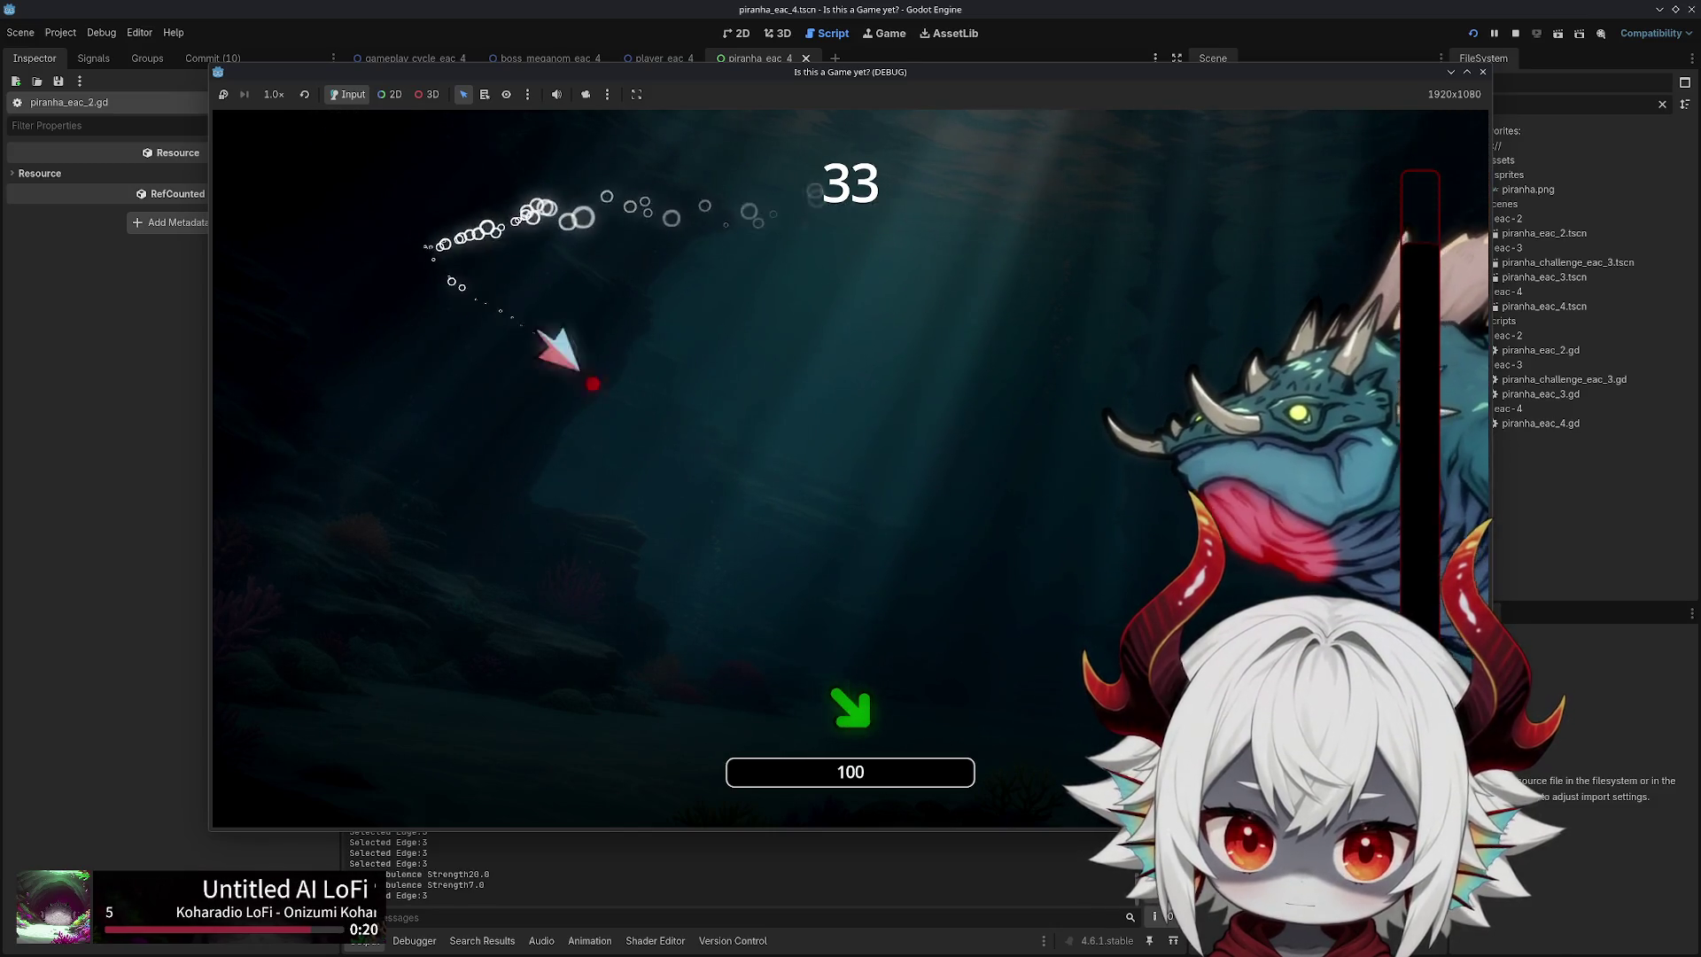
key("Down")
key("Up")
key("Right")
key("Left")
key("Down")
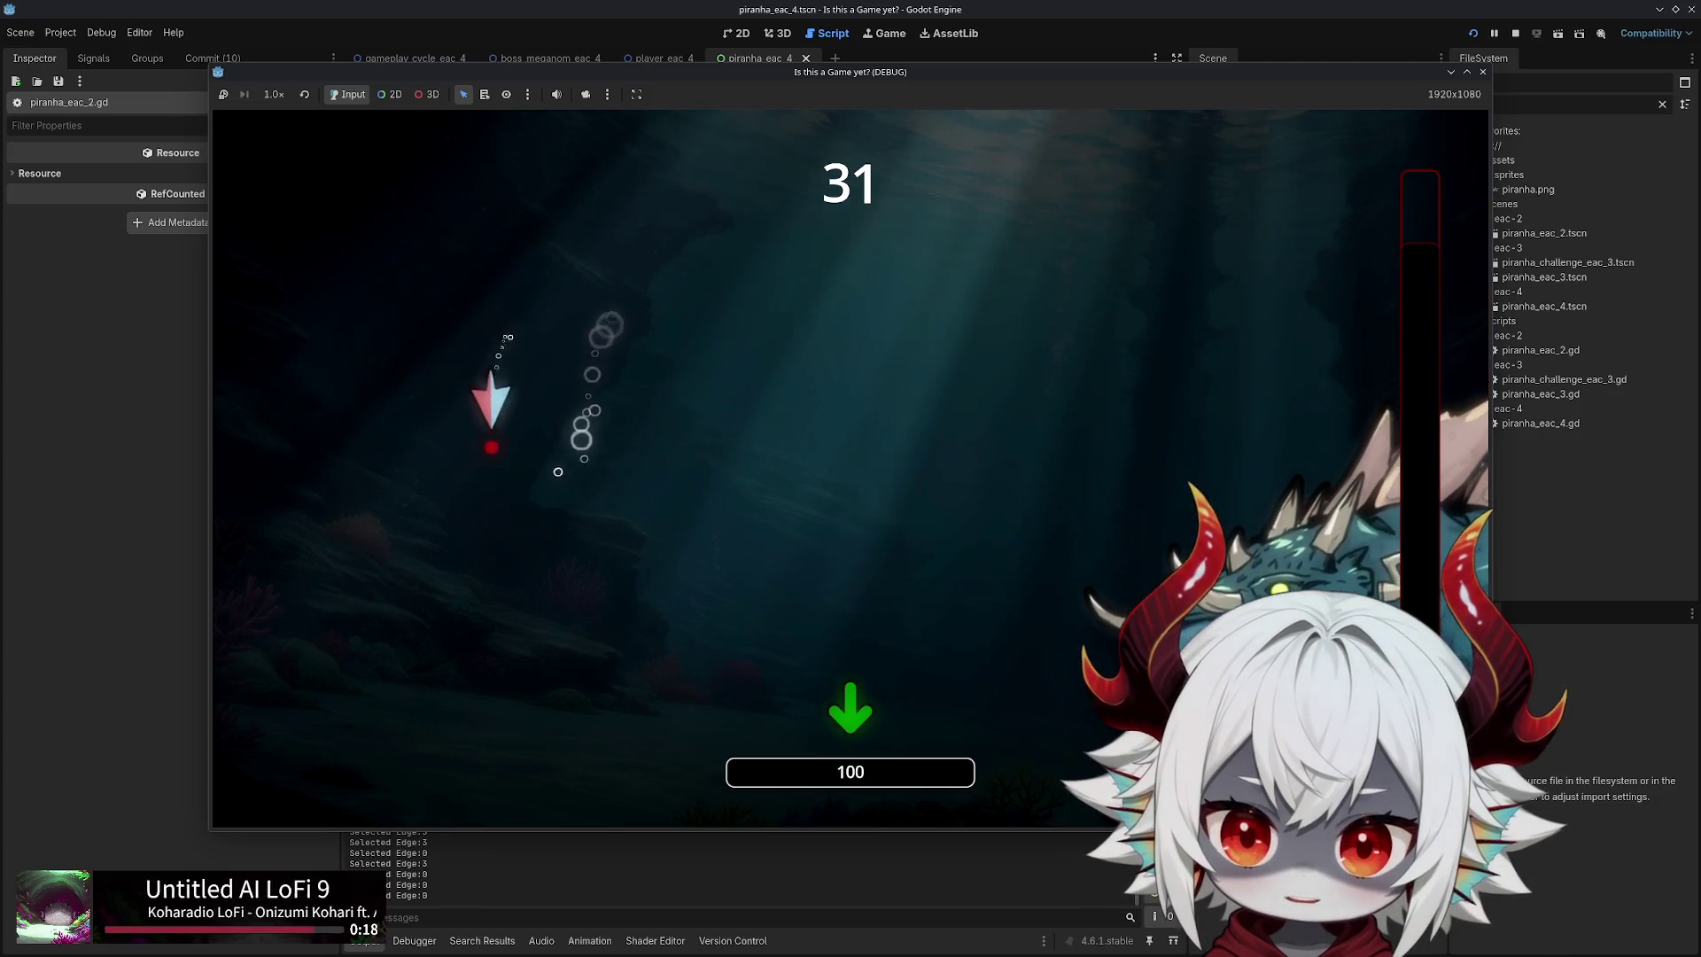
key("Up")
key("Down")
key("Right")
key("Up")
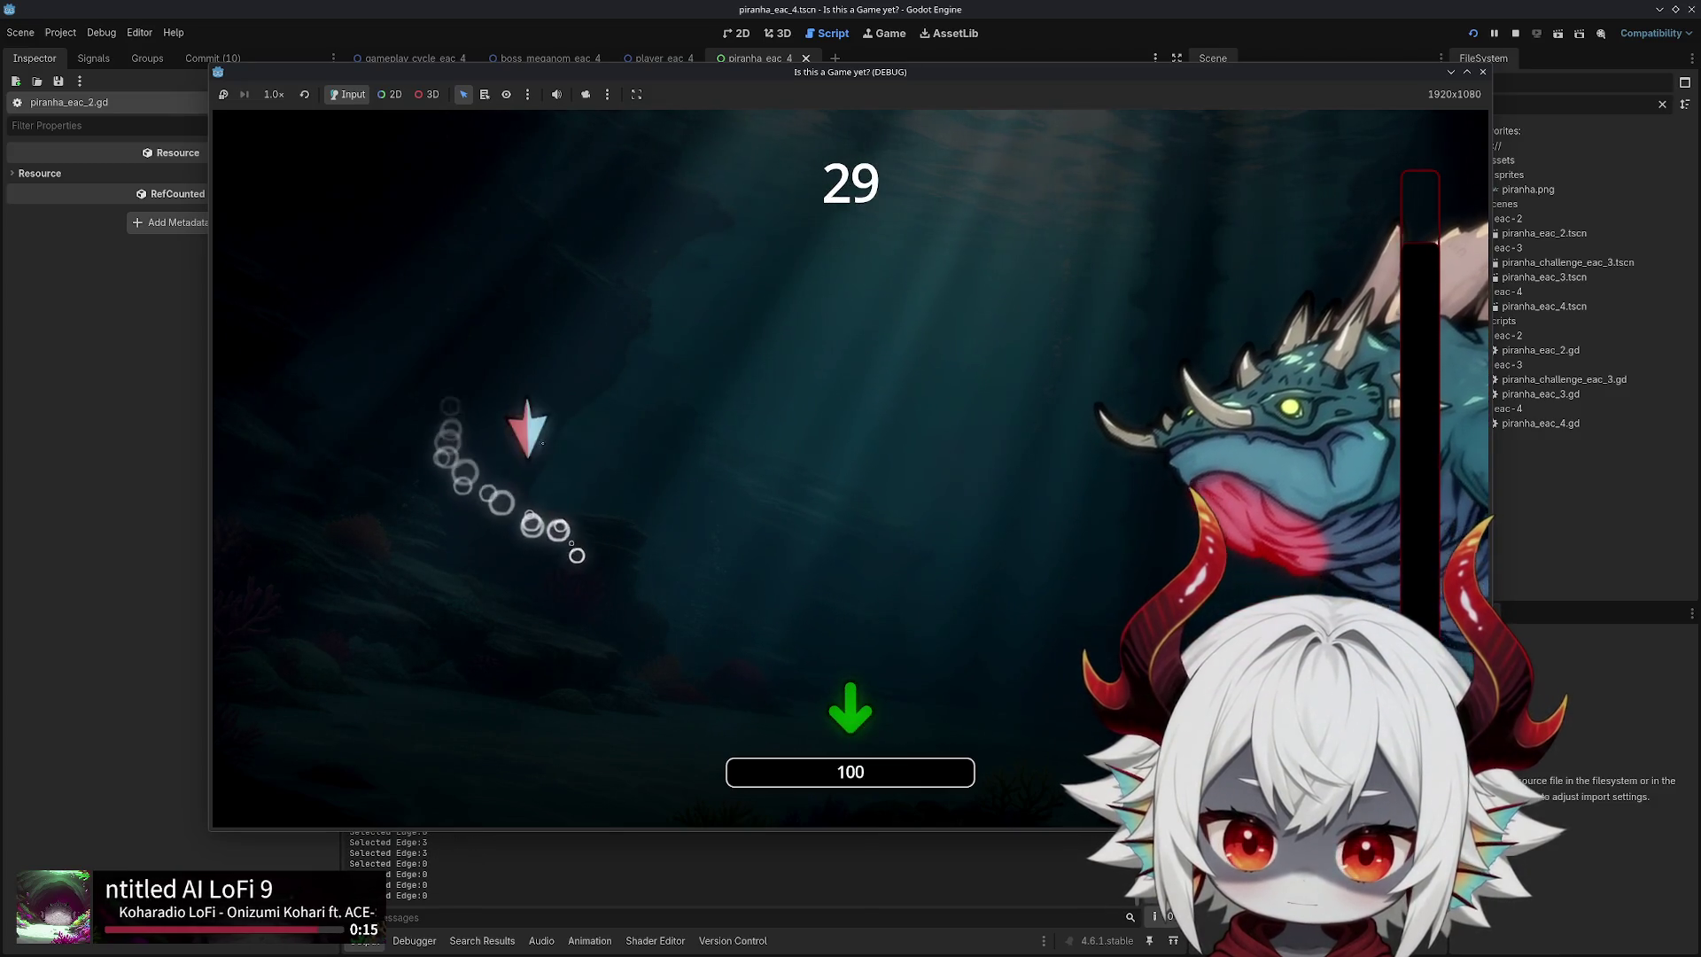
key("Up")
key("Left")
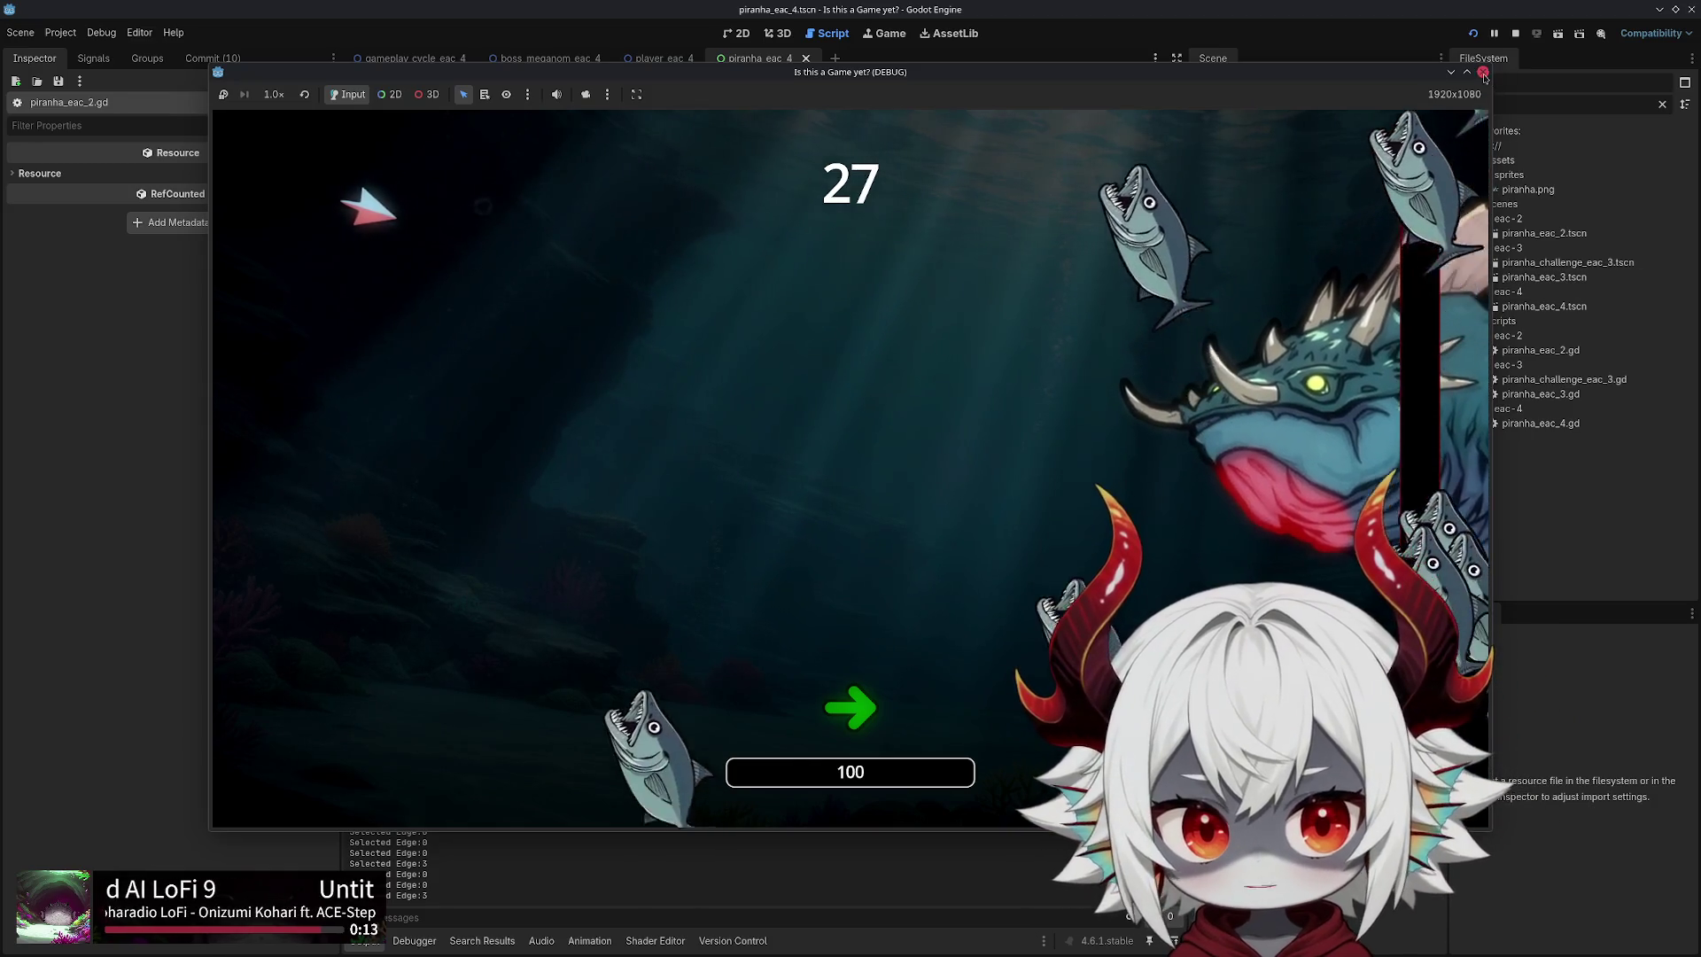
key("Down")
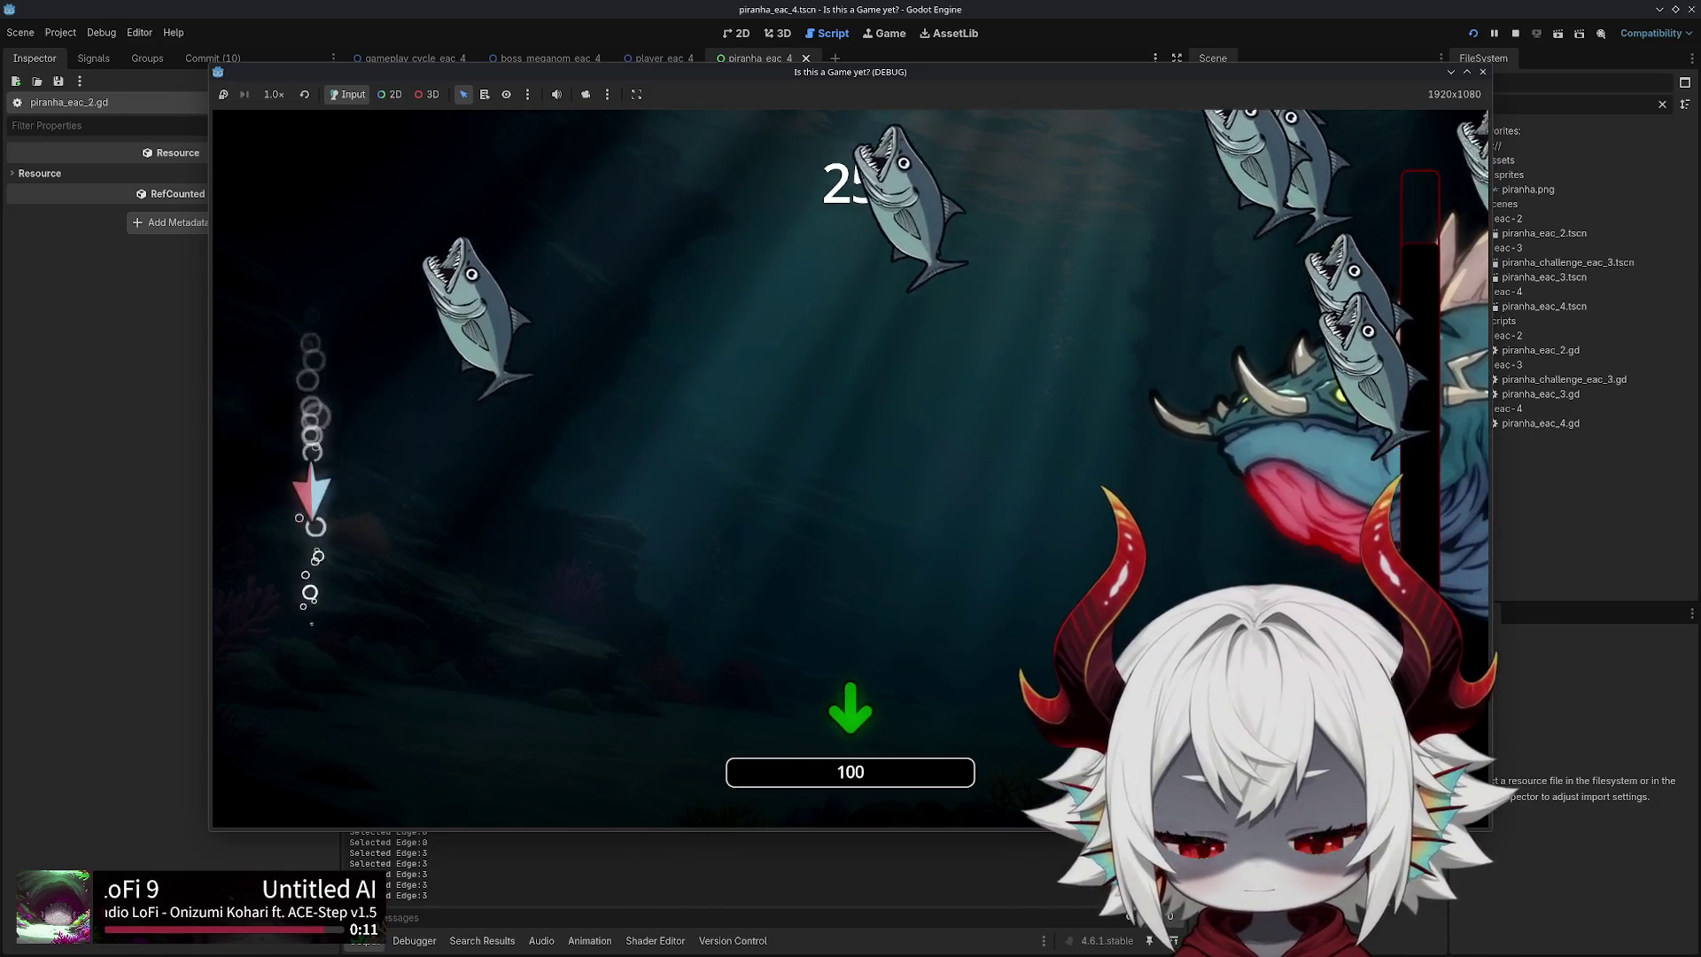
key("Right")
key("Up")
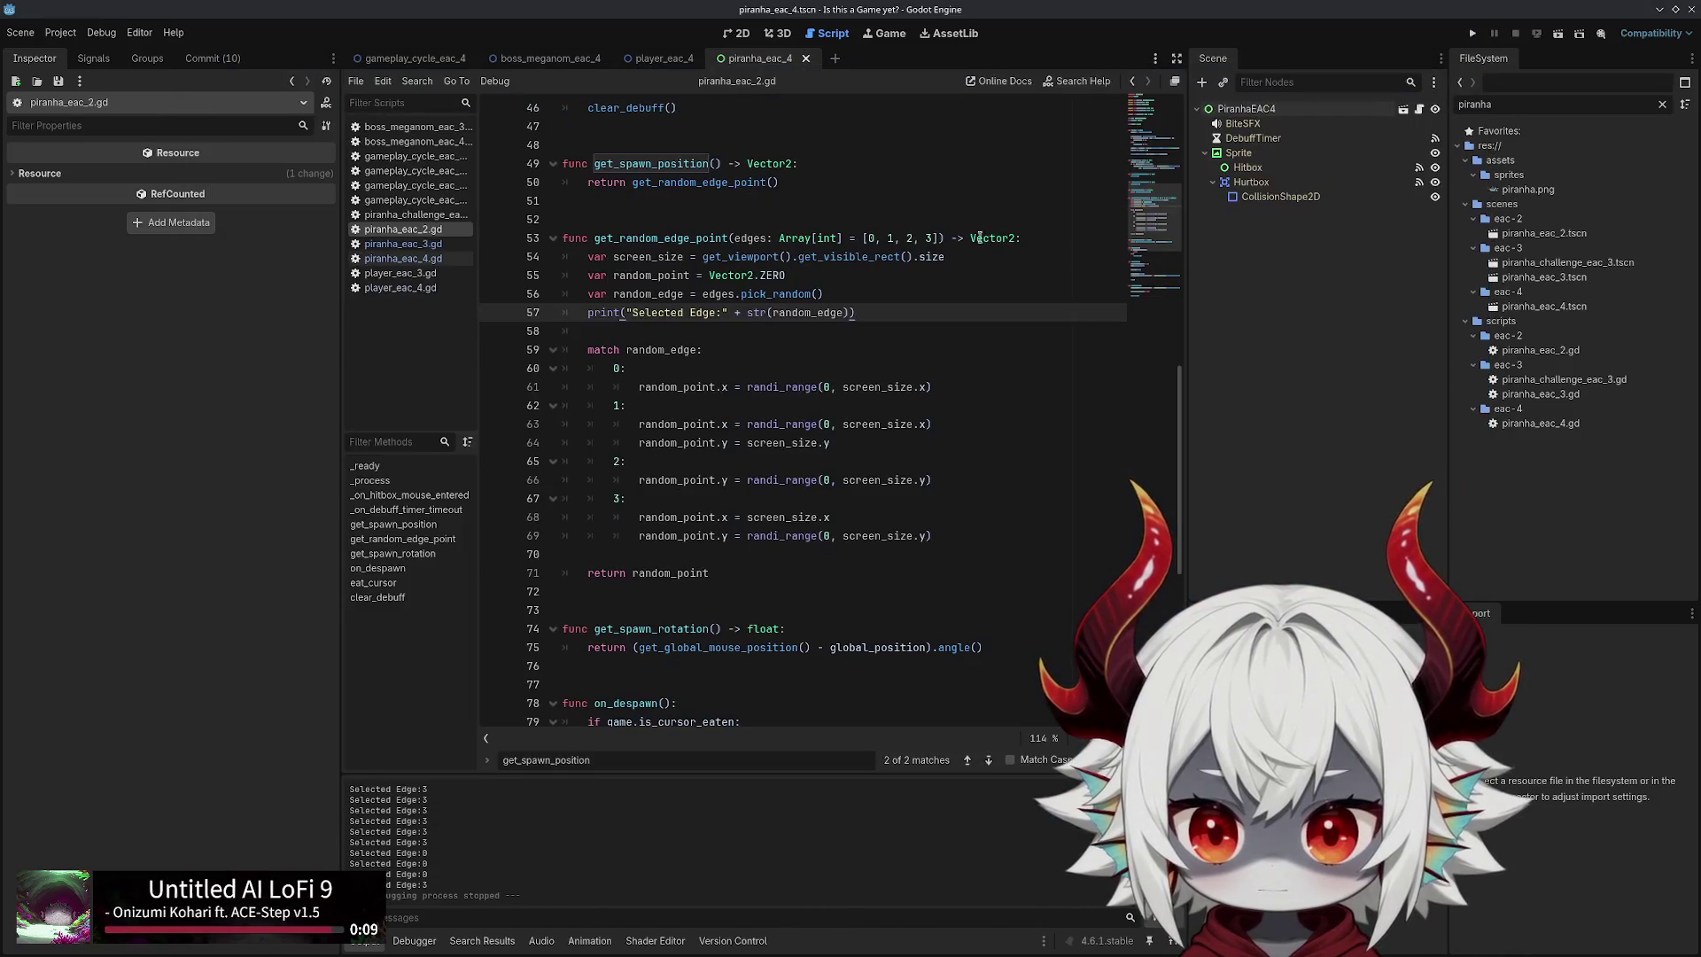
Inspect screen_size, random_point and the get_visible_rect().size call in get_random_edge_point
double_click(765, 426)
double_click(788, 443)
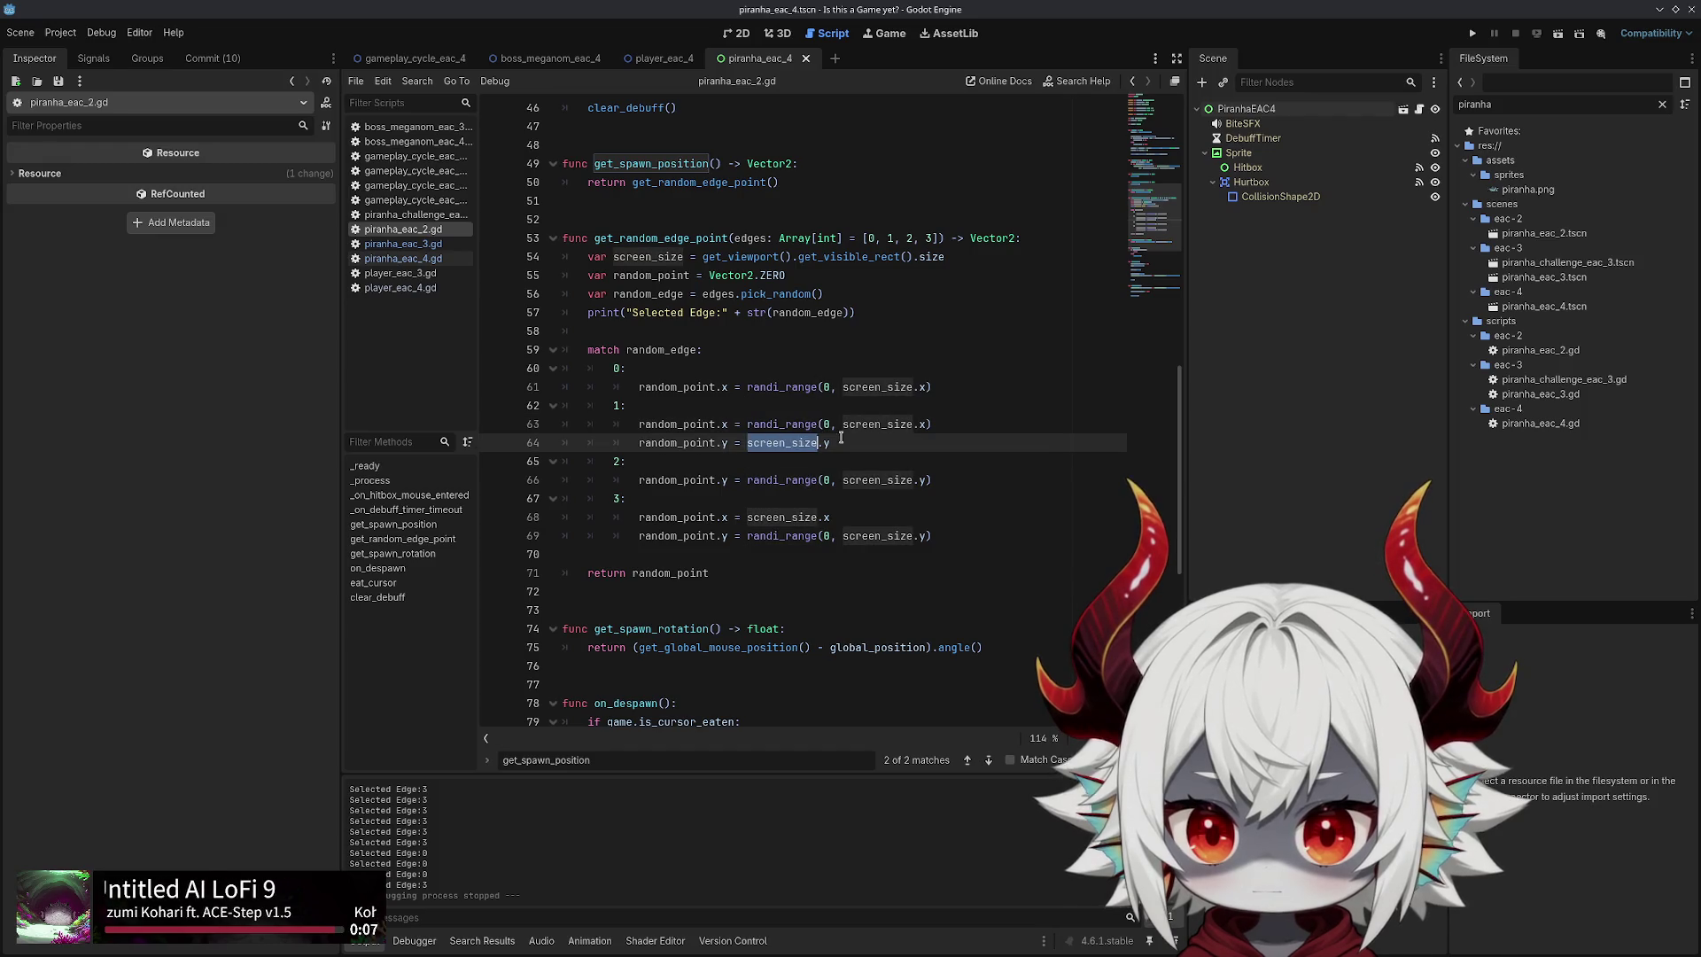
left_click_drag(830, 443, 748, 445)
double_click(686, 443)
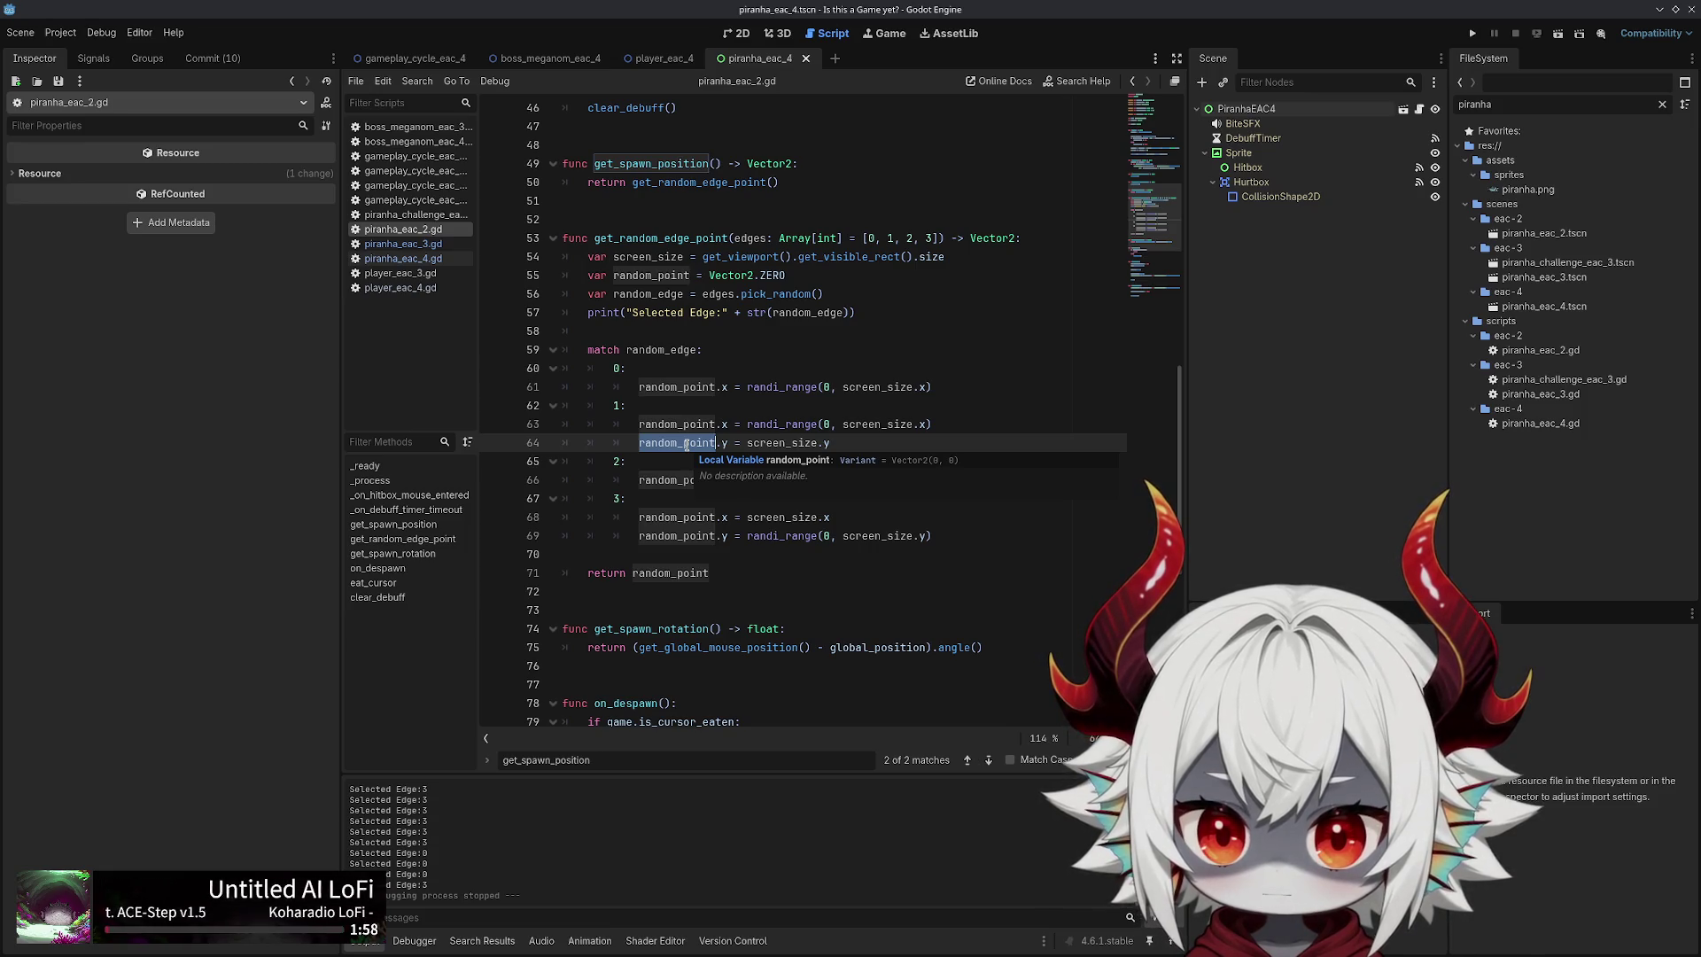
double_click(631, 257)
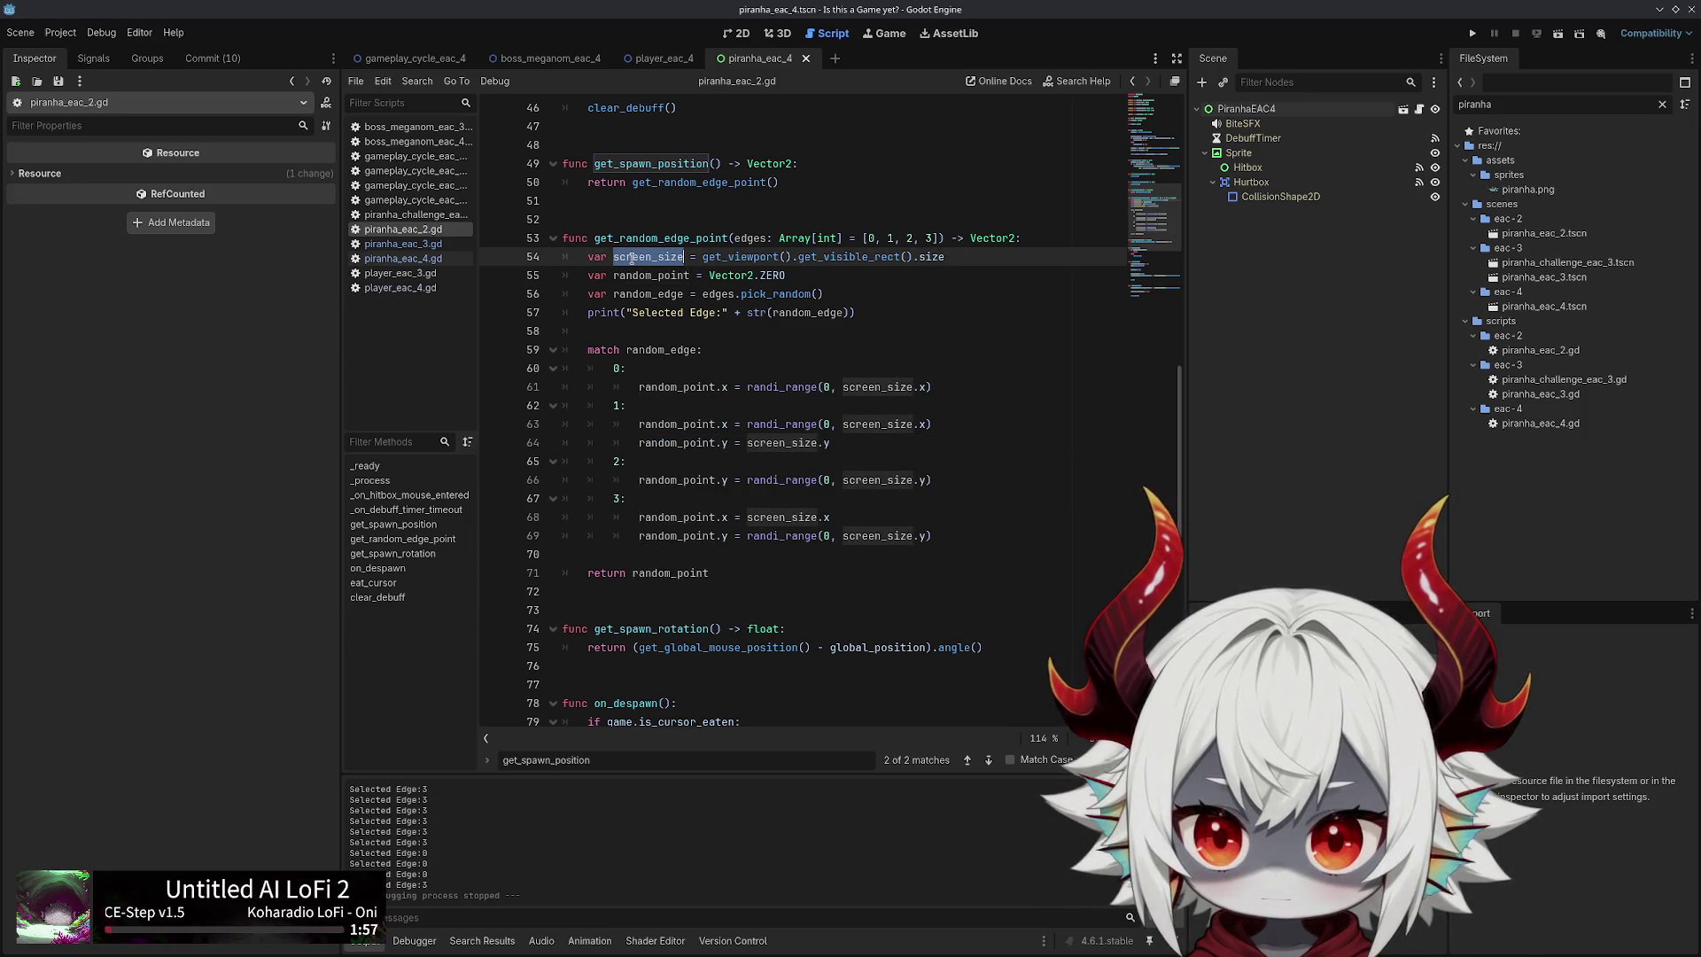
double_click(834, 257)
double_click(925, 257)
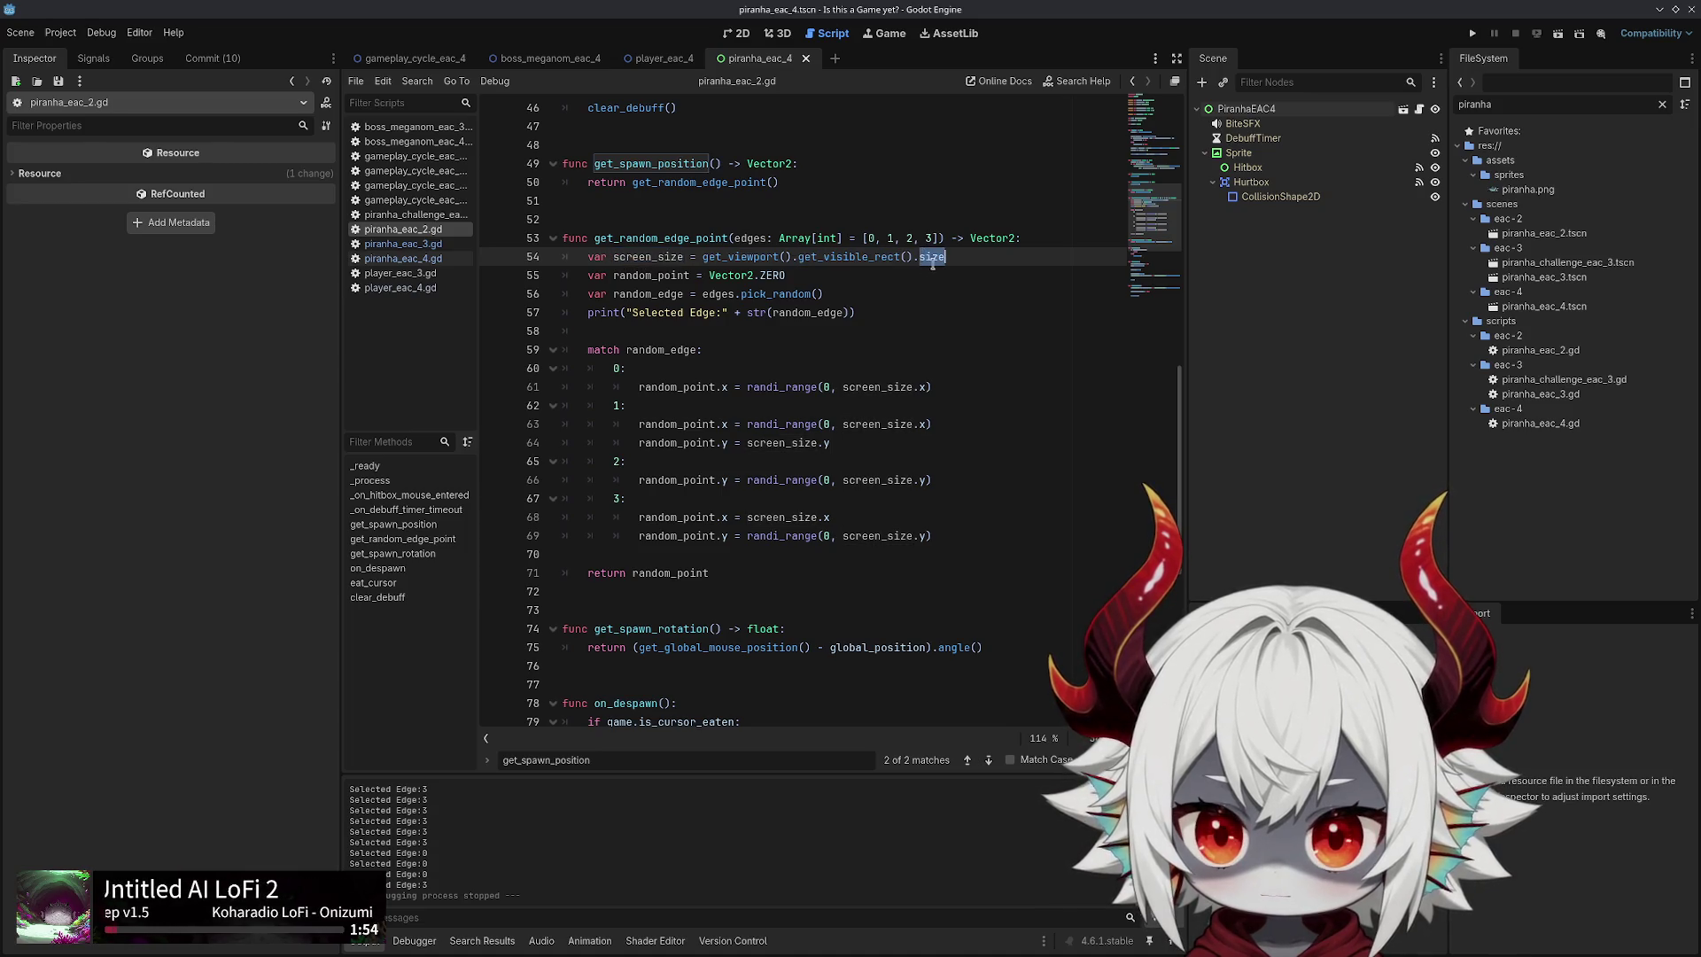
Read the Viewport.get_visible_rect documentation page, then close it
mouse_move(867, 262)
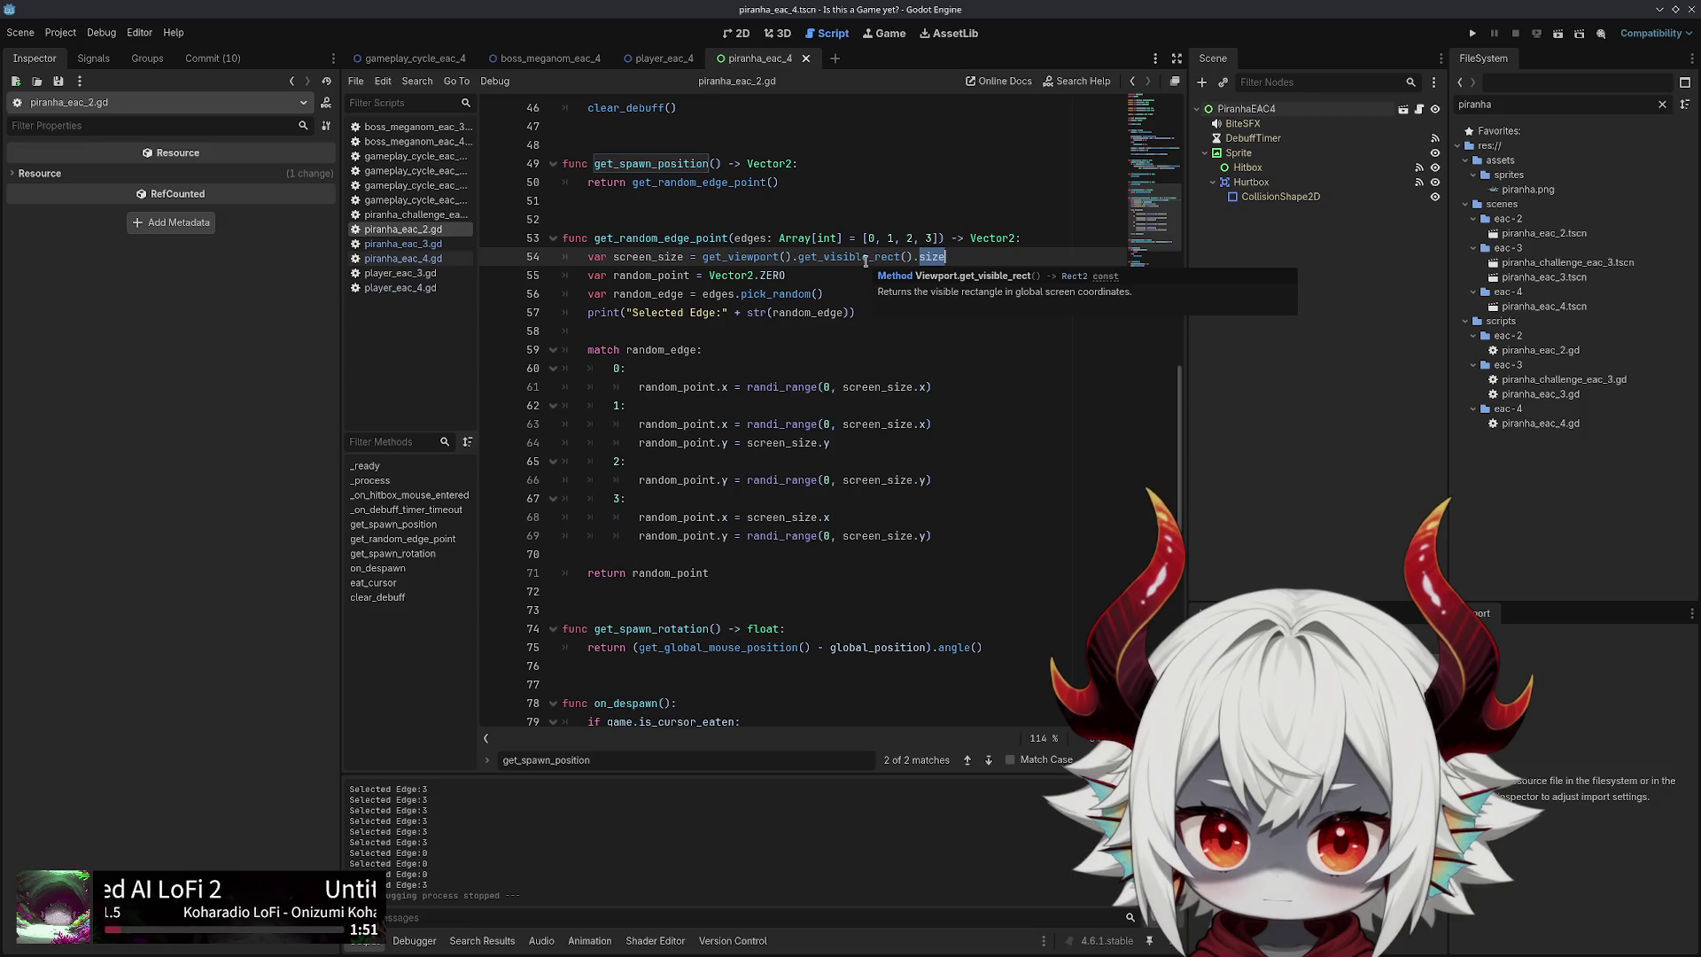
left_click(864, 261, "ctrl")
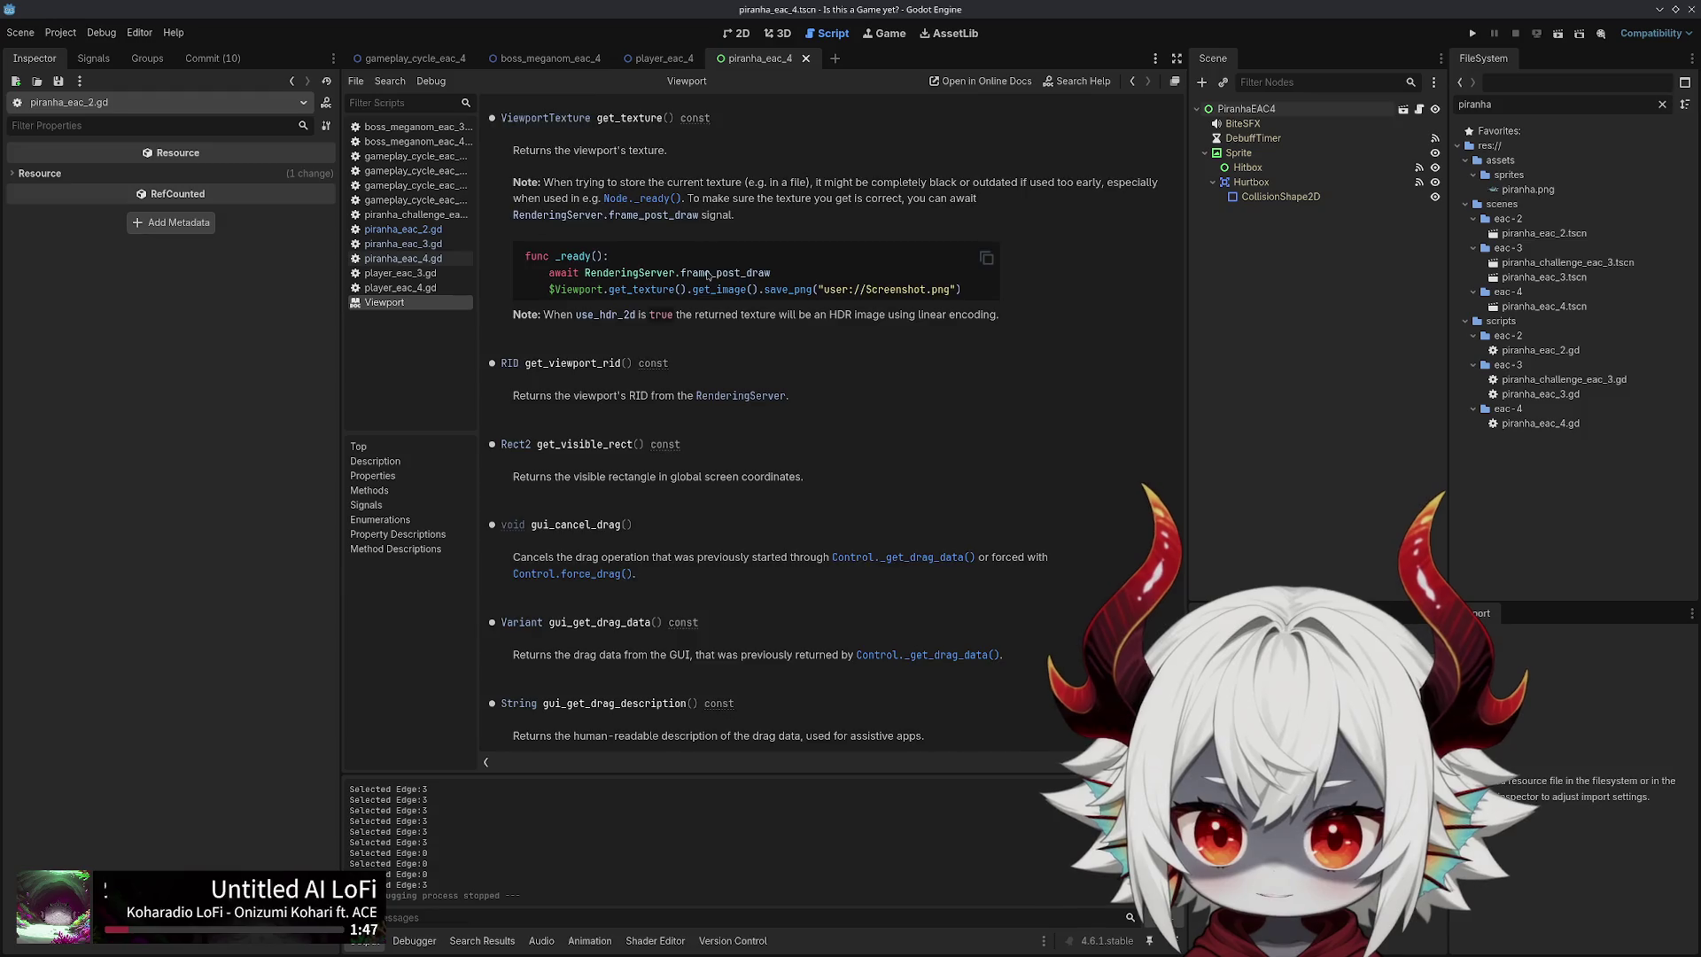
scroll(708, 275, "down", 2)
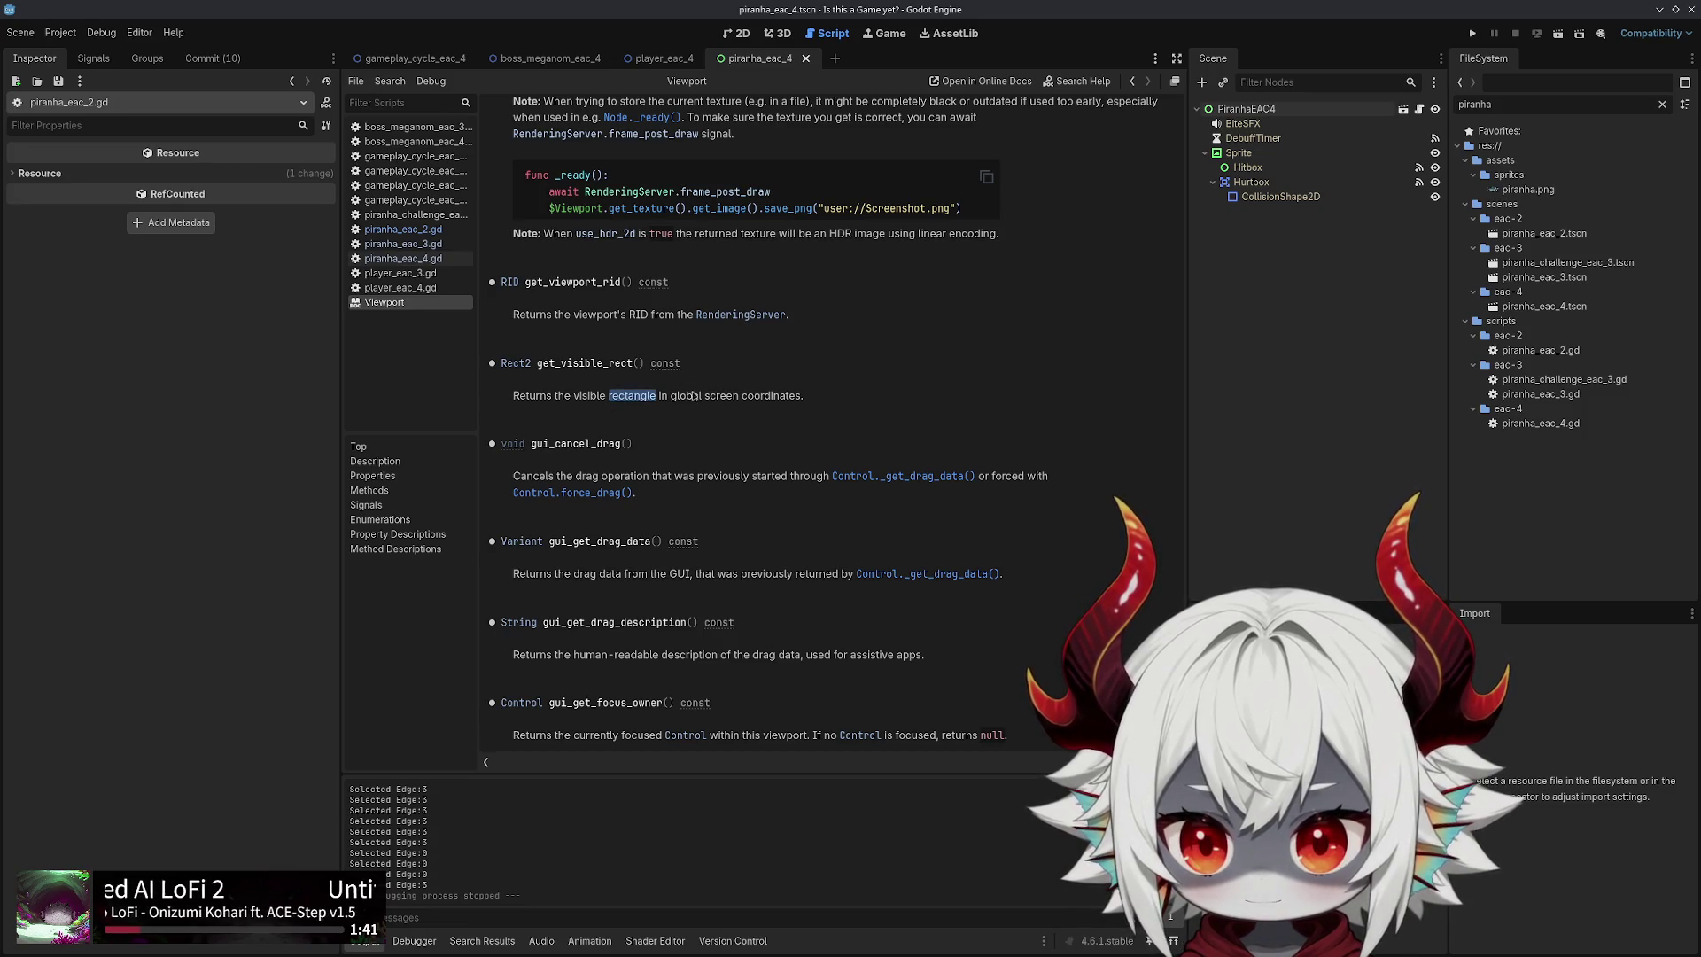
middle_click(411, 304)
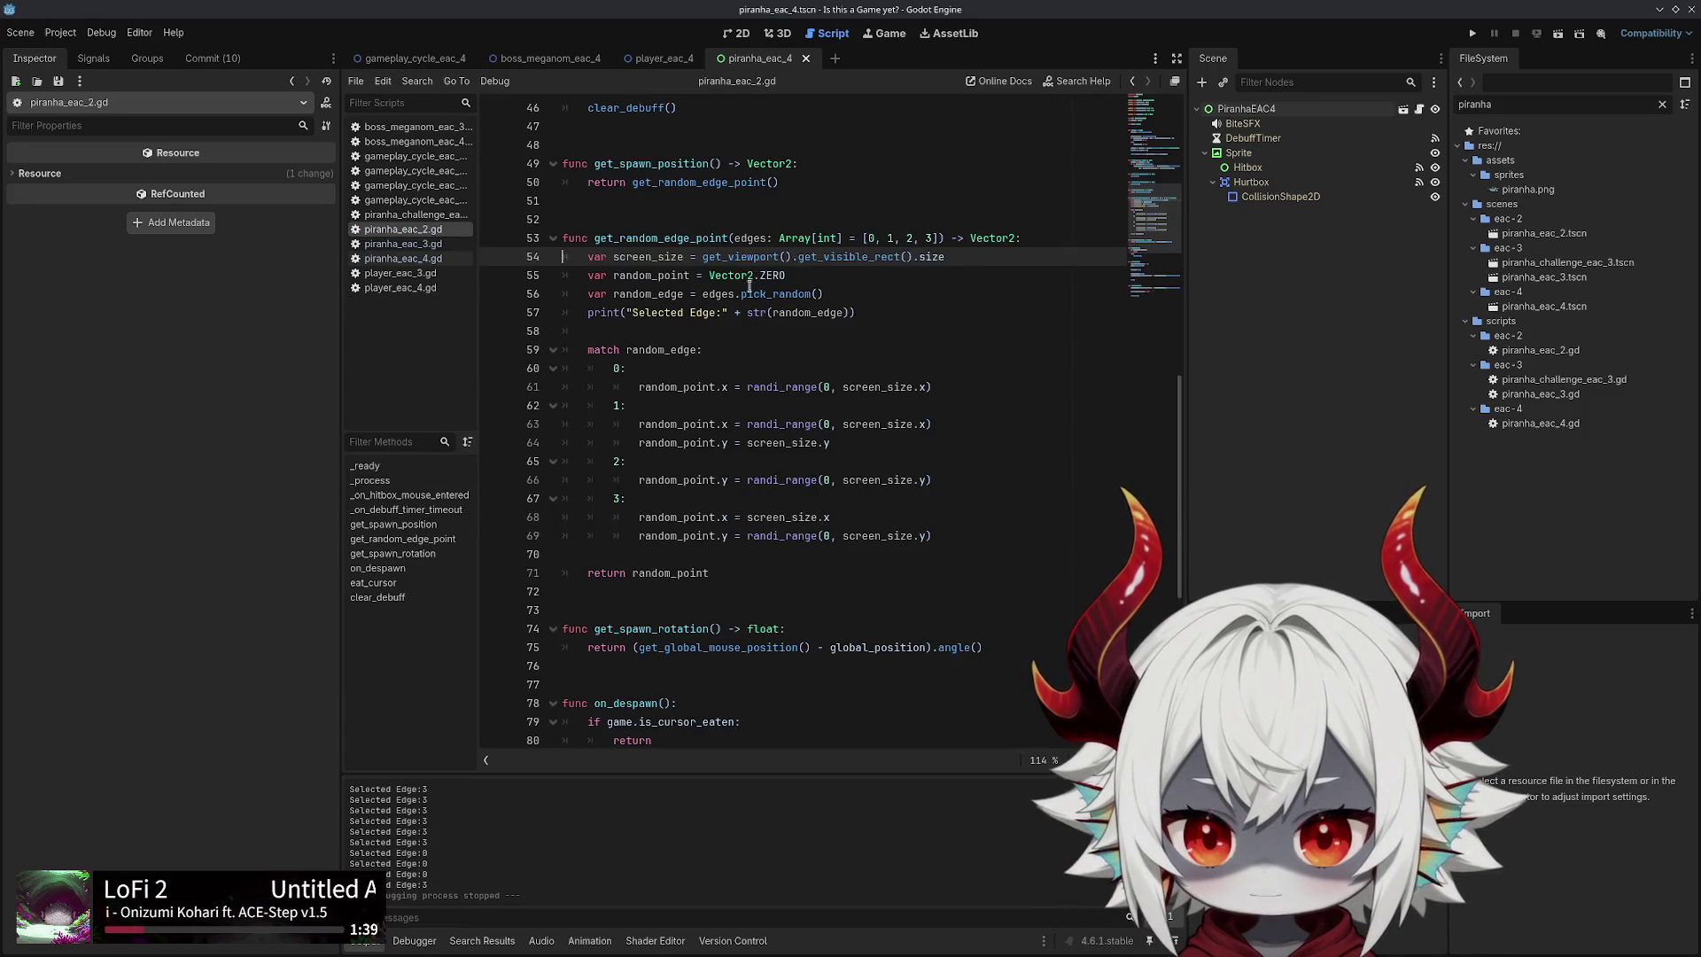
Recheck the get_visible_rect docs, then delete the 'Selected Edge:' debug print line
left_click(722, 387)
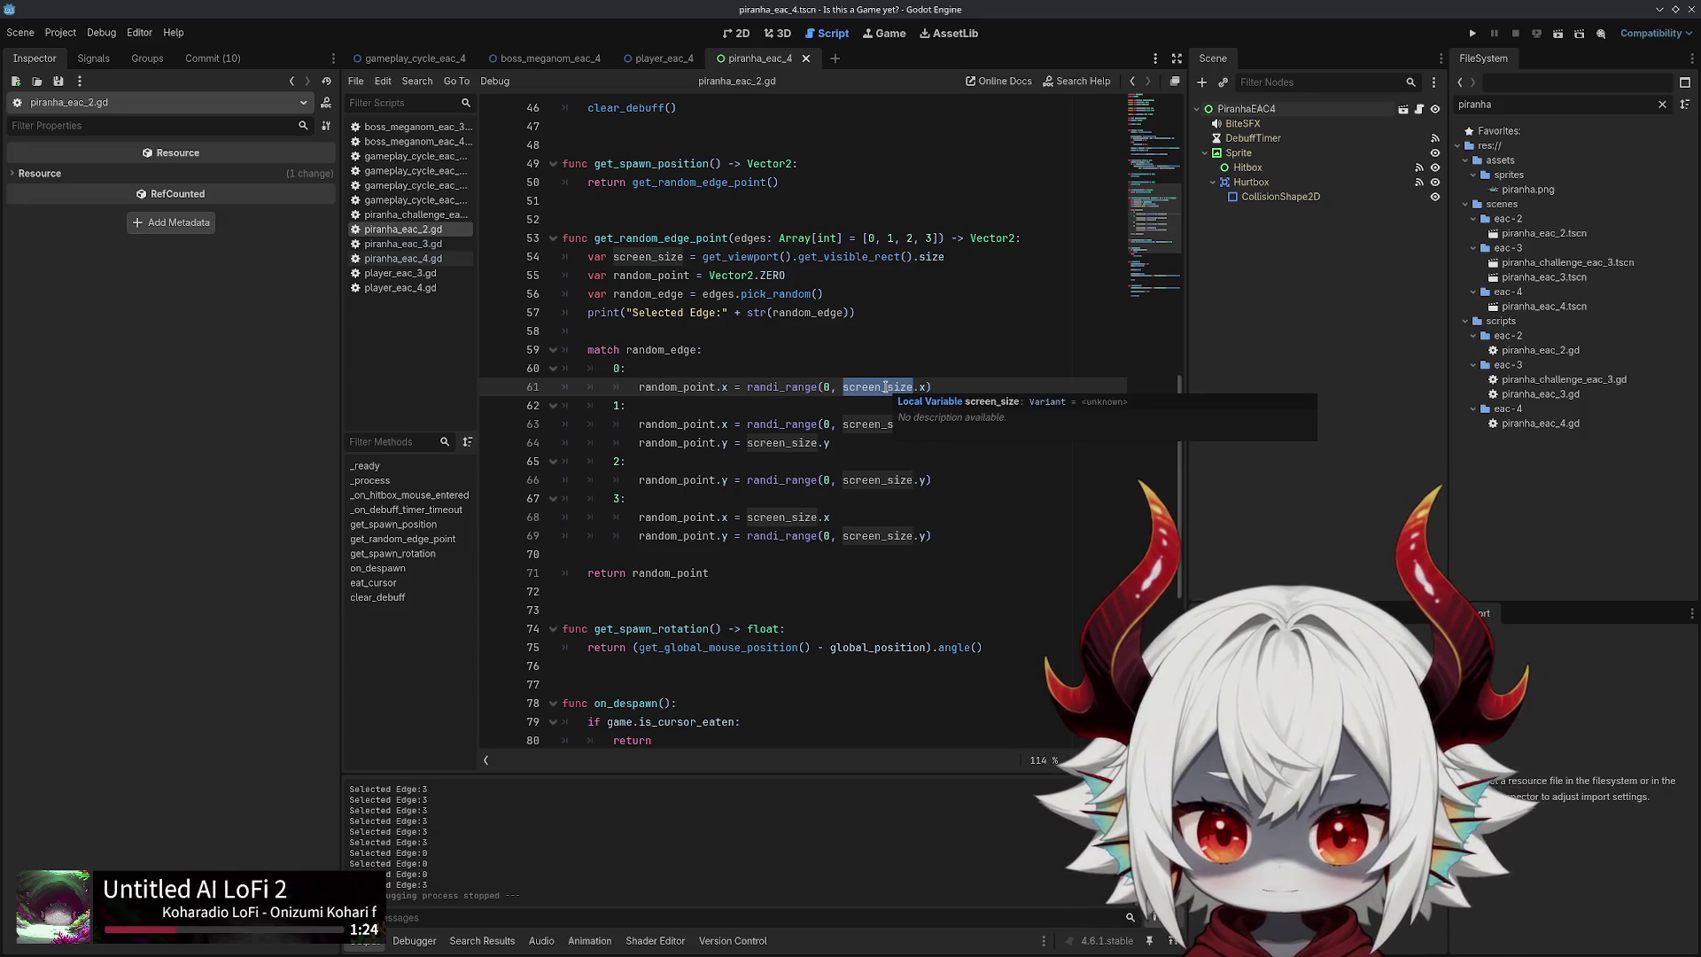
left_click(853, 260, "ctrl")
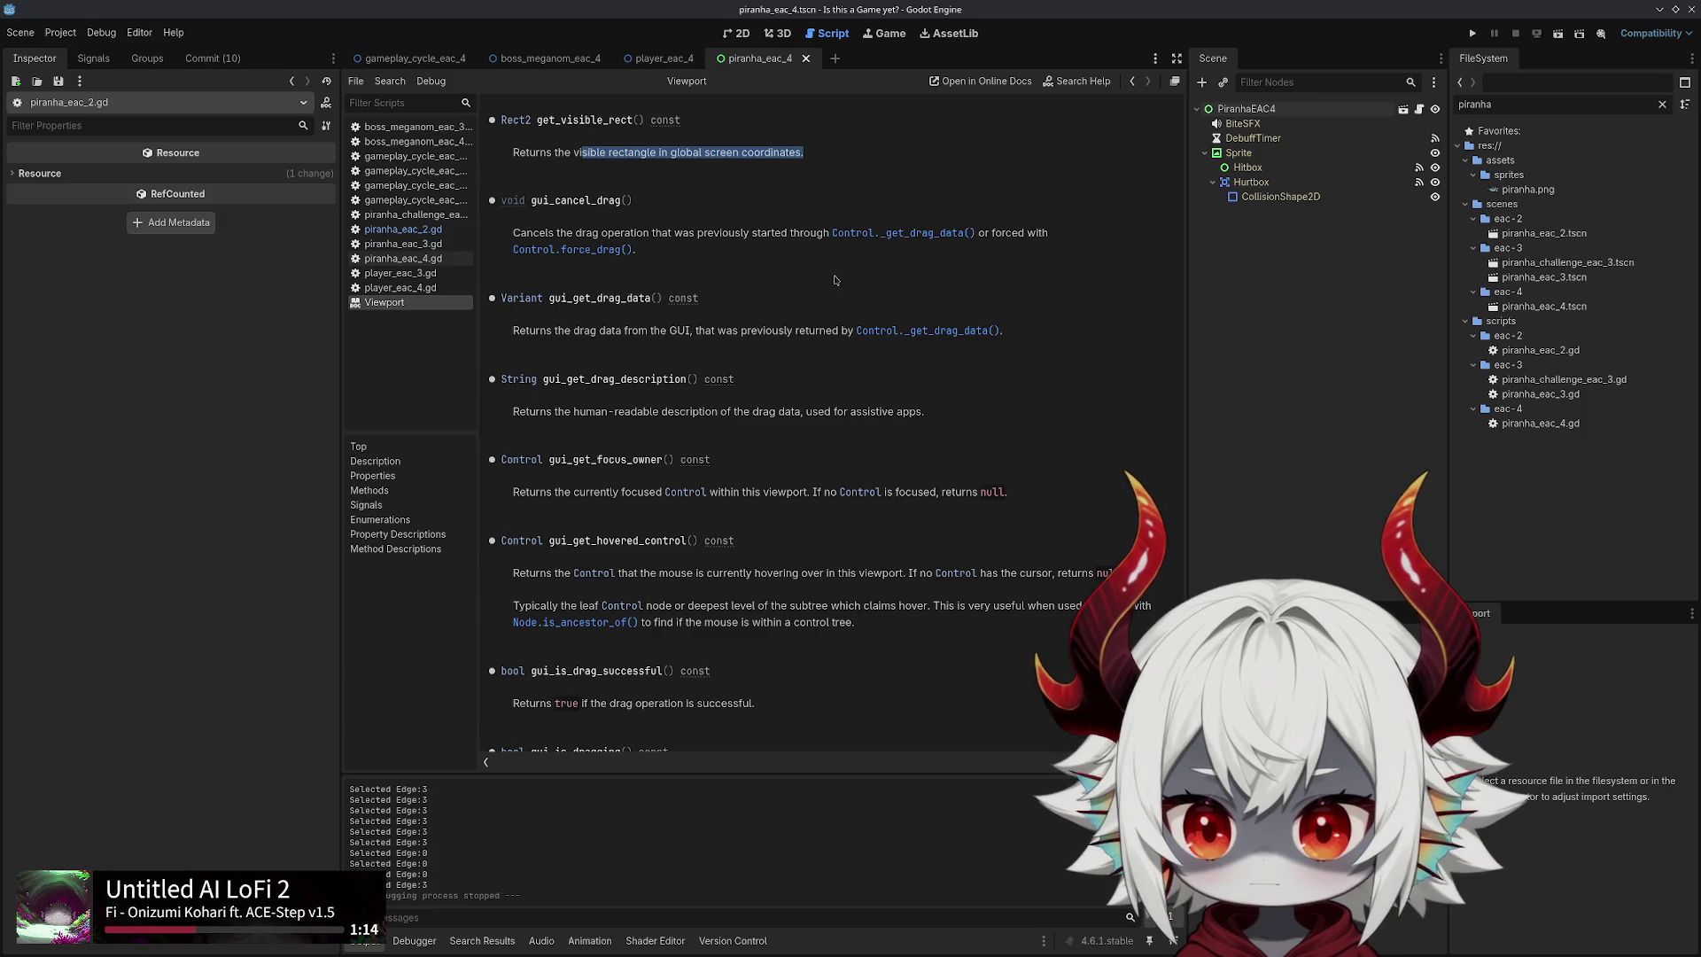
key("alt+Left")
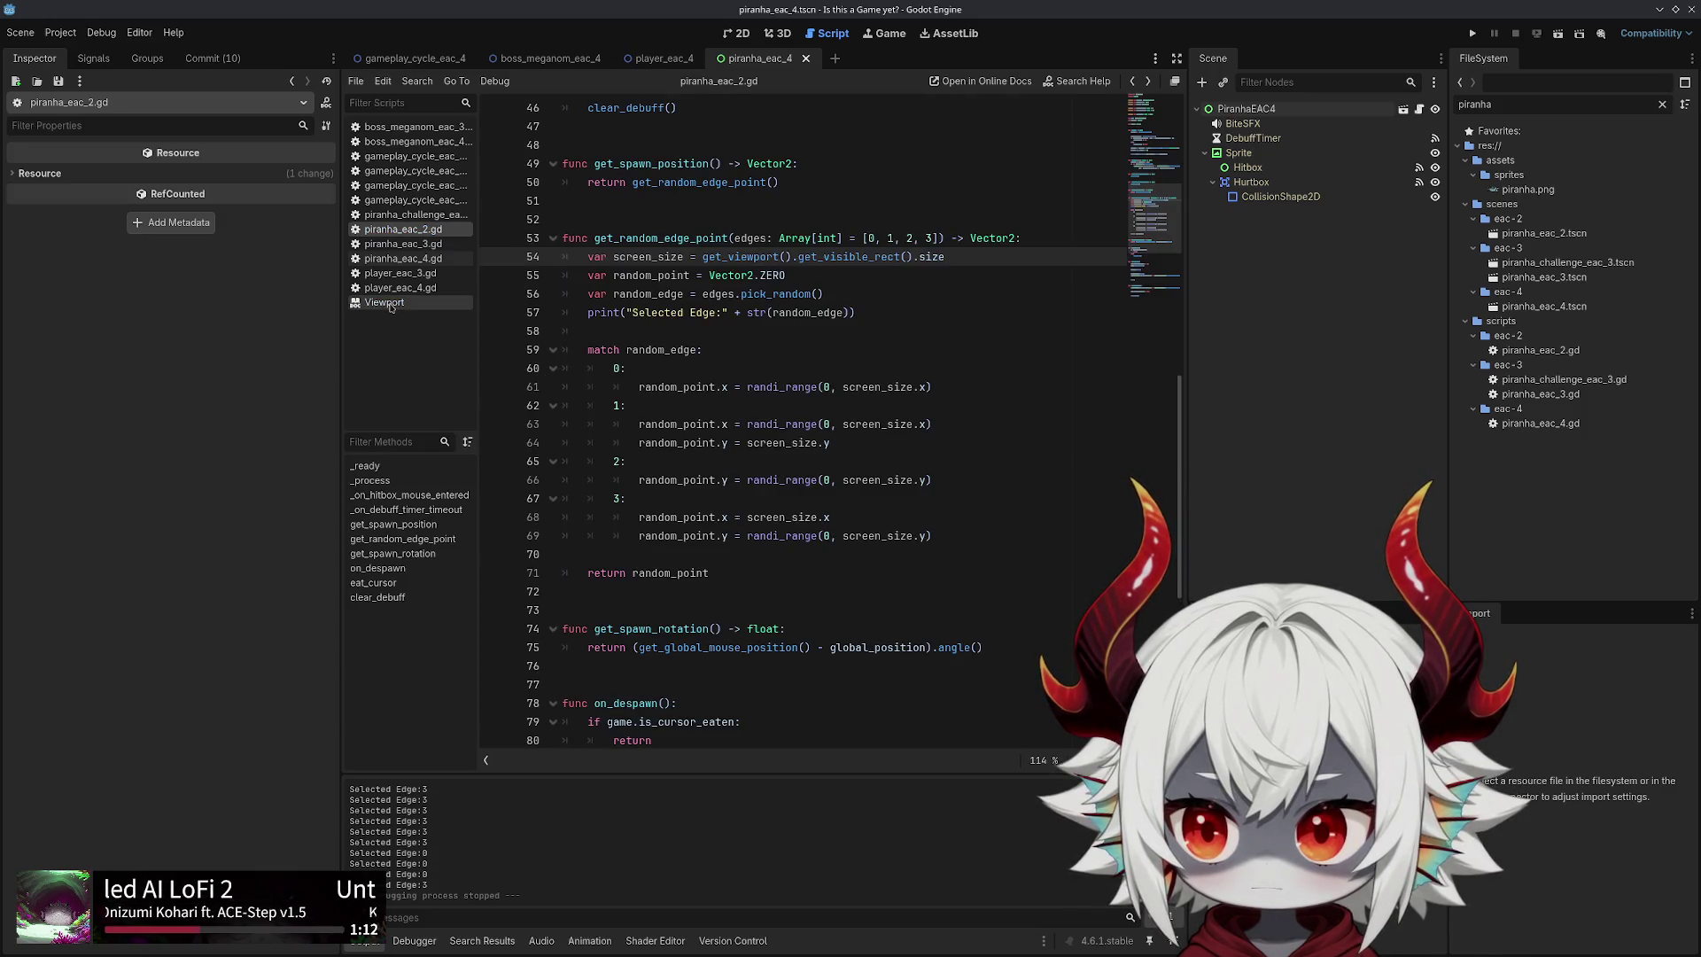
middle_click(388, 303)
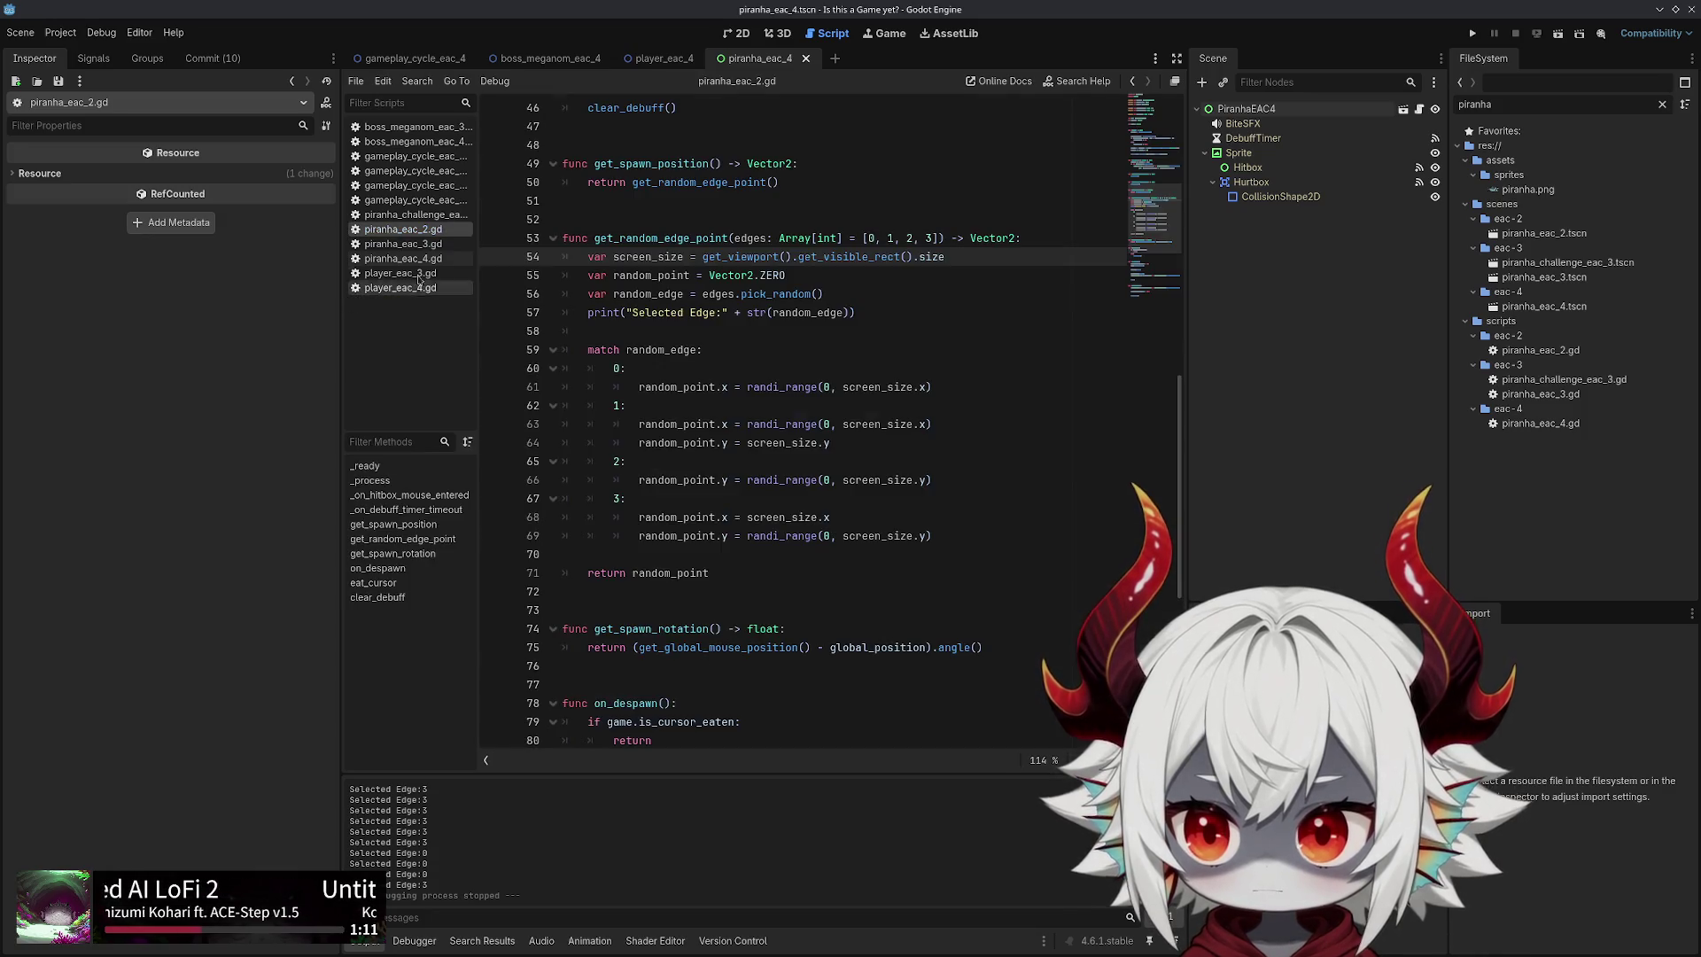
left_click(915, 304)
key("BackSpace")
key("BackSpace")
key("BackSpace")
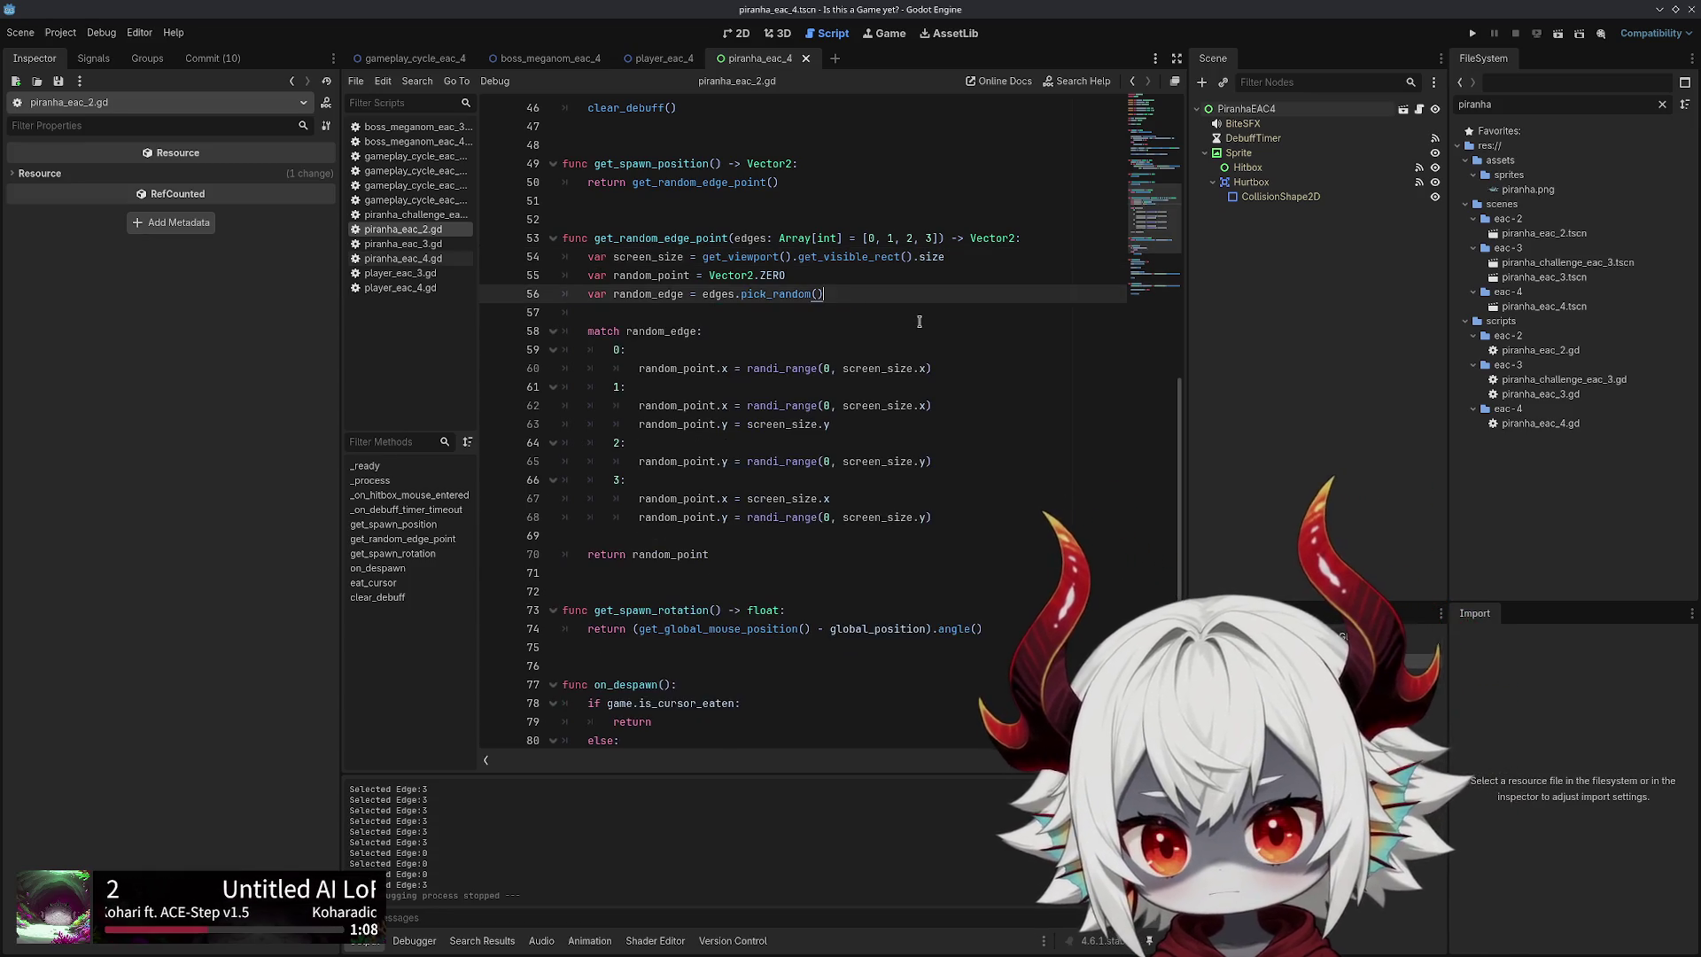
Glance at piranha_eac_4.gd, then swap random_point x/y on lines 60 and 62 of piranha_eac_2.gd
left_click(417, 257)
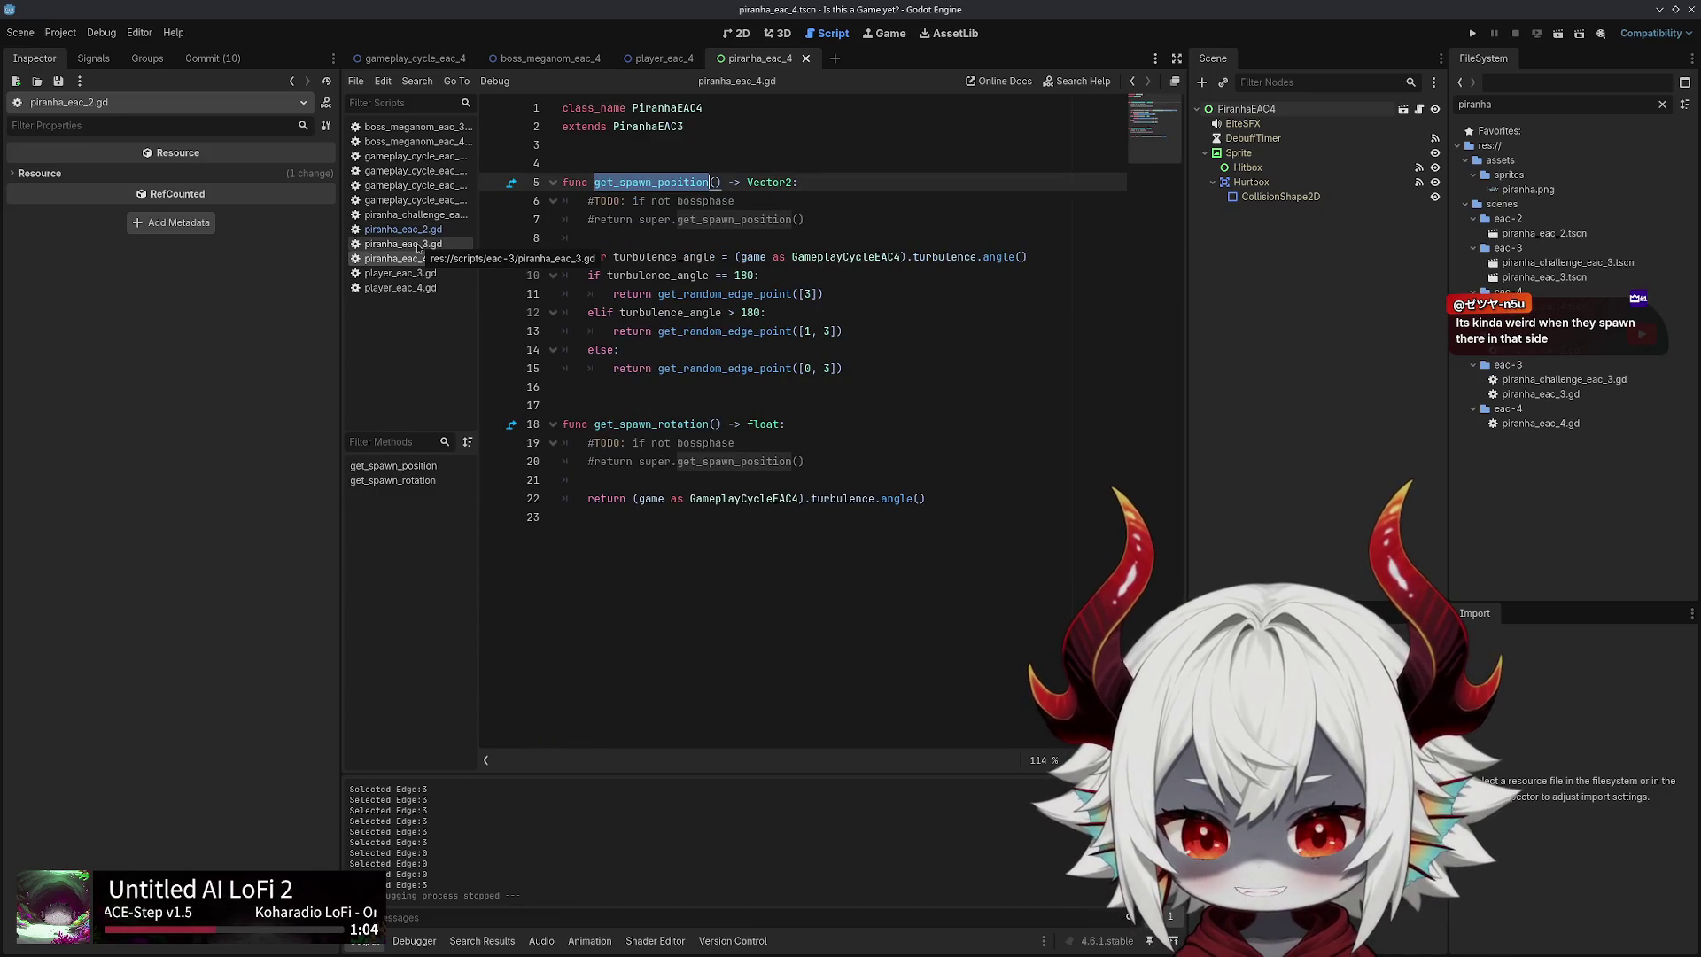
left_click(425, 232)
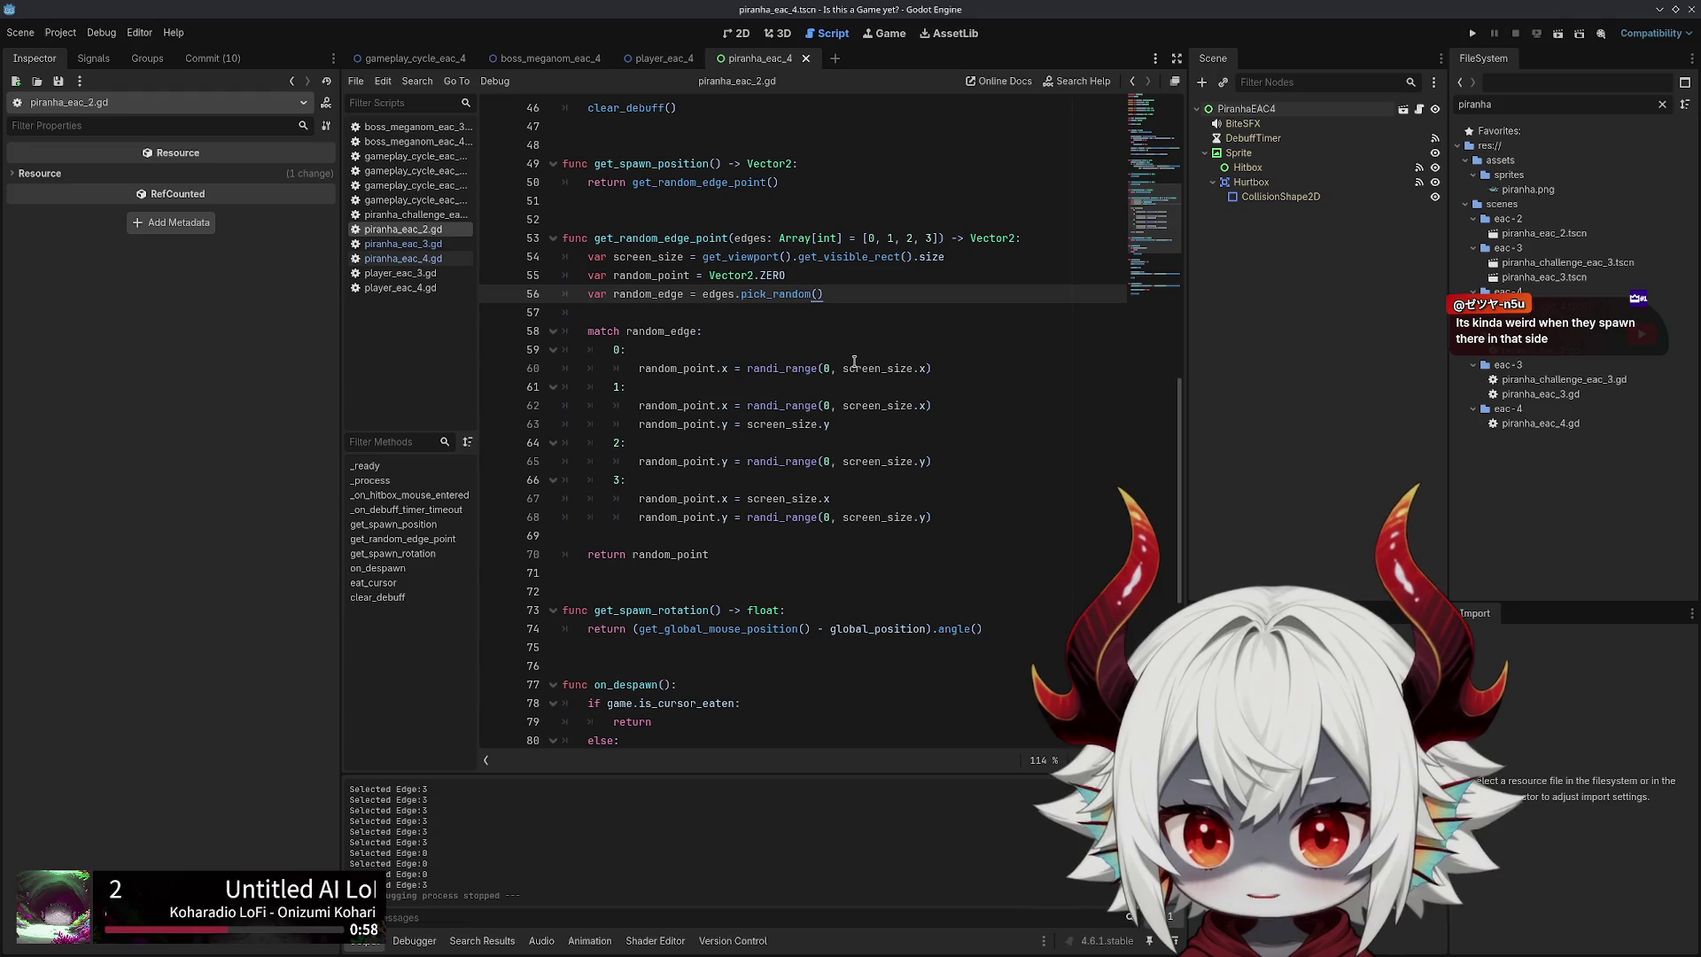
left_click(728, 368)
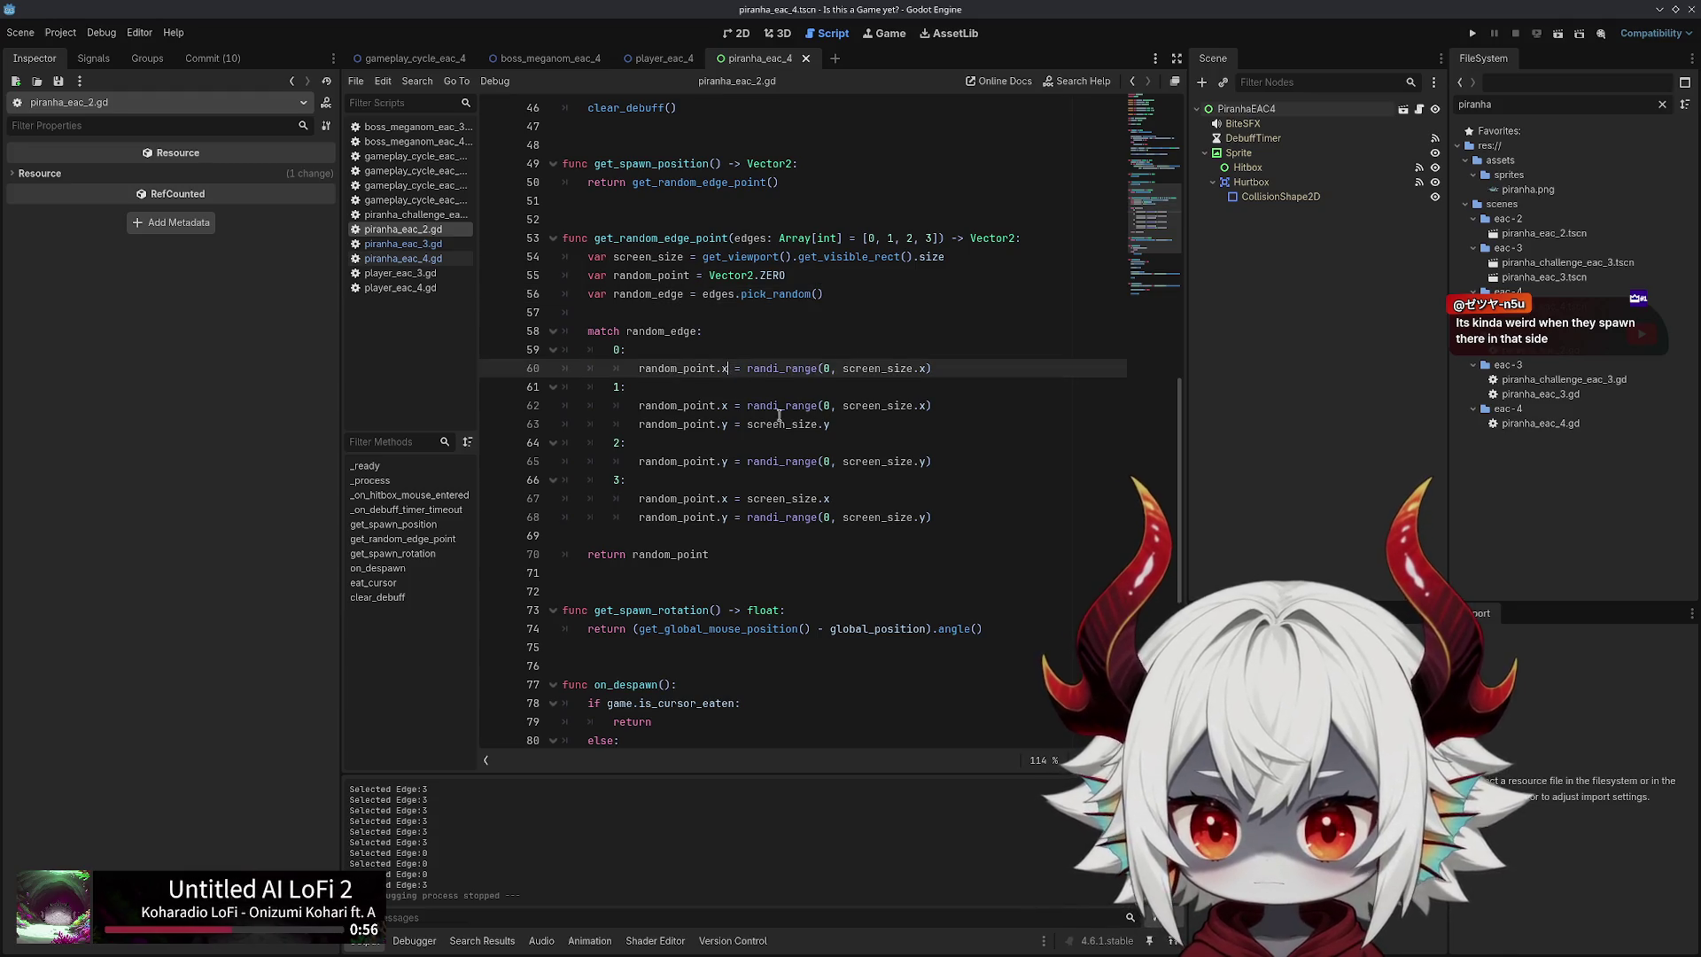
type("y")
key("Down")
key("Down")
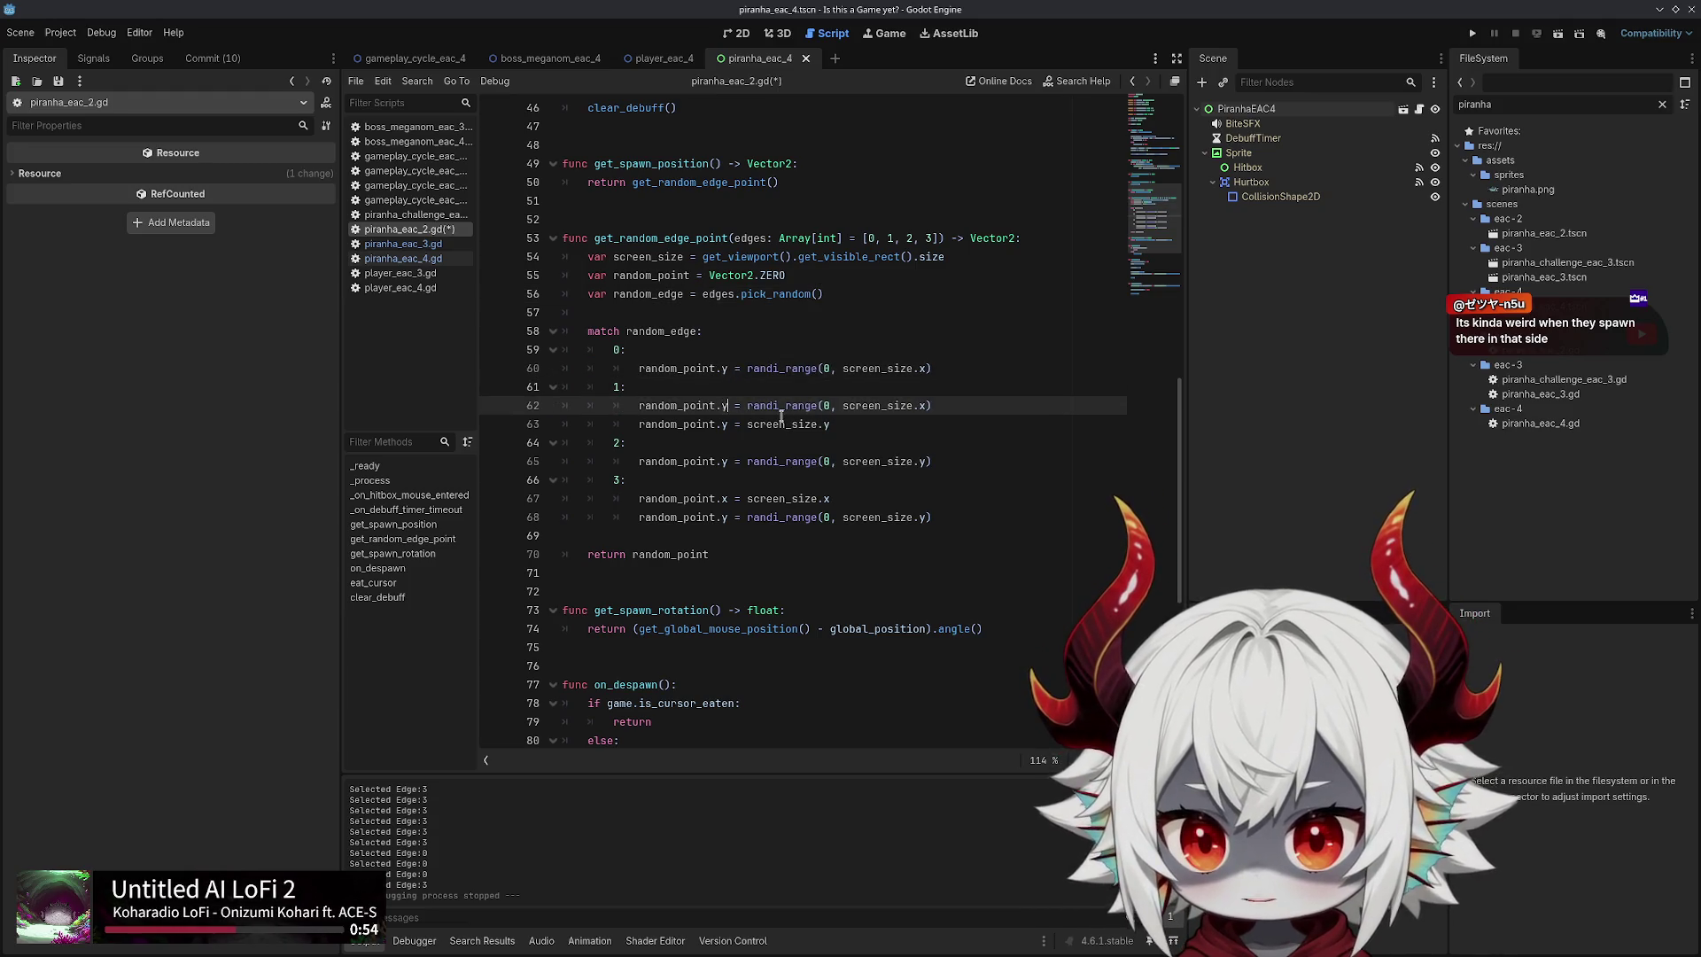
key("Down")
Swap the remaining x/y assignments on lines 63–68 and run the project
key("Down")
key("Down")
key("BackSpace")
type("x")
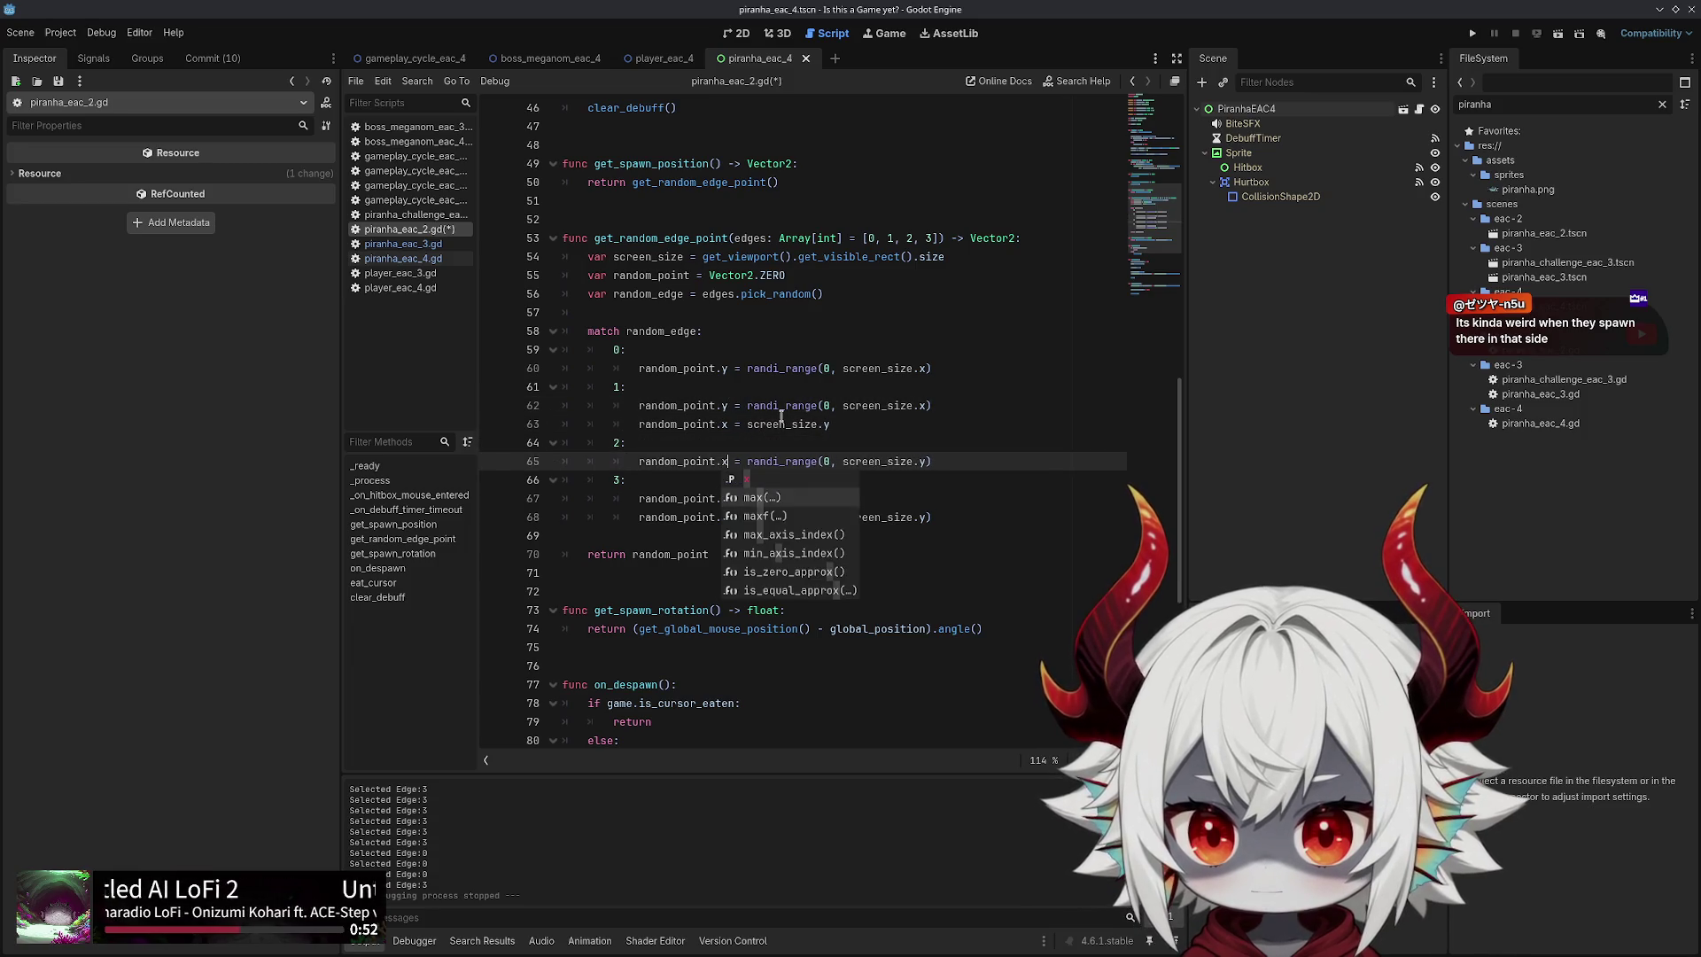
key("Escape")
key("Down")
key("Down")
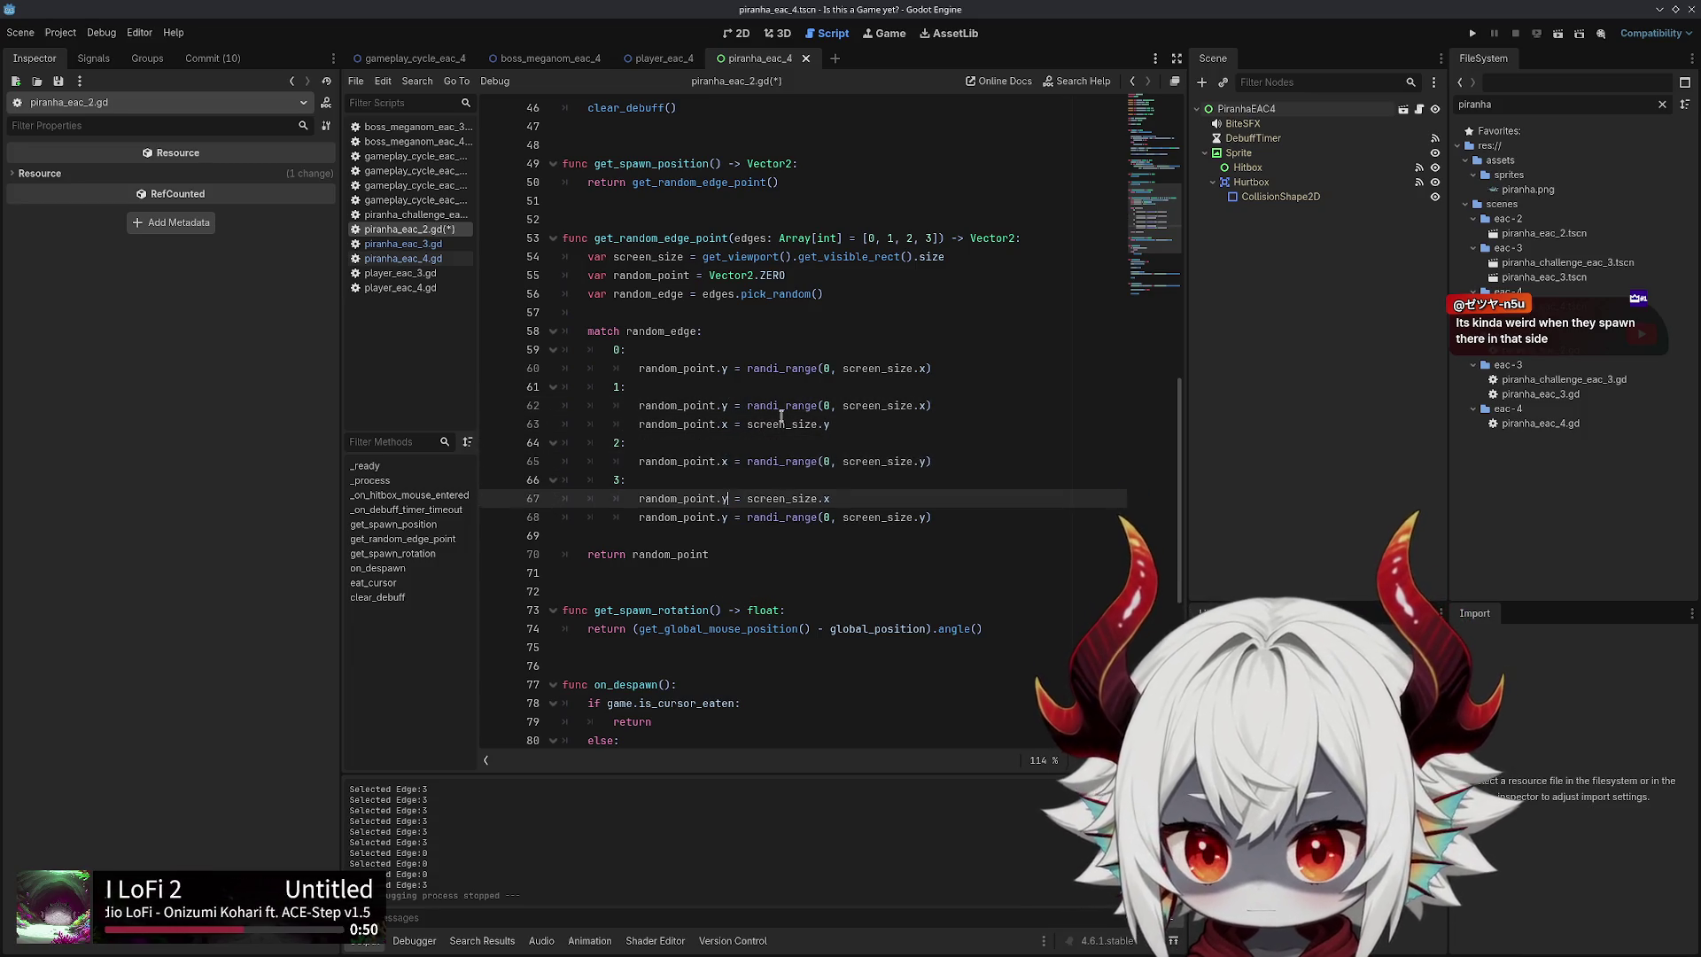
key("Down")
key("BackSpace")
type("x")
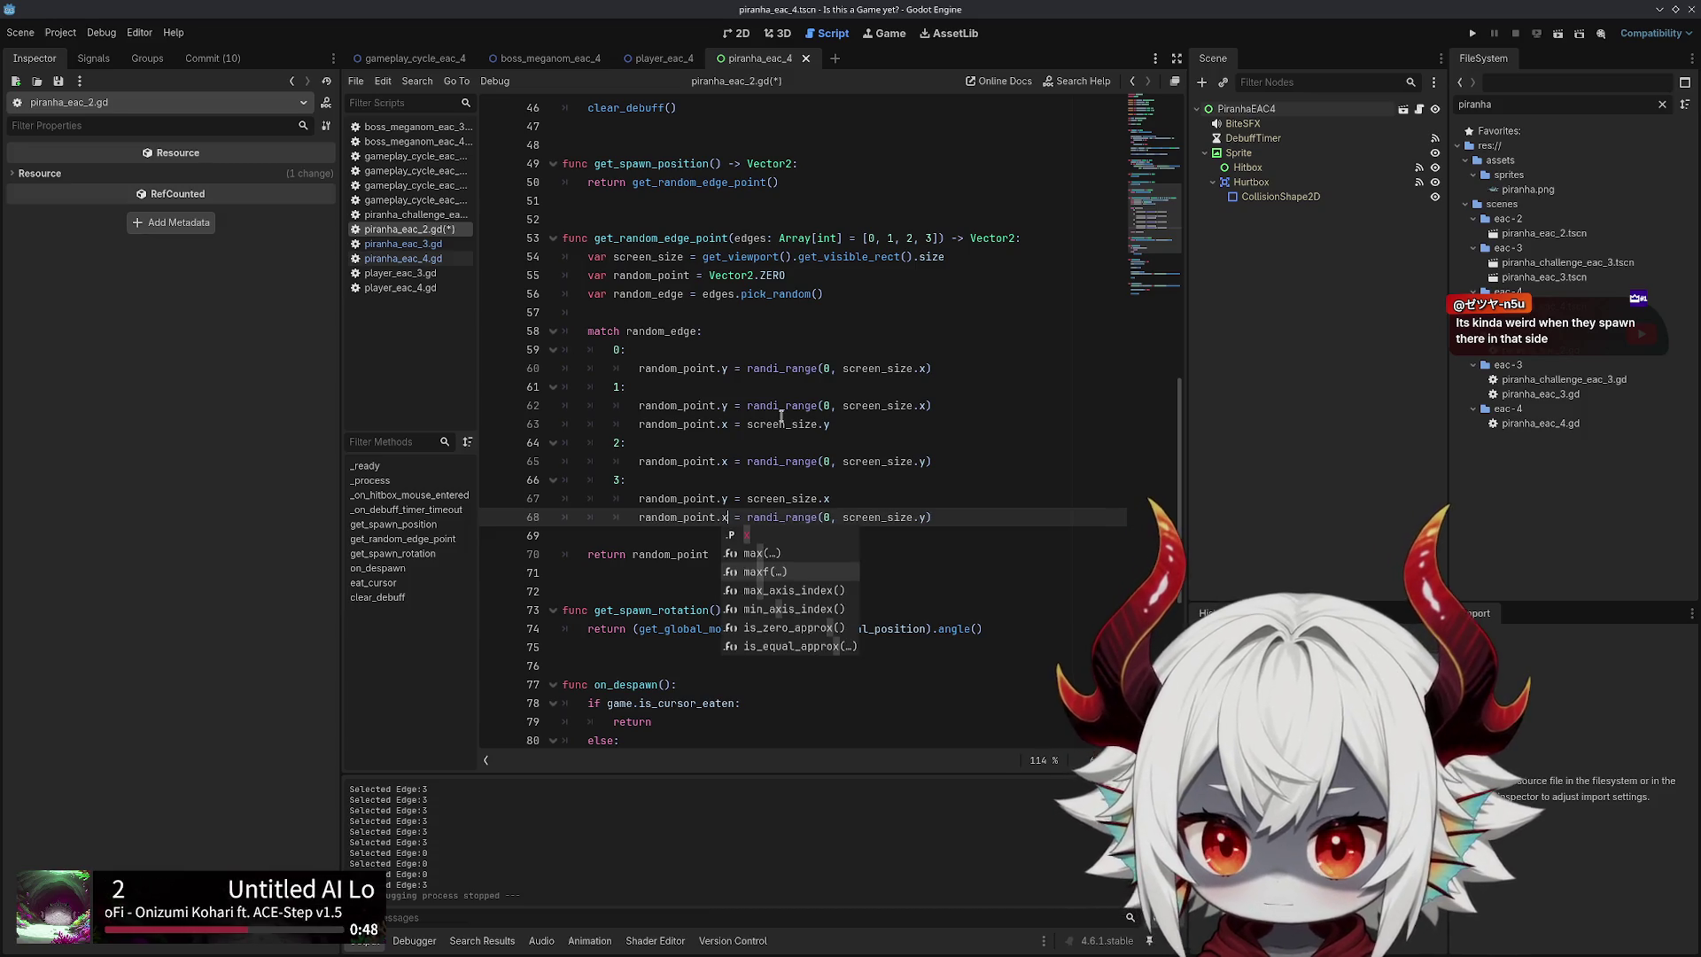
left_click(1472, 32)
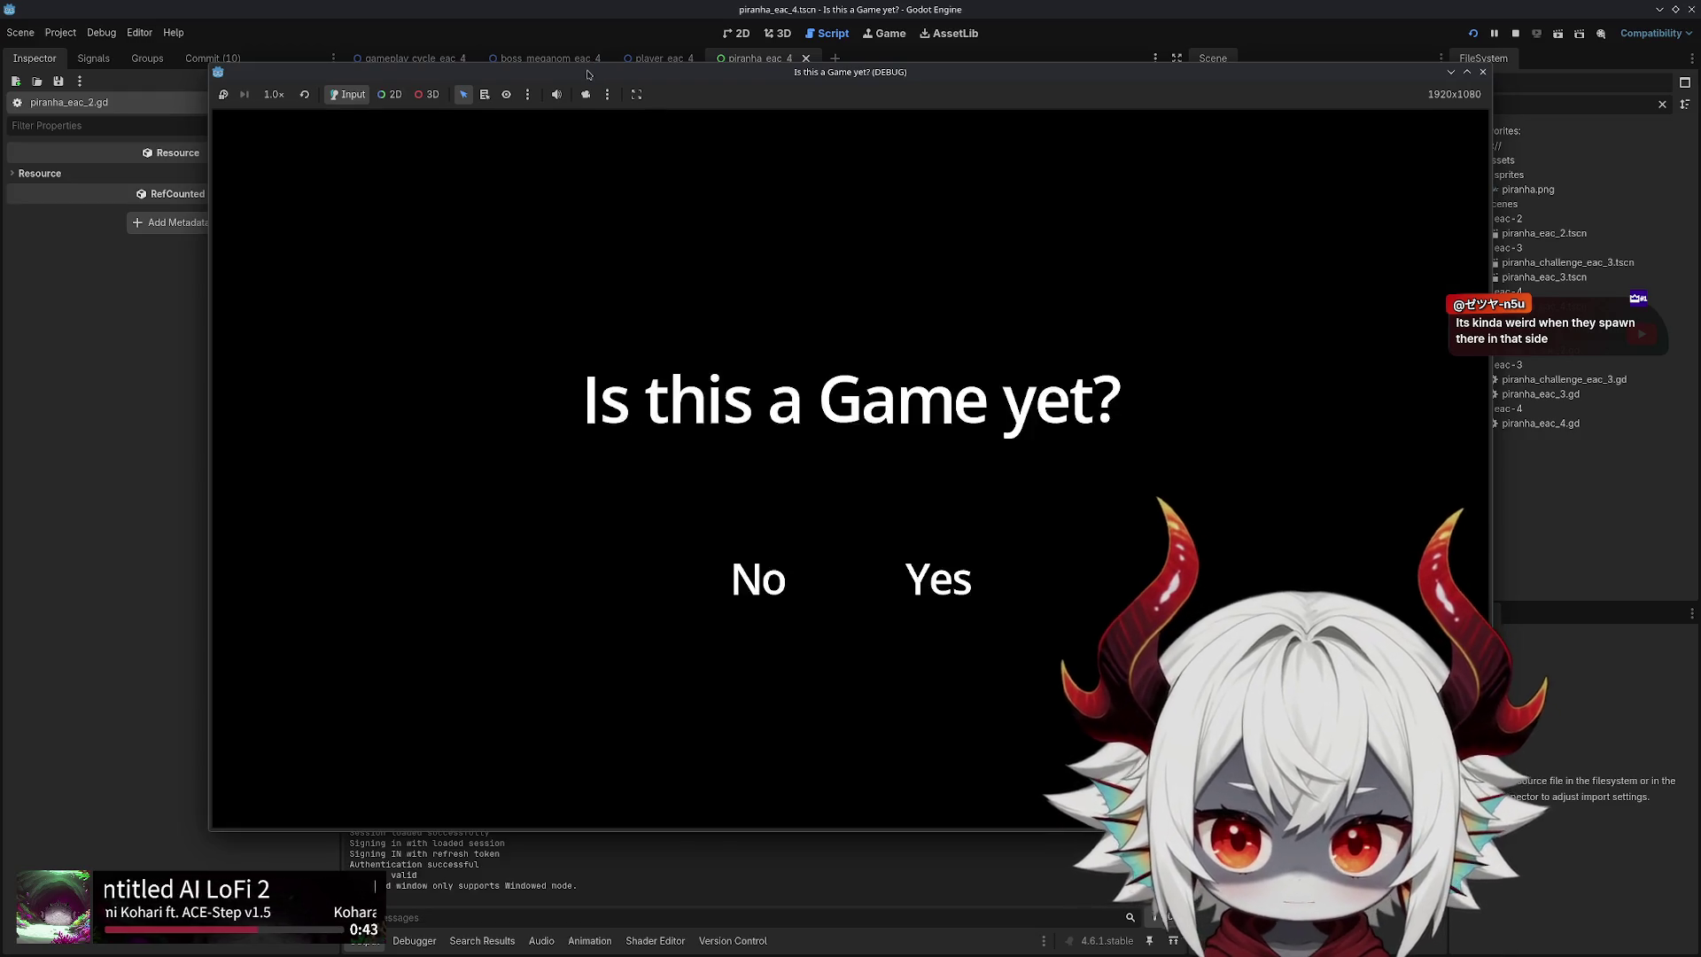
Move the debug game window down and back to the top, then dismiss the Welcome message
left_click_drag(586, 71, 652, 749)
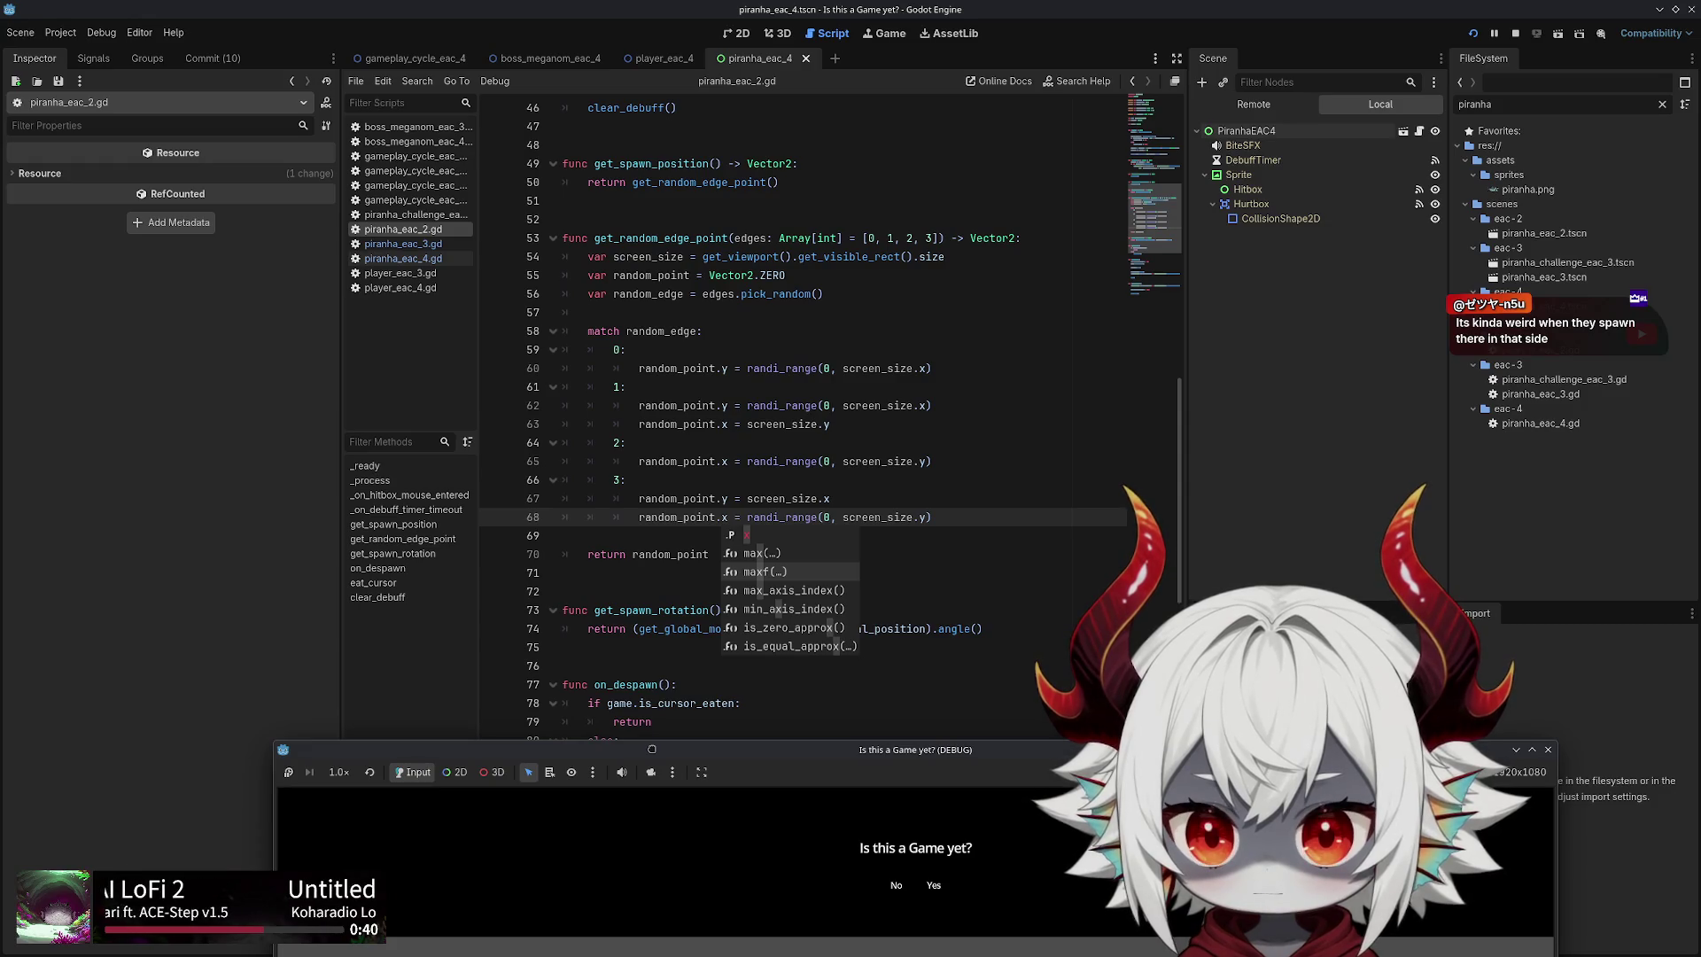
mouse_move(652, 749)
left_mouse_down()
mouse_move(544, 84)
mouse_move(624, 370)
mouse_move(641, 930)
mouse_move(651, 462)
mouse_move(647, 713)
mouse_move(614, 68)
left_mouse_up()
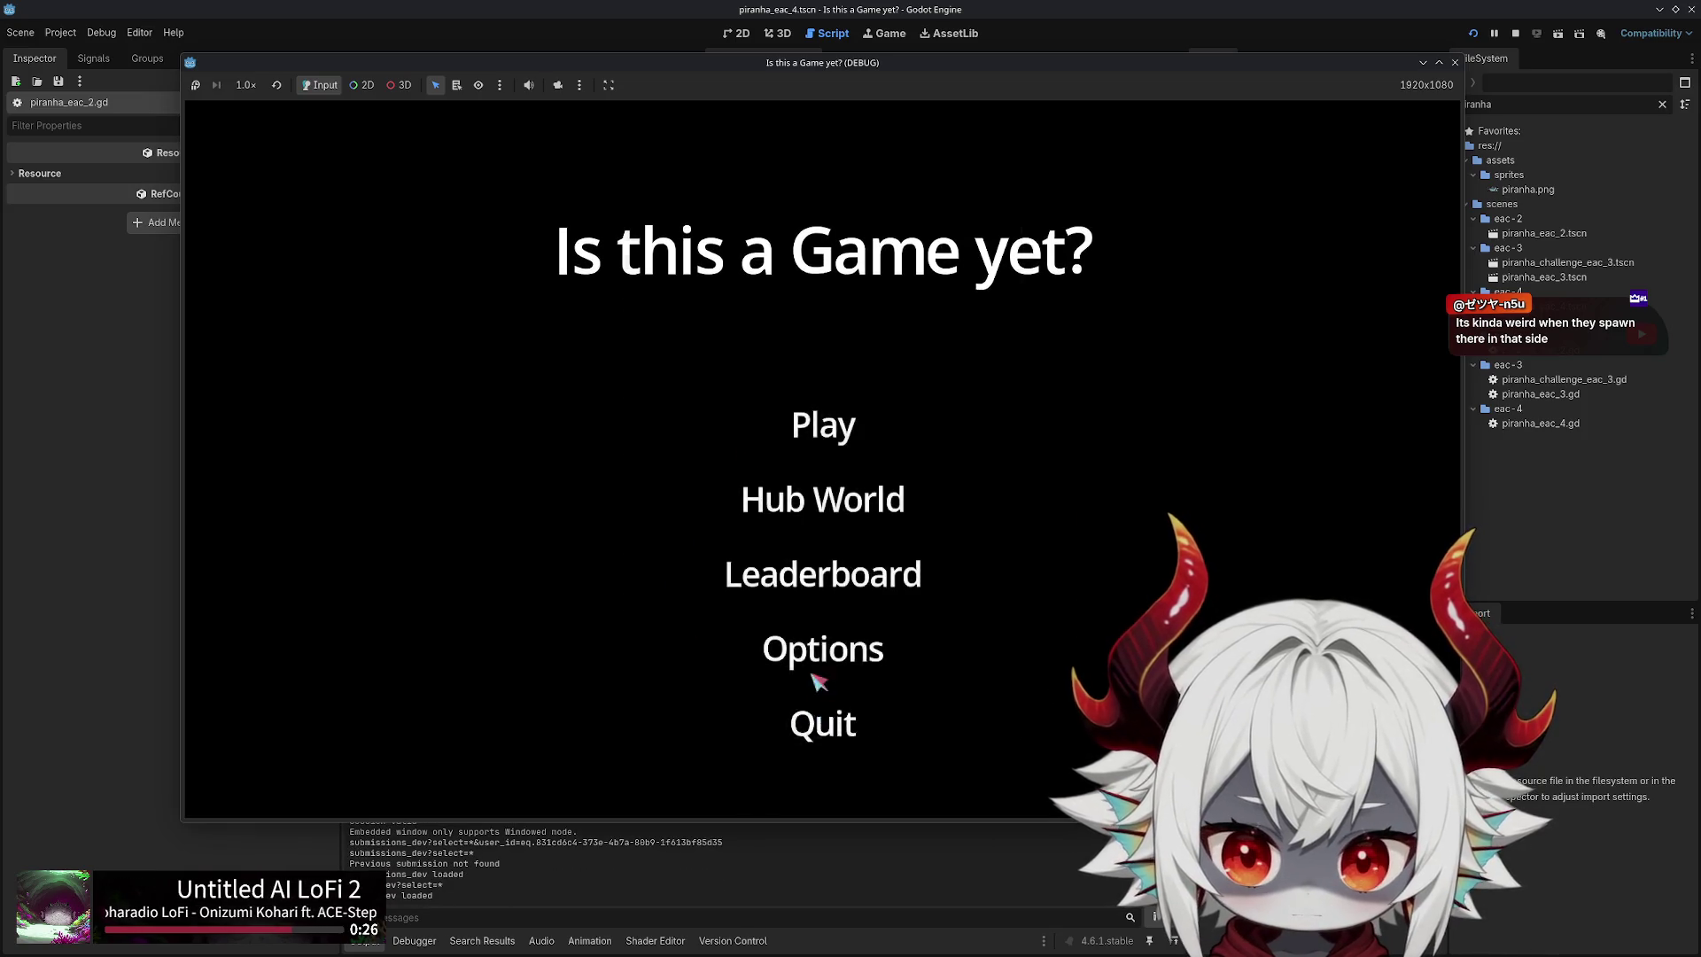
left_click(829, 696)
Steer the piranha around the screen with the WASD keys until Game Over
key("a")
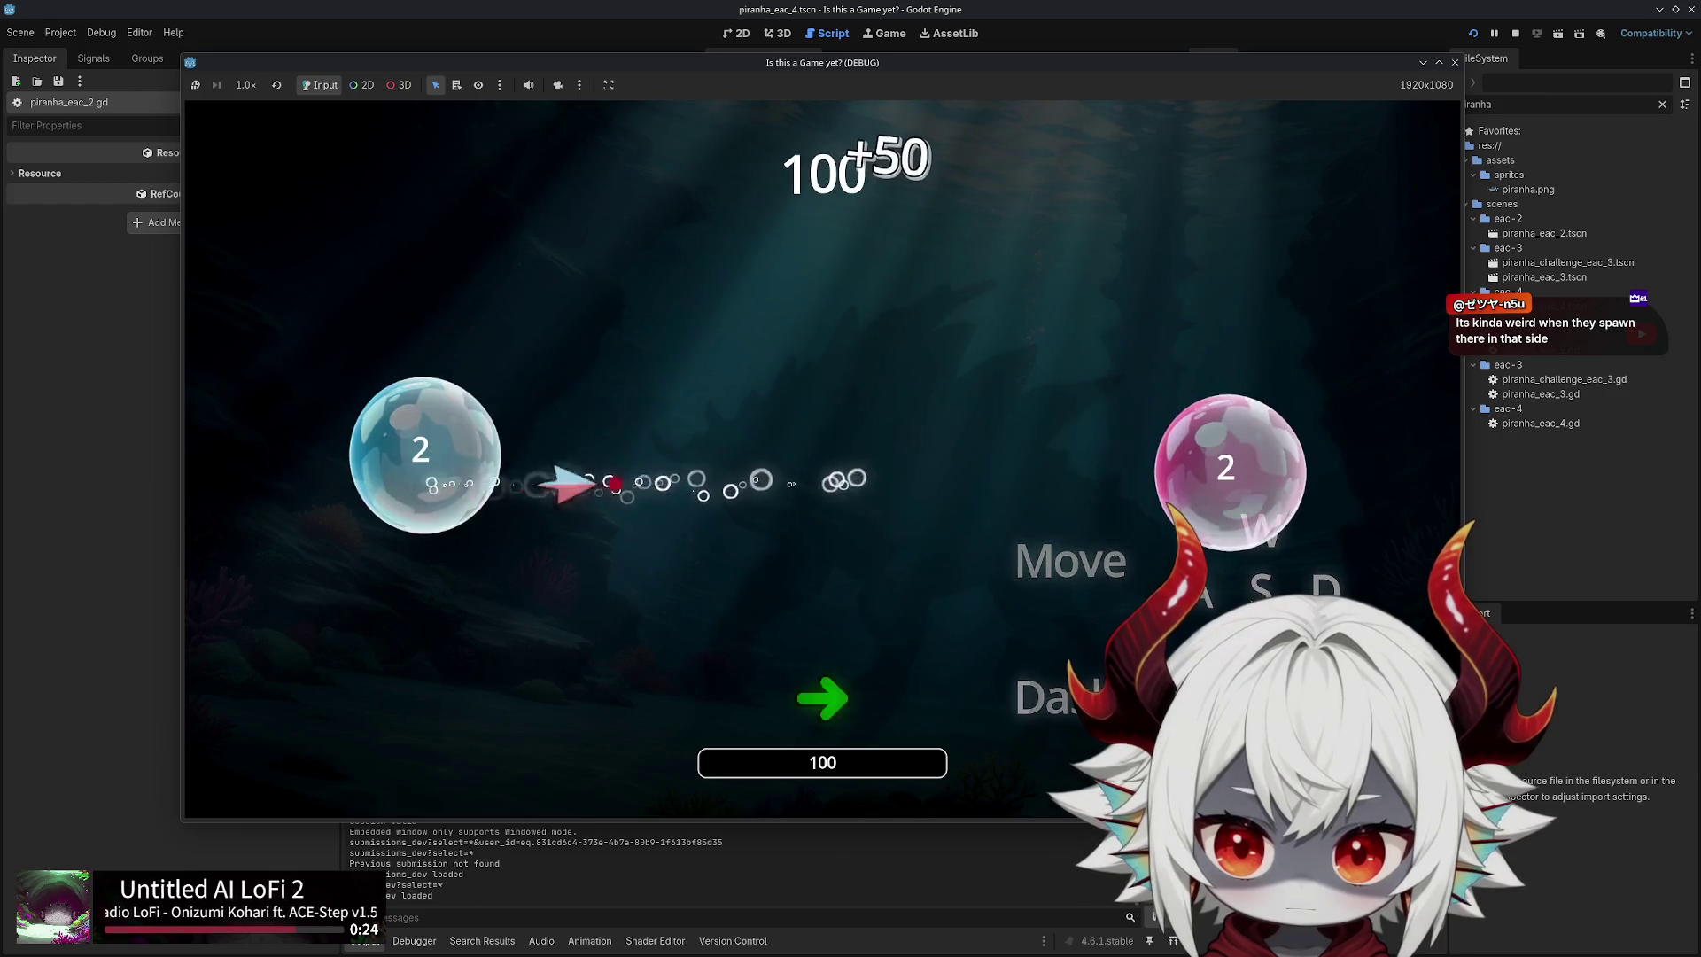
key("s")
key("d")
key("w")
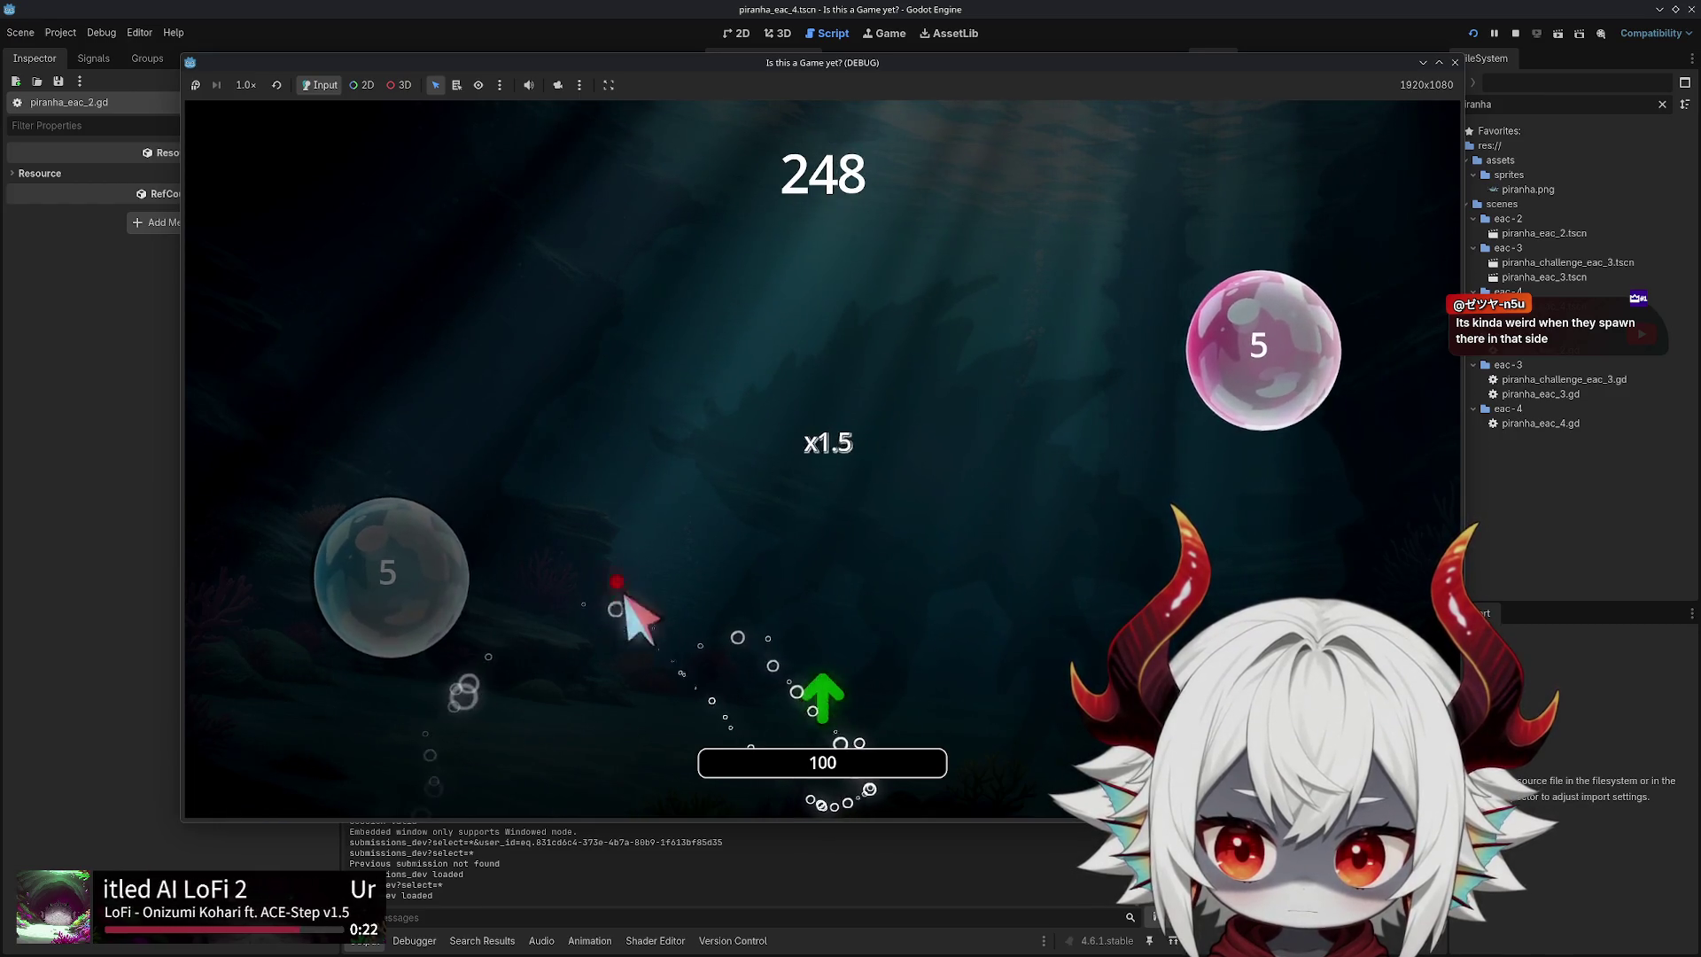
key("a")
key("s")
key("s")
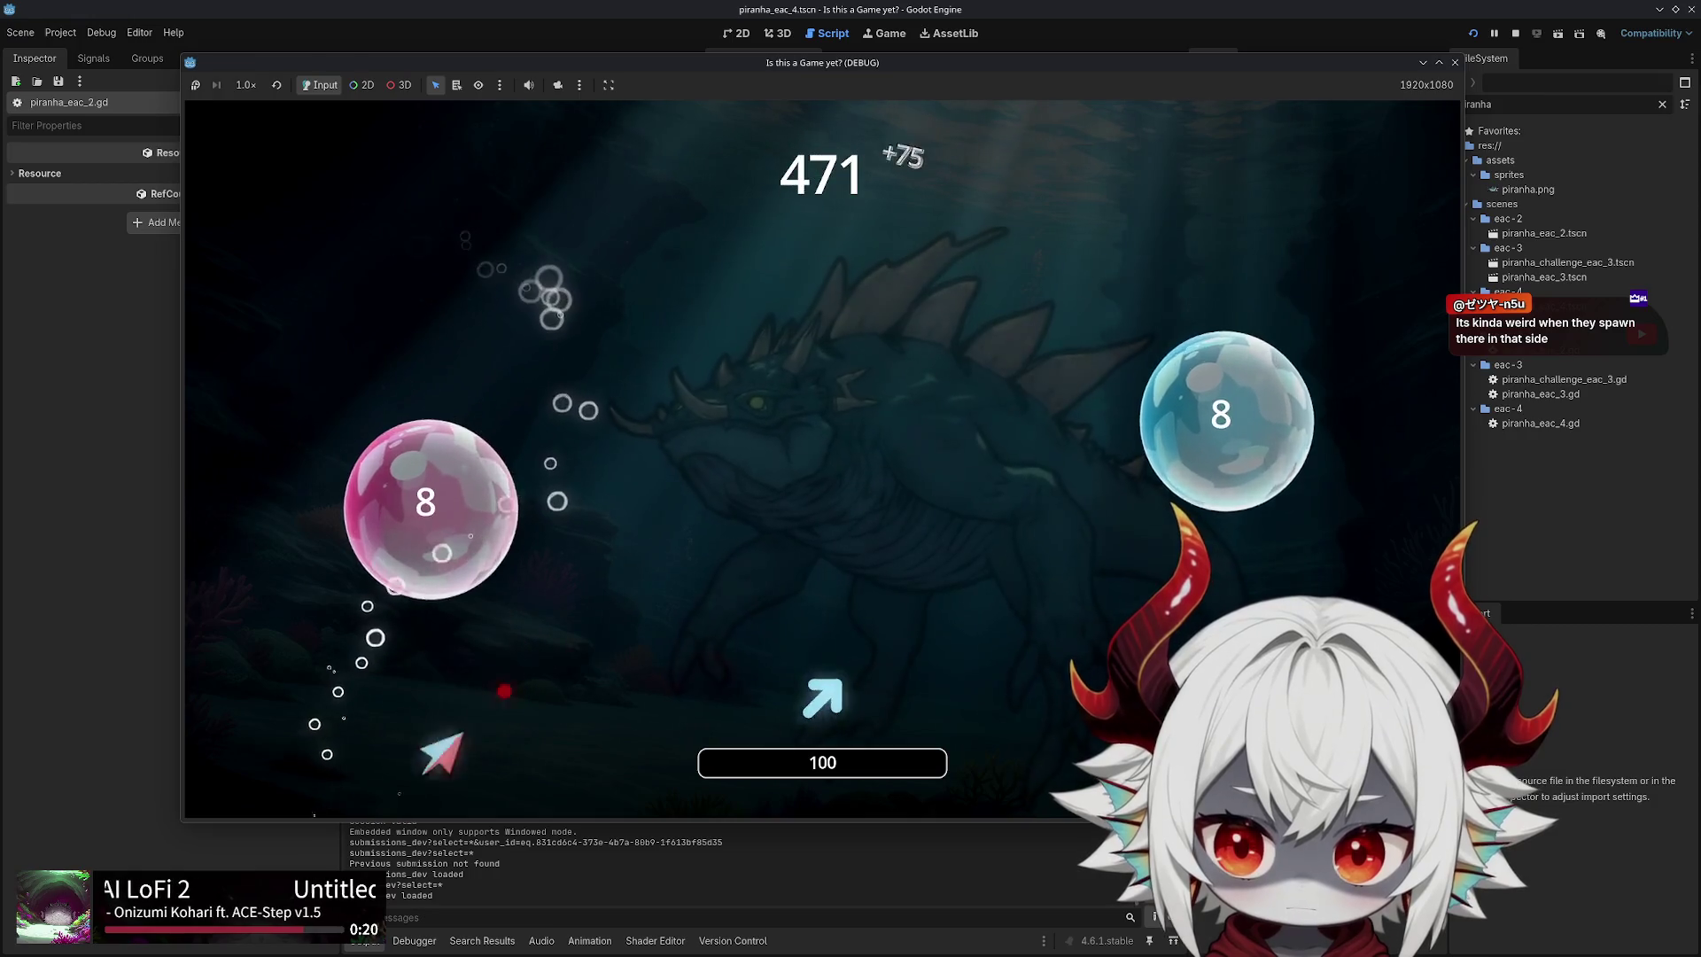
key("w")
key("a")
key("w")
key("a")
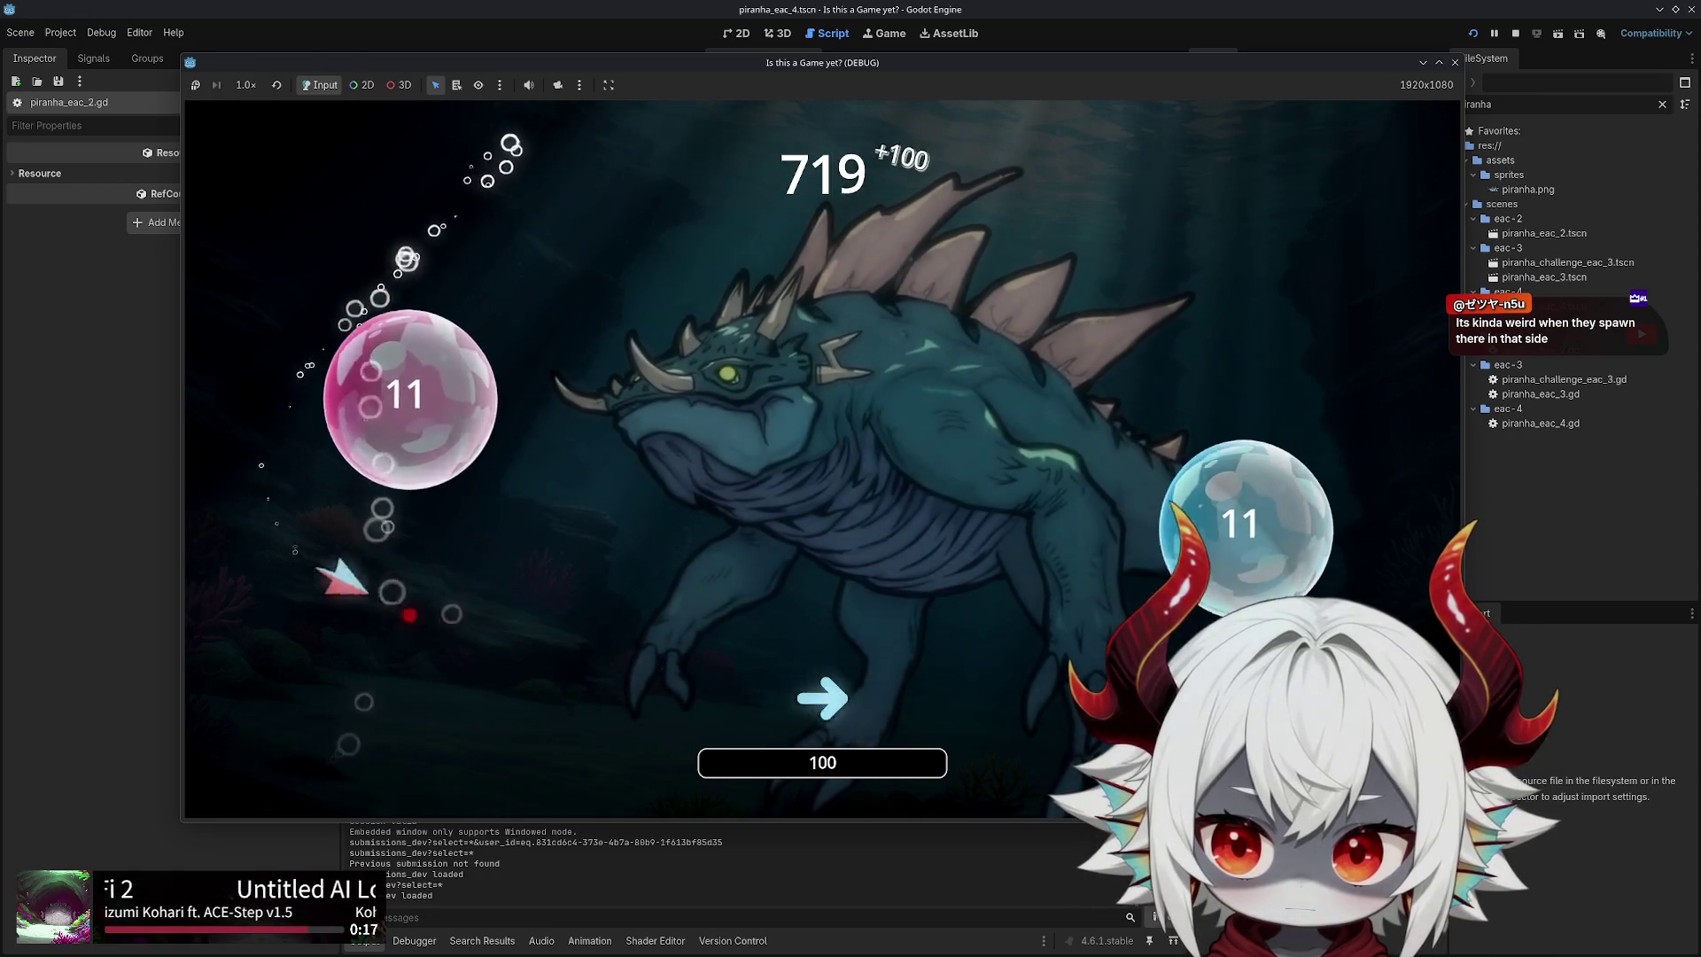
key("s")
key("w")
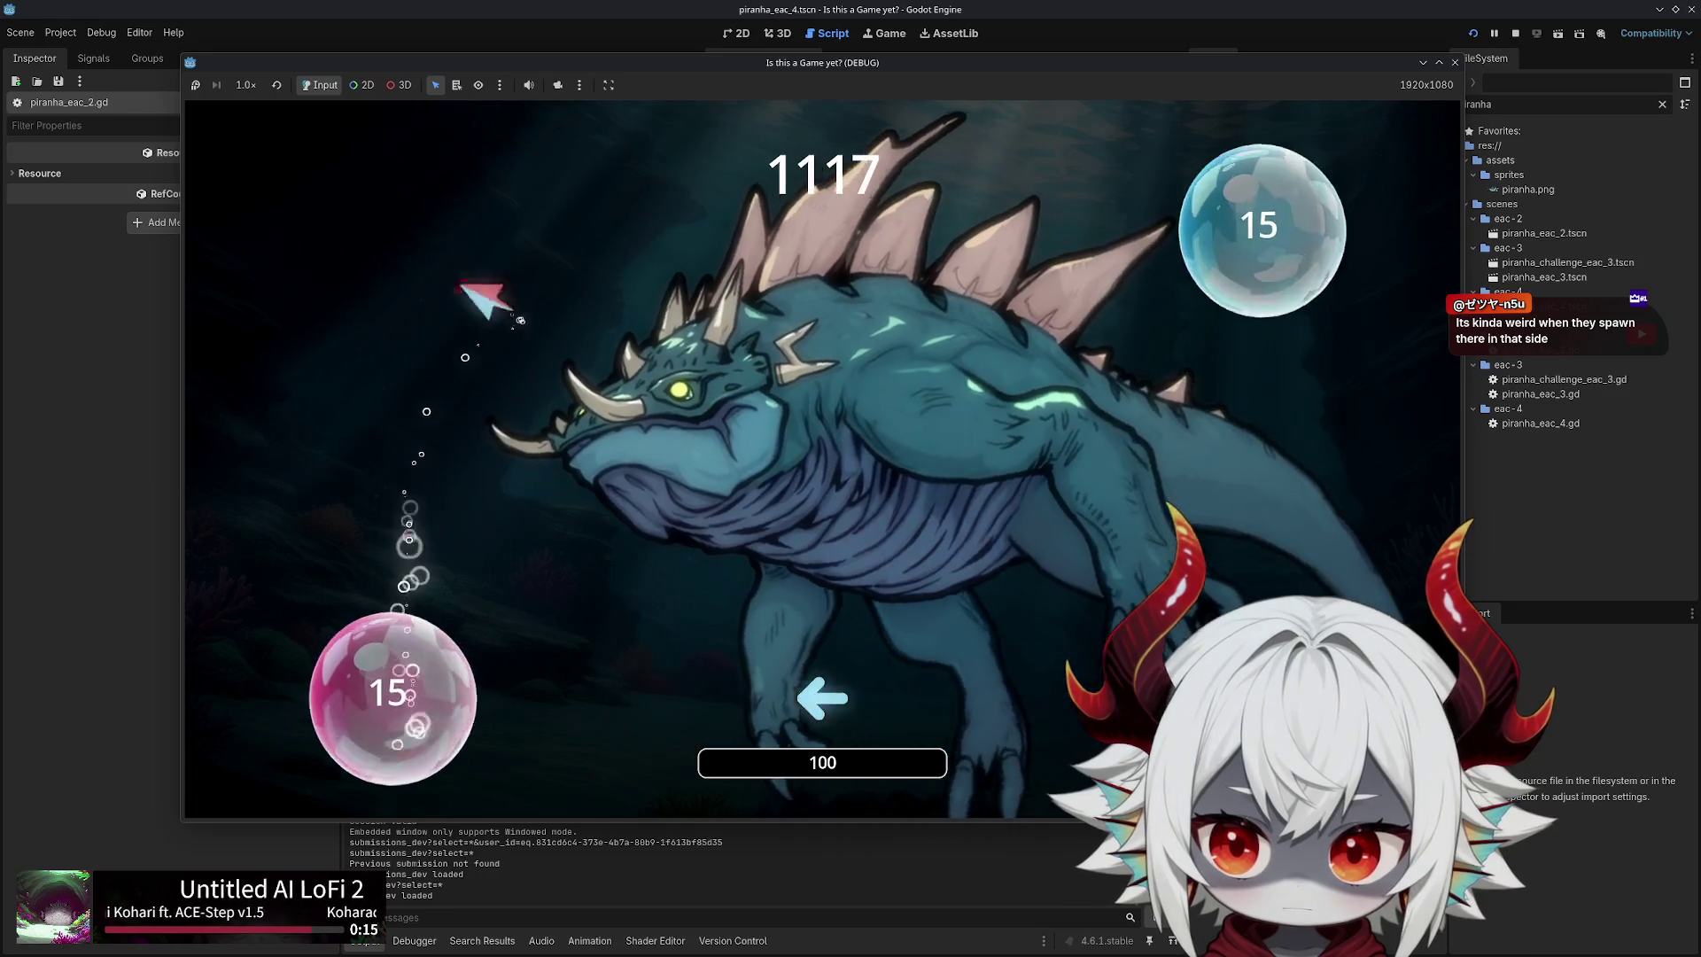
key("s")
key("a")
key("d")
key("w")
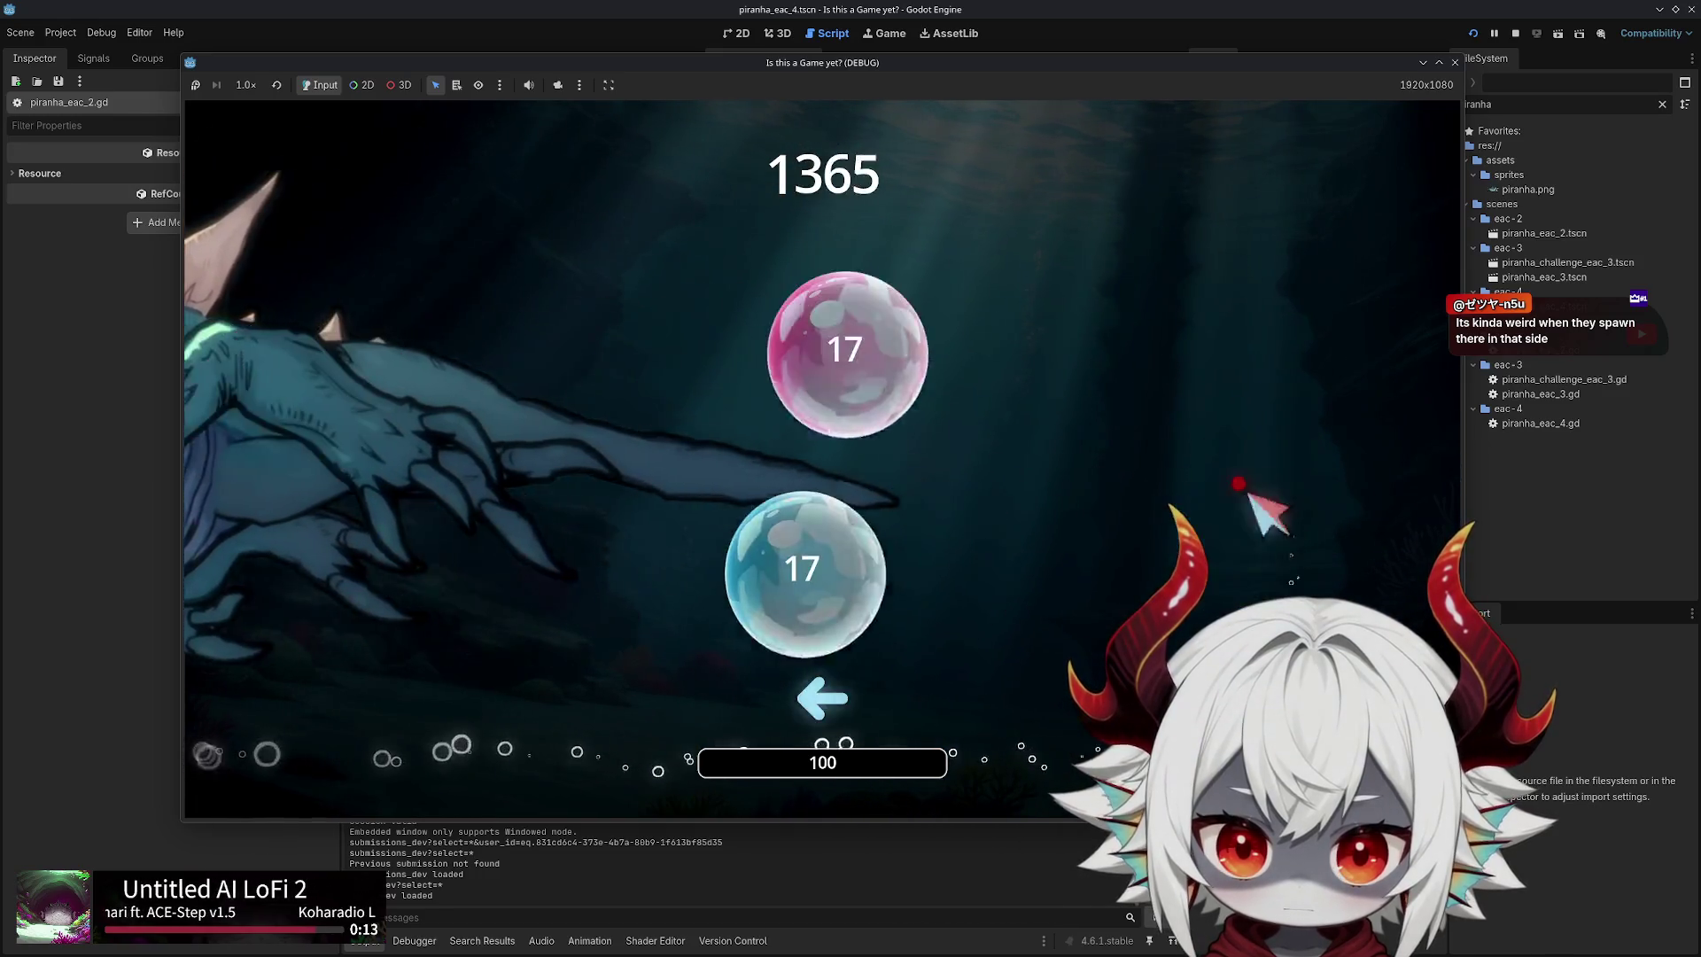
key("a")
key("s")
key("w")
key("d")
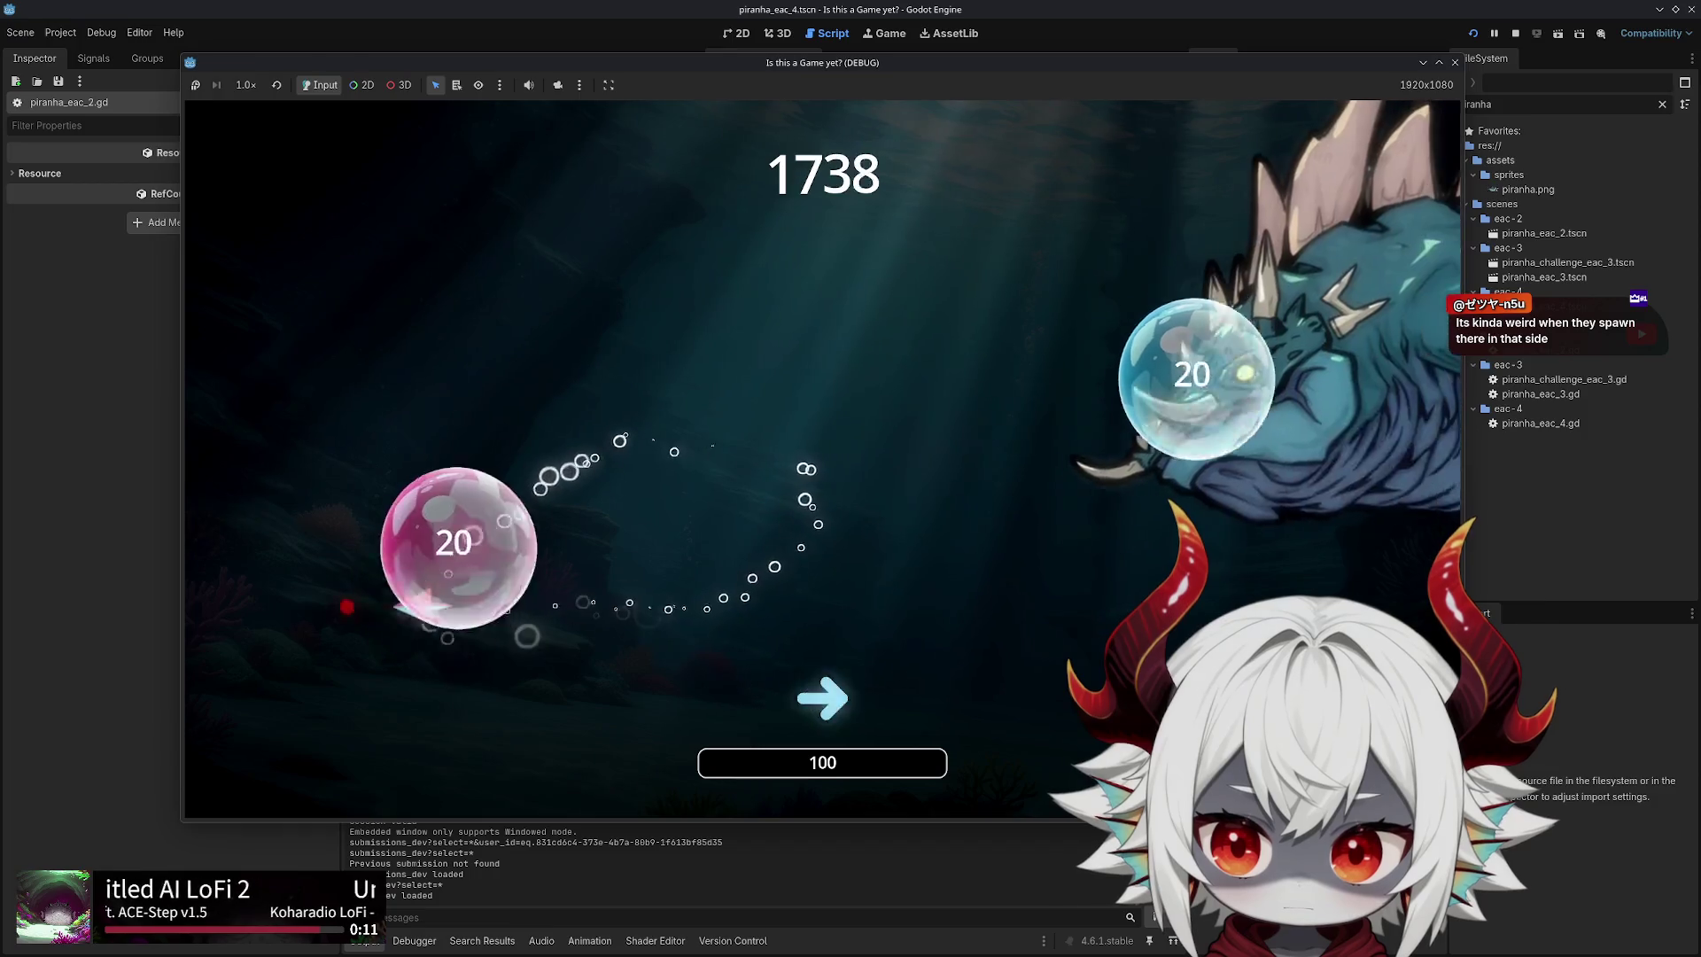
key("w")
key("s")
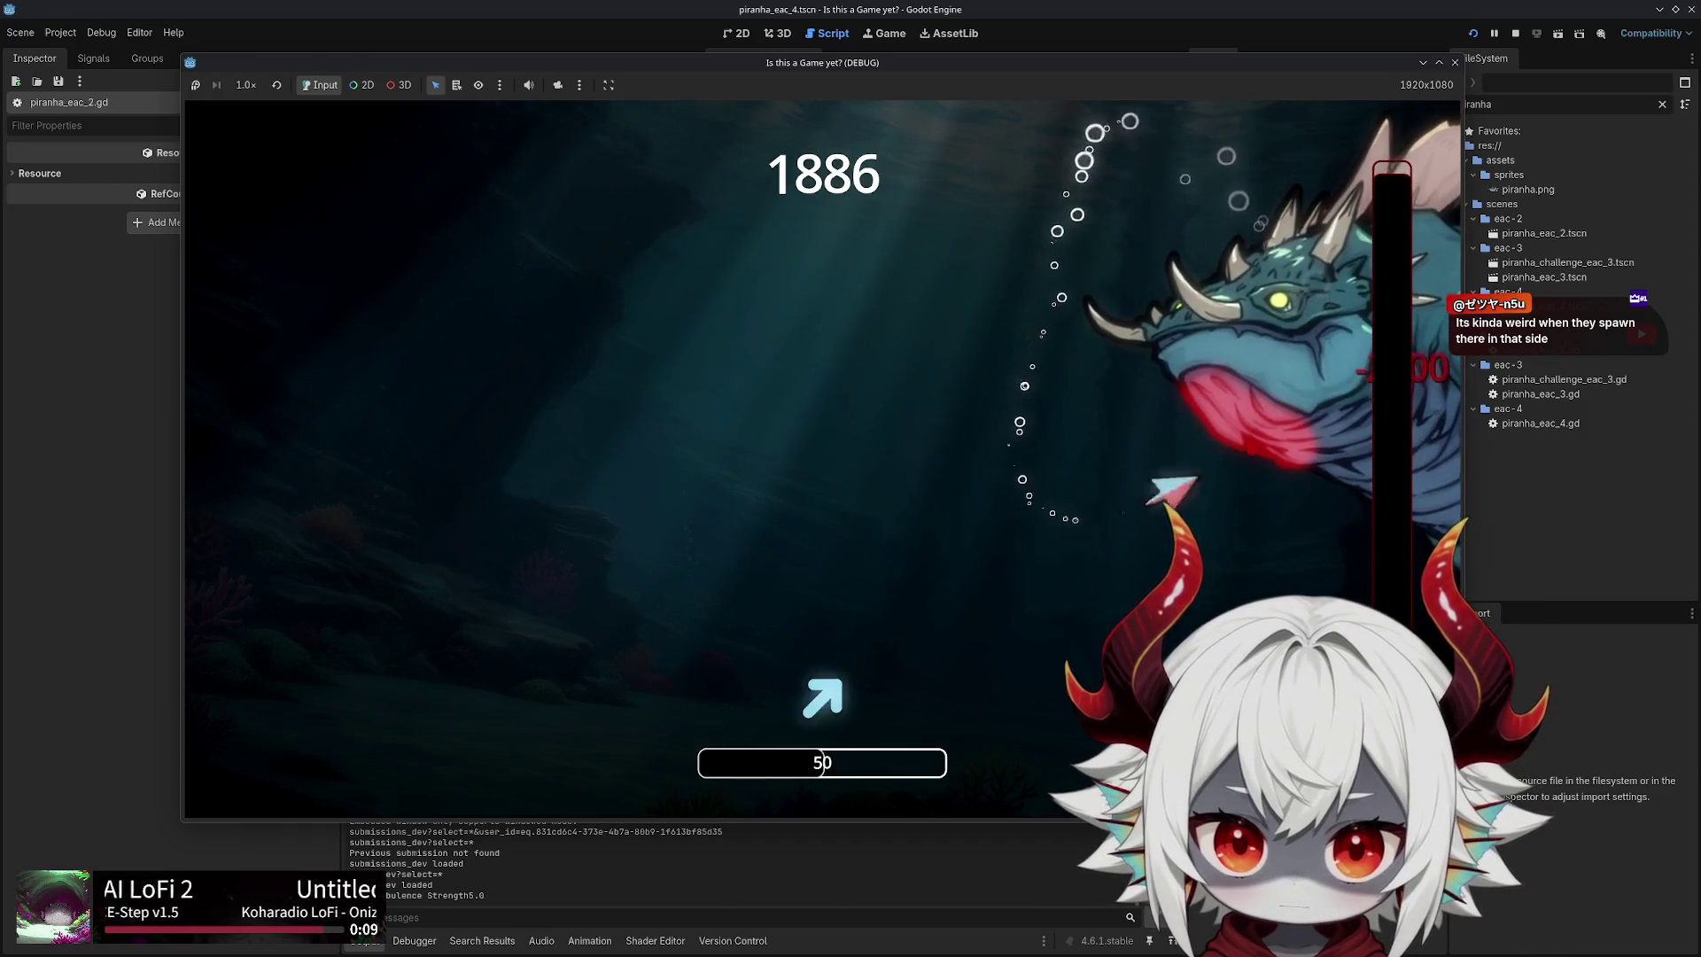
Continue after Game Over, keep playing amid the edge-spawned piranhas, then stop the run with F8
left_click(901, 571)
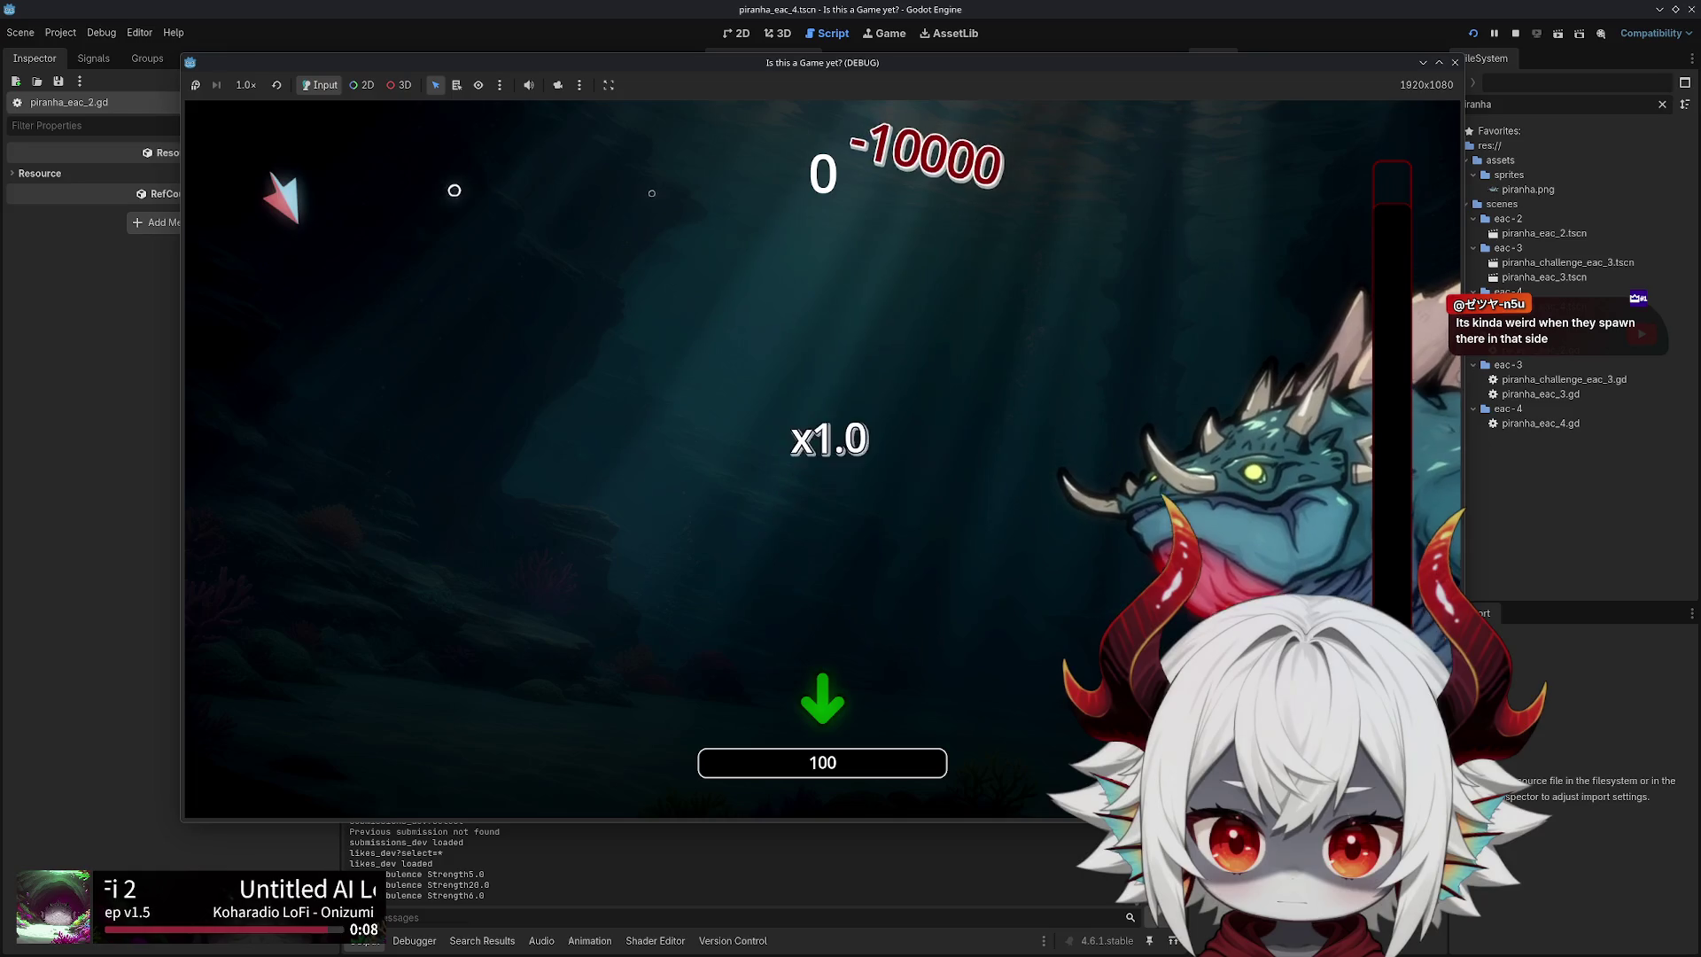
key("s")
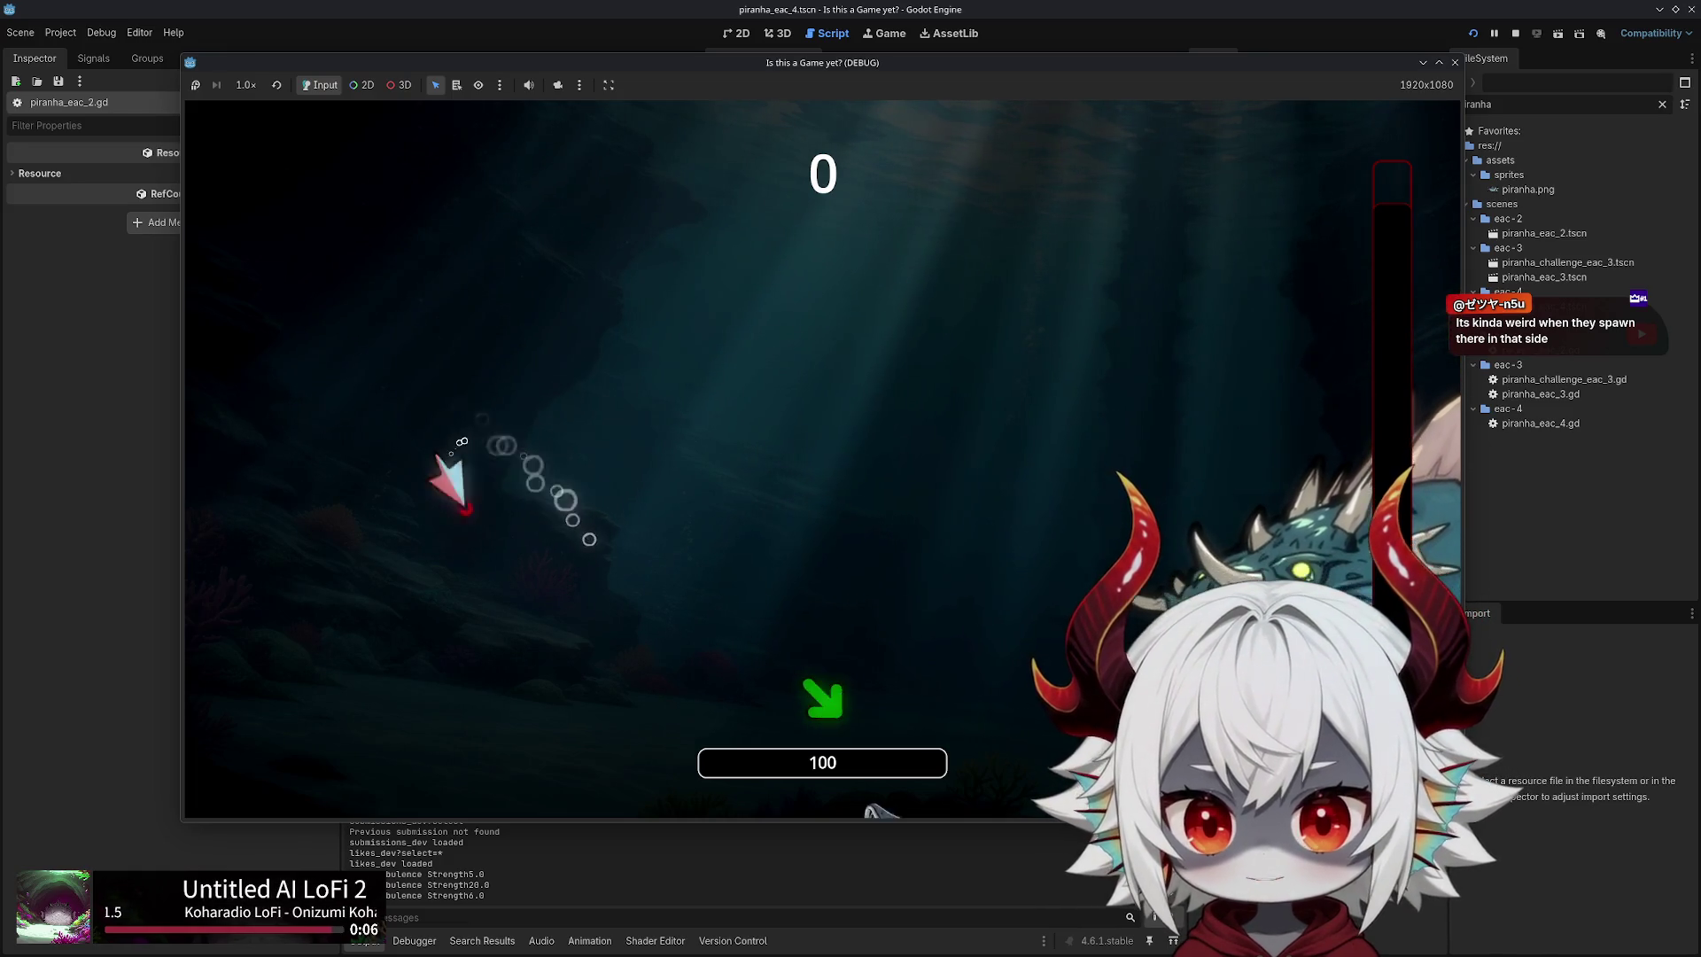
key("d")
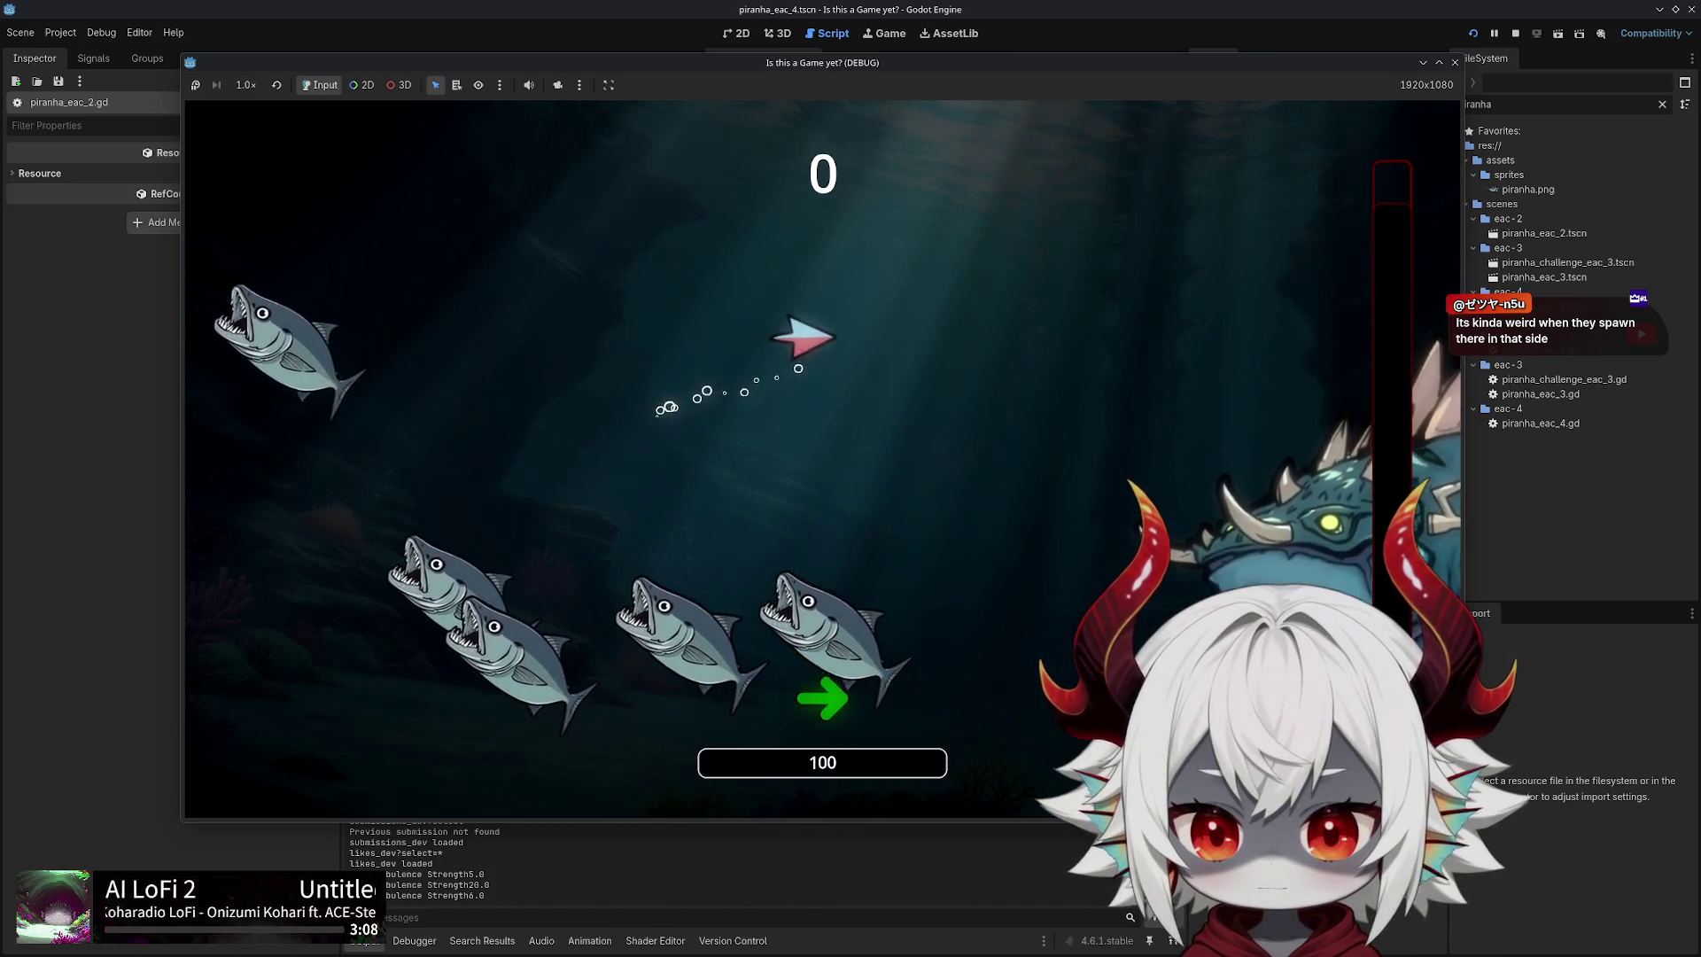
key("s")
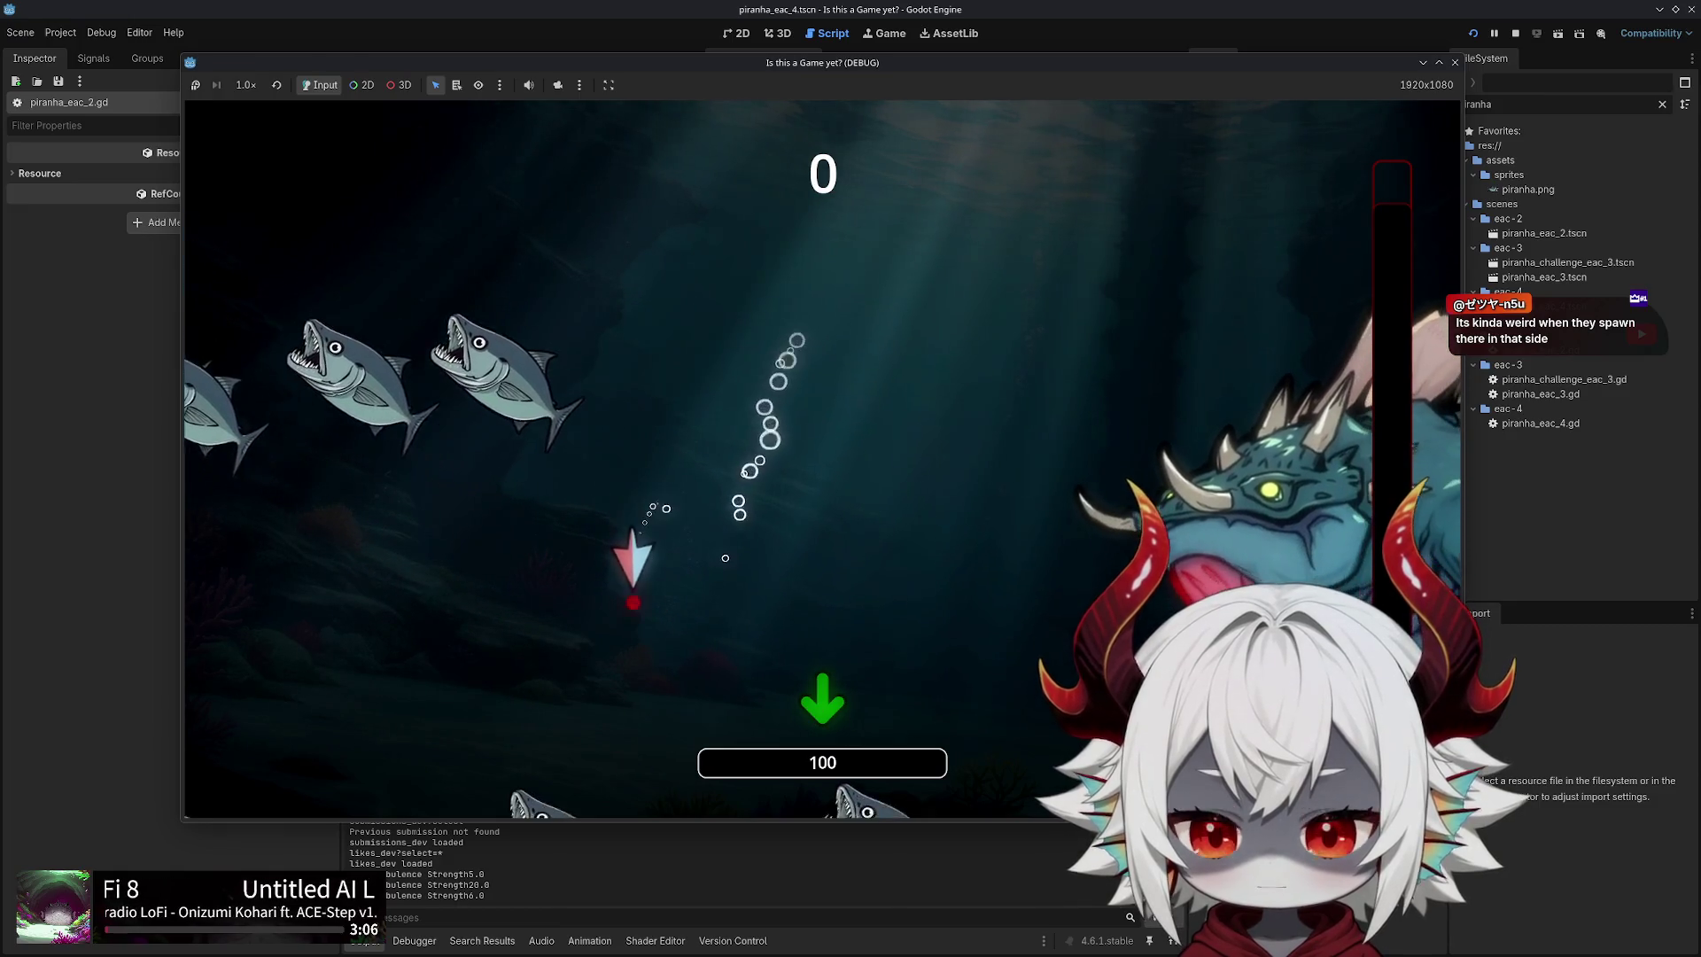
key("d")
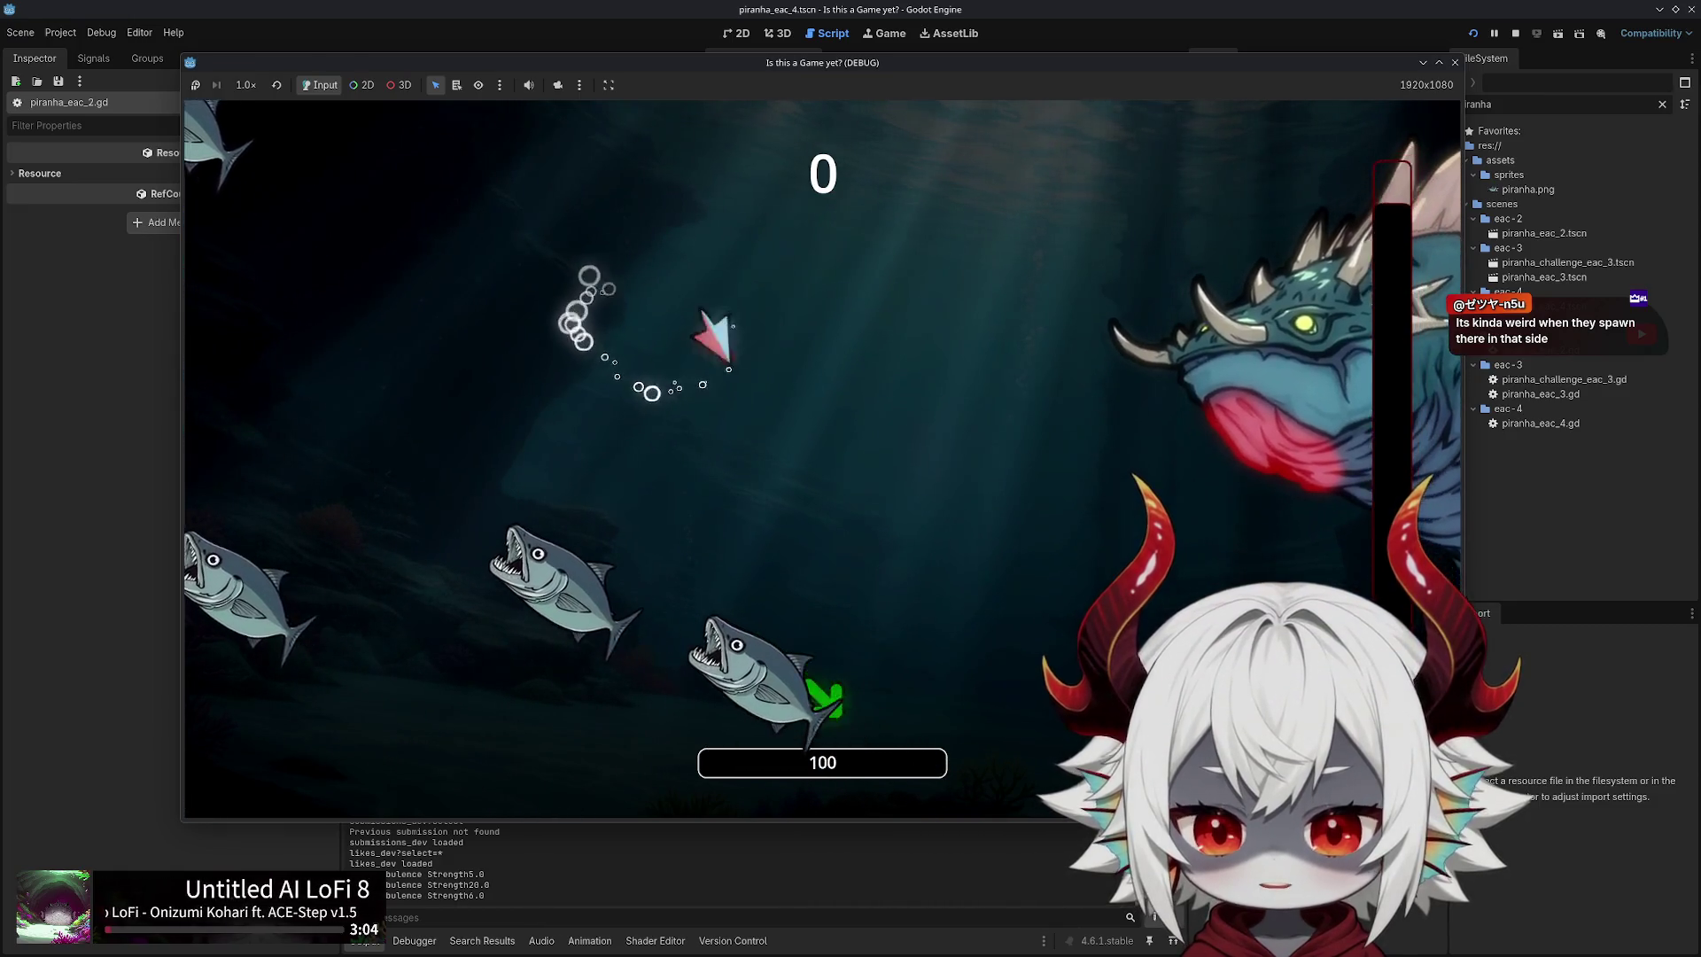
key("s")
key("d")
key("s")
key("d")
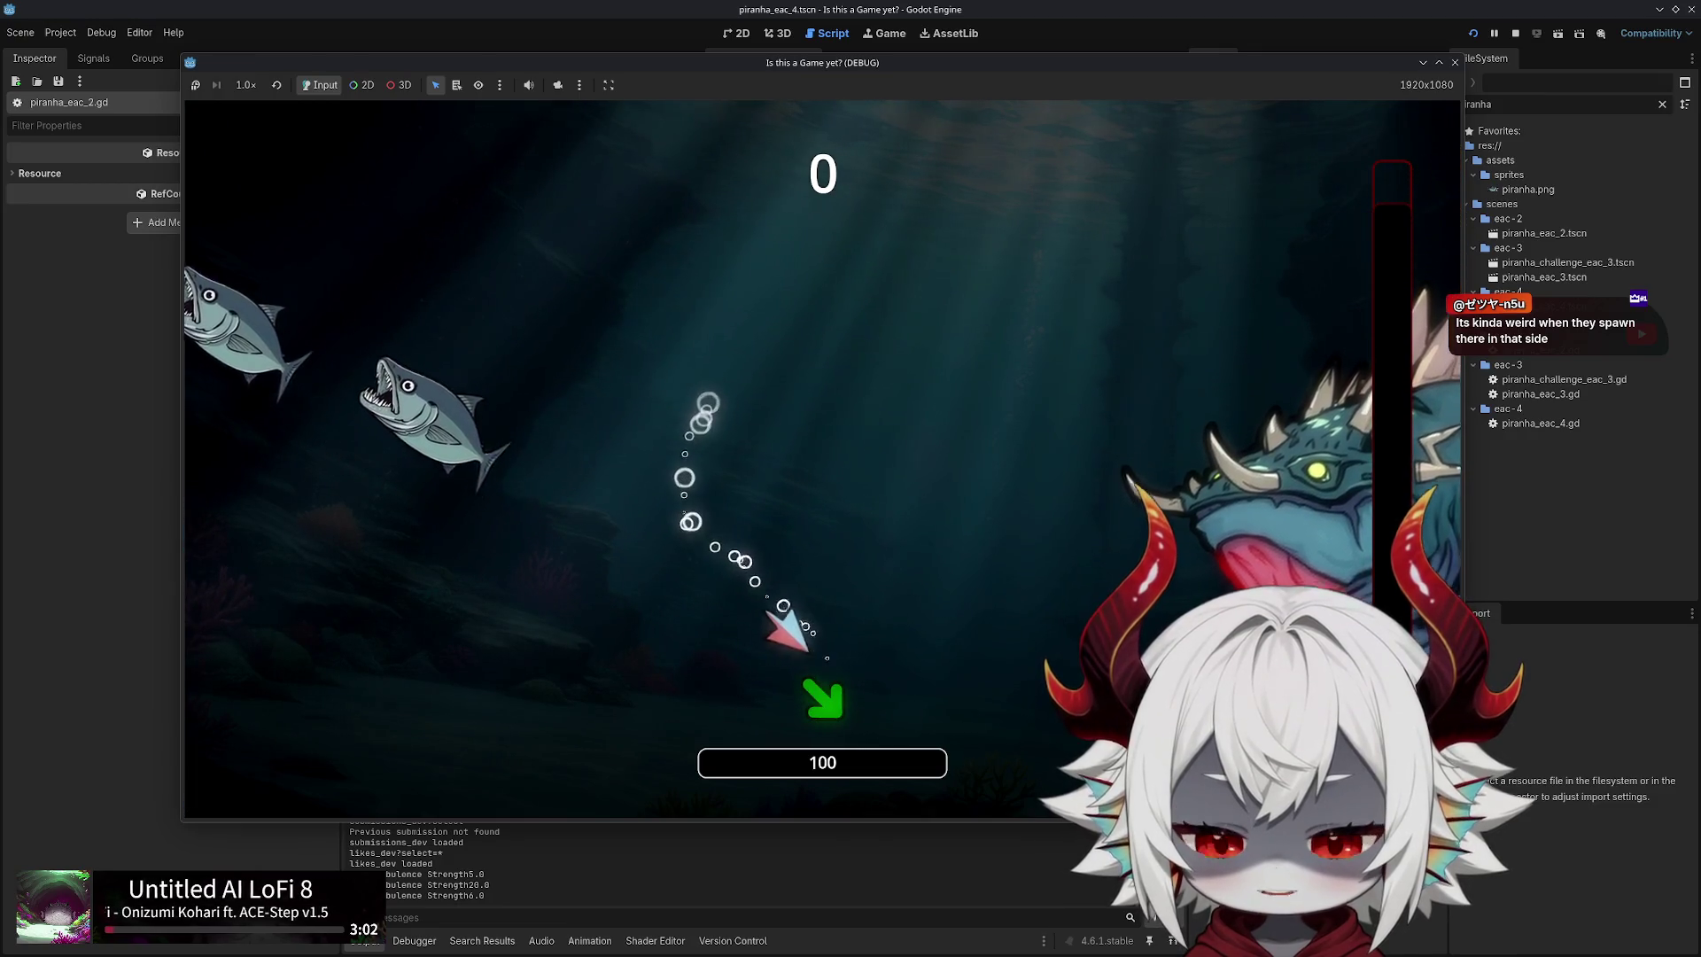
key("d")
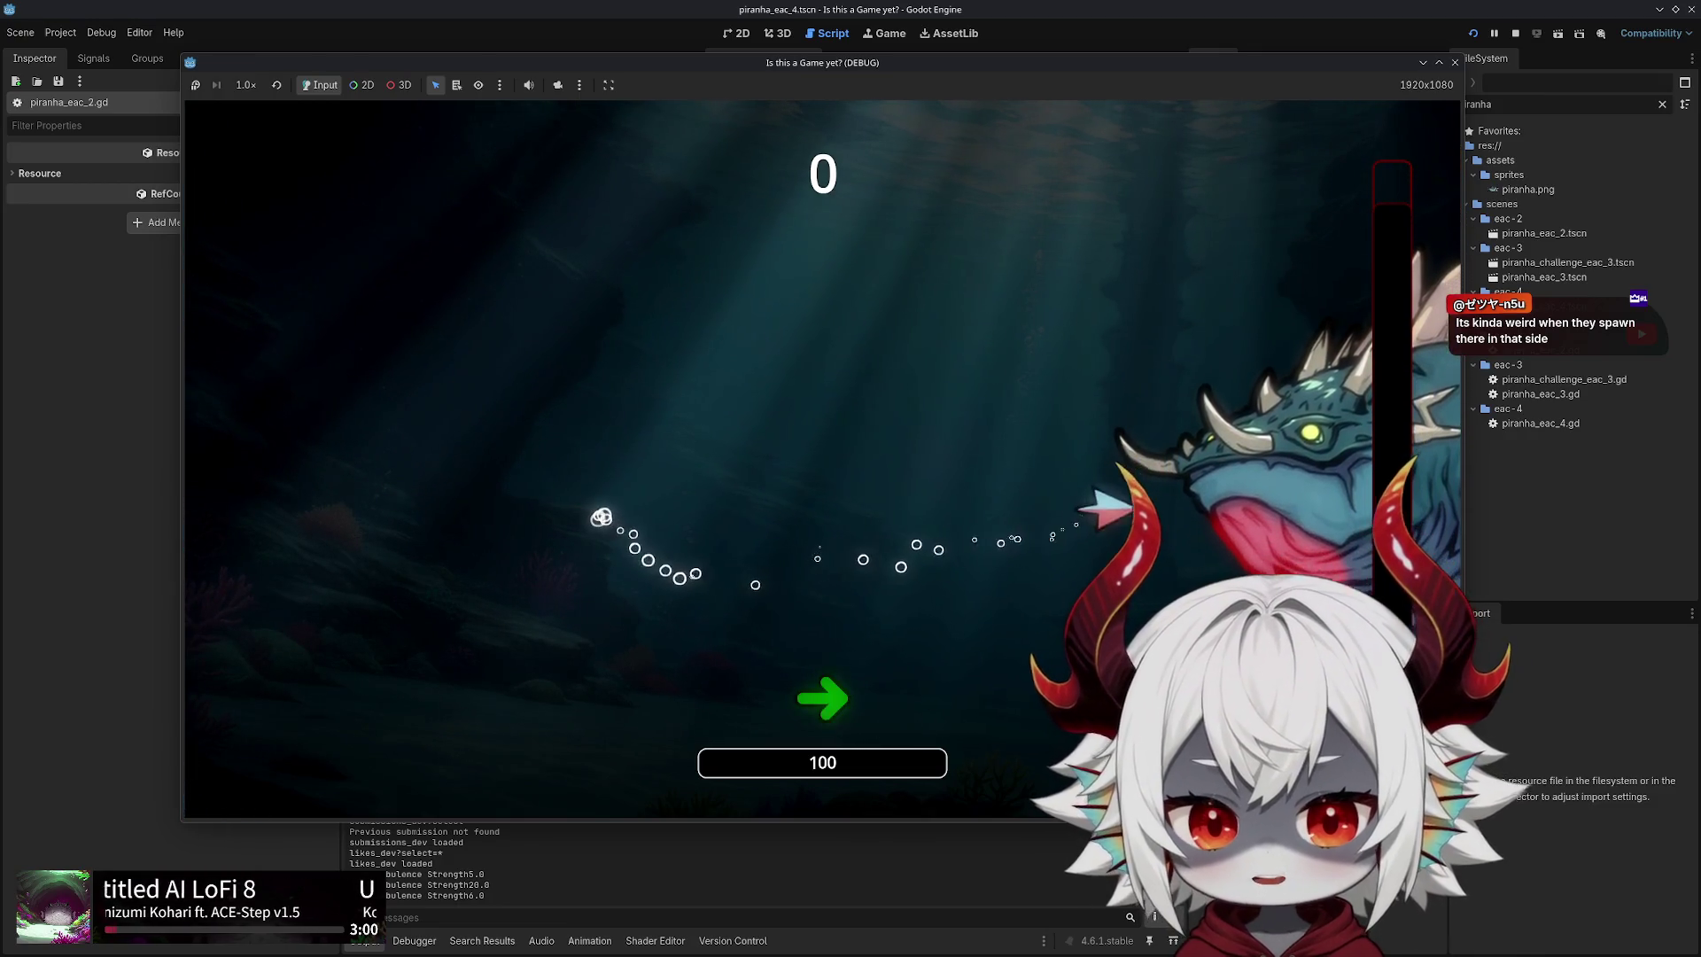
key("w")
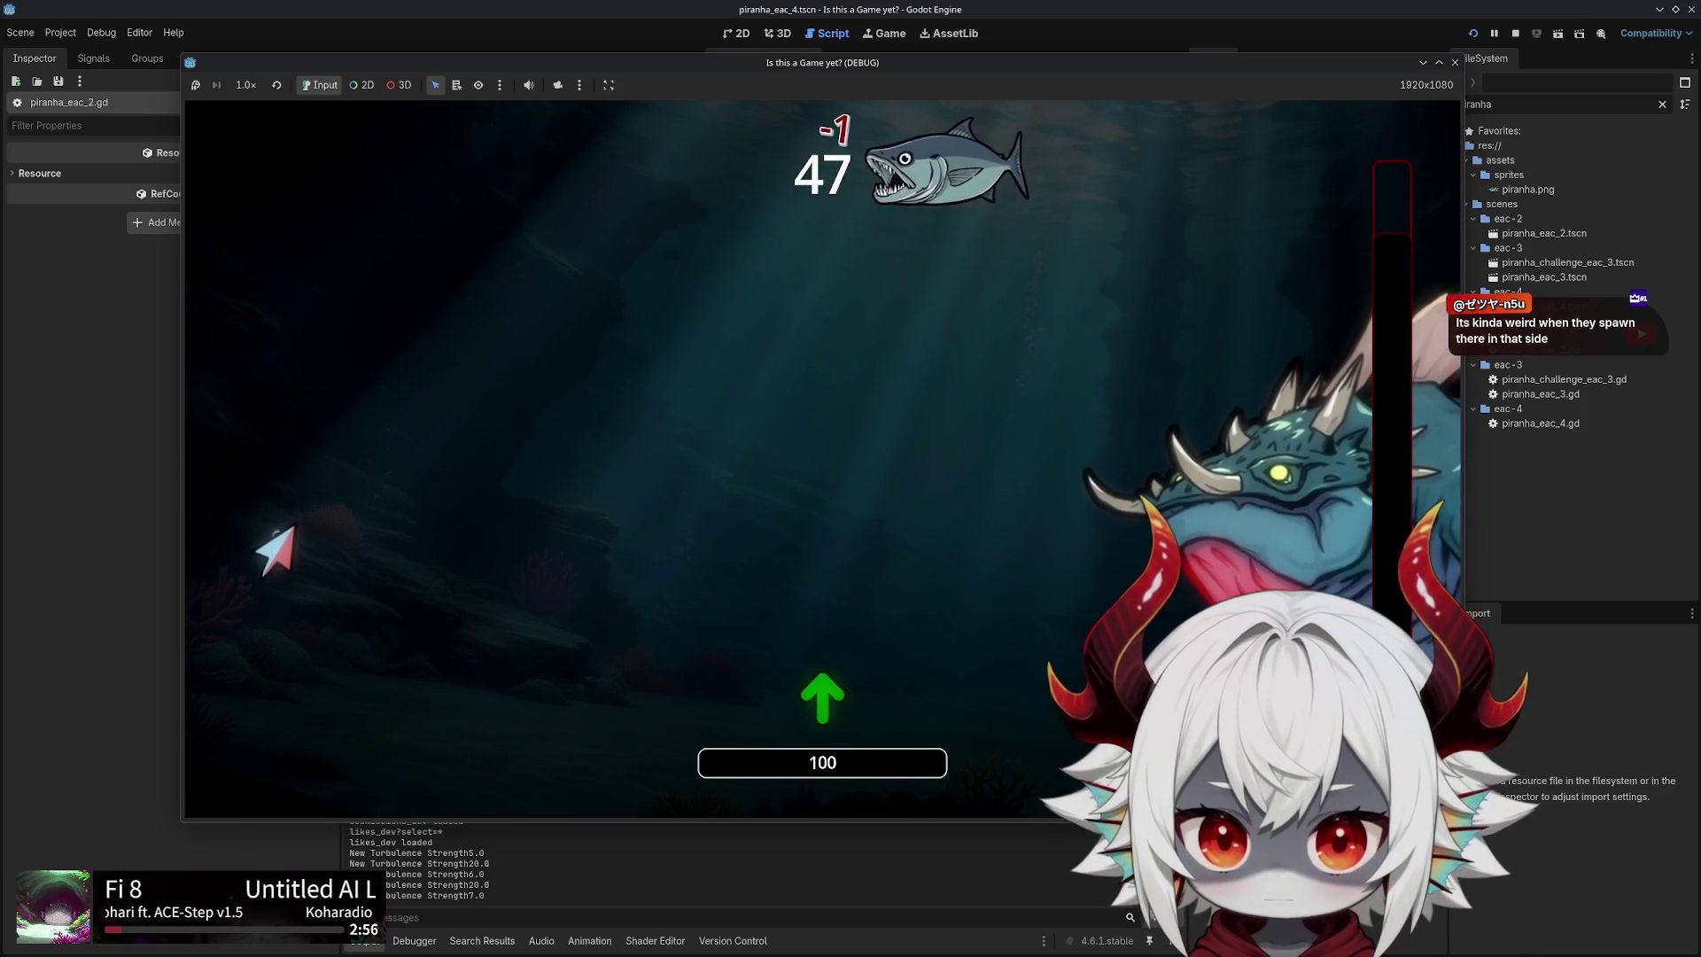
key("d")
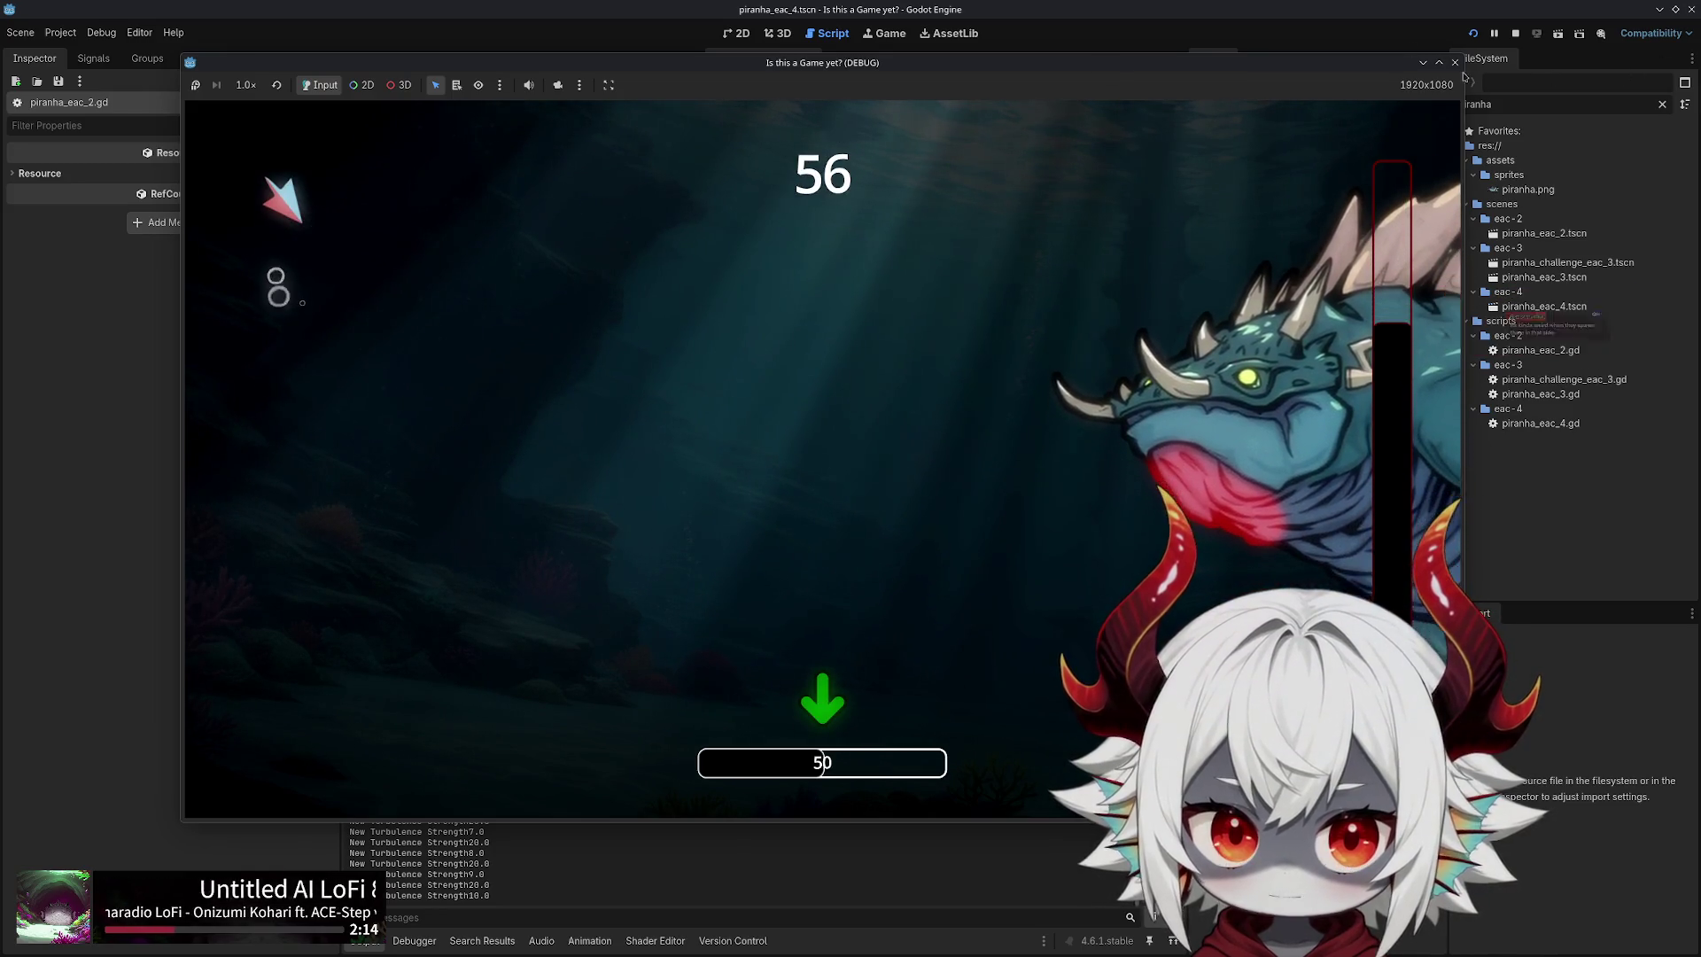
key("F8")
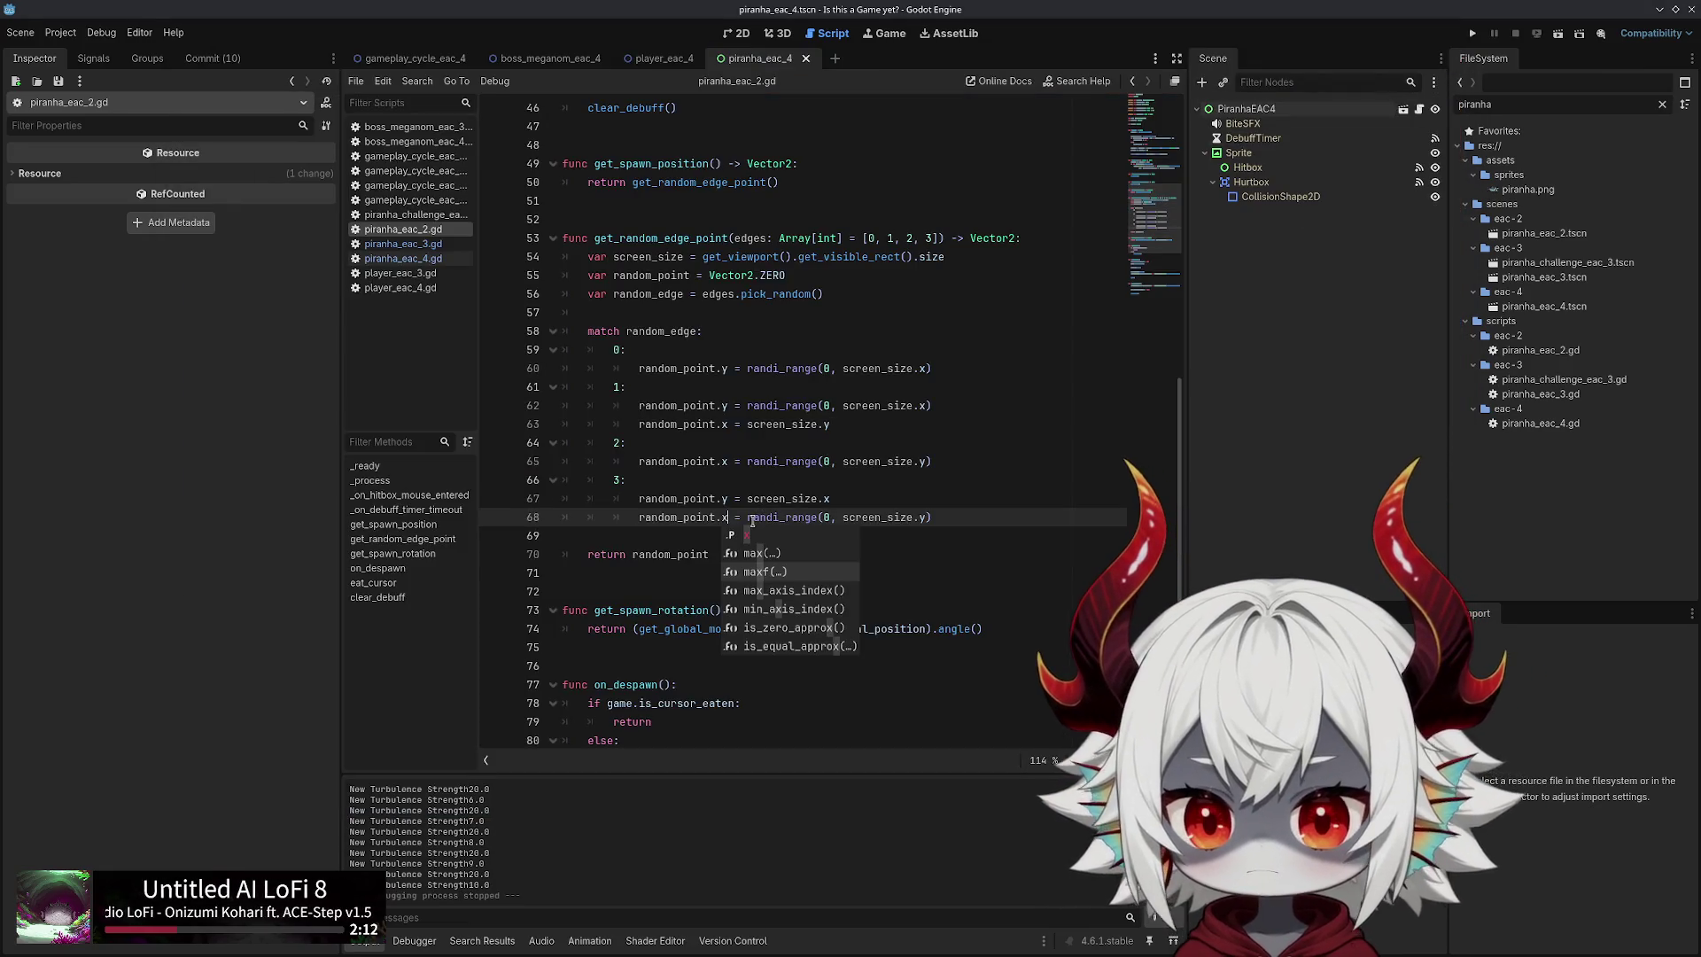
left_click(730, 504)
key("Down")
key("BackSpace")
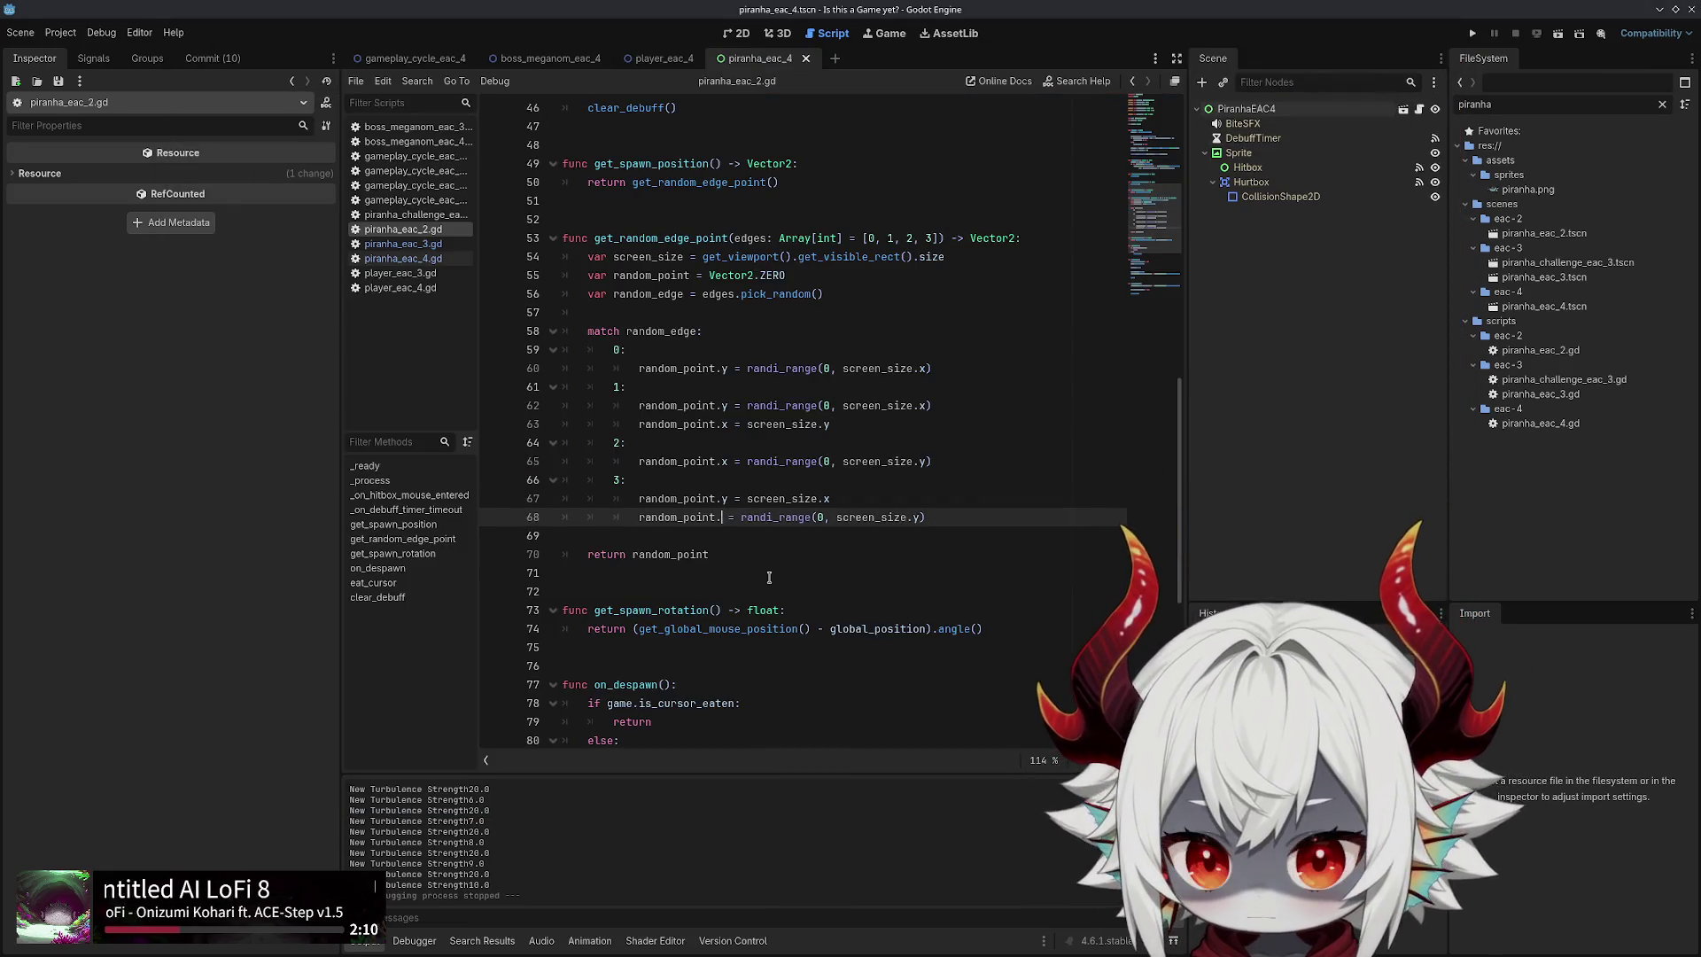
type("y")
key("Up")
key("BackSpace")
type("y")
key("Down")
key("BackSpace")
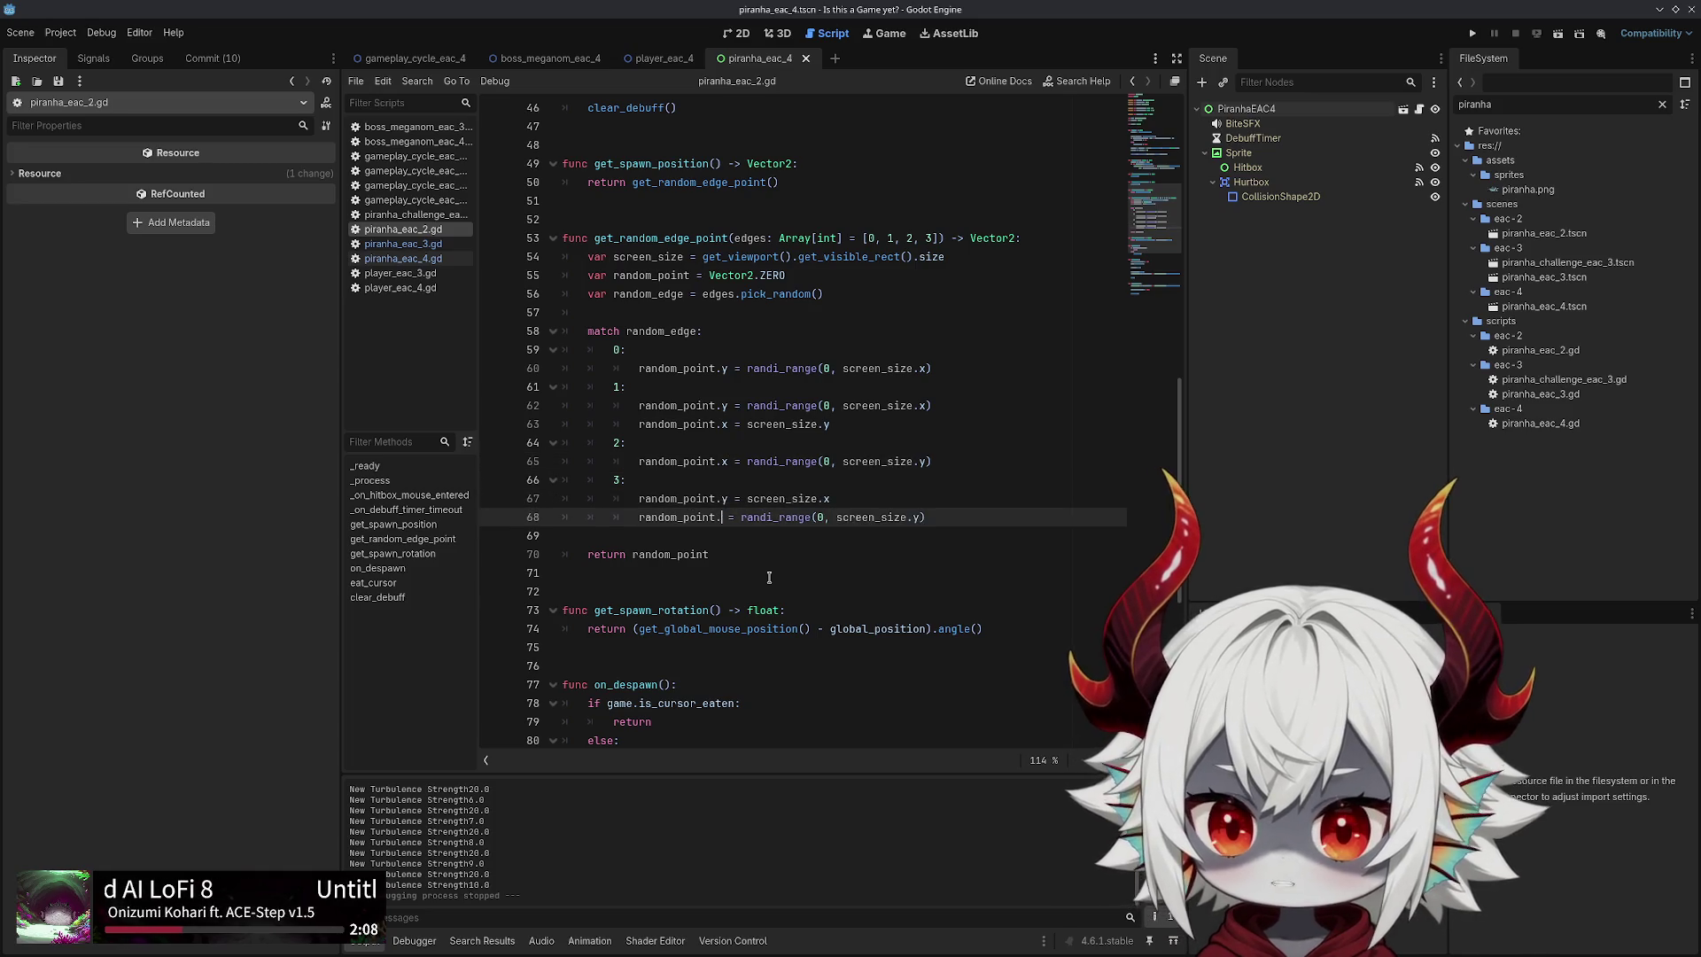
key("Up")
key("BackSpace")
key("x")
key("Up")
key("Up")
key("BackSpace")
key("y")
key("Up")
key("Up")
key("BackSpace")
key("y")
key("Up")
key("BackSpace")
key("x")
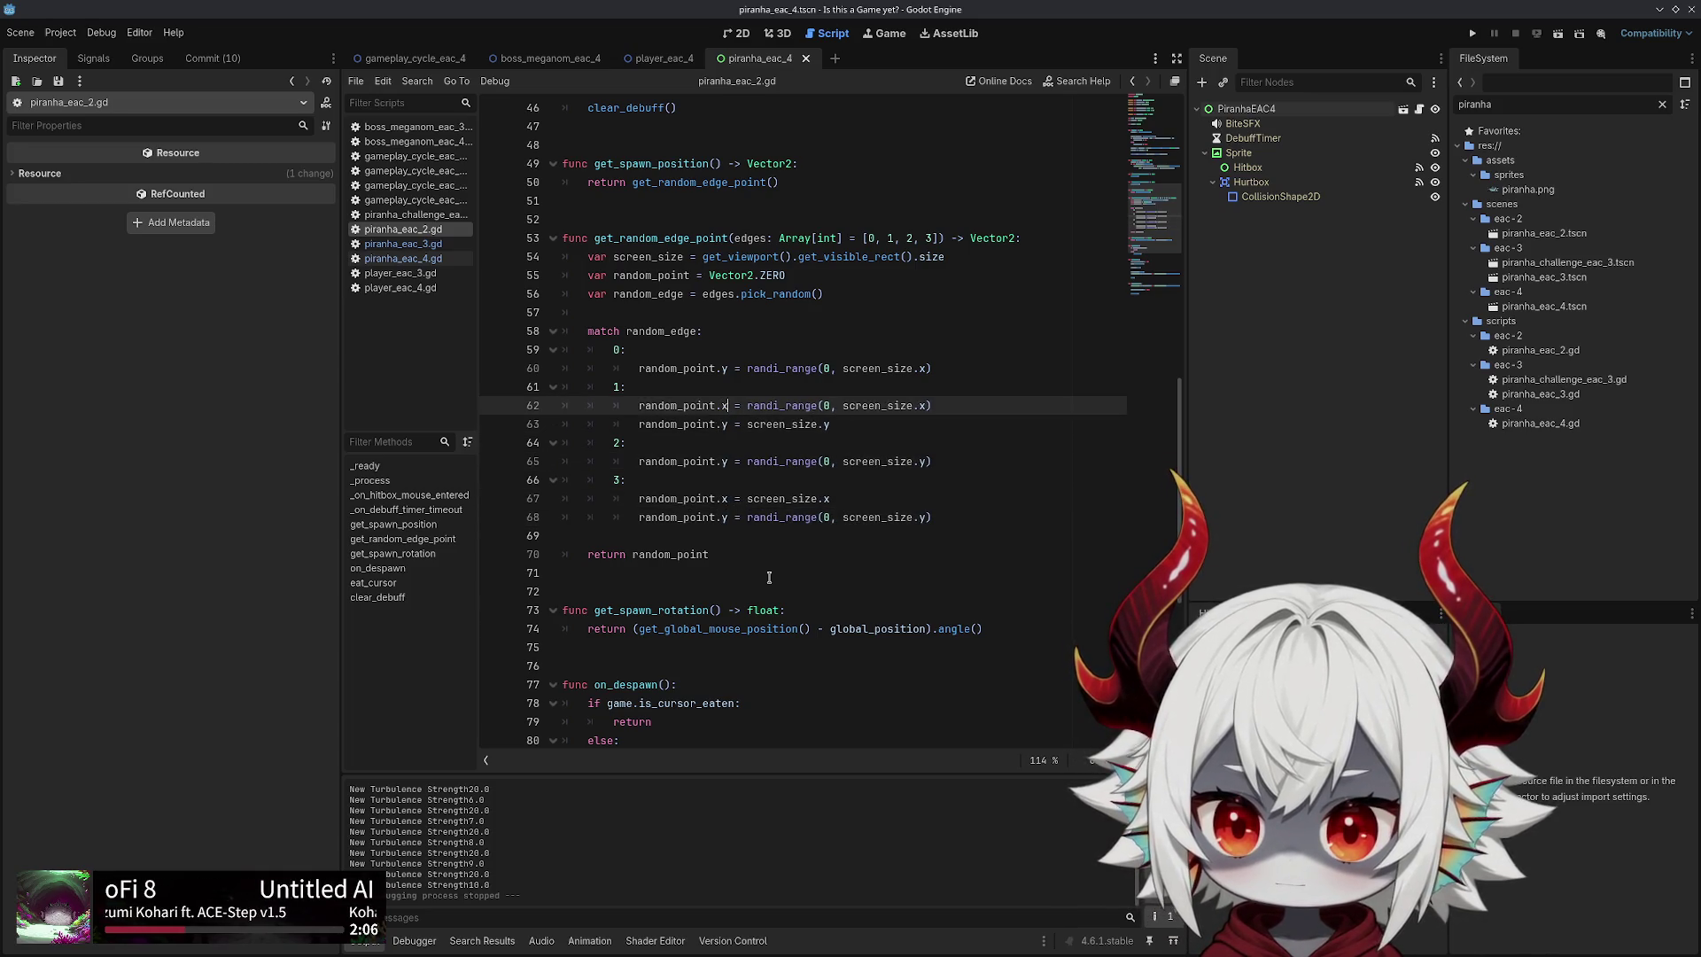
key("Up")
key("Up")
key("BackSpace")
key("x")
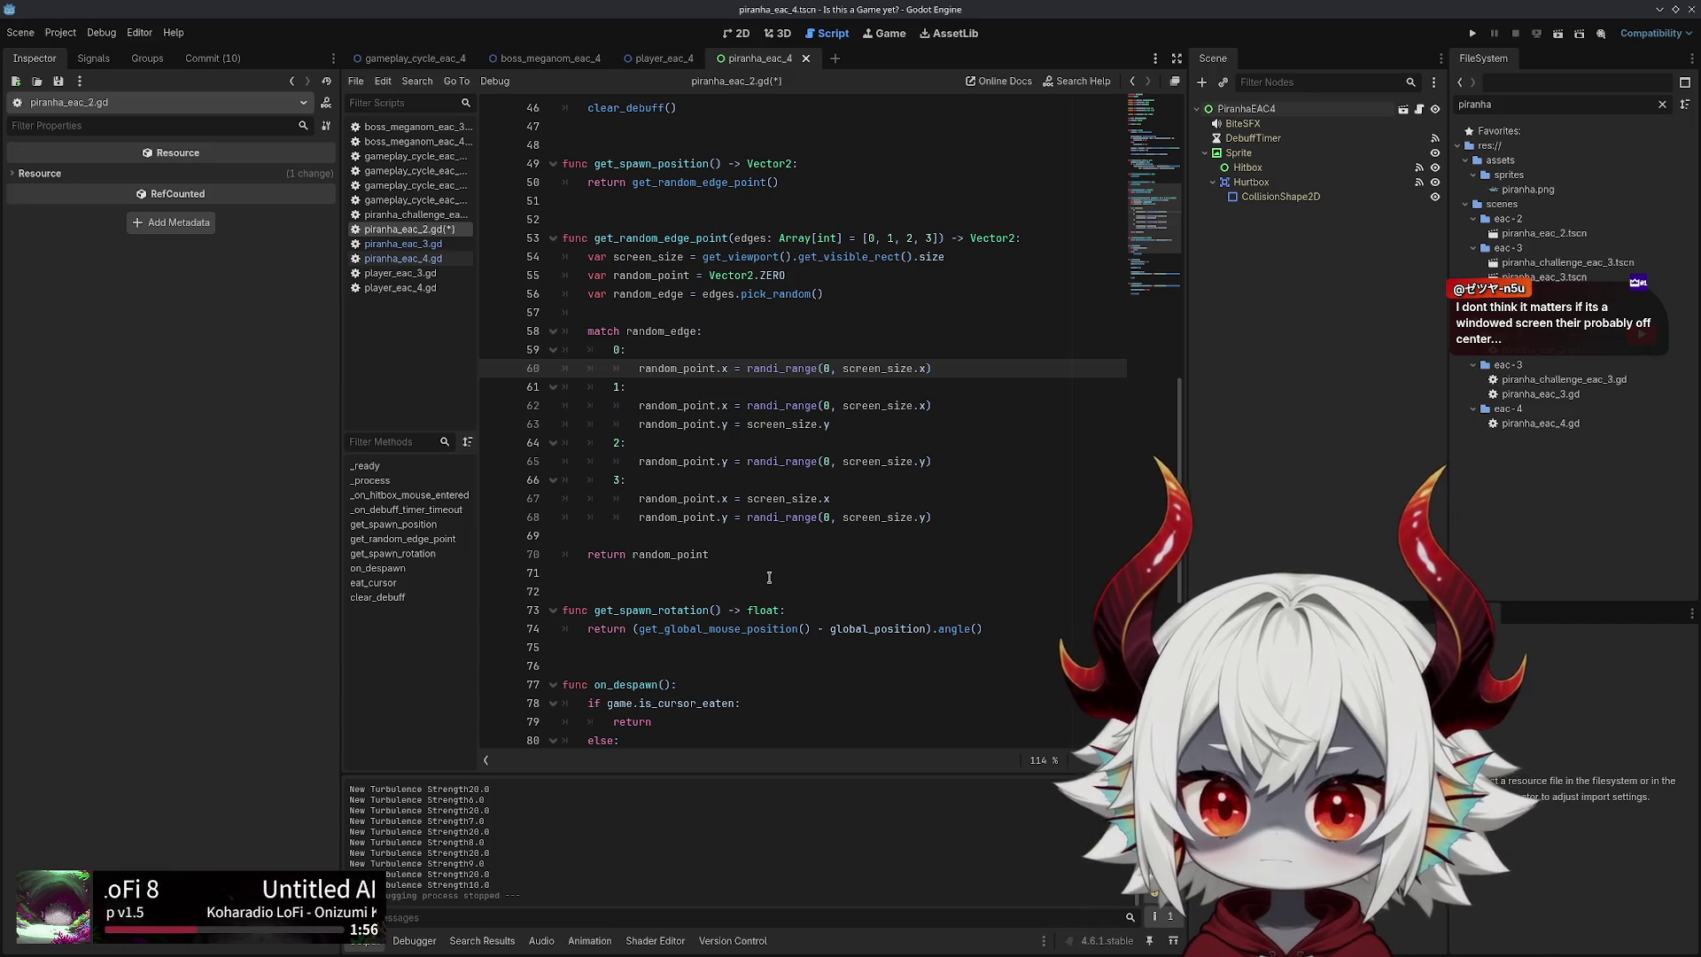
Search the whole project for get_visible_rect and scroll through the matches
double_click(829, 256)
key("ctrl+shift+f")
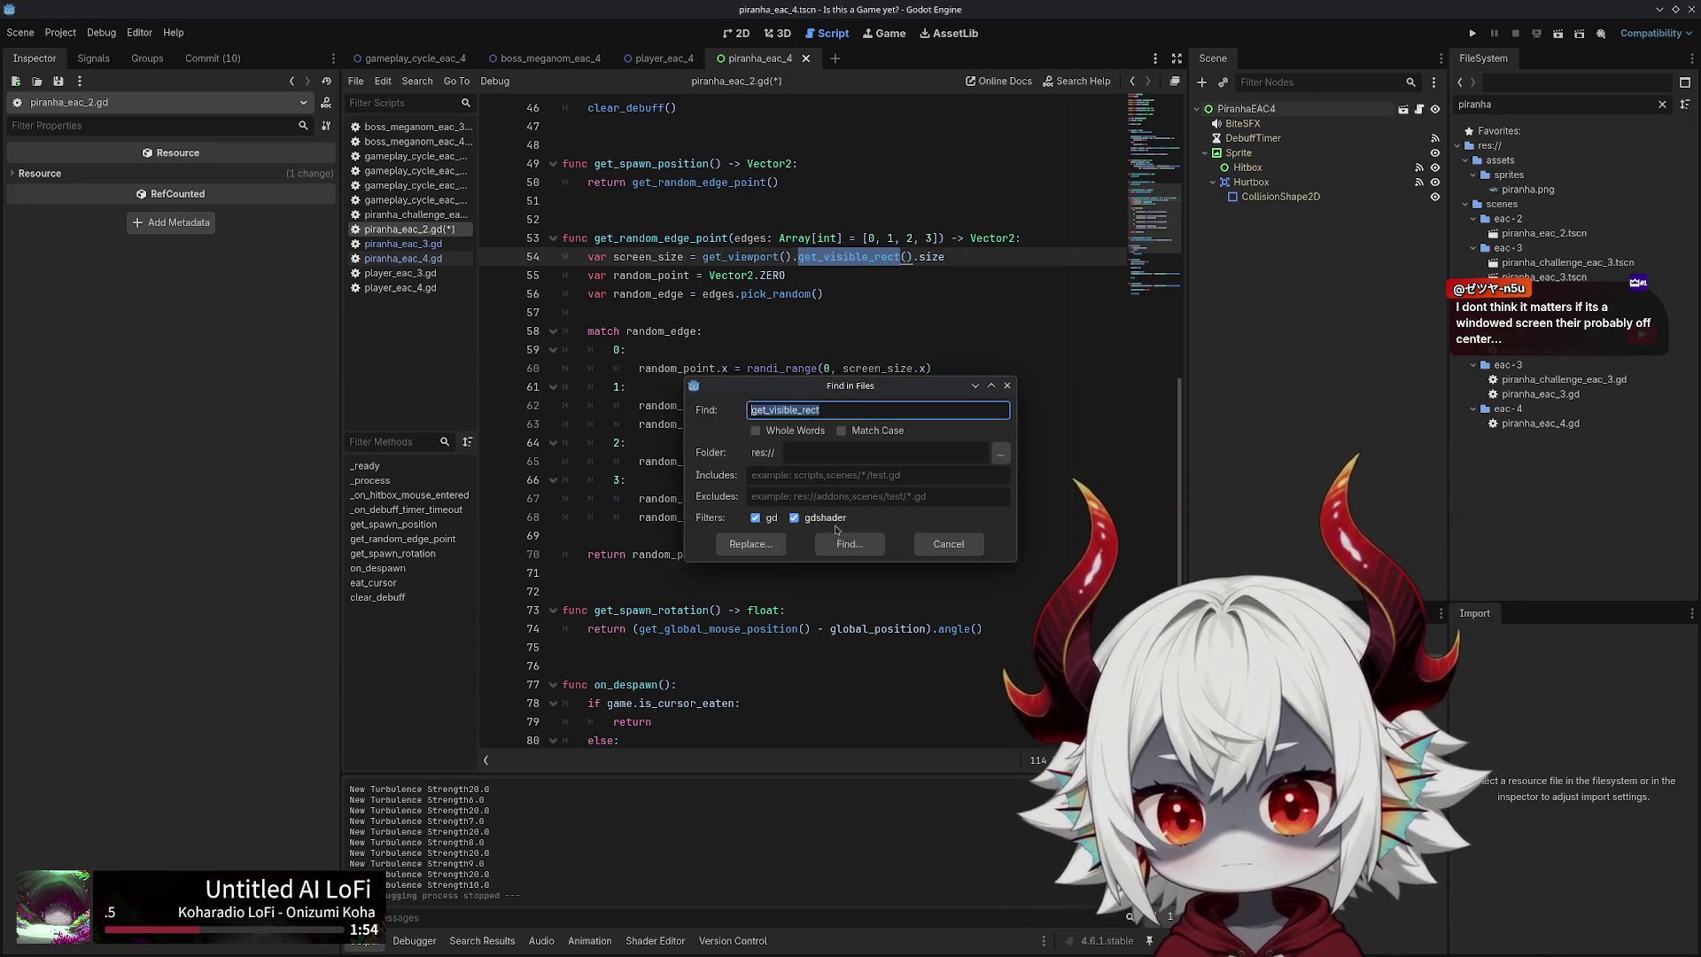
left_click(854, 546)
scroll(658, 844, "down", 5)
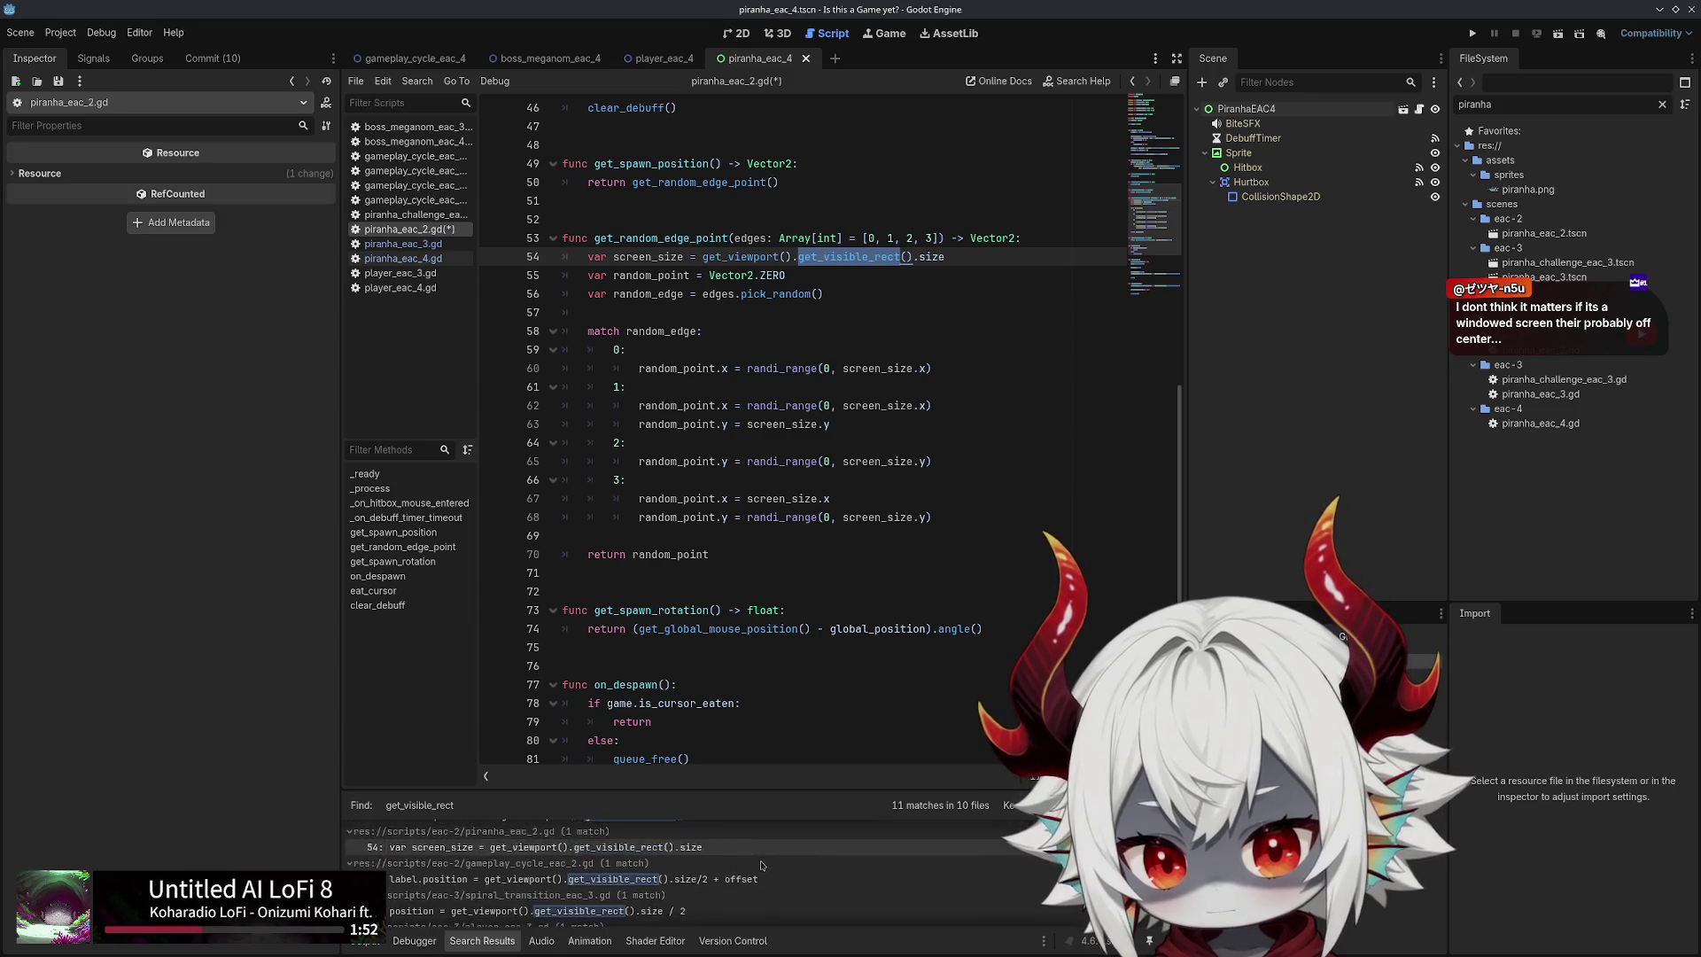
scroll(760, 864, "down", 3)
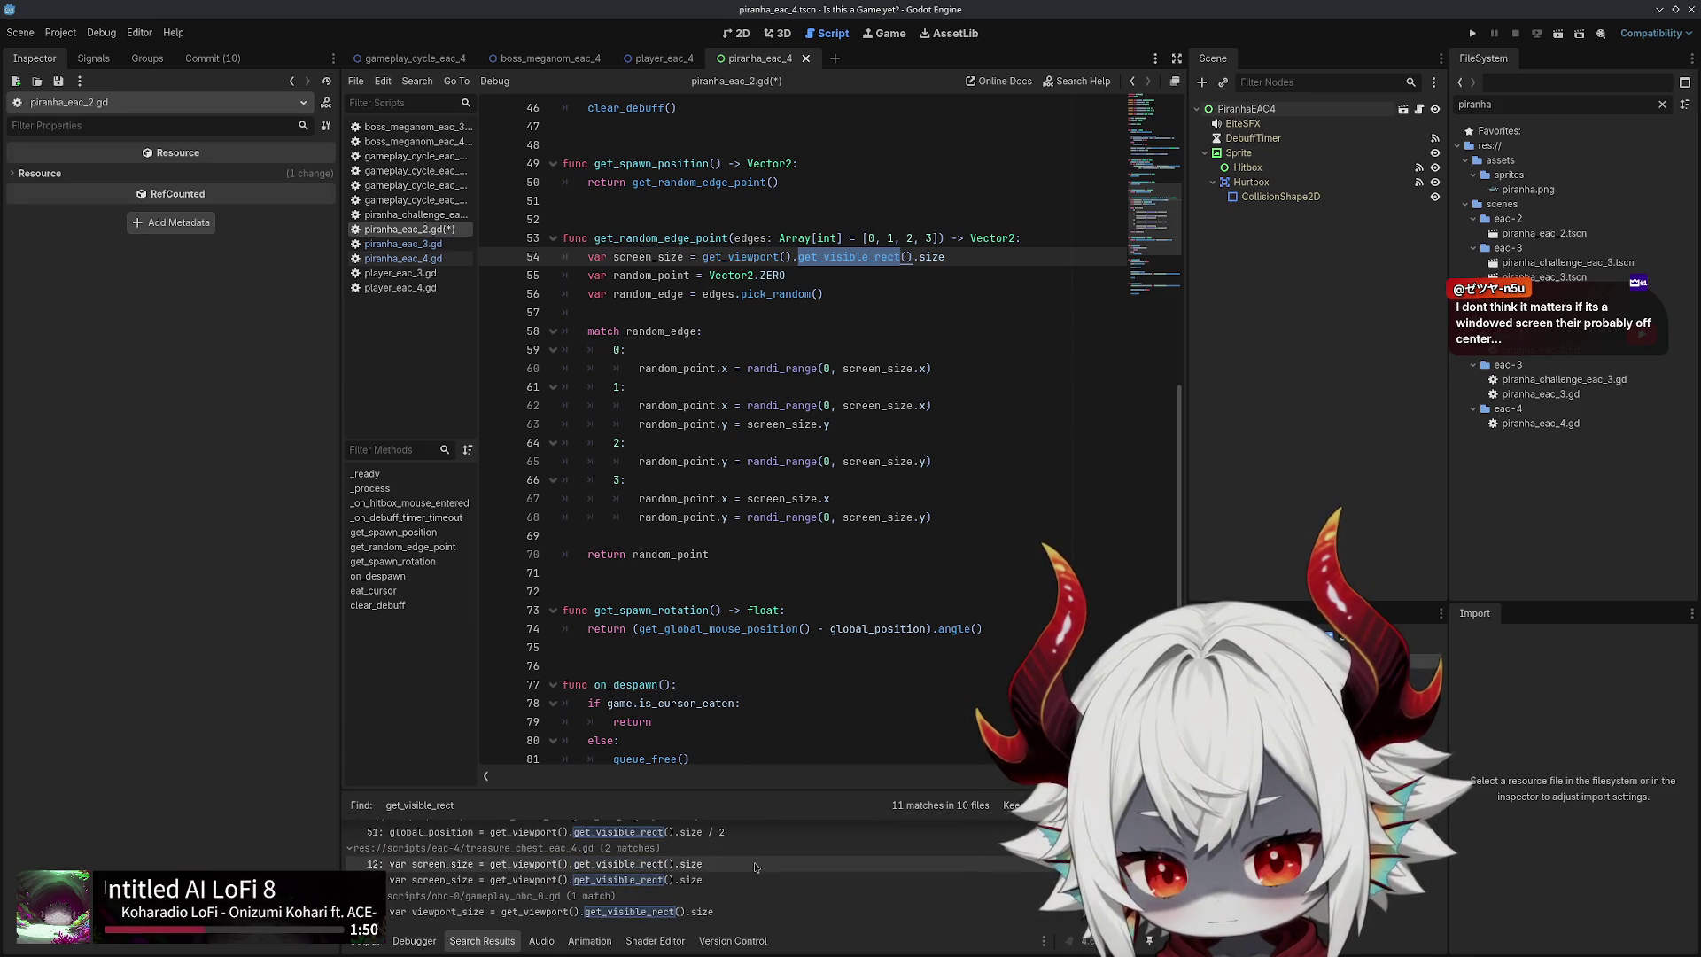
Place the caret on empty line 69, then run the project
left_click(1045, 537)
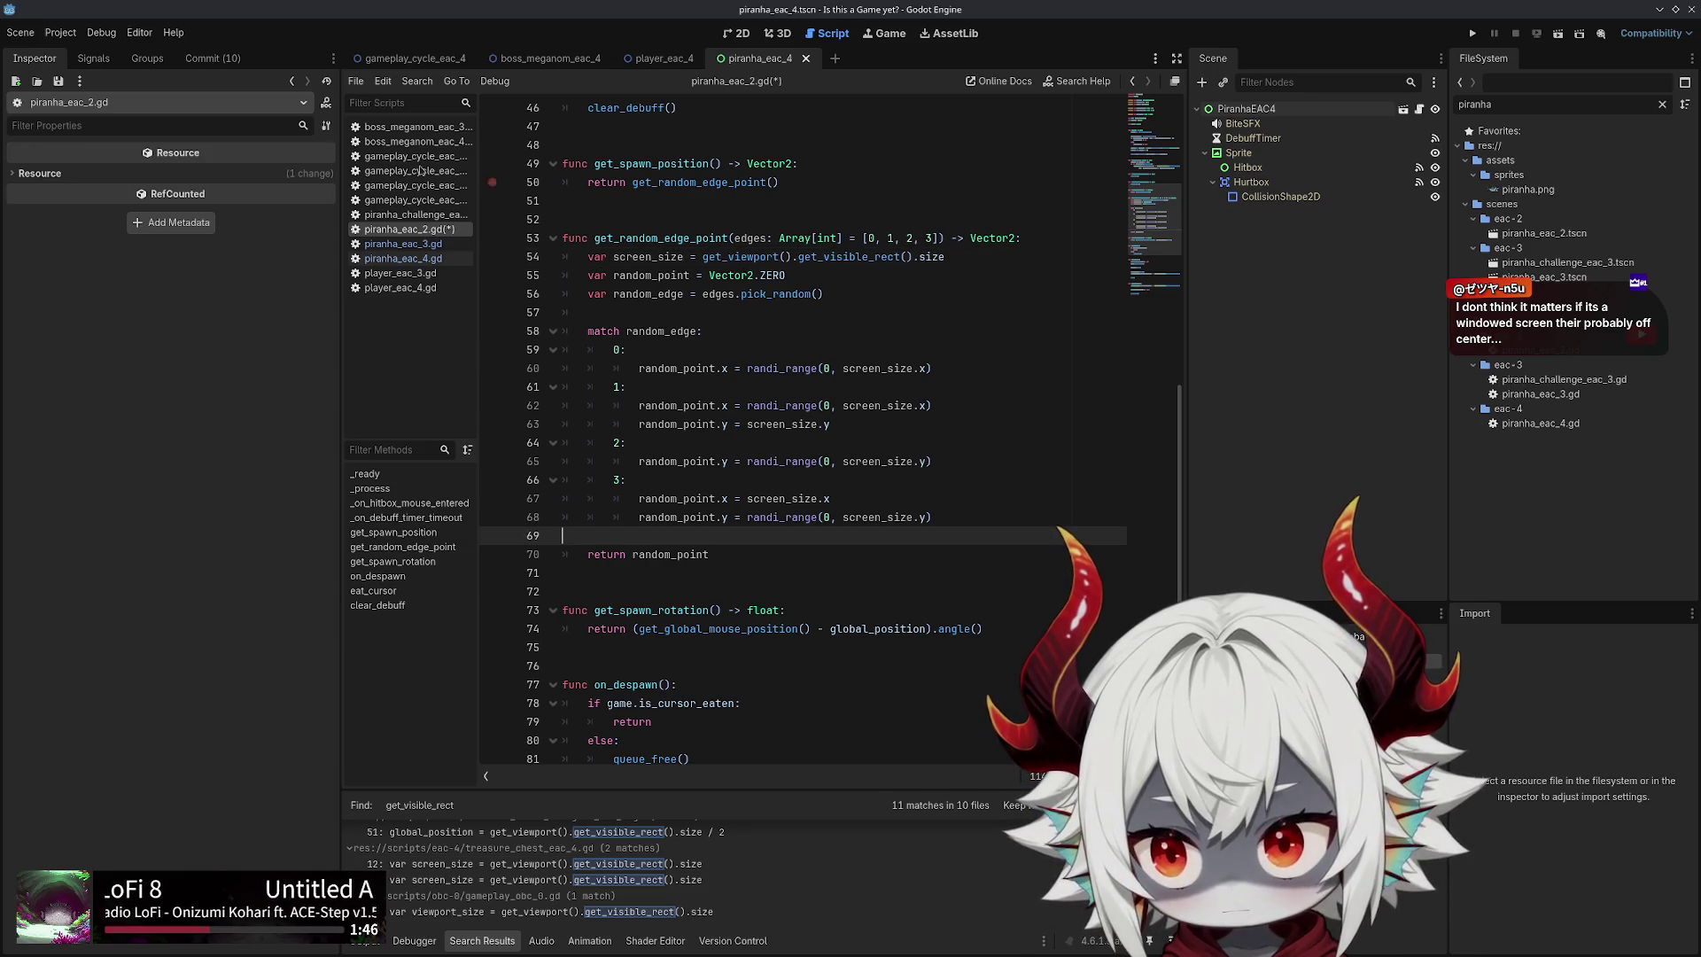
left_click(18, 36)
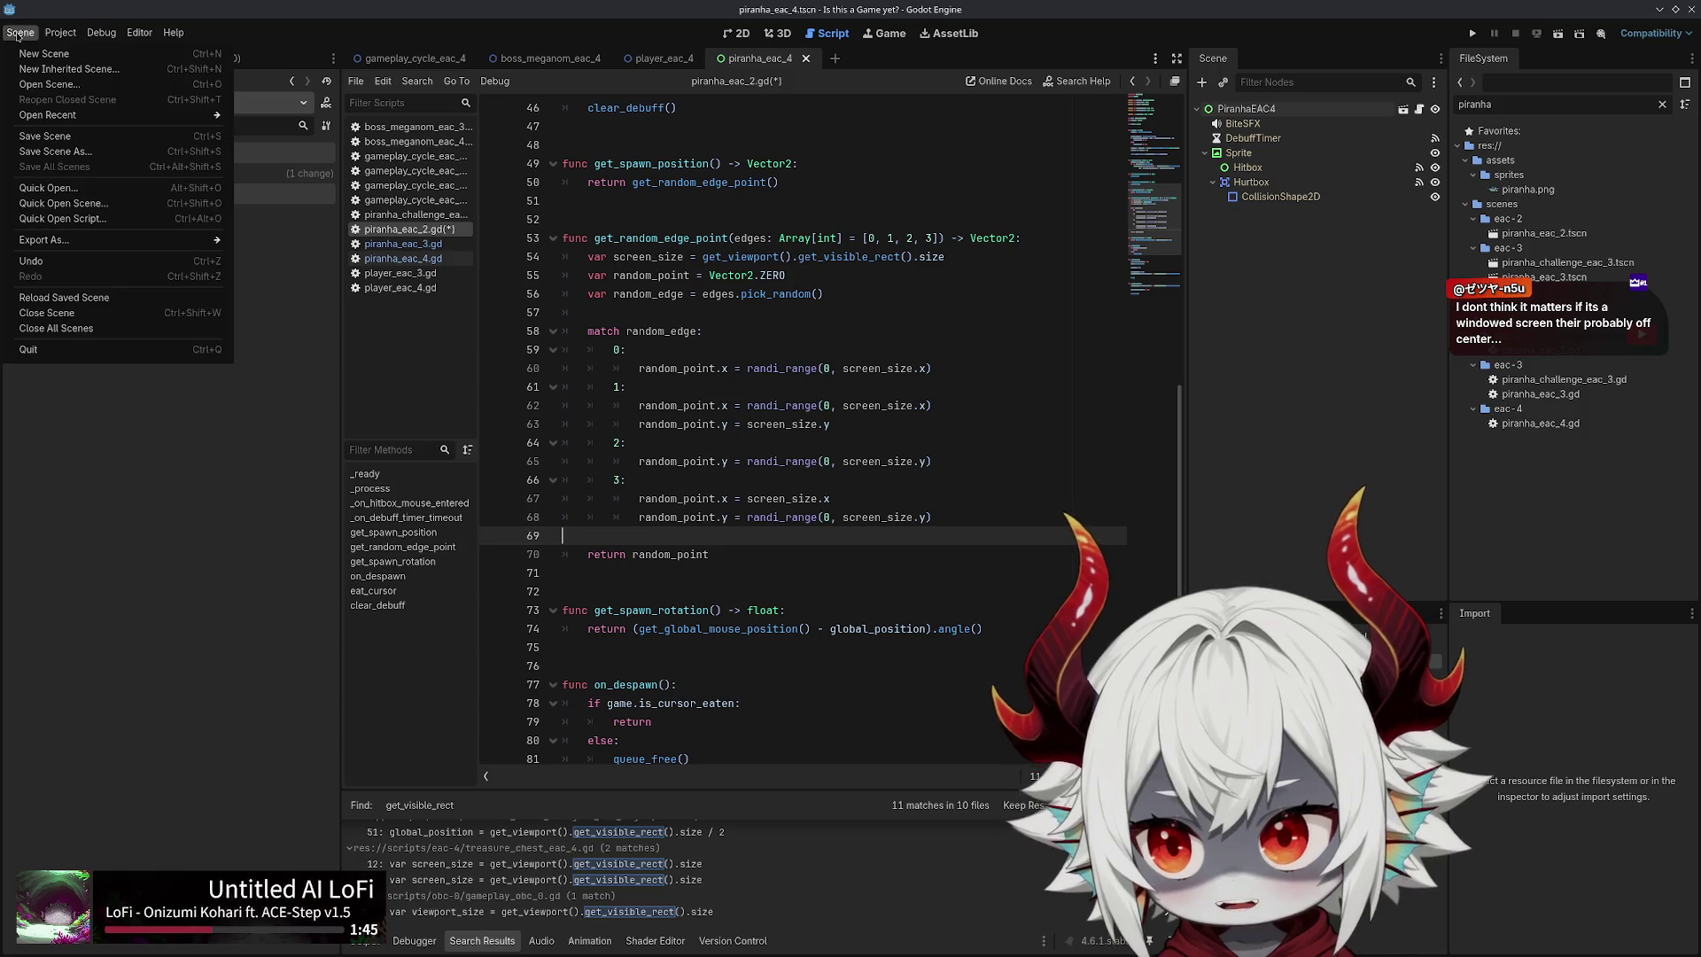
left_click(18, 36)
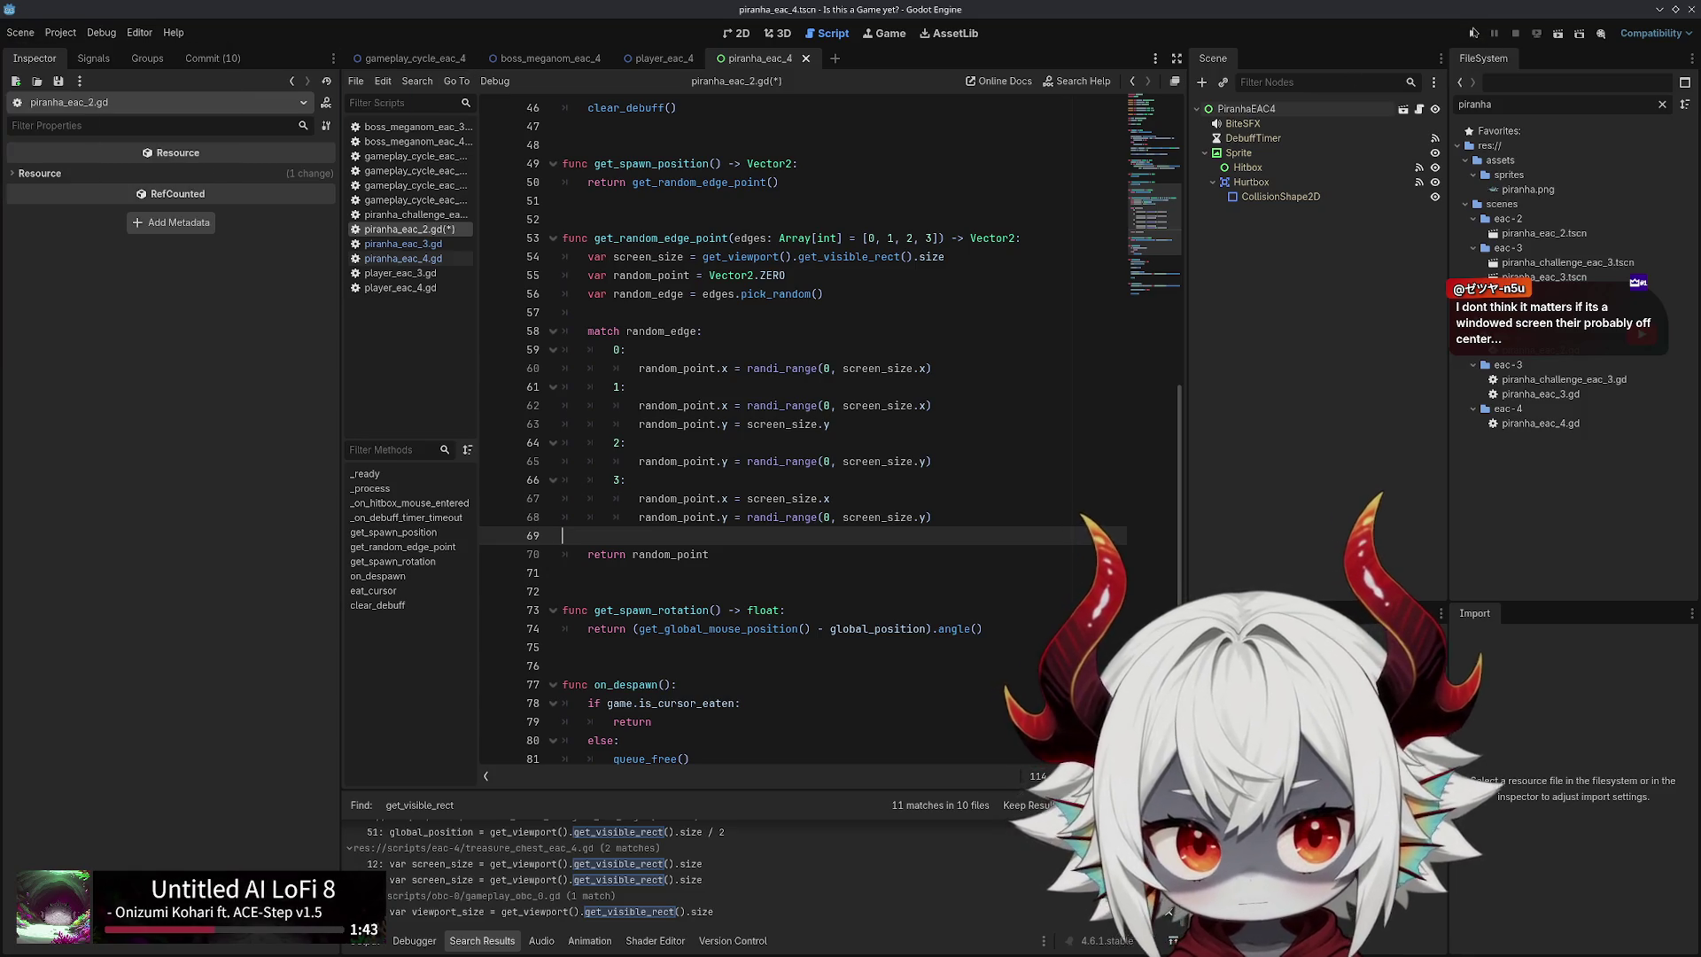
left_click(1473, 32)
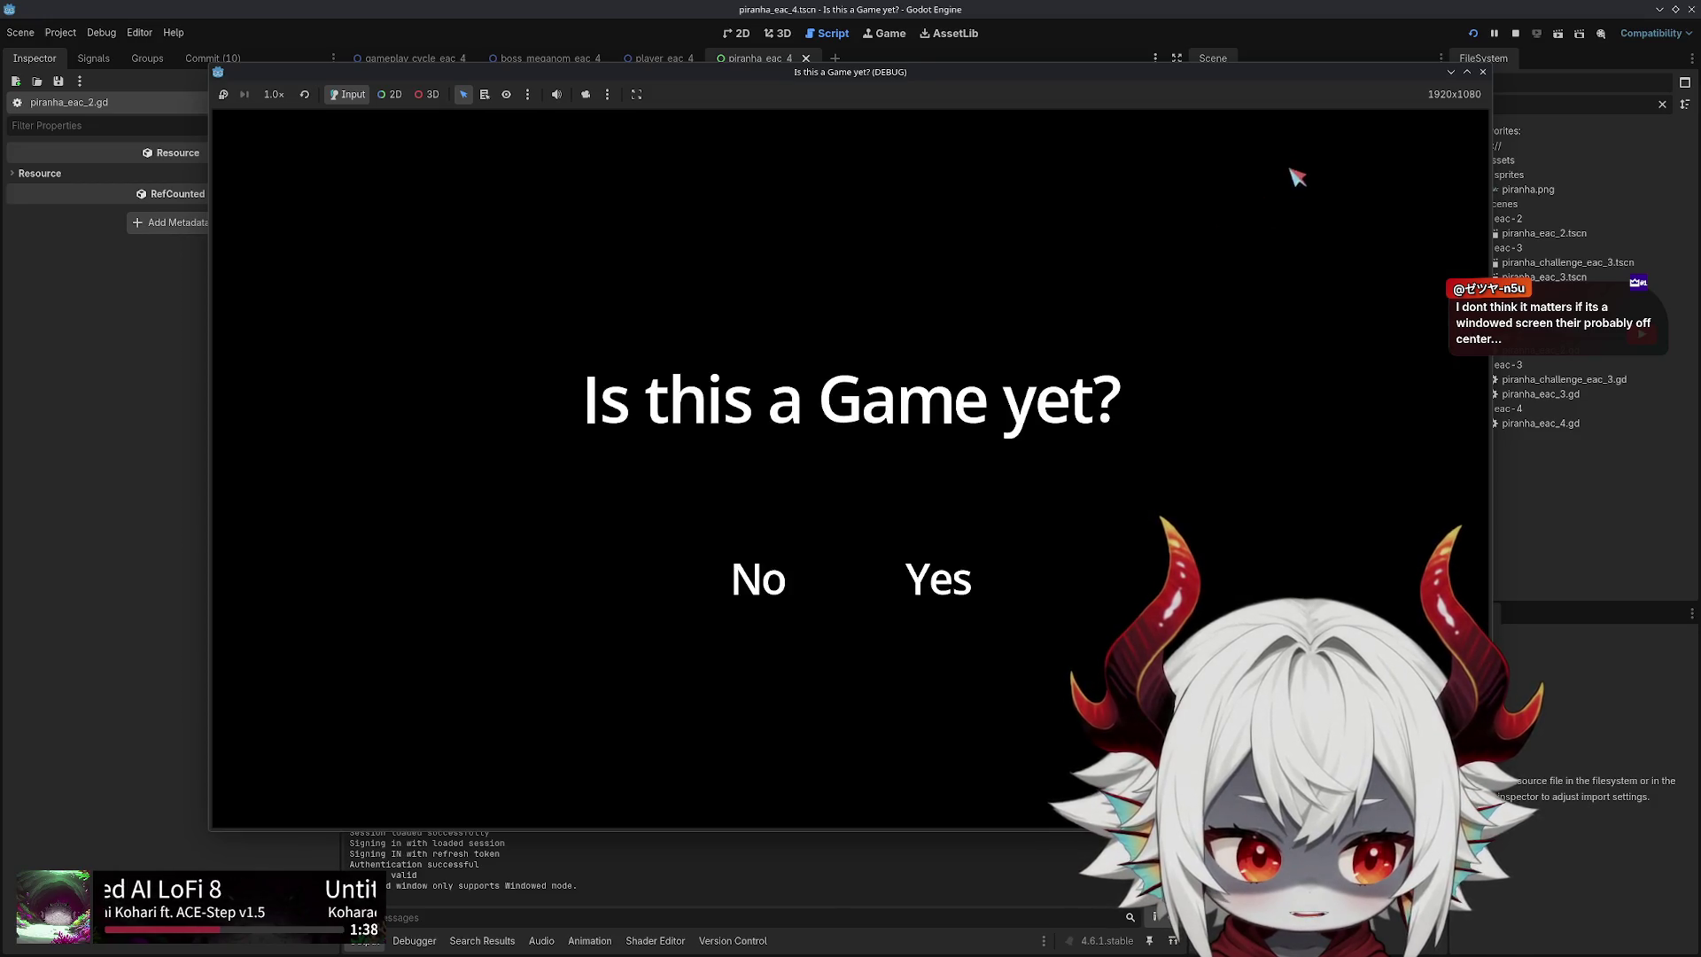
Maximize and restore the debug game window, then drag its corner to shrink it to 523x294
left_click(1467, 73)
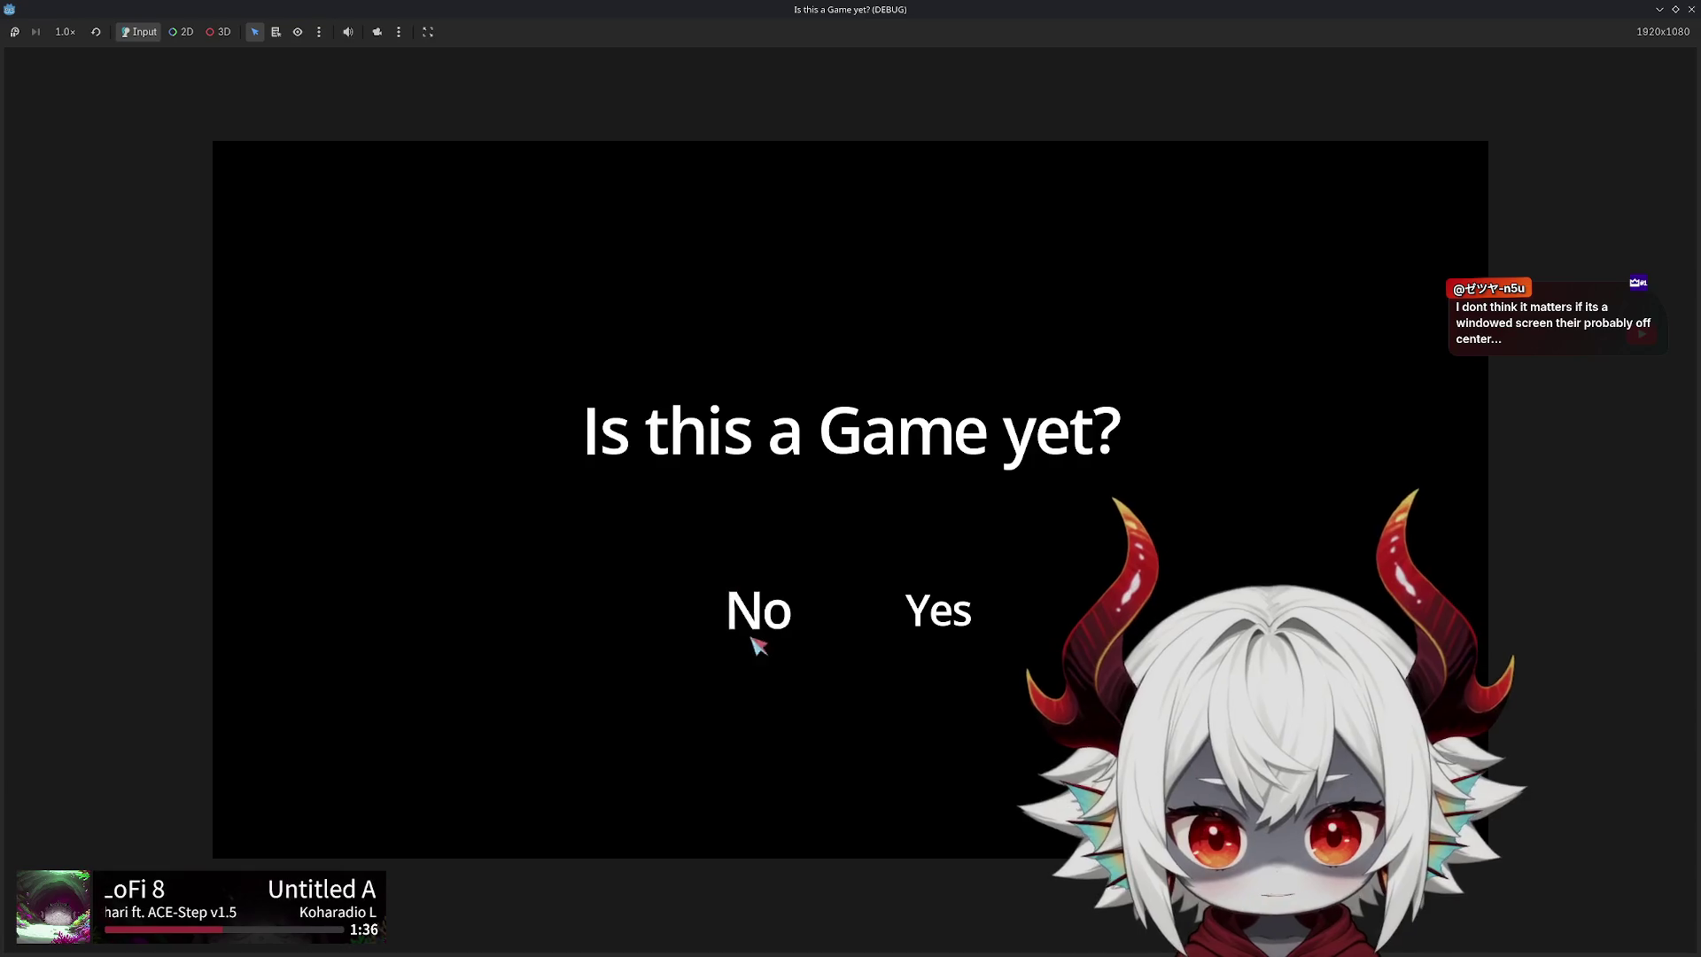
left_click(1675, 10)
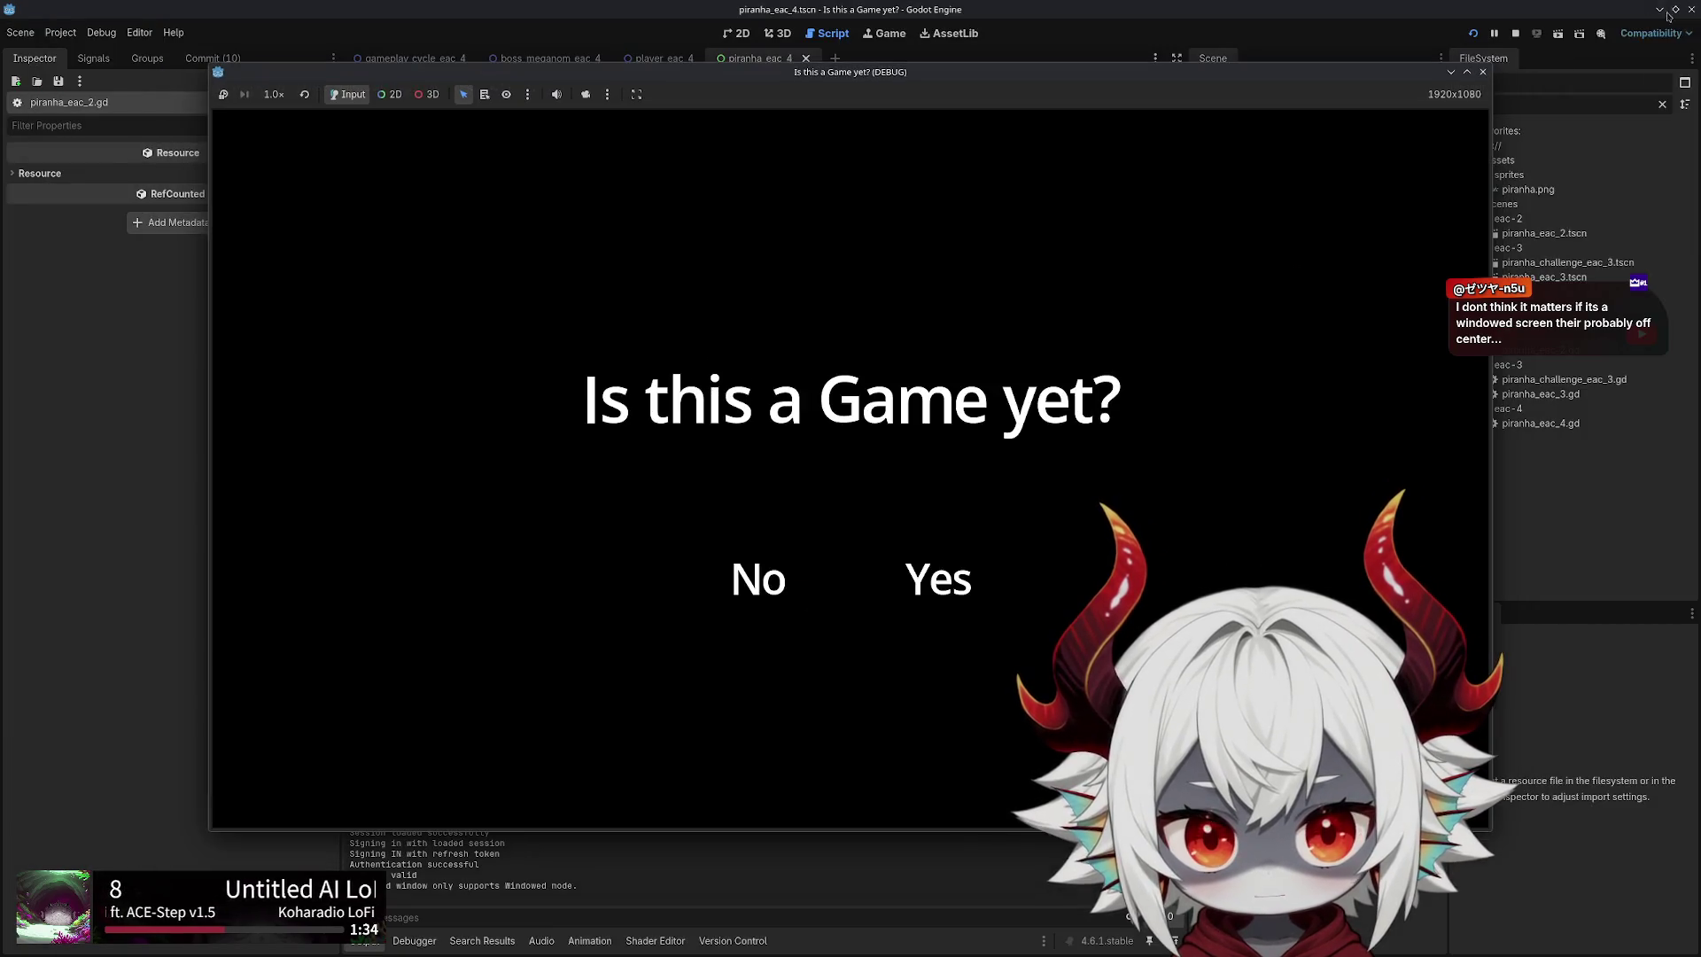
left_click(1486, 70)
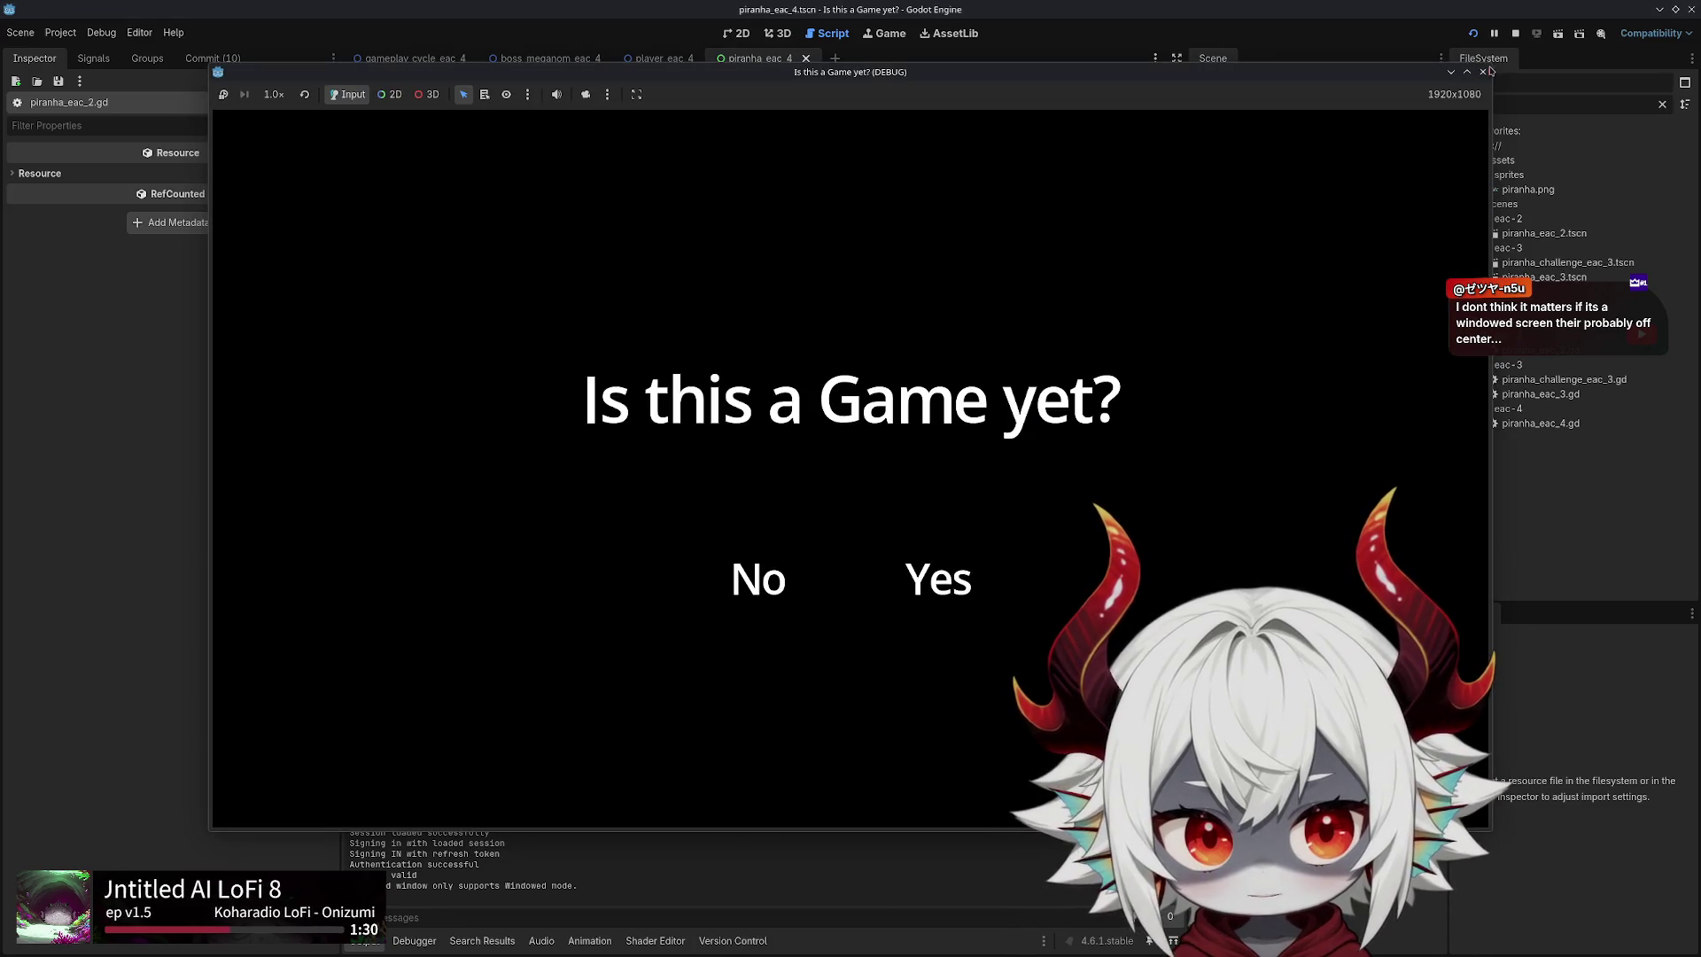
mouse_move(1488, 66)
left_mouse_down()
mouse_move(1018, 322)
mouse_move(979, 448)
mouse_move(816, 567)
mouse_move(439, 512)
mouse_move(895, 181)
left_mouse_up()
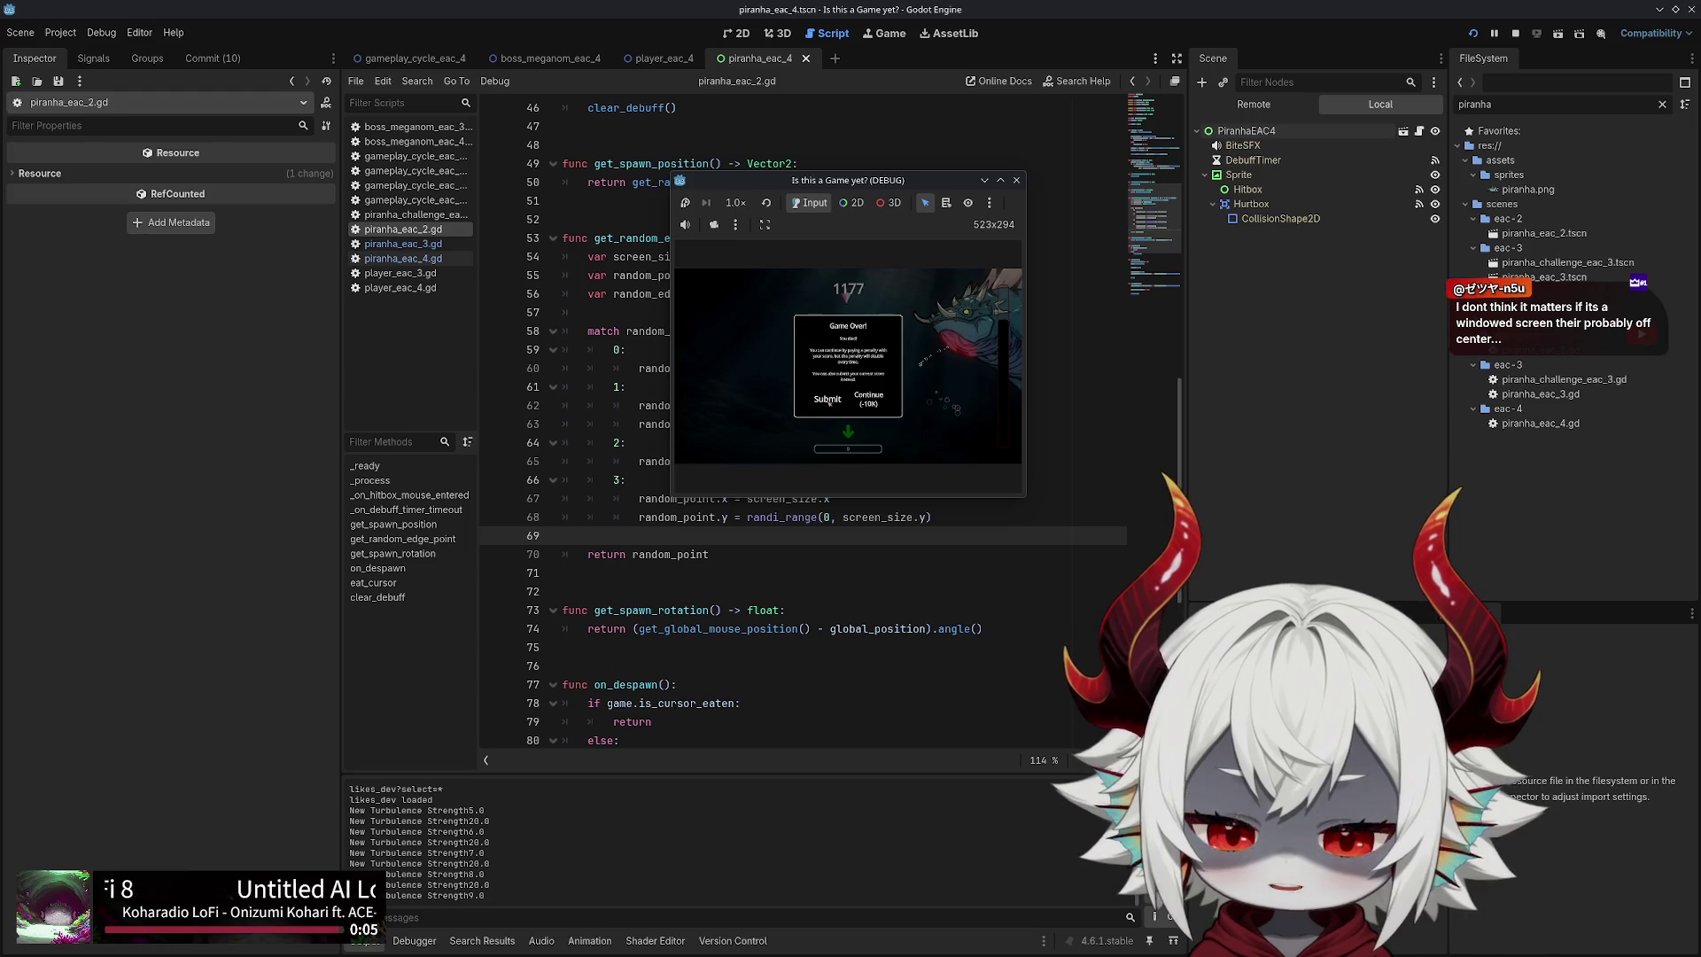
Close the game after Game Over, revisit get_visible_rect on line 54, and switch to the 2D view
left_click(828, 400)
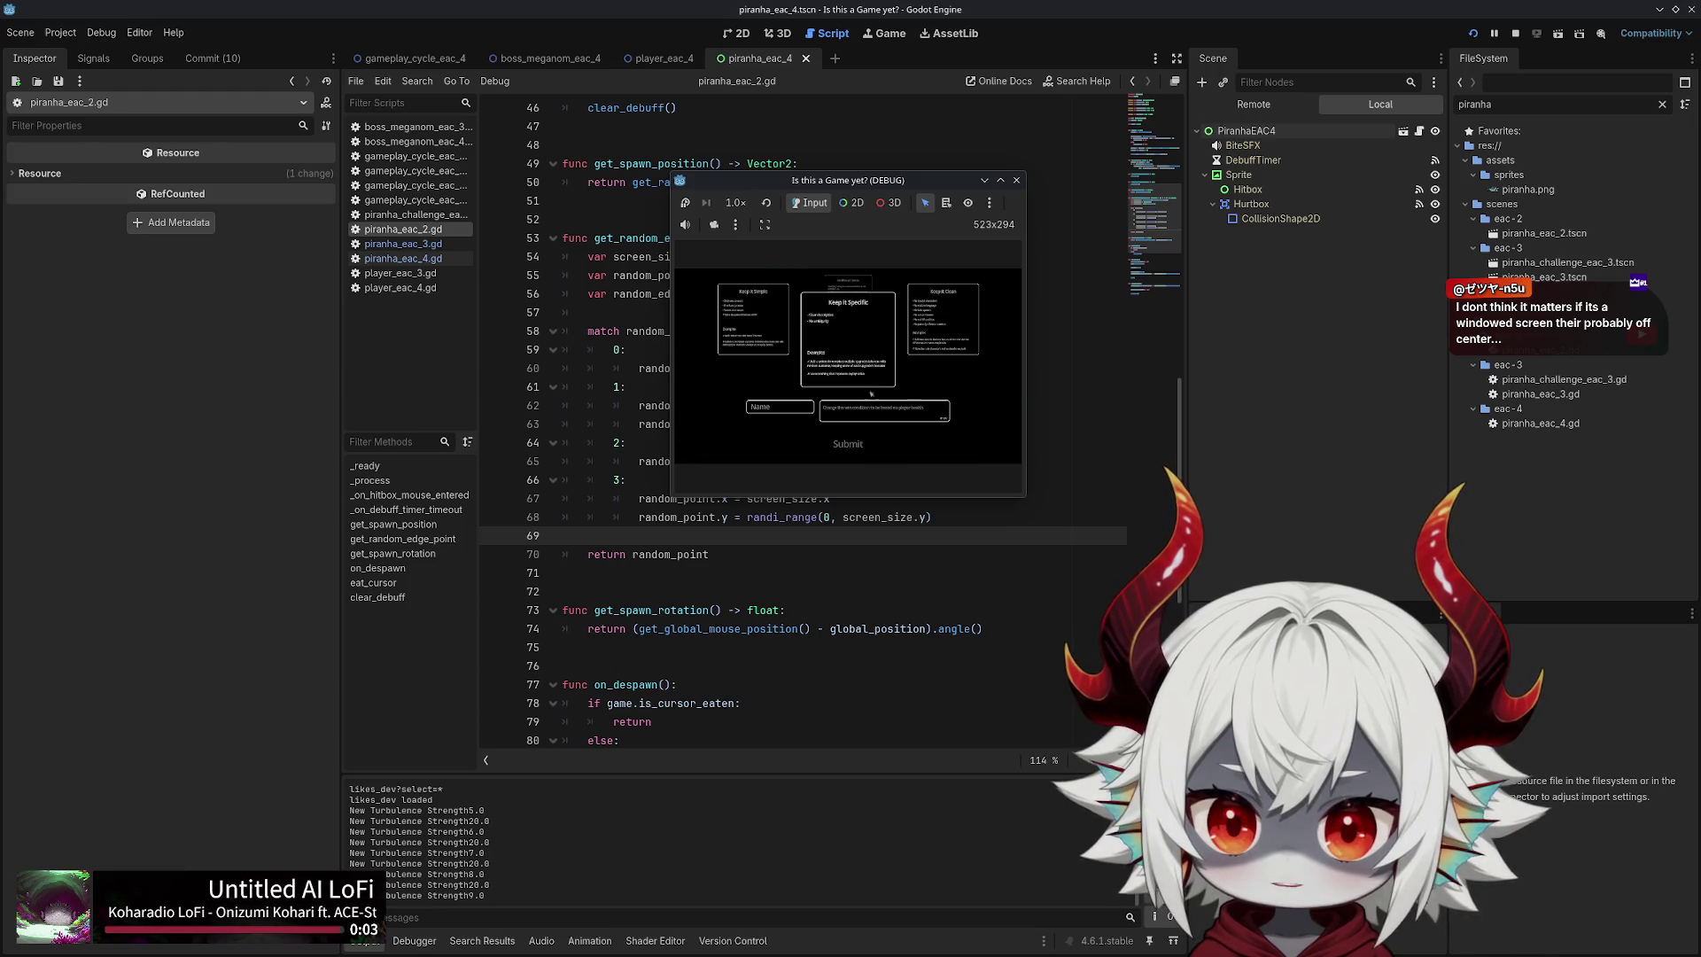
left_click(1017, 183)
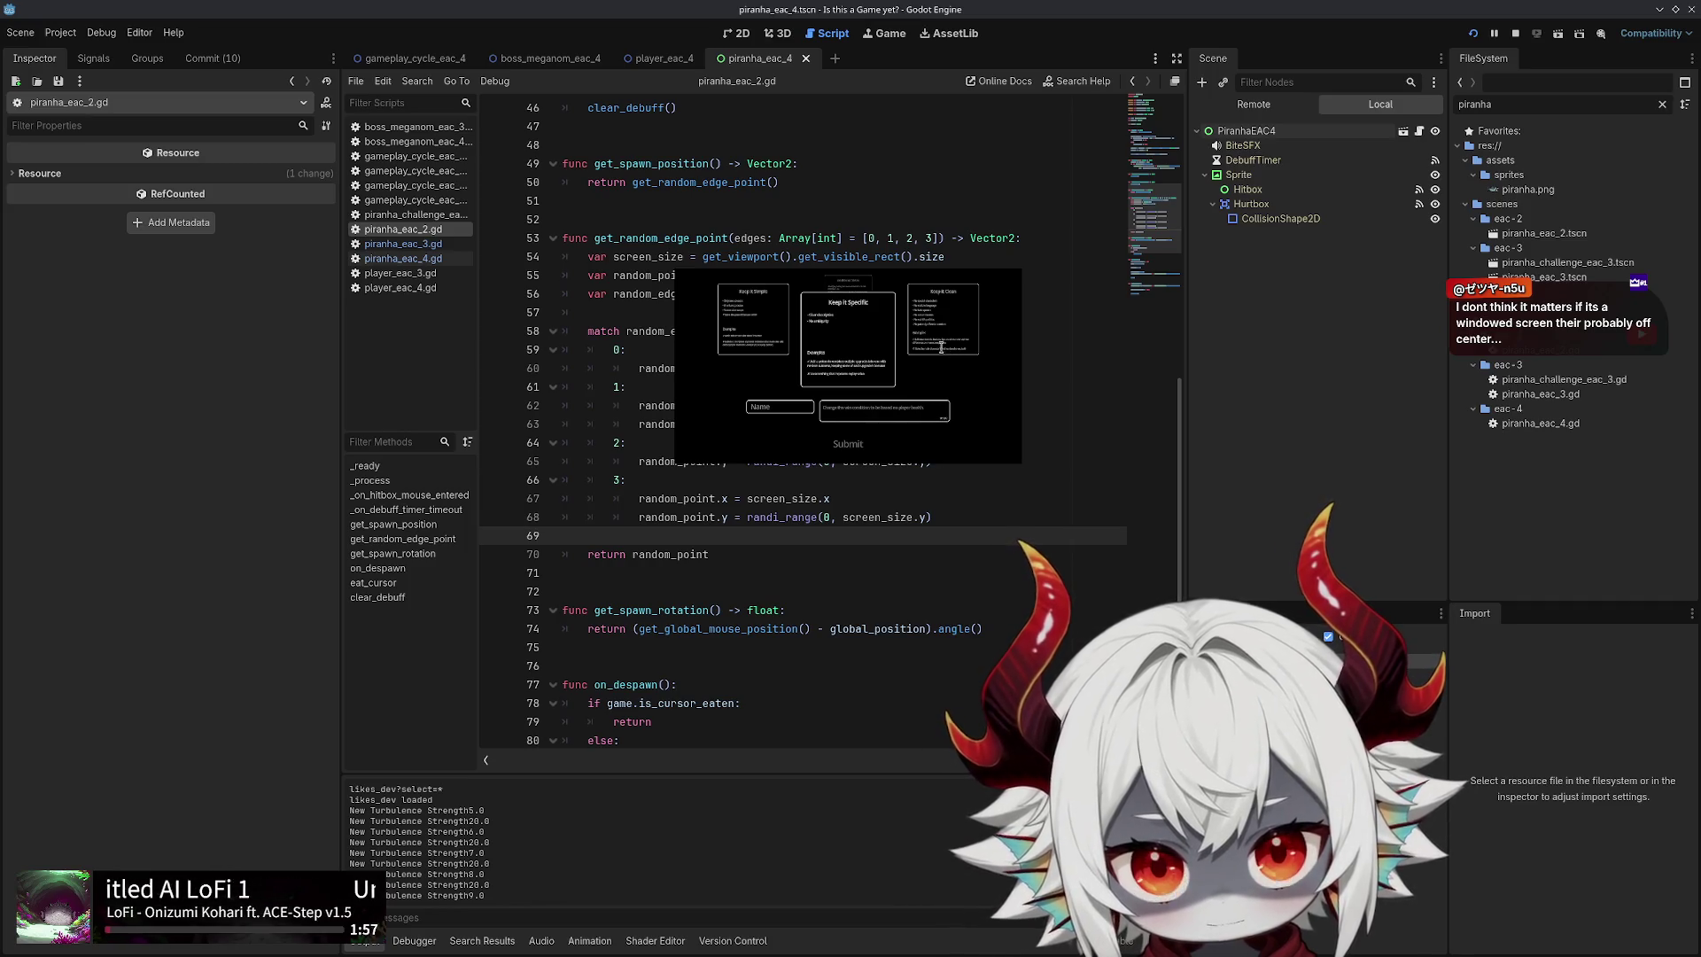
left_click(868, 257)
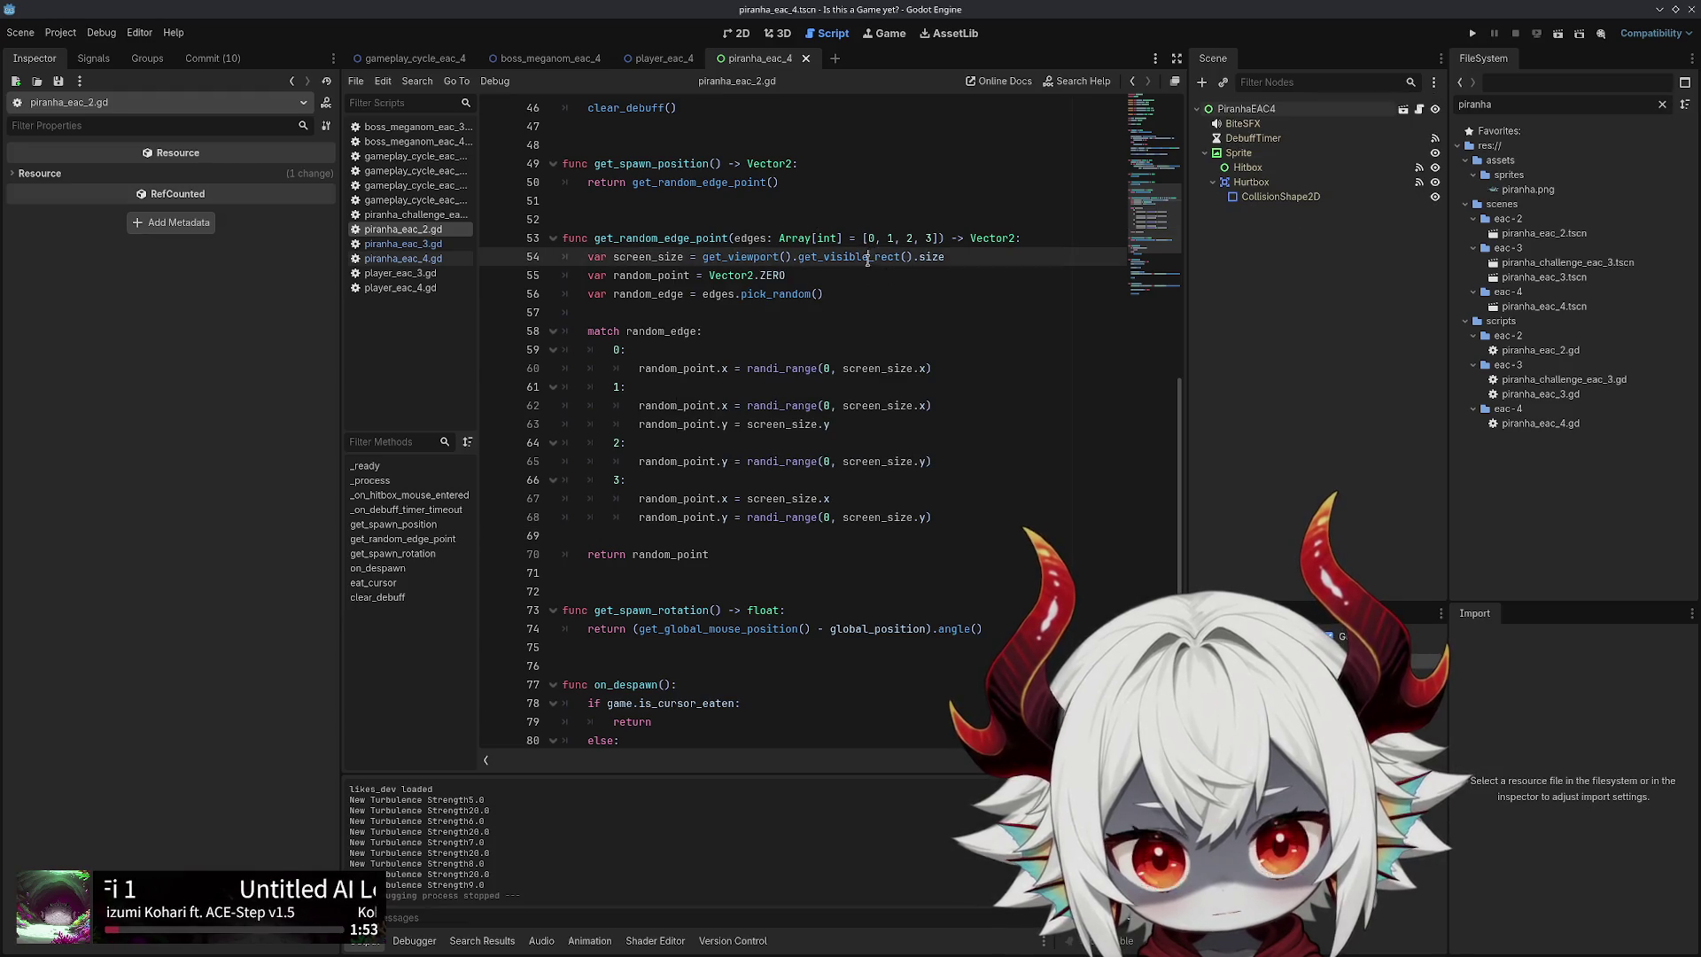
double_click(868, 257)
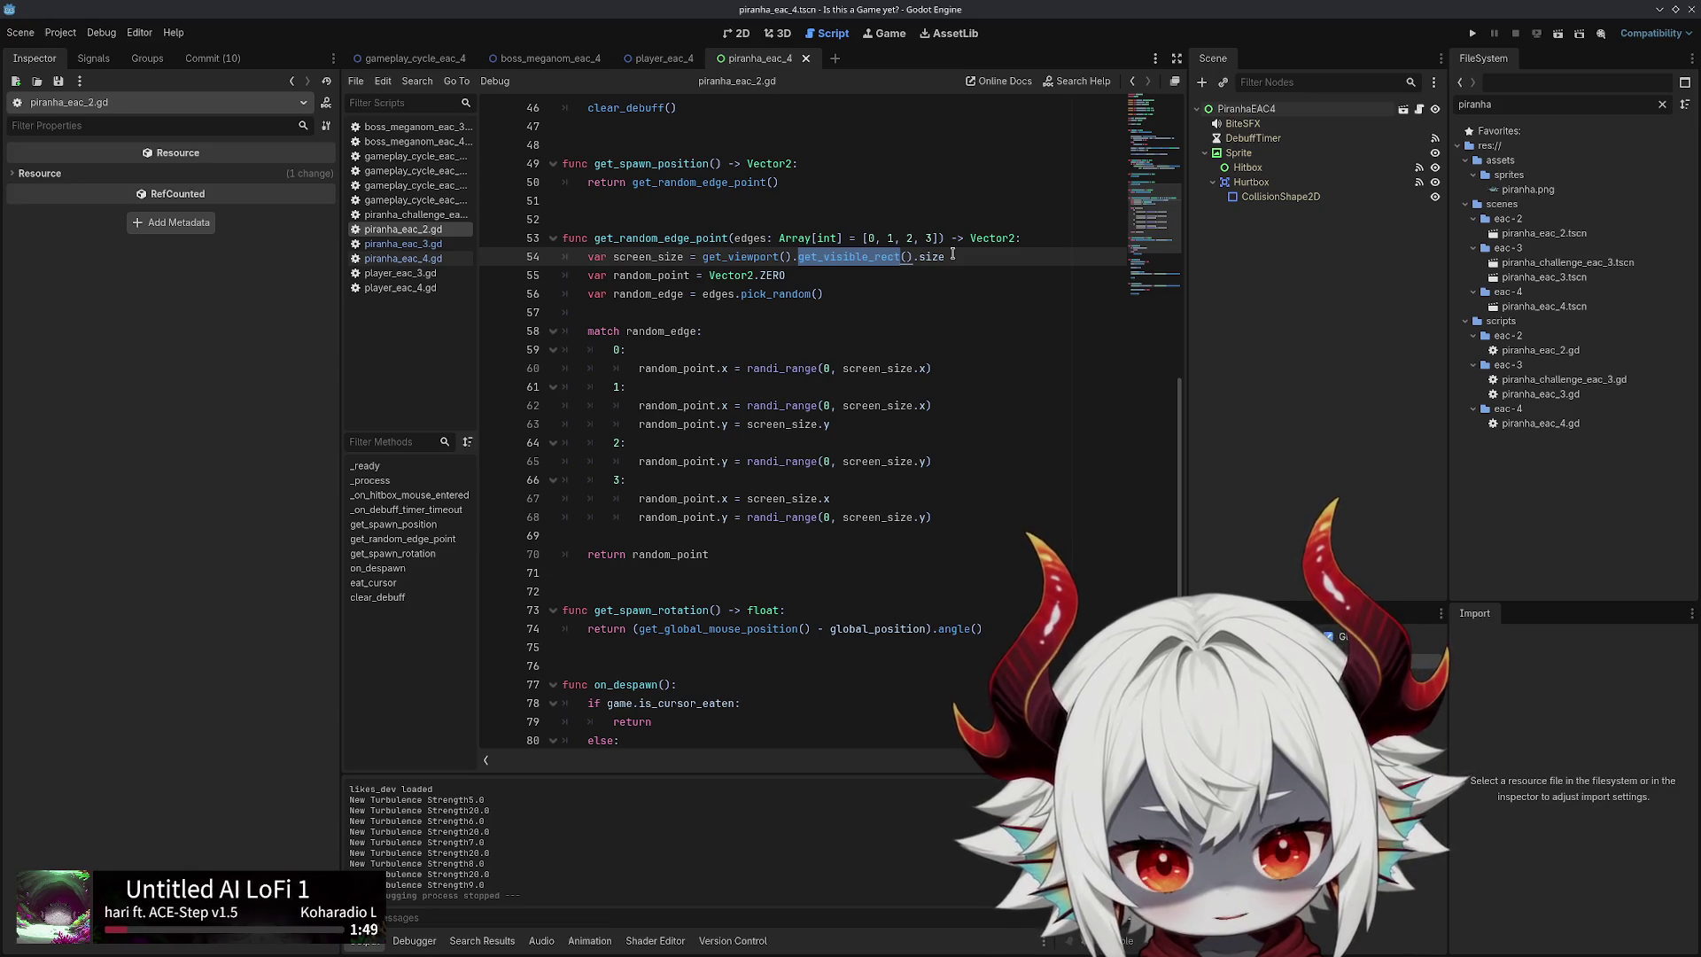
left_click(954, 257)
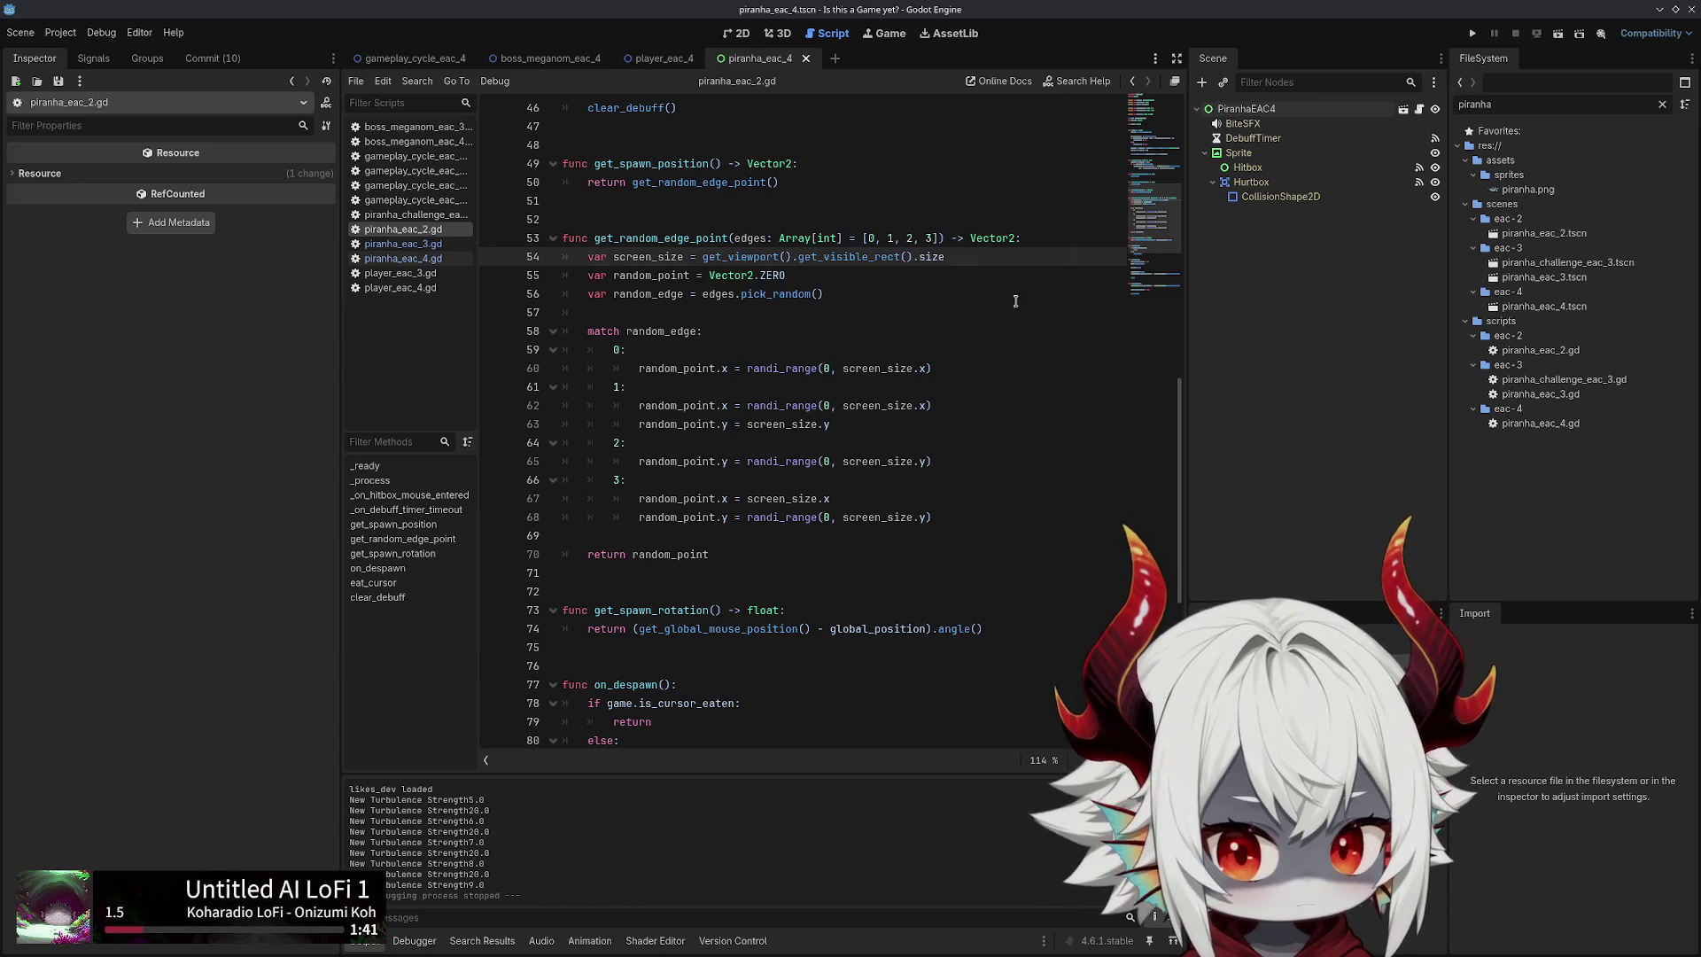
left_click(735, 35)
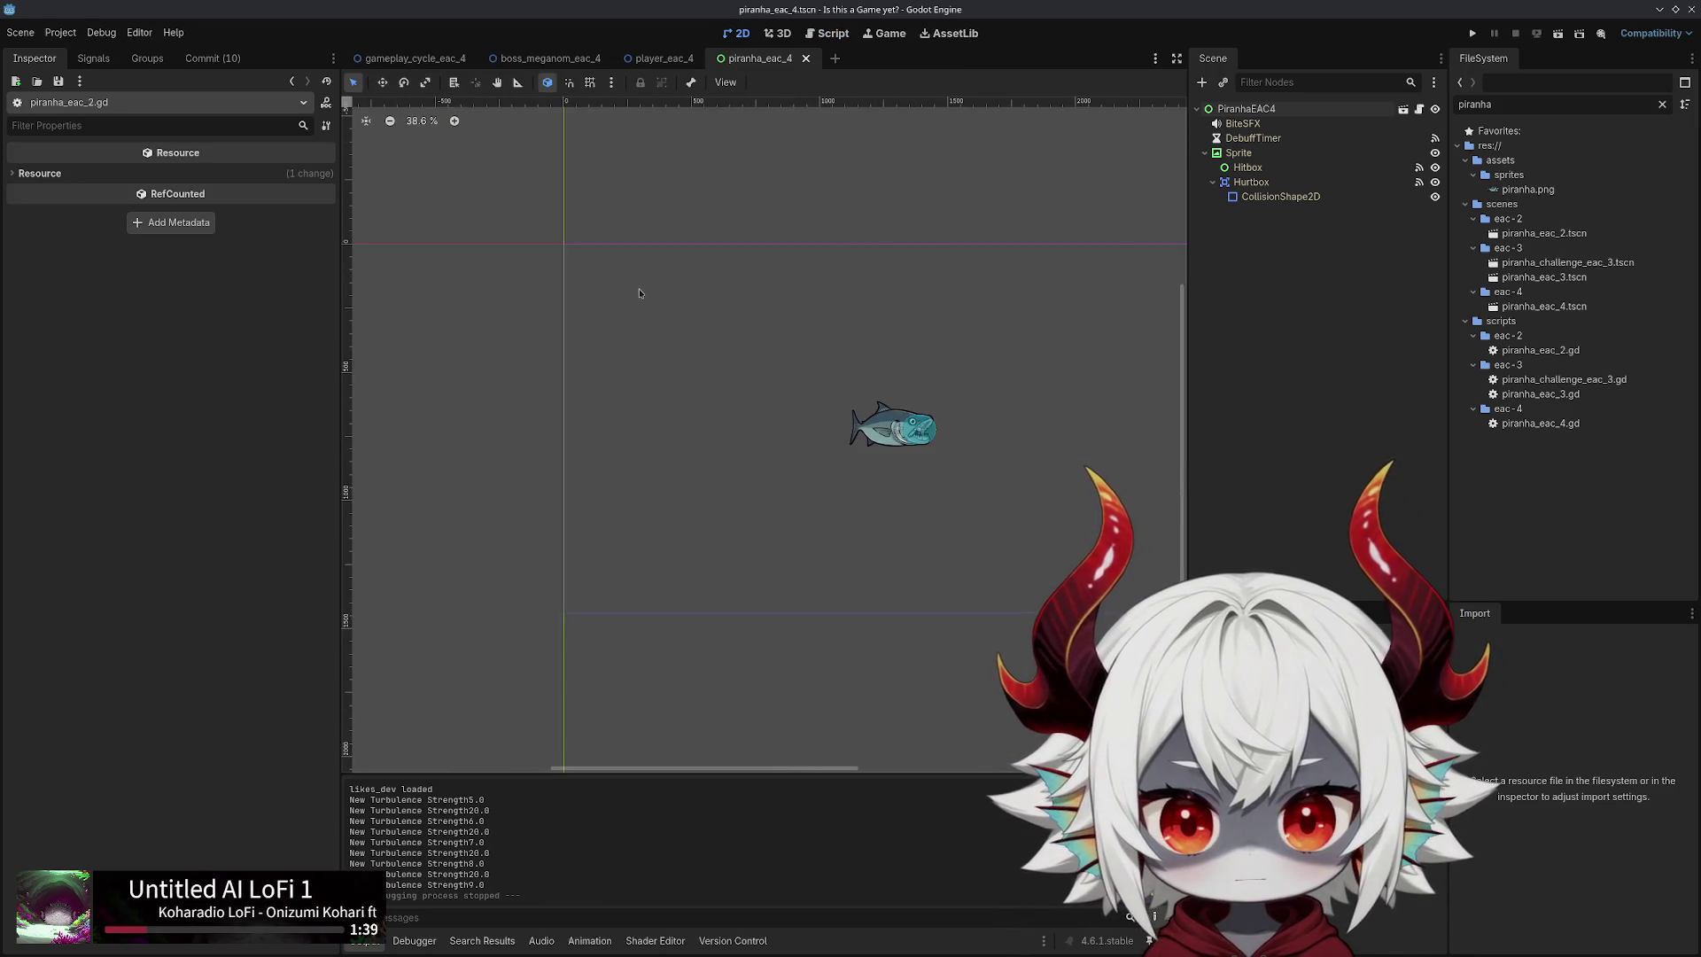
Try dragging the piranha Sprite to the canvas top-left, then undo the move
scroll(662, 295, "down", 2)
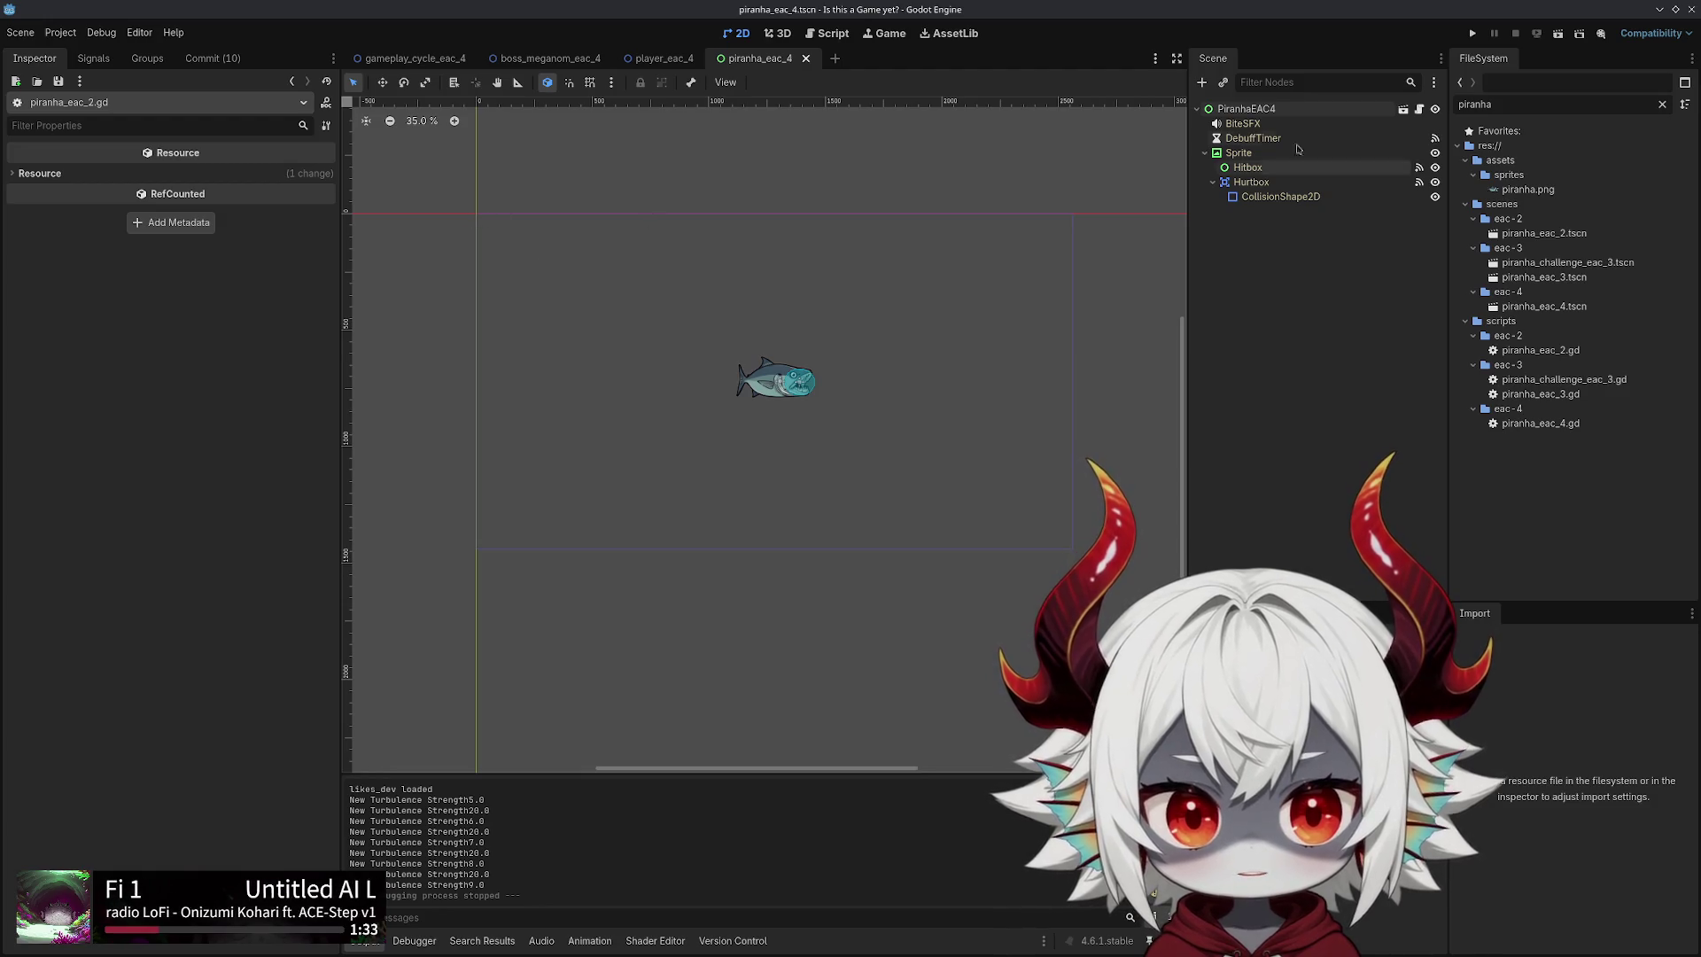
left_click(1249, 155)
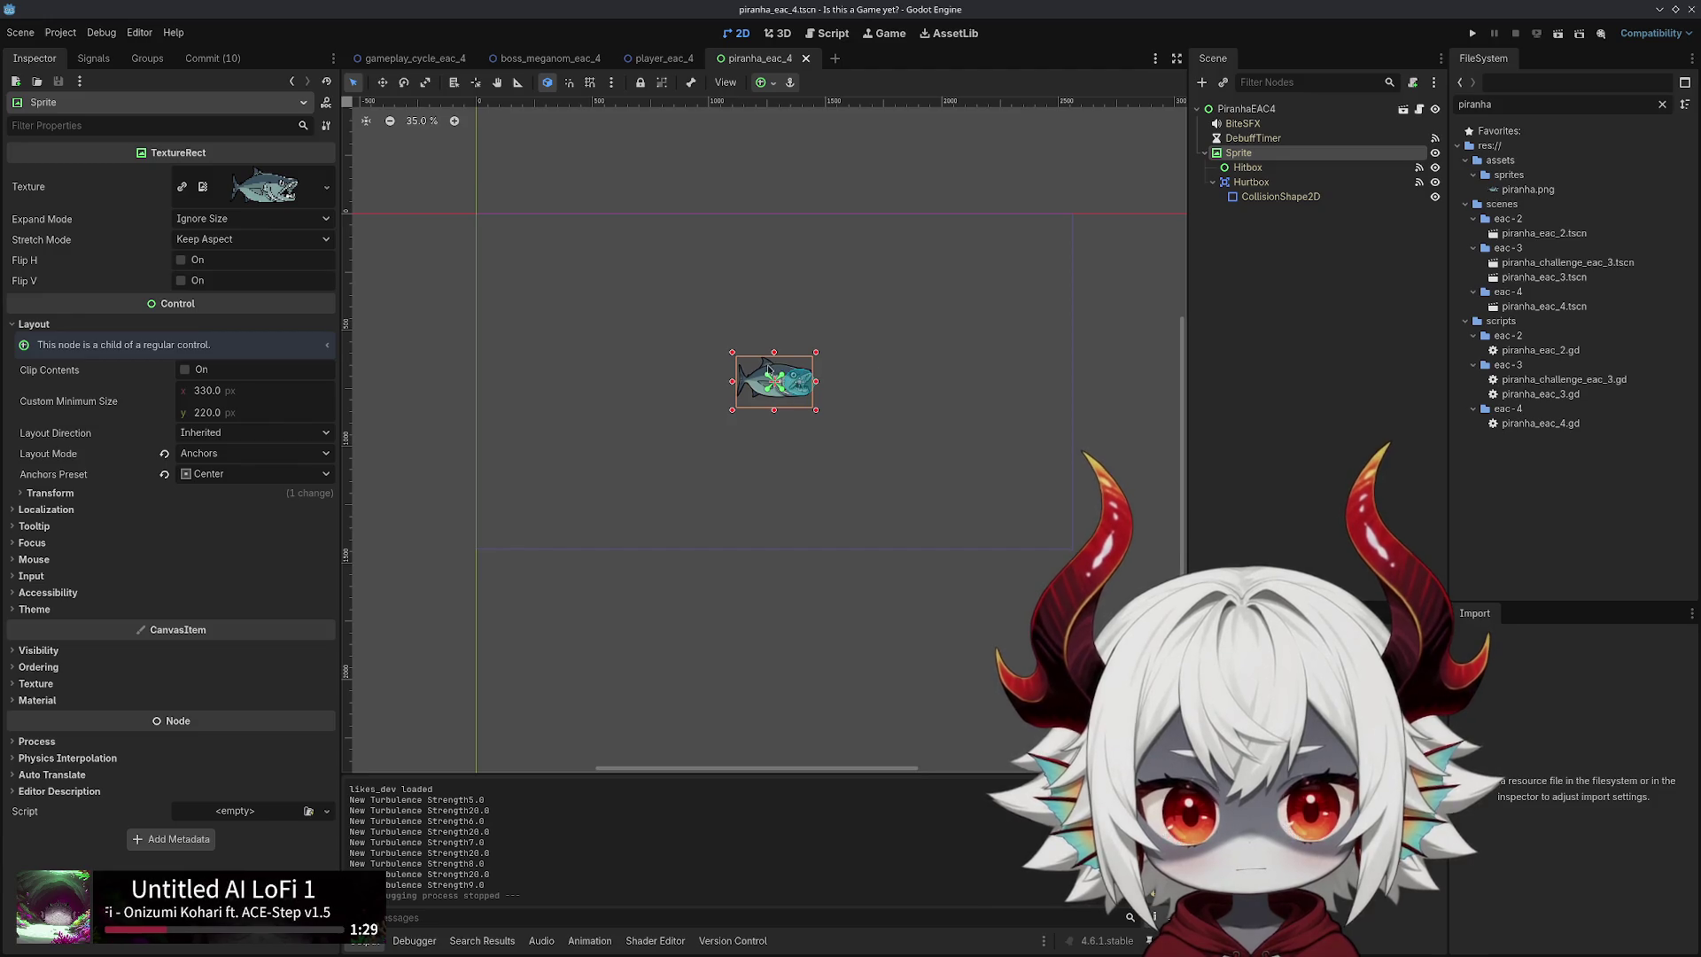
left_click_drag(754, 386, 459, 218)
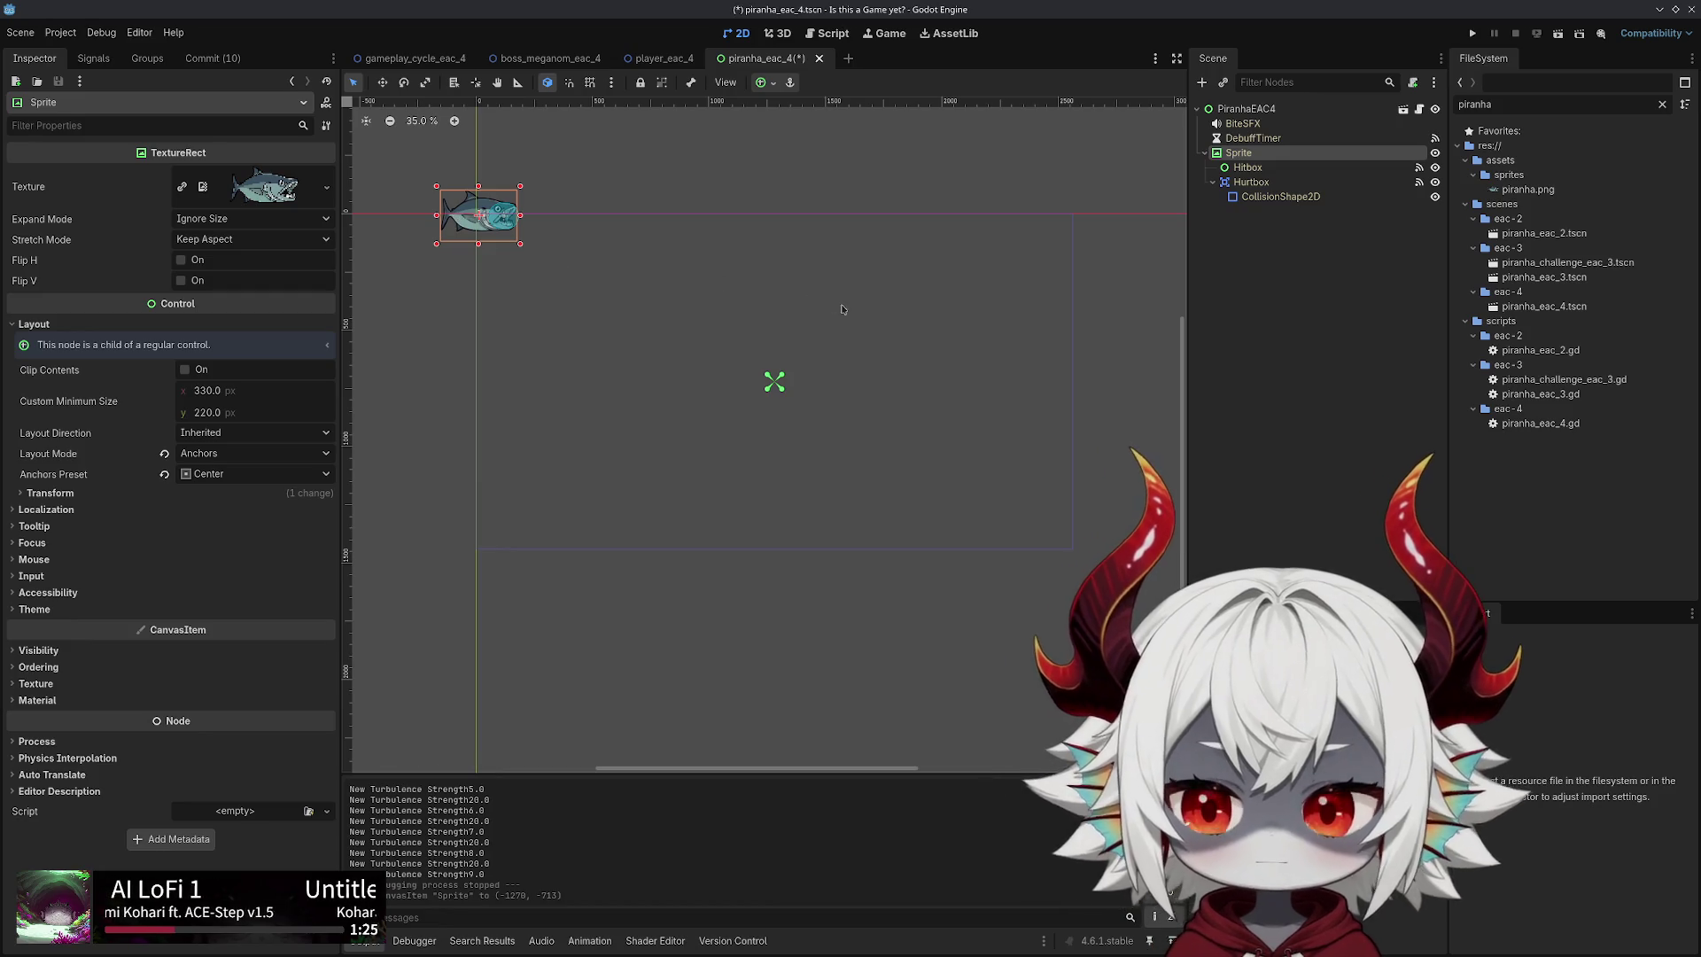
key("ctrl+z")
Click through the scene's nodes (DebuffTimer, Hitbox, Hurtbox, BiteSFX, root), ending on Sprite
scroll(784, 390, "up", 1)
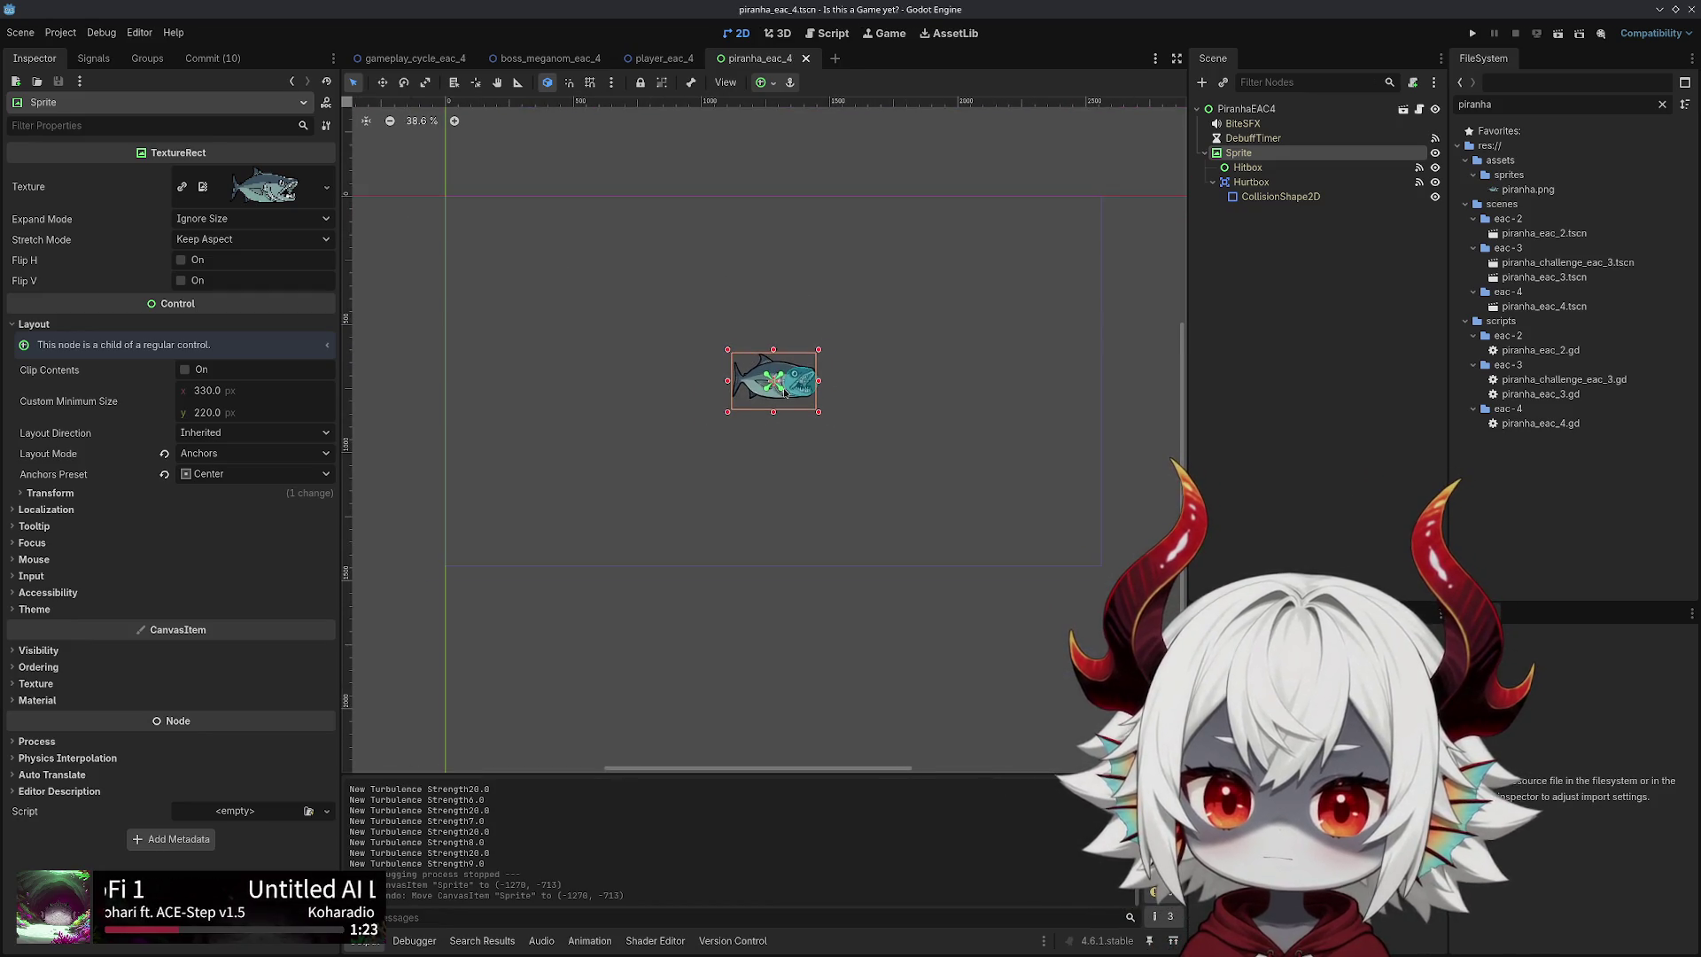
left_click(1252, 138)
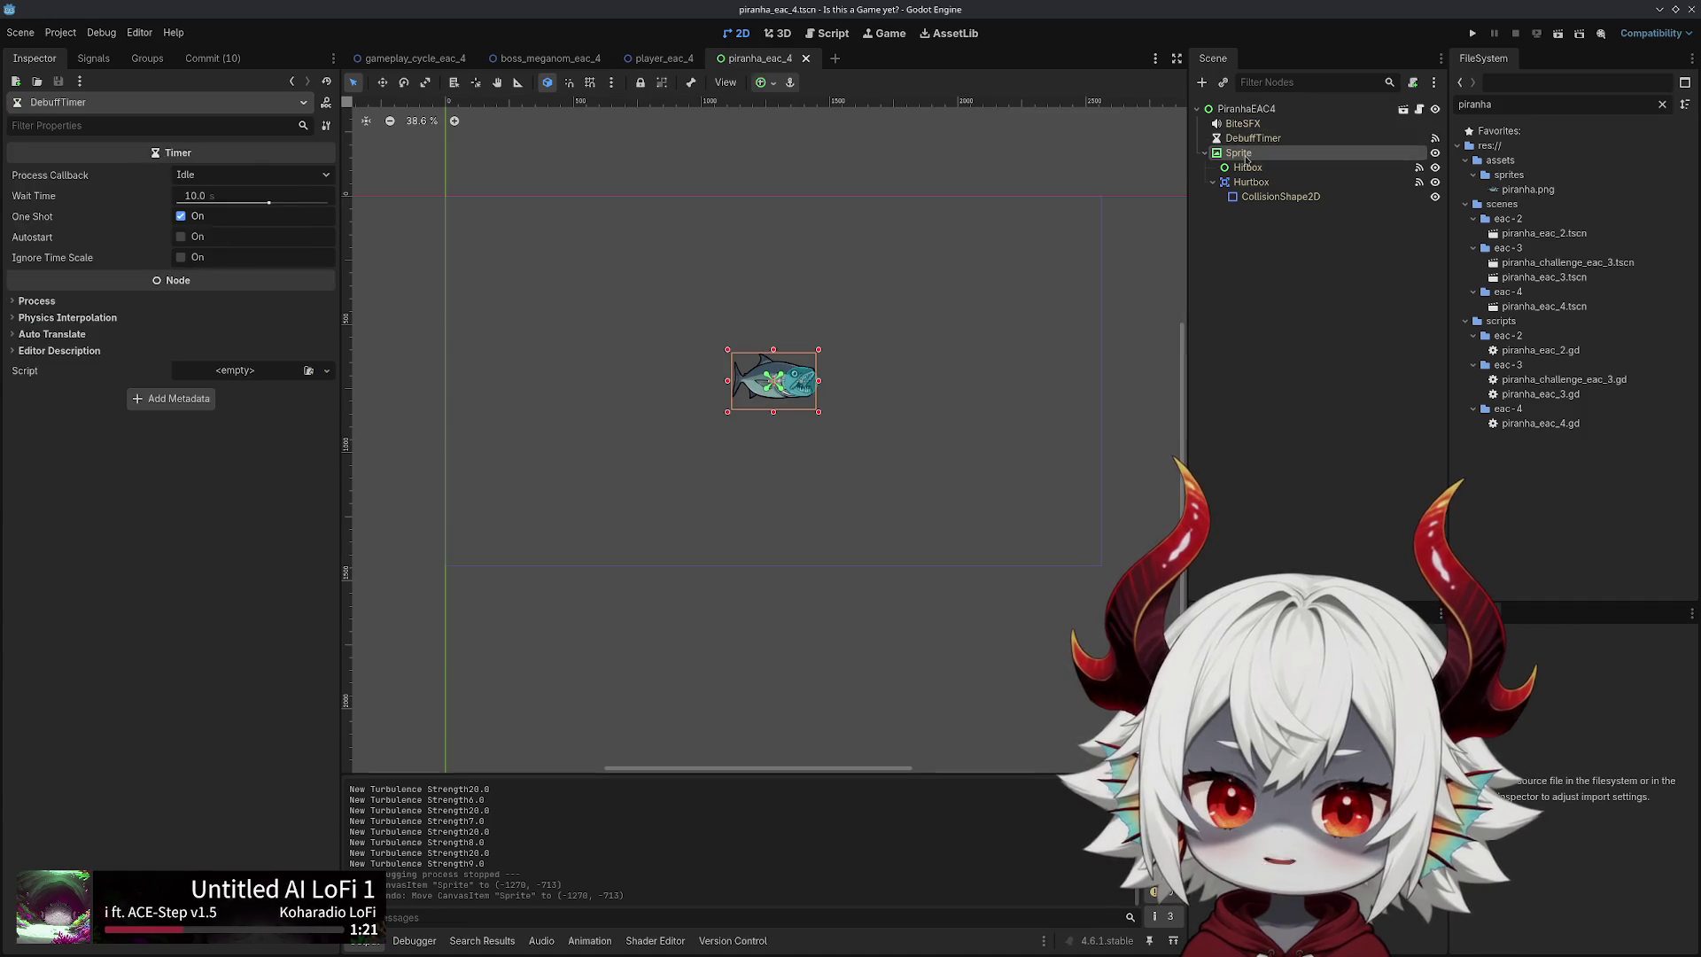
left_click(1248, 168)
left_click(1238, 154)
left_click(1249, 182)
left_click(1239, 154)
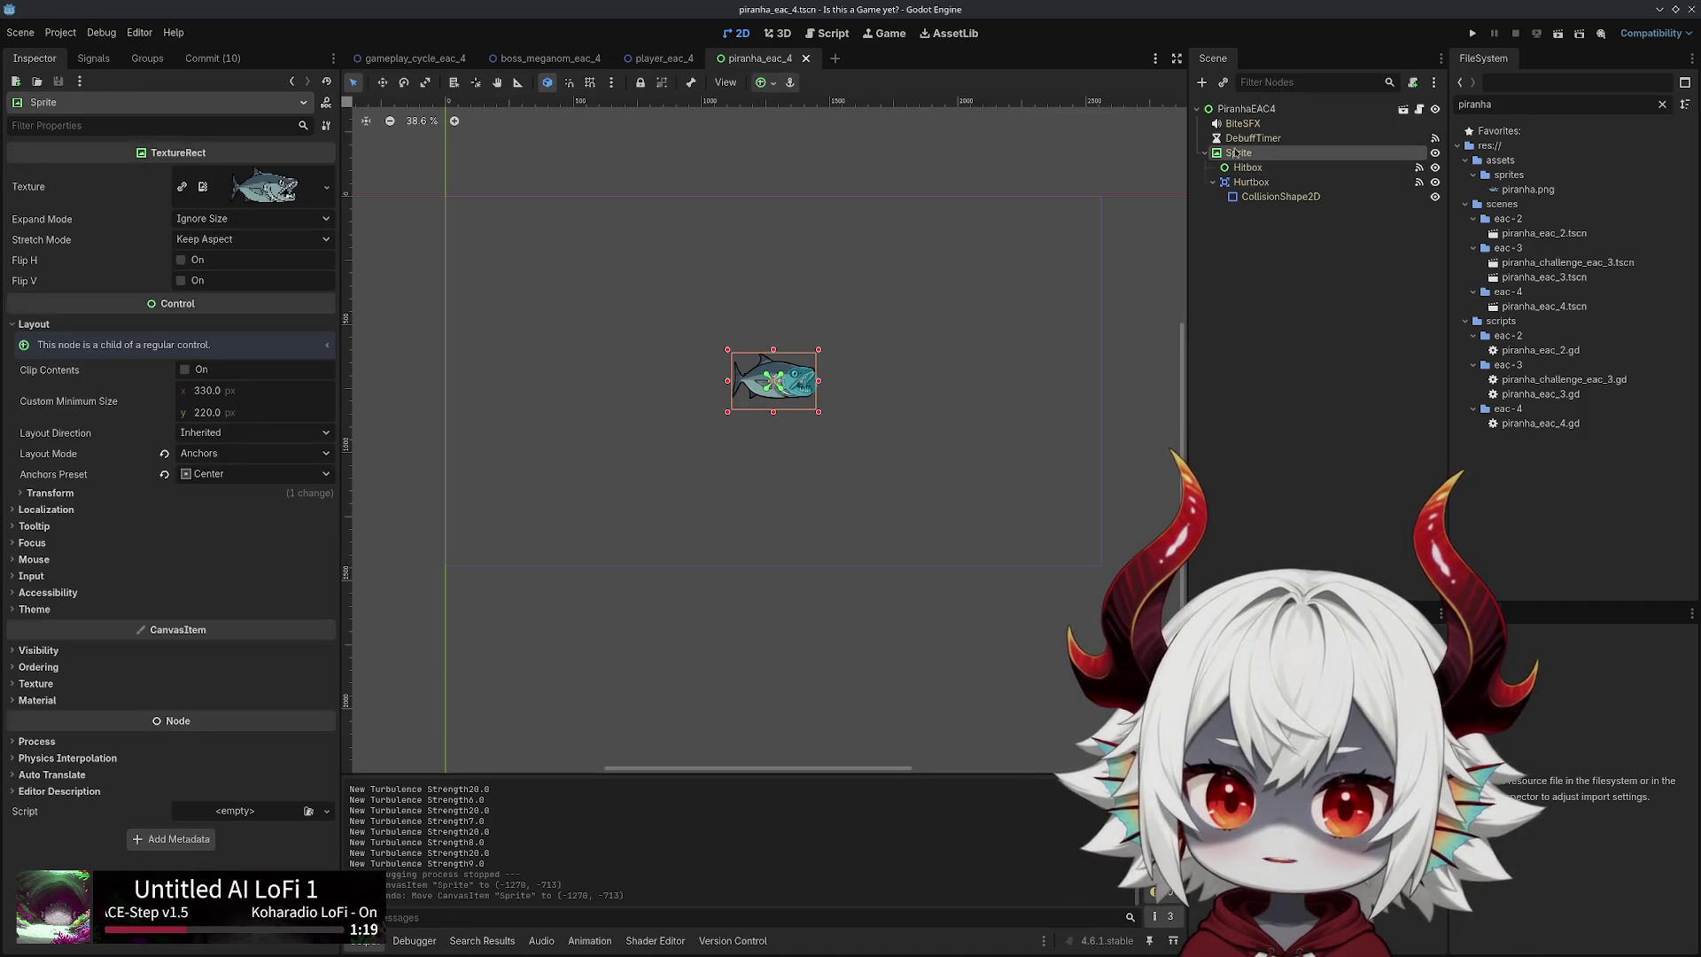
left_click(1238, 168)
left_click(1240, 155)
left_click(1239, 167)
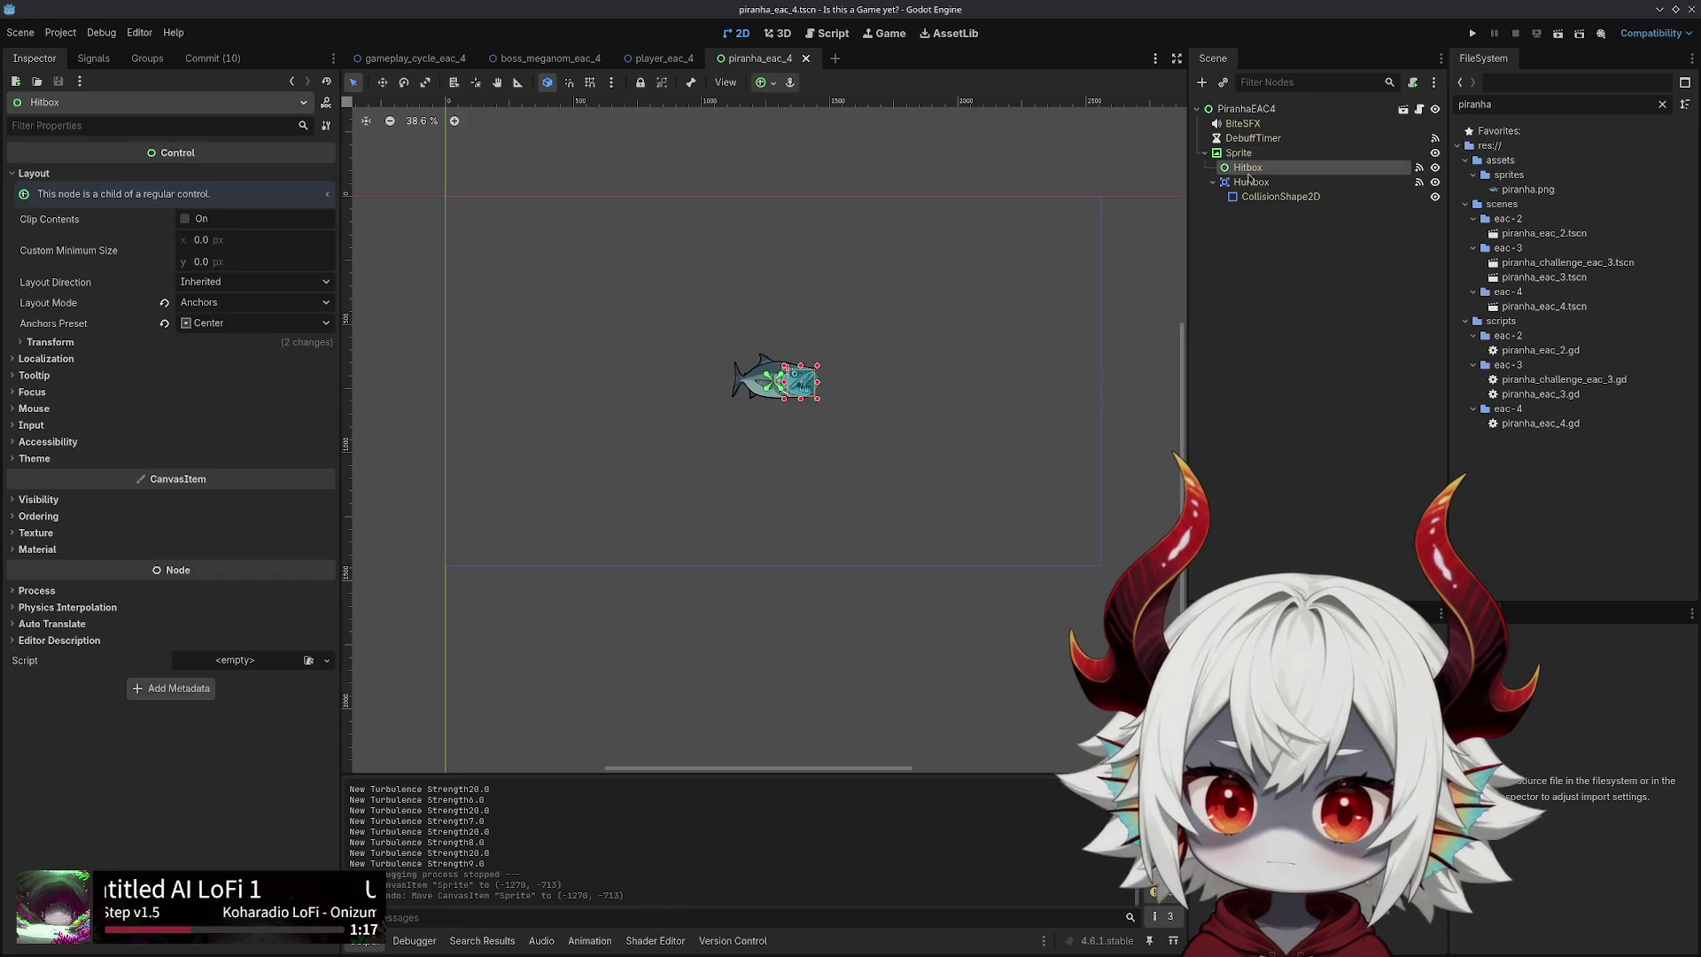
left_click(1241, 155)
left_click(1245, 108)
left_click(1241, 123)
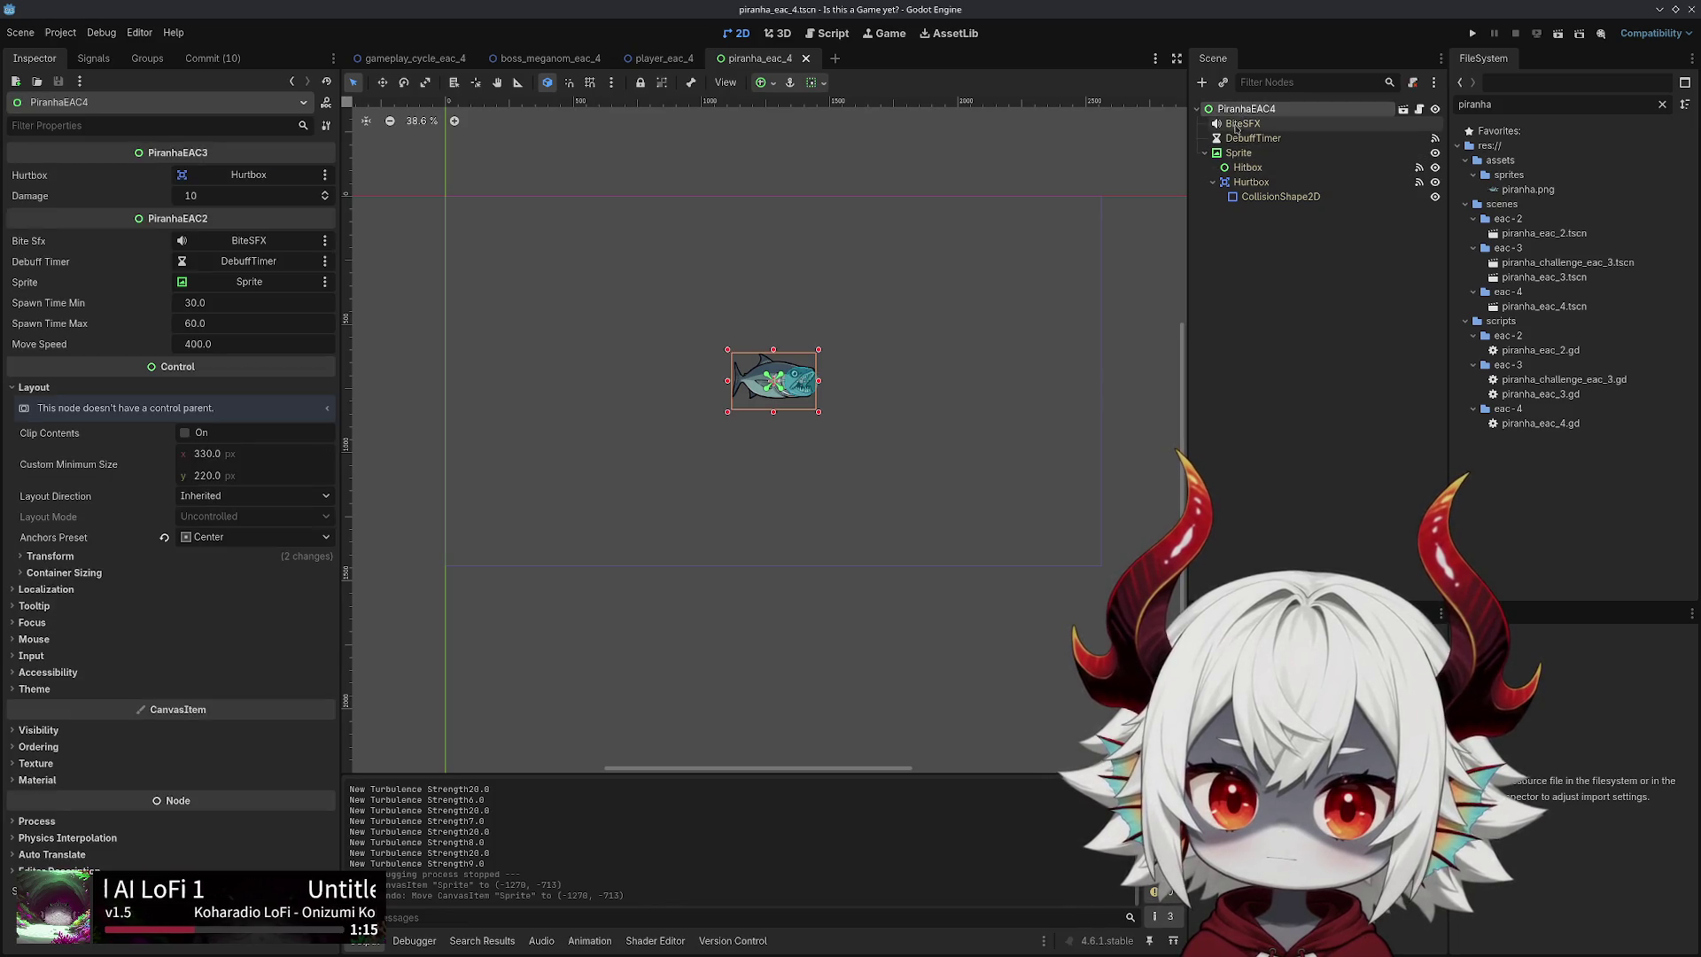
left_click(1242, 109)
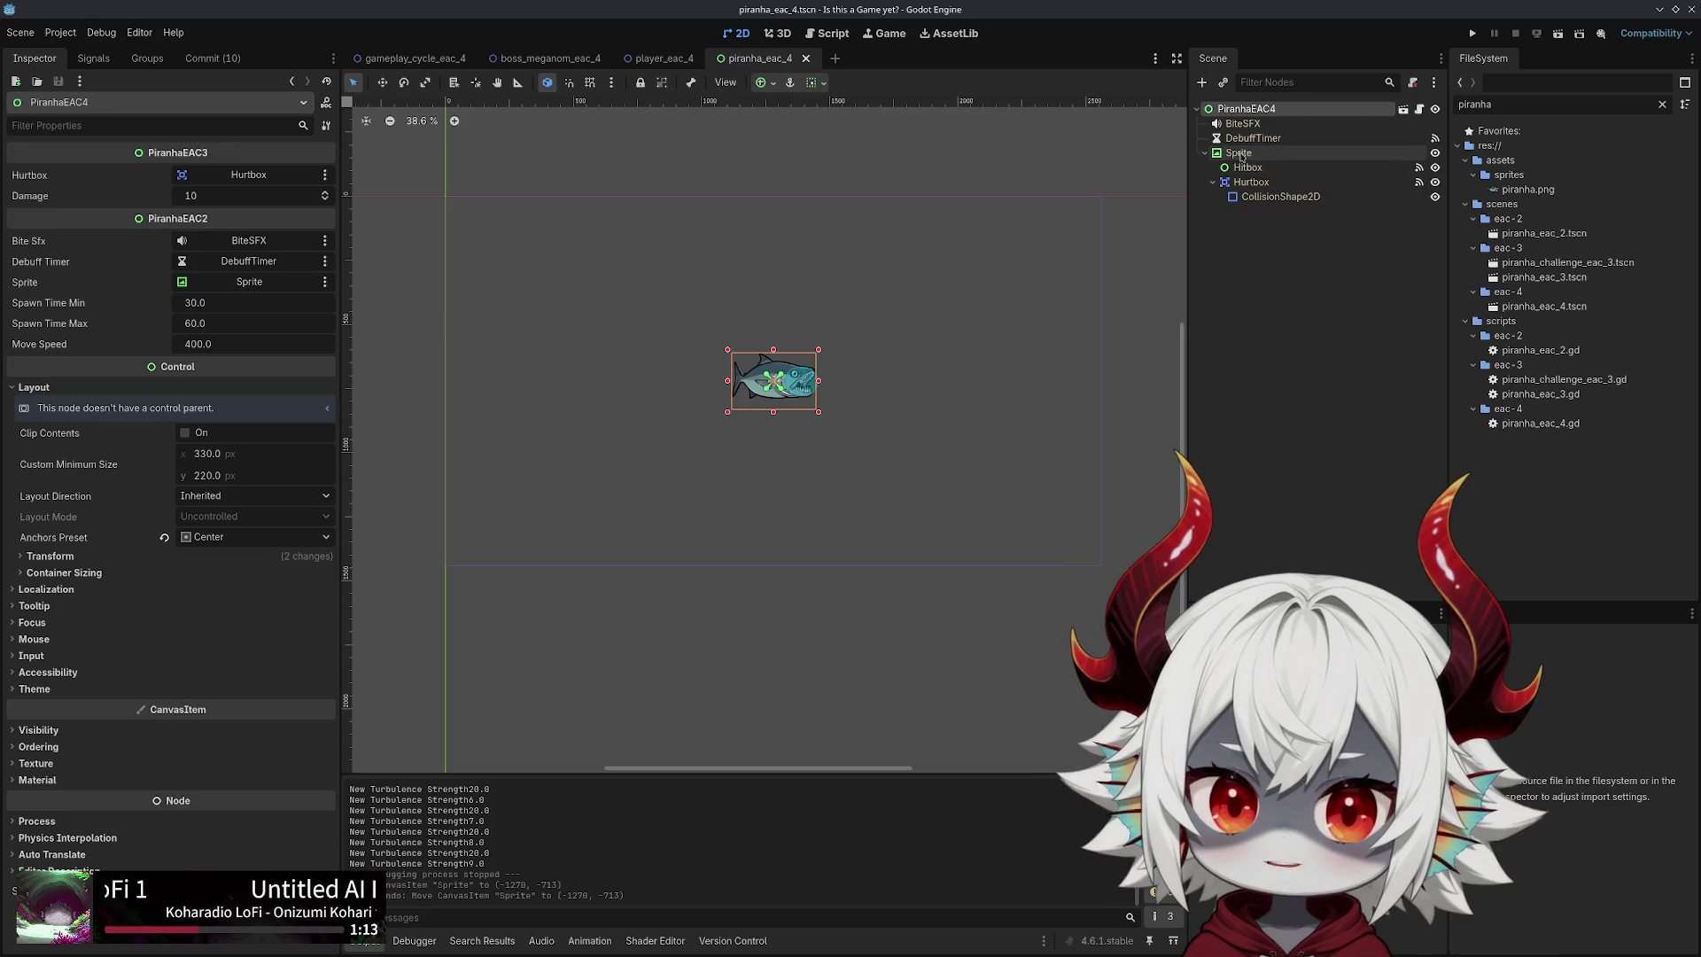
left_click(1241, 153)
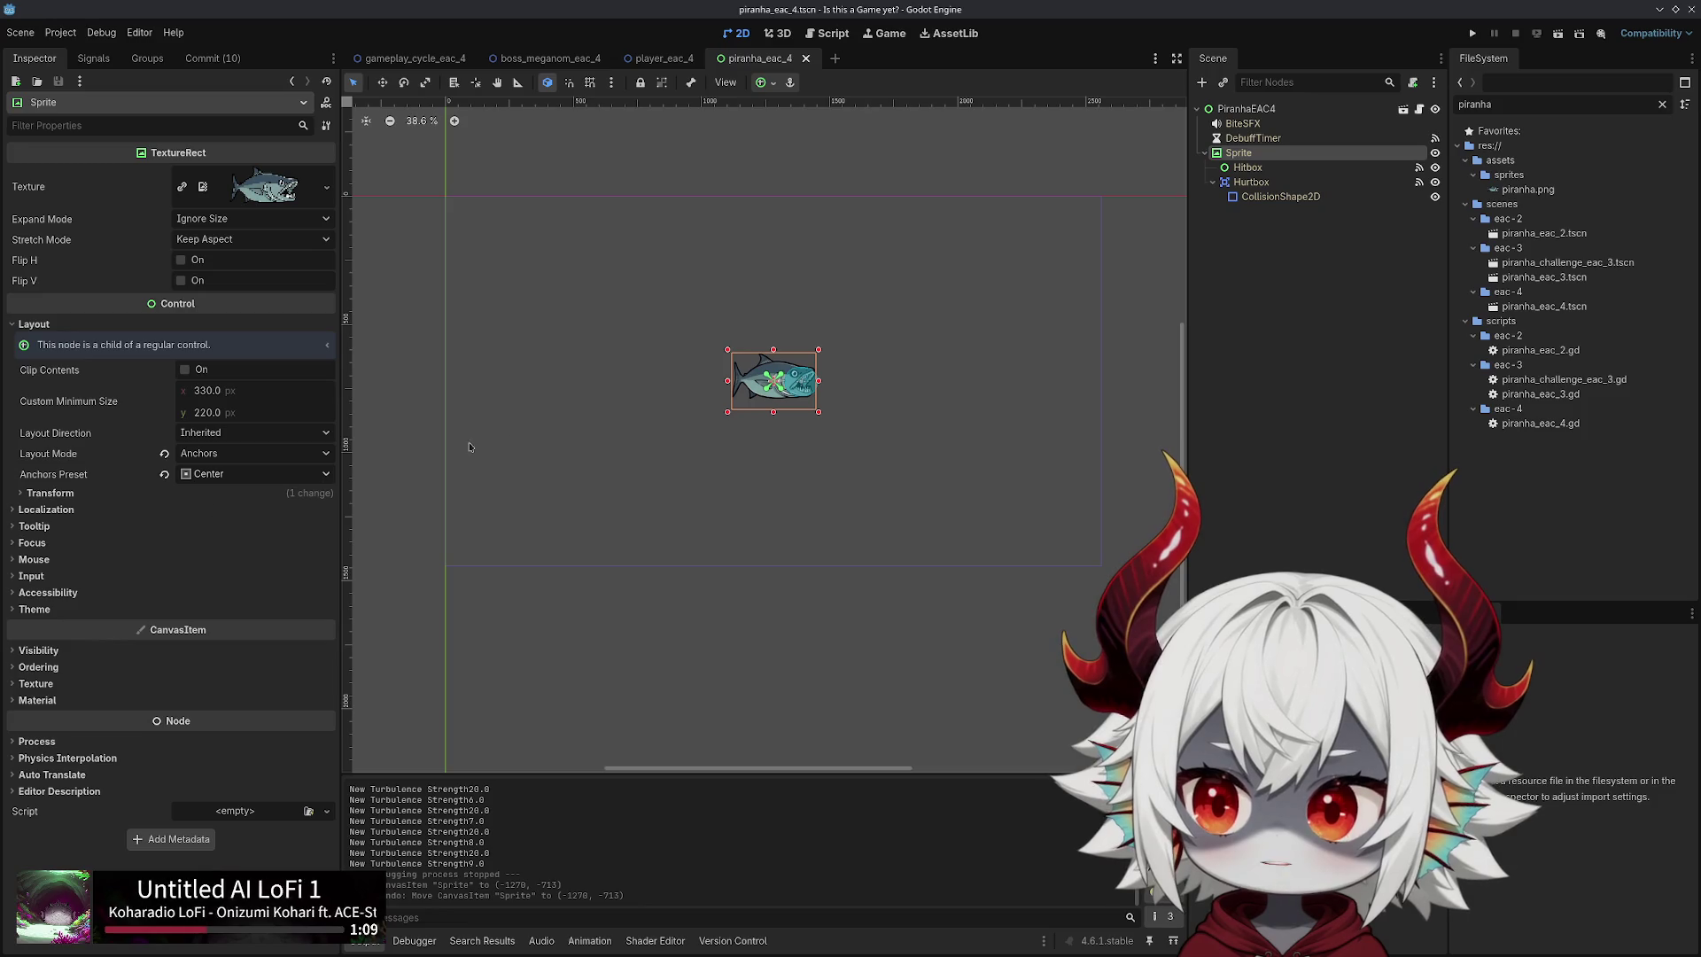
Try the Sprite's top-left and centre anchor presets and a move drag, then undo
left_click(761, 83)
left_click(769, 133)
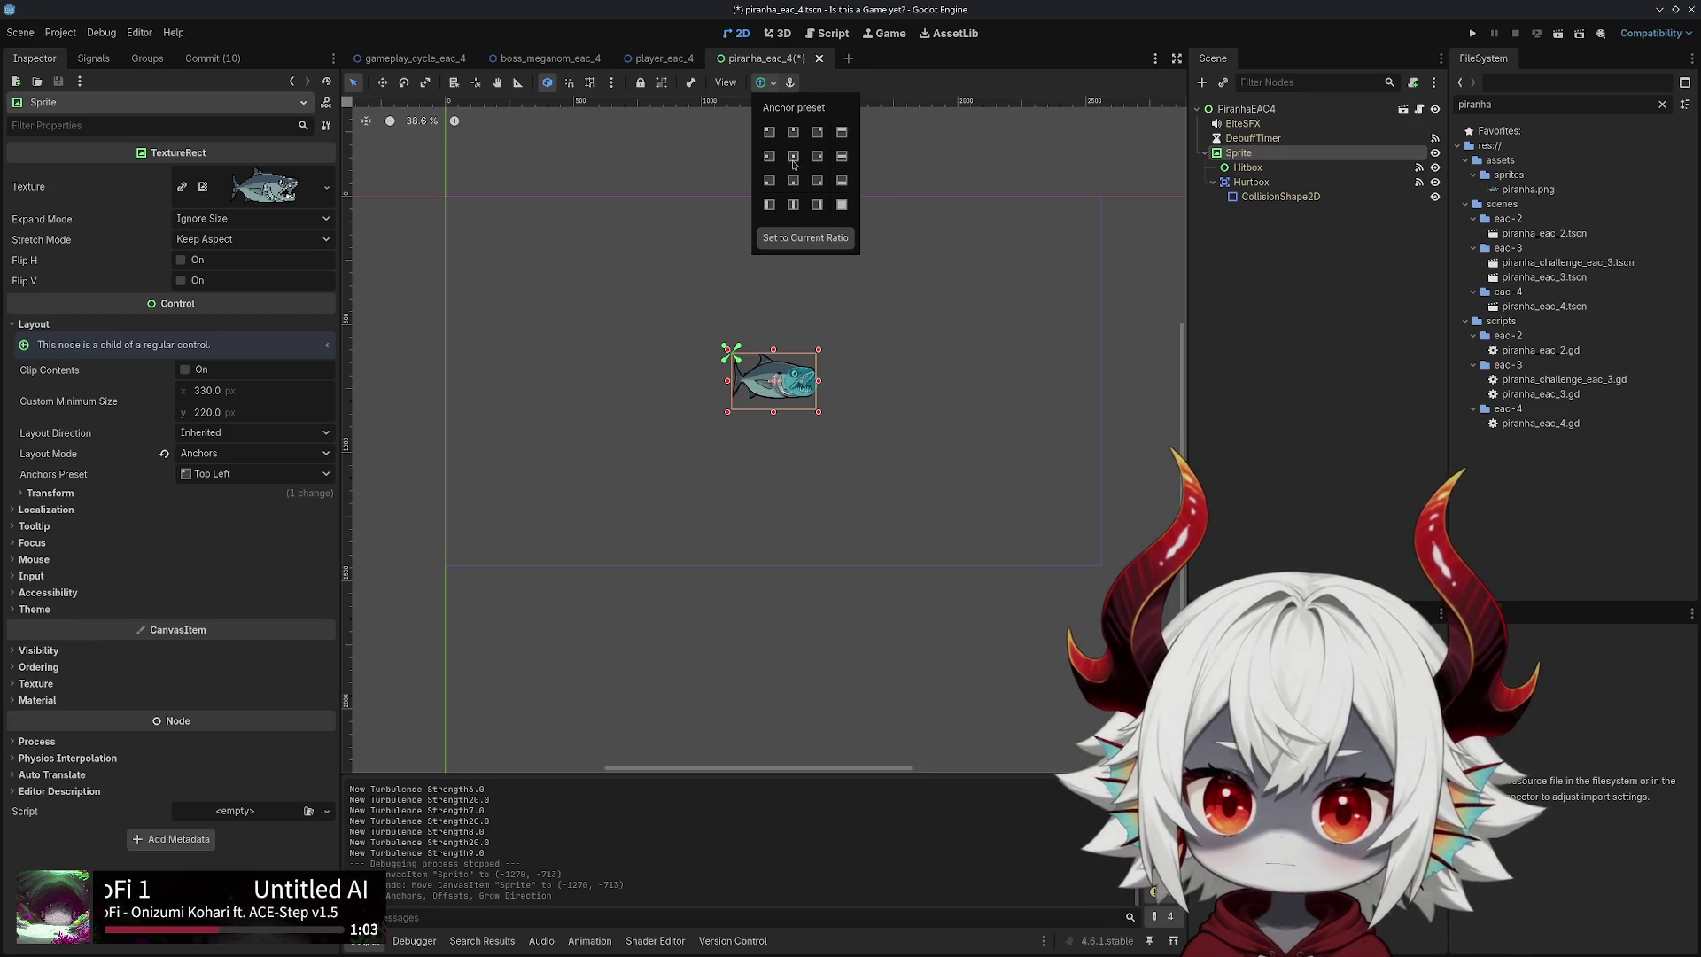
left_click(793, 158)
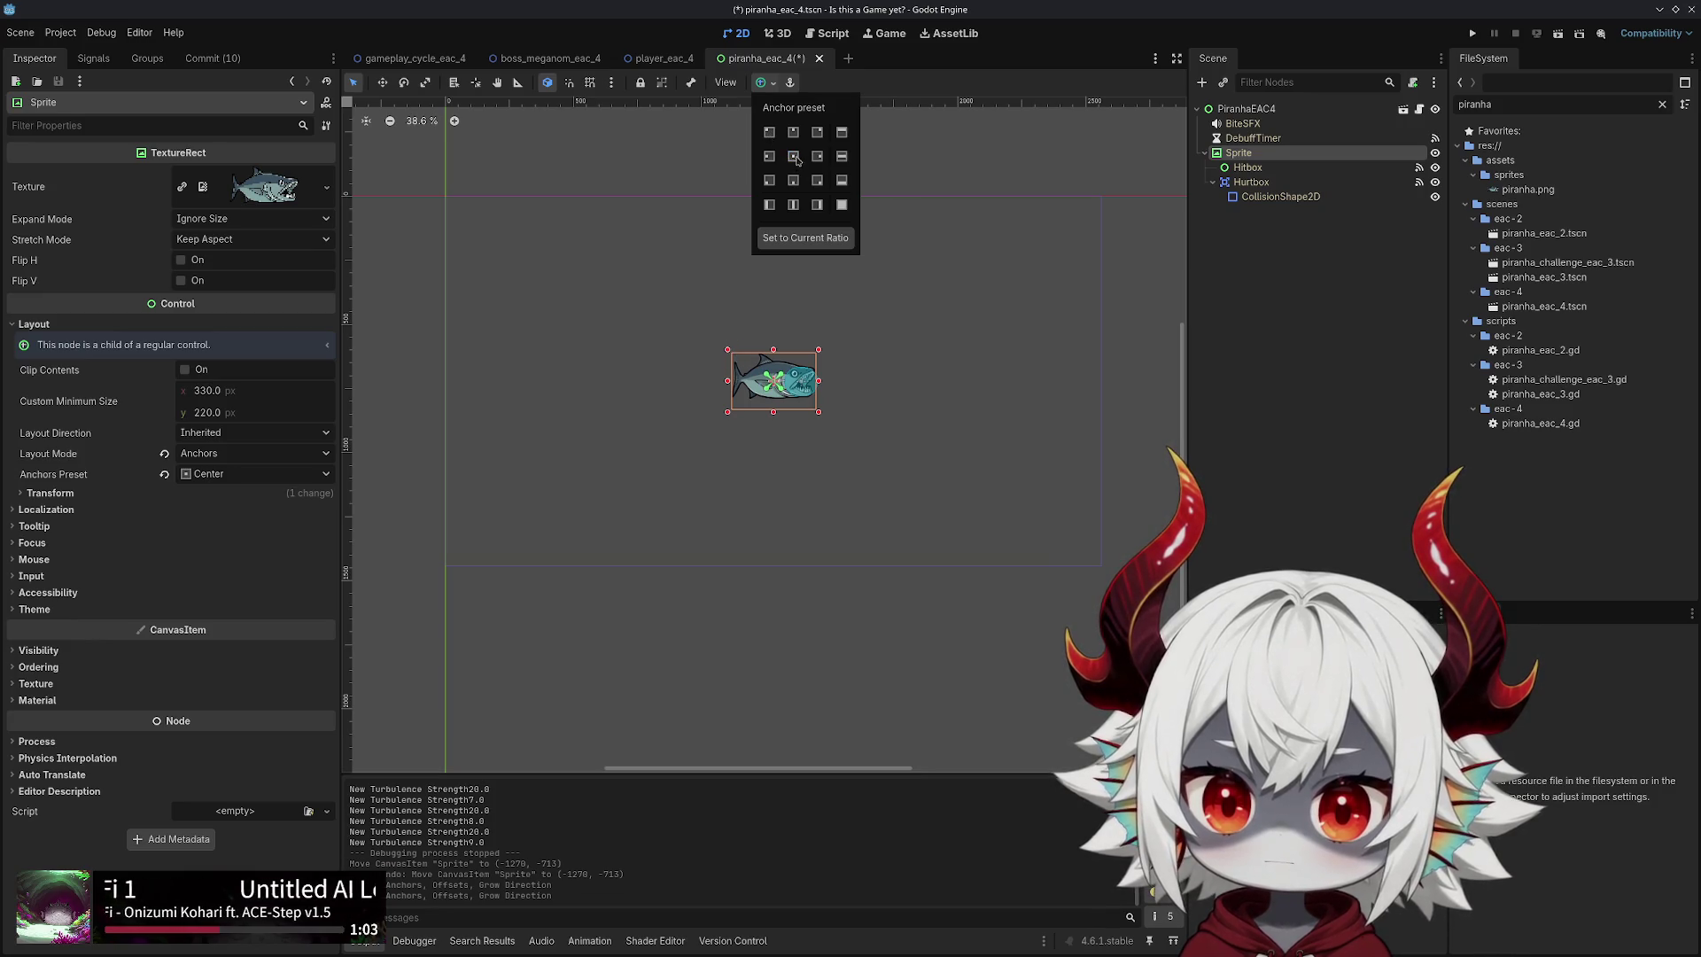
left_click(1256, 153)
key("w")
mouse_move(789, 380)
left_mouse_down()
mouse_move(534, 267)
mouse_move(460, 199)
mouse_move(474, 188)
mouse_move(450, 191)
left_mouse_up()
key("ctrl+z")
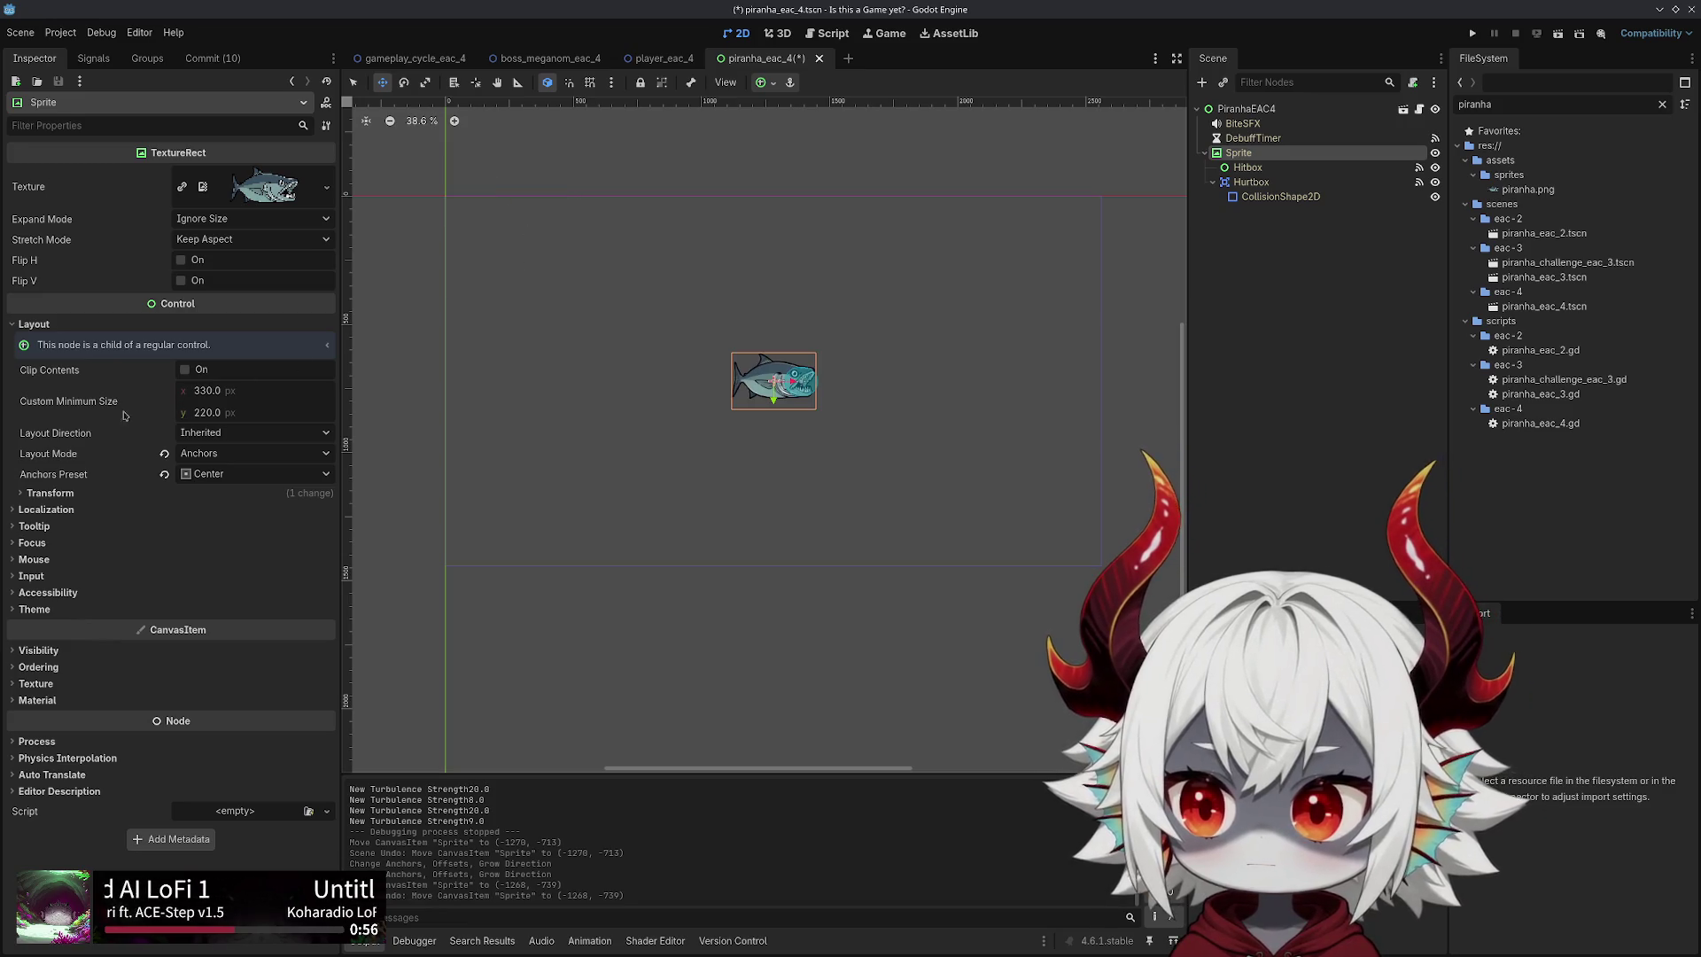
Revert PiranhaEAC4's Transform position to 0,0, check the Sprite's transform, and save the scene
left_click(1243, 109)
left_click(1231, 155)
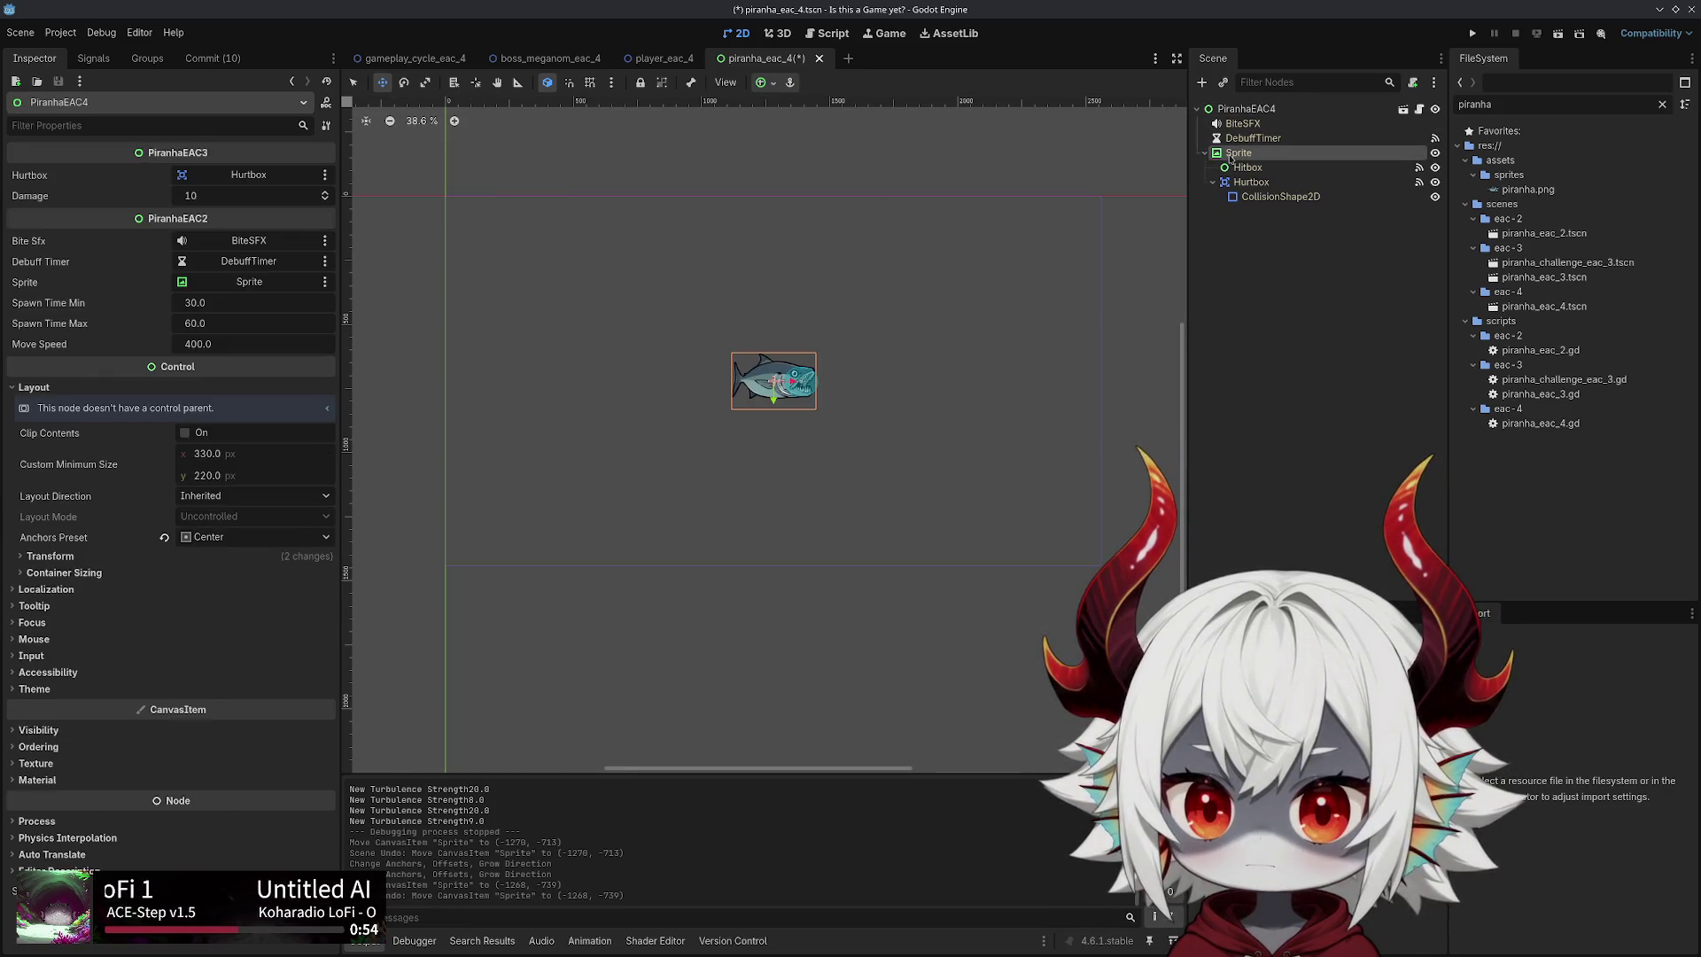
left_click(1237, 110)
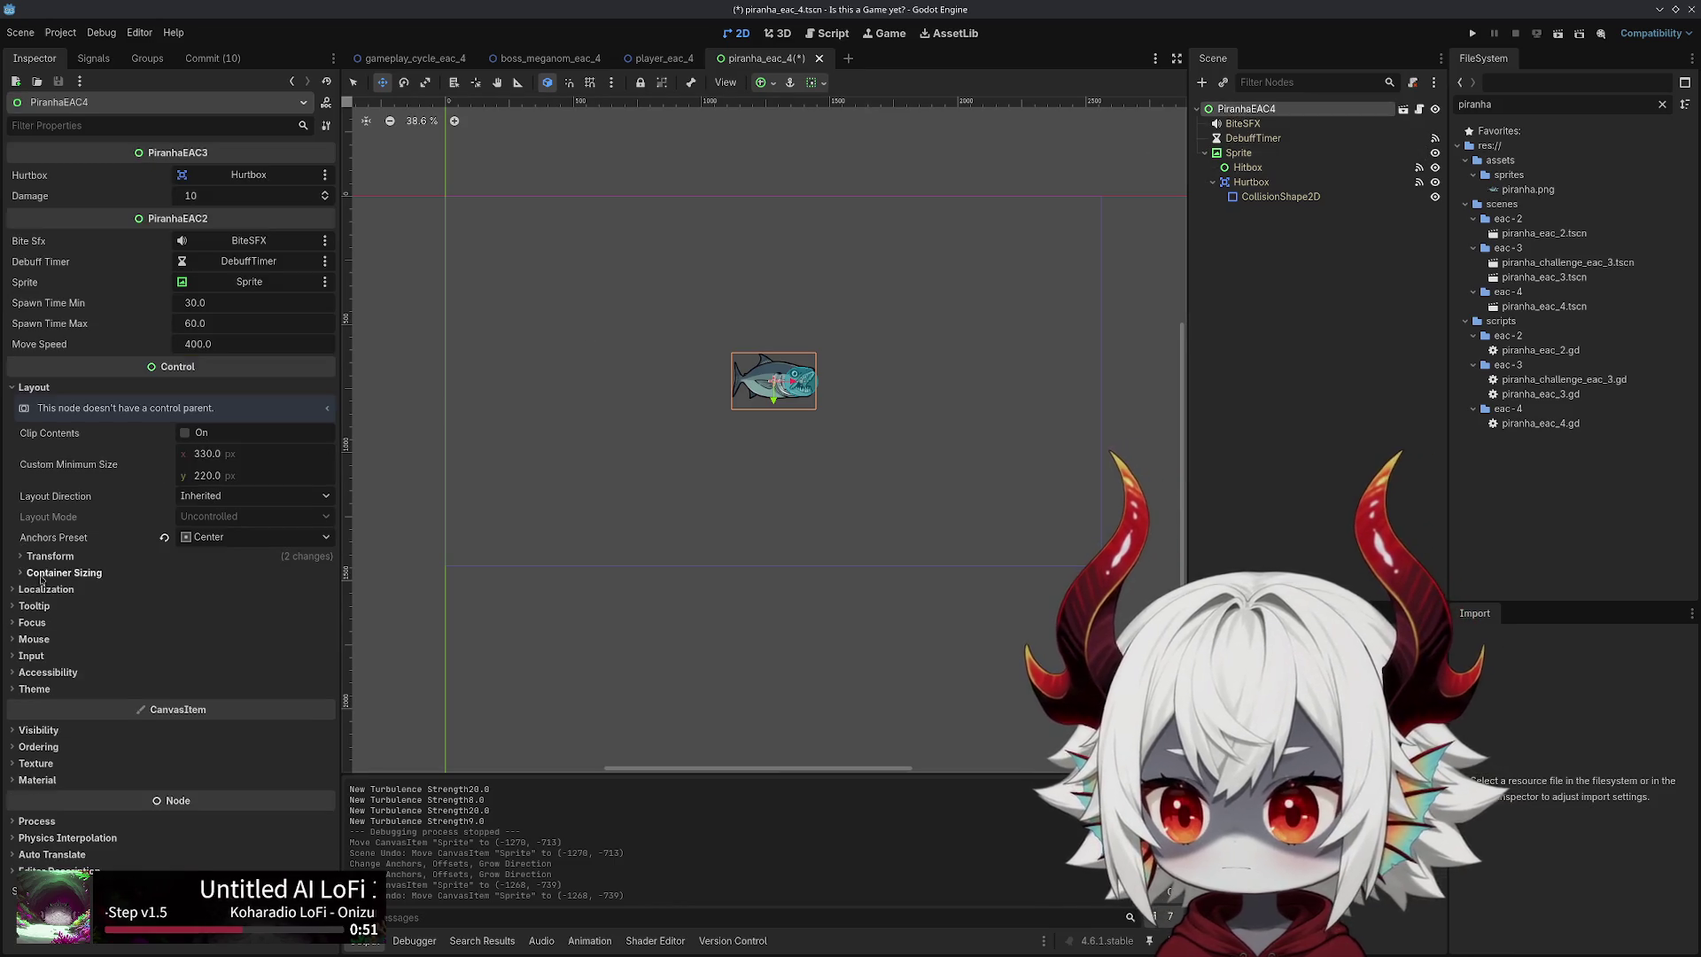
left_click(51, 557)
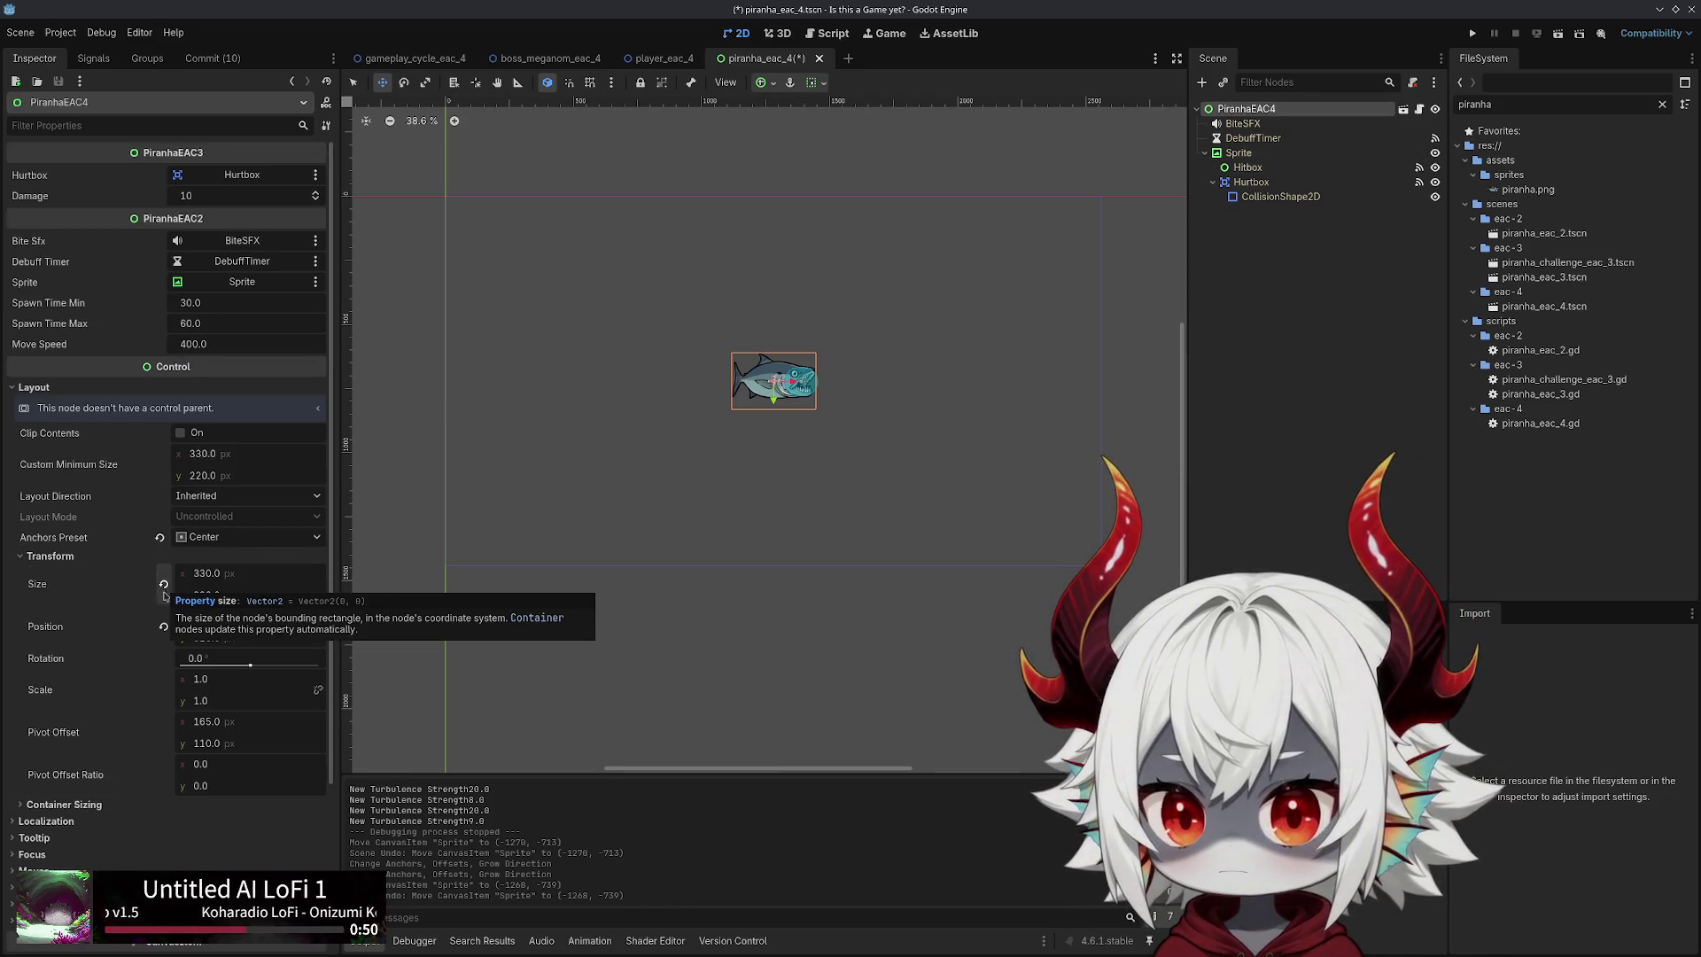
left_click(163, 628)
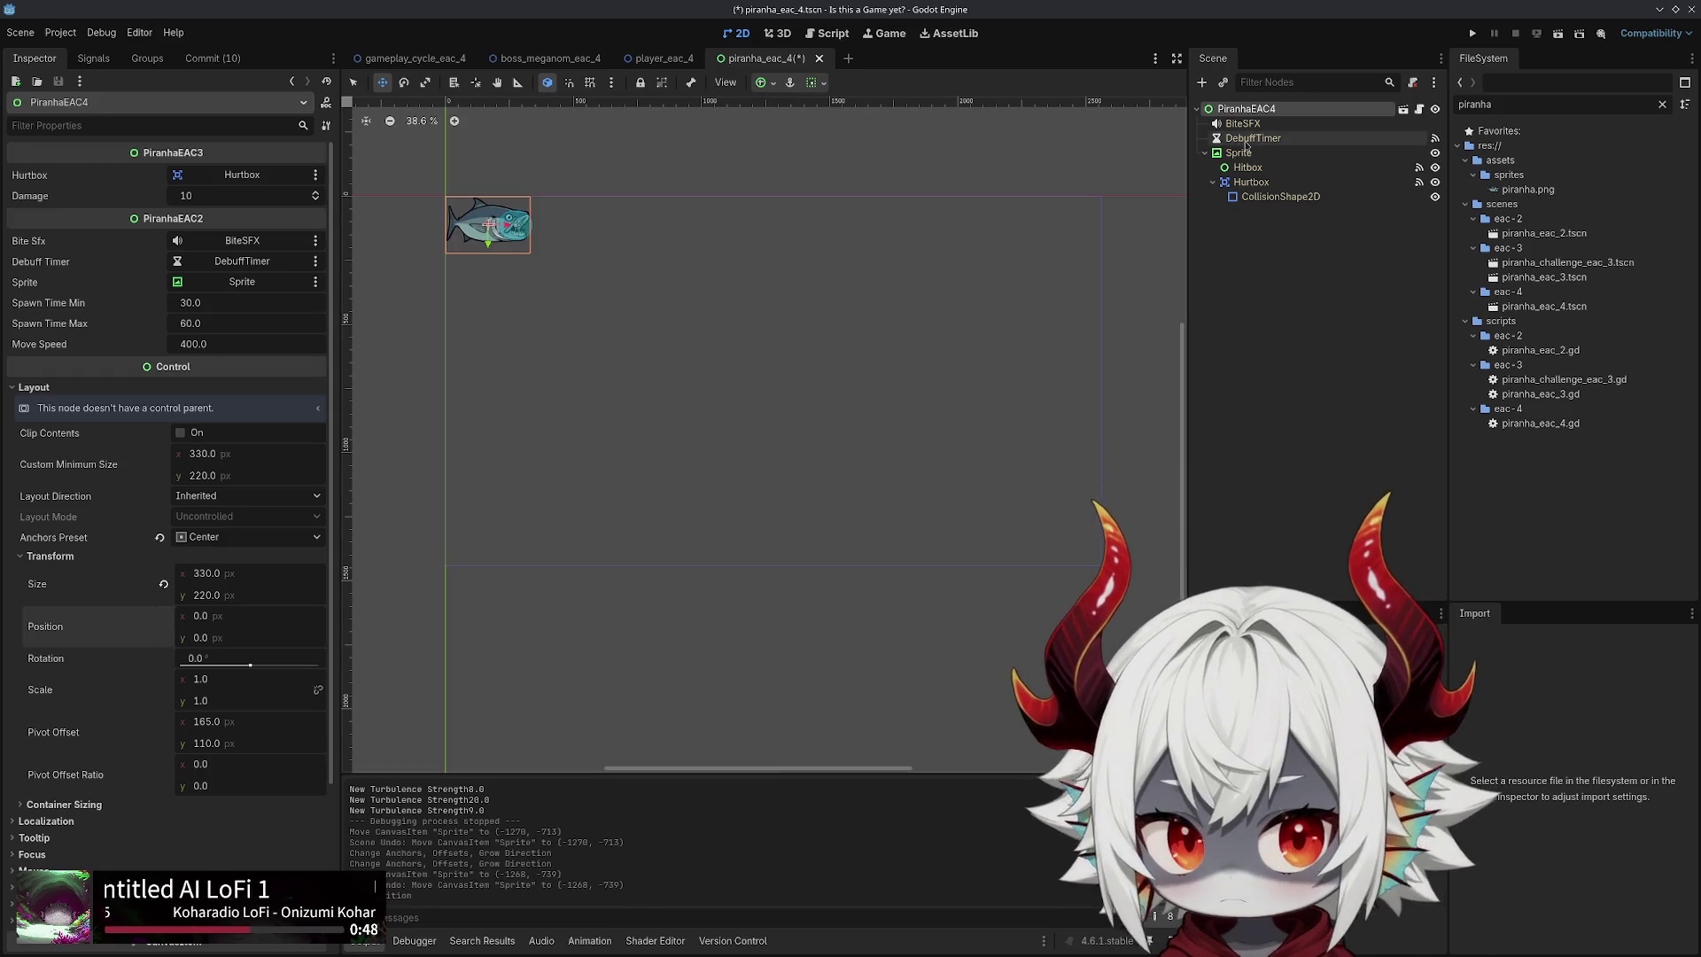
left_click(1239, 152)
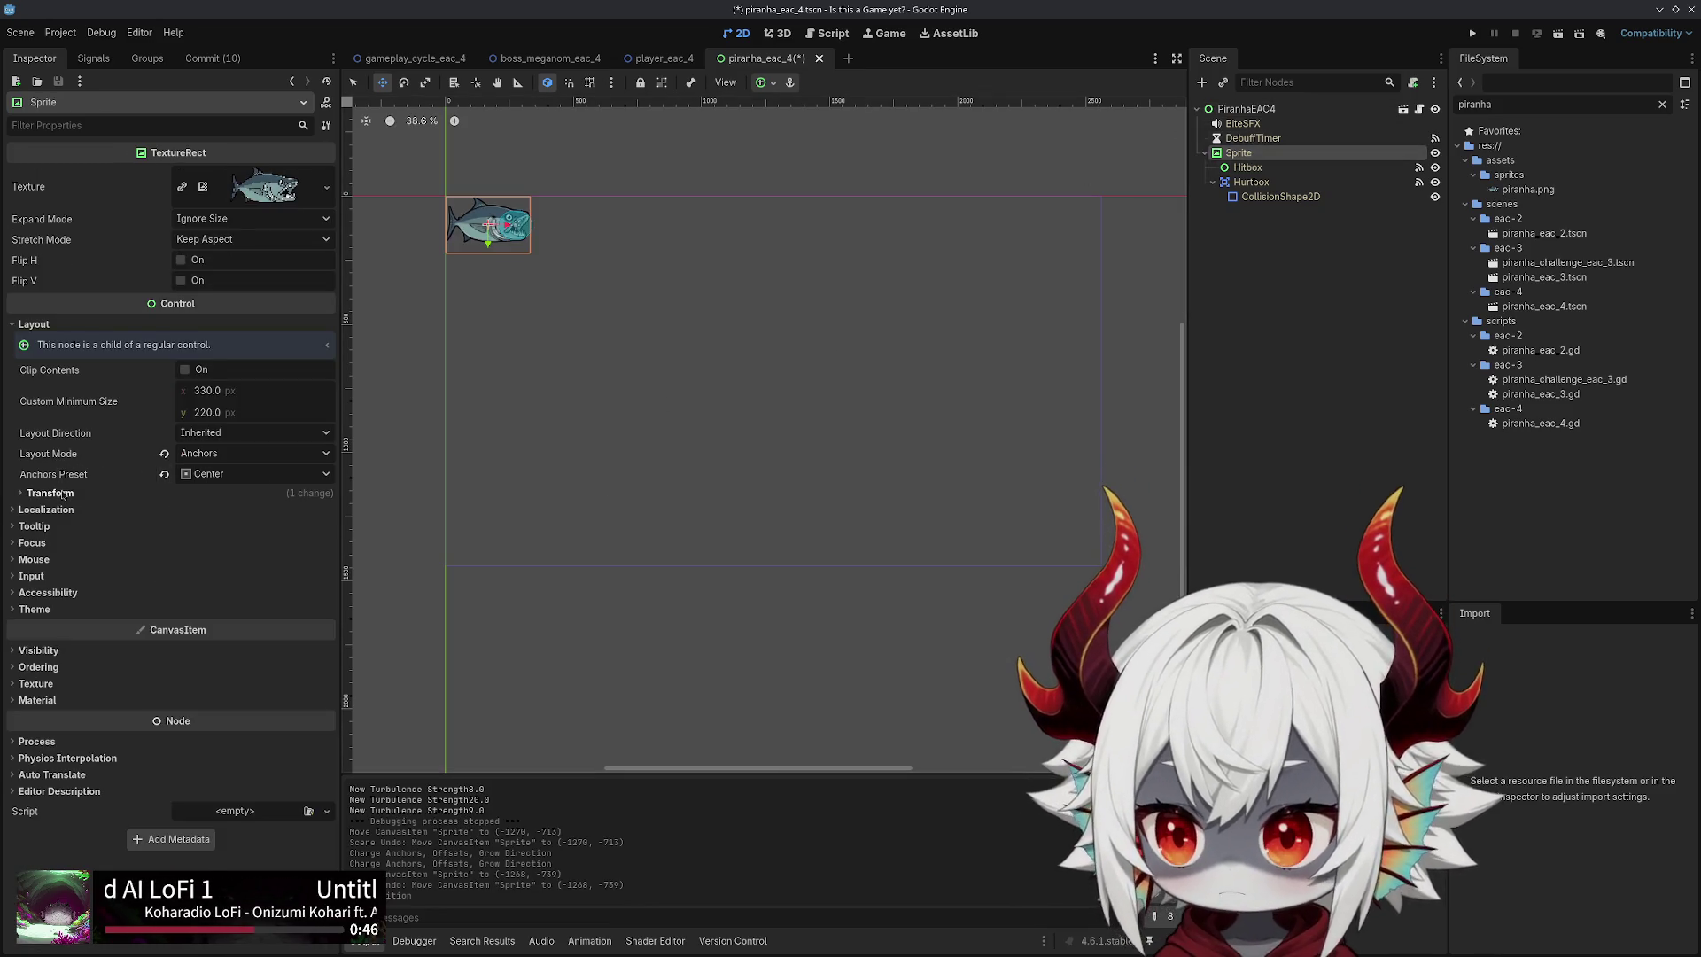
left_click(163, 492)
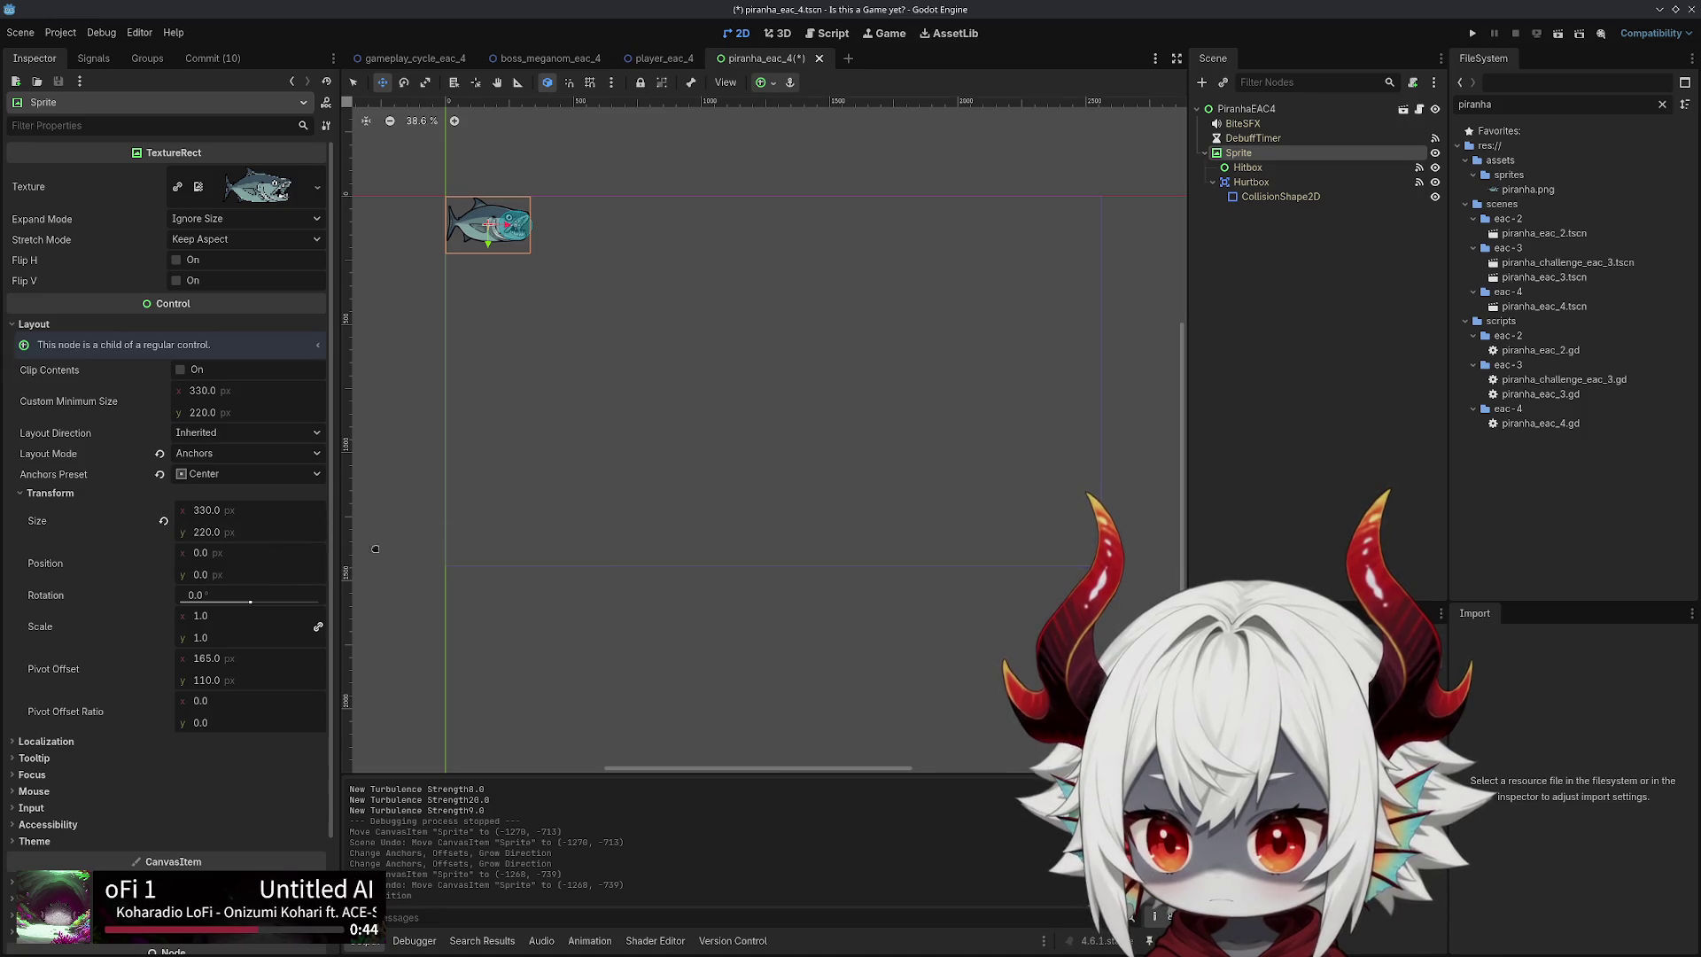
left_click(1251, 285)
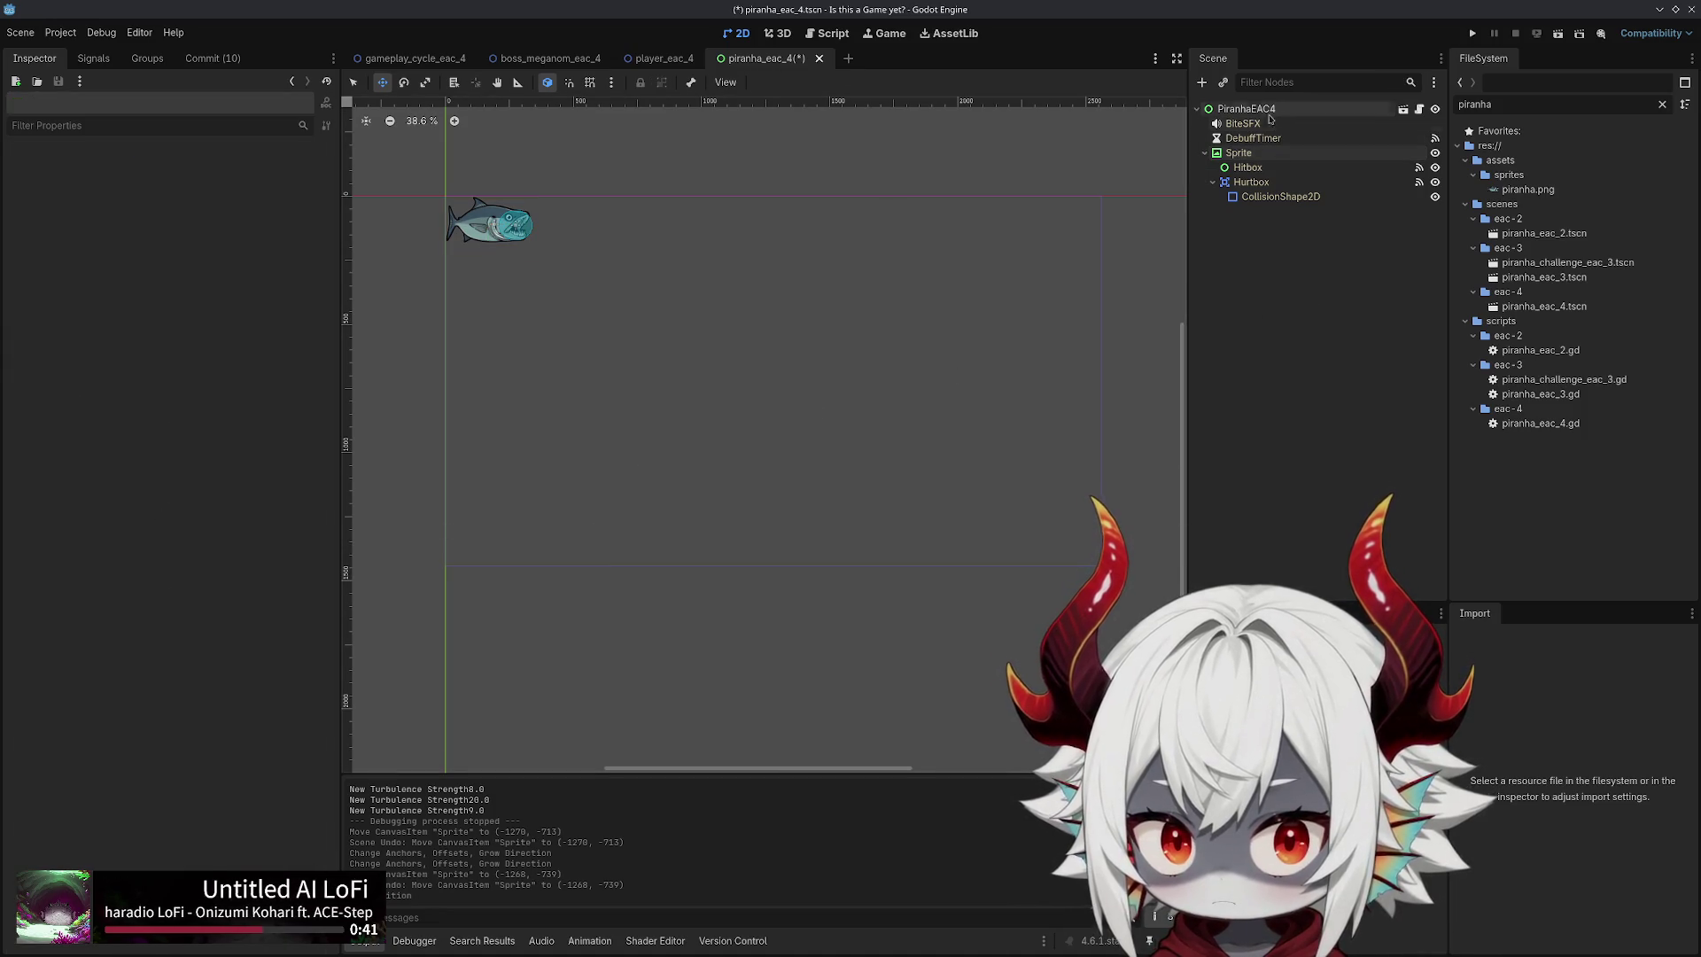
left_click(1246, 108)
key("ctrl+s")
Run the project with F5, dismiss the welcome message, press Play, then Continue after Game Over
key("F5")
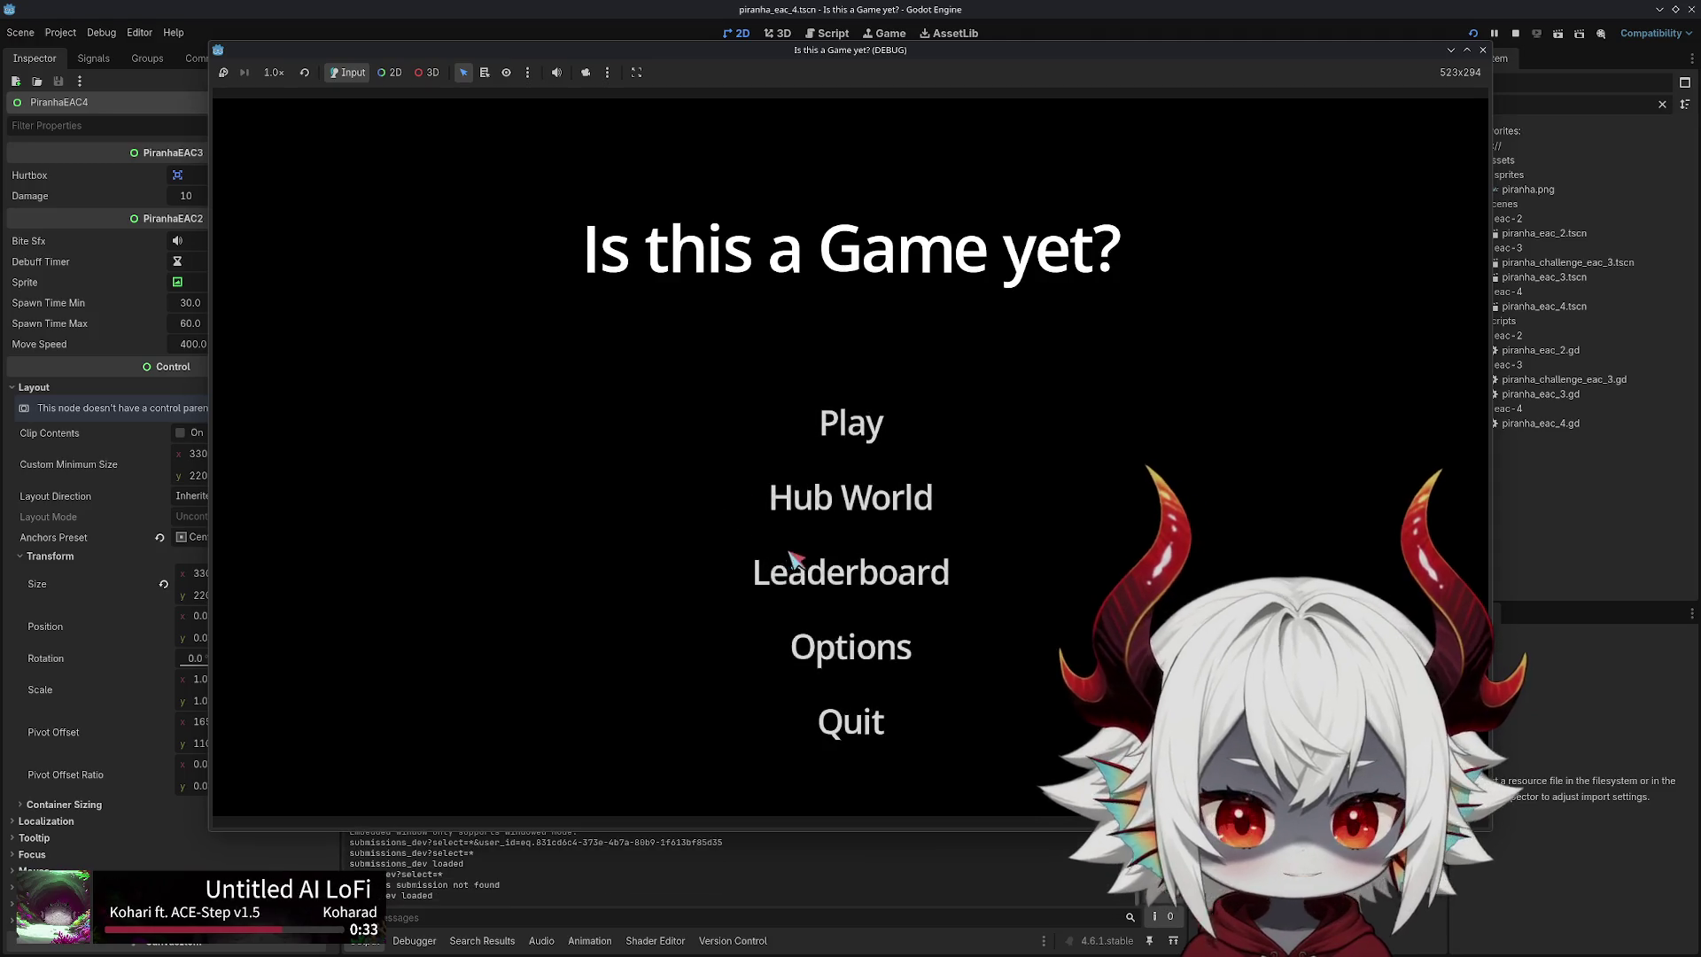
left_click(847, 810)
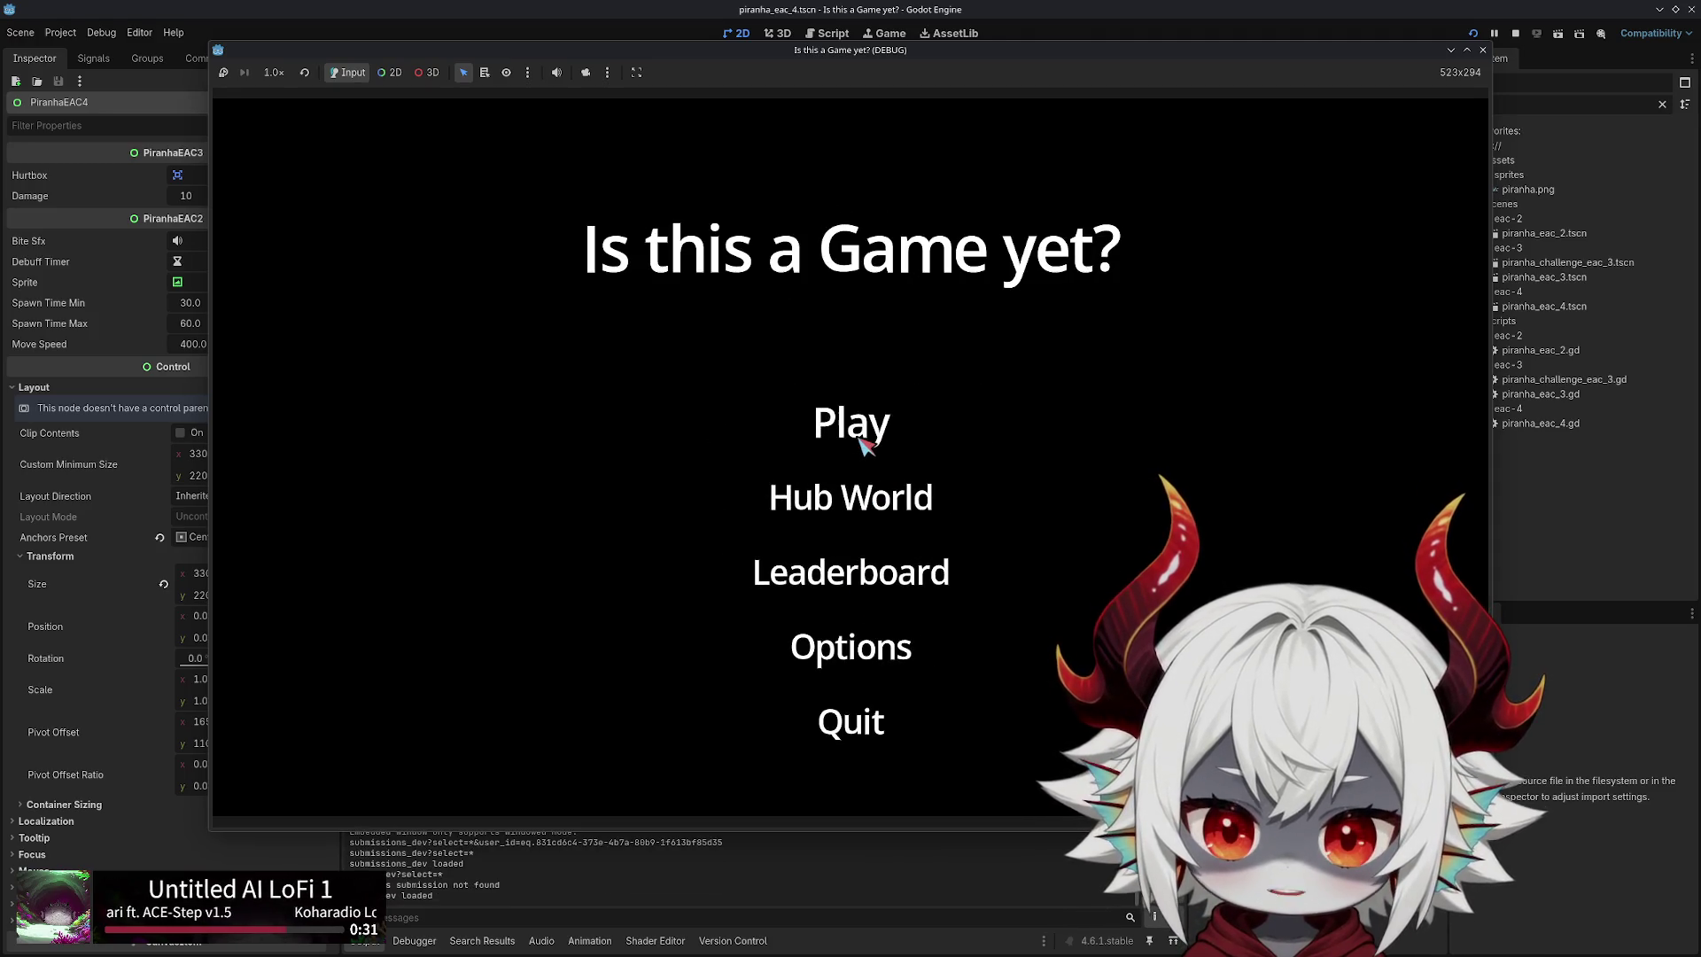
left_click(861, 443)
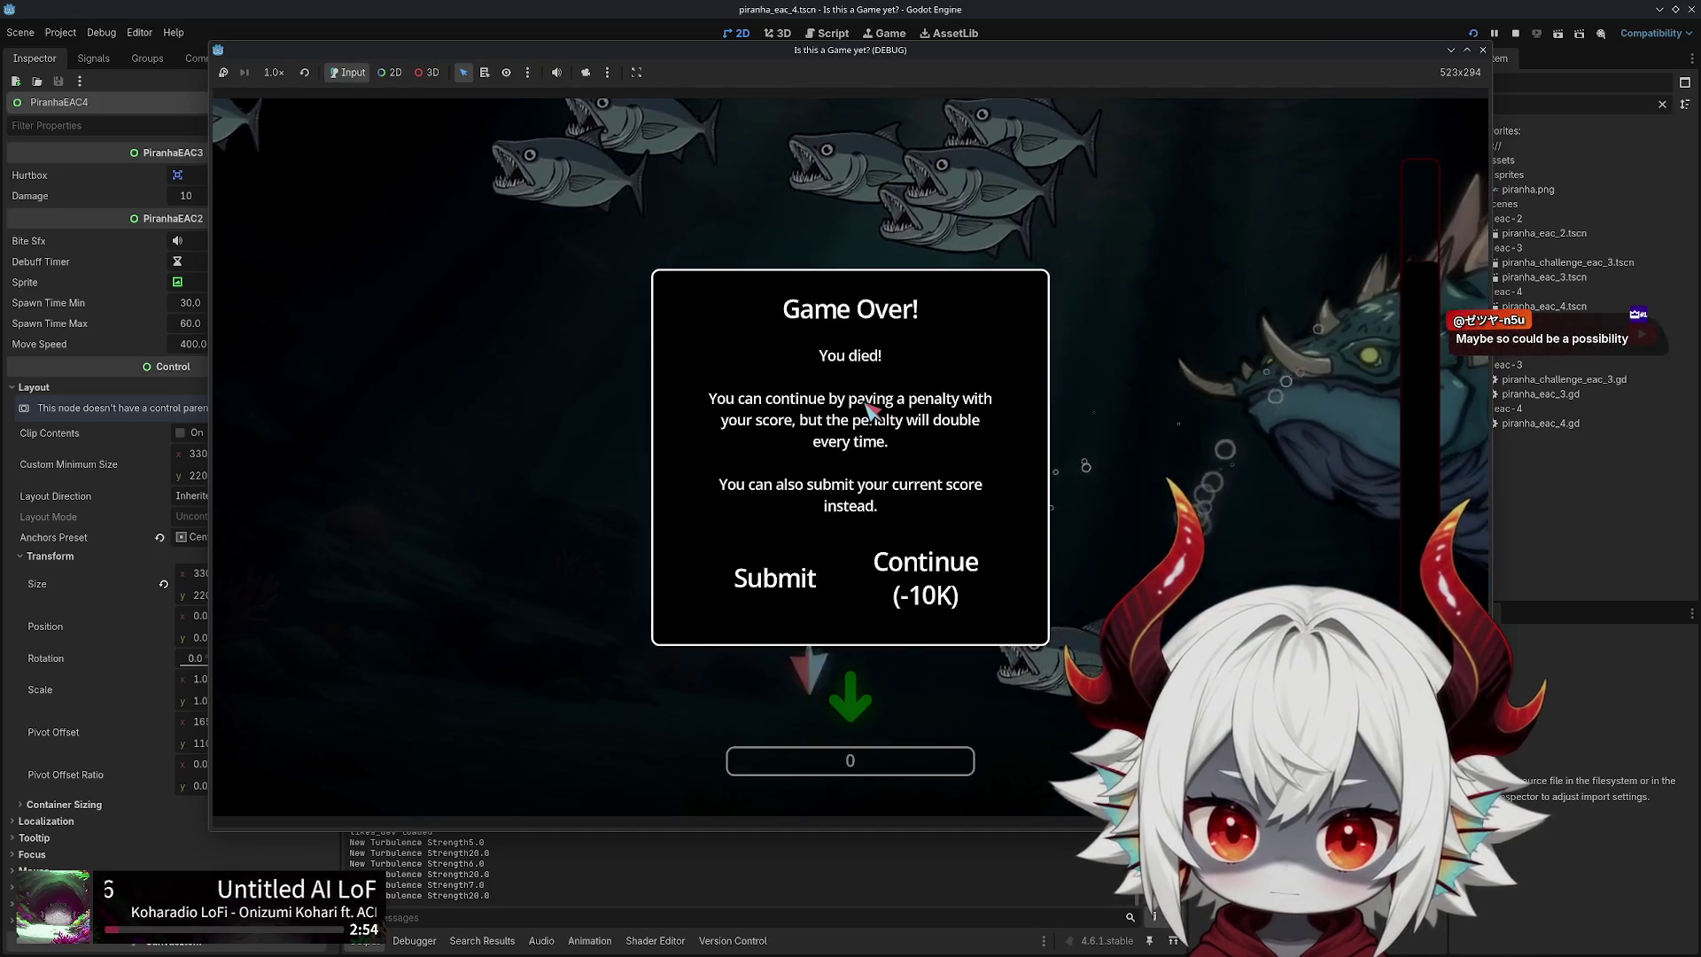
left_click(925, 578)
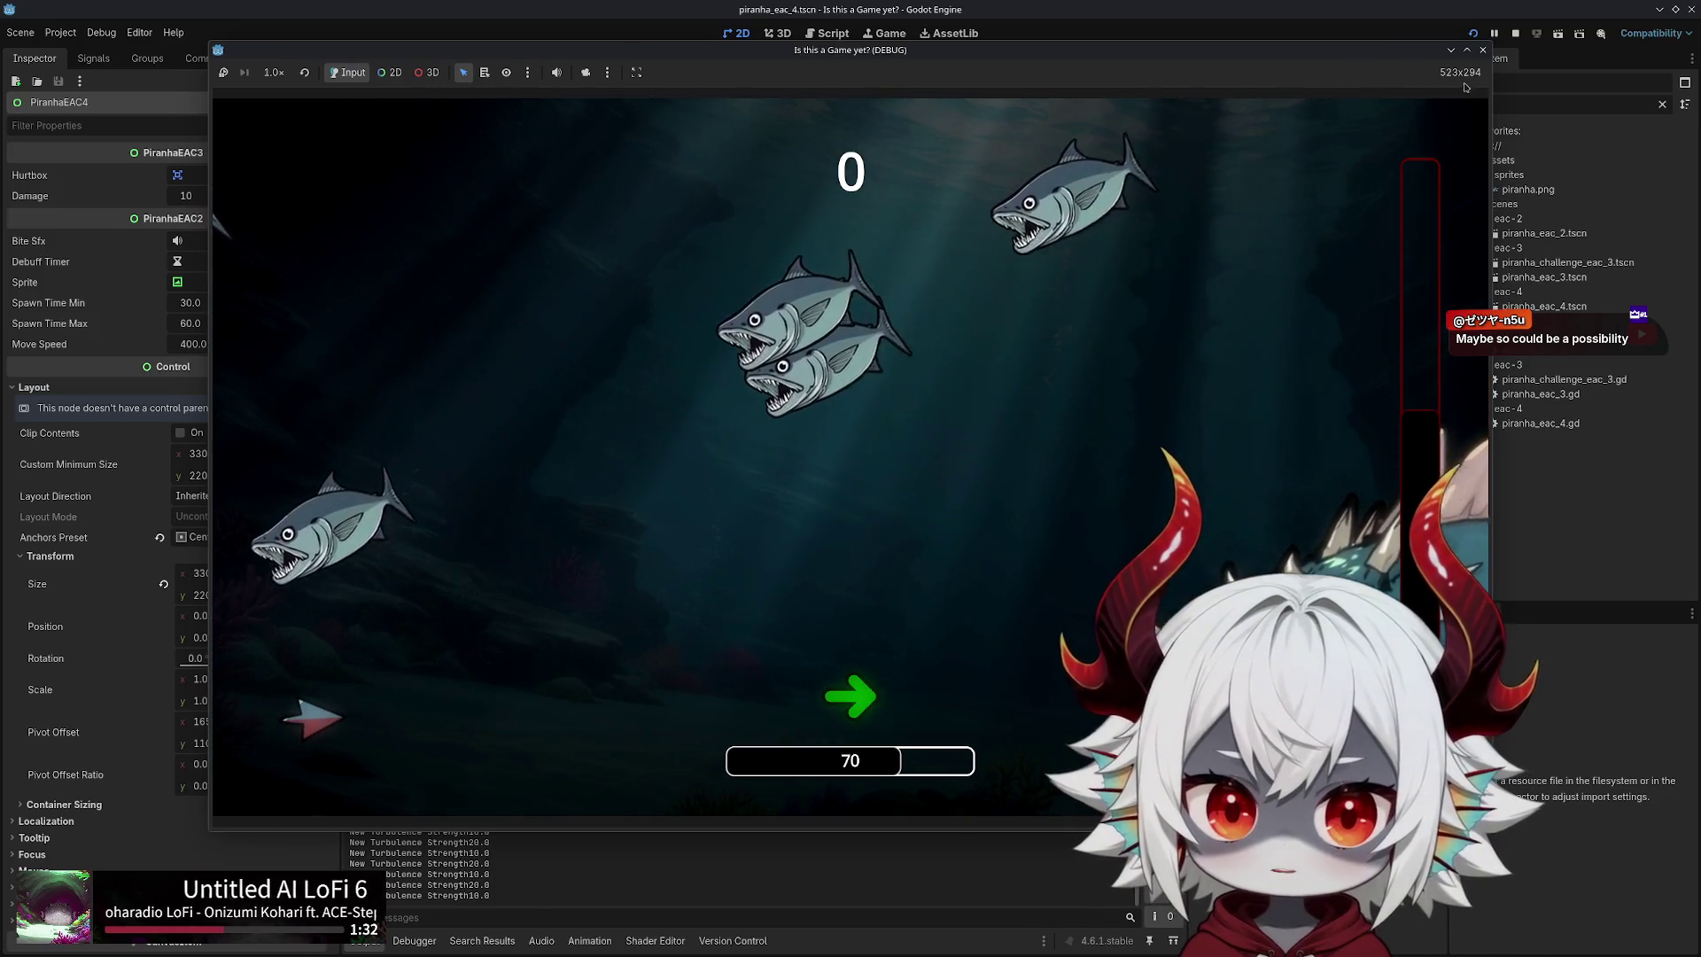
Bring the editor window back in front of the running game
left_click(1482, 51)
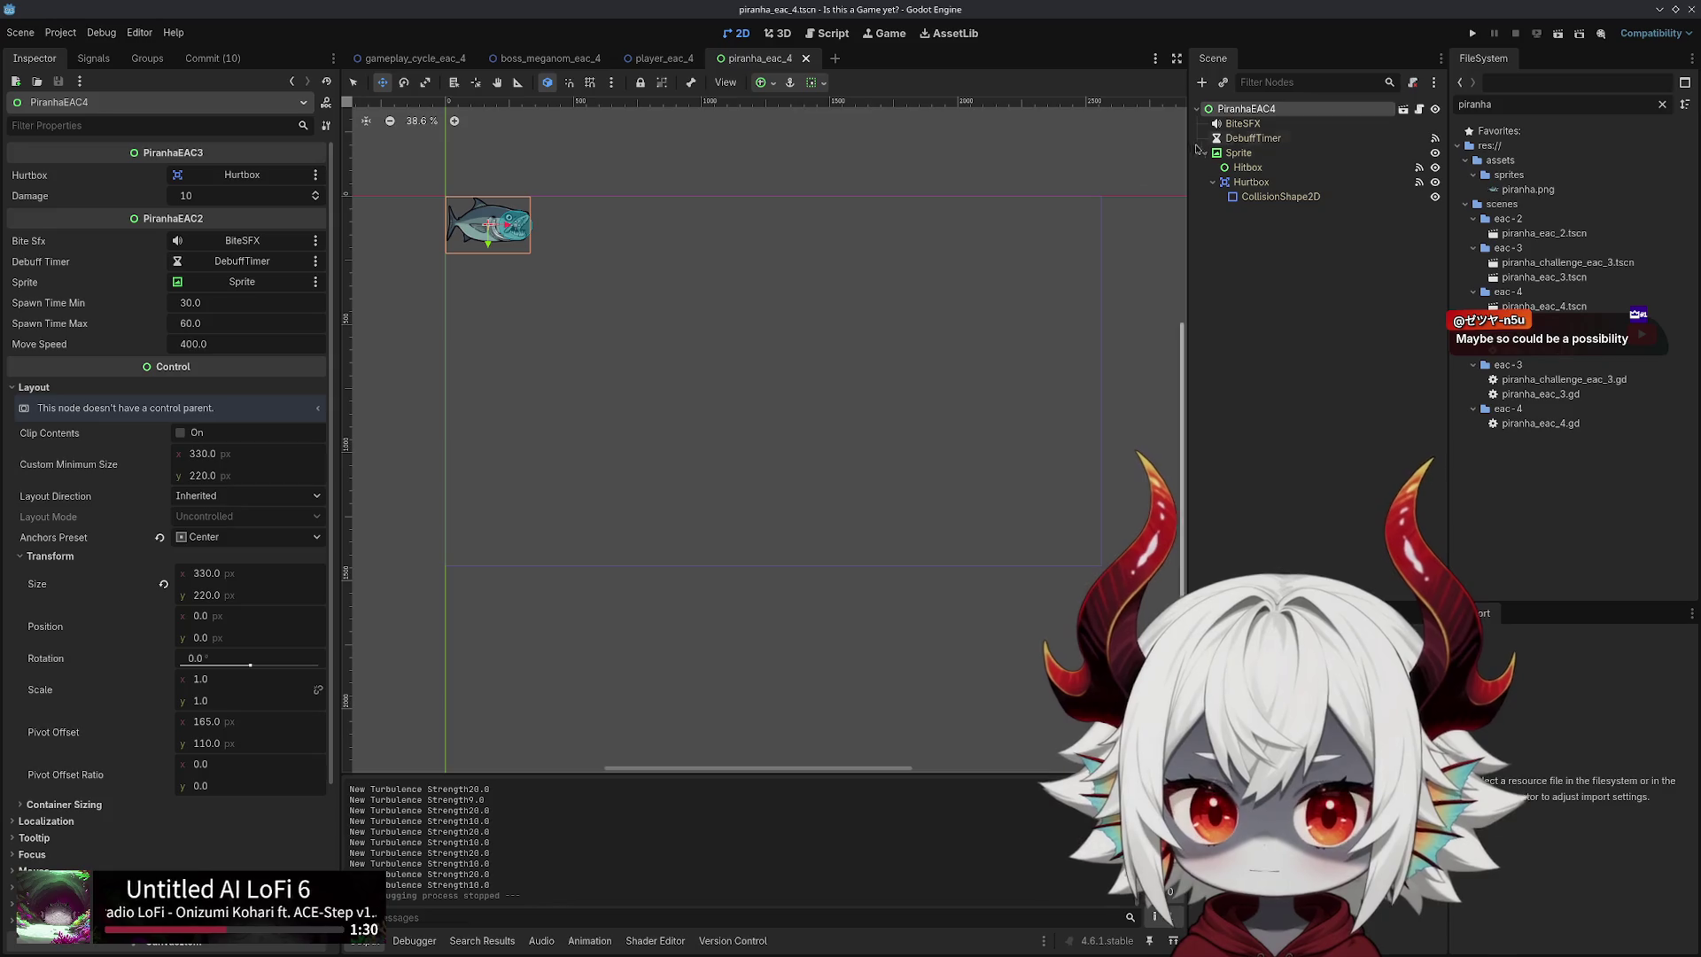
Open boss_meganom_eac_4's script from its scene tab, then run the project again
left_click(440, 66)
left_click(489, 66)
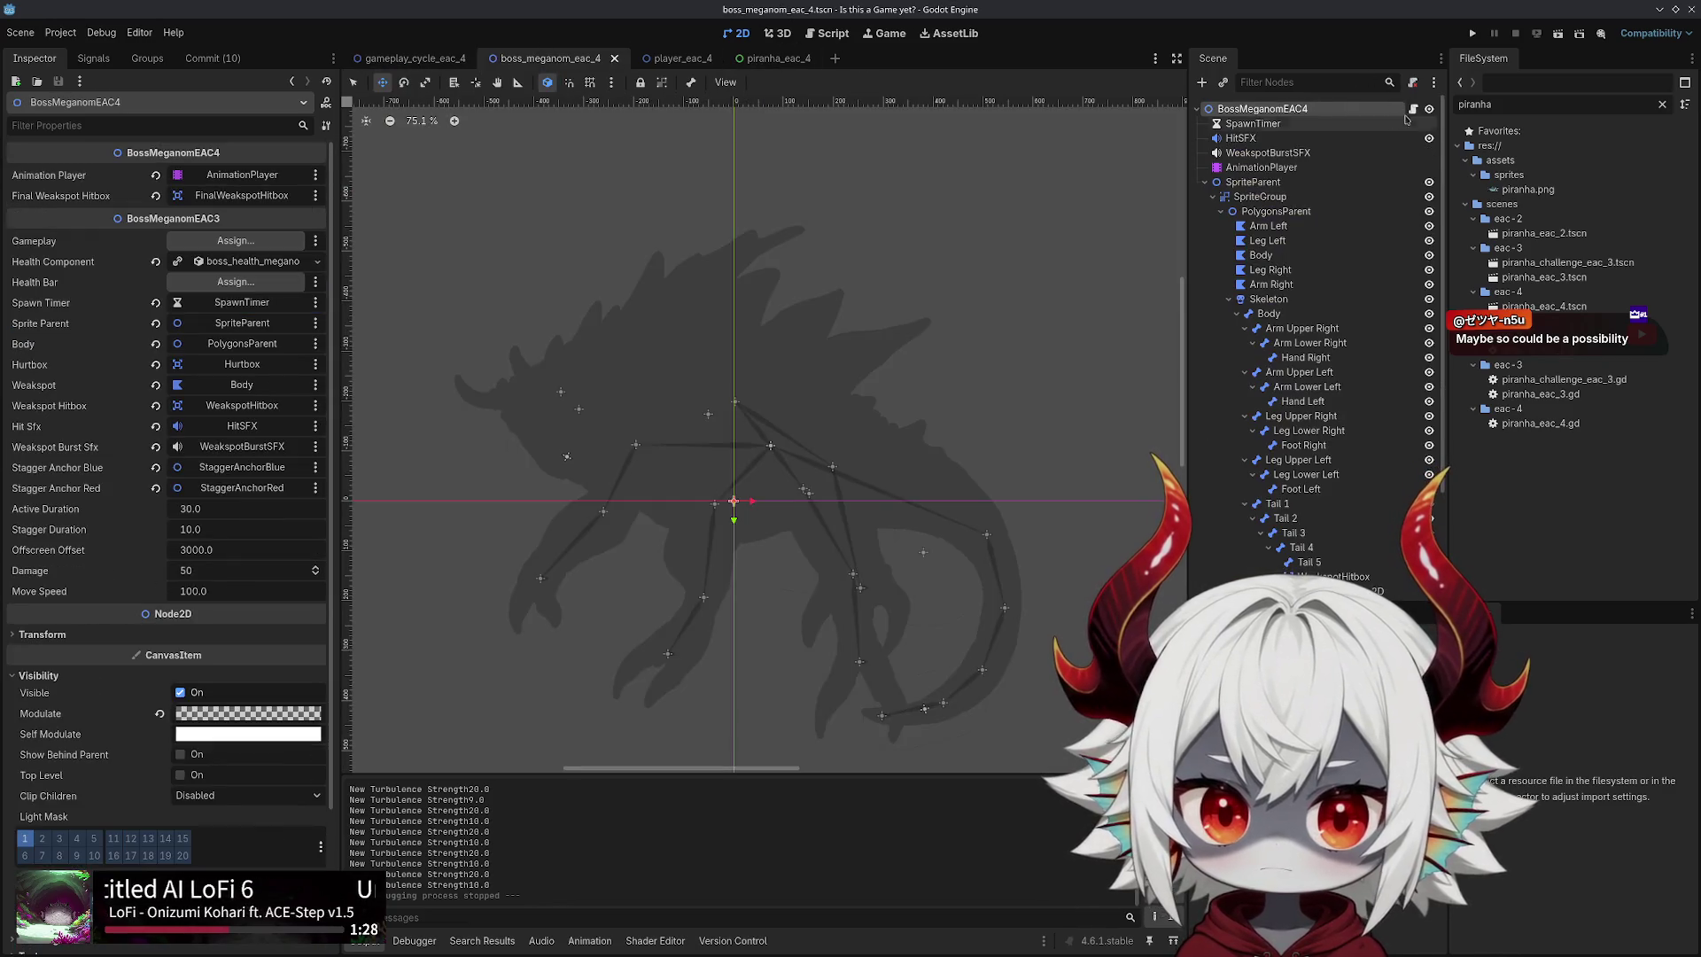
left_click(1412, 109)
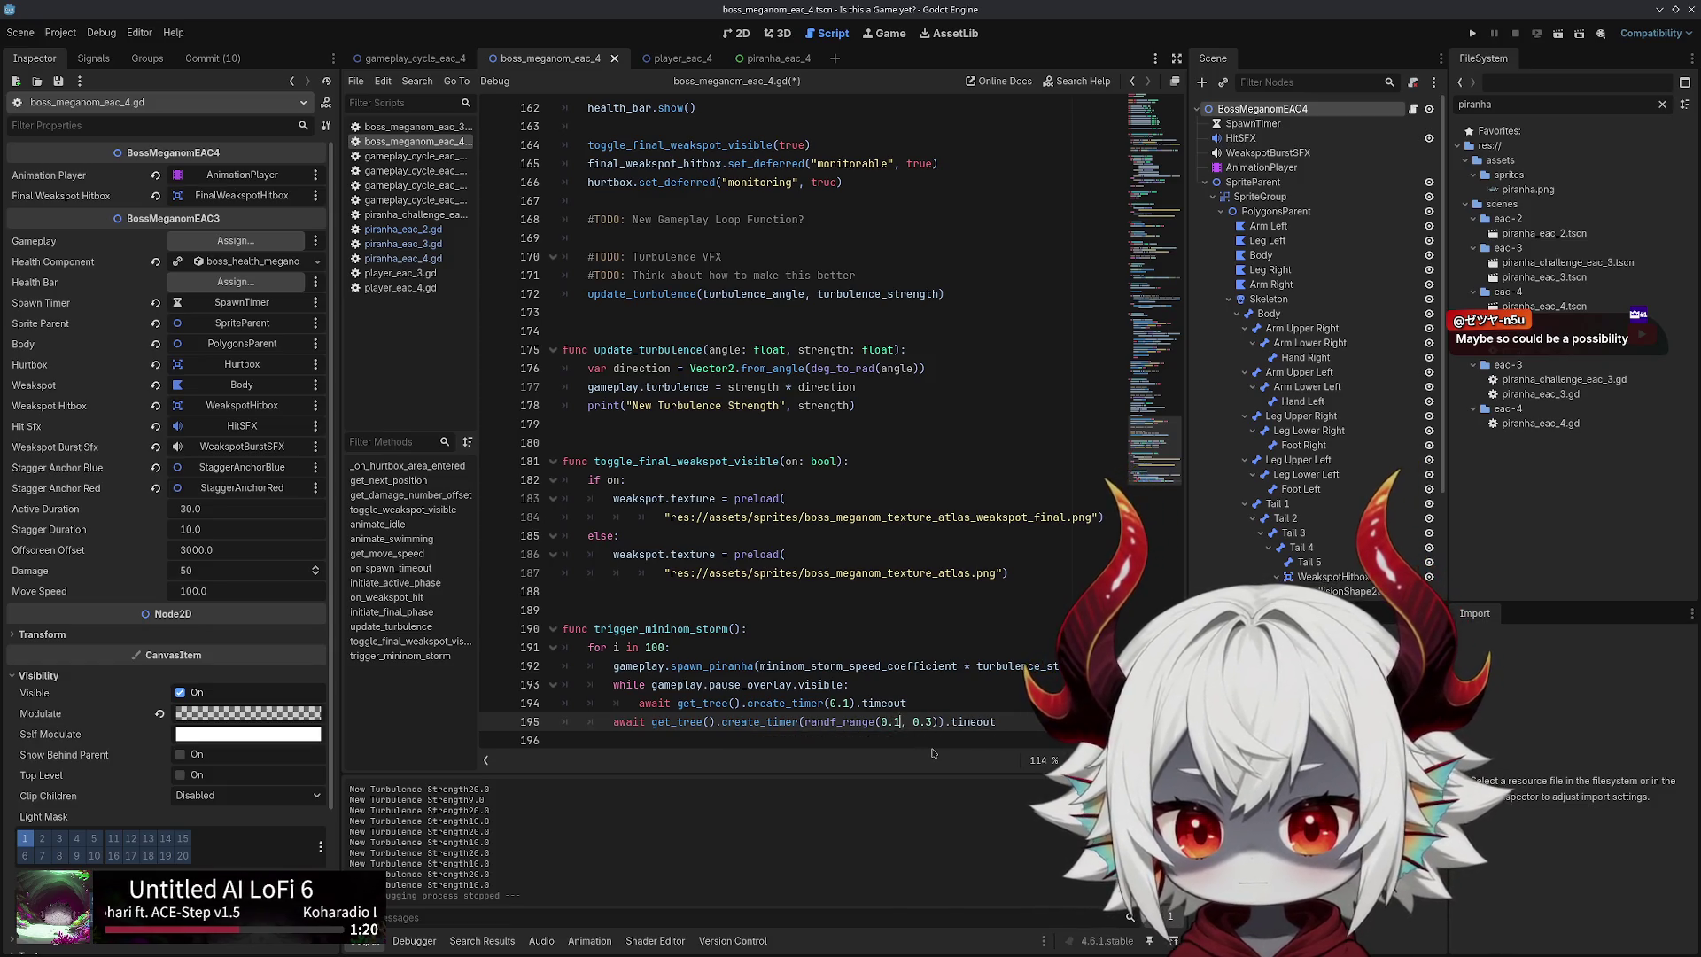
left_click(1469, 35)
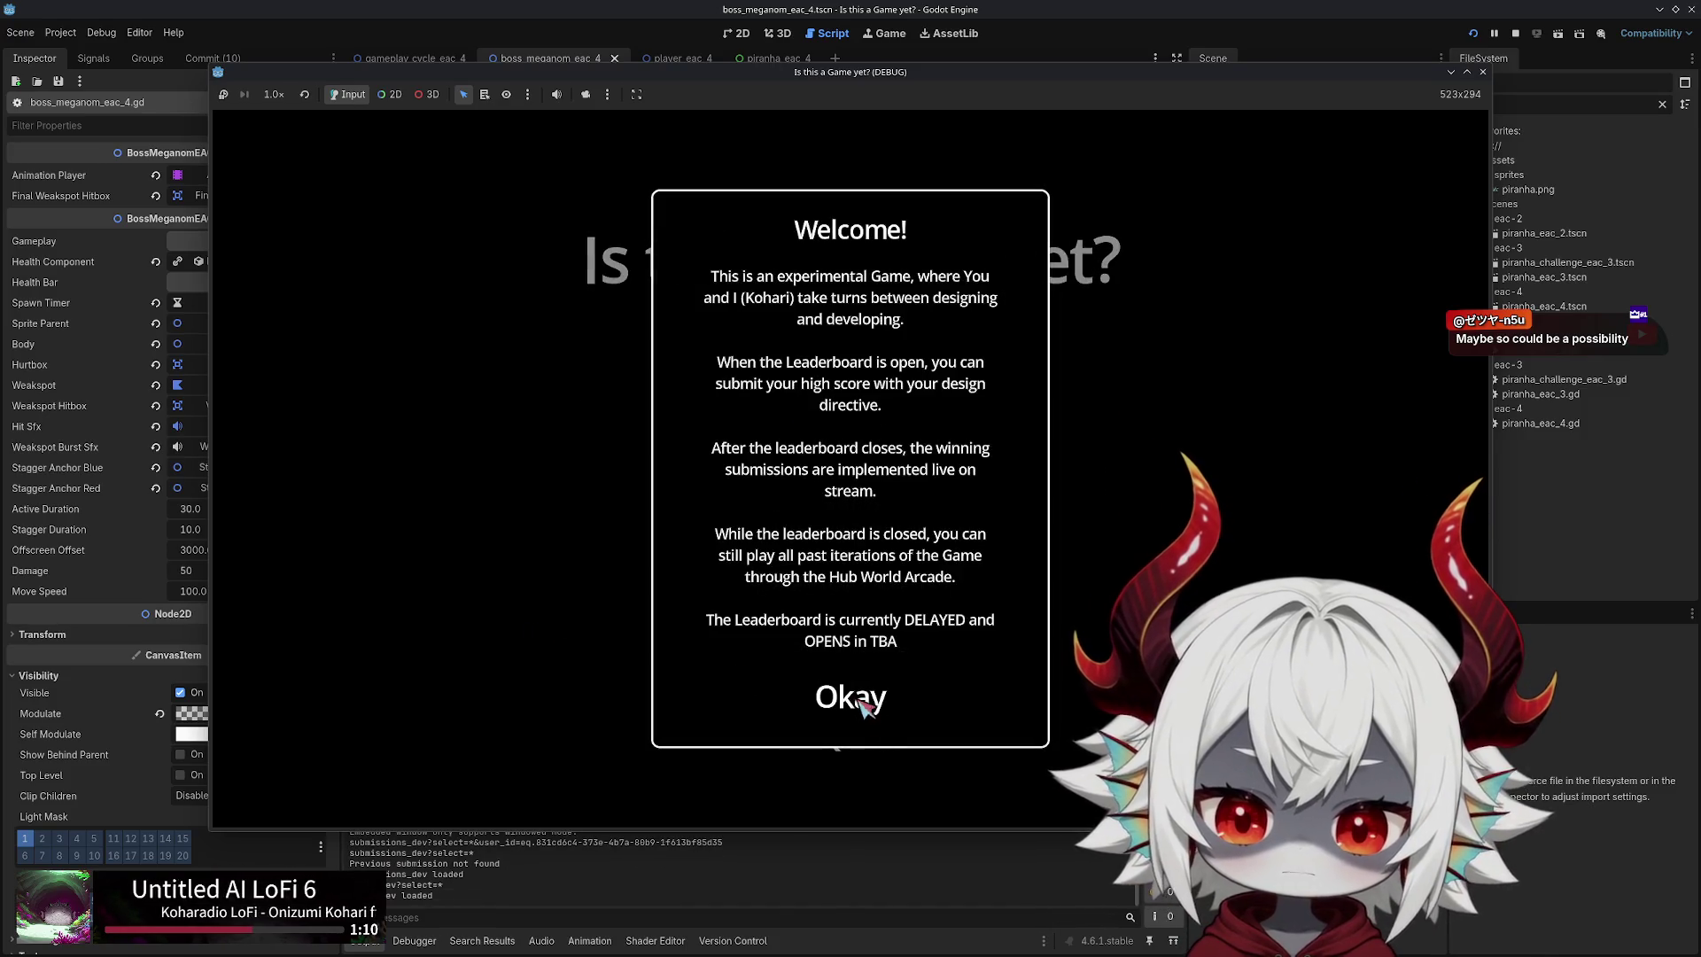
Dismiss the welcome message, press Play, and steer the ship to pop the bubbles
left_click(851, 722)
left_click(864, 436)
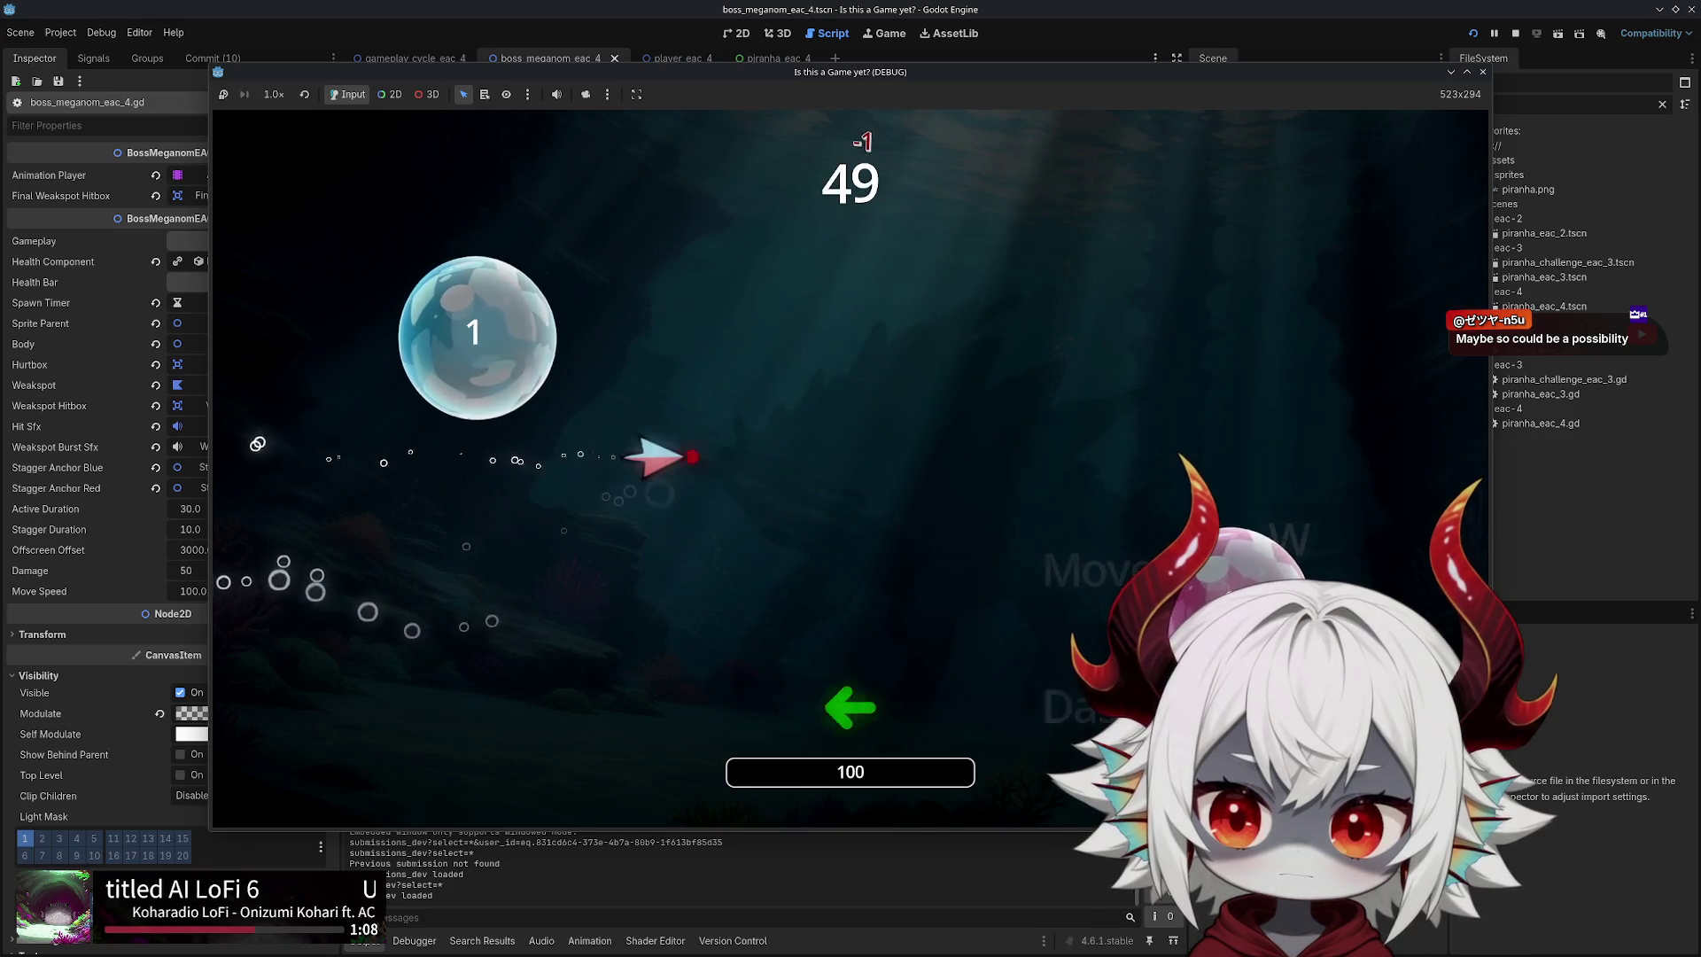
key("a")
key("d")
key("a")
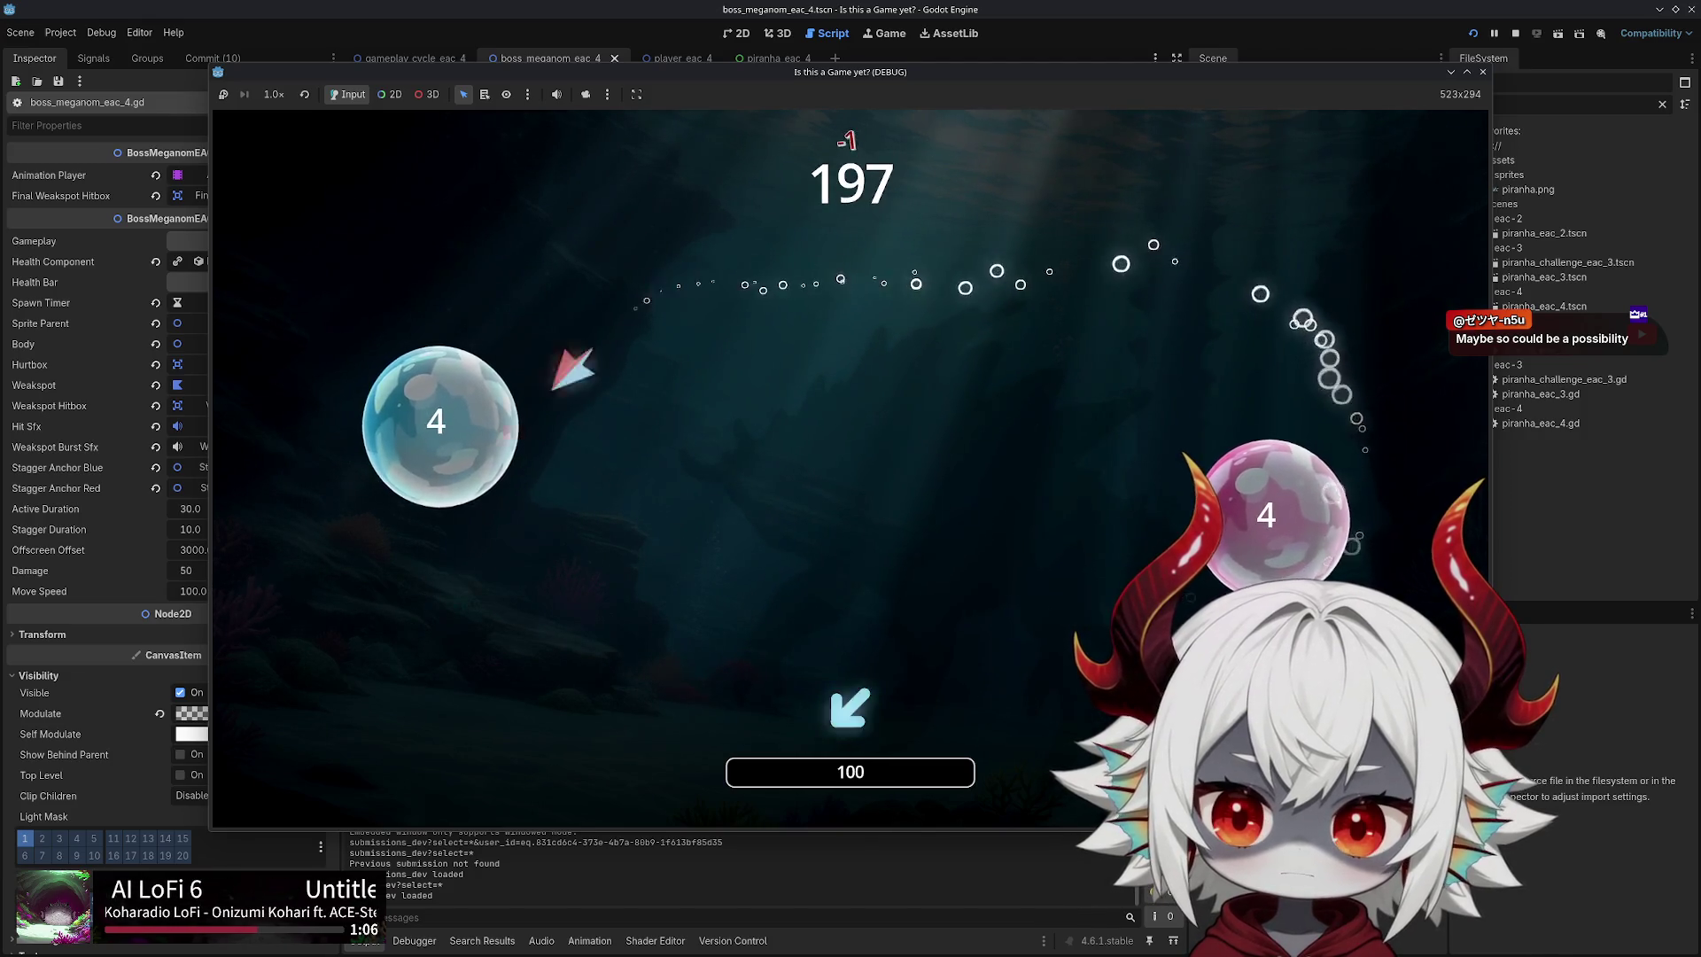
key("a")
key("d")
key("a")
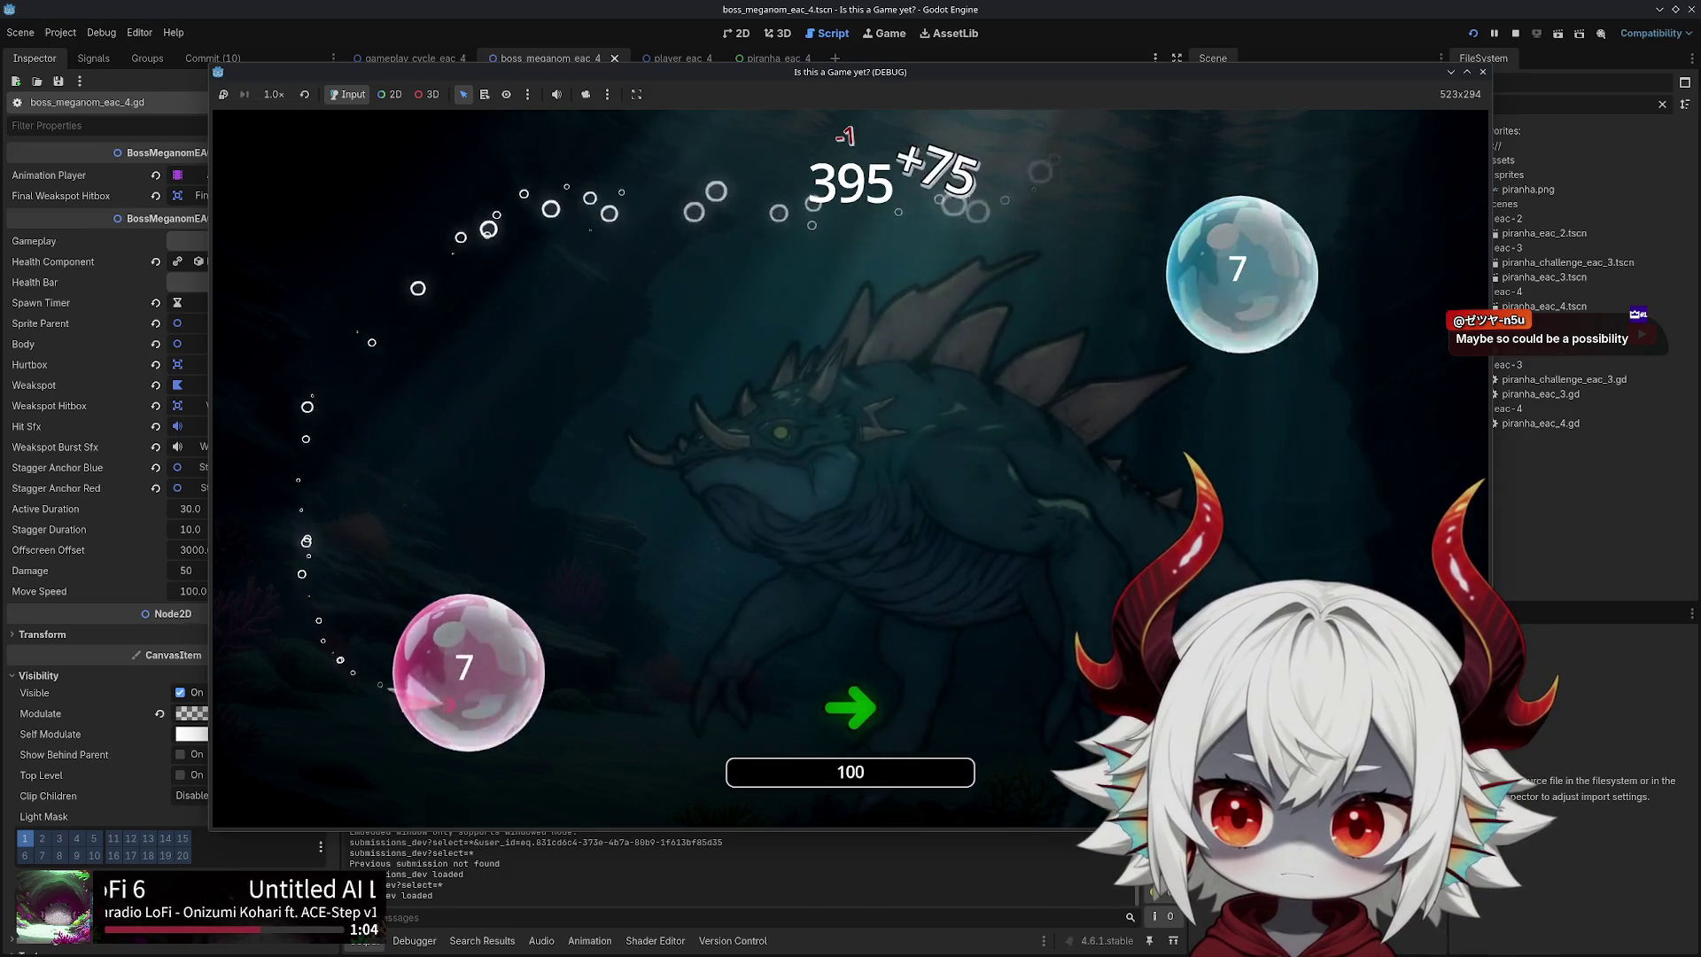
key("a")
key("d")
key("a")
key("d")
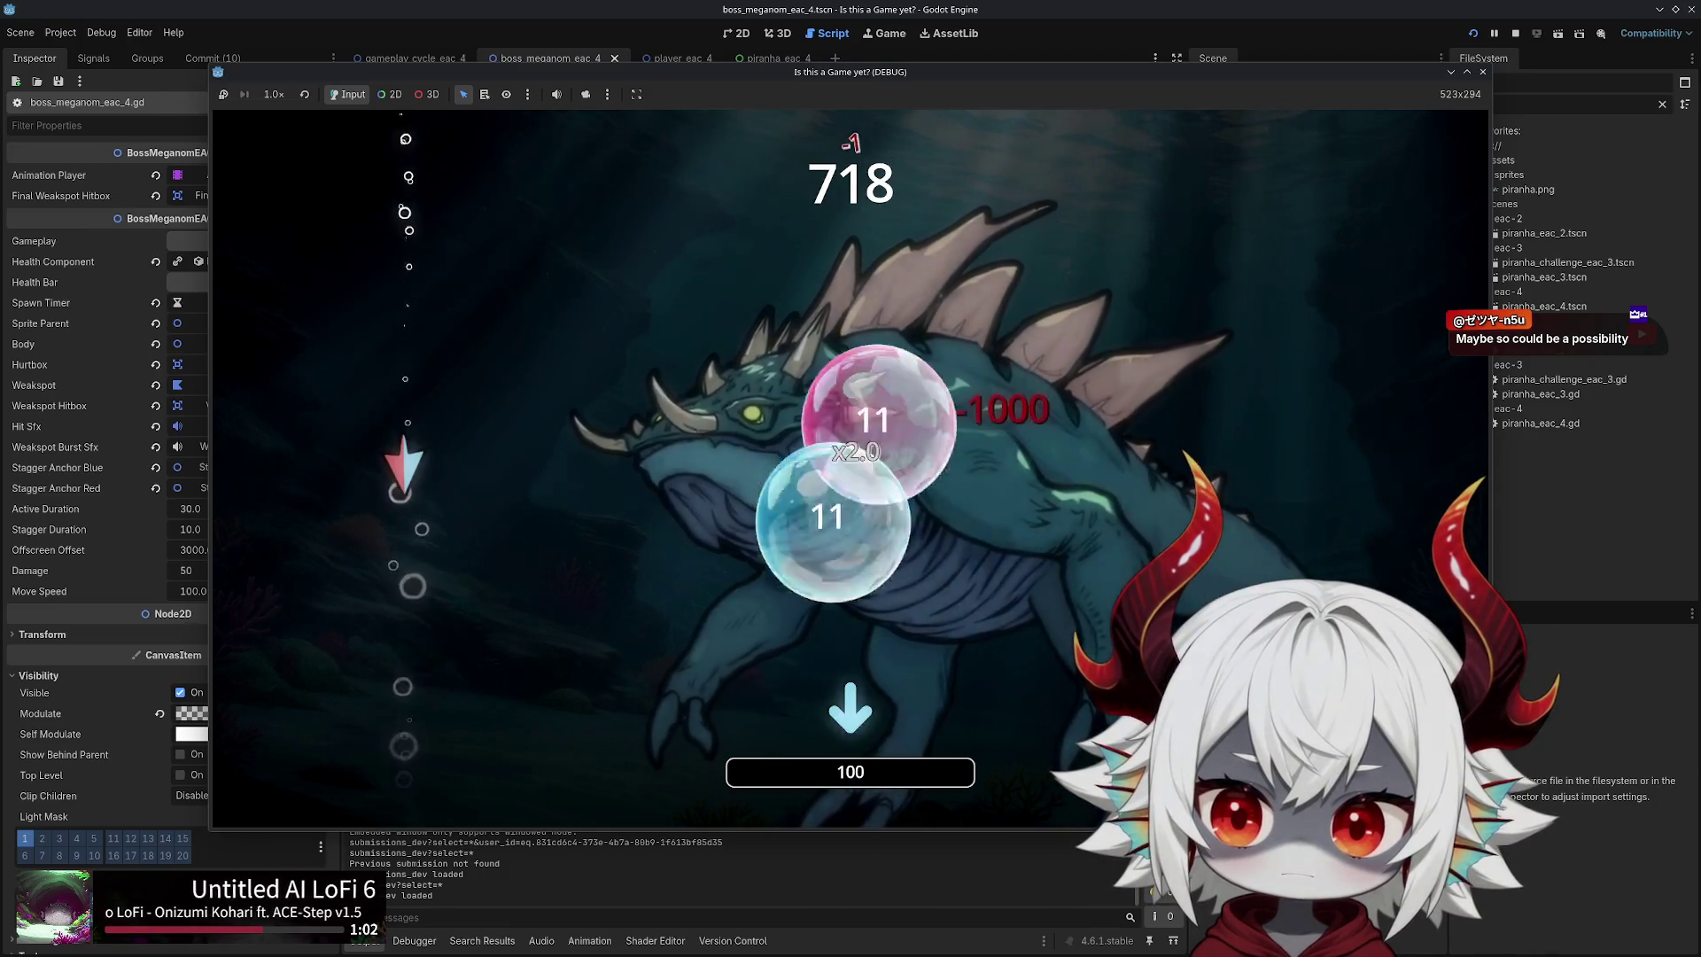
Dash in the prompted directions into the boss fight's piranha storm, then pause with Esc
key("s")
key("s")
key("d")
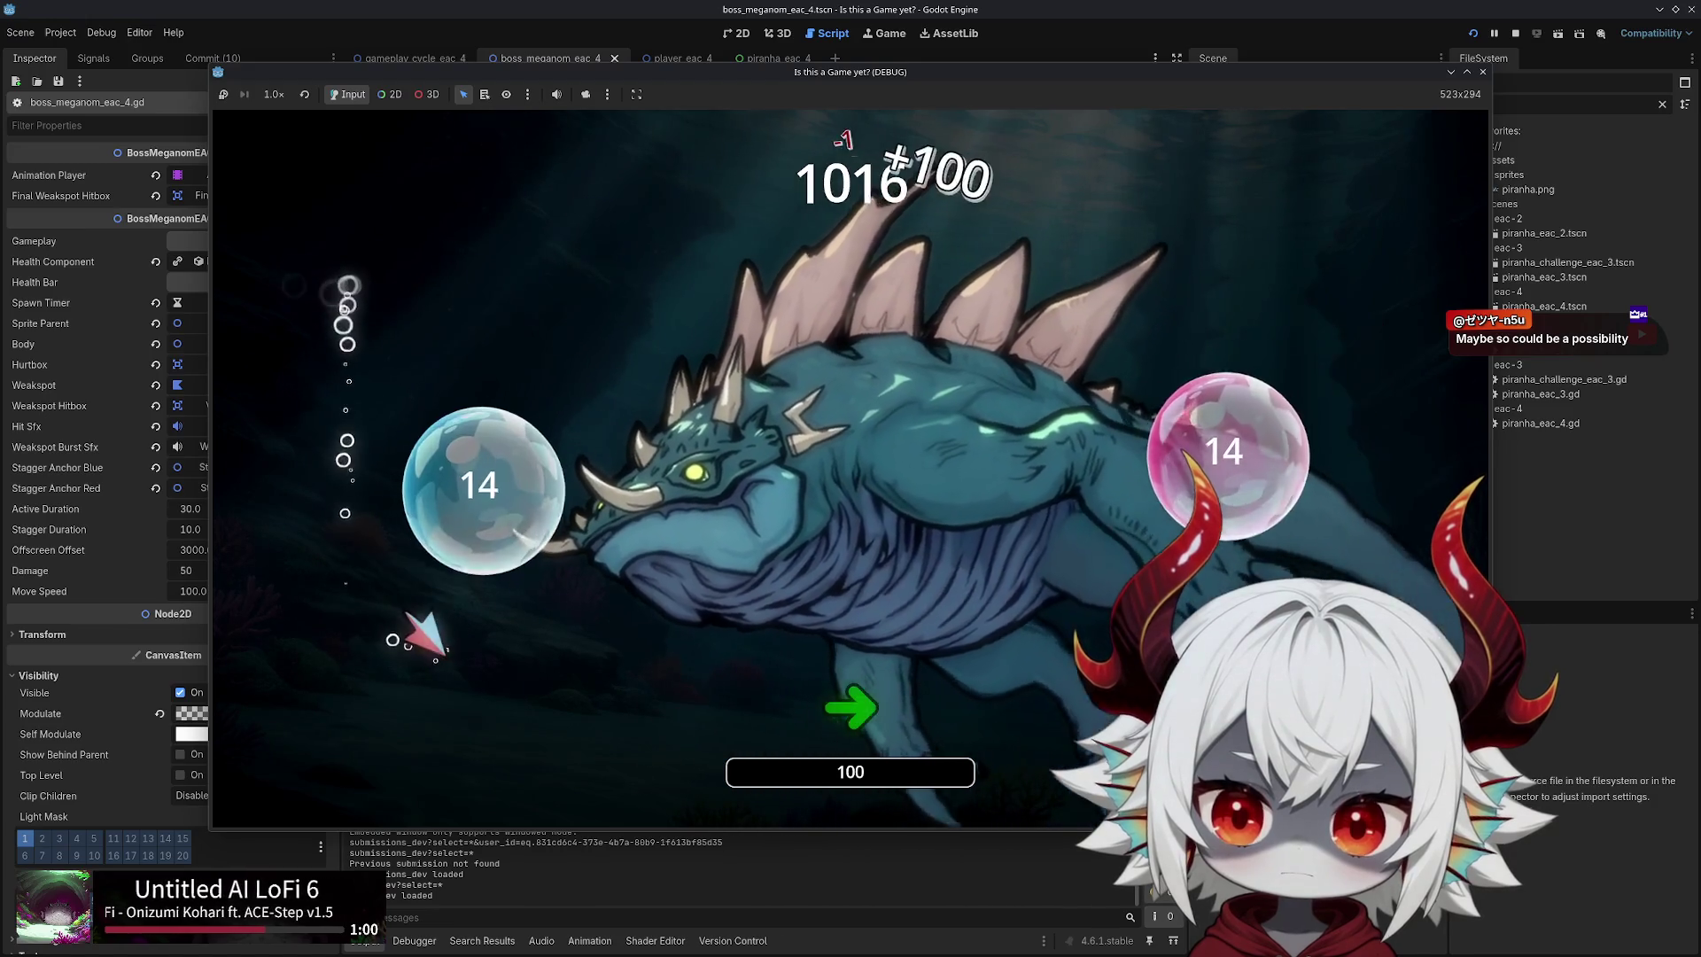
key("w")
key("a")
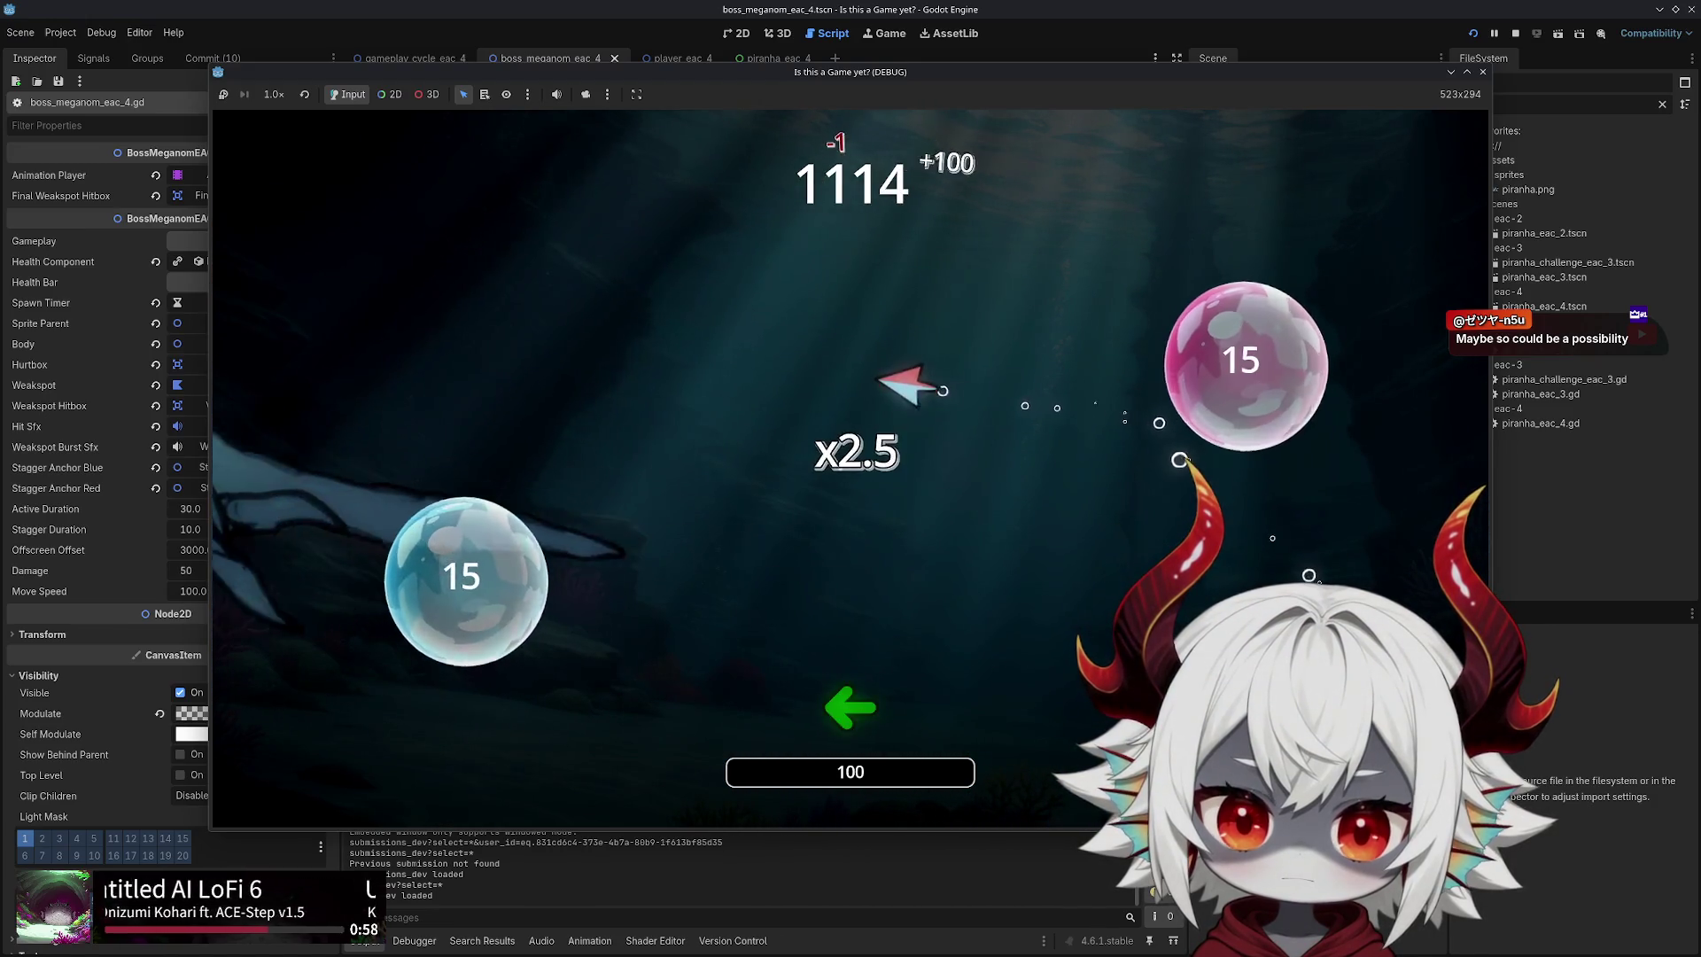
key("s")
key("a")
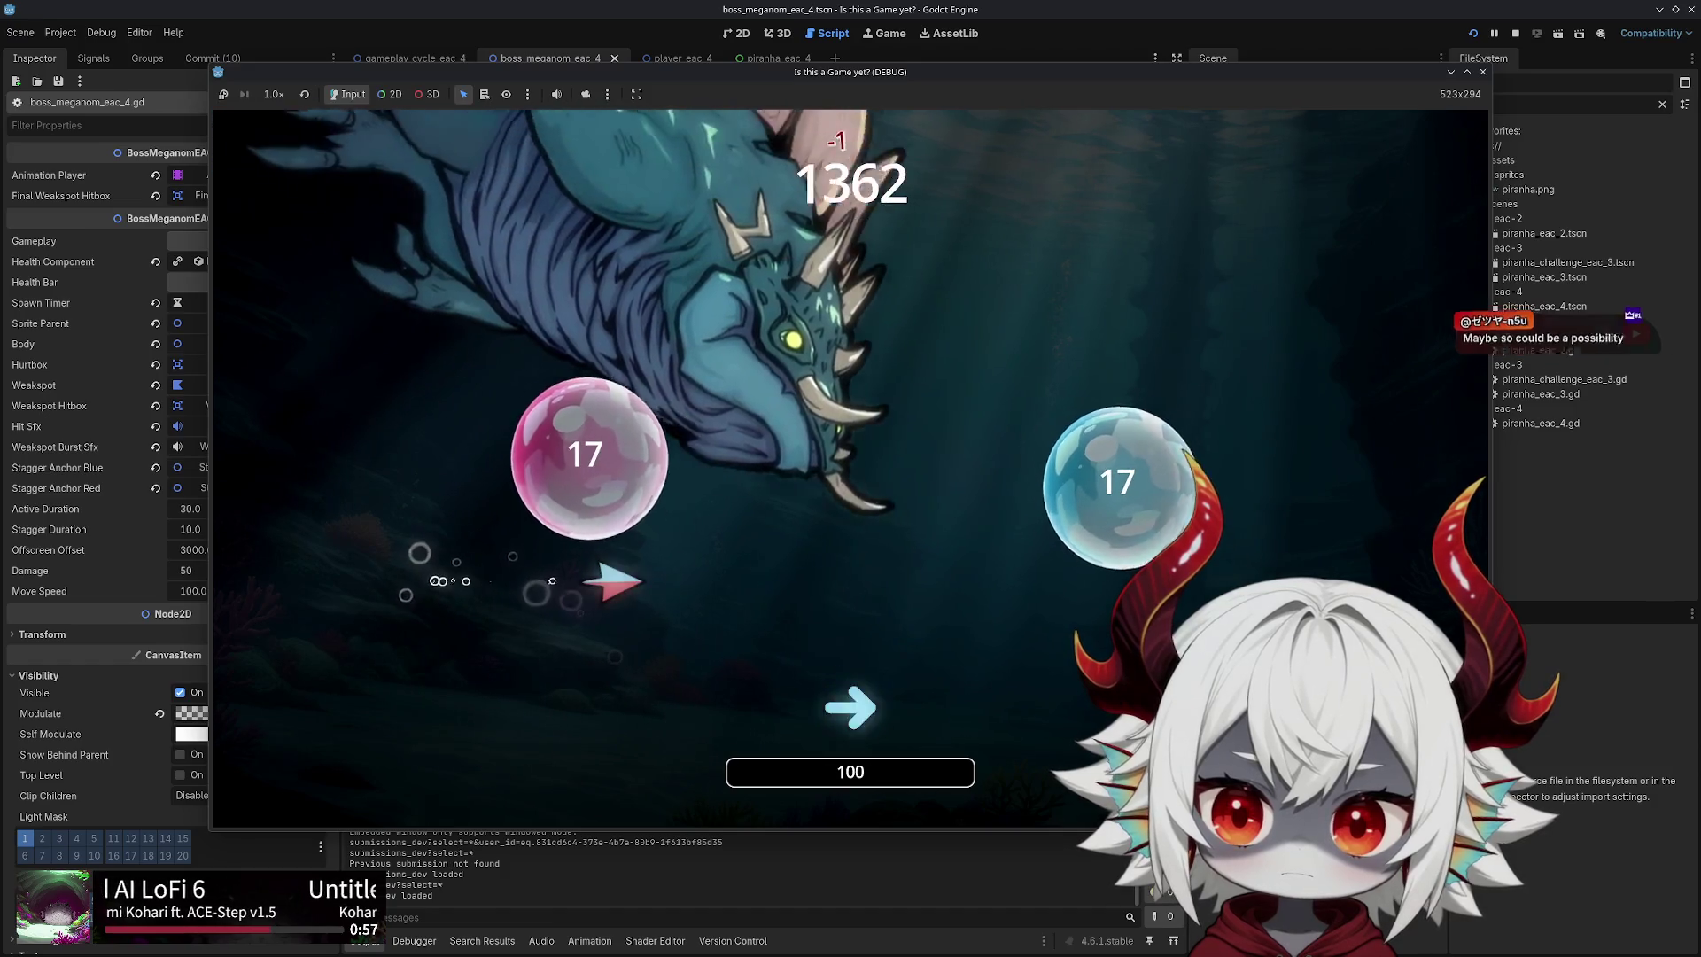
key("d")
key("w")
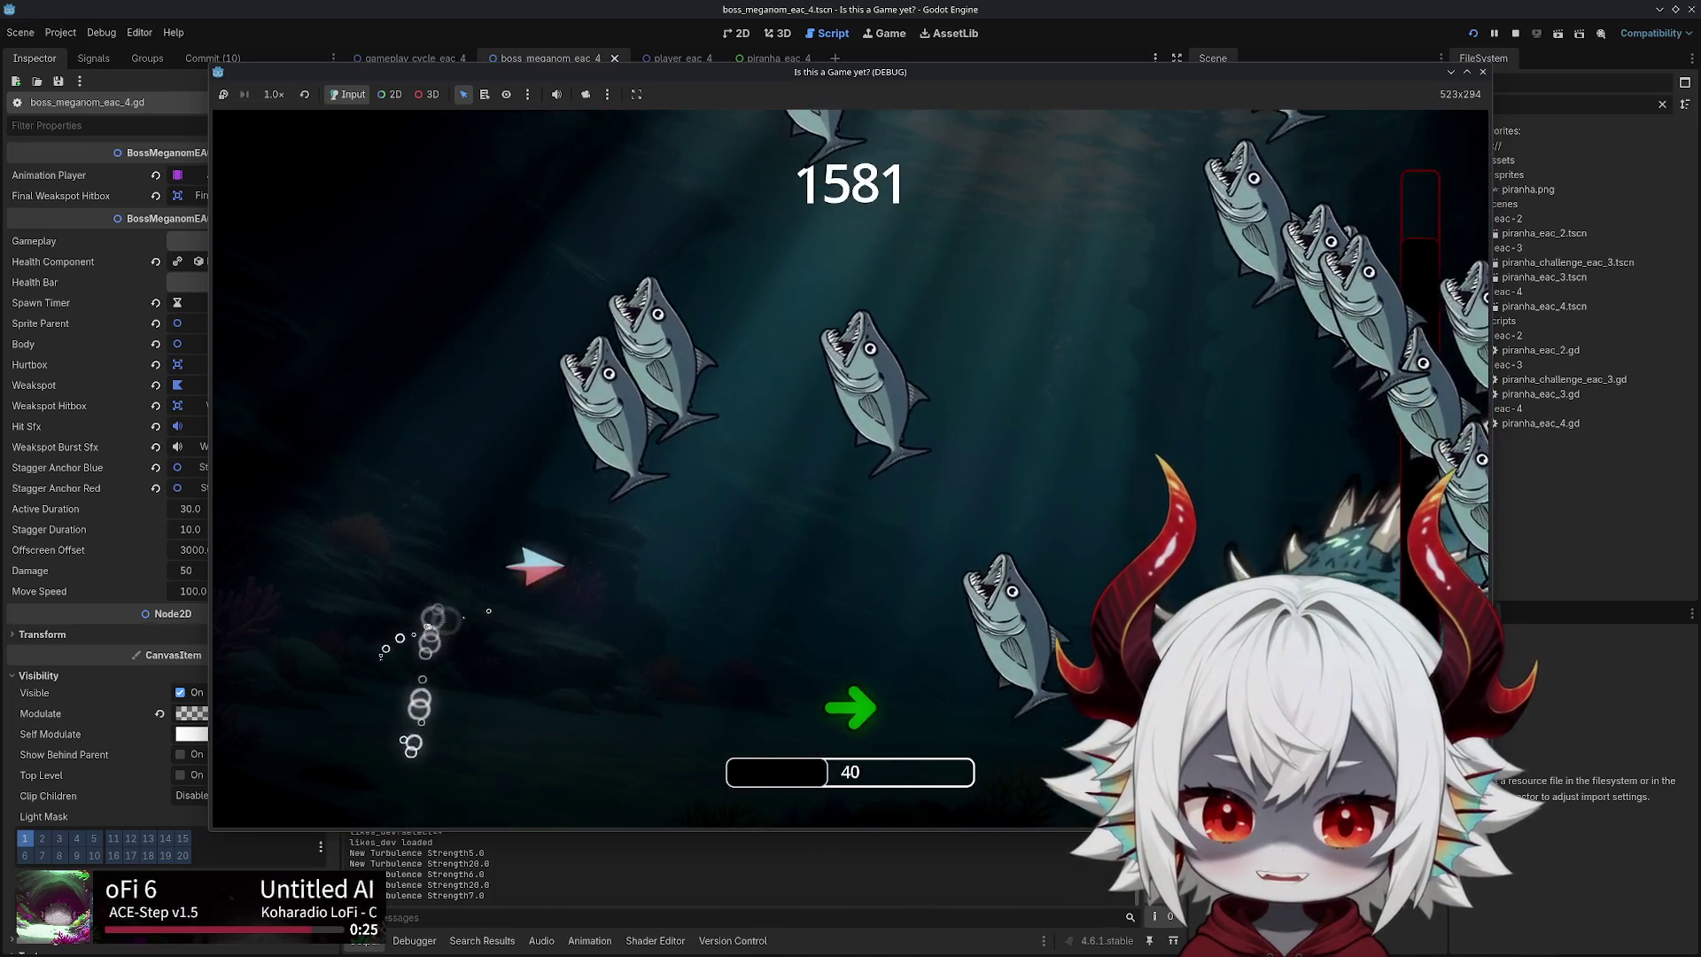
key("Escape")
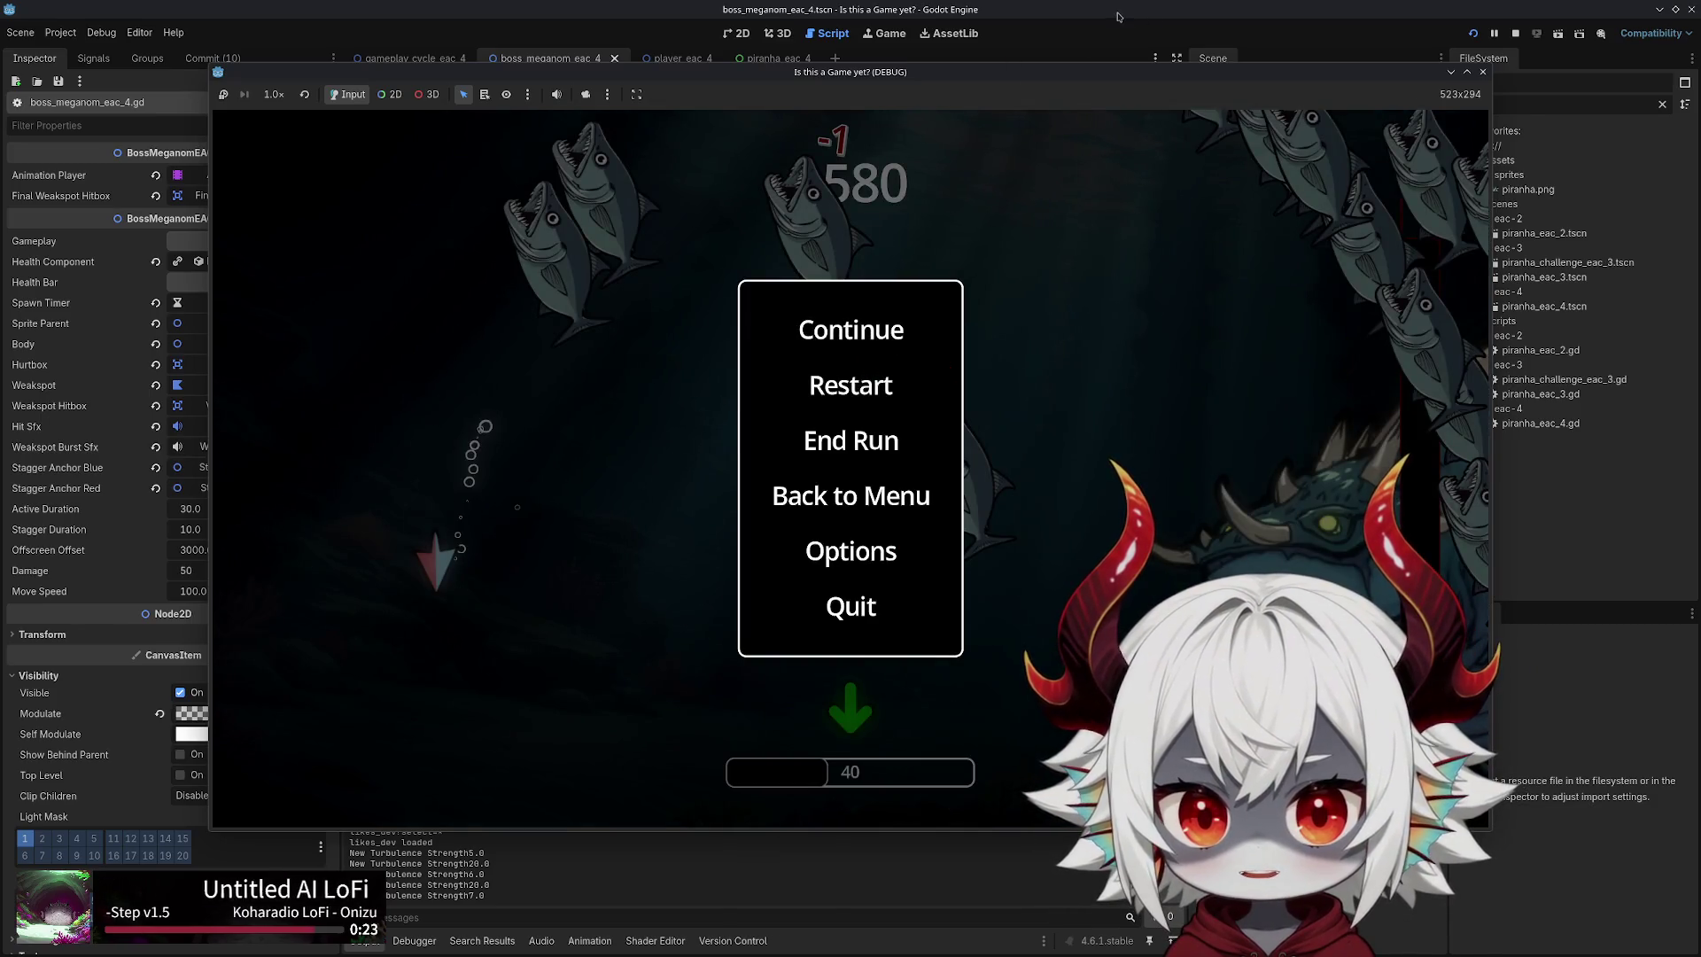
View GameplayCycleEAC4's children in the Remote scene tree, then return to the game and stop it
left_click(1118, 17)
left_click(1243, 104)
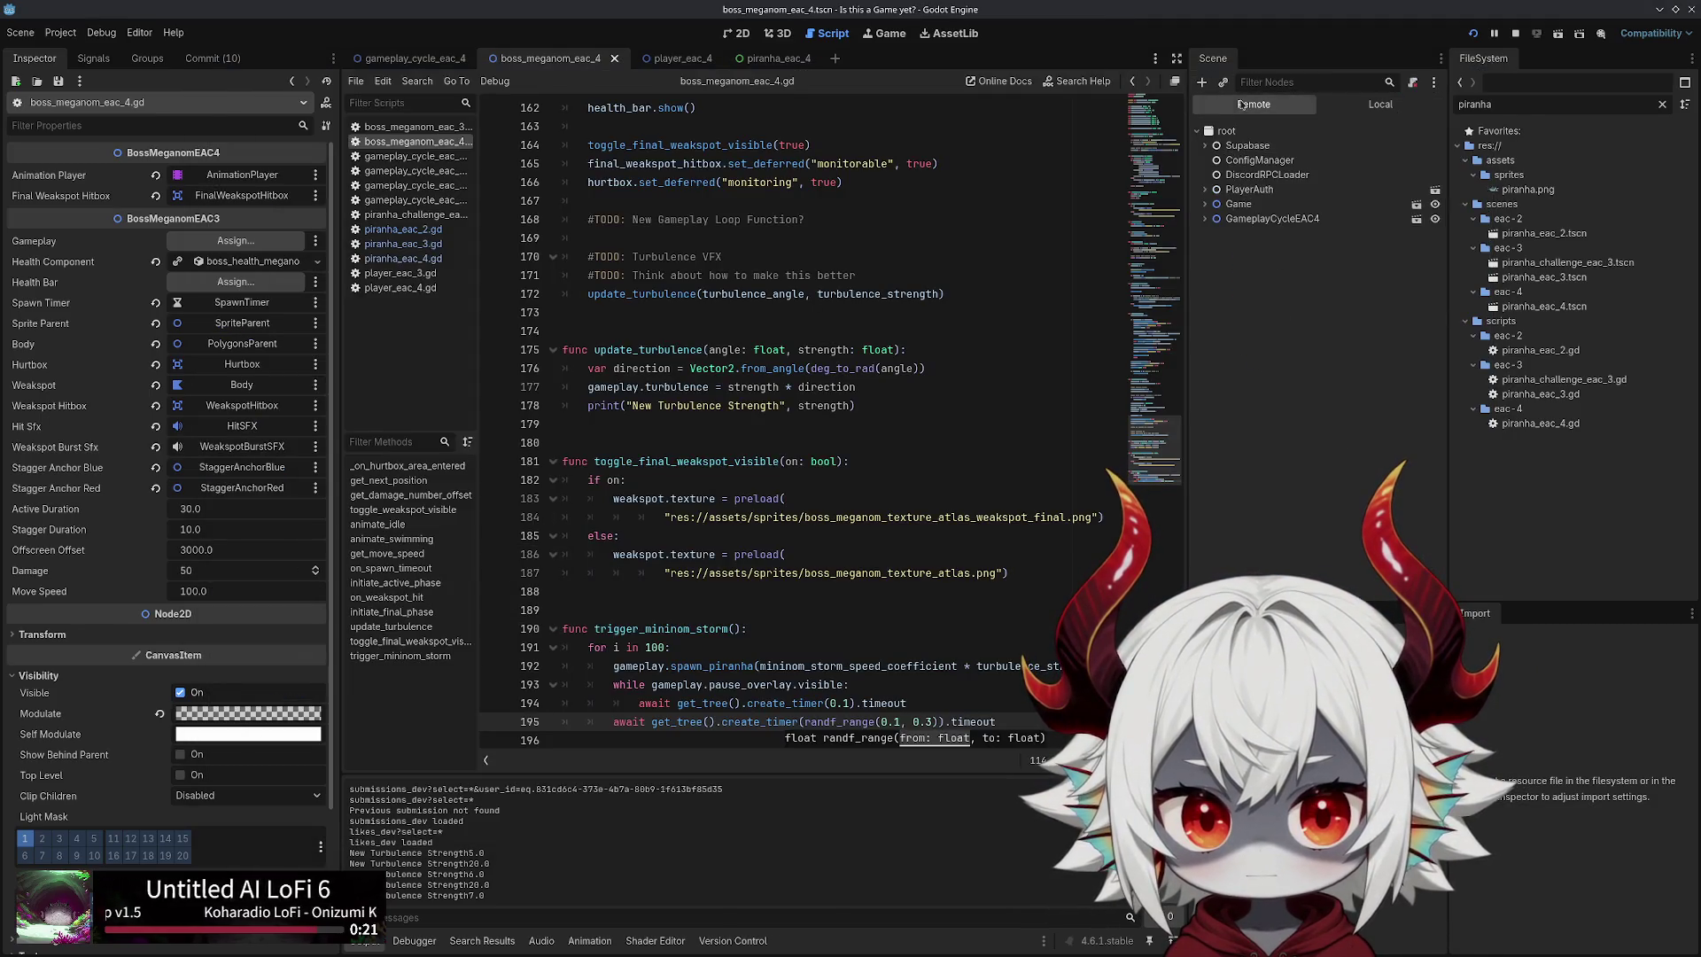
left_click(1204, 219)
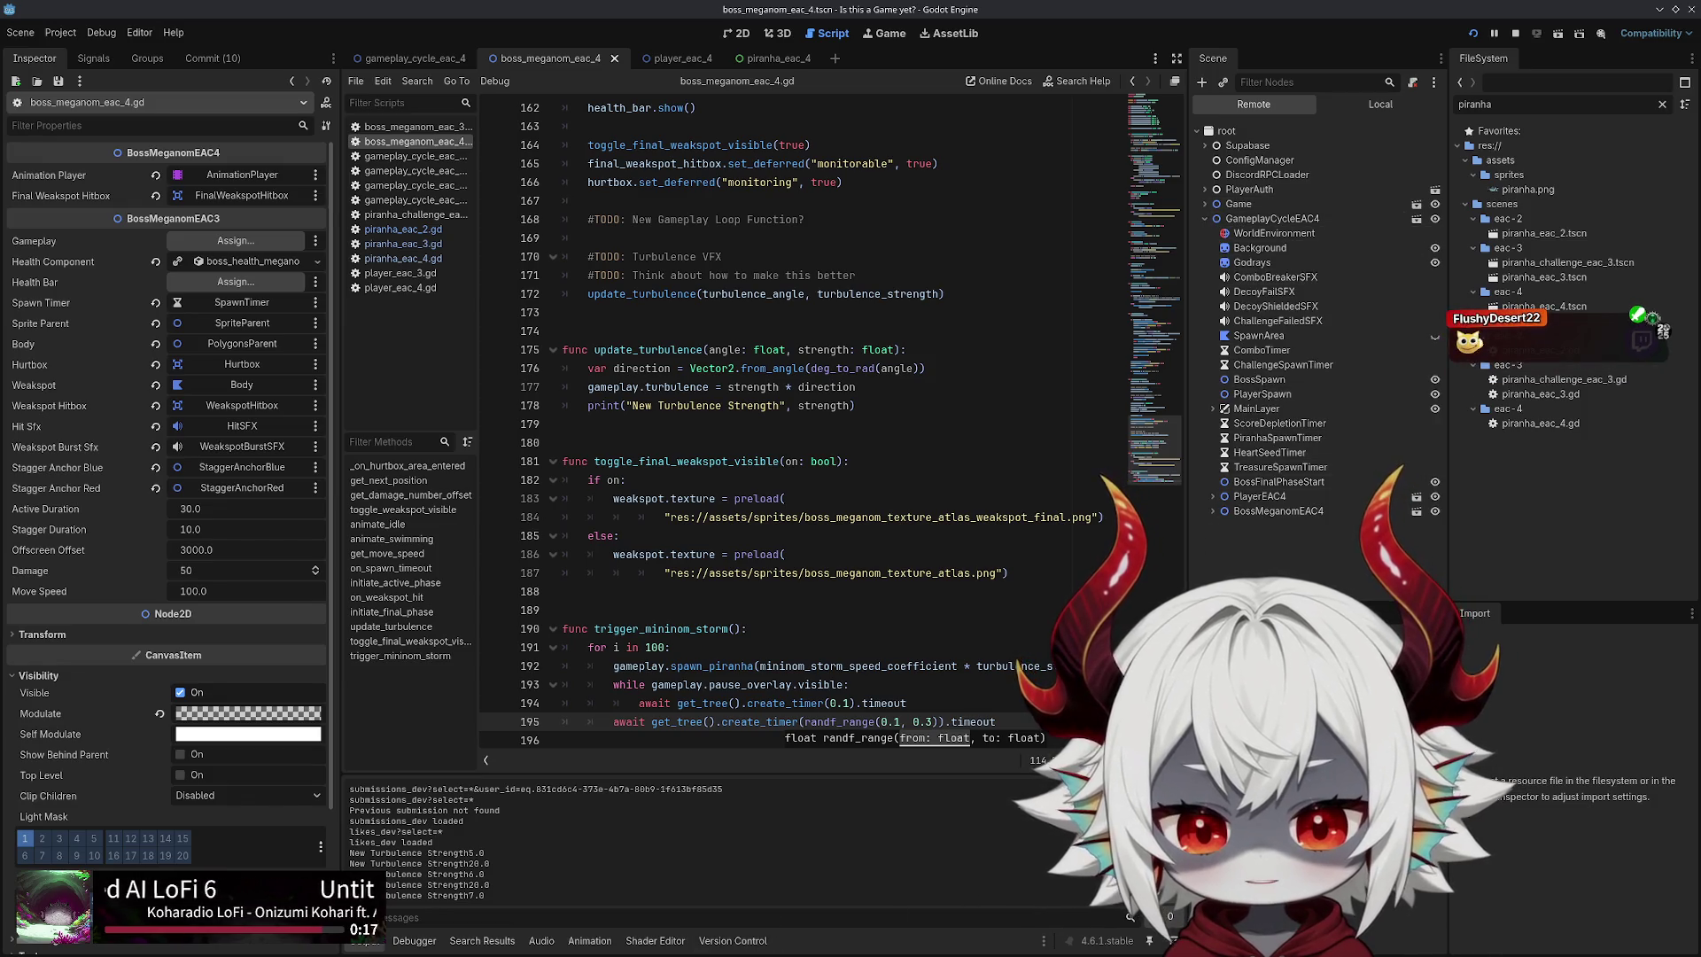
key("alt+Tab")
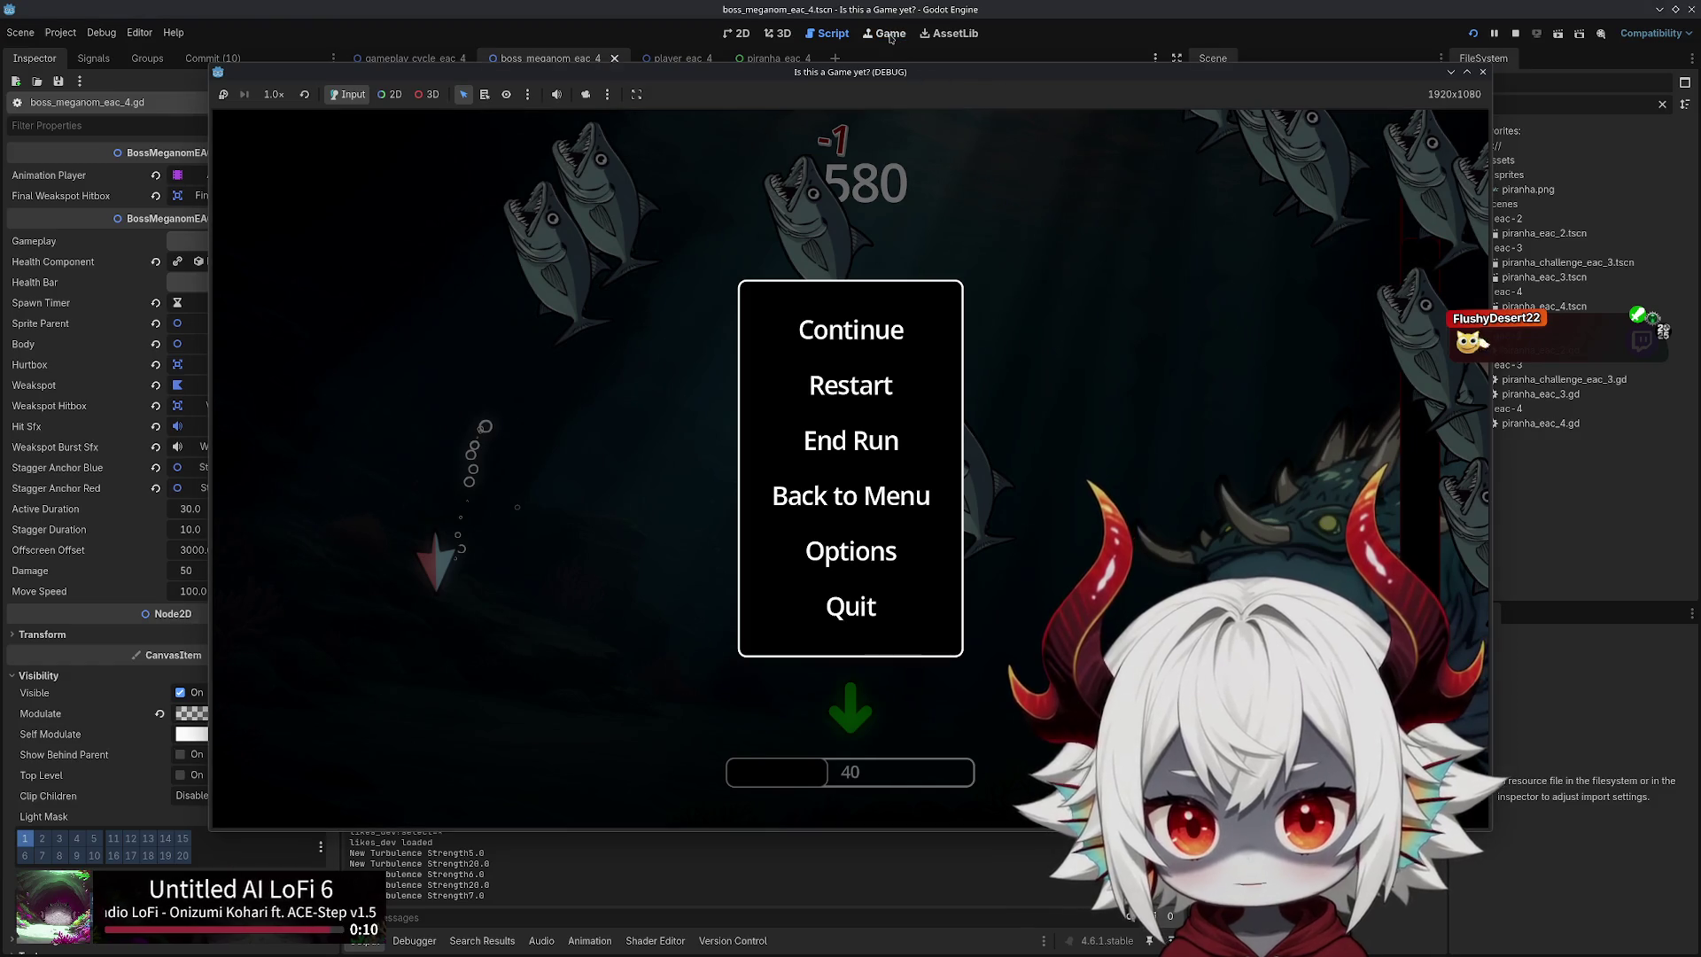
mouse_move(915, 74)
left_mouse_down()
mouse_move(900, 116)
mouse_move(847, 97)
mouse_move(871, 70)
left_mouse_up()
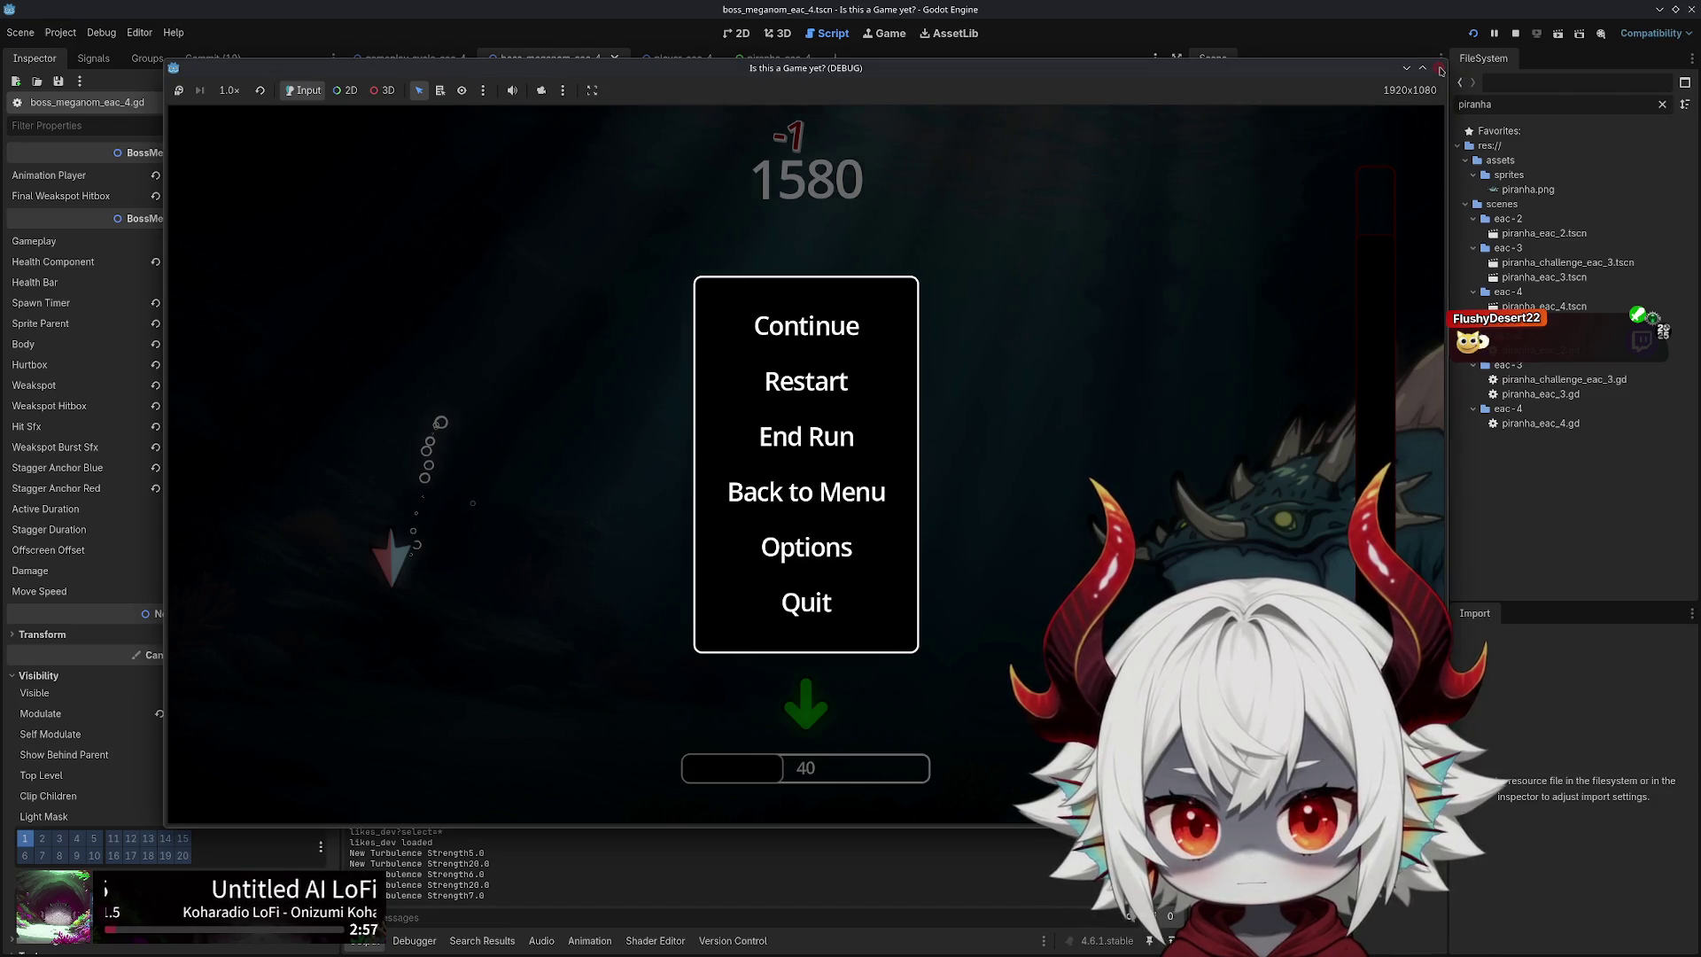
left_click(1439, 68)
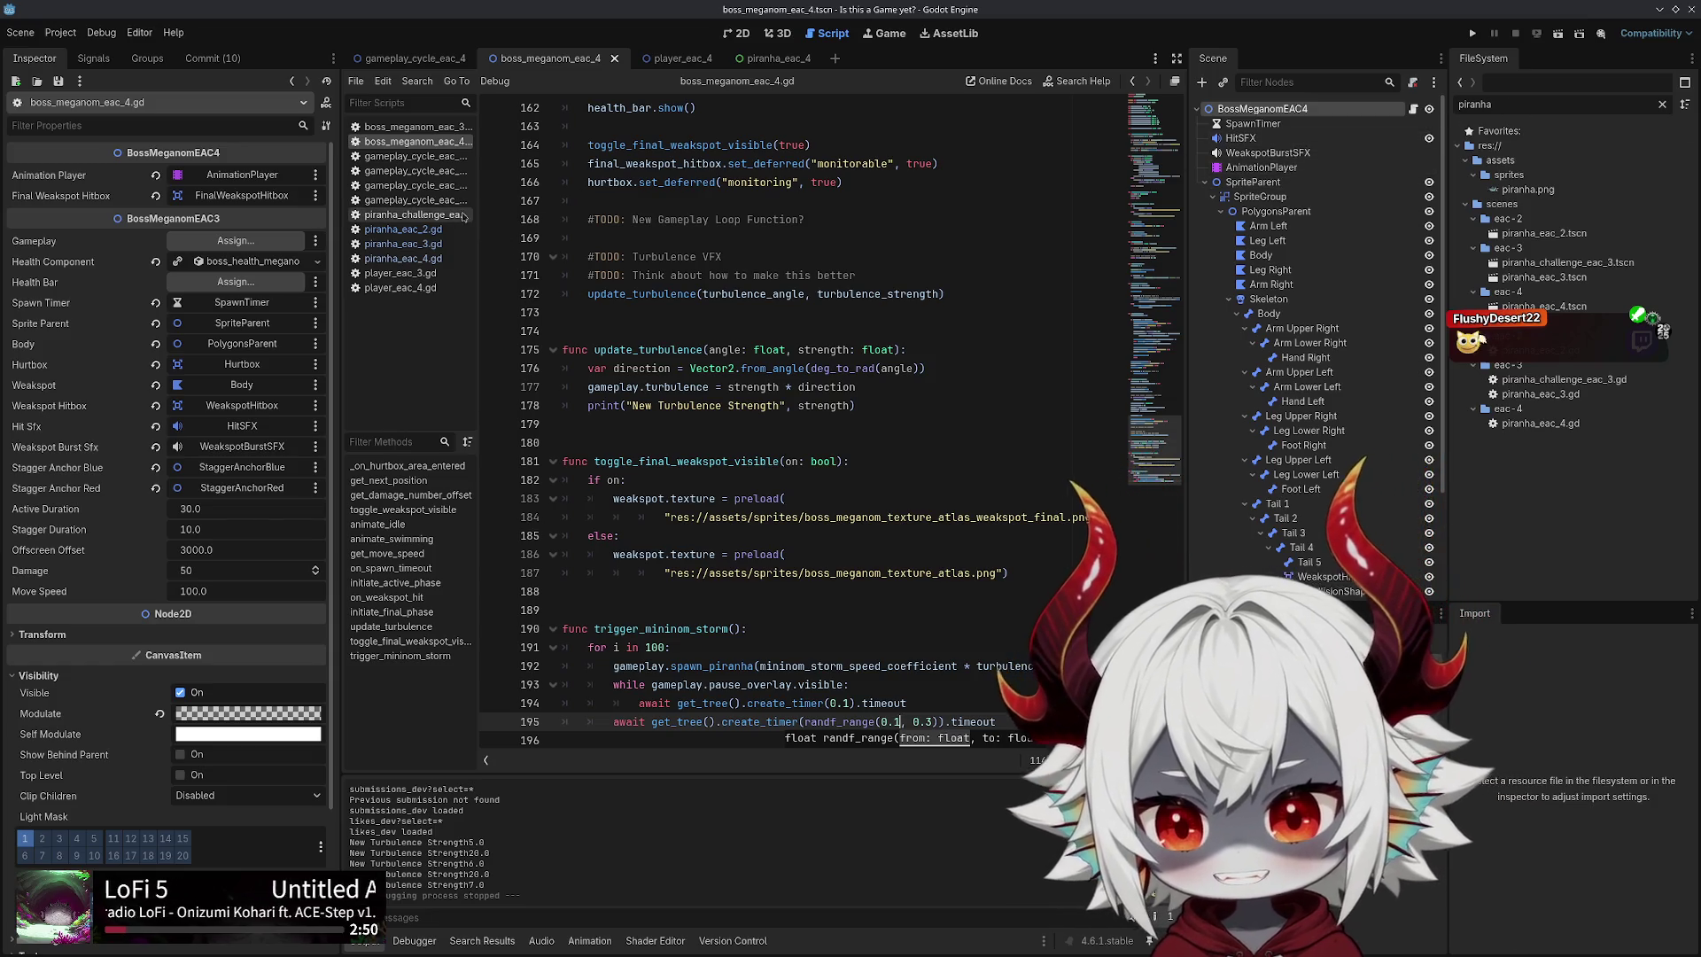
Look through the boss_meganom_eac_3/4 and gameplay_cycle_eac_1 scripts, ending on piranha_eac_2.gd
left_click(413, 127)
left_click(415, 156)
left_click(416, 142)
left_click(416, 126)
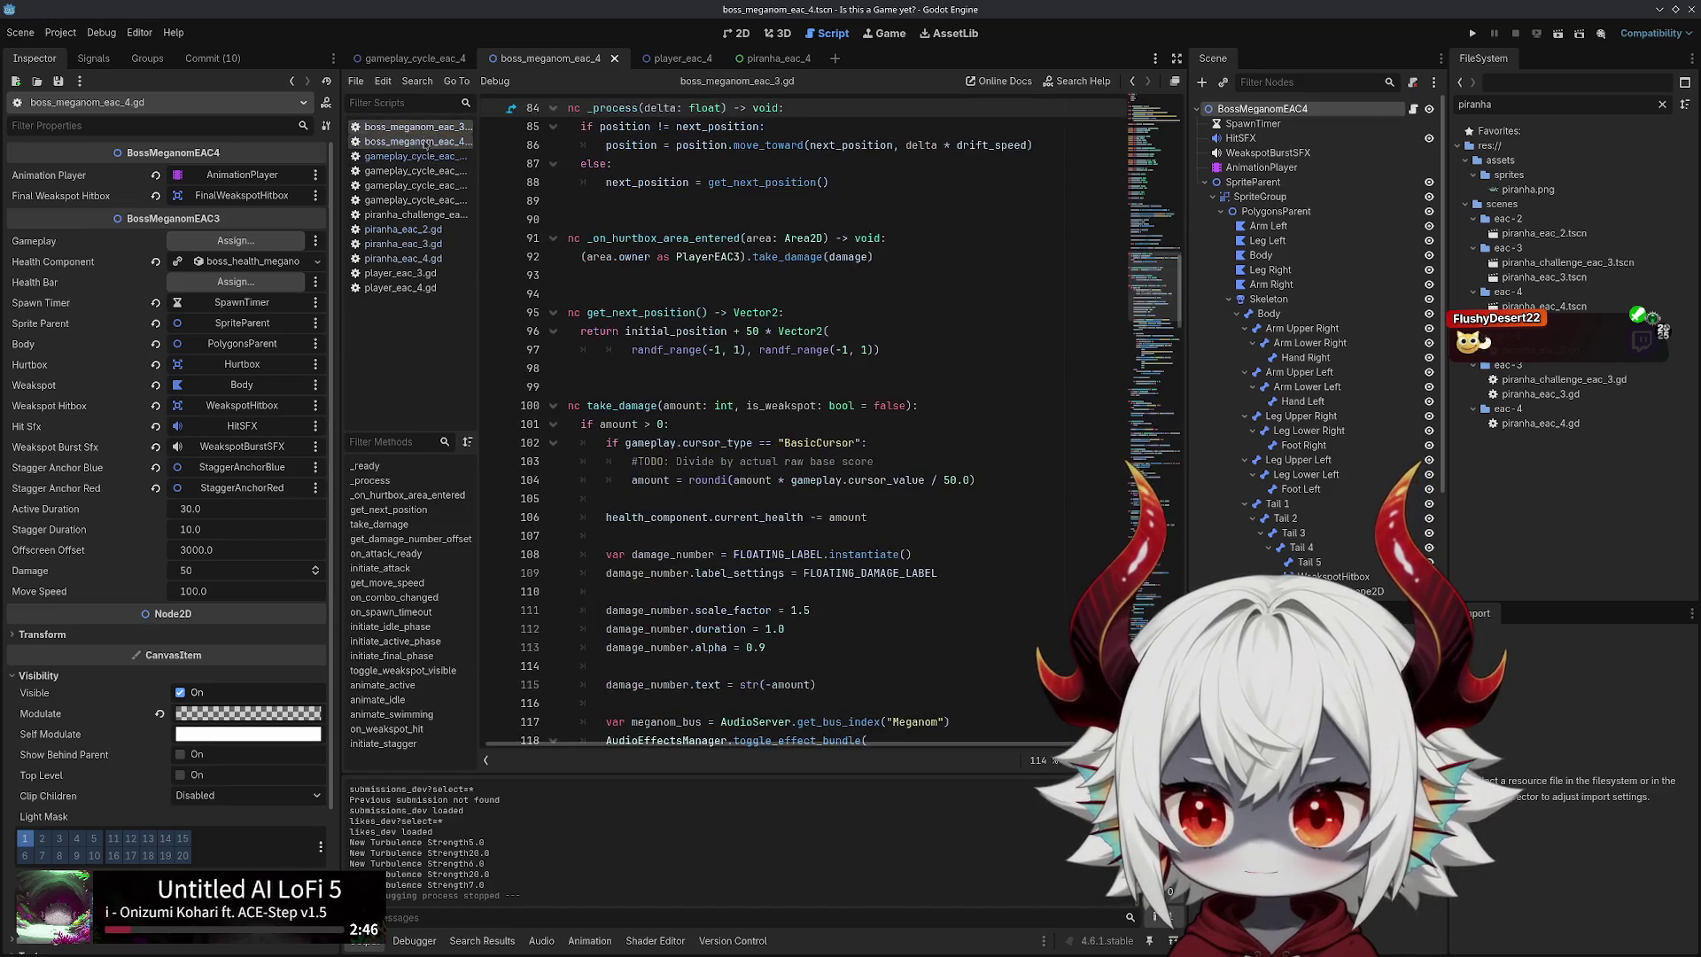
left_click(426, 142)
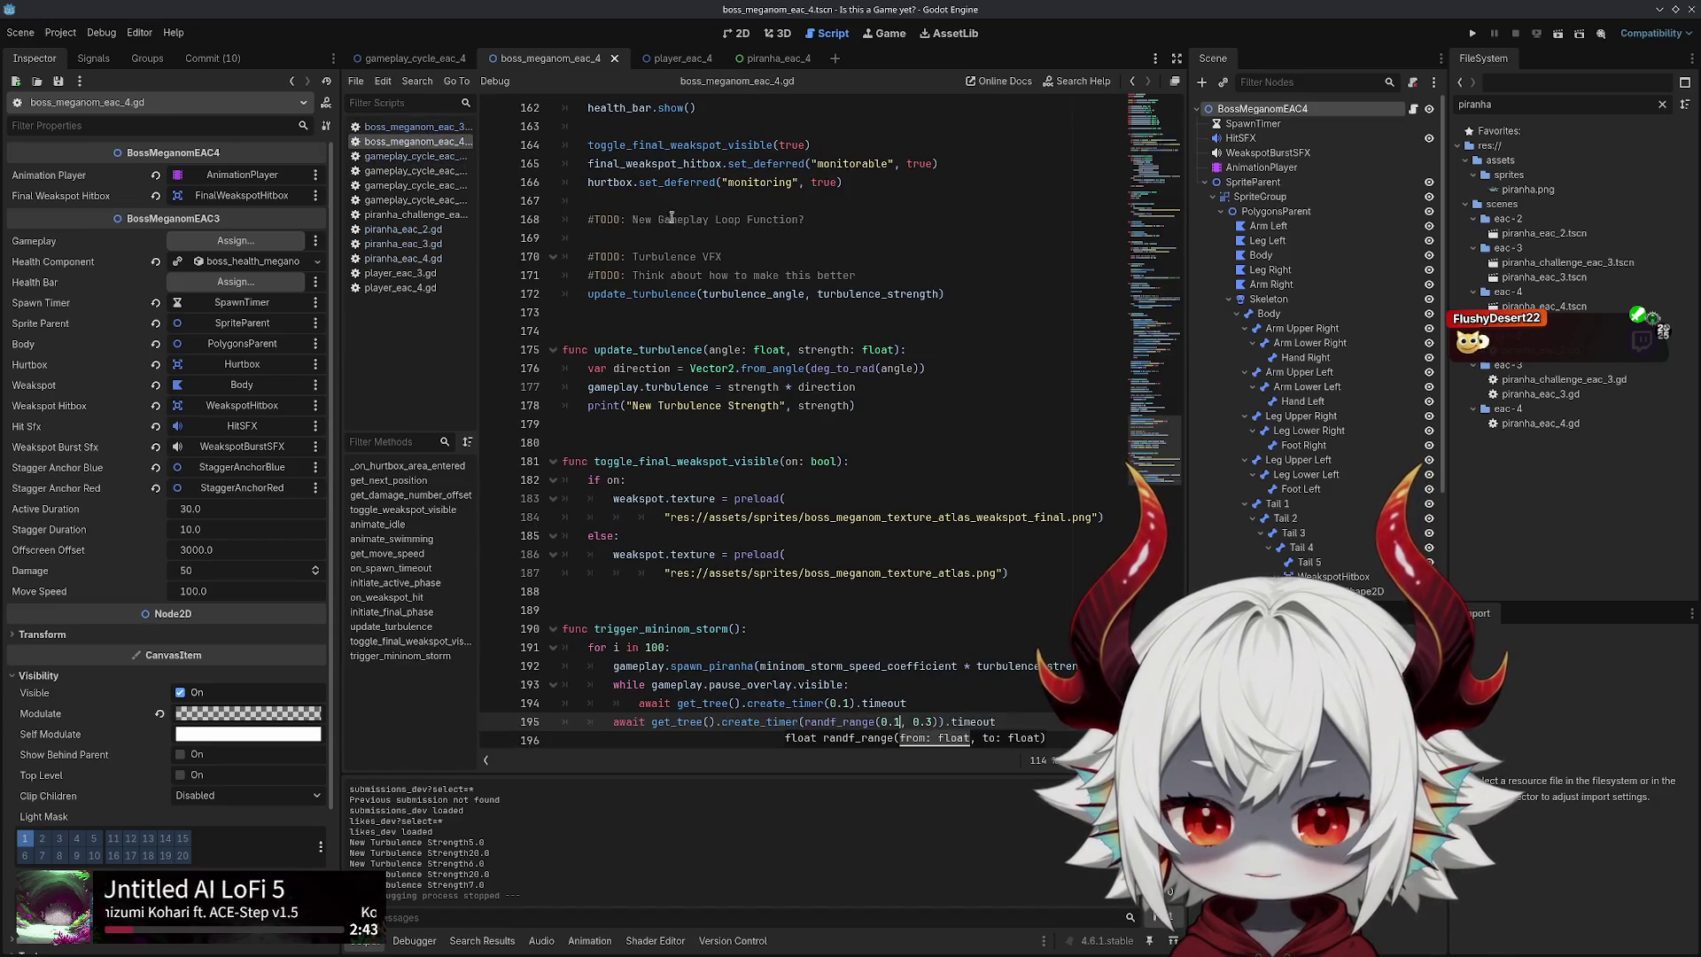
left_click(415, 160)
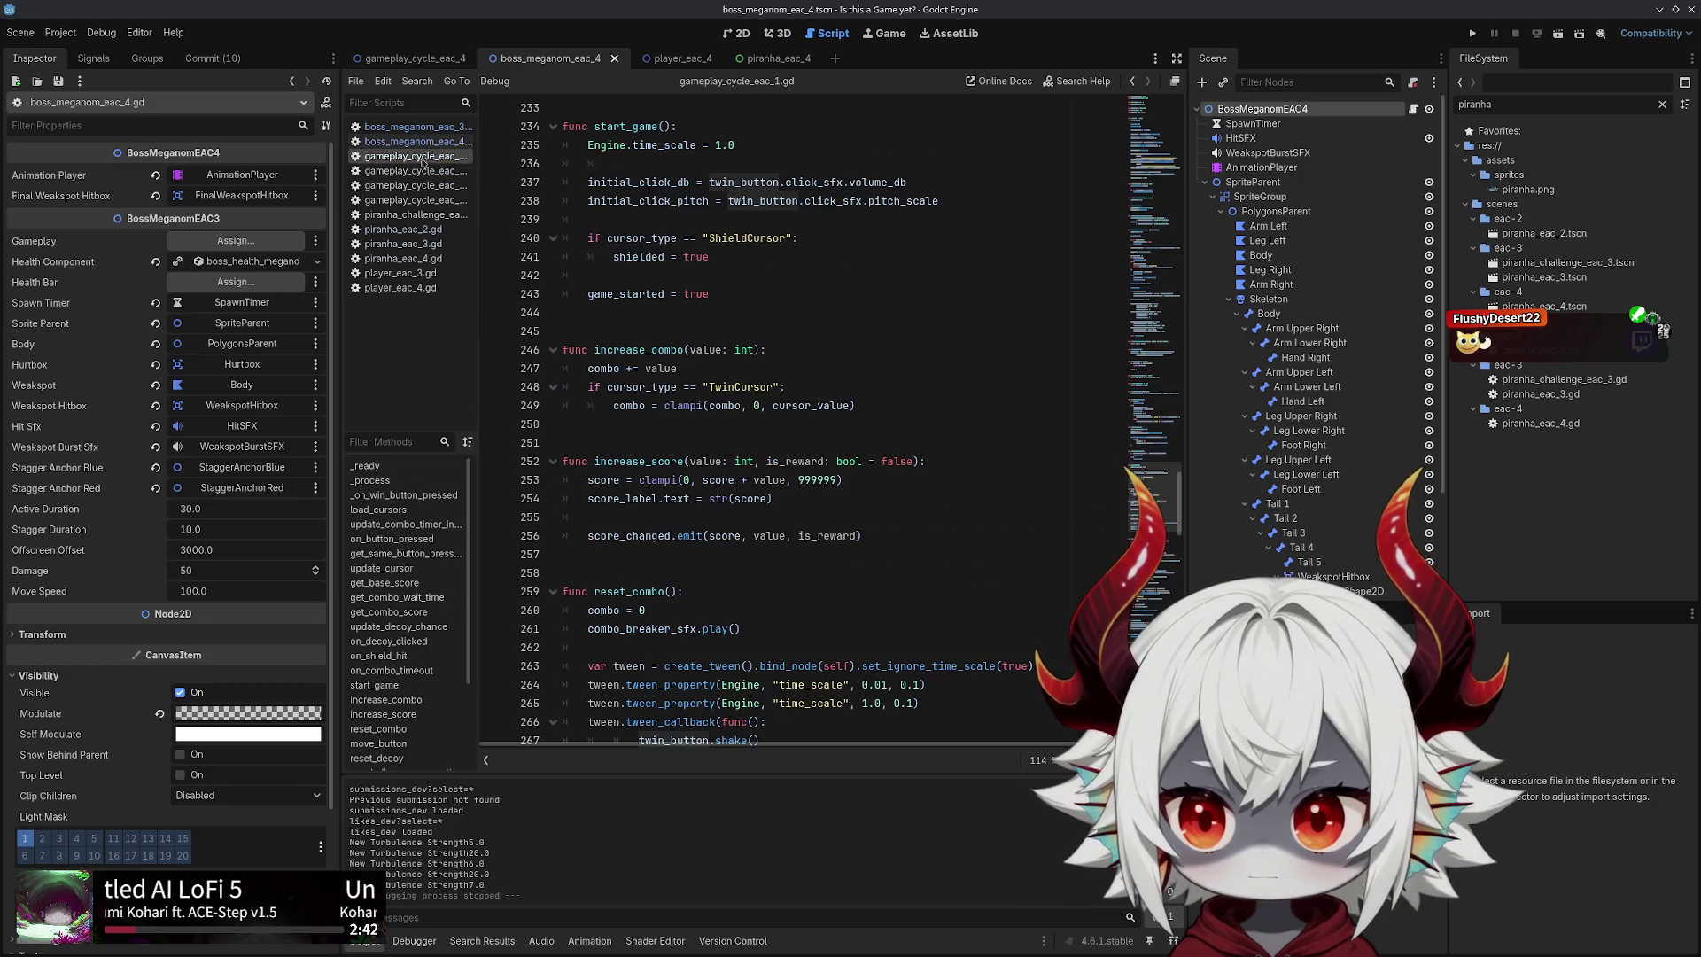
left_click(403, 229)
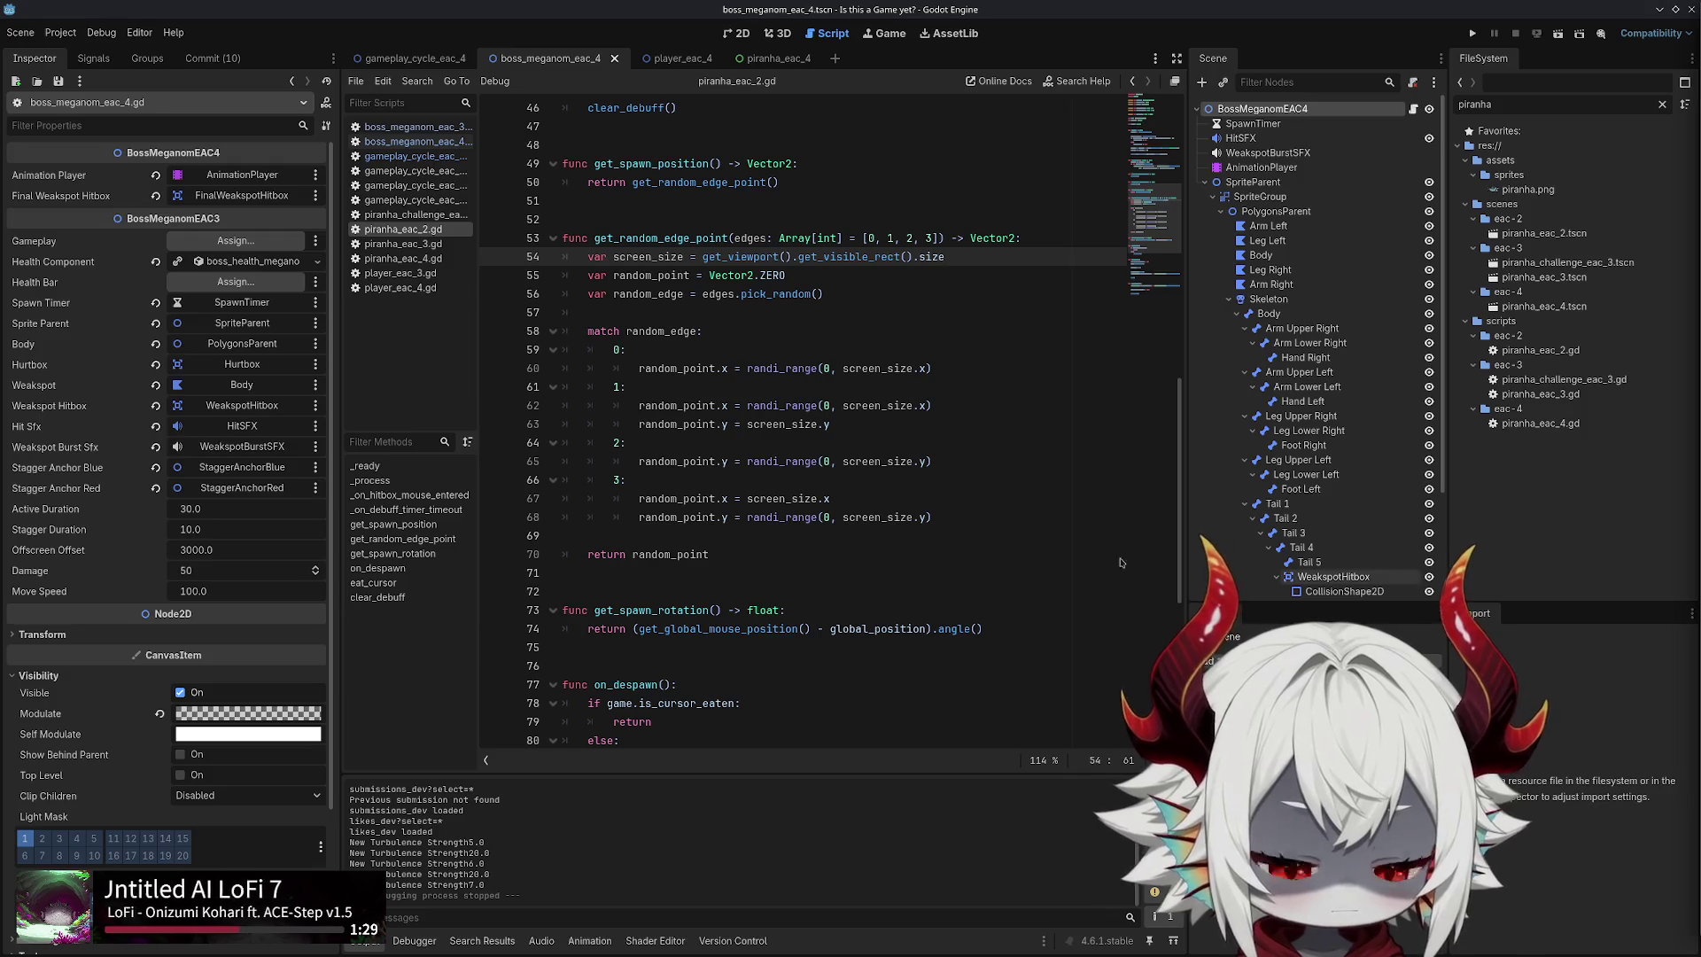
Examine random_edge and random_point.x in get_random_edge_point, then show the boss scene's 2D view
left_click(1028, 354)
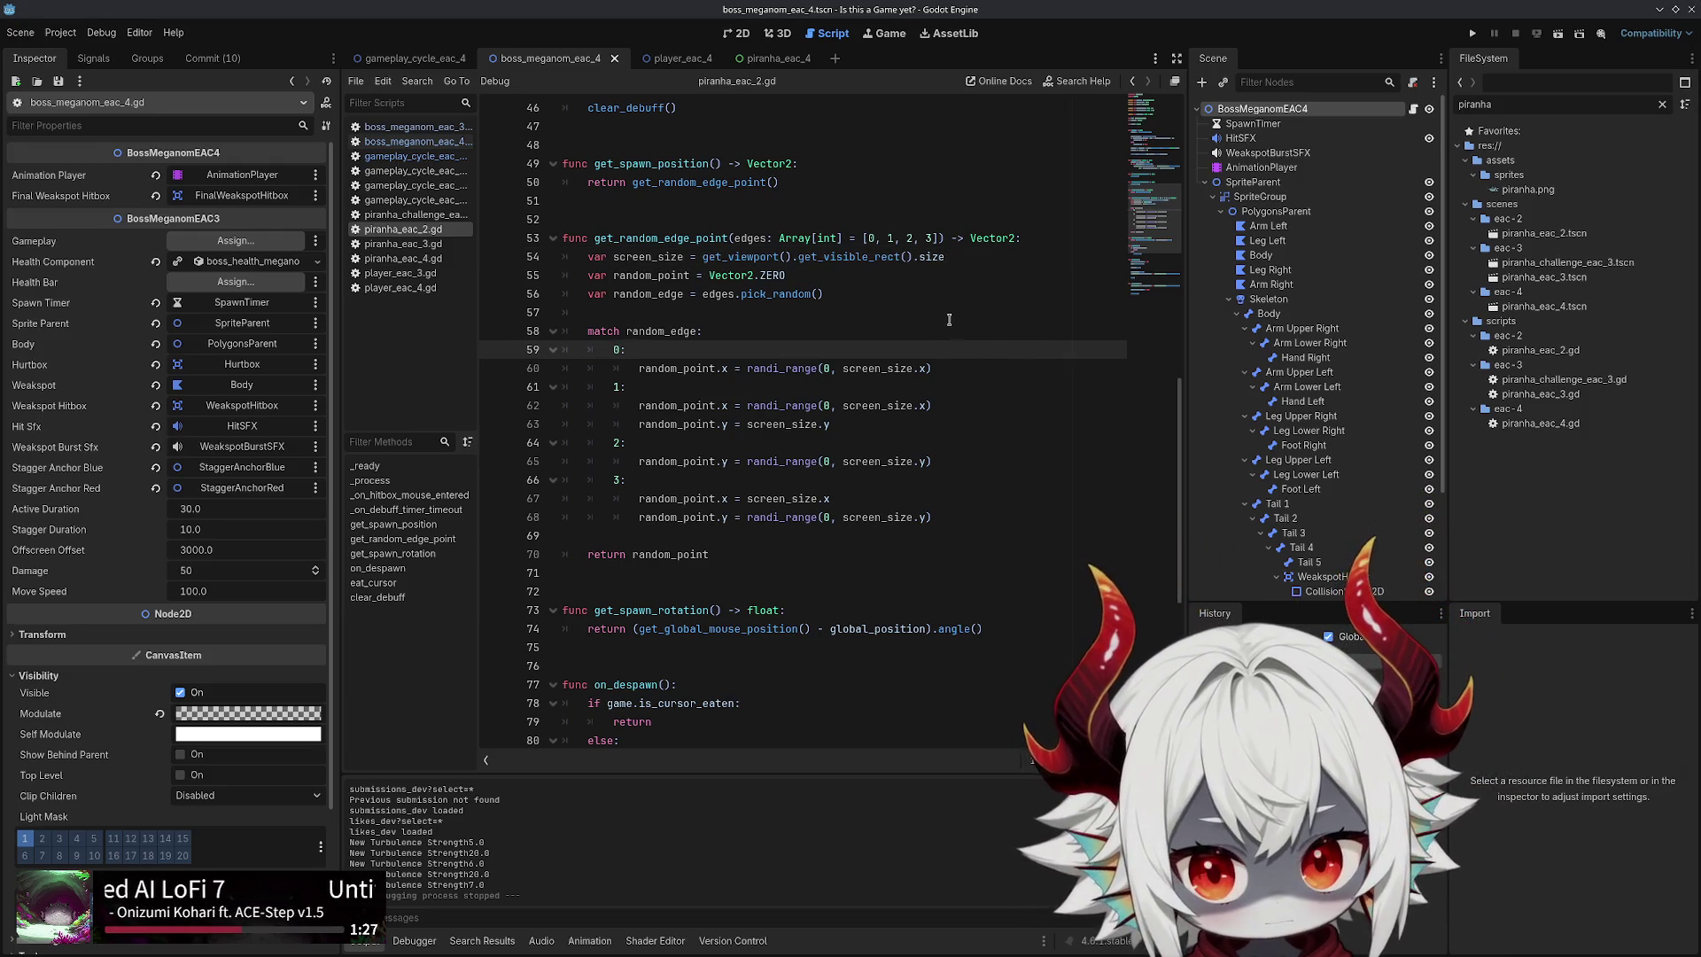
left_click(948, 319)
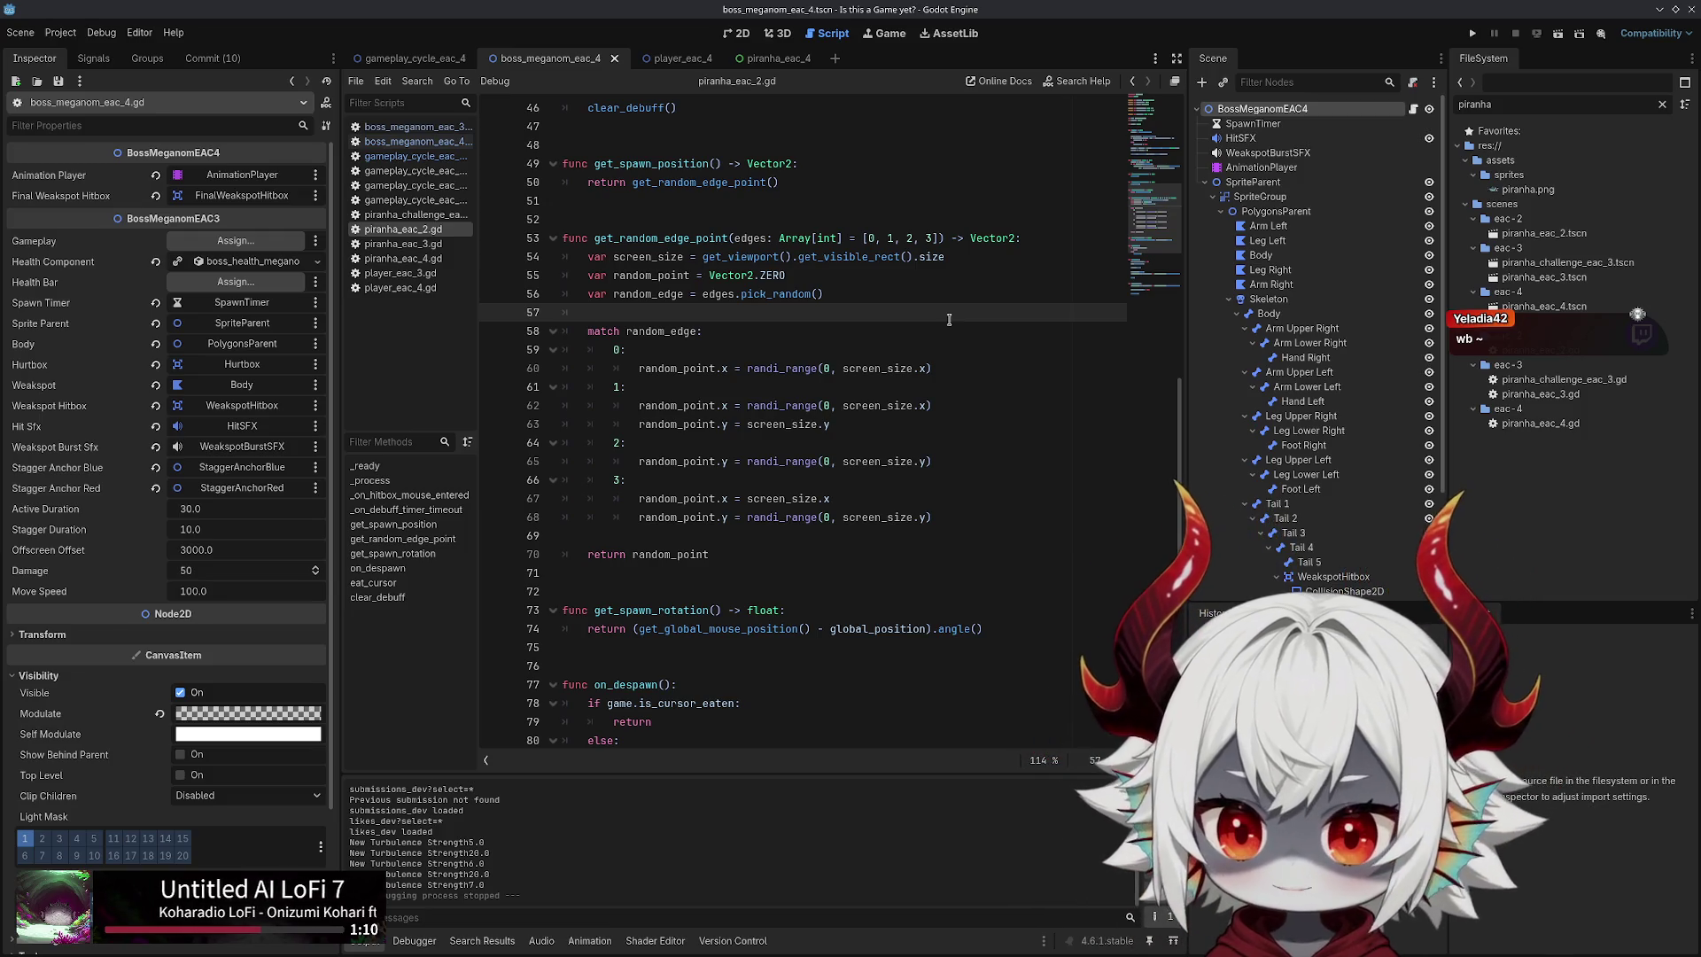
double_click(700, 367)
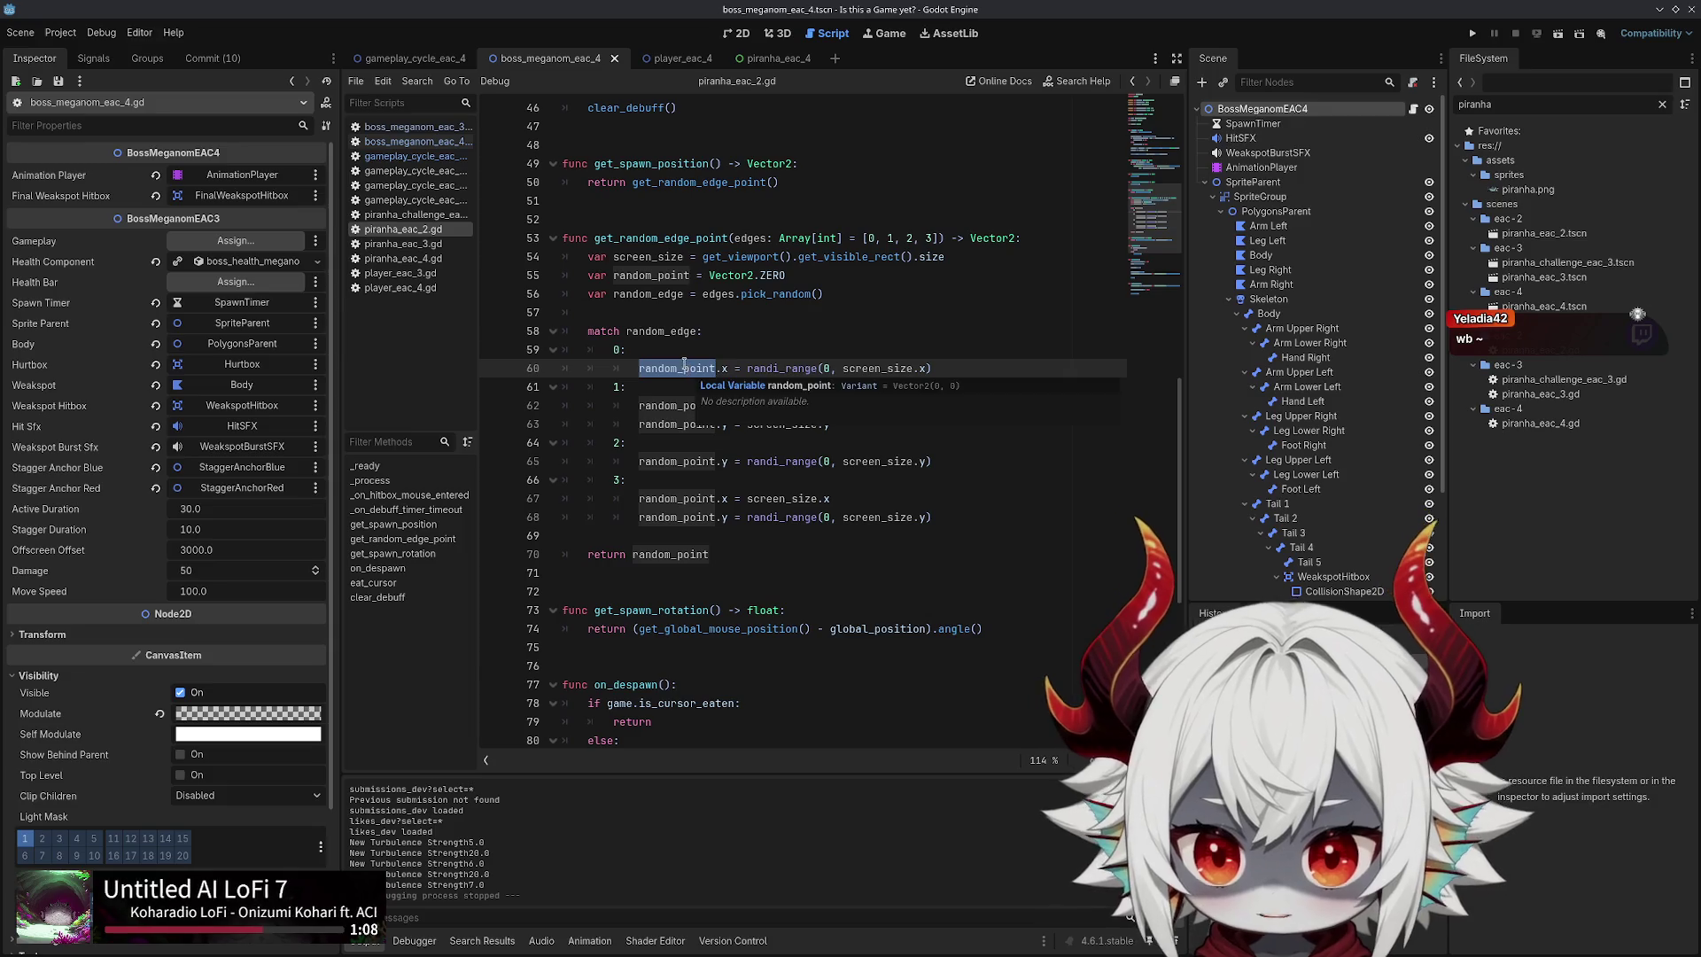
double_click(661, 333)
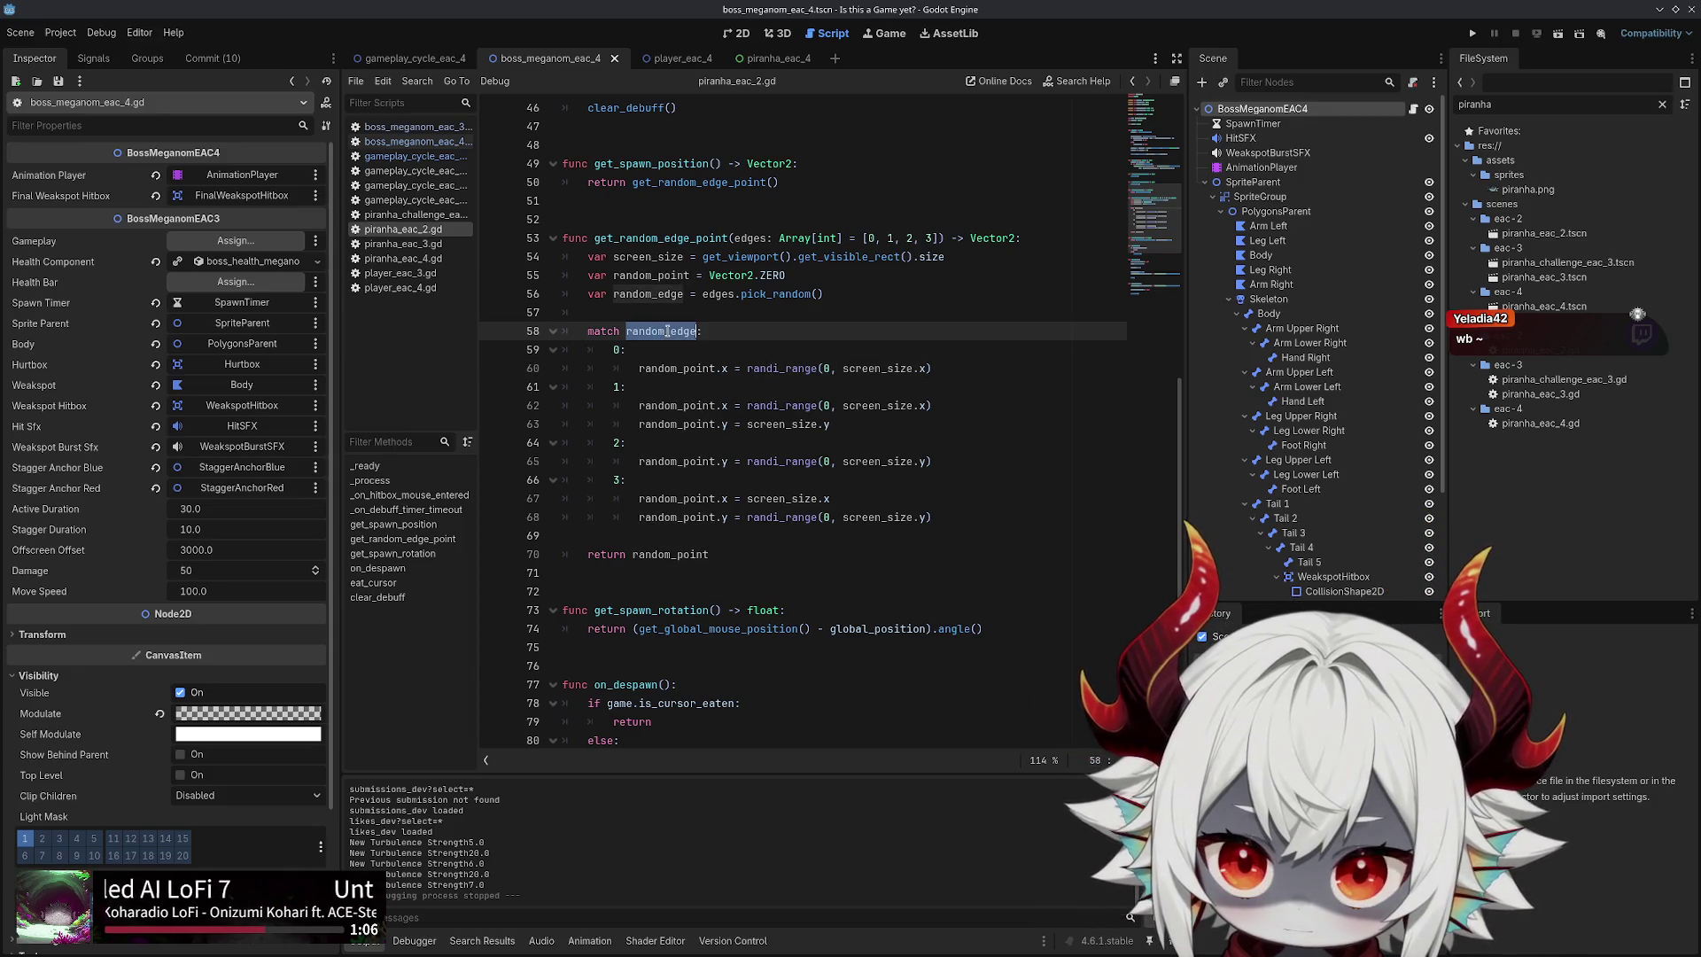
left_click(679, 368)
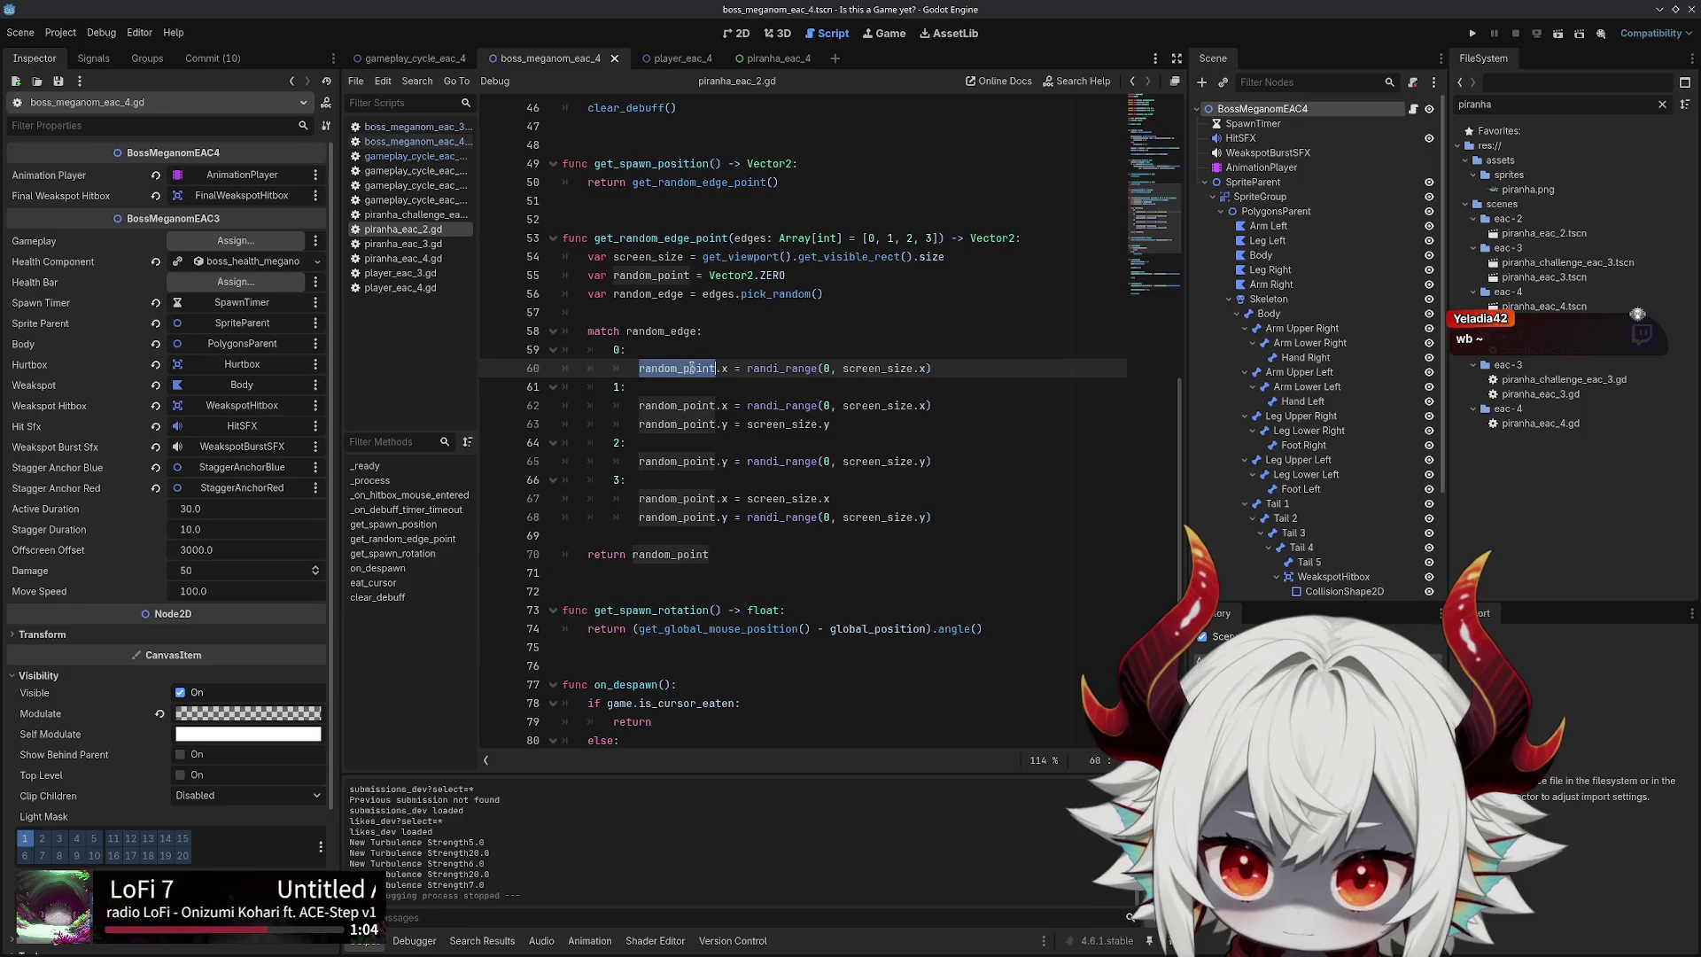
left_click_drag(727, 368, 659, 368)
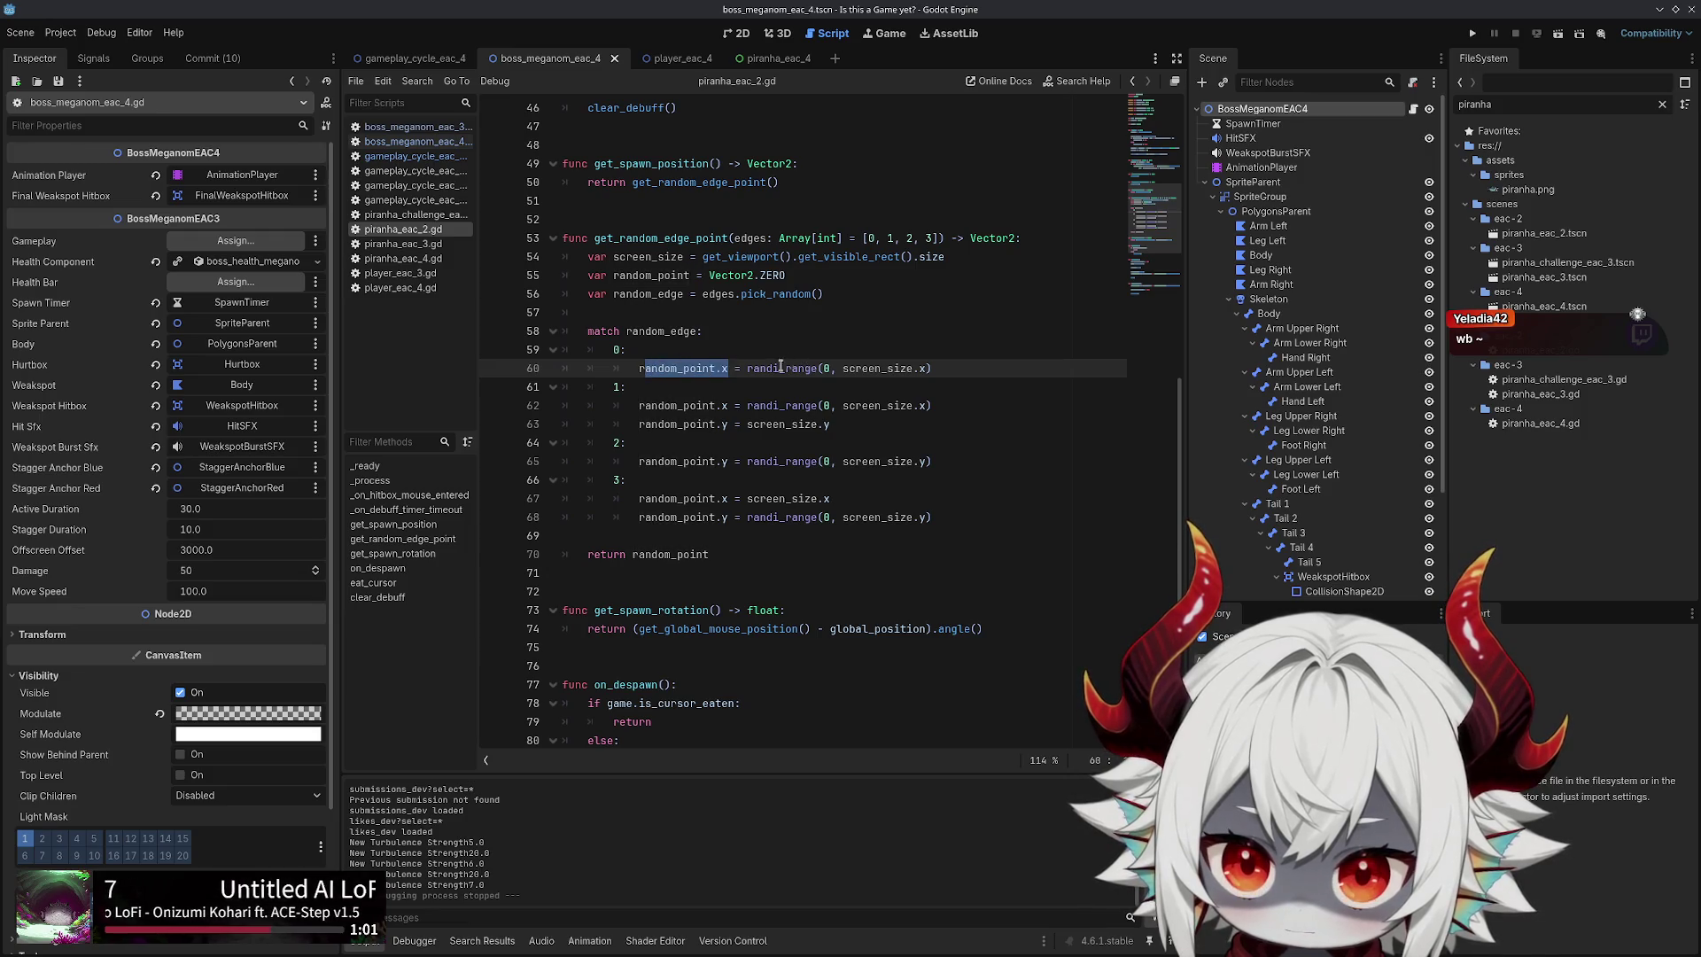
mouse_move(748, 368)
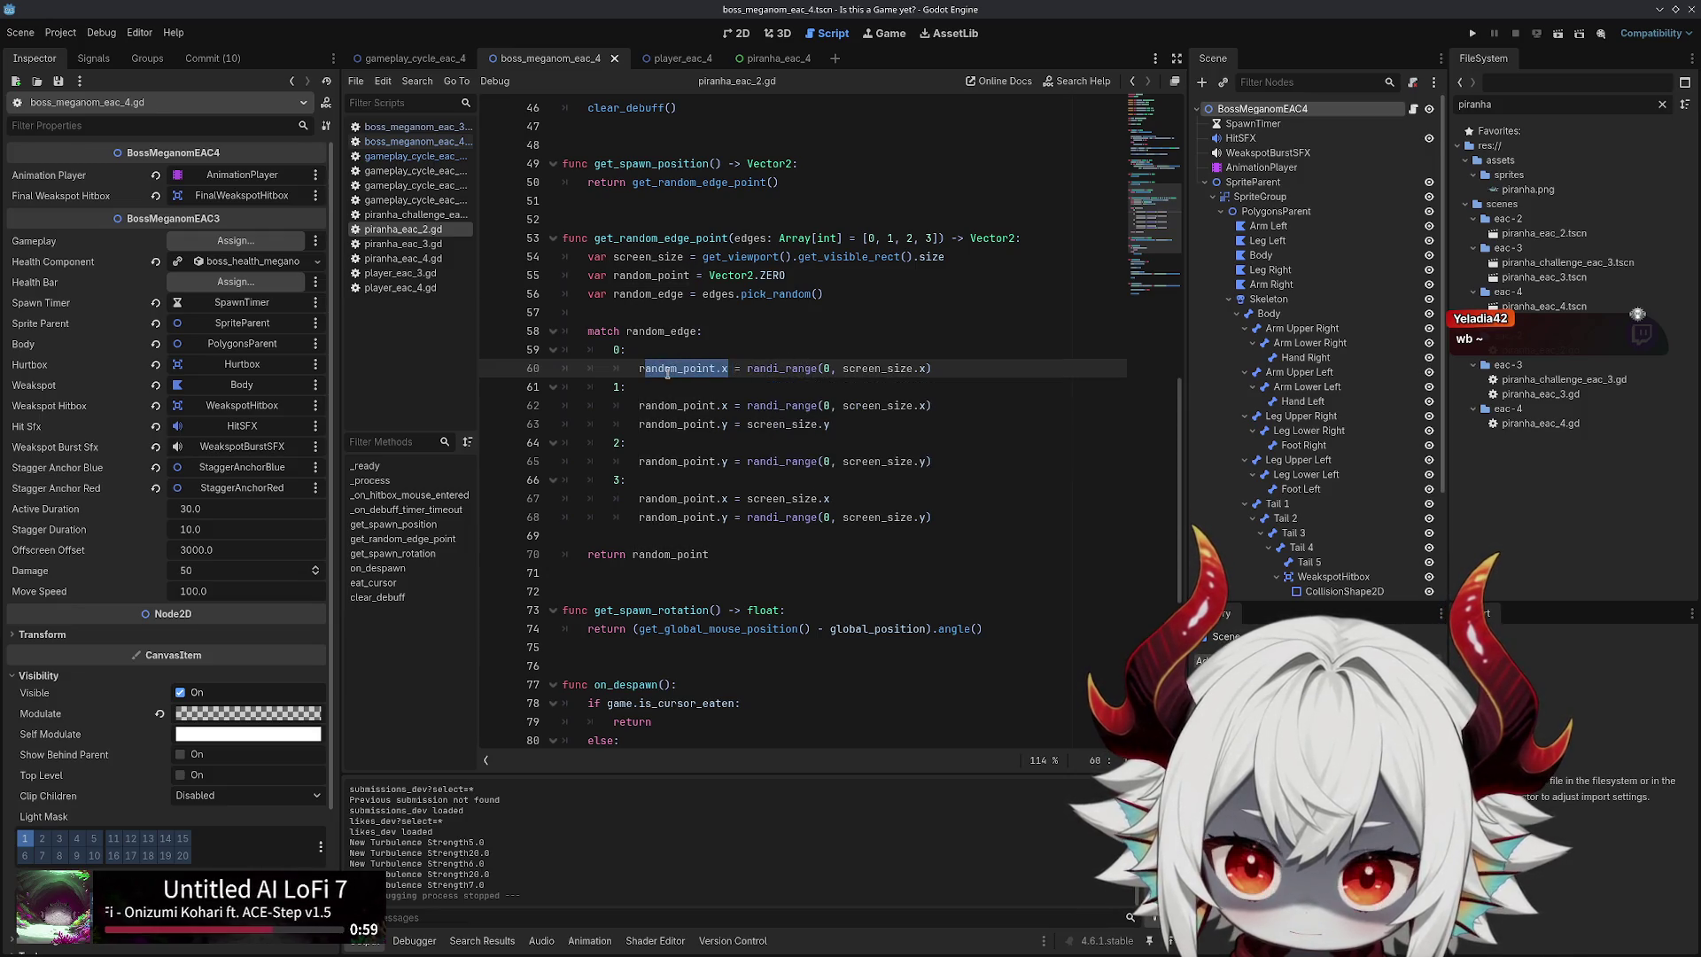
double_click(670, 369)
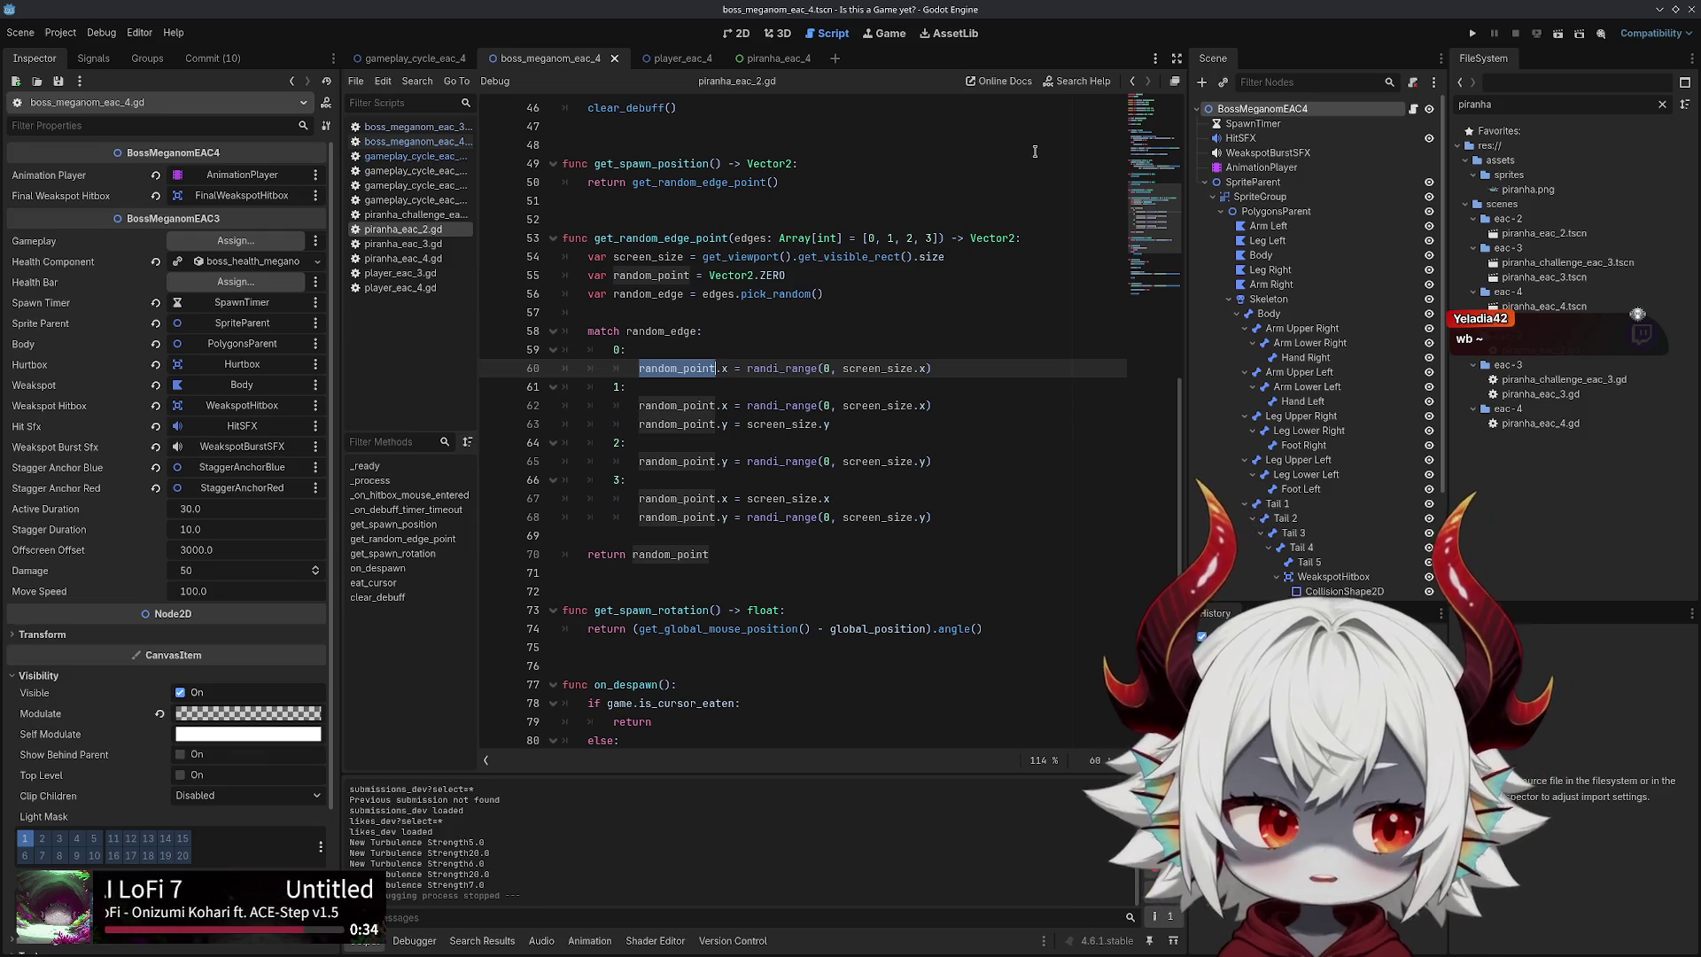
left_click(737, 32)
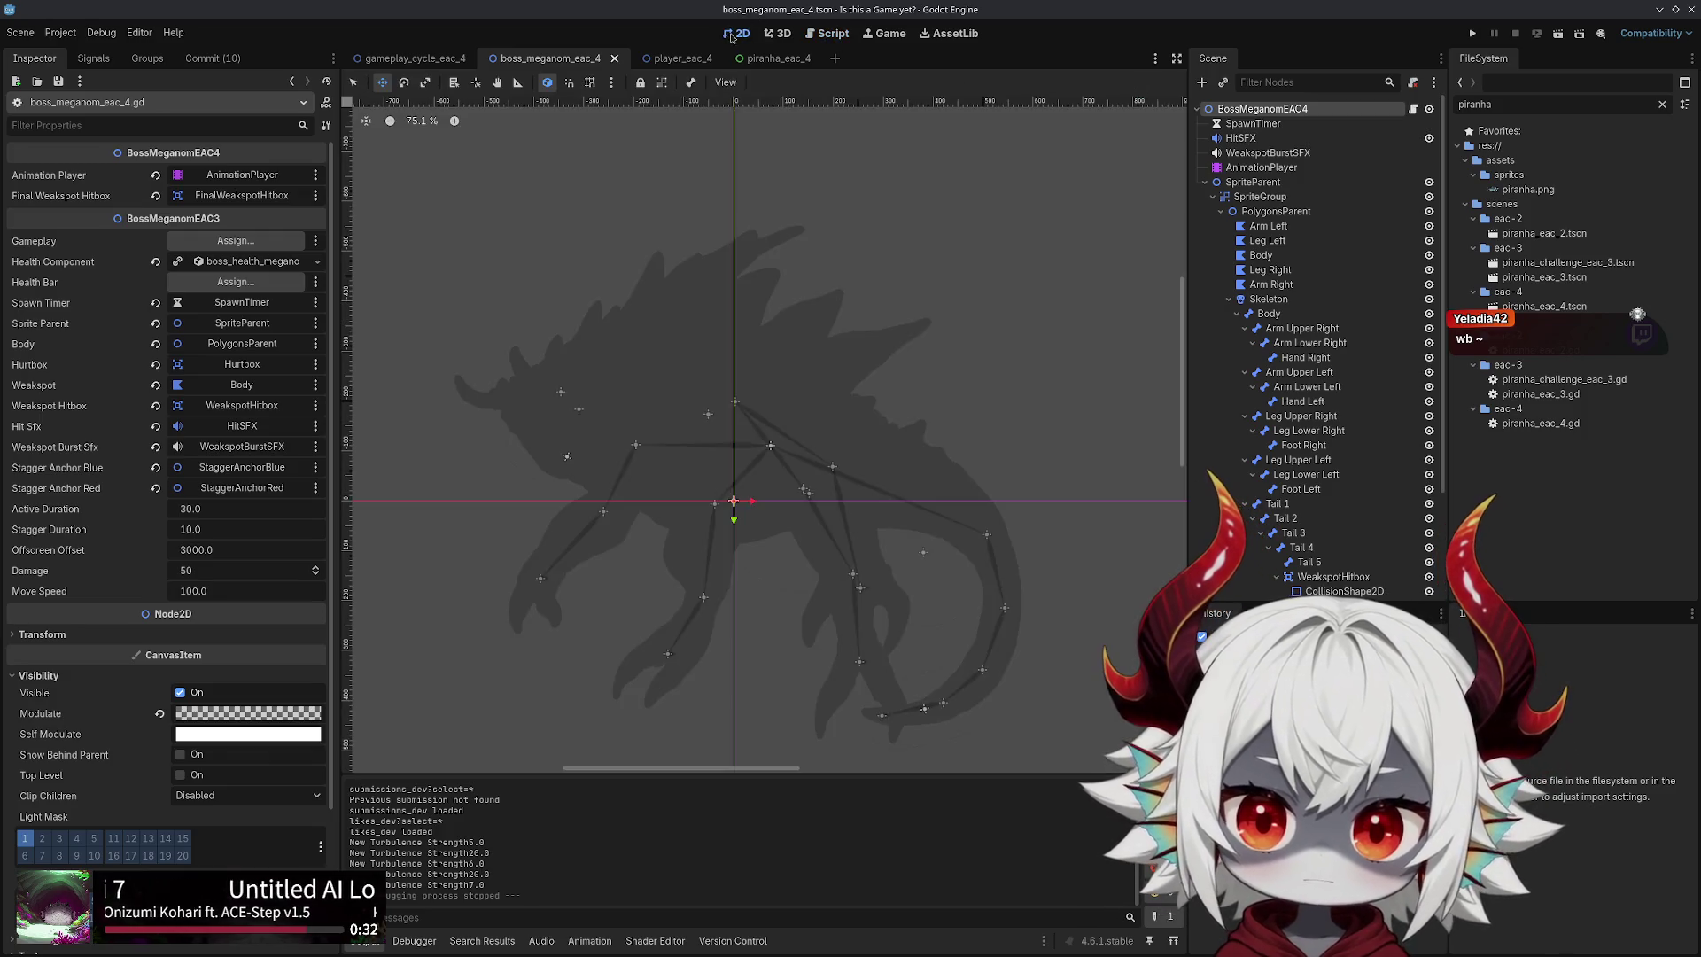
Make gameplay_cycle_eac_4 the current scene and bring up piranha_eac_4.gd in the script editor
left_click(385, 59)
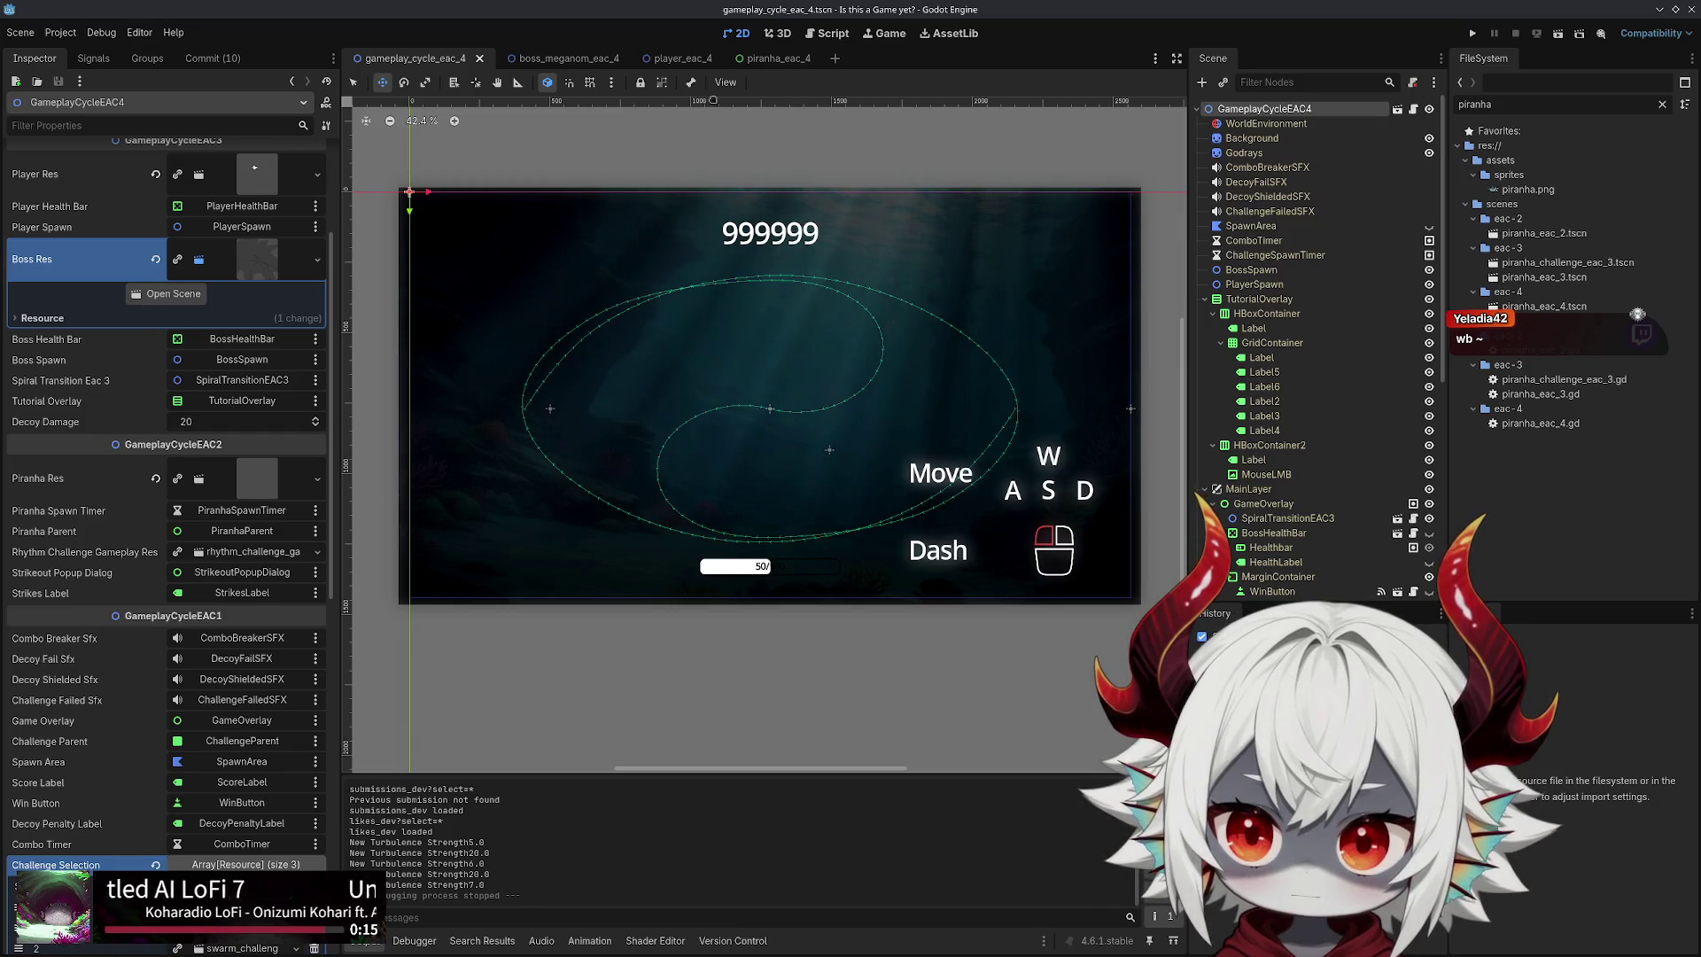
left_click(550, 58)
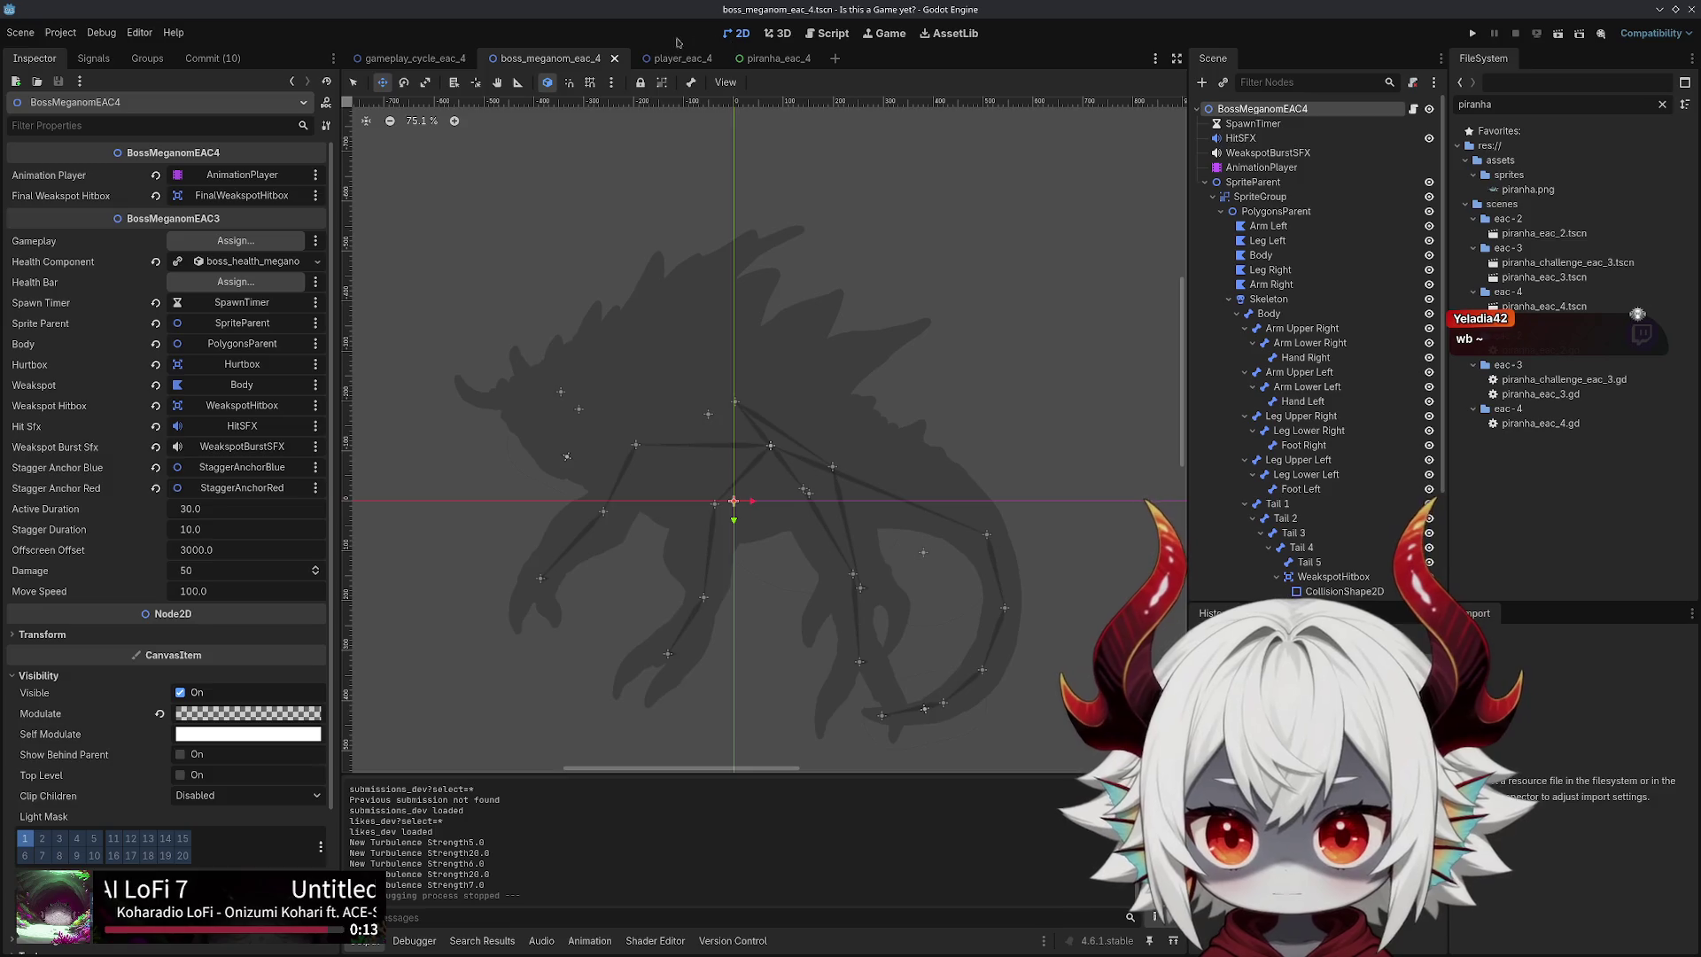
left_click(409, 58)
left_click(828, 33)
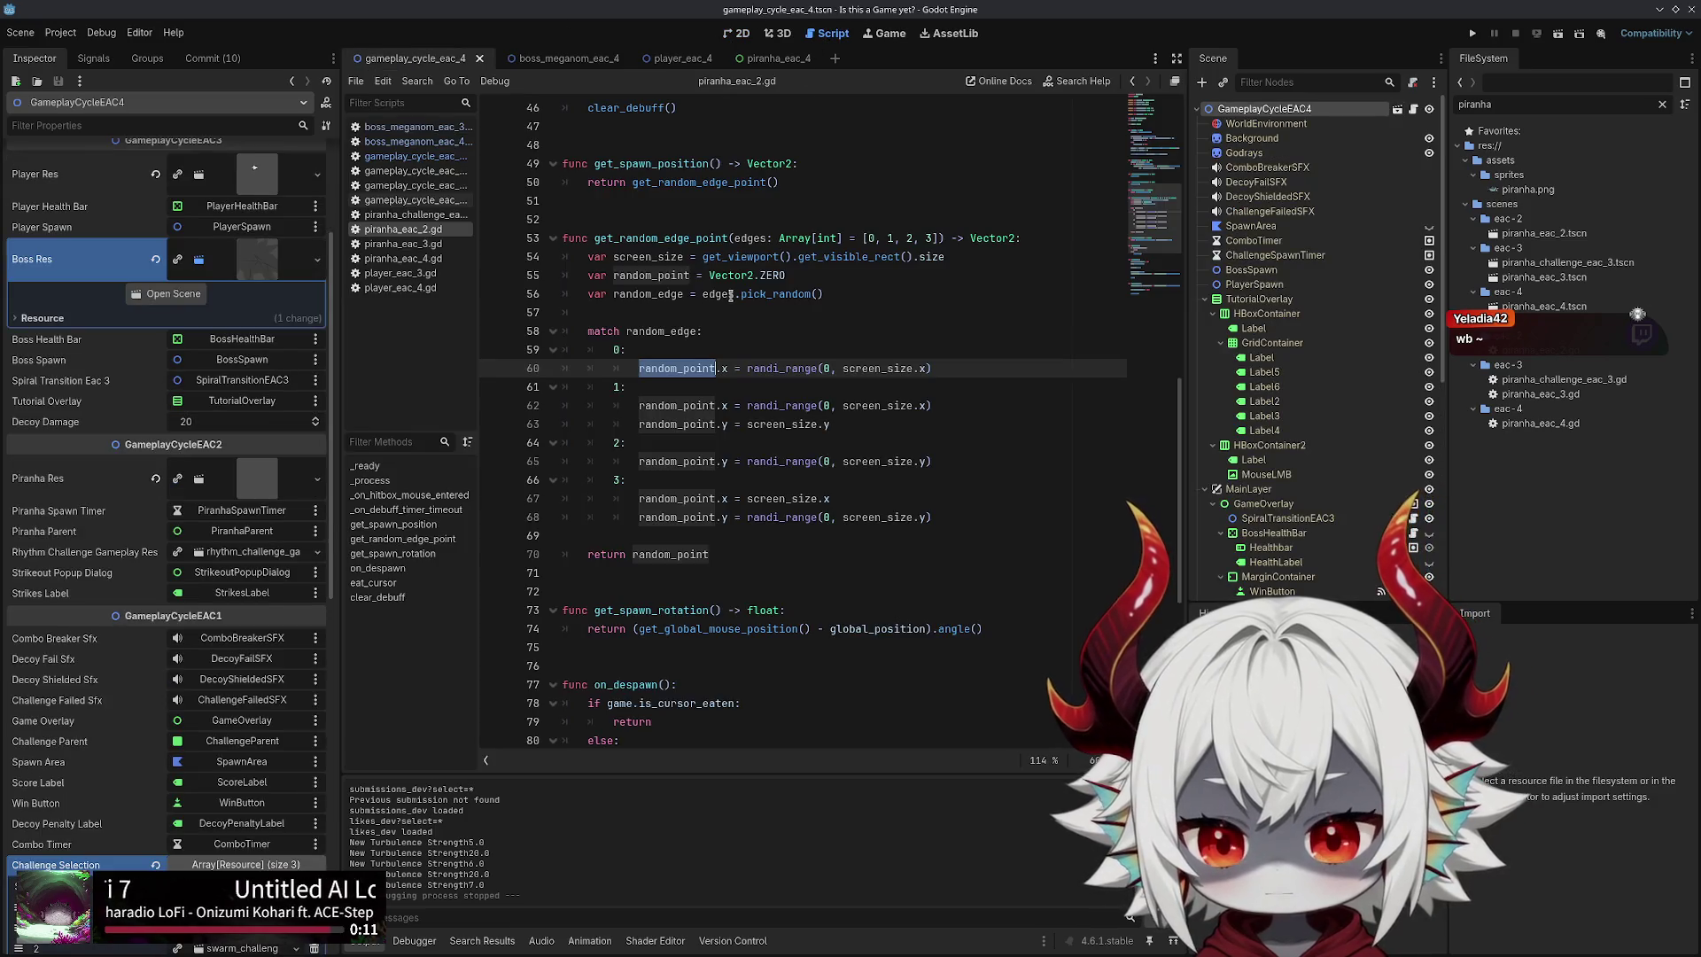
left_click(403, 258)
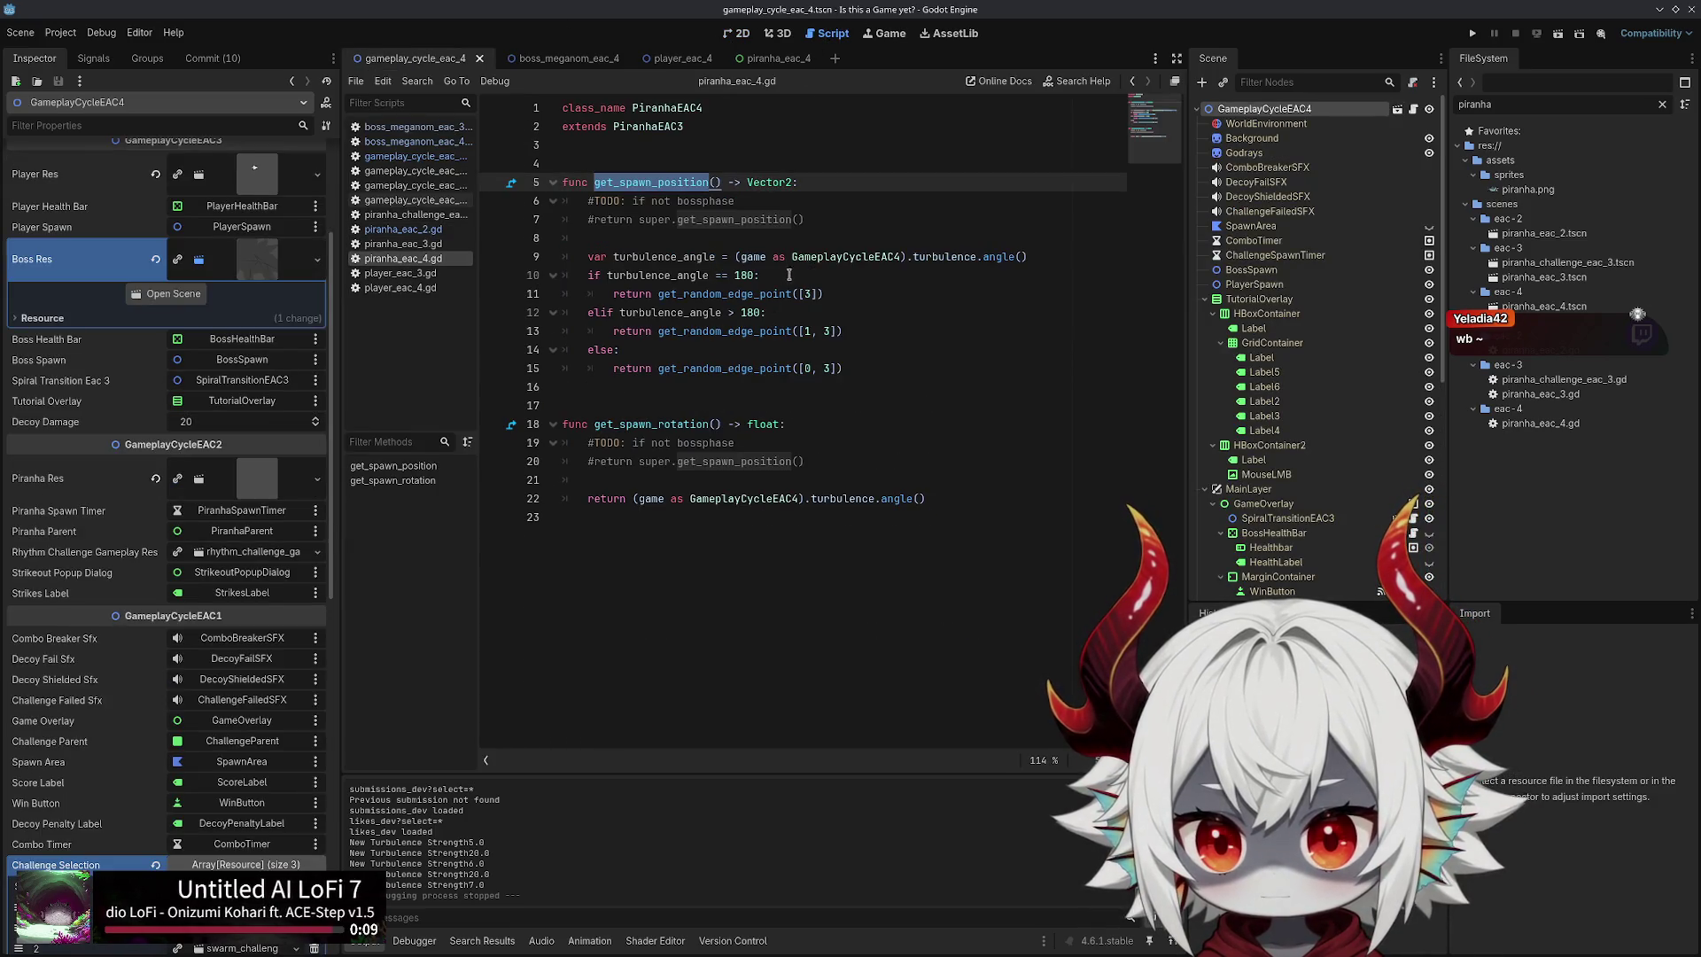
double_click(662, 257)
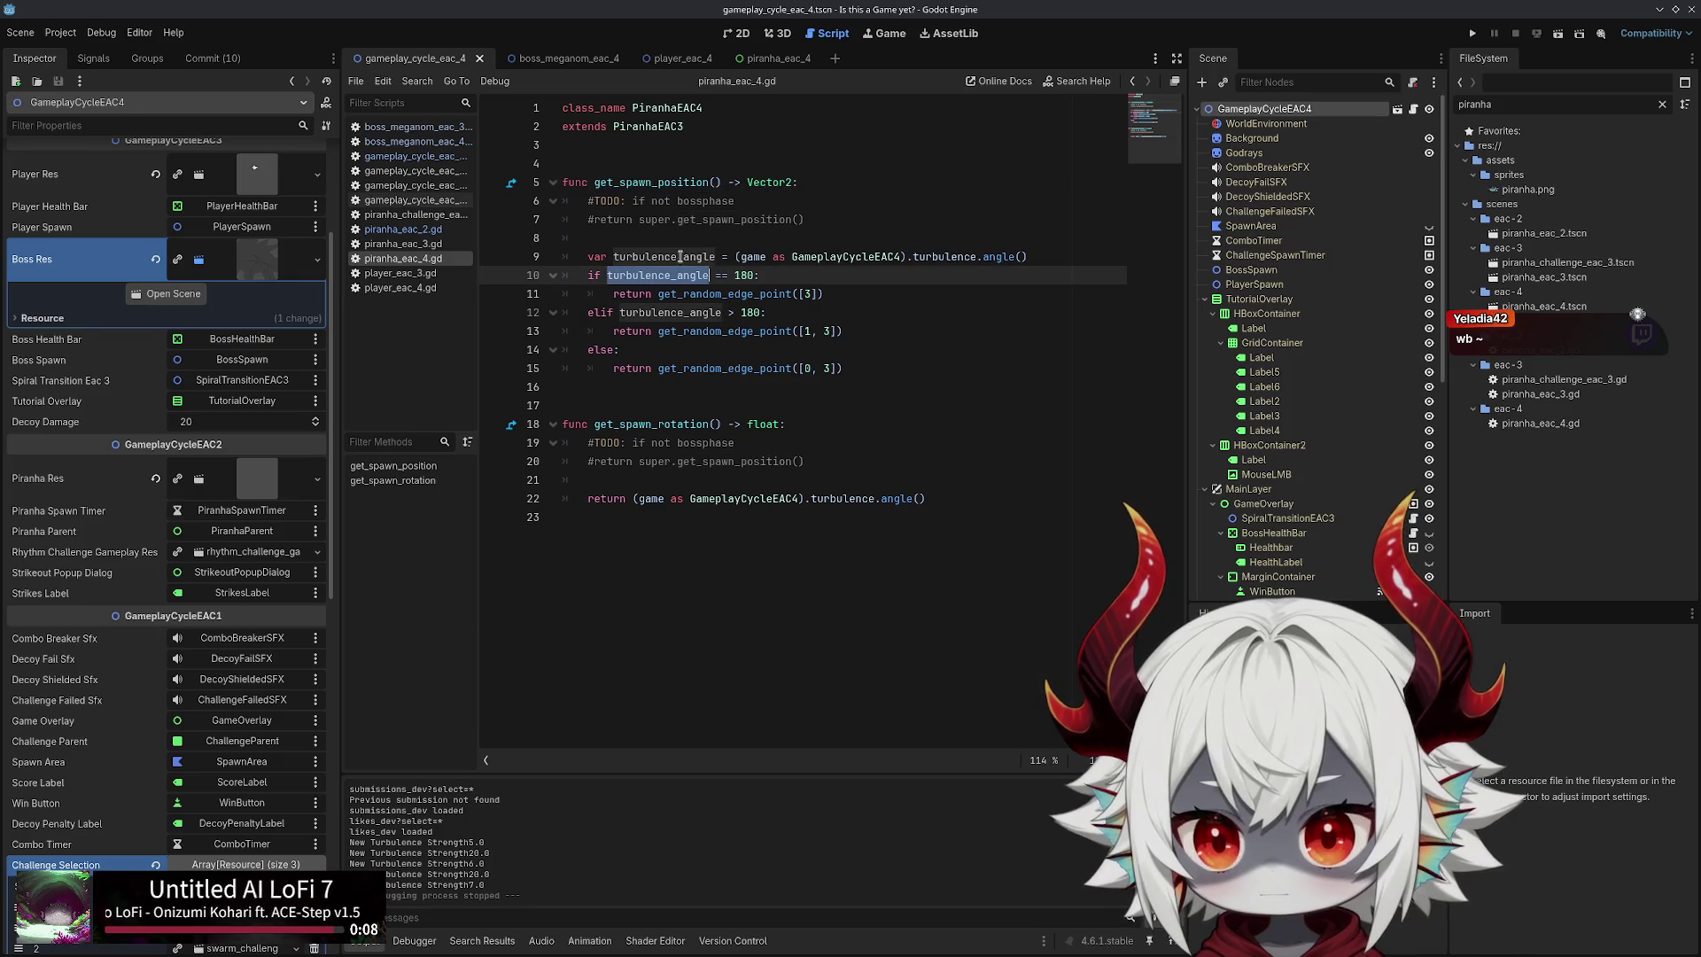
left_click(814, 310)
left_click_drag(792, 310, 587, 313)
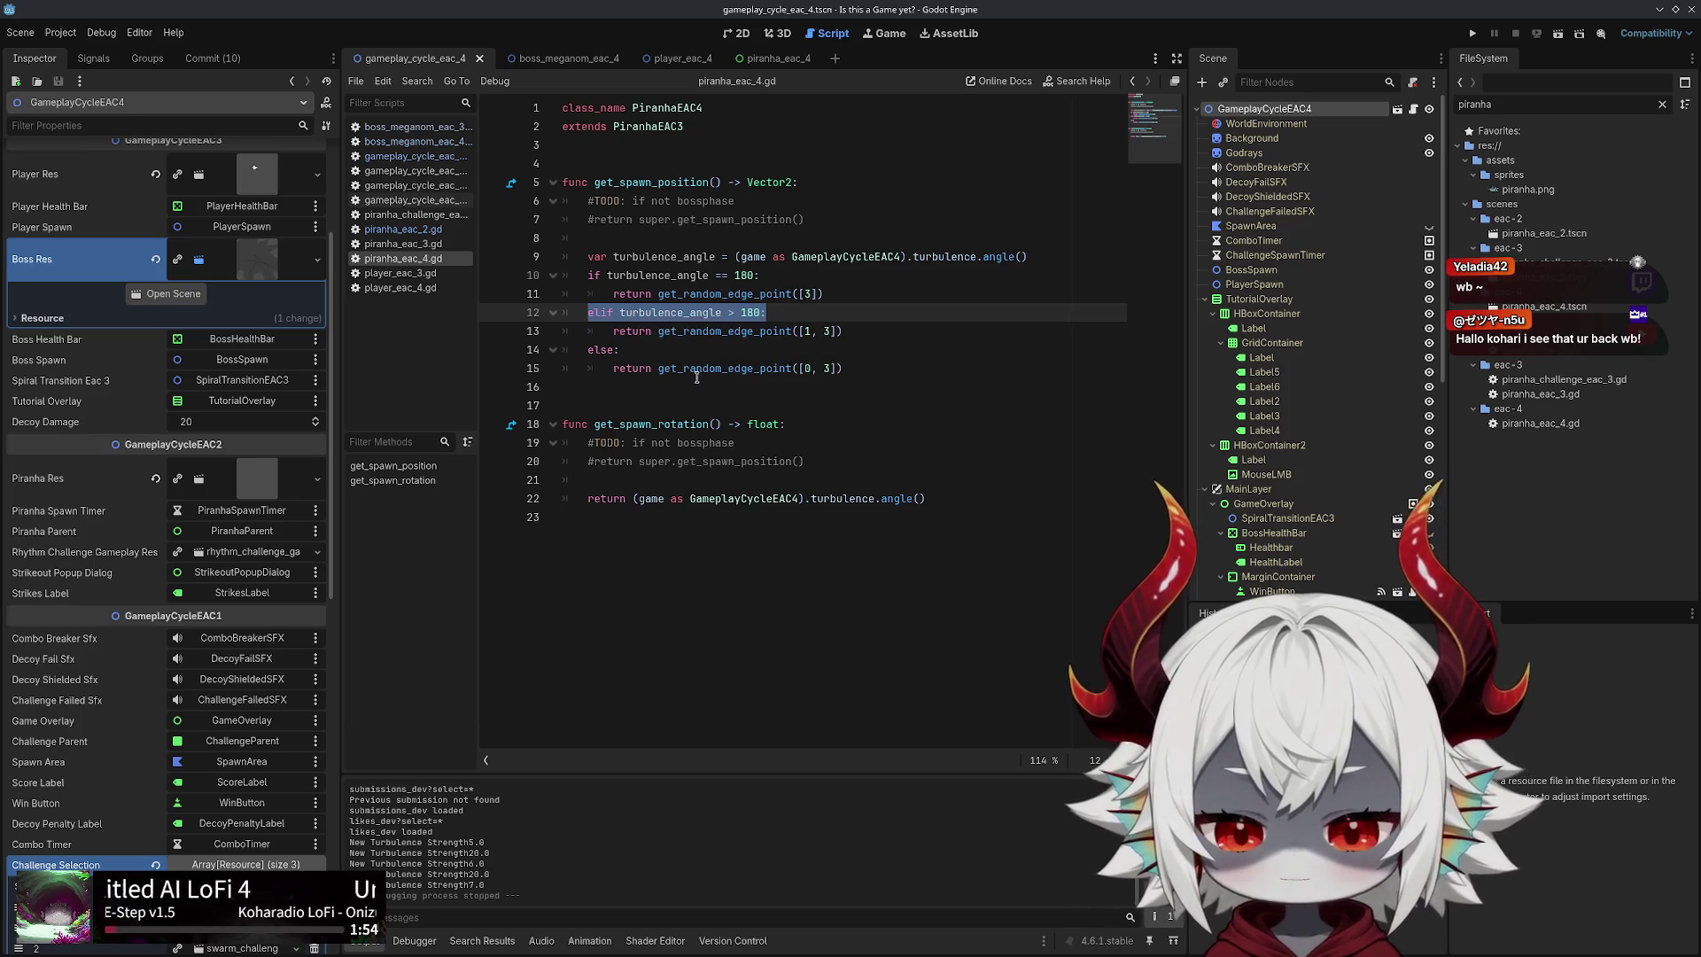
left_click_drag(760, 316, 771, 312)
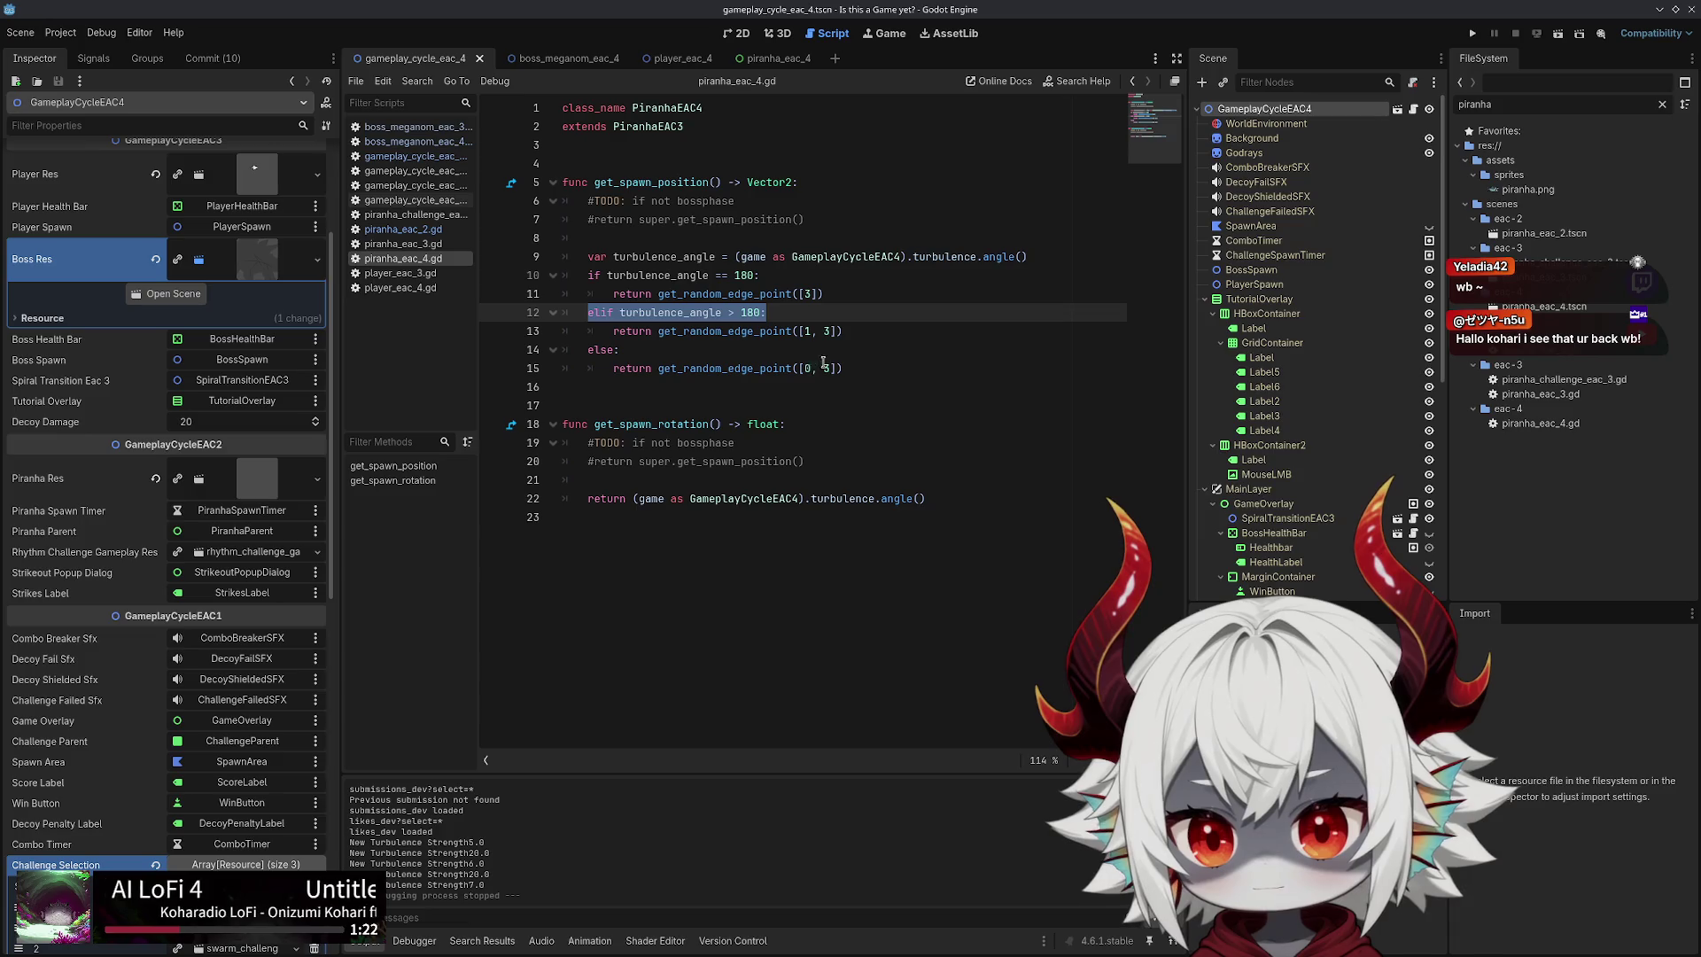
left_click(413, 230)
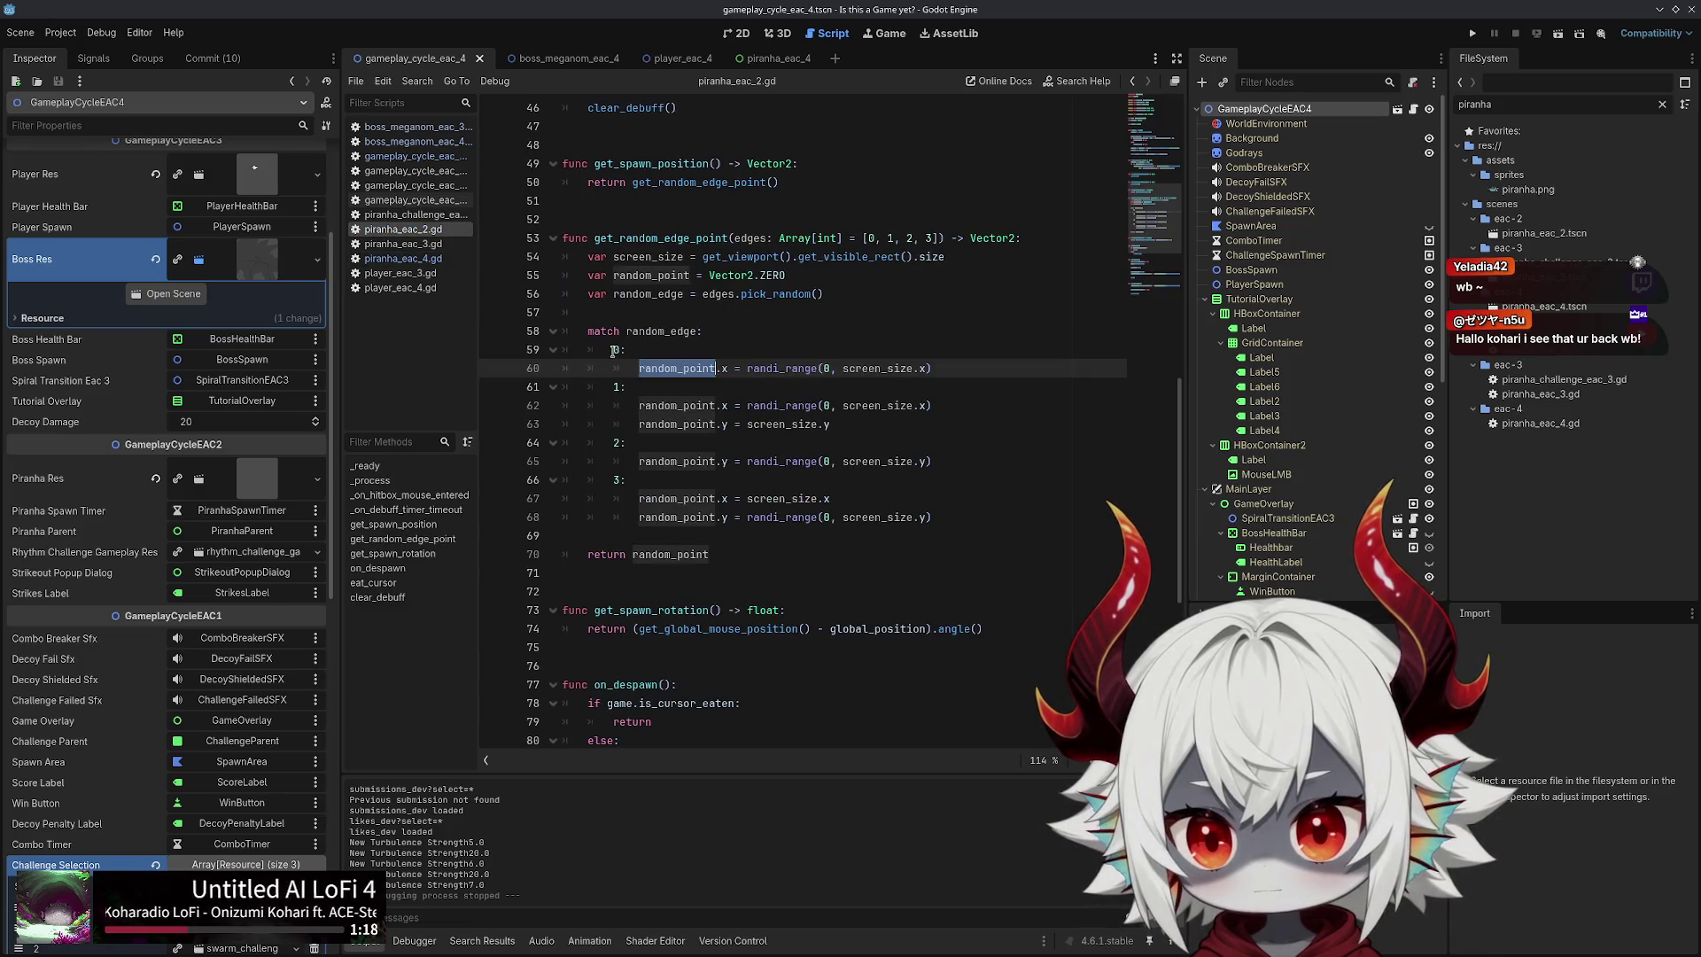
Review the edge 0 and right-edge x cases in piranha_eac_2.gd, then show gameplay_cycle_eac_4 in 2D
left_click_drag(935, 368, 486, 352)
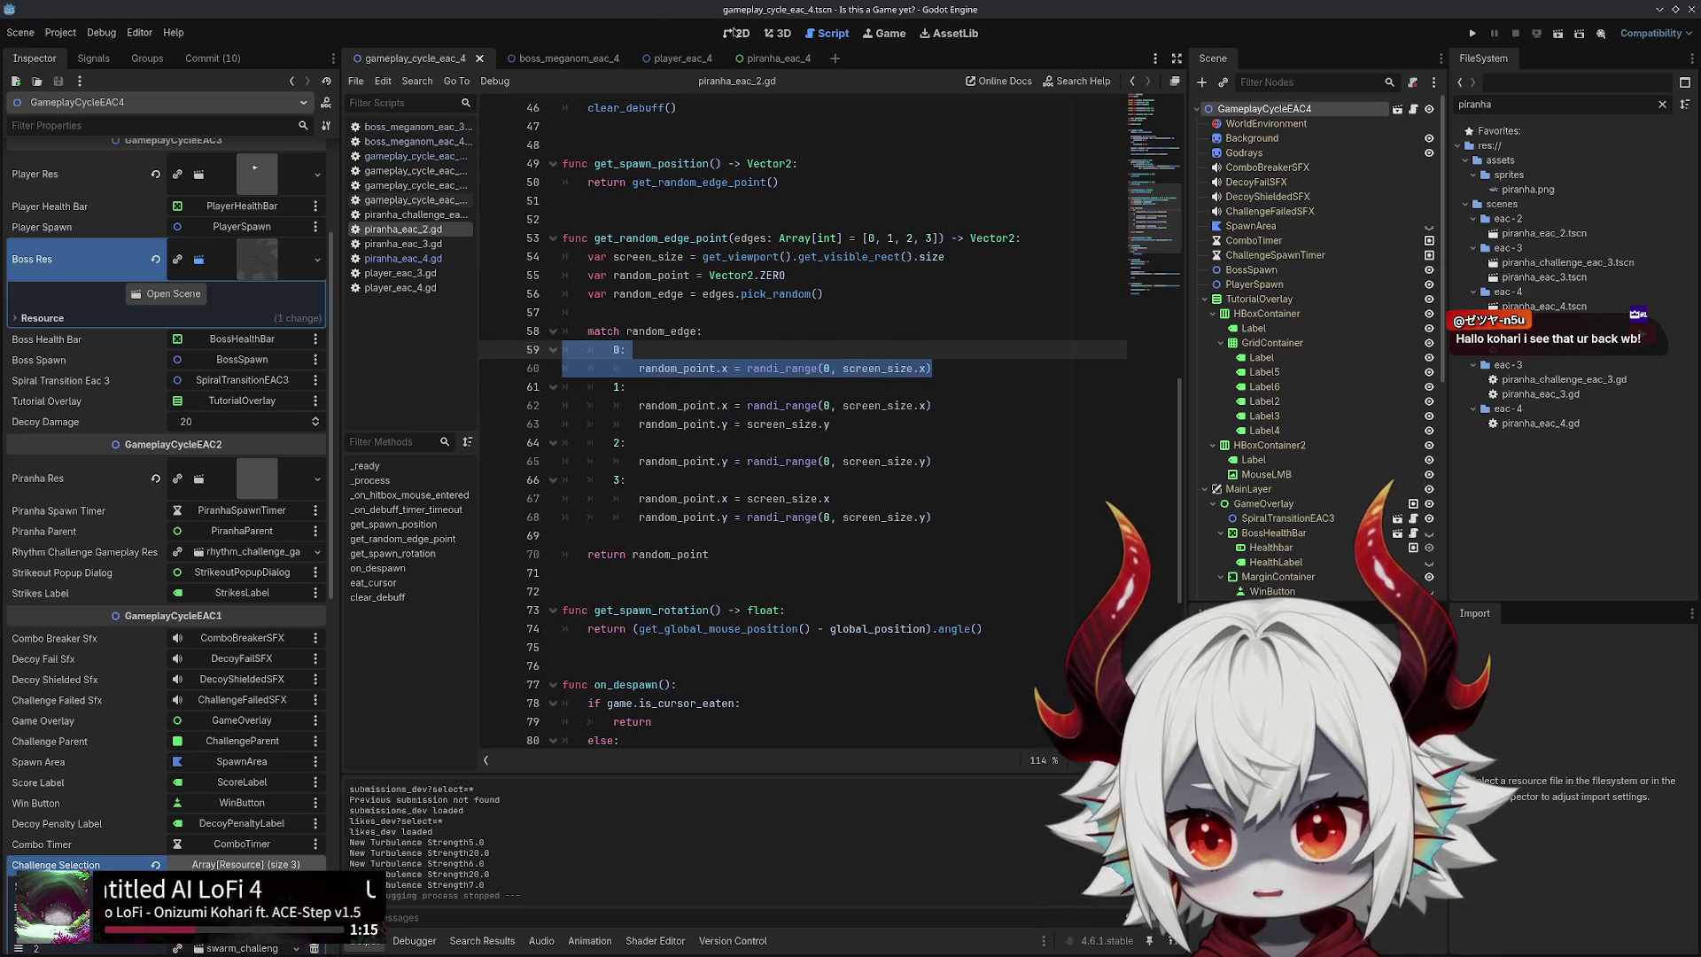
left_click(736, 33)
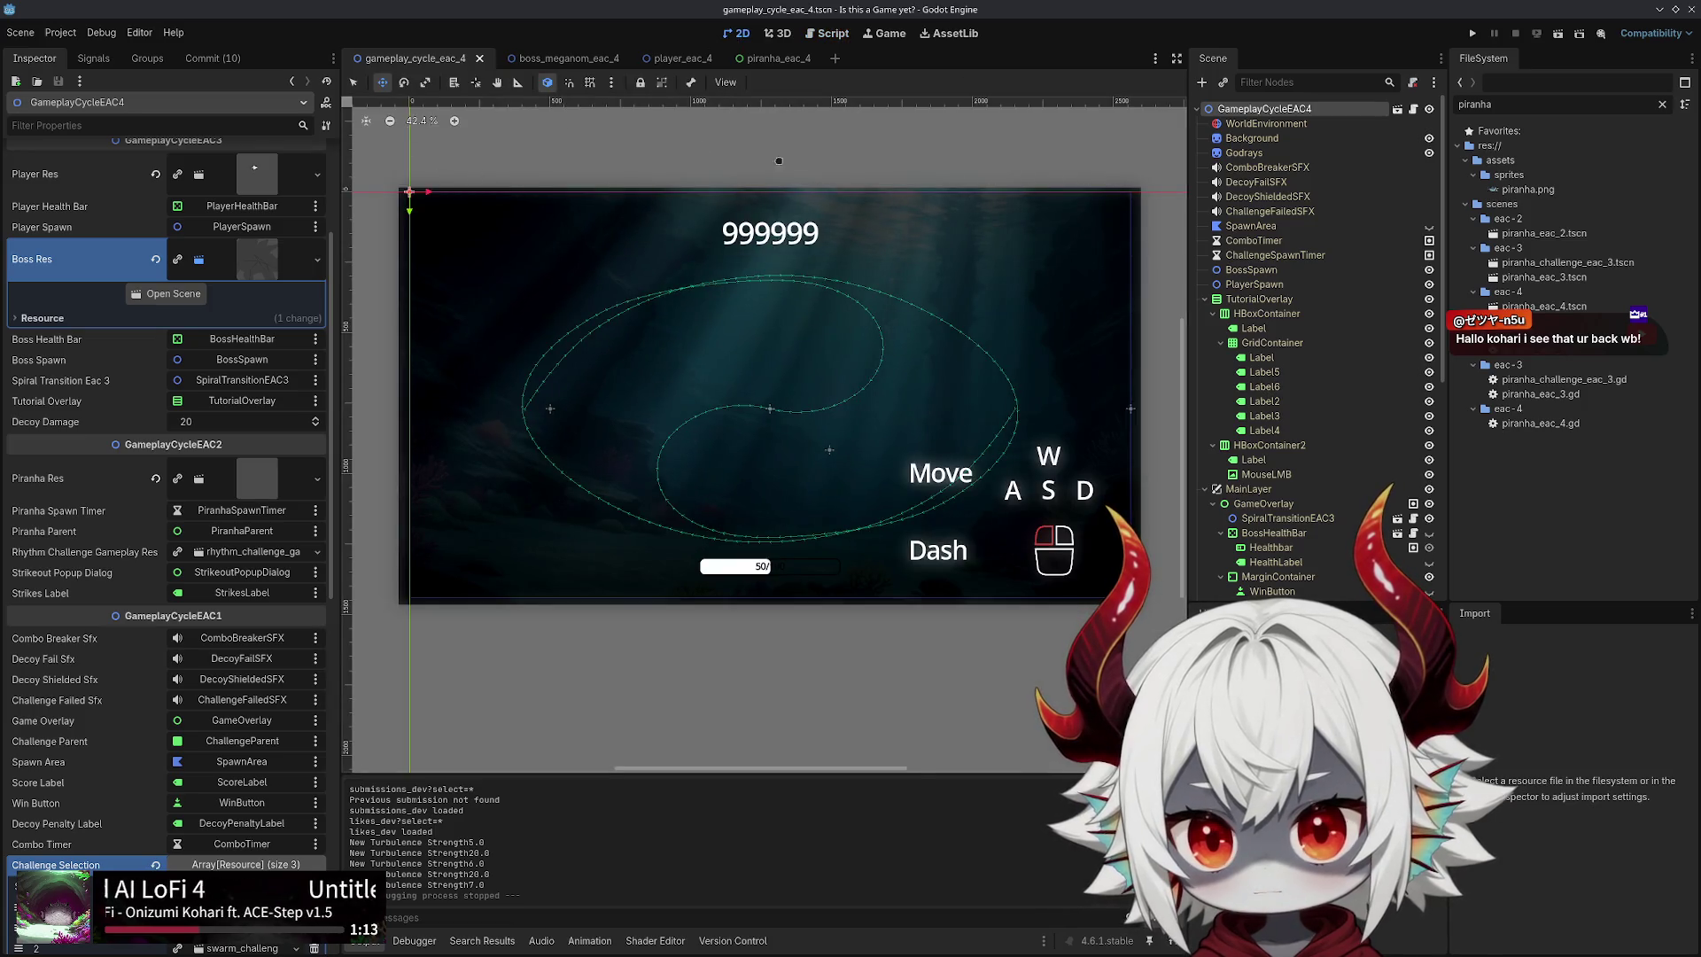
left_click(563, 59)
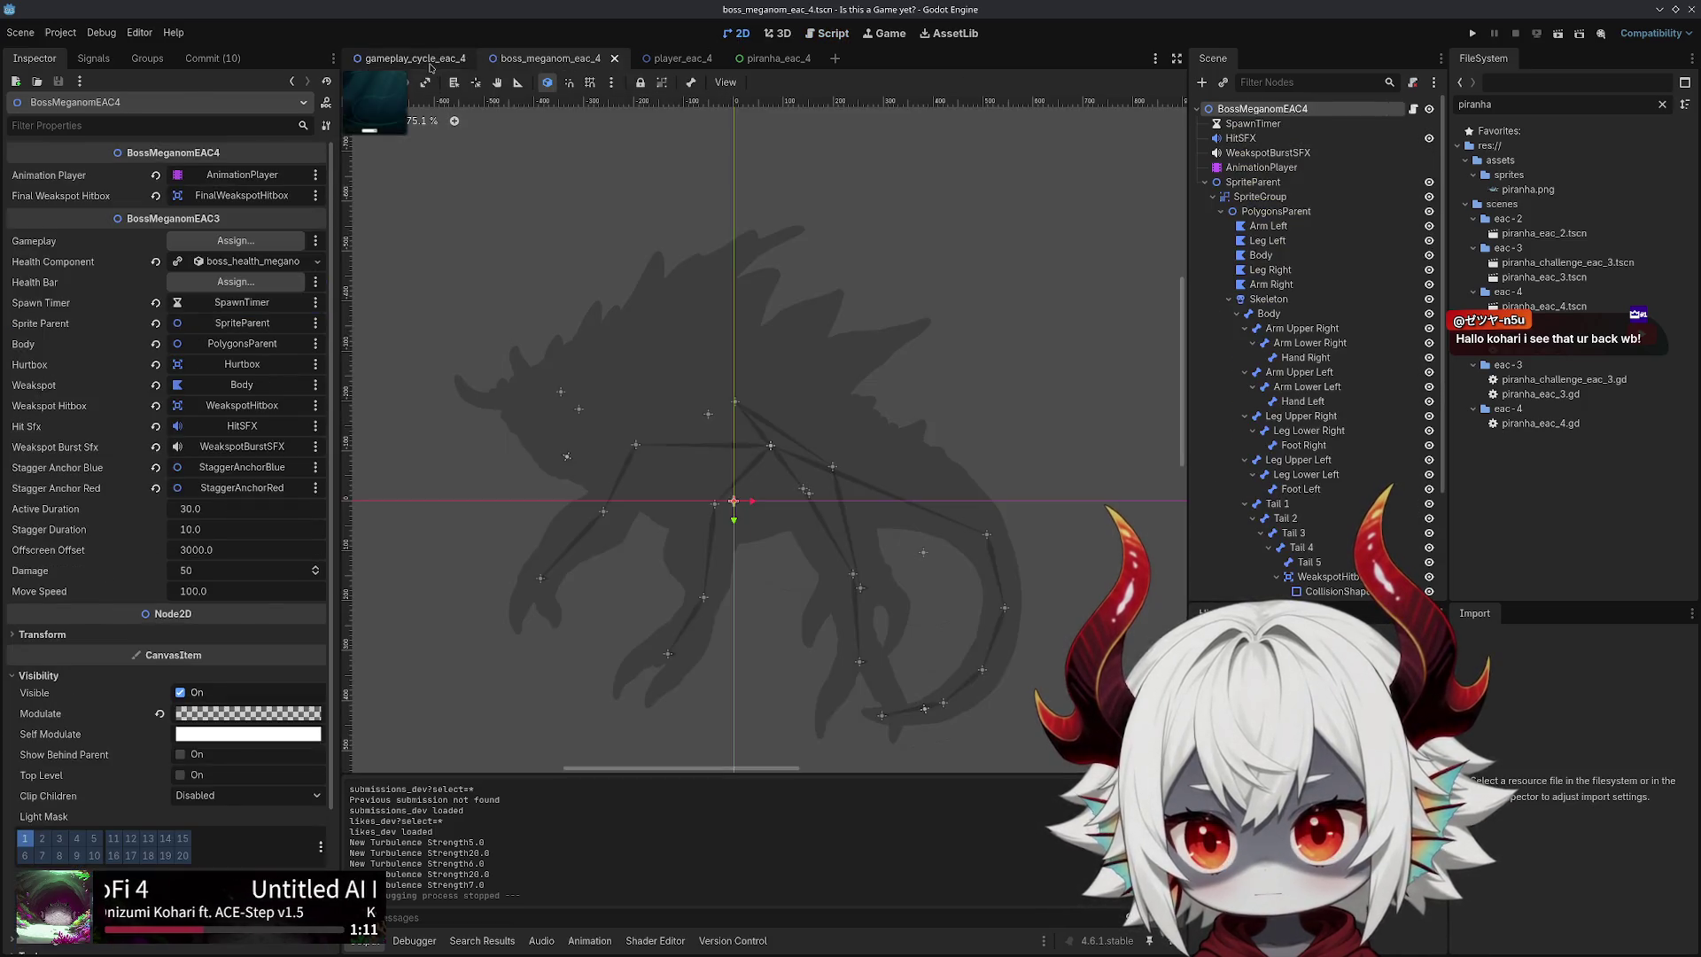
left_click(410, 58)
left_click(829, 33)
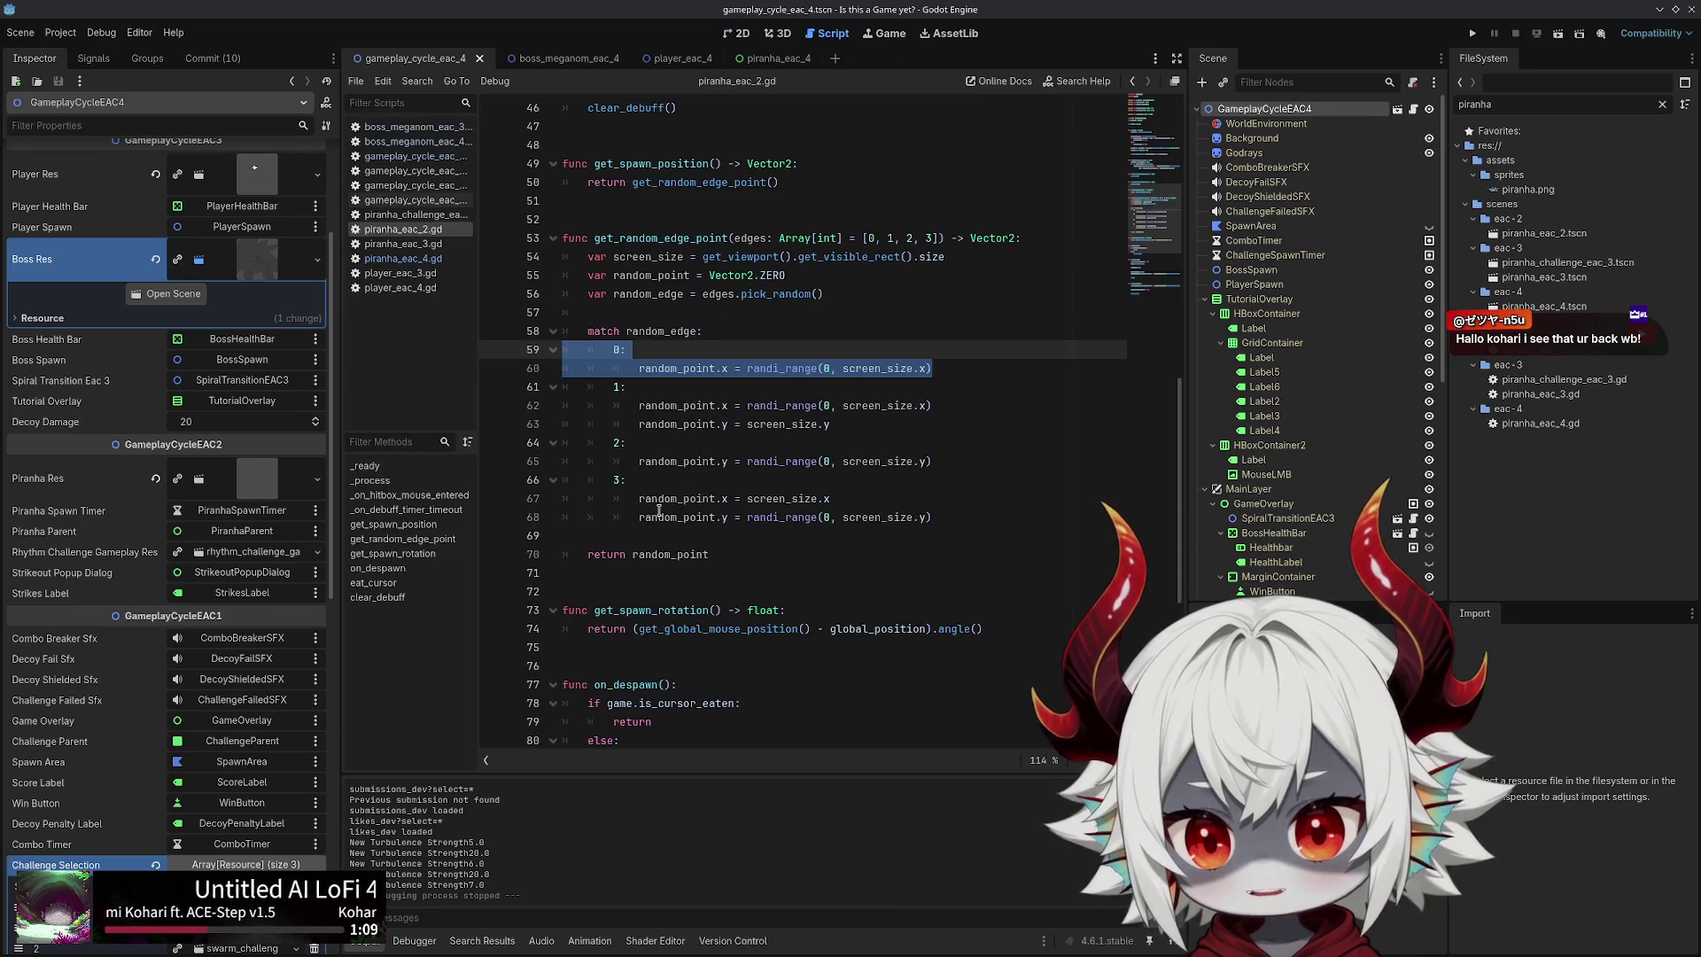
mouse_move(639, 498)
left_mouse_down()
mouse_move(780, 498)
mouse_move(567, 498)
mouse_move(856, 494)
left_mouse_up()
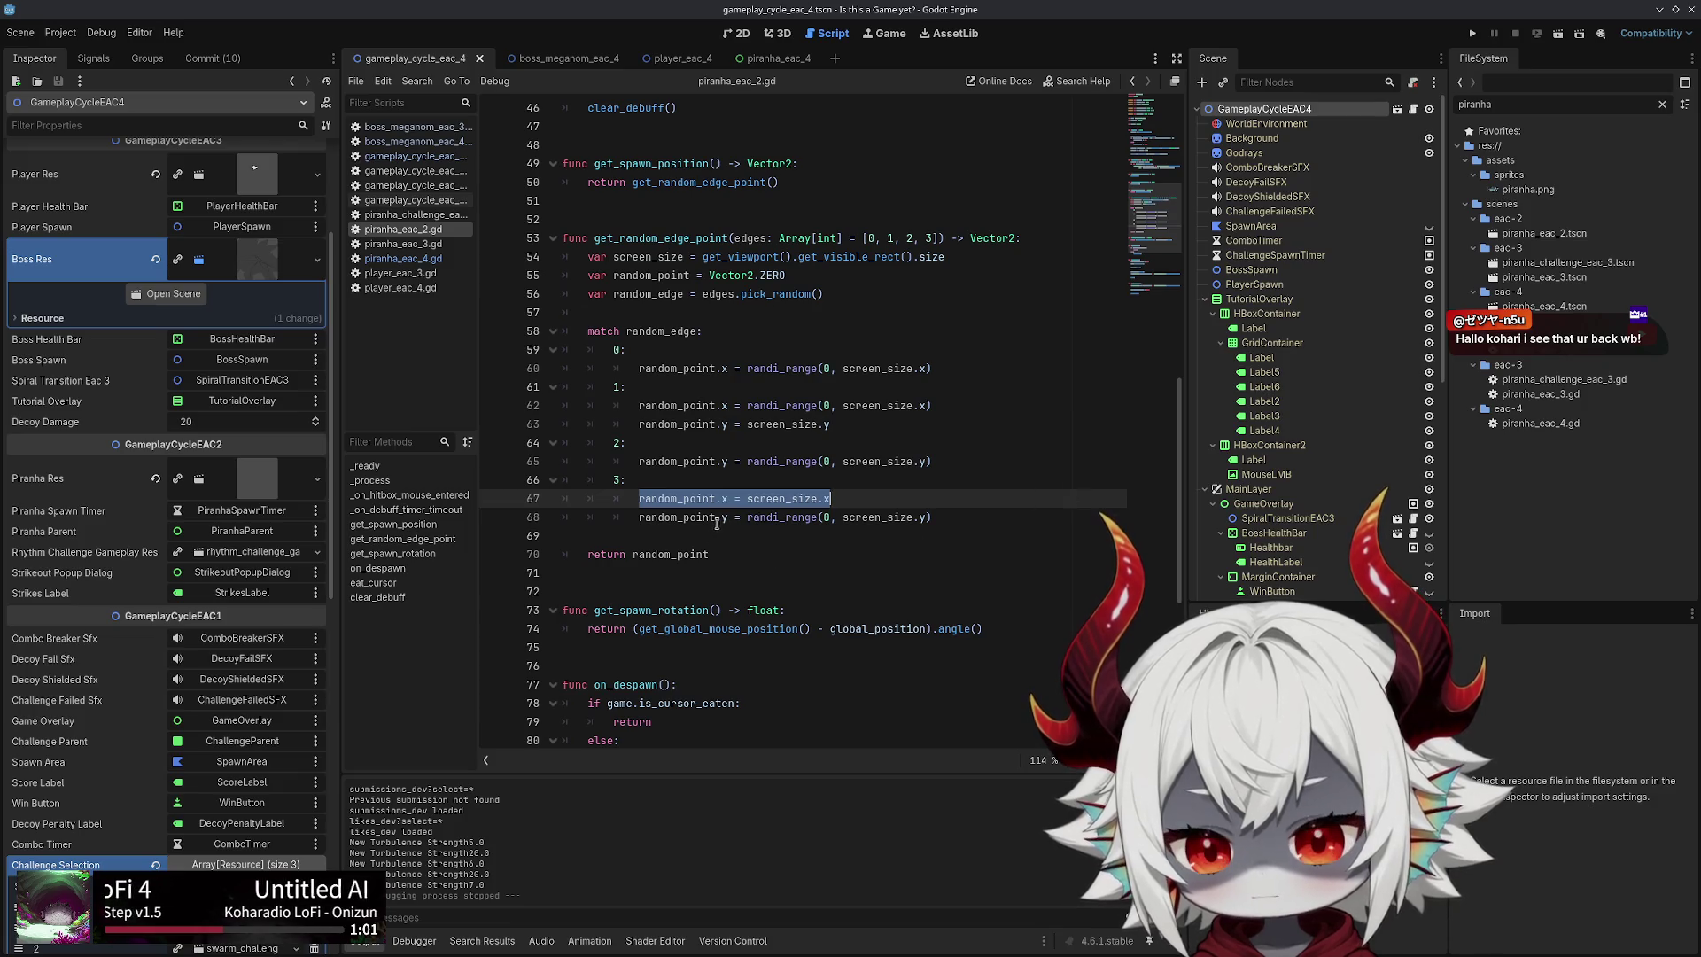
left_click(737, 37)
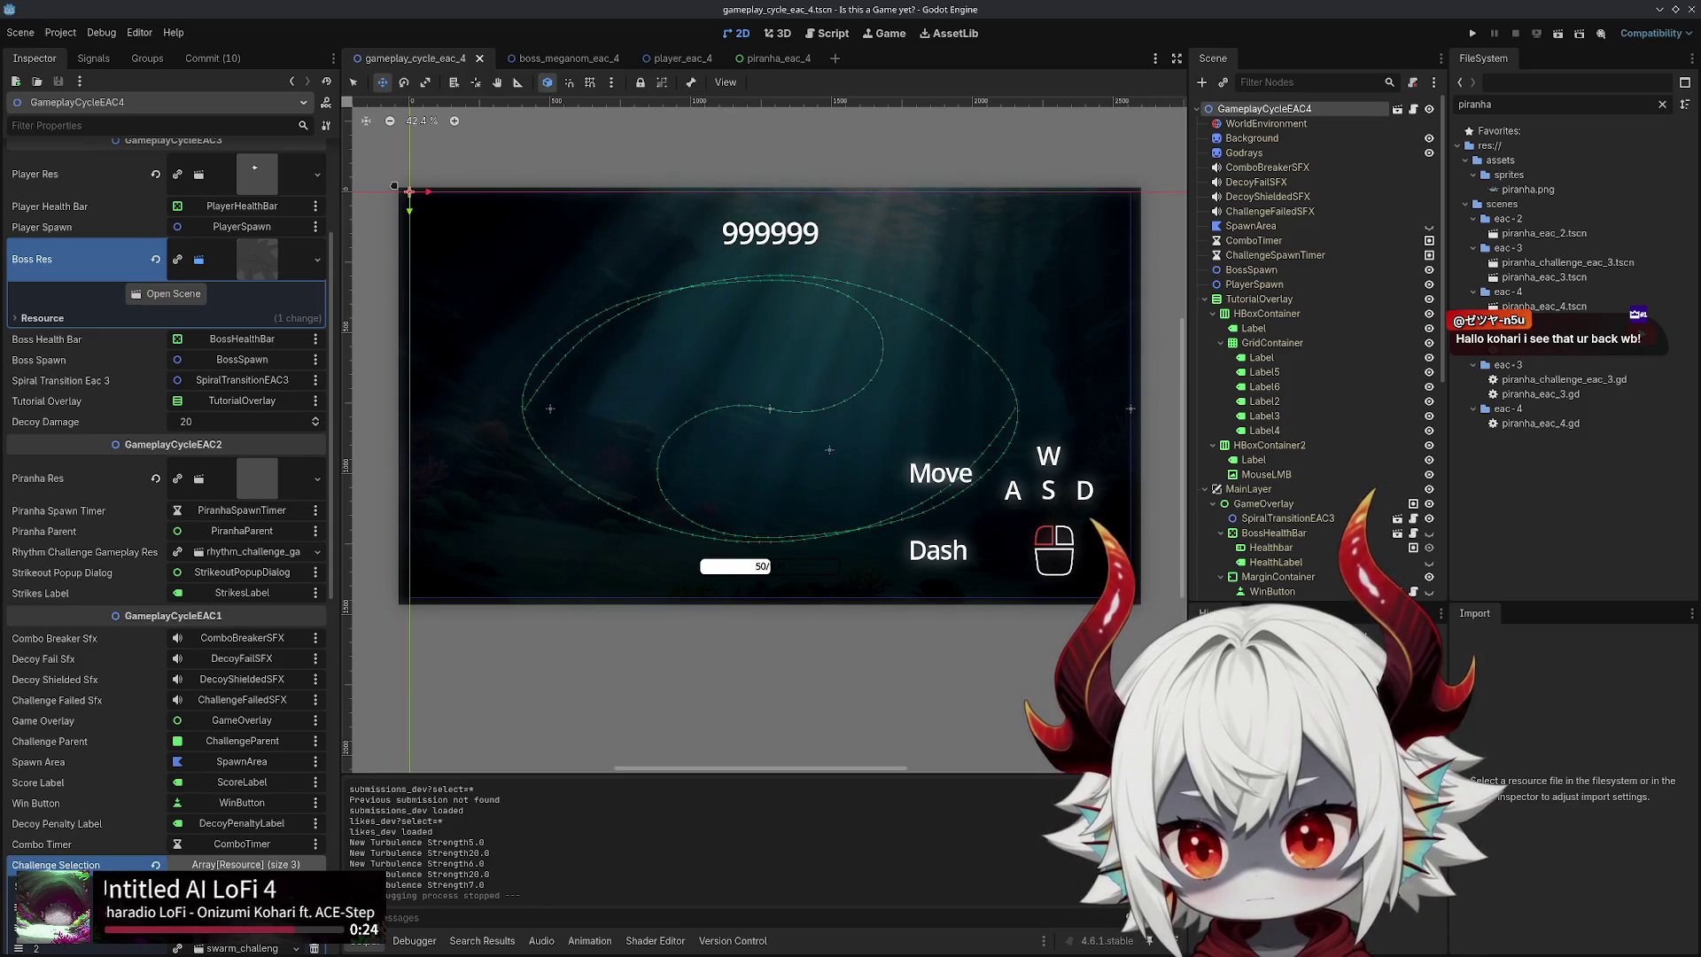
Check gameplay_cycle_eac_4.gd and piranha_eac_4.gd, return to piranha_eac_2.gd, and bring up the piranha_eac_4 scene
left_click(688, 57)
left_click(412, 58)
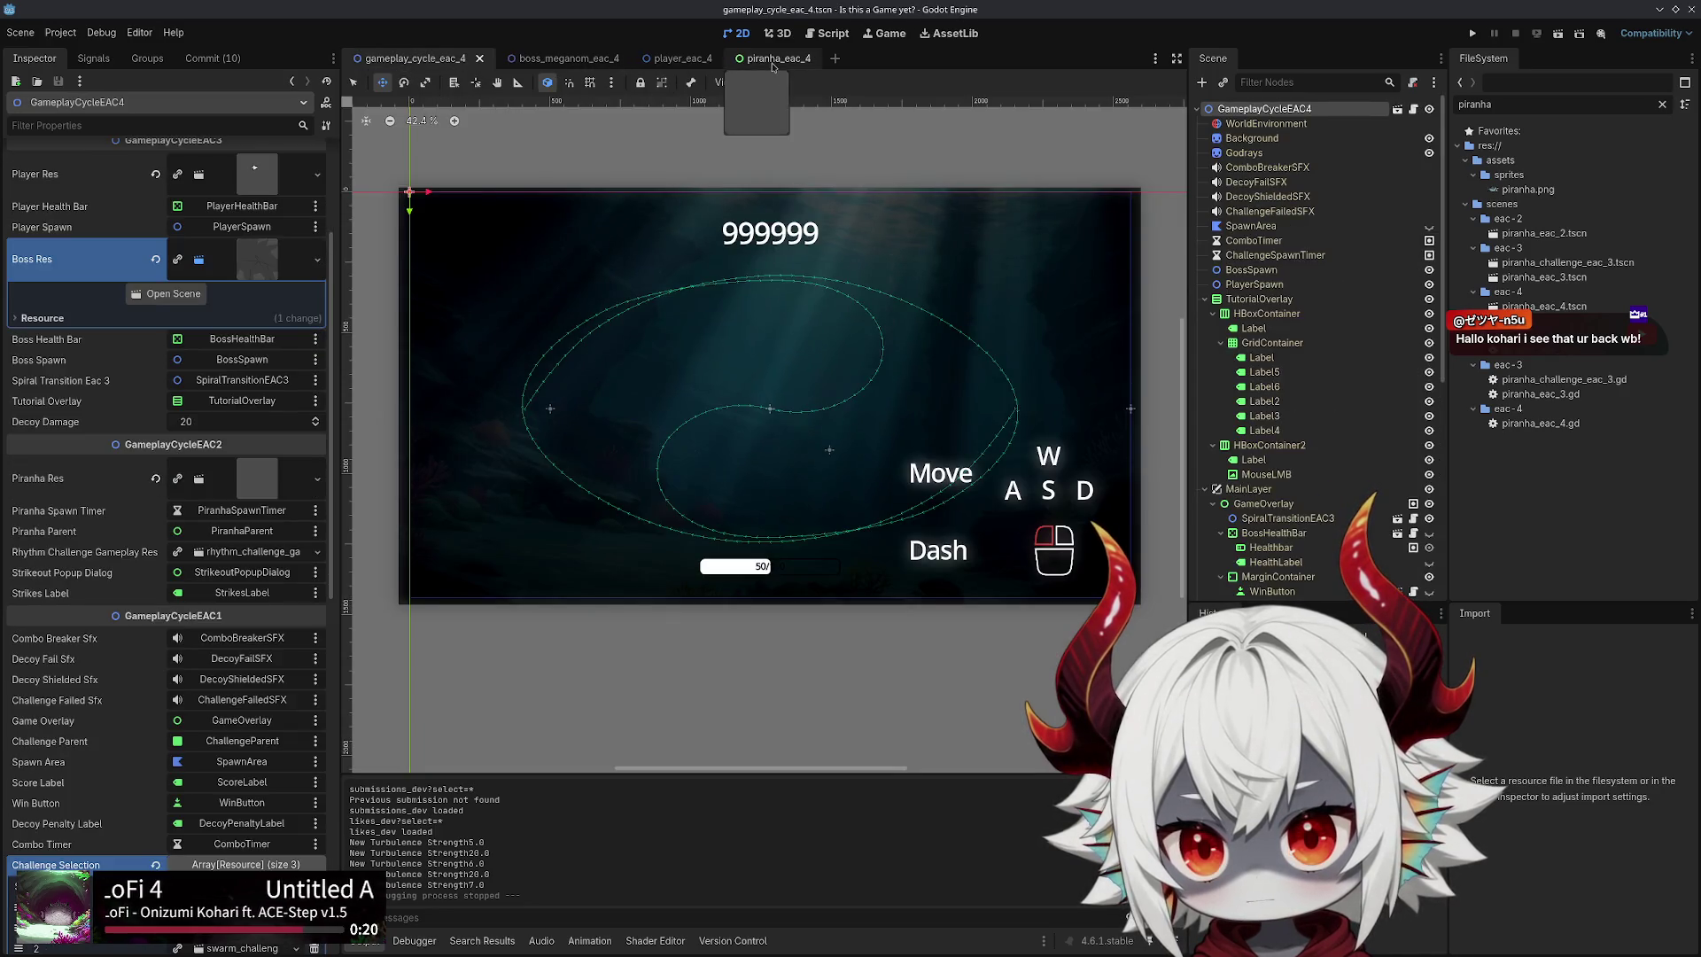
left_click(776, 58)
left_click(399, 56)
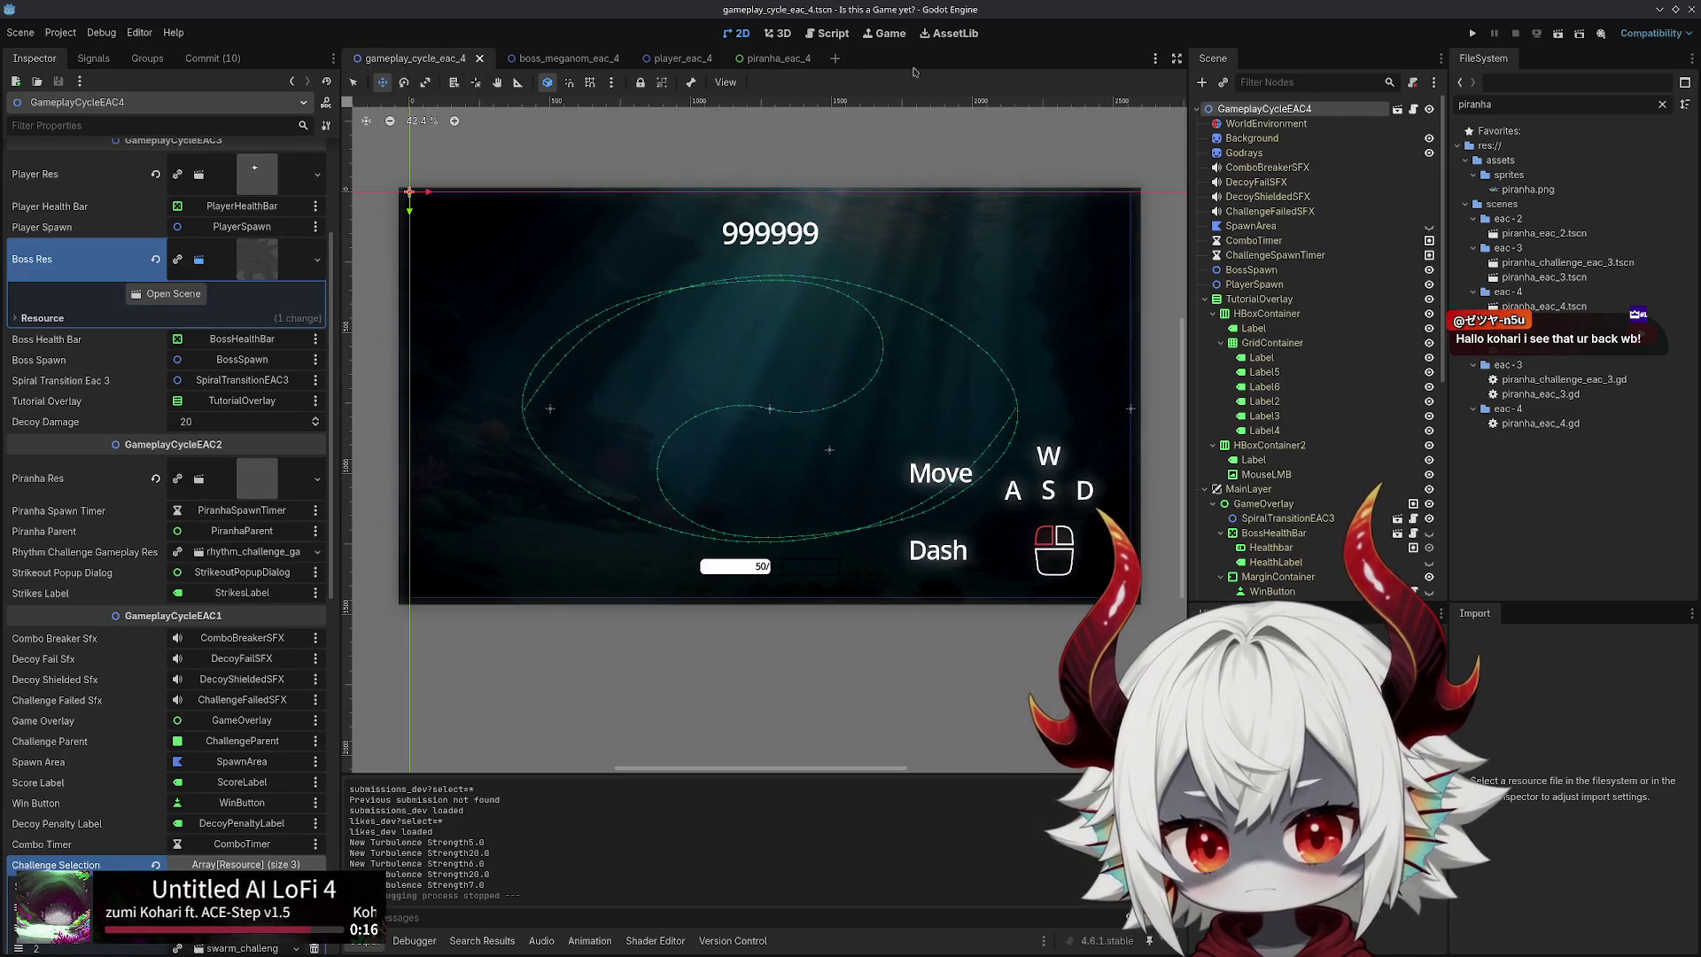
left_click(1414, 109)
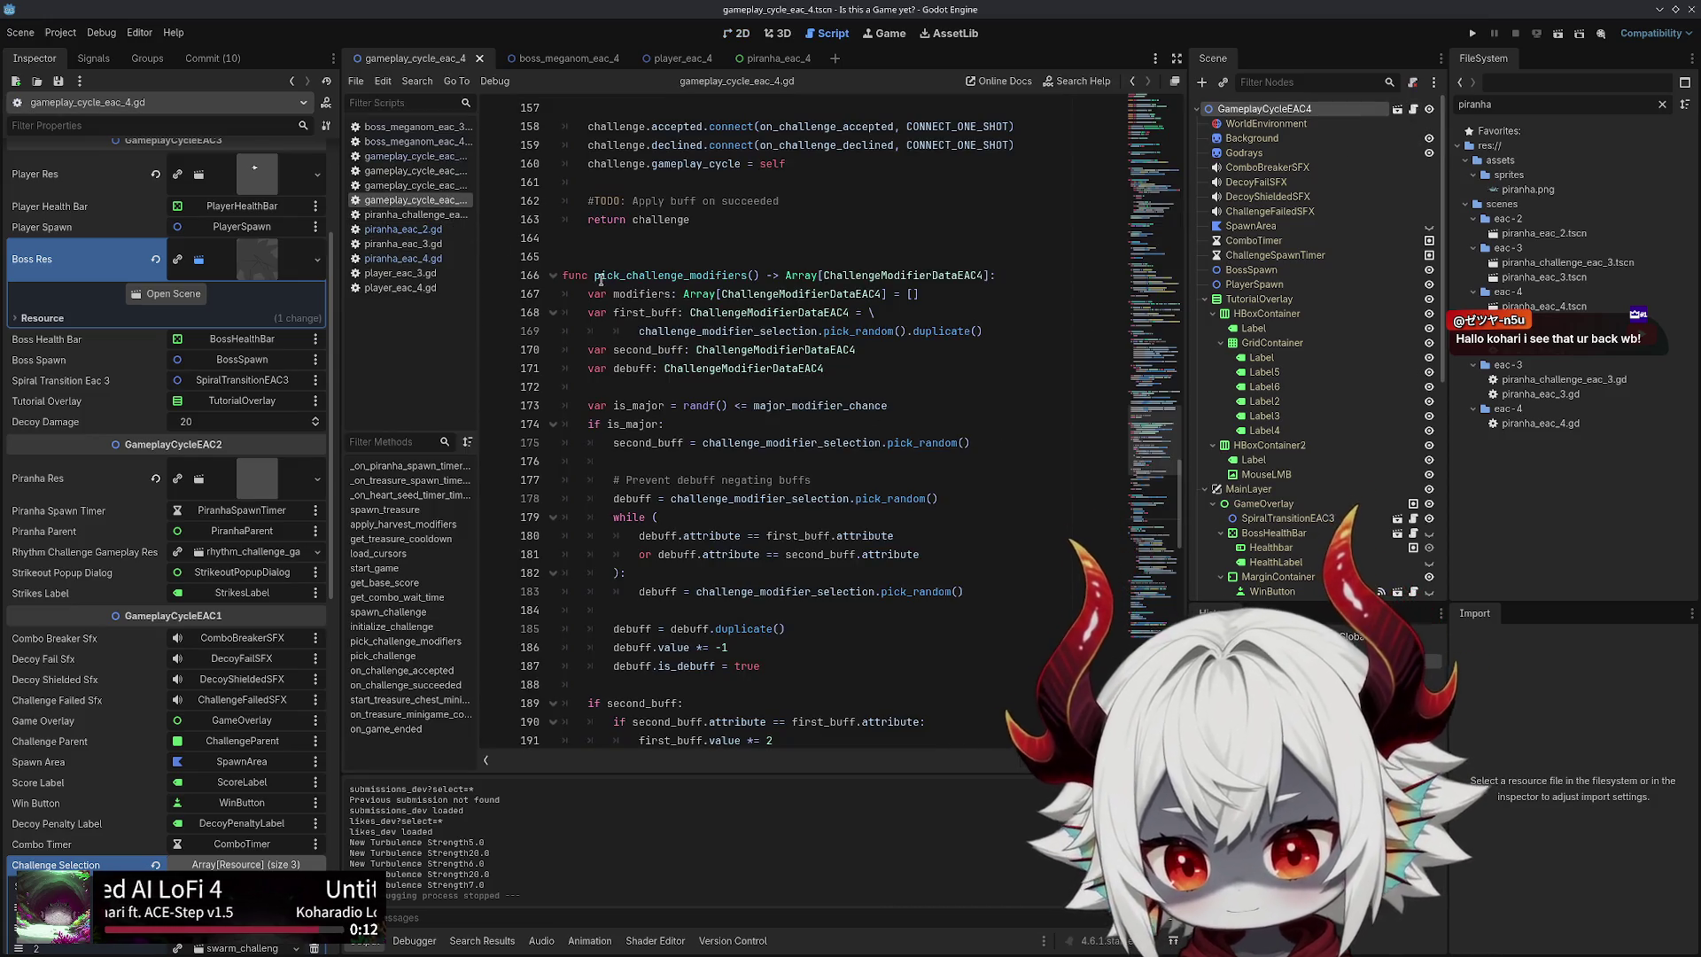
left_click(423, 260)
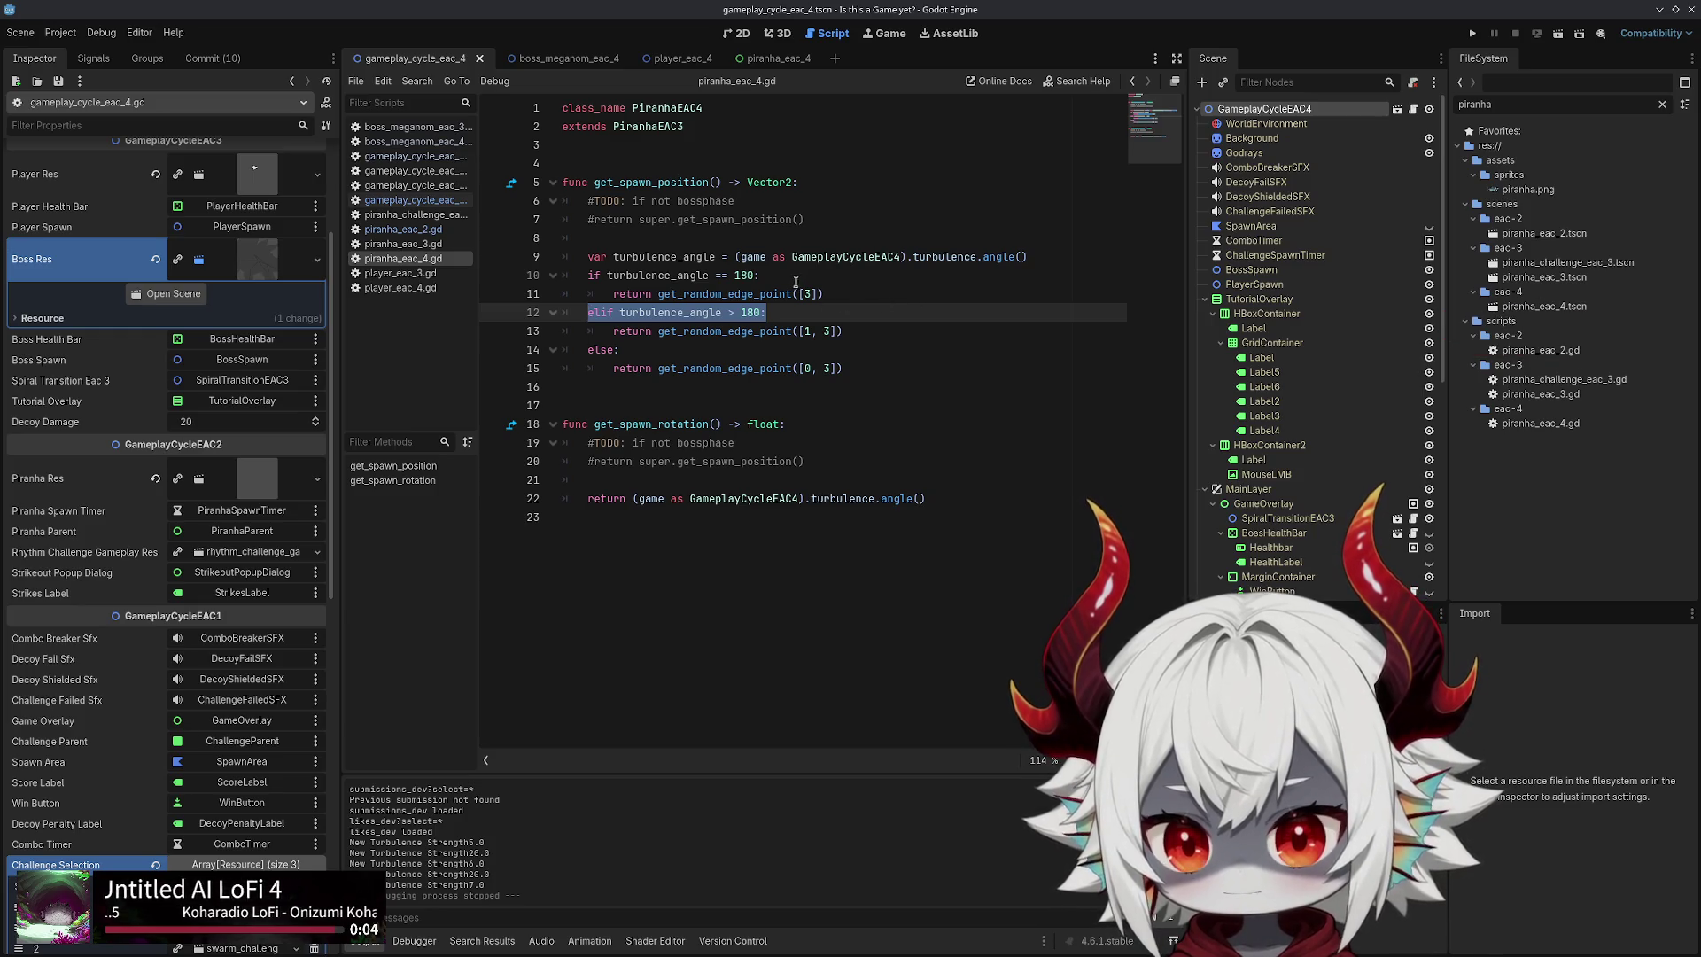
left_click(426, 231)
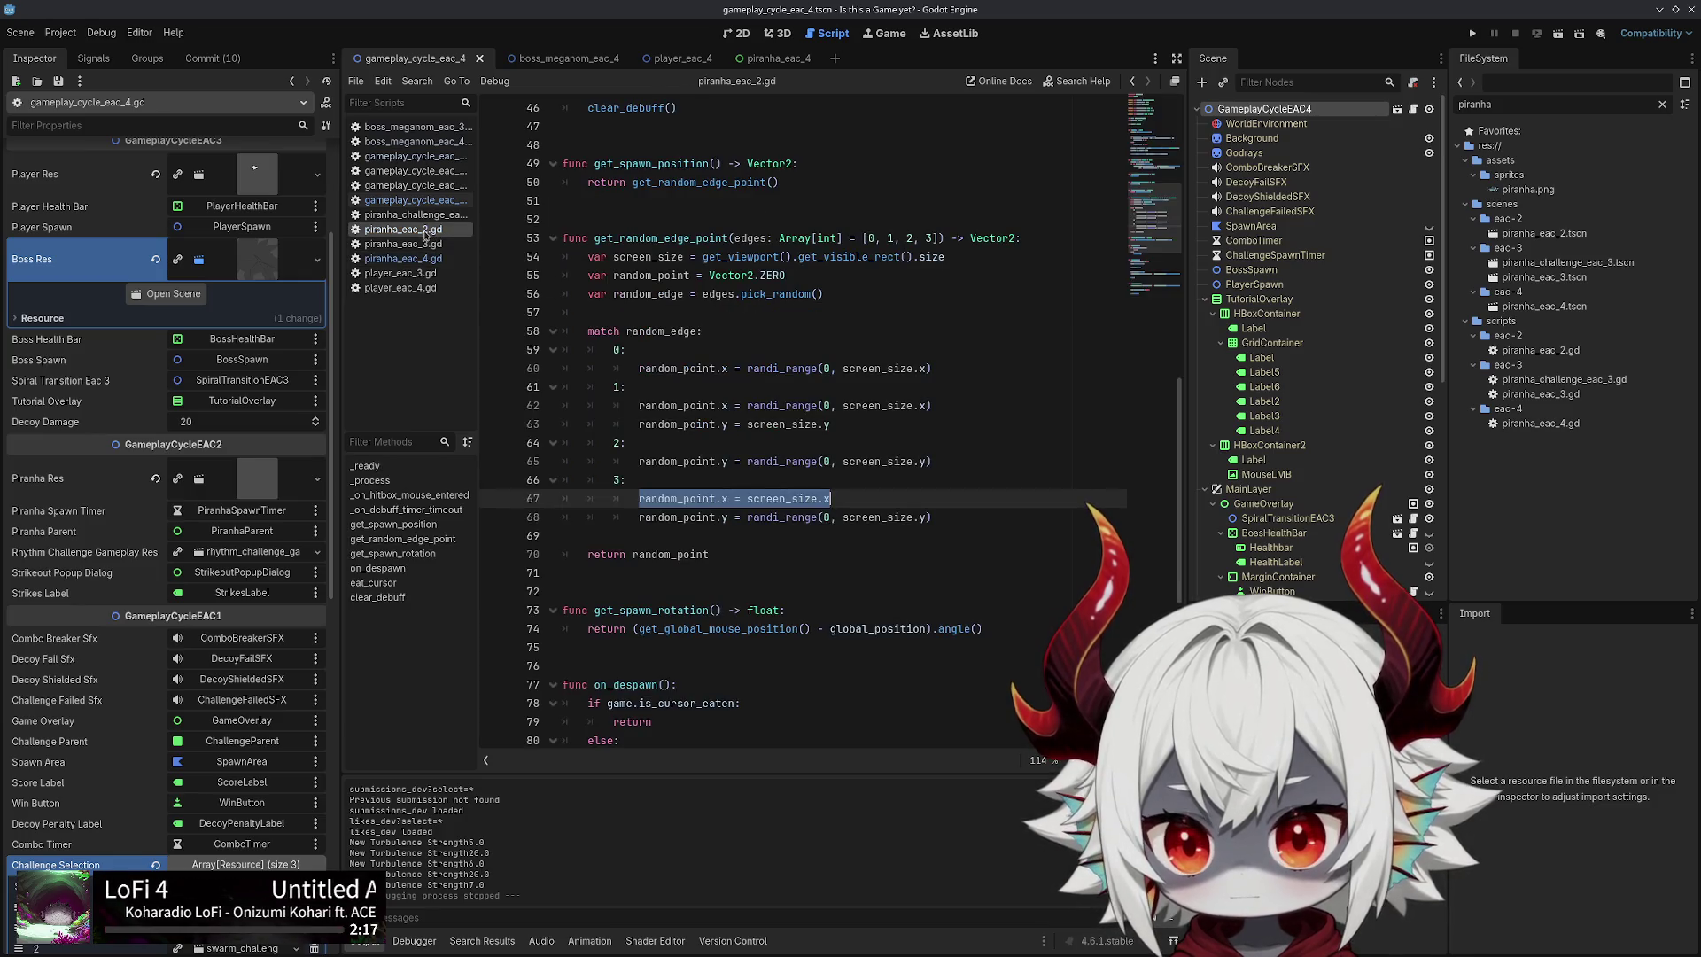
left_click(758, 59)
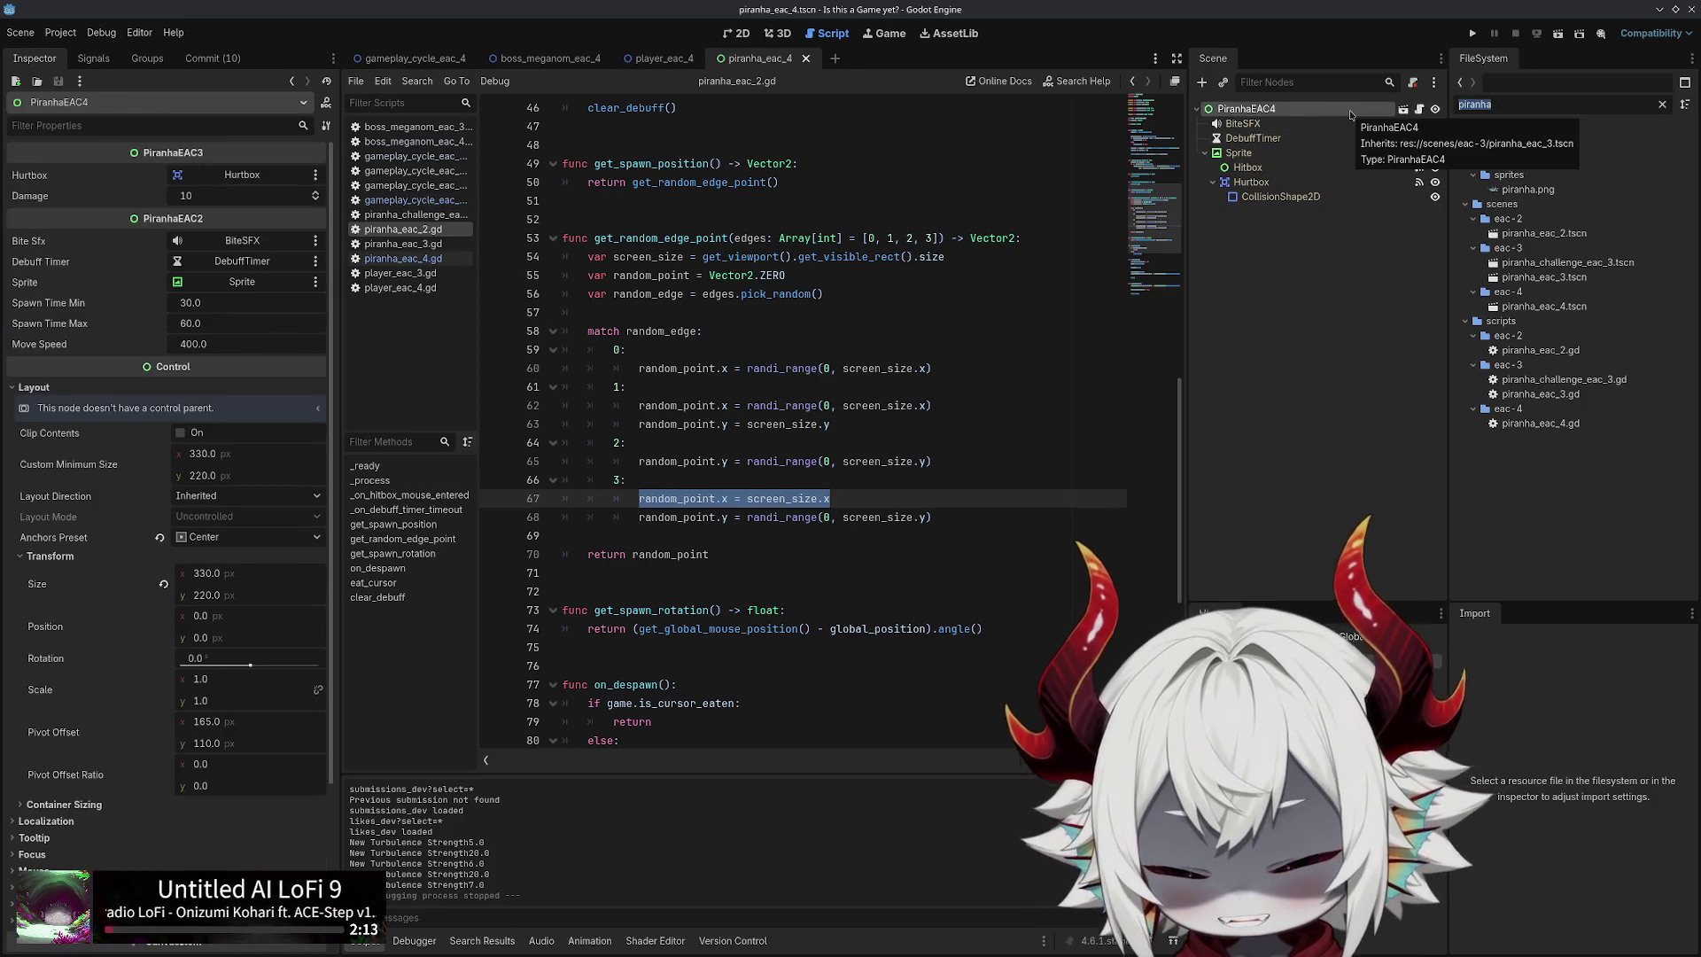
Filter the FileSystem for floating_label and add that scene under PiranhaEAC4
type("label")
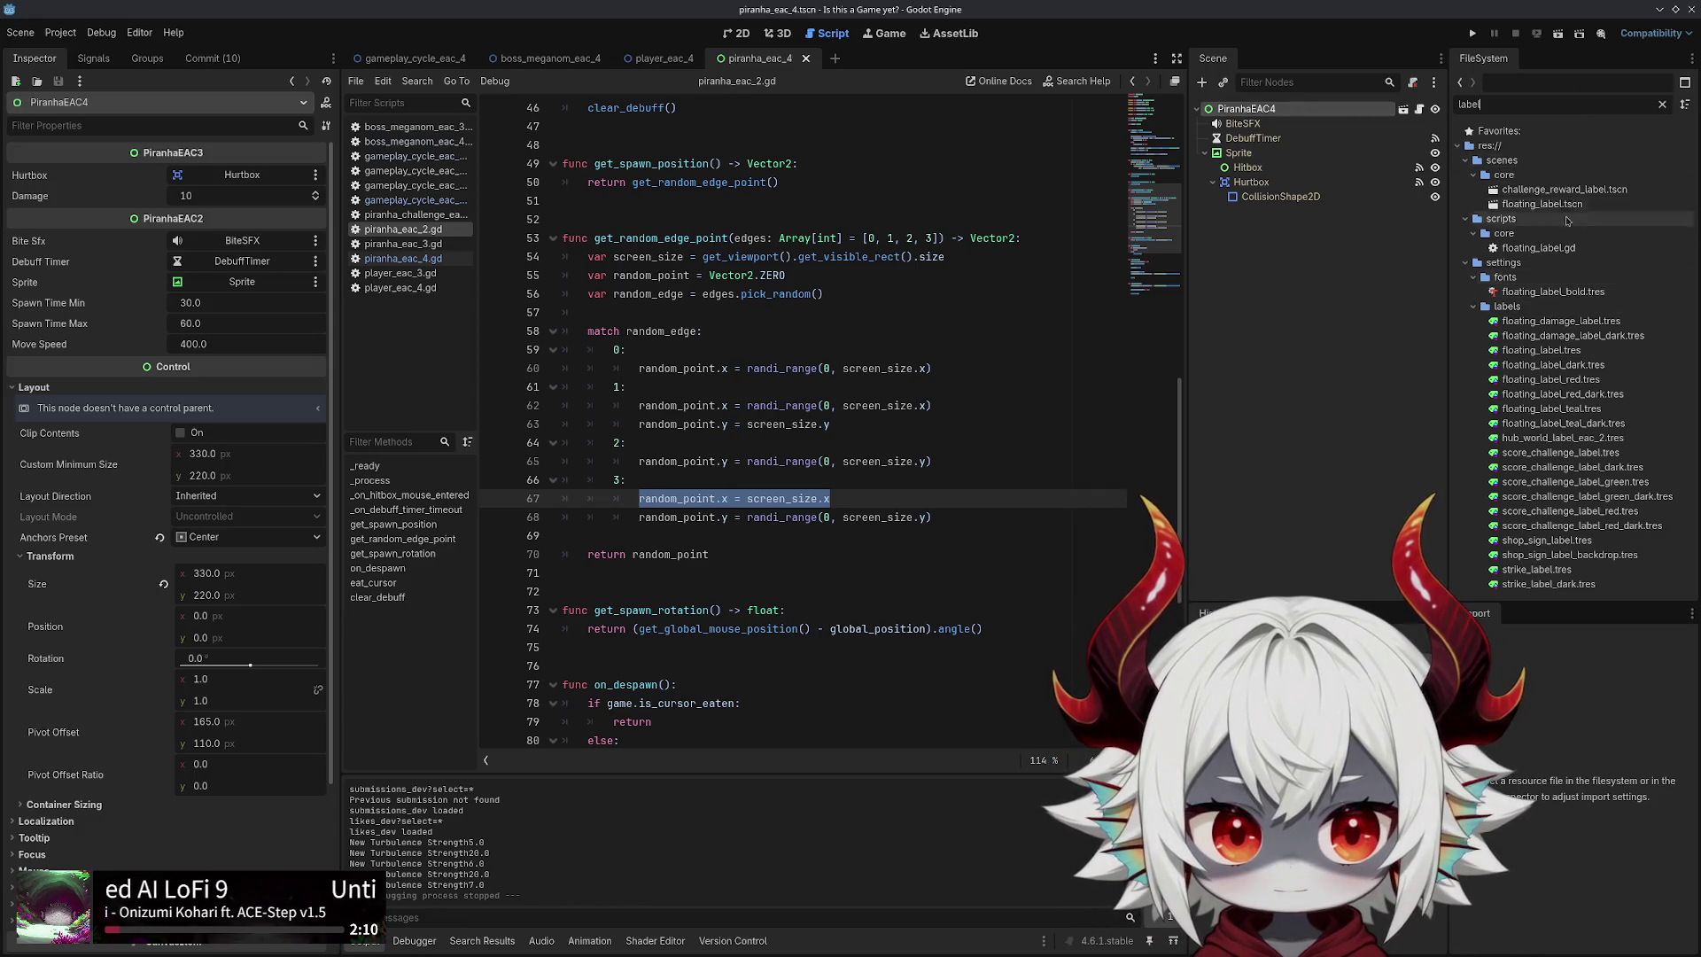
key("ctrl+a")
type("floati")
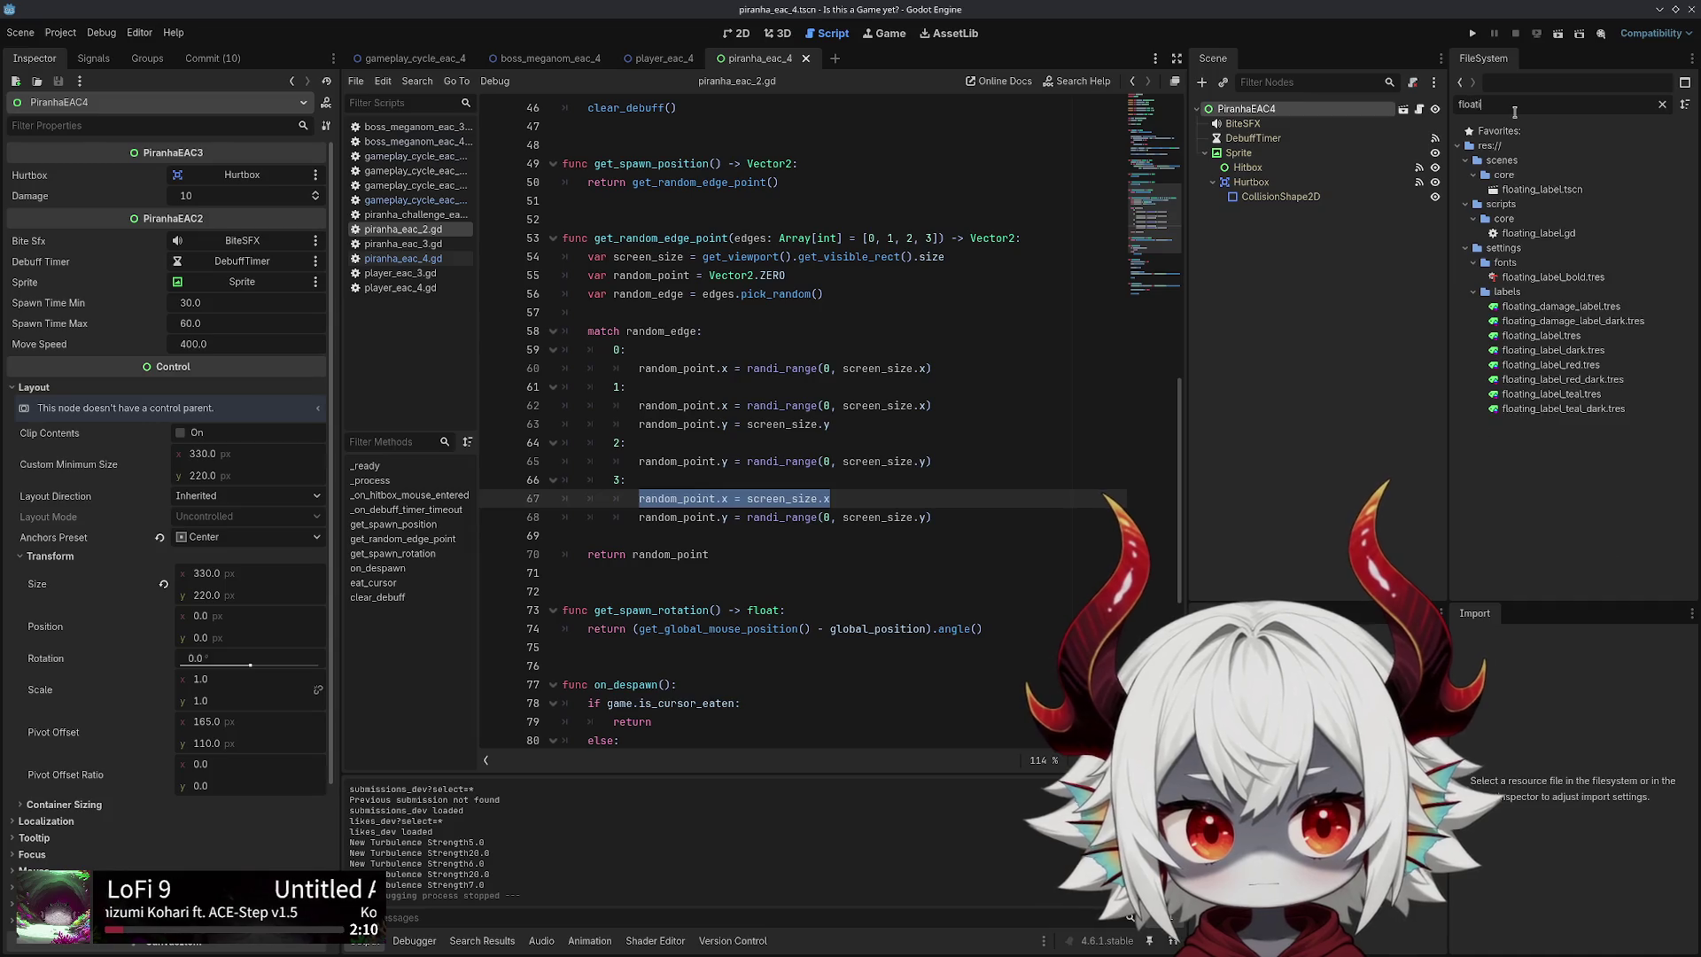
type("ng_label")
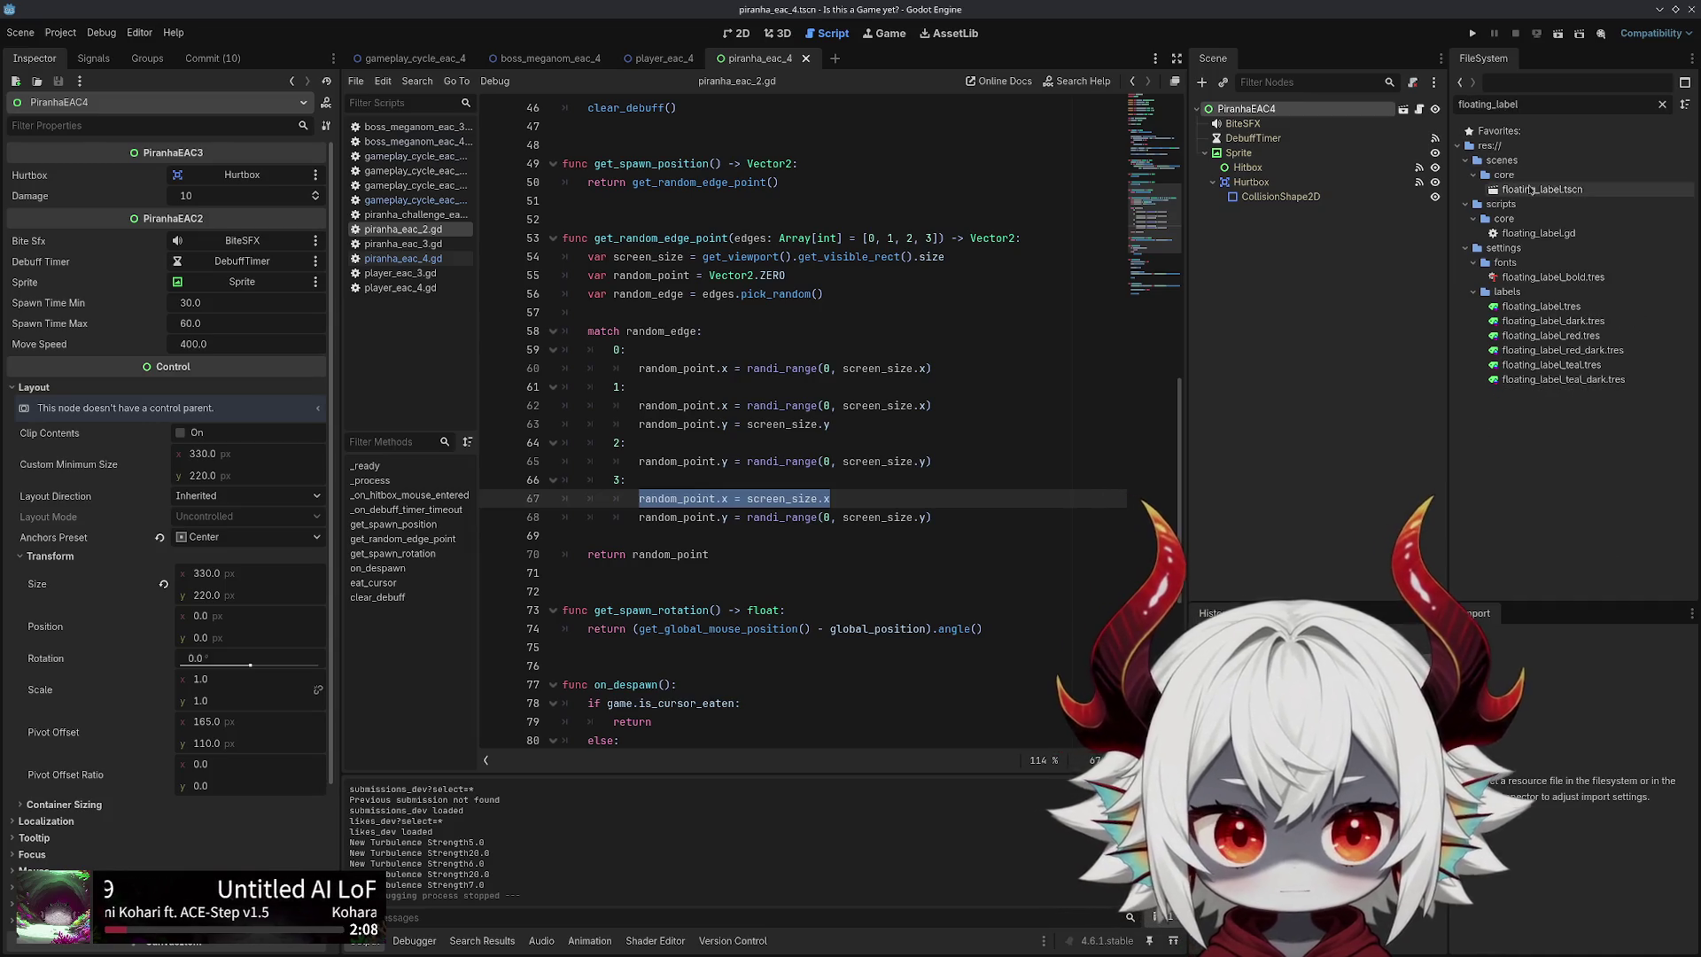
left_click_drag(1530, 188, 1249, 111)
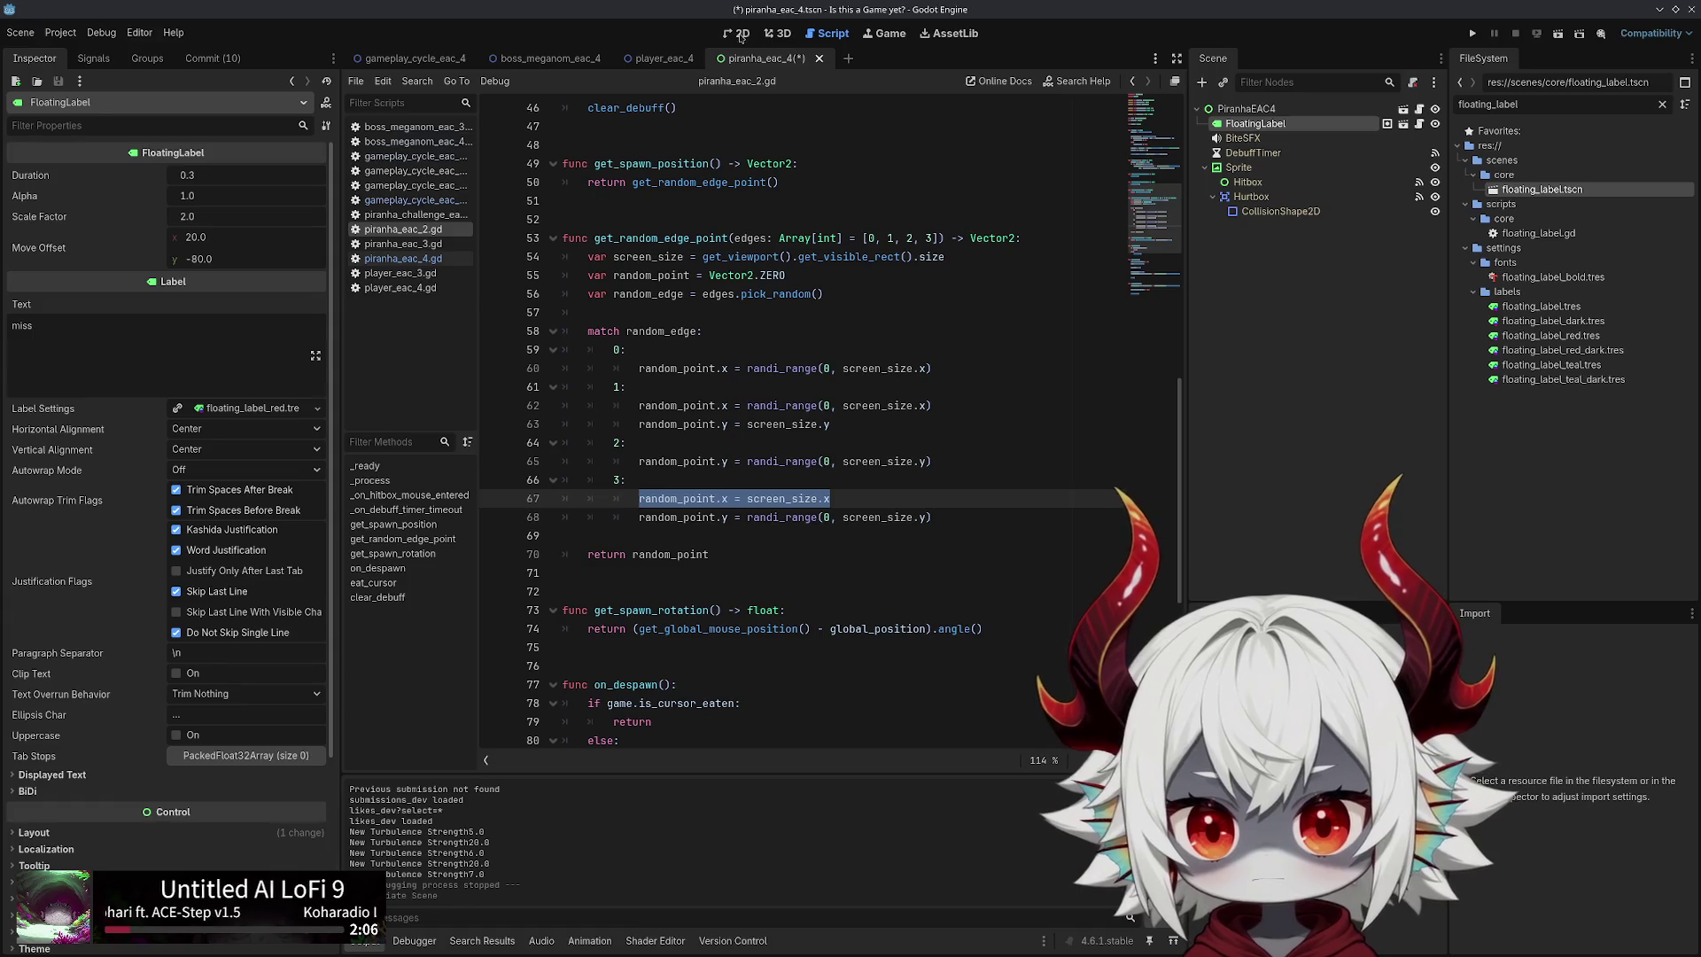
Set FloatingLabel's text to 0 with Left horizontal and Top vertical alignment, then test-run the game
left_click(740, 36)
left_click(1242, 123)
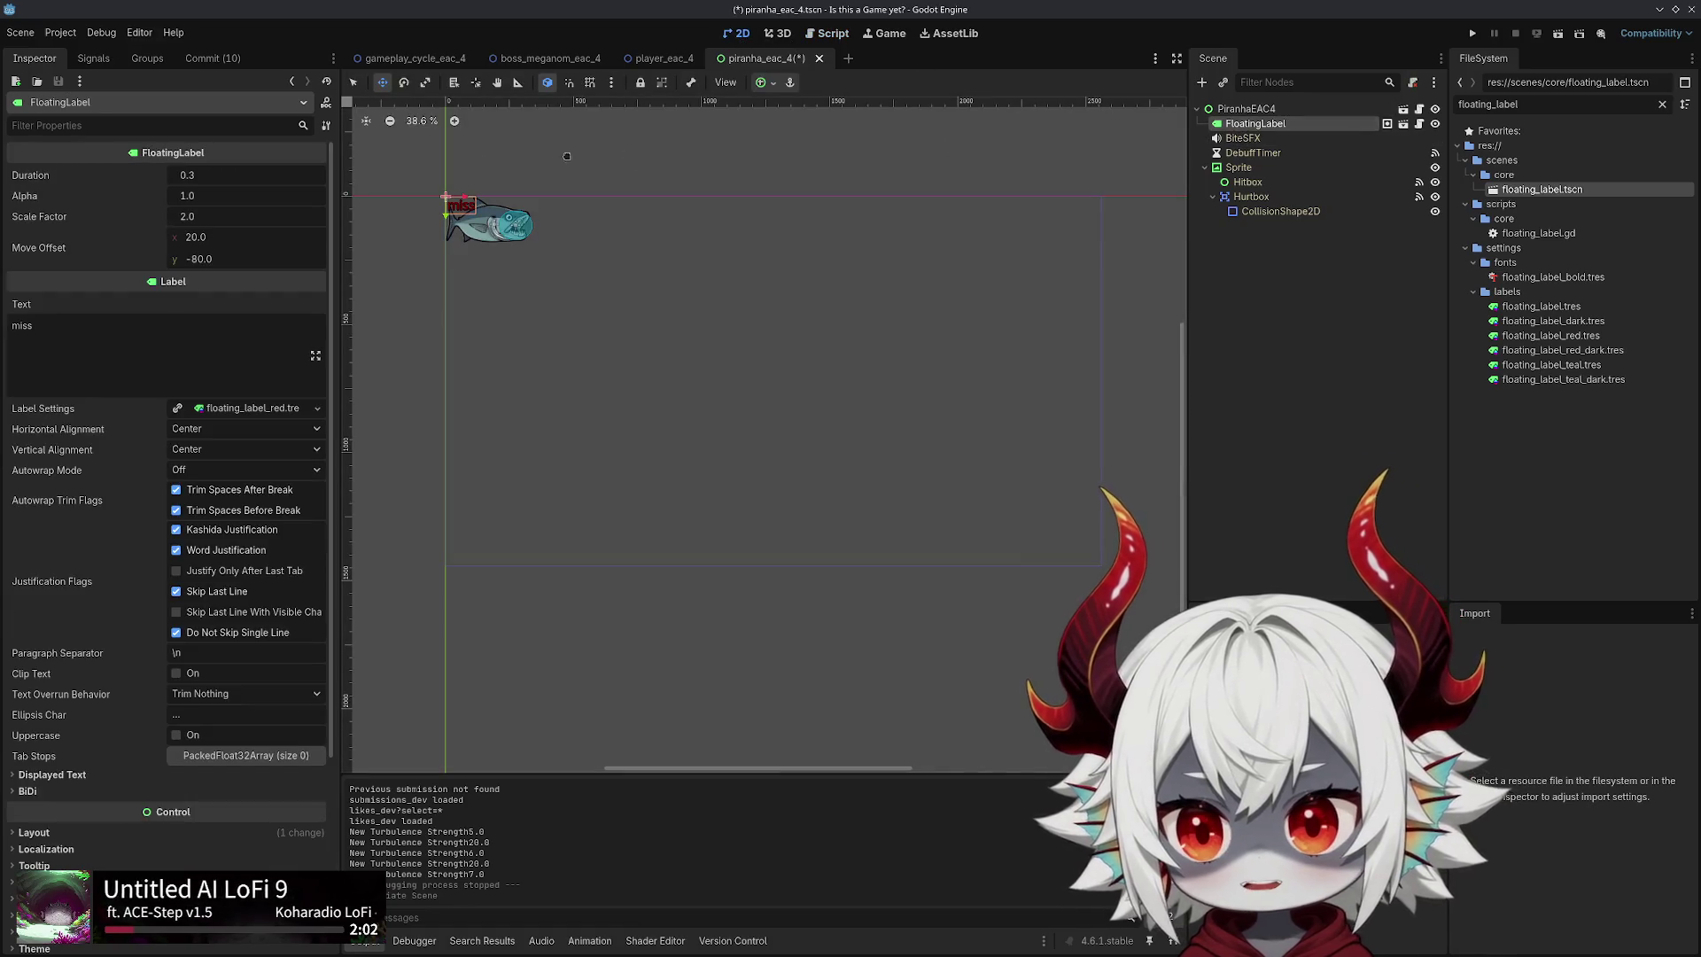
left_click(57, 347)
key("ctrl+a")
type("0")
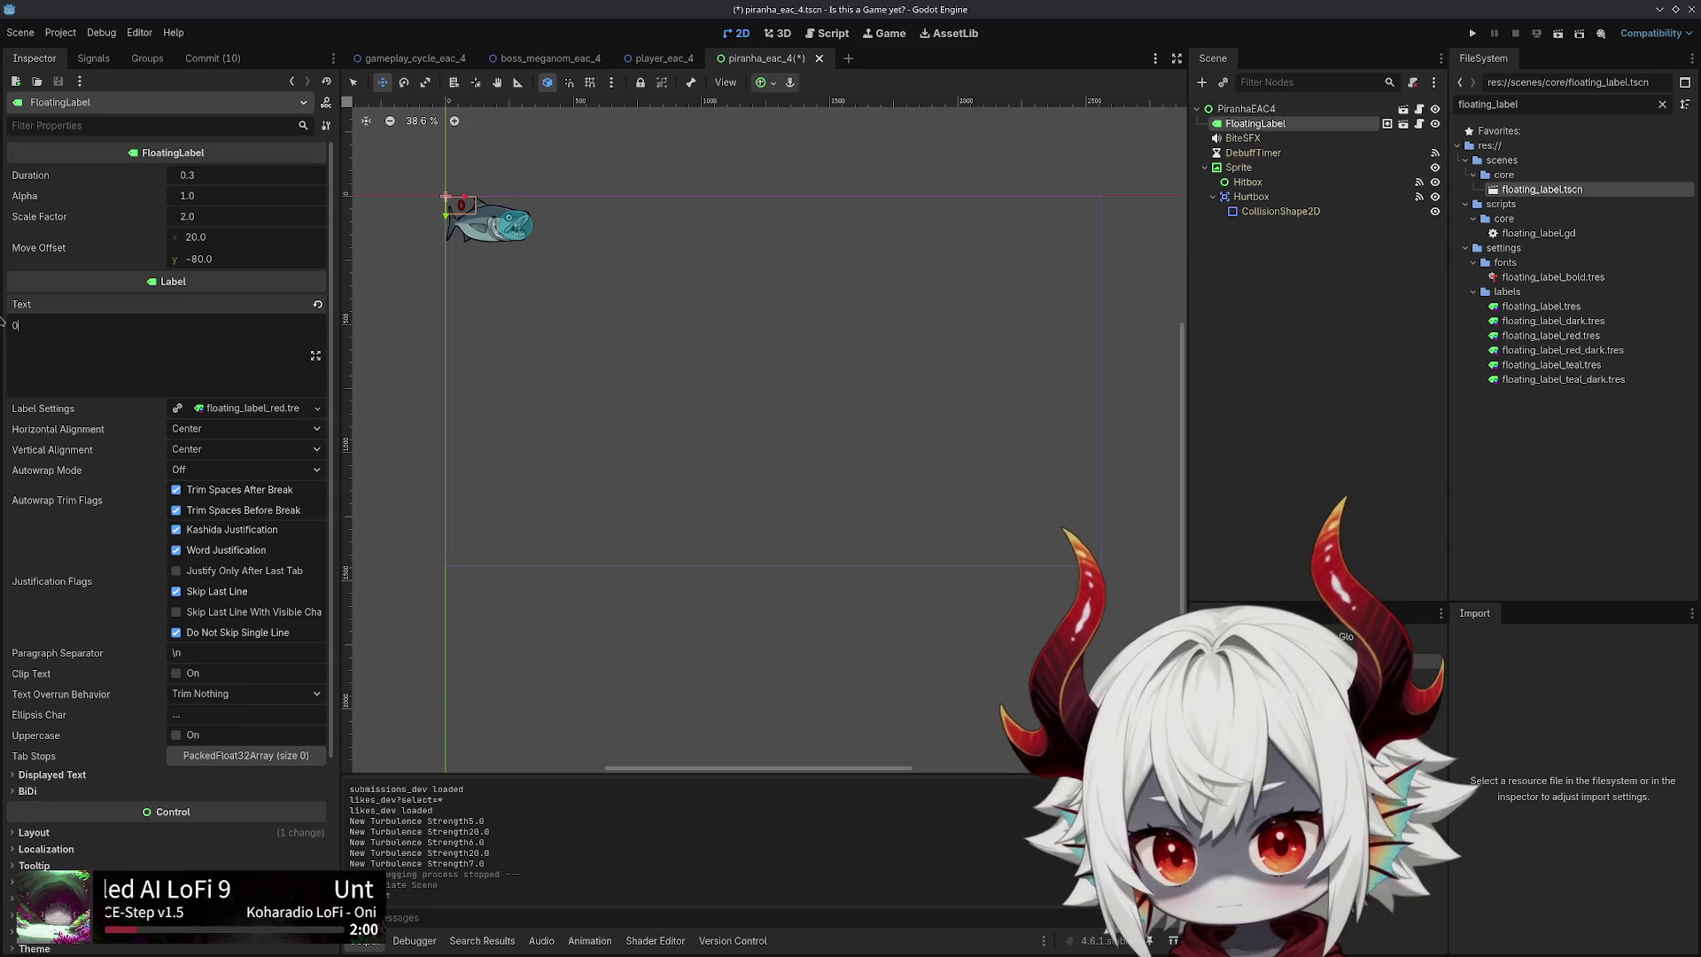
left_click(209, 431)
left_click(204, 440)
left_click(204, 450)
left_click(204, 475)
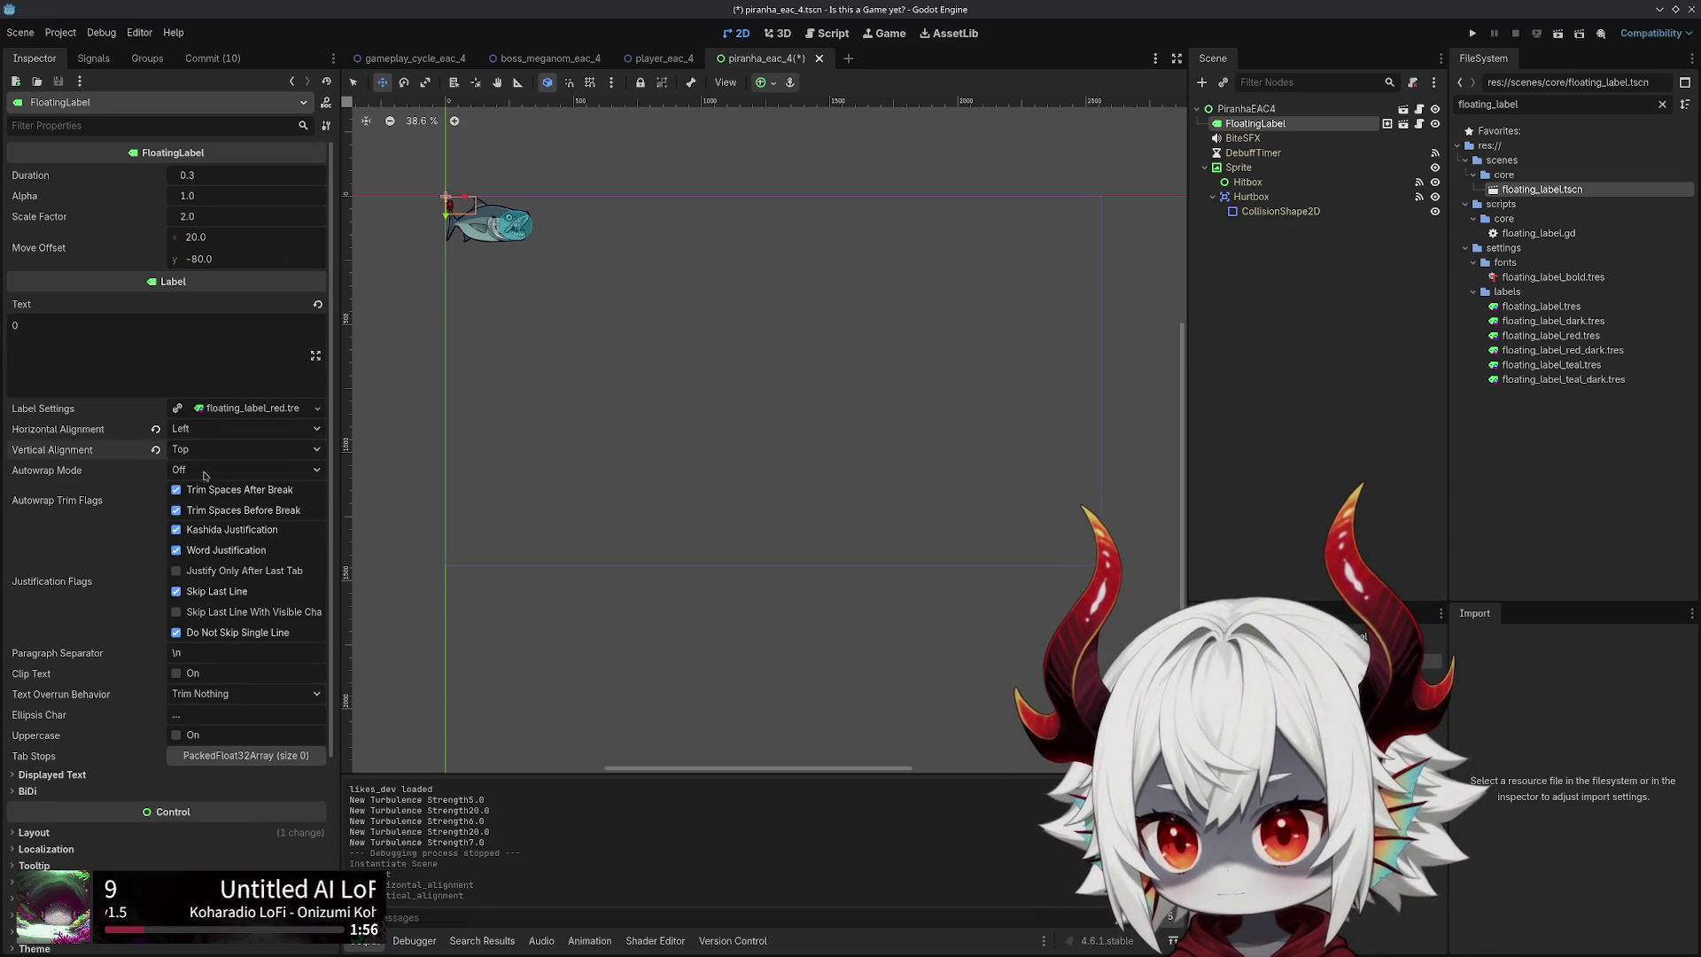
left_click(1351, 320)
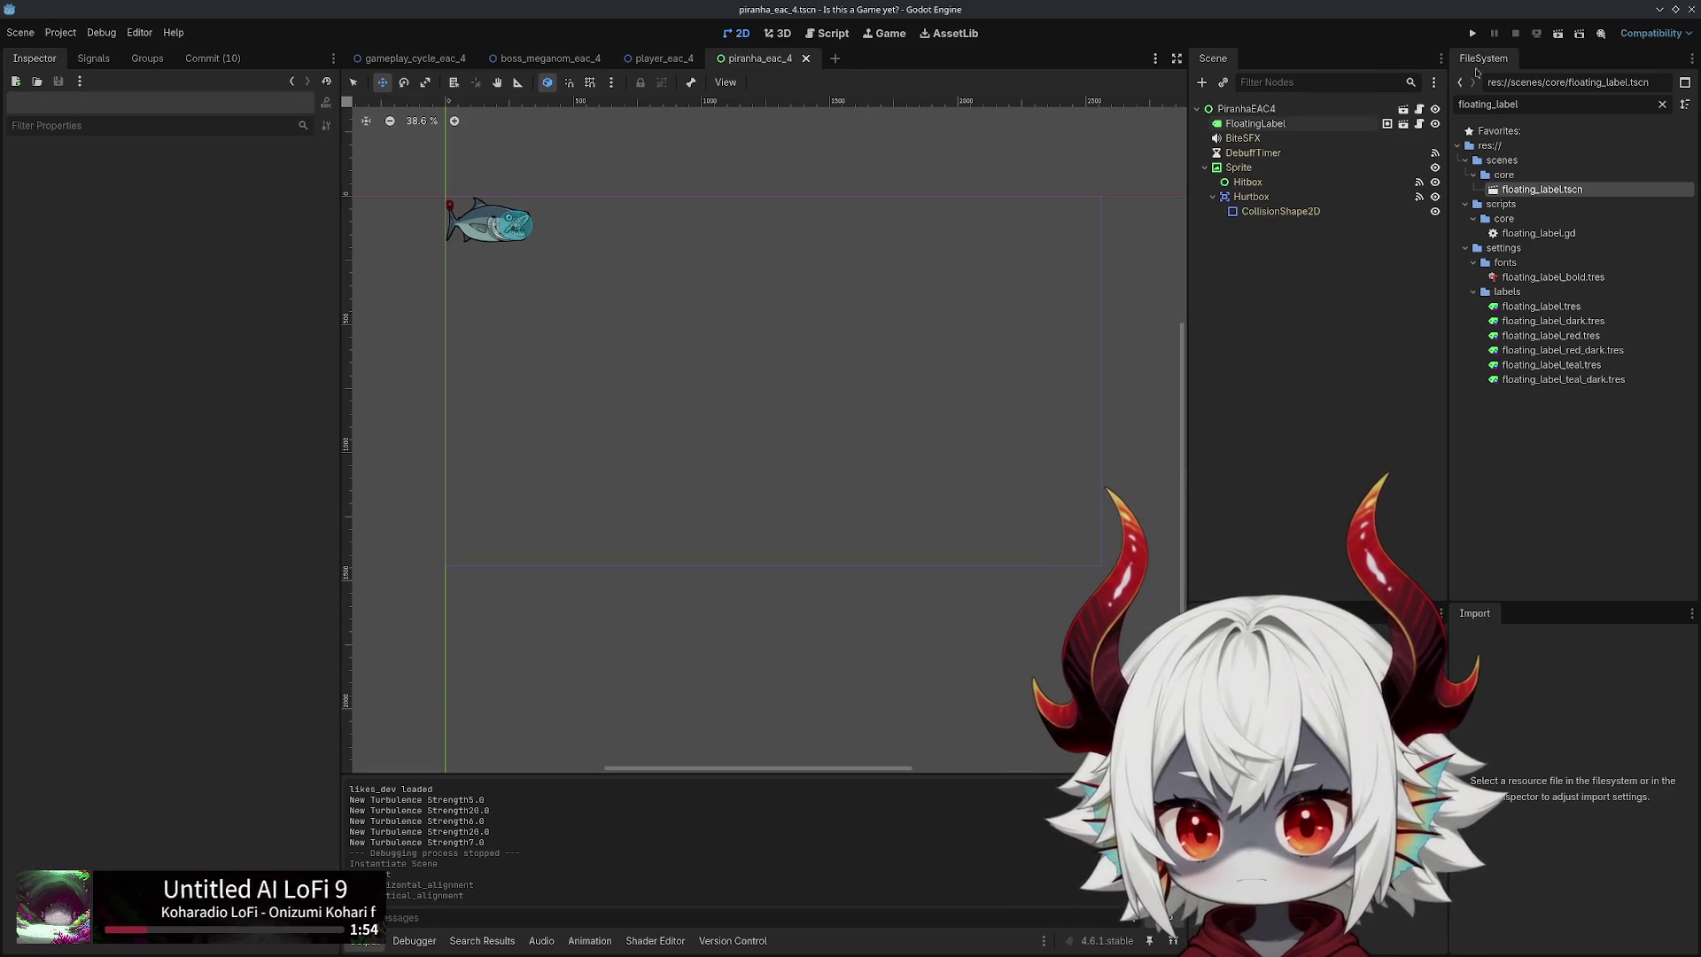
left_click(1472, 34)
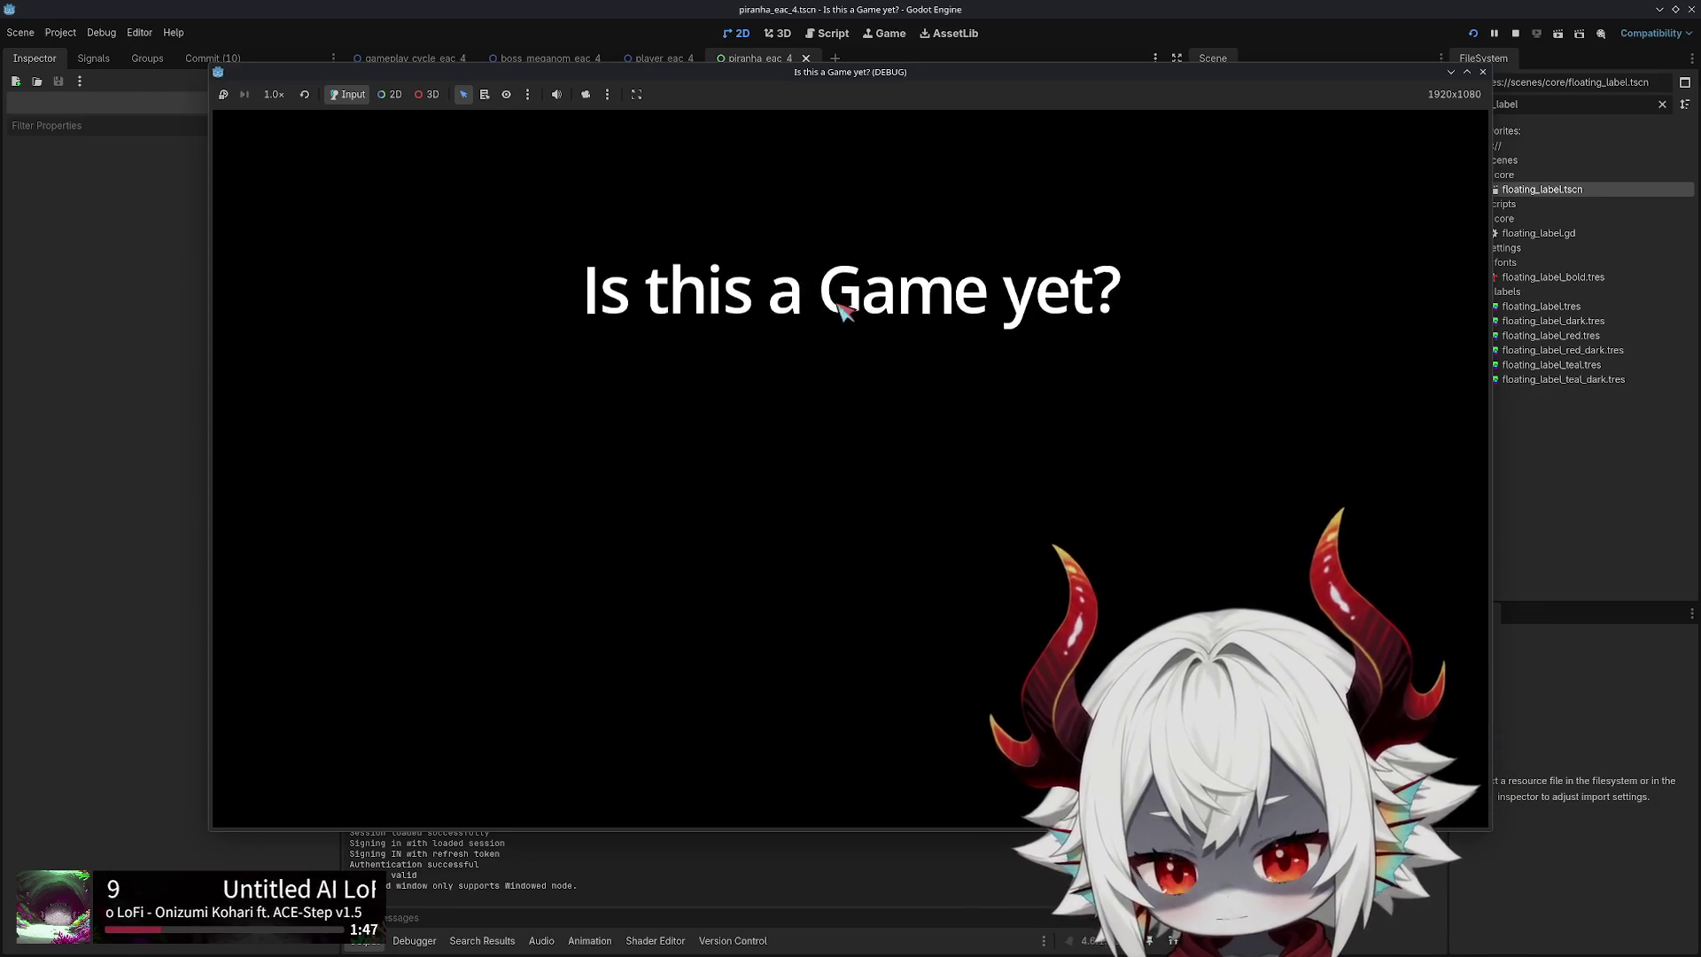
left_click(822, 687)
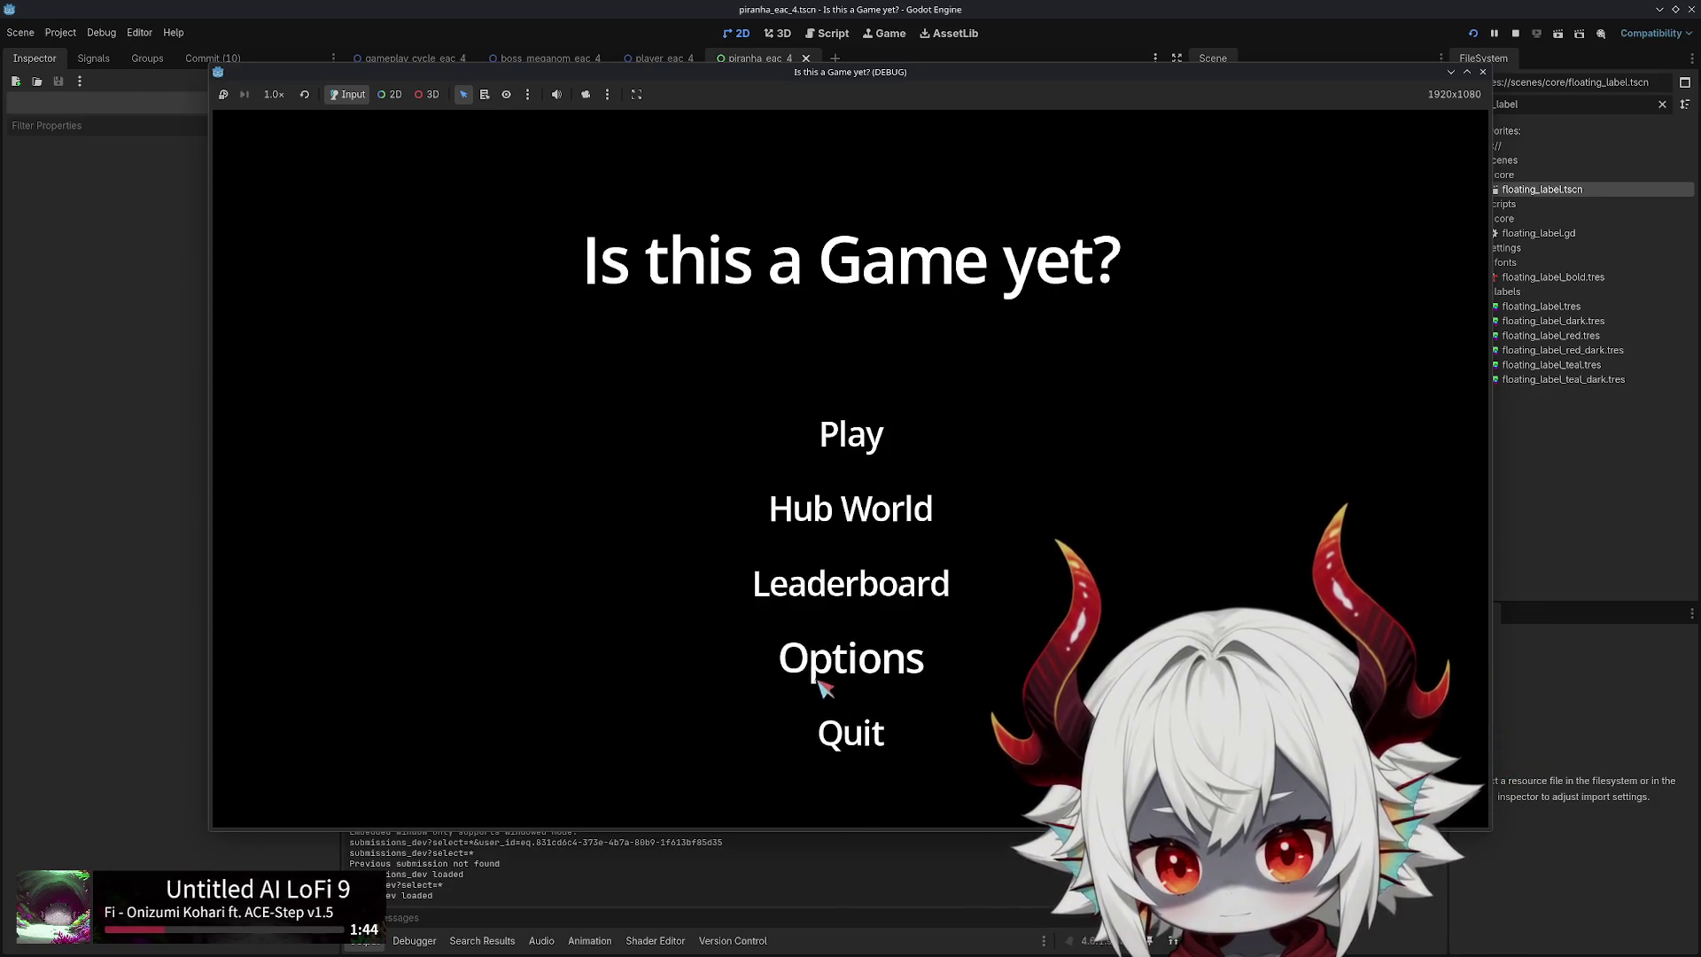
left_click(827, 443)
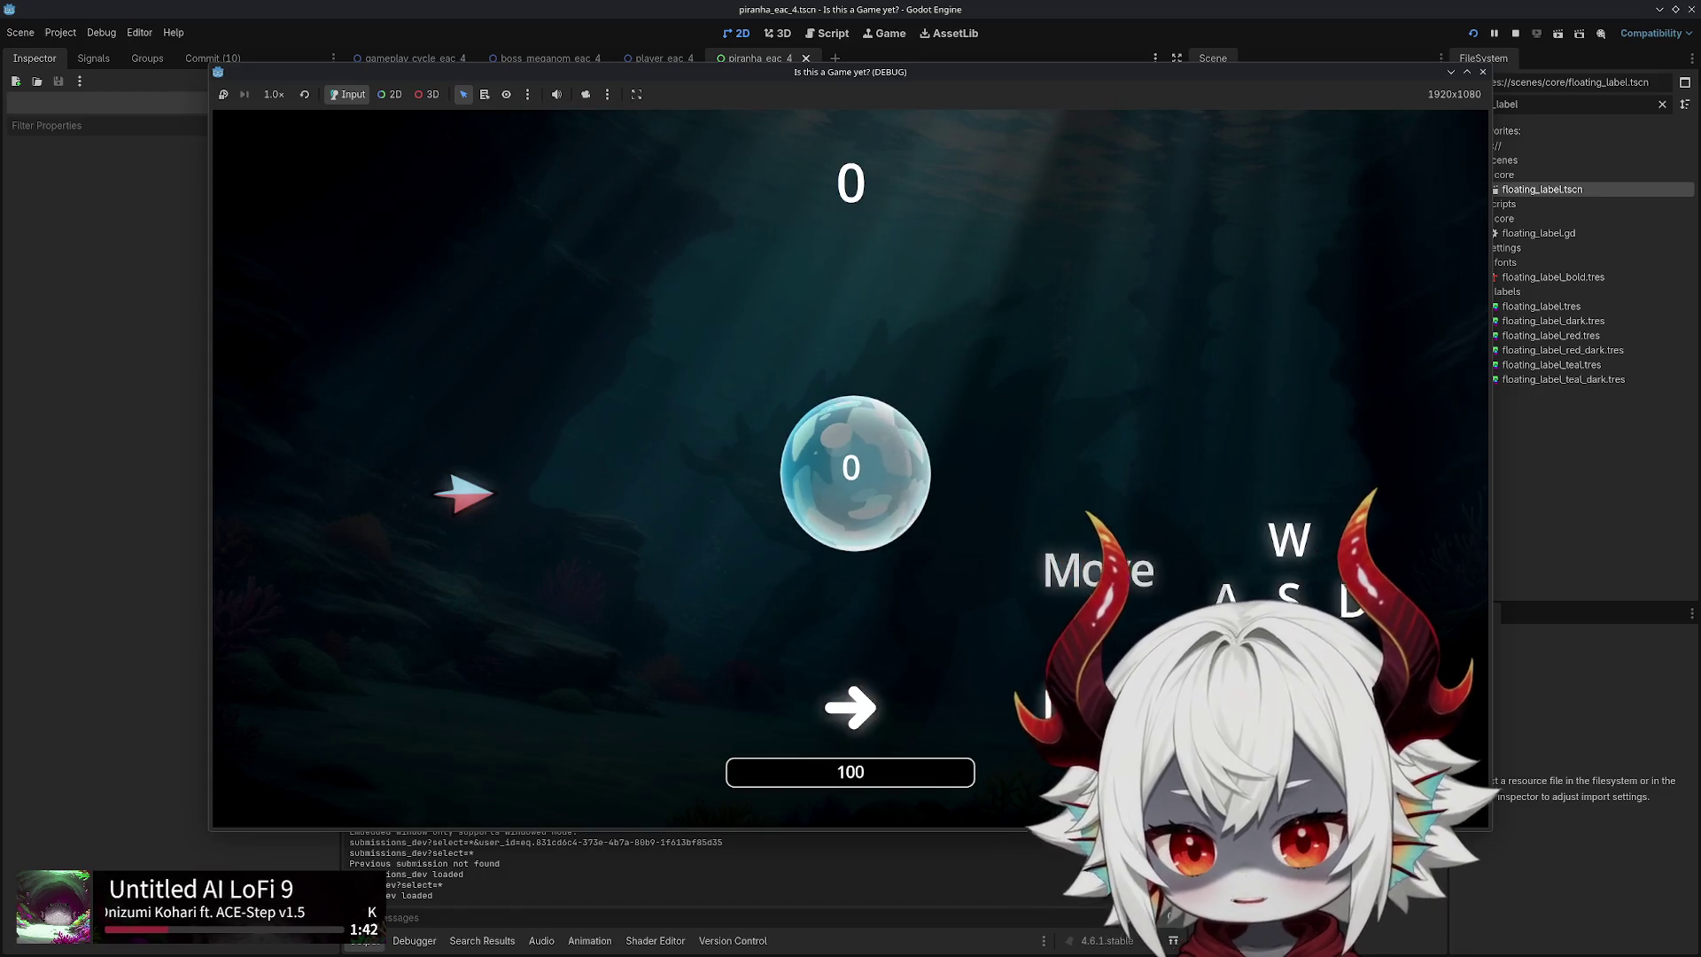
key("d")
key("w")
key("a")
key("s")
key("w")
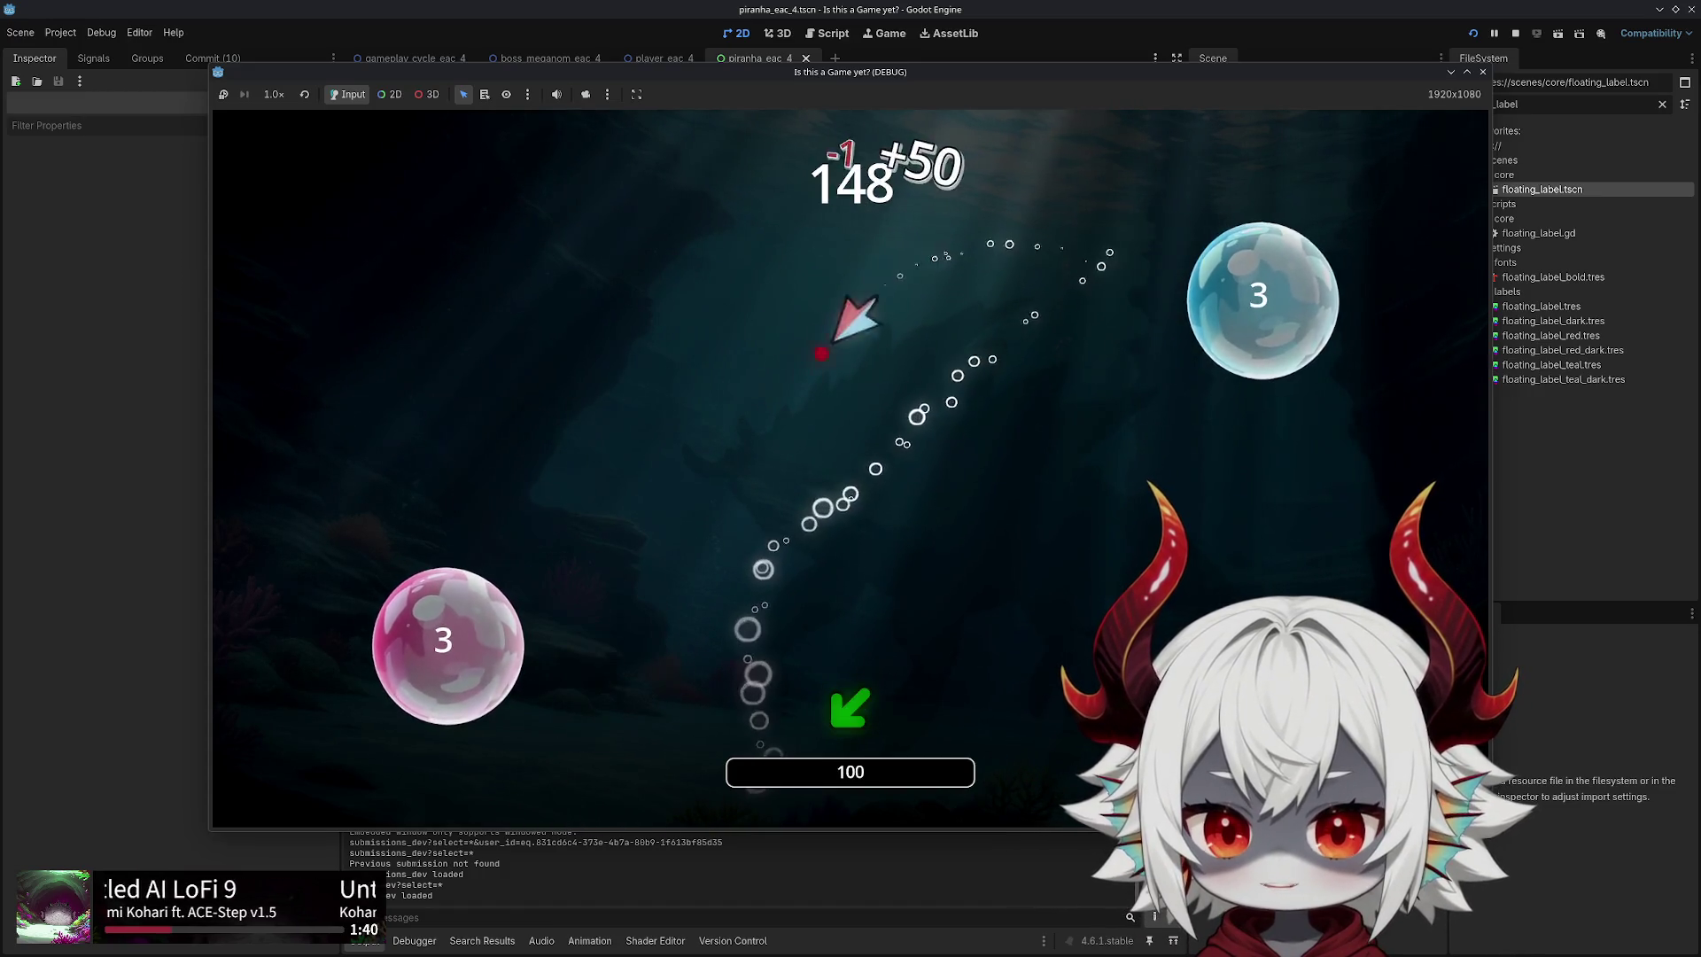
key("a")
key("d")
key("w")
key("d")
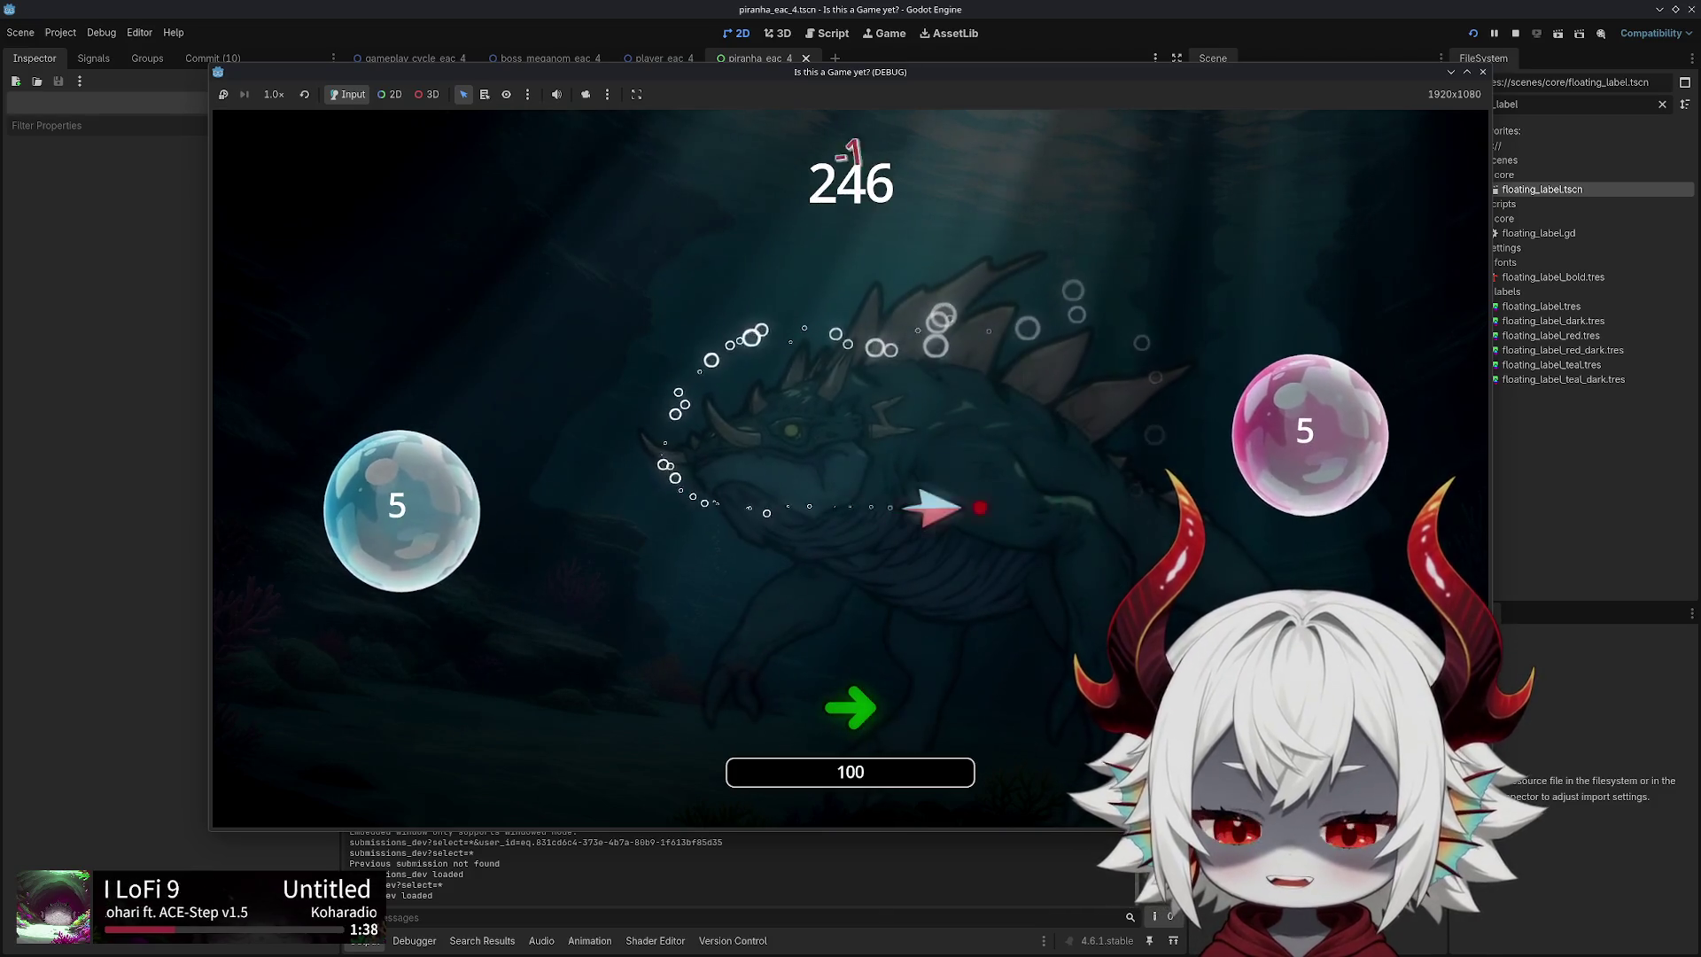
key("w")
key("a")
key("s")
key("w")
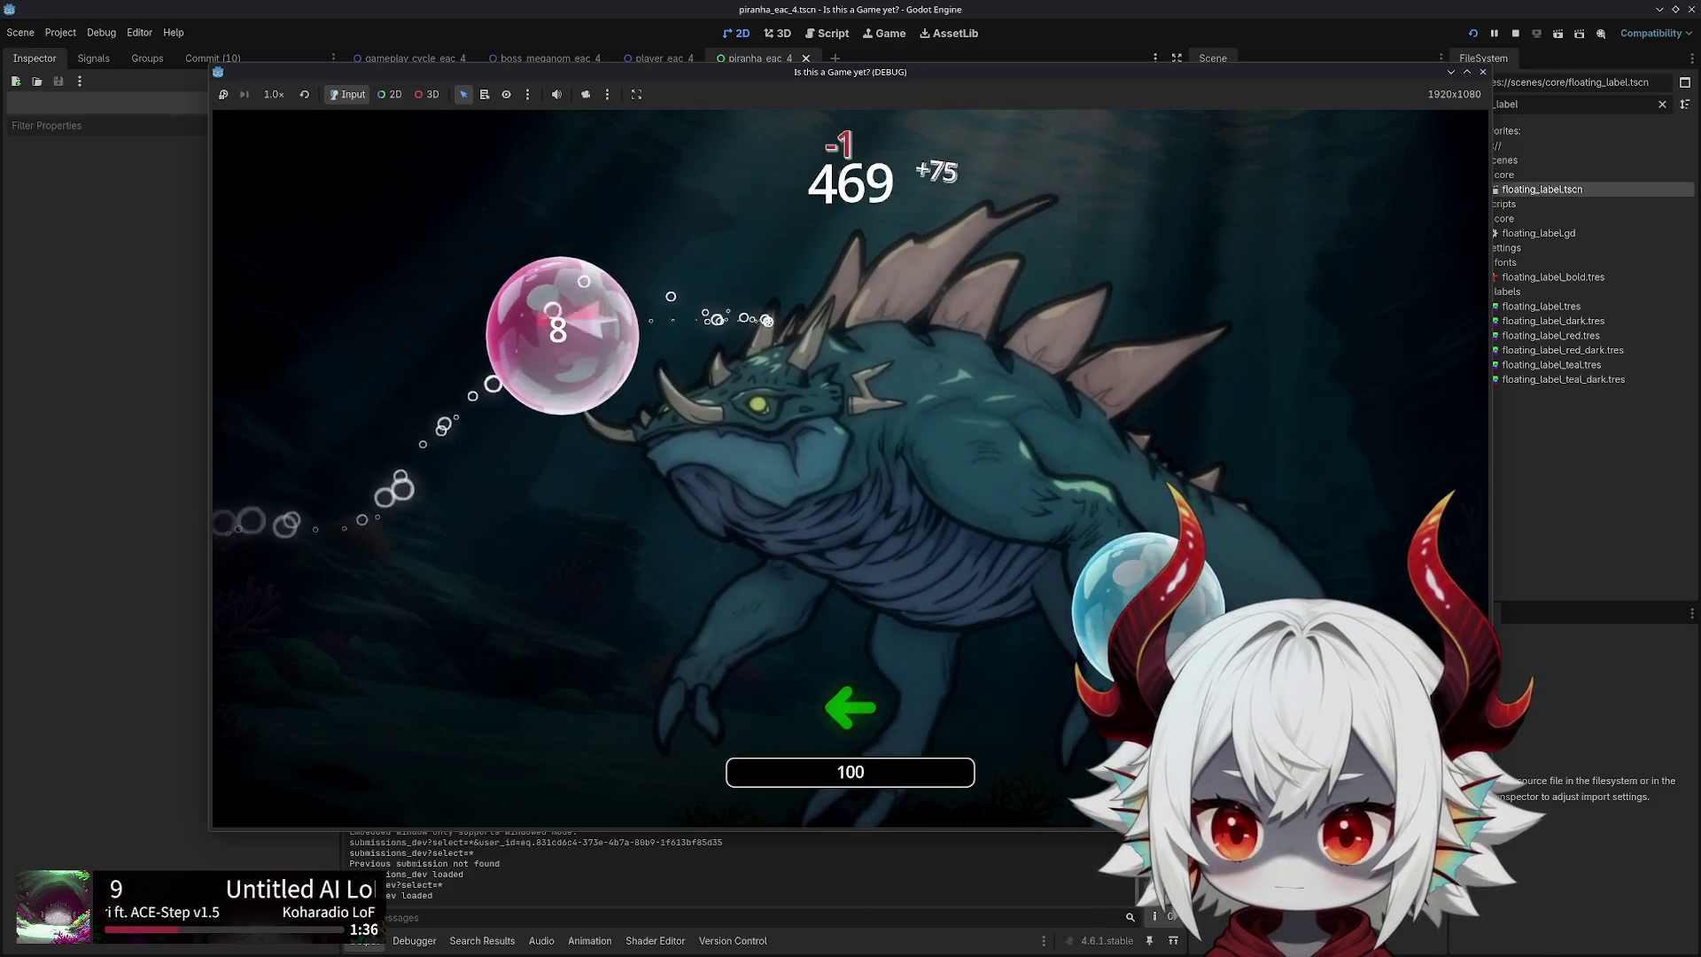
key("a")
key("s")
key("w")
key("d")
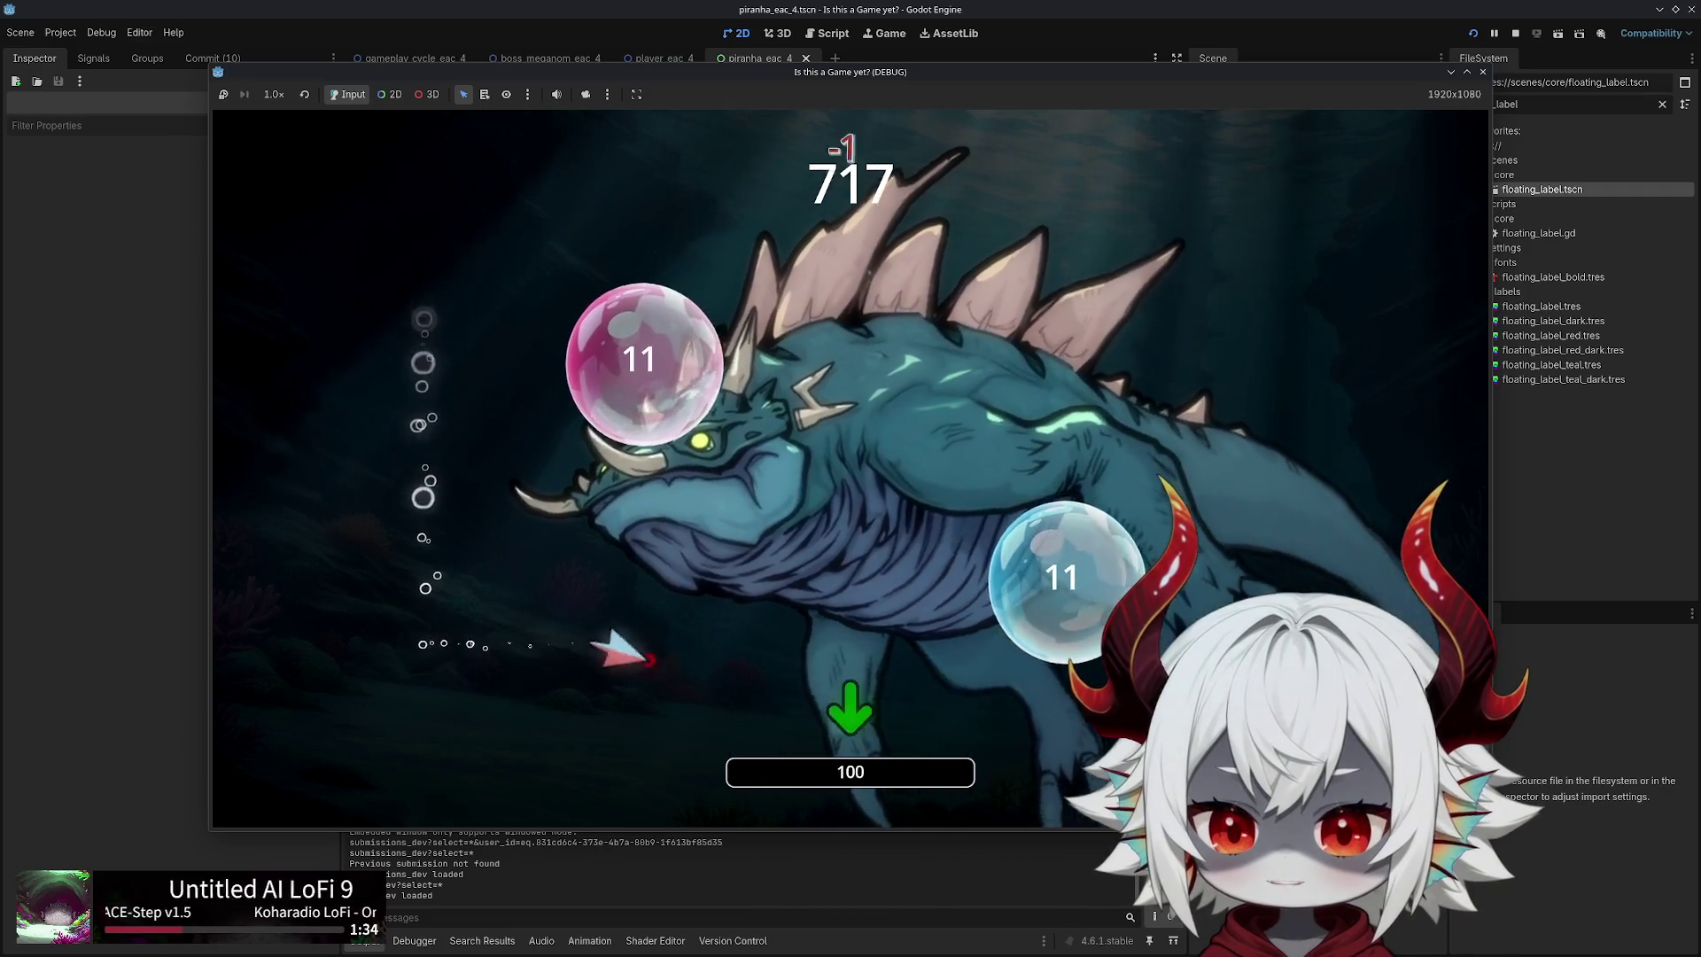
key("s")
key("d")
key("w")
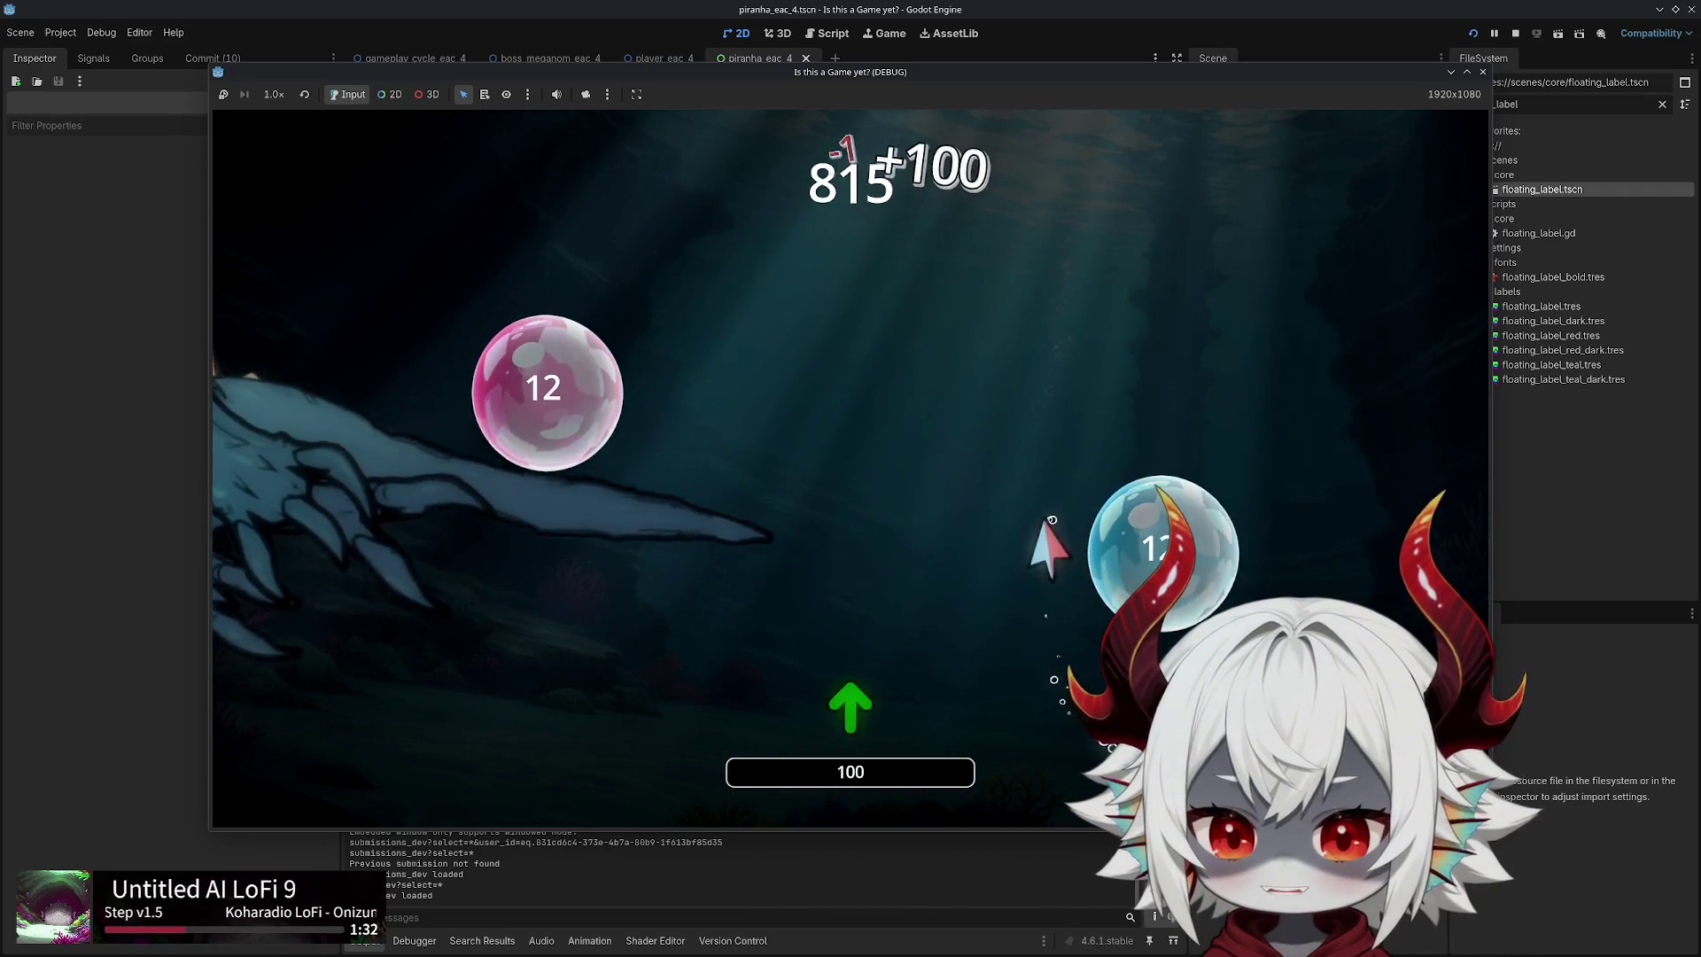
key("a")
key("w")
key("s")
key("d")
key("a")
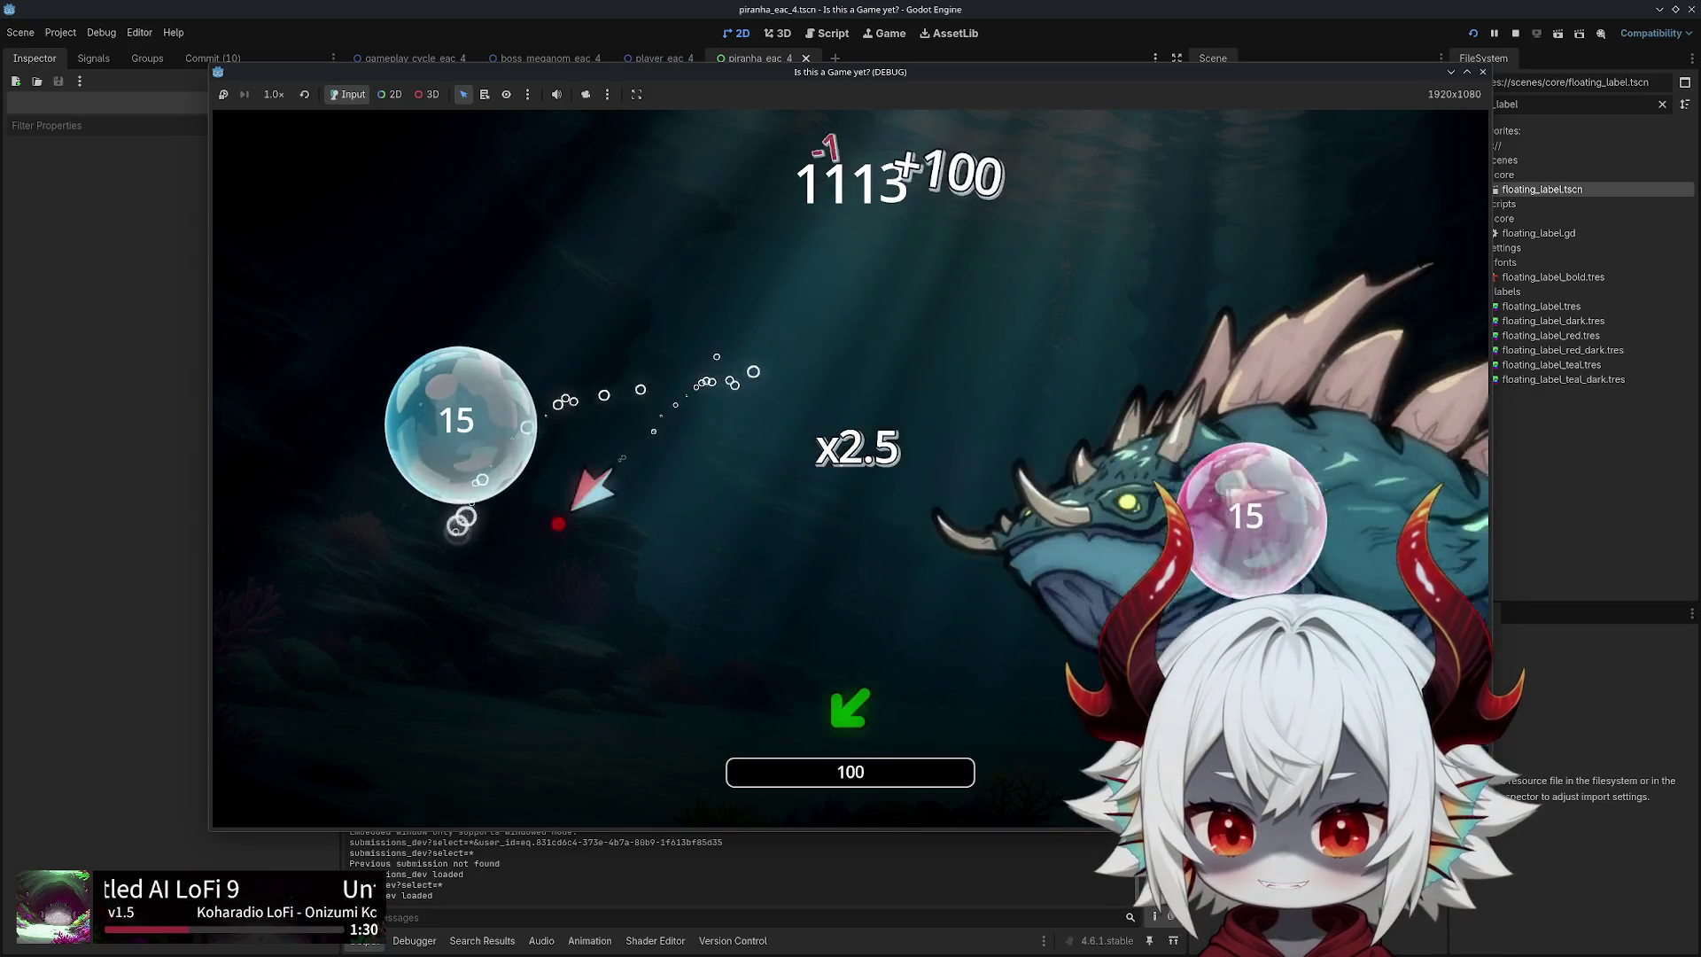
key("d")
key("w")
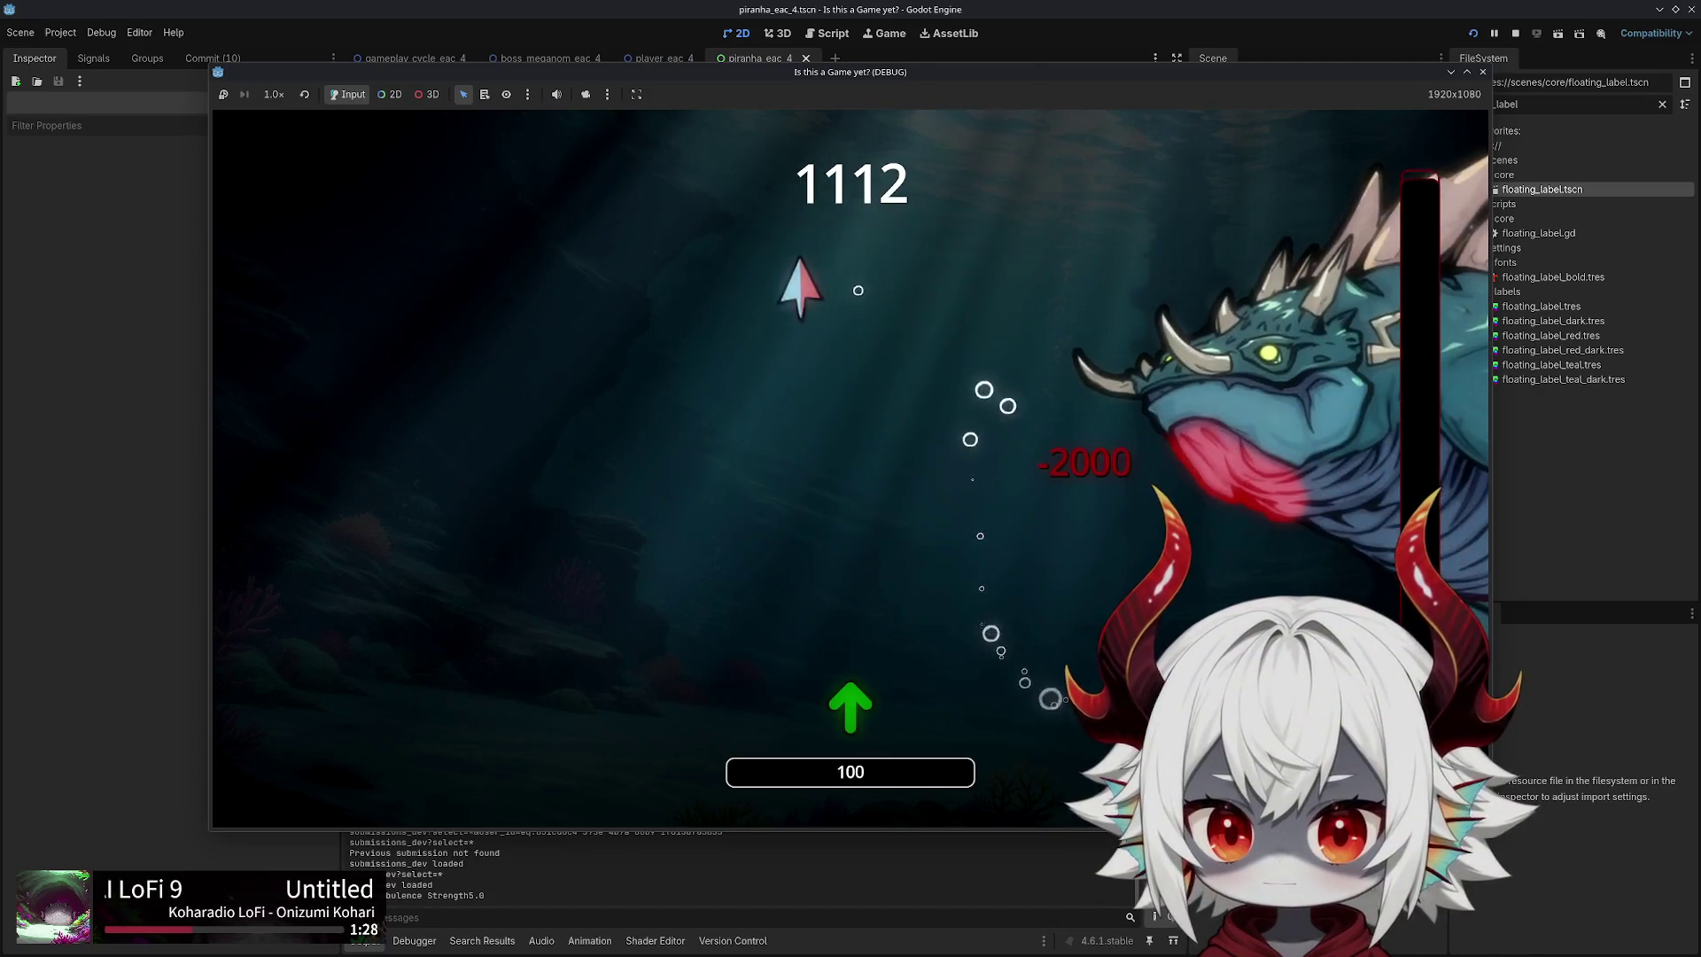
key("a")
key("s")
key("d")
key("w")
key("a")
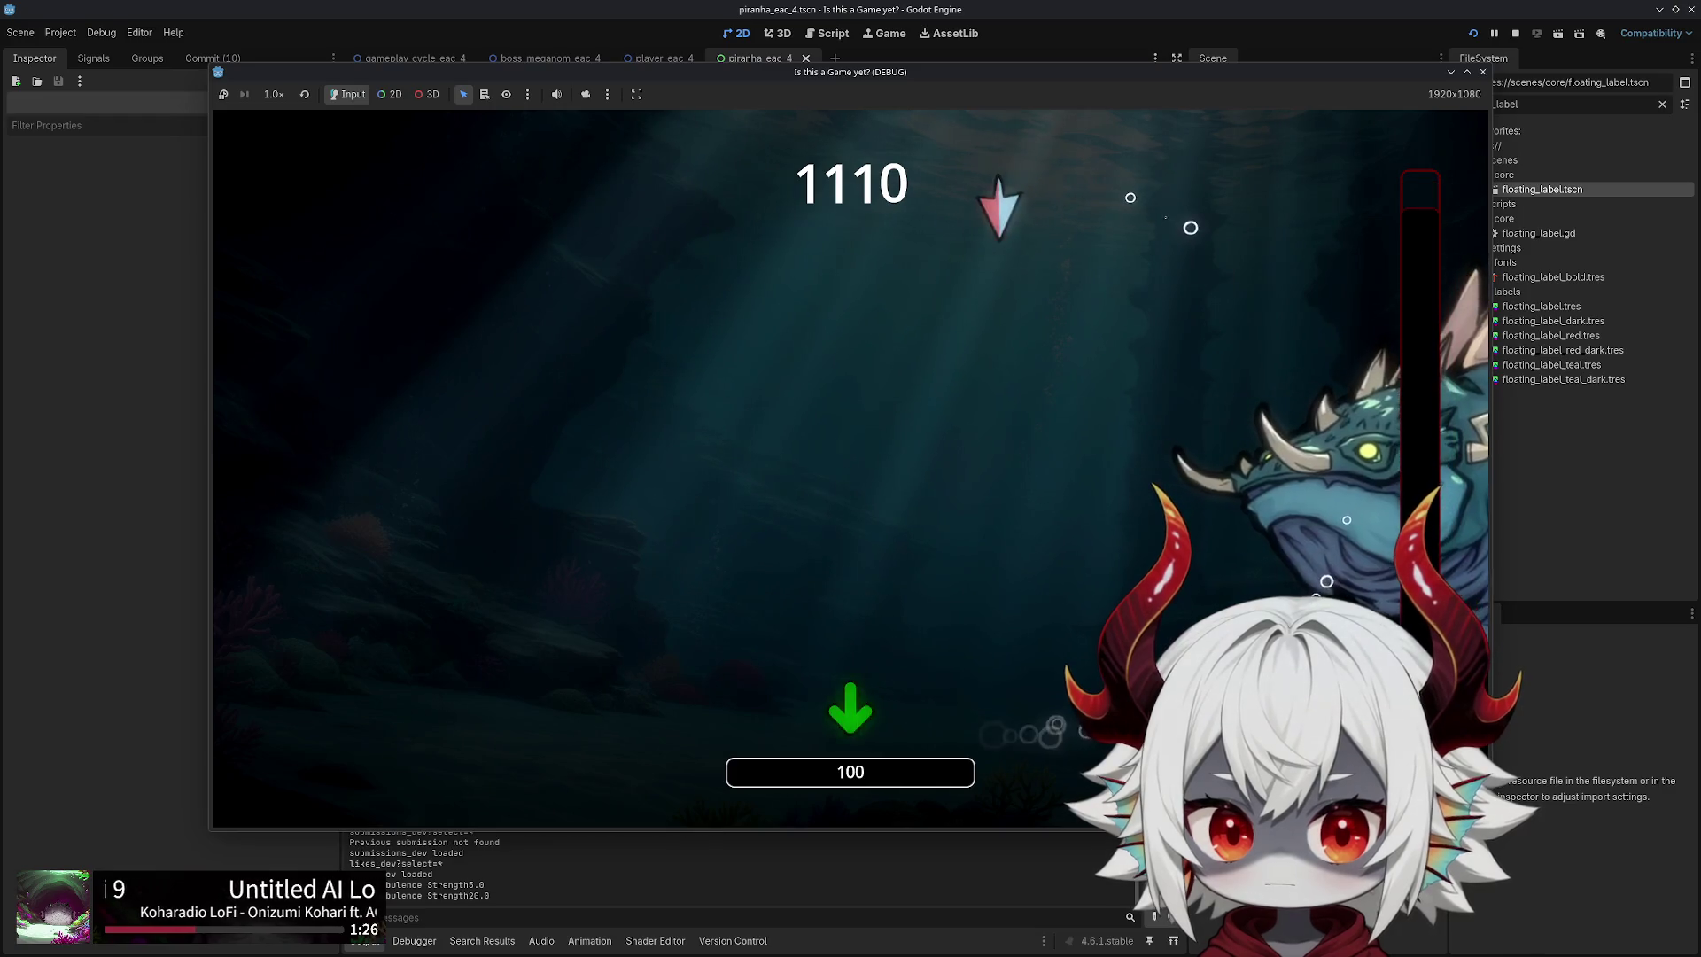
key("a")
key("s")
key("w")
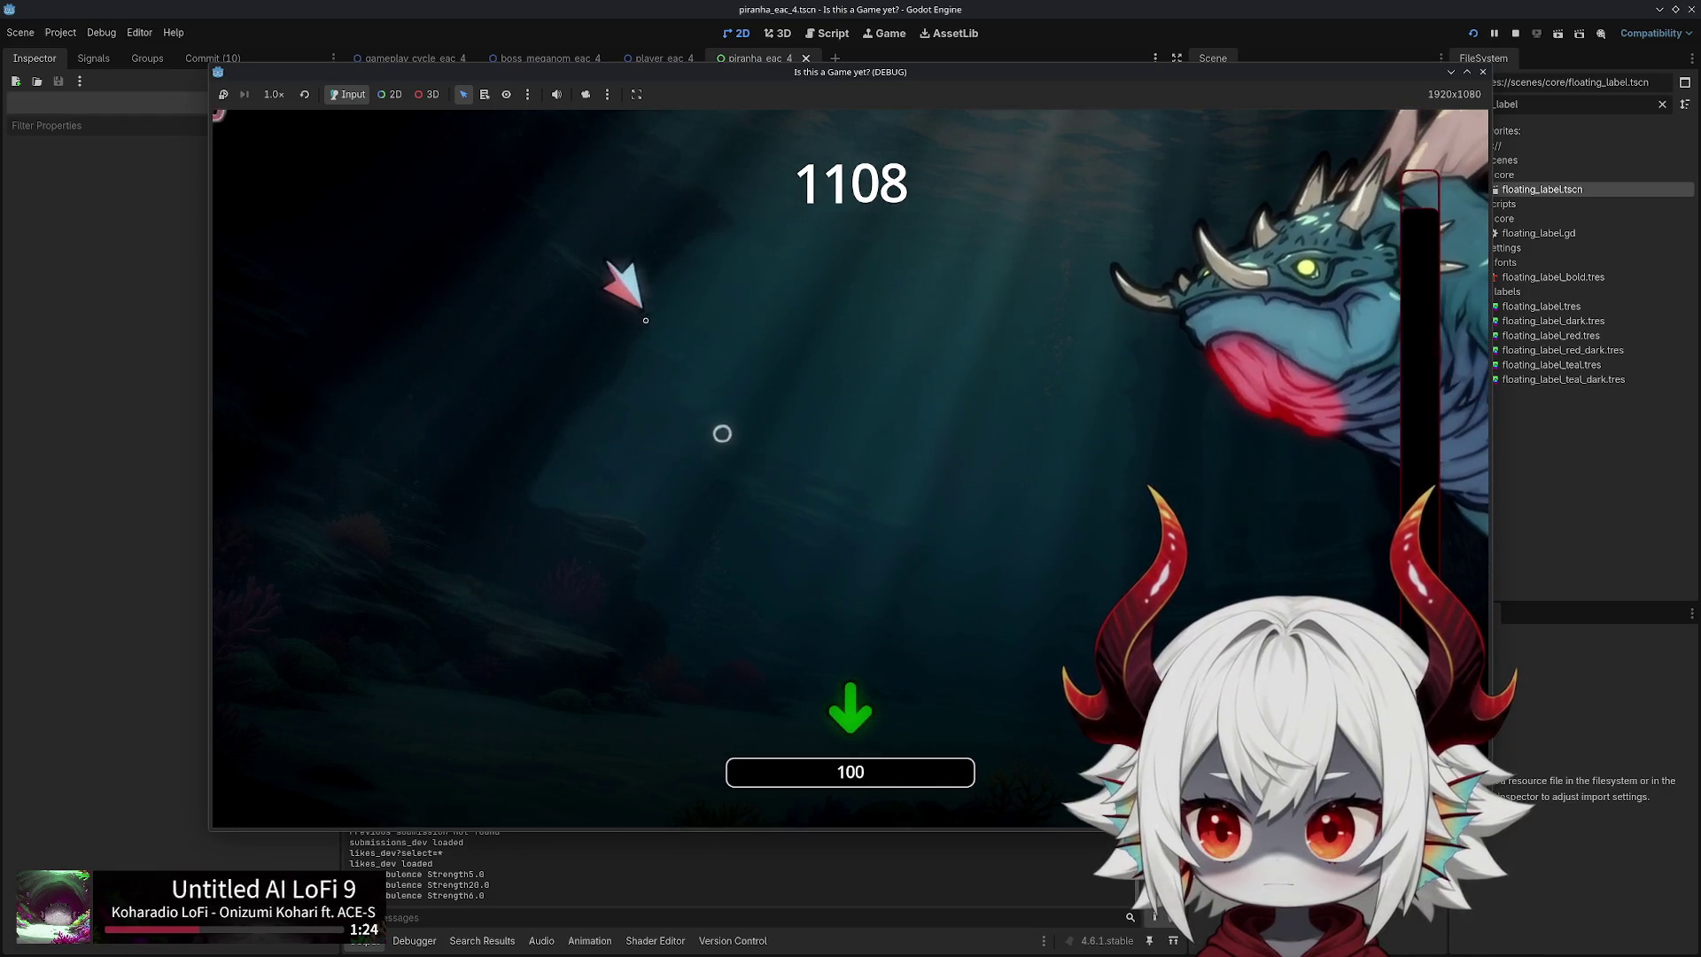
key("w")
key("a")
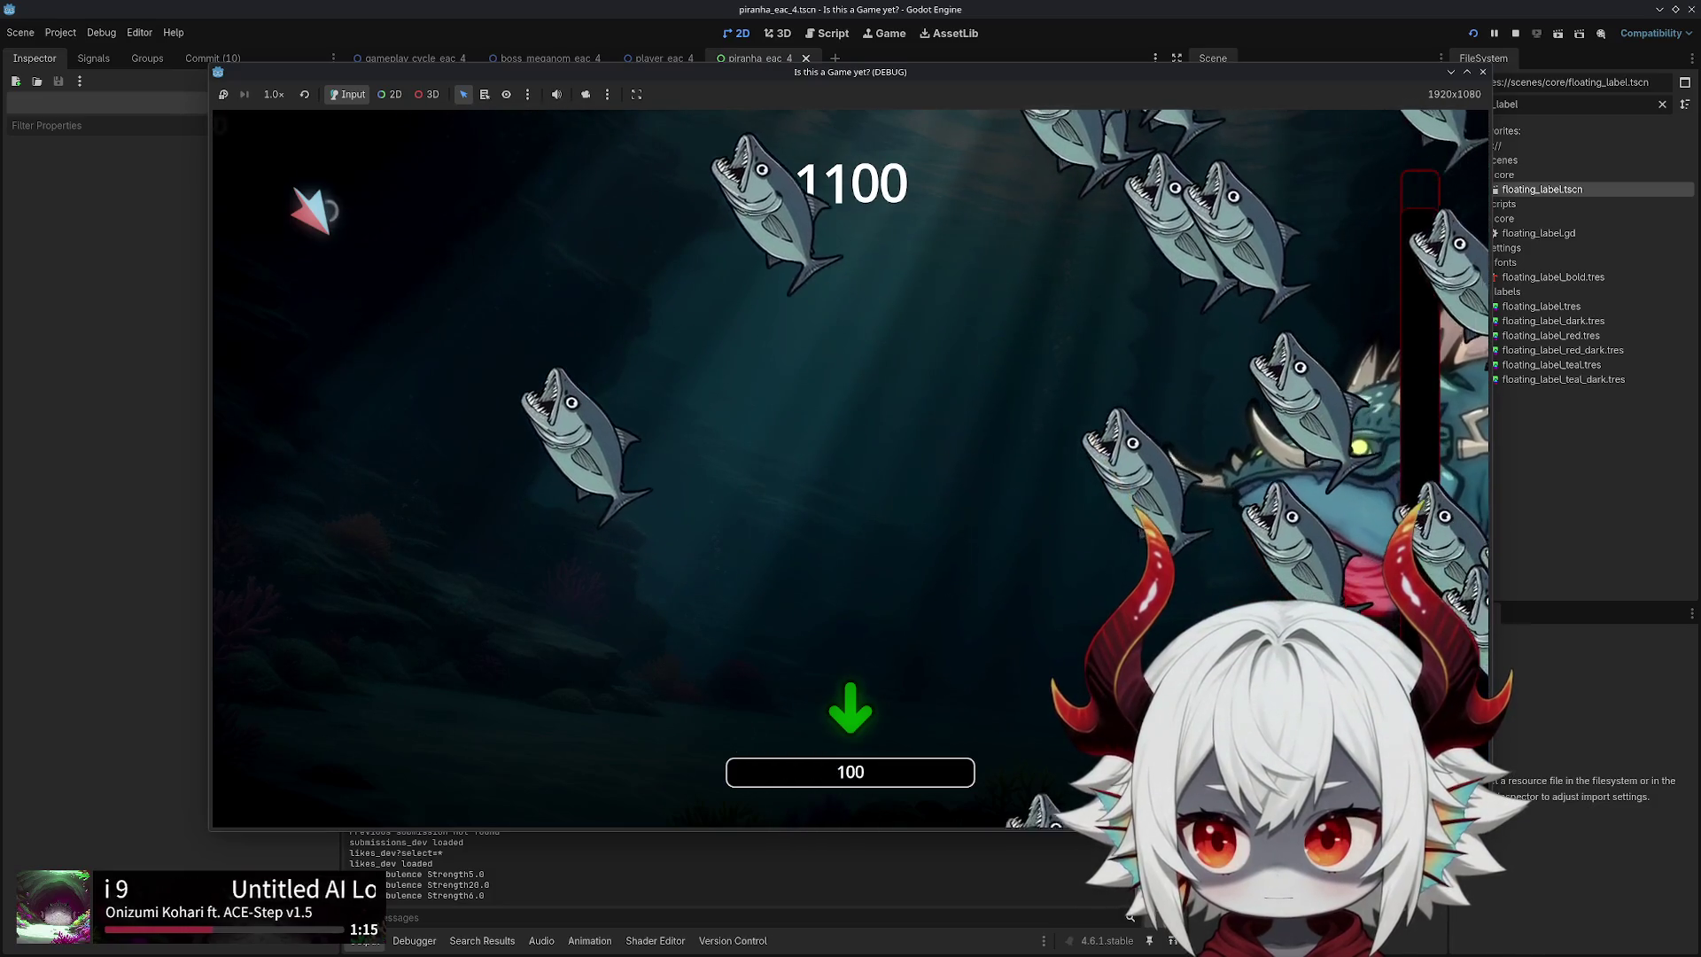
key("Down")
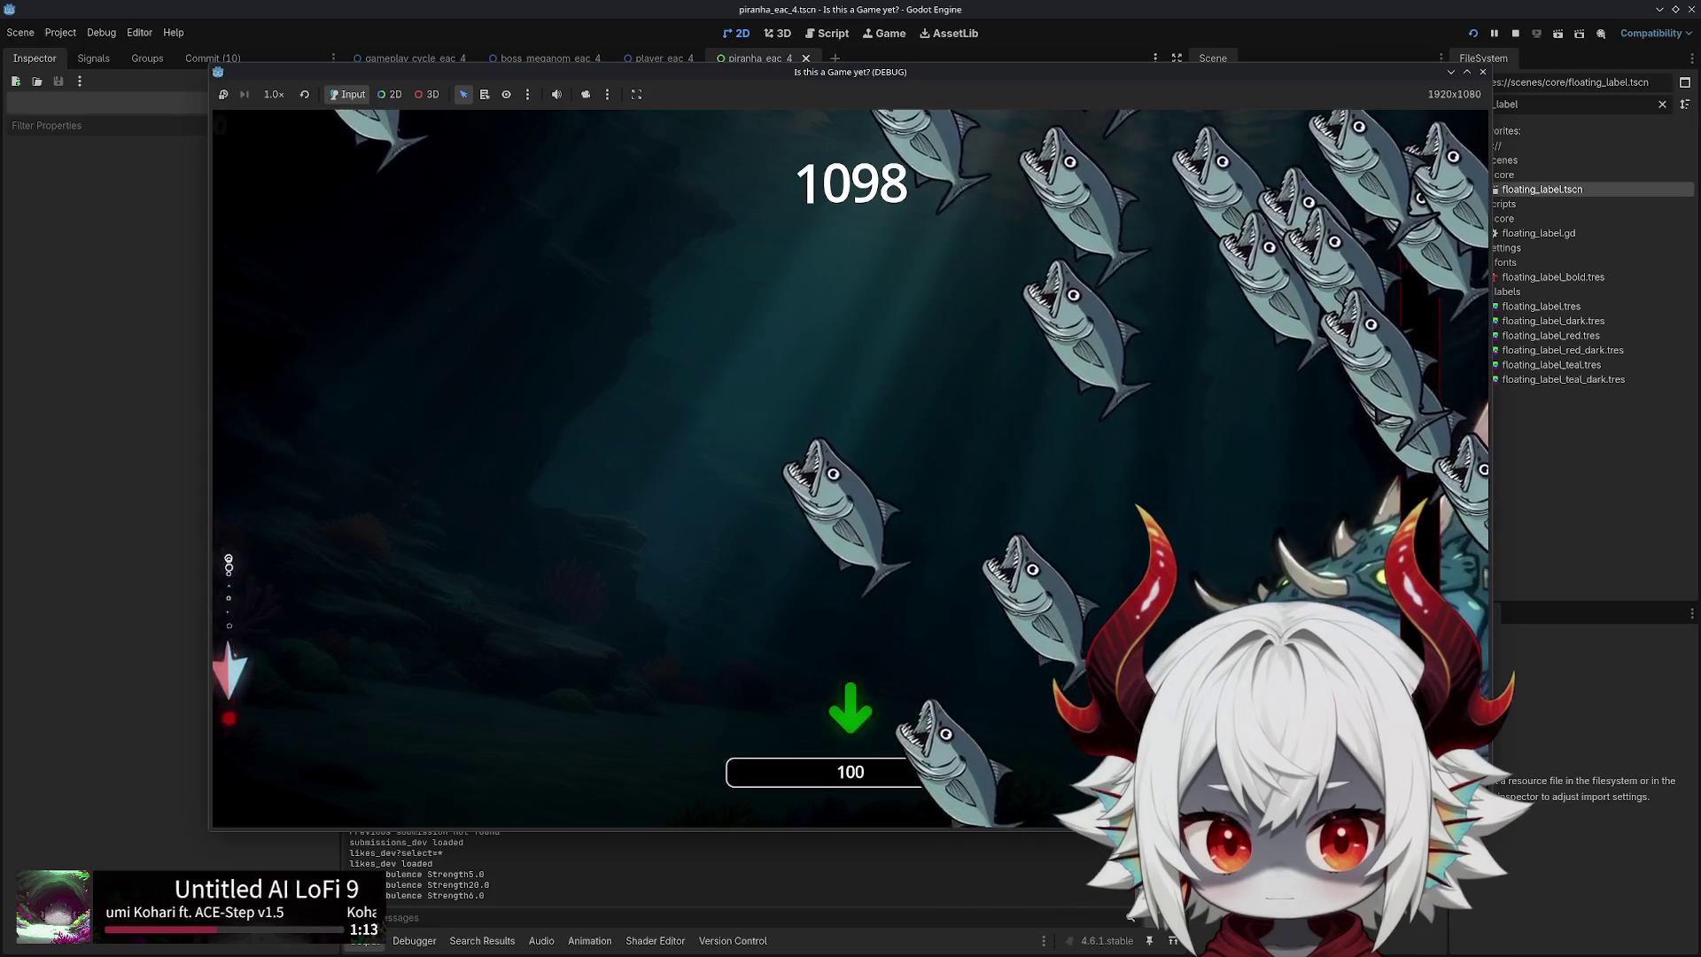
key("Up")
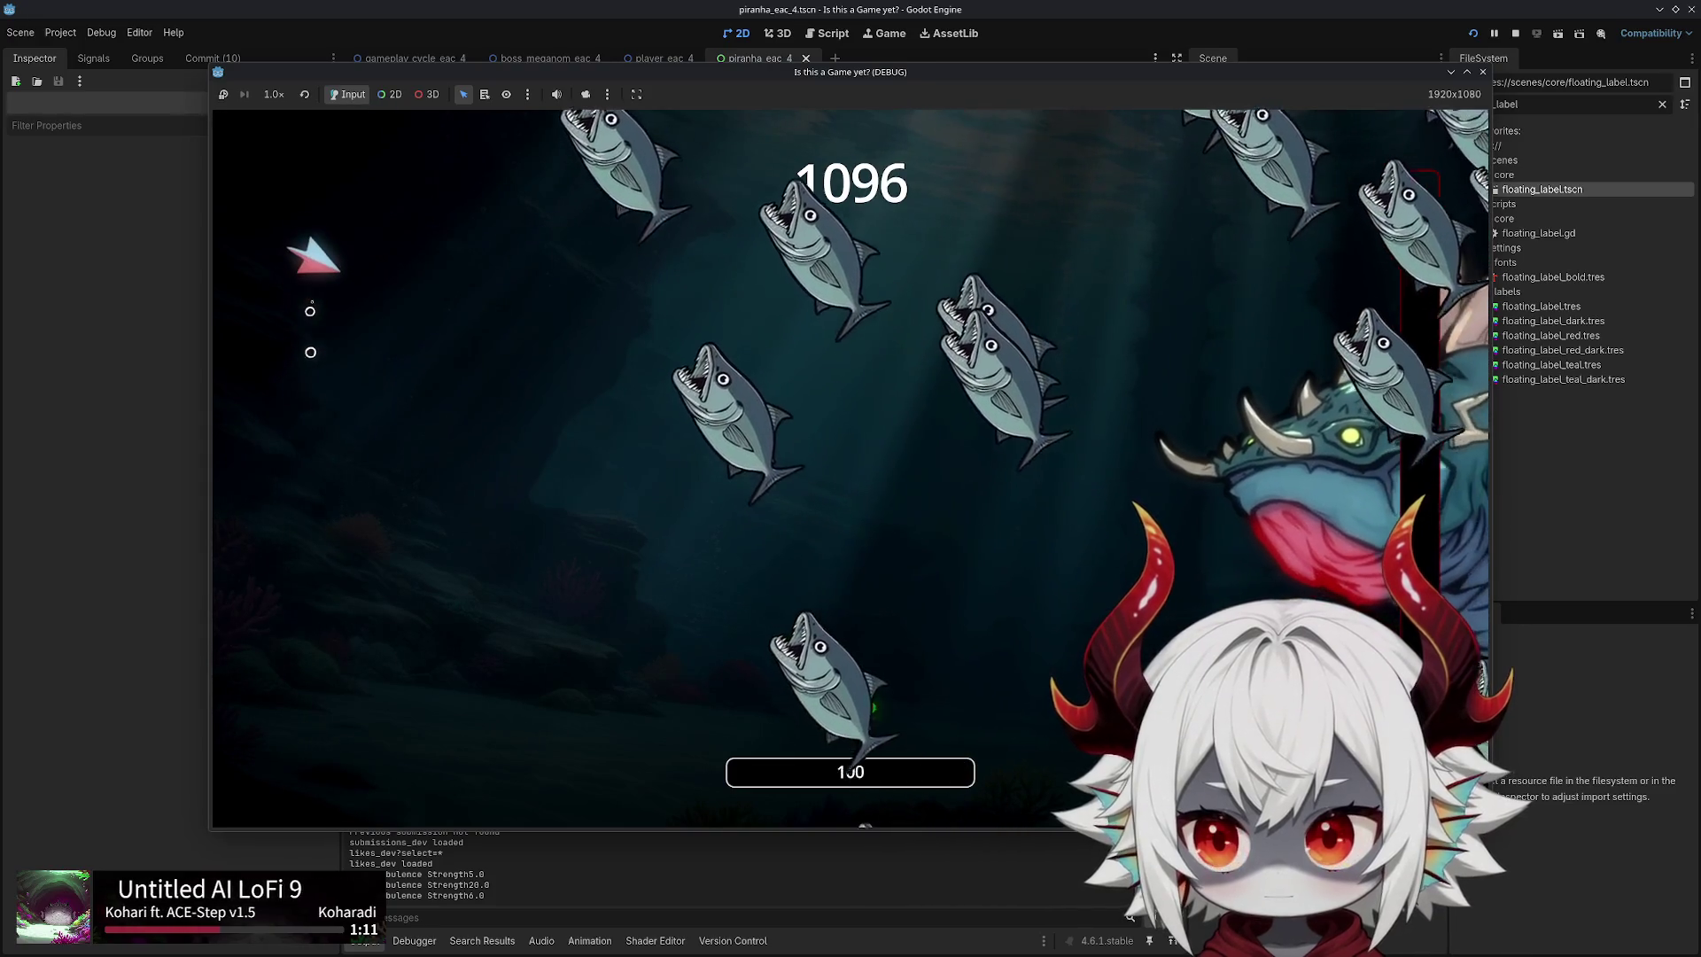
left_click(1482, 73)
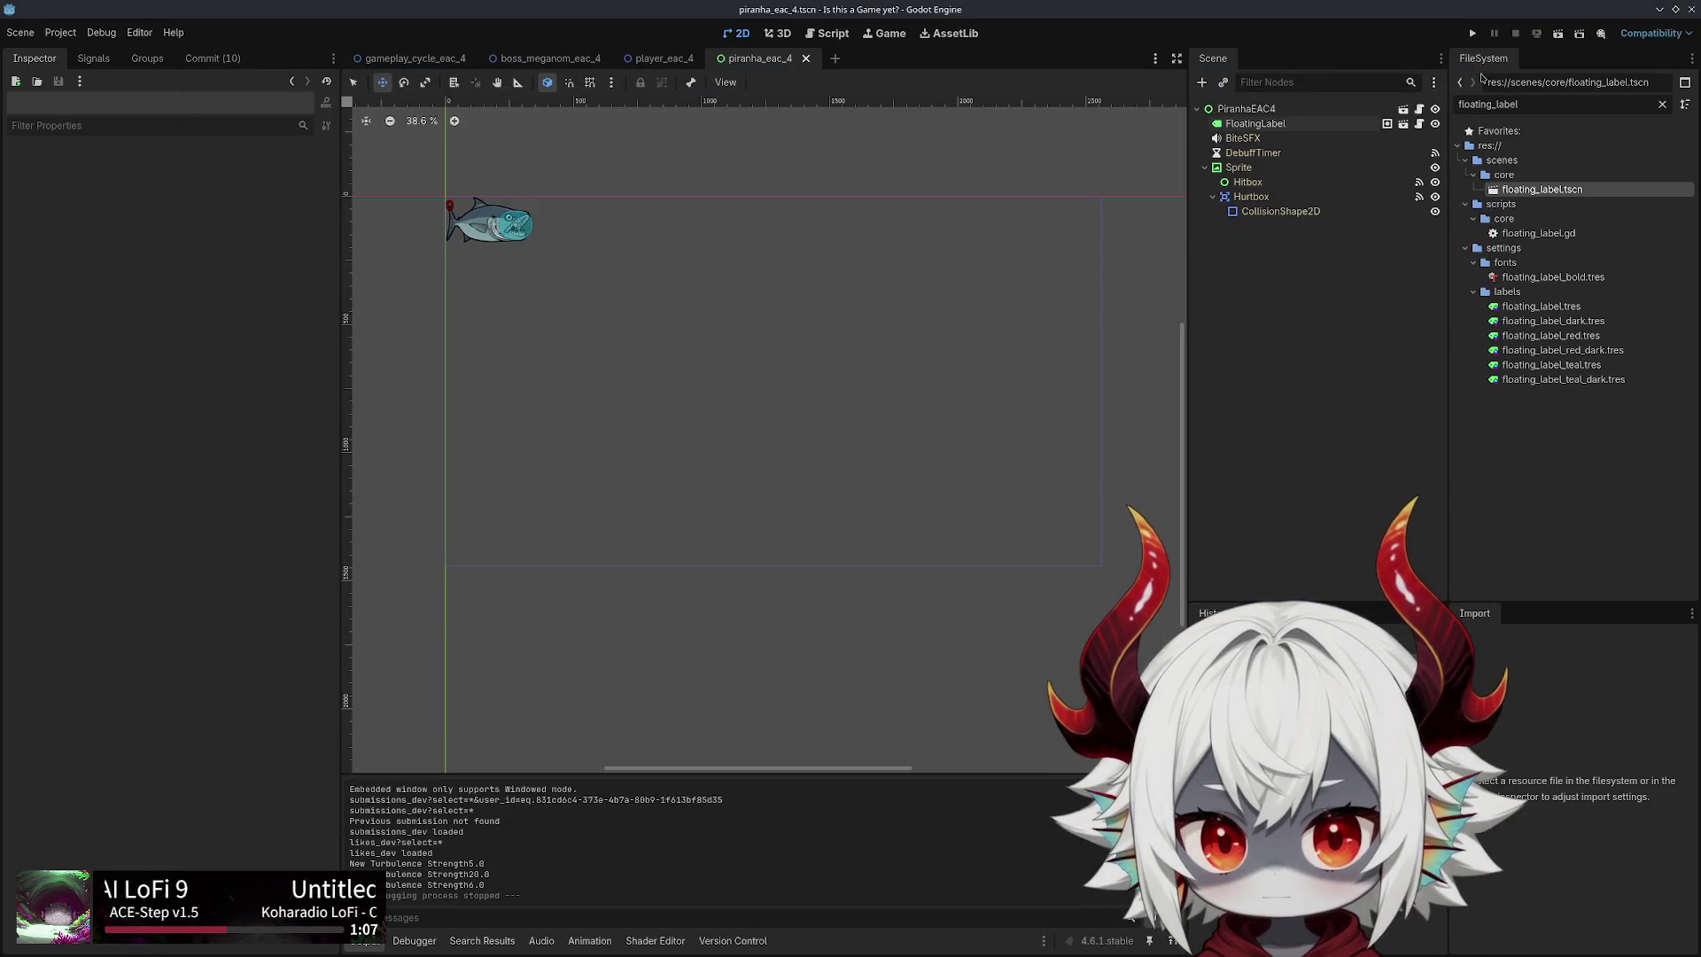
Check the Sprite, PiranhaEAC4 and BiteSFX nodes, then rerun the game with F5 and answer its prompt
left_click(1240, 167)
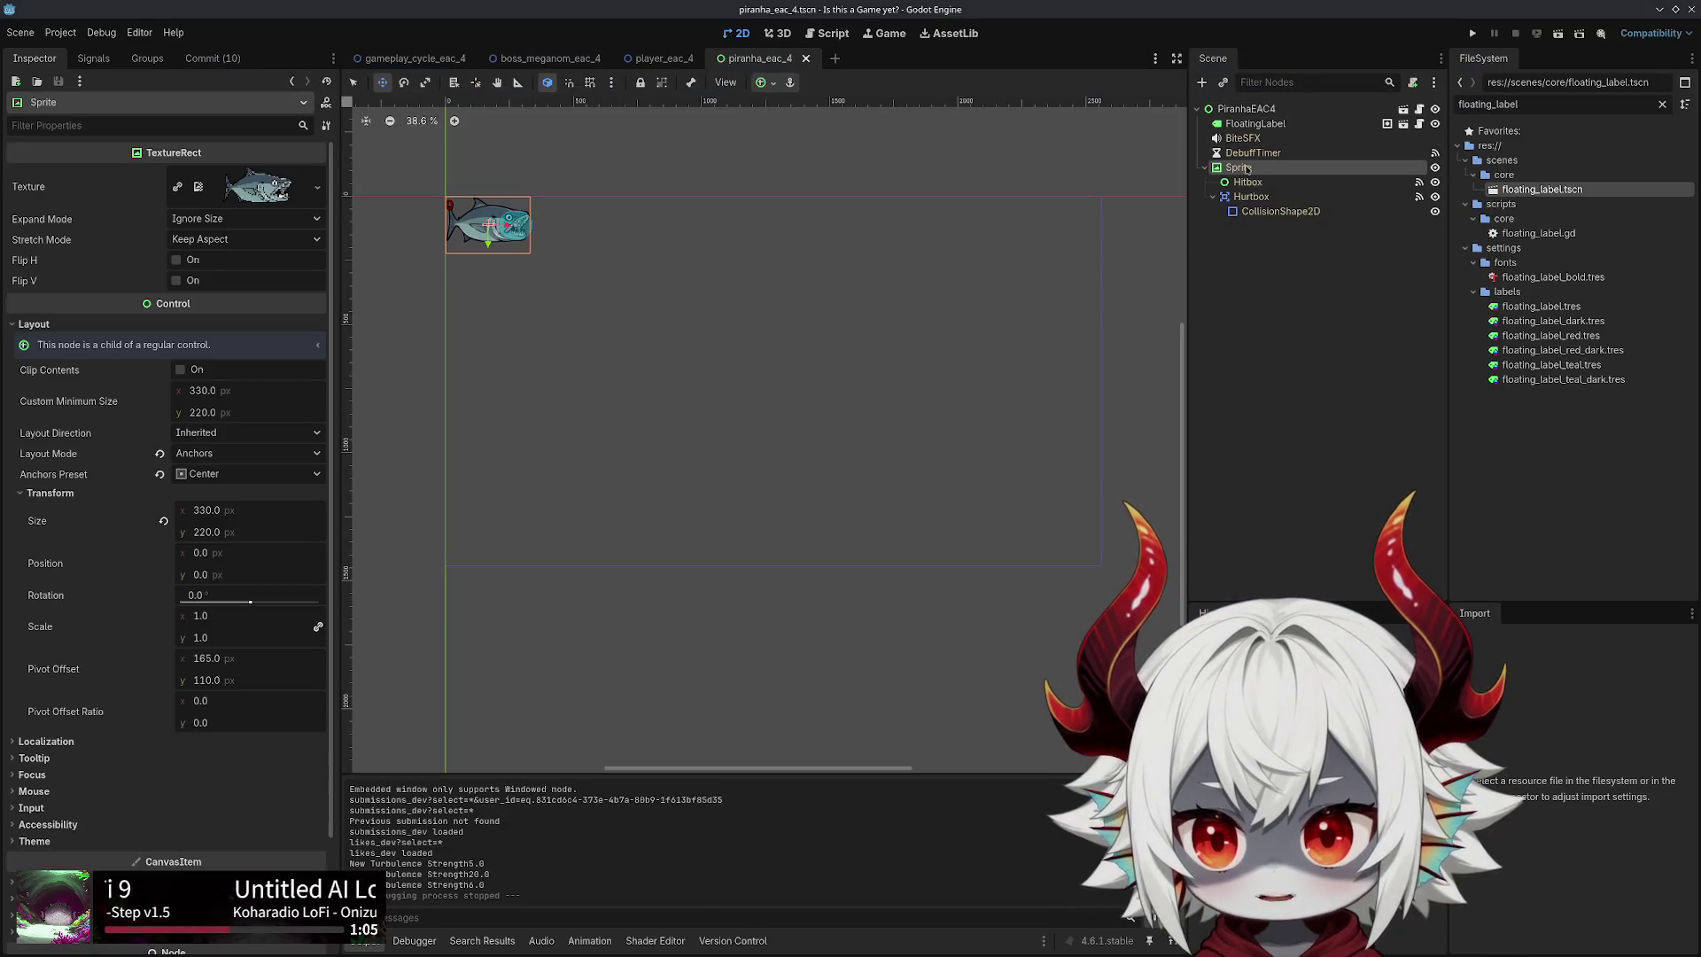
left_click(1256, 111)
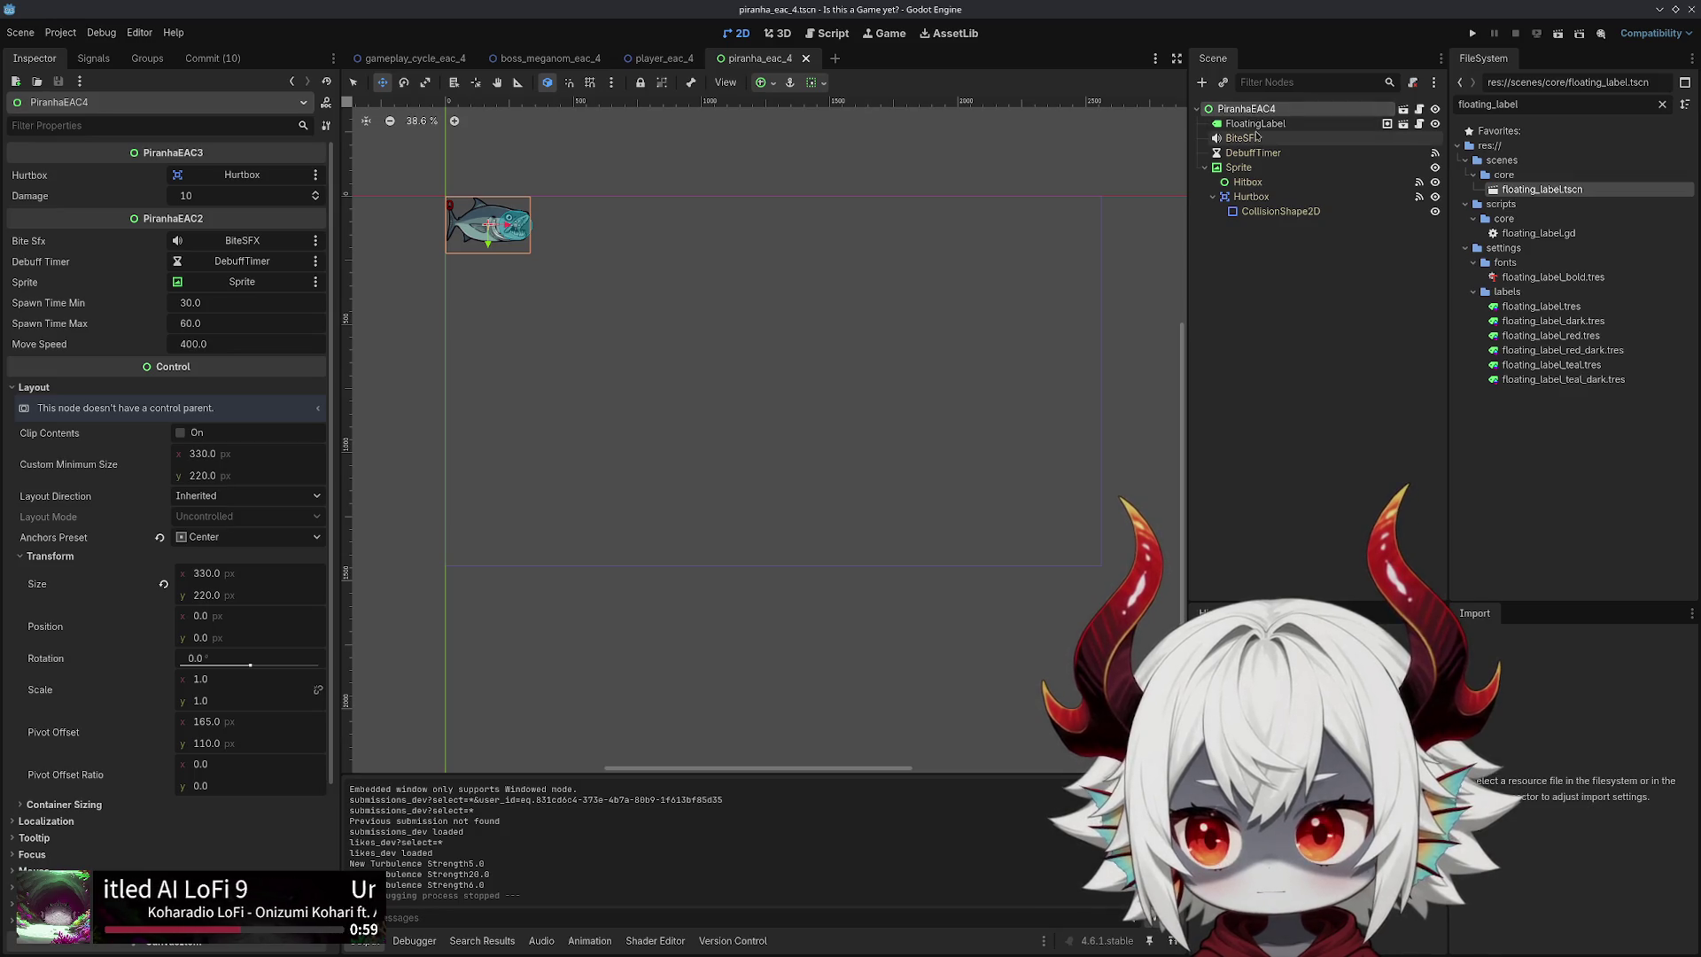
left_click(1252, 135)
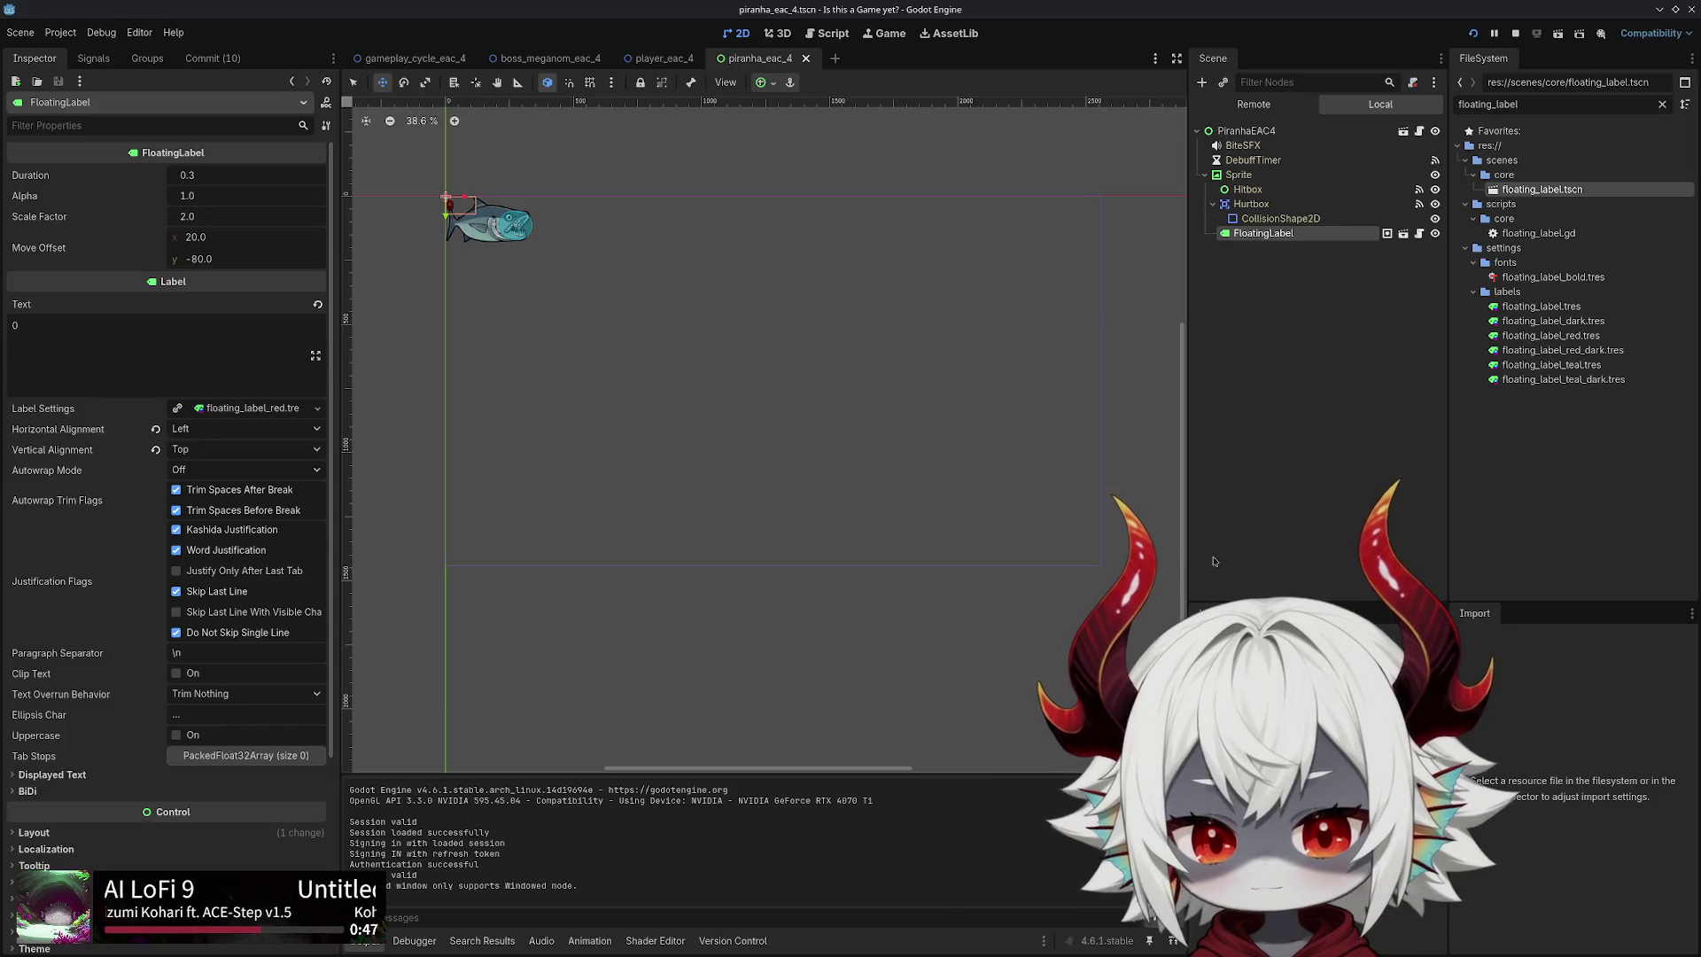
key("F5")
left_click(780, 584)
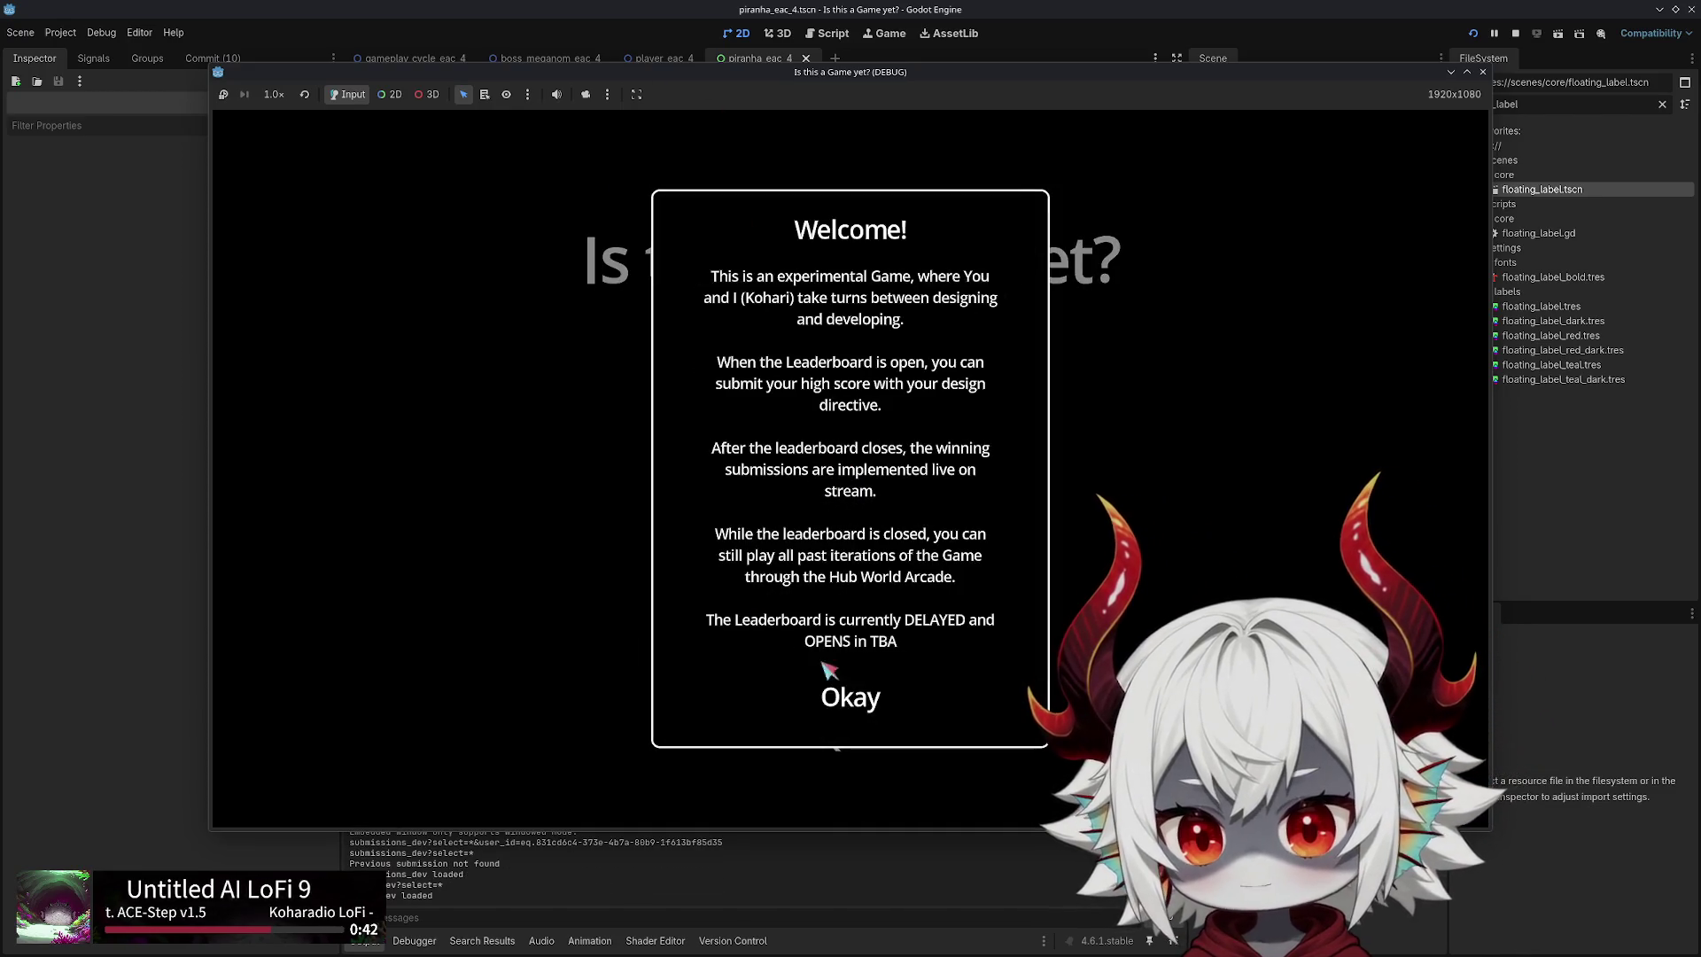
Dismiss the welcome message and steer the player fish with WASD through the piranha storm
left_click(779, 686)
left_click(810, 432)
key("d")
key("w")
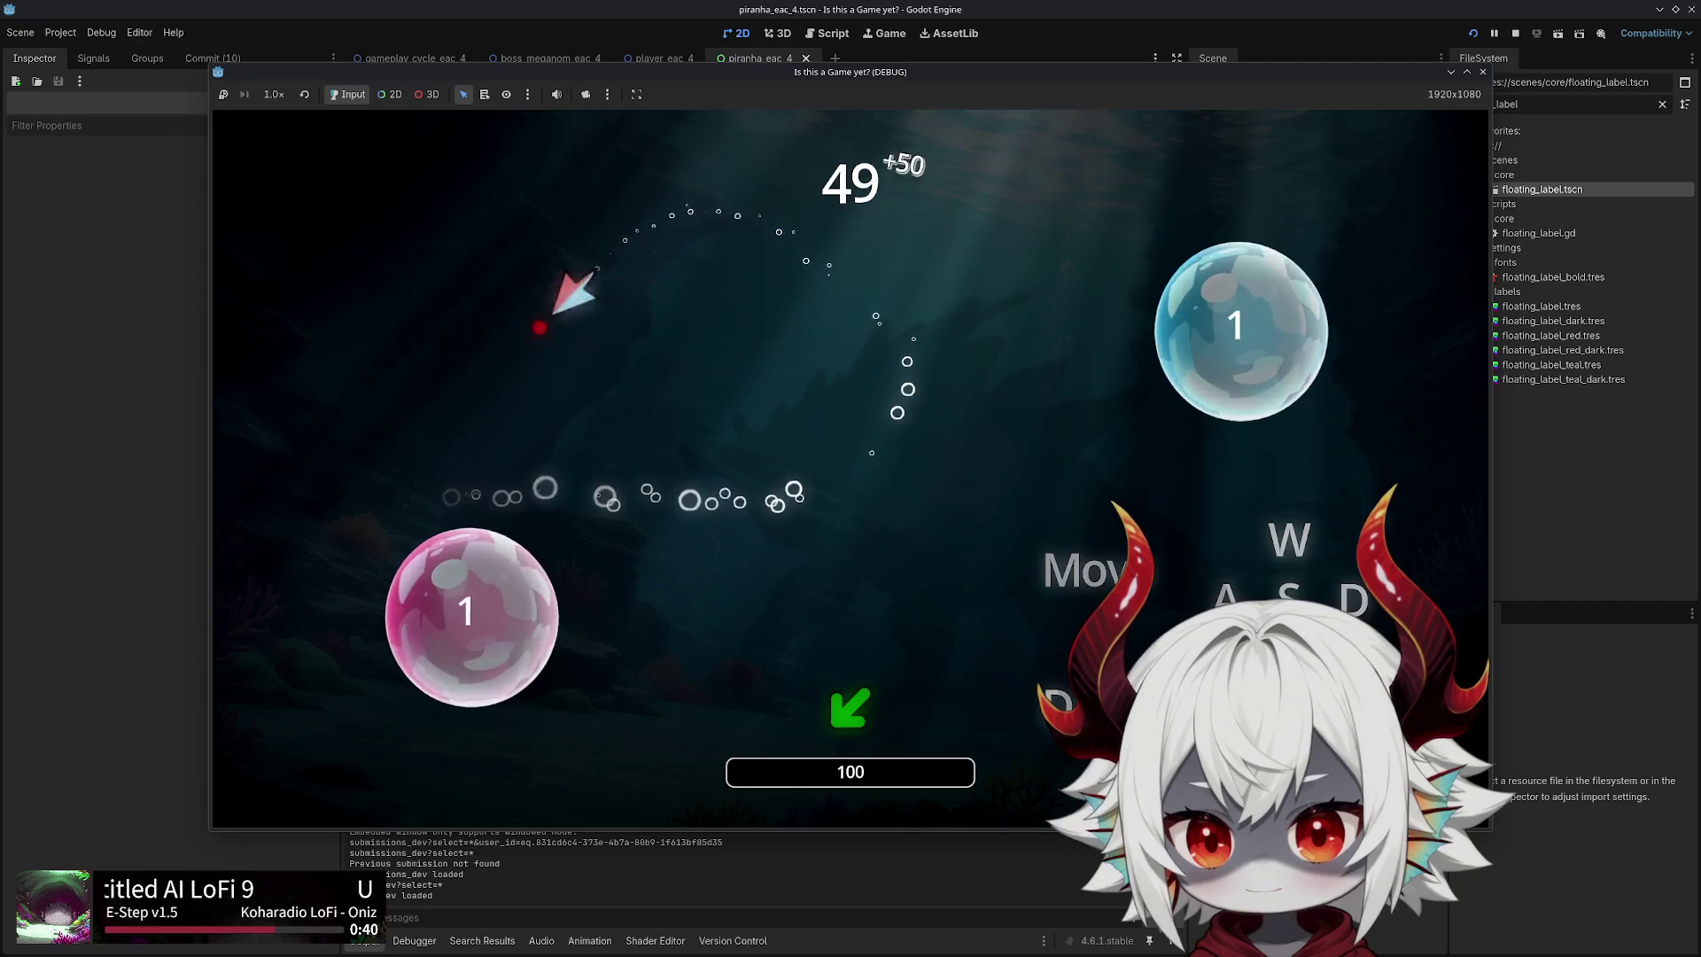
key("a")
key("d")
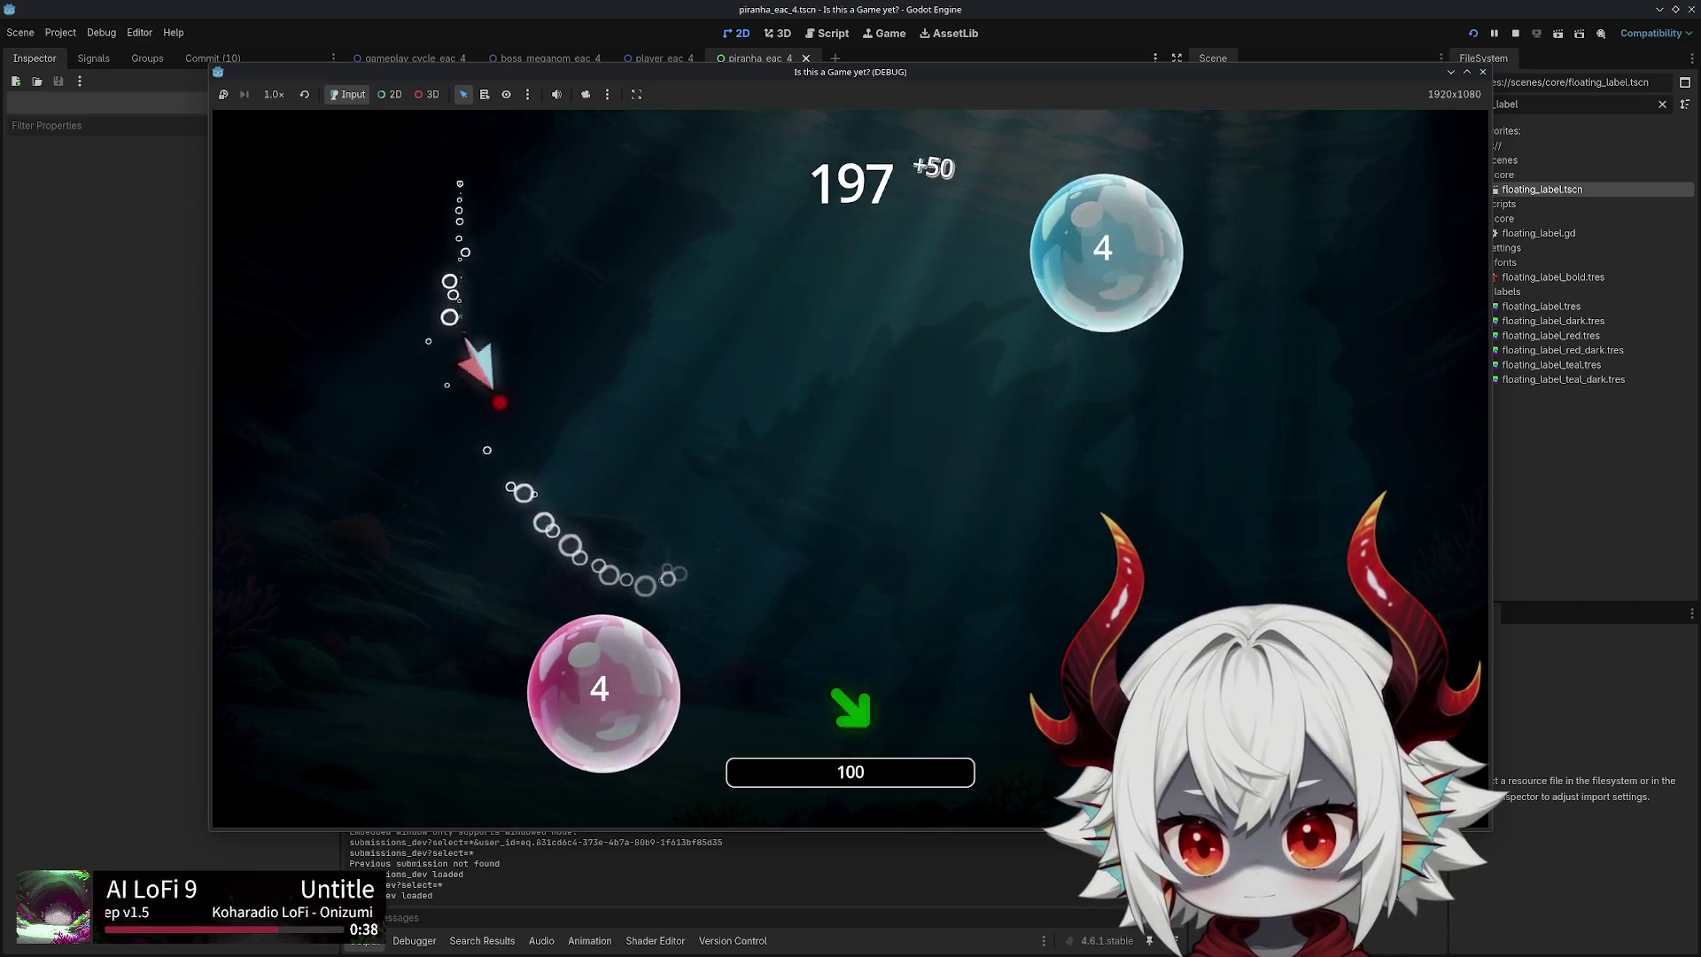
key("w")
key("a")
key("a")
key("w")
key("s")
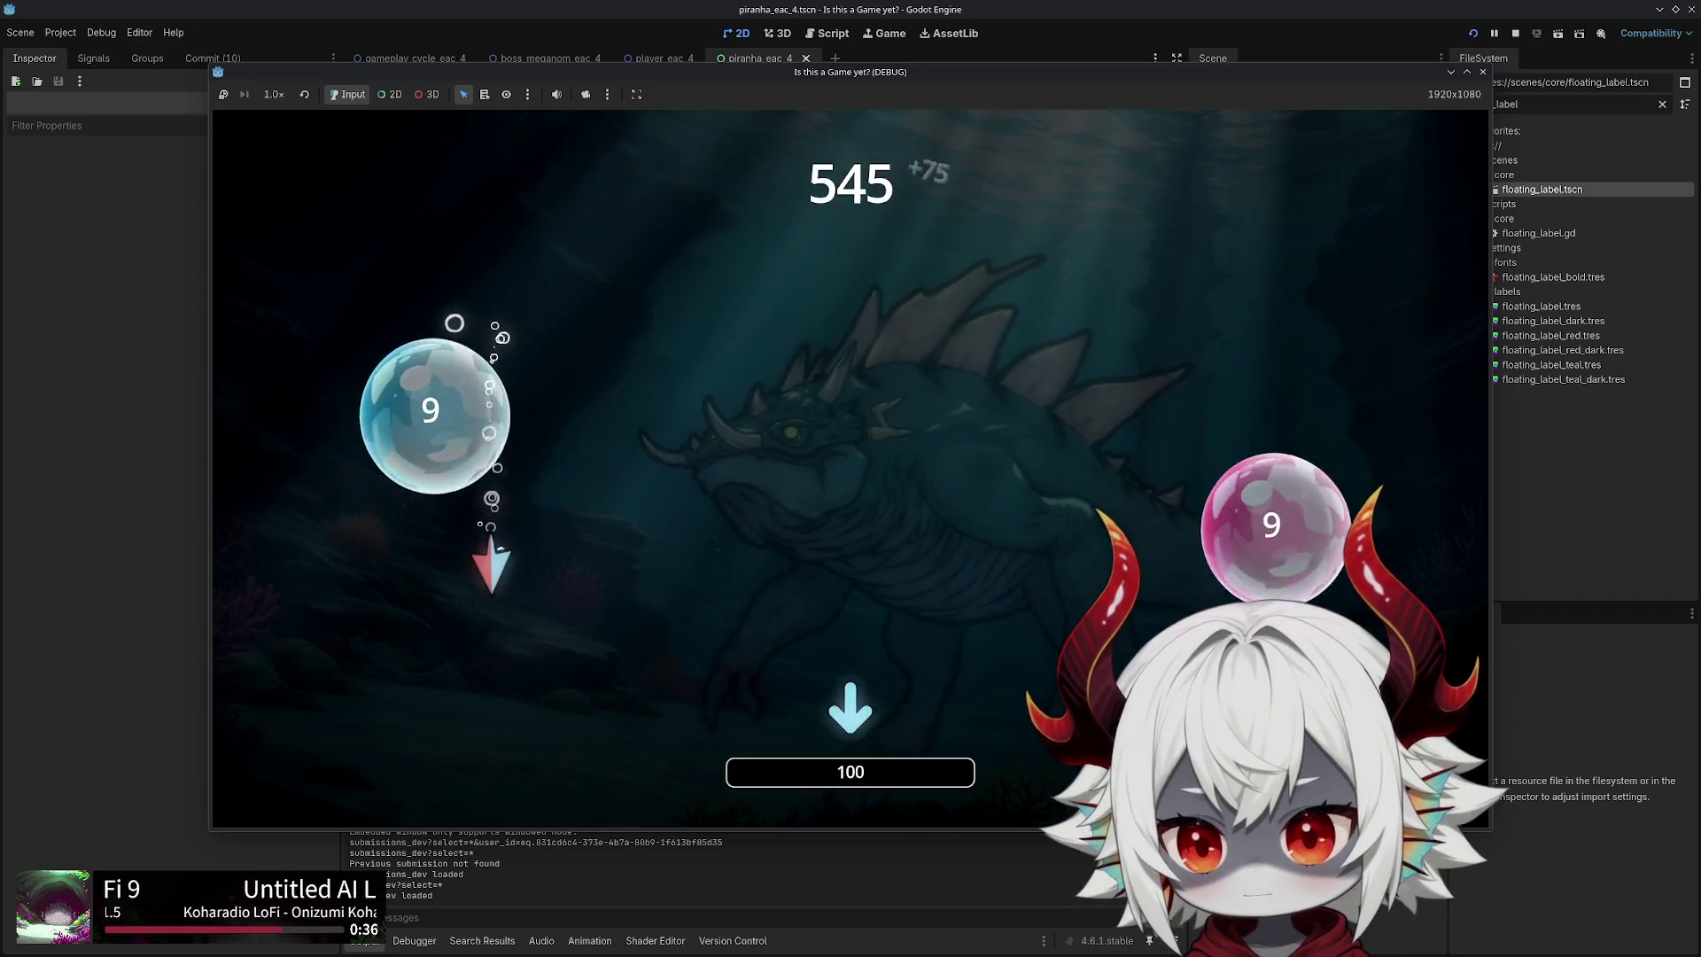
key("w")
key("s")
key("w")
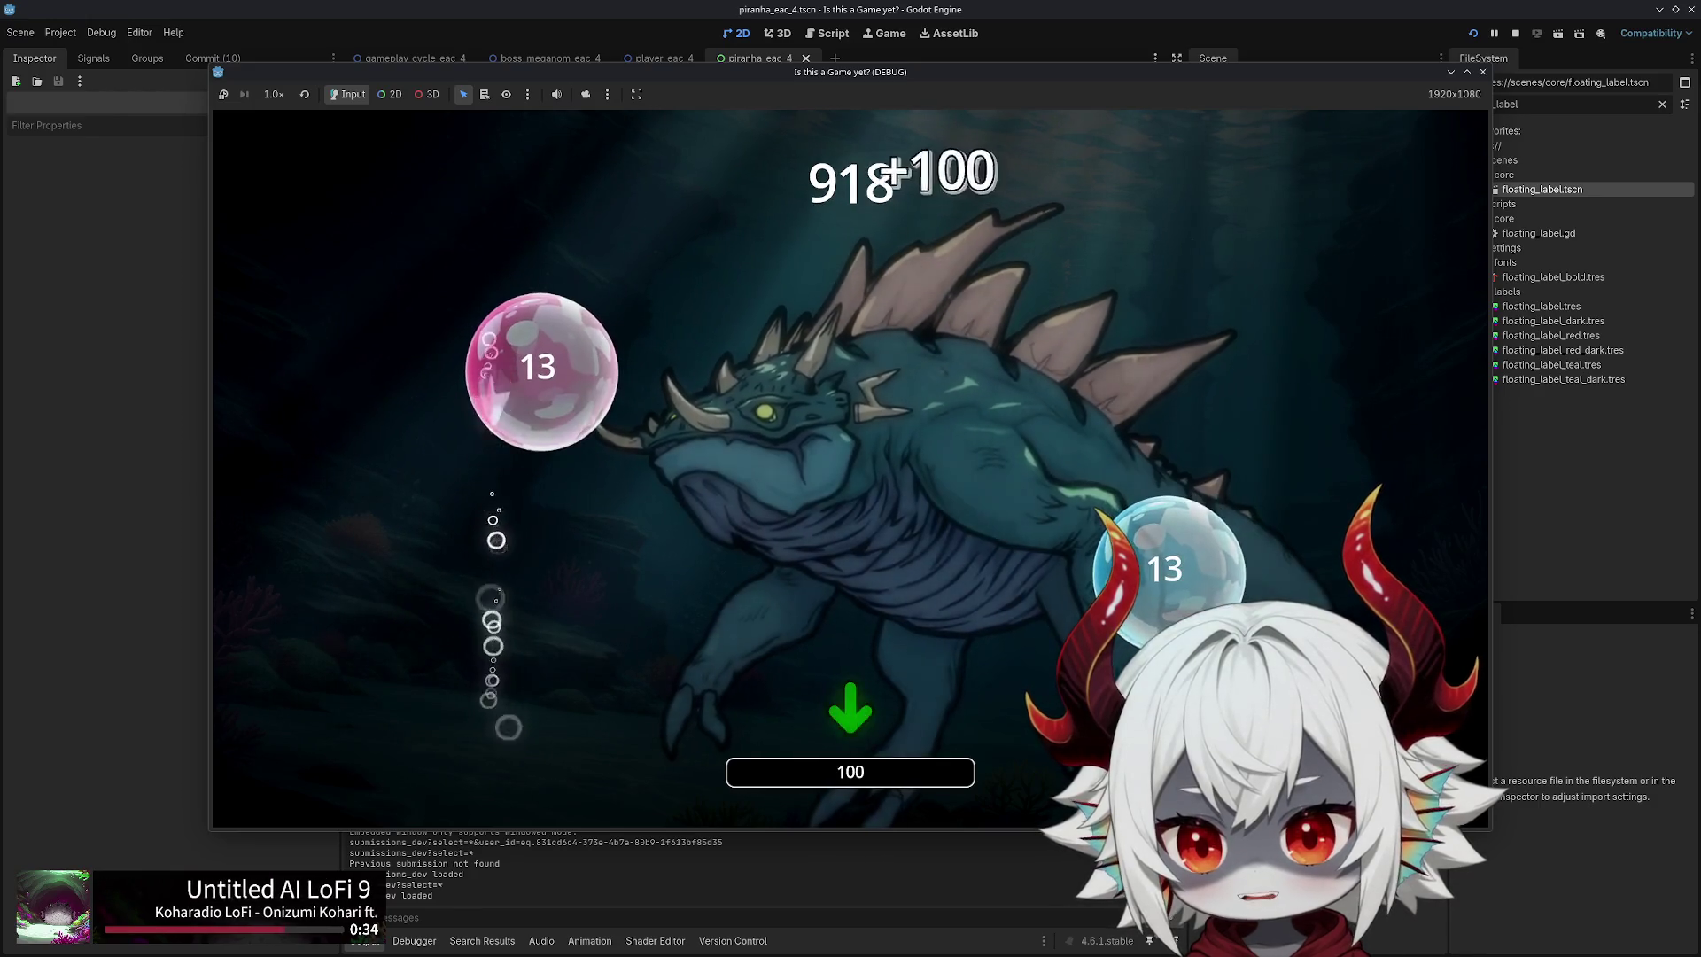
key("a")
key("s")
key("w")
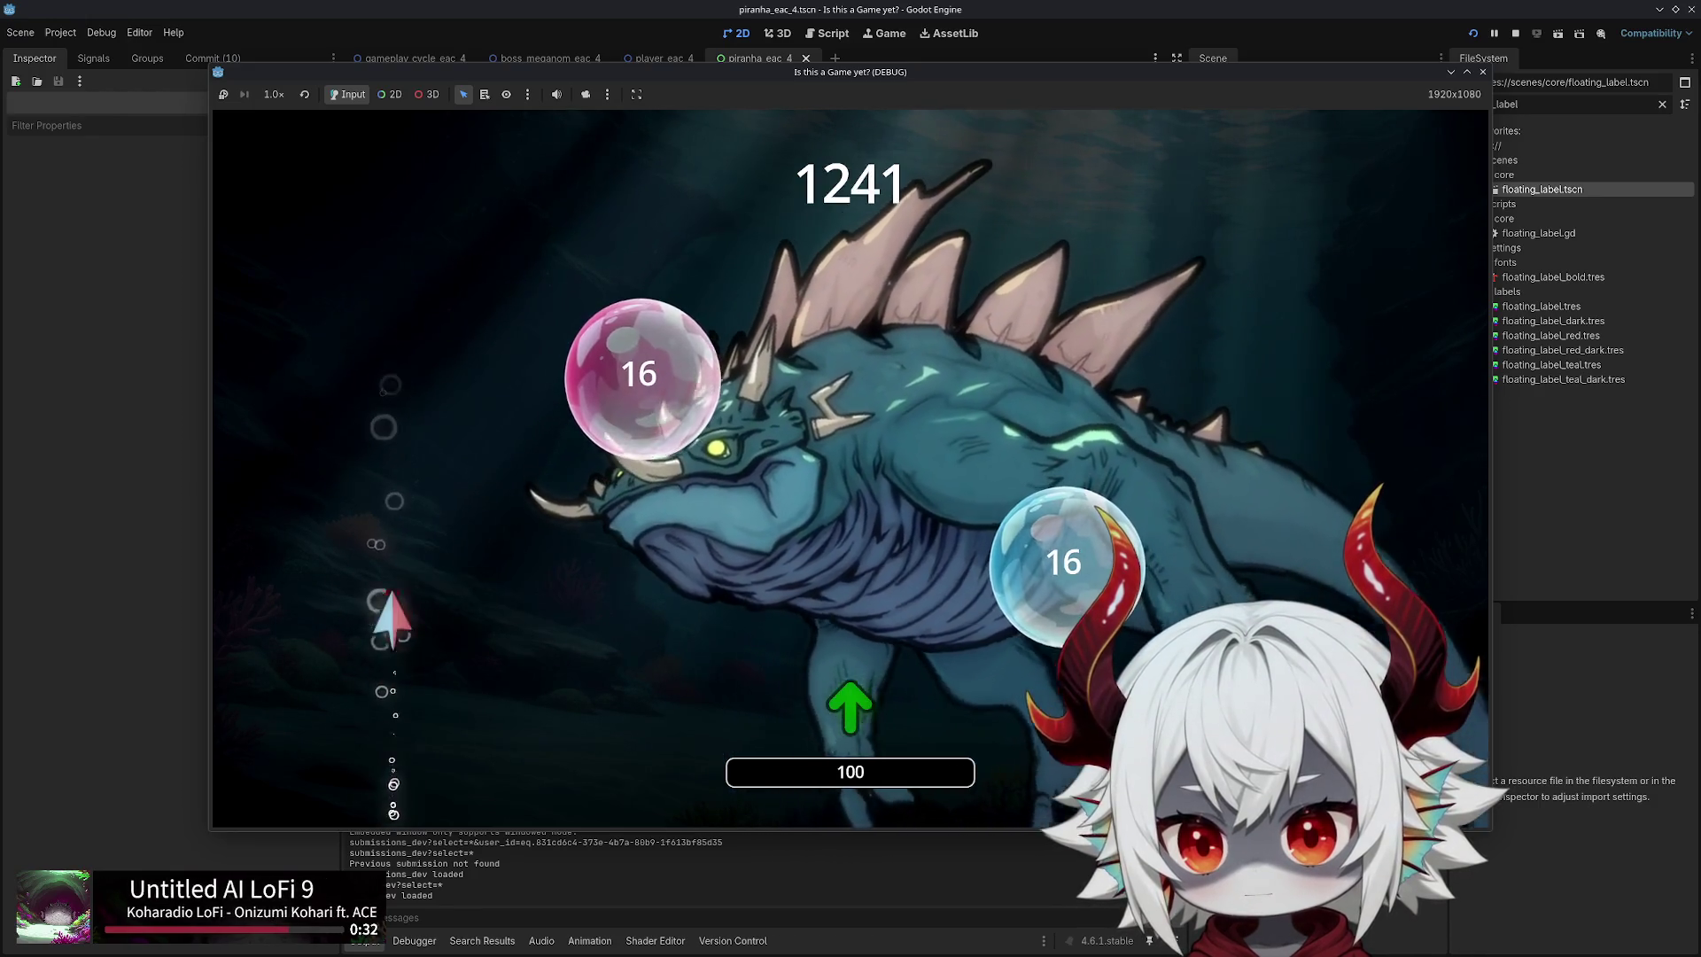
key("d")
key("w")
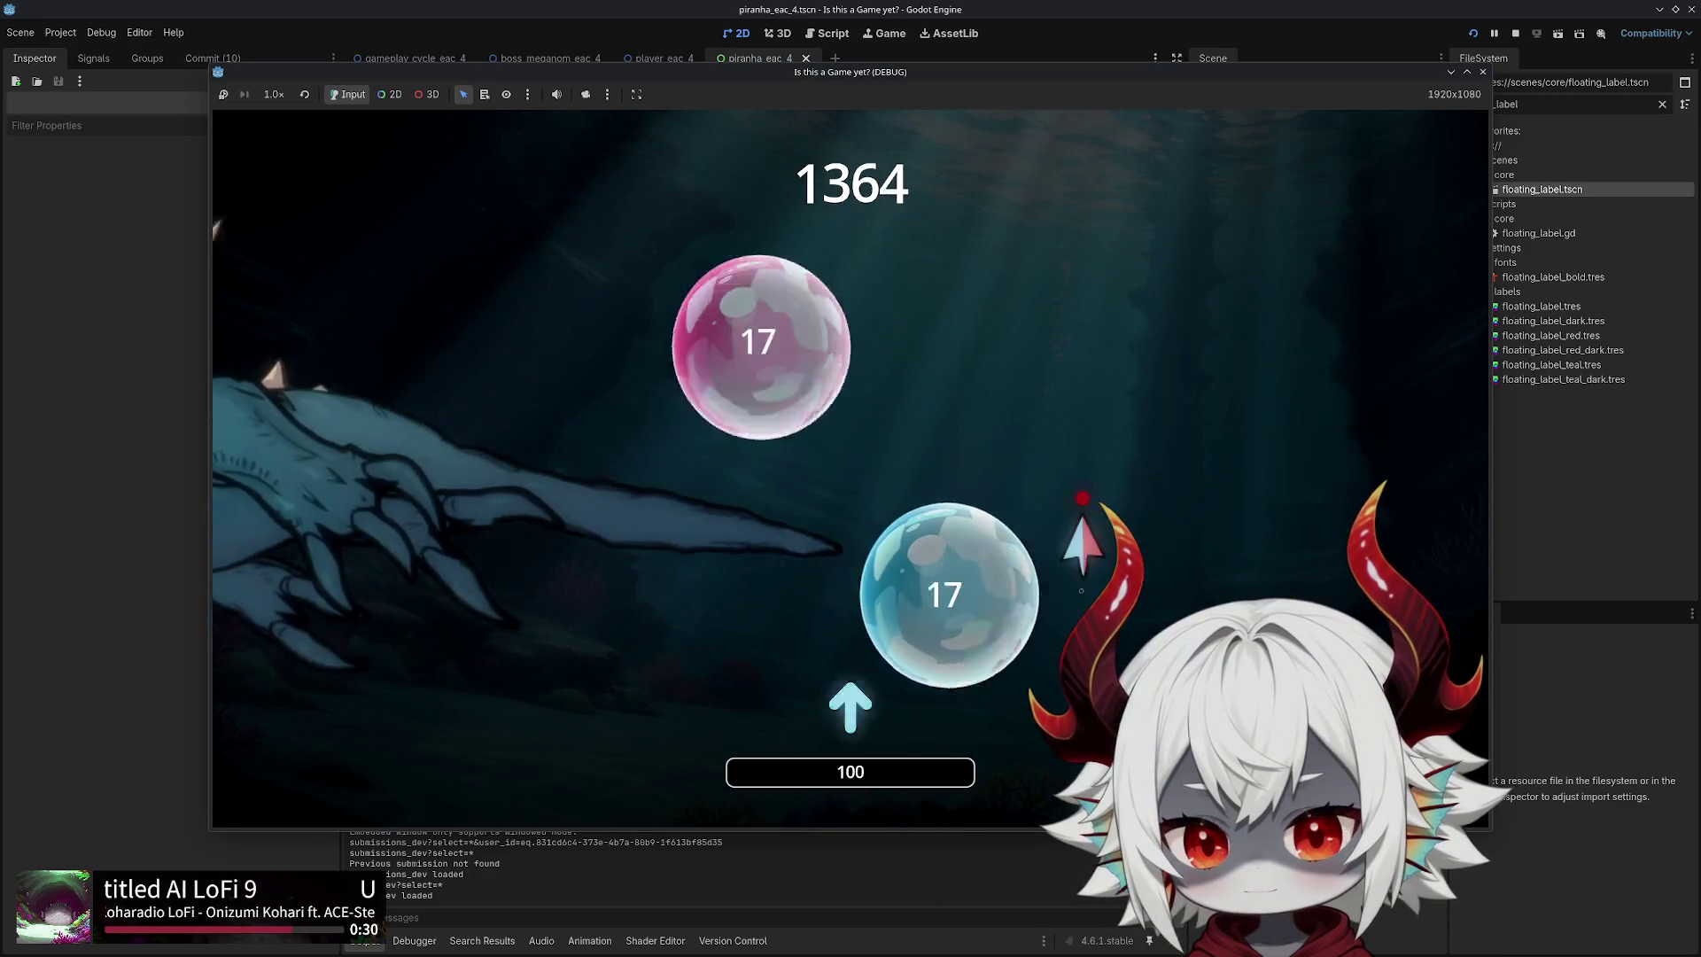
key("a")
key("s")
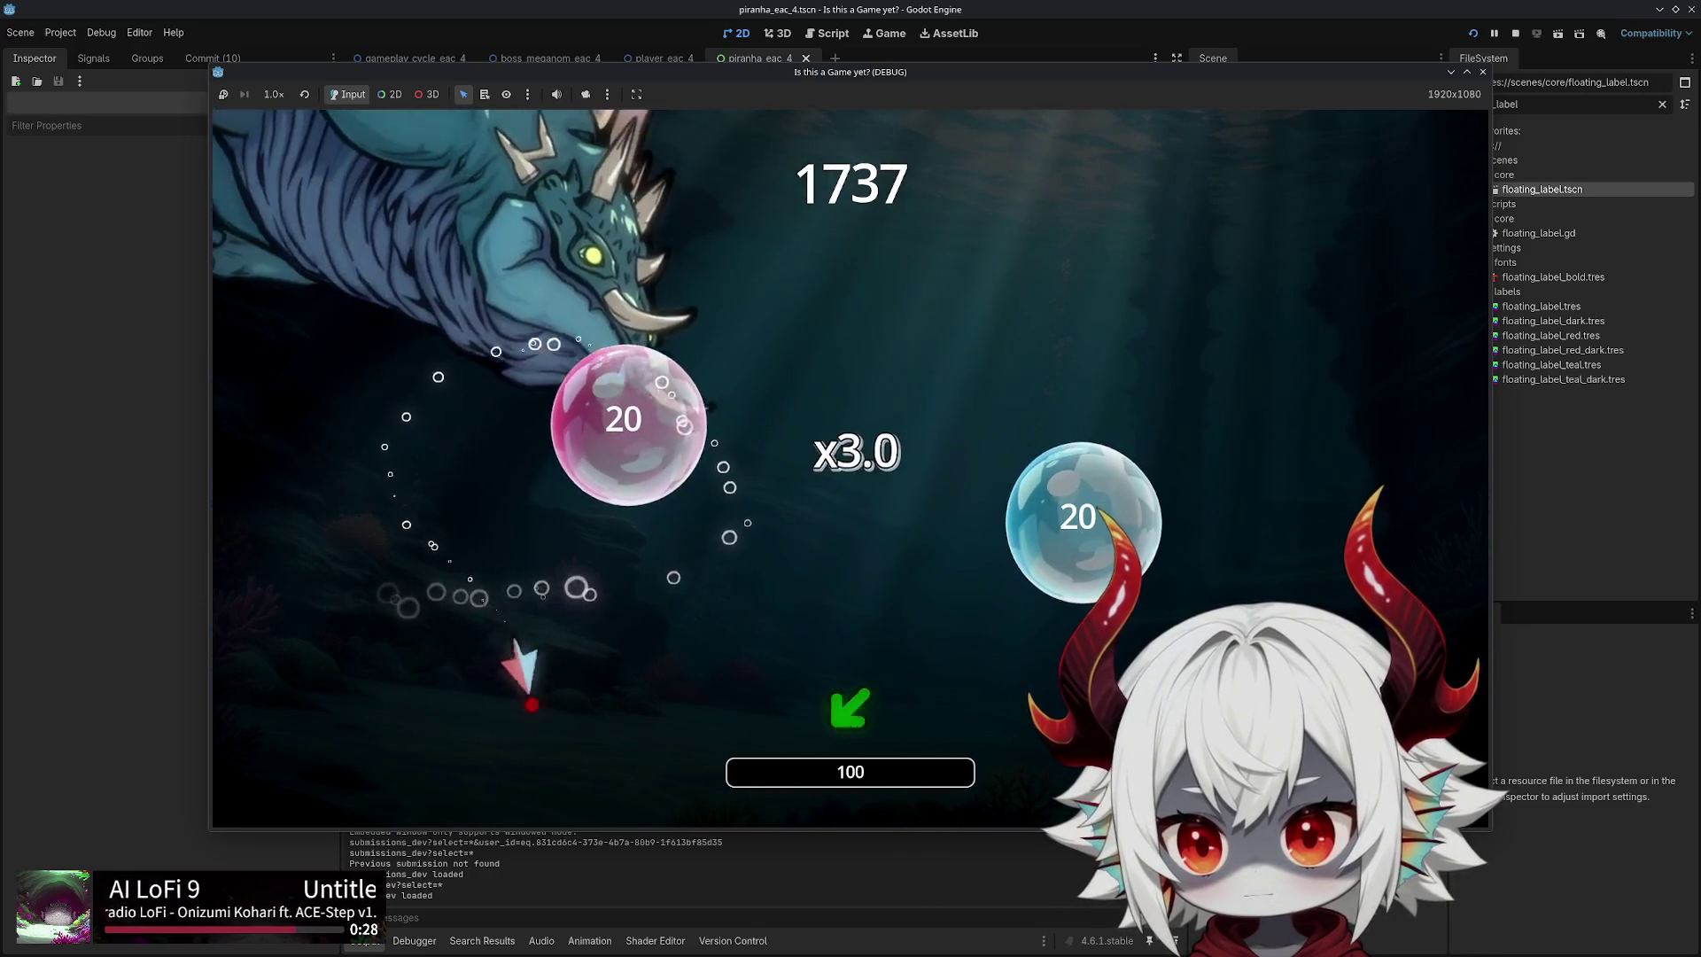
key("w")
key("d")
key("s")
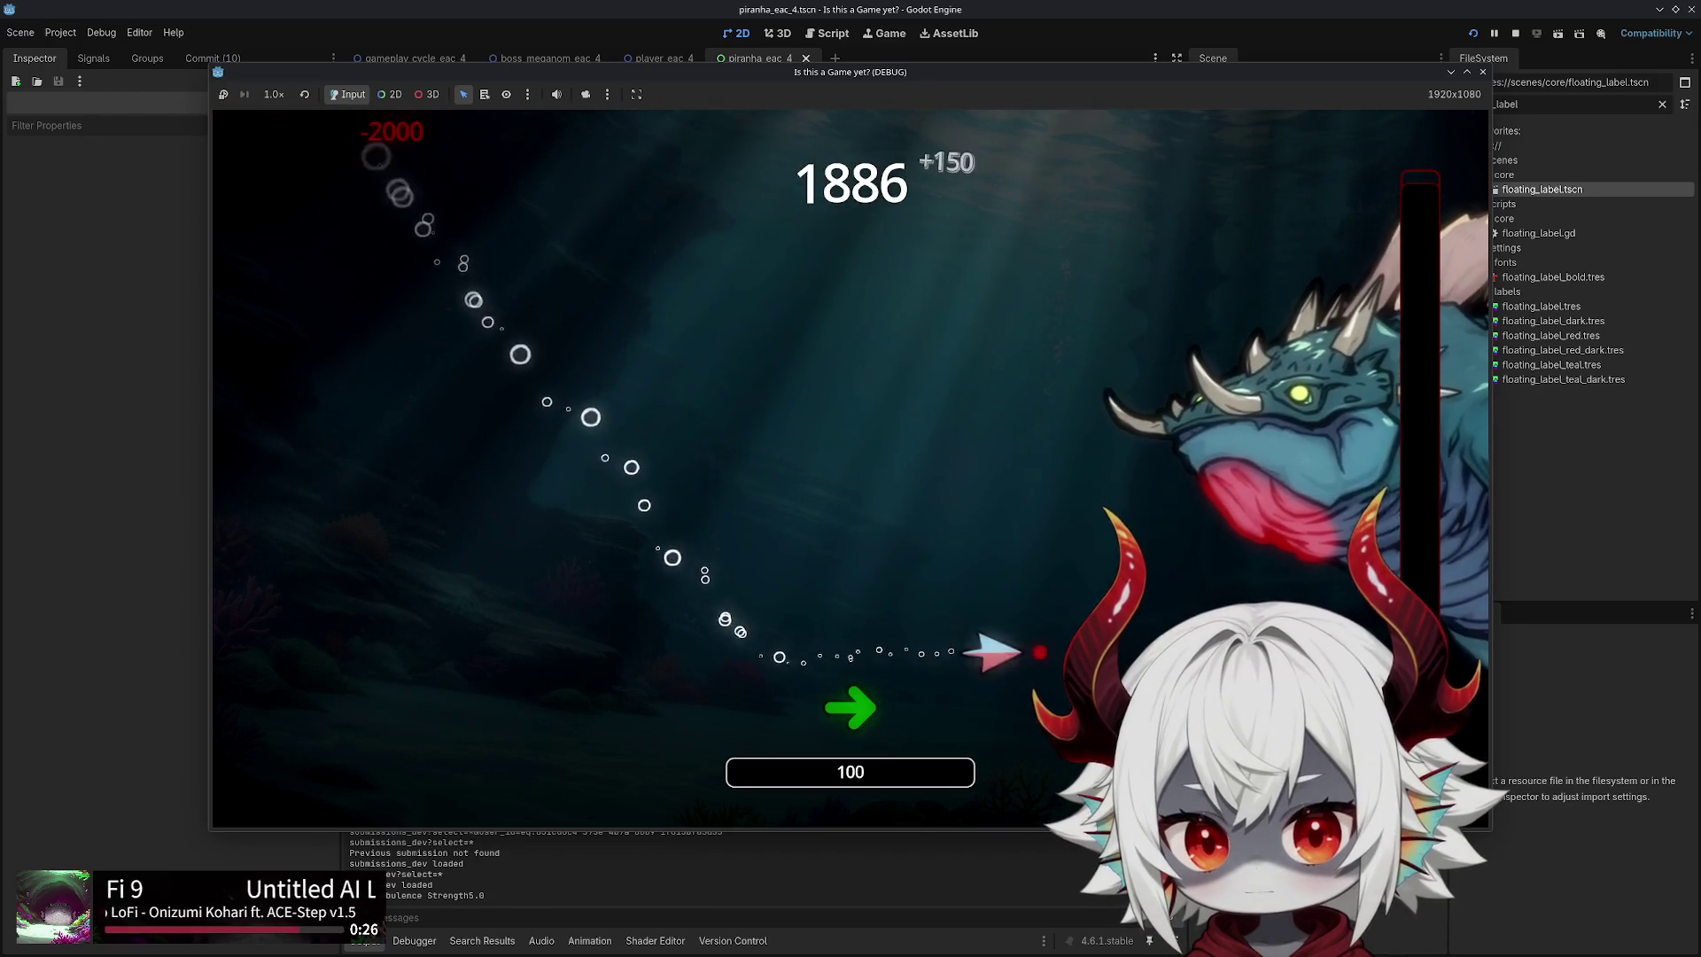
key("w")
key("a")
key("s")
key("d")
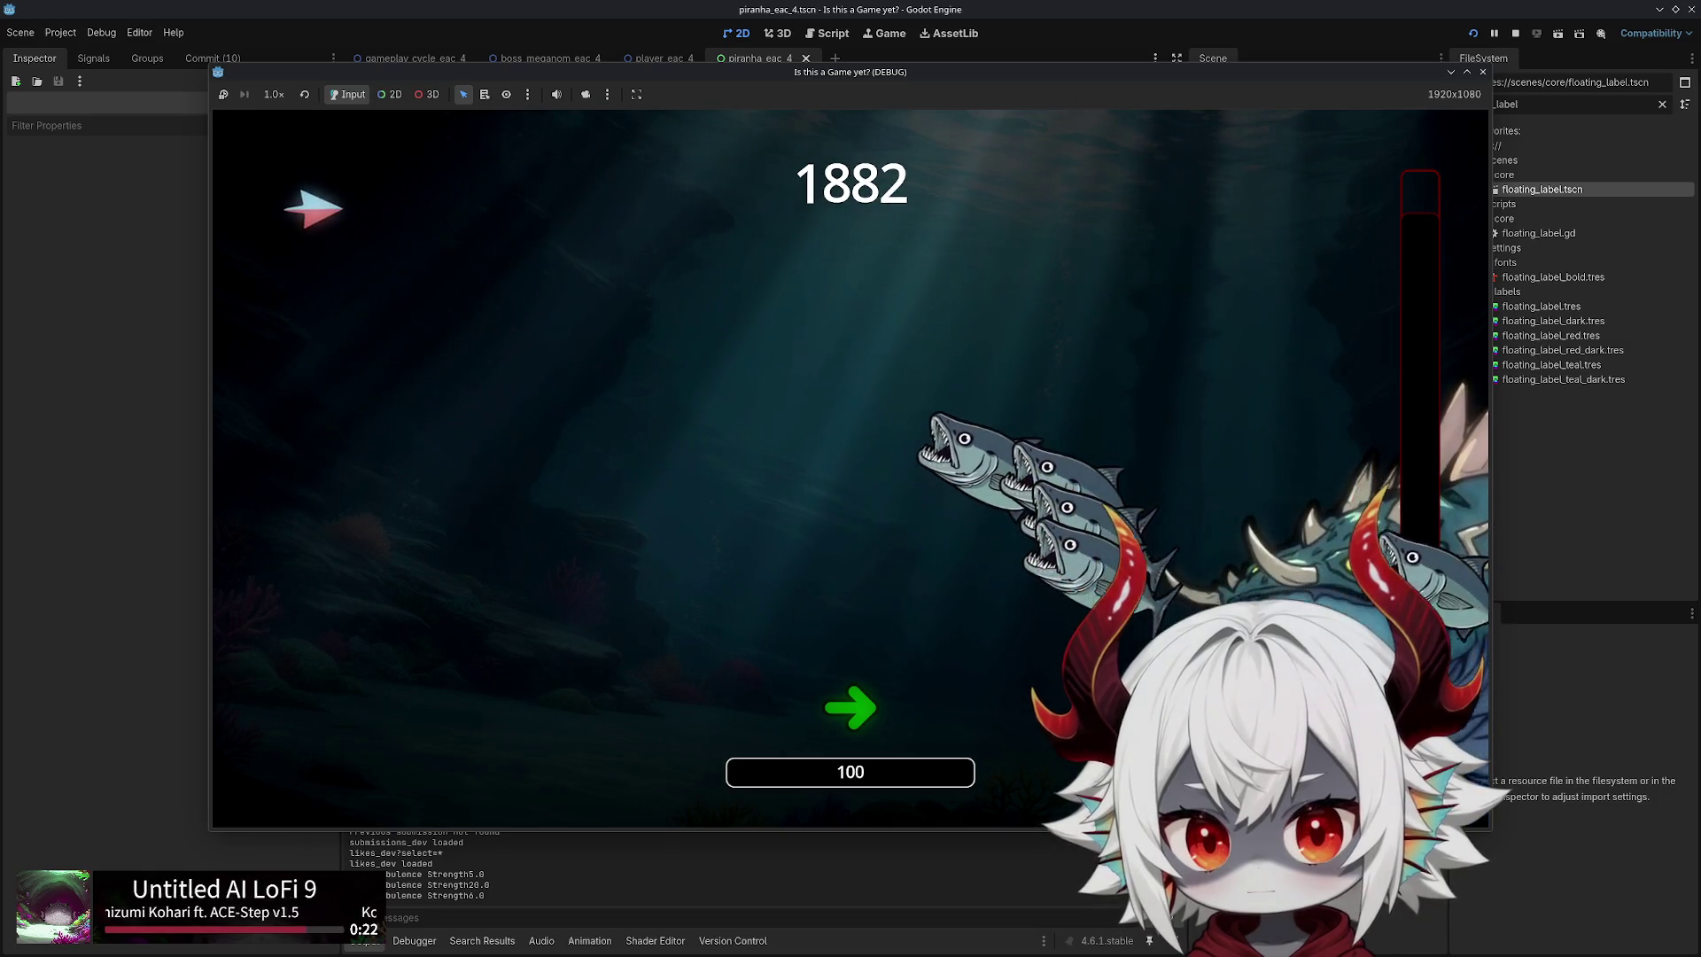
key("s")
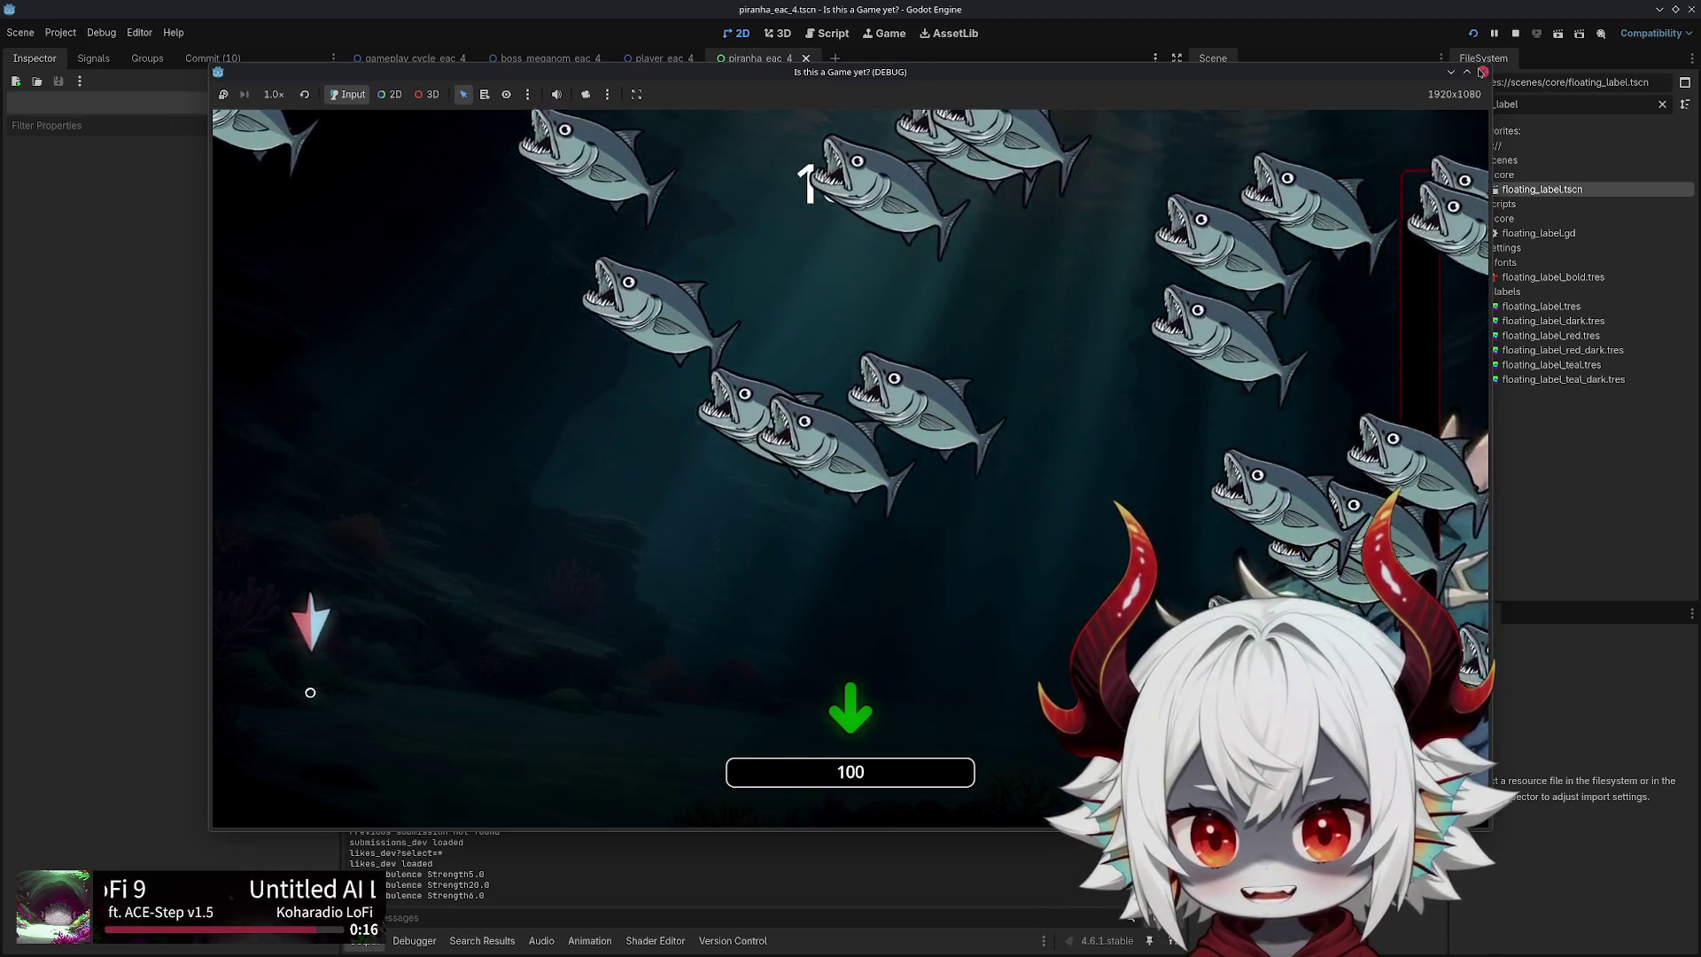
Stop the test run with F8 and inspect the Hitbox and FloatingLabel nodes
key("F8")
left_click(1237, 170)
left_click(1260, 212)
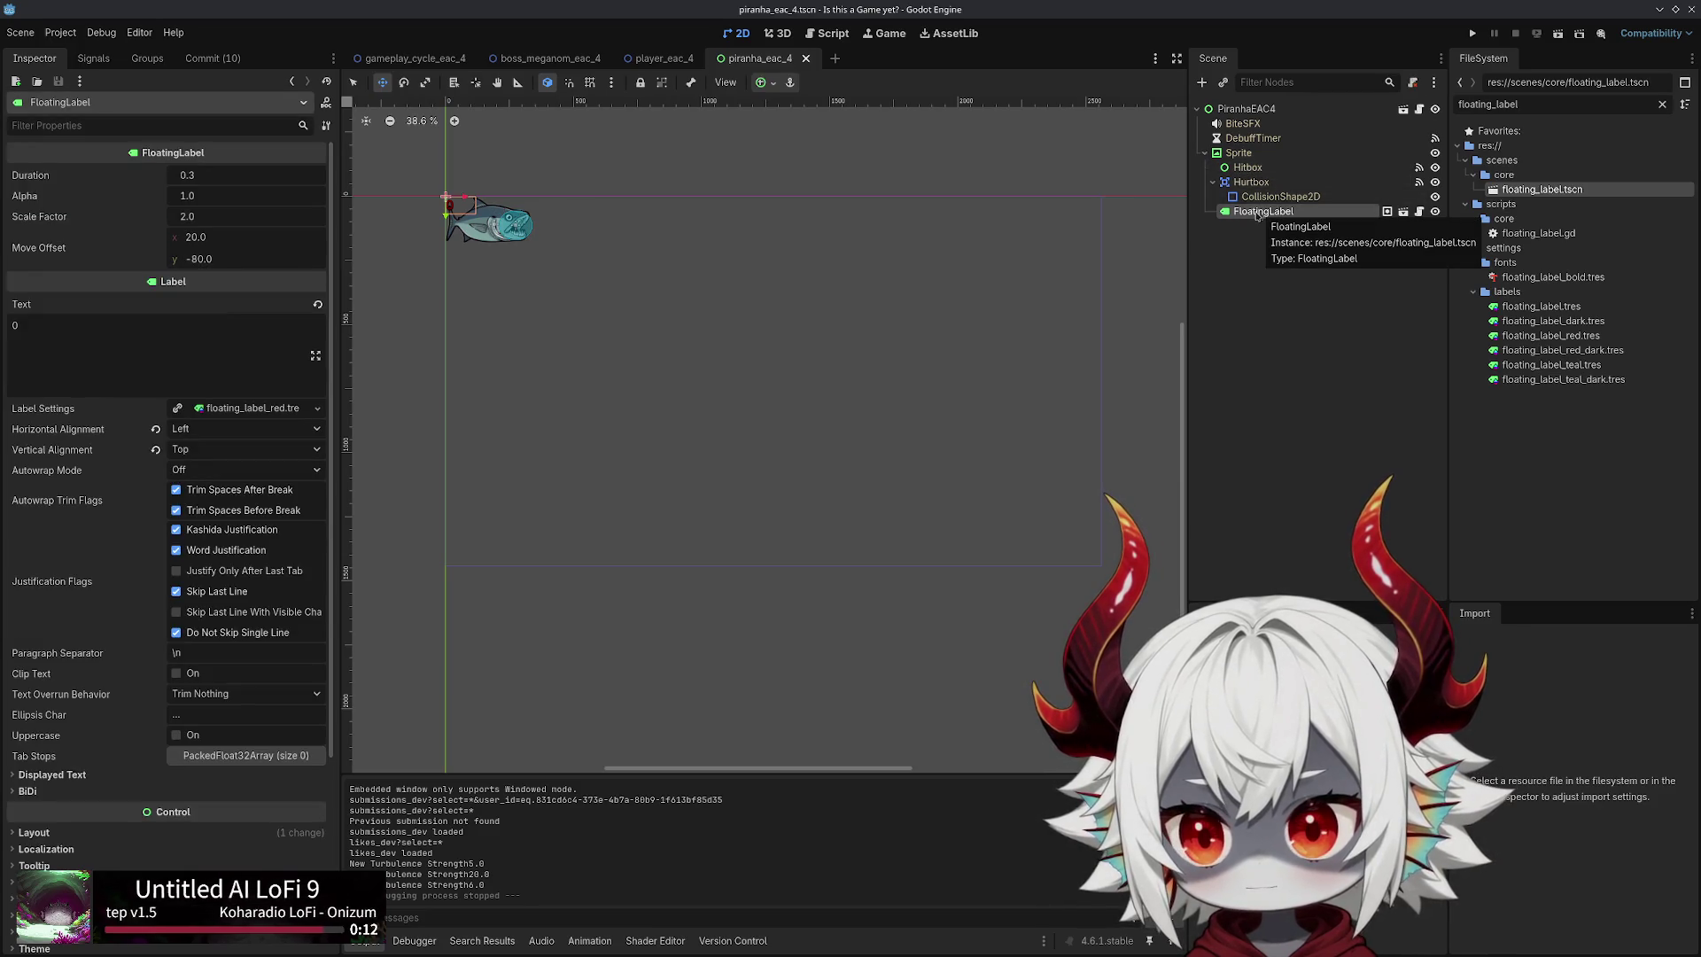
Try moving the piranha sprite and the whole PiranhaEAC4 on the canvas, undoing each move
left_click(1245, 153)
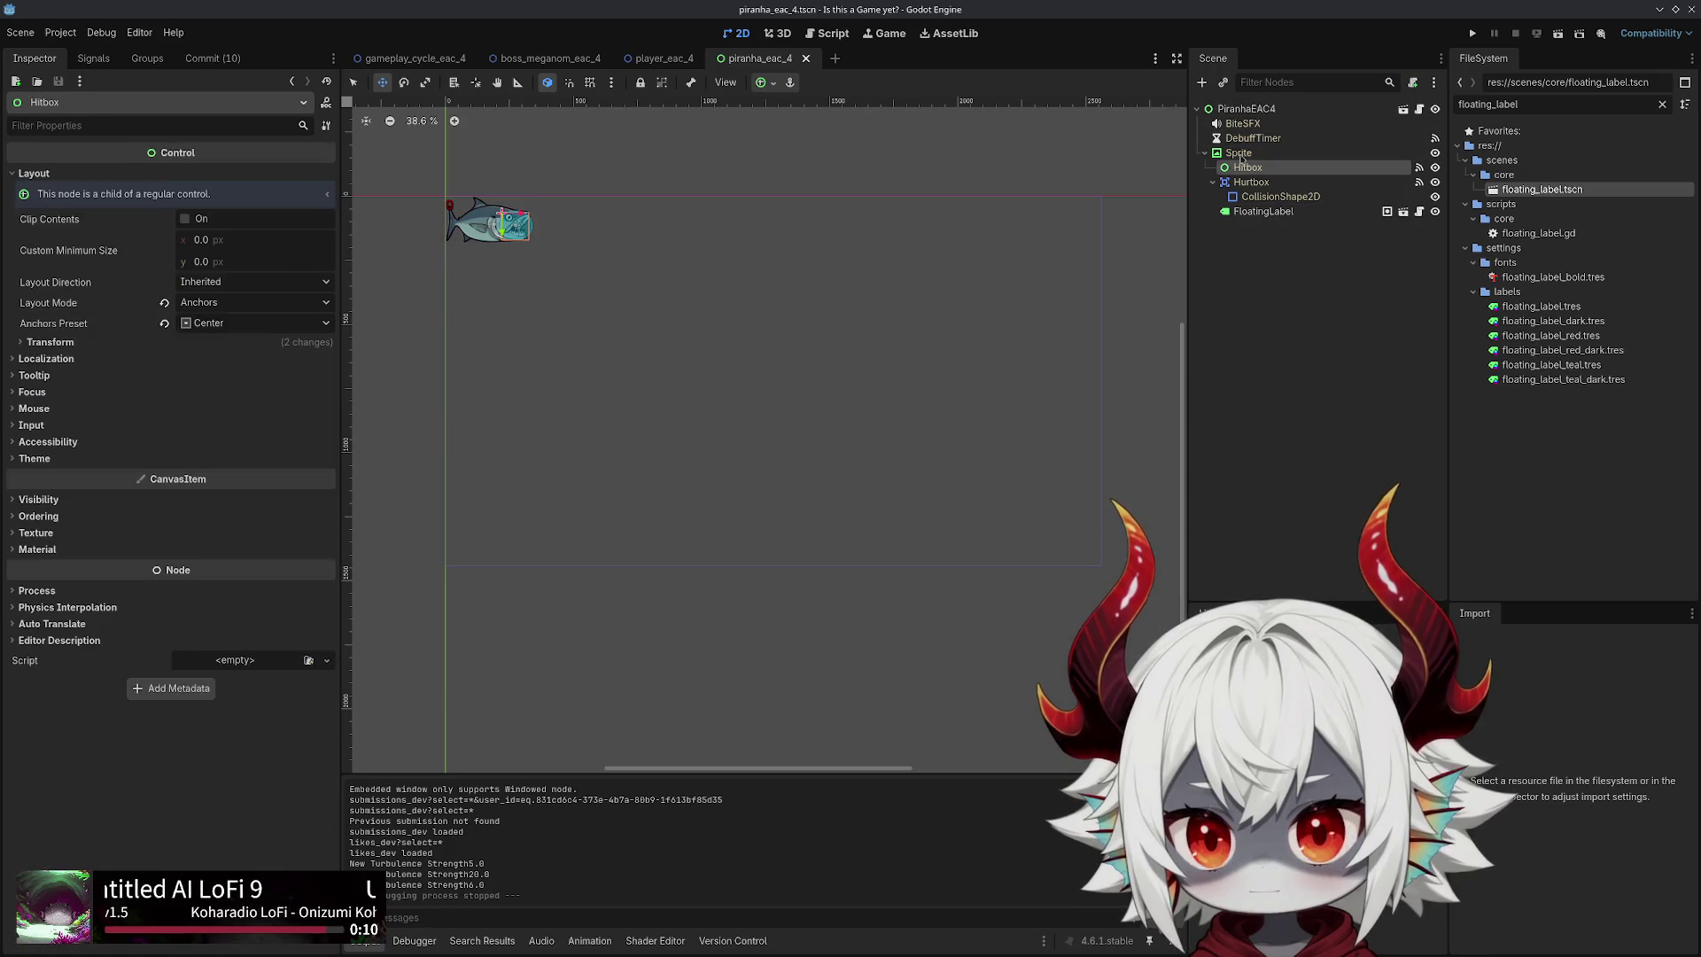
left_click_drag(486, 222, 712, 359)
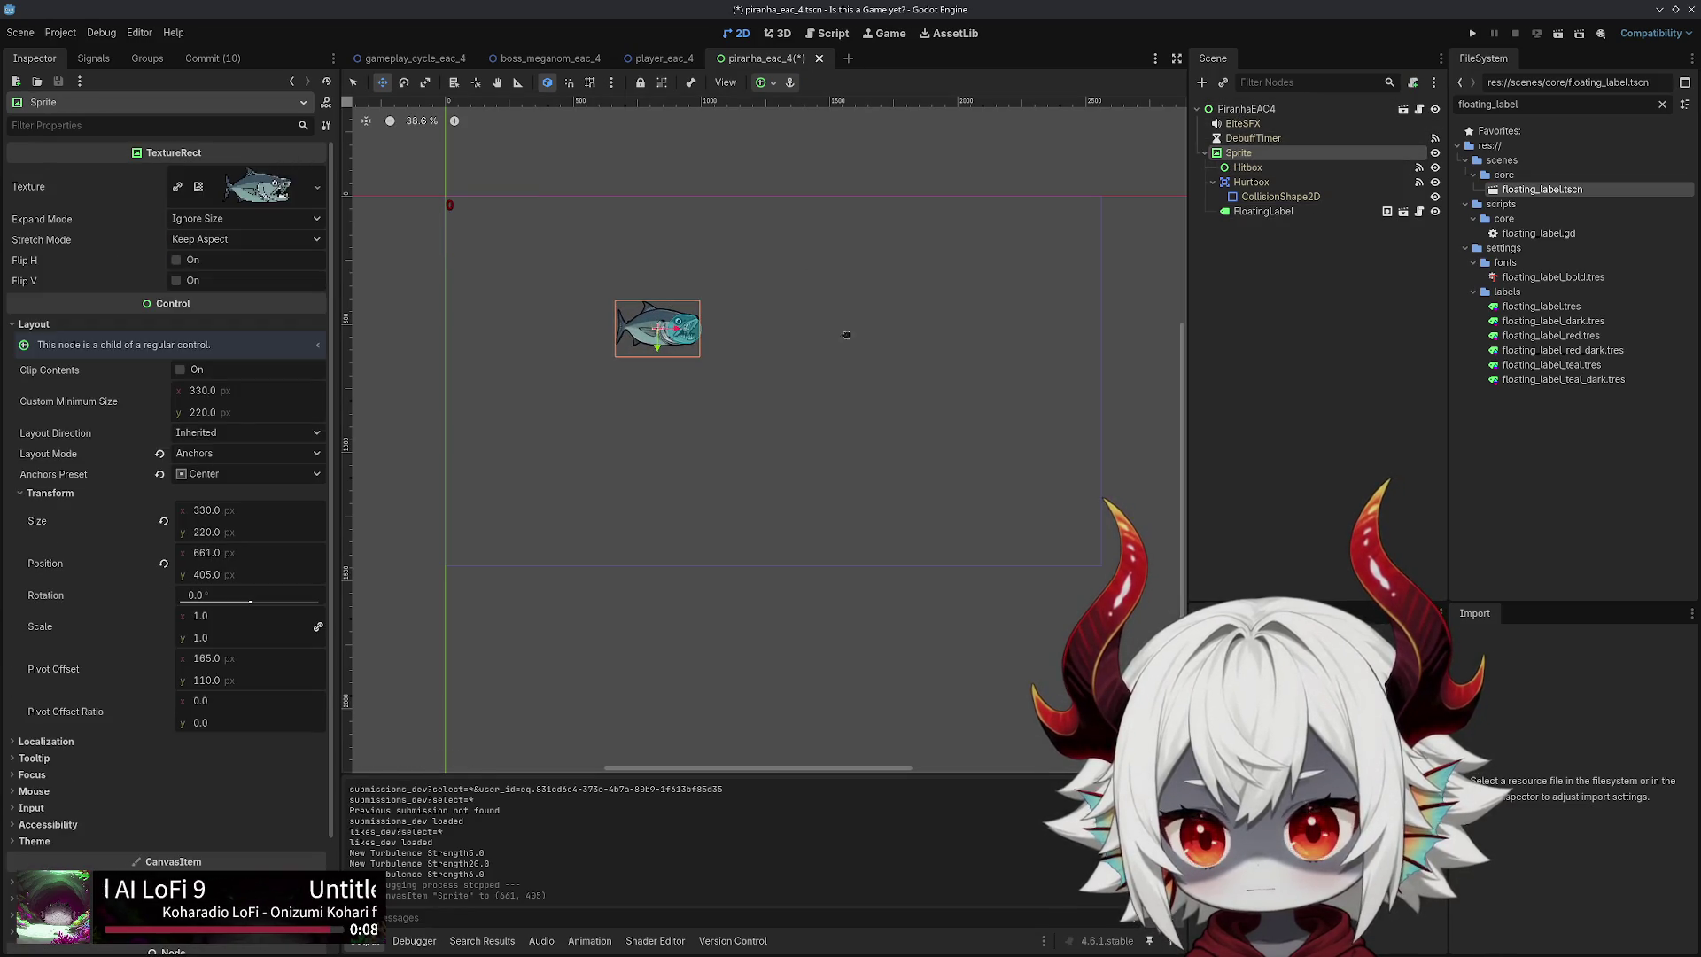
key("ctrl+z")
left_click(1247, 108)
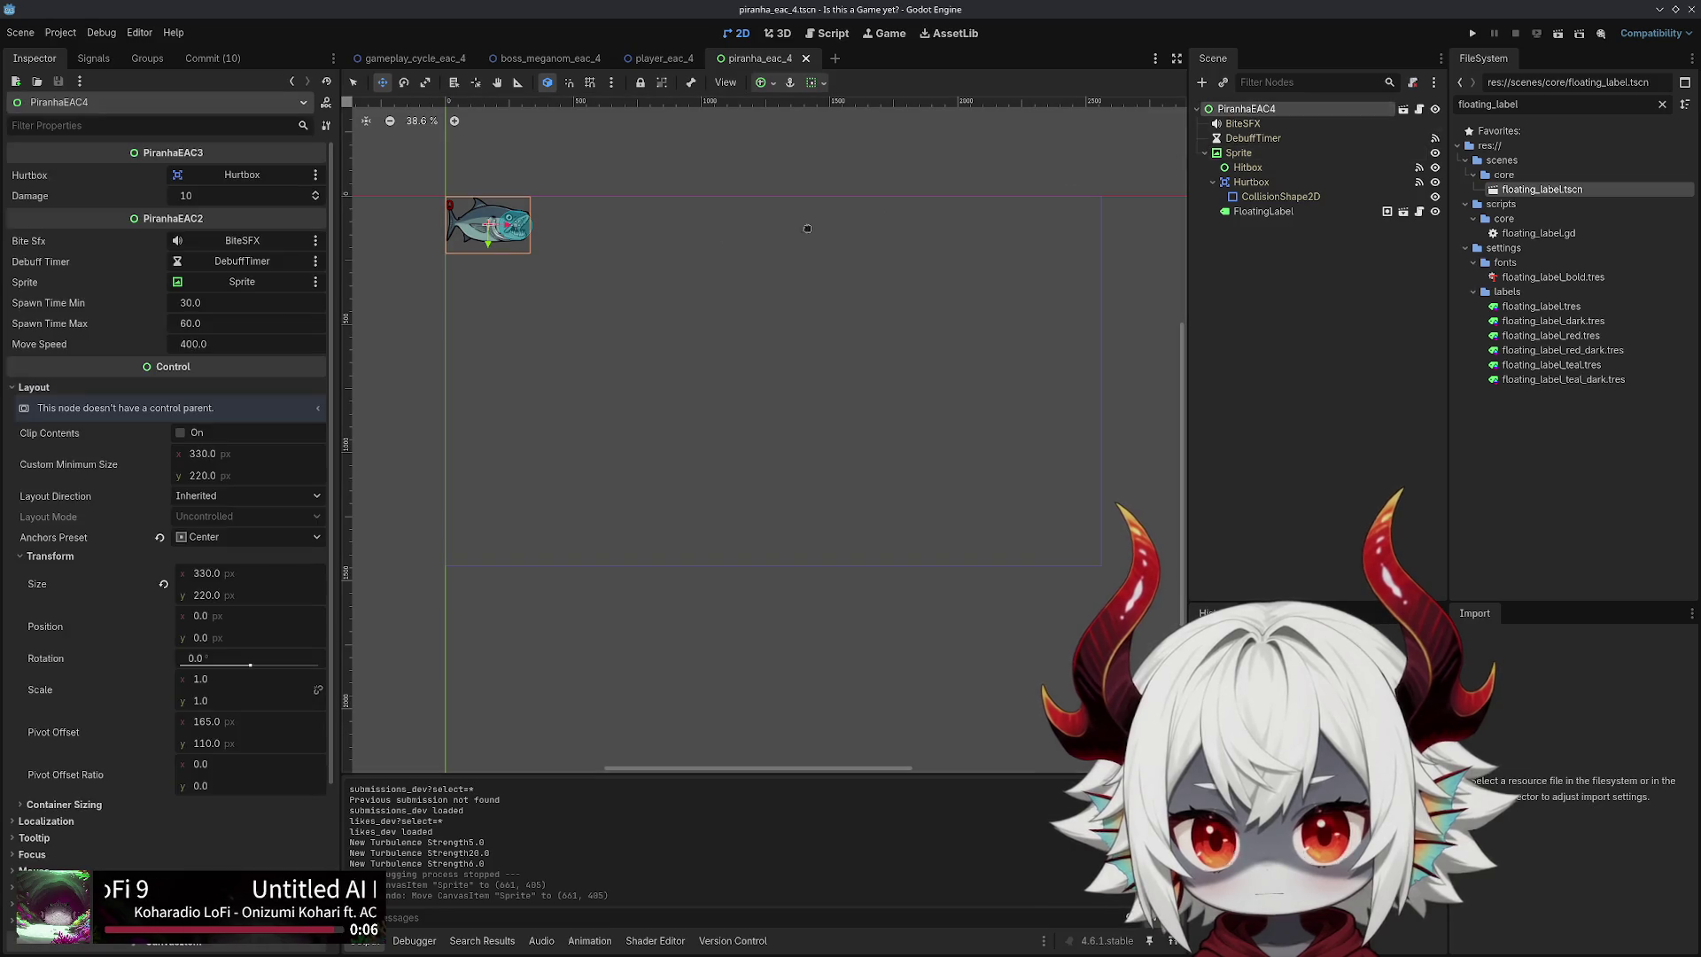
mouse_move(463, 205)
left_mouse_down()
mouse_move(509, 213)
mouse_move(567, 282)
left_mouse_up()
key("ctrl+z")
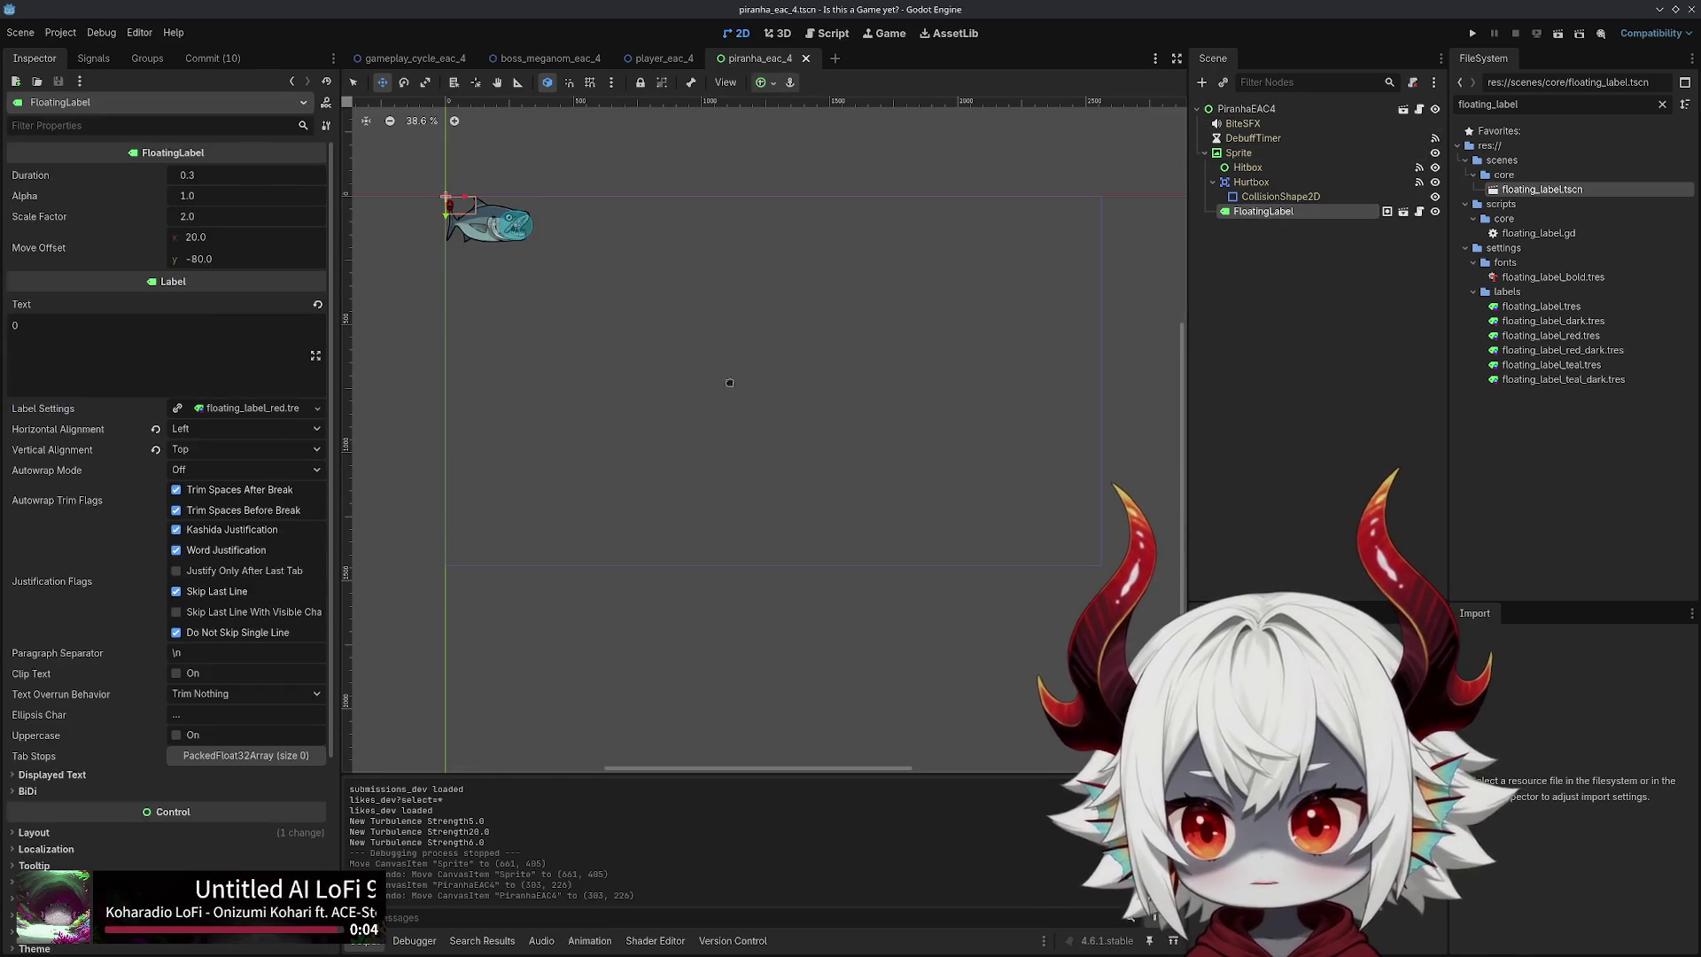
Try centered label alignment and moving FloatingLabel, then undo everything back to Left/Top as first child
left_click(155, 429)
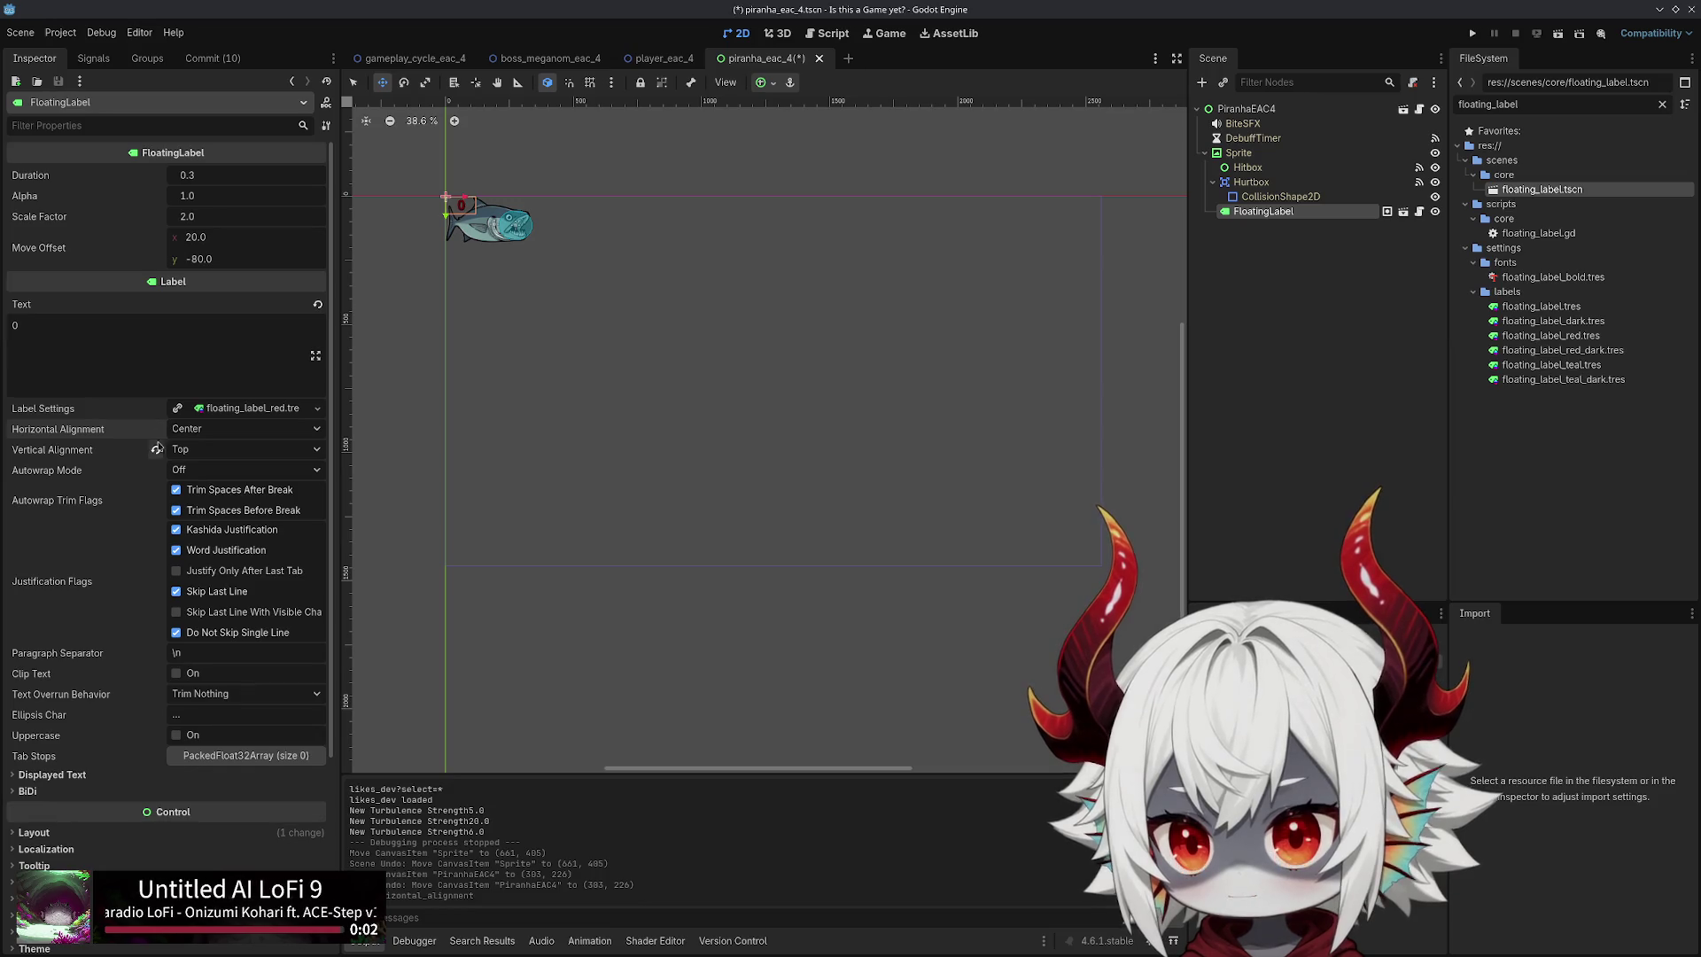
left_click(156, 449)
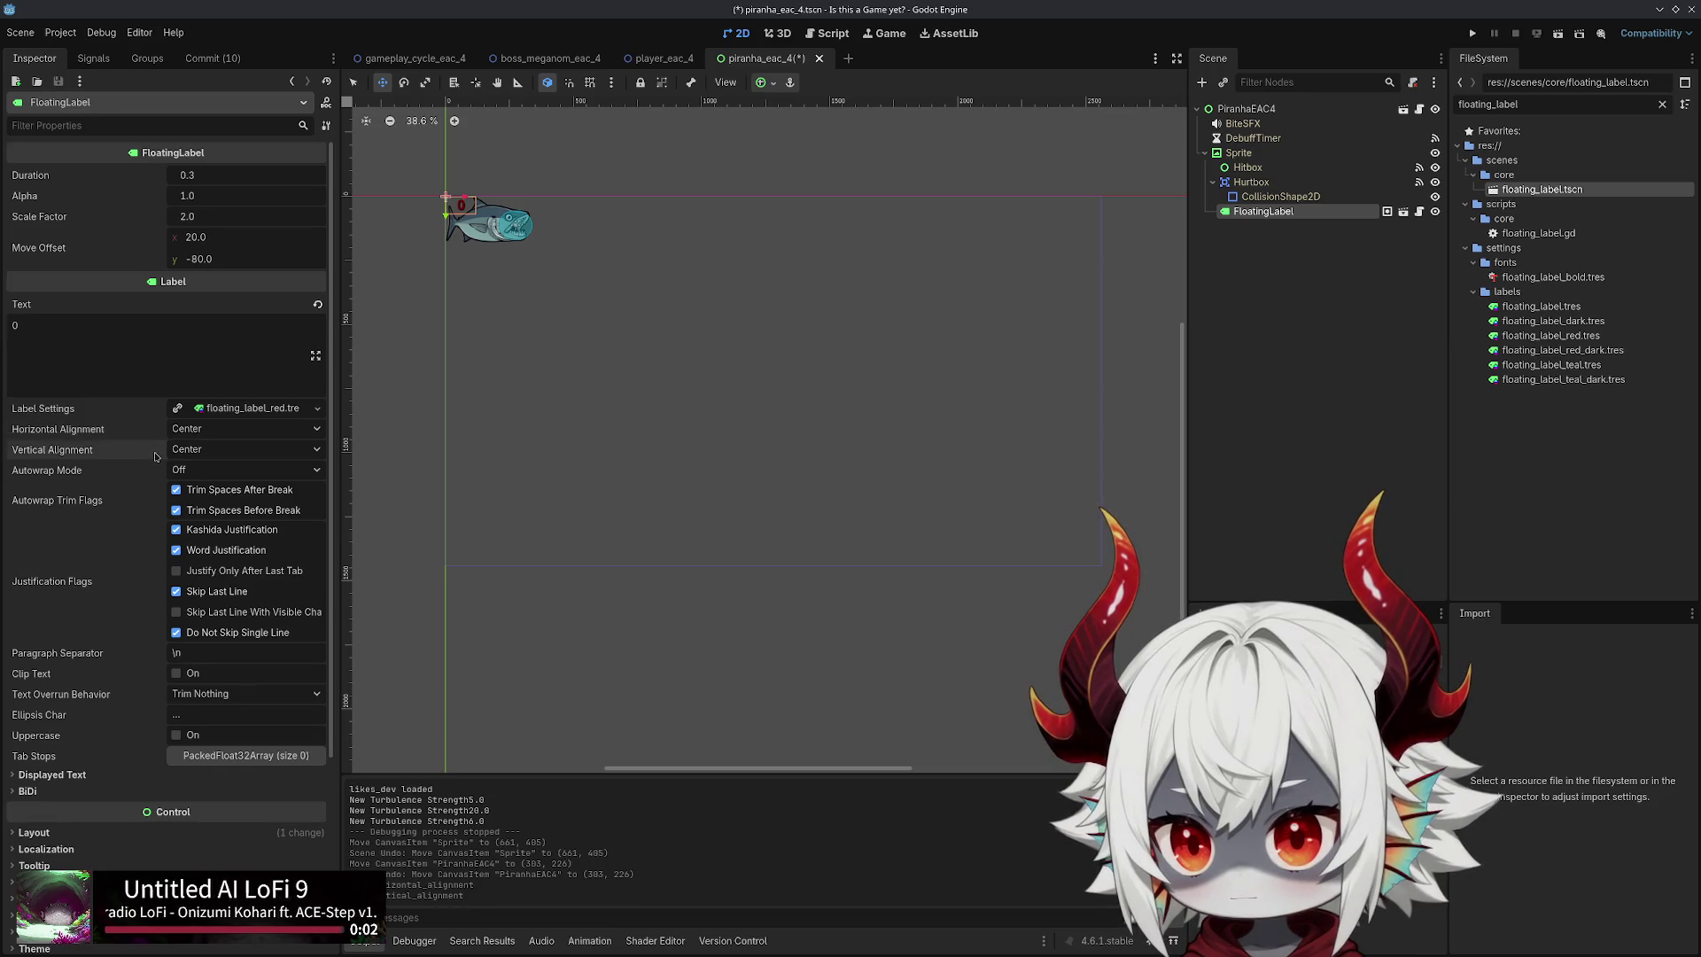
left_click(1259, 197)
left_click(1263, 210)
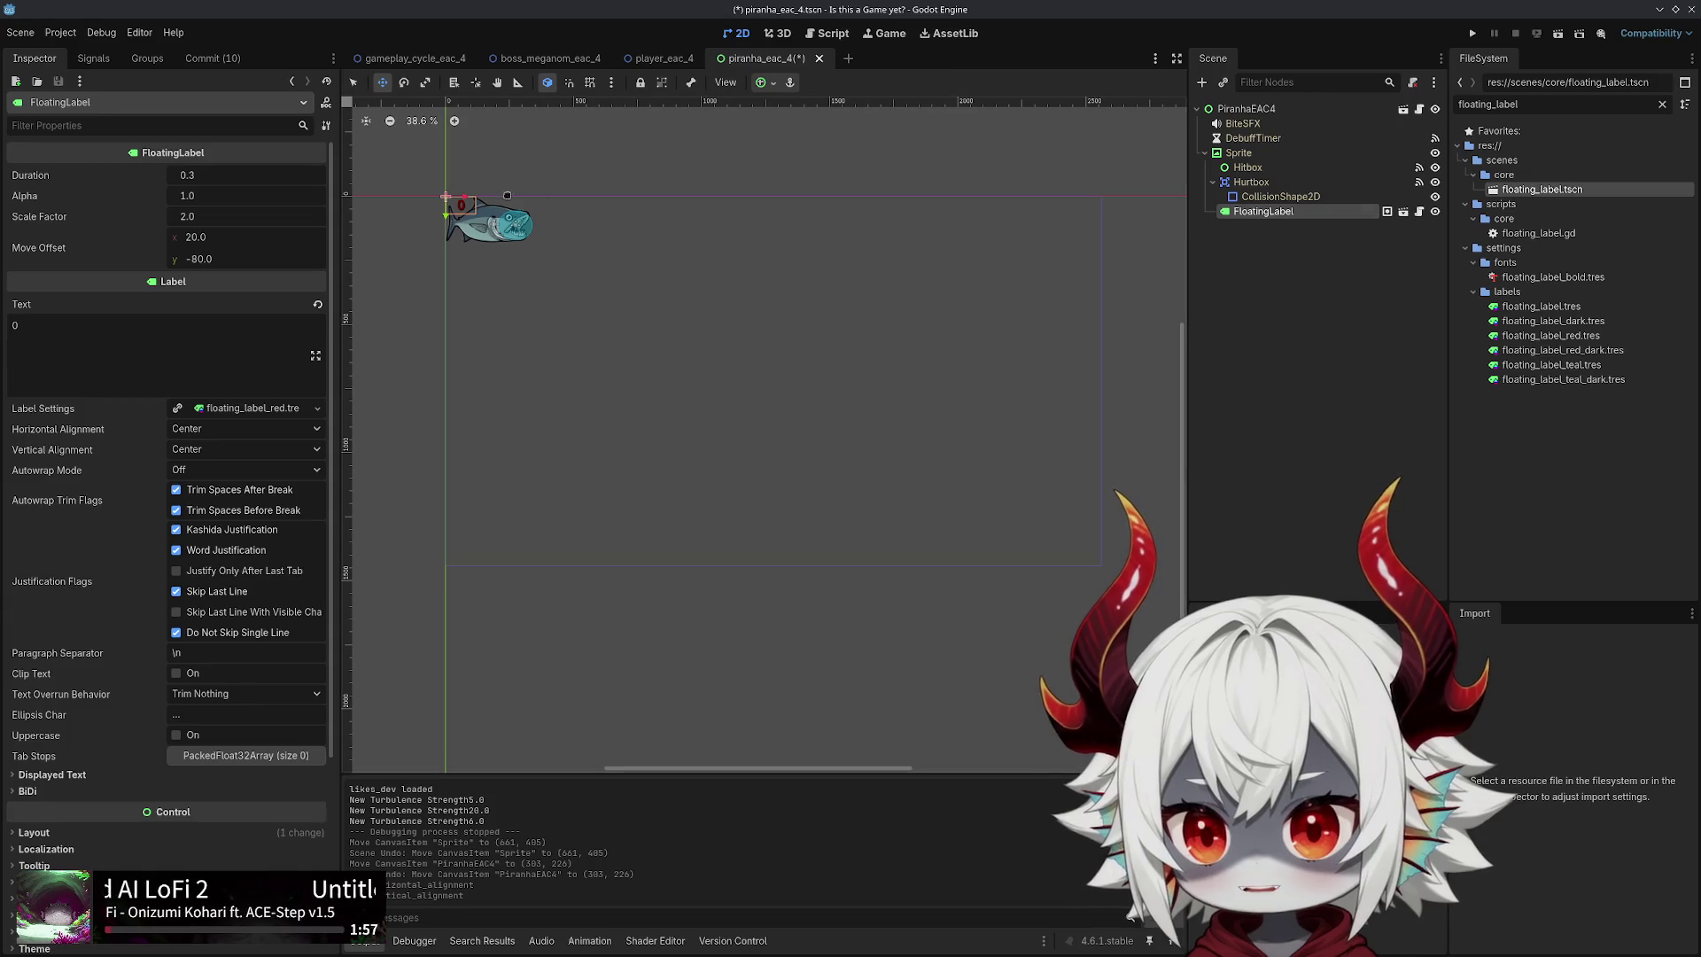
left_click_drag(509, 228, 582, 261)
key("ctrl+z")
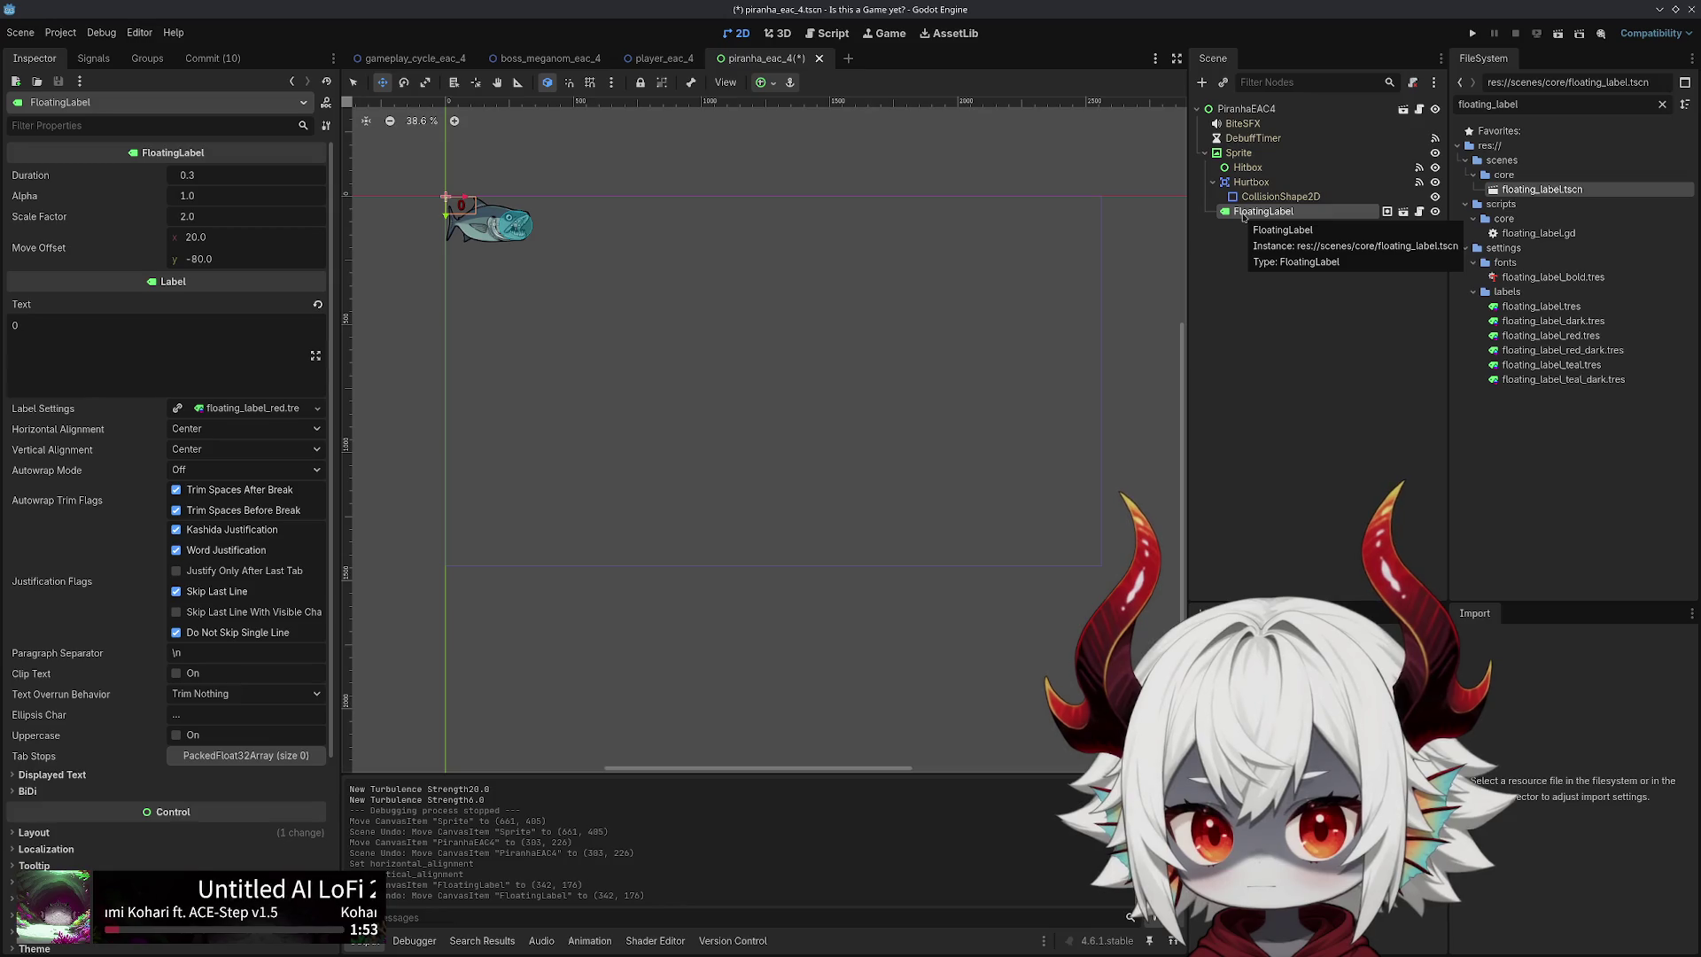
left_click(1230, 111)
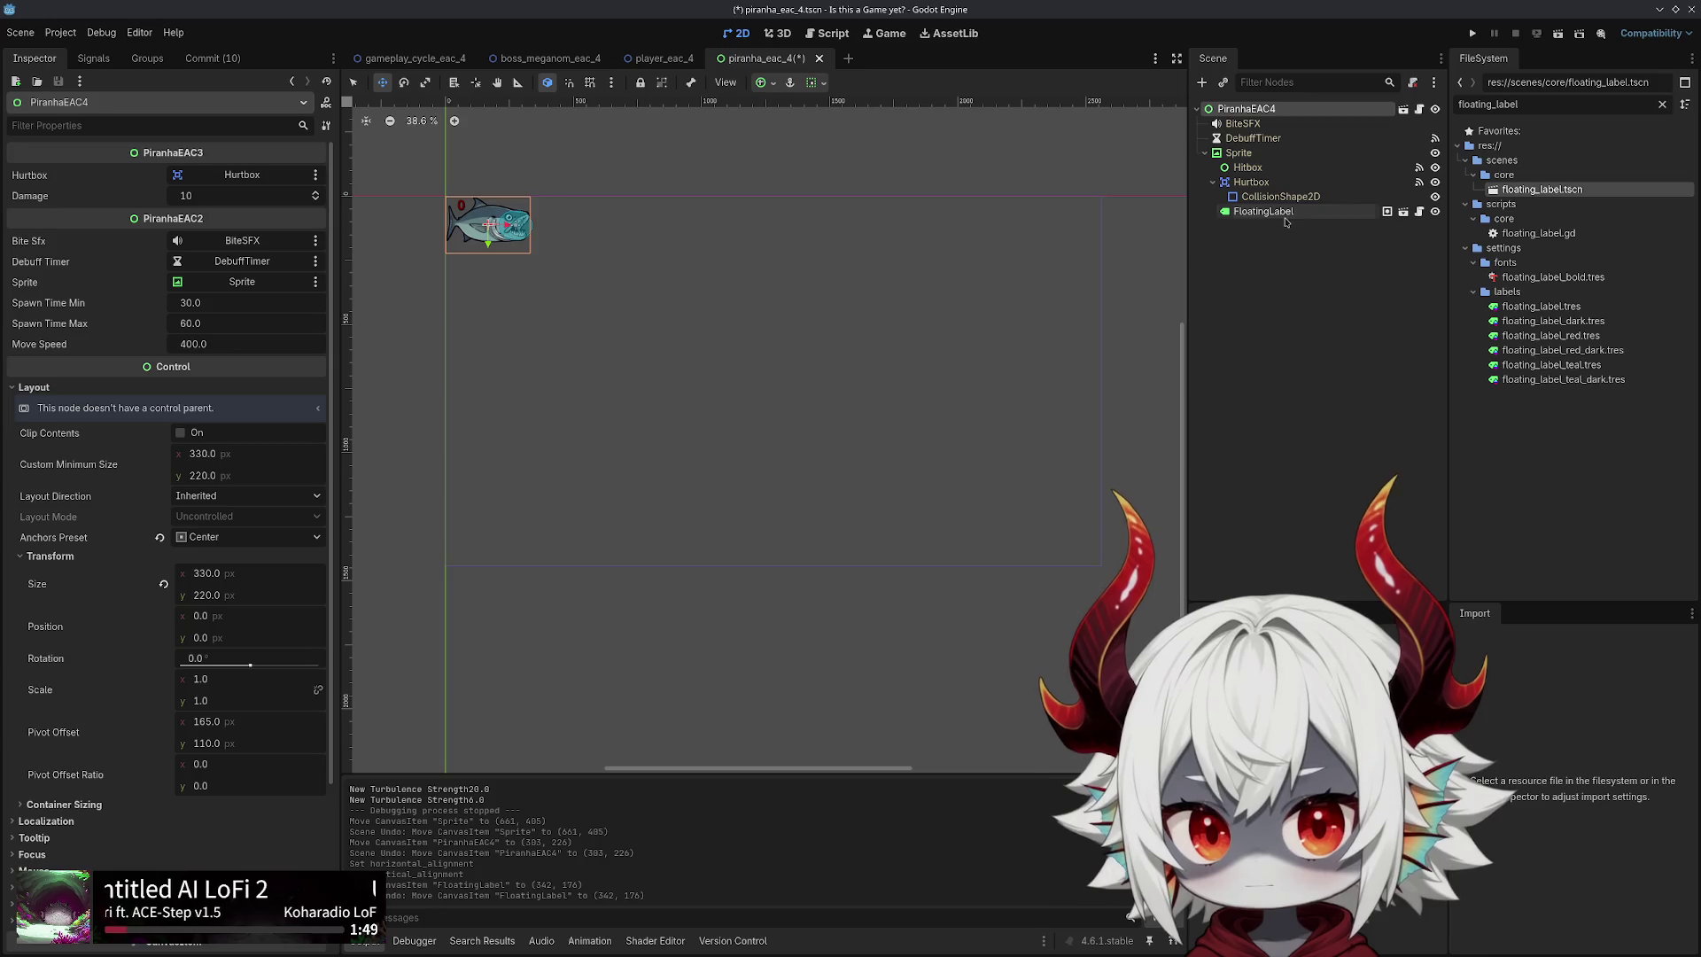
key("ctrl+z")
key("ctrl+z")
key("ctrl+z")
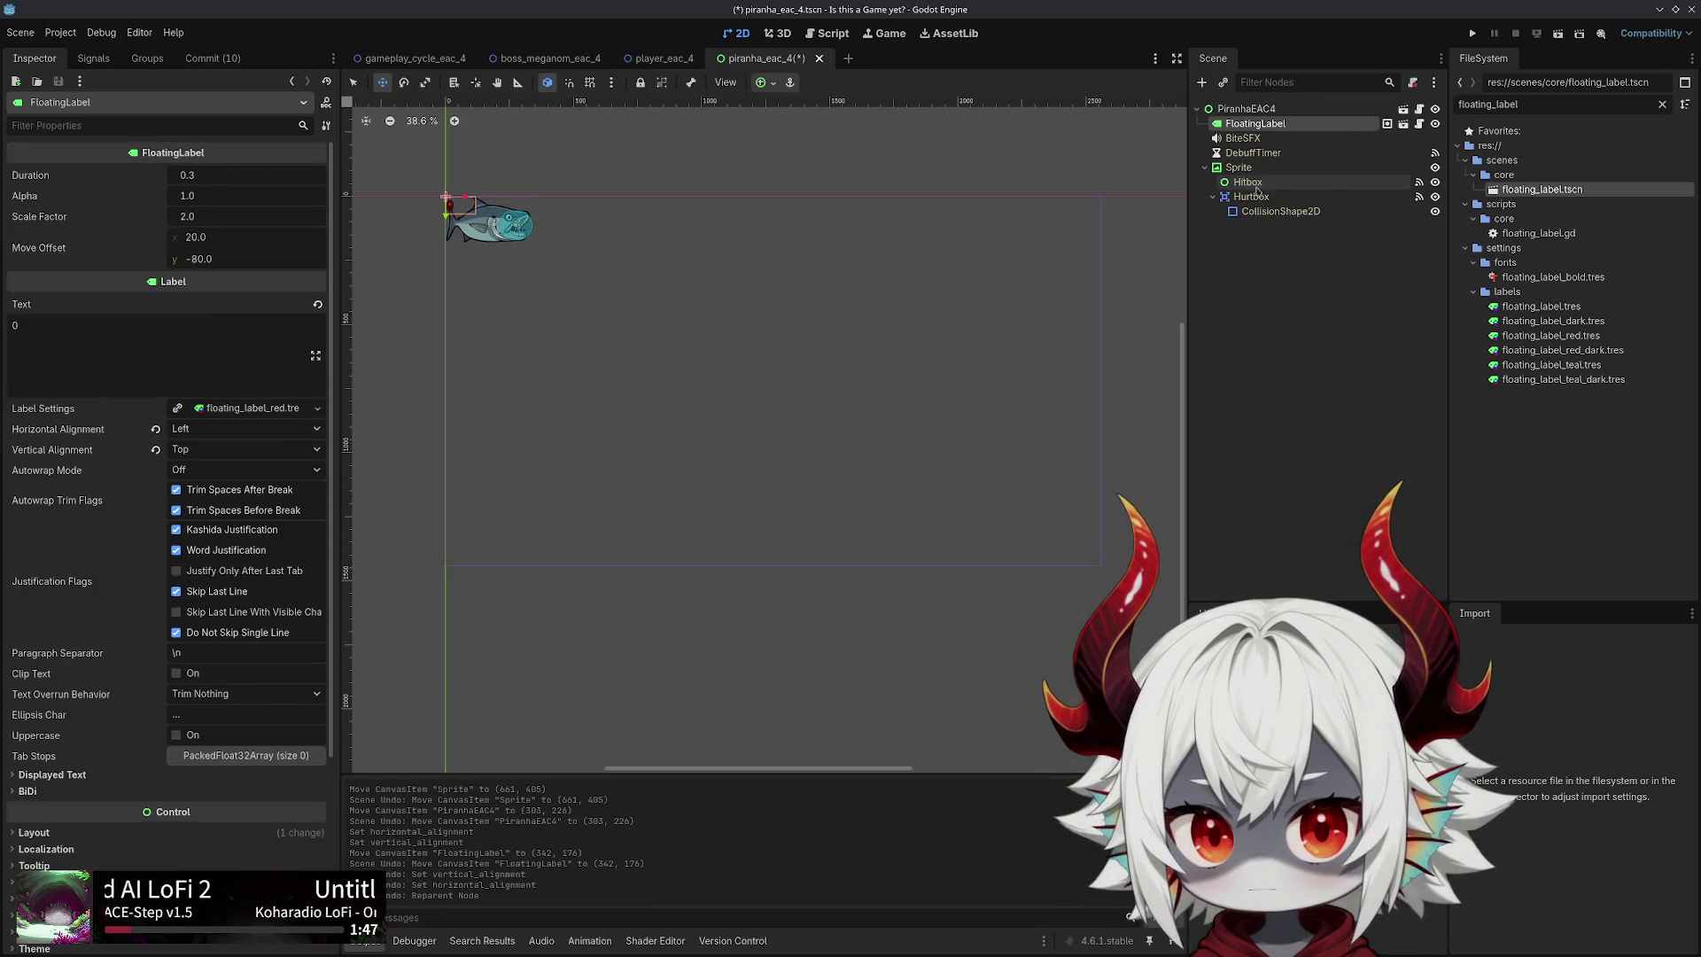
left_click(1238, 168)
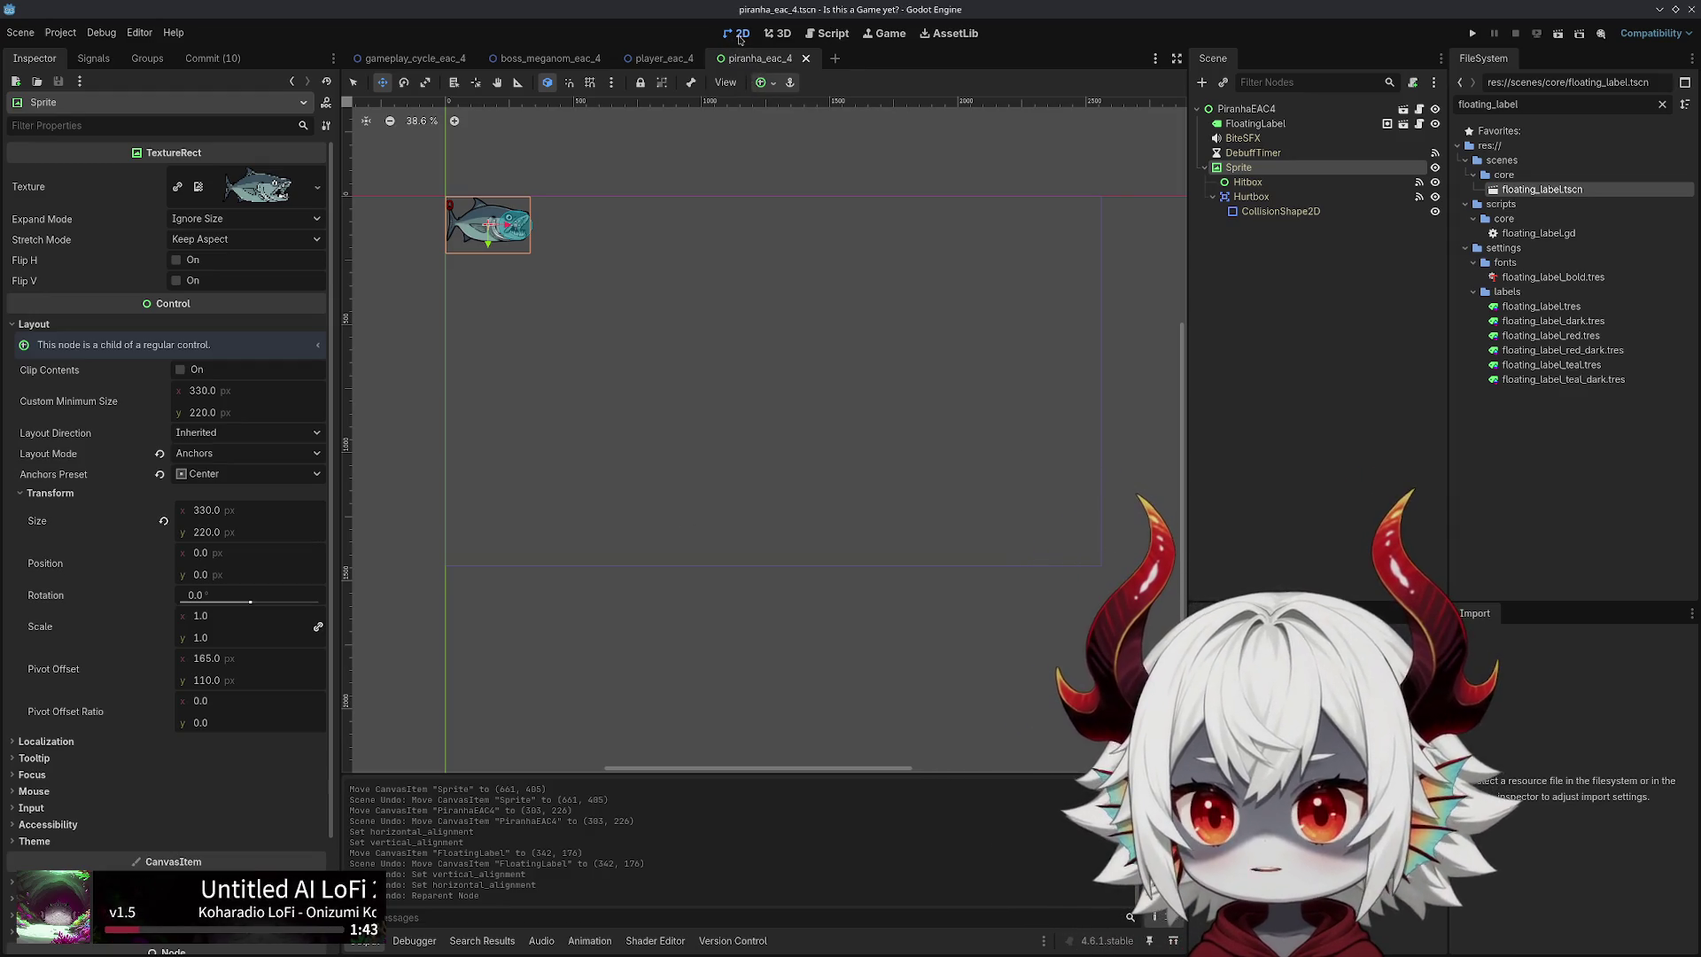
Search the piranha script for 'spriteposit' to find where position is set
left_click(827, 35)
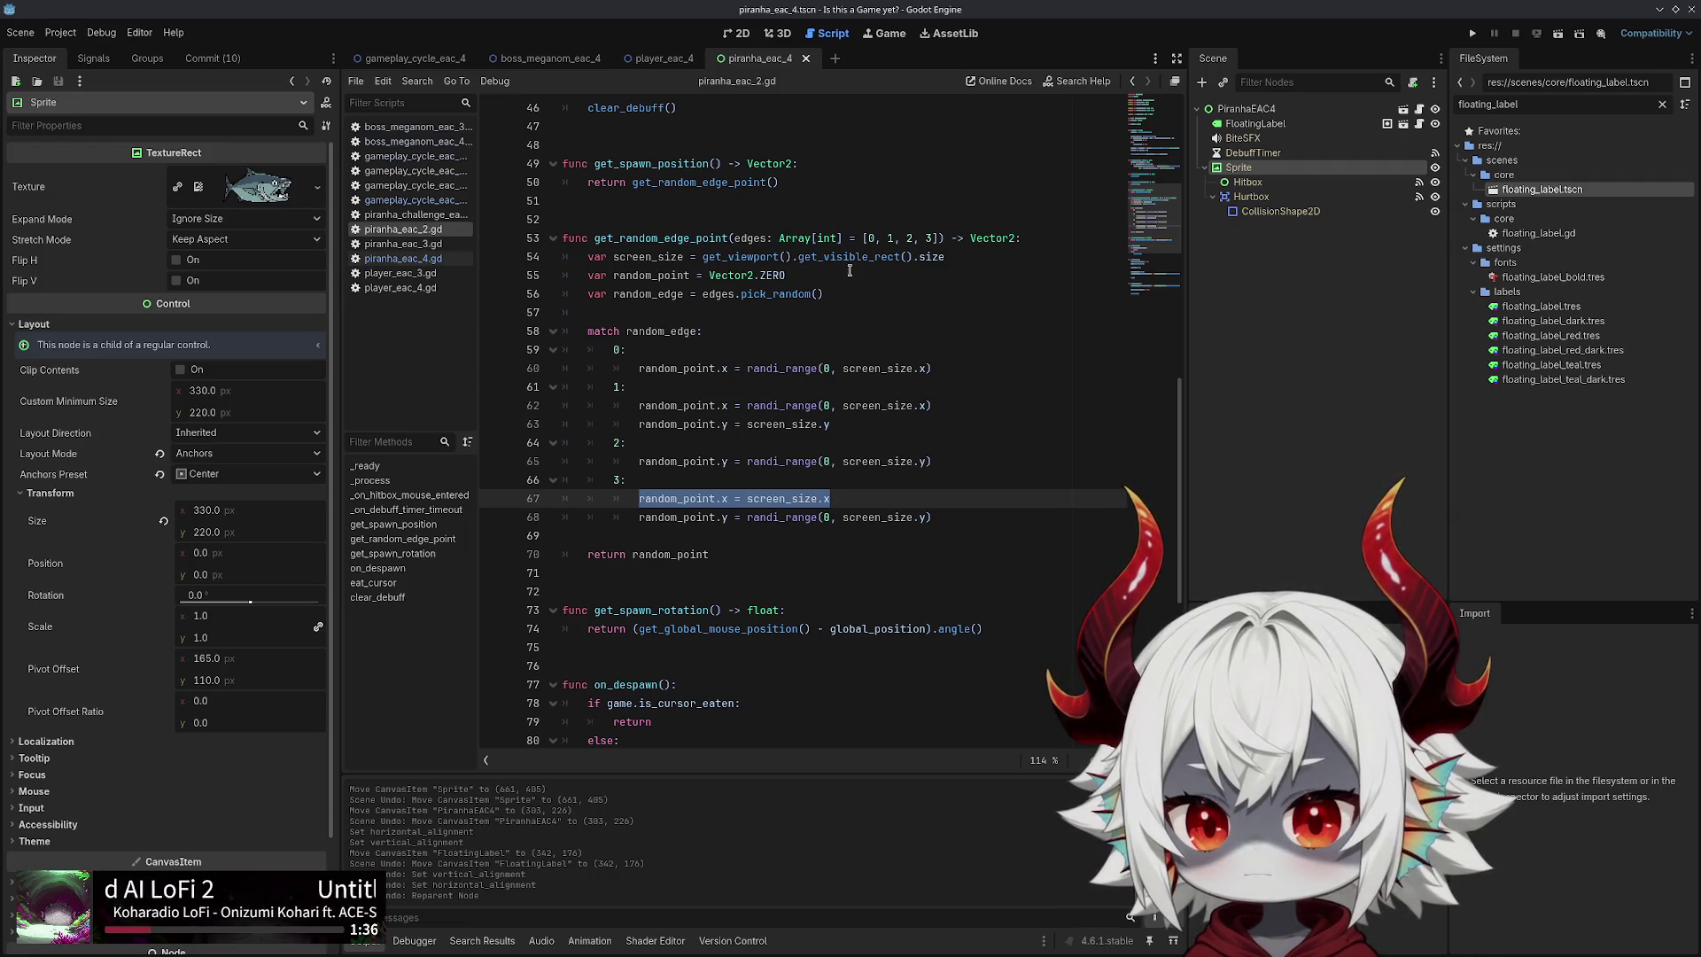
key("ctrl+f")
type("sp")
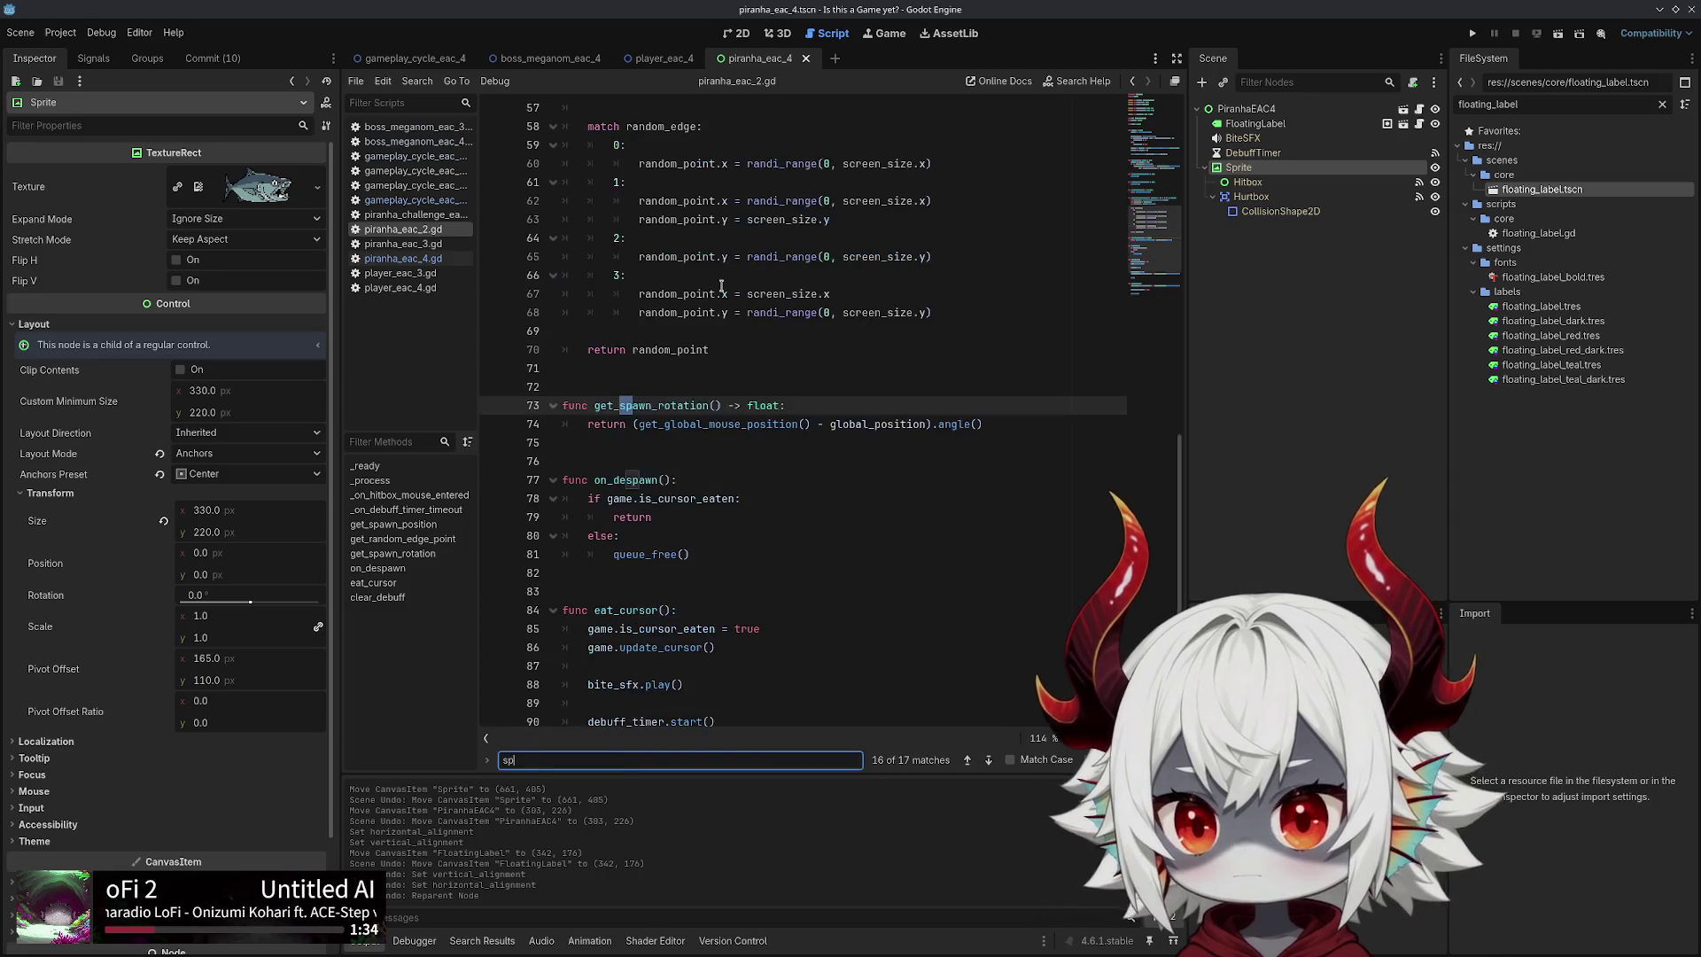
type("riteposit")
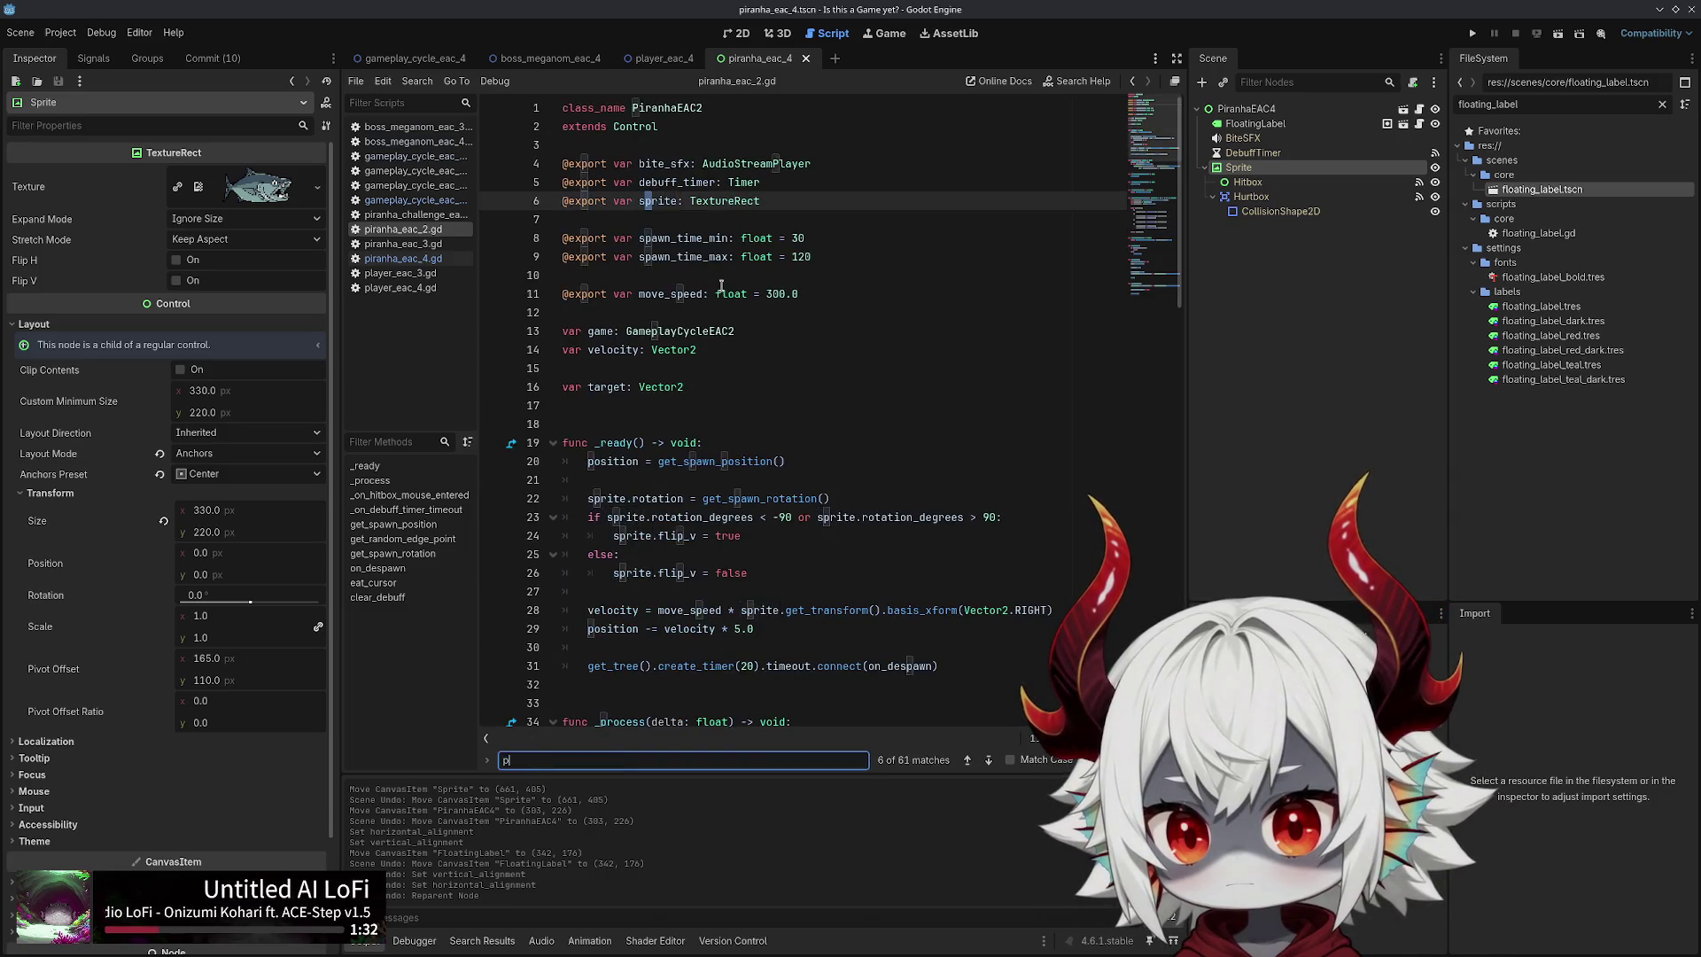
key("Return")
key("Return")
key("Return")
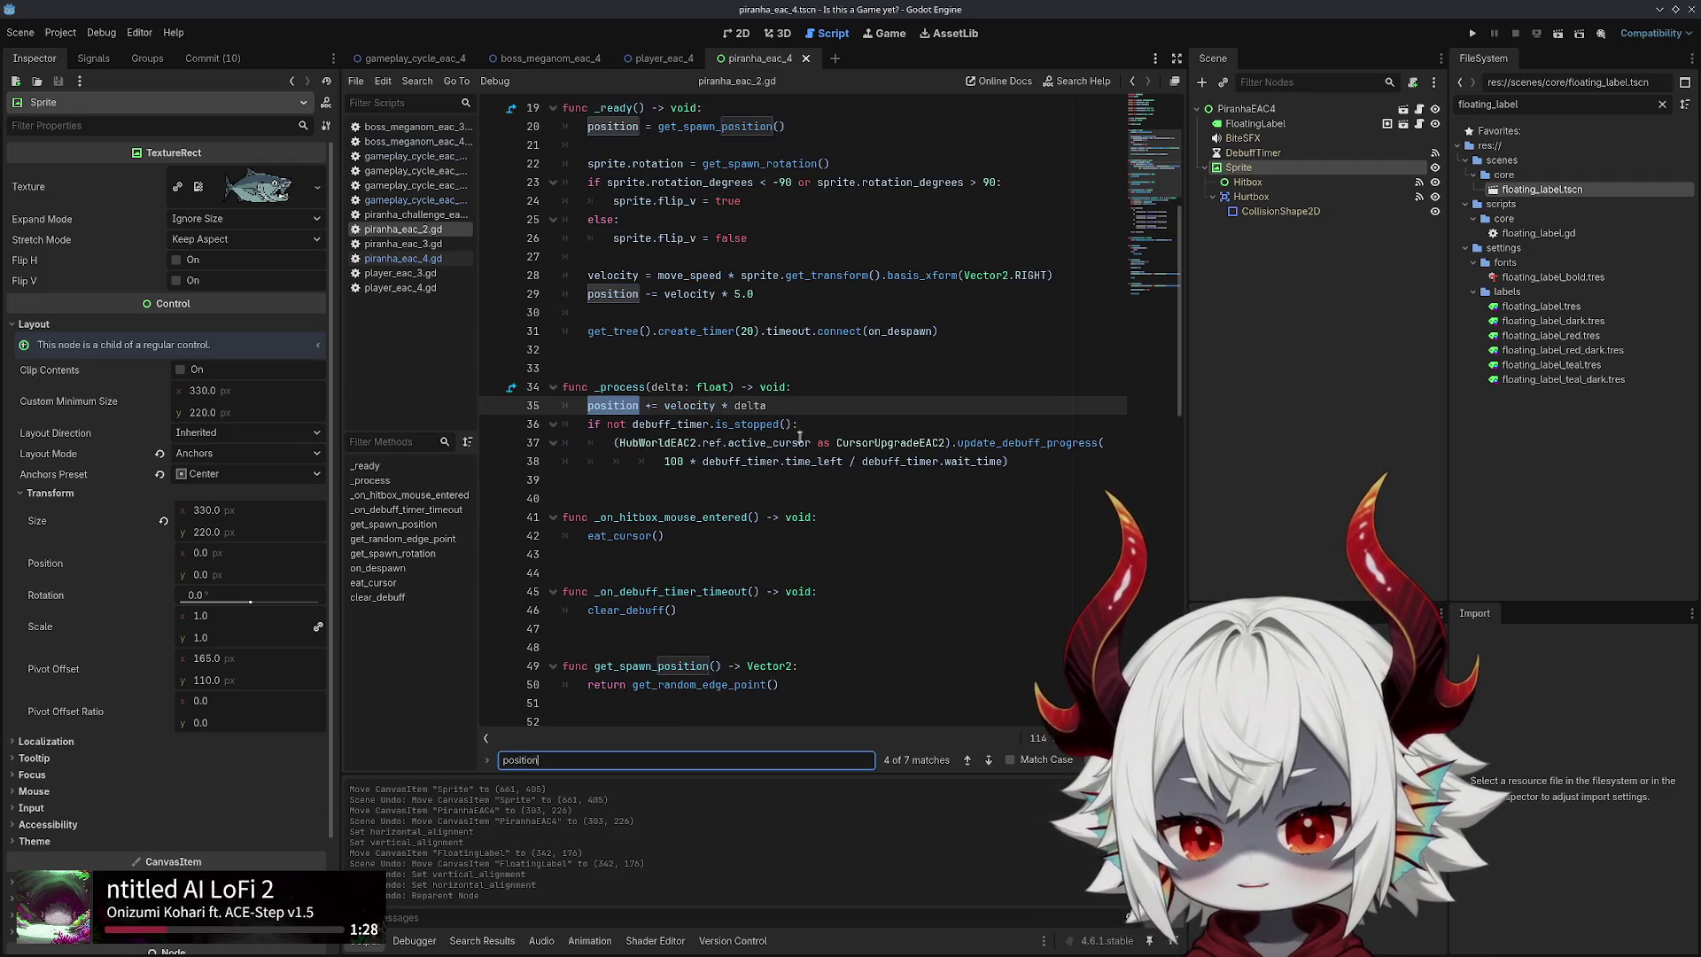
left_click(754, 409)
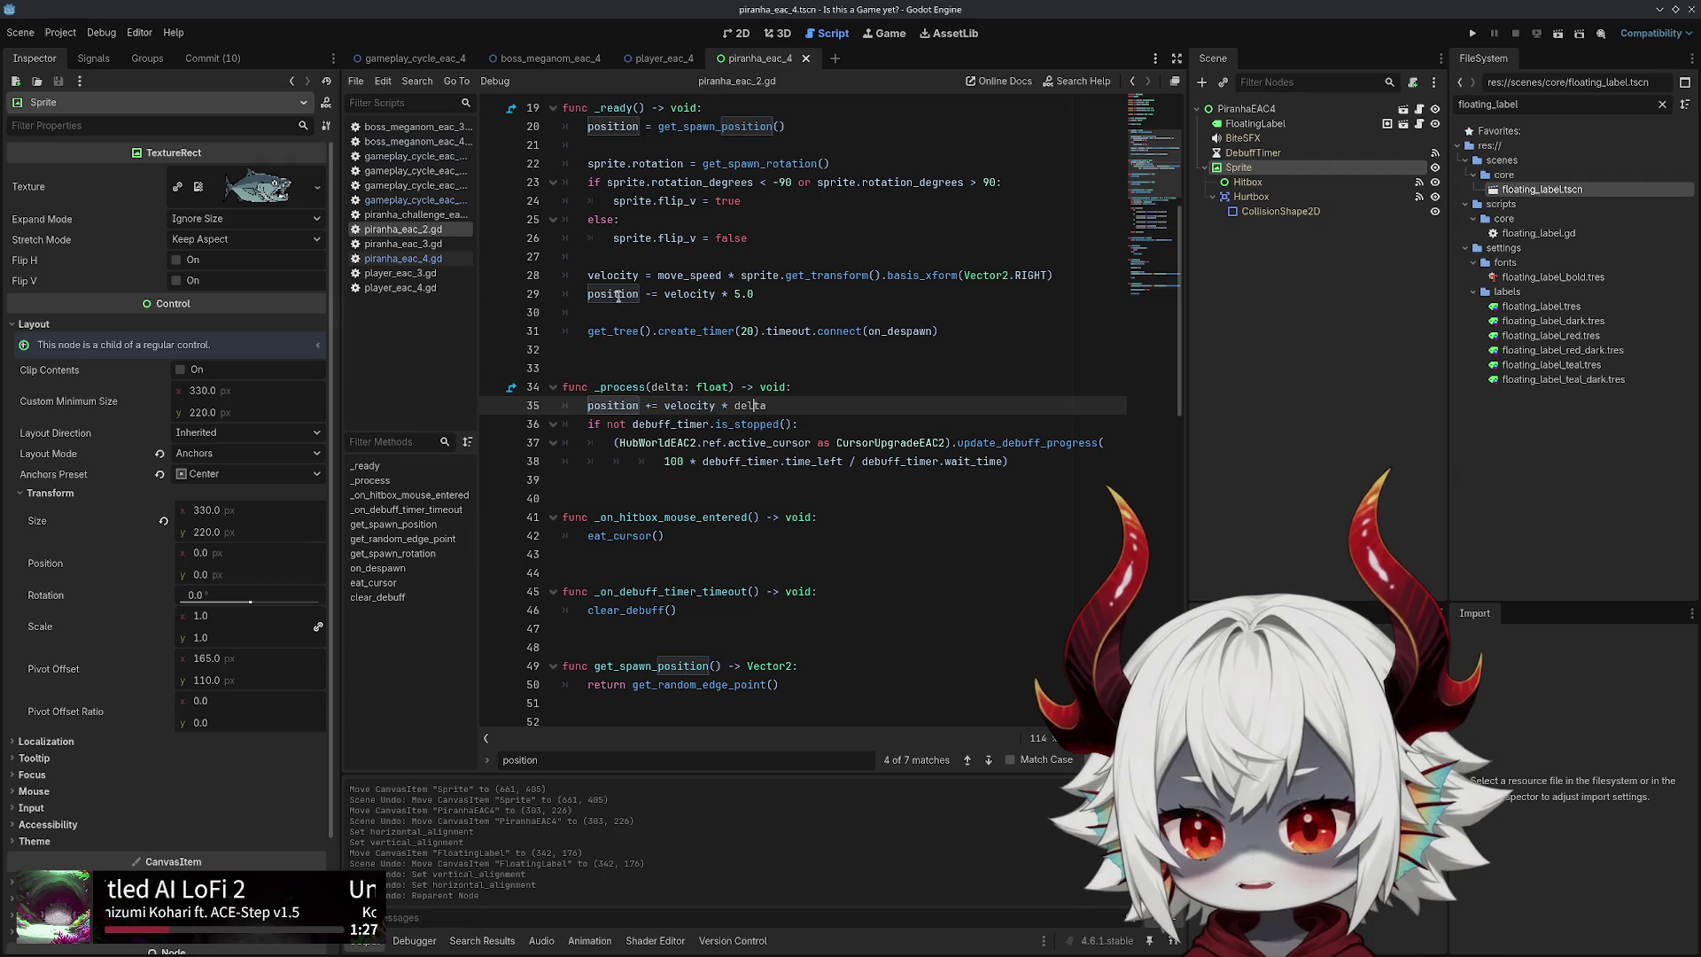
Select position on lines 35 and 29, then reselect FloatingLabel in the 2D view
left_click(615, 388)
double_click(600, 406)
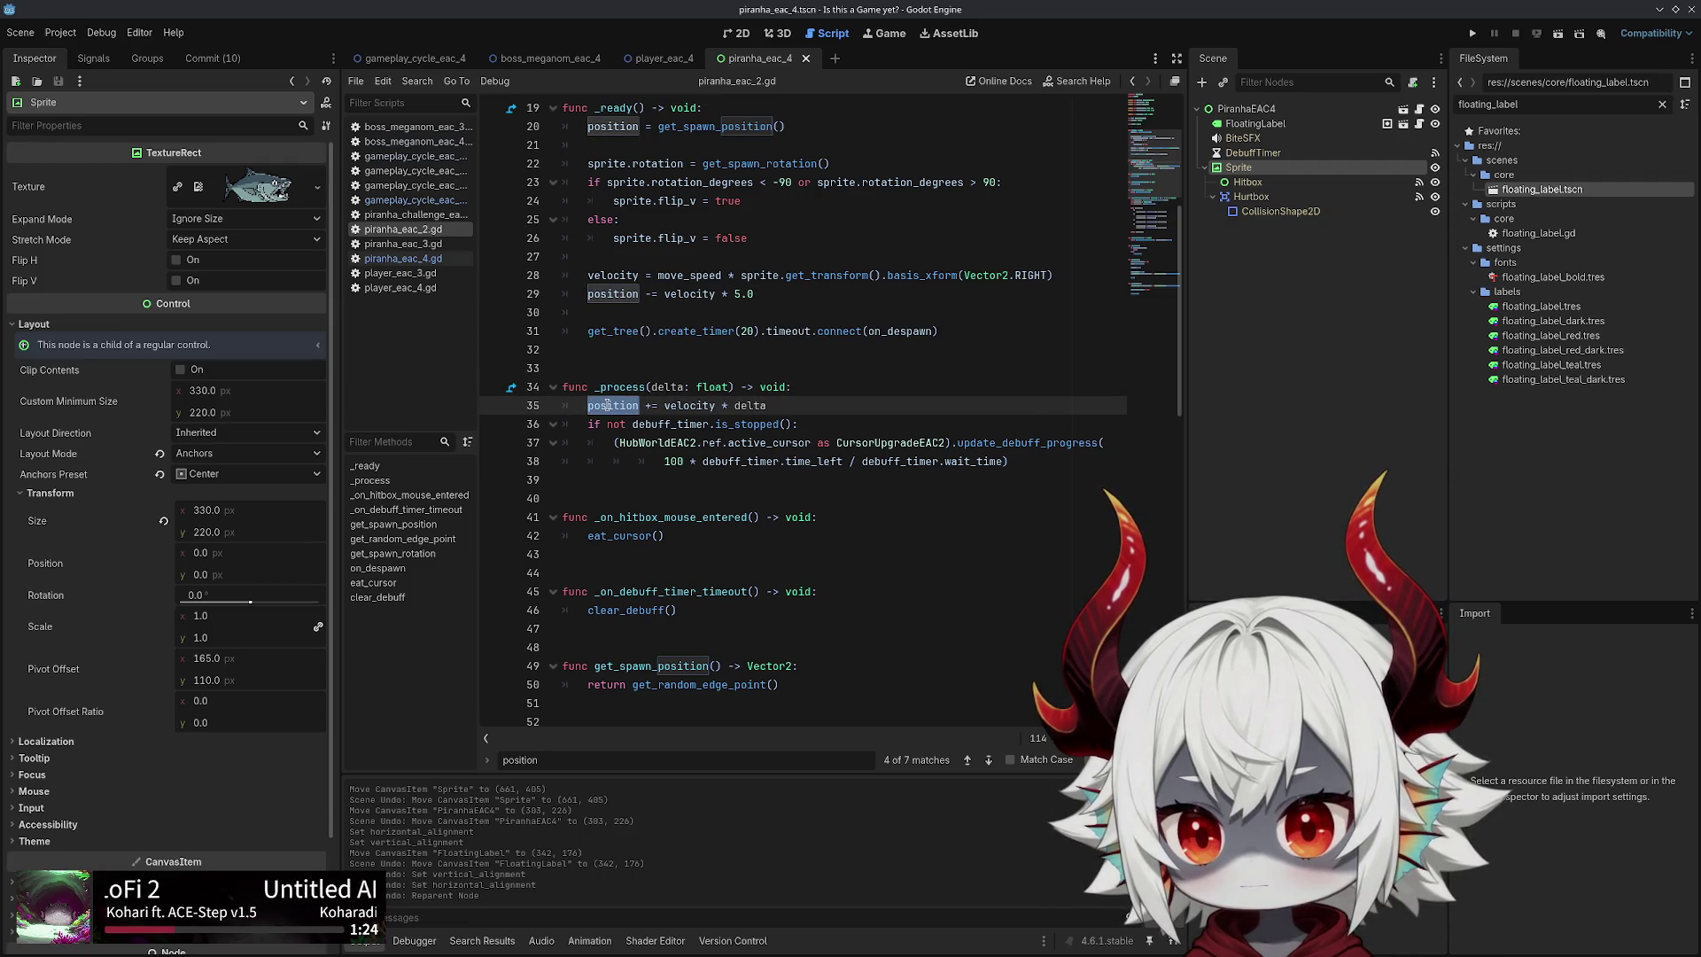
double_click(615, 293)
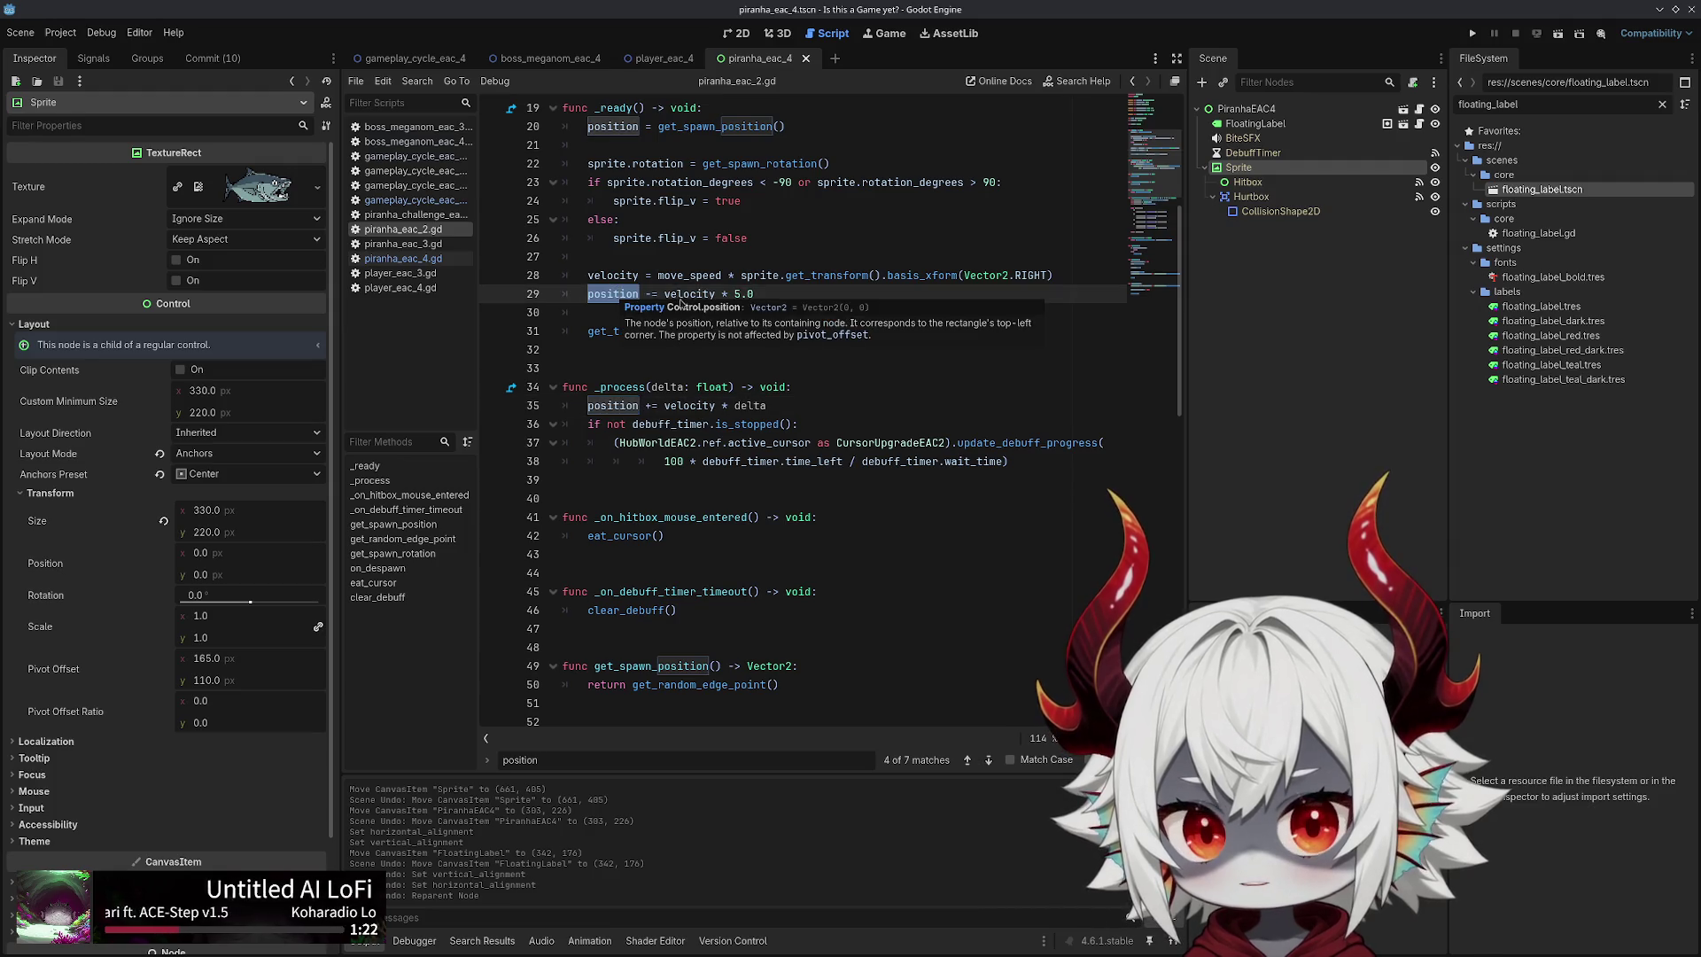
left_click(1255, 123)
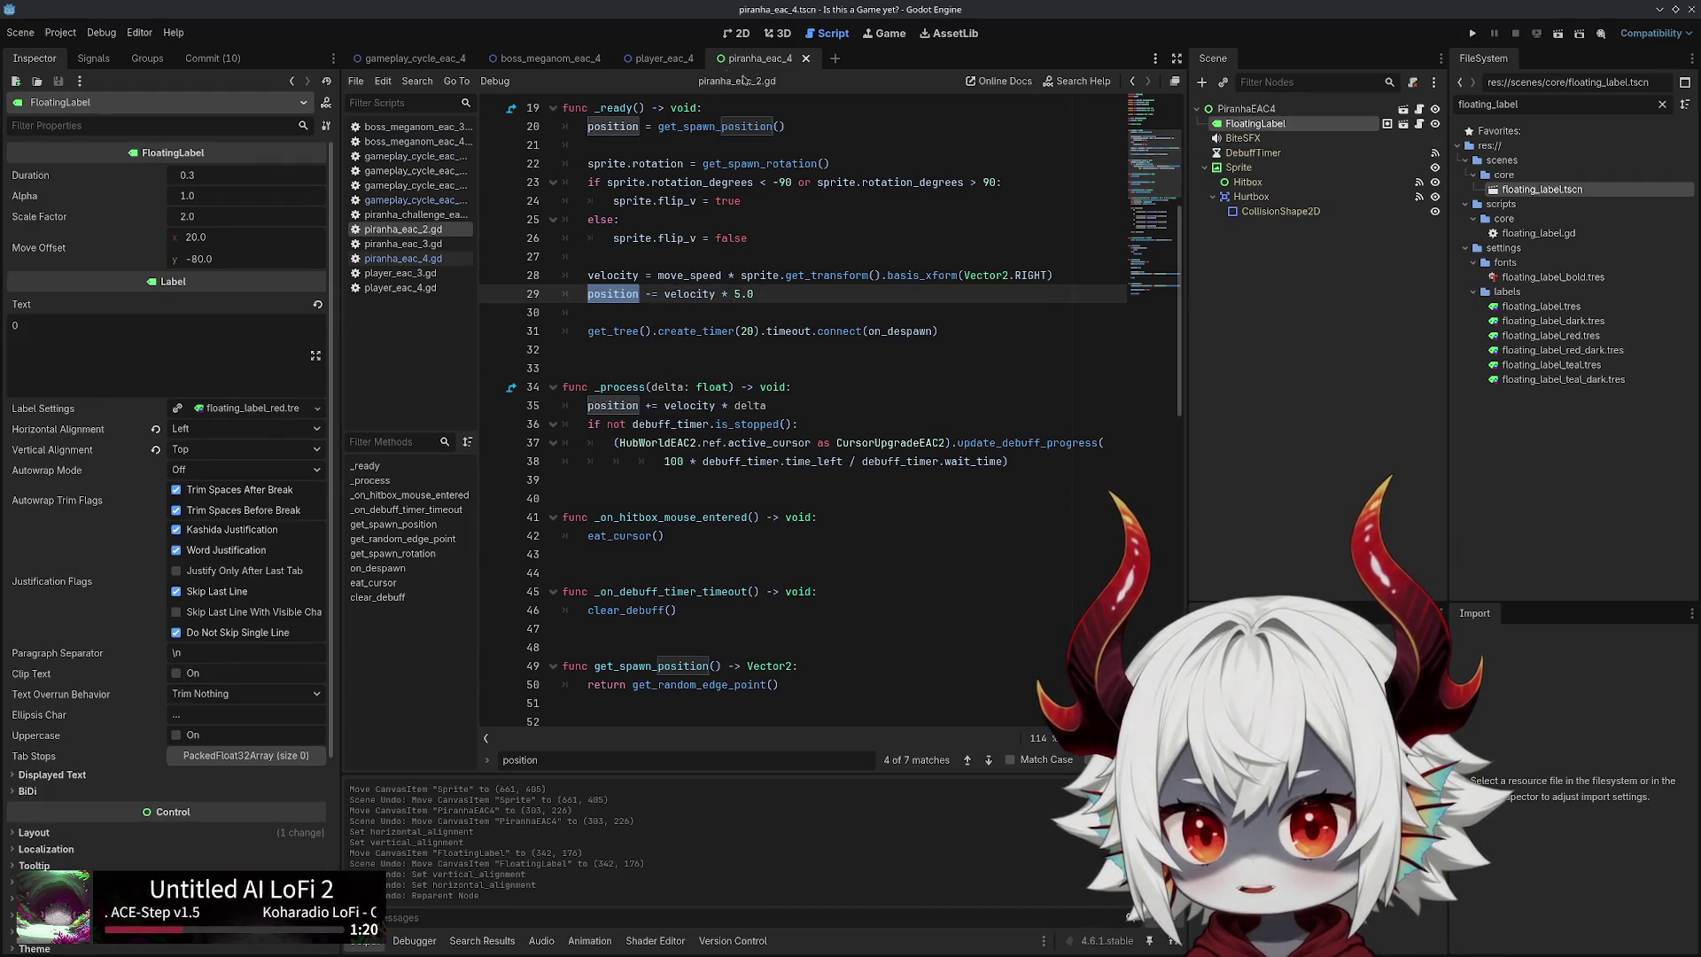
left_click(740, 40)
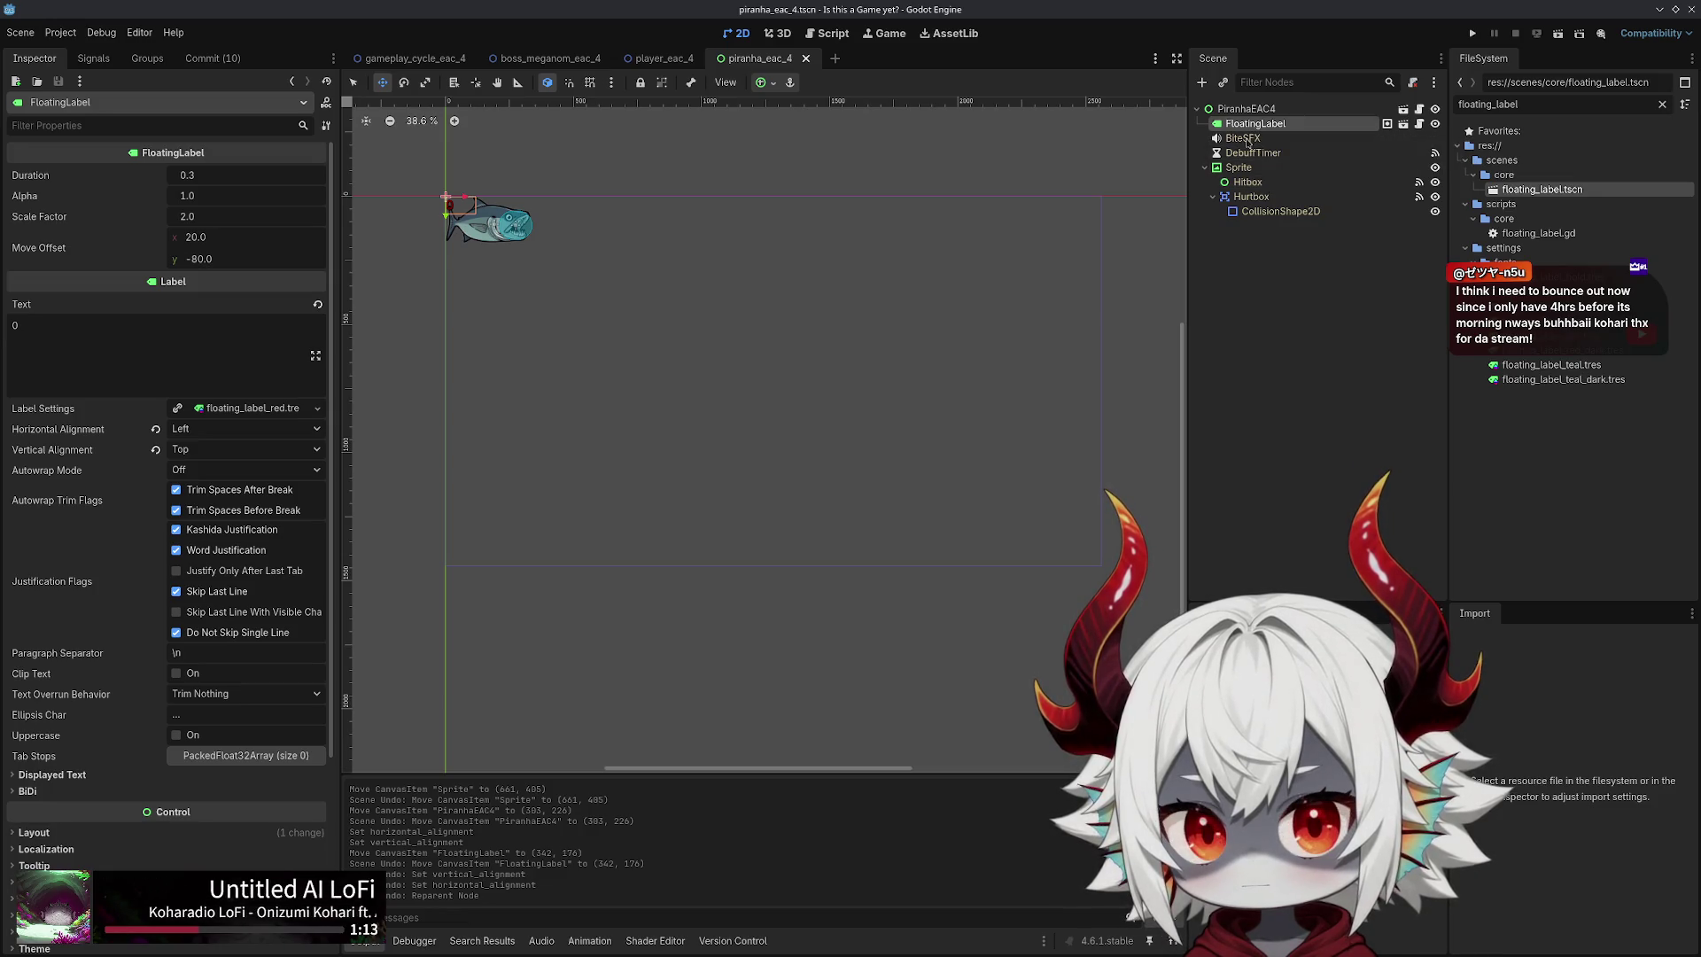
Check the BiteSFX node, then reselect FloatingLabel so its properties show in the Inspector
left_click(1246, 140)
left_click(1254, 125)
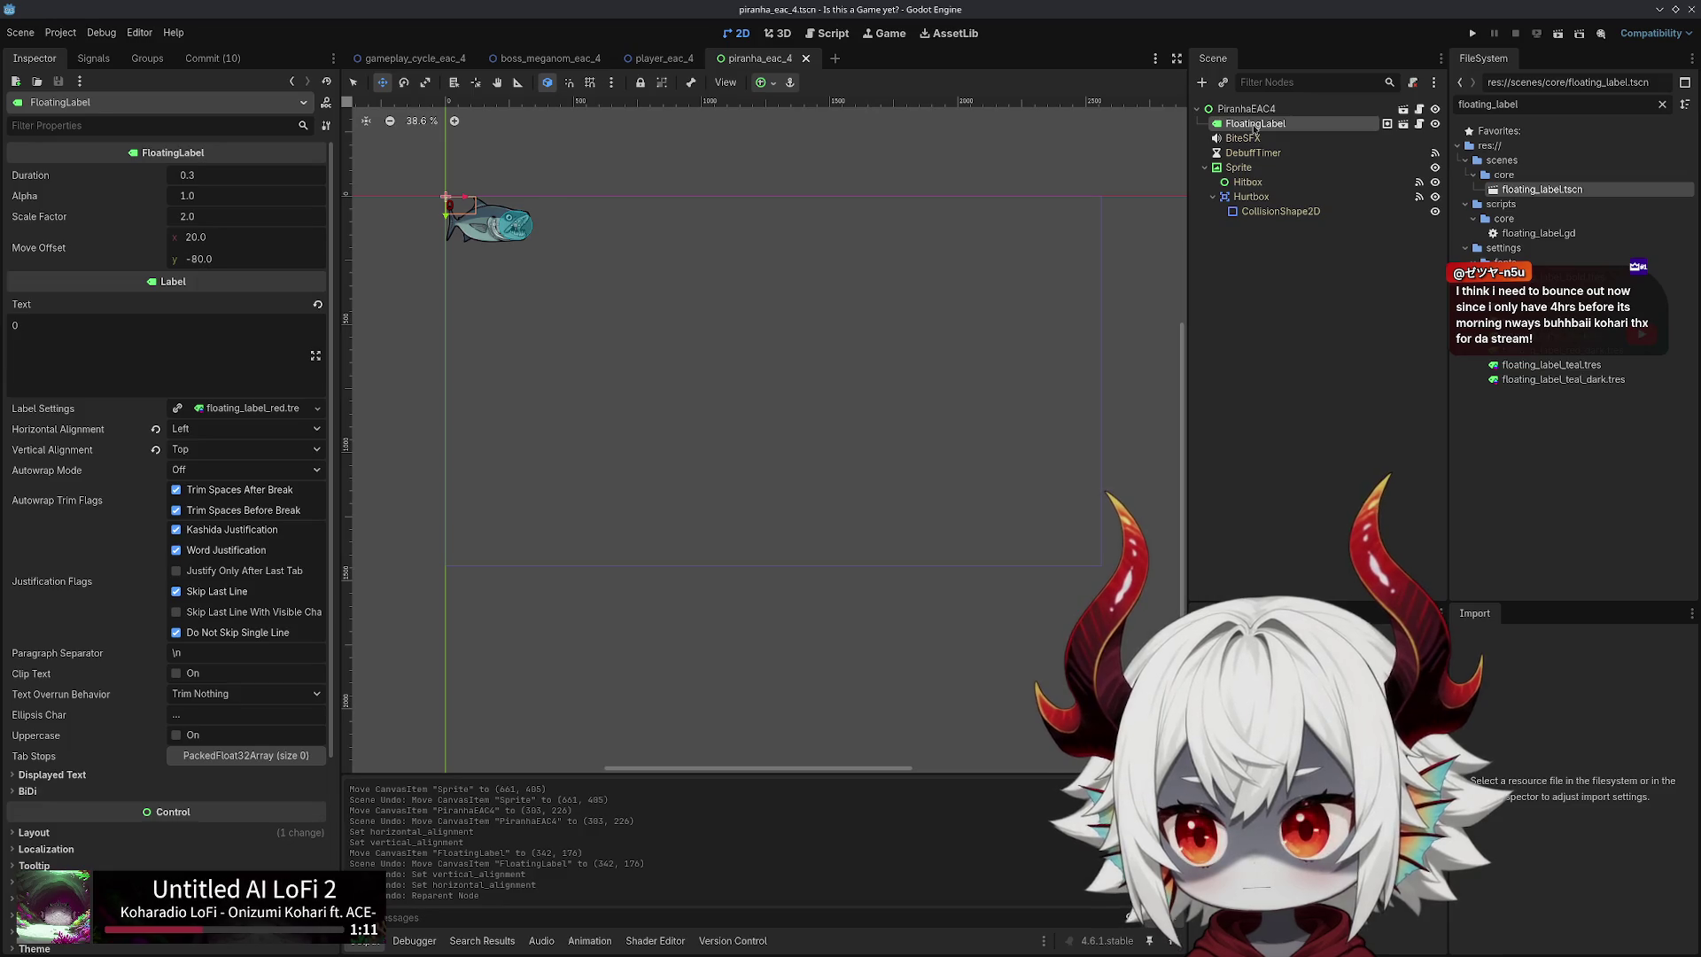
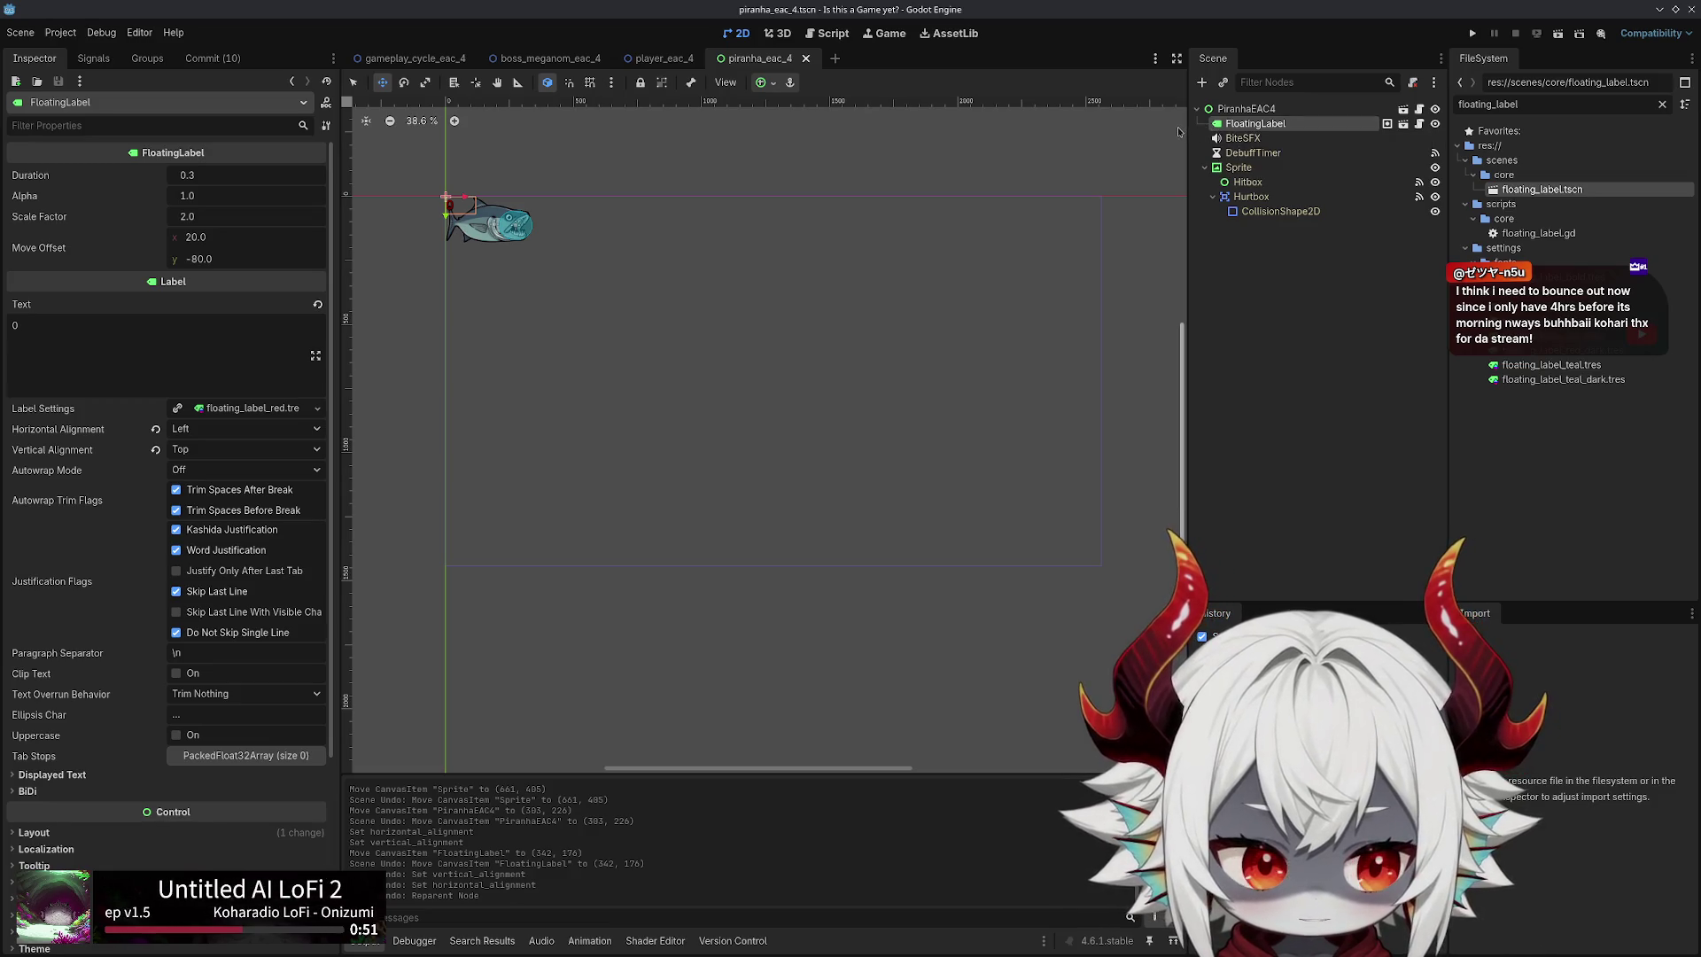
Inspect the piranha's Sprite, Hitbox, FloatingLabel and root nodes, glancing at the player_eac_4 scene
left_click(1240, 168)
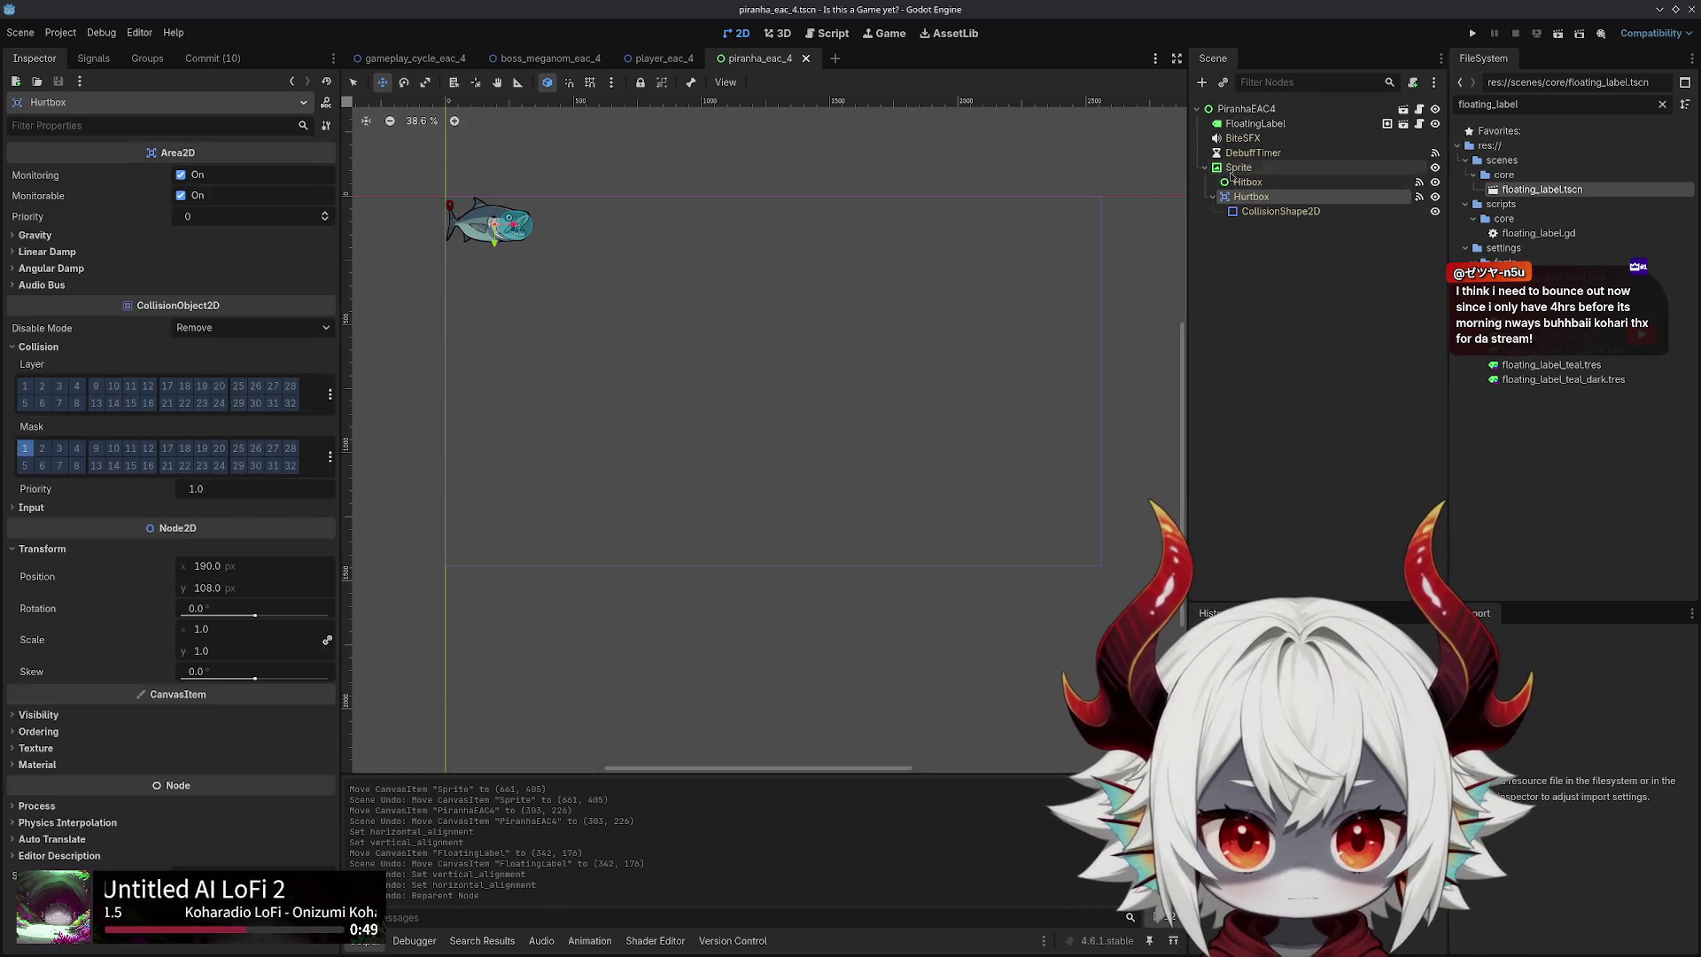
left_click(1244, 183)
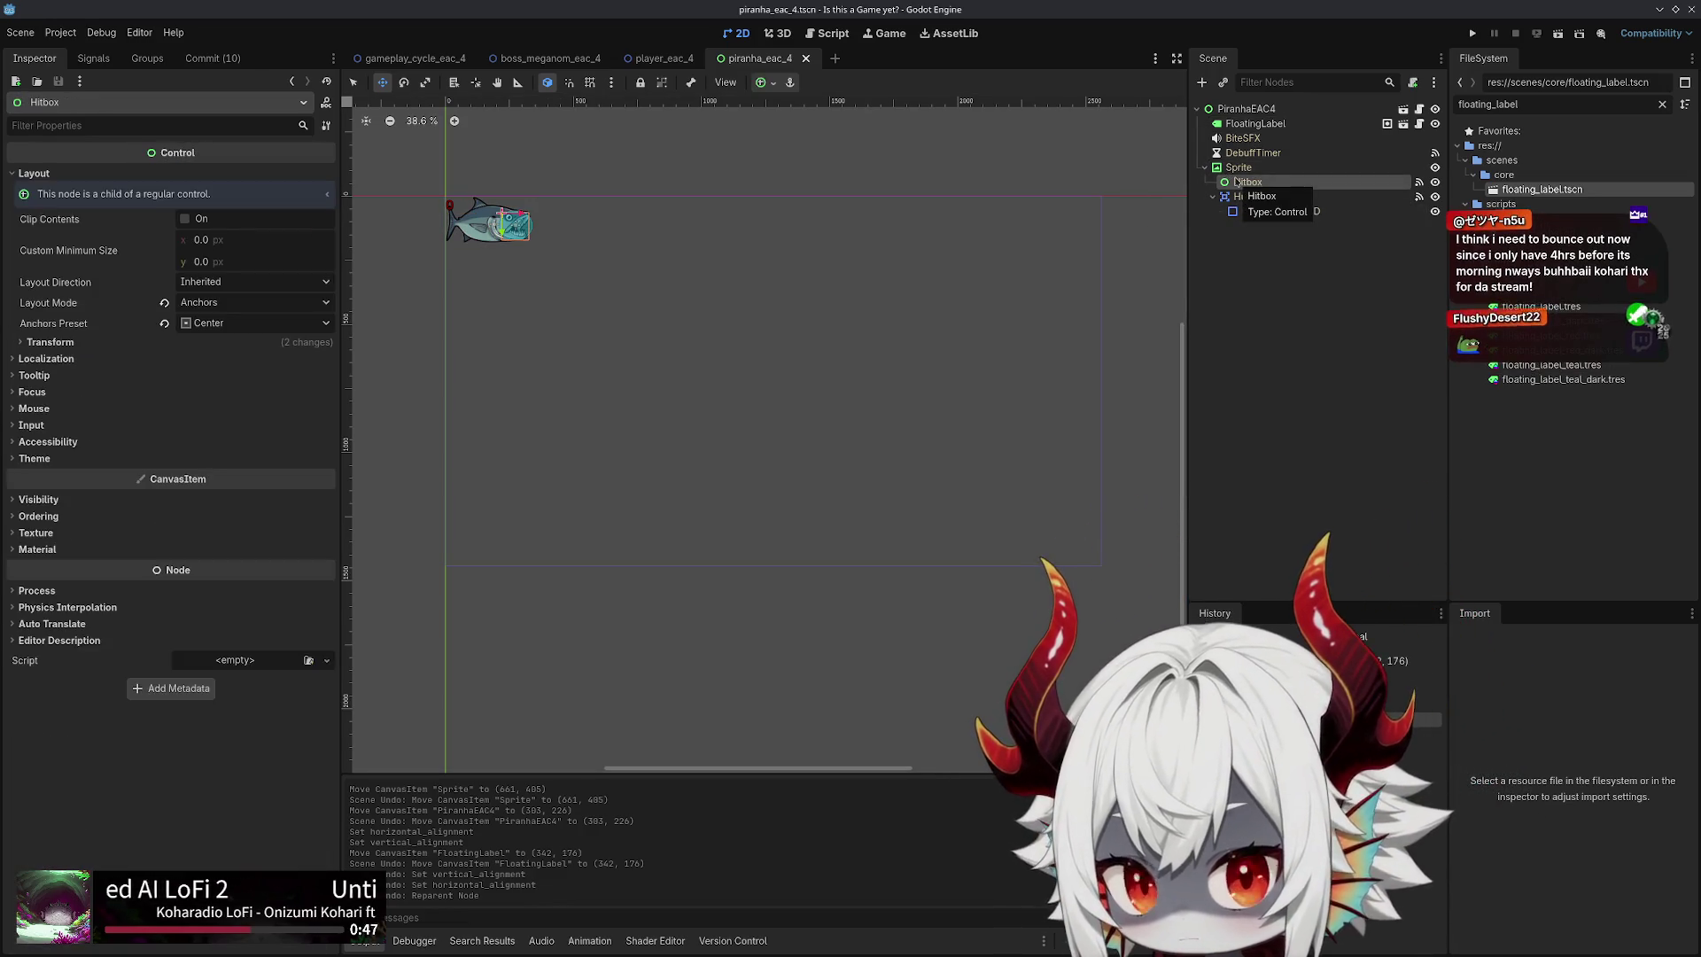
left_click(1238, 168)
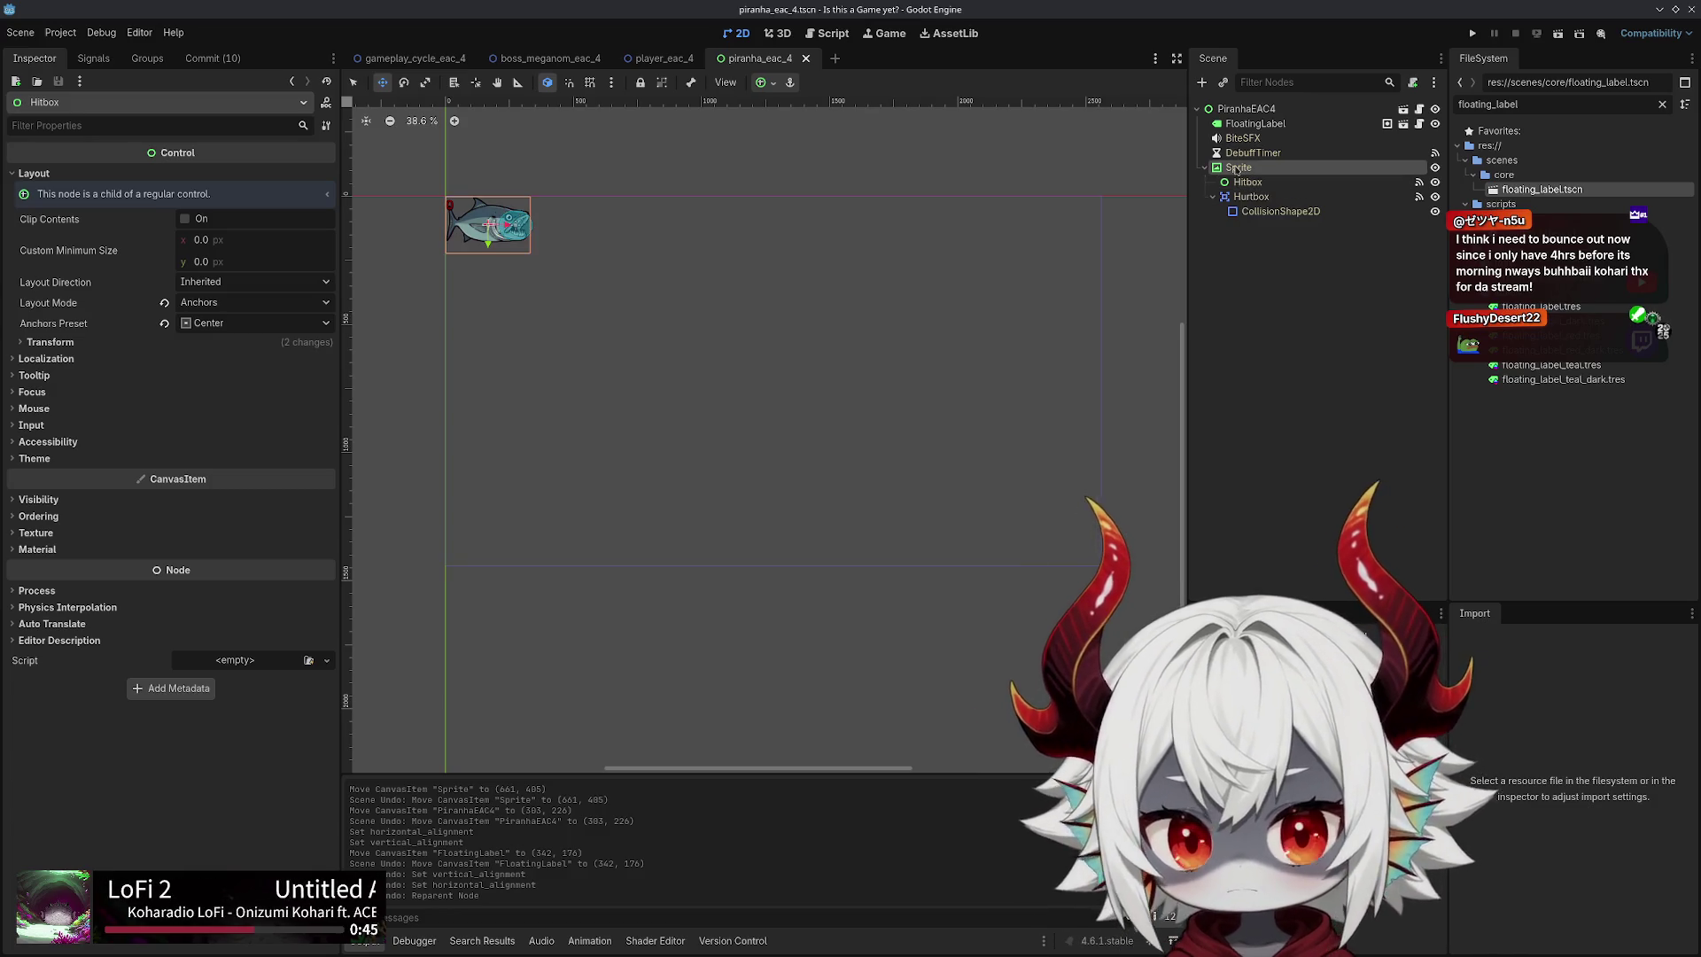
left_click(1255, 124)
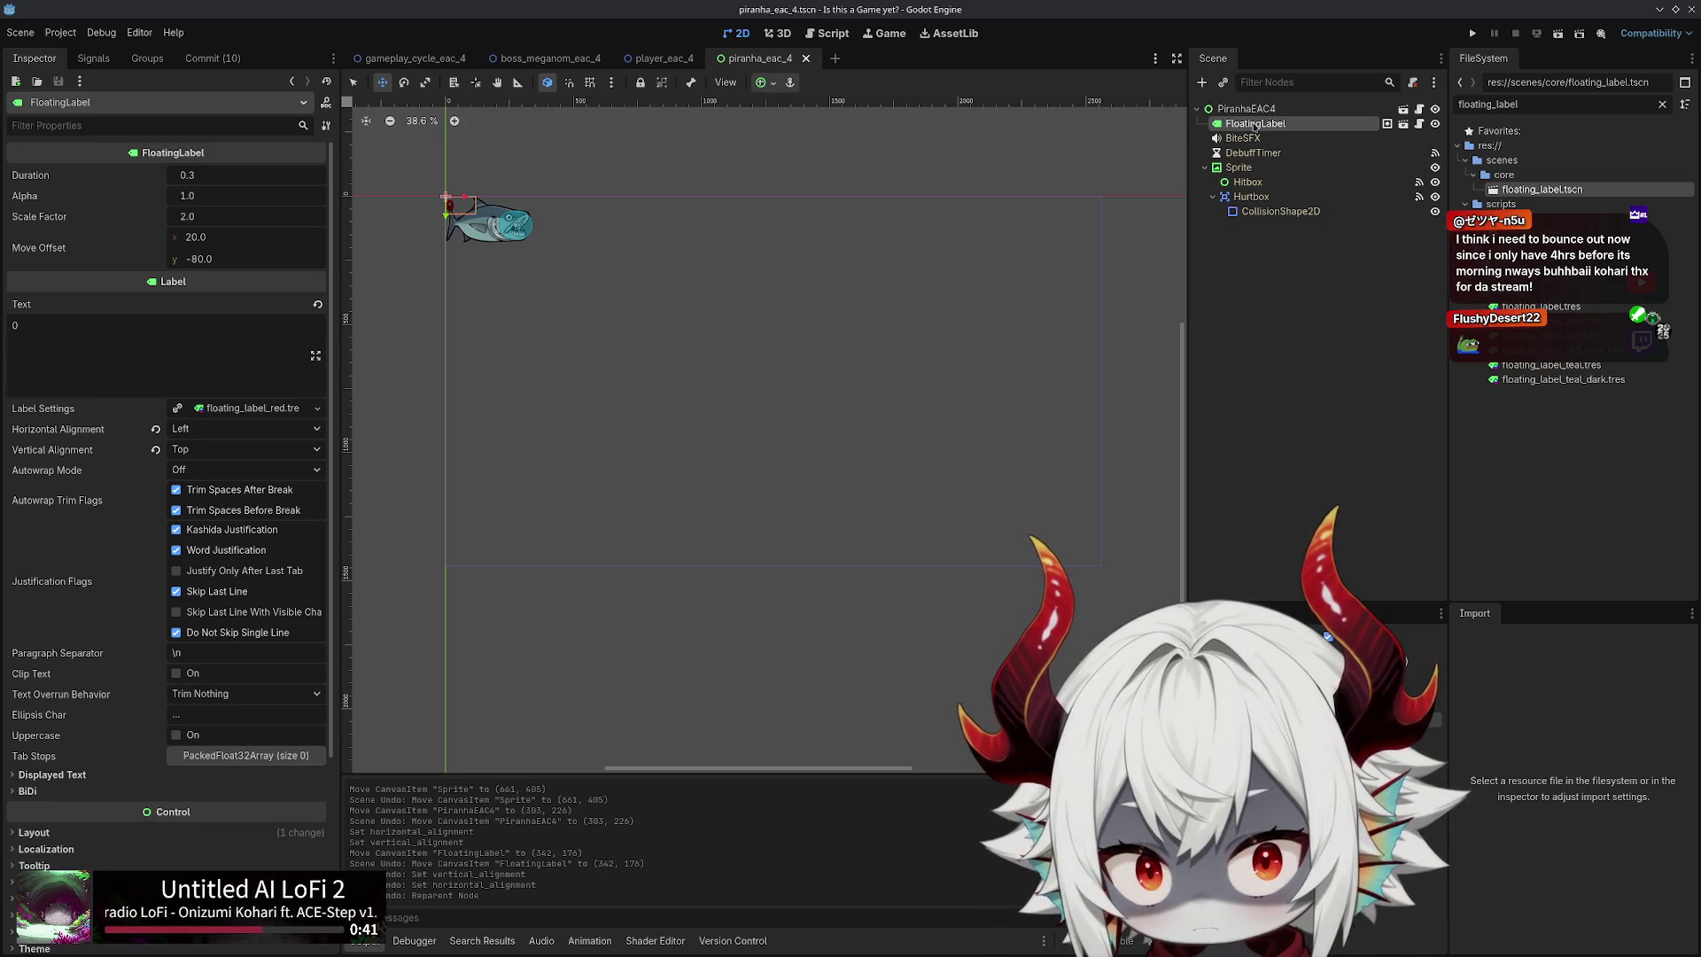
left_click(660, 59)
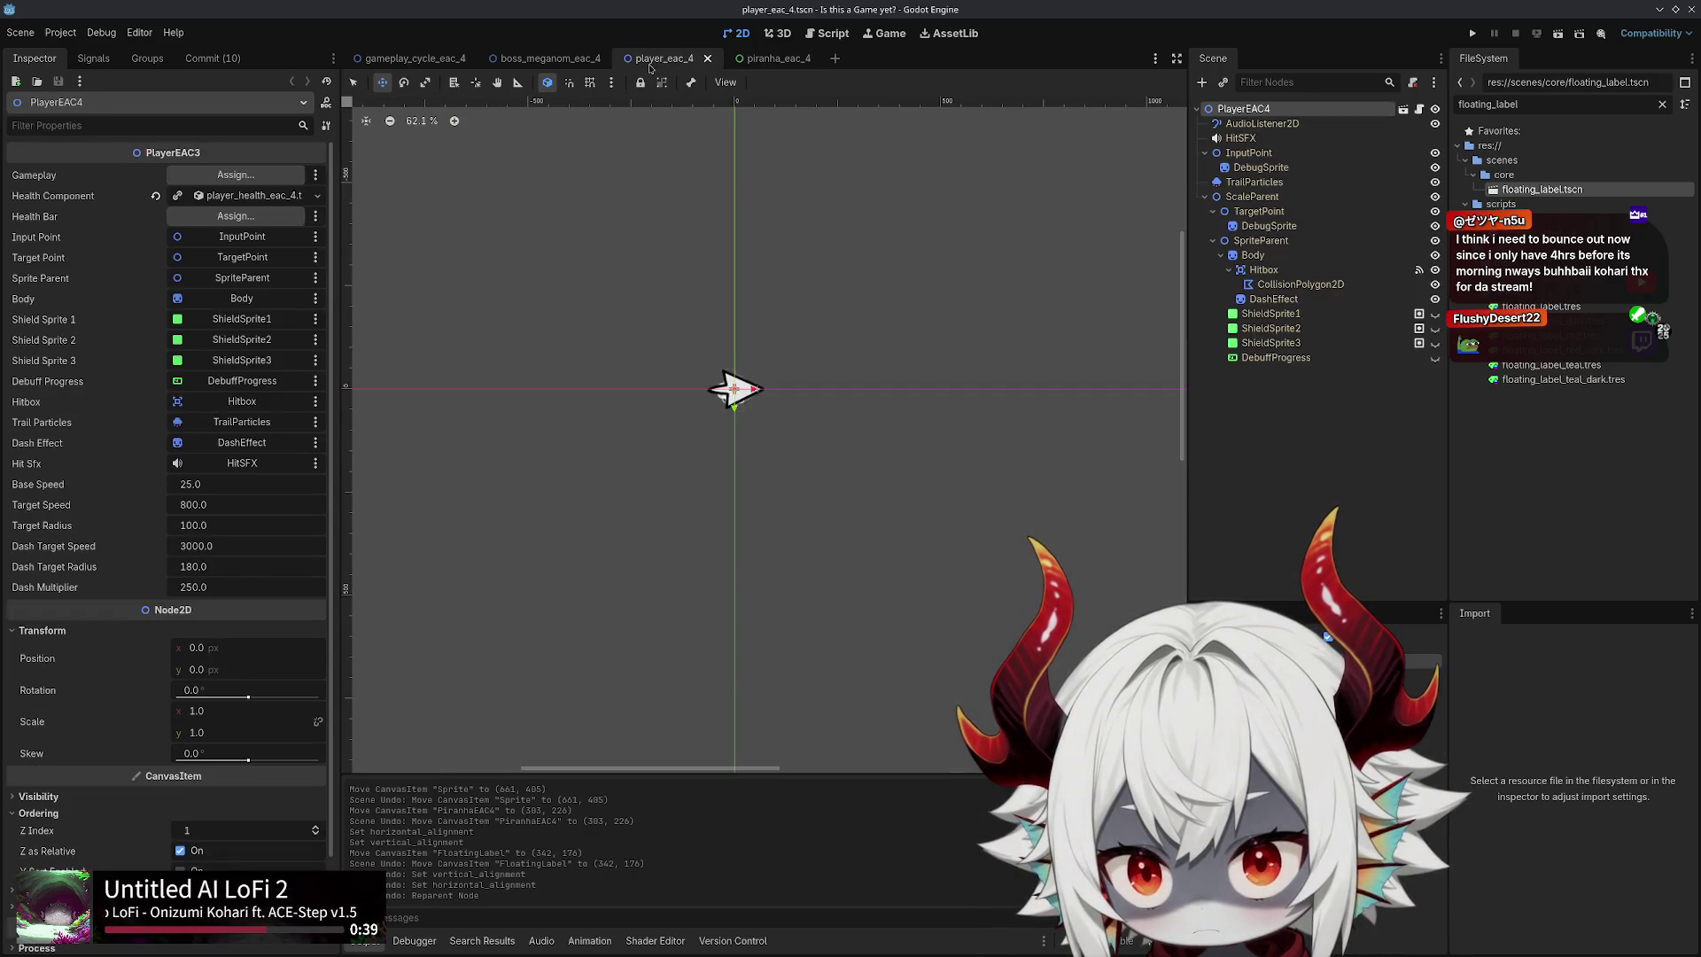
left_click(760, 61)
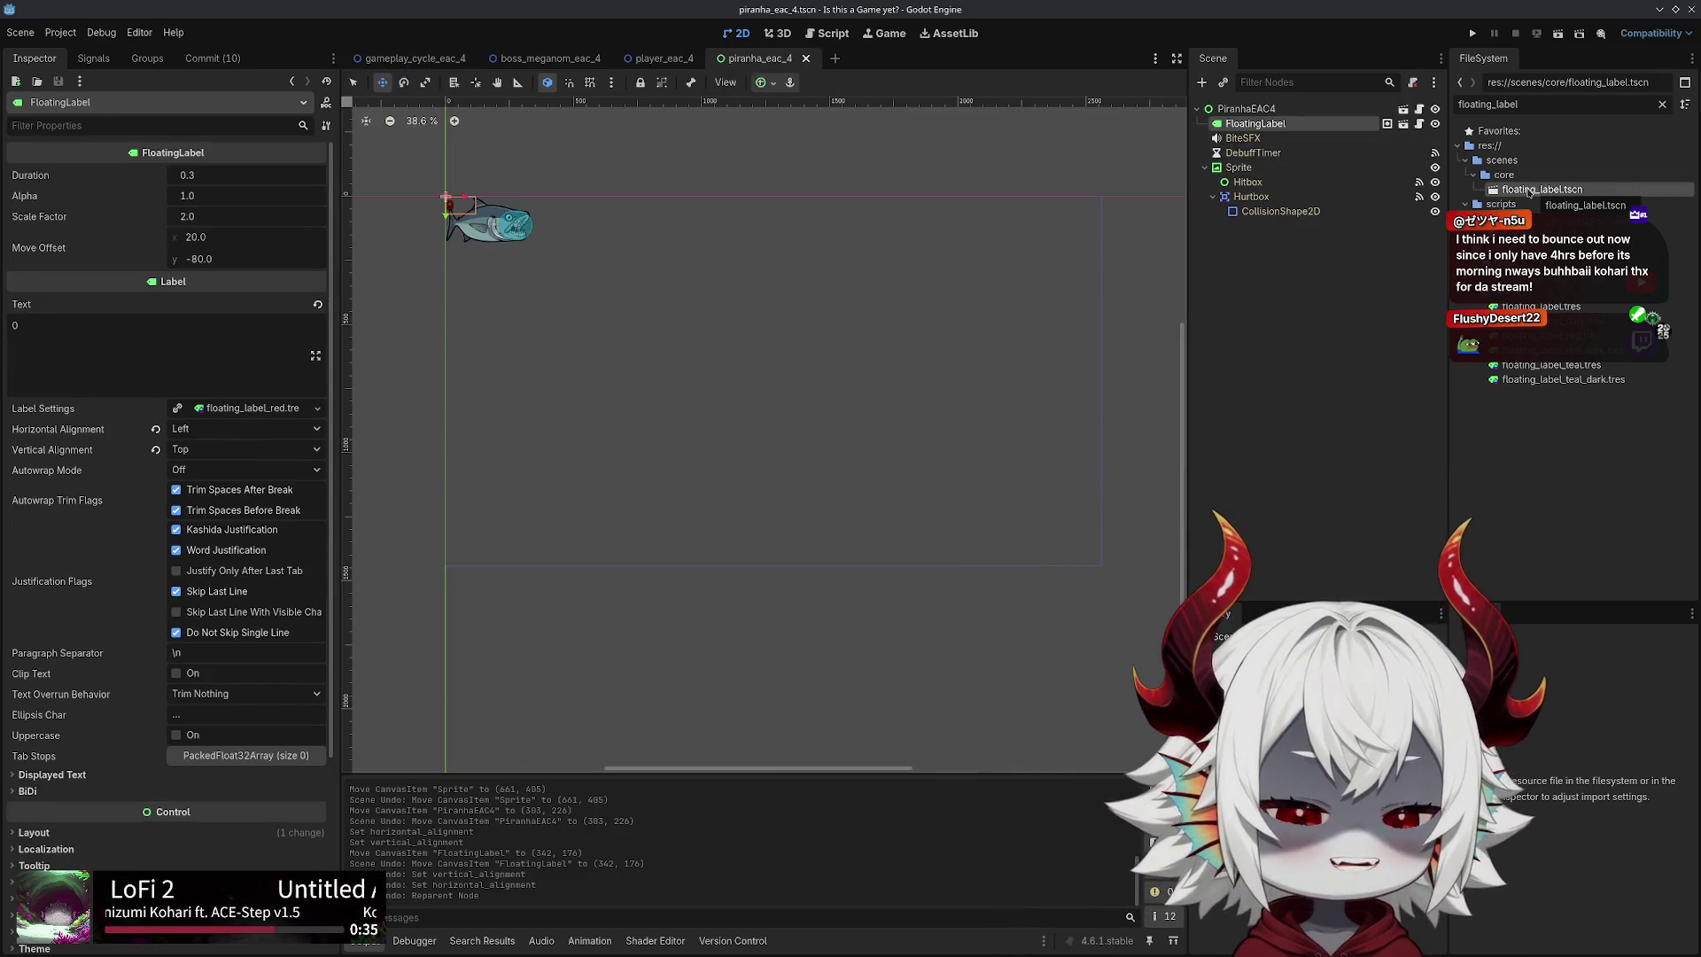
left_click(1246, 110)
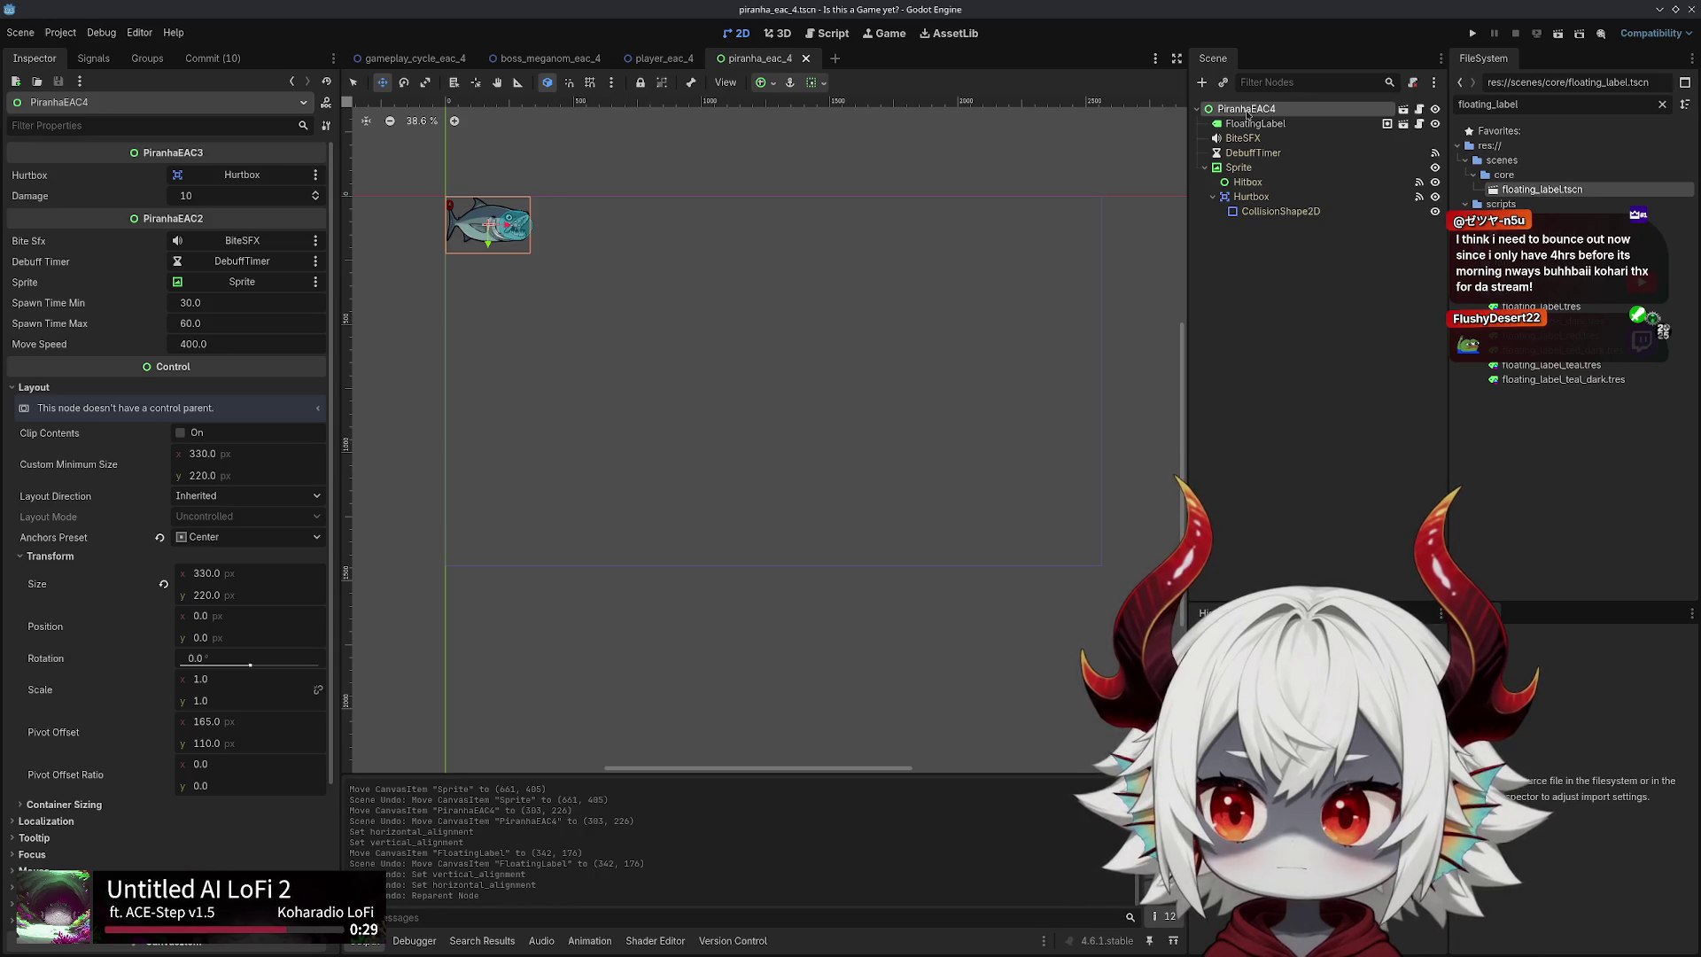
Compare with boss_meganom_eac_4, then re-inspect the piranha's Sprite, root, FloatingLabel and Hitbox nodes
left_click(544, 58)
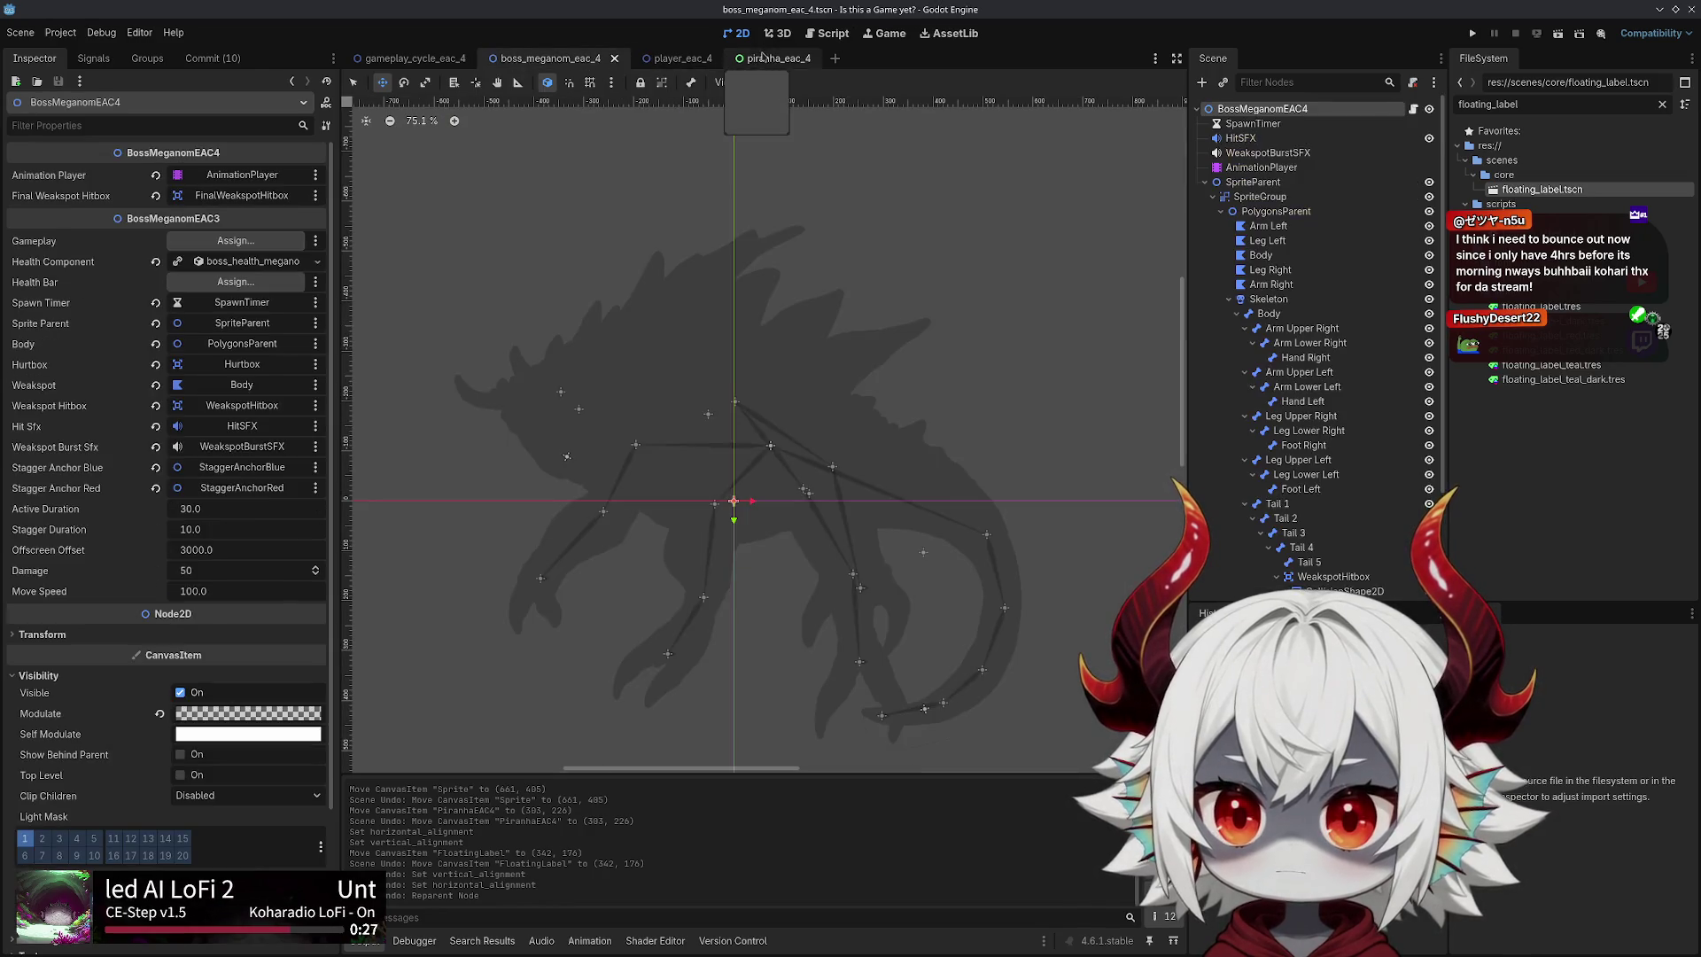
left_click(772, 58)
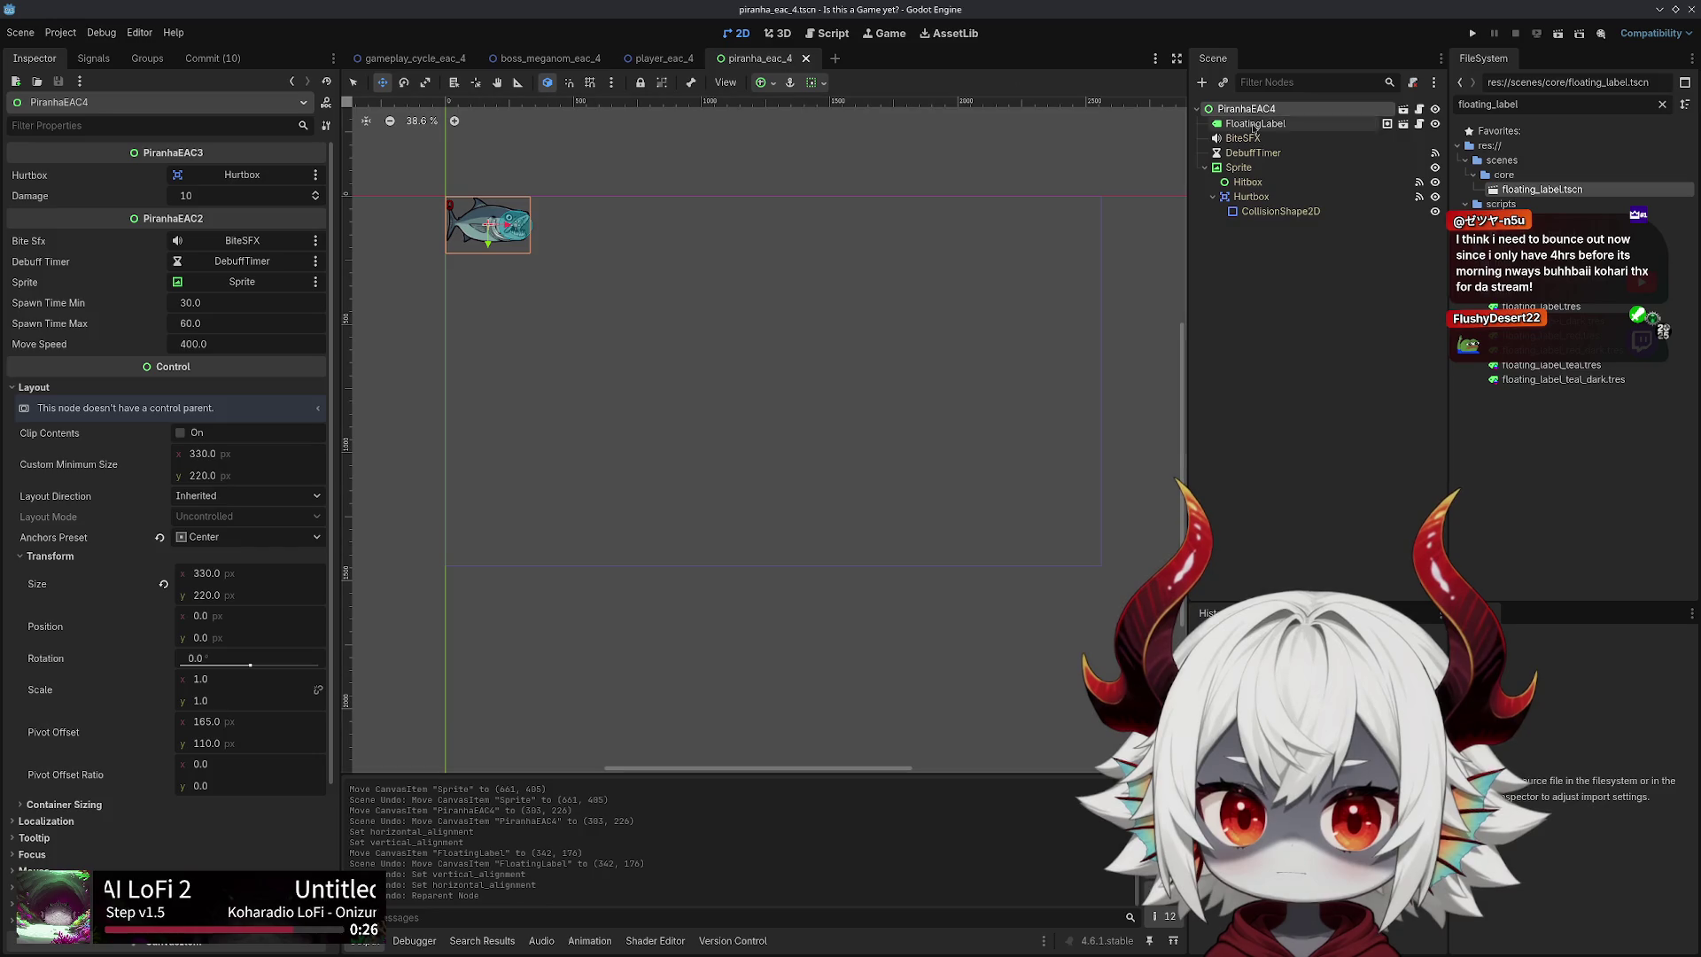
left_click(1239, 168)
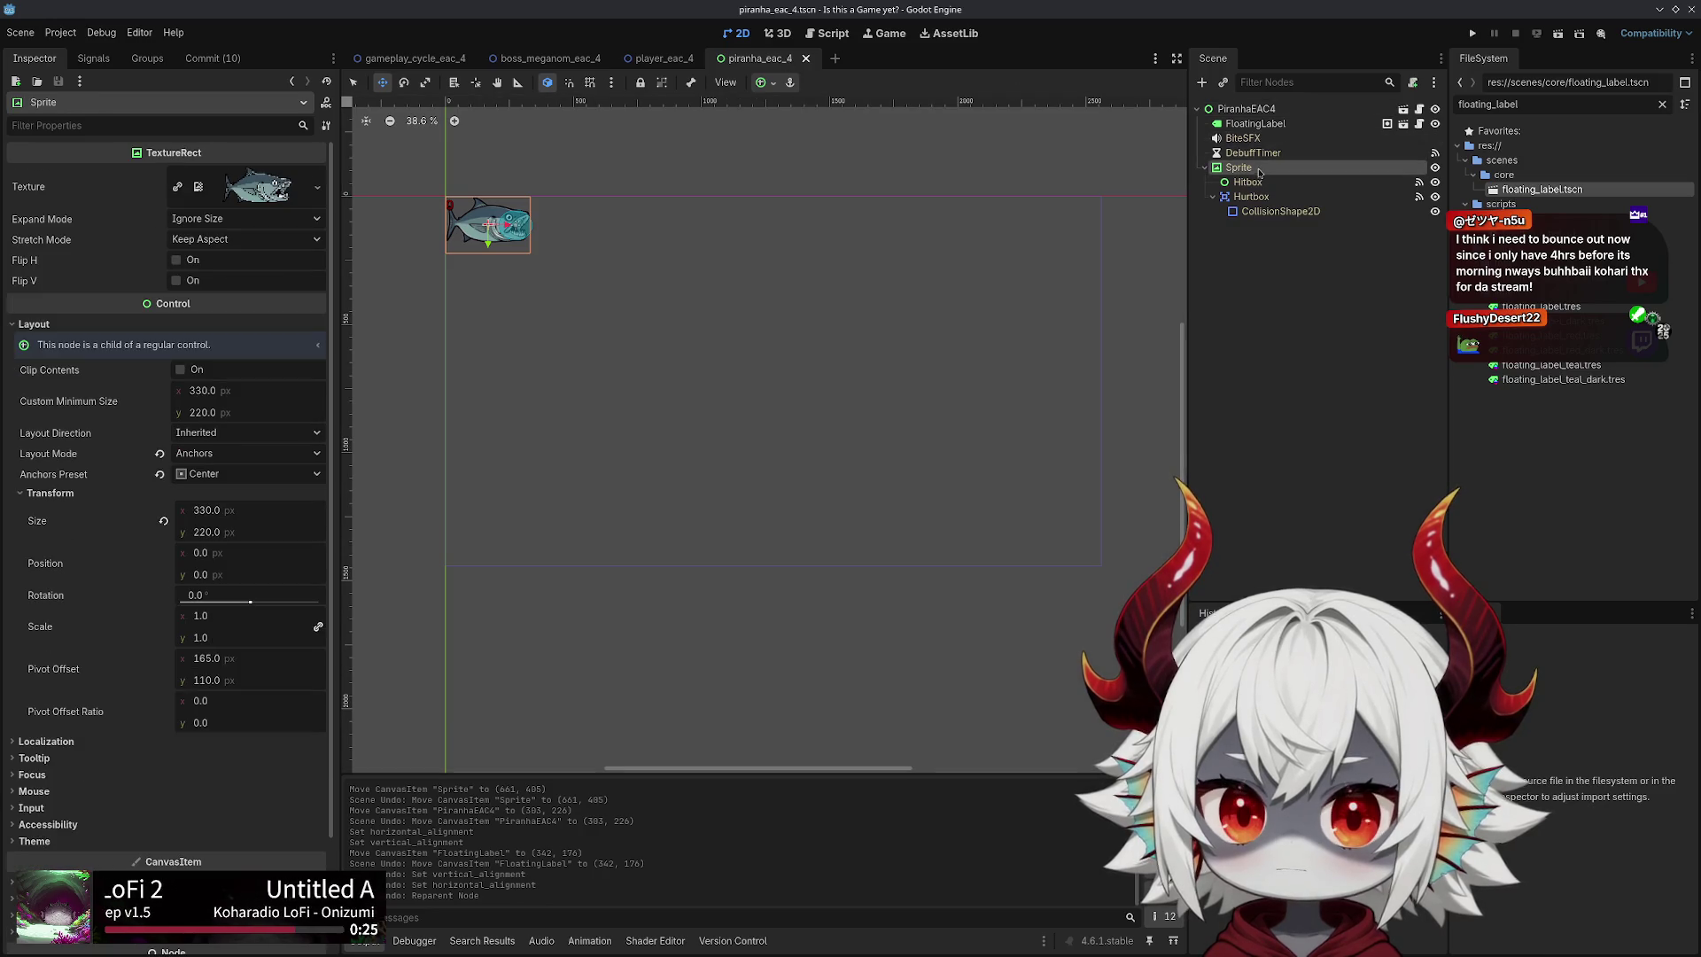
left_click(1258, 110)
left_click(1258, 124)
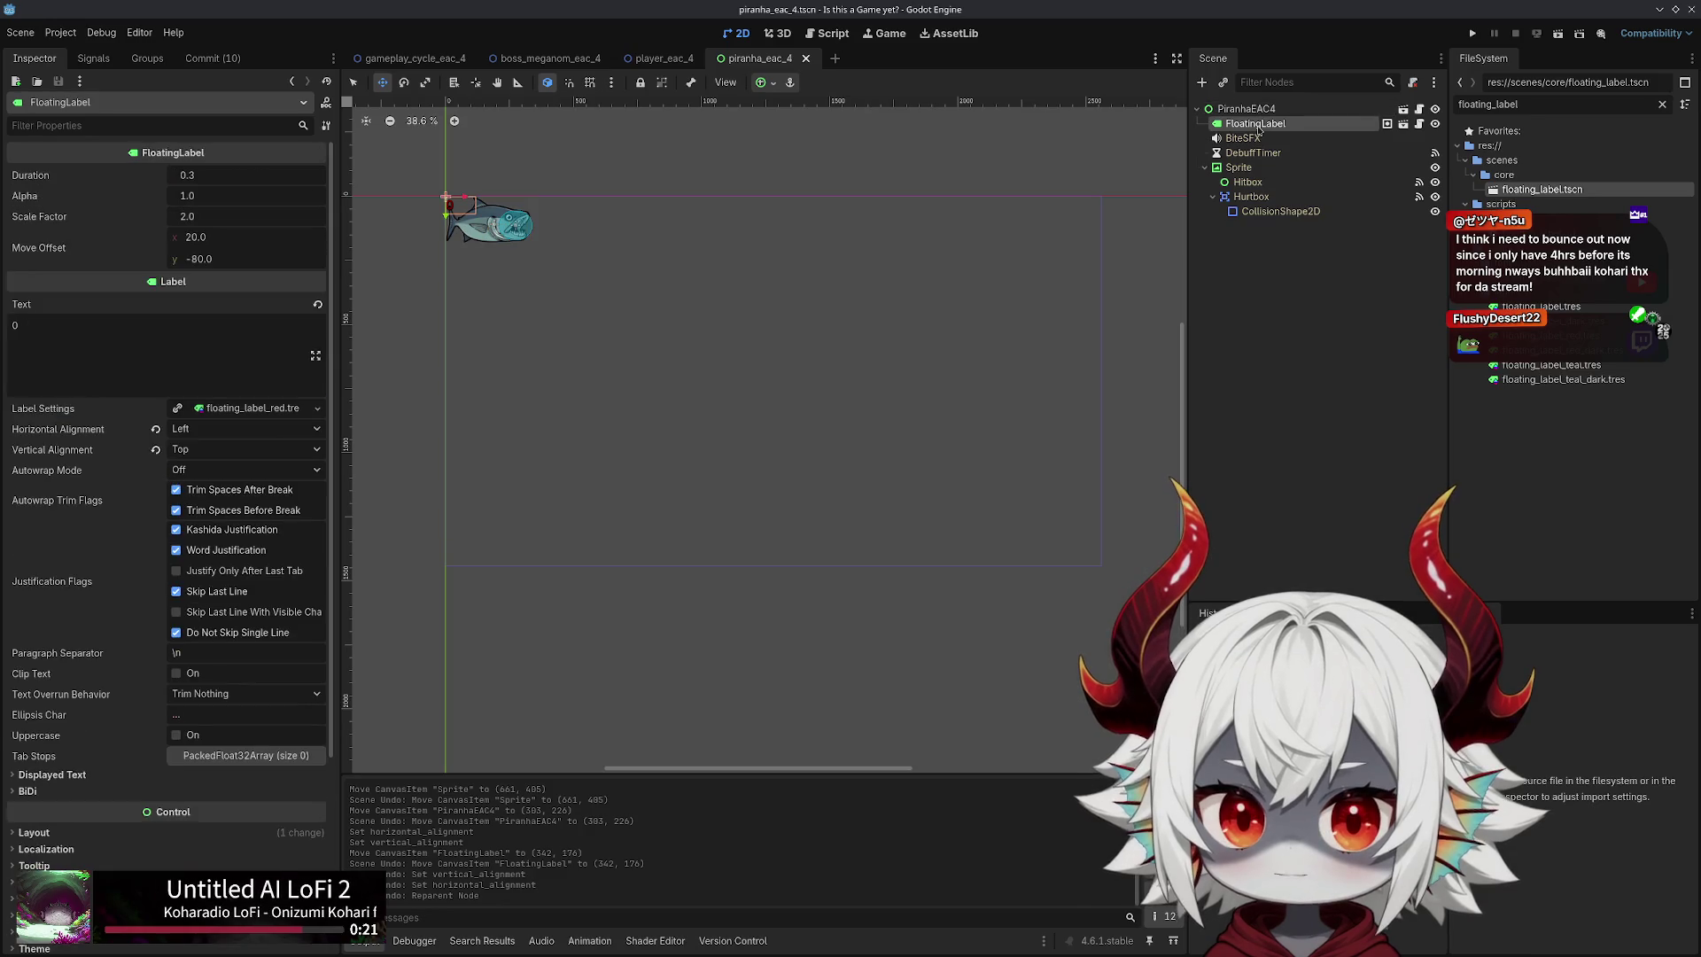
left_click(1241, 181)
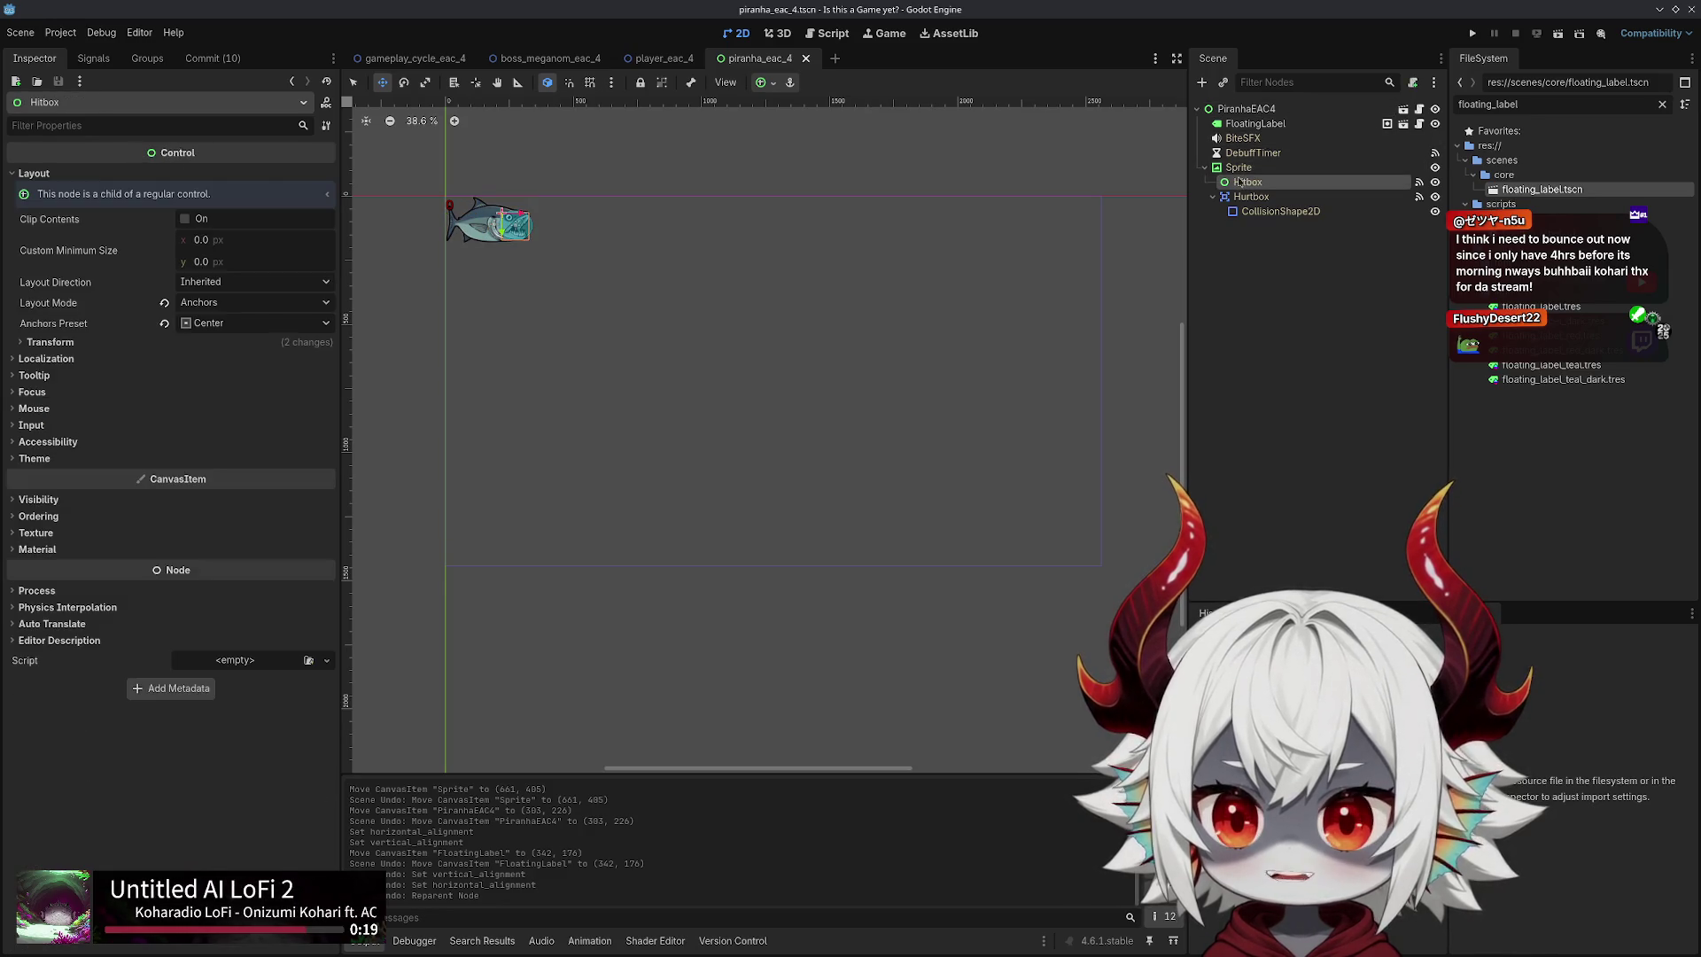
left_click(1238, 167)
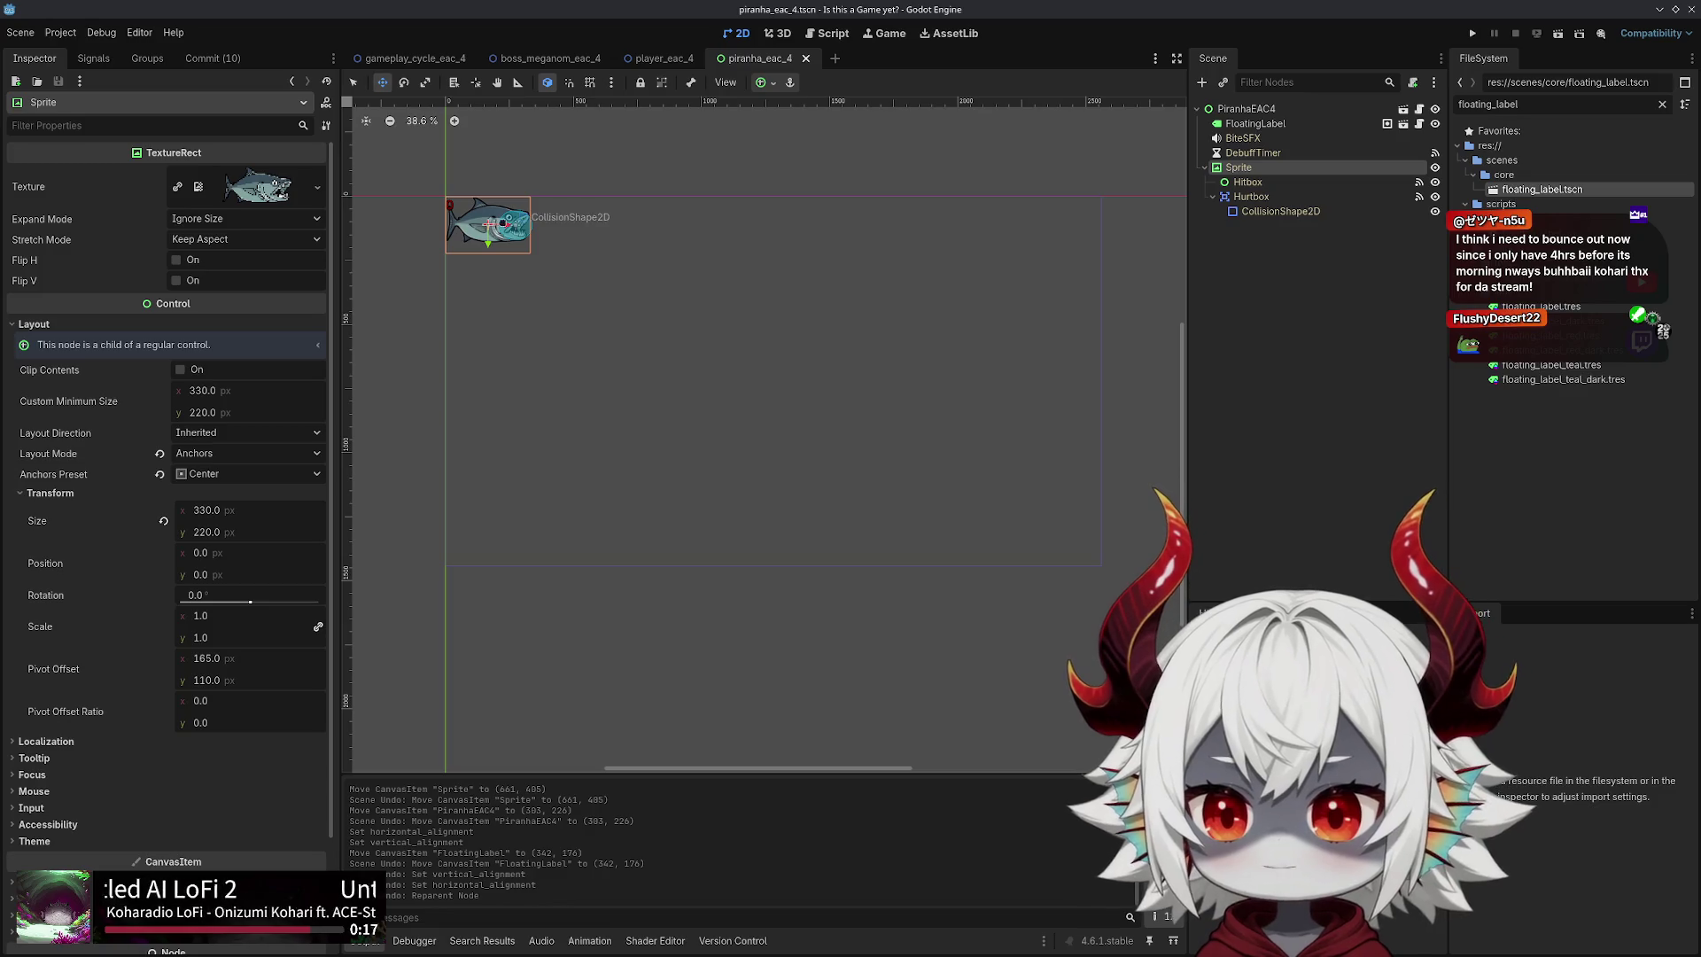
Try moving the Sprite and FloatingLabel, then undo the reparenting and alignment changes
left_click_drag(505, 221, 669, 318)
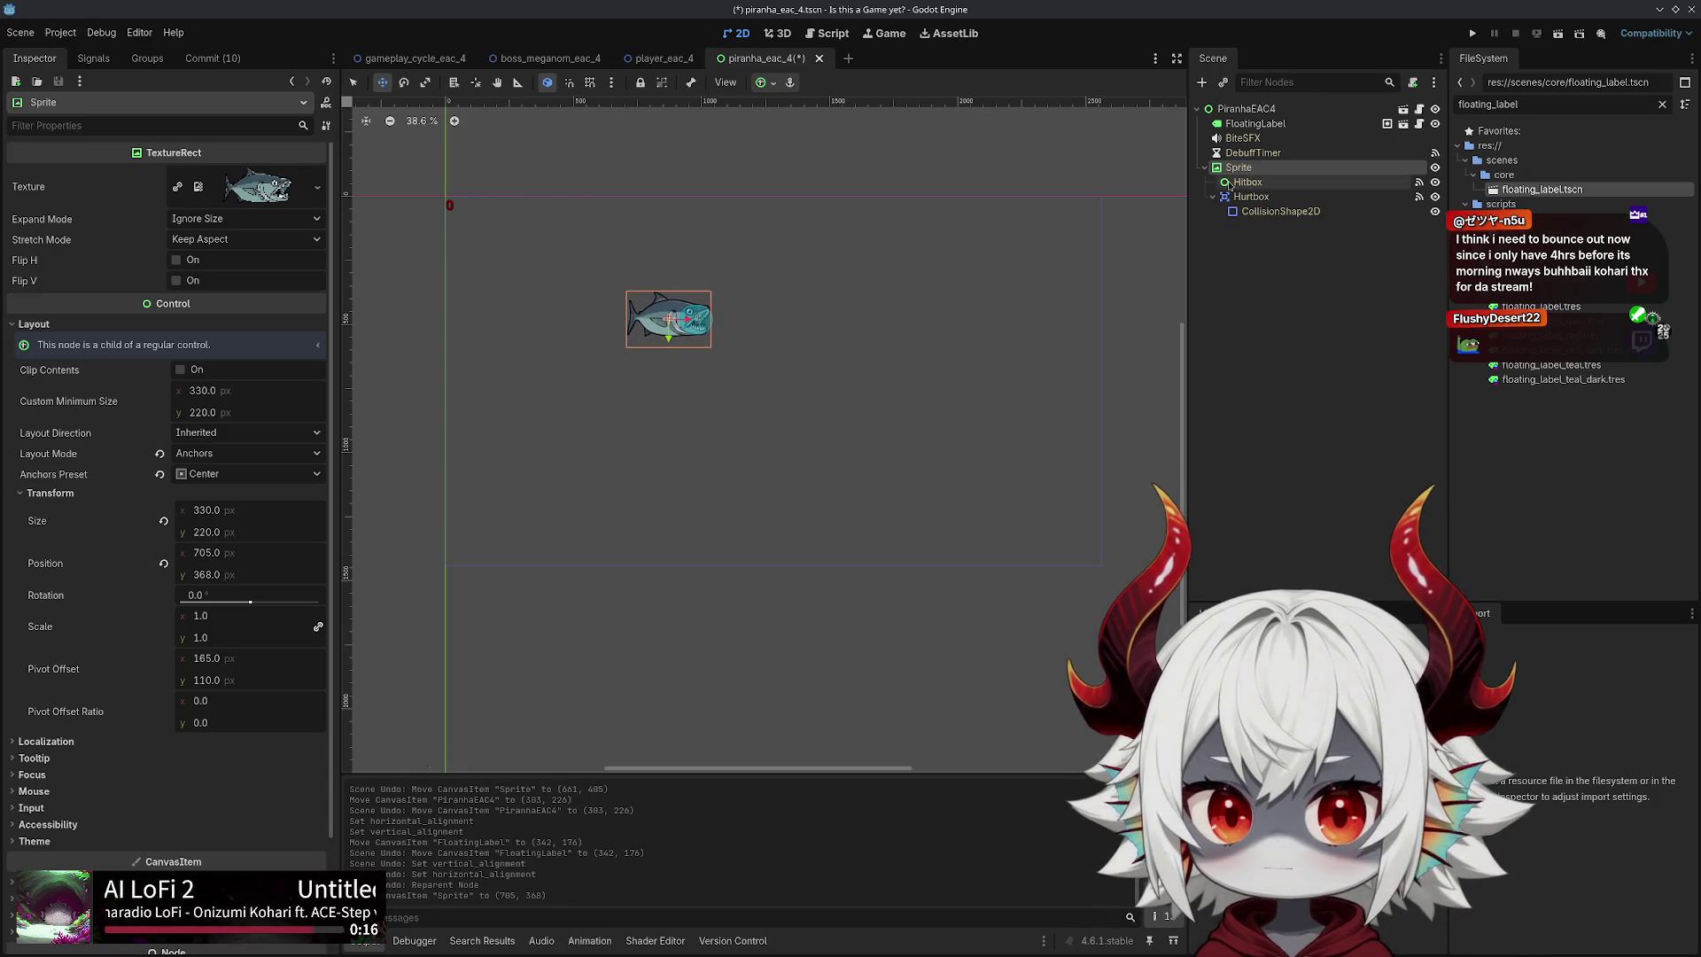
left_click(1235, 128)
left_click_drag(1235, 133, 1251, 197)
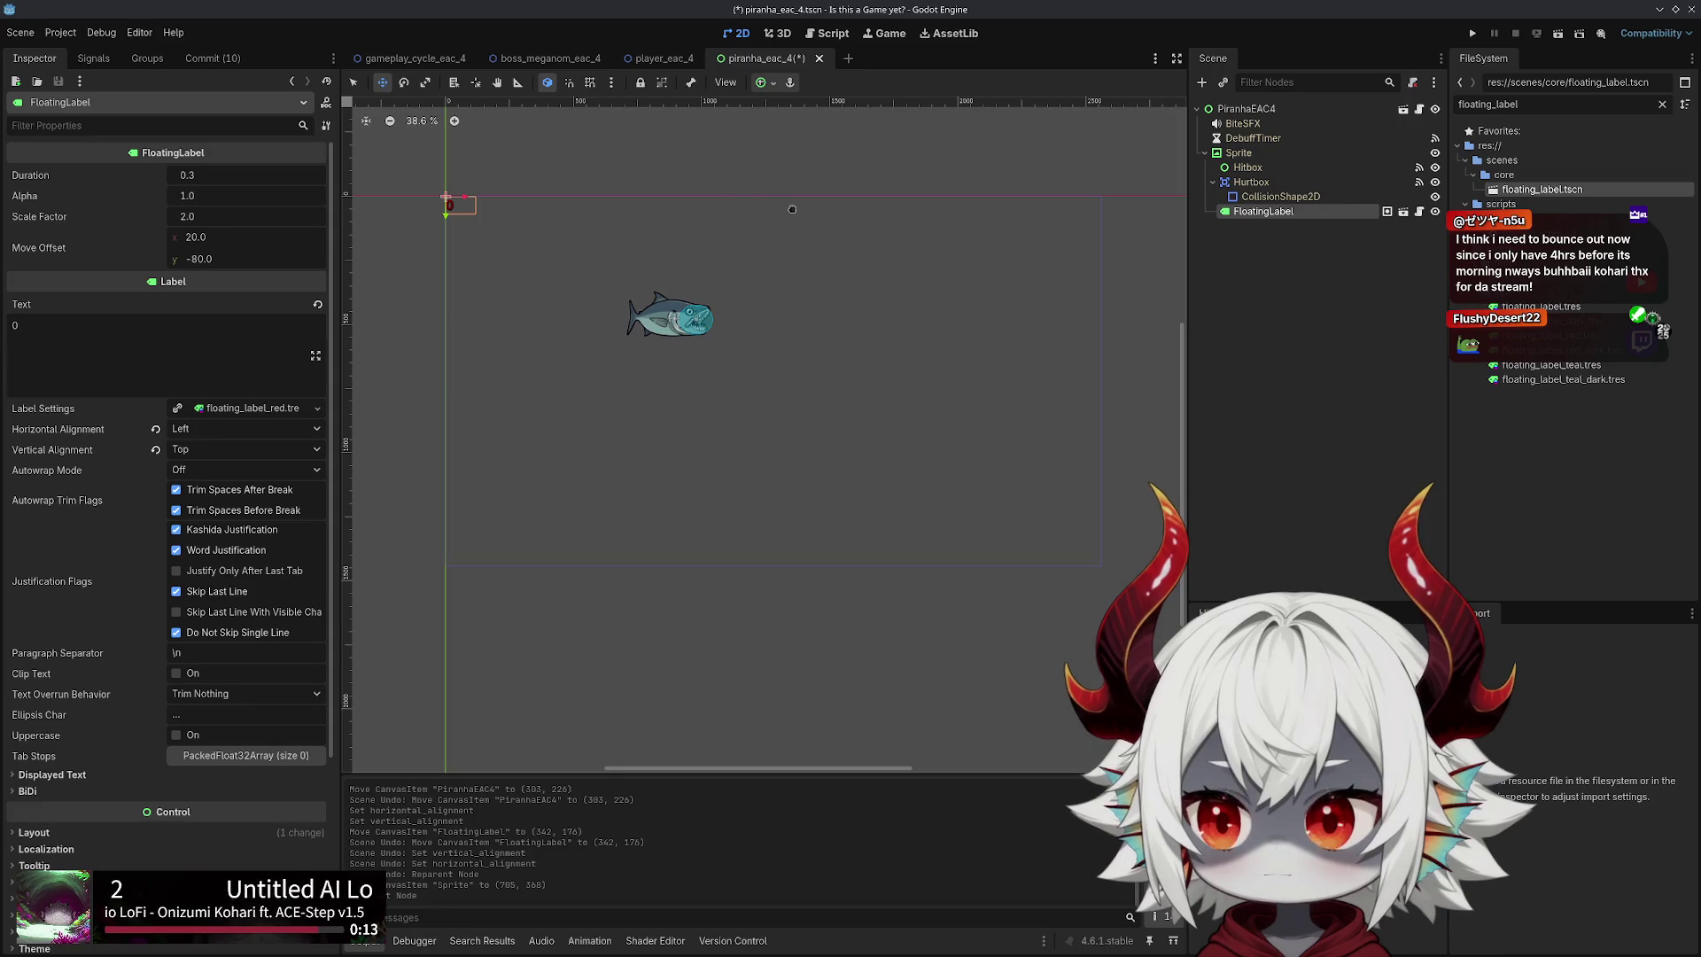
key("ctrl+z")
key("ctrl+z")
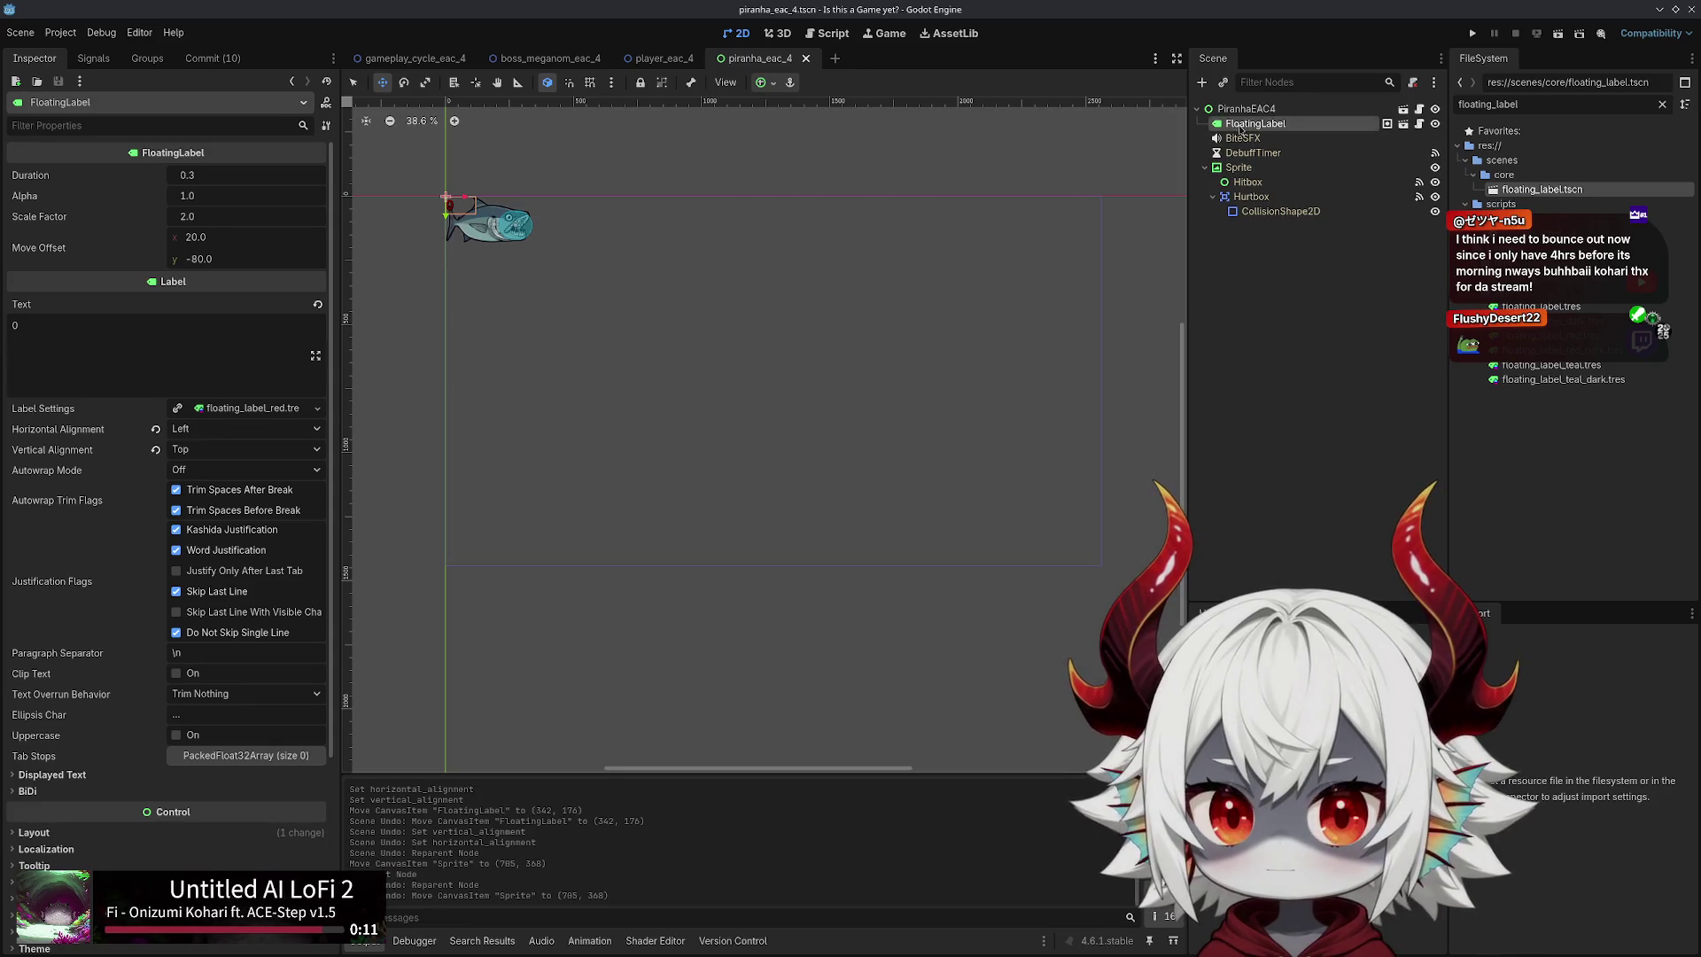
key("ctrl+z")
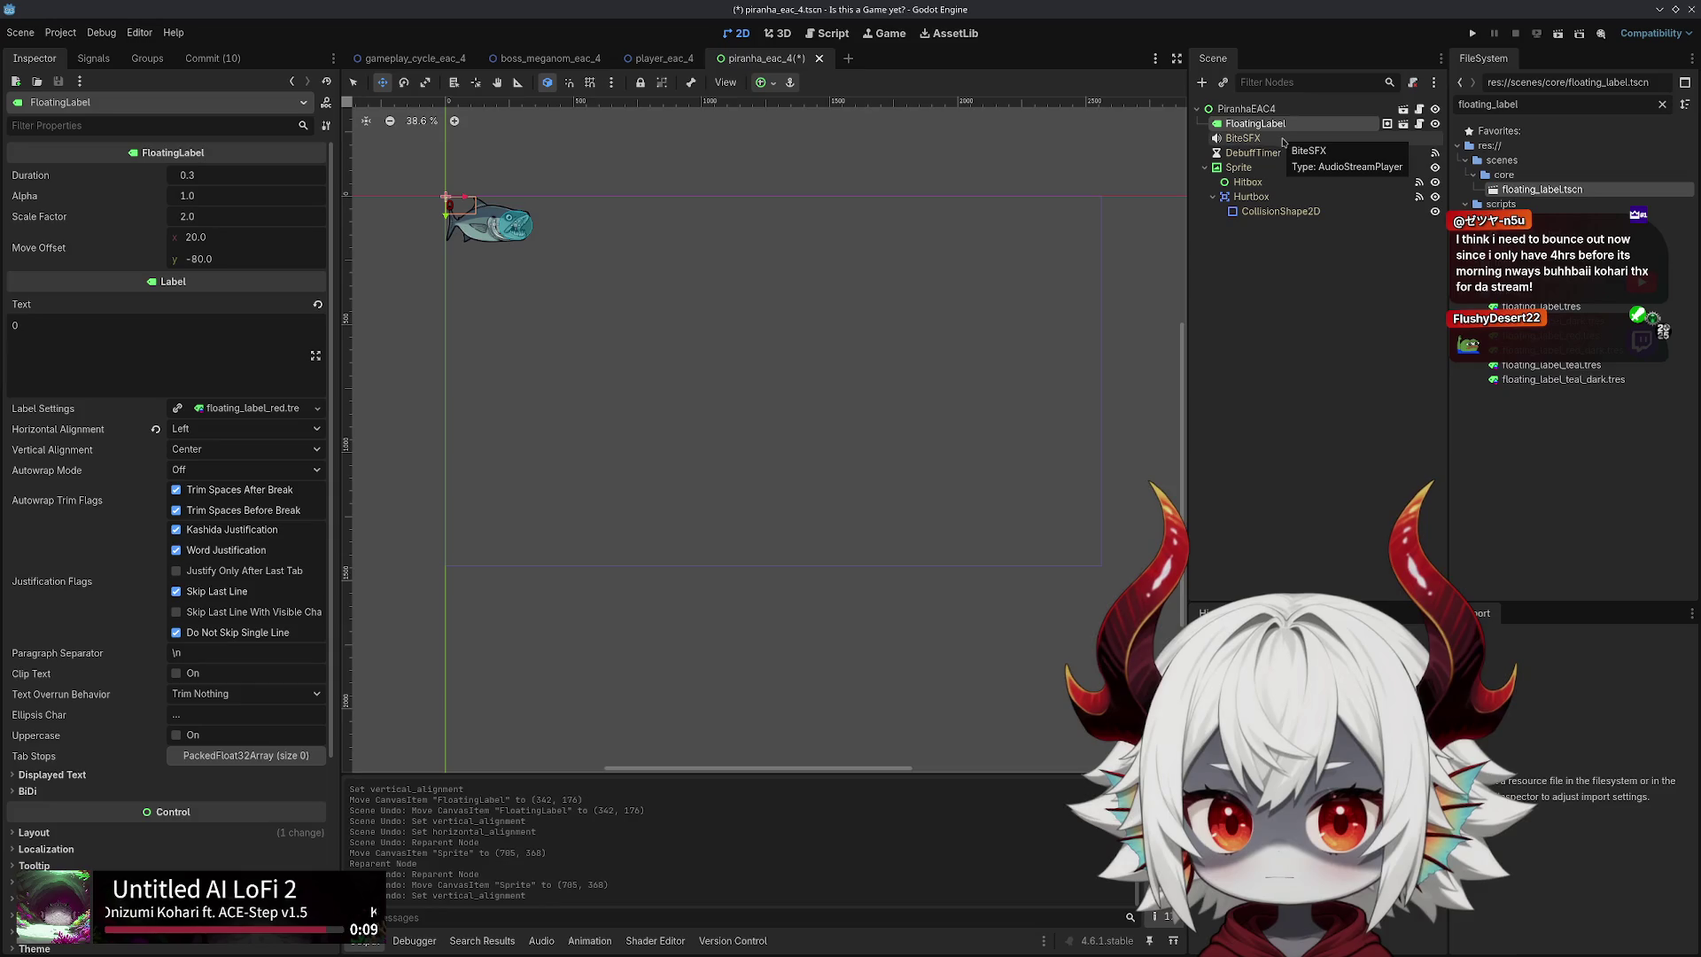
key("ctrl+z")
key("ctrl+z")
key("ctrl+shift+z")
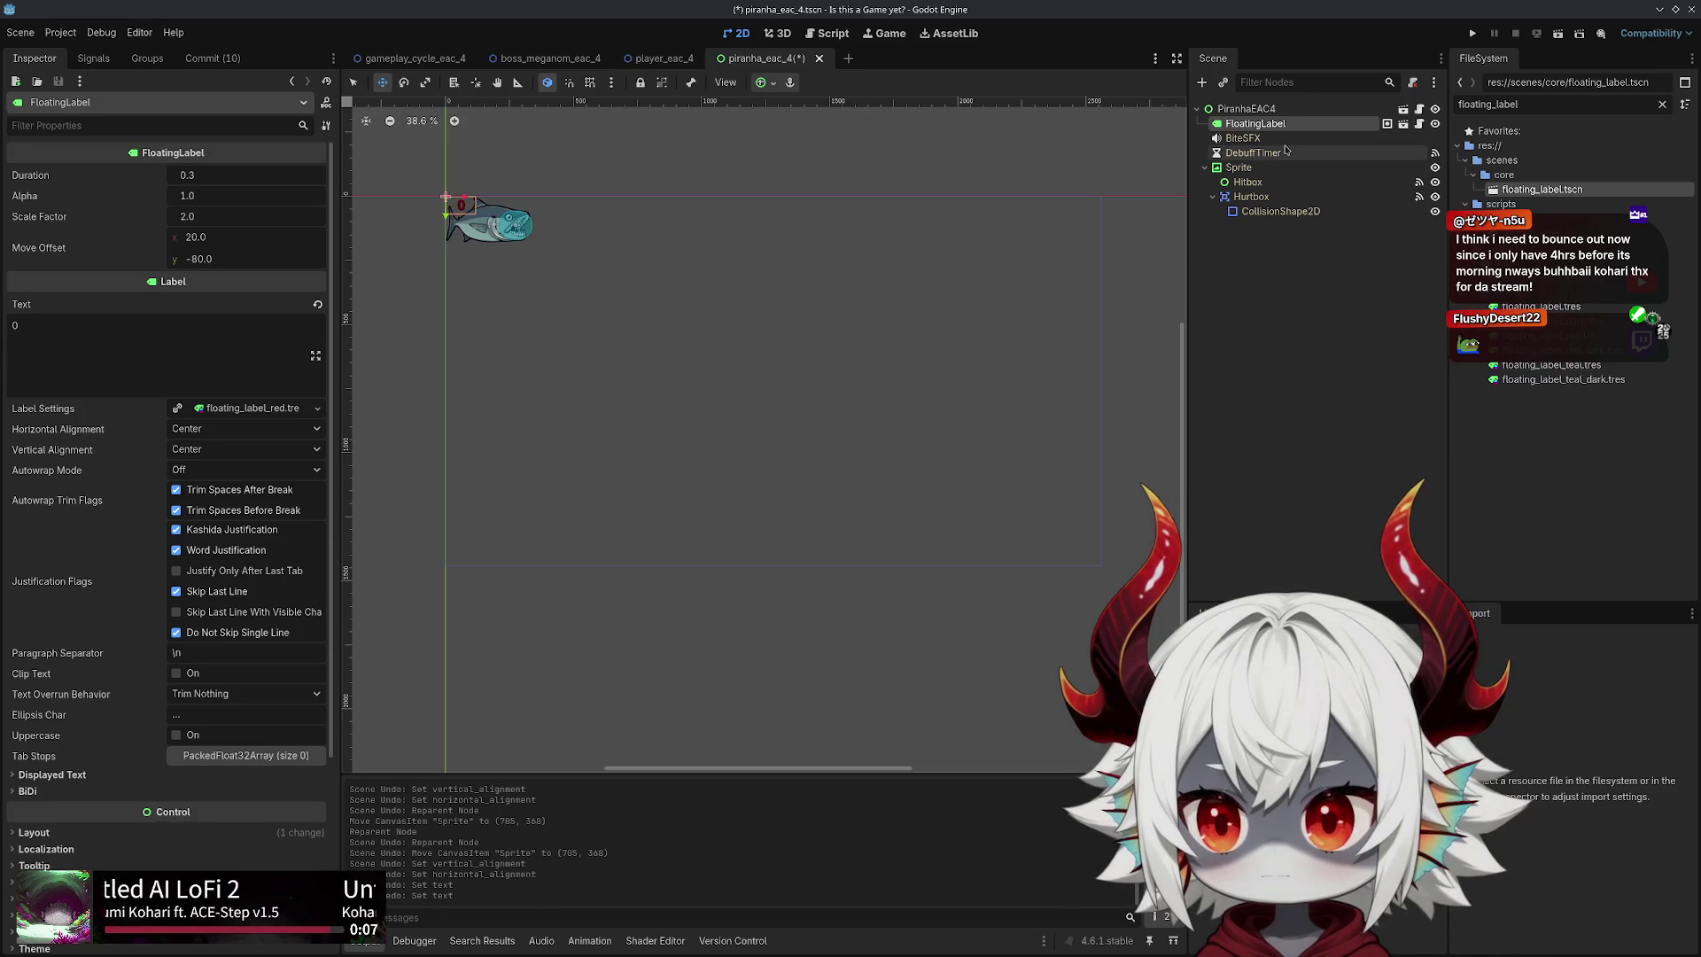
Keep the FloatingLabel's horizontal alignment at Center, undoing a trial move of the label
left_click(207, 434)
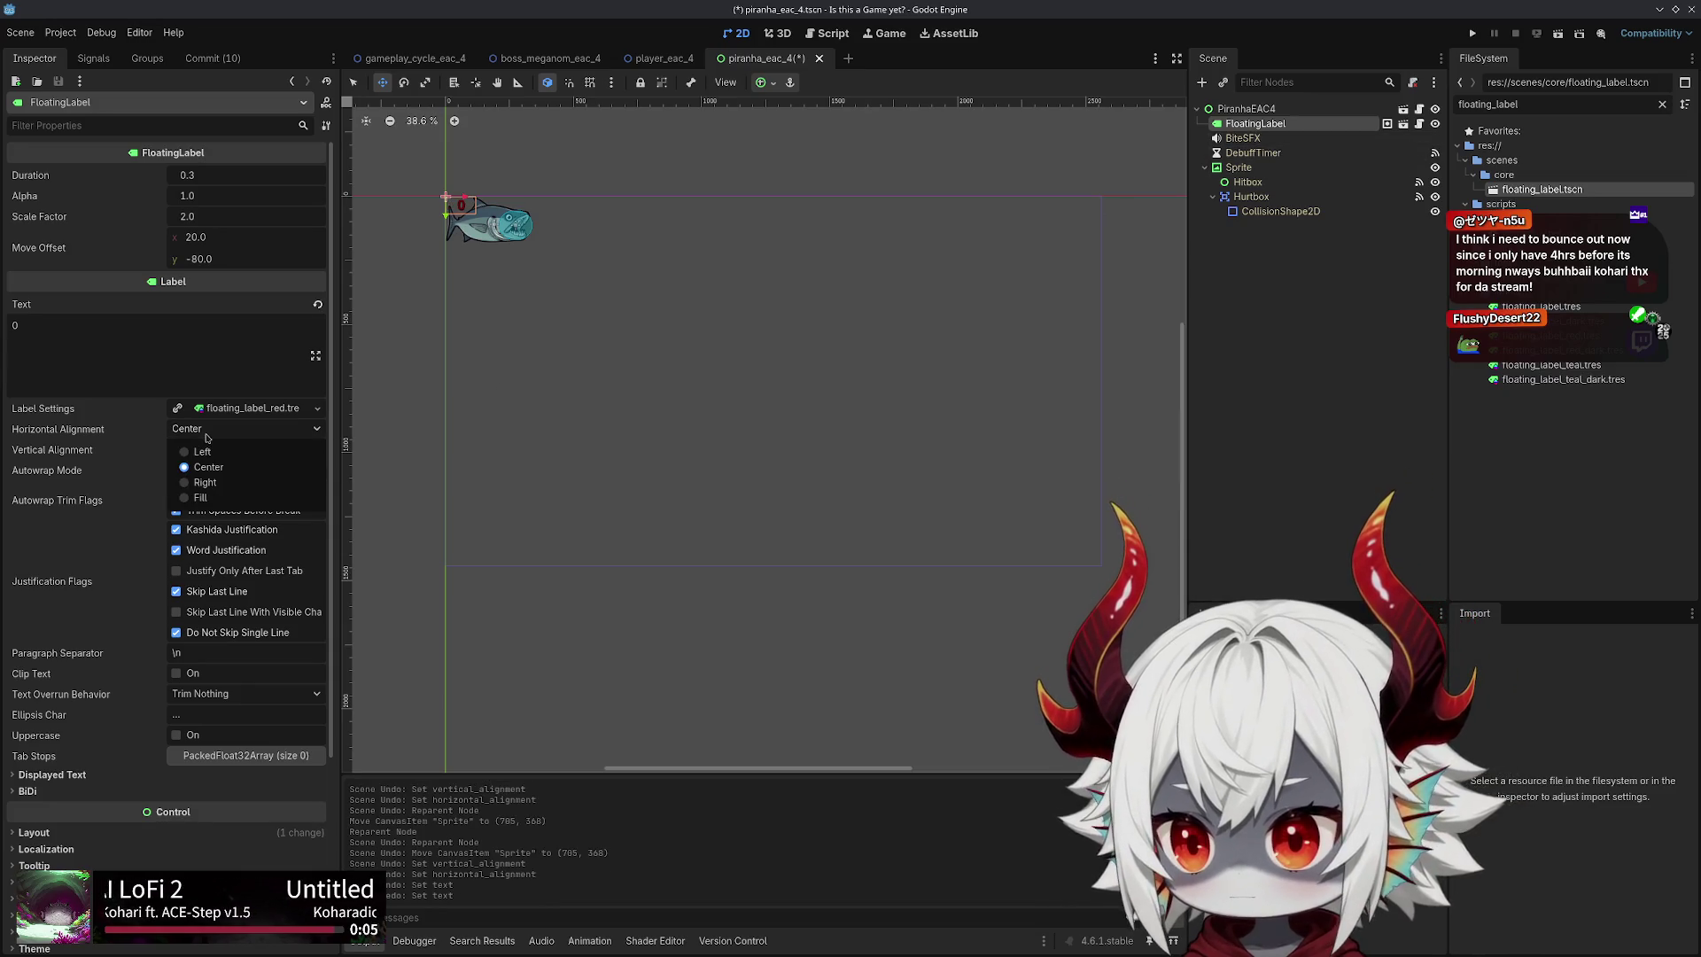
left_click(210, 435)
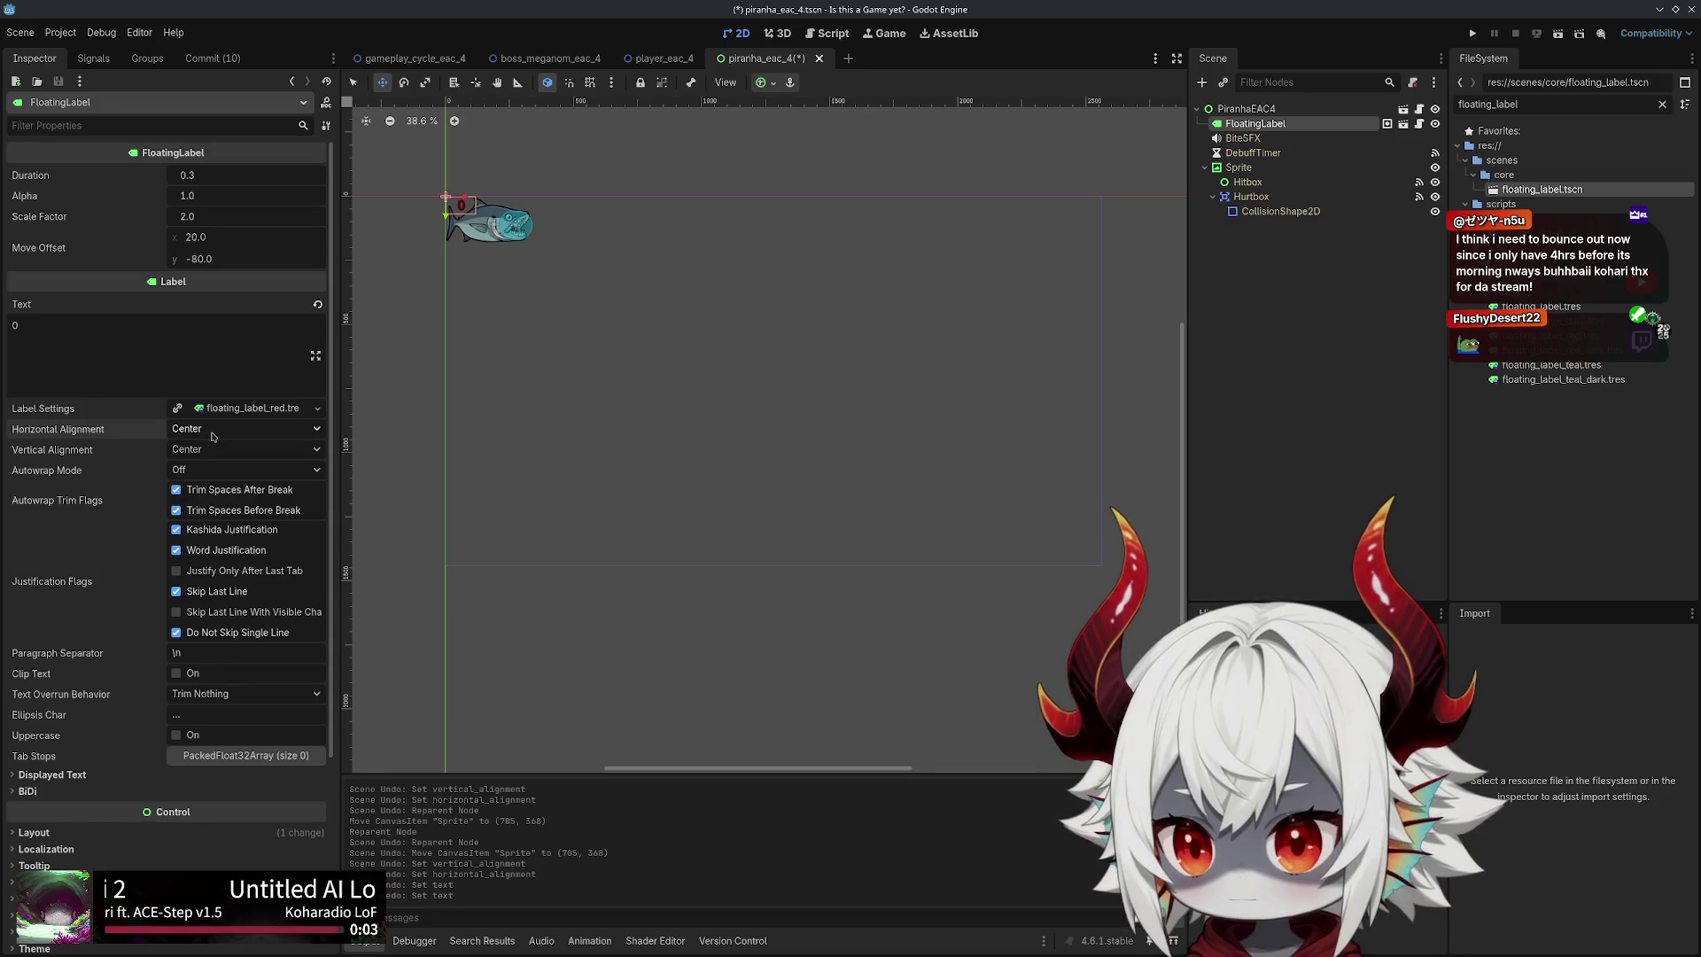
left_click(213, 436)
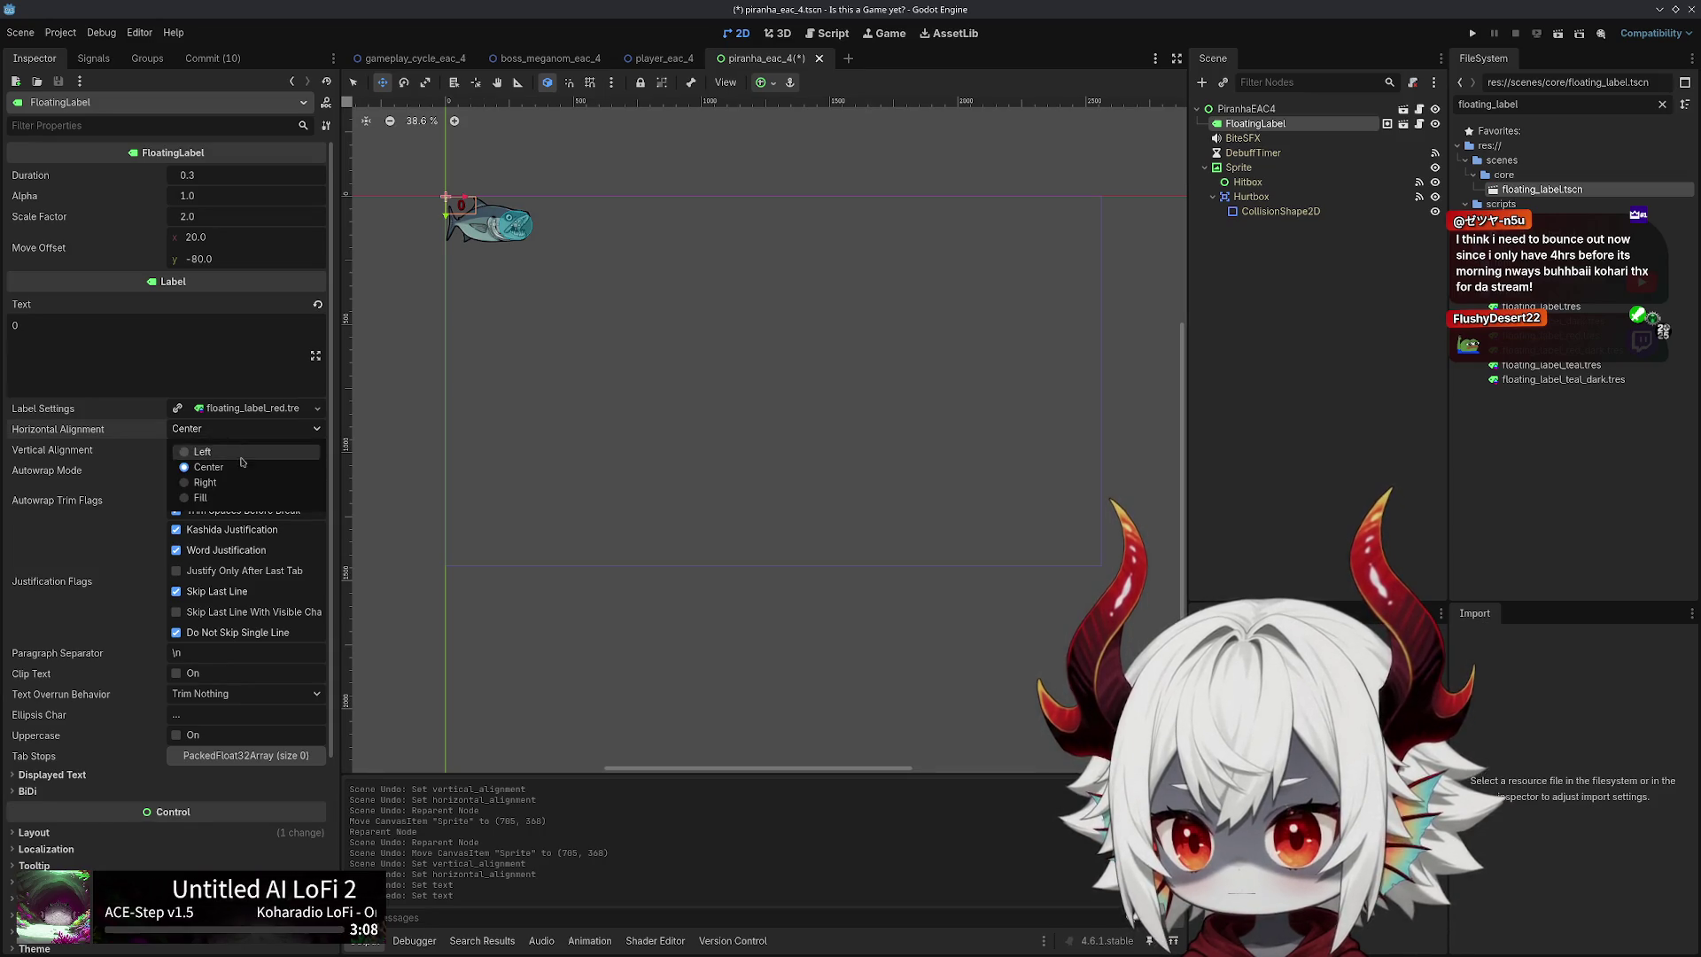
left_click(238, 435)
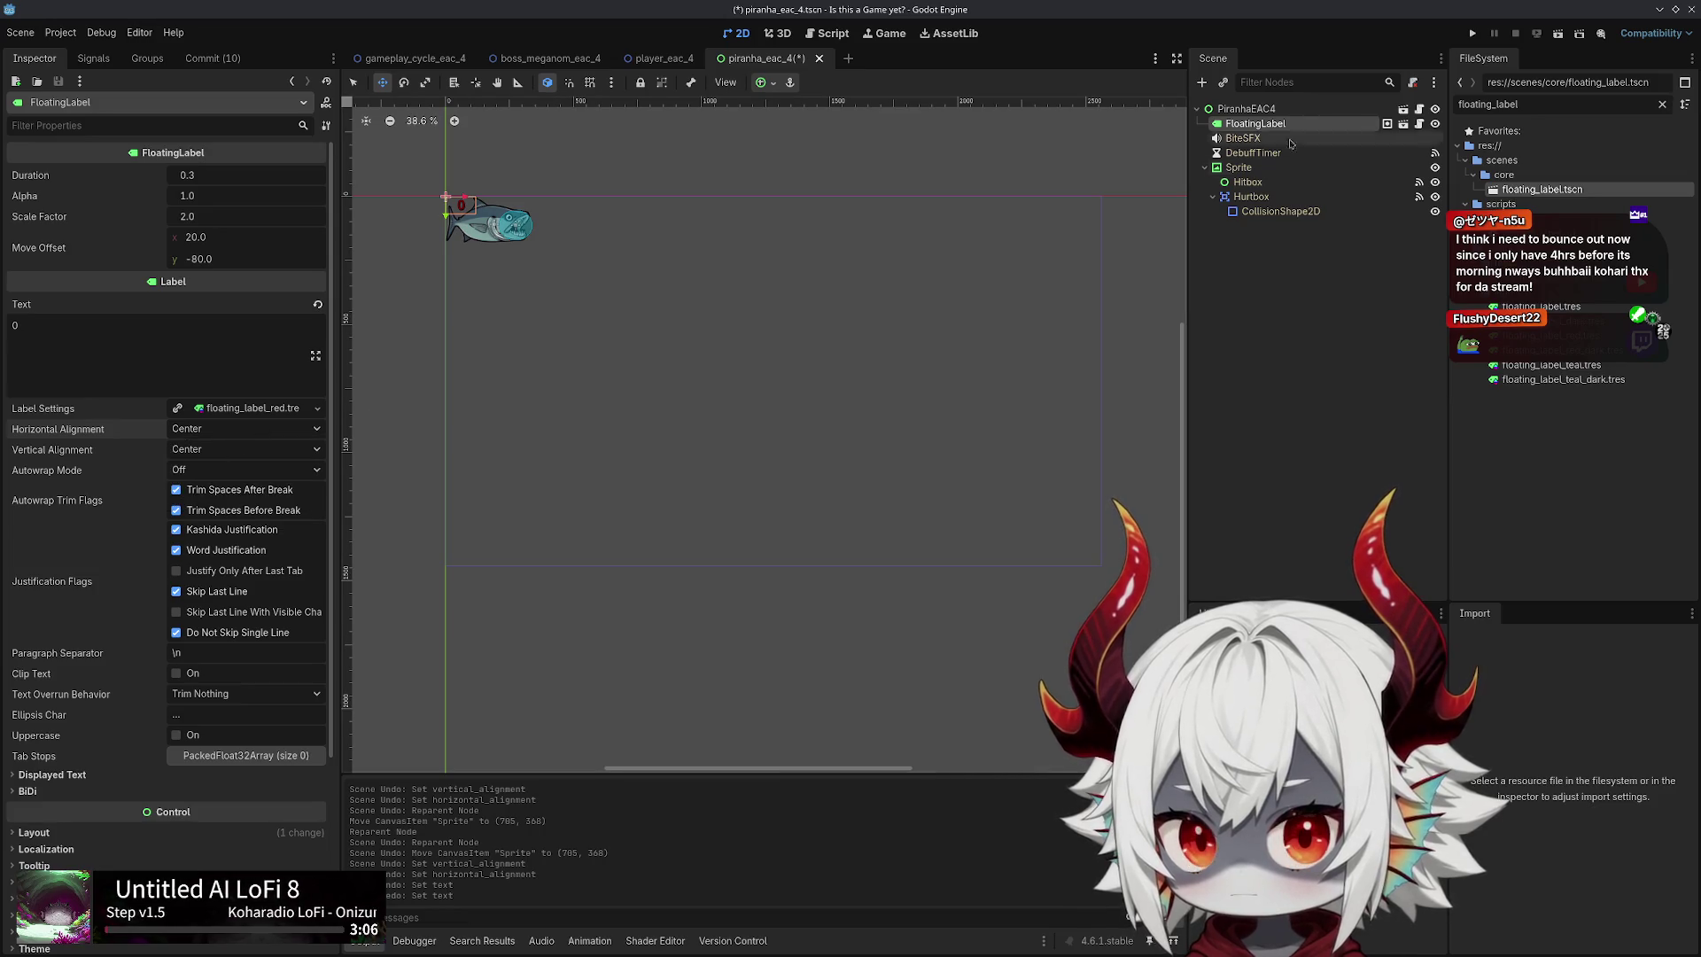
mouse_move(464, 203)
left_mouse_down()
mouse_move(501, 246)
mouse_move(816, 331)
mouse_move(818, 367)
left_mouse_up()
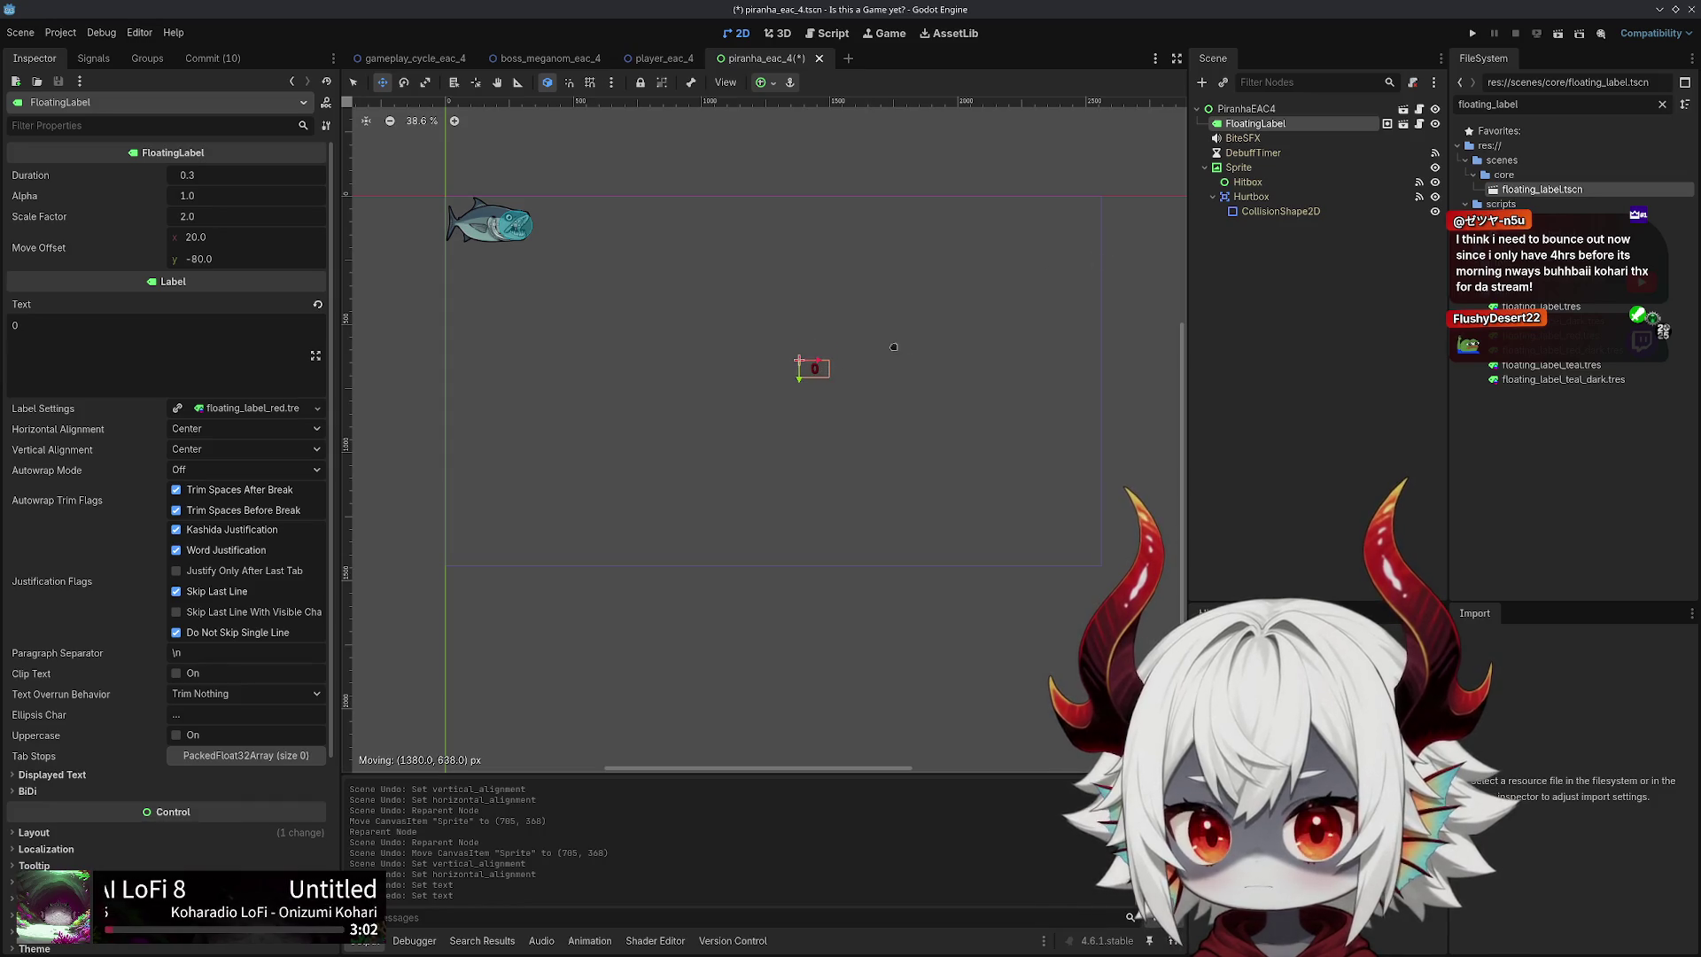
key("ctrl+z")
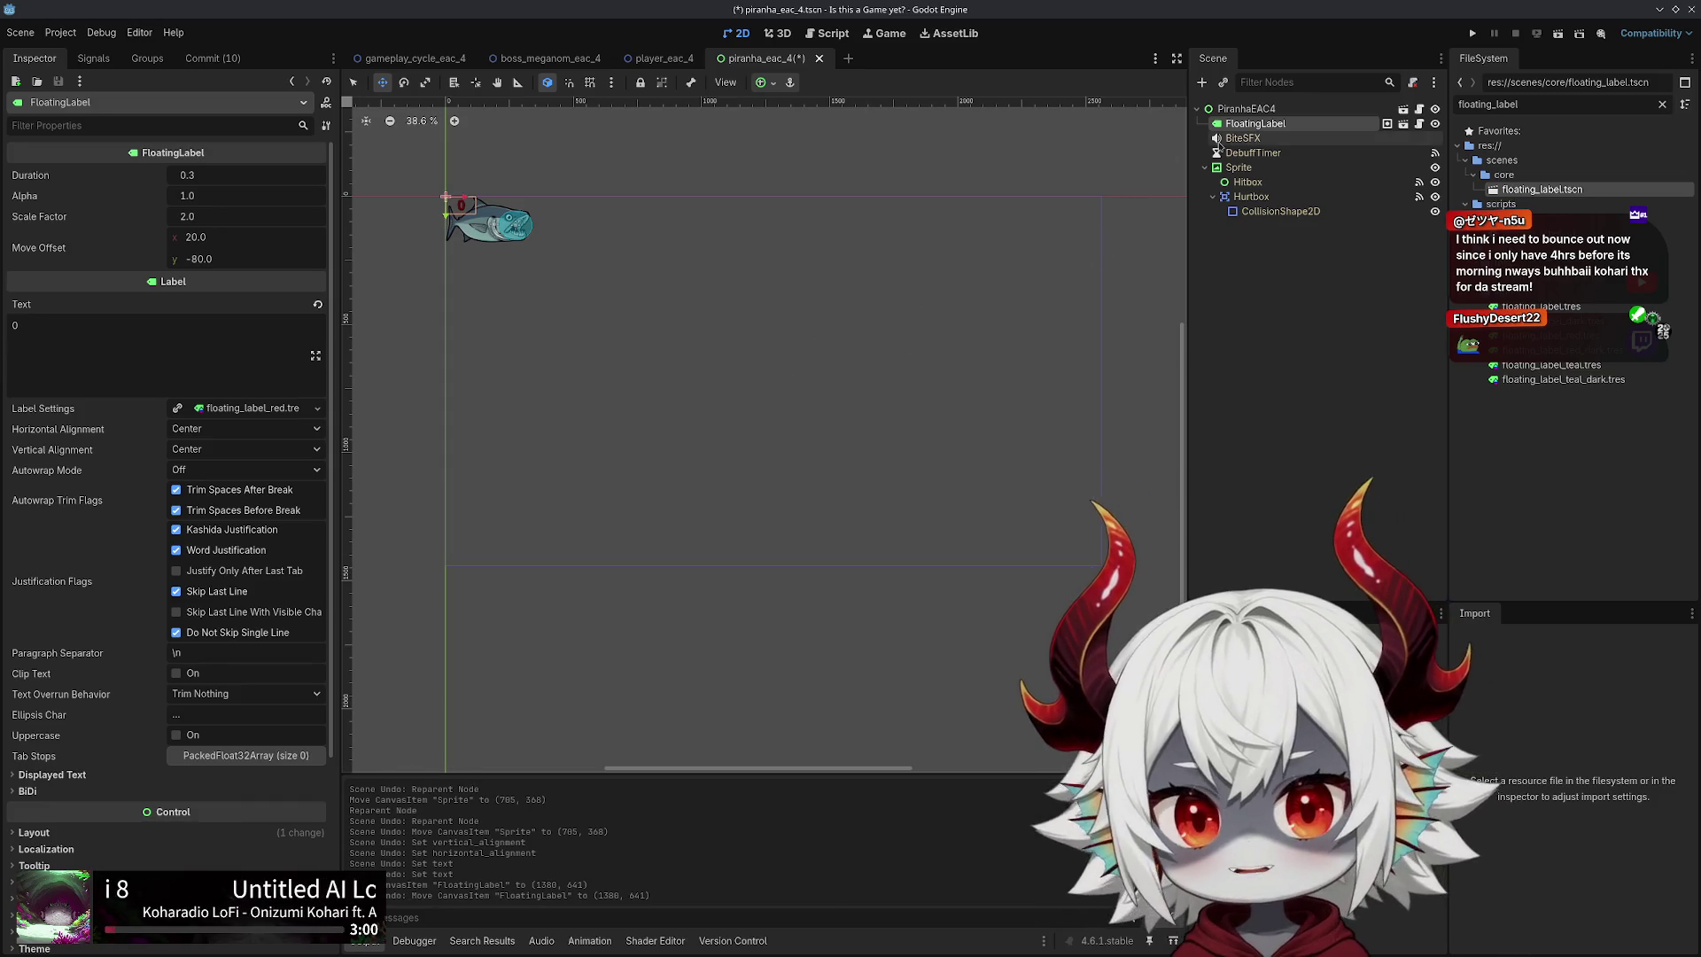
Save the piranha scene and open piranha_eac_4.gd at empty line 4
key("ctrl+s")
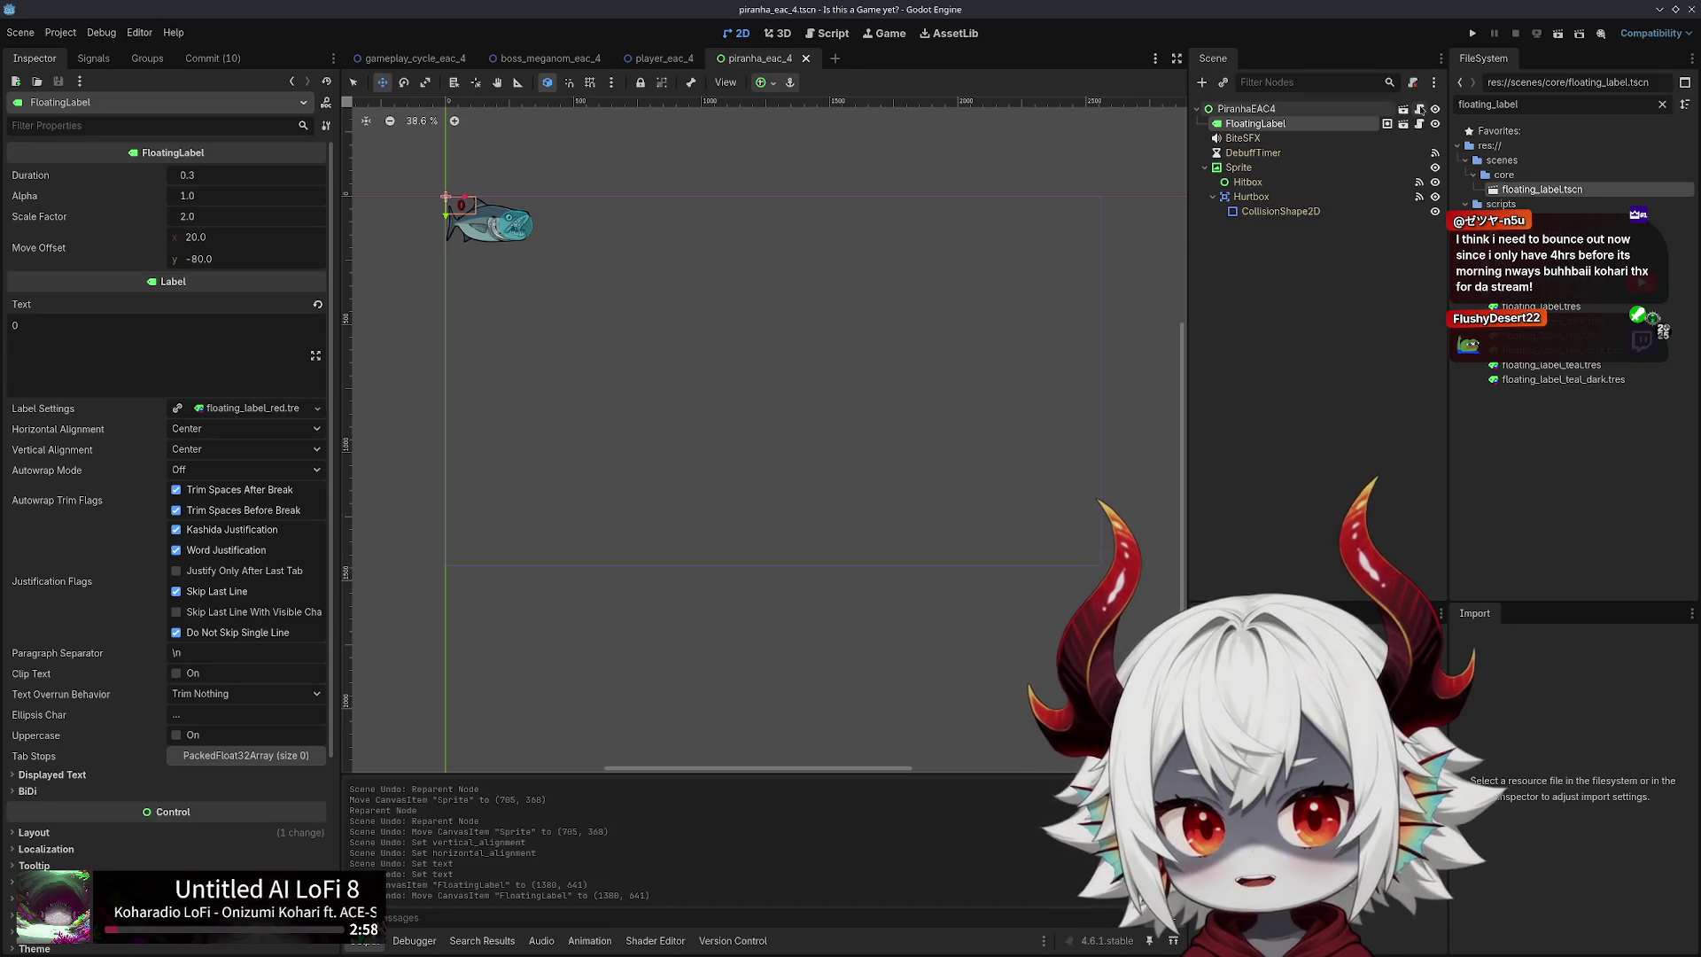
left_click(1419, 108)
left_click(816, 169)
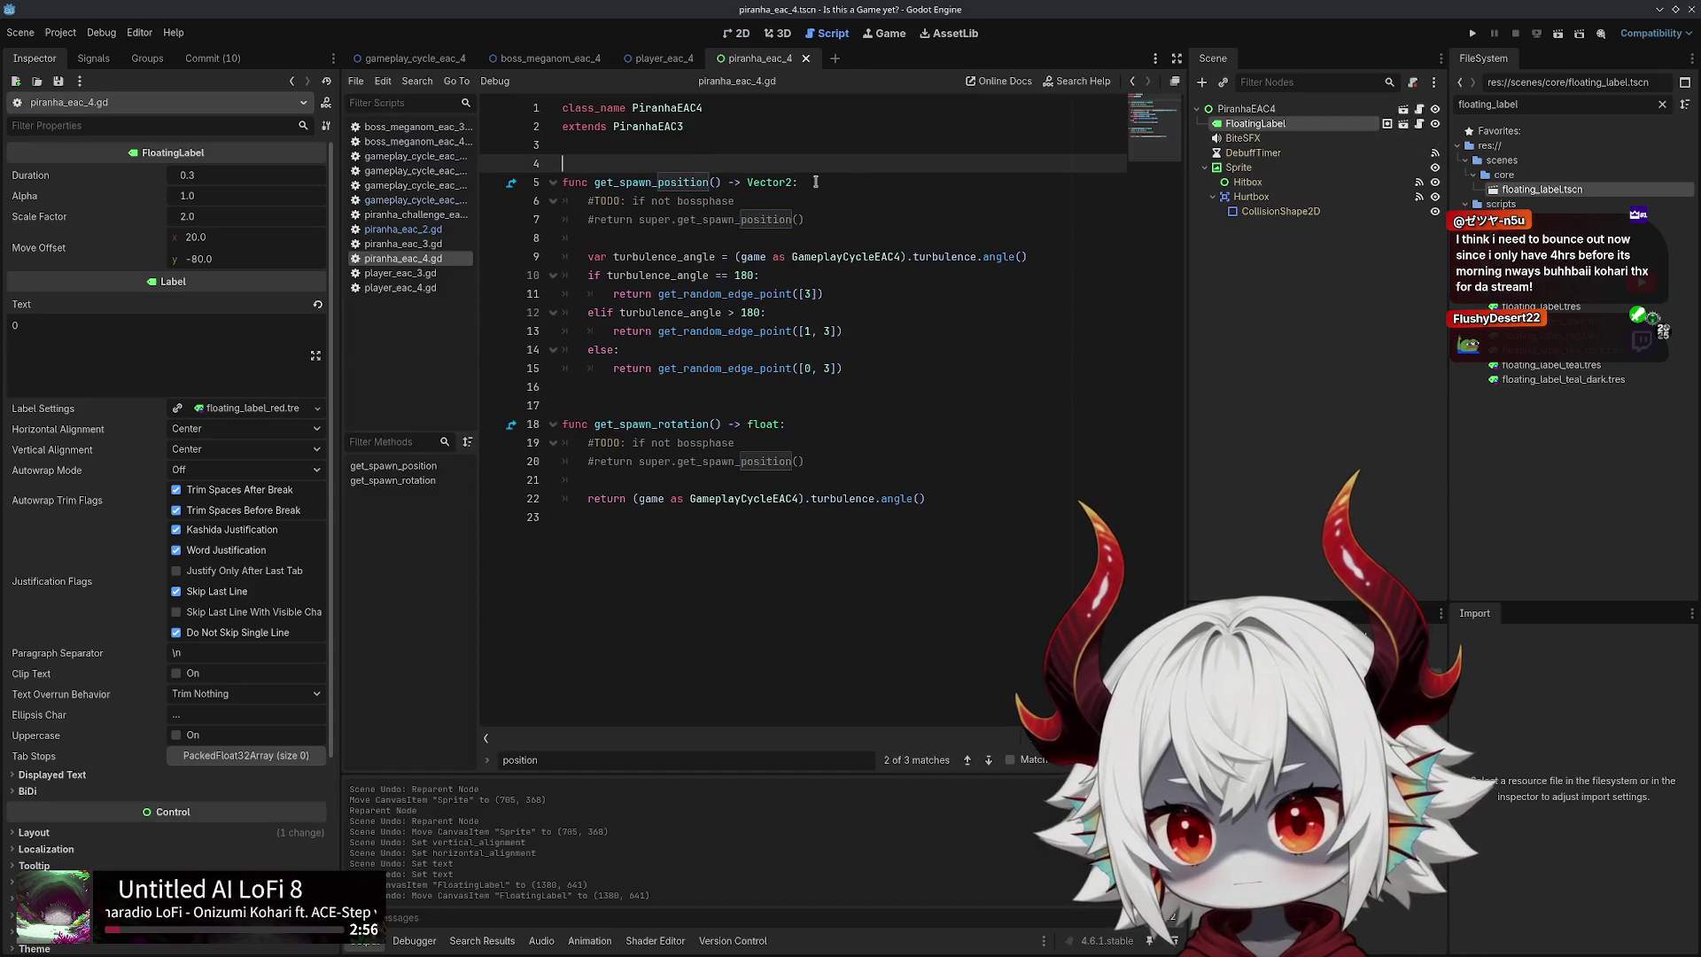
key("Return")
key("Return")
key("Up")
key("Up")
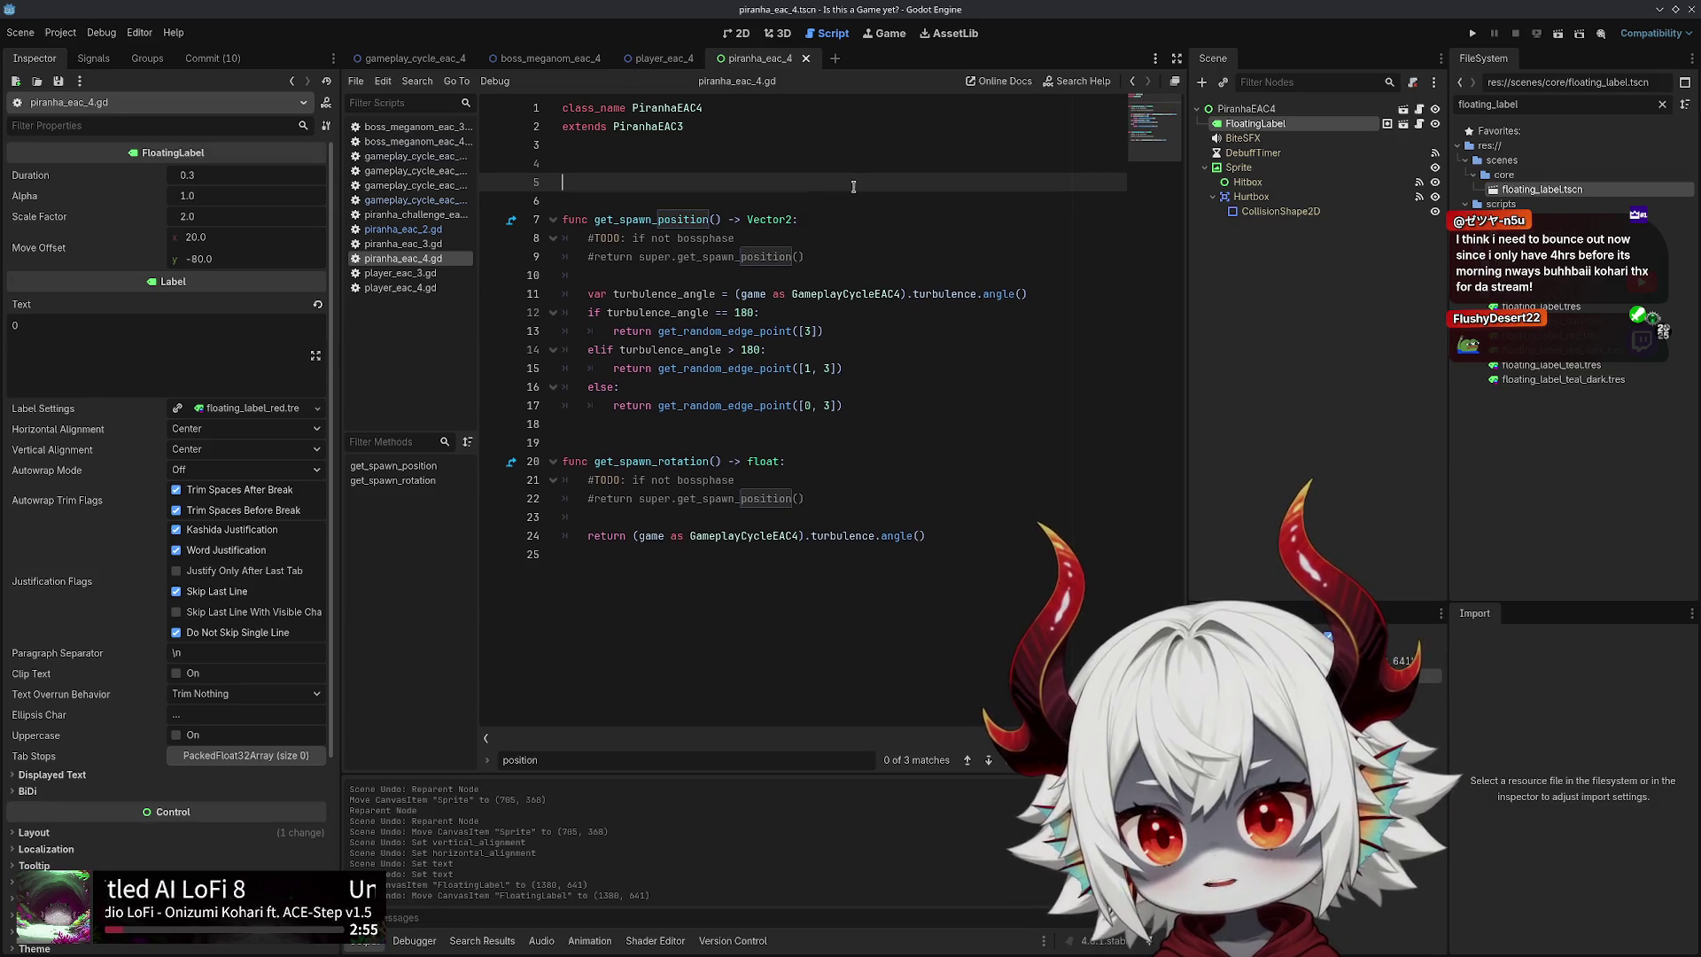
type("@export debug_label: ")
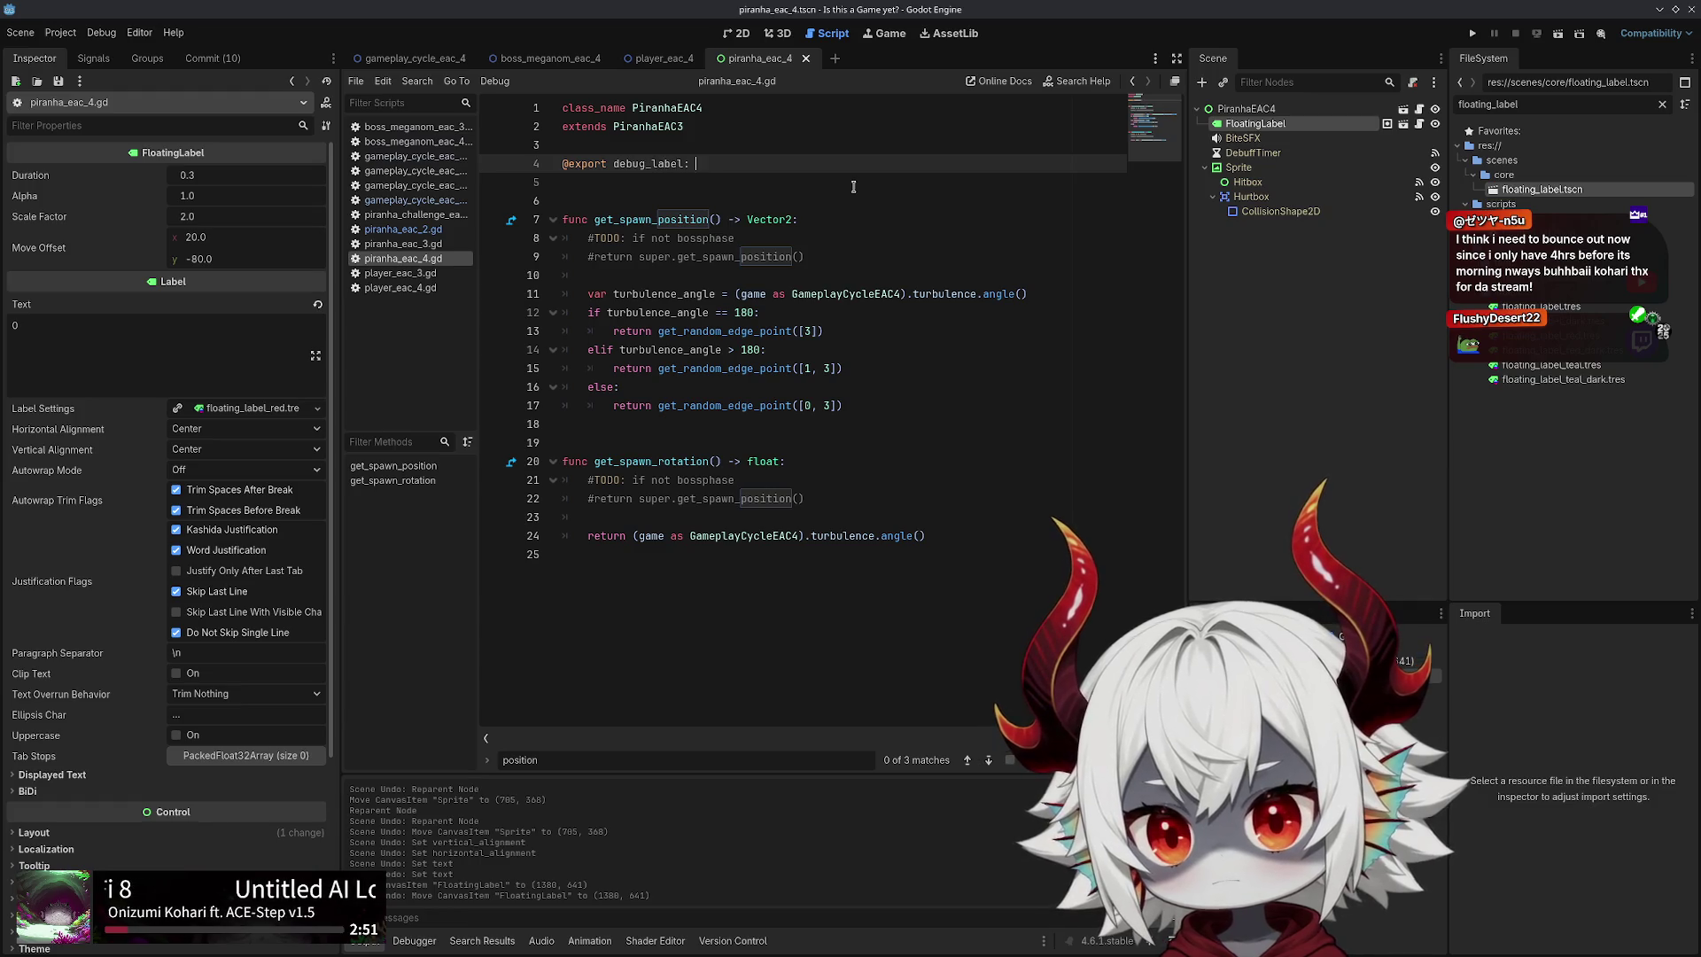
type("Label =")
key("ctrl+shift+Left")
key("ctrl+shift+Left")
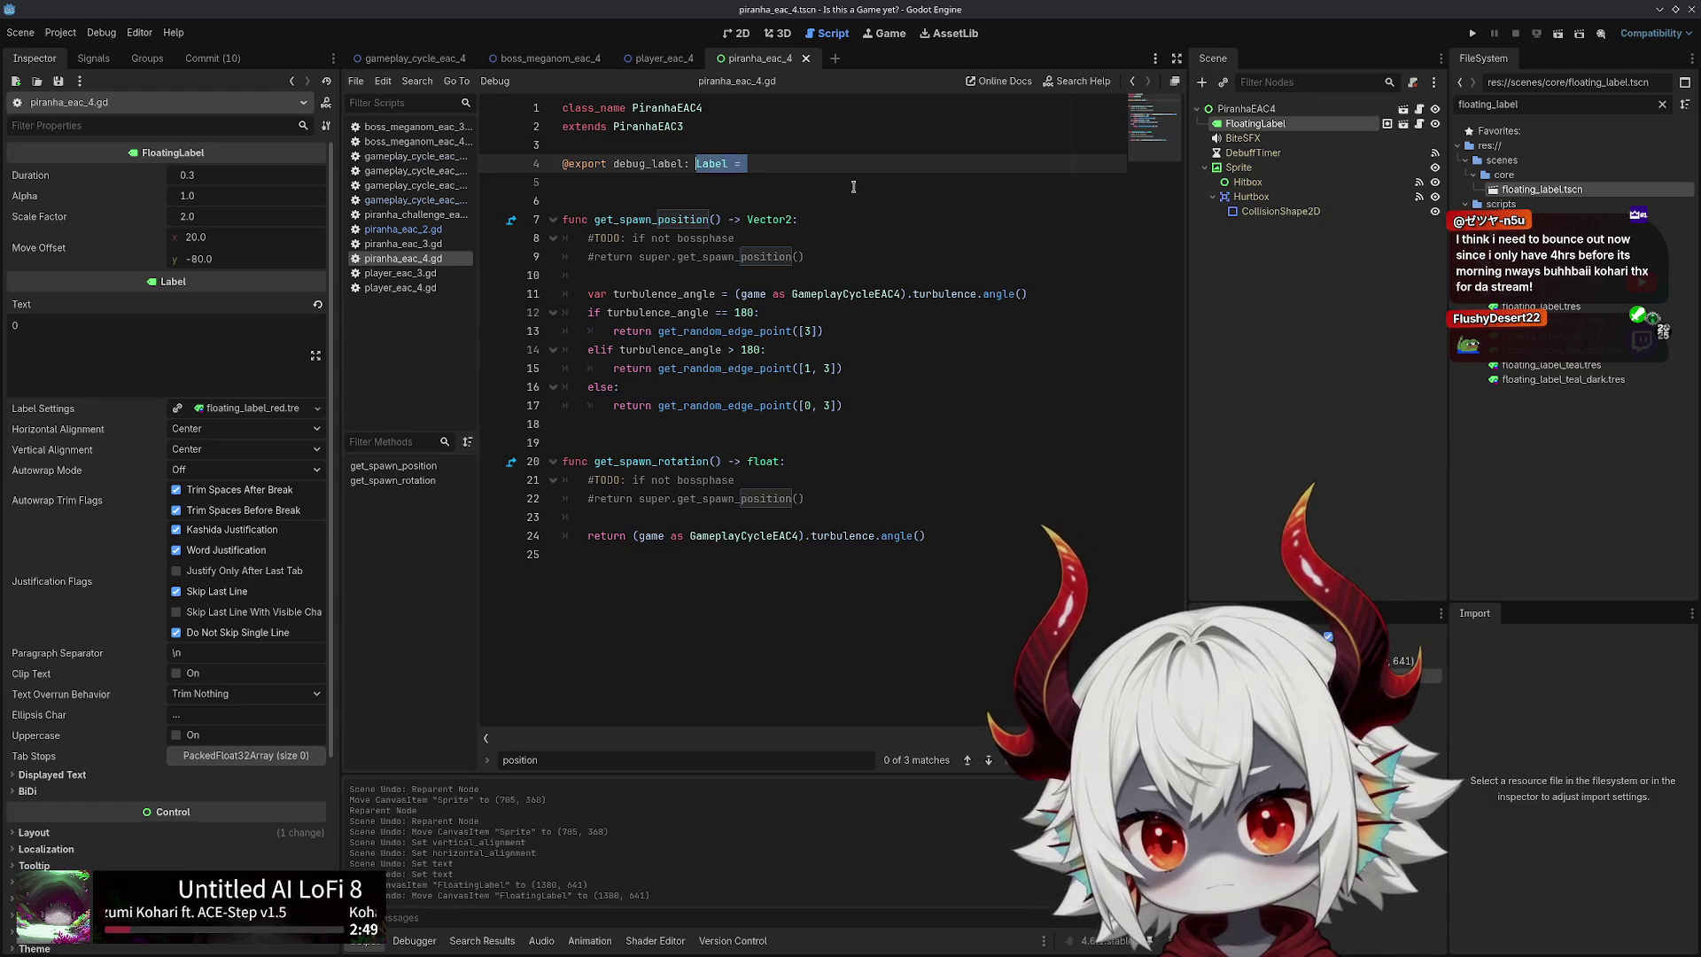
type("Floating")
type("Label")
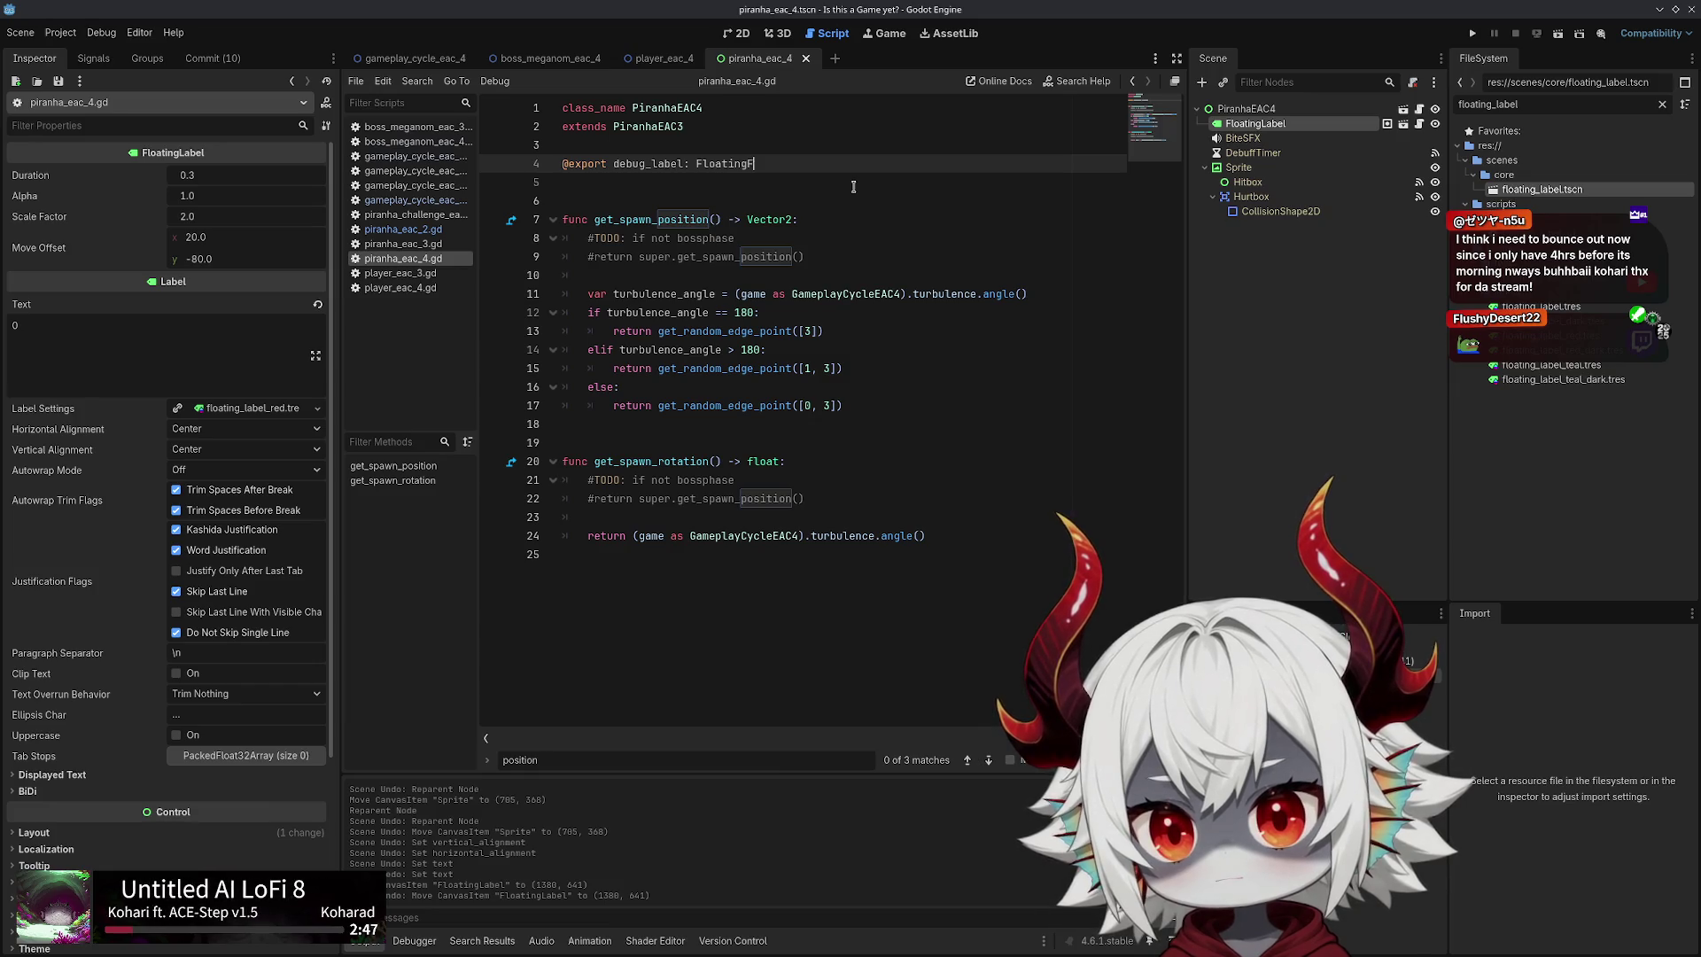
key("ctrl+shift+Left")
type("Label")
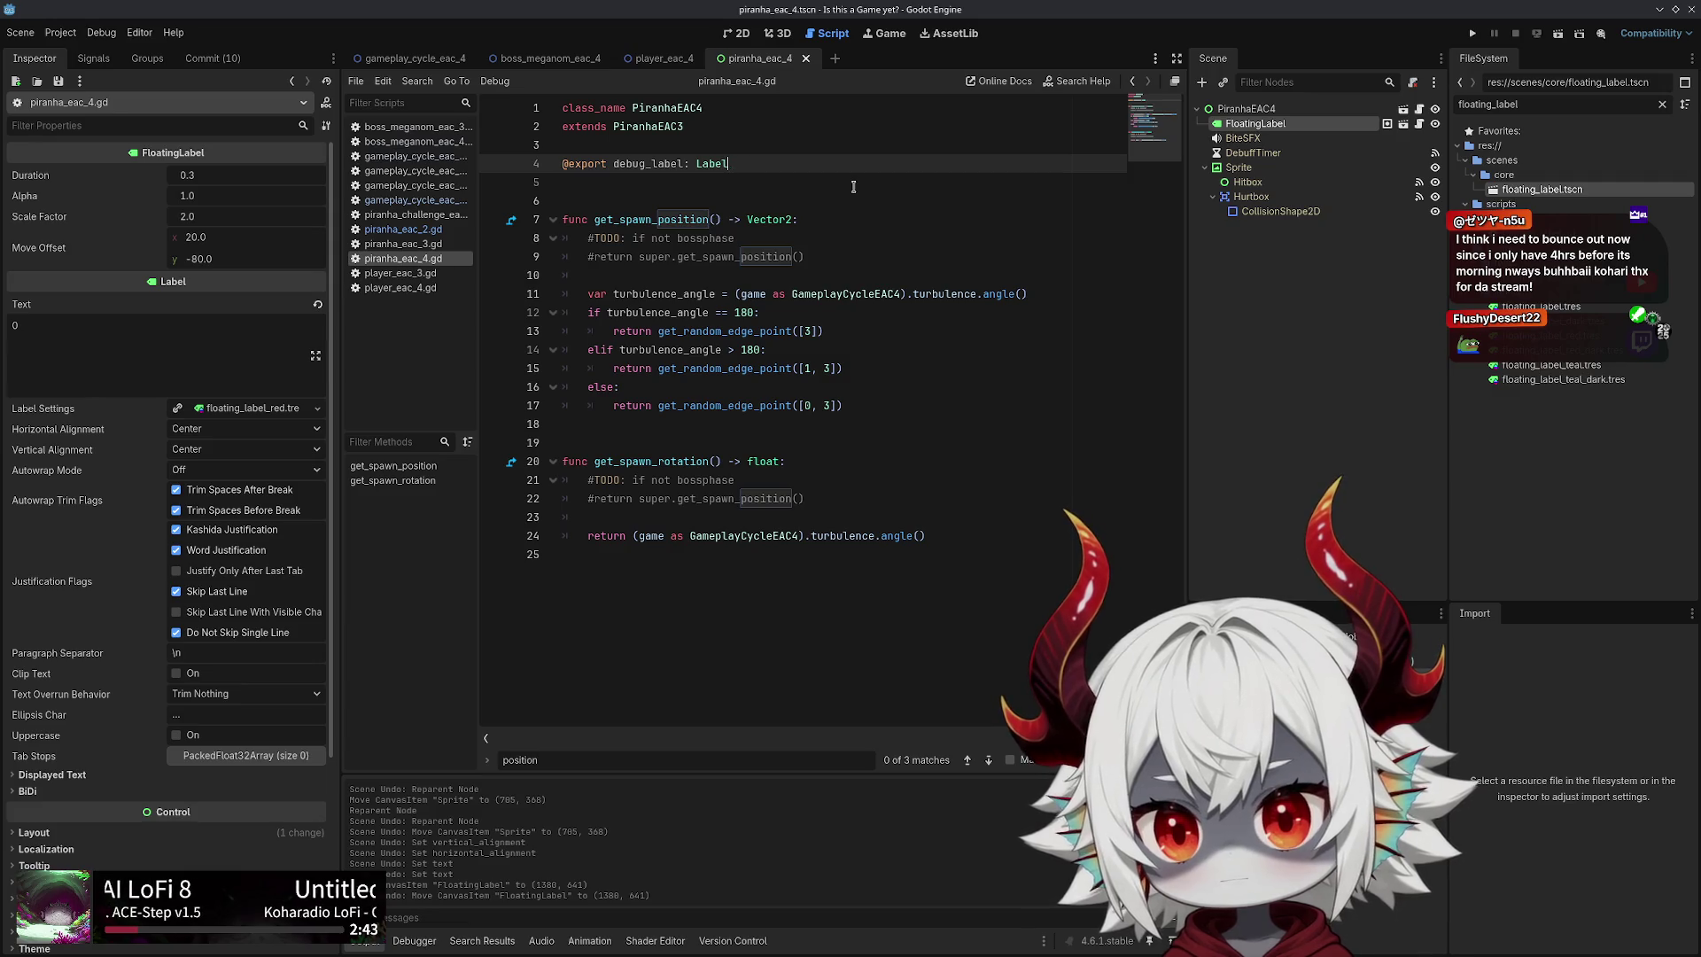
left_click(611, 164)
type("var")
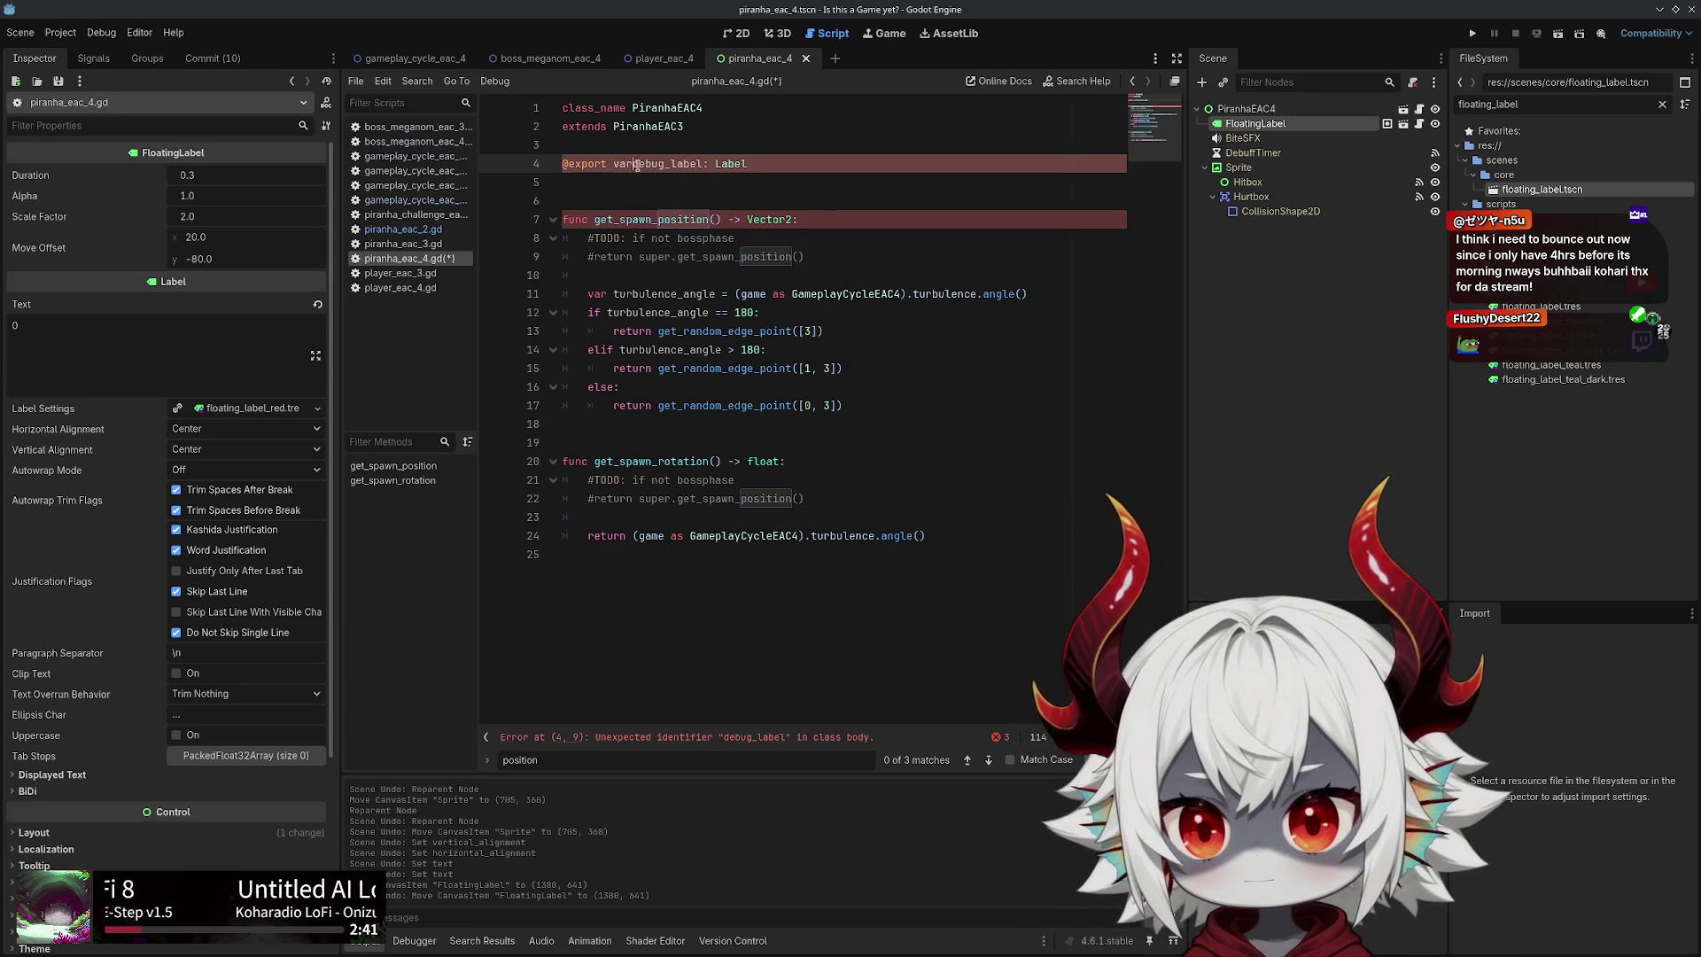
Assign the FloatingLabel node to the root's Debug Label slot and save the script
left_click(1245, 108)
left_click_drag(1255, 124, 242, 175)
double_click(673, 164)
key("ctrl+s")
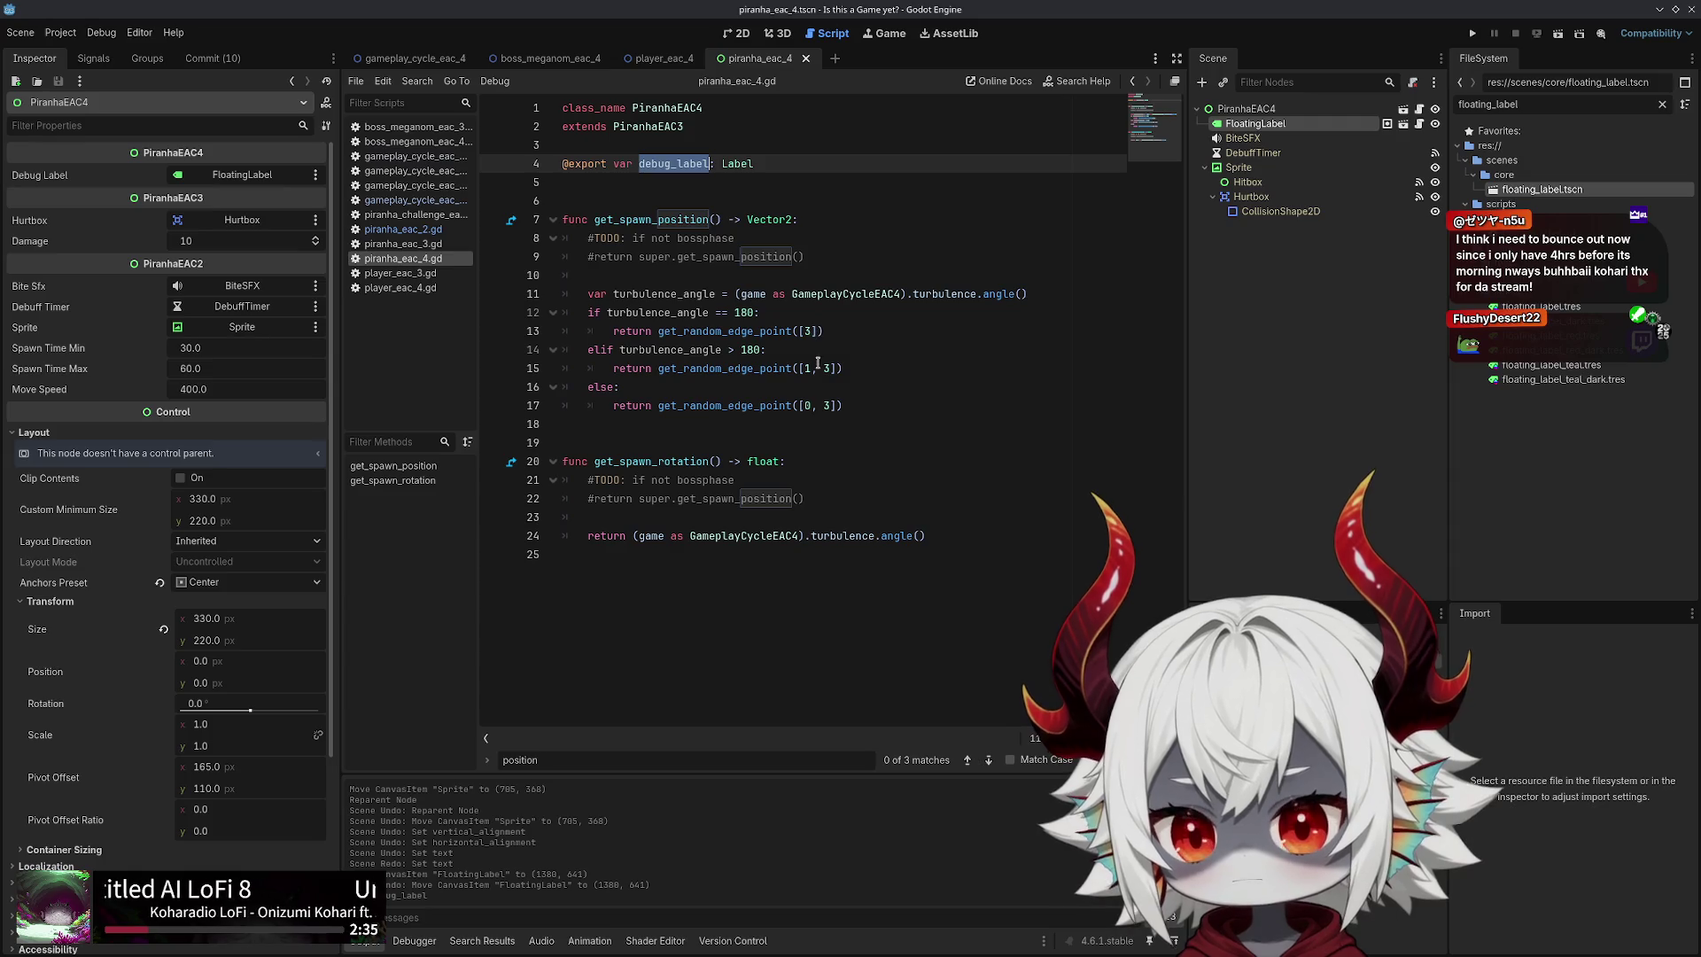
left_click(822, 312)
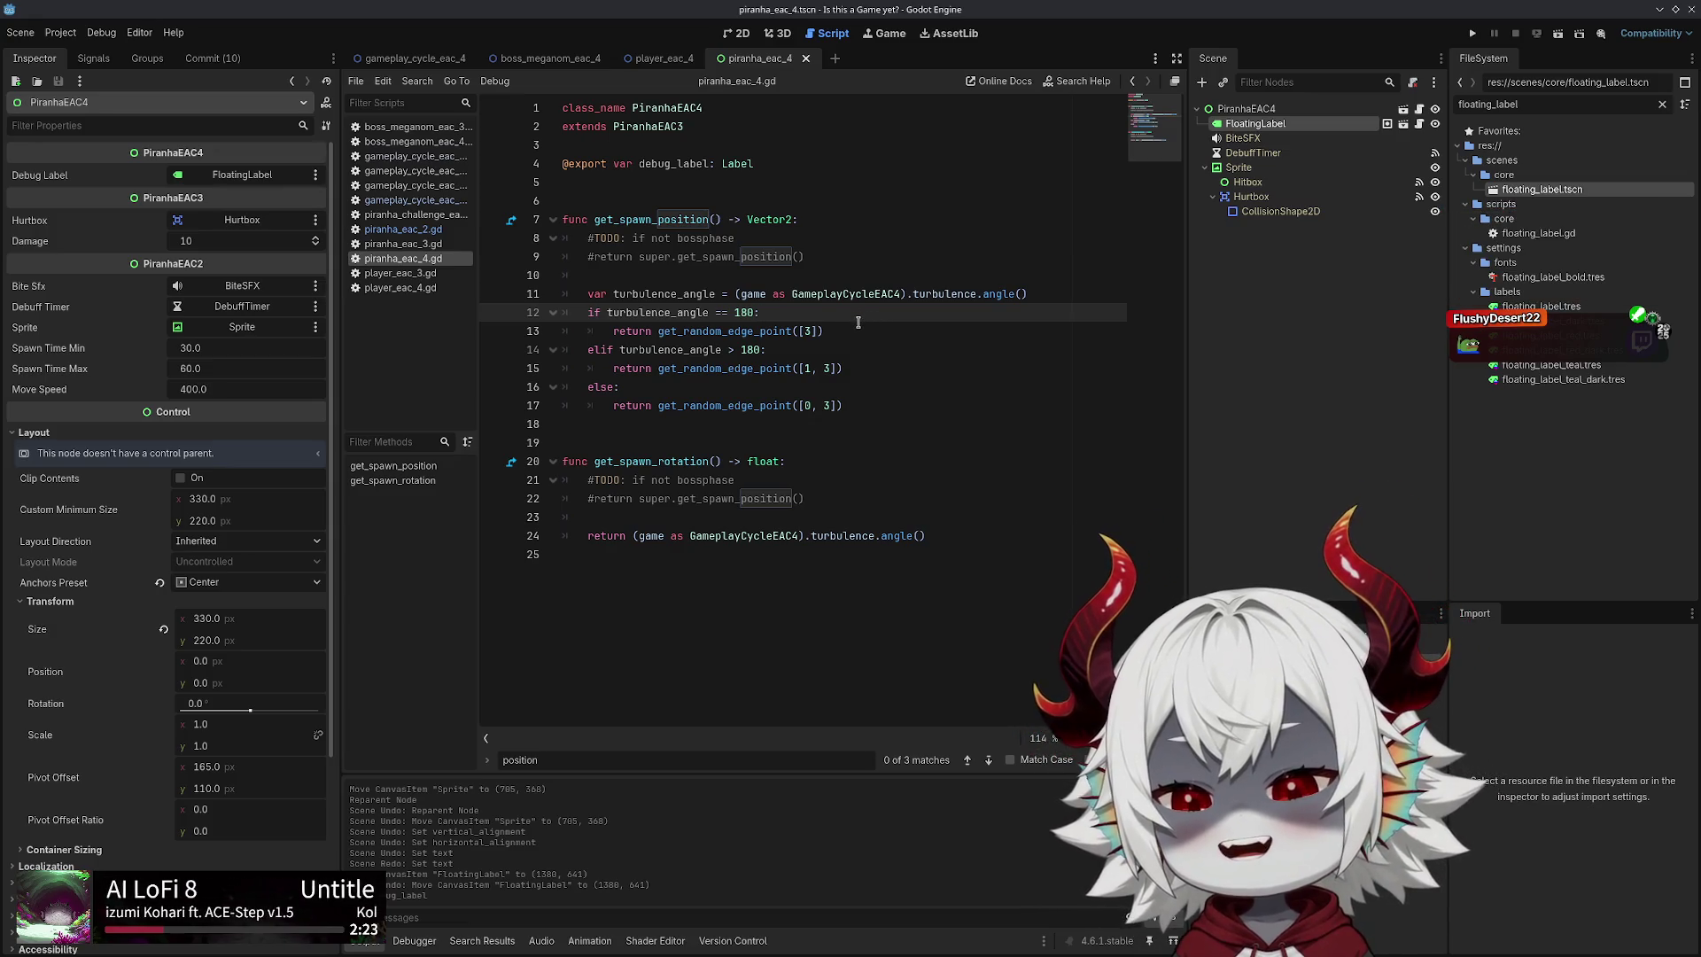
Declare 'var spawn_position := Vector2.ZERO' at the start of get_spawn_position
key("Up")
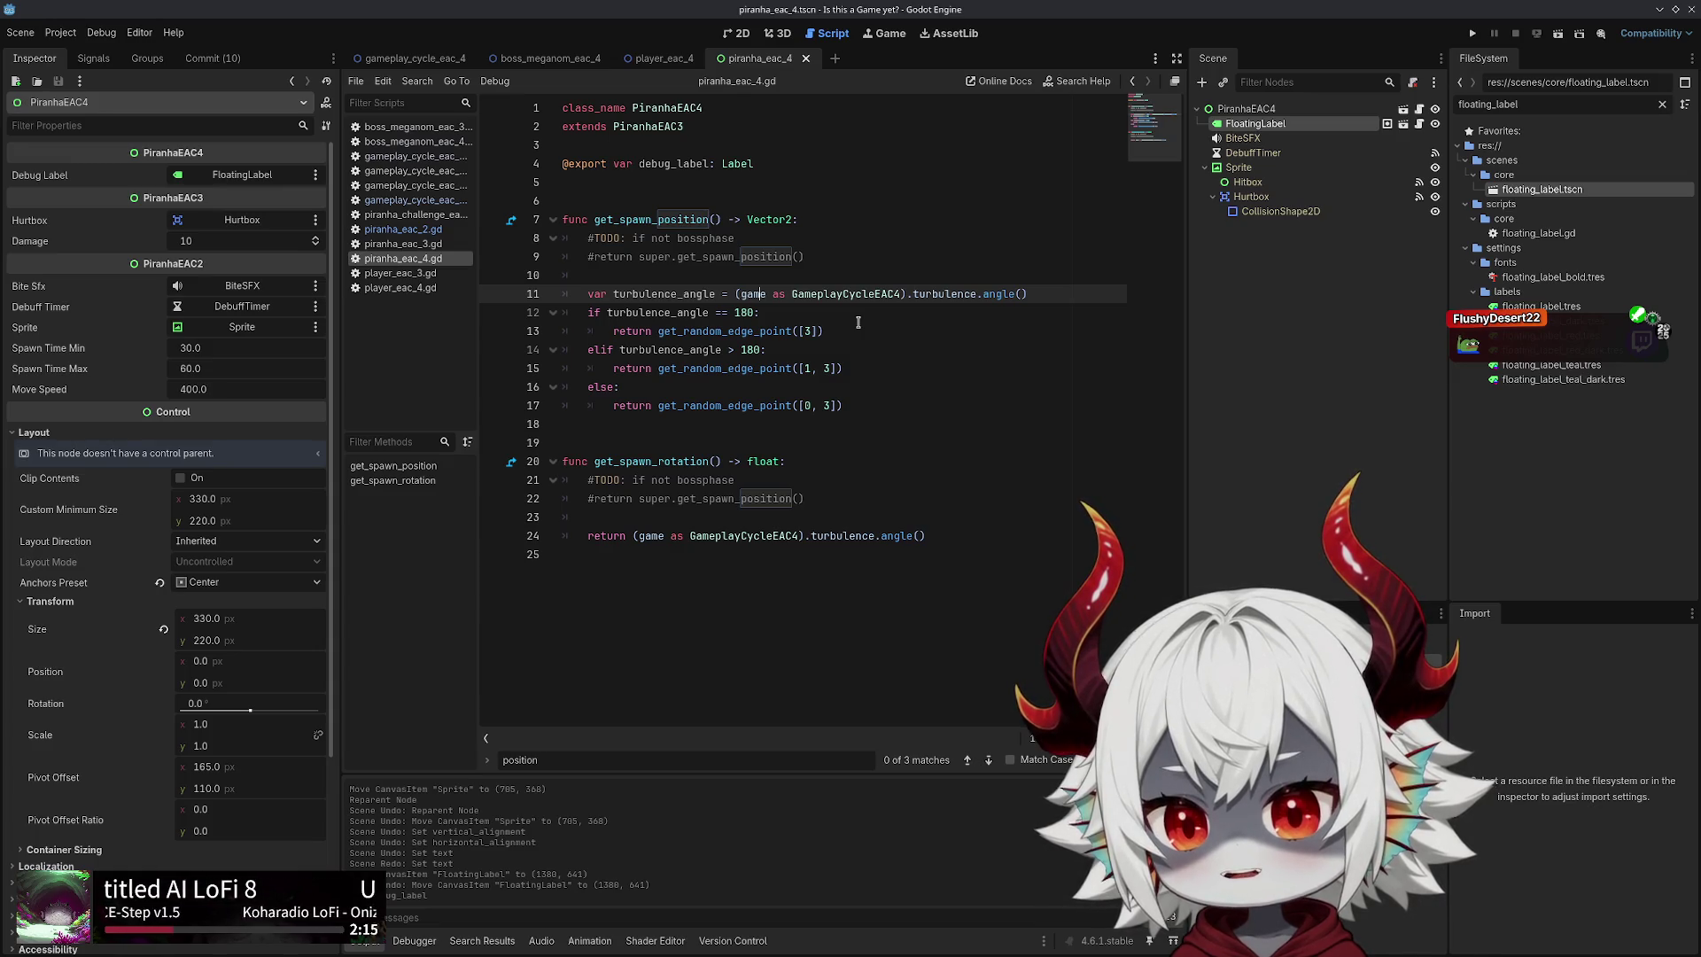
key("Return")
type("var ")
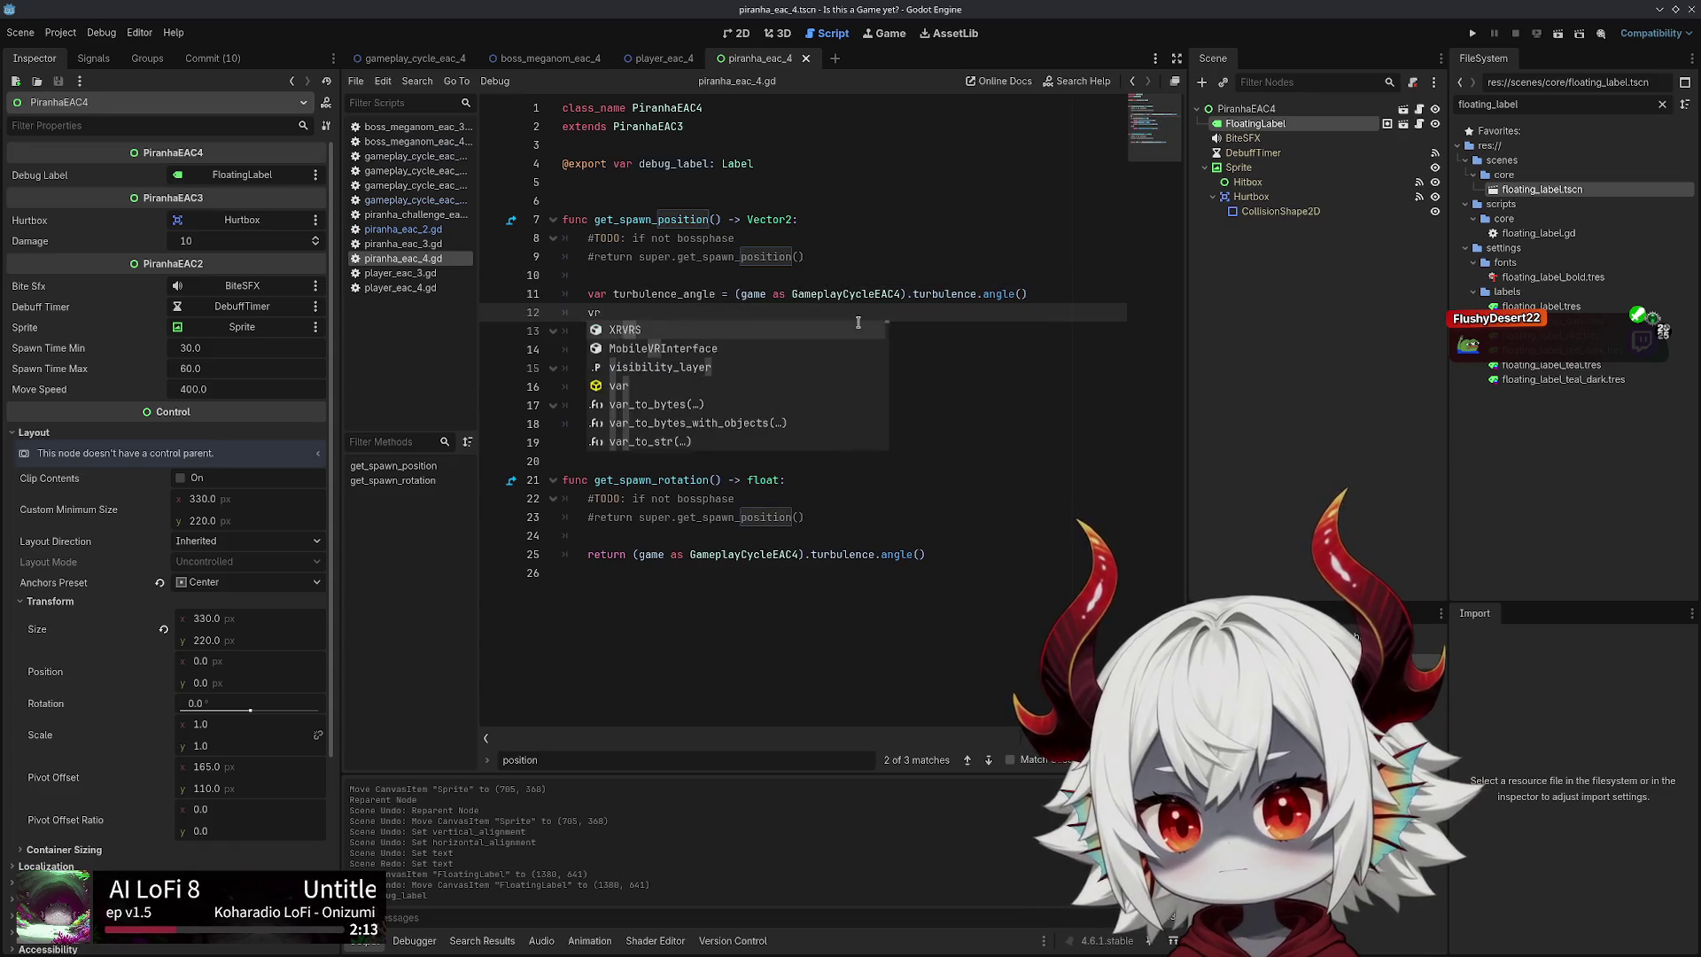
type("pos ")
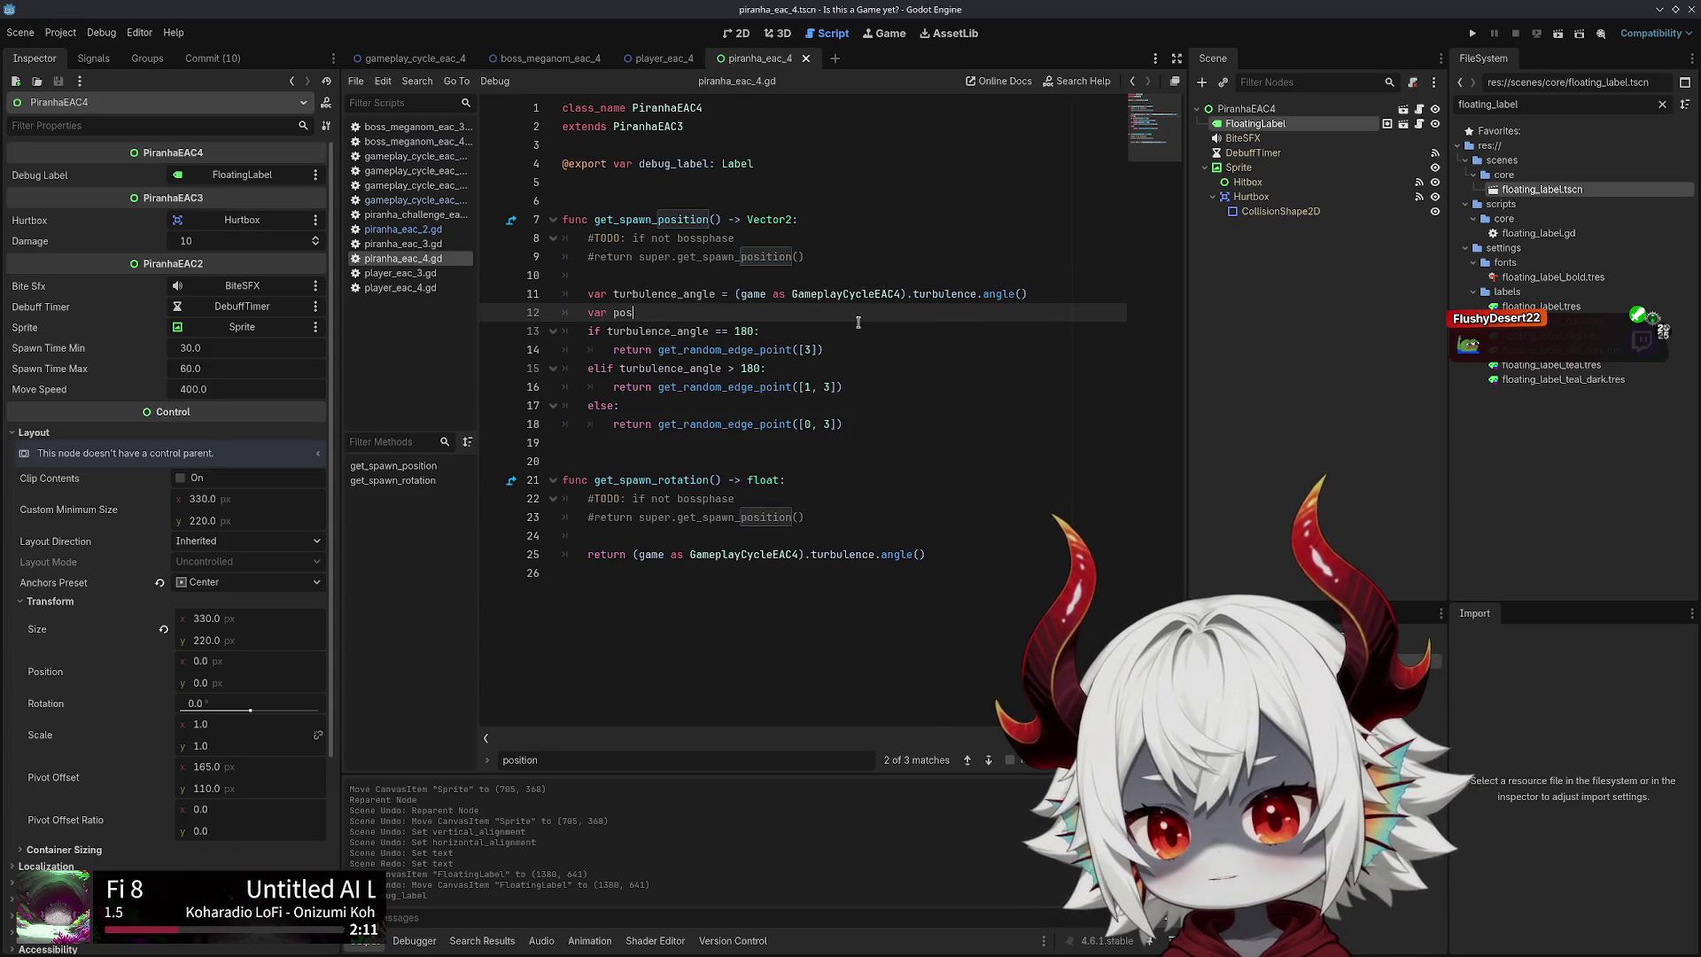
type("=")
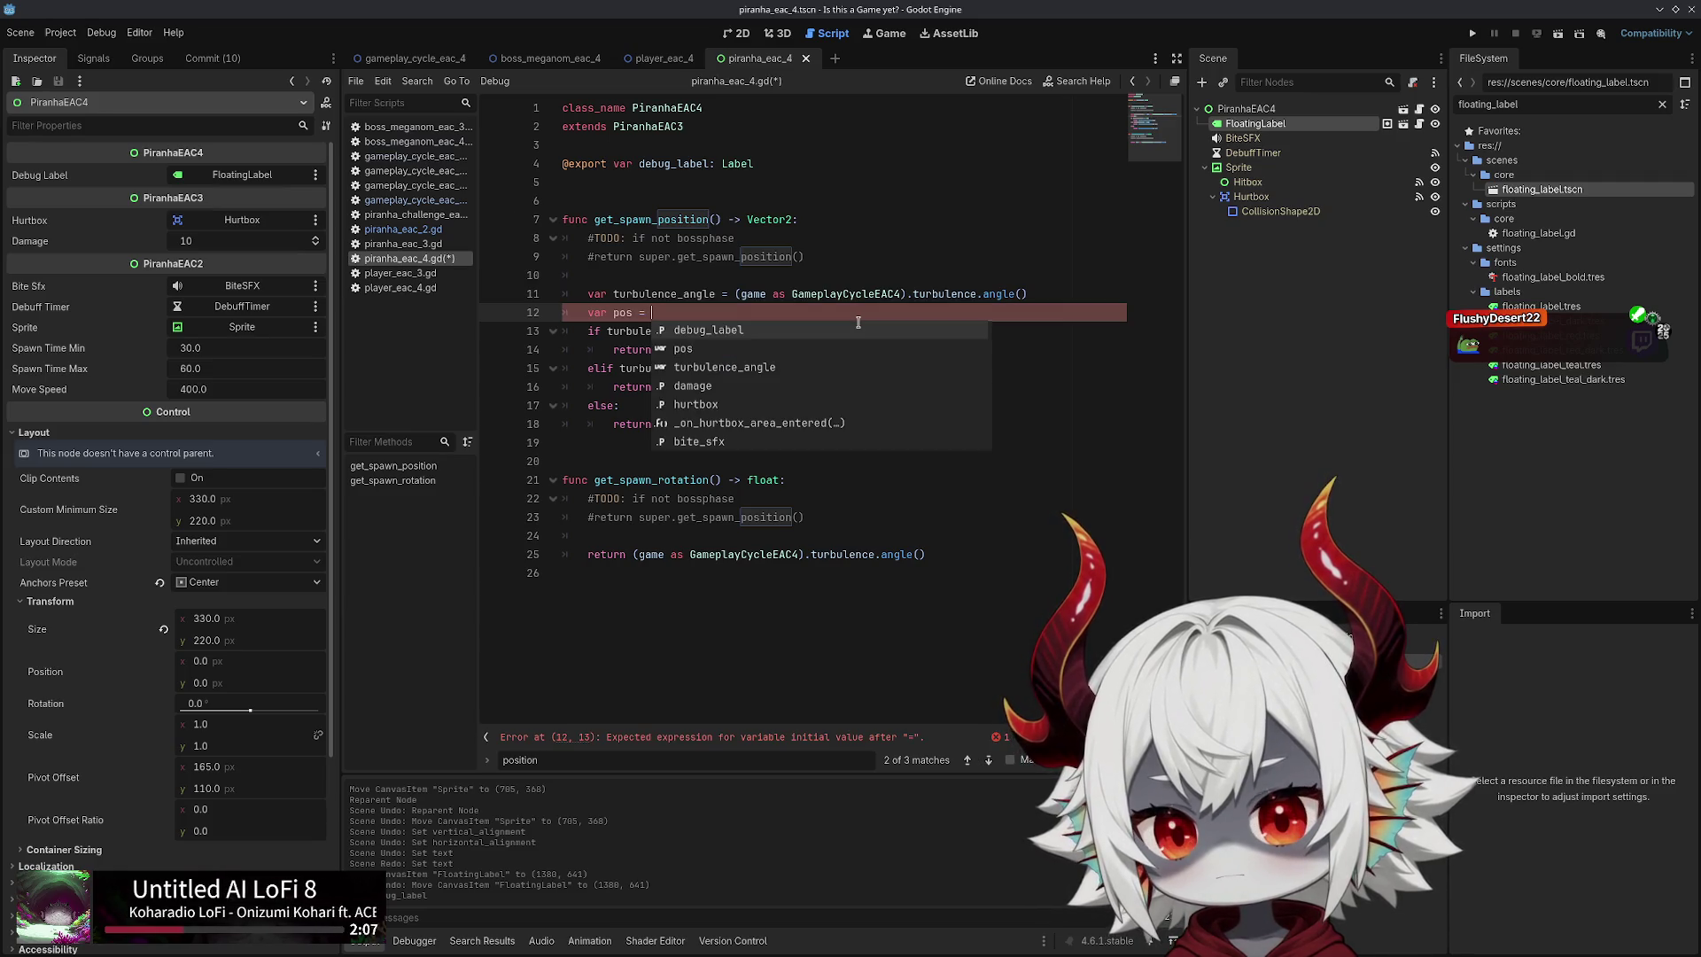
key("BackSpace")
key("BackSpace")
key("BackSpace")
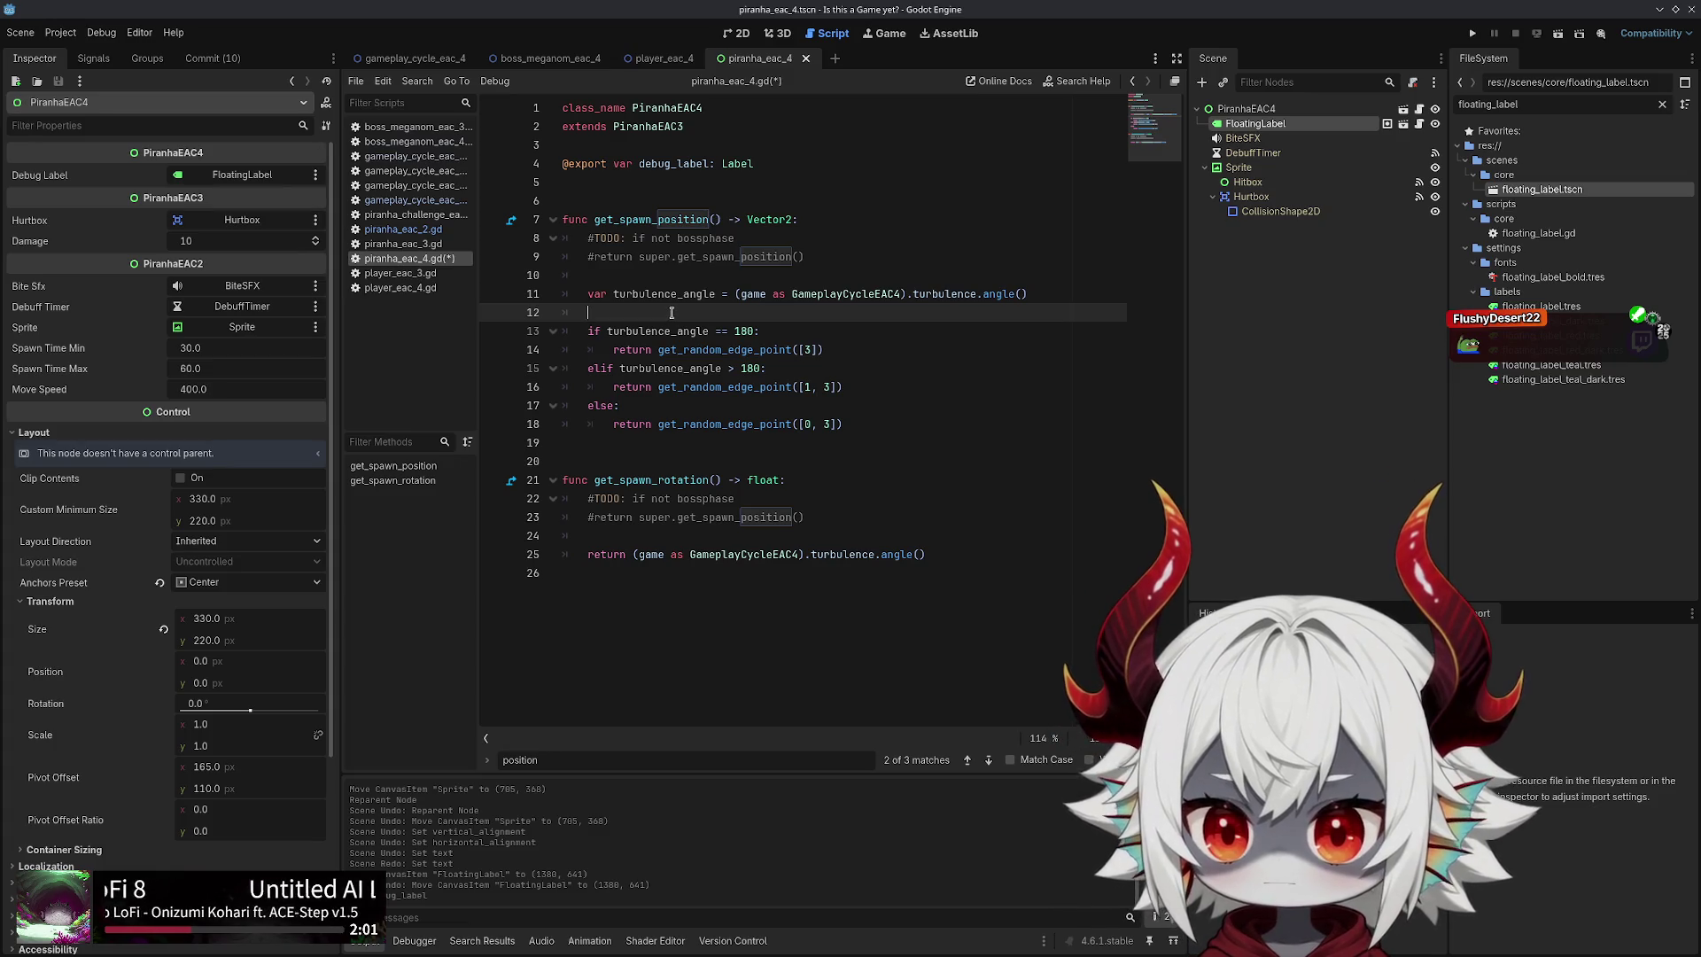
type("var ")
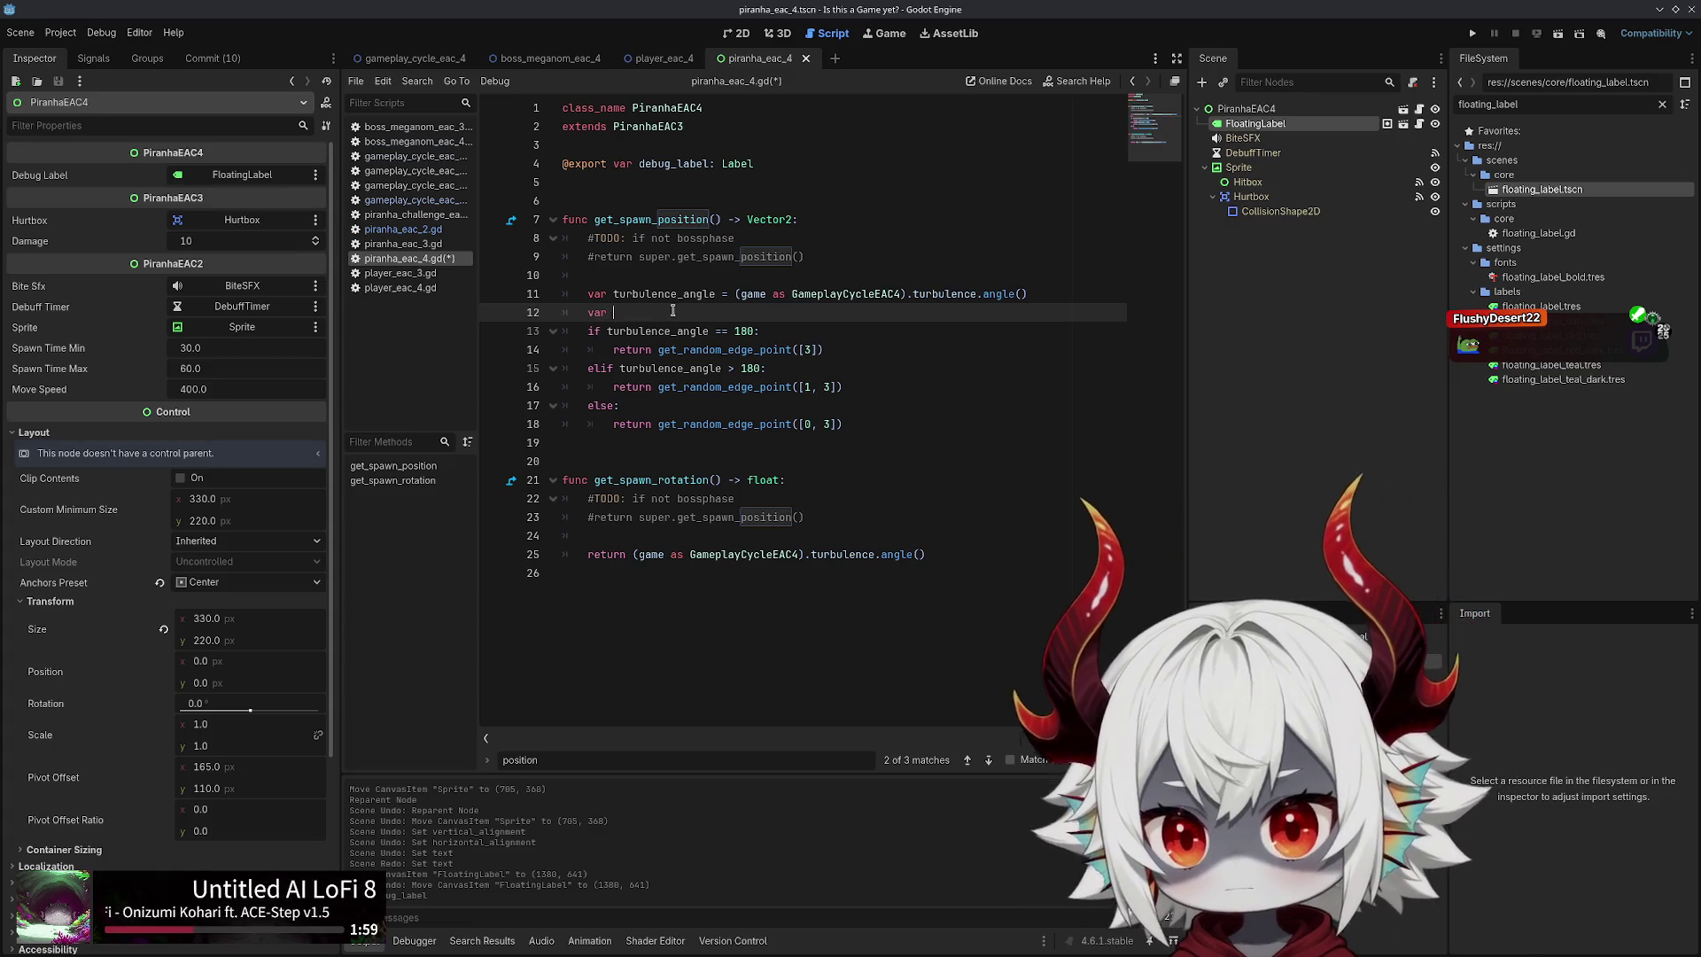
type("spawn_position =")
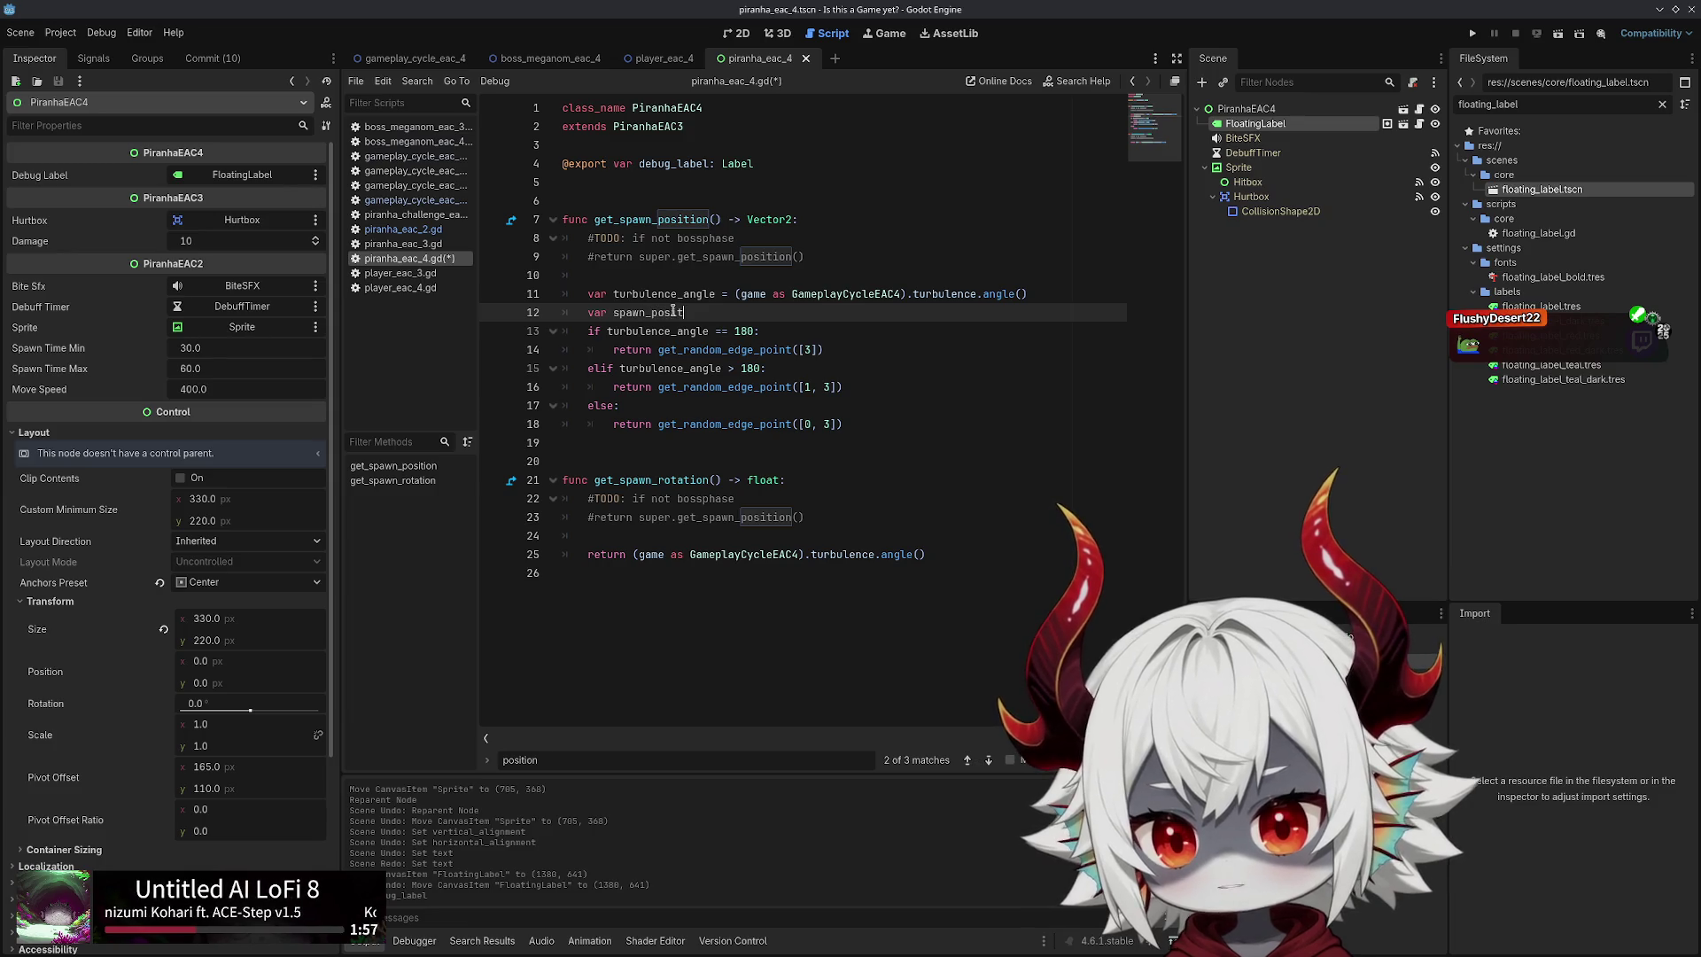
key("ctrl+space")
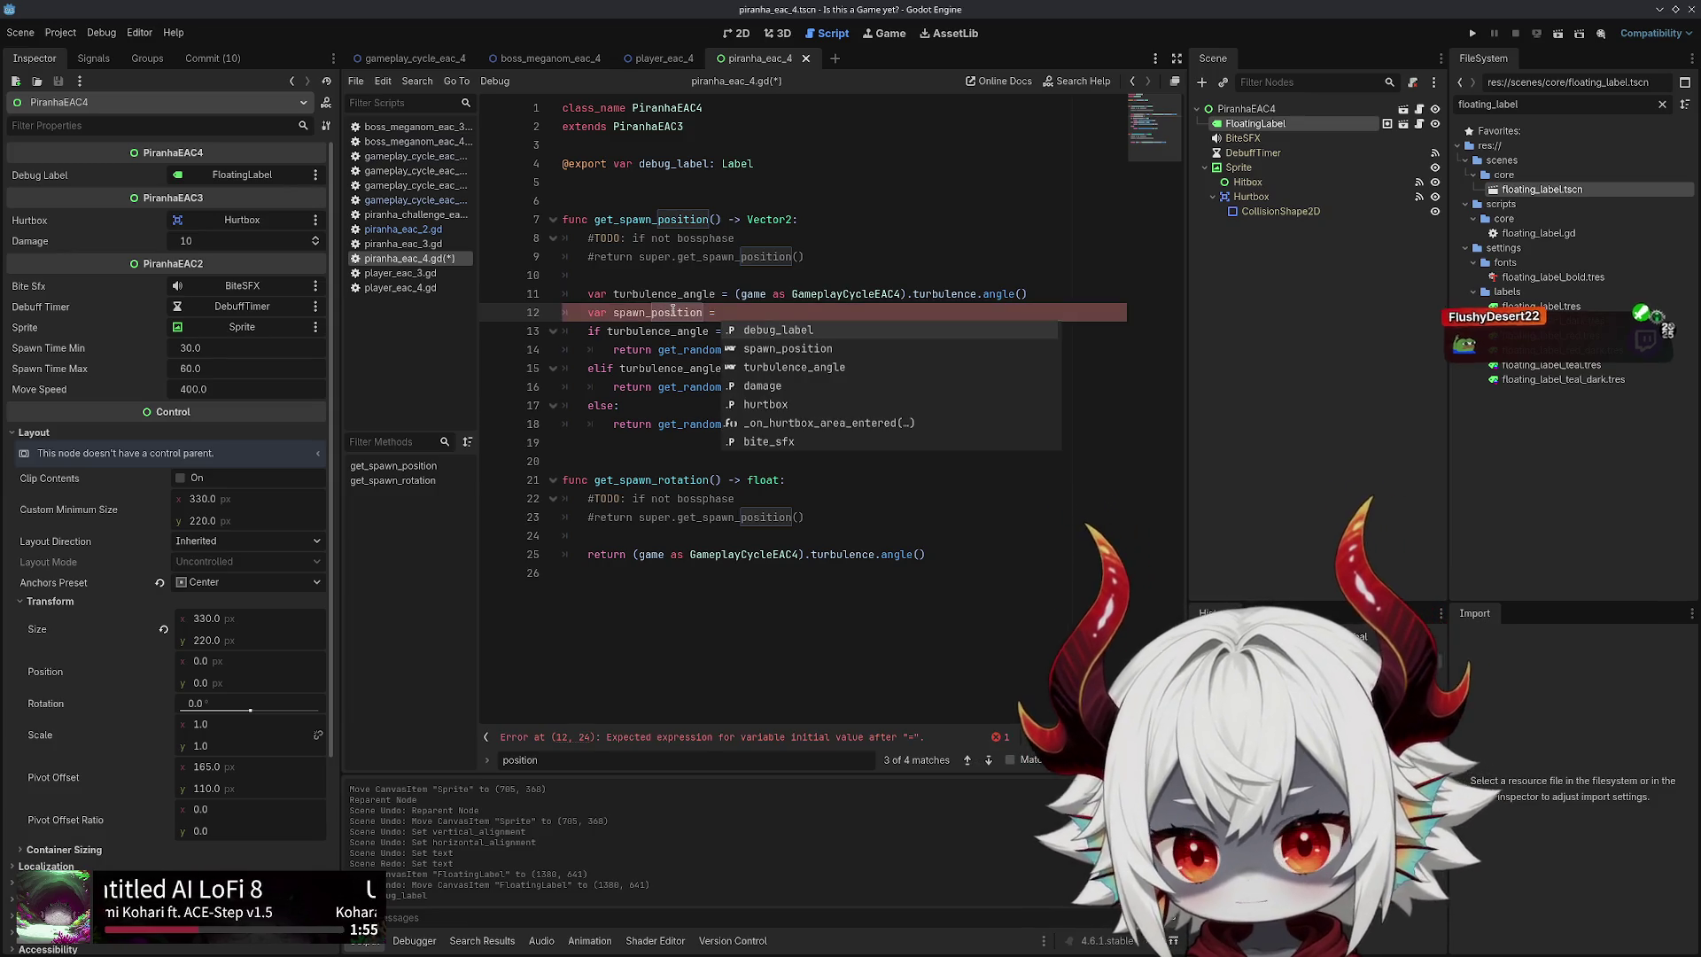
type("Vector2.ZE")
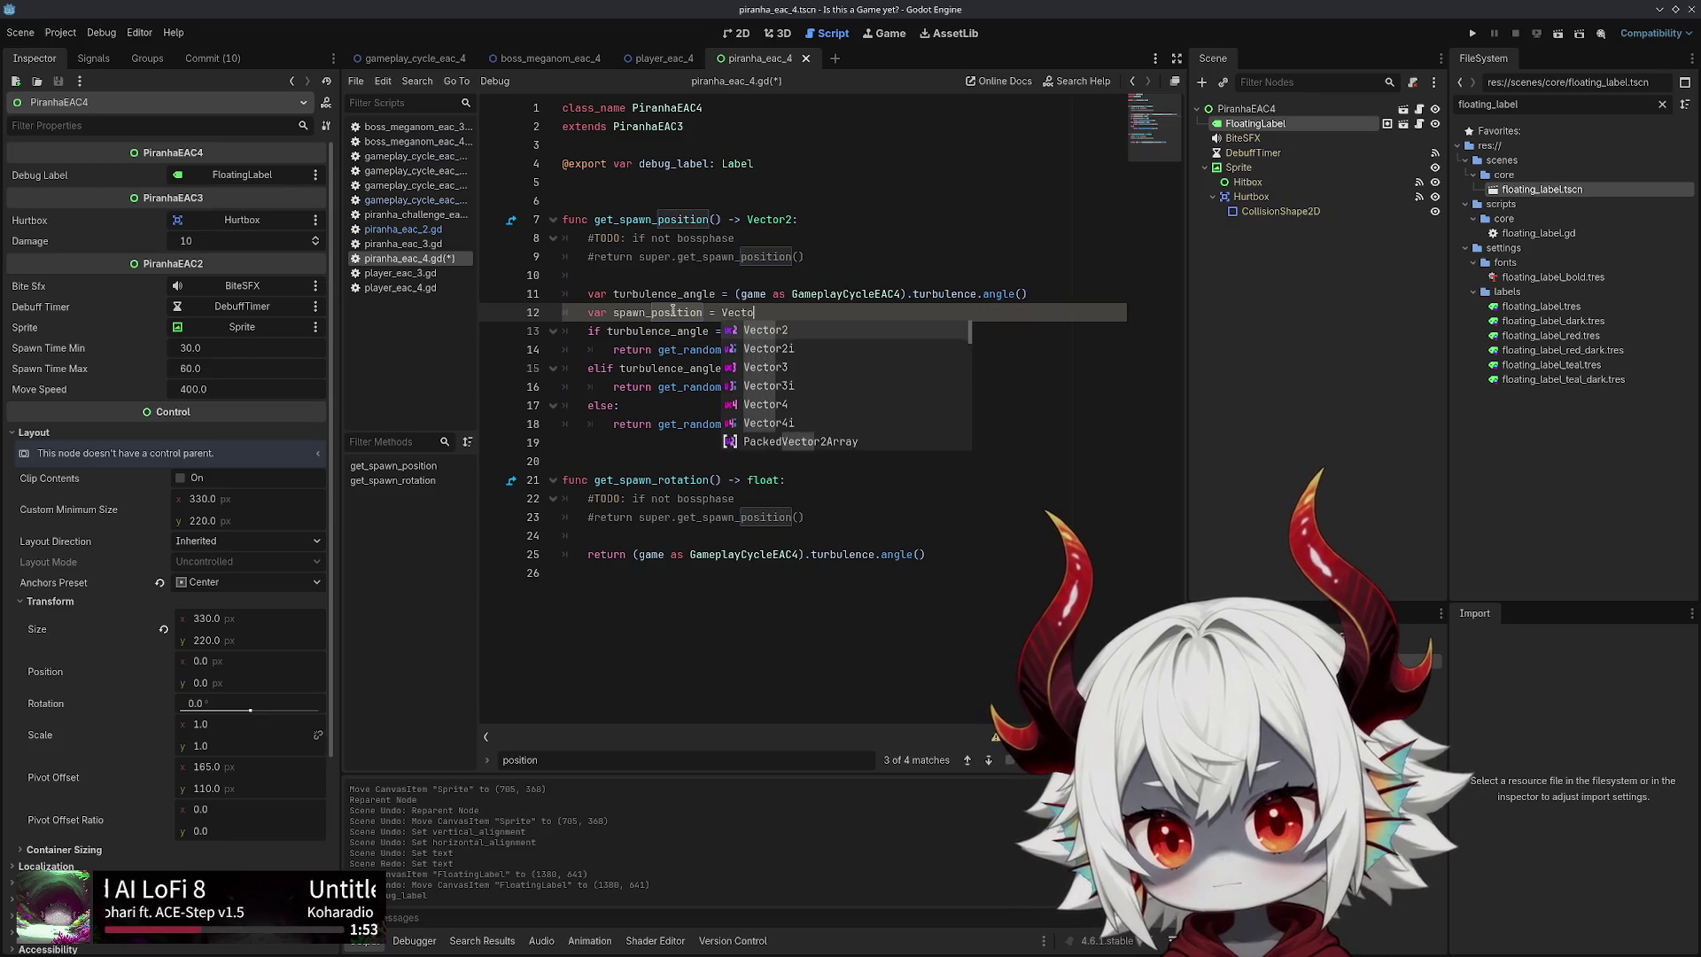
key("Return")
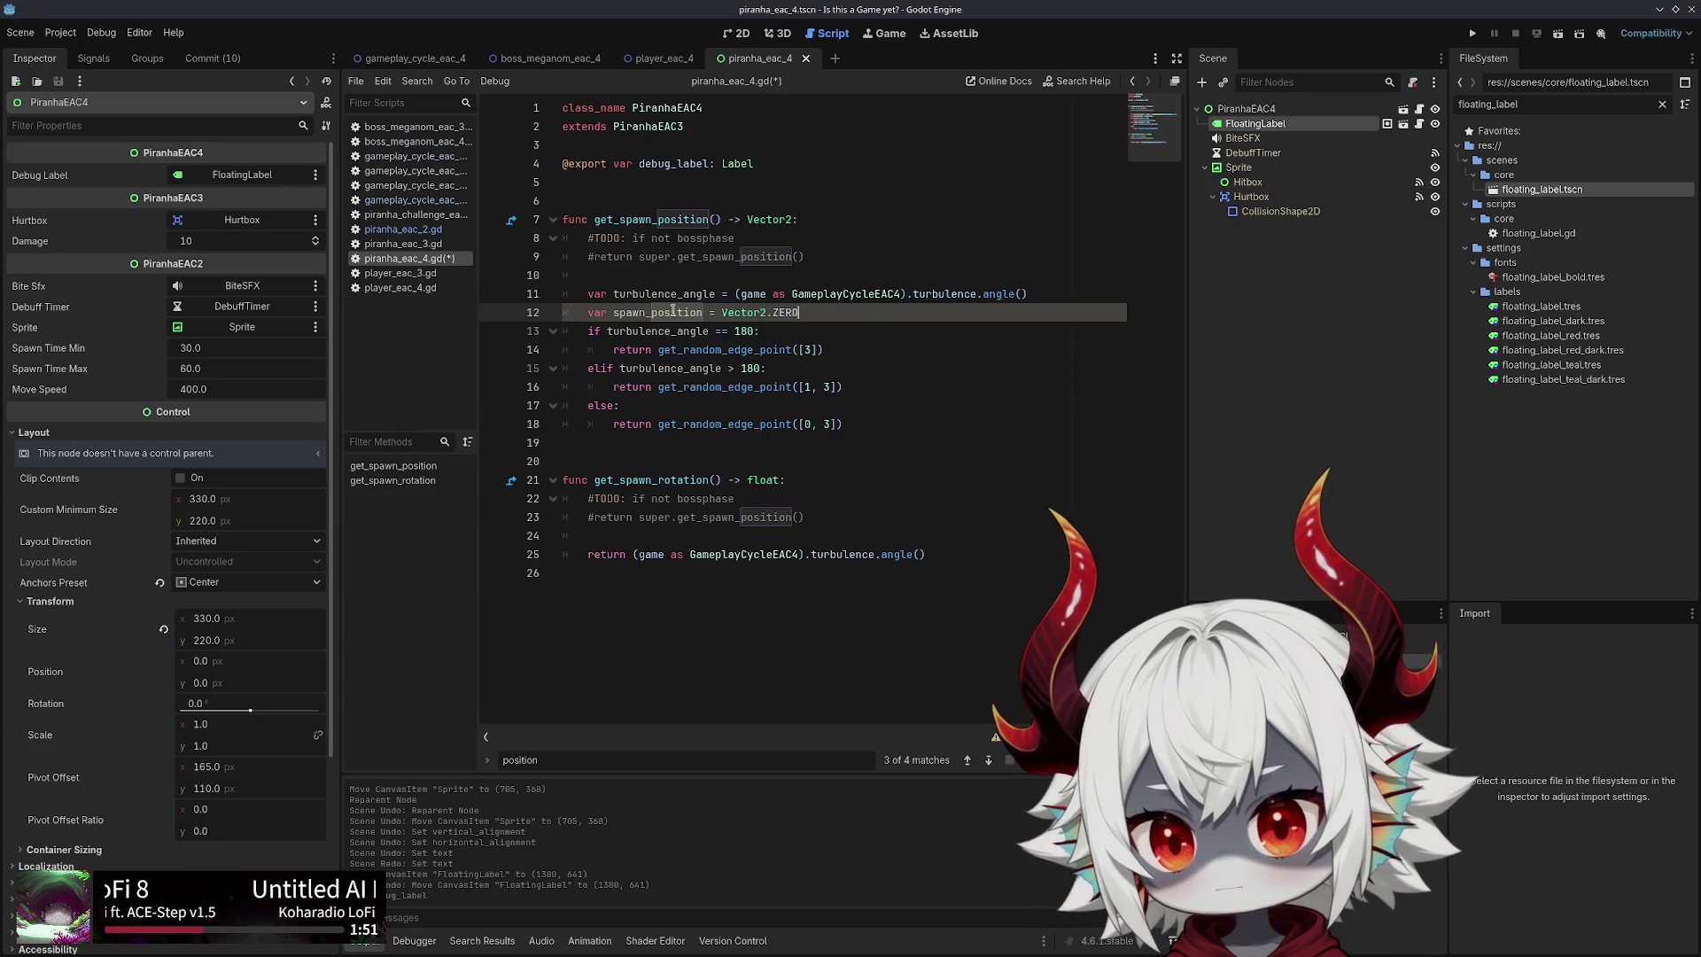
type(":")
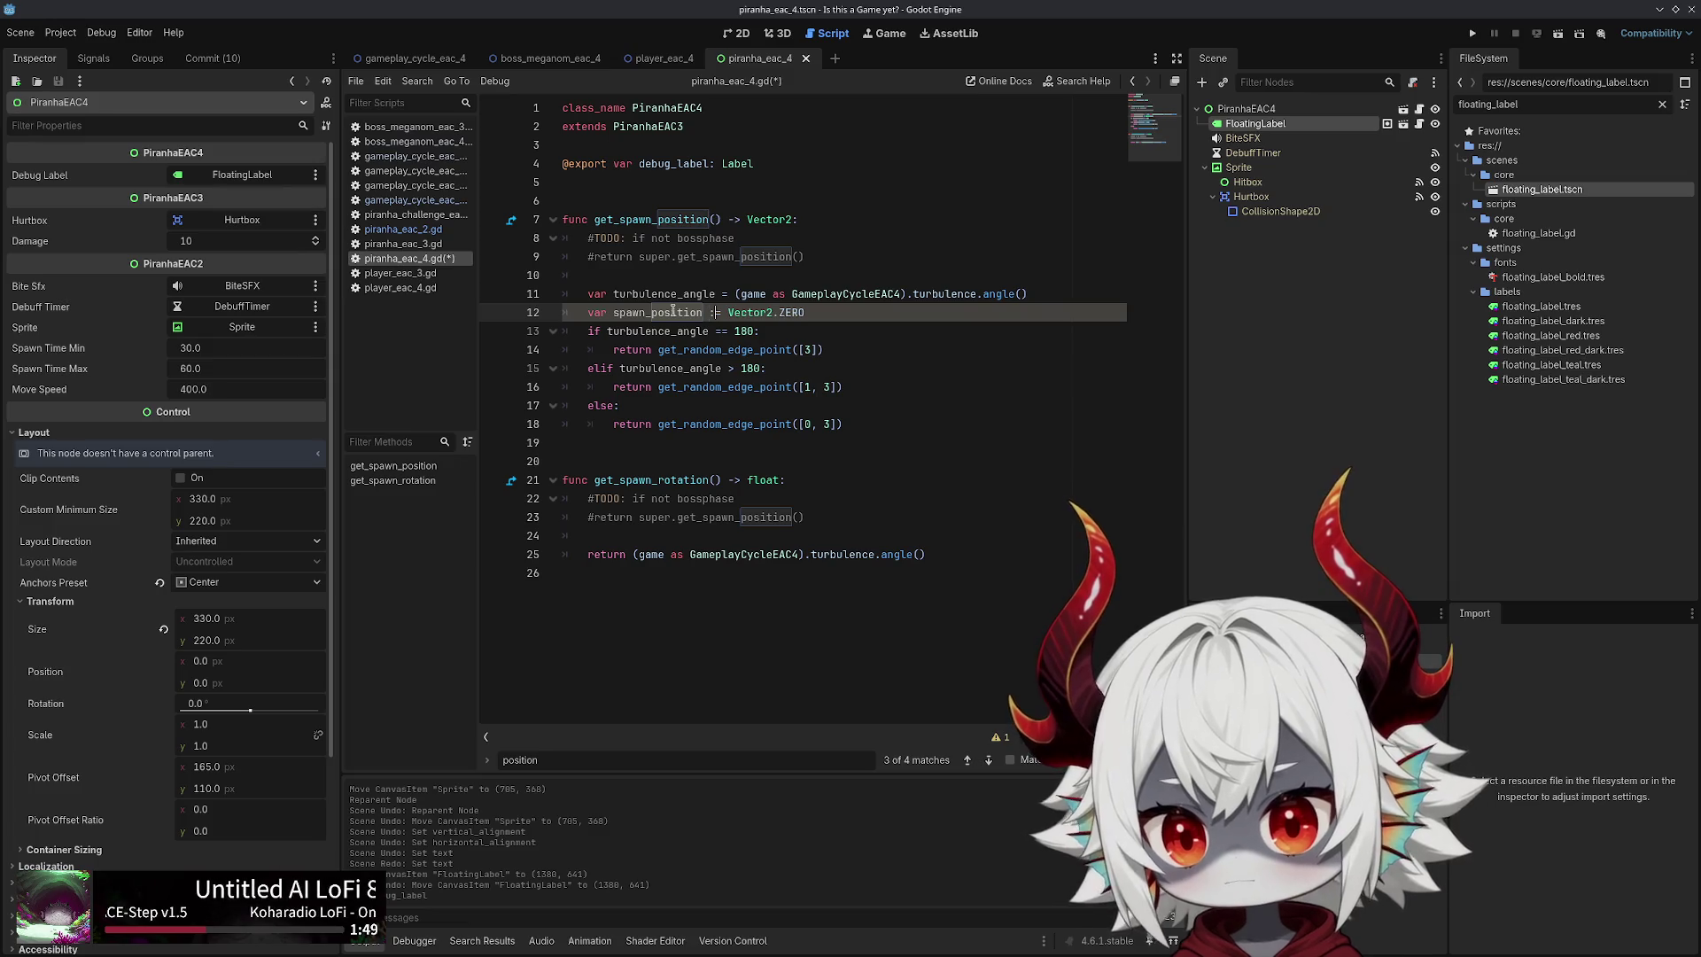
Turn the three branch returns into 'spawn_position =' assignments
key("Down")
key("Down")
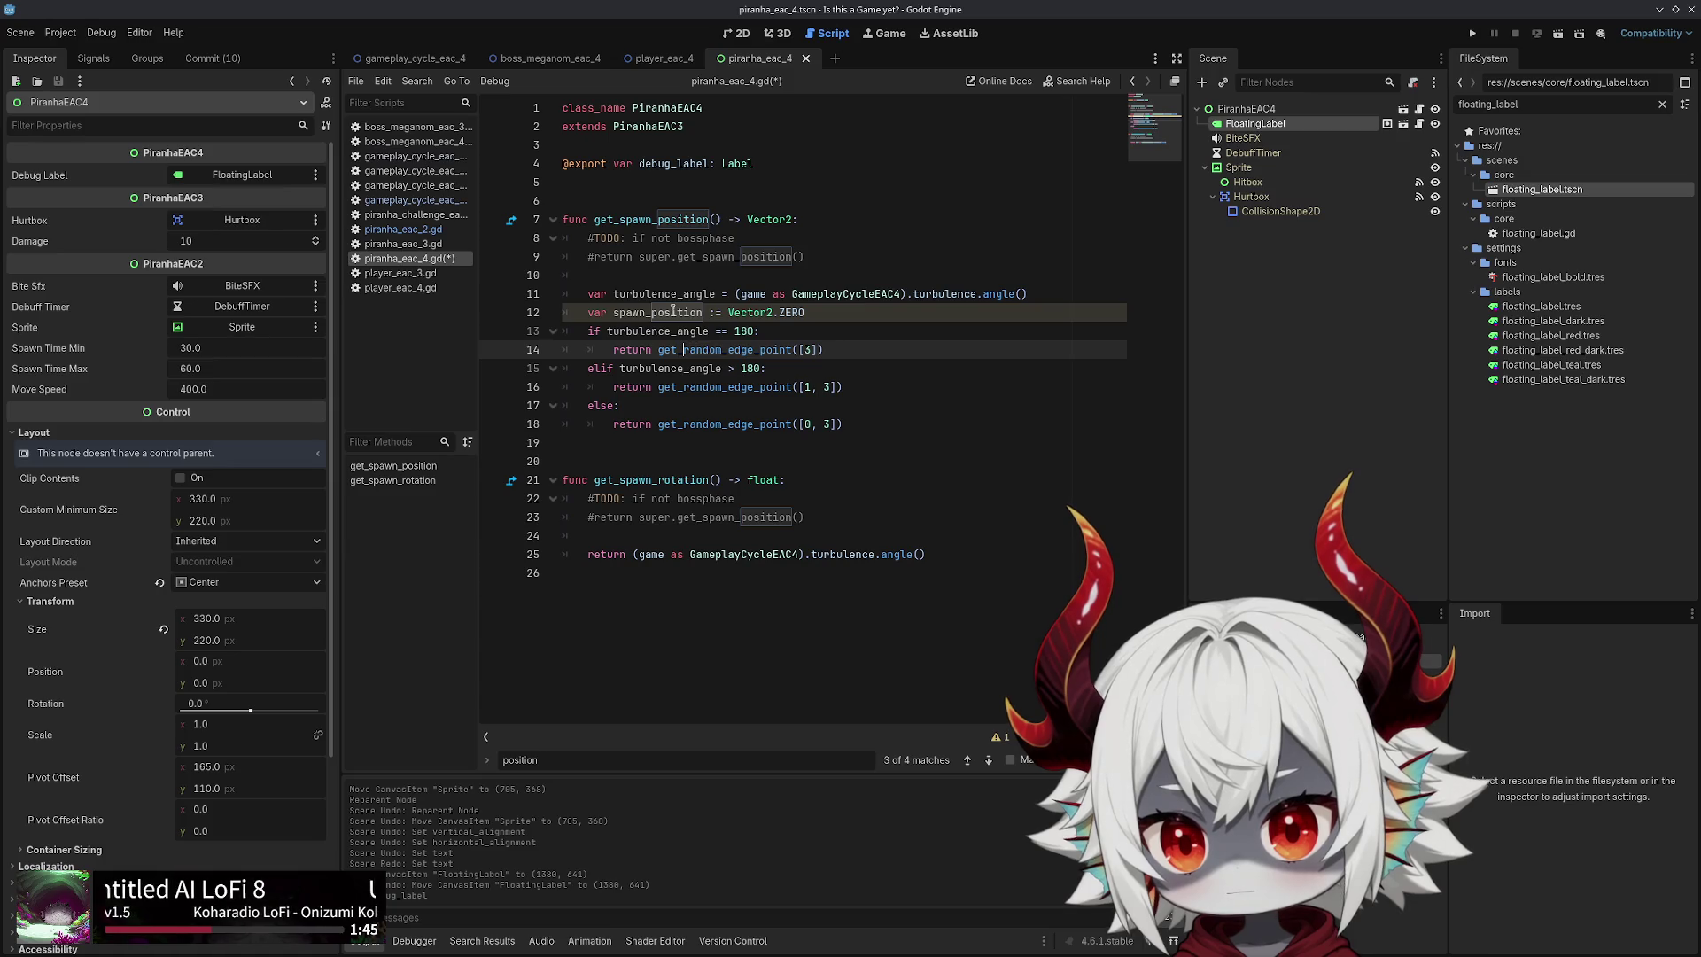
left_click(653, 387, "alt")
left_click(651, 424, "alt")
key("ctrl+shift+Left")
type("spa")
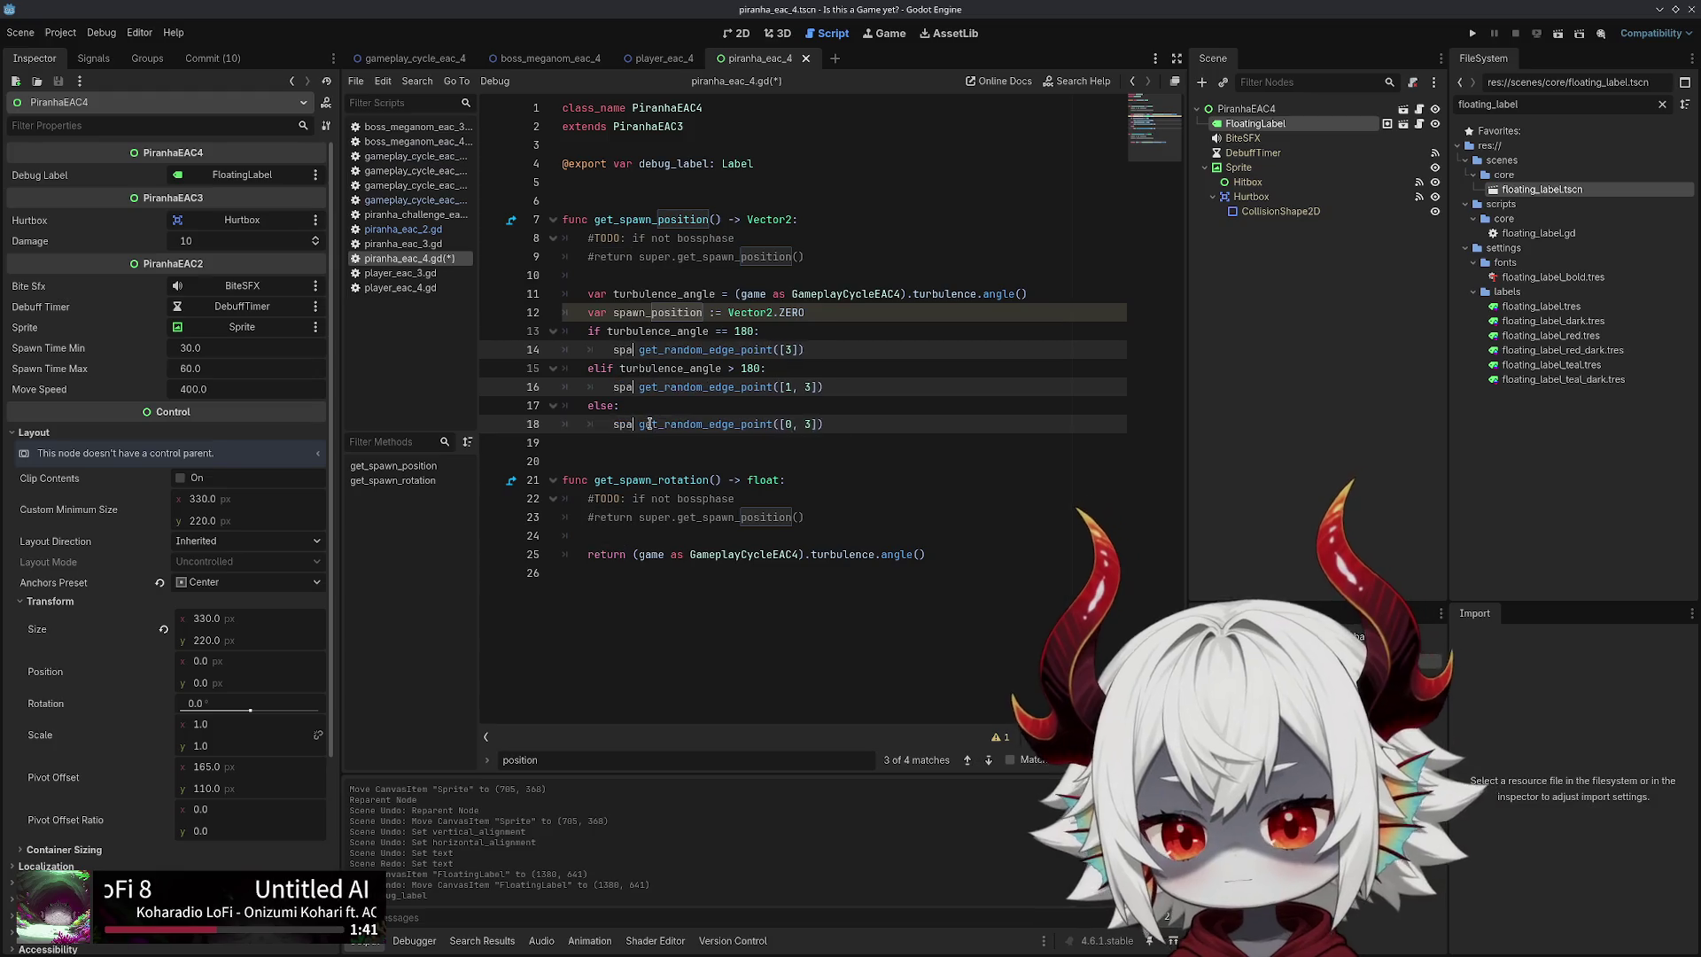
type("wn_position =")
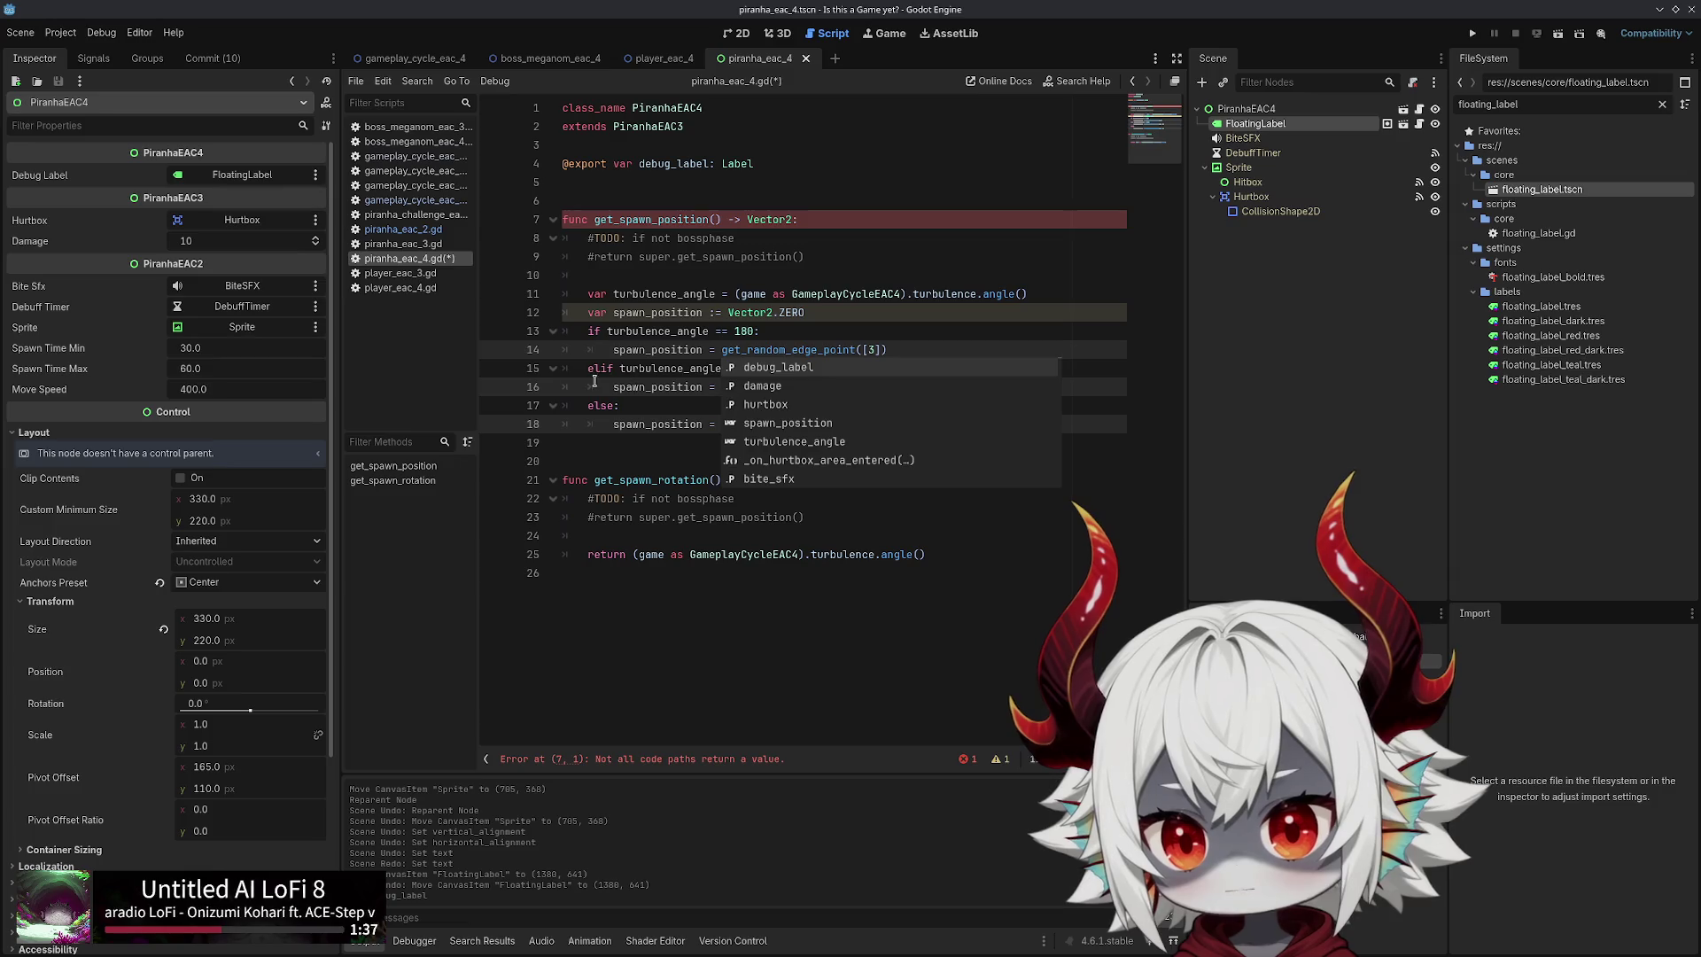
left_click(663, 423)
Add 'debug_label.position = spawn_position' and 'return spawn_position' after the if-else, then save
key("Return")
key("Return")
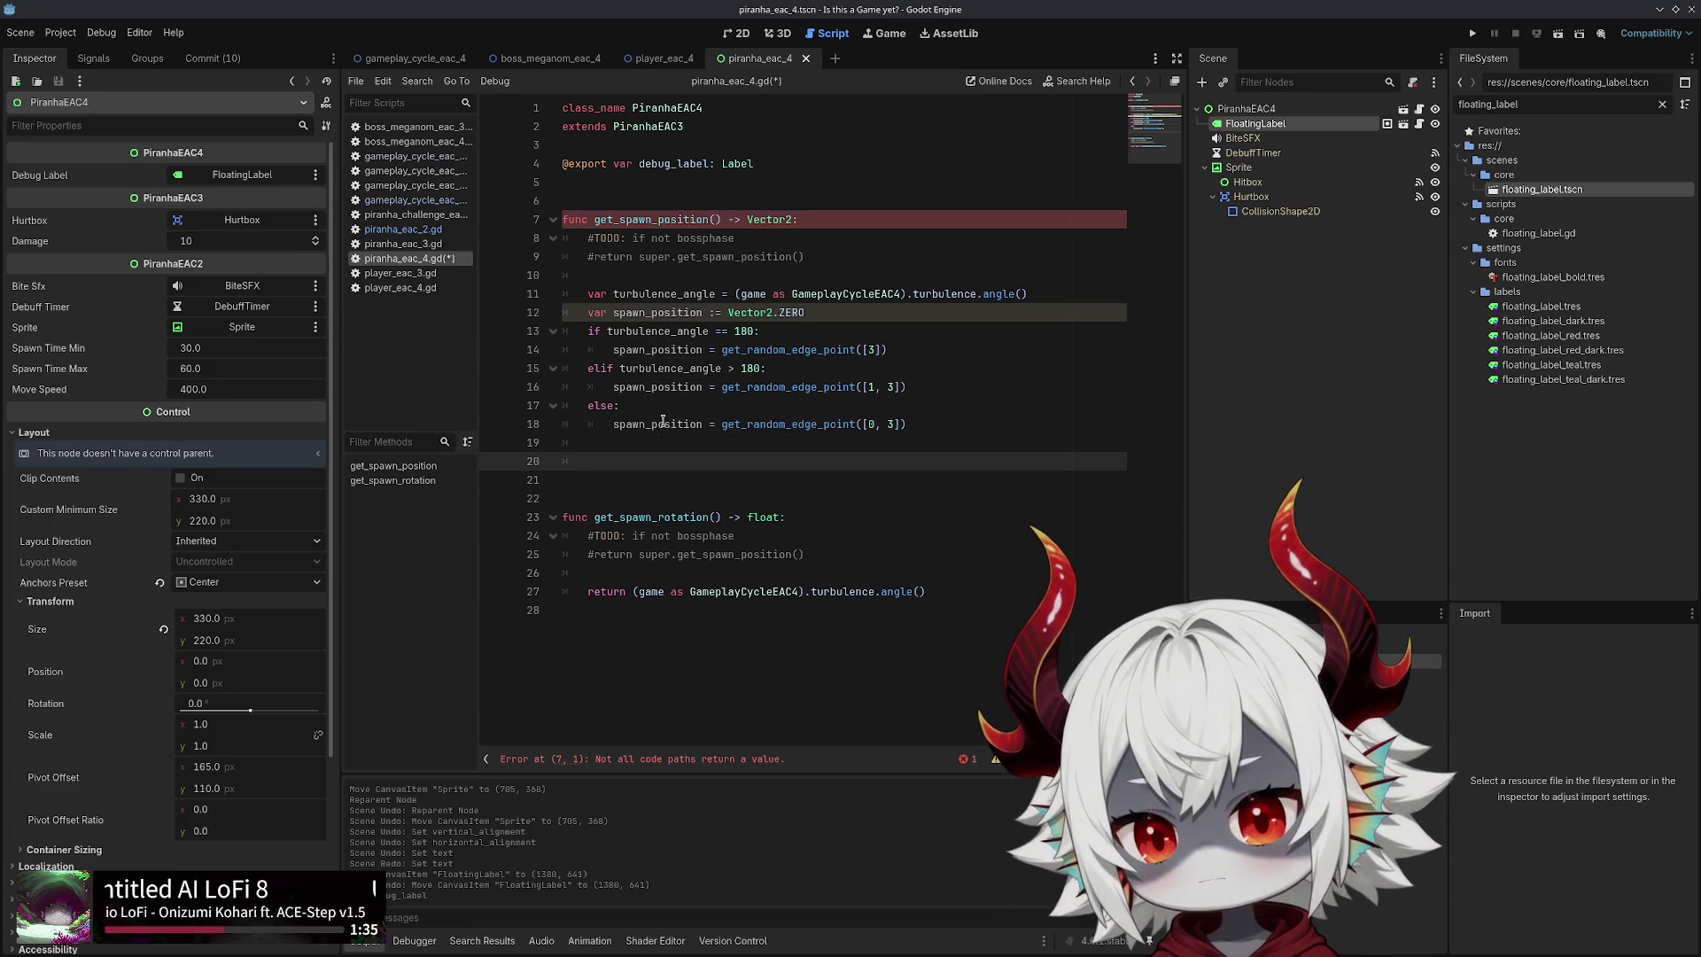
type("return spawn_position")
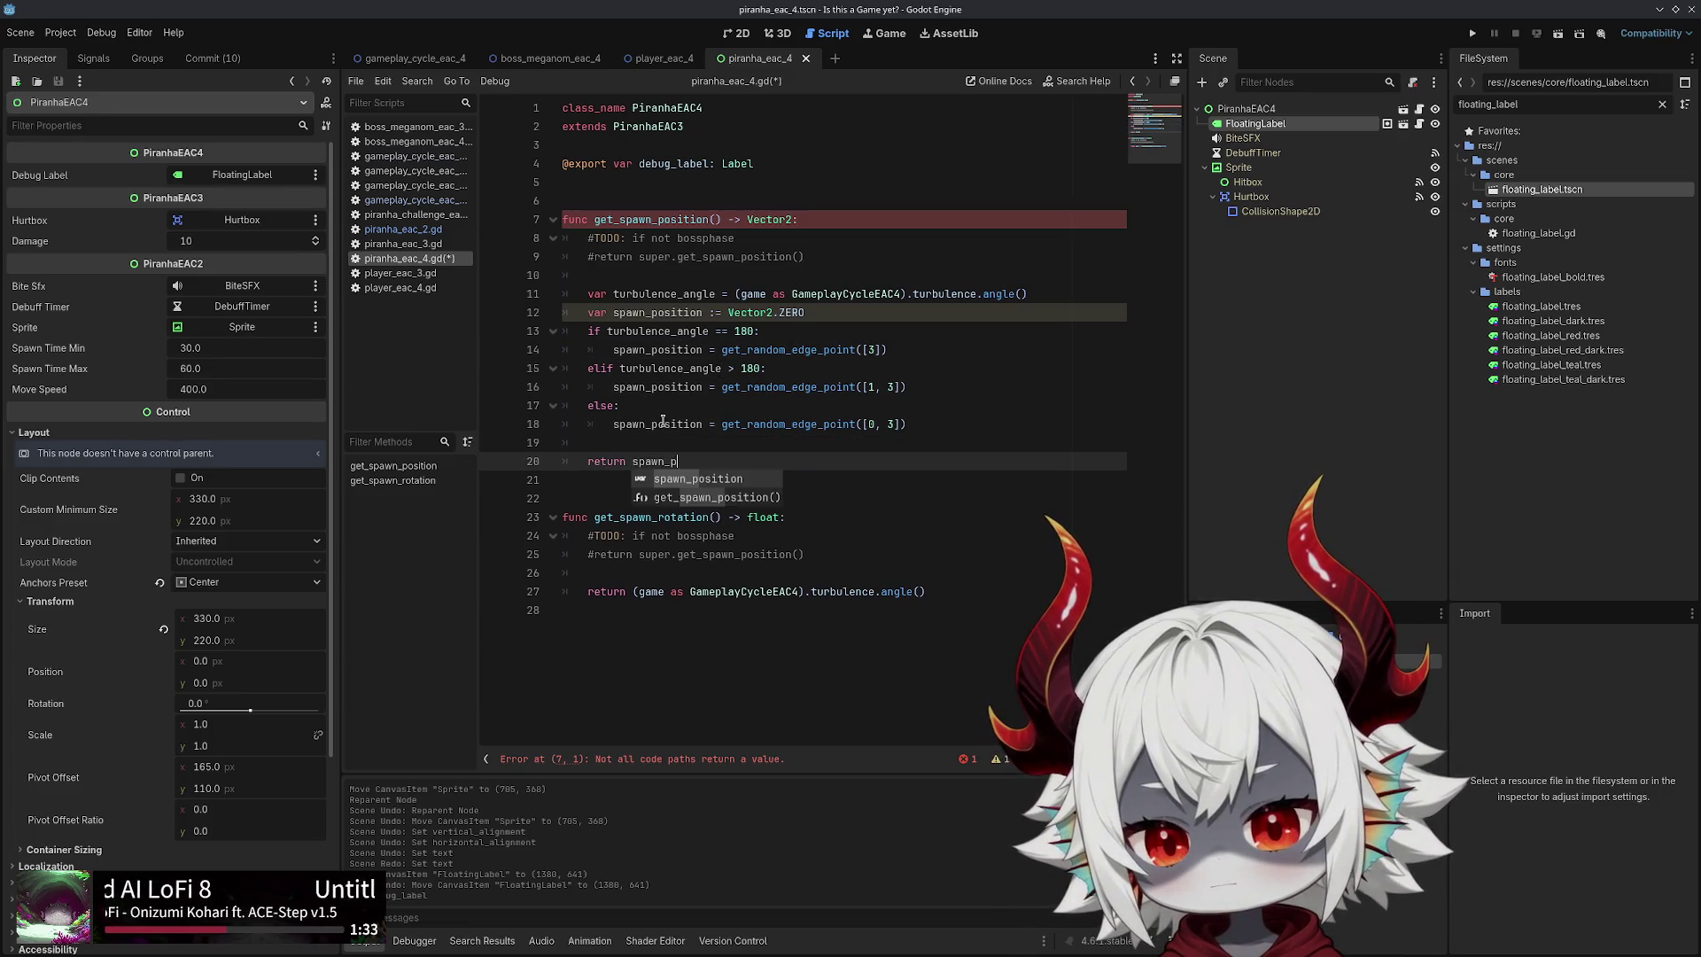
key("Escape")
key("ctrl+shift+Return")
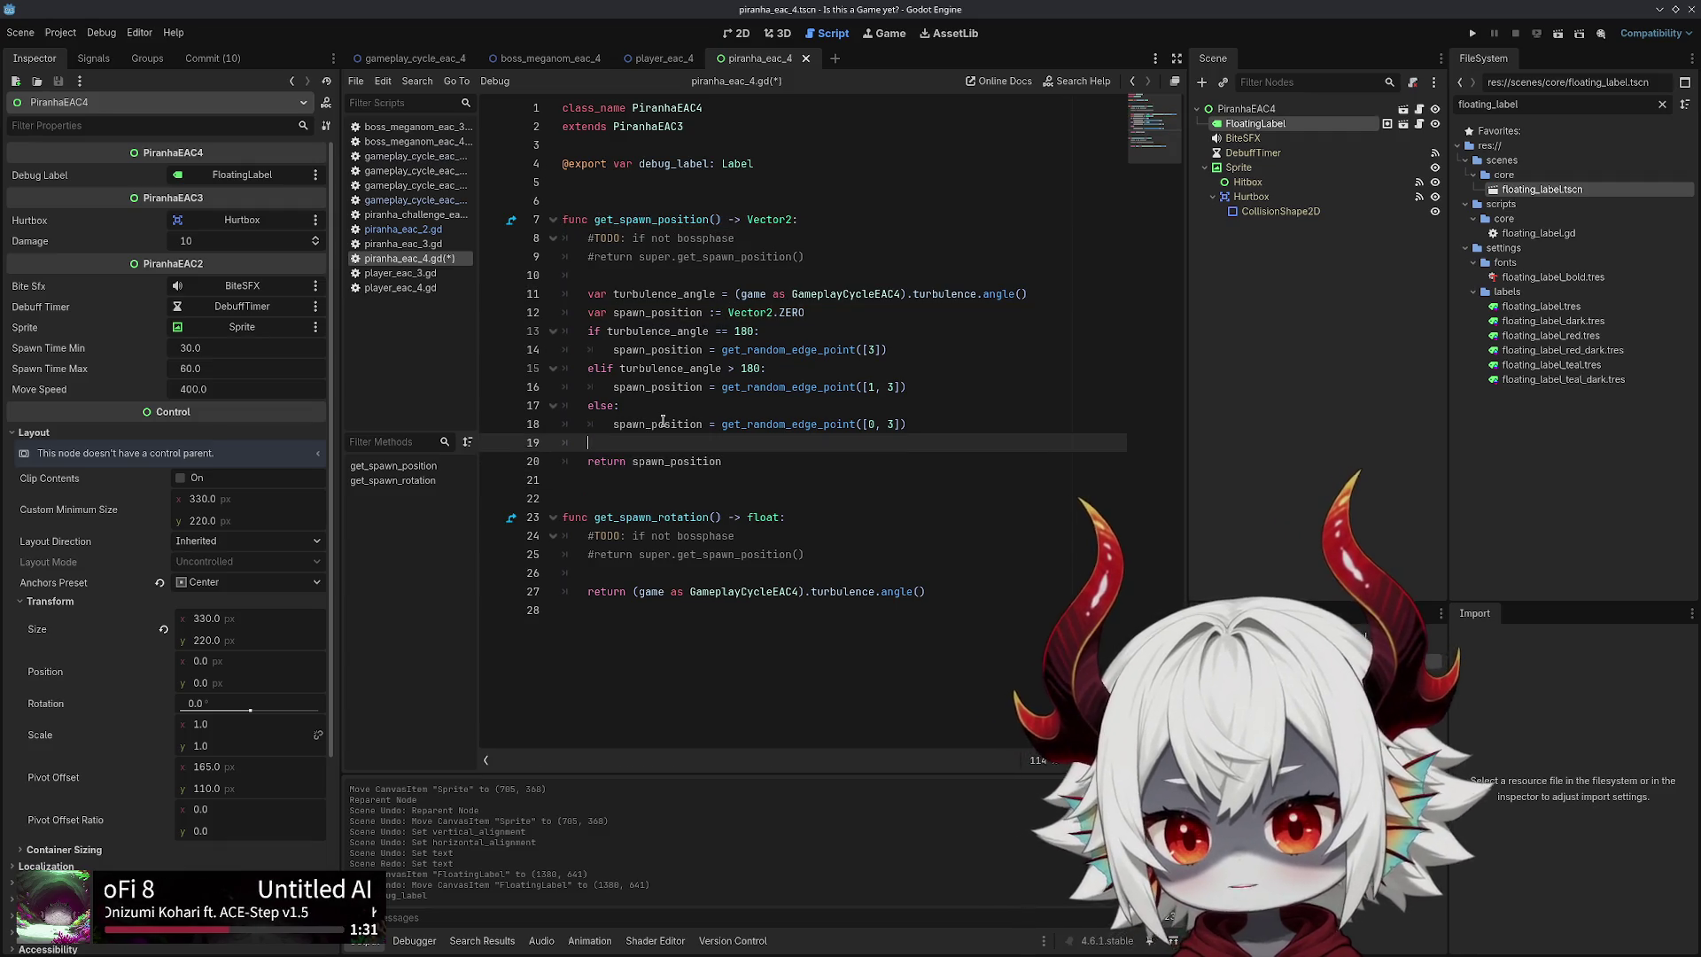
type("de")
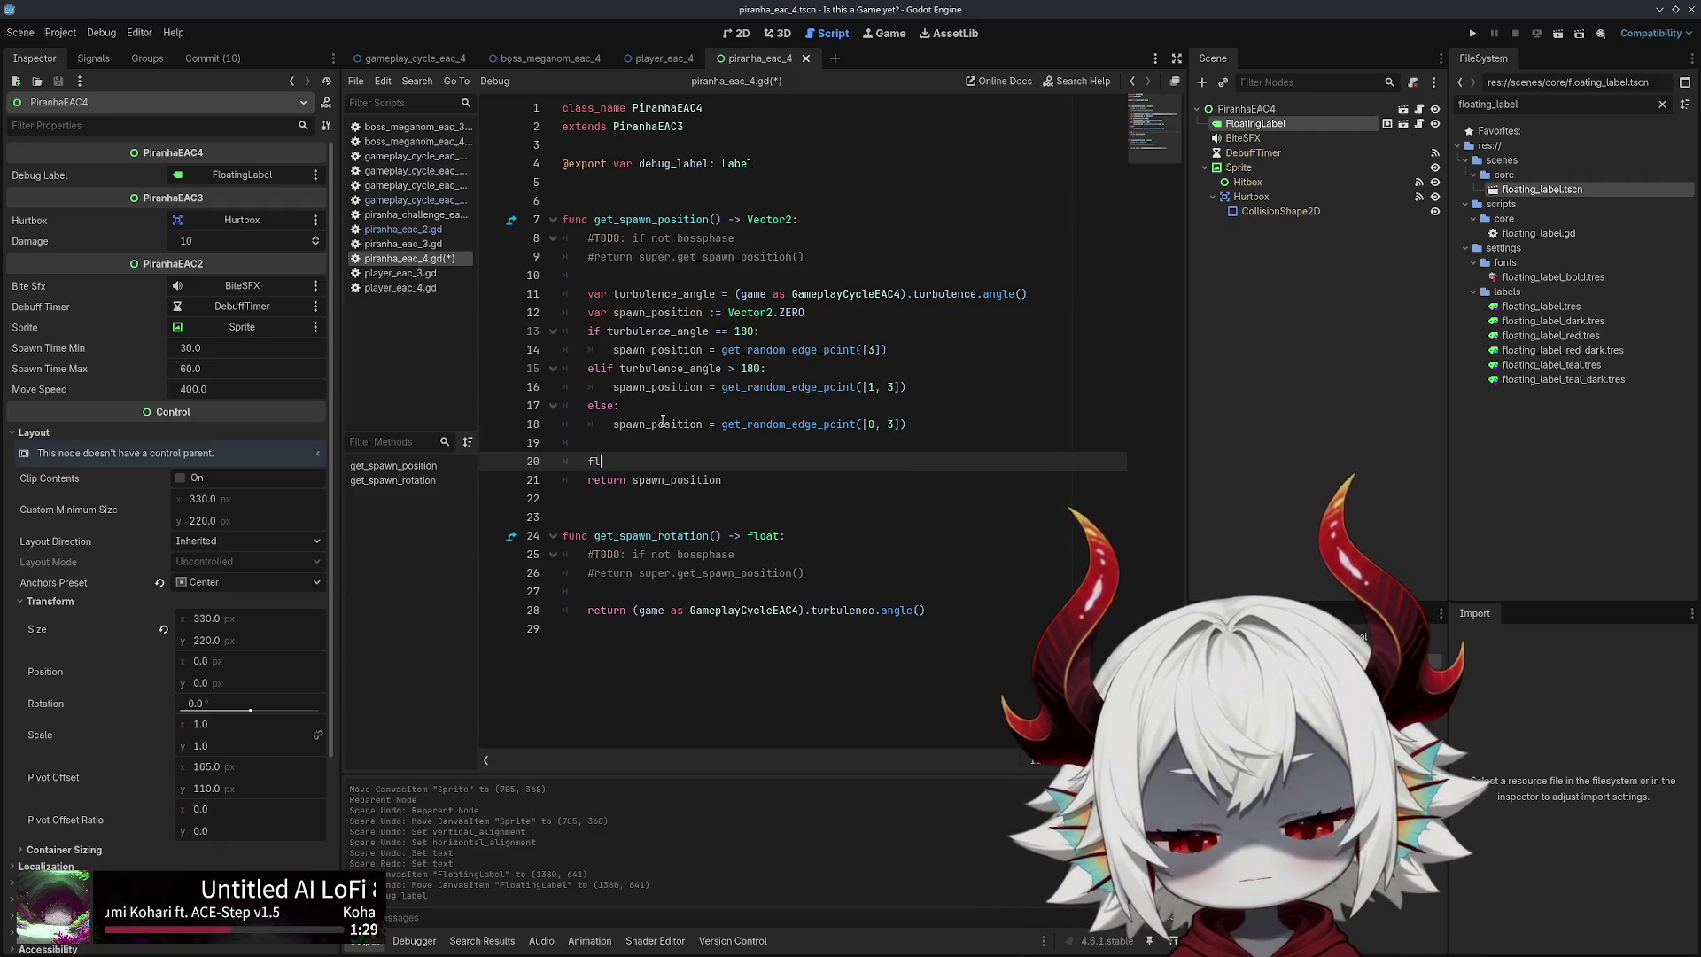
type("bug")
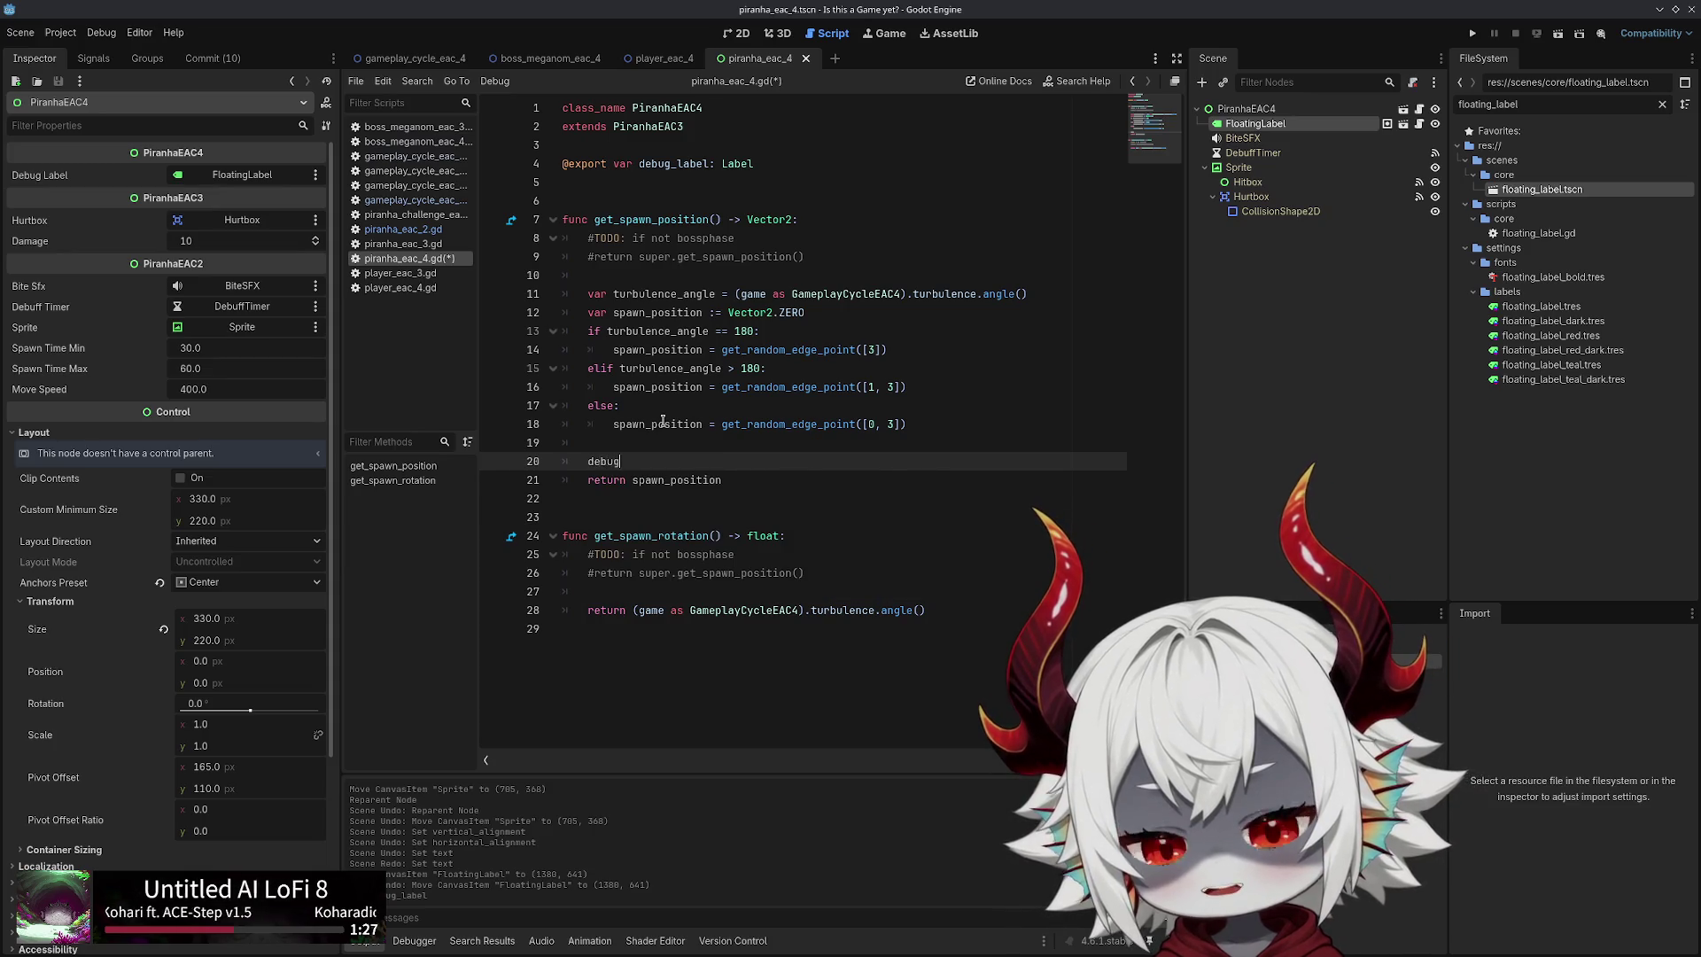
key("Return")
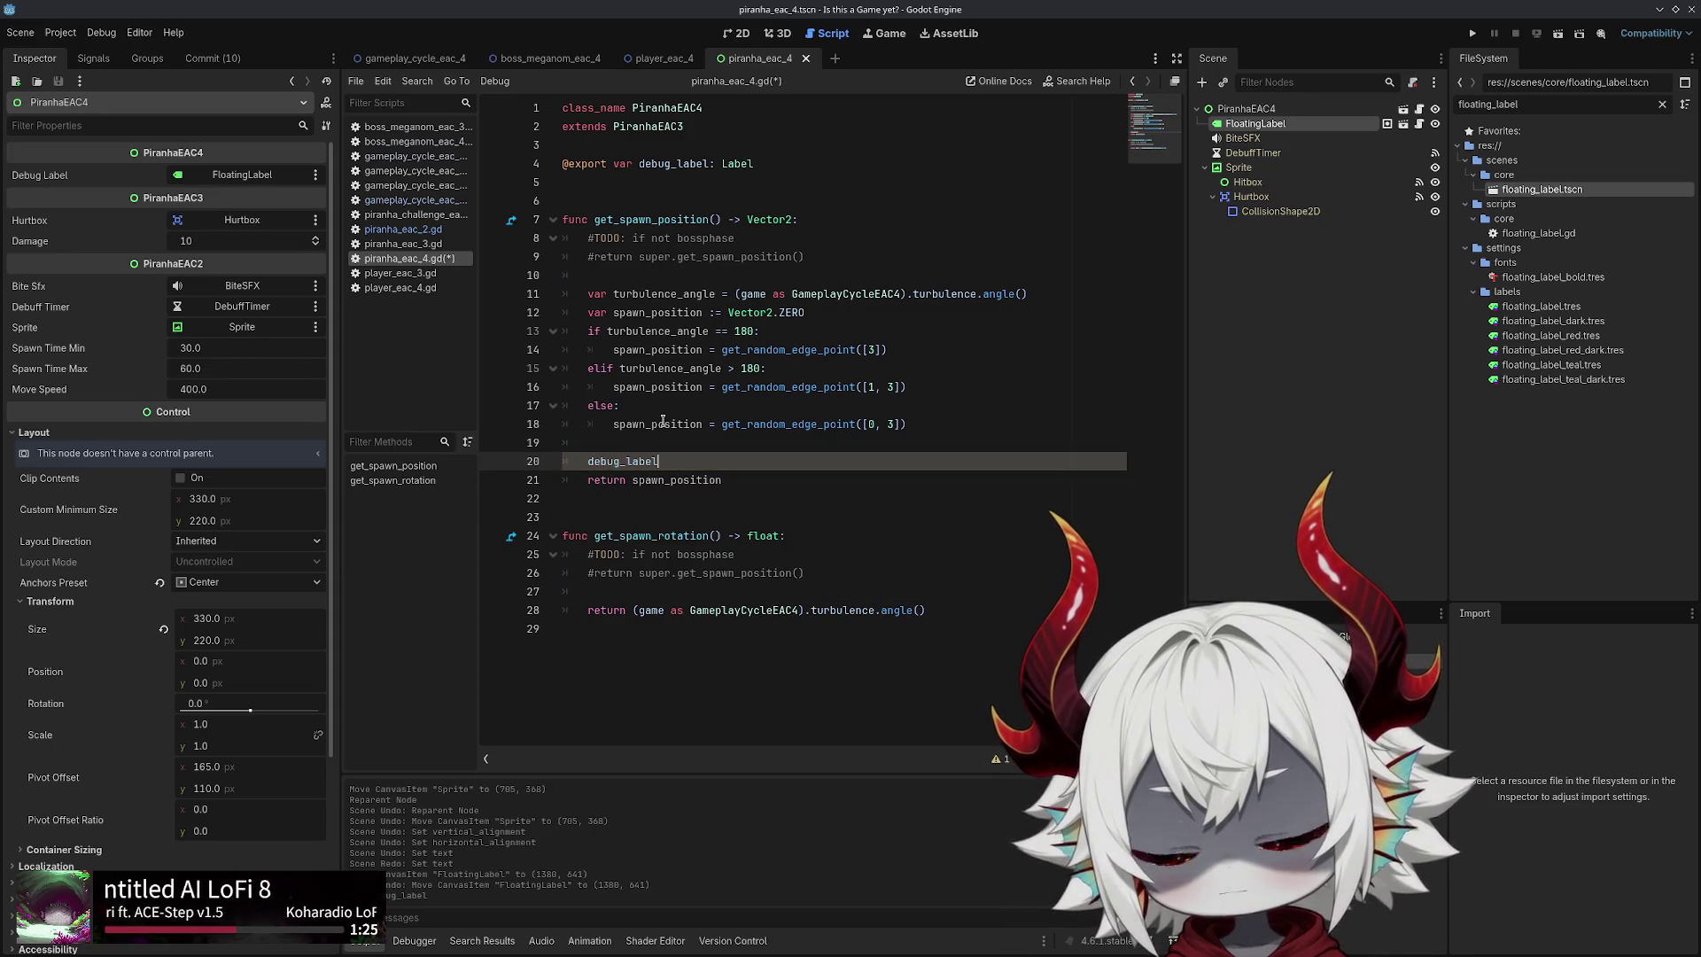
type(".pos")
key("Return")
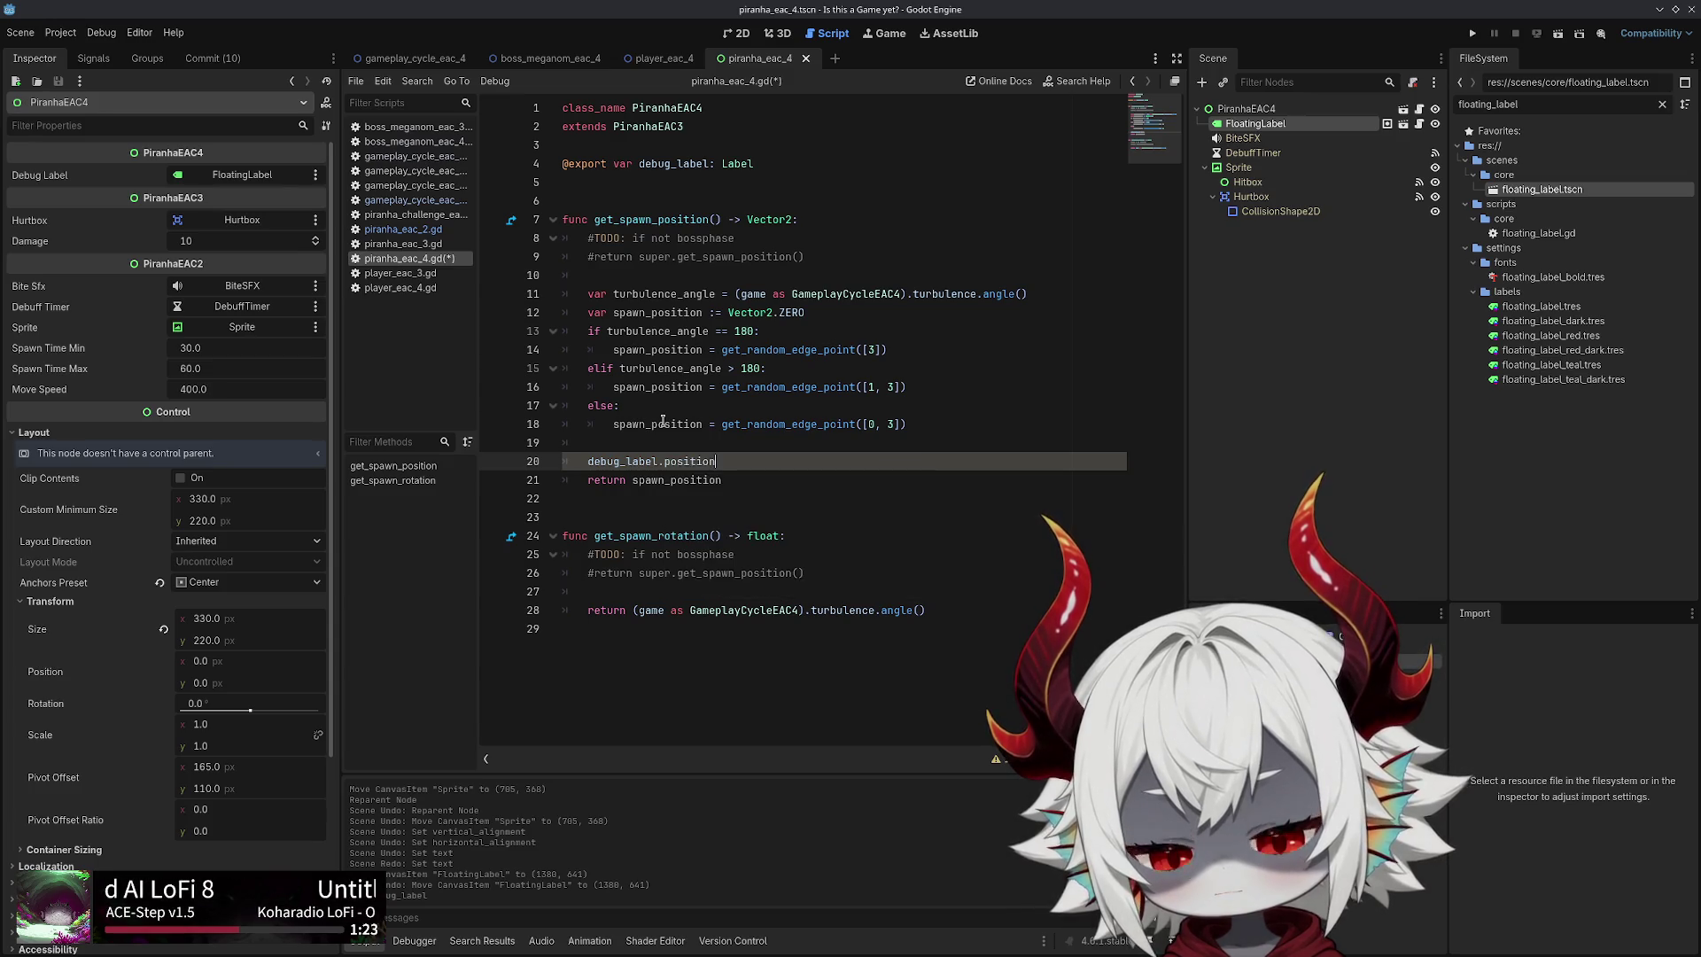
type("s")
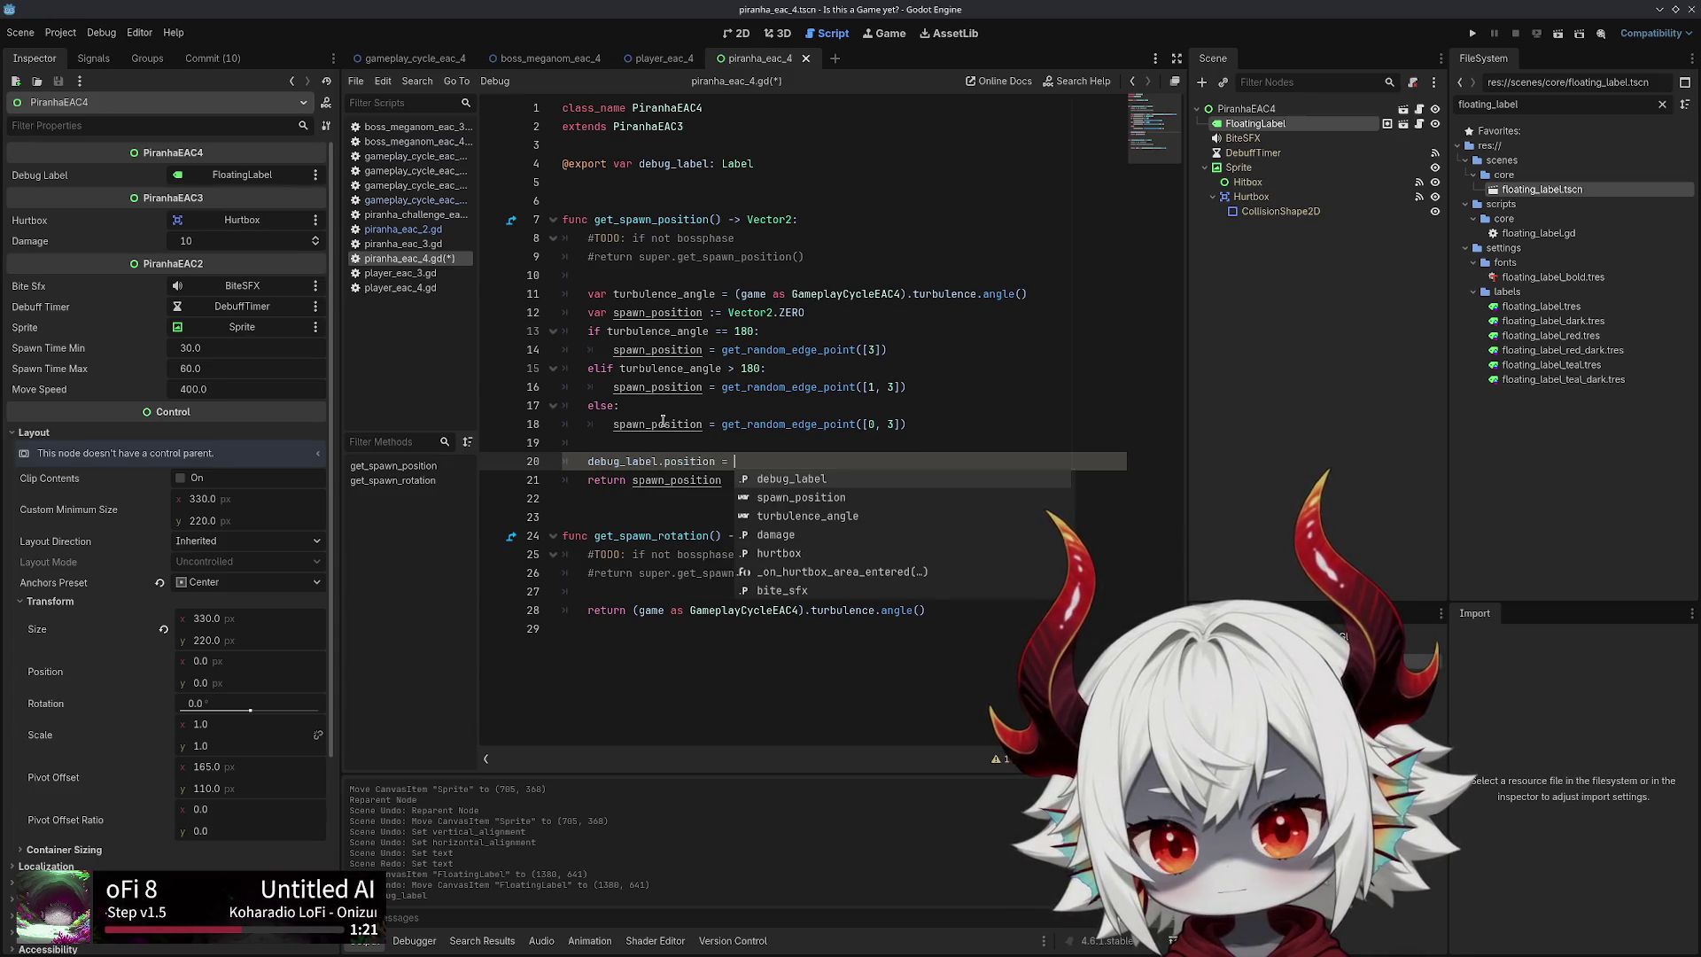
type("pawn_position")
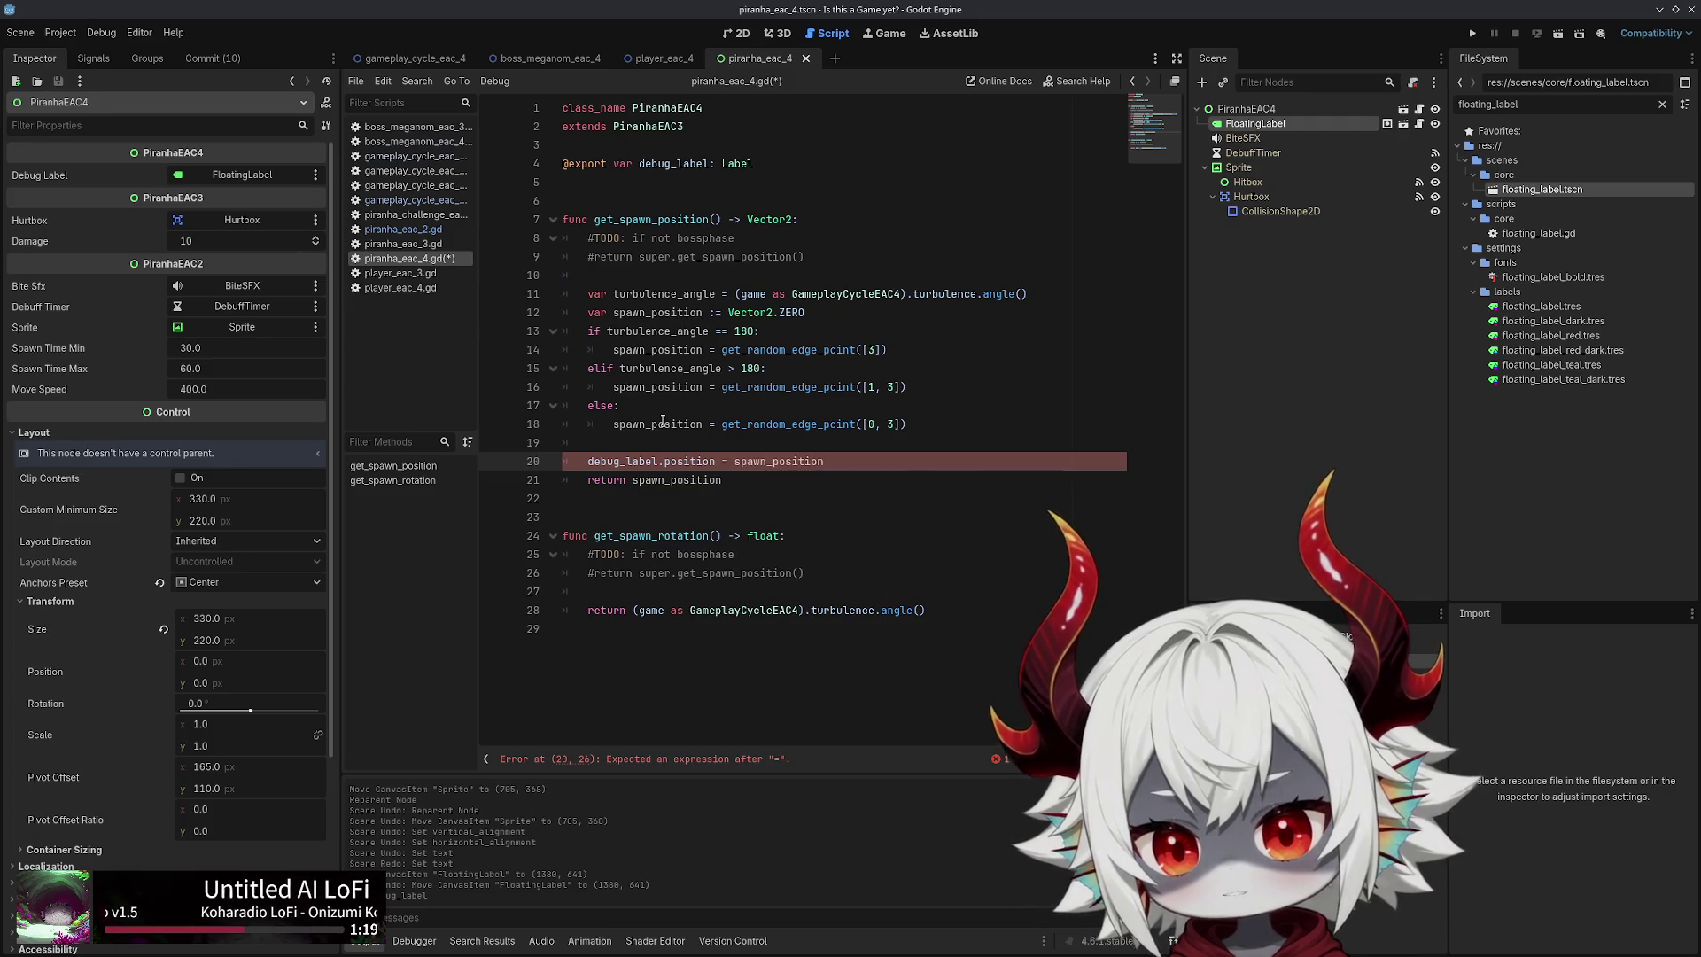
key("Return")
key("ctrl+s")
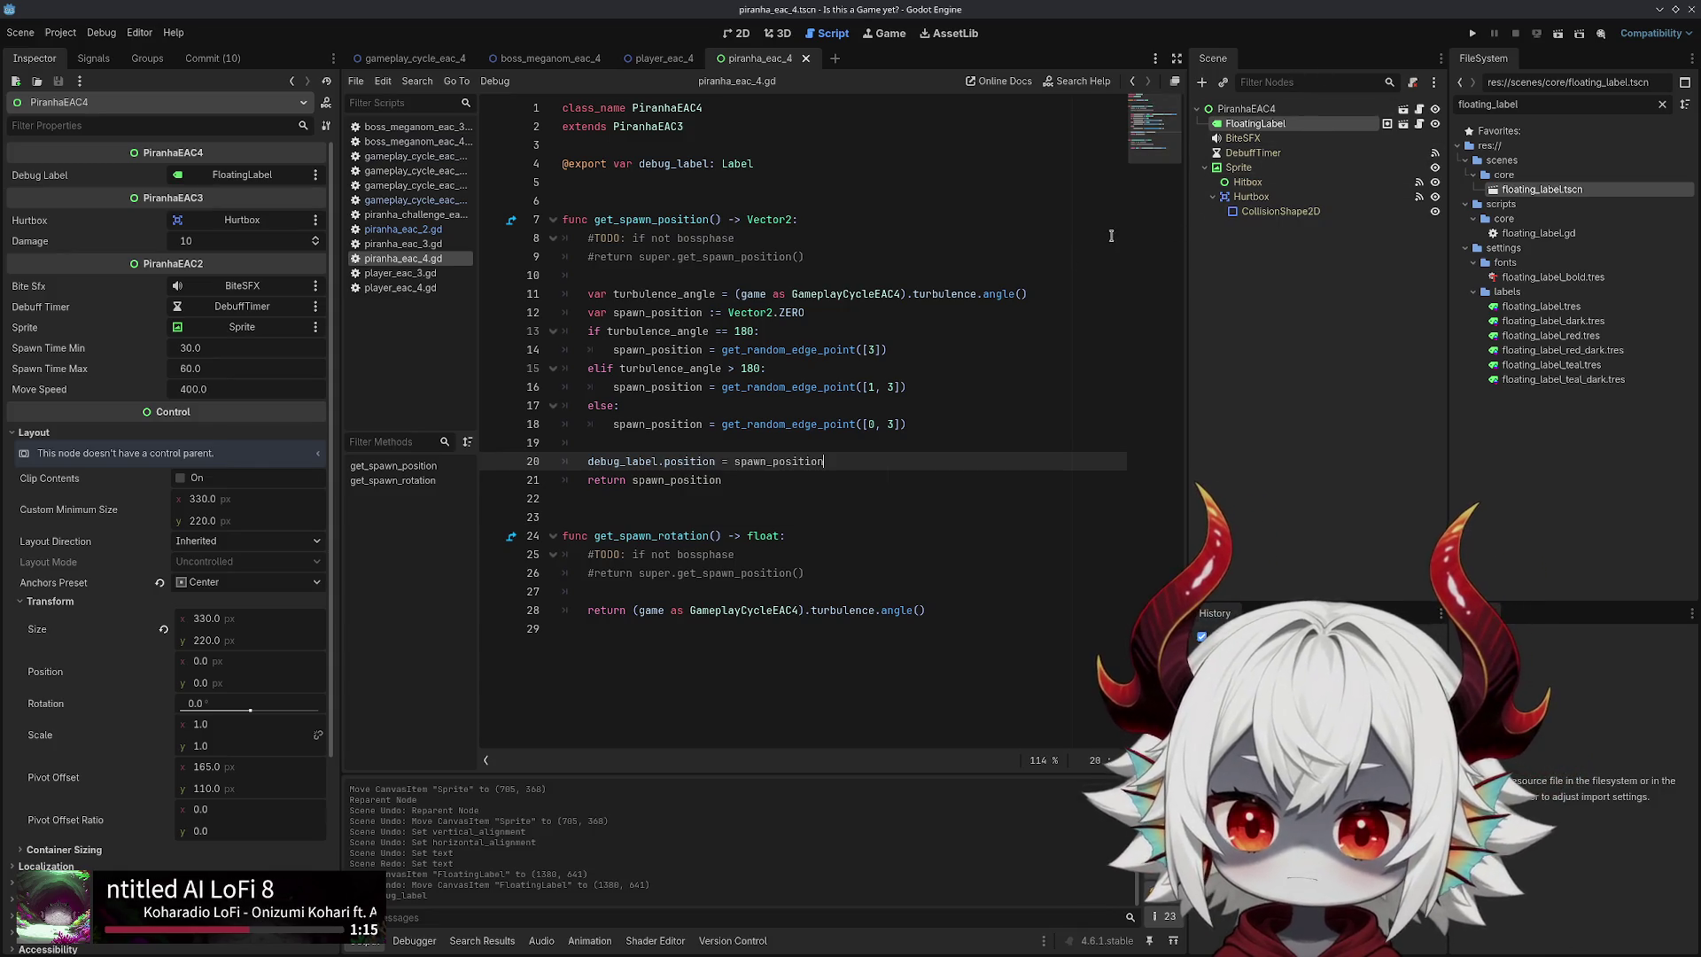
Run the project, dismiss the welcome and leaderboard notice, and start the level
left_click(1473, 35)
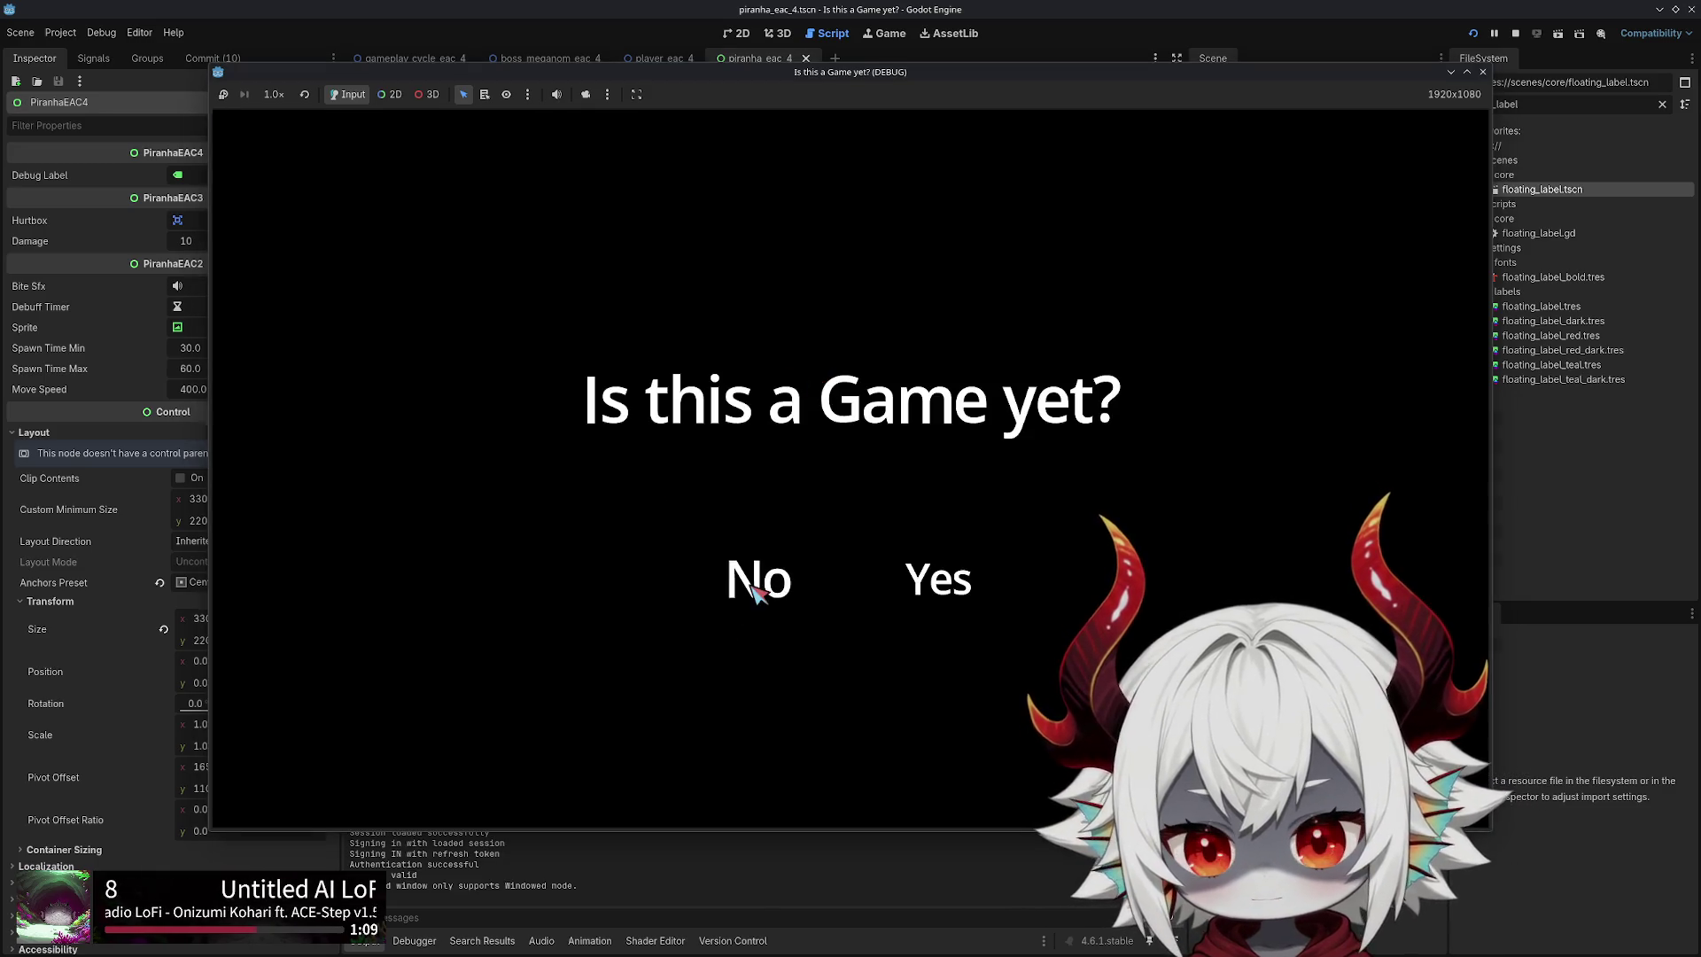
mouse_move(752, 576)
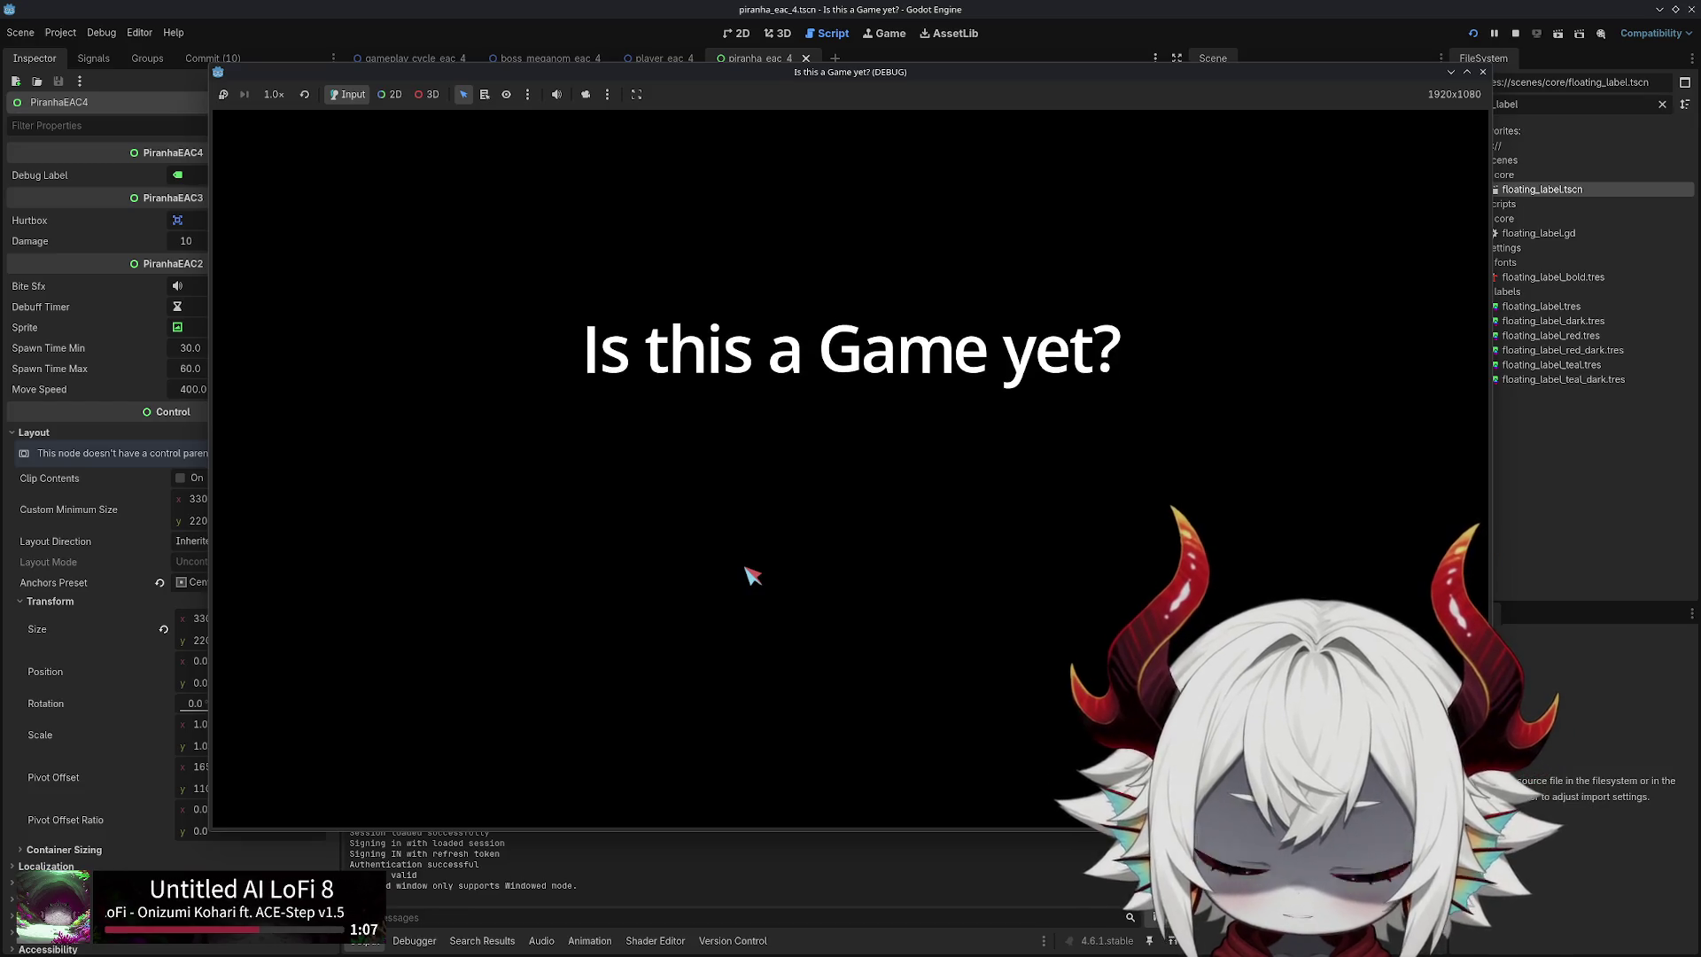
left_click(779, 585)
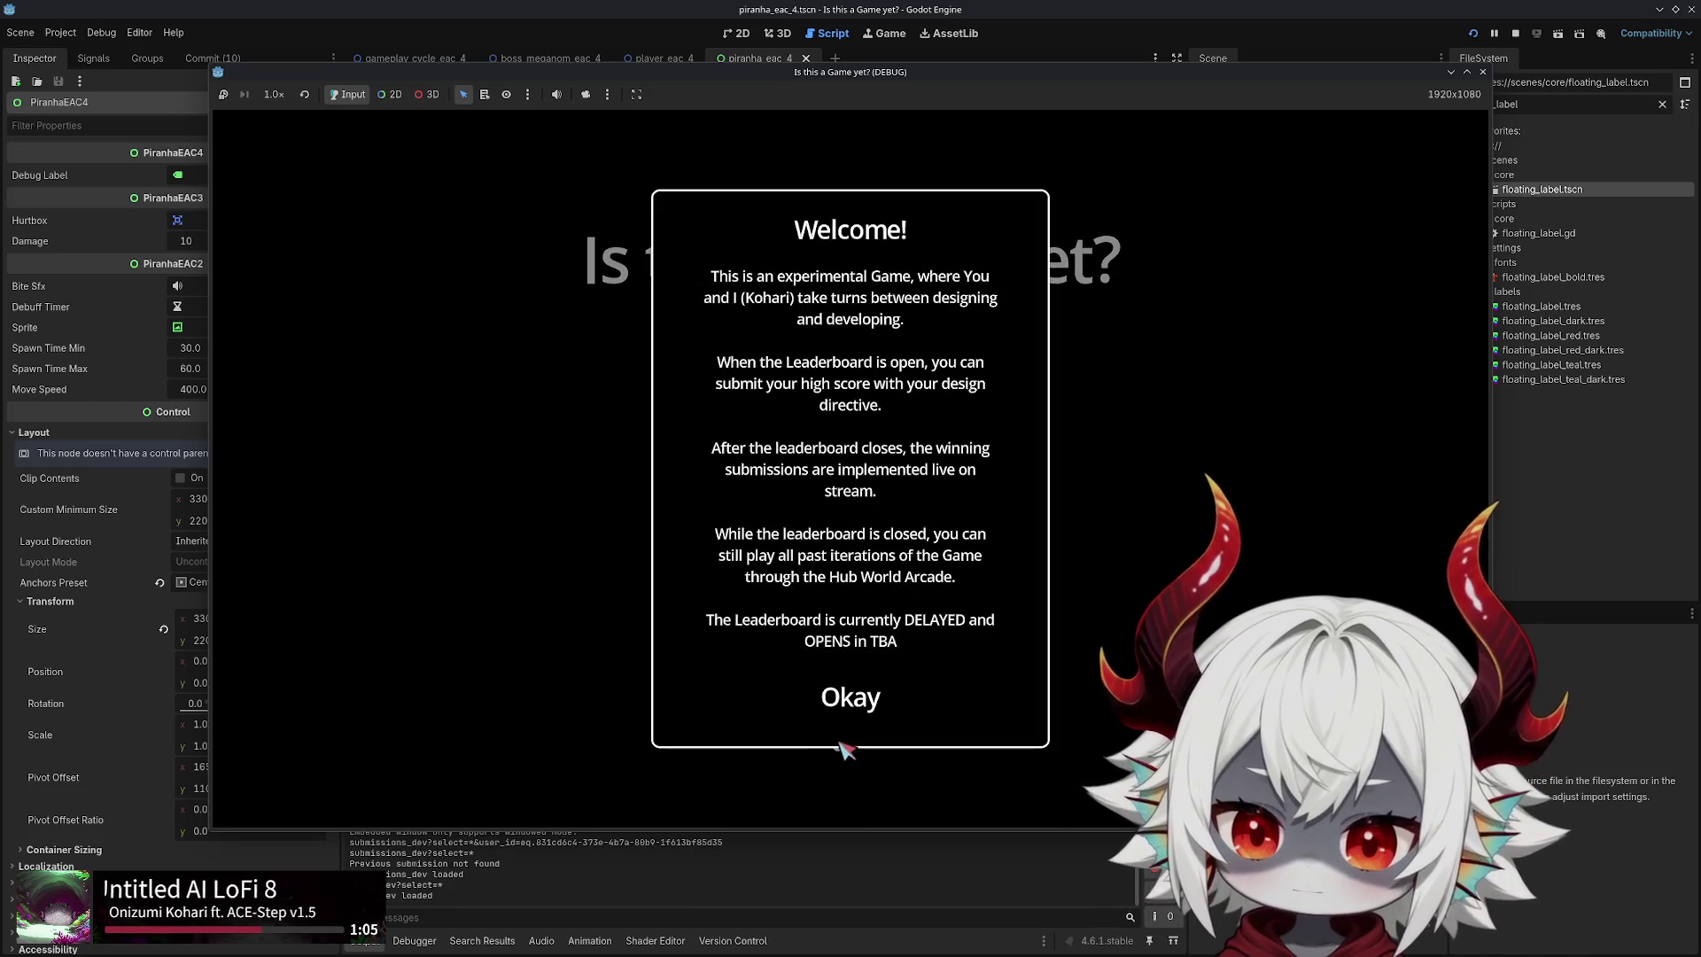
left_click(846, 704)
left_click(830, 430)
Steer the ship with arrow keys through bubbles, the boss and piranha swarm, then stop with F8
key("Right")
key("Left")
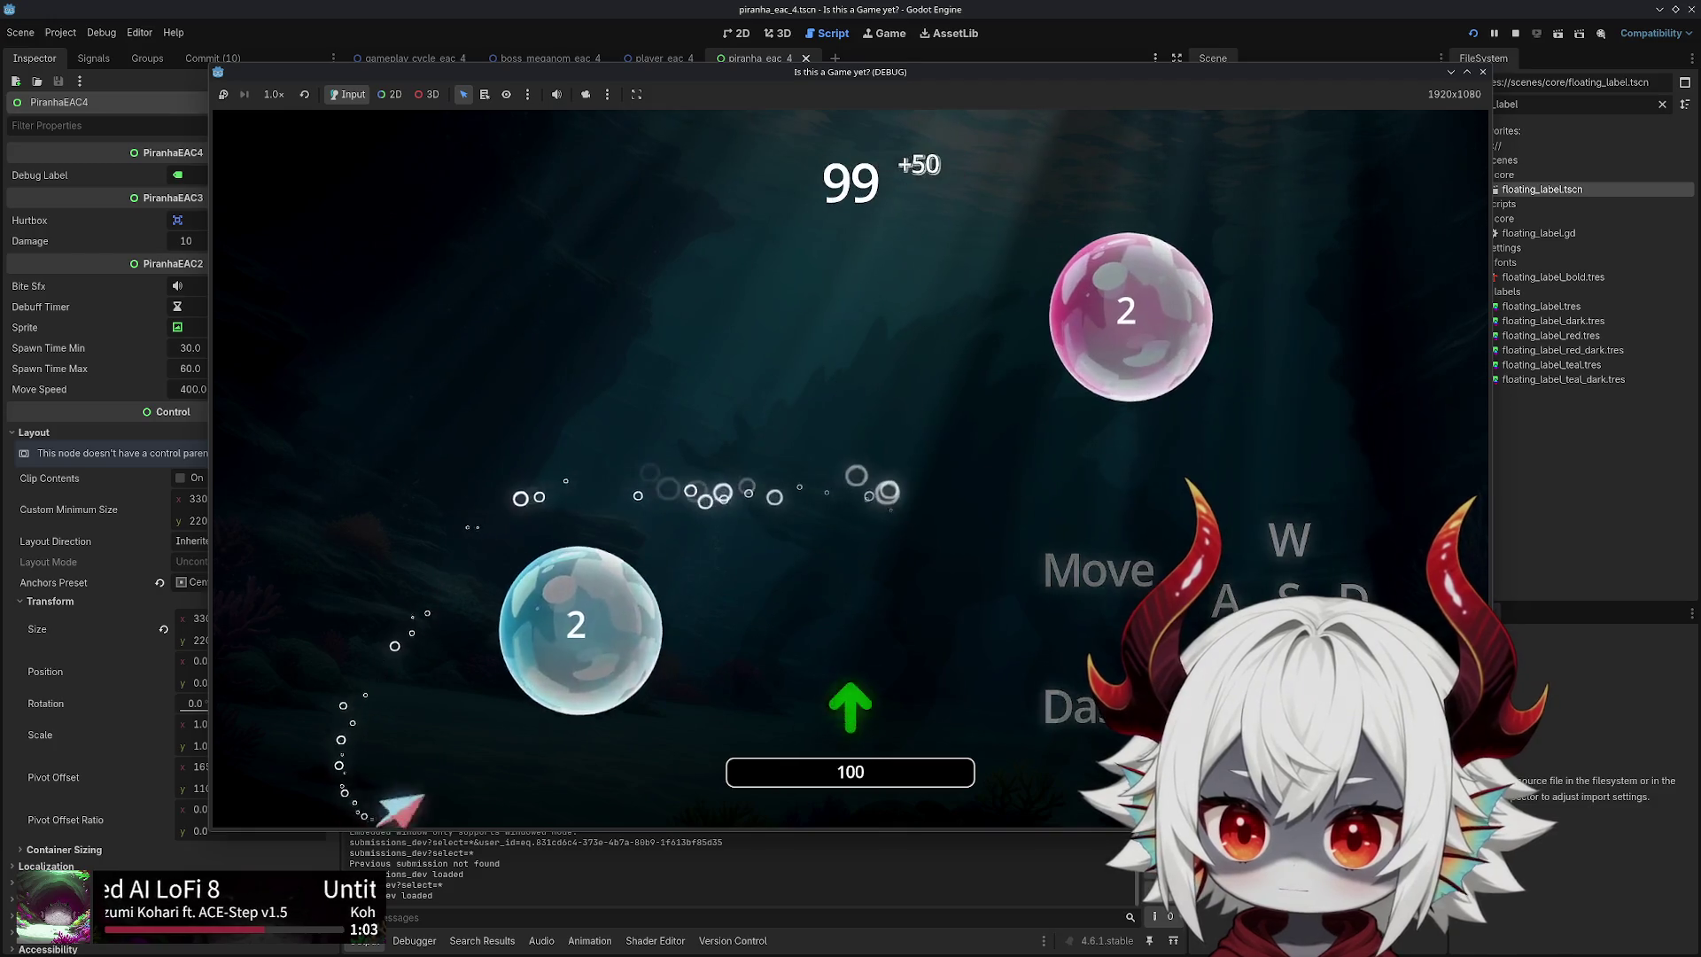
key("Up")
key("Down")
key("Left")
key("Up")
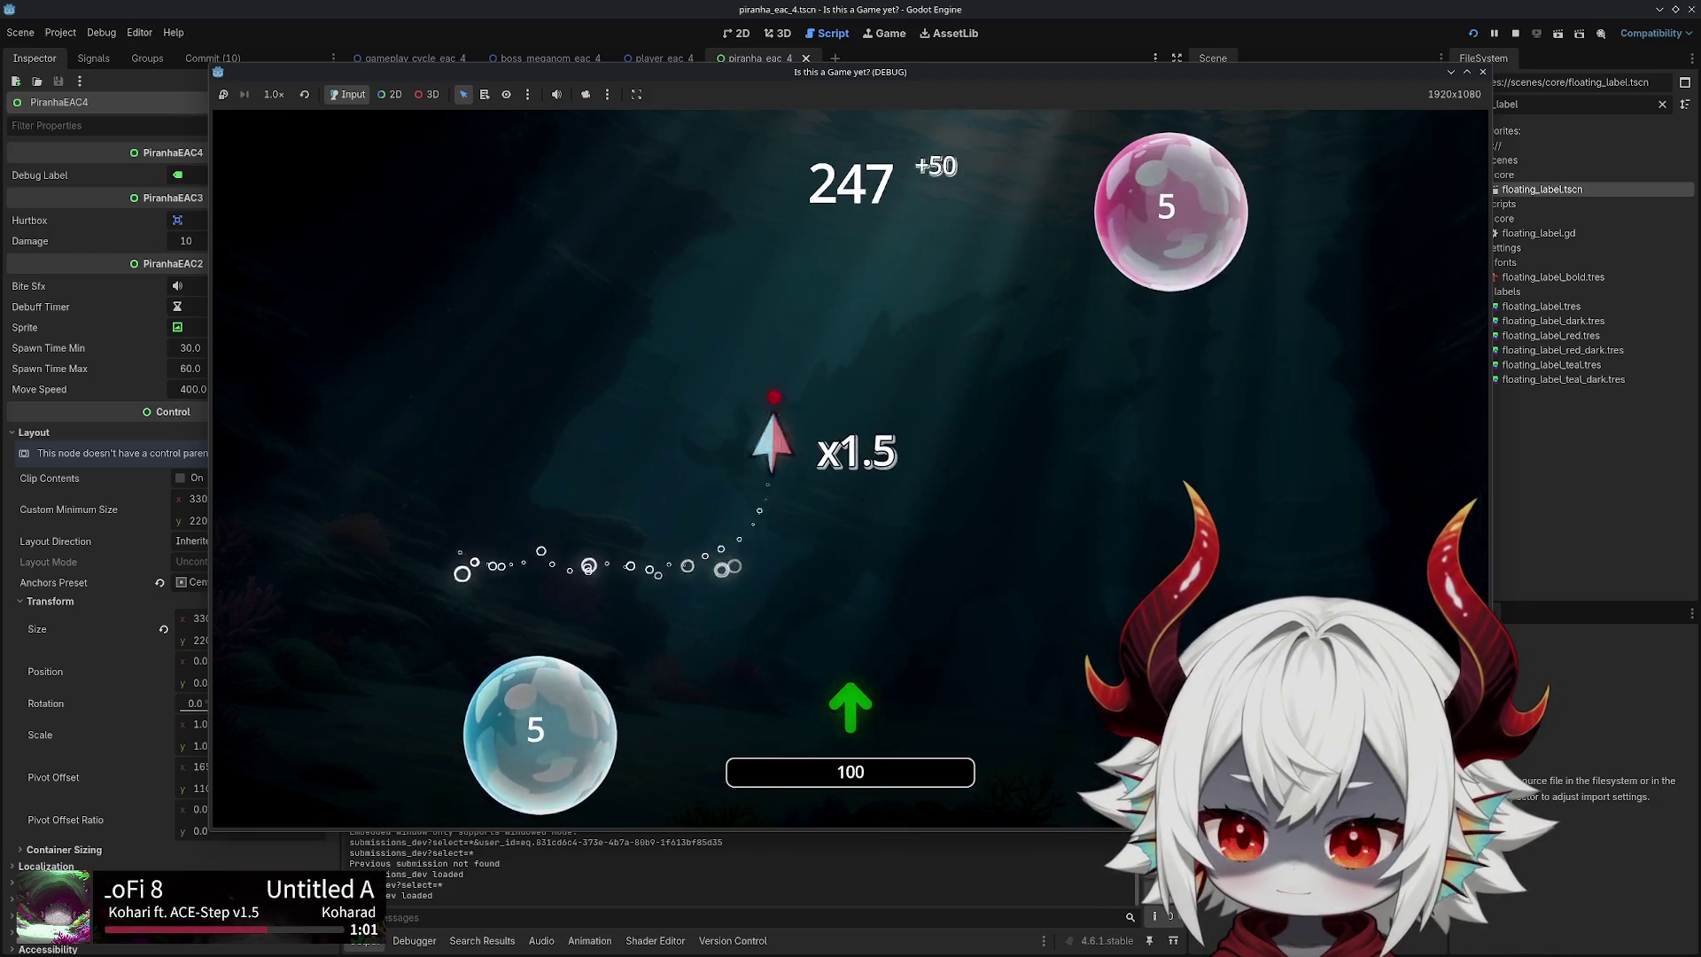
key("Down")
key("Up")
key("Left")
key("Right")
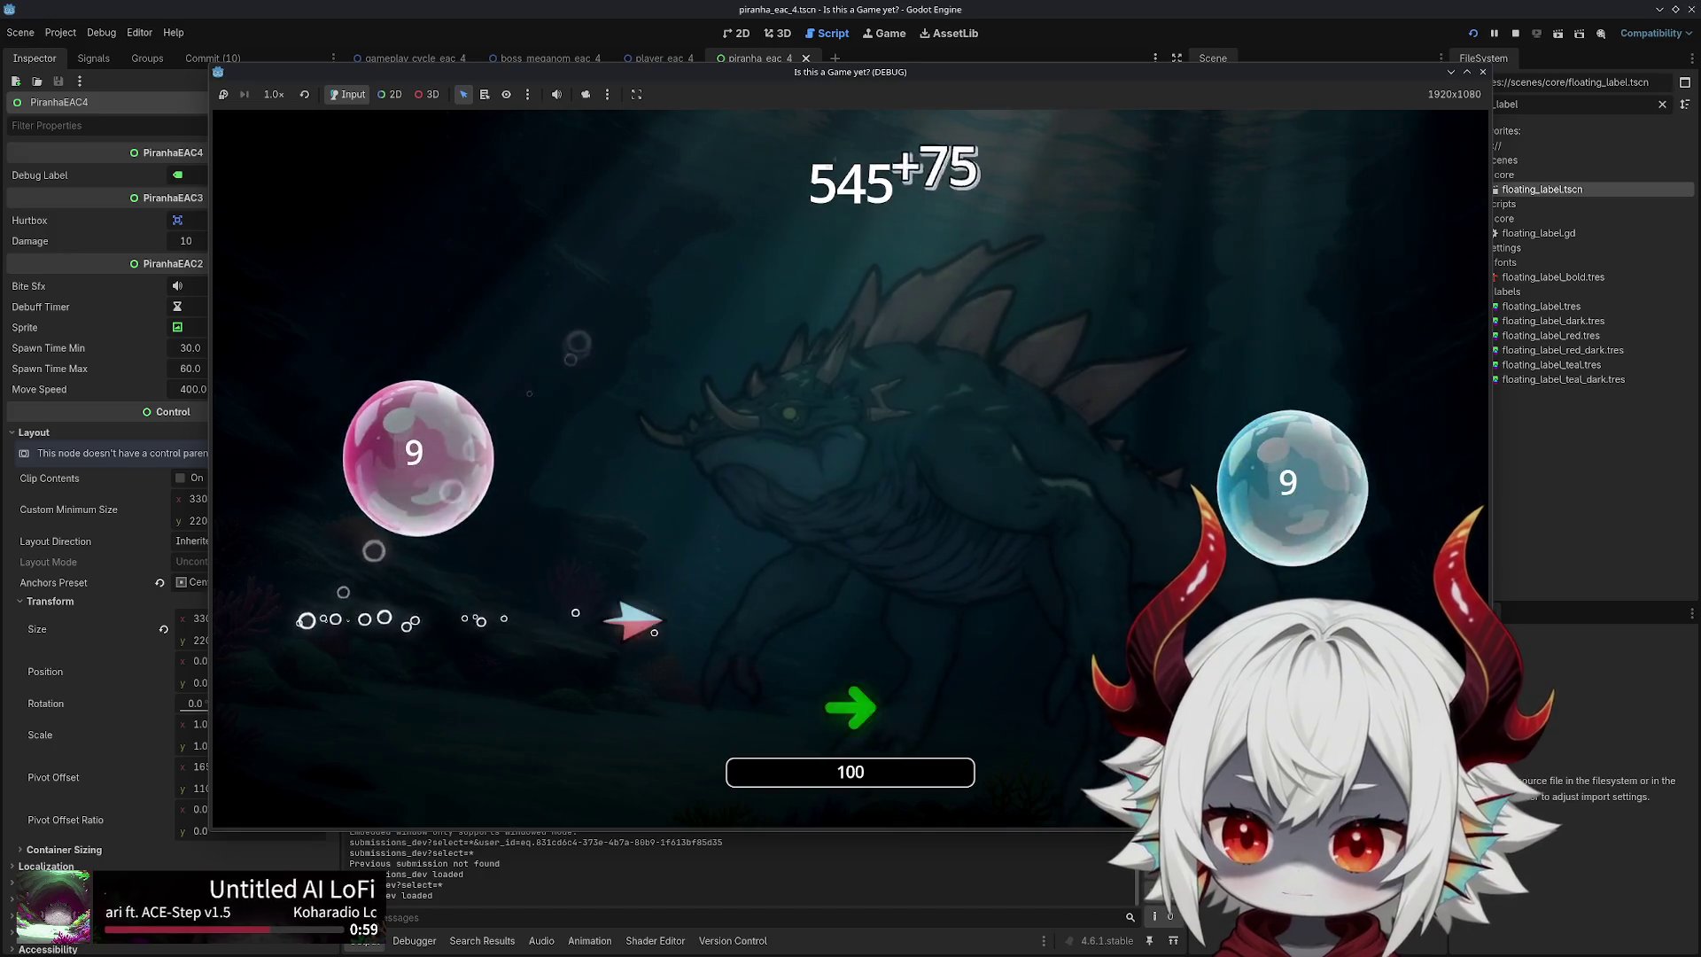
key("Up")
key("Down")
key("Up")
key("Right")
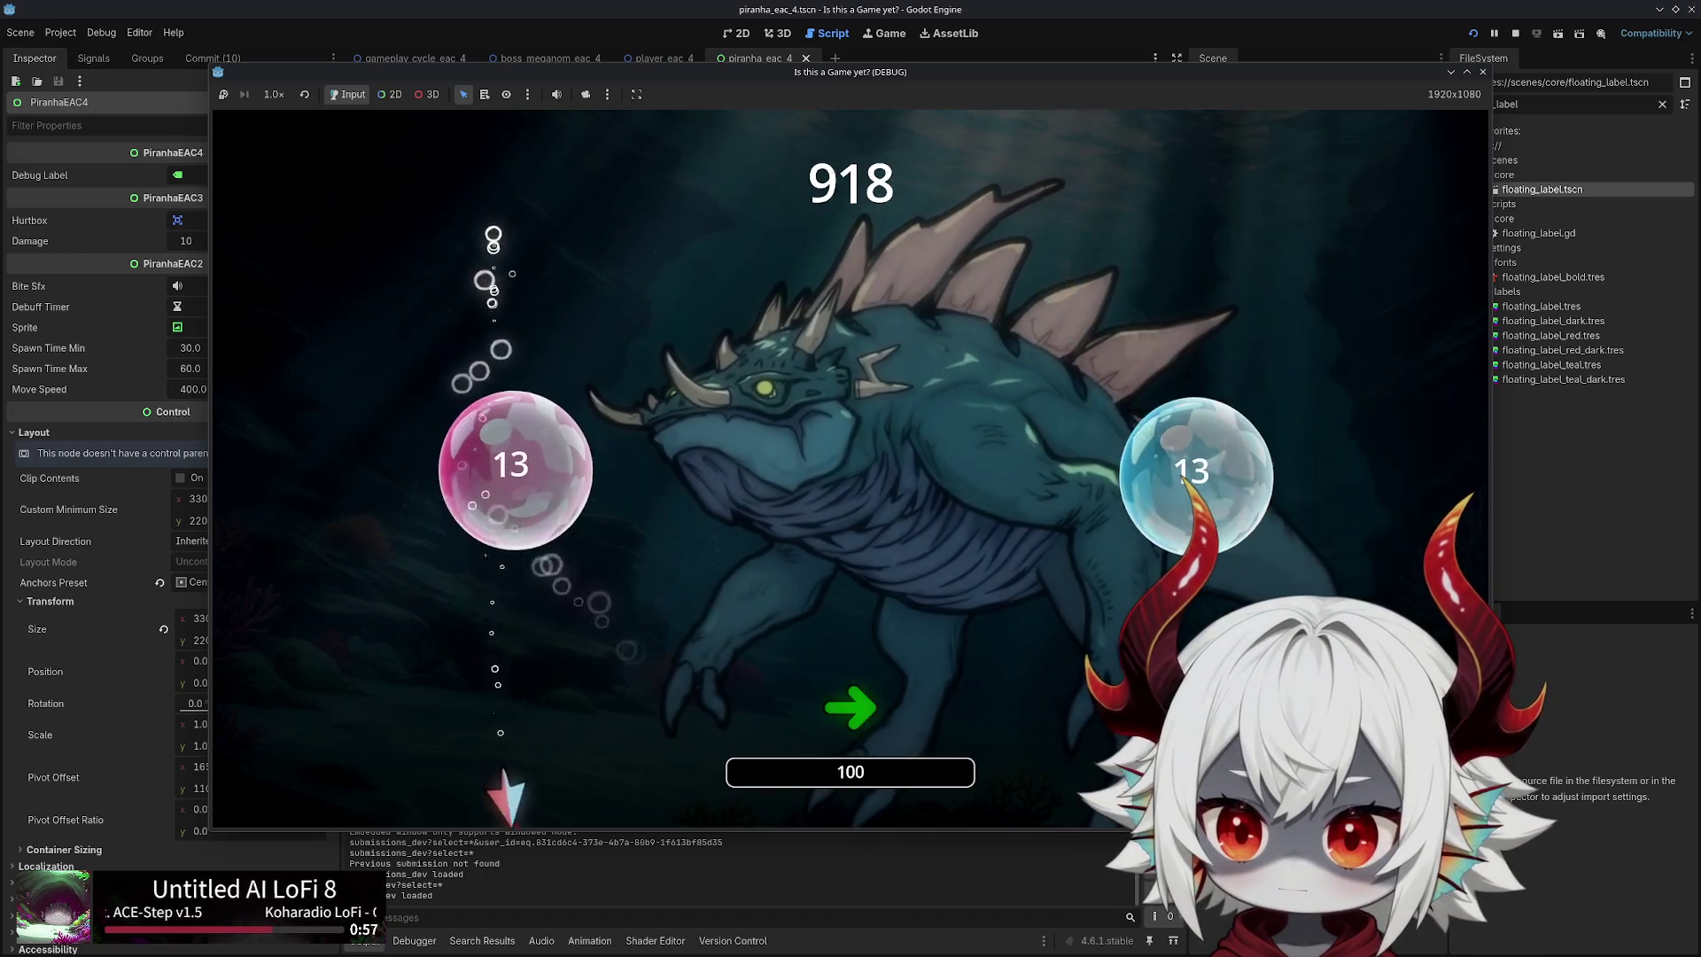
key("Up")
key("Up")
key("Down")
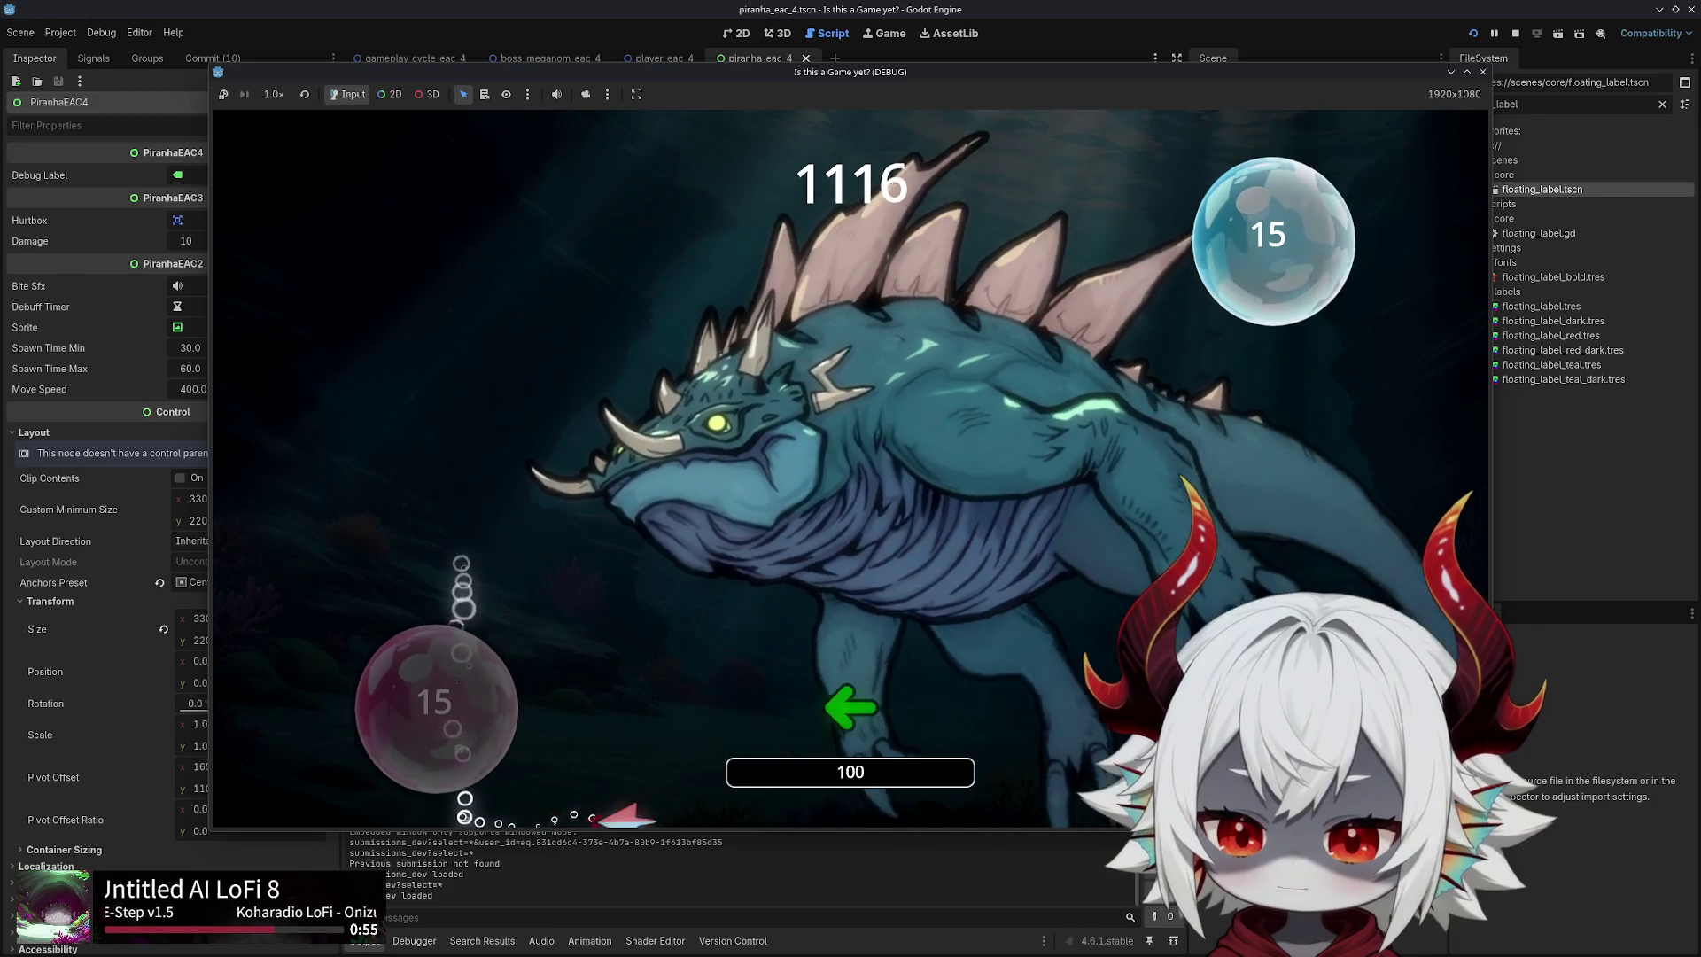
key("Left")
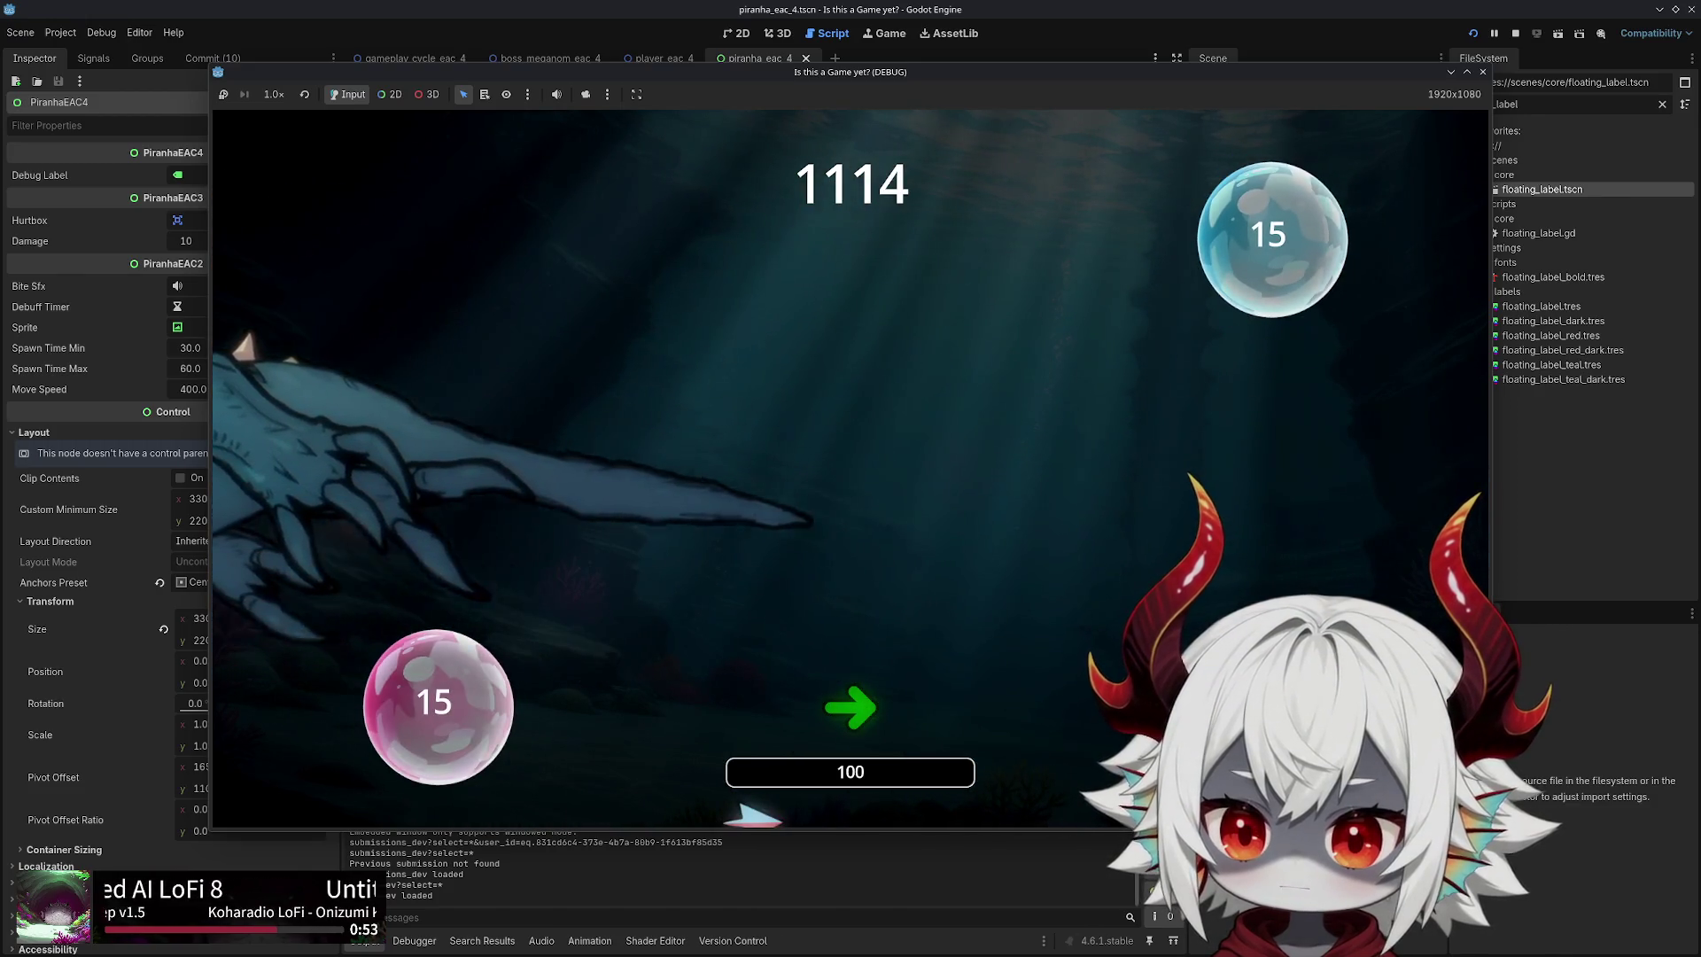
key("Right")
key("Left")
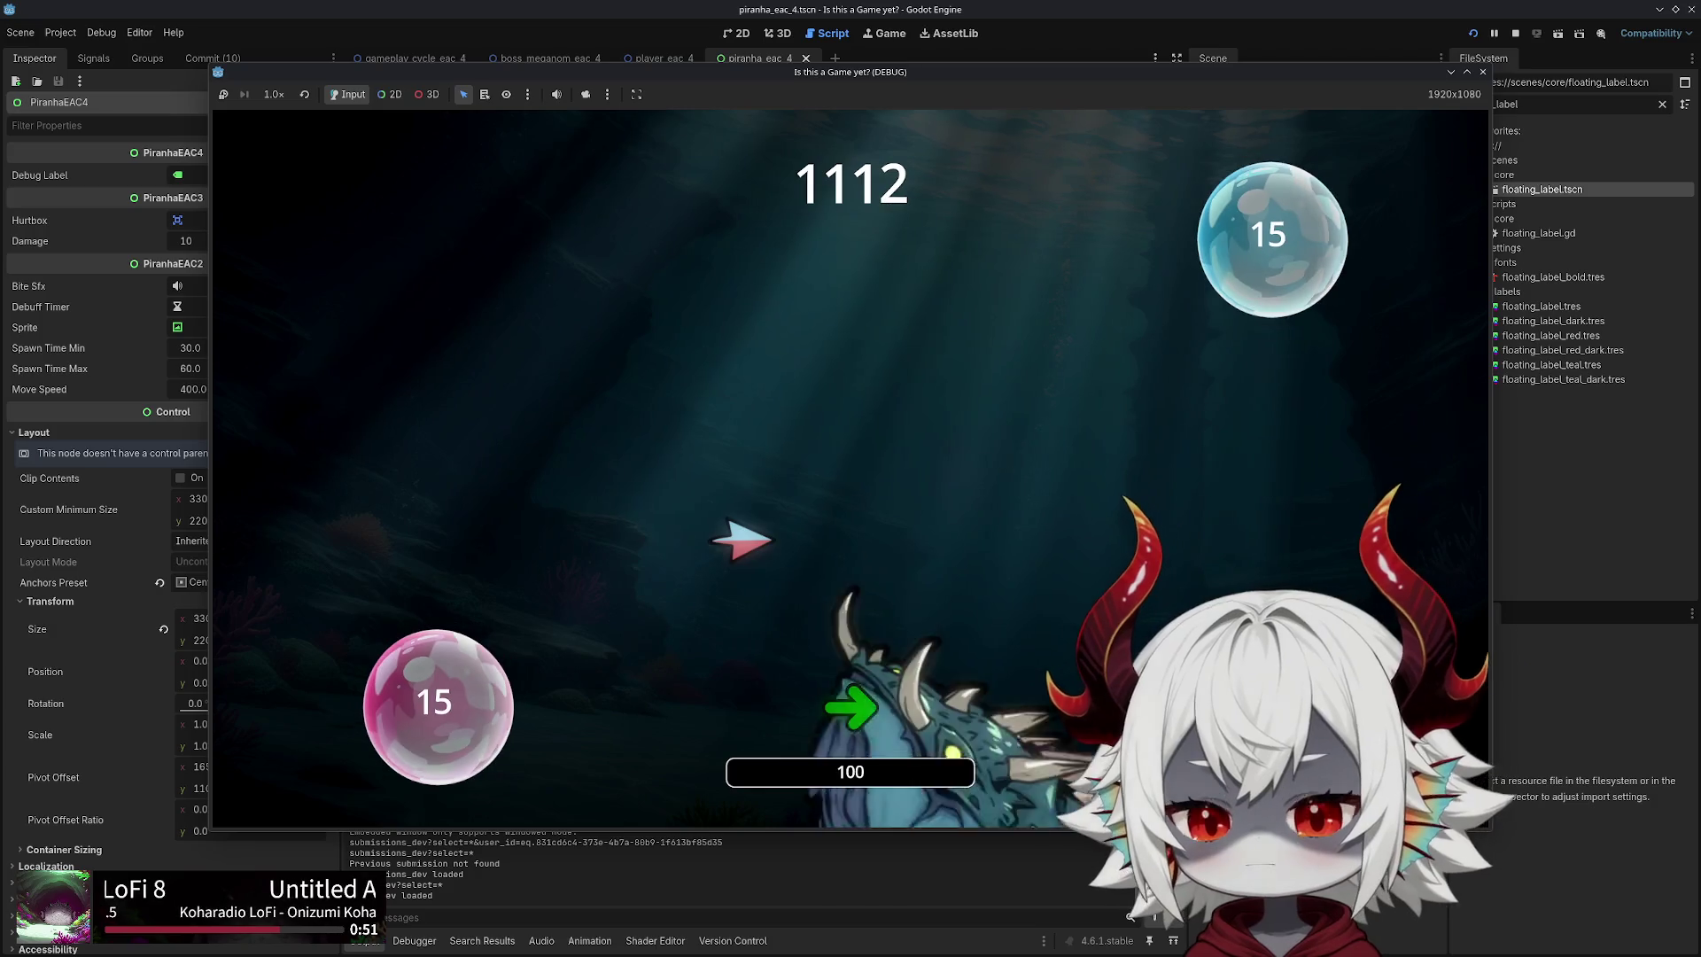
key("Down")
key("Up")
key("Right")
key("Up")
key("Right")
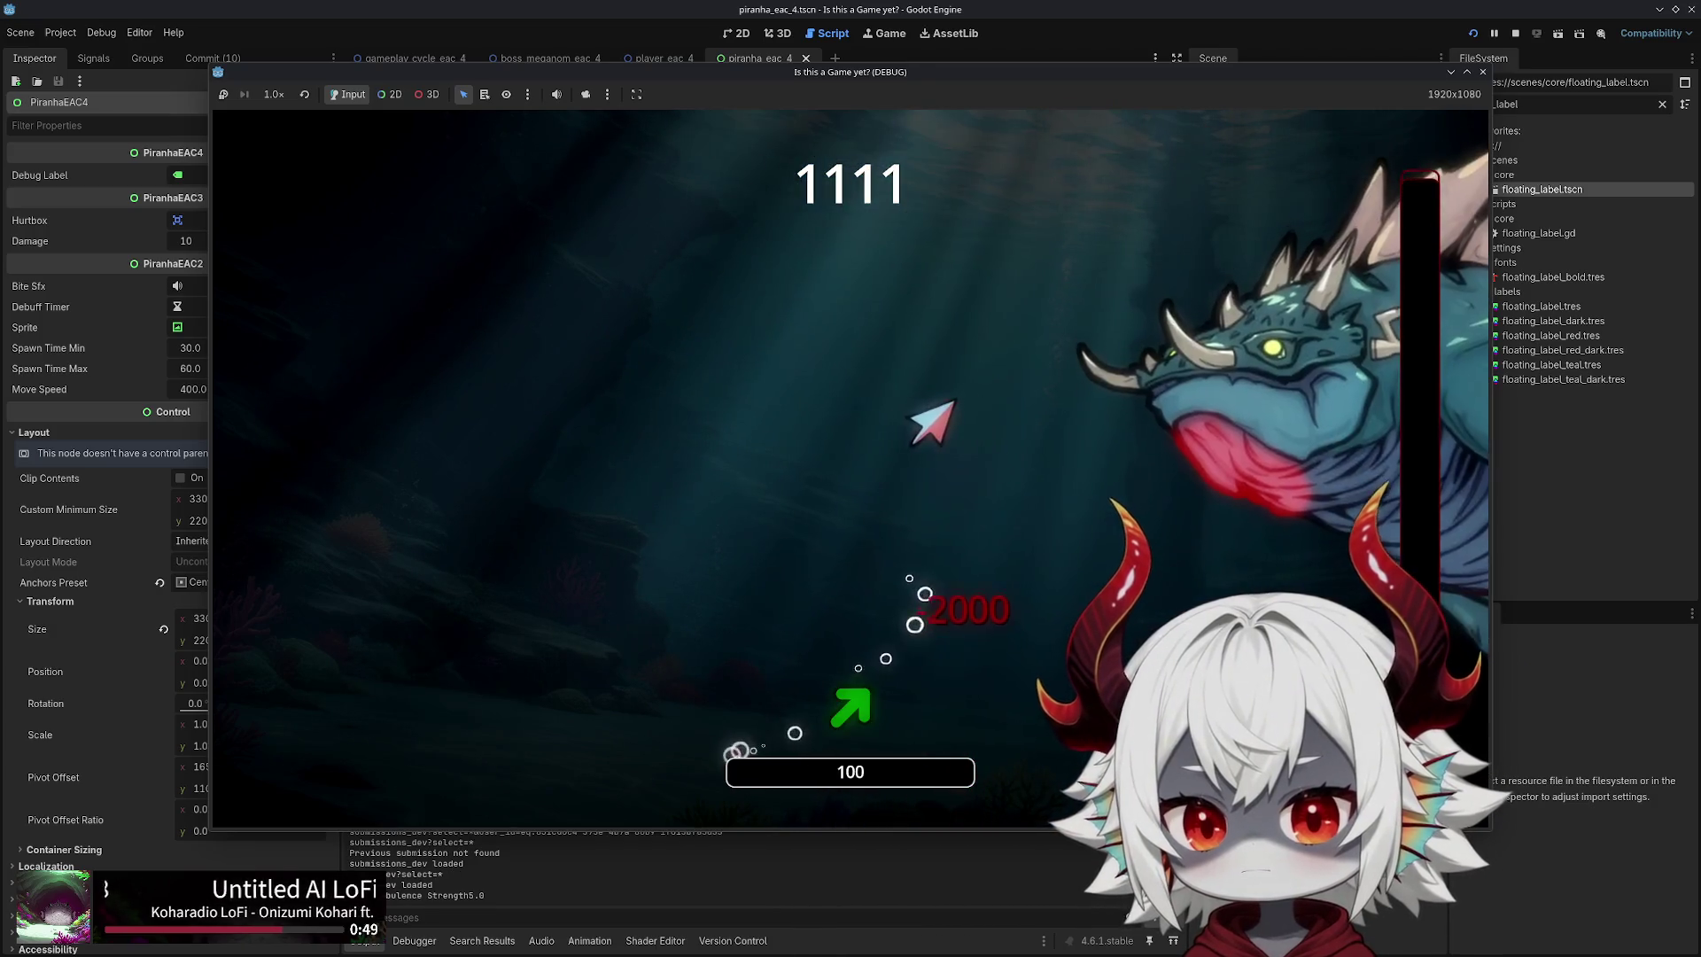
key("Right")
key("Up")
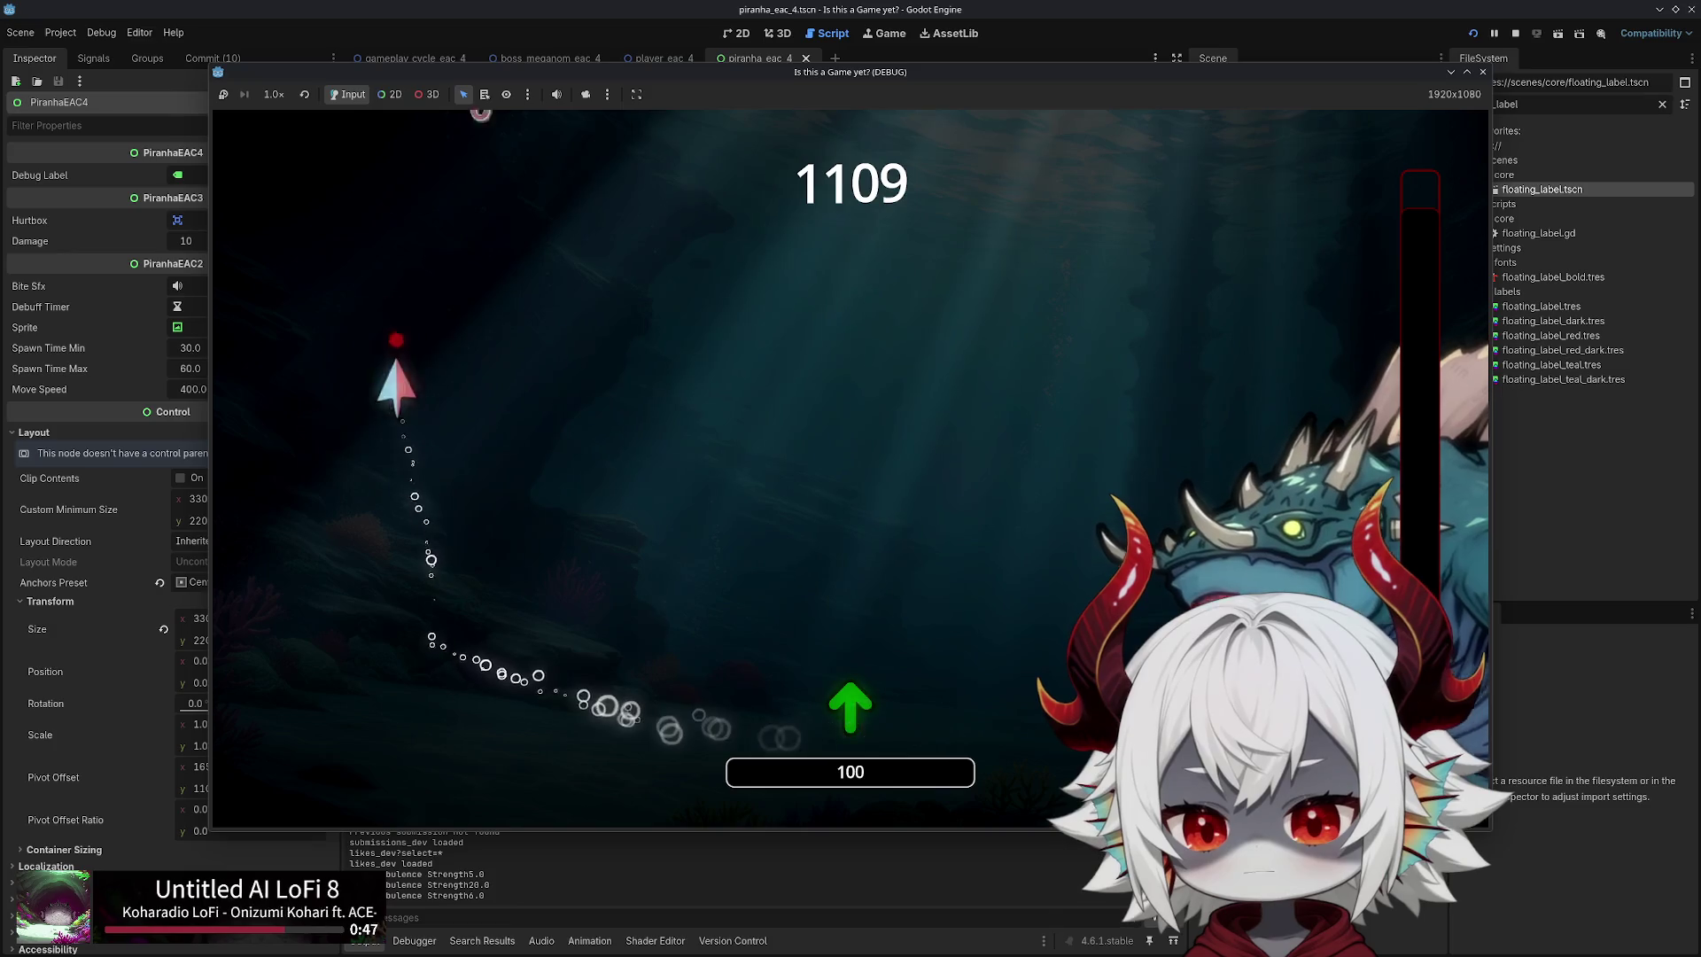
key("Right")
key("Right")
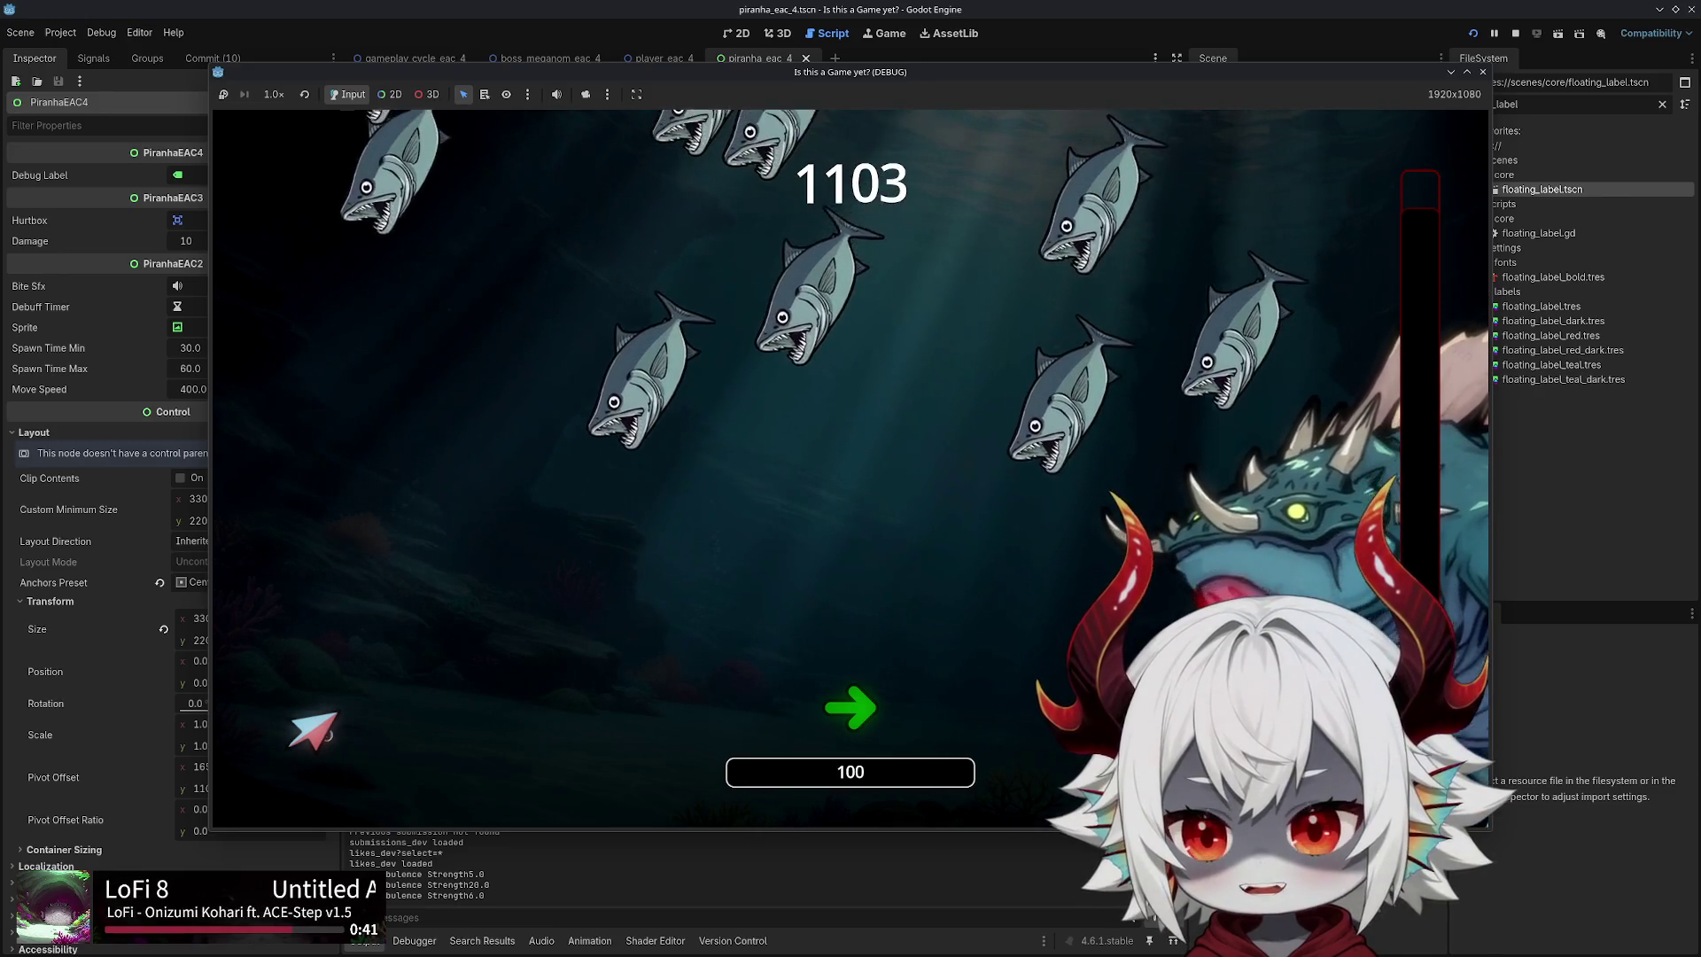
key("Left")
key("Up")
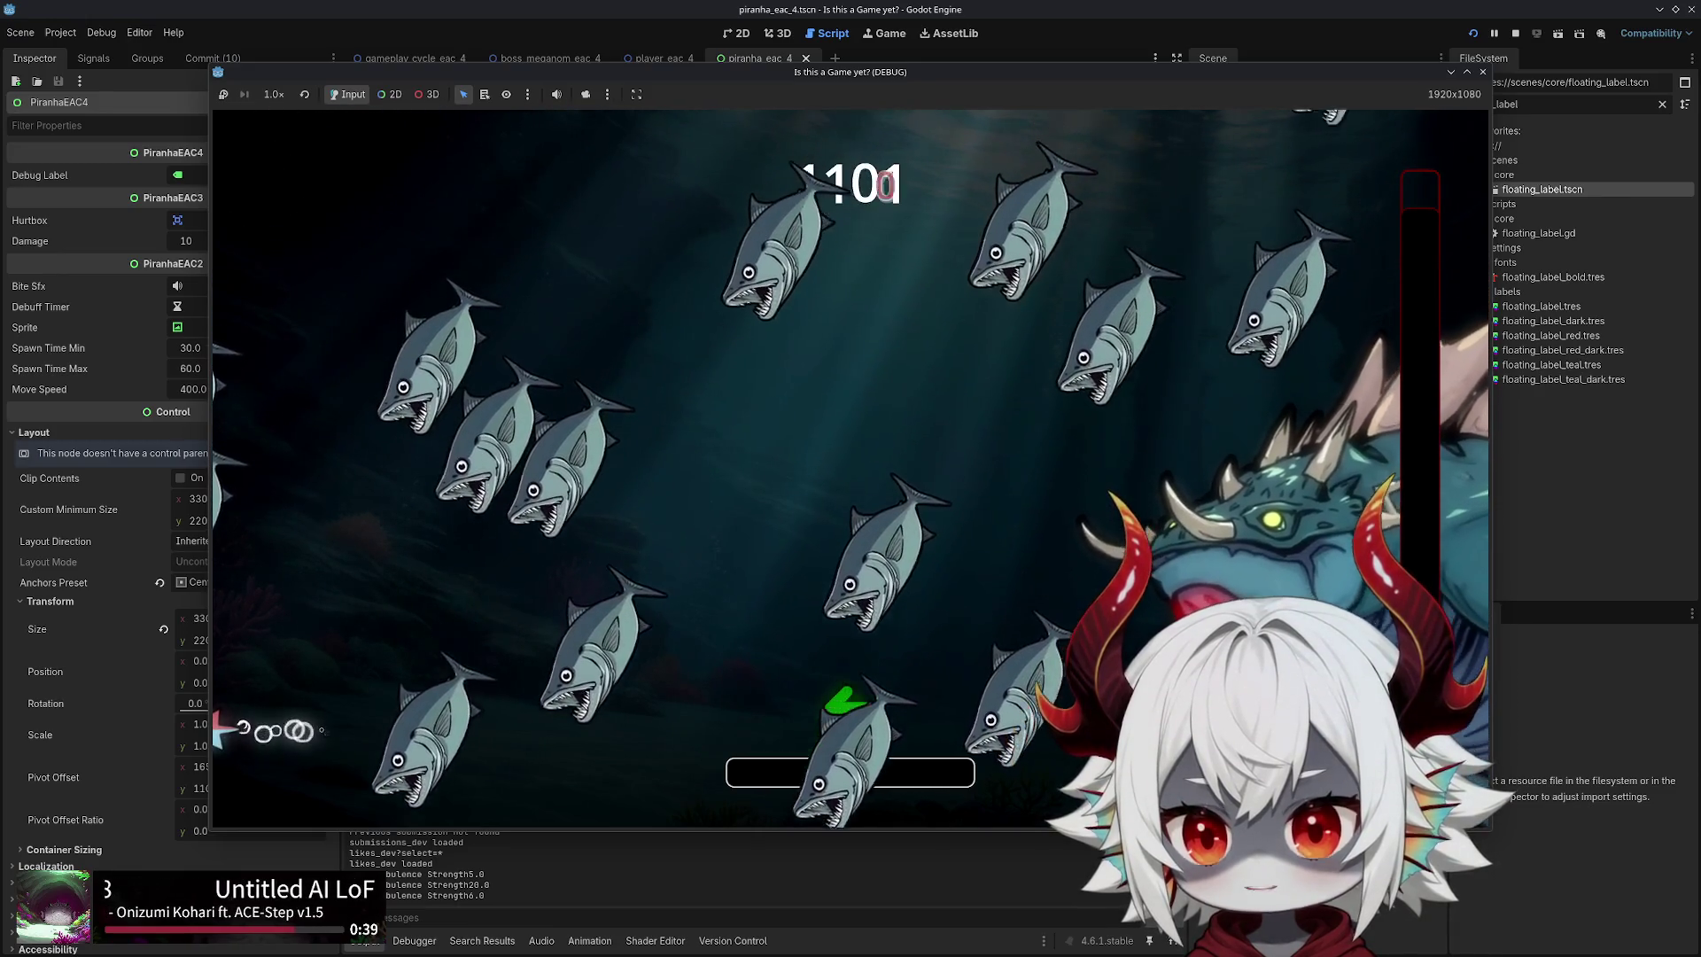
key("Right")
key("Up")
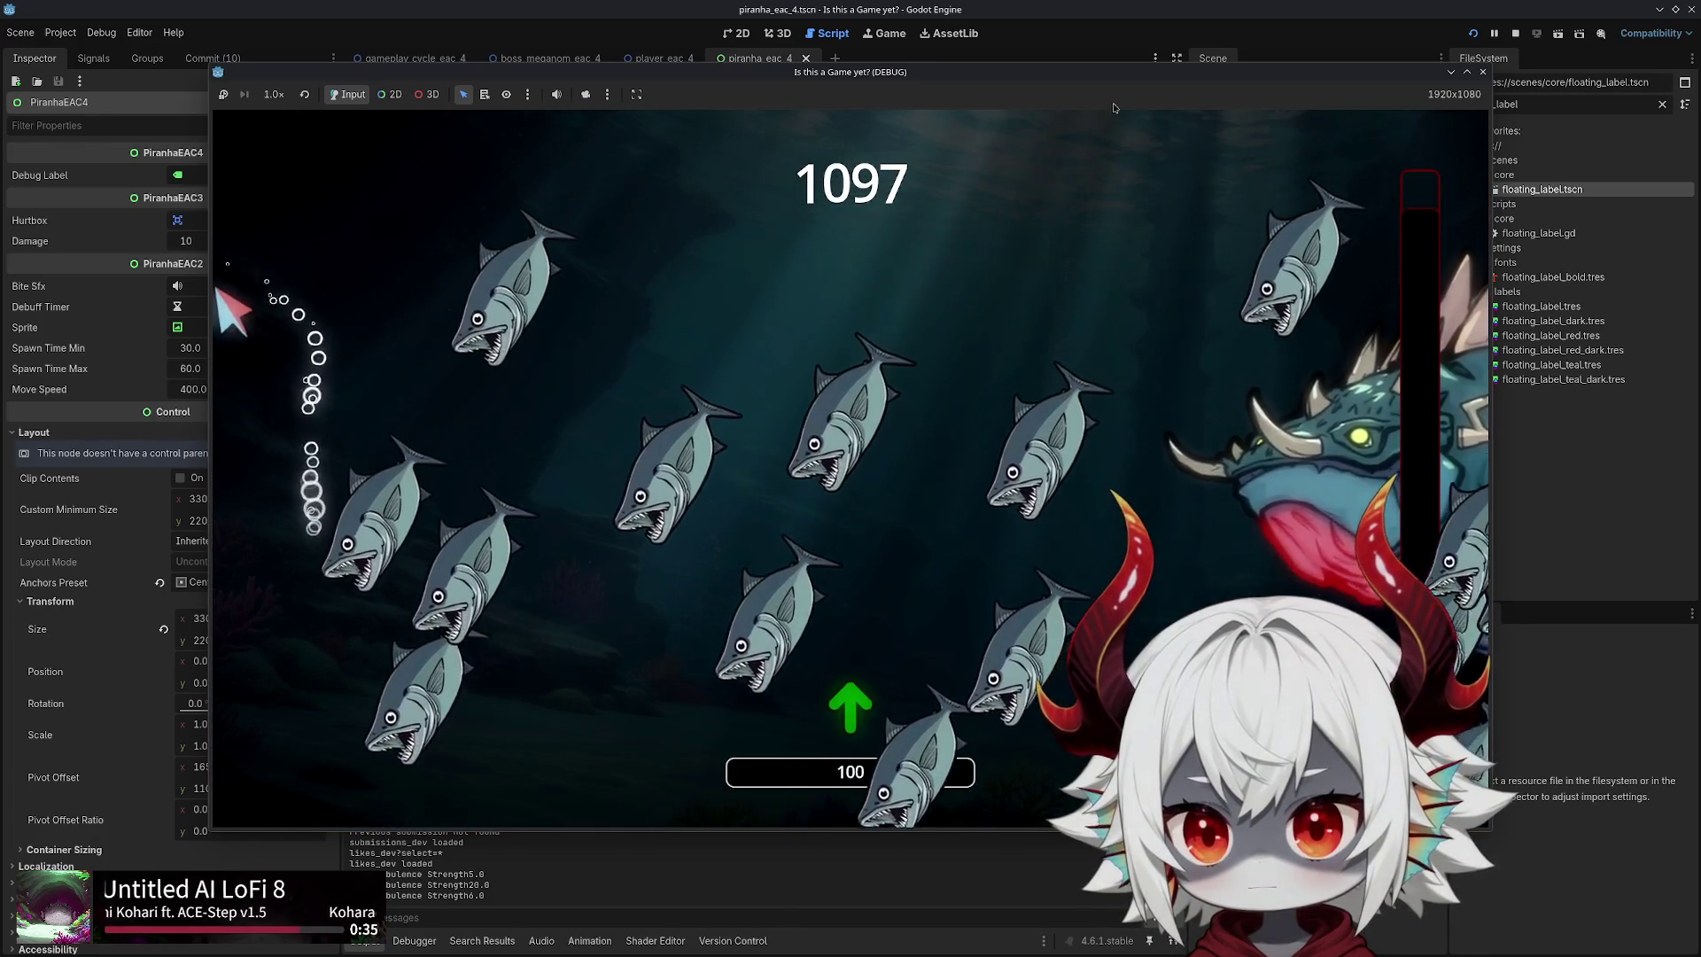
key("Right")
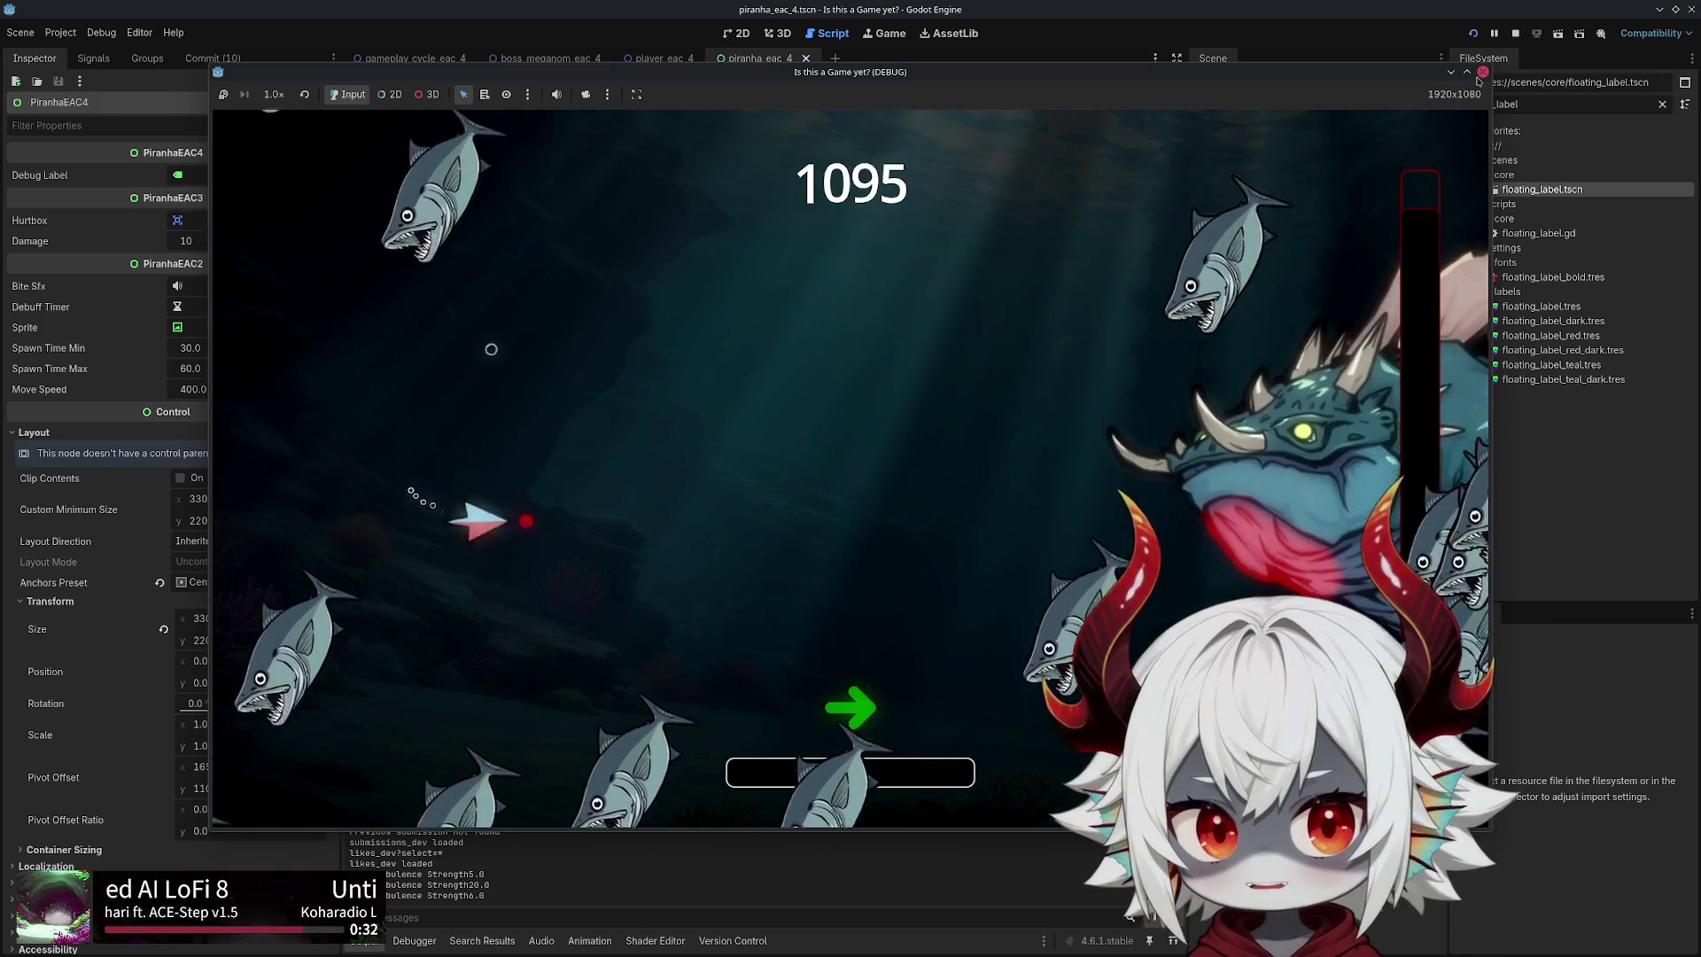
key("F8")
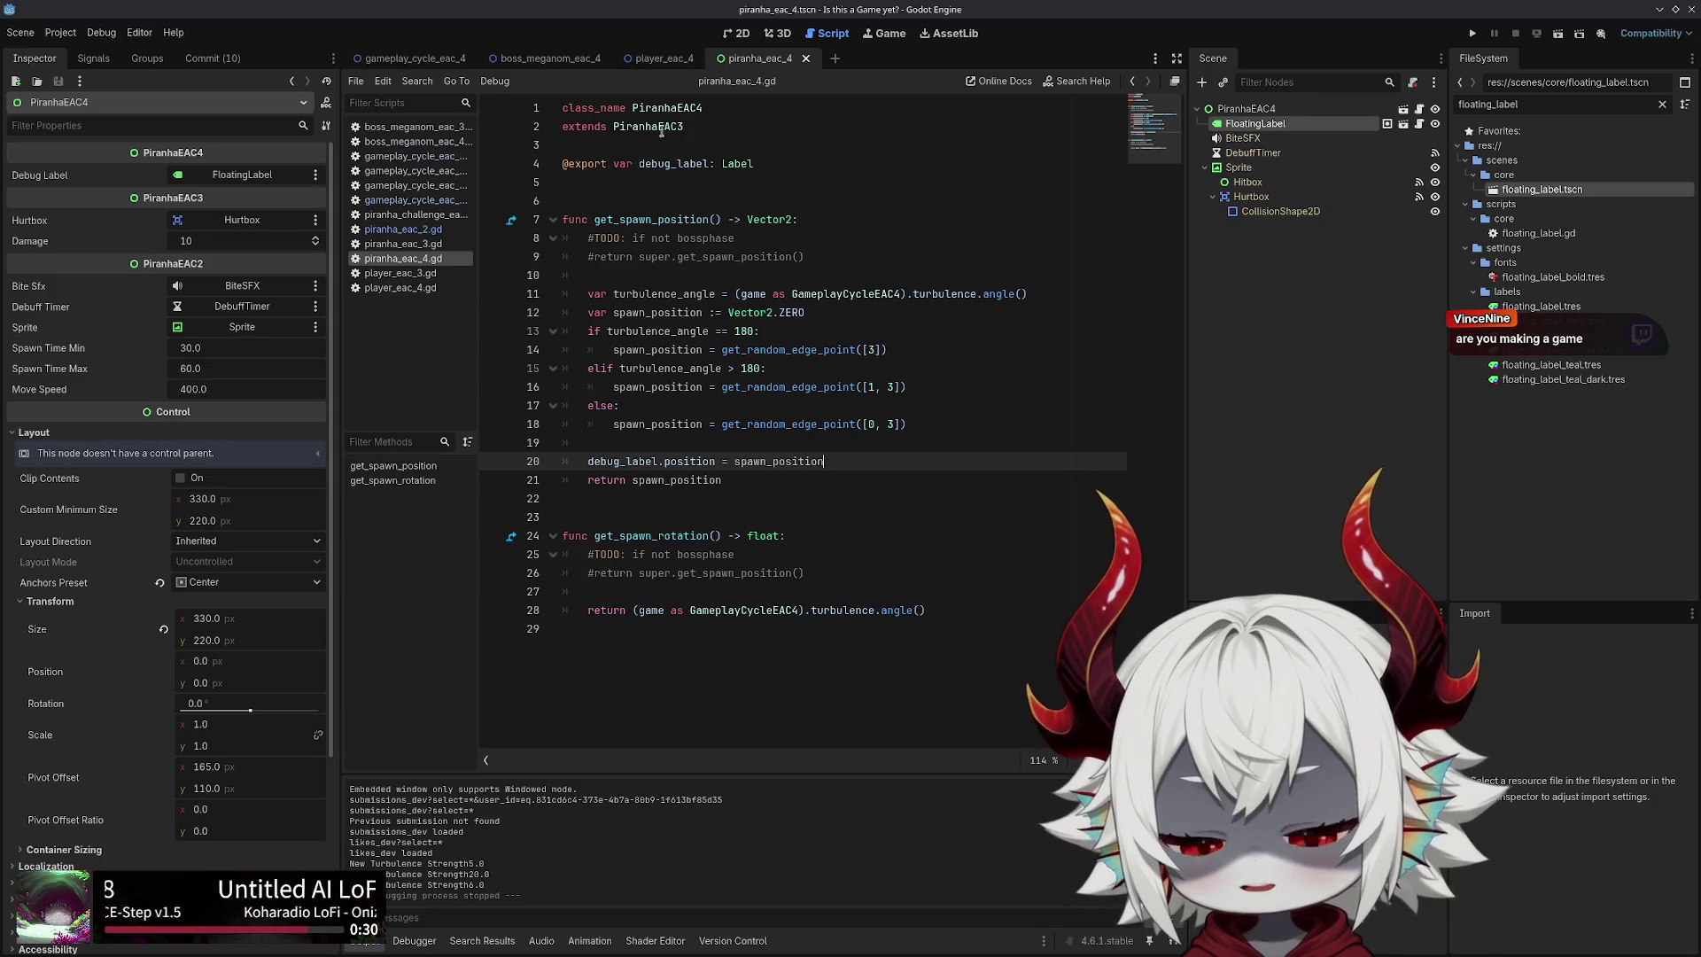
Highlight debug_label on line 4, then show the FloatingLabel node's properties in the Inspector
double_click(675, 163)
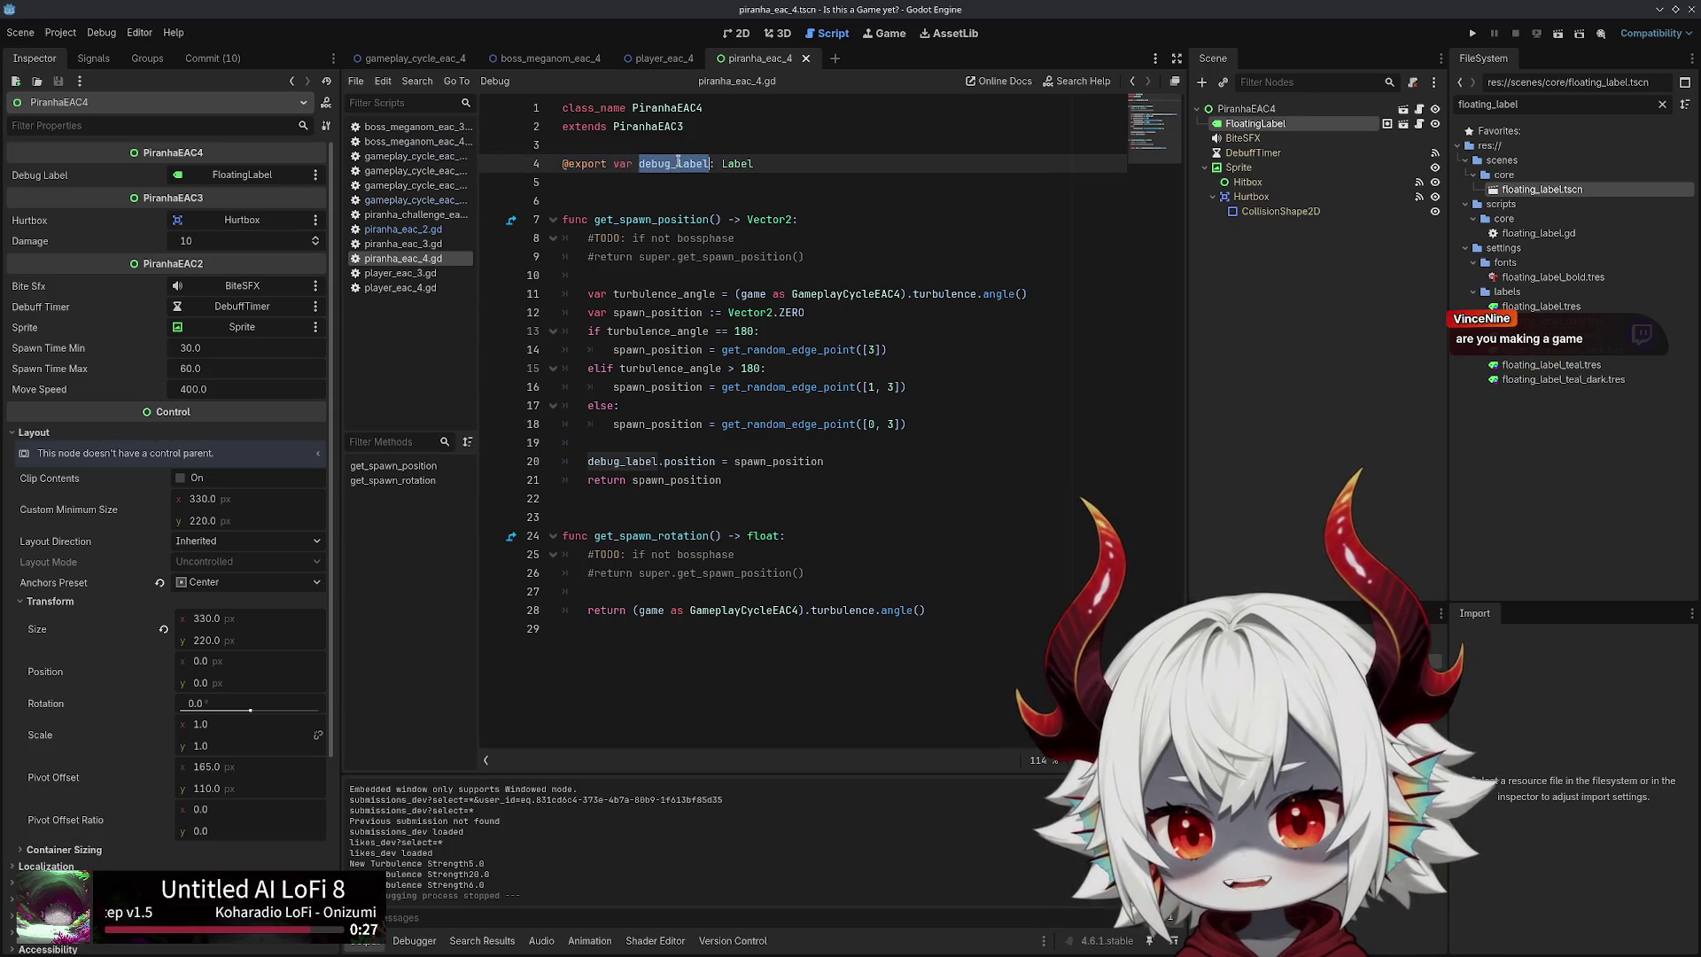
left_click(795, 164)
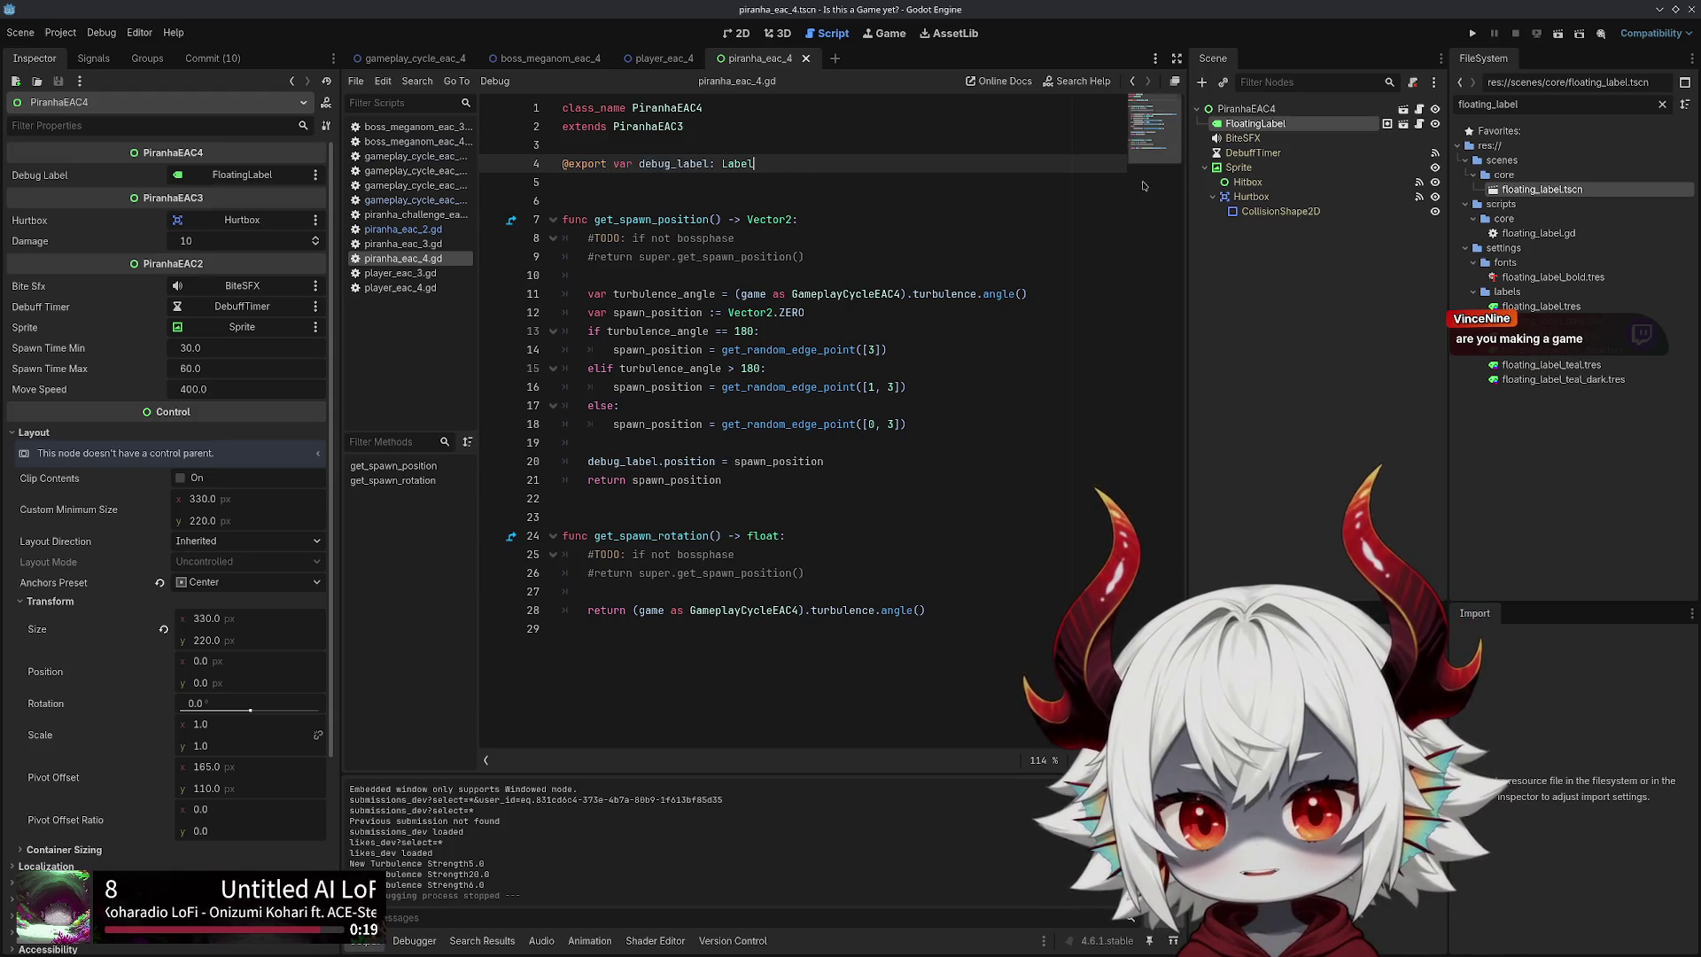
left_click(1237, 109)
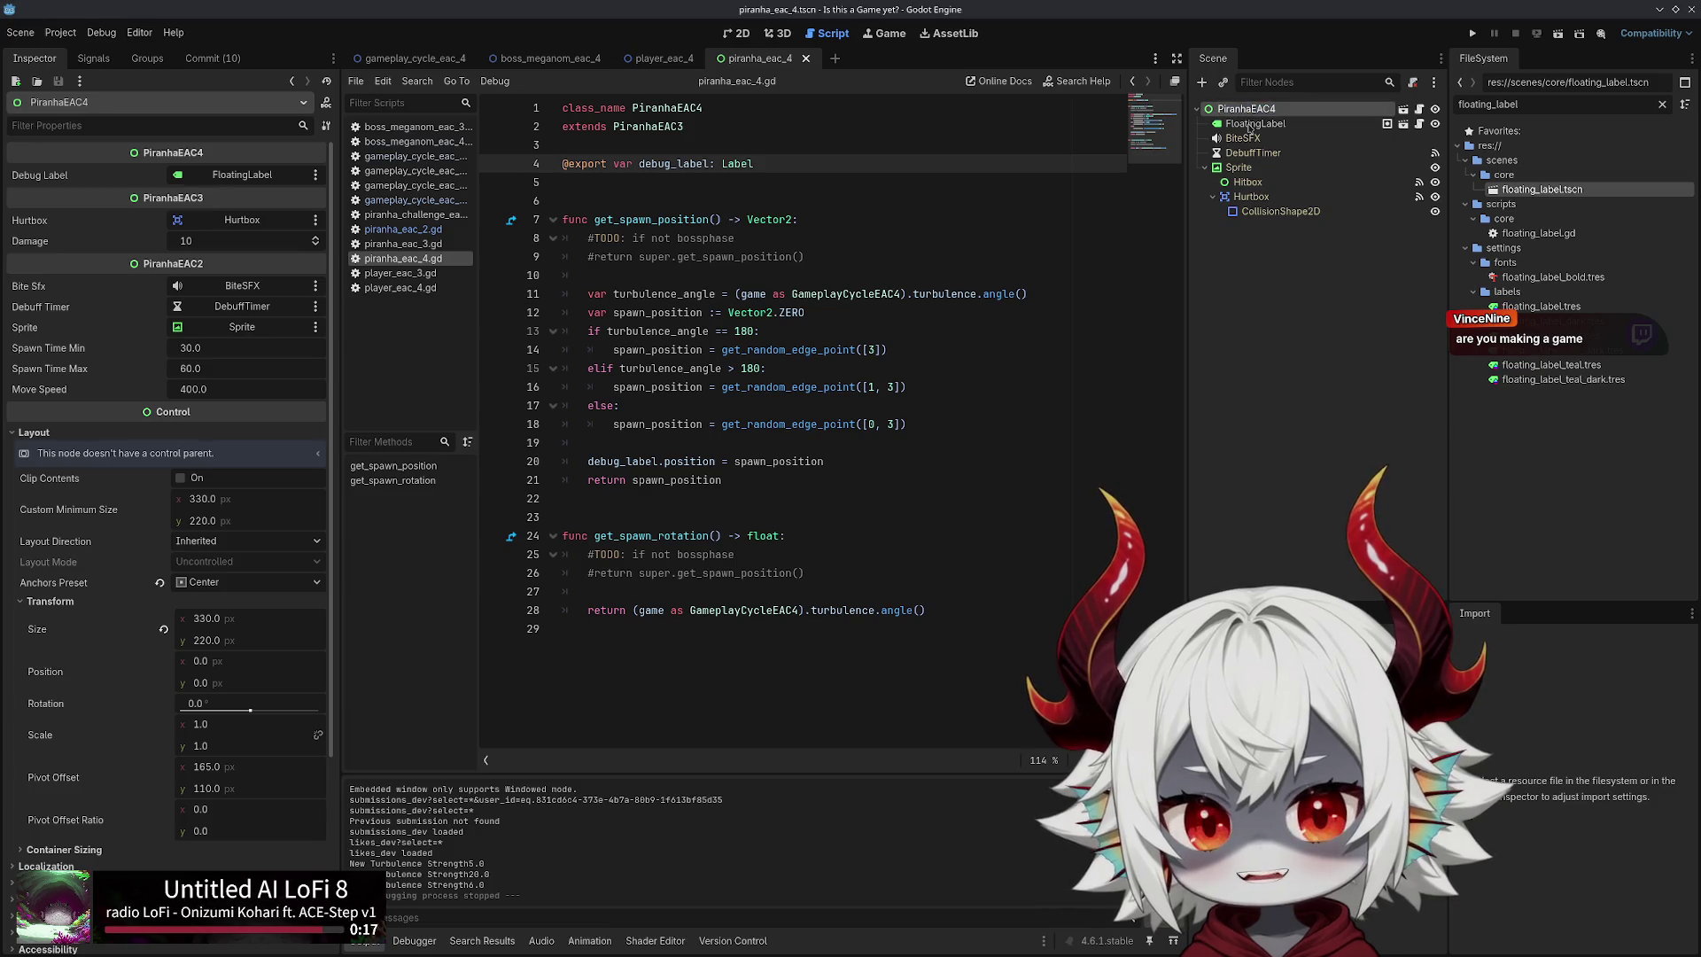
left_click(1249, 122)
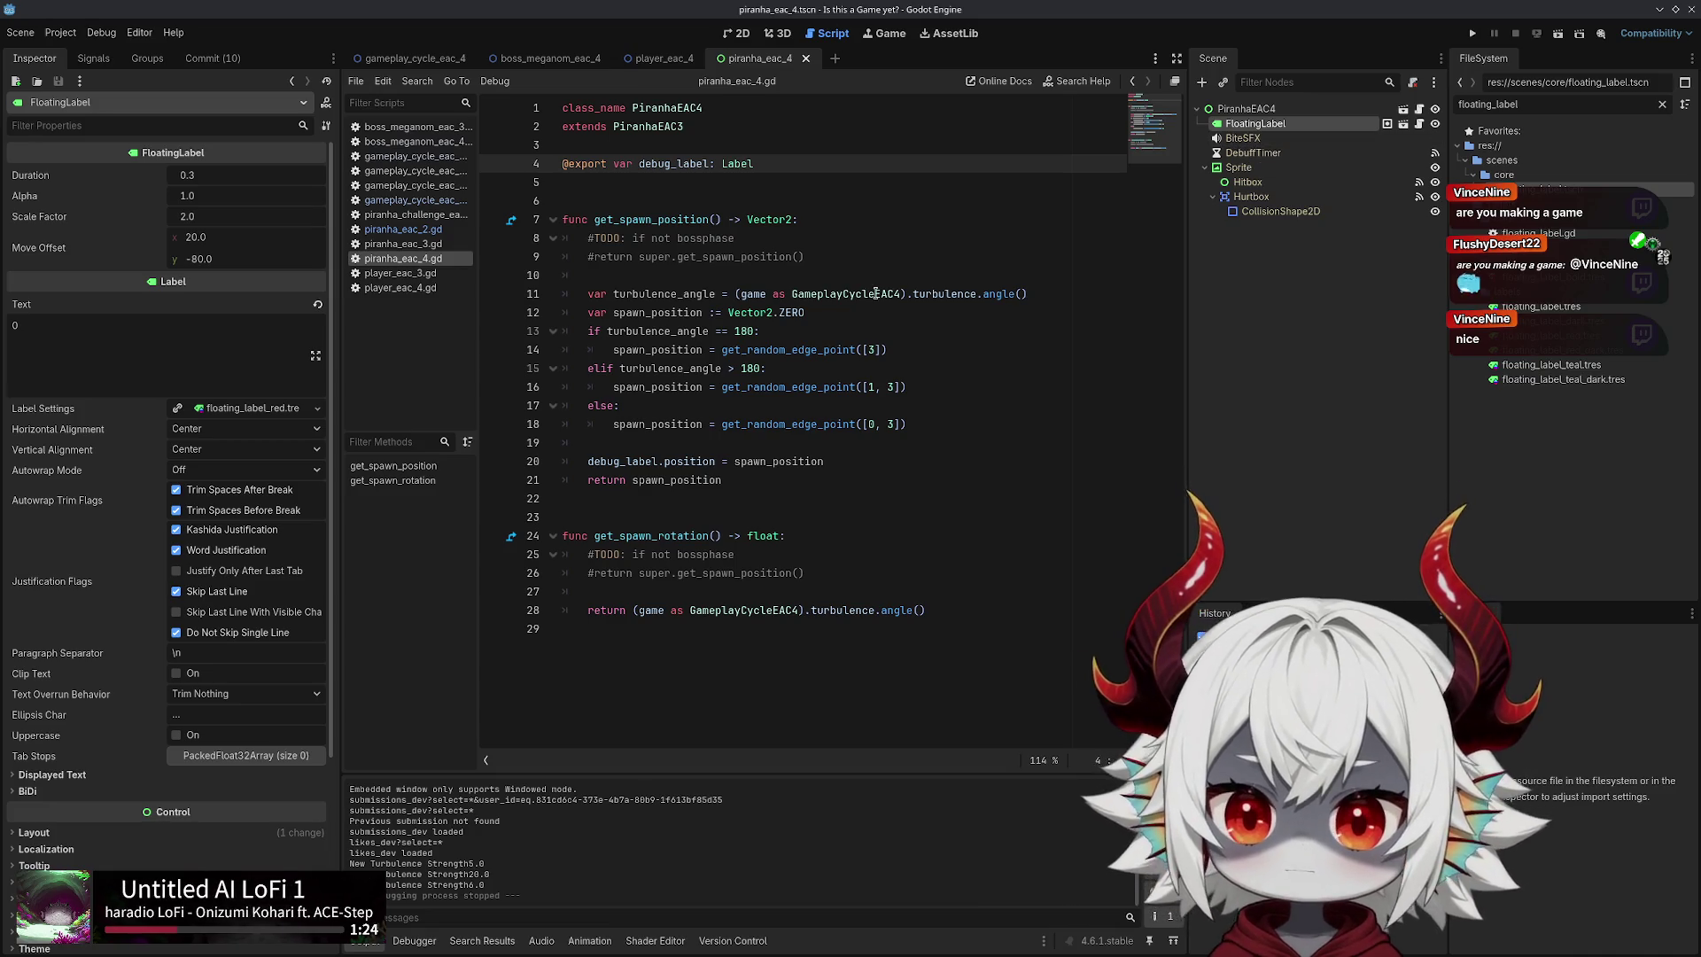
Review the script and FloatingLabel node, briefly opening and closing floating_label.gd
left_click(836, 257)
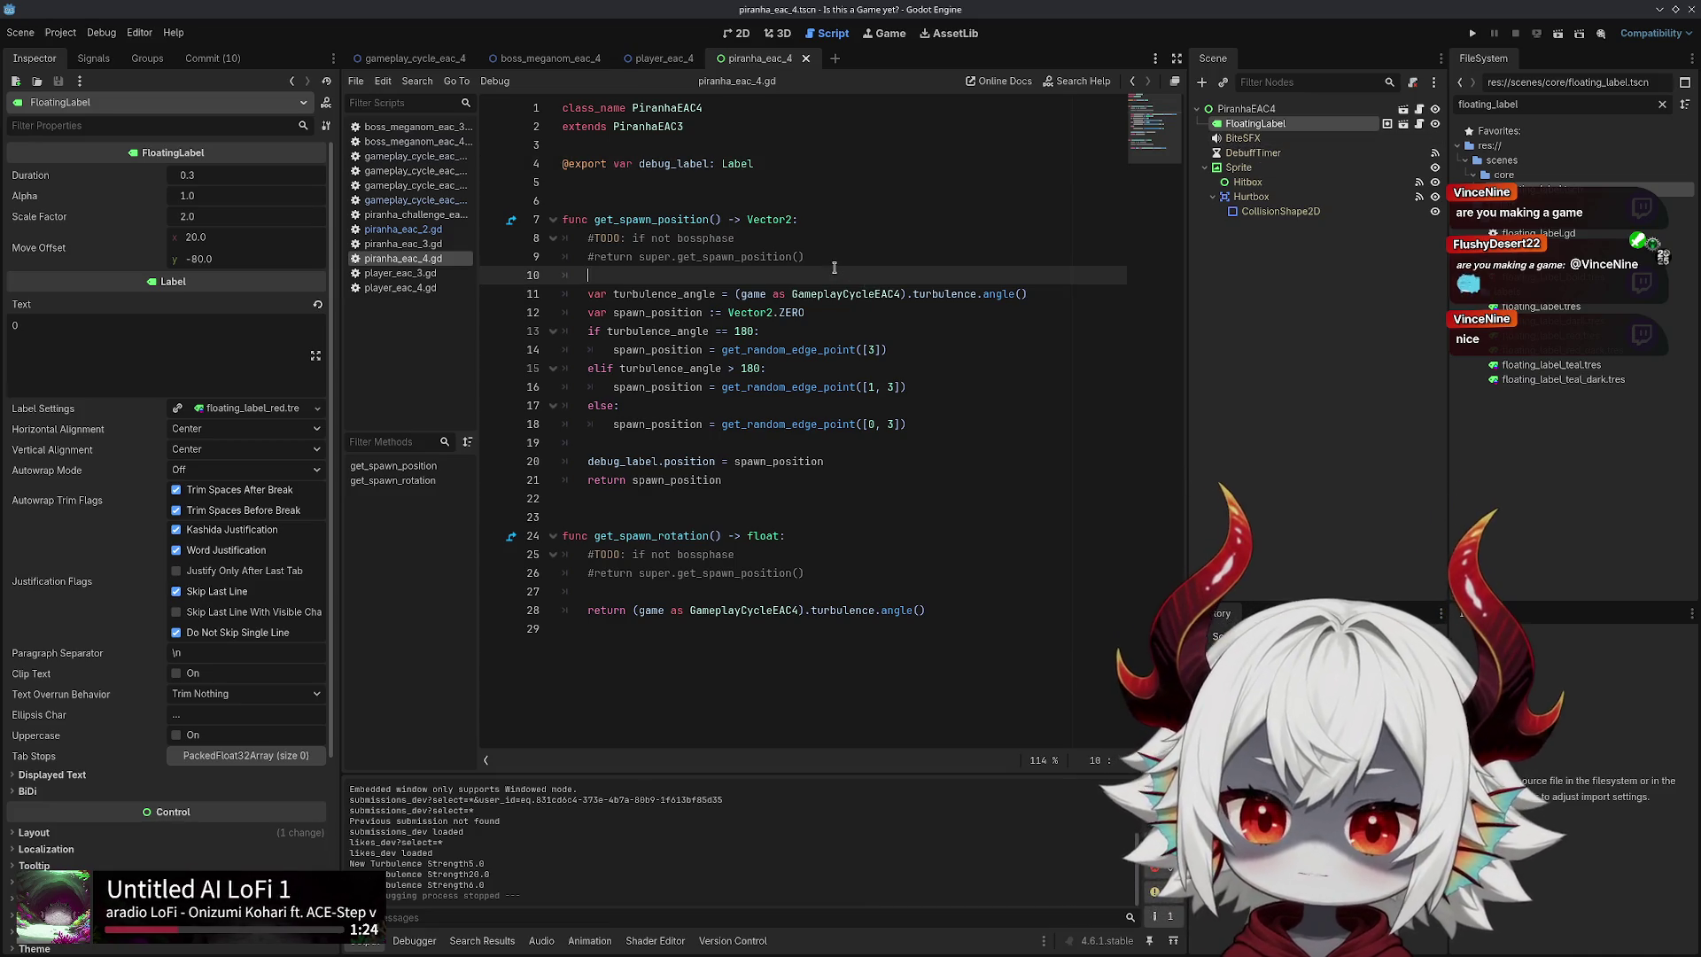
left_click(785, 194)
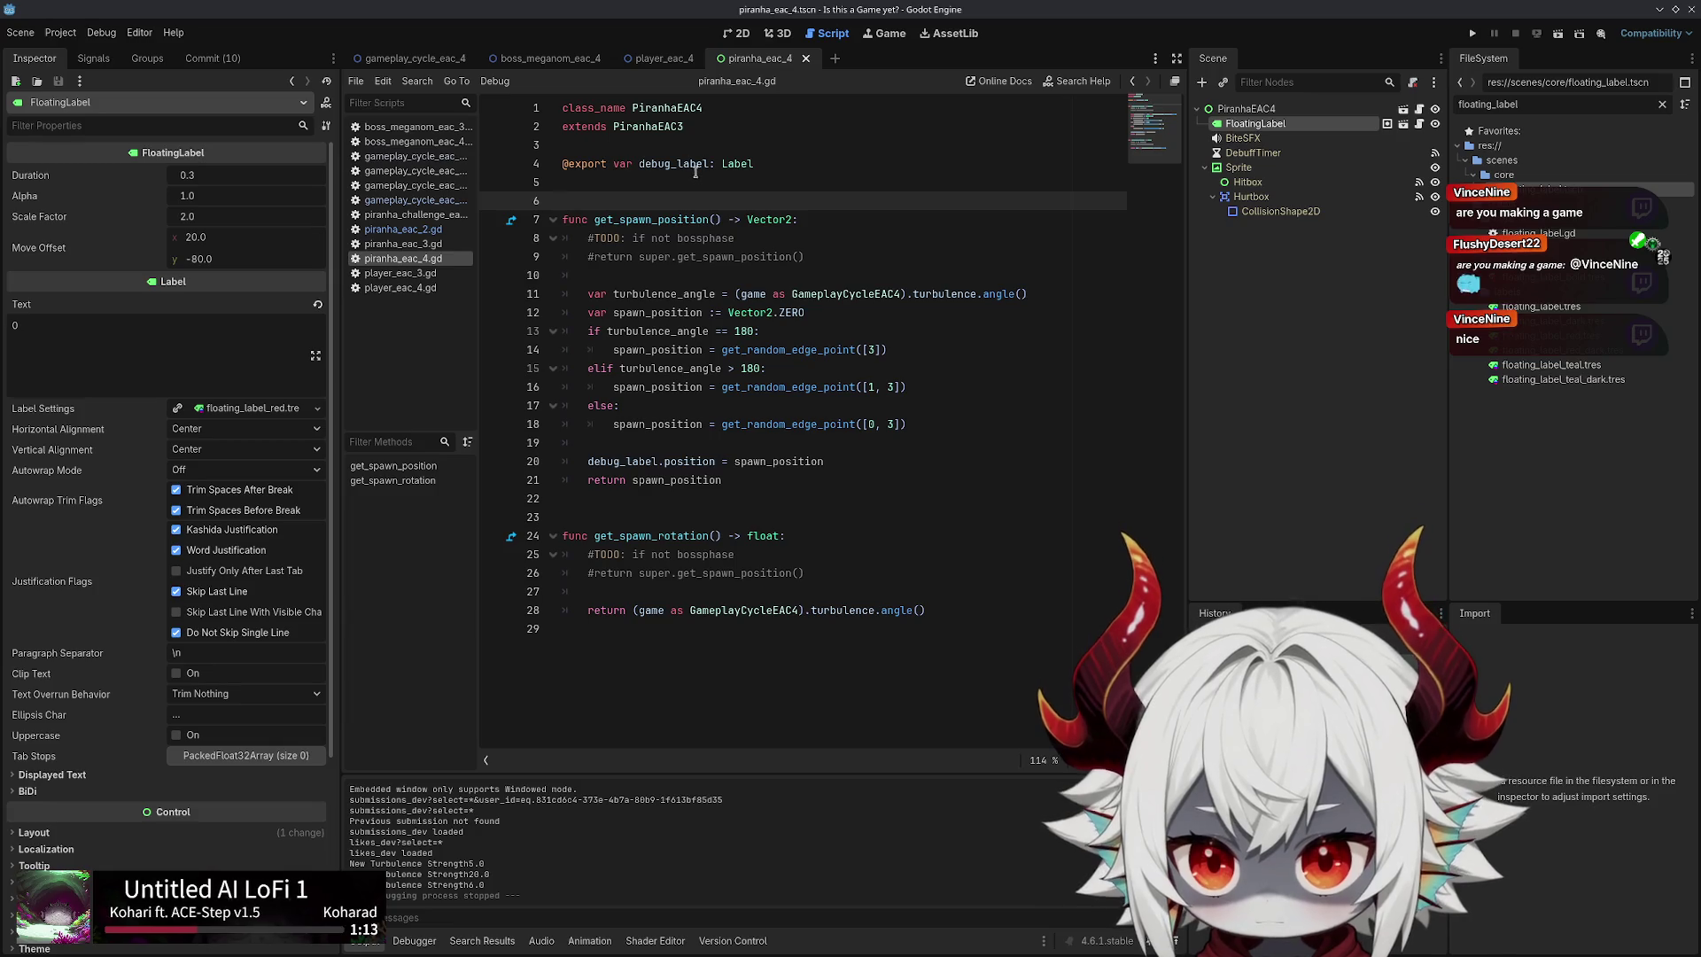
double_click(666, 164)
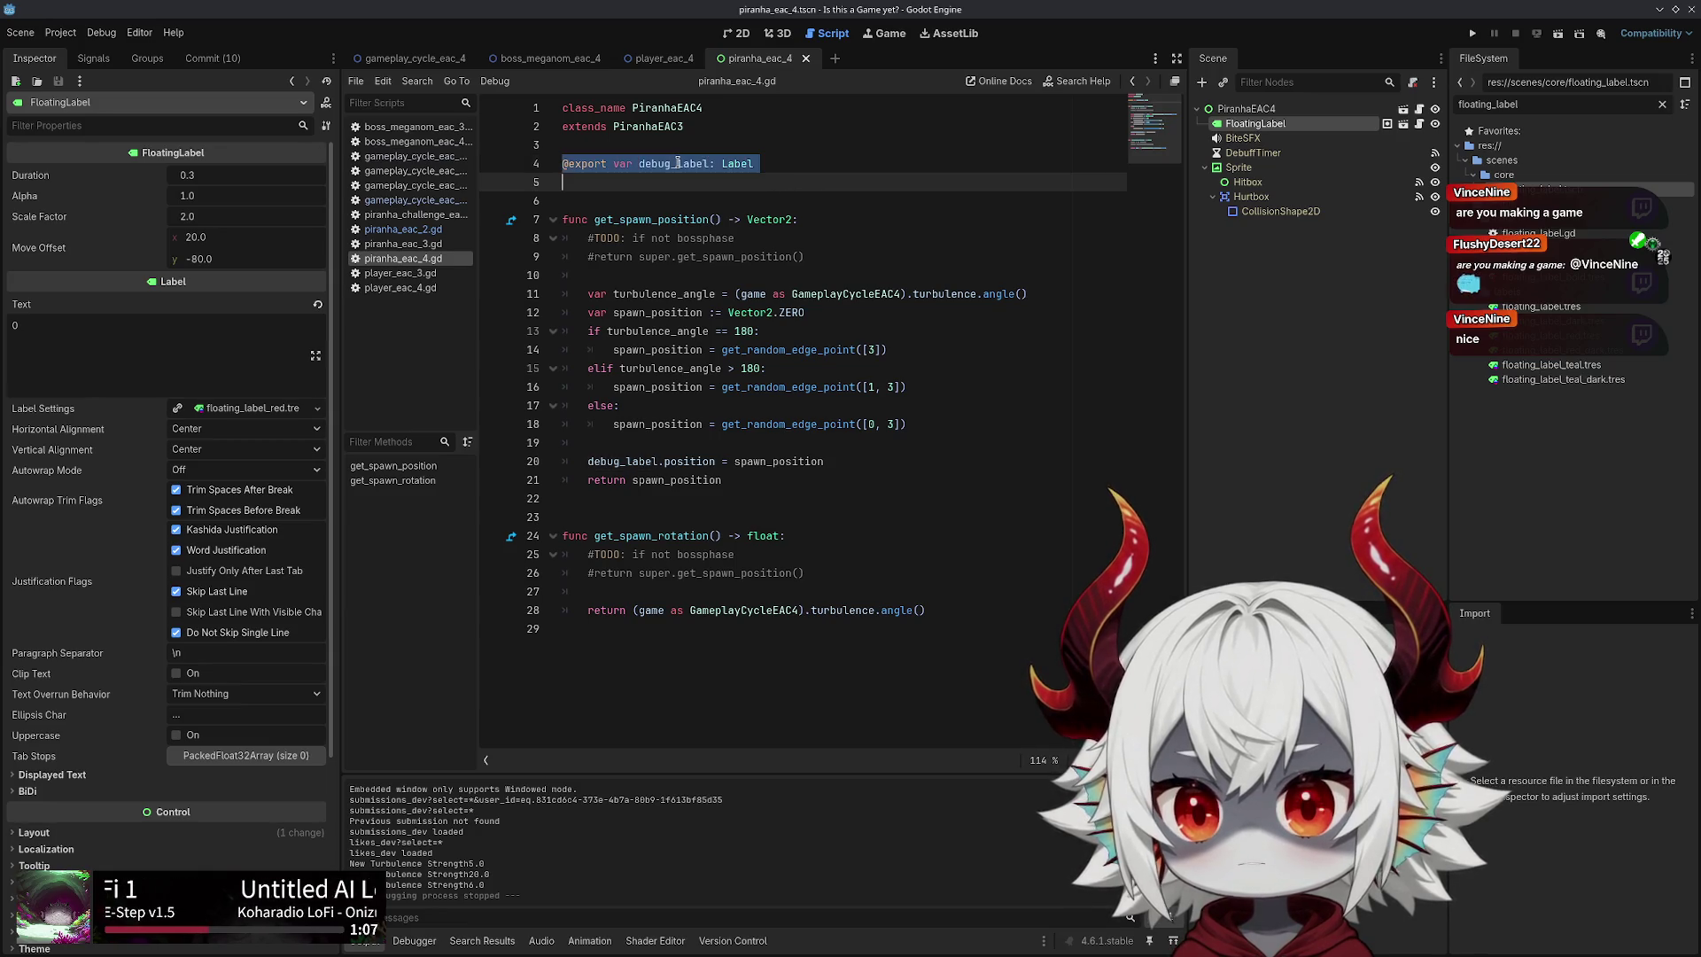
left_click(1249, 137)
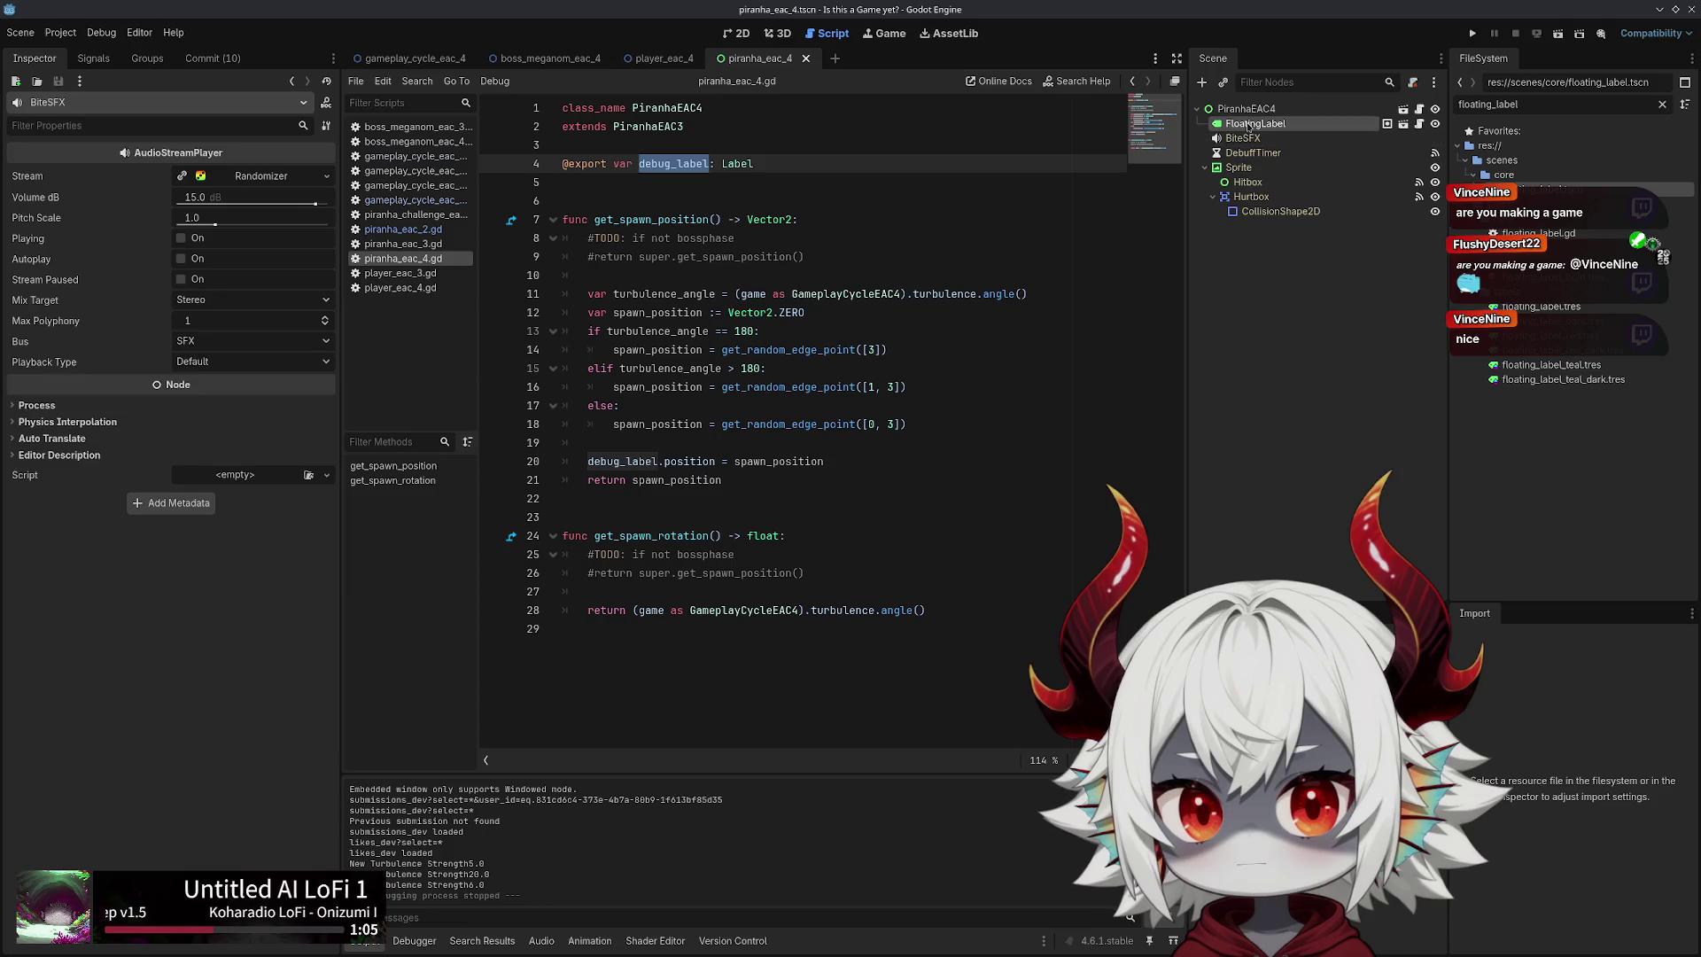
left_click(1246, 124)
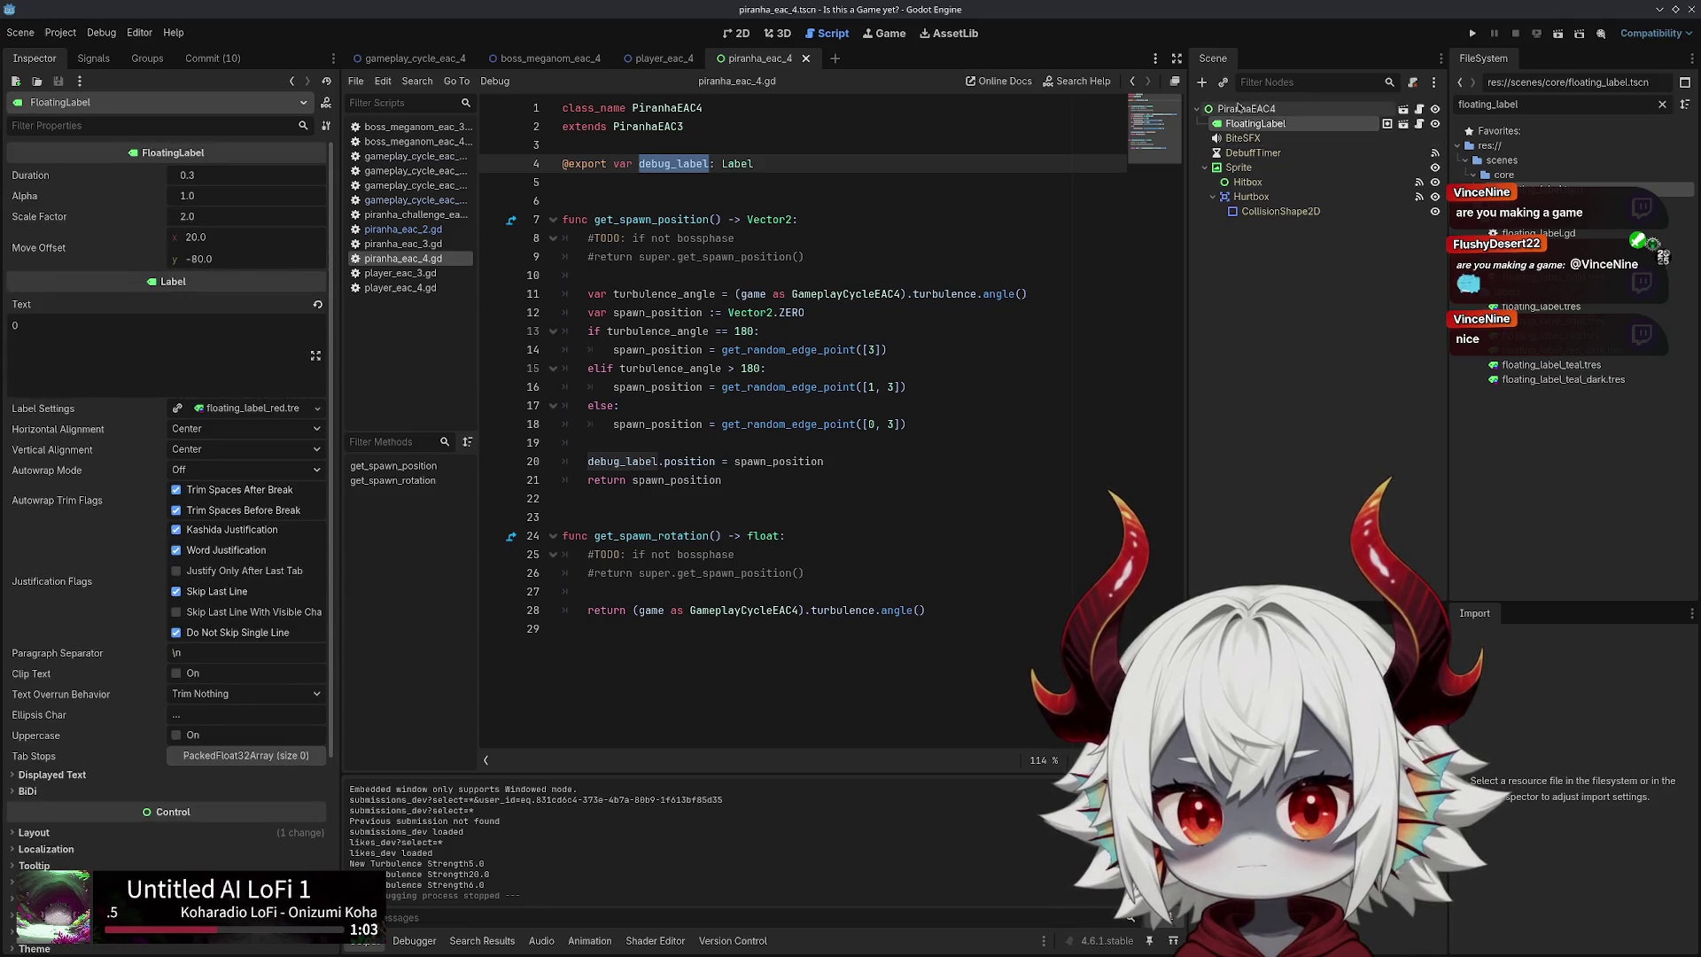
left_click(1244, 109)
left_click(1272, 125)
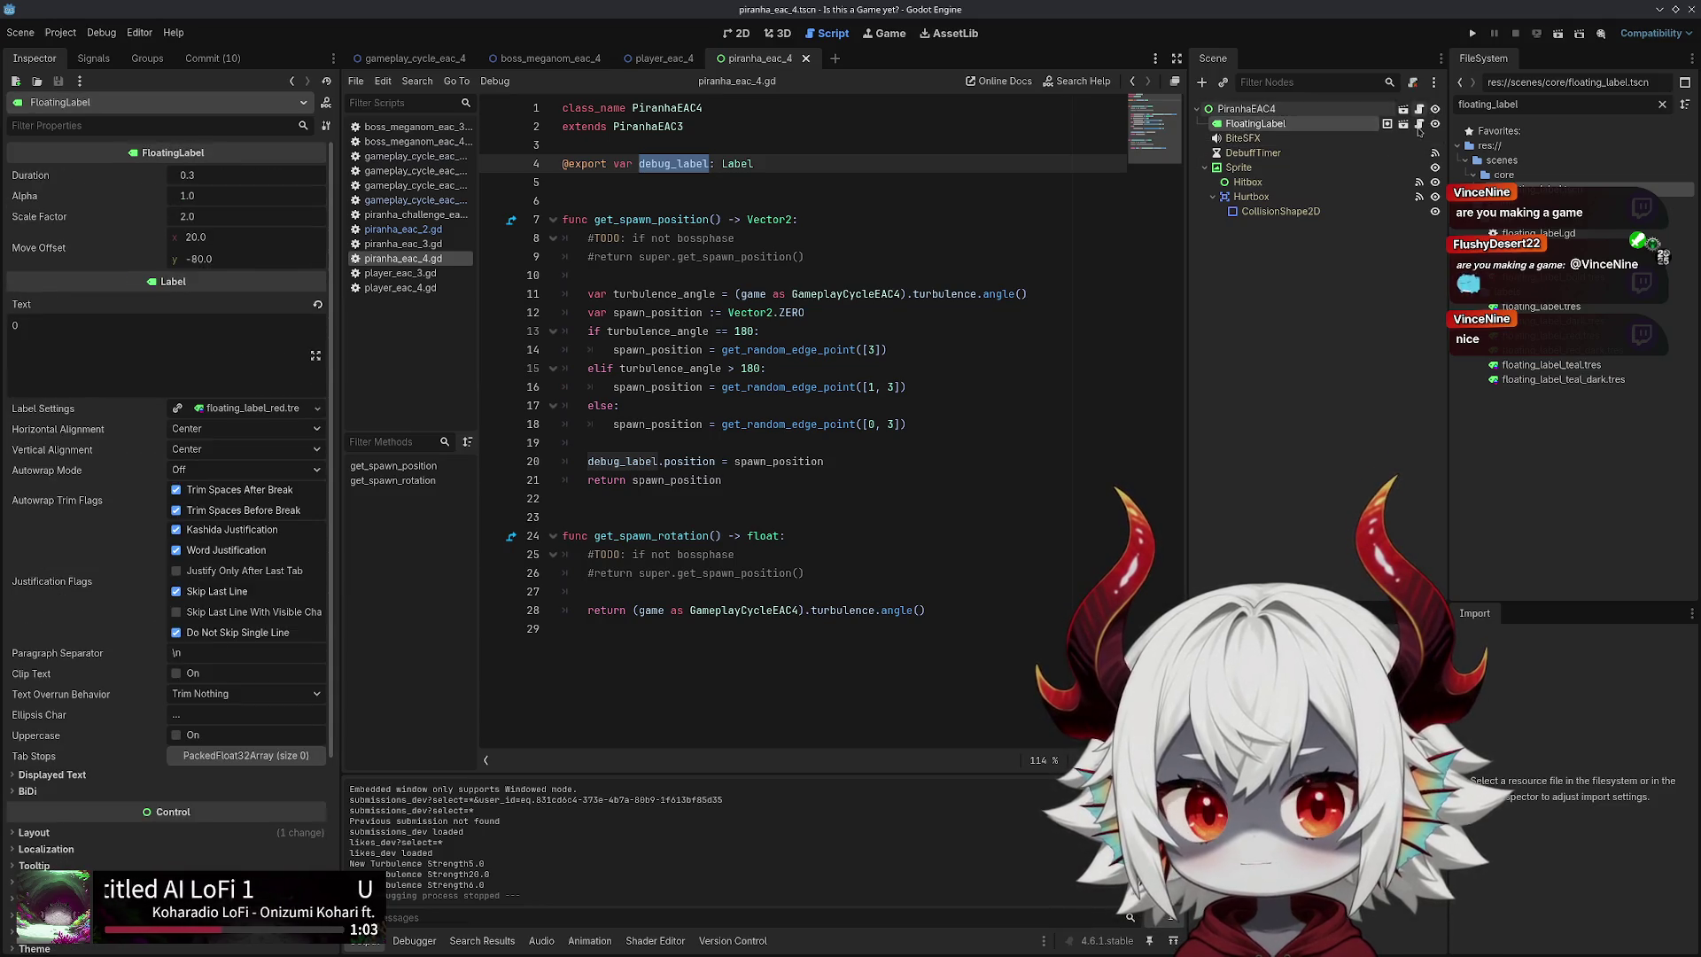
left_click(1387, 124)
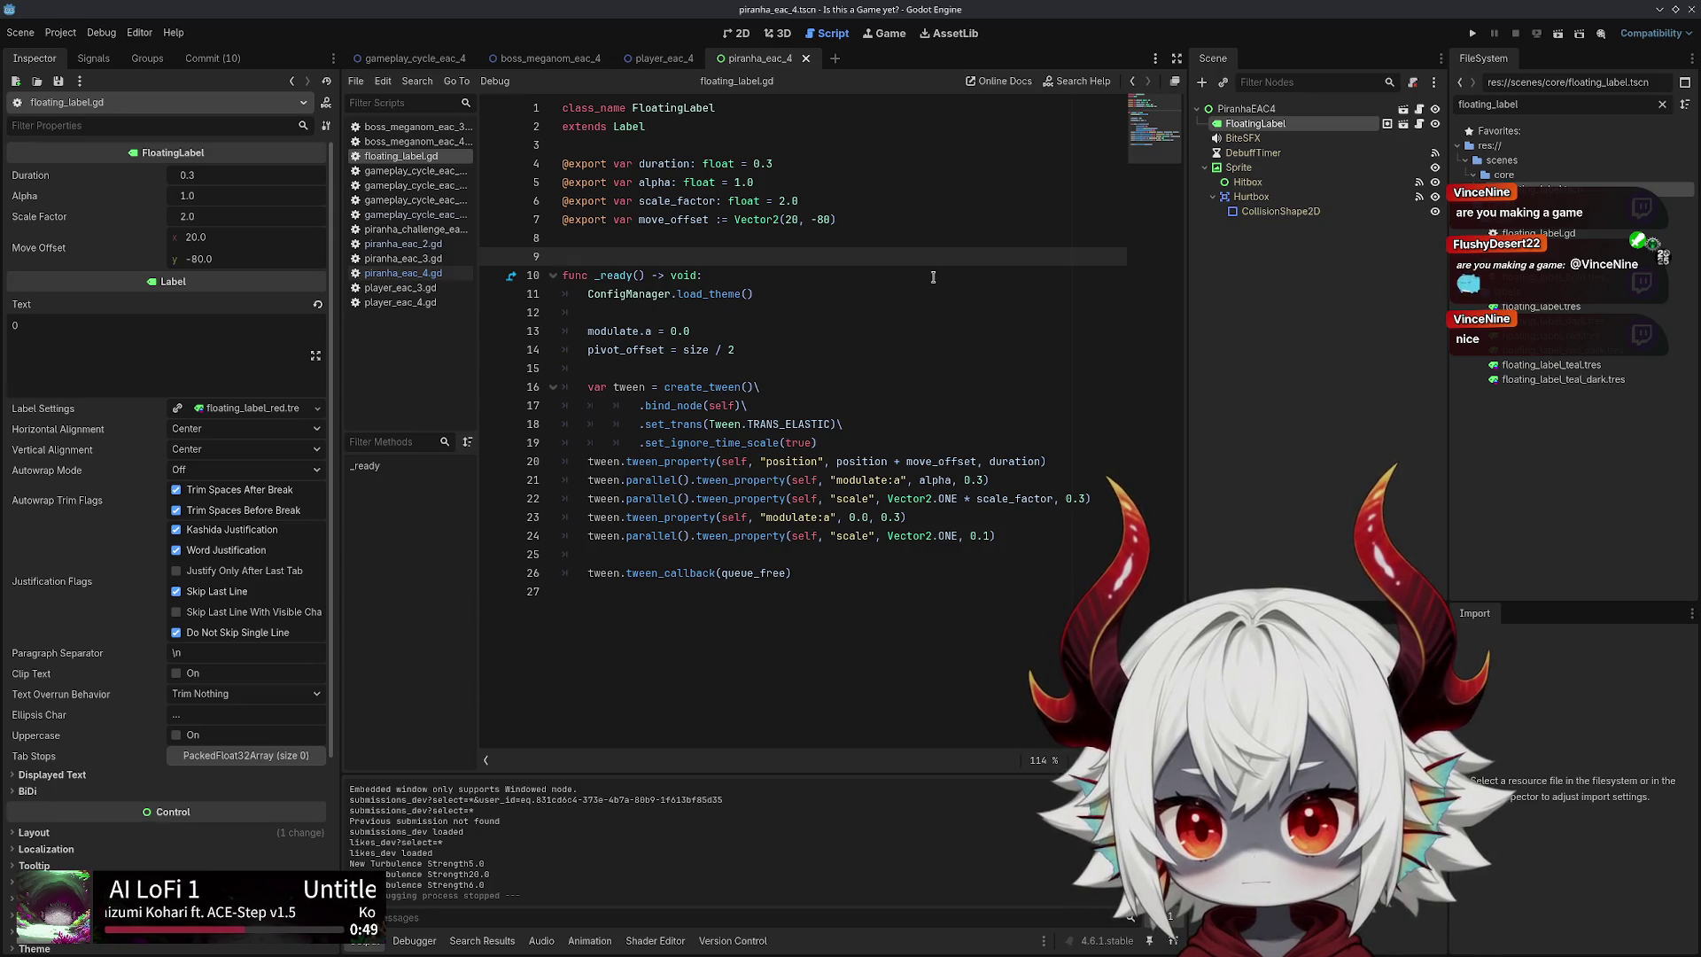
middle_click(412, 157)
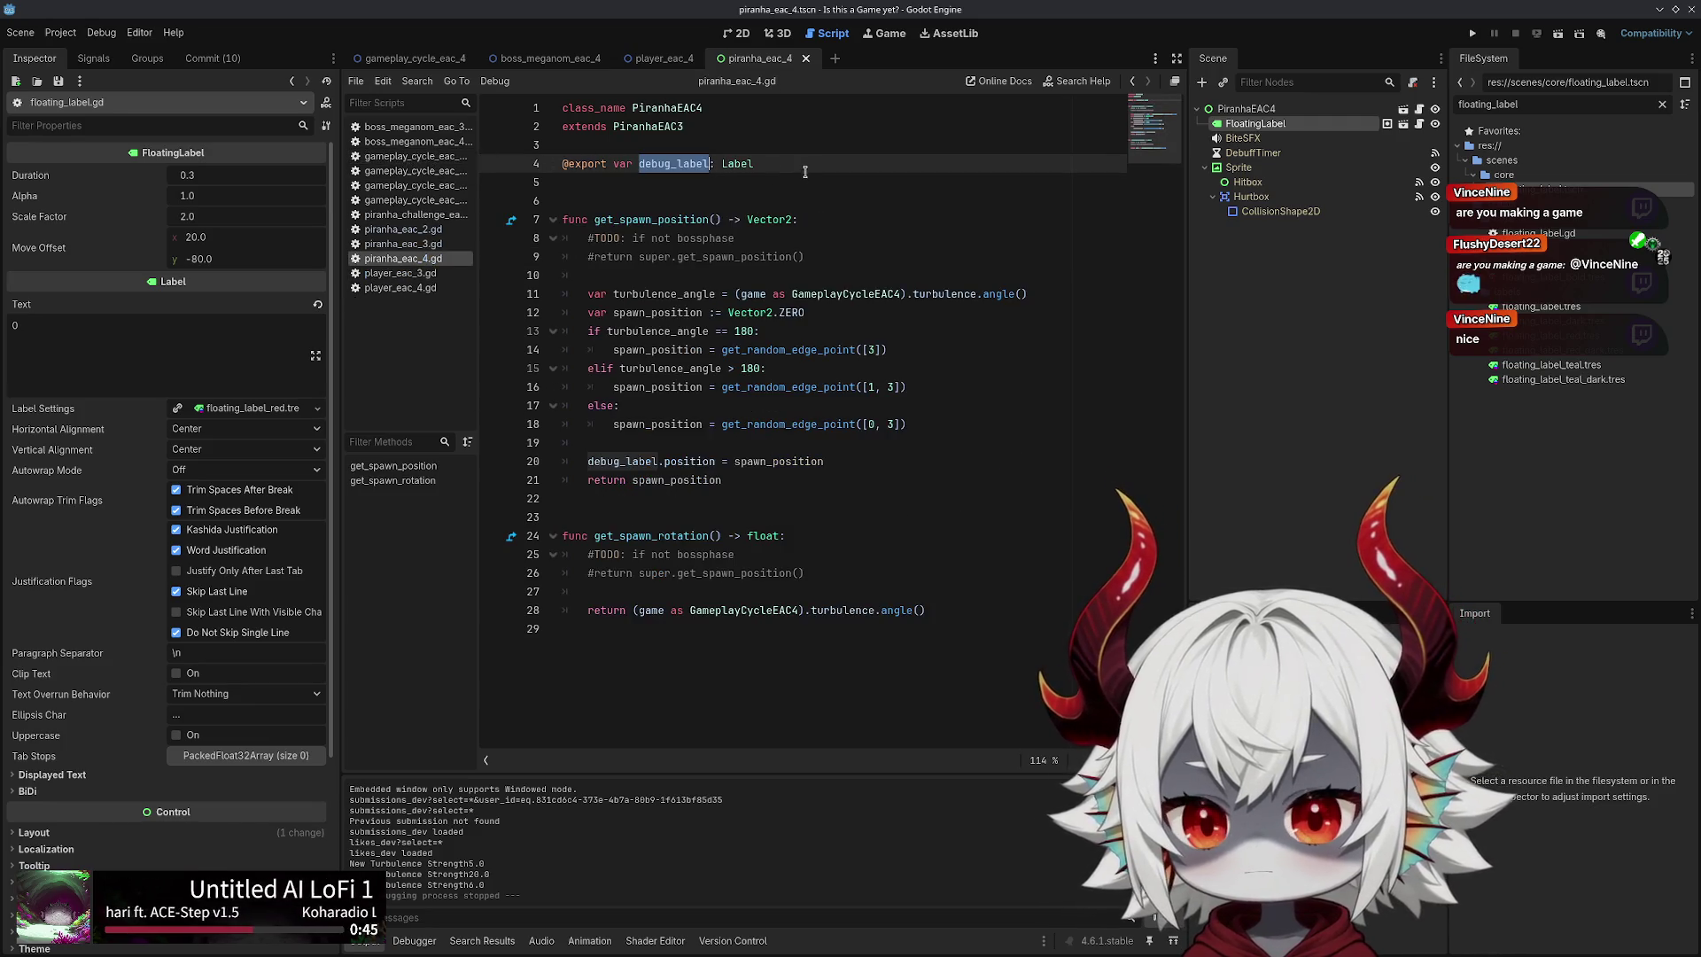
left_click(741, 165)
Delete the FloatingLabel node with confirmation, leaving the PiranhaEAC4 root selected
left_click(1240, 124)
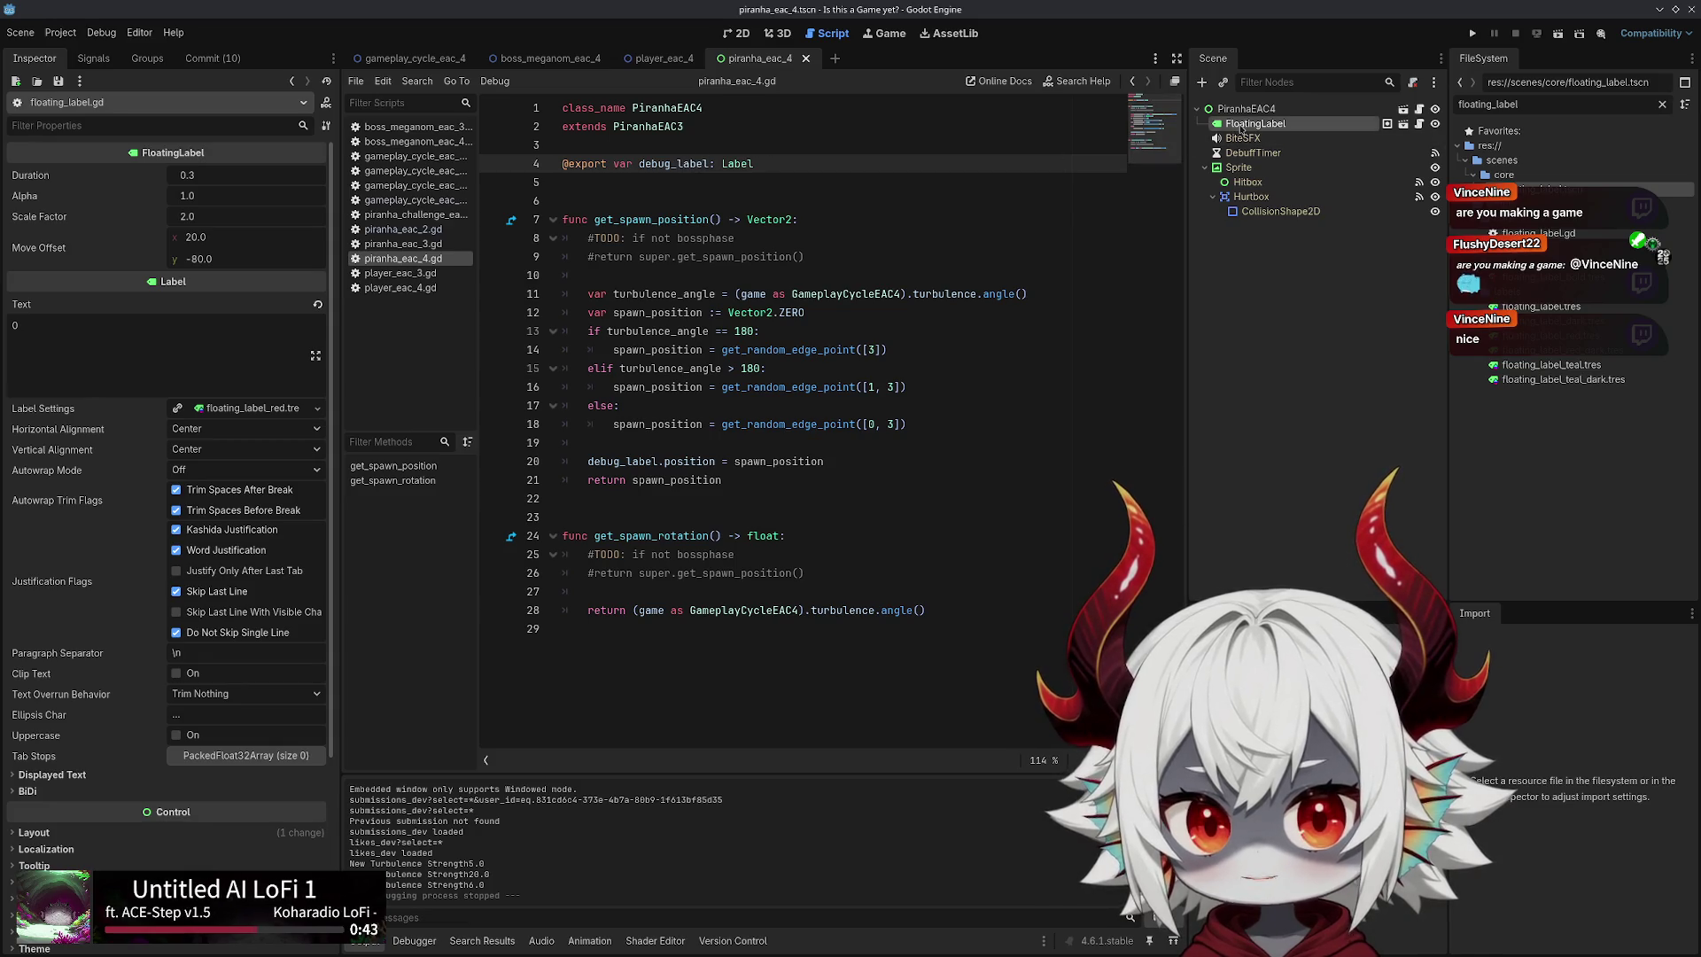
key("Delete")
key("Return")
left_click(1246, 108)
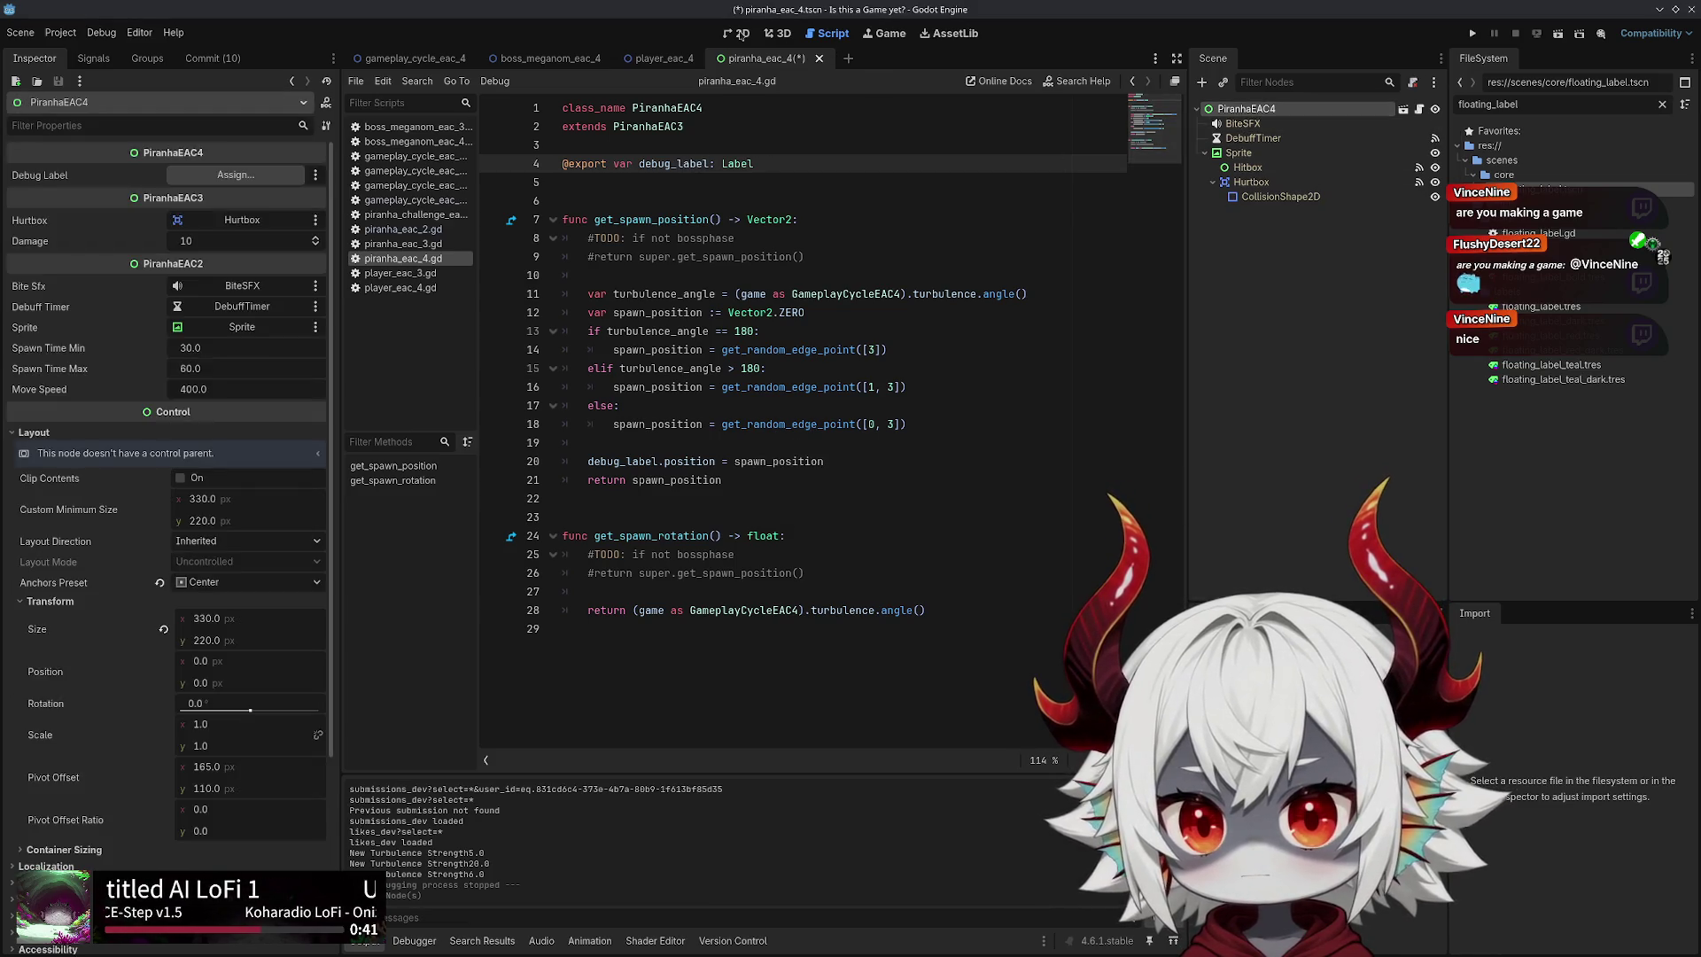
In the 2D view, create a new Label node in the piranha scene via search
left_click(737, 33)
left_click(1242, 123)
left_click(1245, 108)
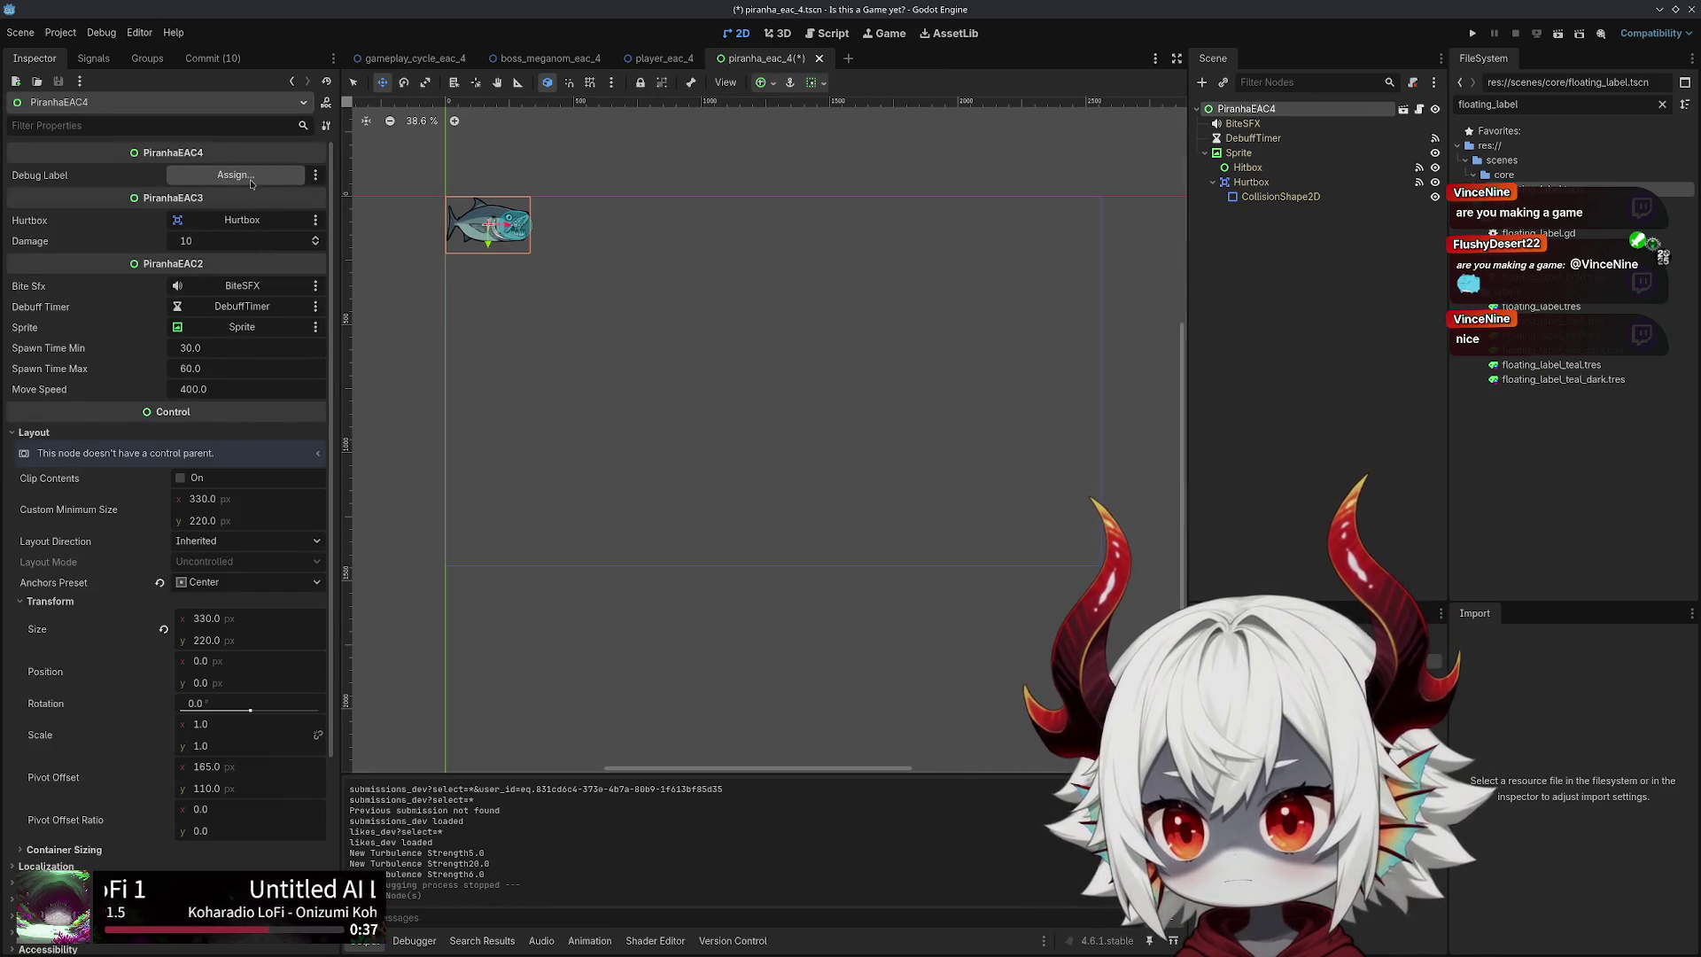
left_click(1202, 81)
type("label")
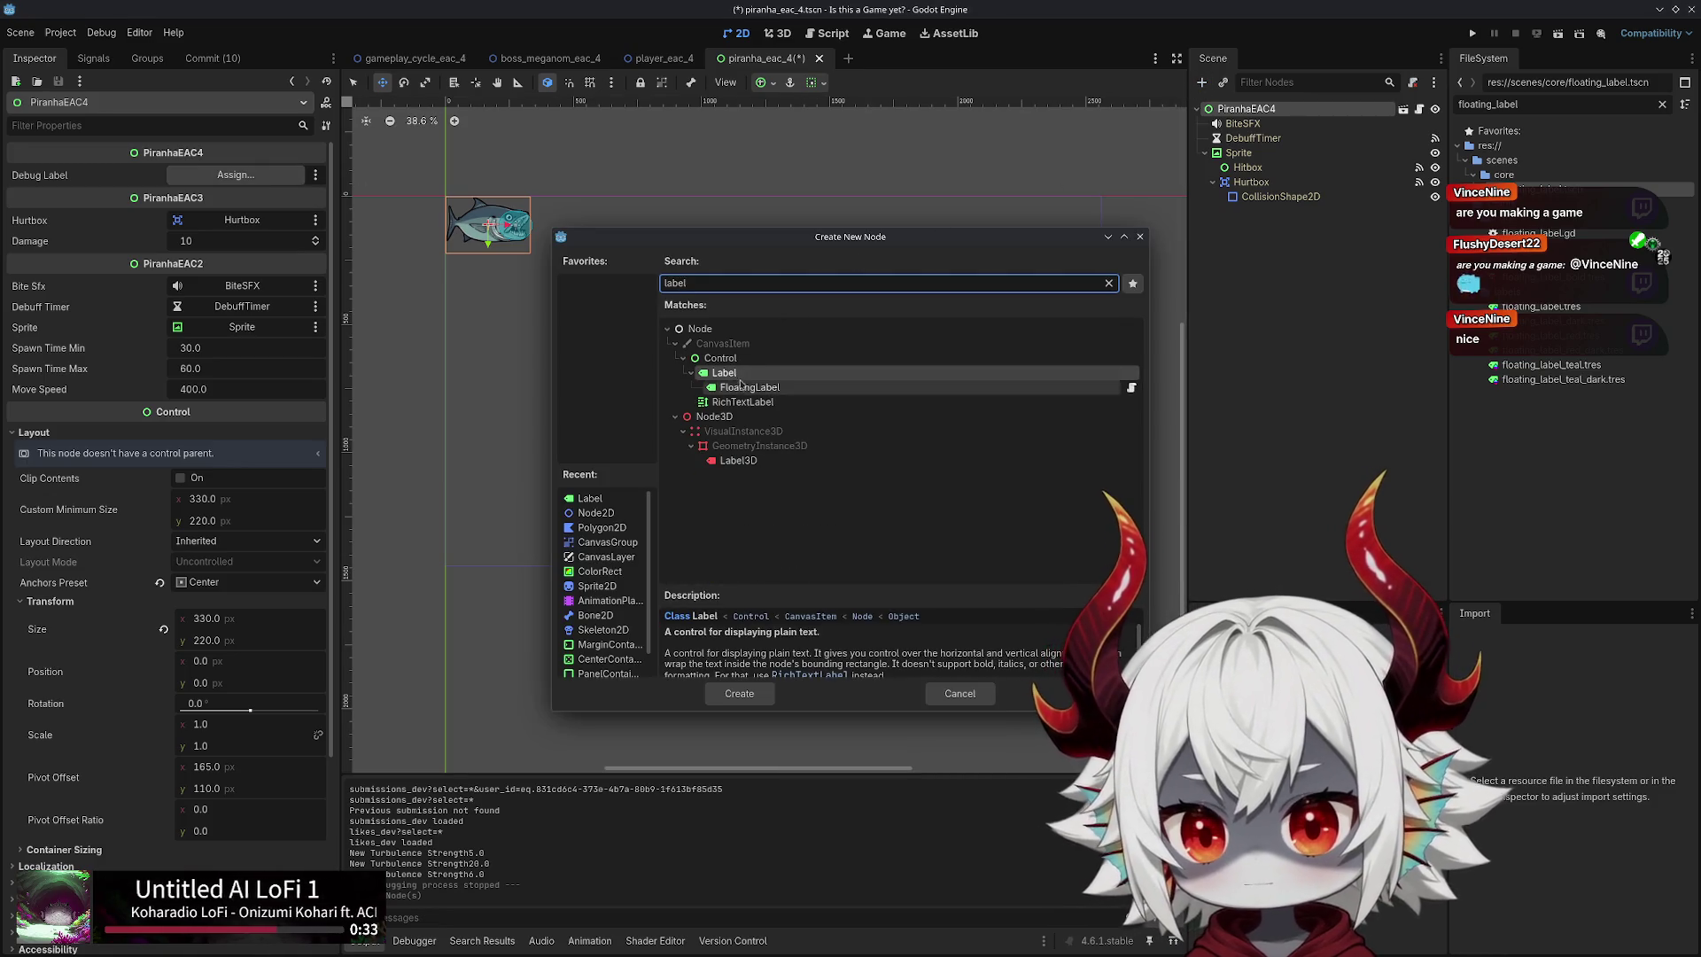
double_click(727, 371)
Move the Label directly under PiranhaEAC4 and set its Text to 0
double_click(1240, 213)
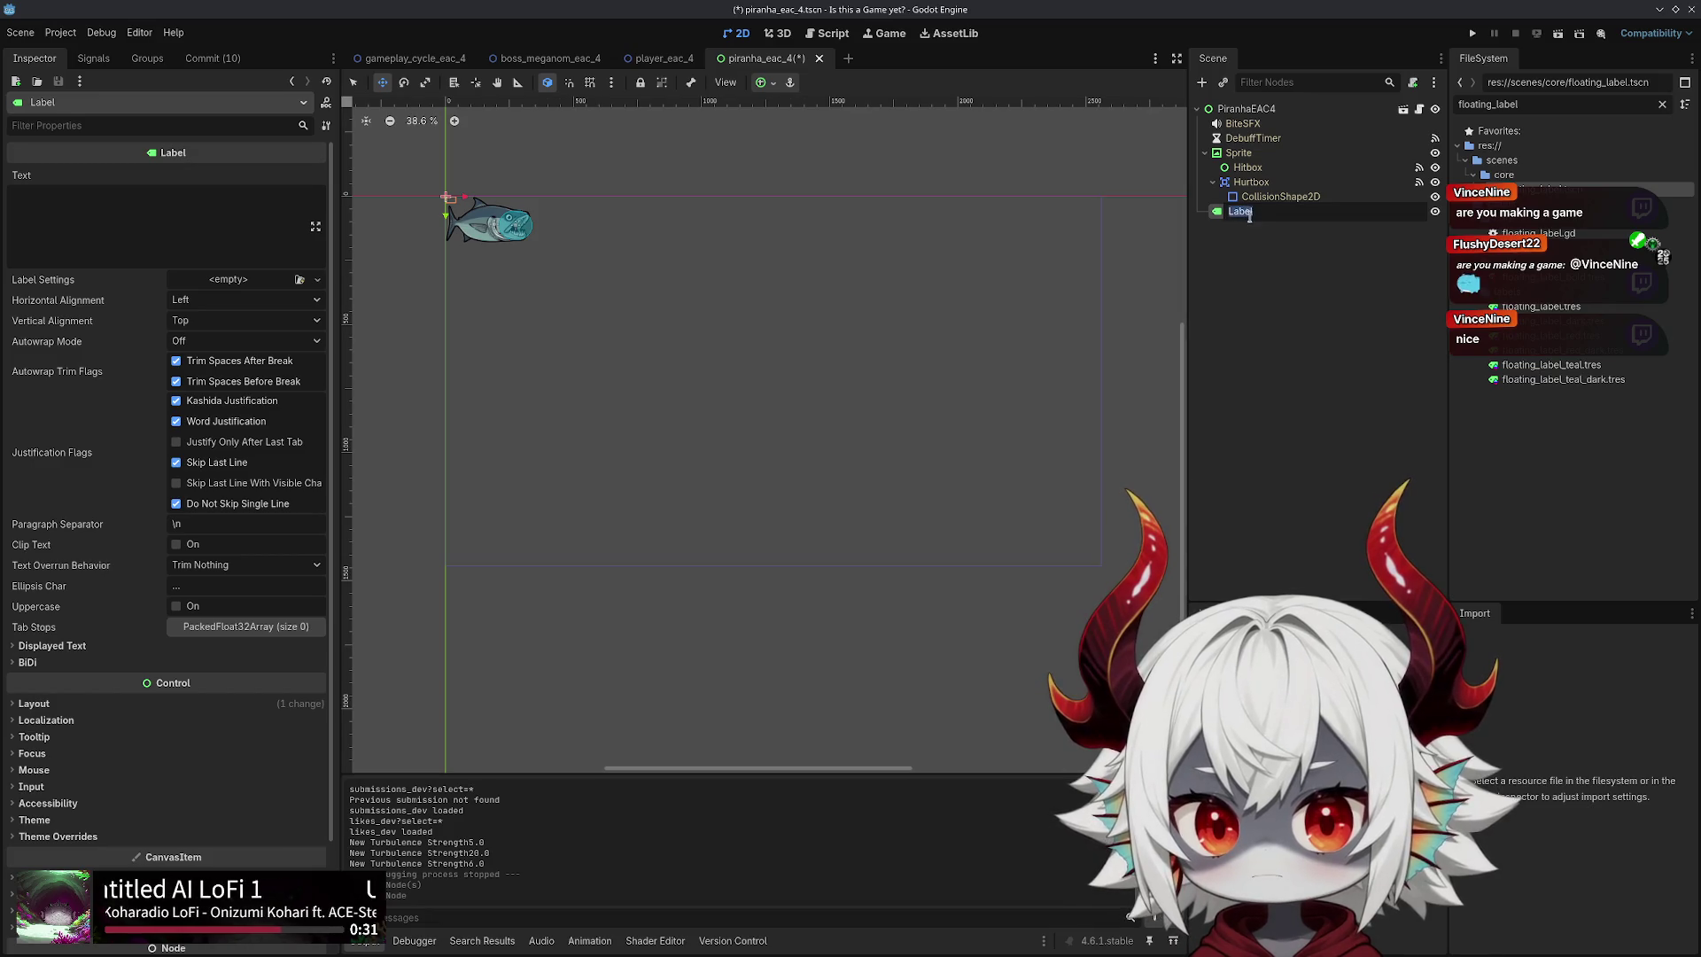
mouse_move(1240, 211)
left_mouse_down()
mouse_move(1256, 125)
mouse_move(1240, 120)
left_mouse_up()
left_click(1255, 127)
left_click(1240, 125)
left_click(155, 206)
type("0")
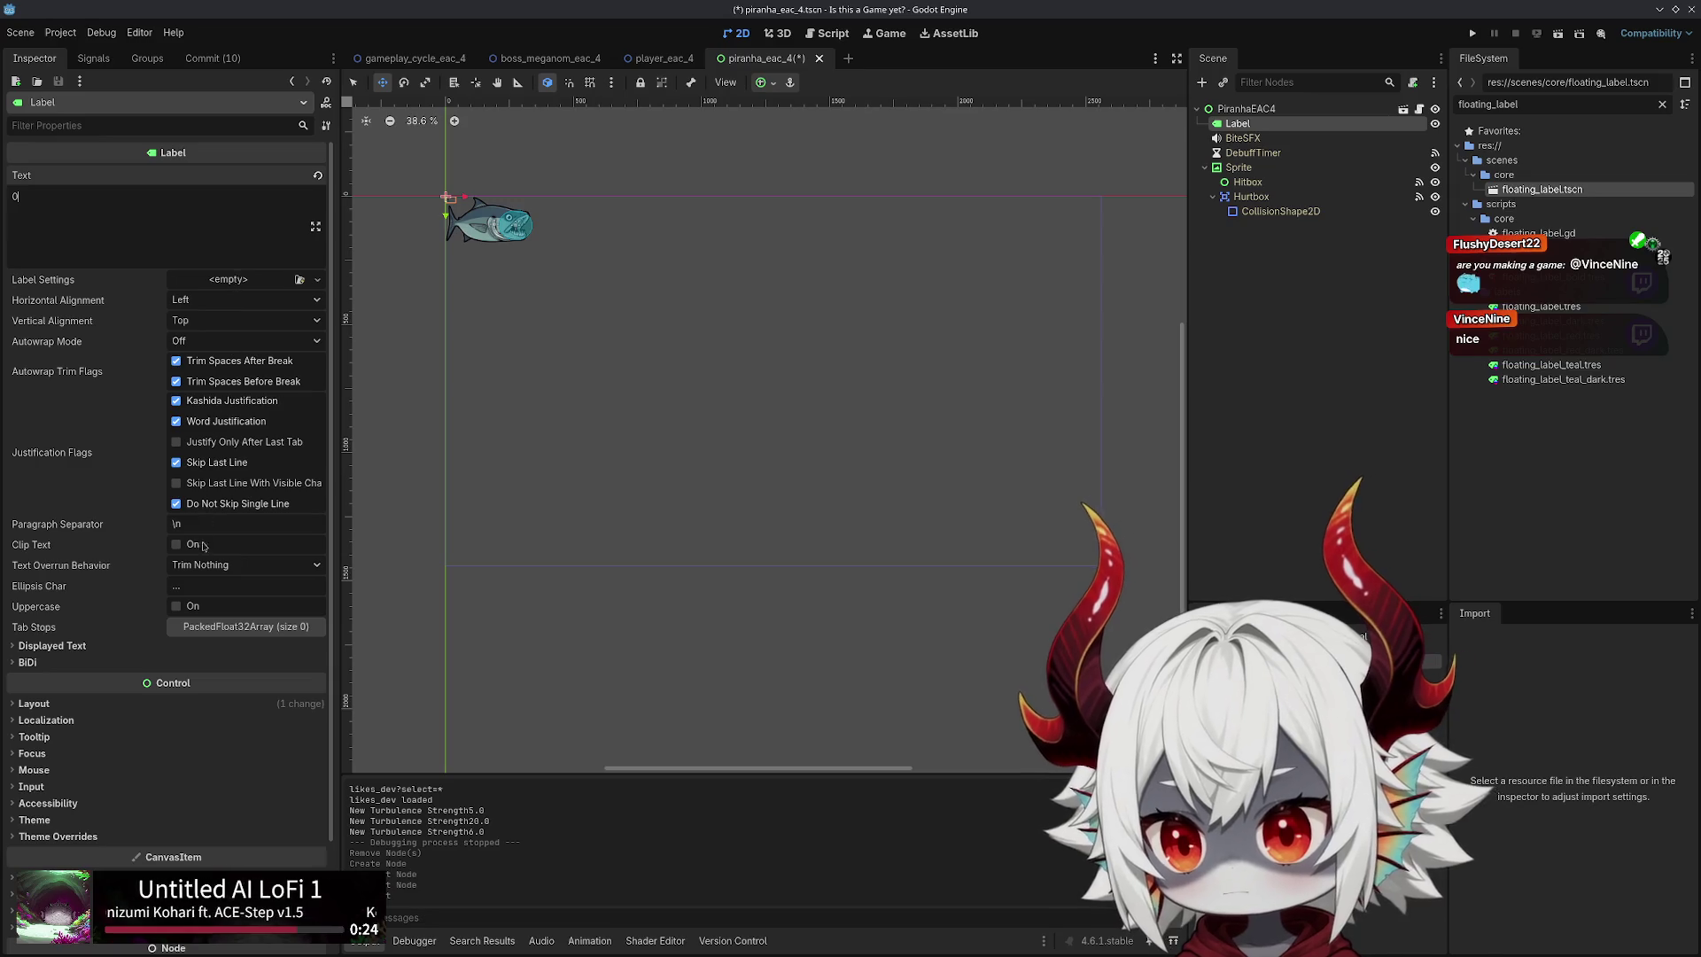
Give the Label a Font Size theme override of 128
left_click(36, 704)
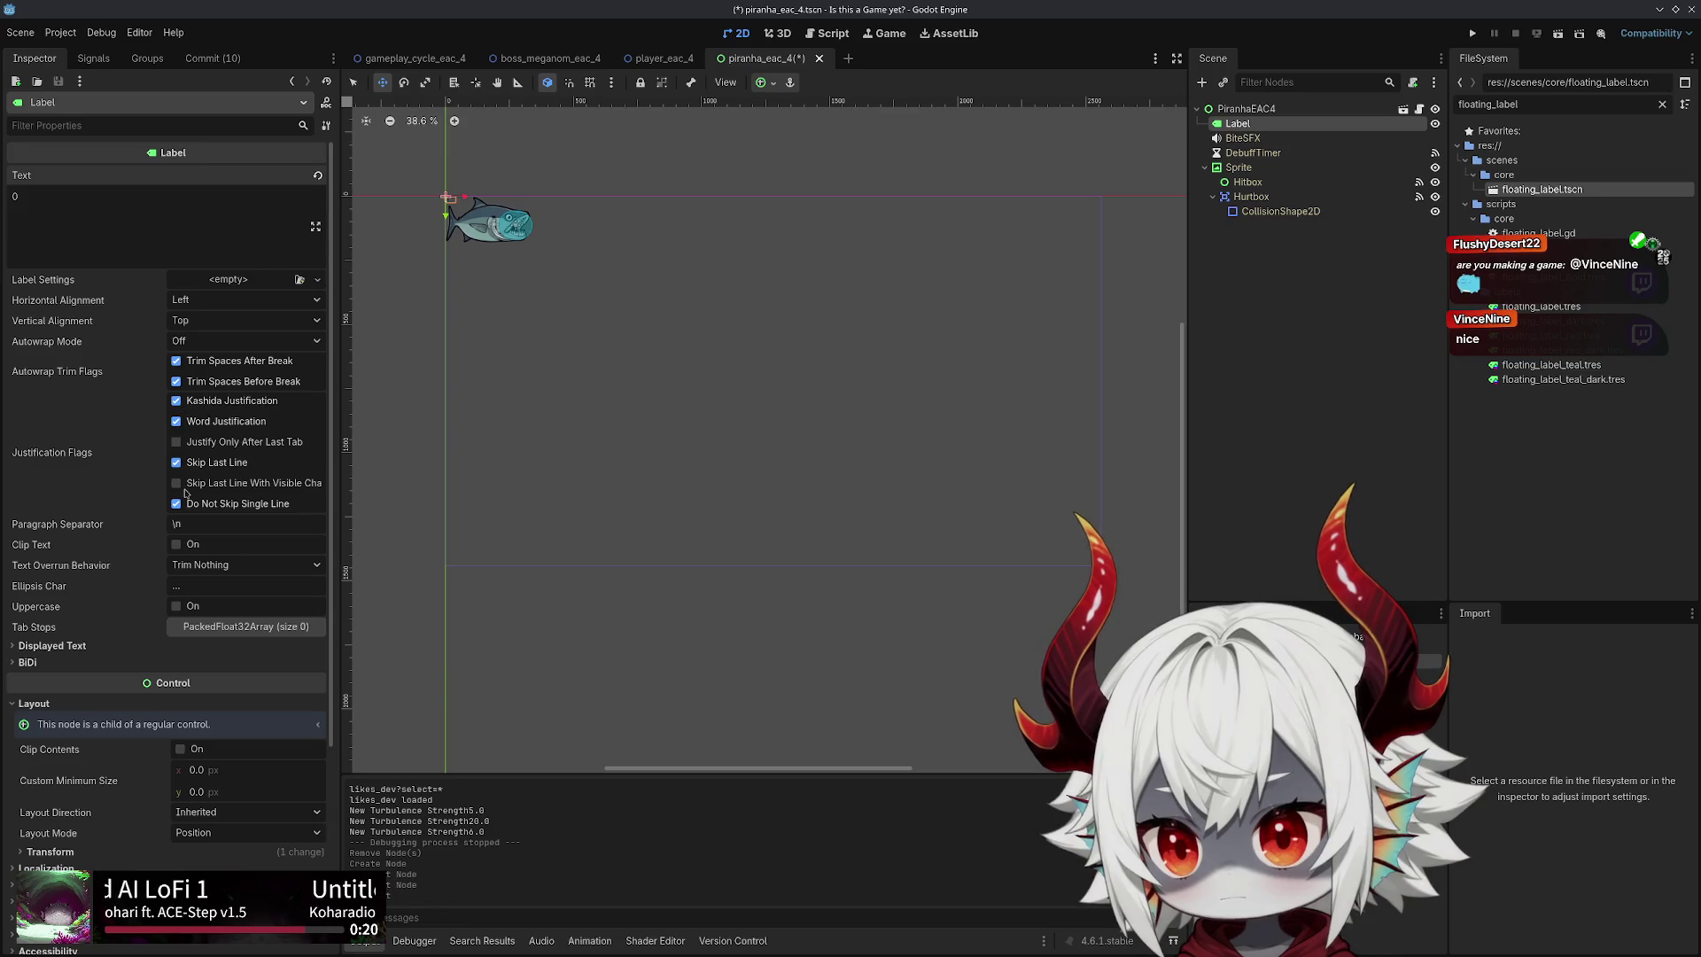
left_click(78, 647)
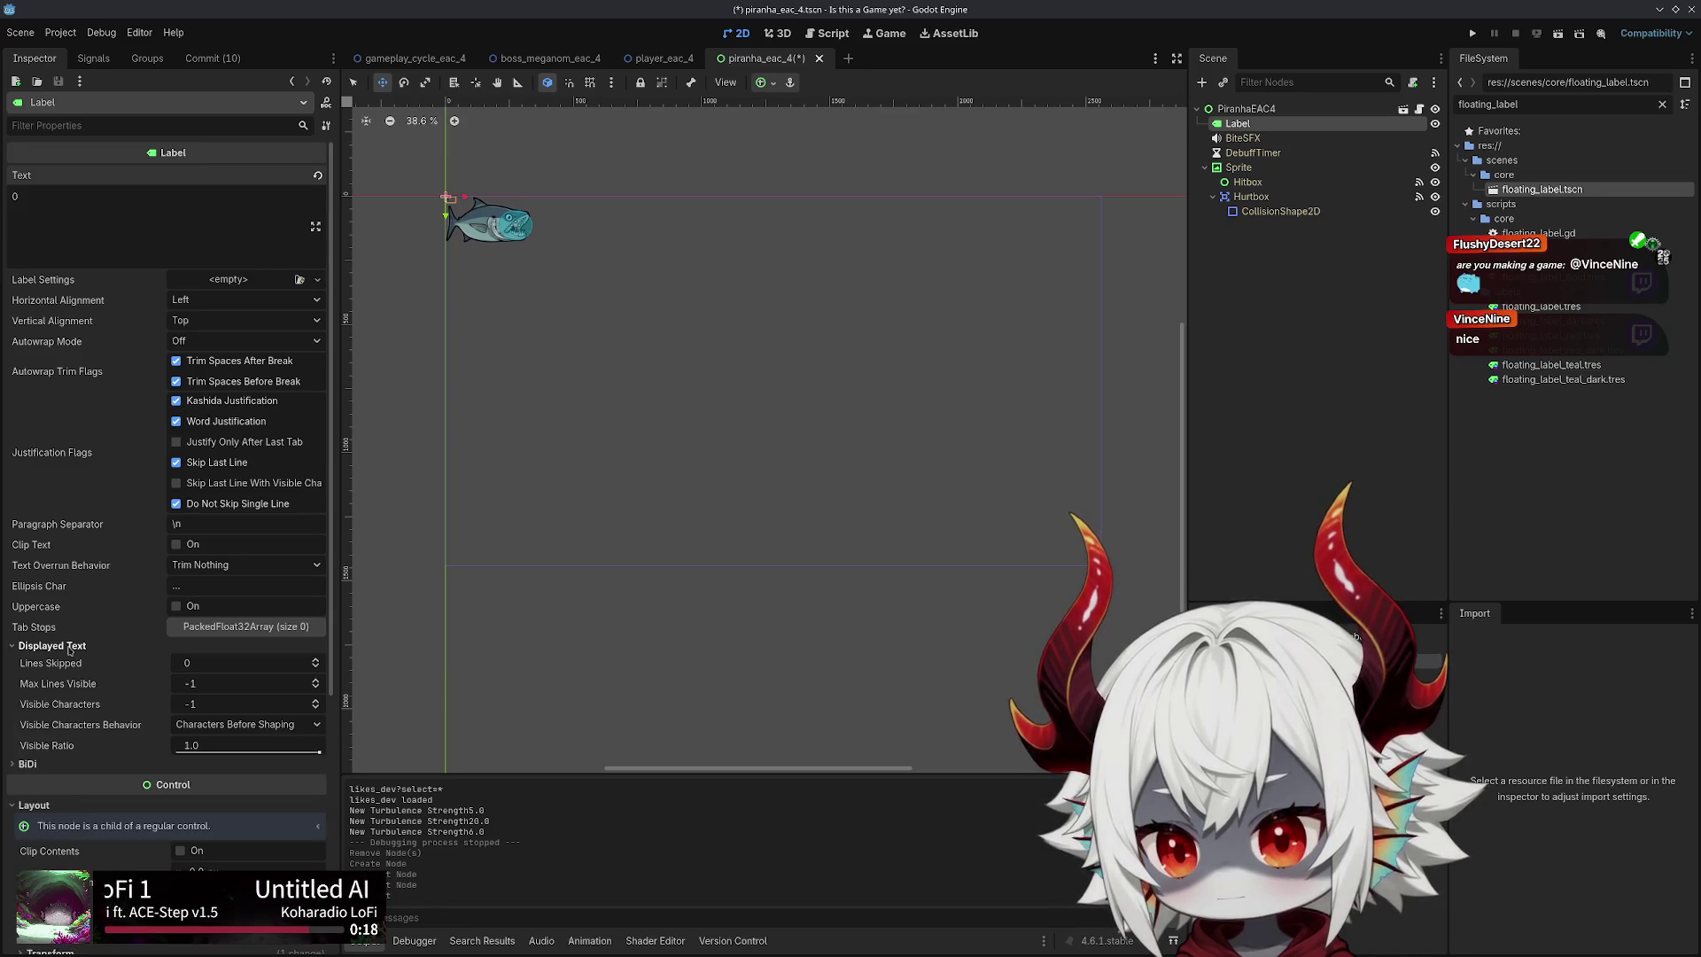
left_click(85, 646)
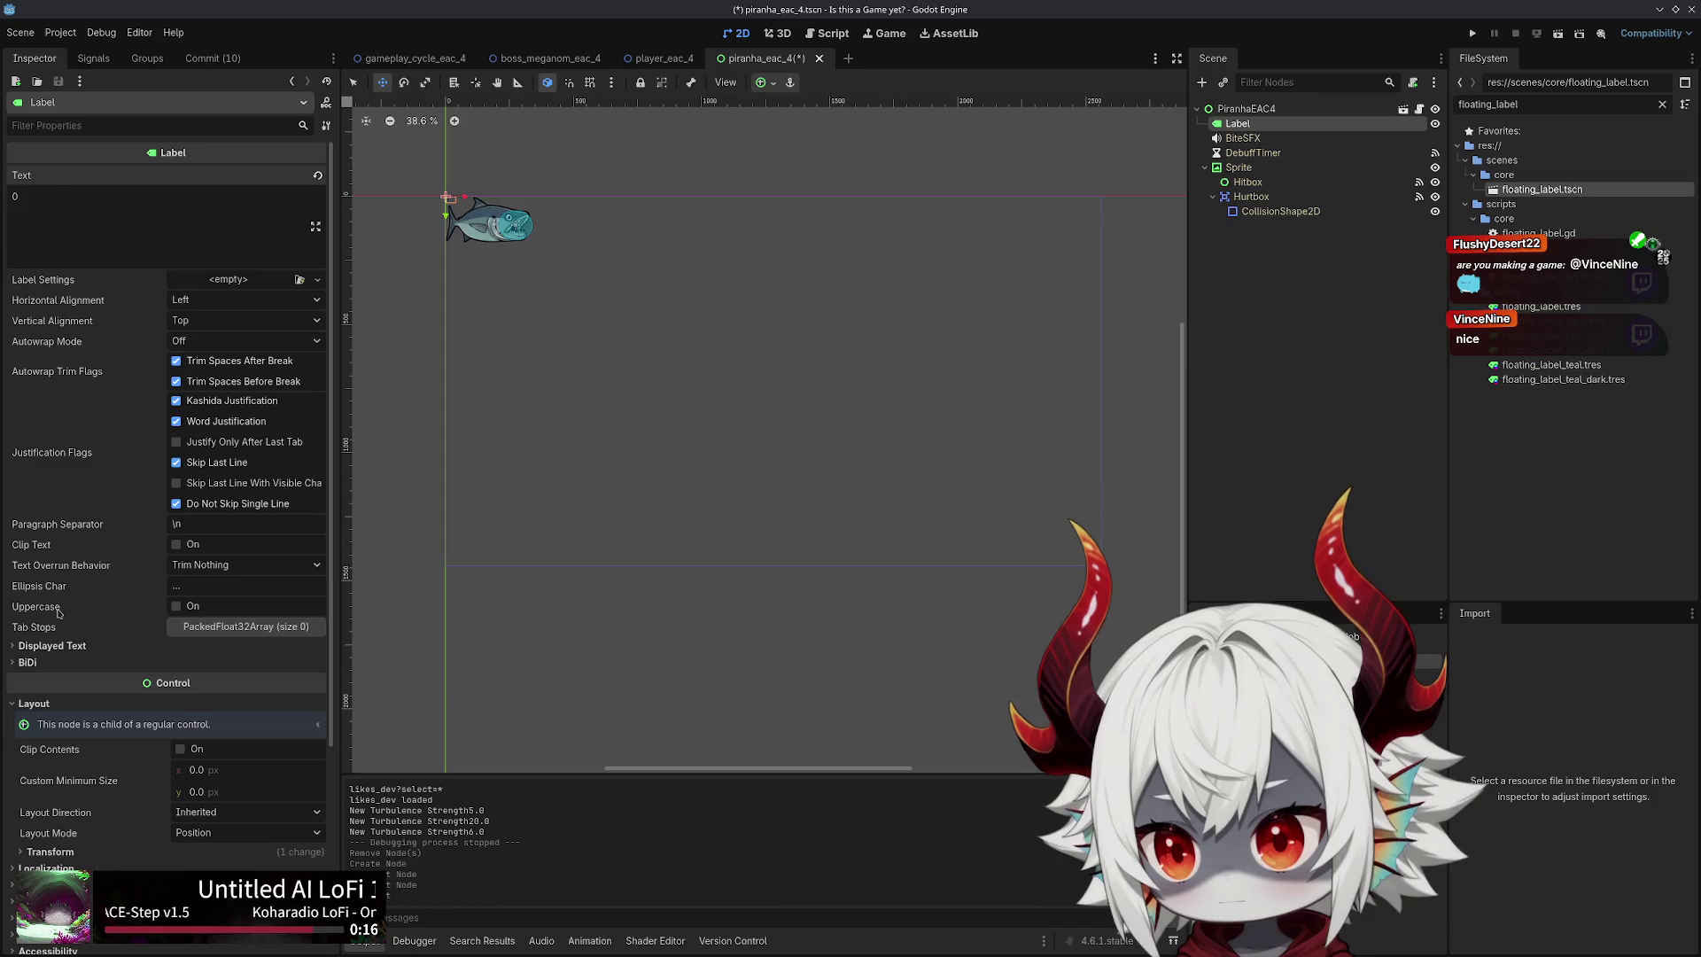
scroll(58, 611, "down", 3)
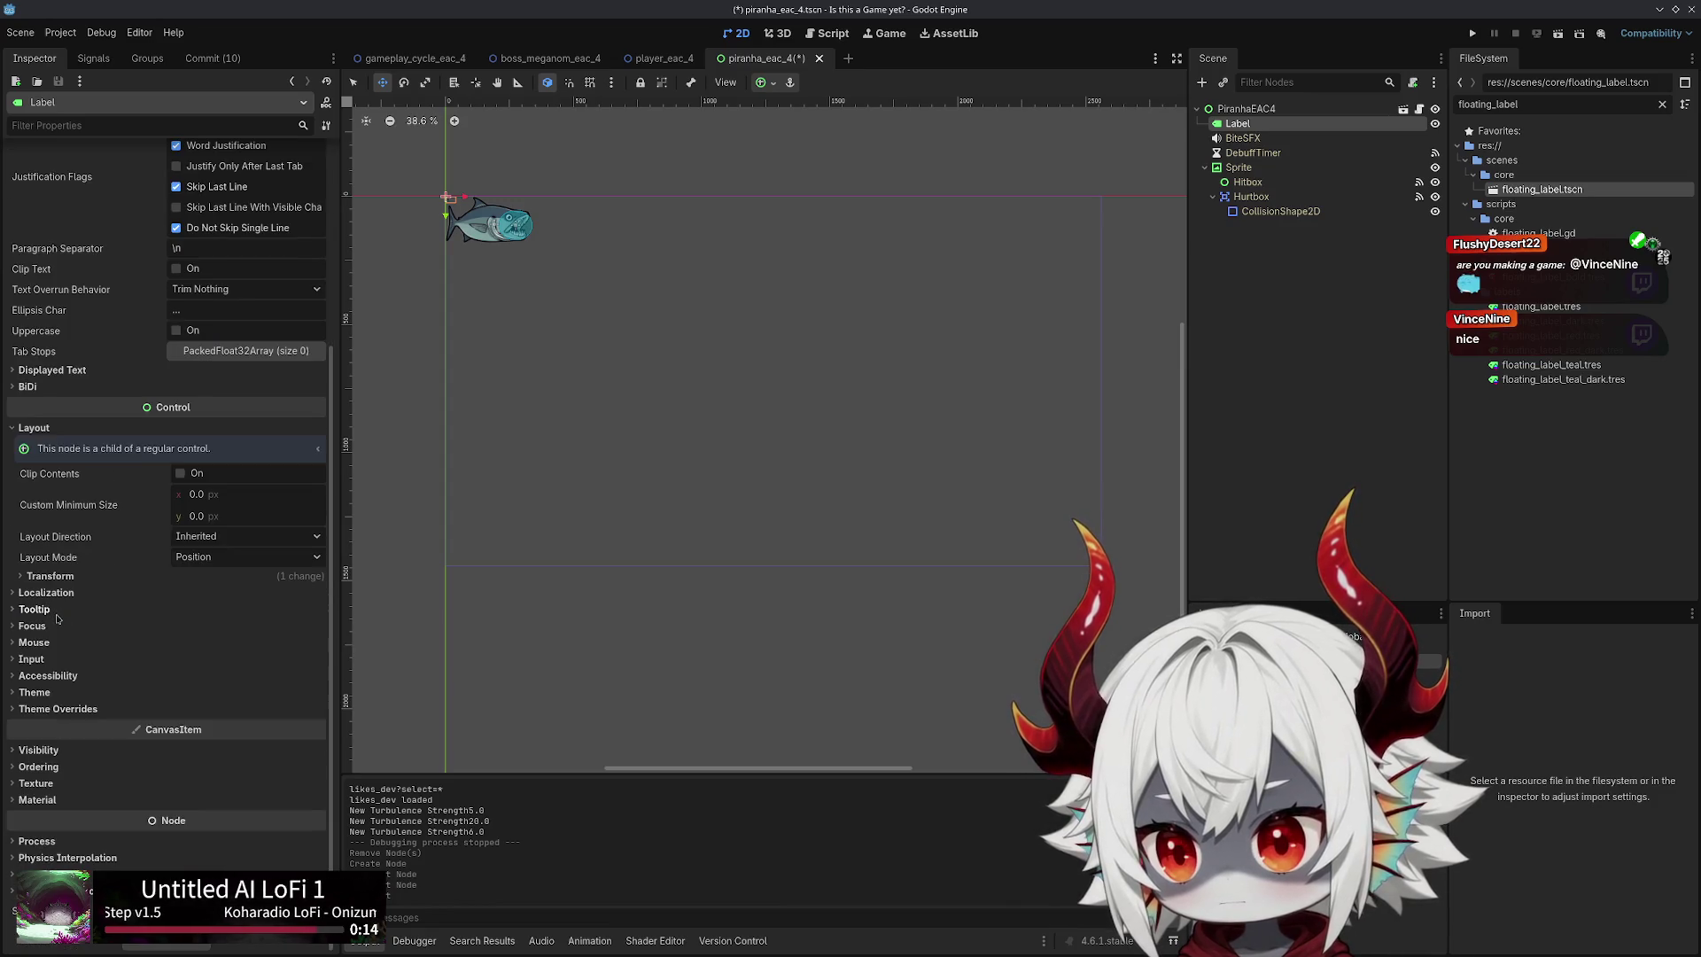
left_click(39, 693)
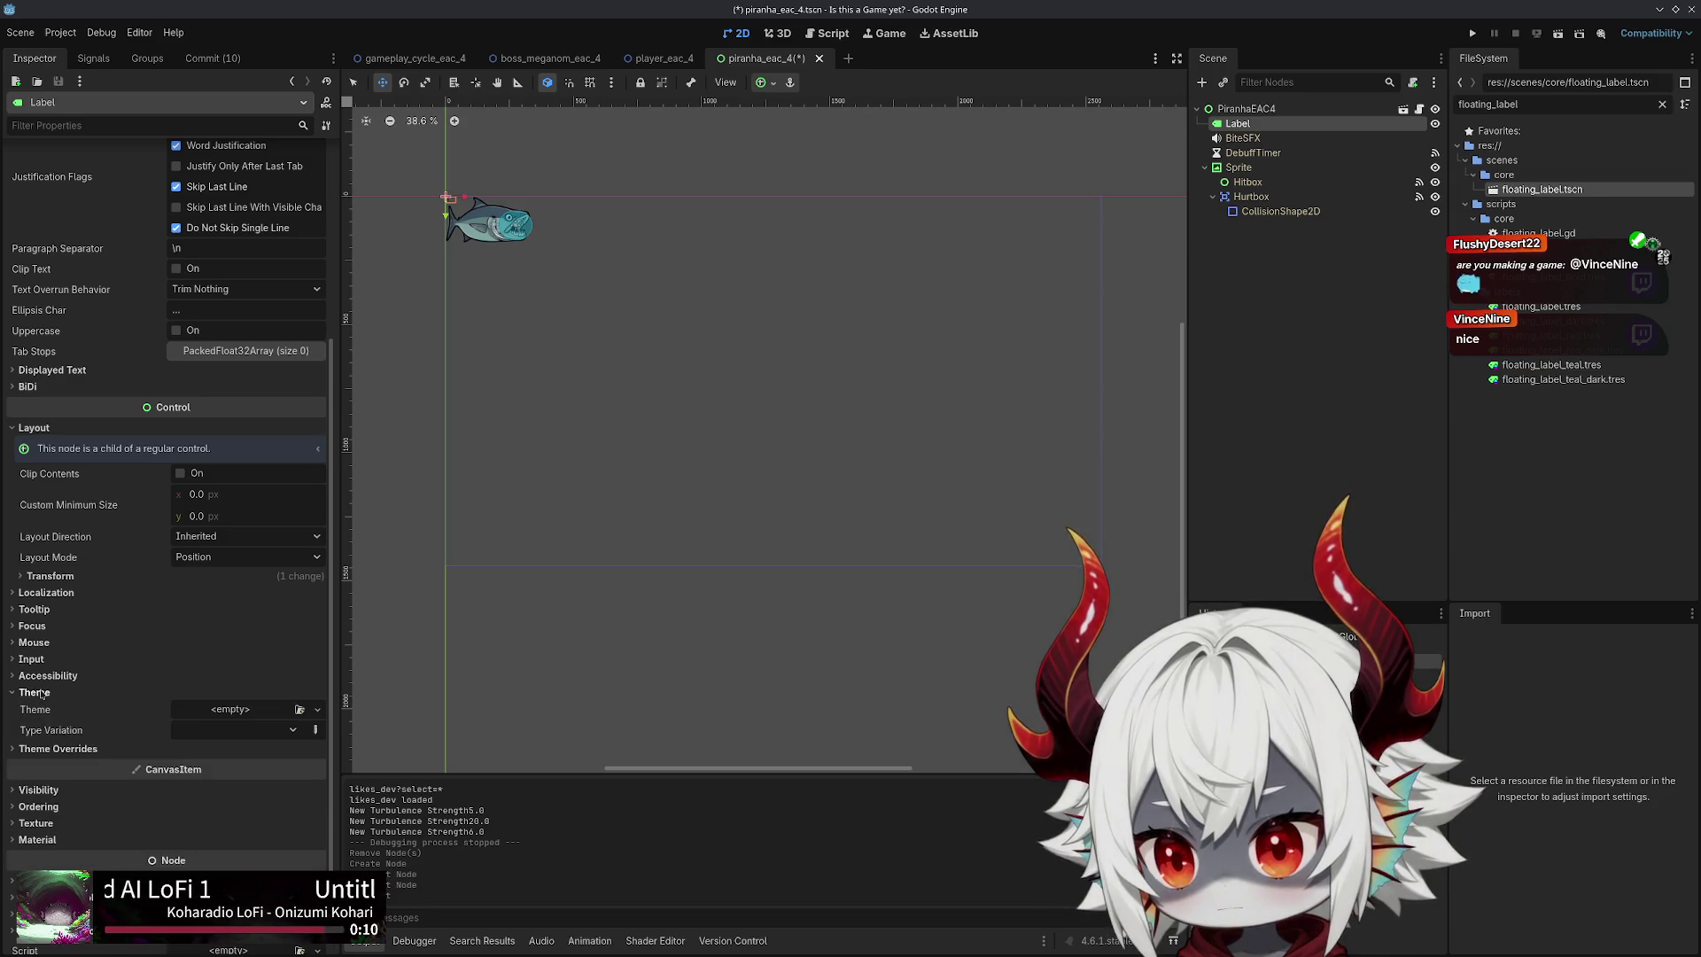
left_click(53, 749)
left_click(42, 798)
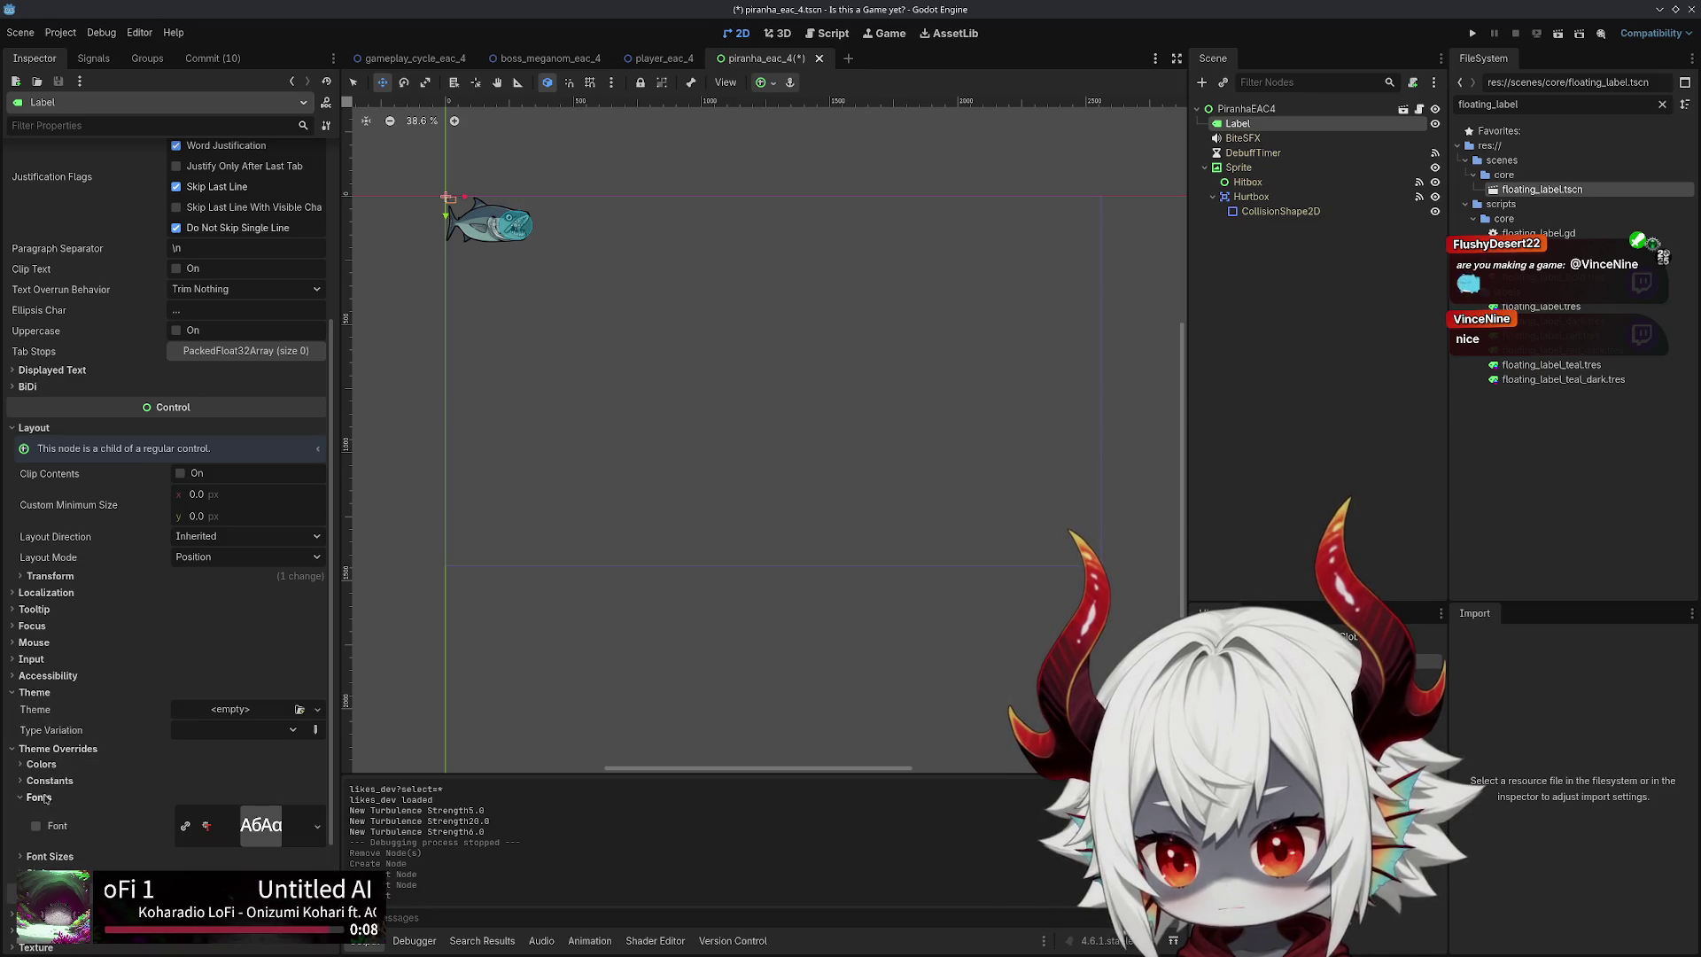
left_click(42, 797)
left_click(45, 813)
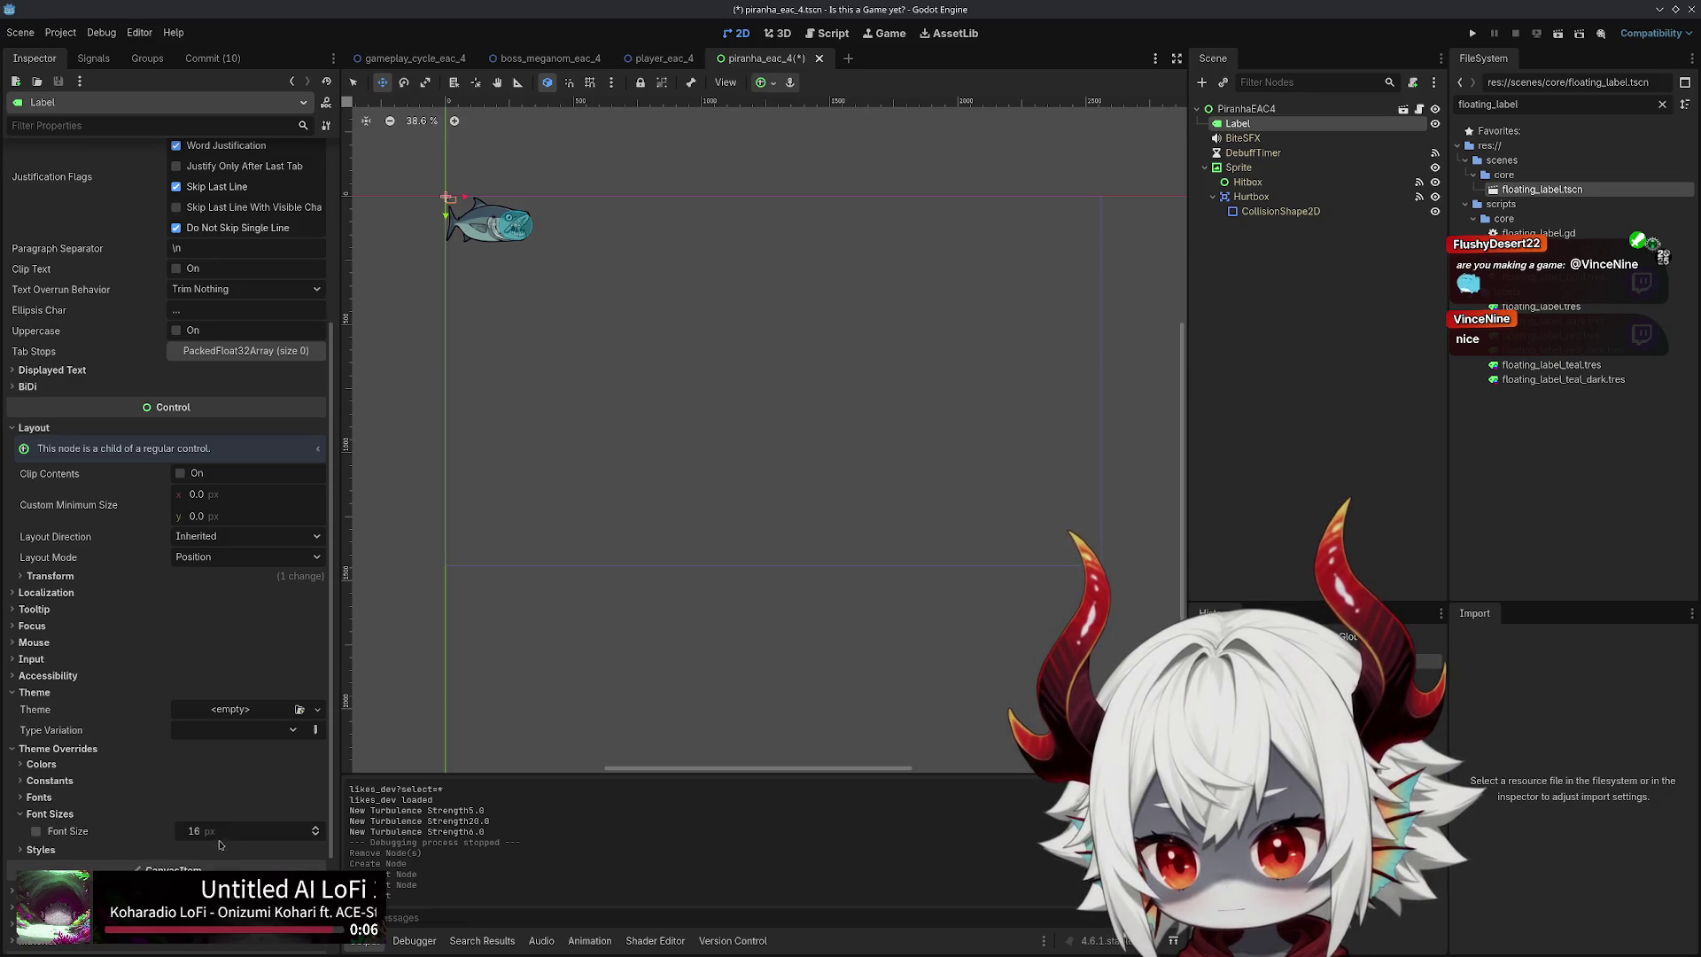
left_click(193, 831)
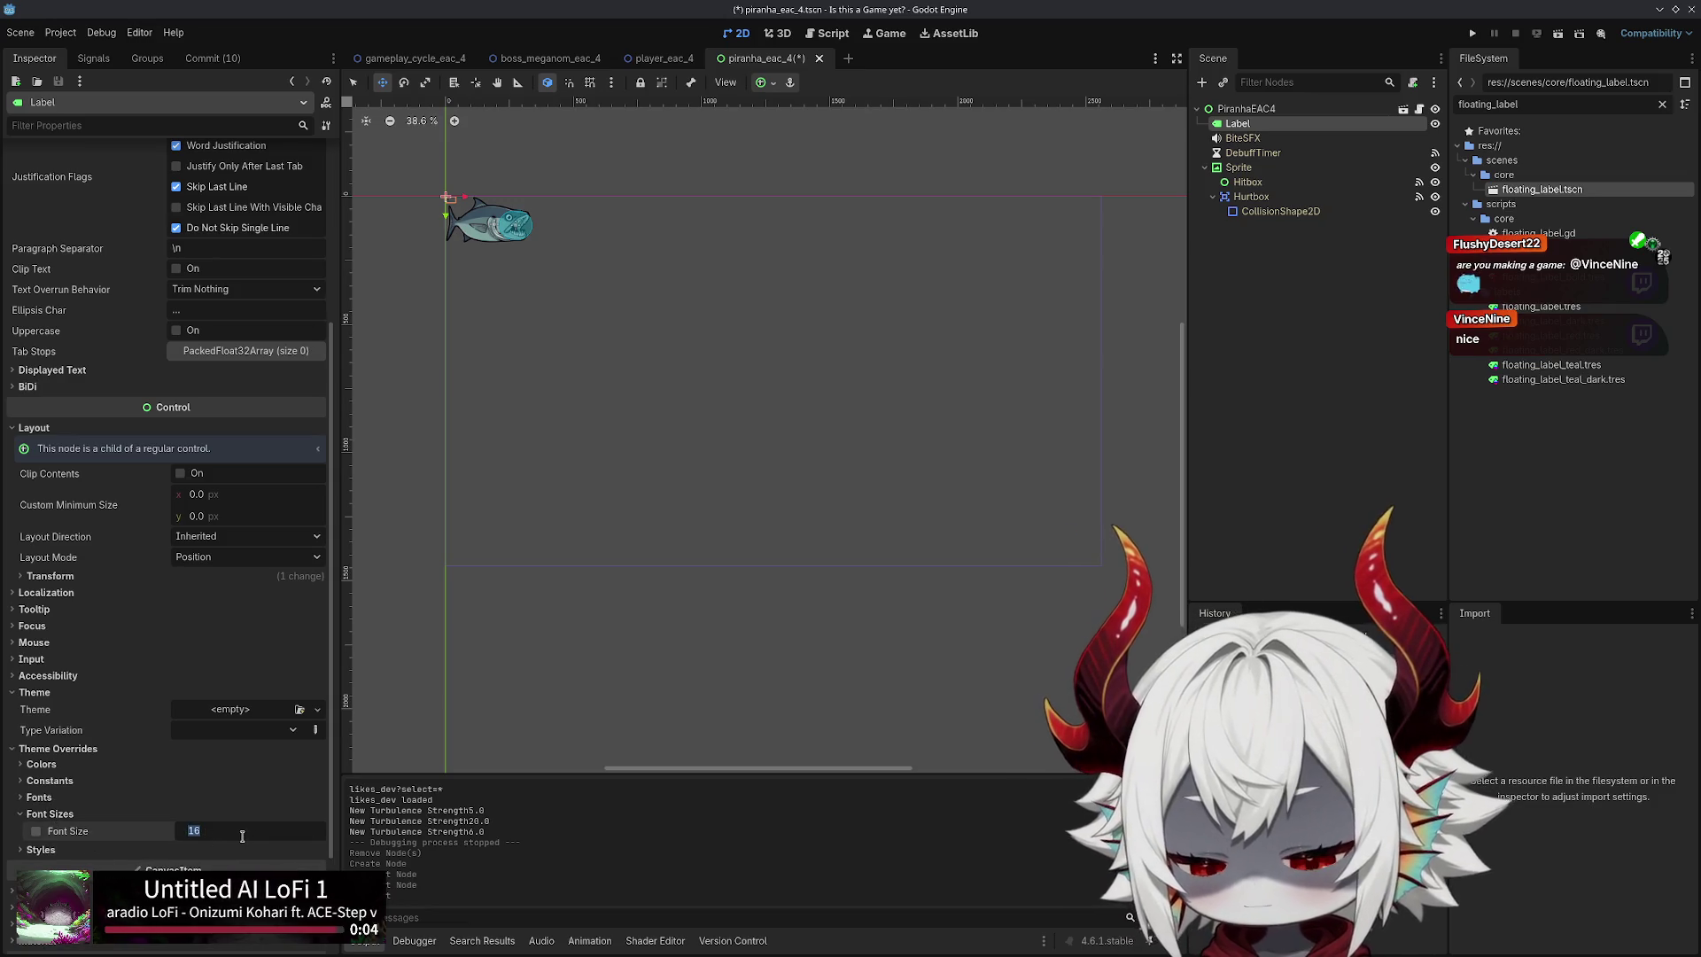
type("128")
key("Return")
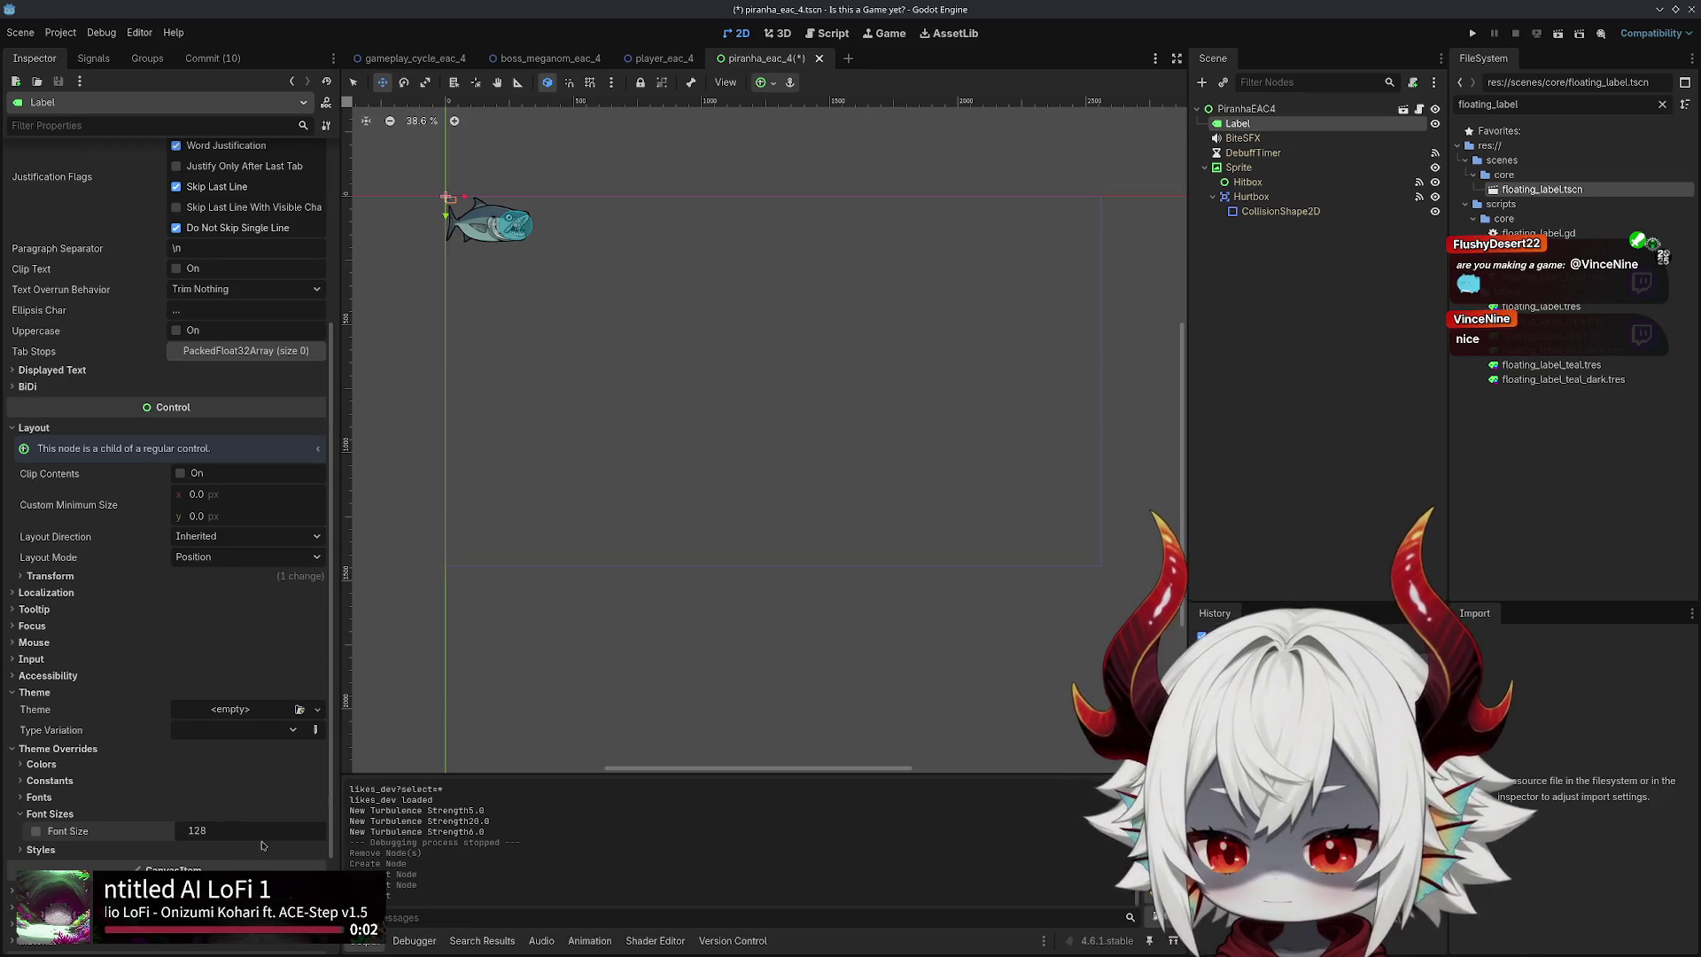
key("Return")
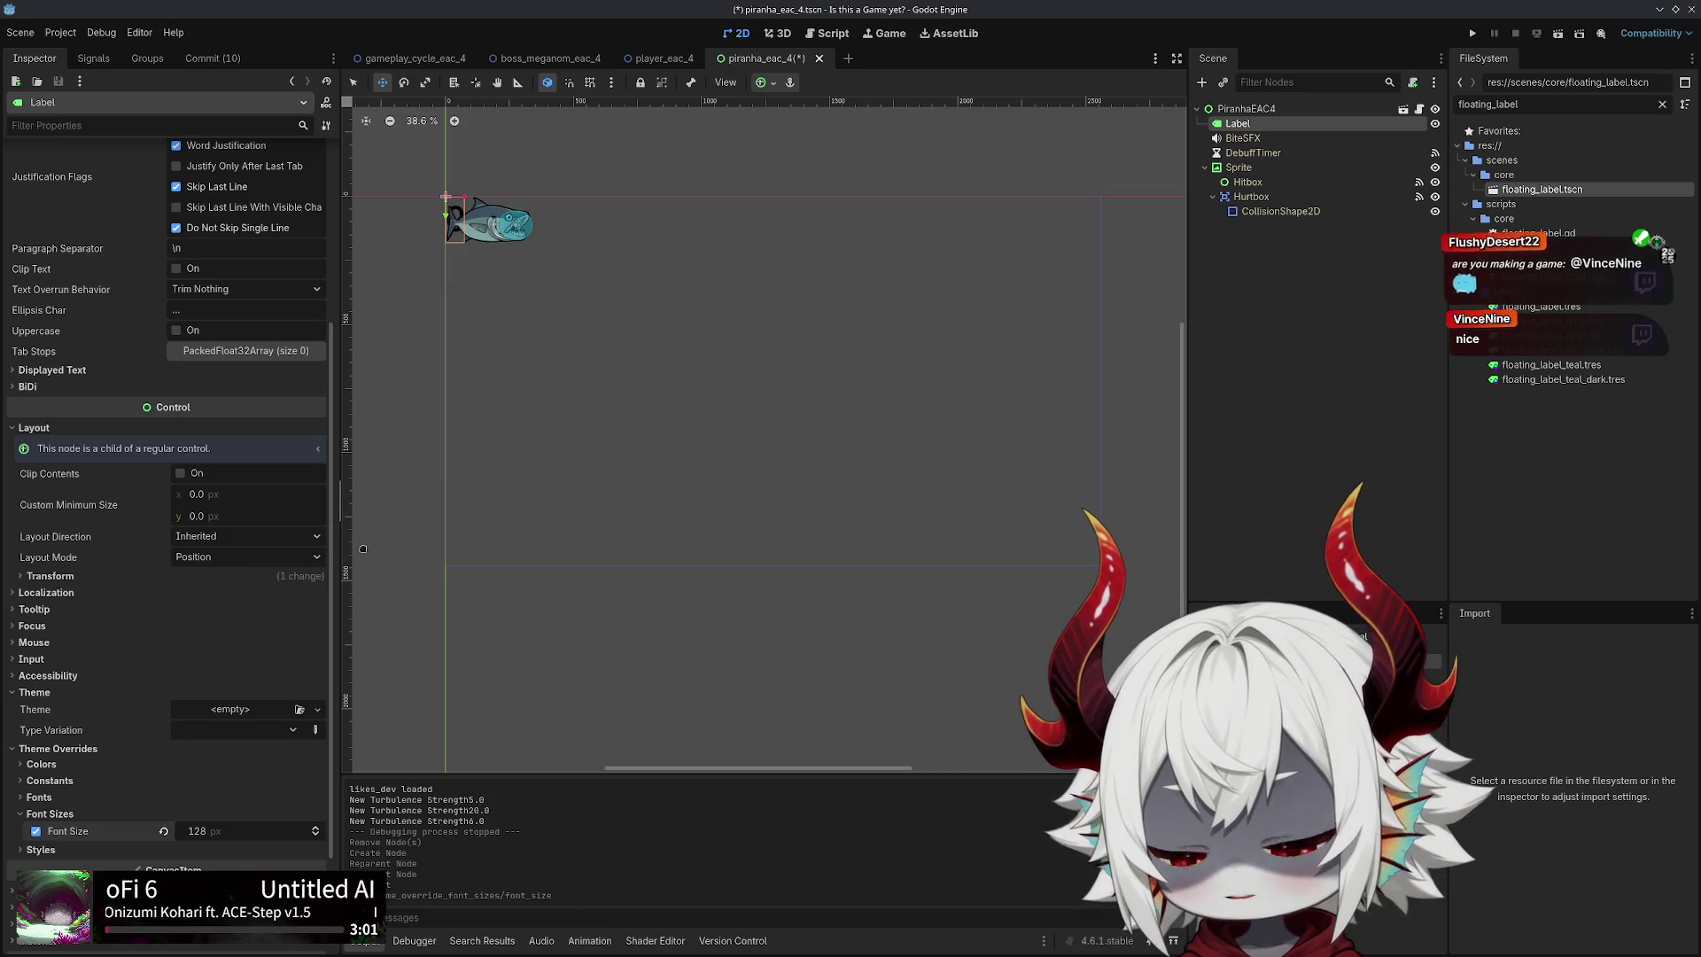
Set the Label's Font Color theme override to red (ff0000)
left_click_drag(332, 493, 355, 254)
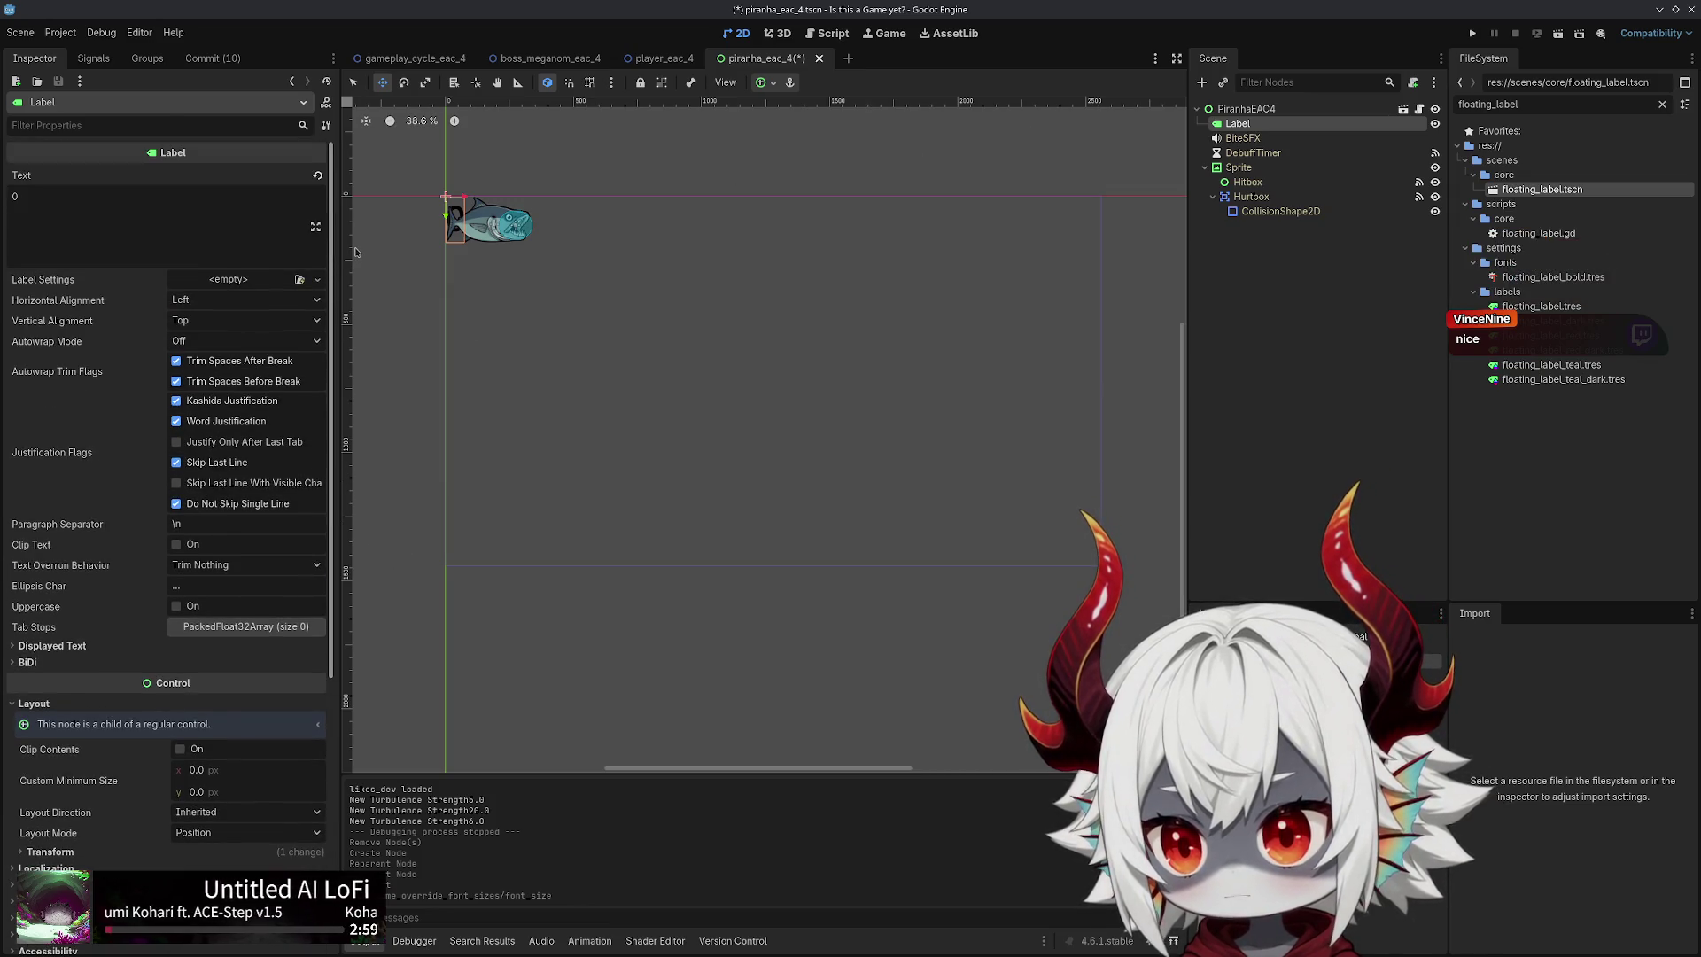
scroll(53, 690, "down", 5)
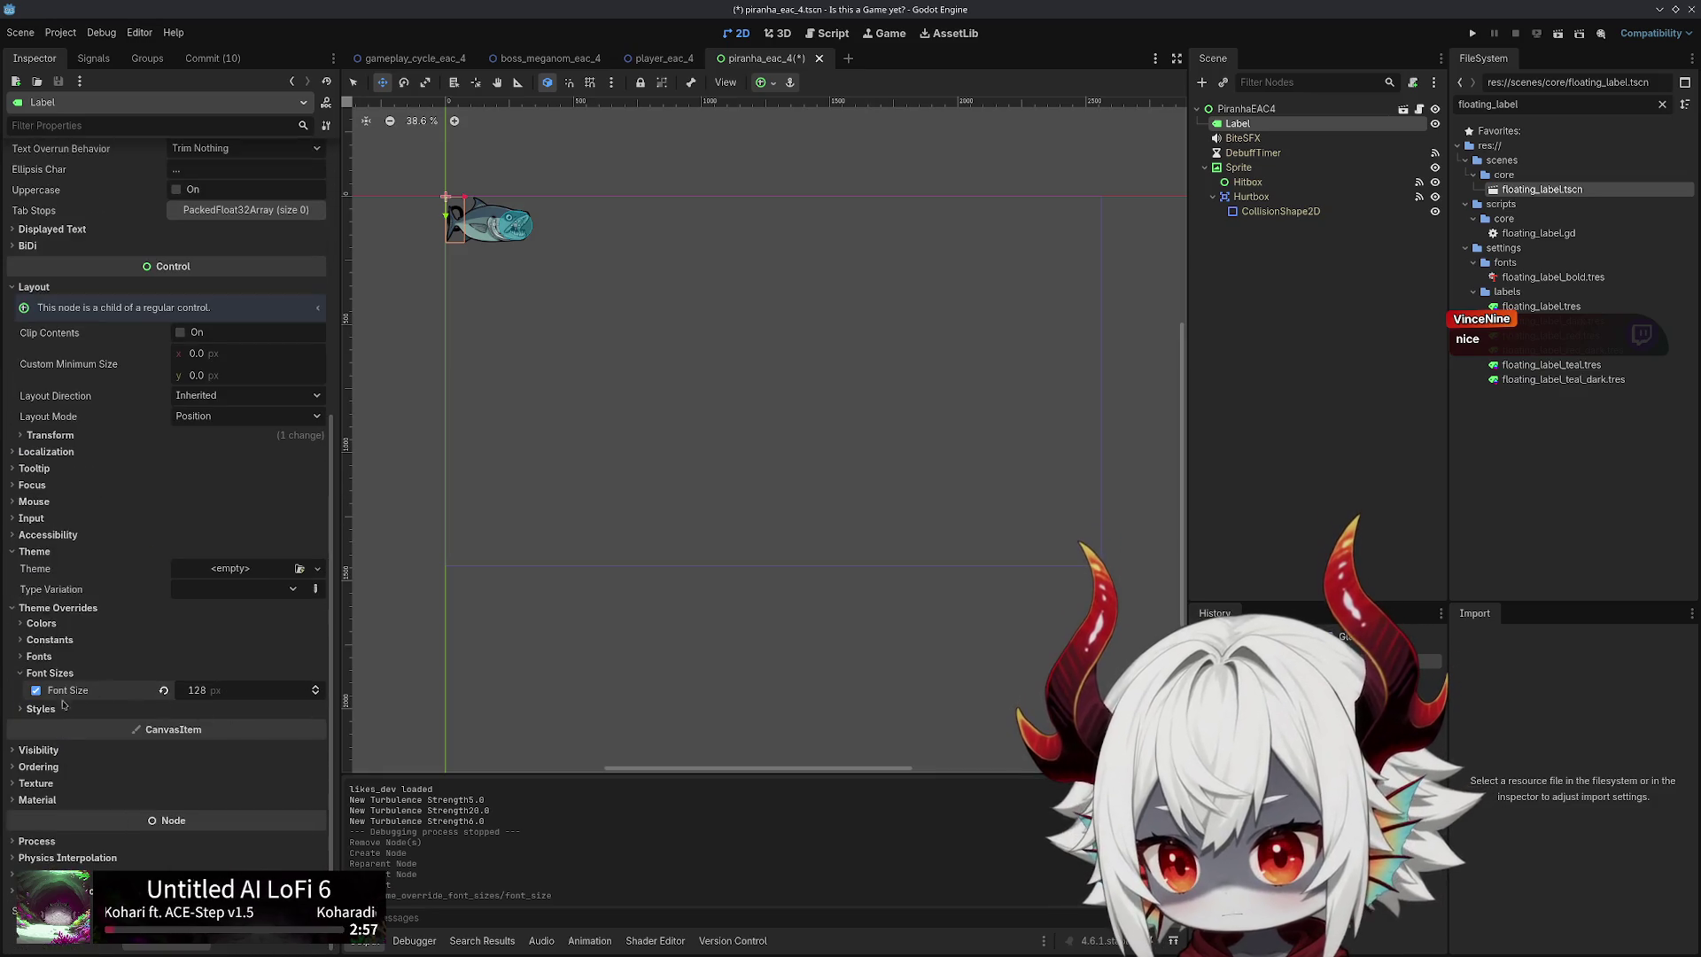
left_click(44, 709)
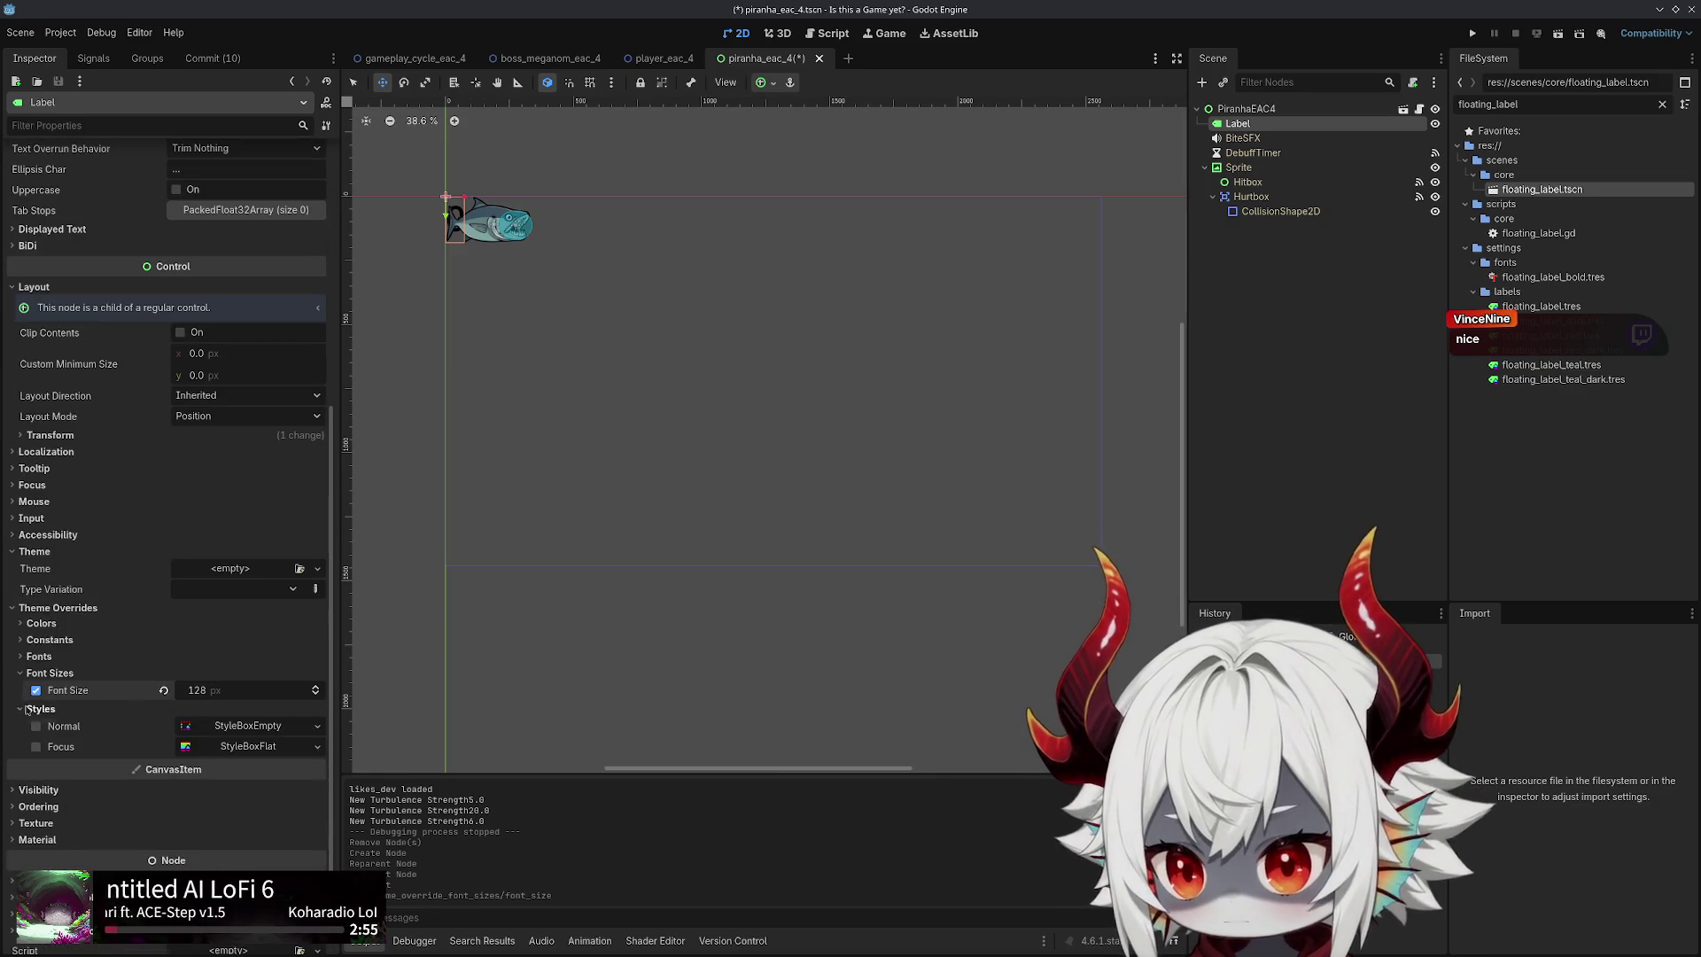
left_click(43, 709)
left_click(40, 622)
left_click(211, 642)
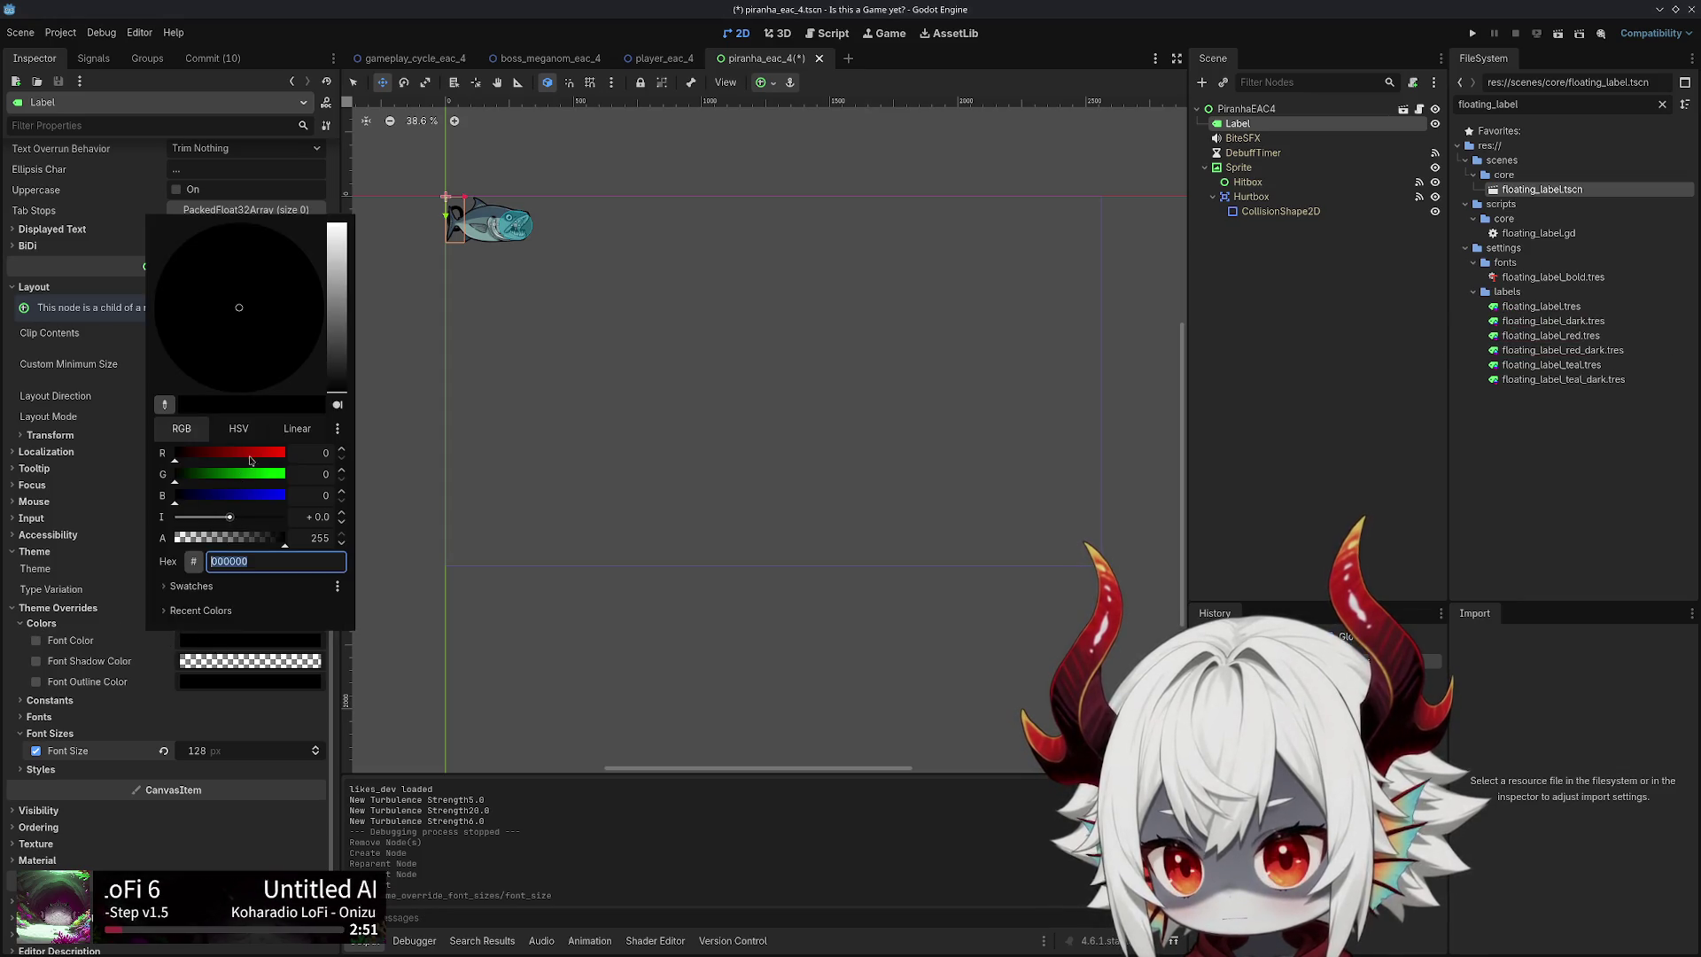
left_click_drag(249, 454, 370, 474)
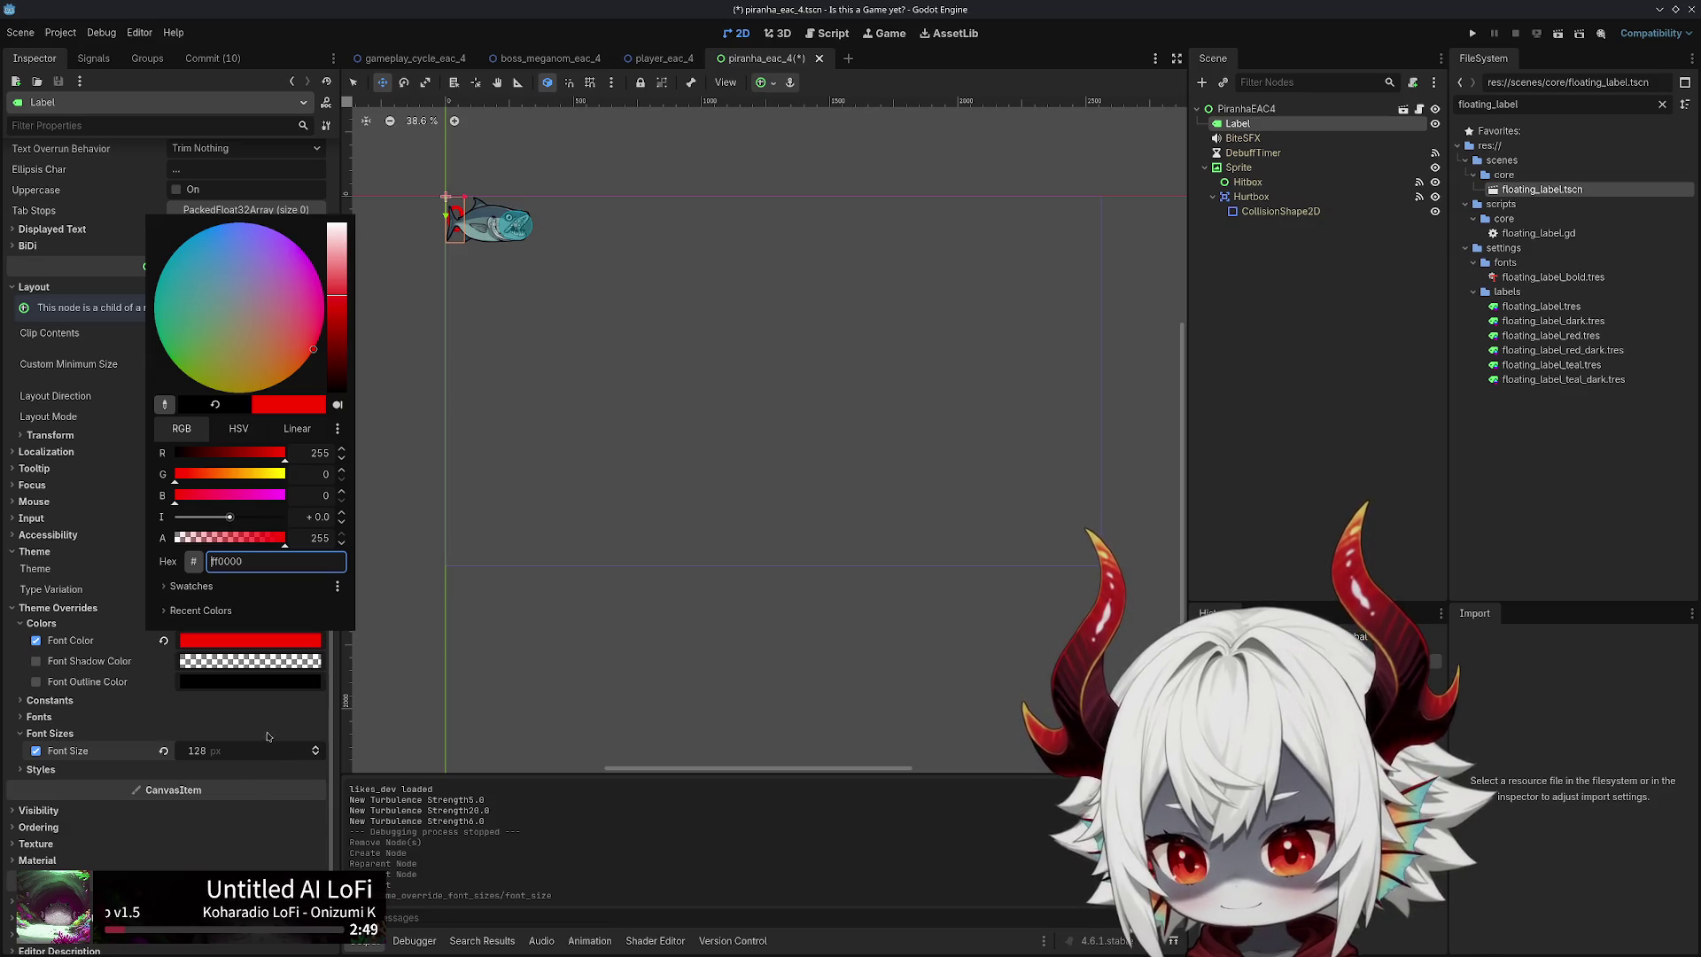
left_click(45, 184)
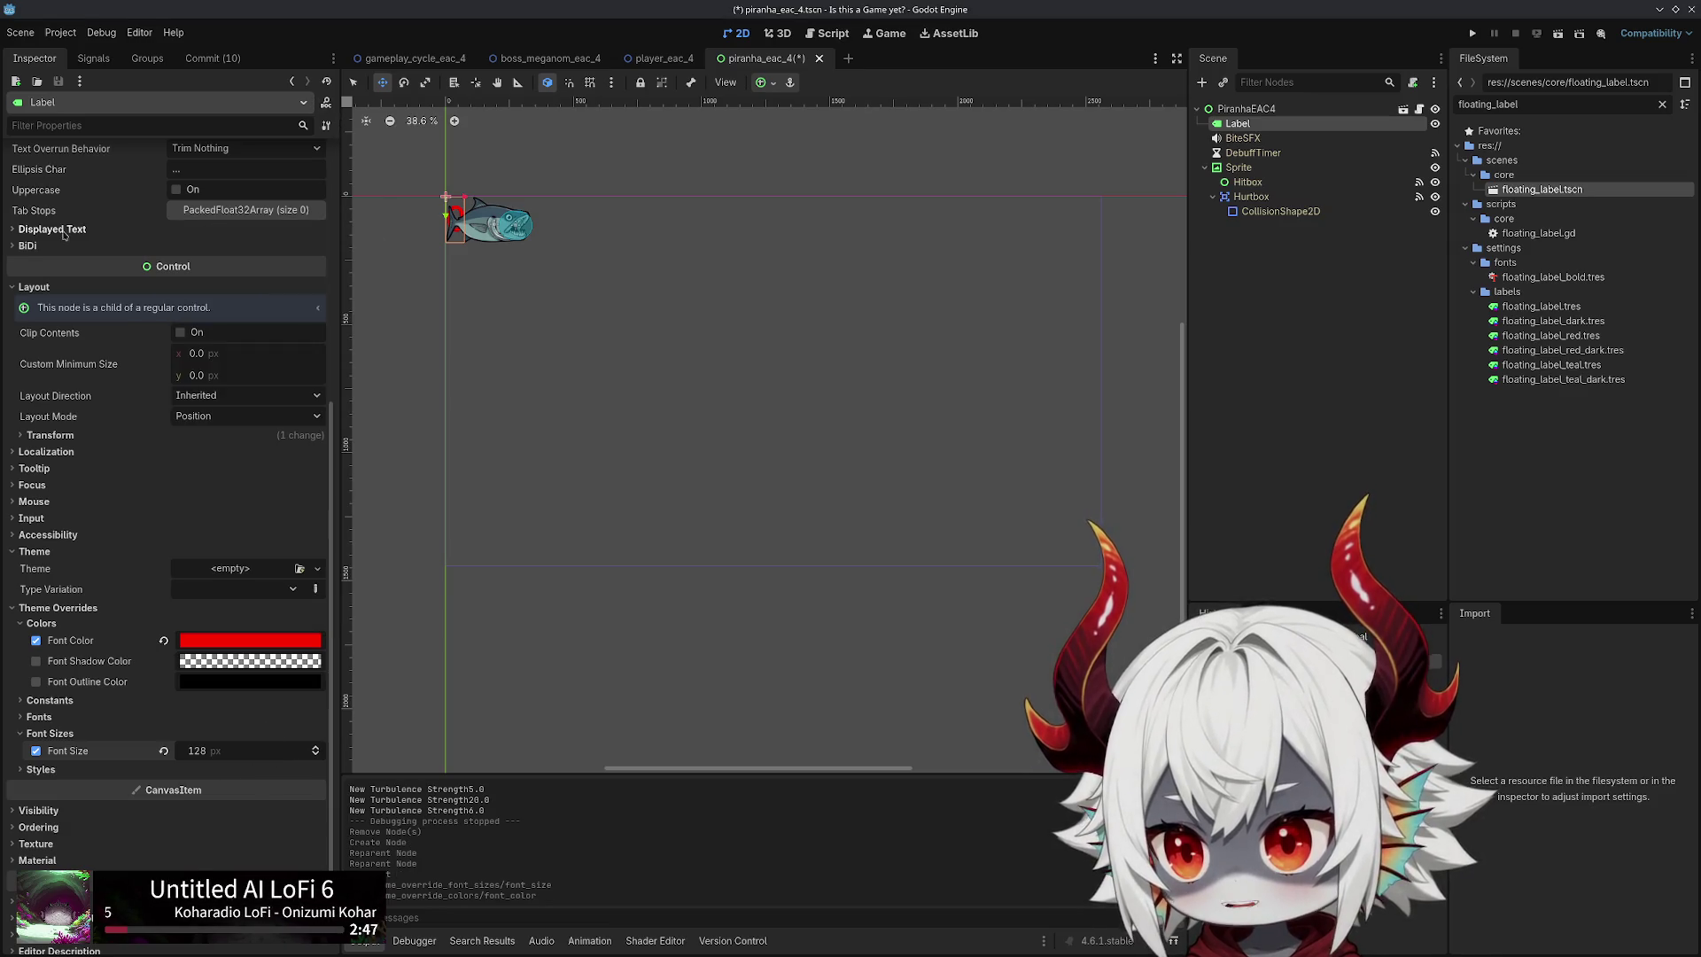
scroll(89, 190, "up", 5)
type("0")
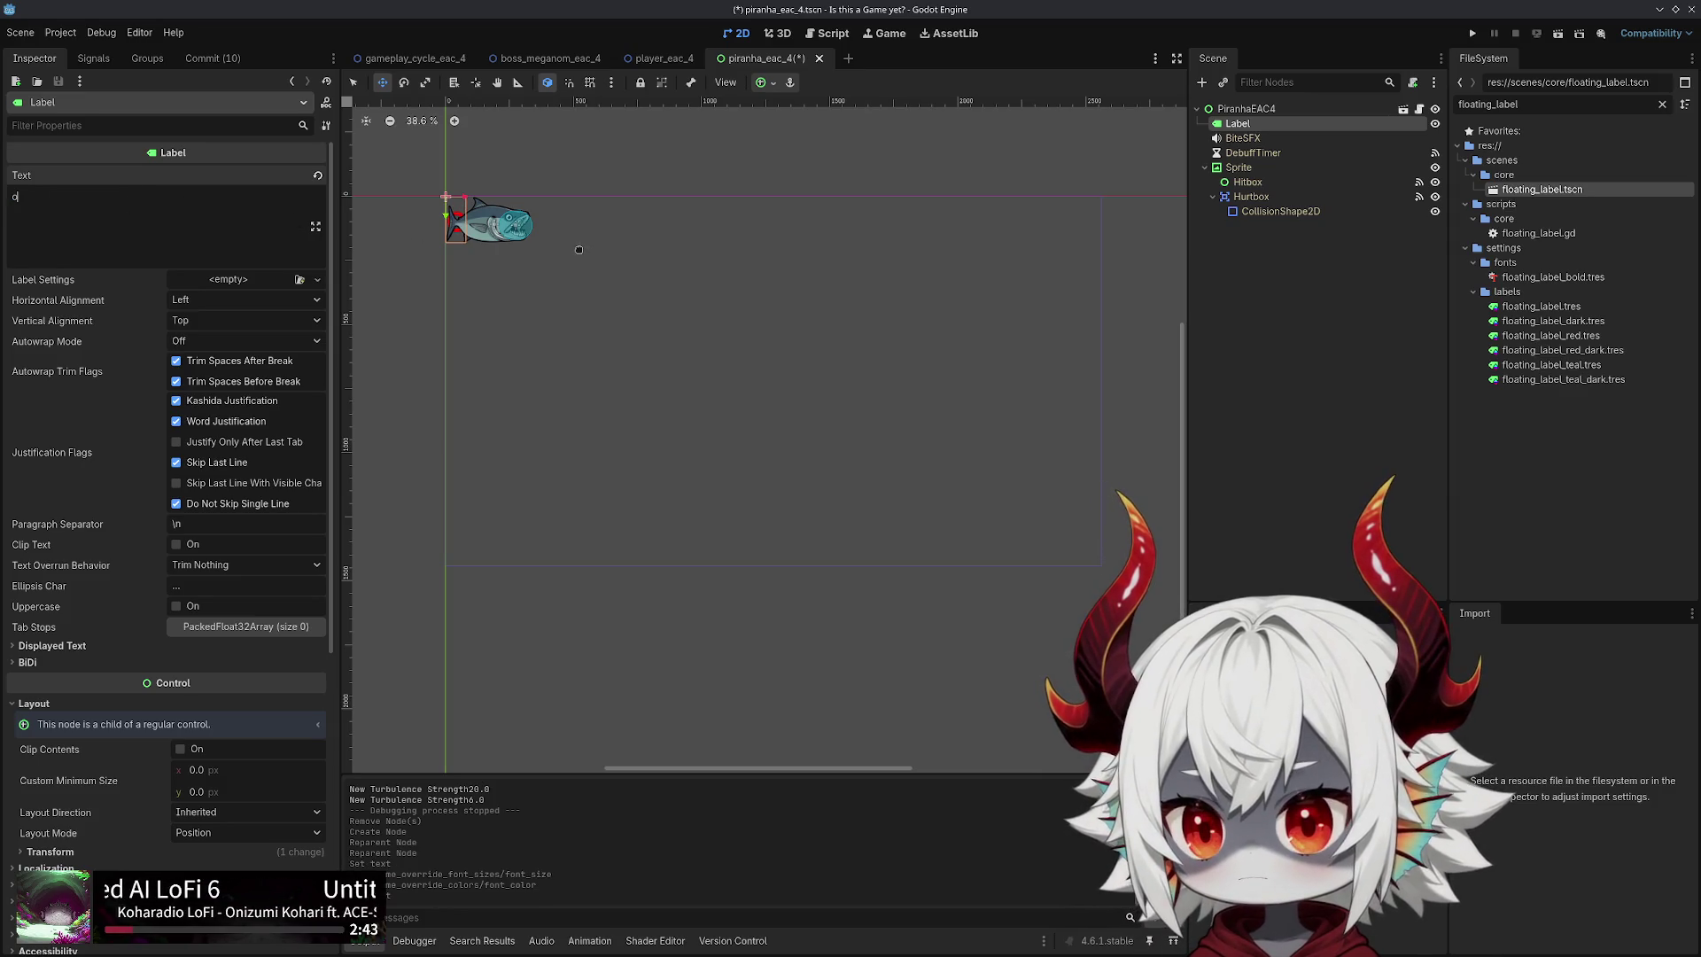
Replace the Label's text with x and save the scene
key("BackSpace")
type("x")
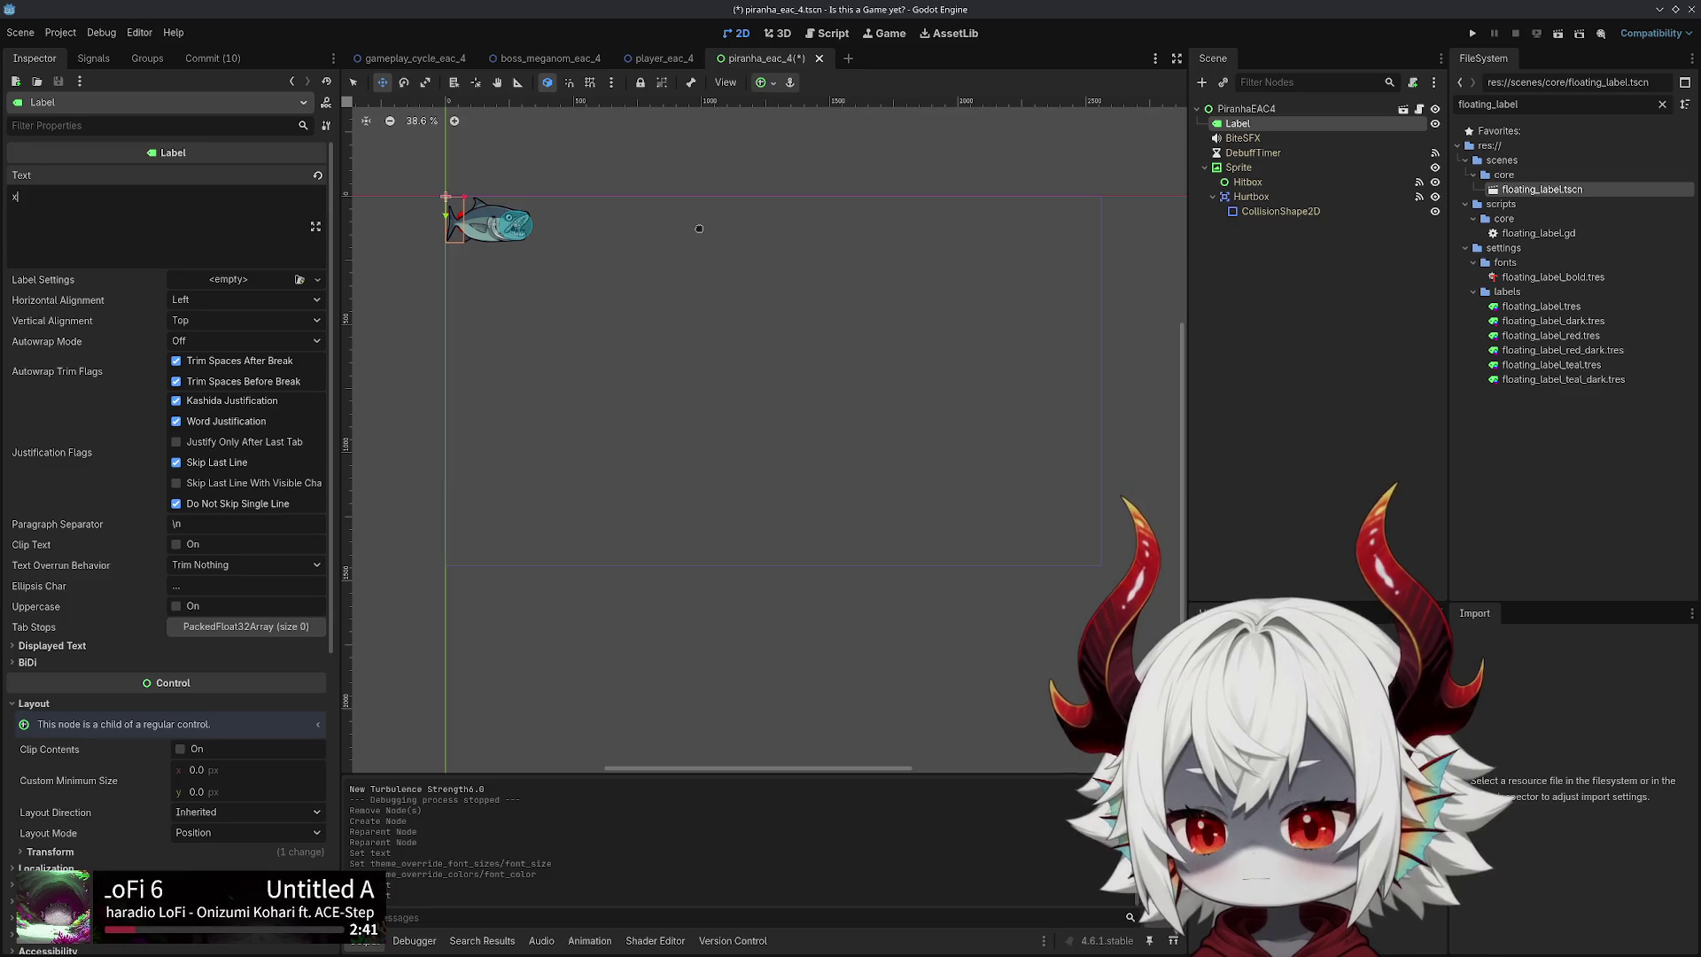
key("ctrl+s")
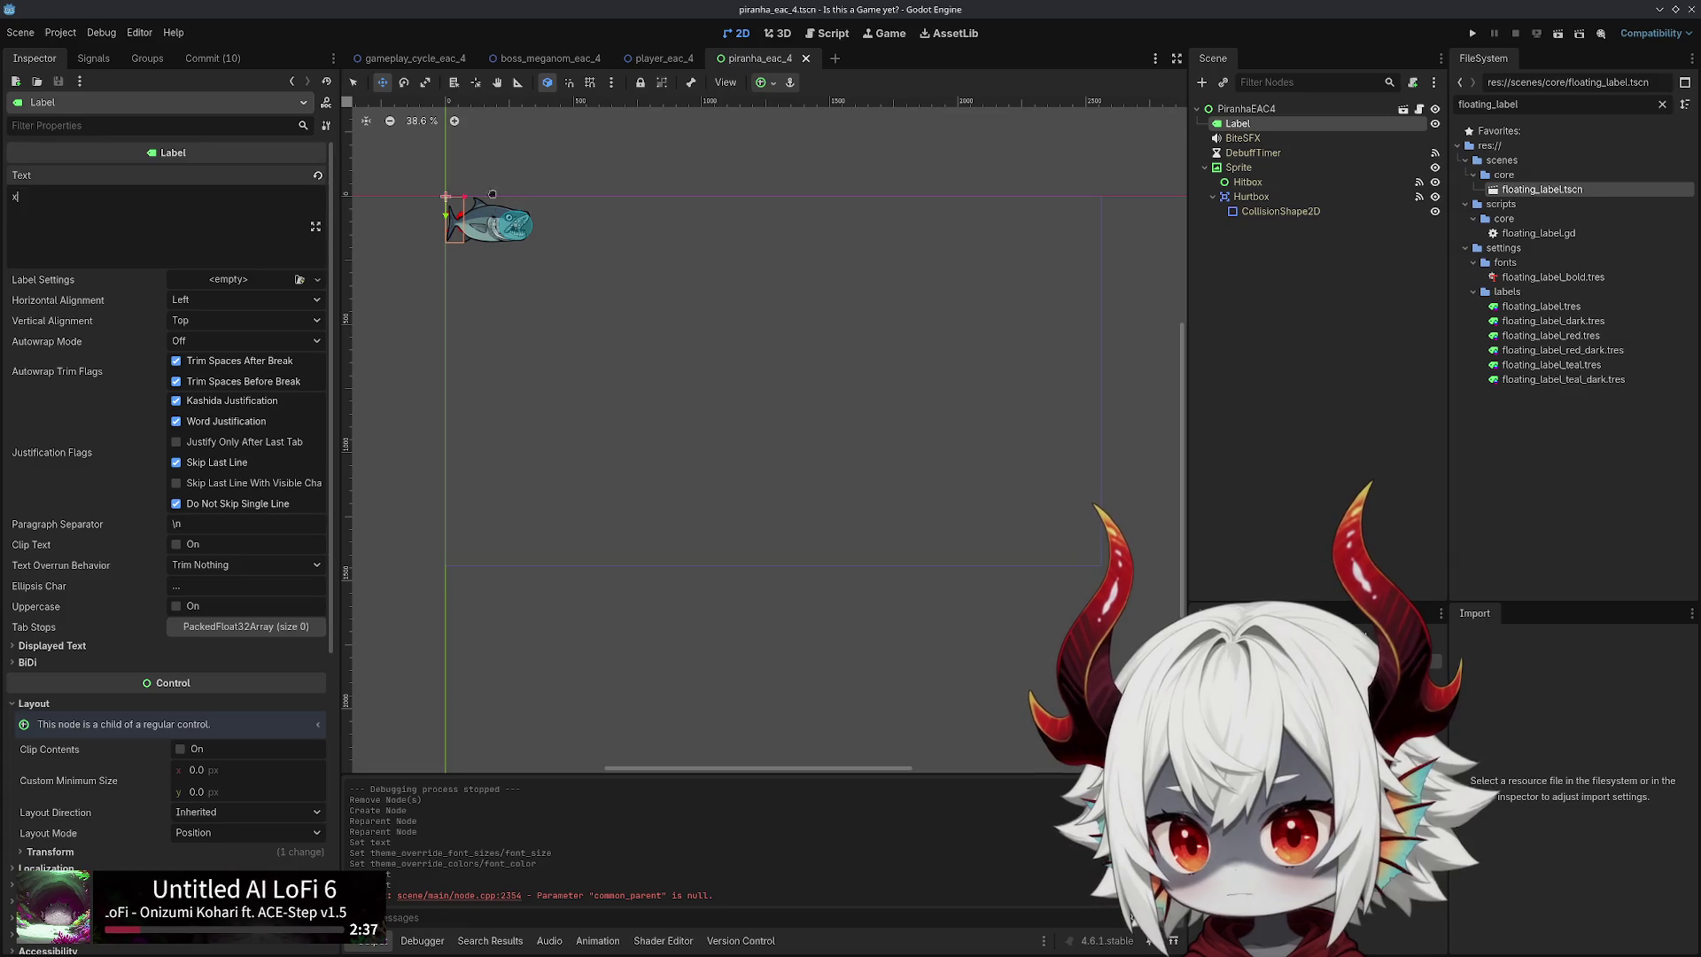
Run the project, stop it, and run it again
scroll(451, 210, "up", 5)
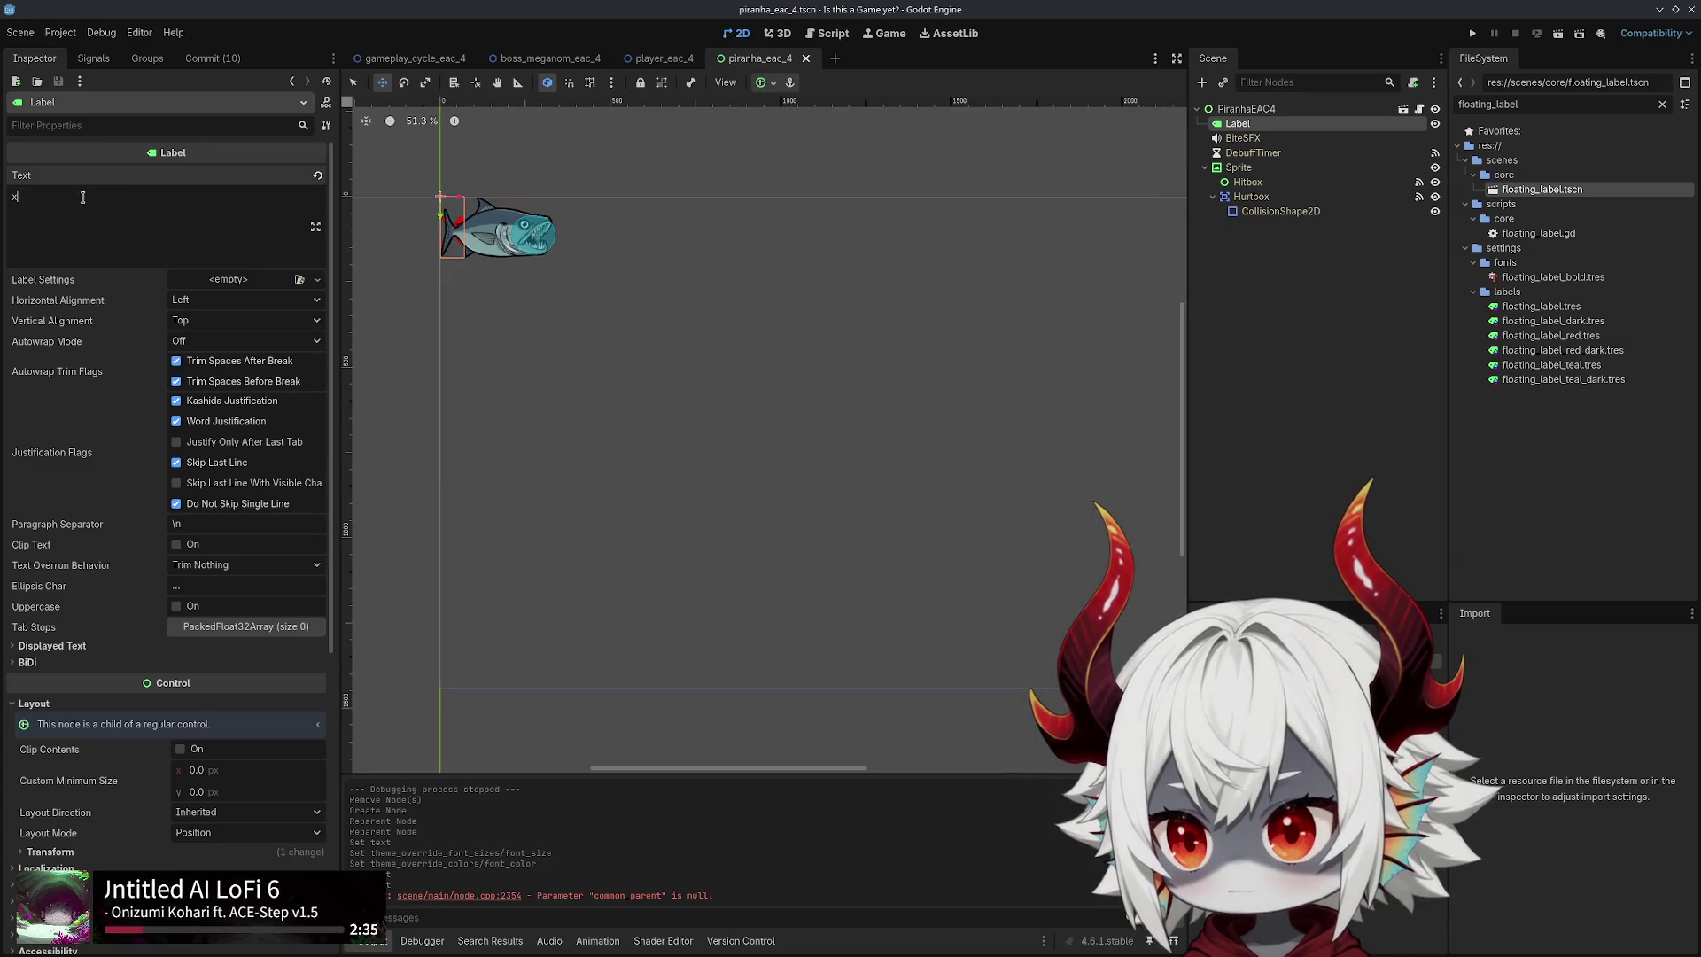
left_click(1469, 35)
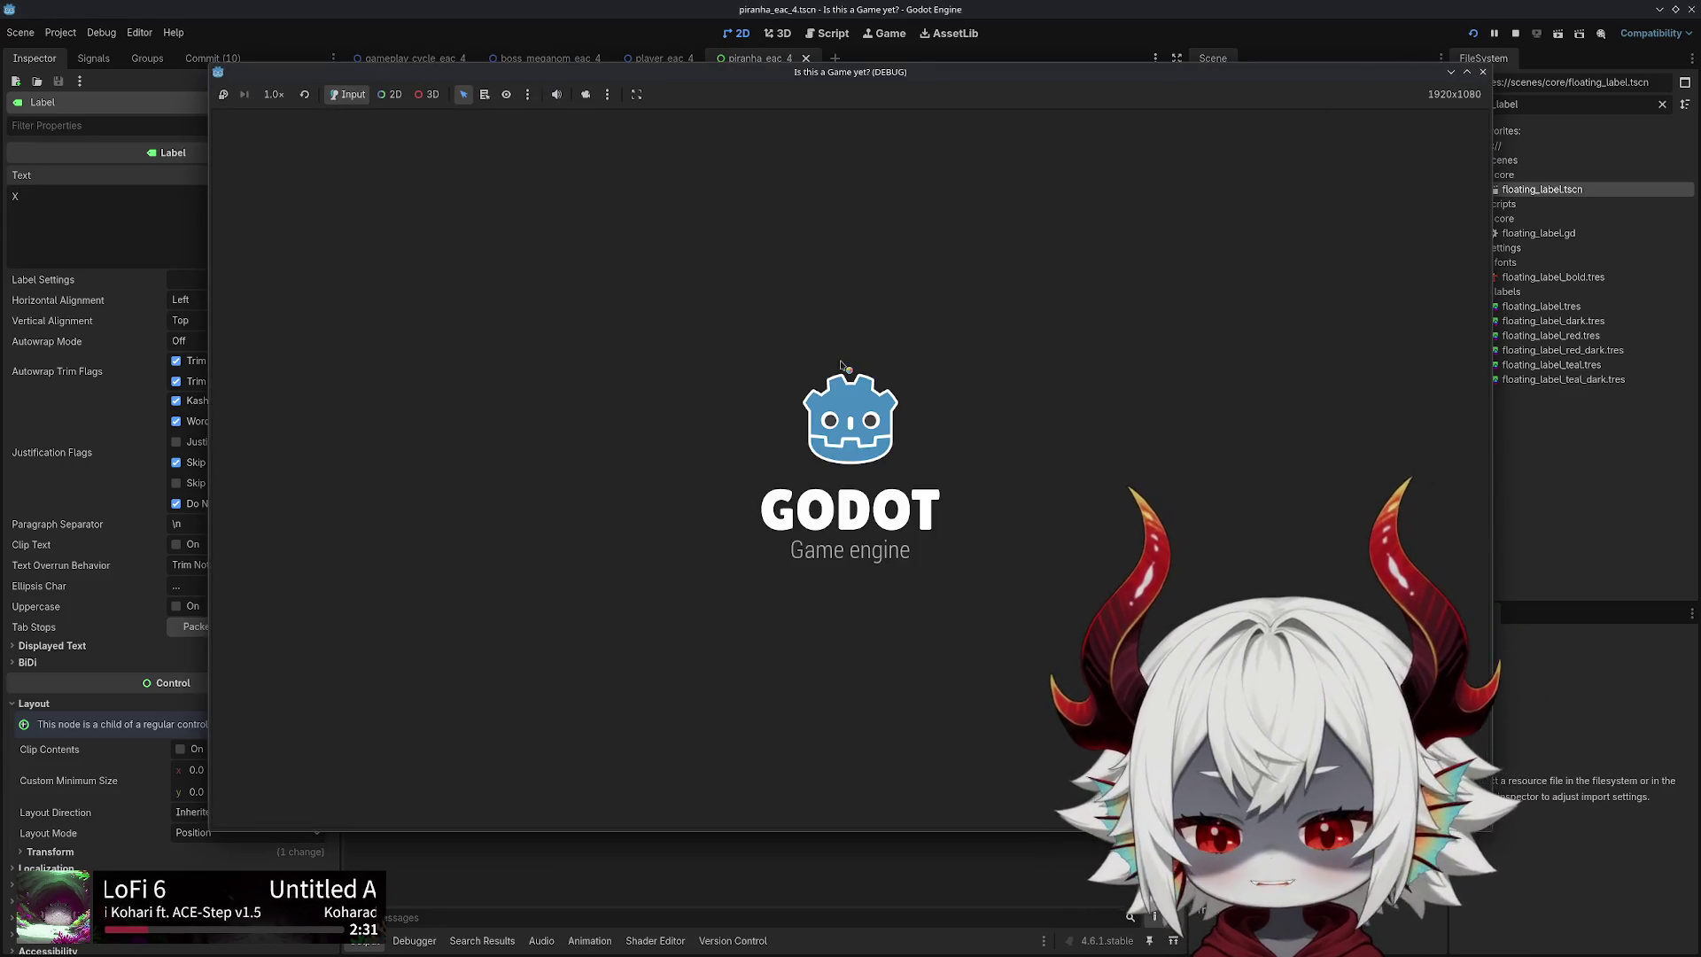
left_click(1483, 74)
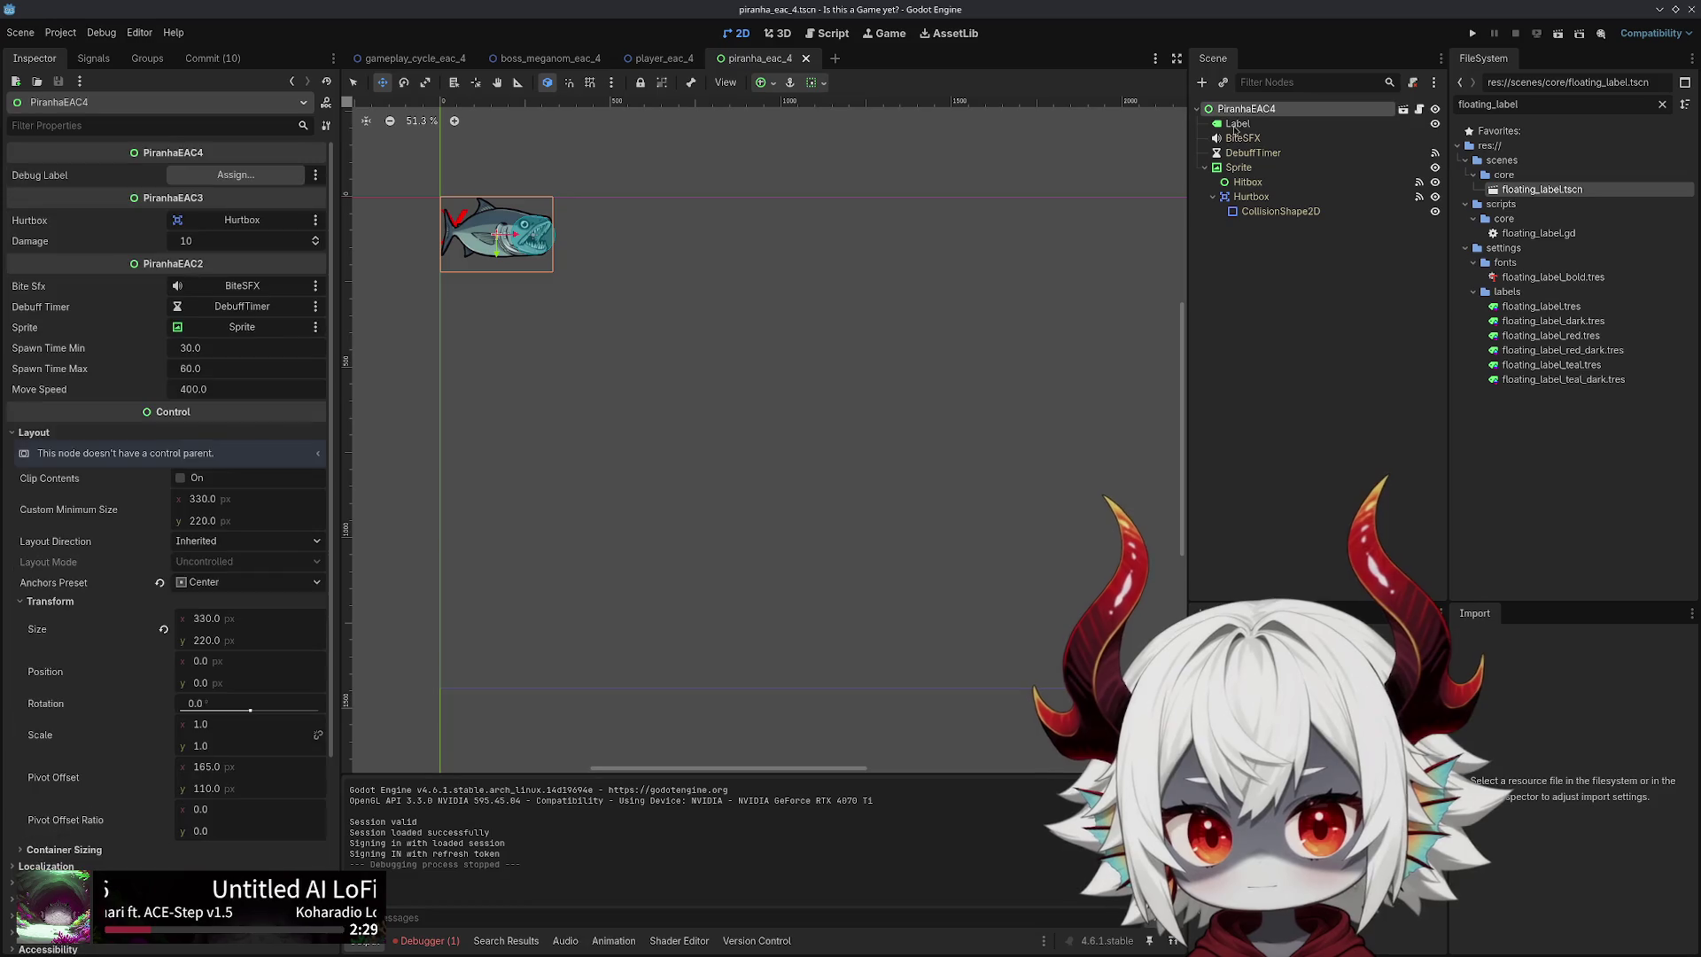
left_click(1472, 33)
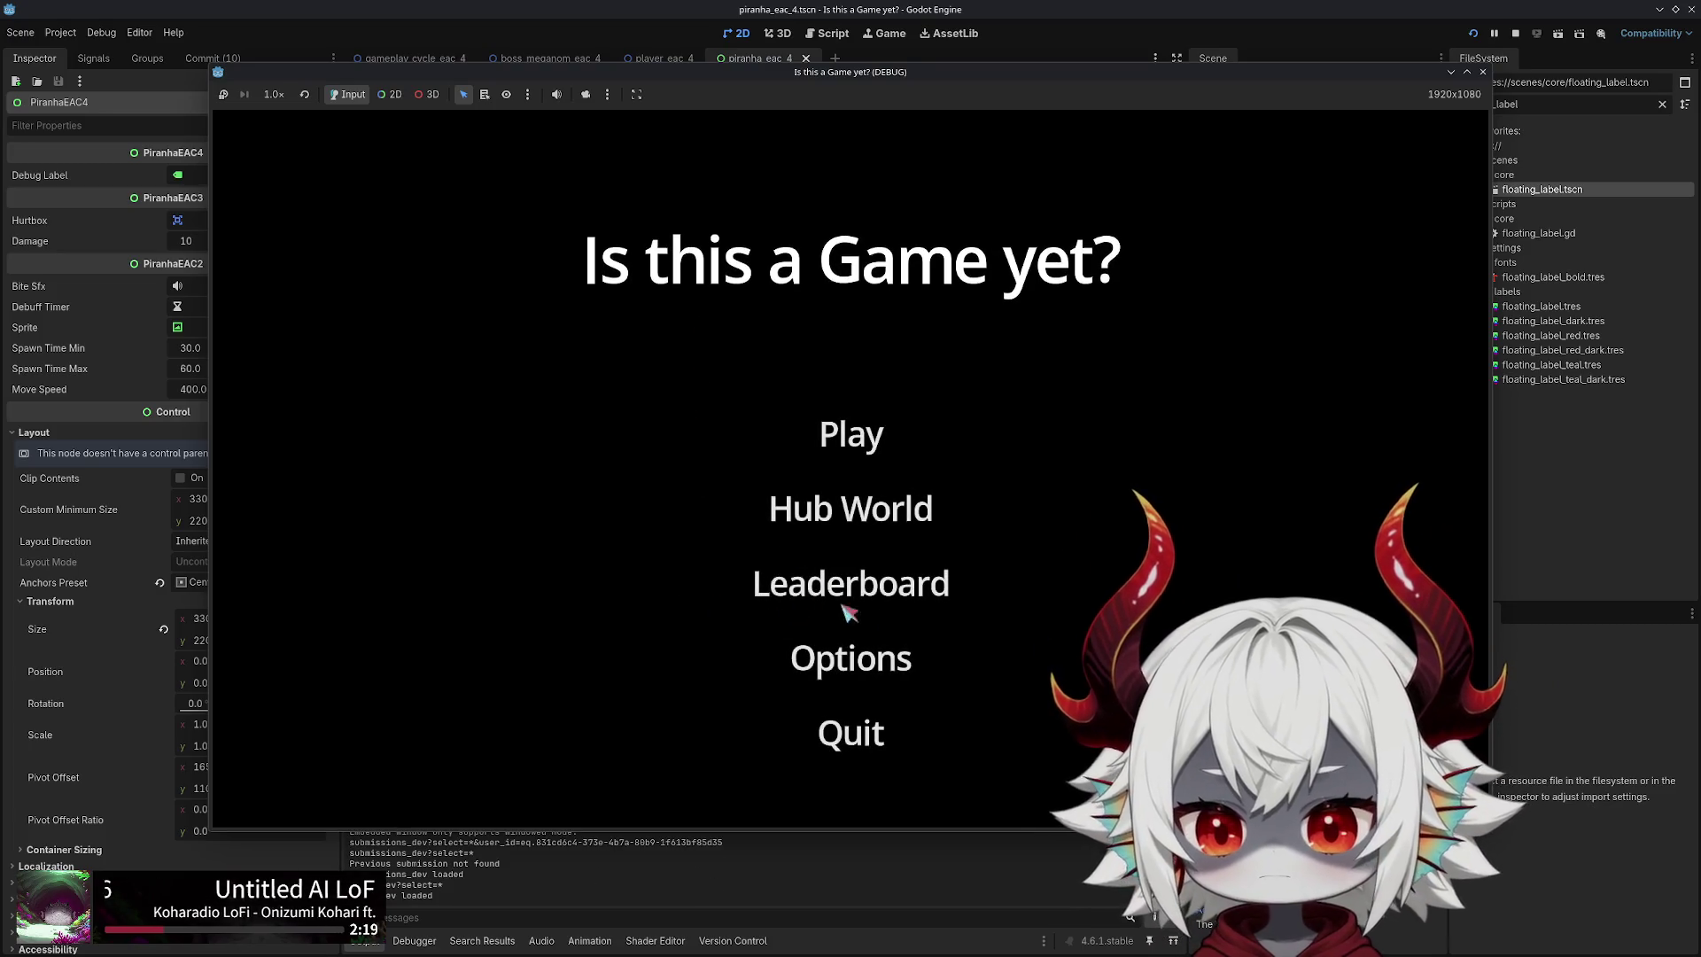
Dismiss the welcome message and play, steering the ship left and right to pop bubbles
left_click(837, 917)
left_click(836, 437)
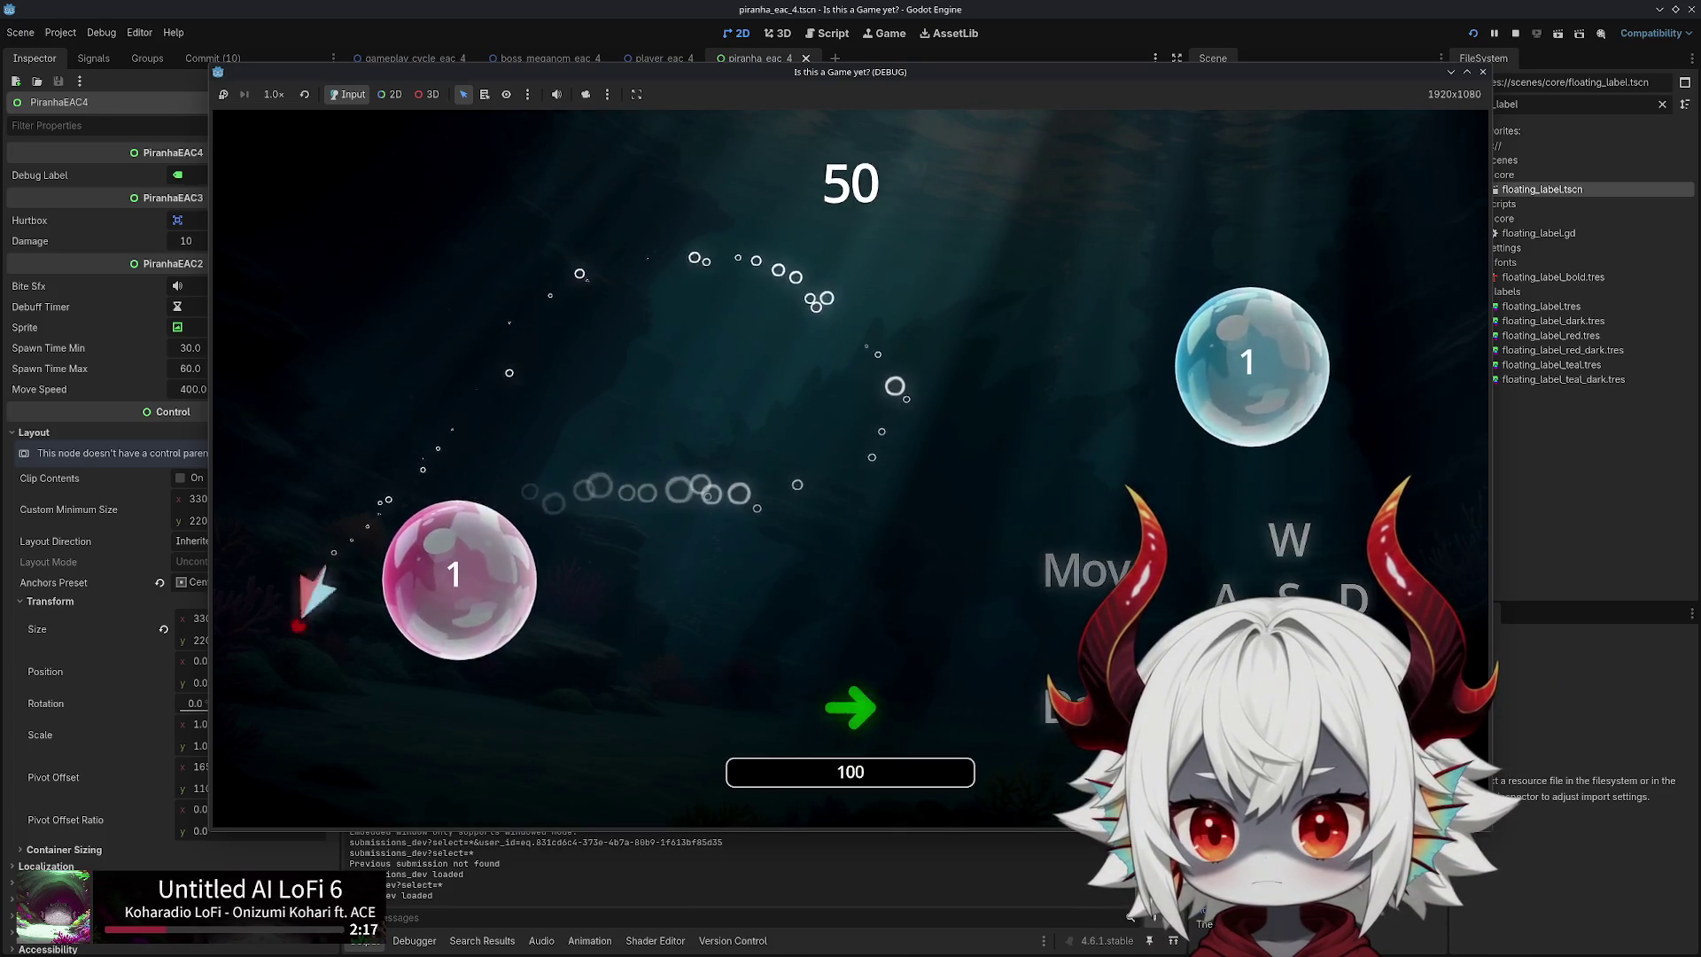
key("d")
key("a")
key("d")
key("a")
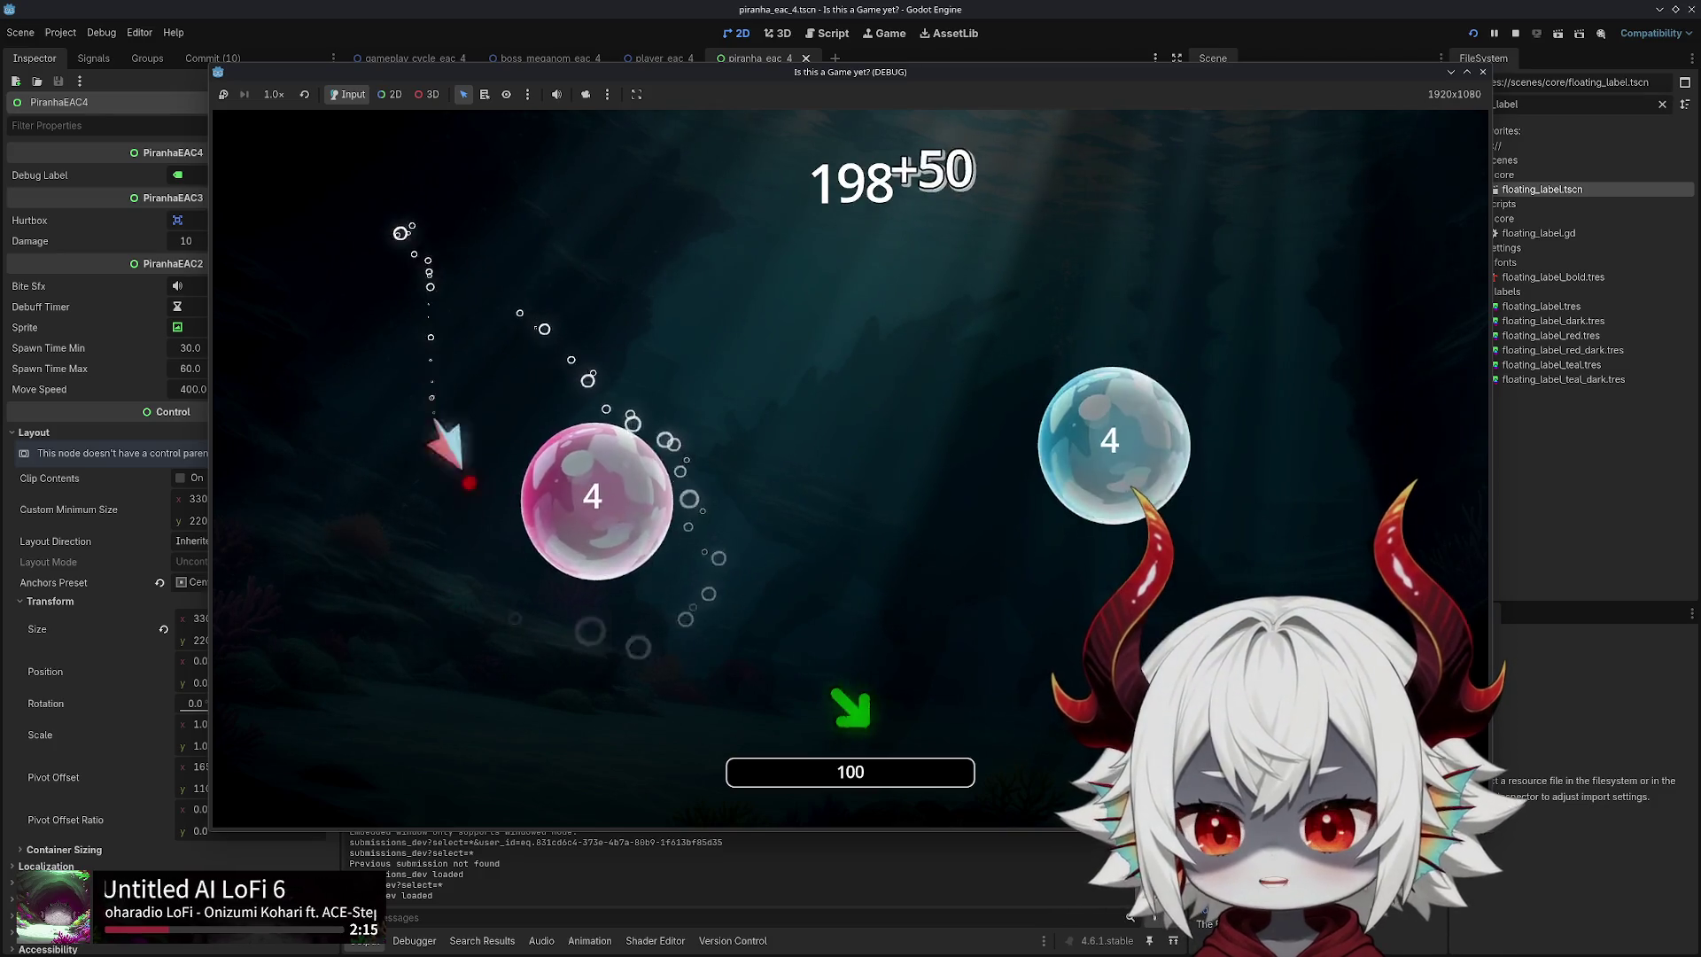
key("a")
key("a")
key("a")
key("a")
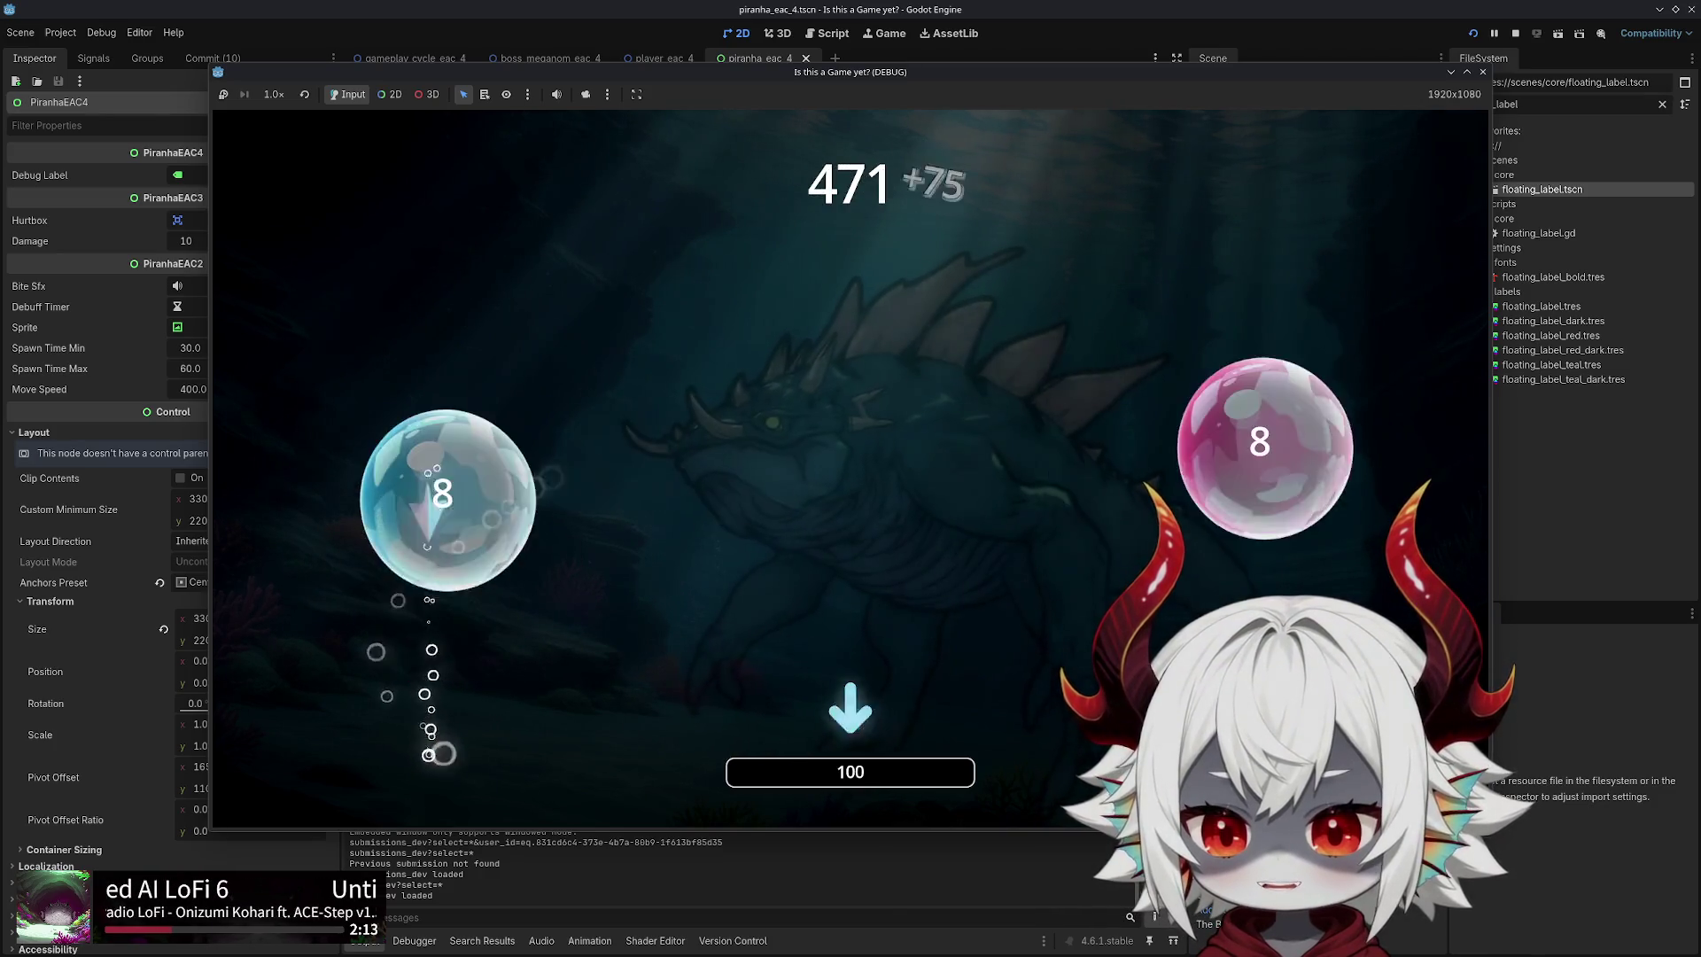
key("a")
key("a")
key("a")
key("a")
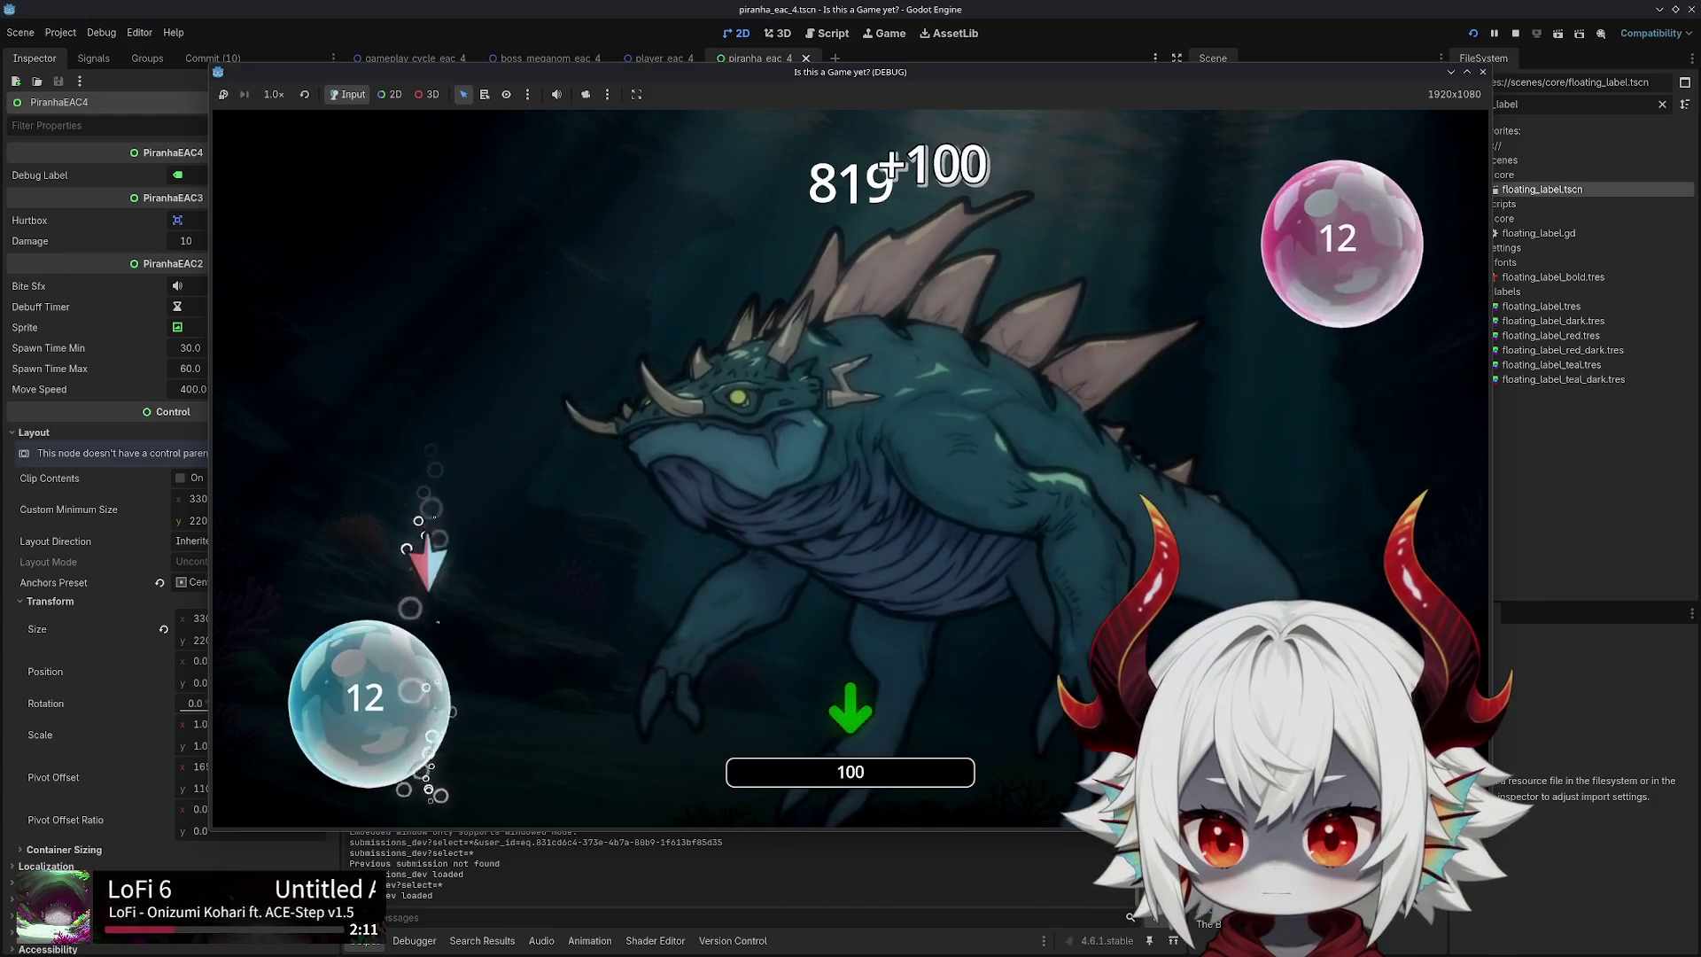
key("a")
key("a")
key("a")
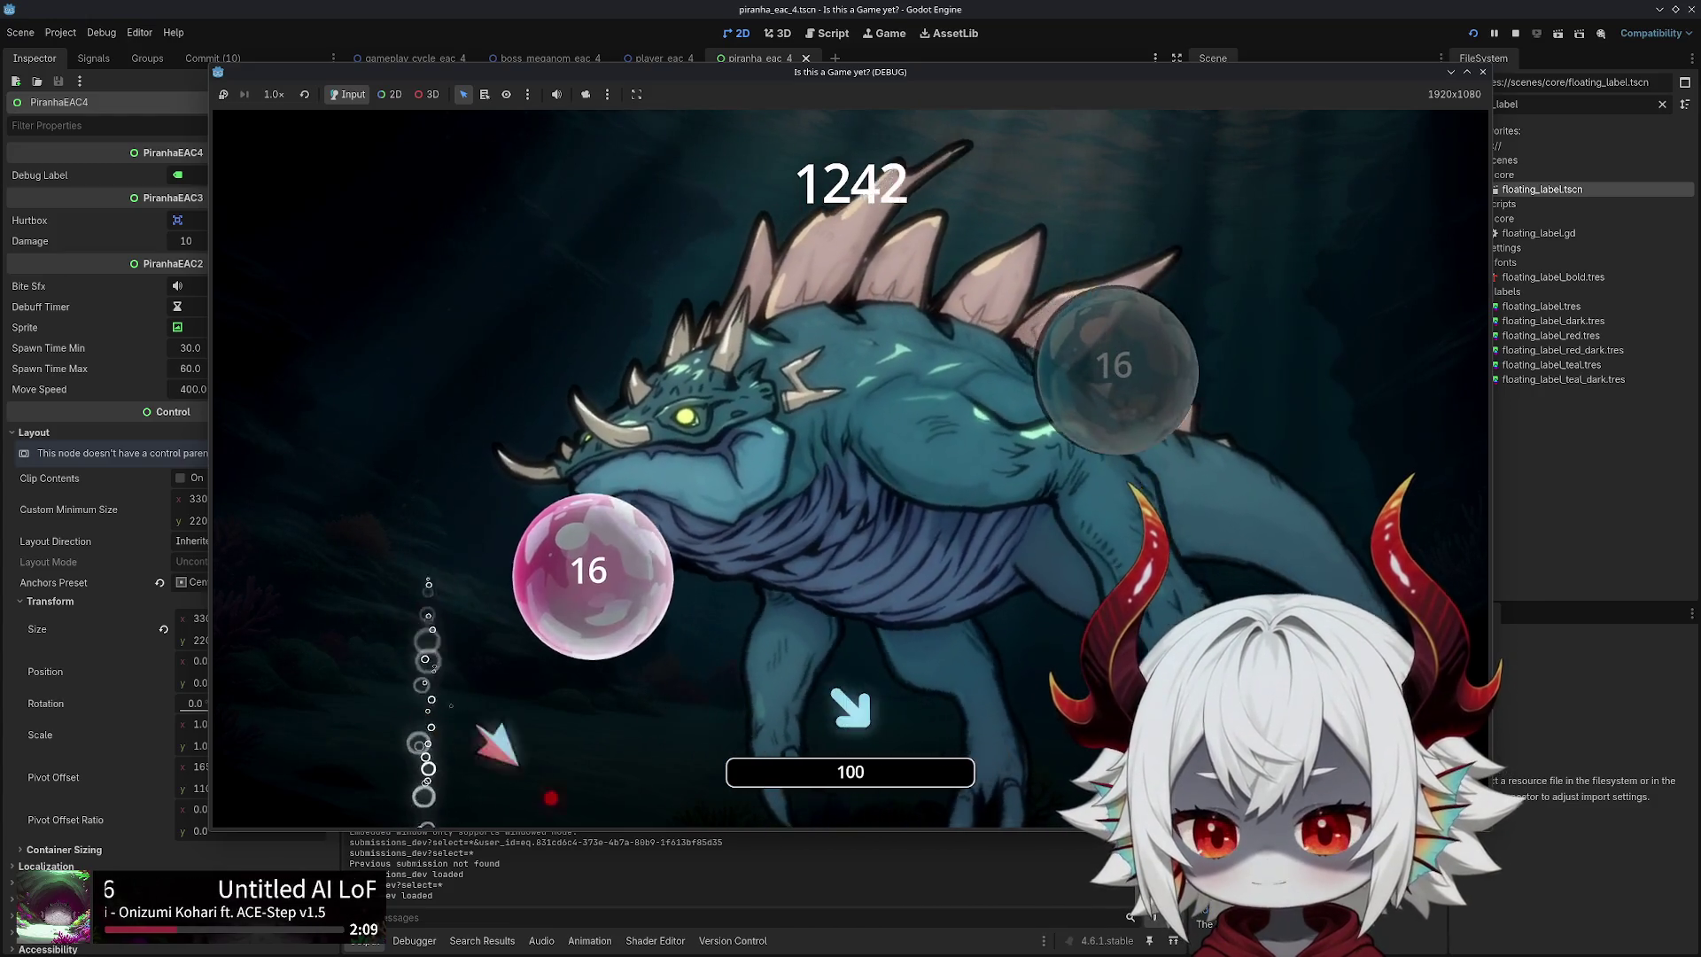
key("a")
key("a")
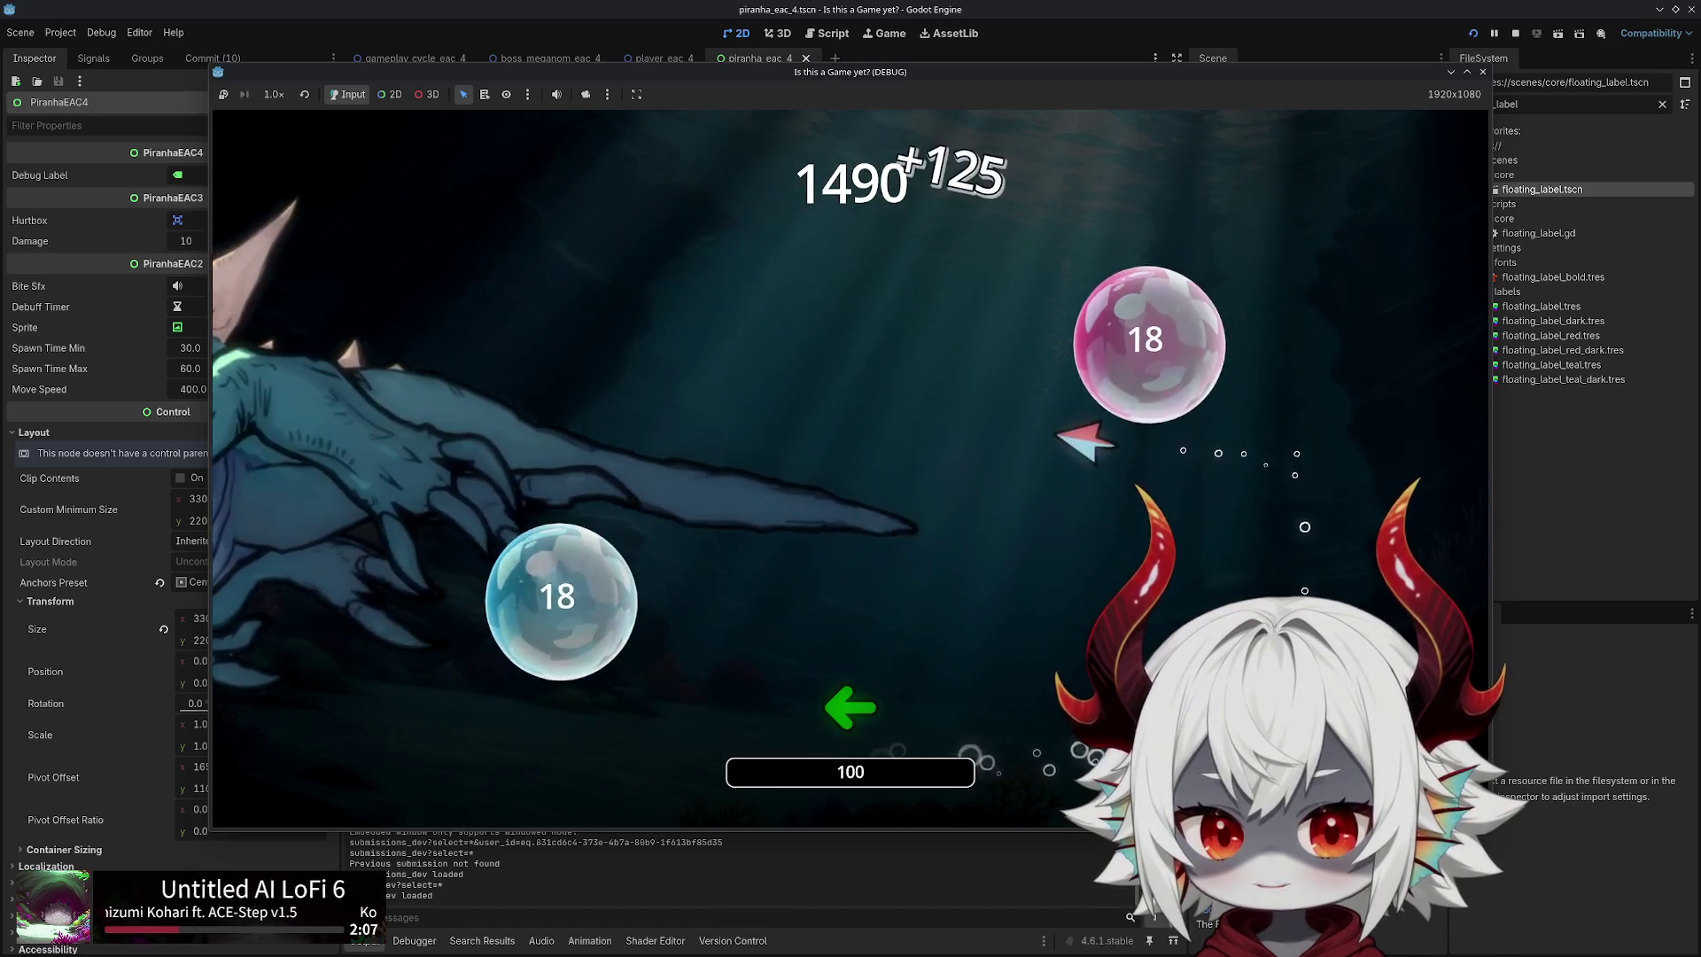
key("a")
key("a")
key("a")
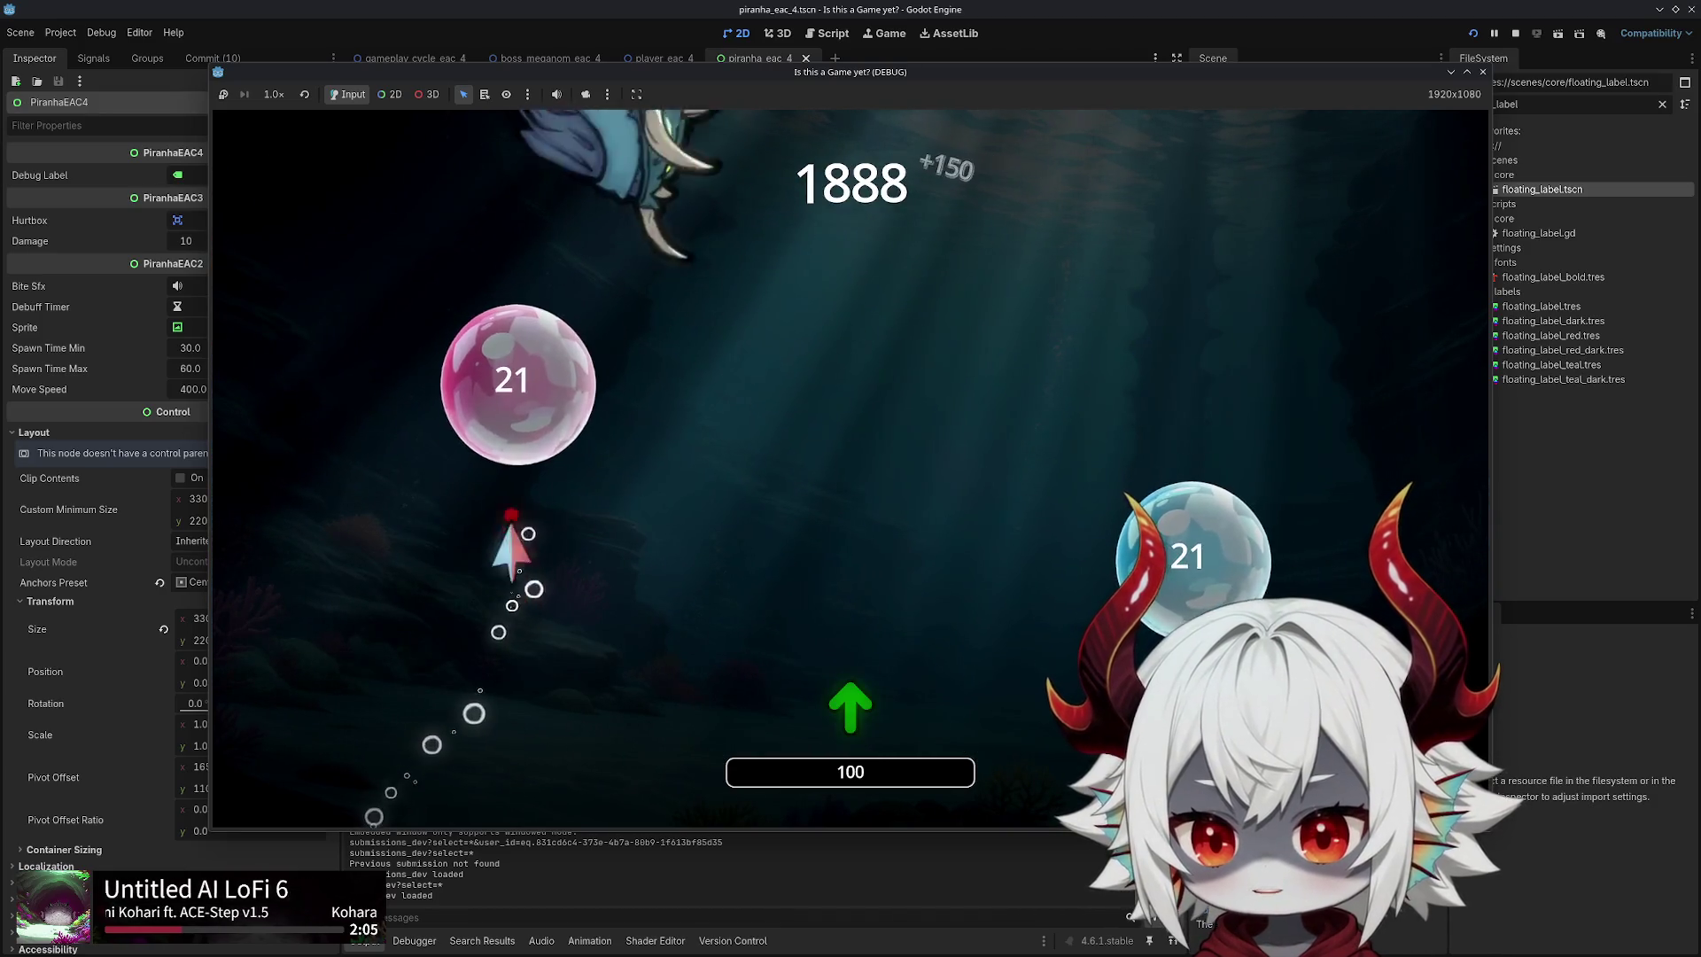
key("a")
key("a")
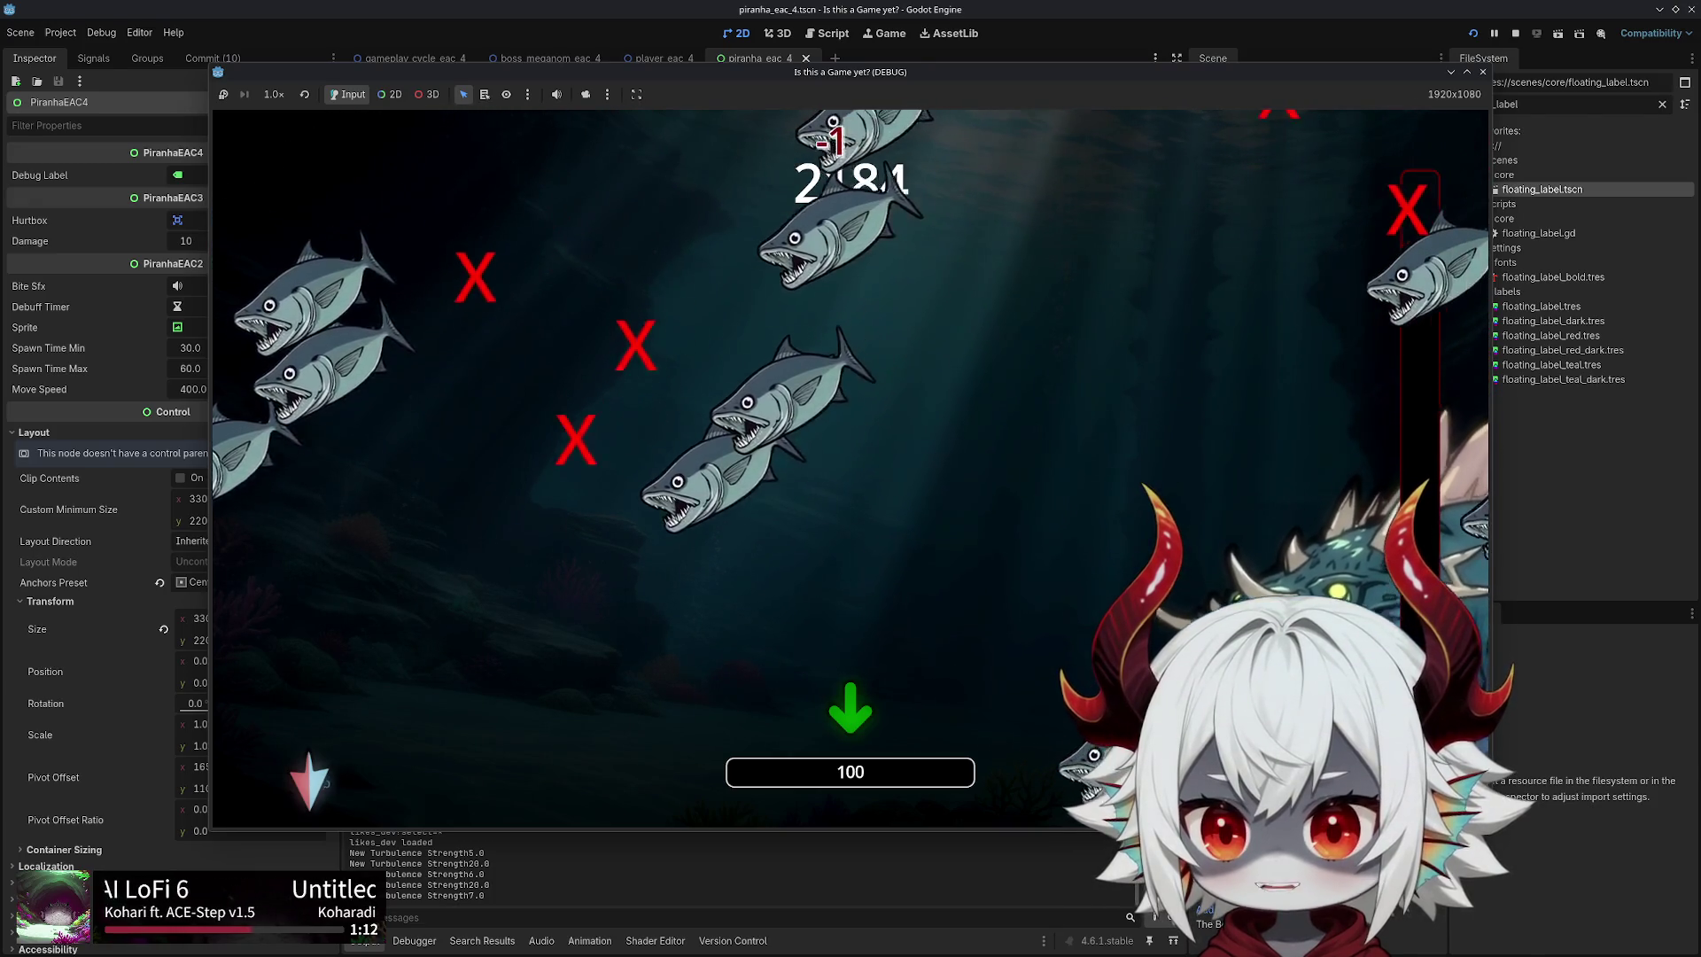
Steer through the piranha wave with the arrow keys, then close the game window
key("Right")
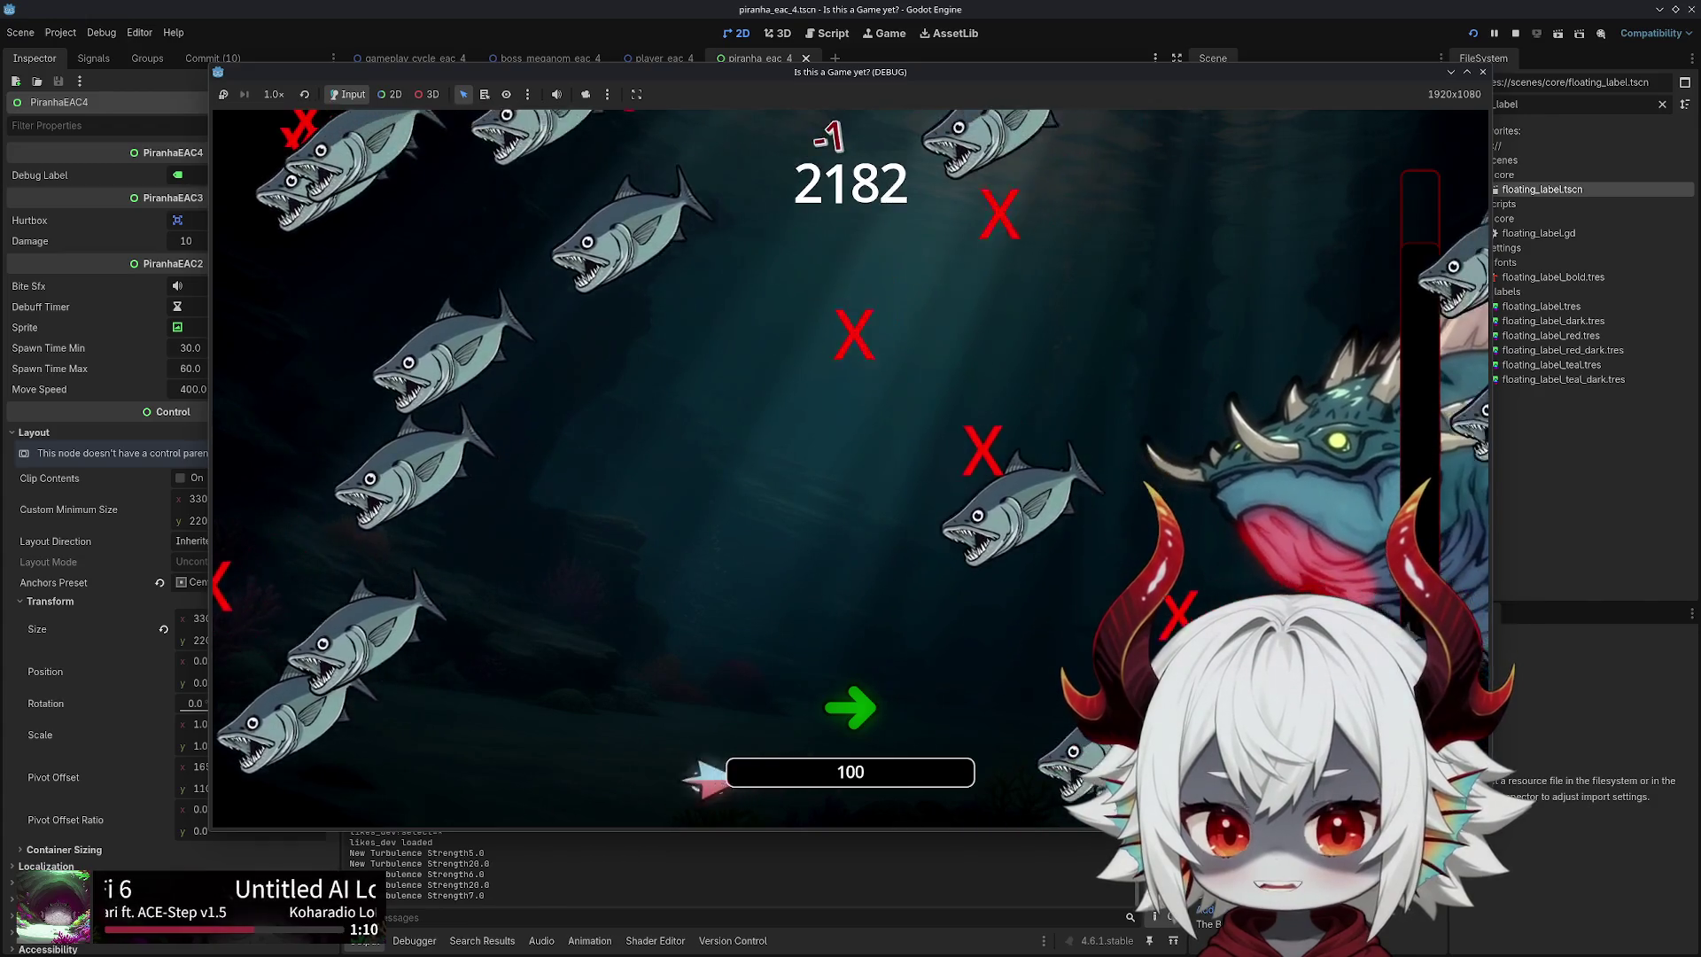
key("Up")
key("Right")
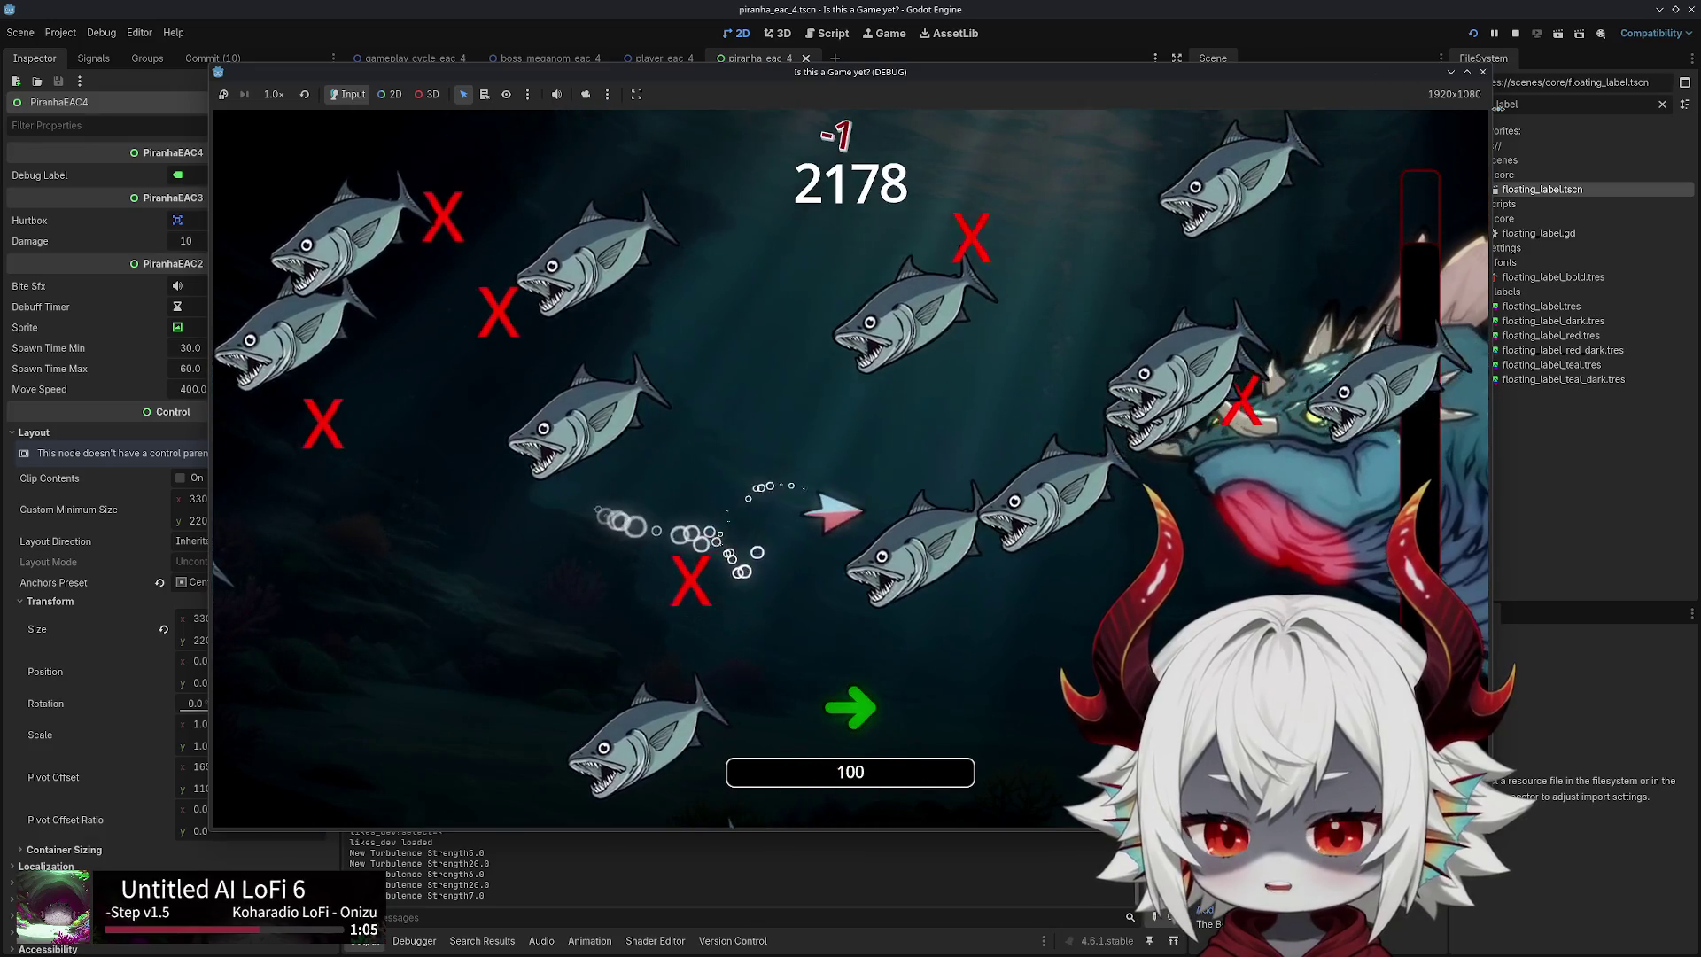
key("Down")
key("Right")
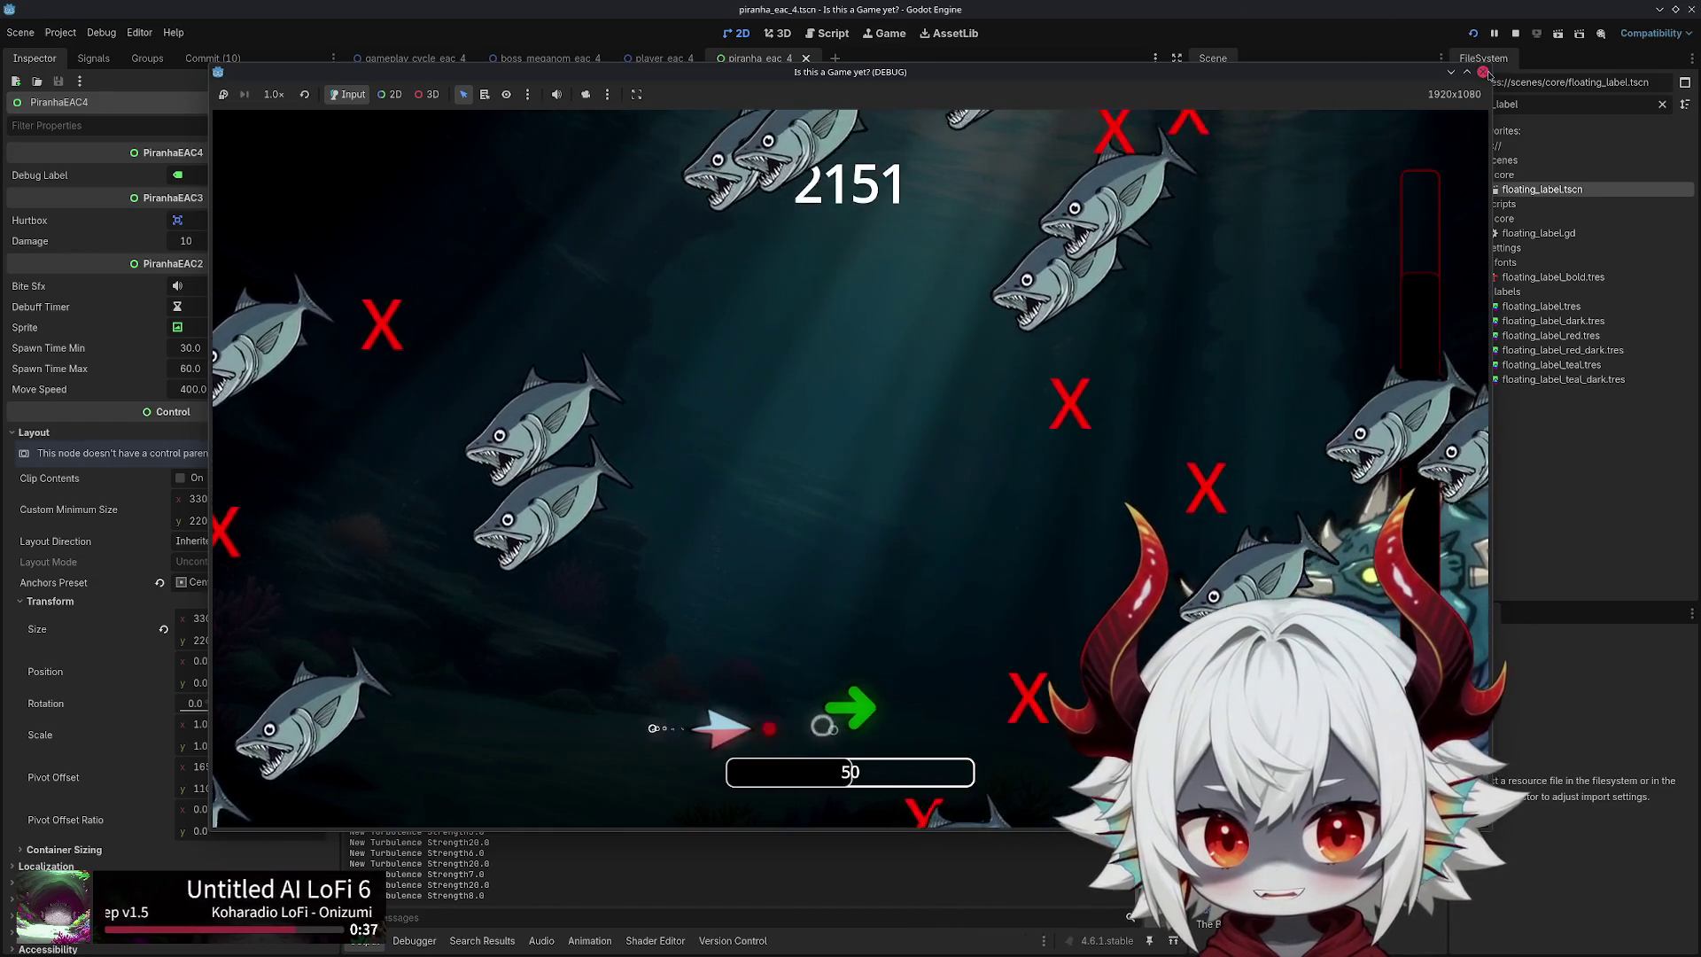
left_click(1484, 72)
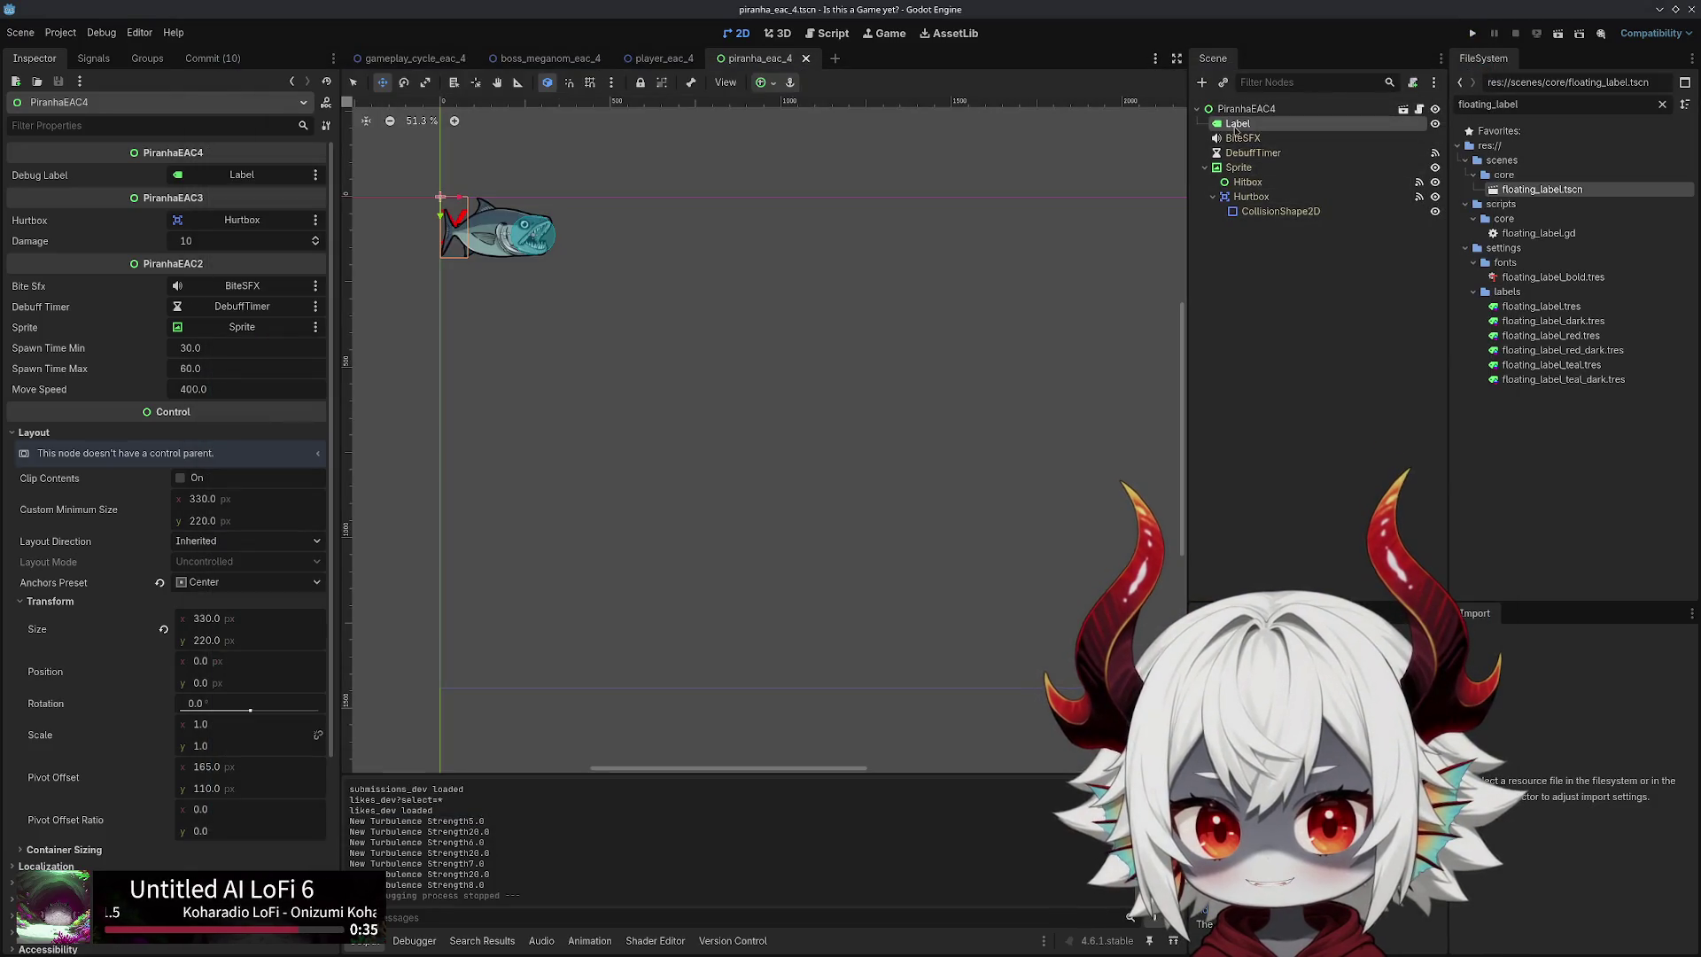
Select the Label node in the piranha scene and launch the game again
left_click(1237, 125)
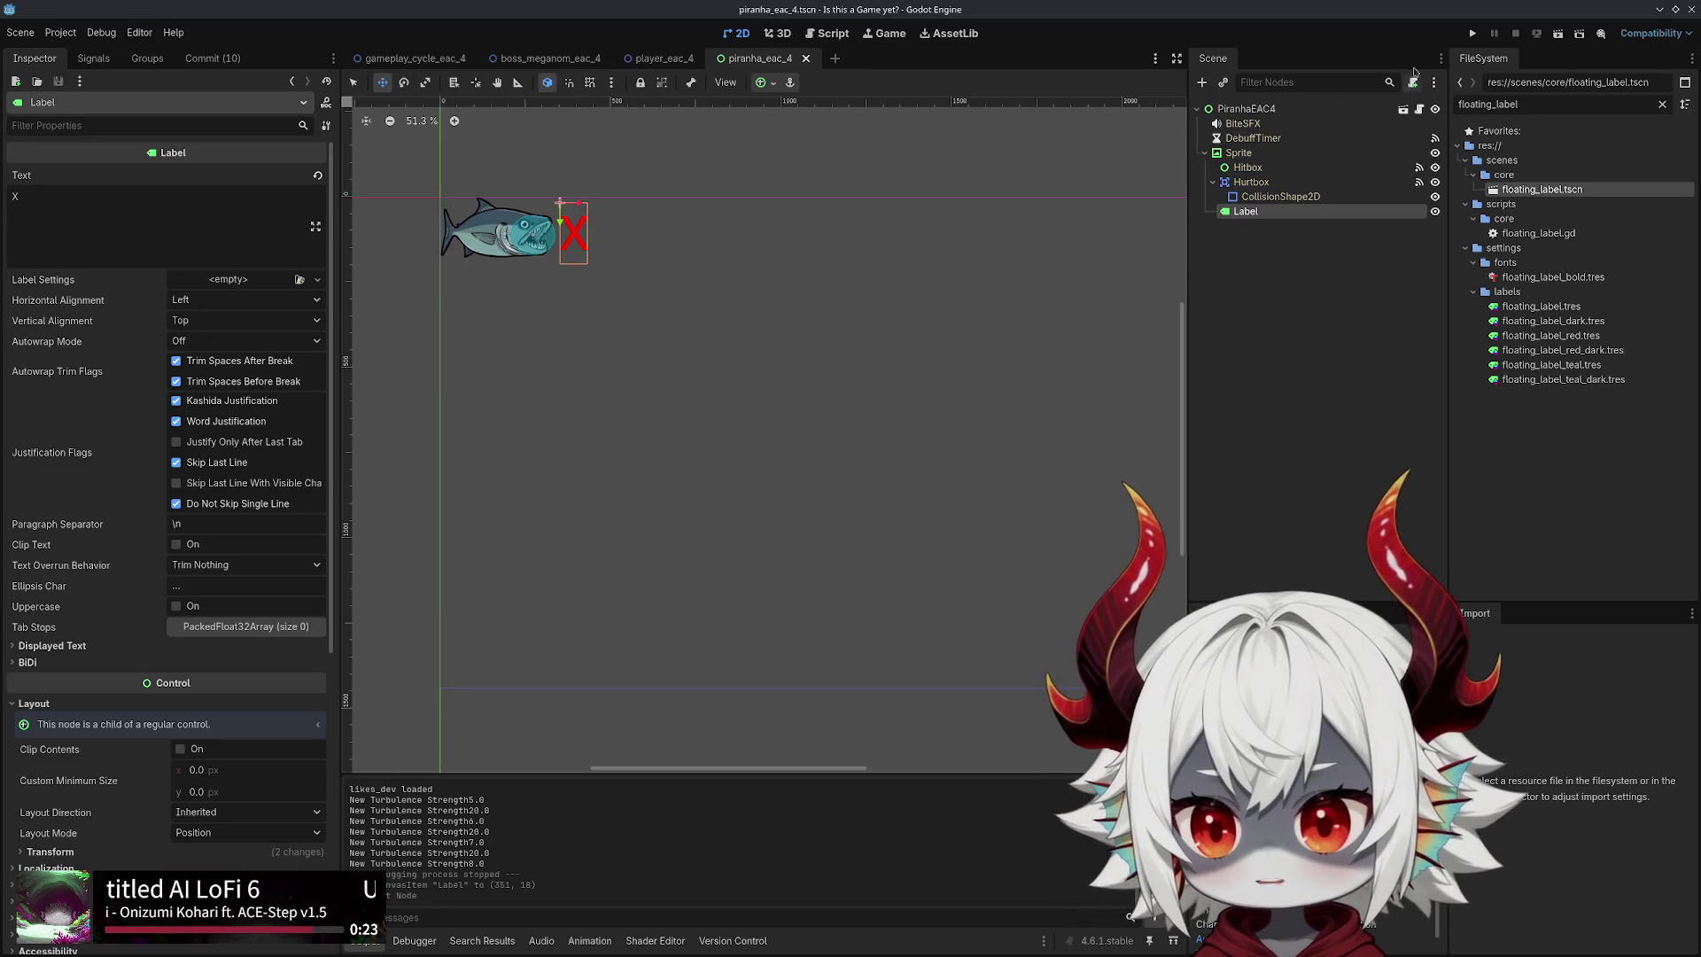
left_click(1473, 35)
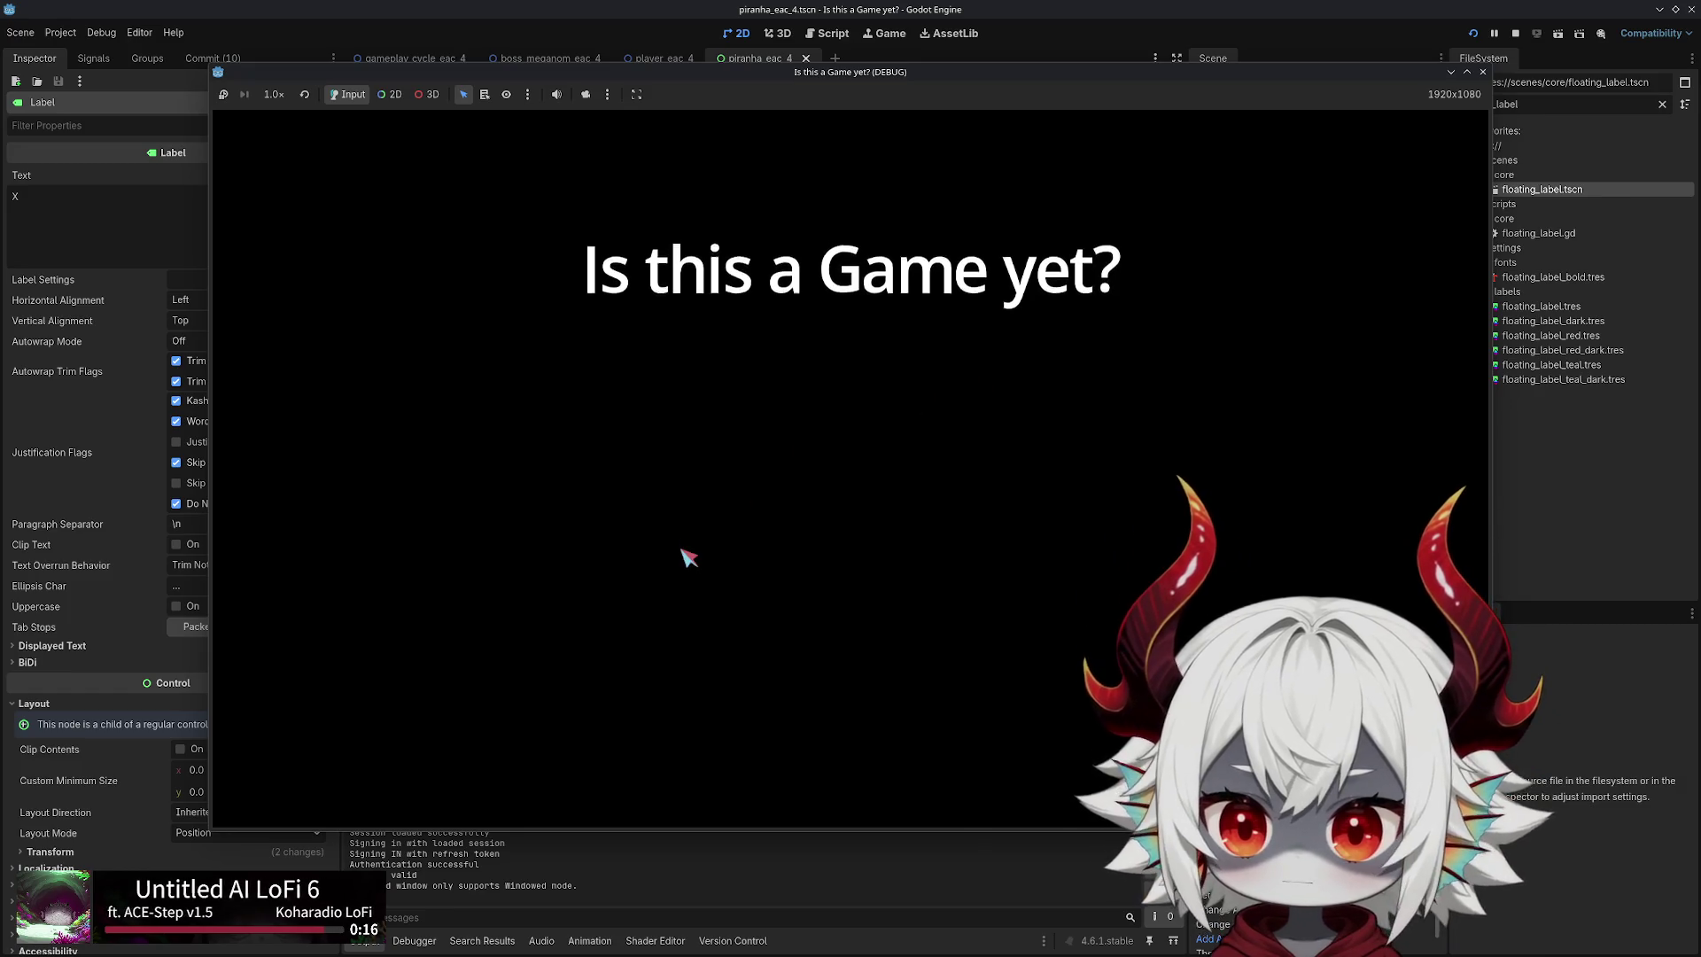
Dismiss the welcome message, start a new game, and steer the fish with WASD to pop bubbles
left_click(850, 700)
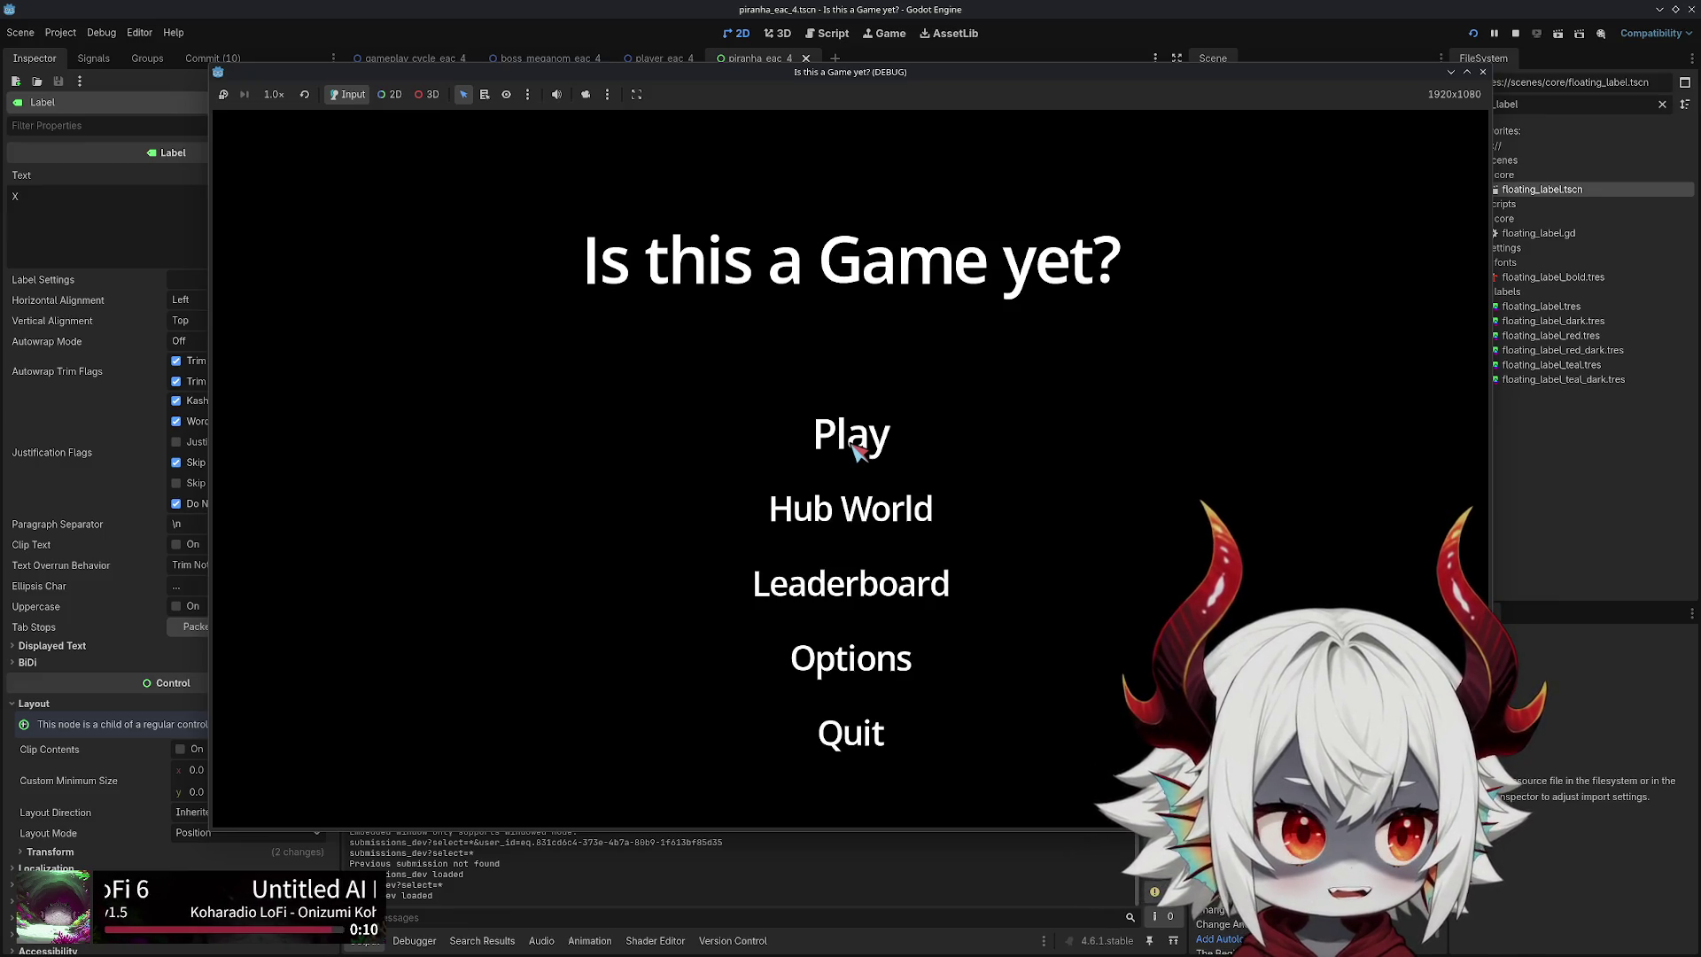
left_click(854, 447)
key("d")
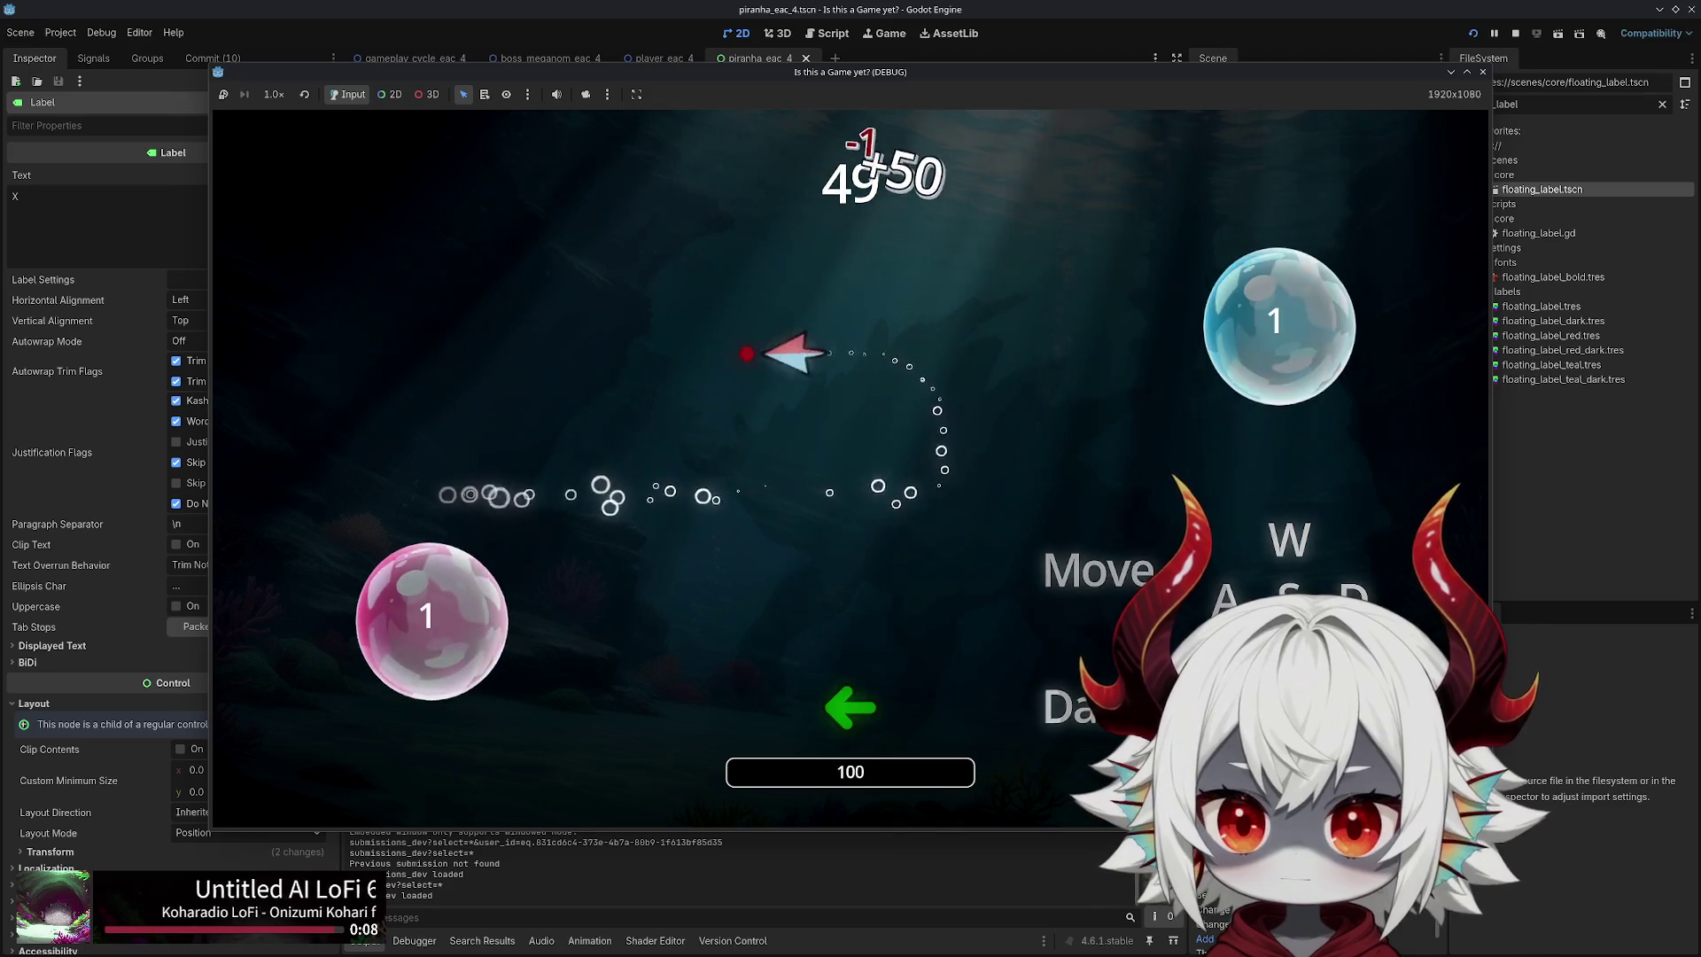
key("a")
key("s")
key("w")
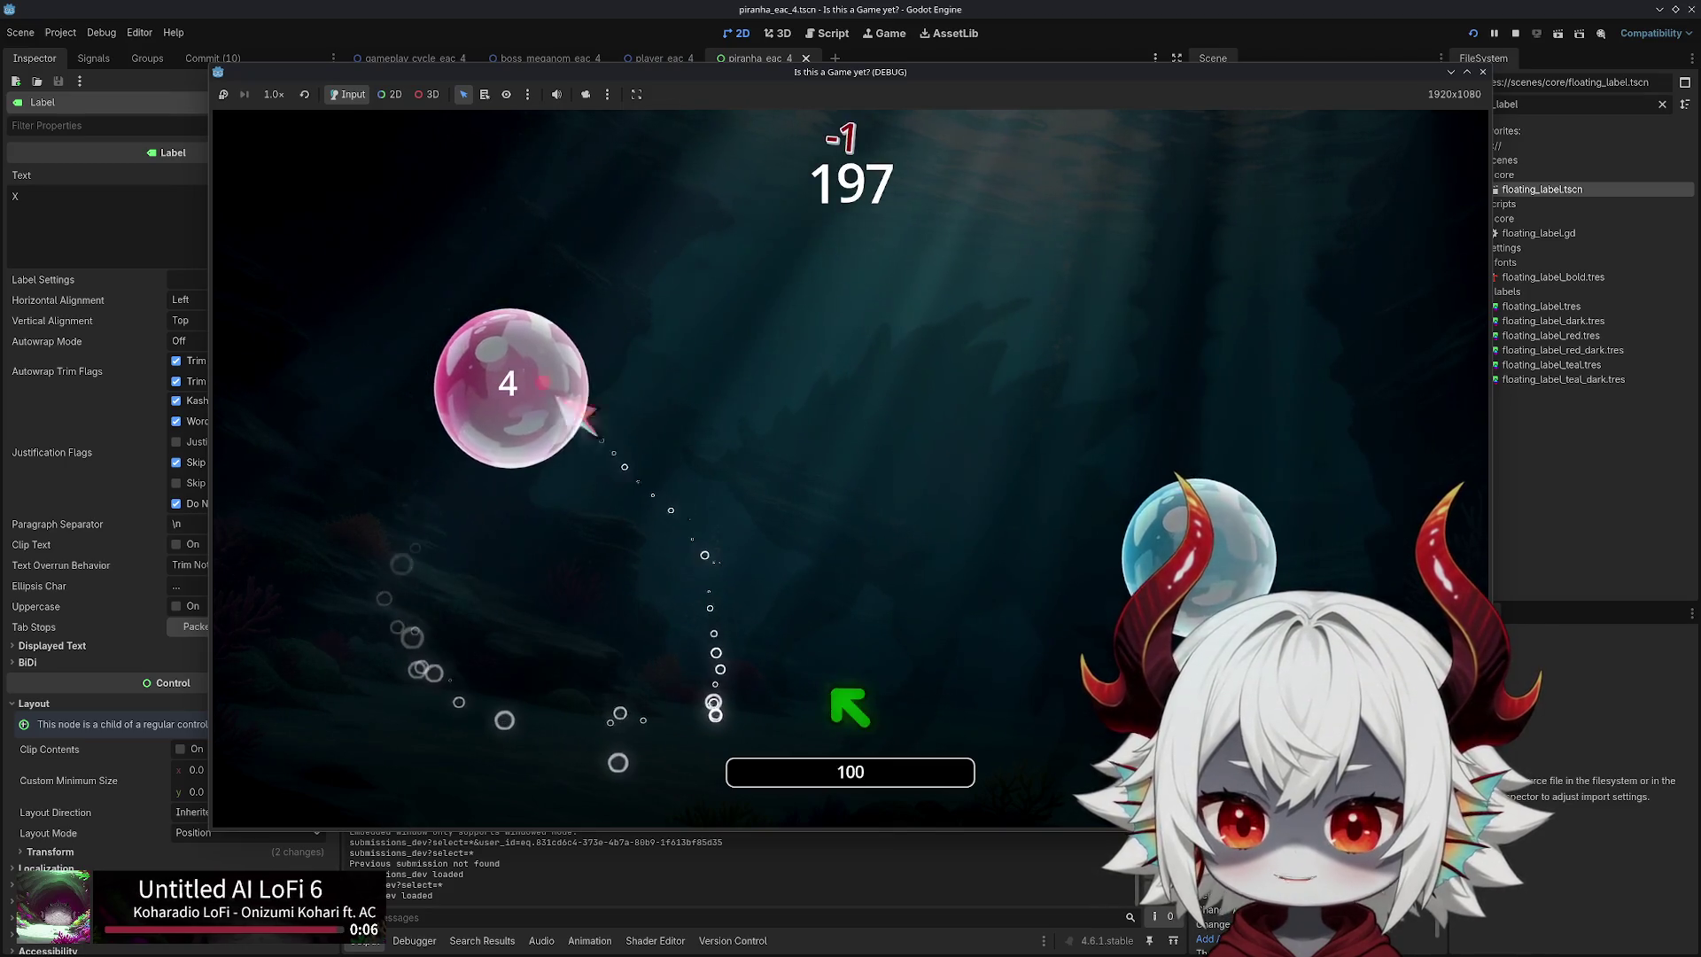
key("w")
key("s")
key("a")
key("w")
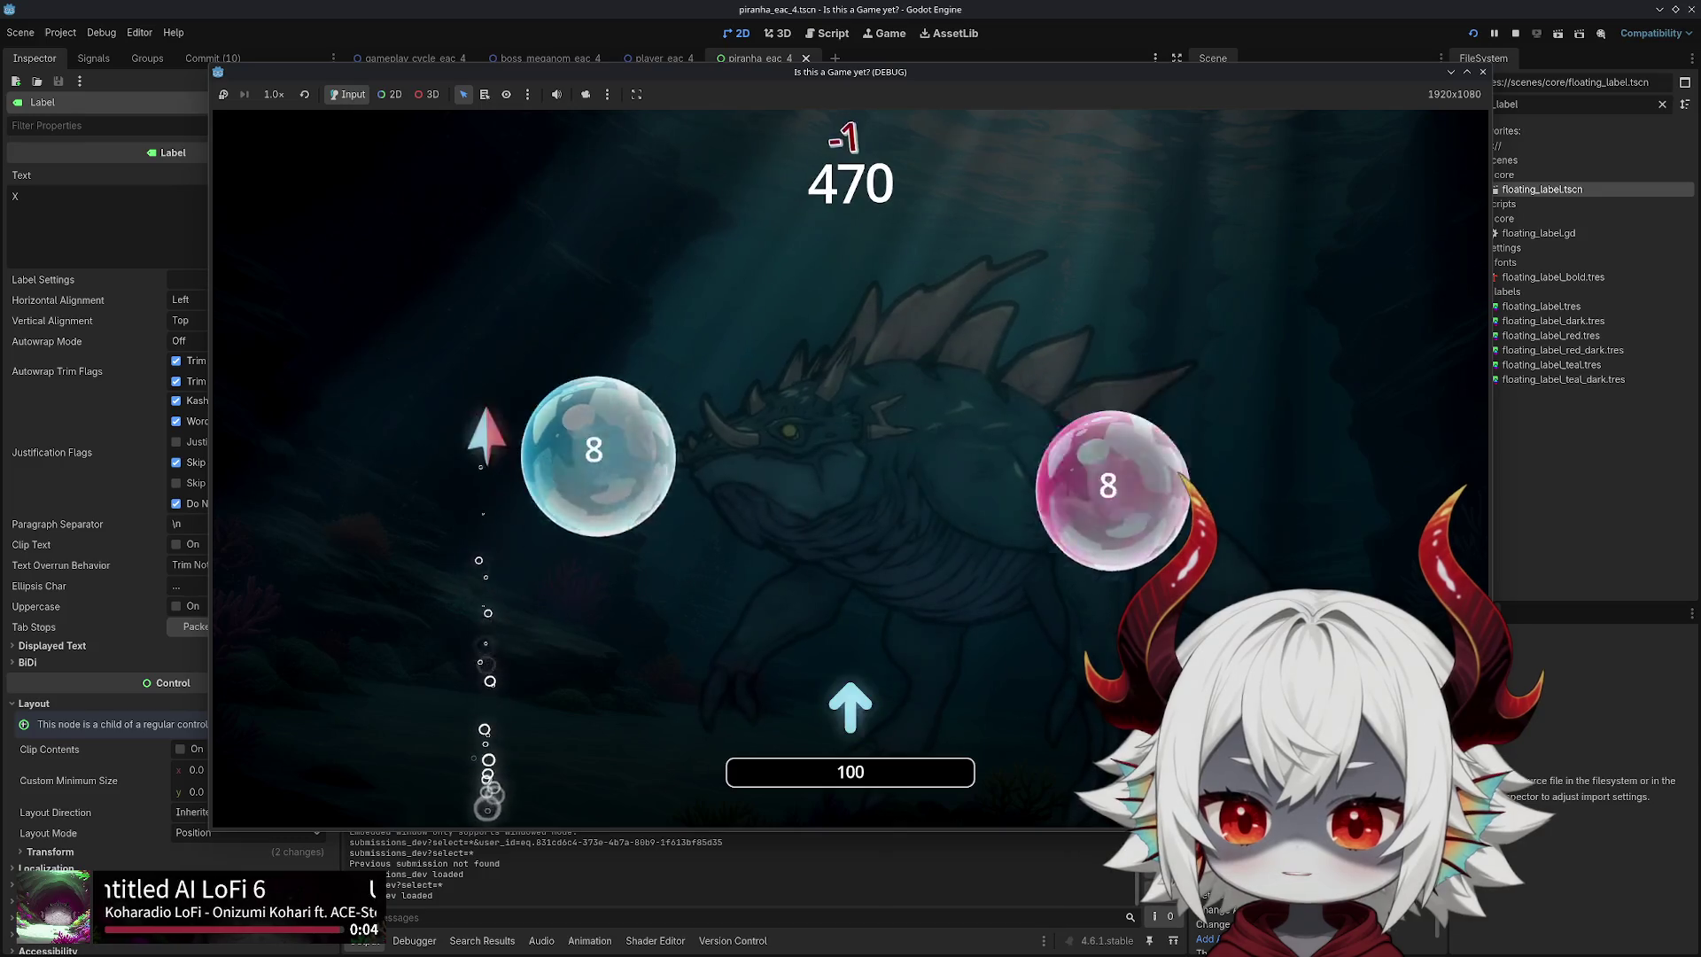
key("s")
key("a")
key("w")
key("s")
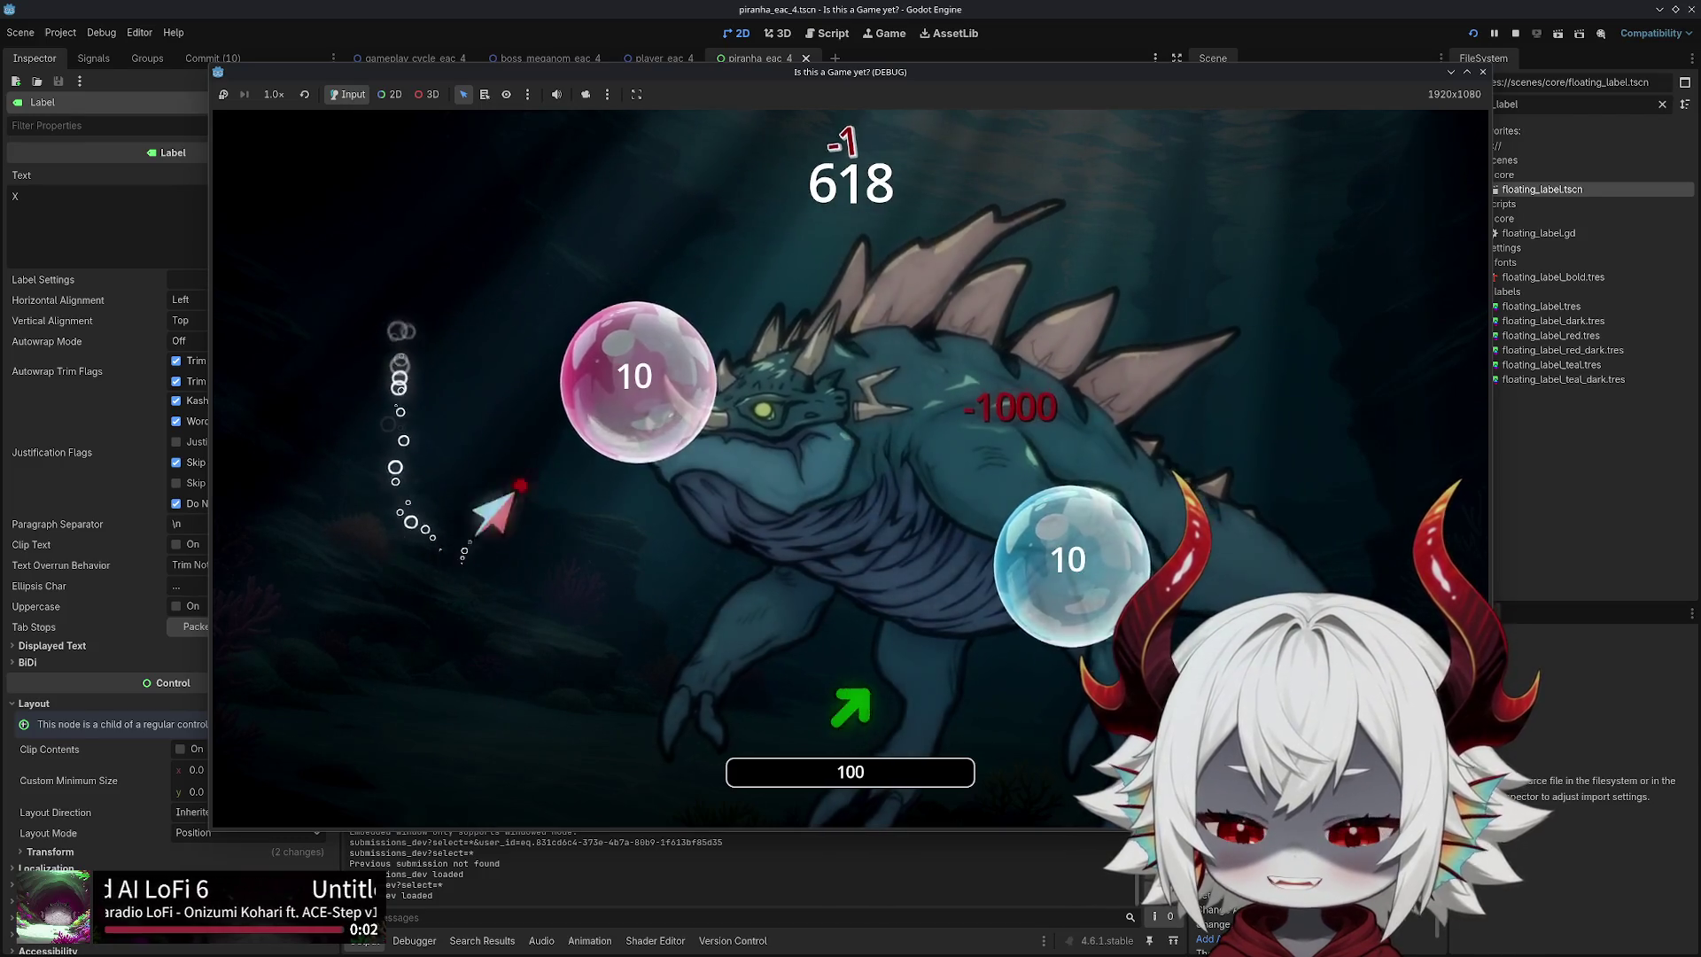
key("w")
key("s")
key("w")
Keep popping bubbles while dodging the boss, then choose Continue after dying
key("s")
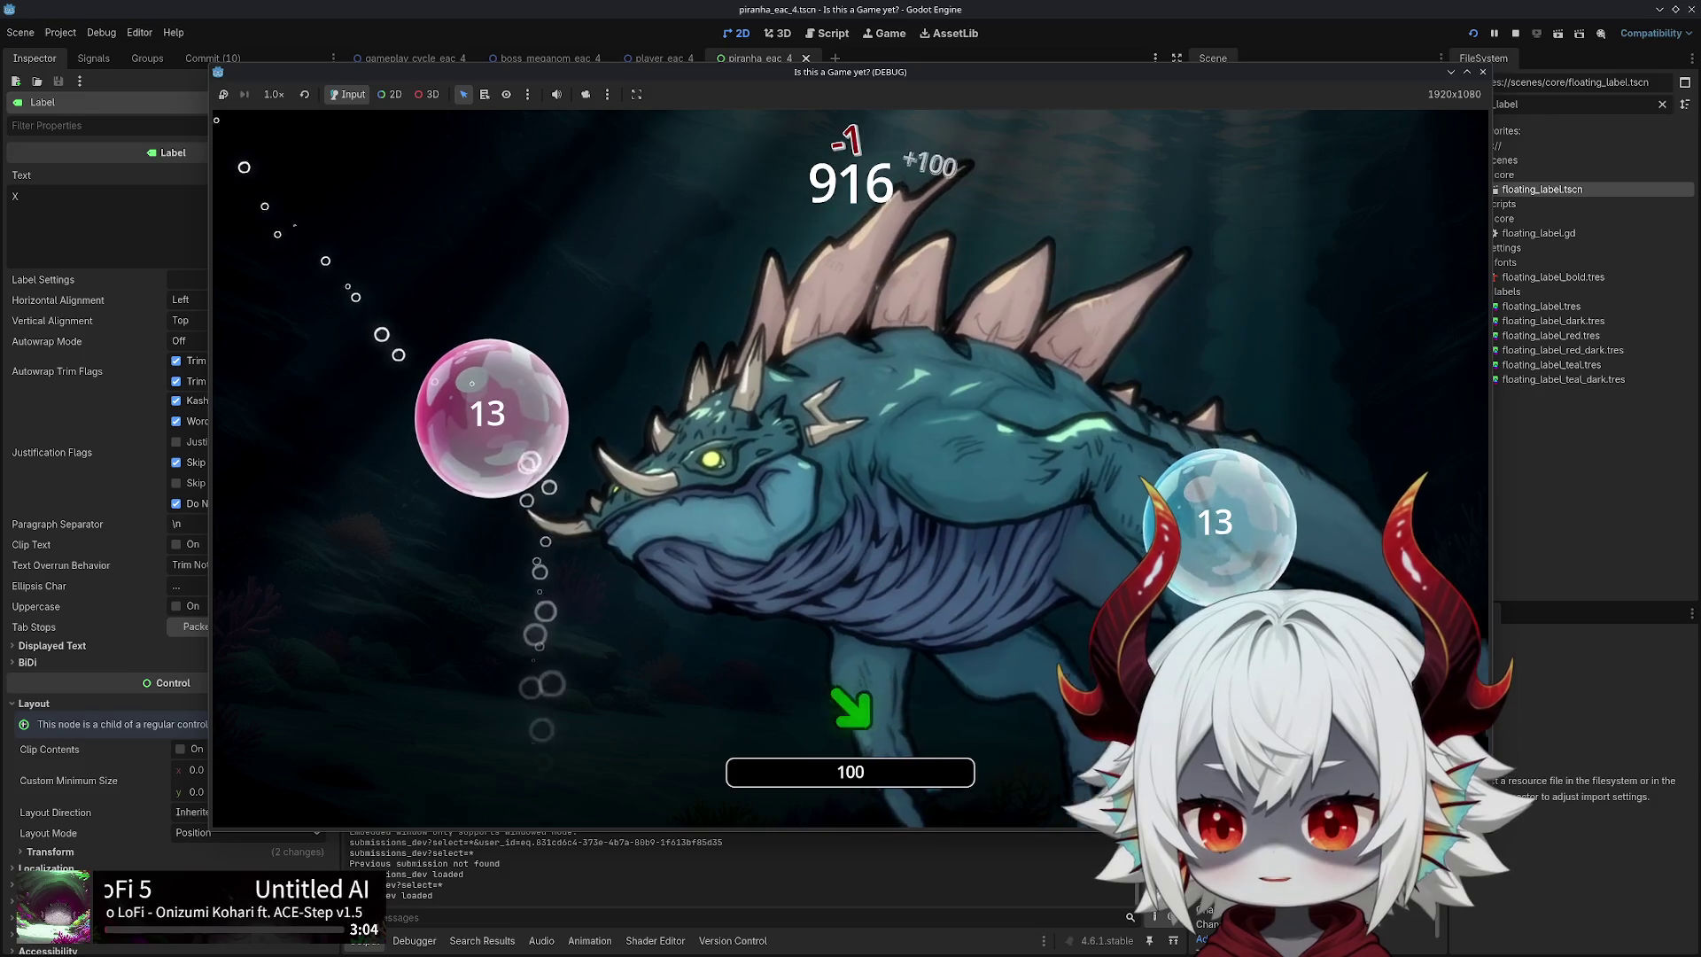
key("d")
key("w")
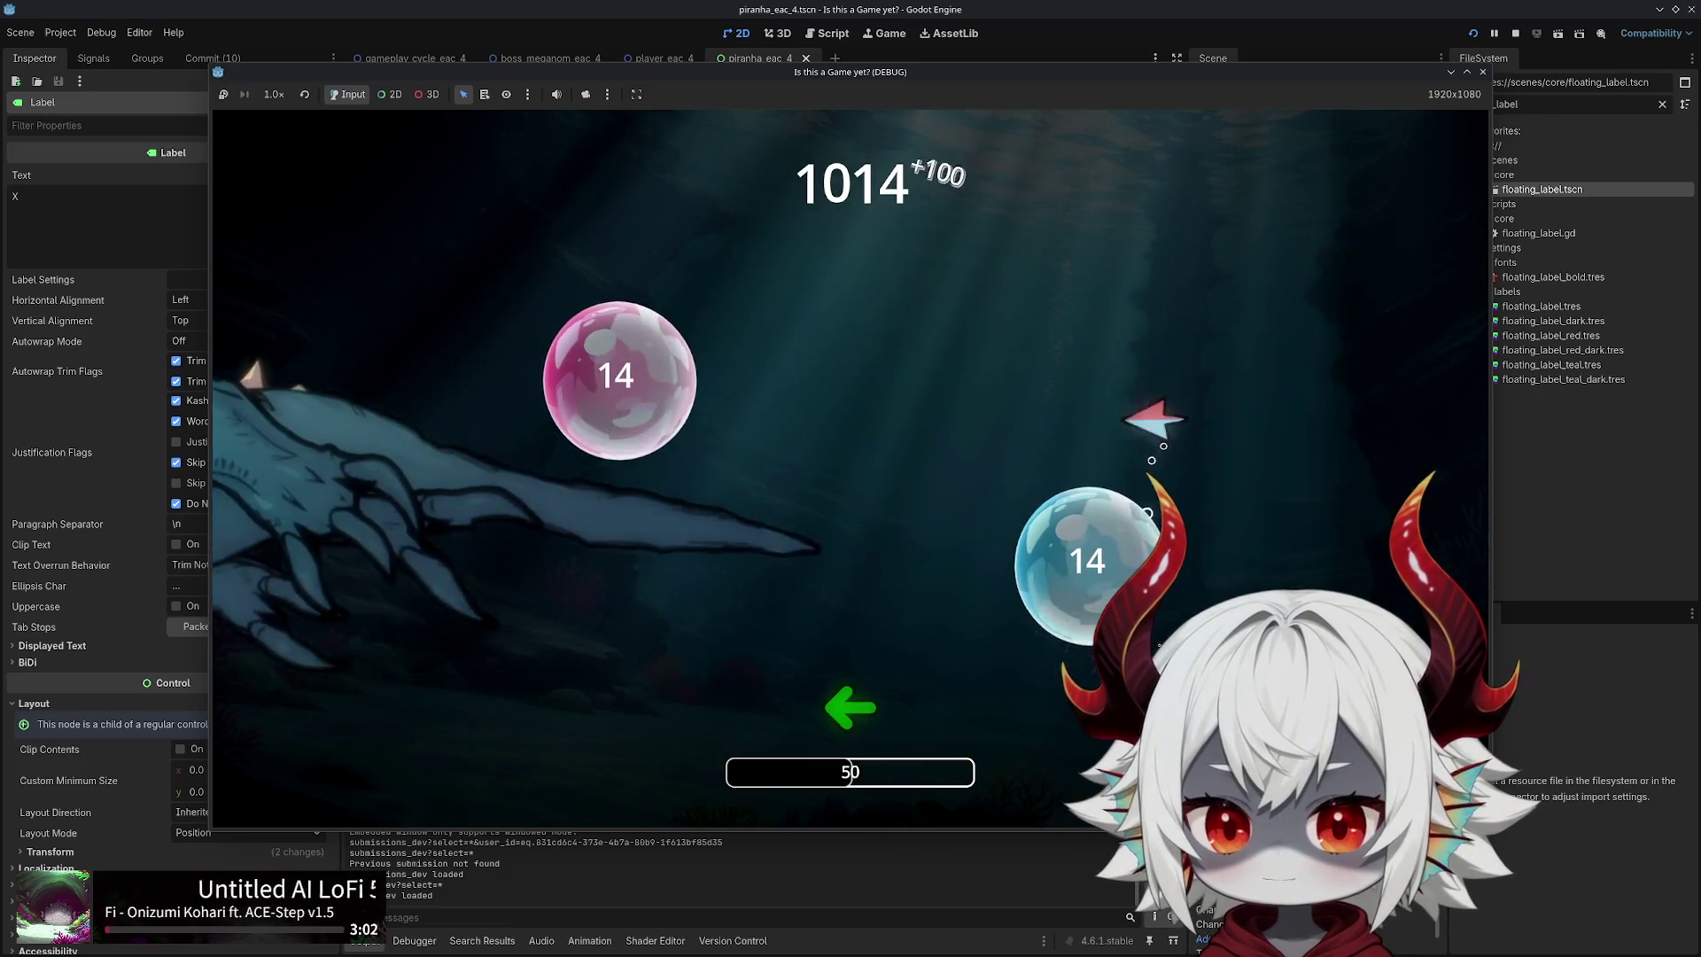
key("a")
key("w")
key("d")
key("s")
key("a")
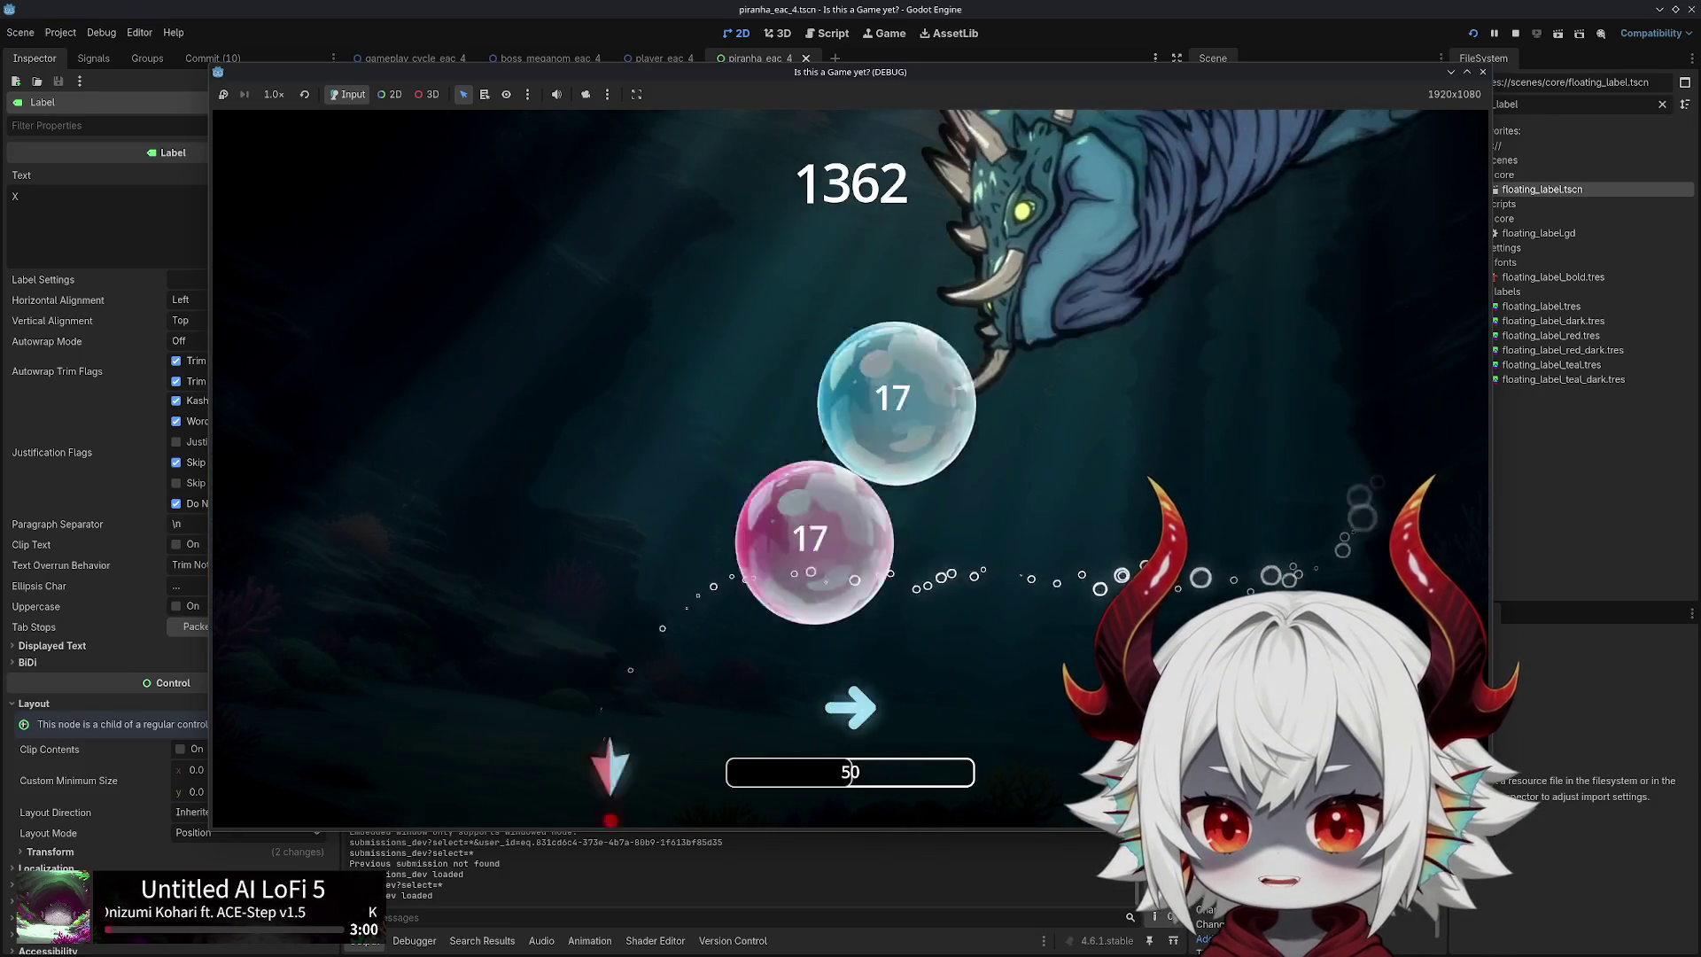
key("d")
key("w")
key("a")
key("s")
key("a")
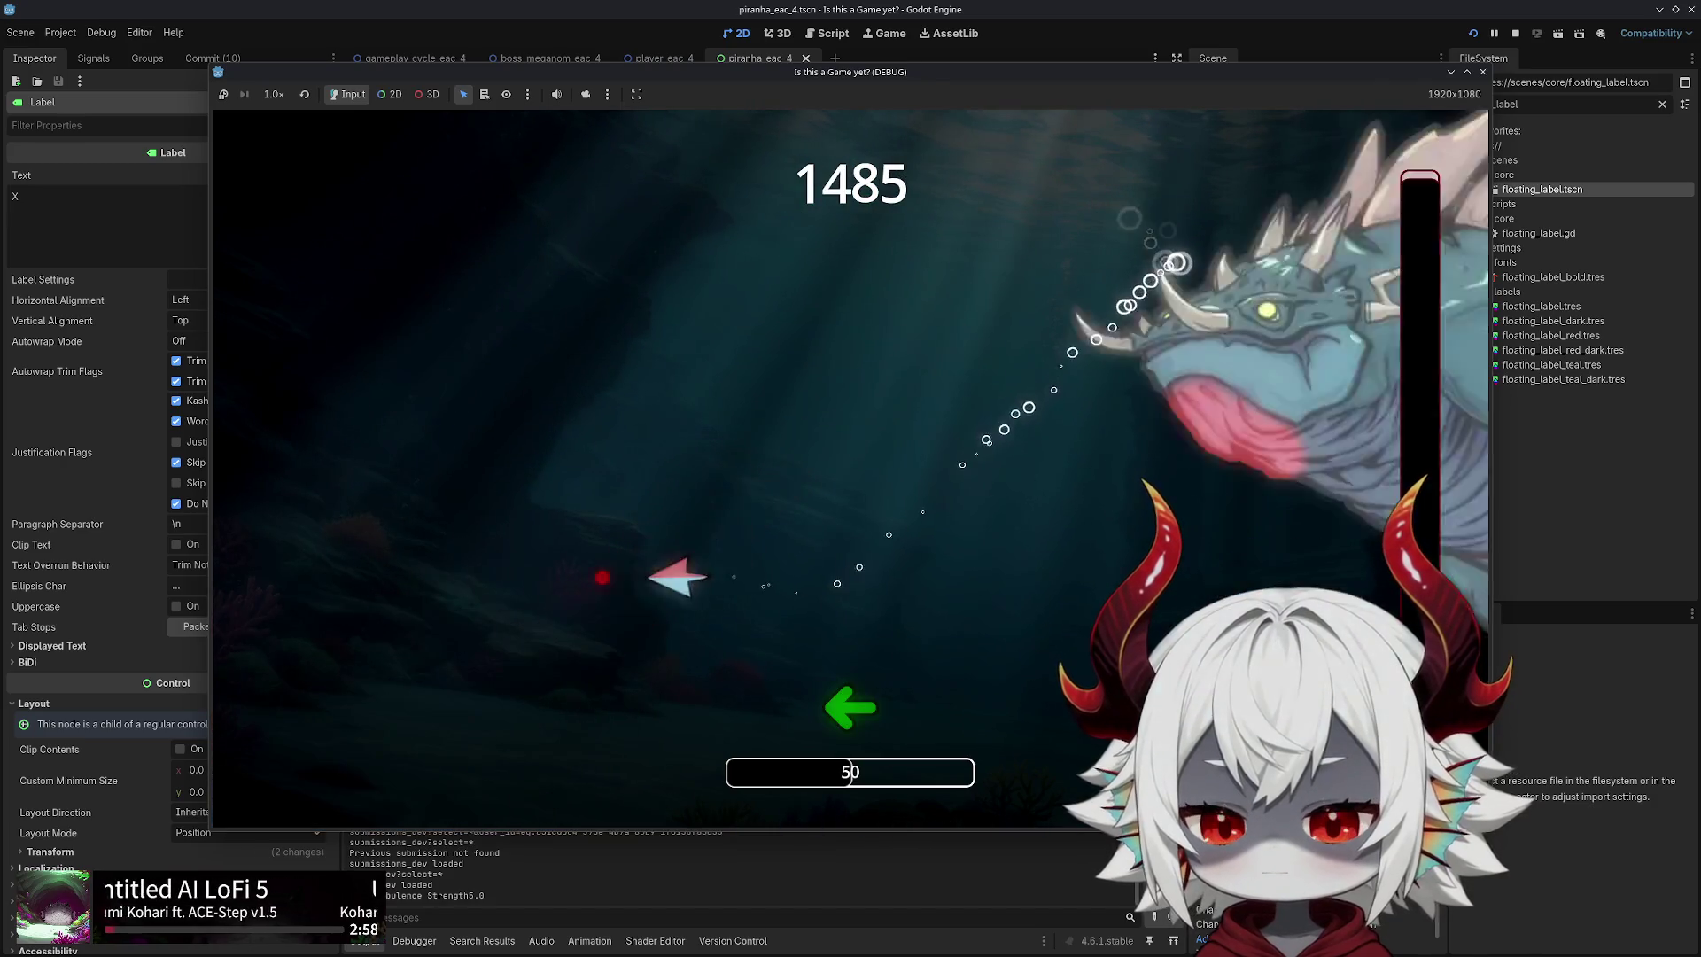
key("w")
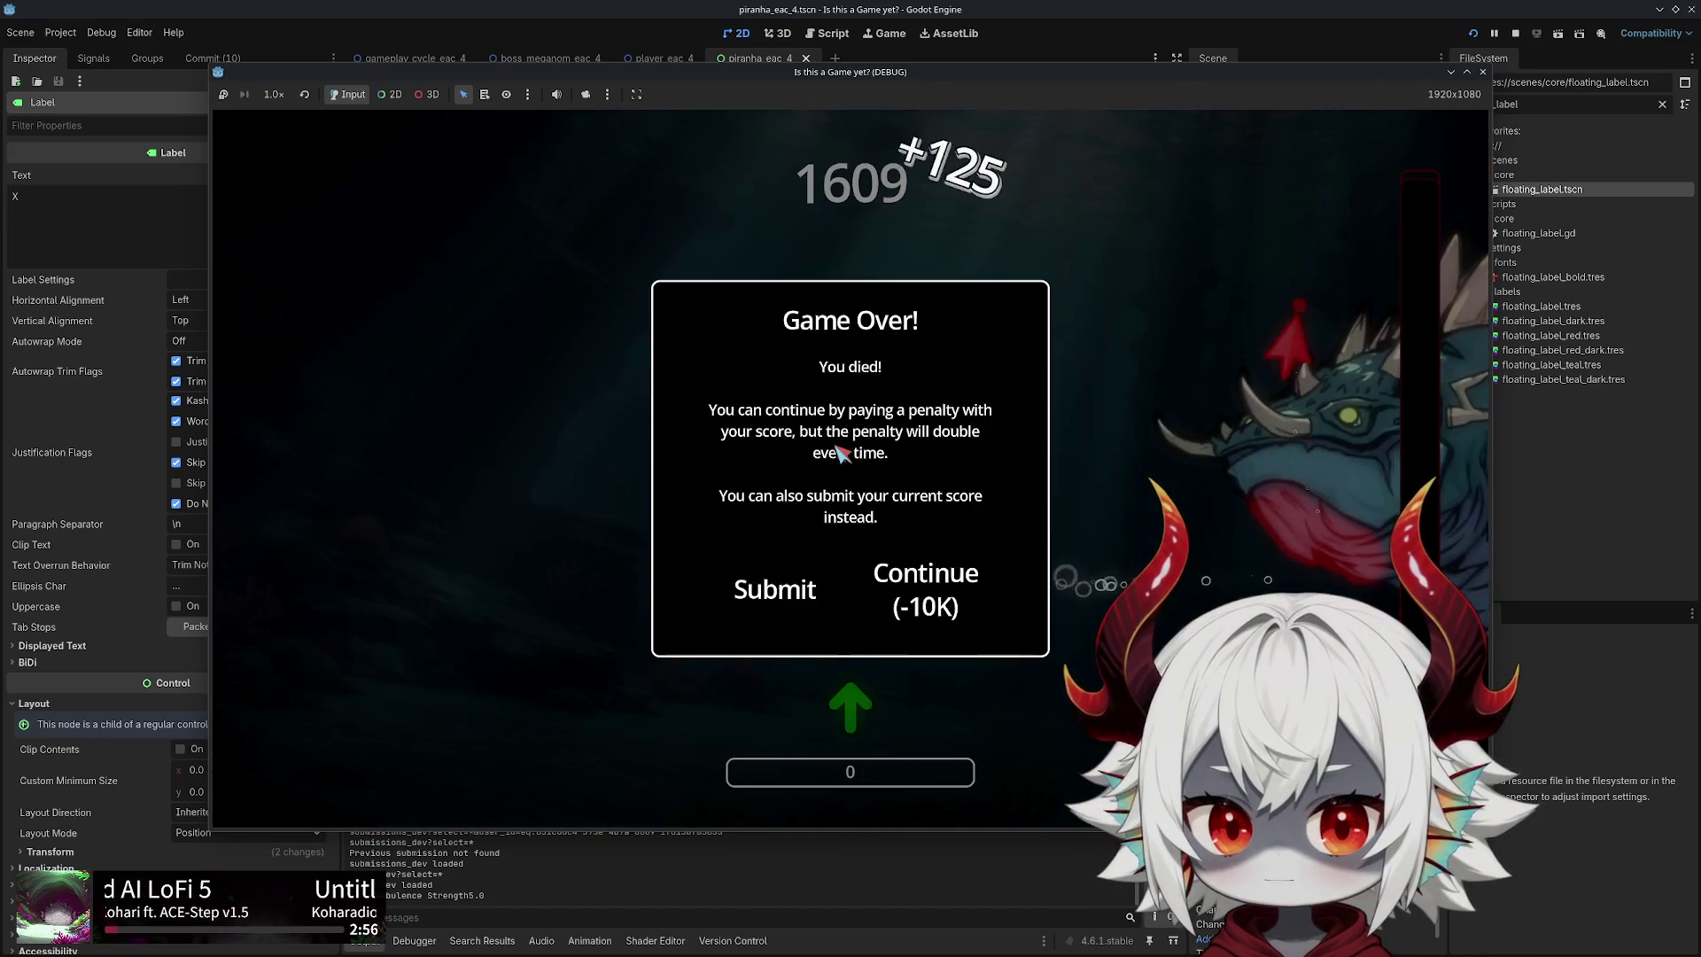
left_click(895, 571)
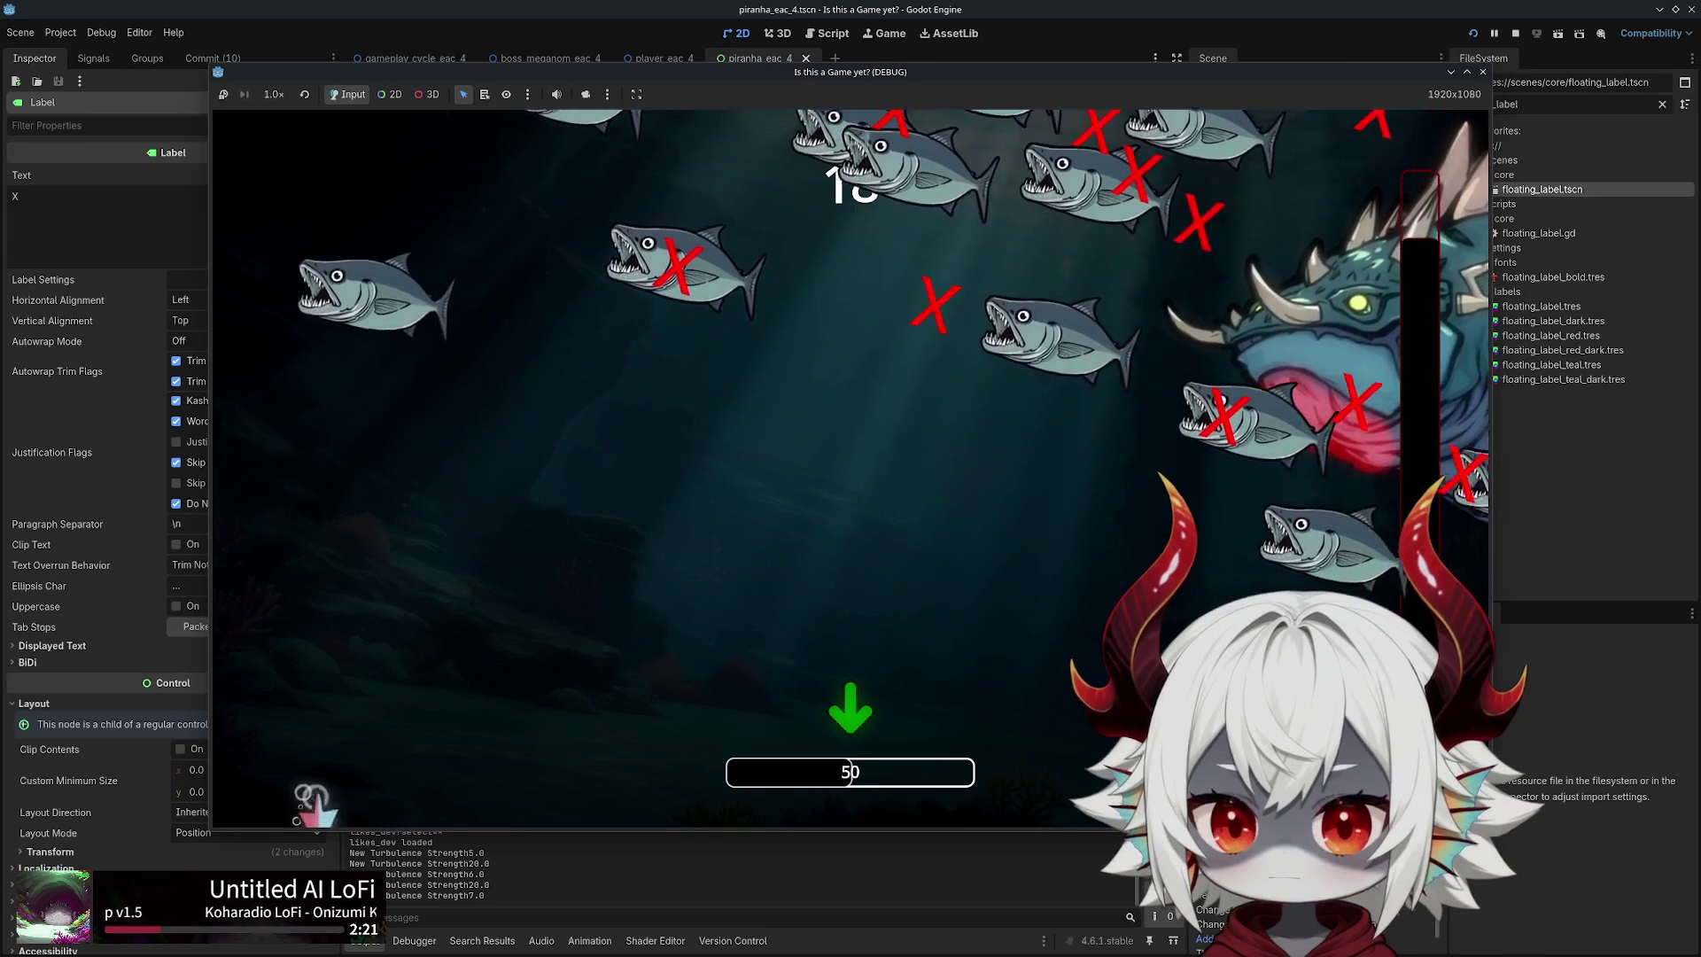
Stop the game, then move and rotate the piranha sprite around the canvas
key("F8")
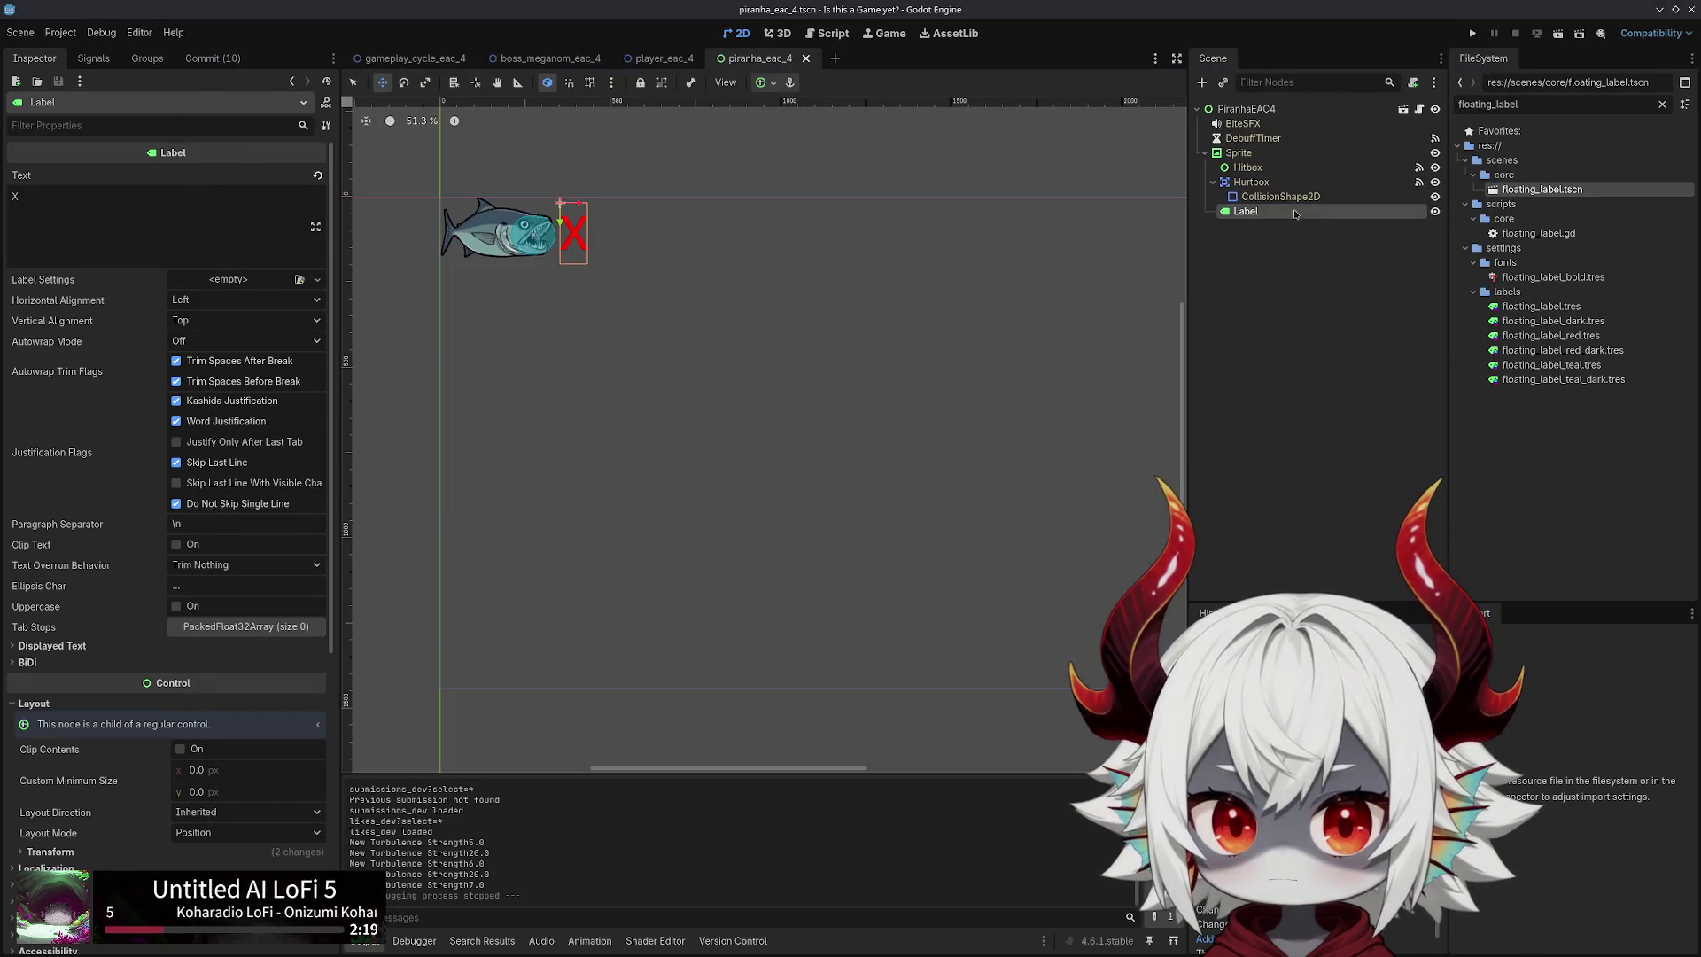
mouse_move(505, 210)
left_mouse_down()
mouse_move(779, 211)
mouse_move(729, 363)
mouse_move(766, 379)
left_mouse_up()
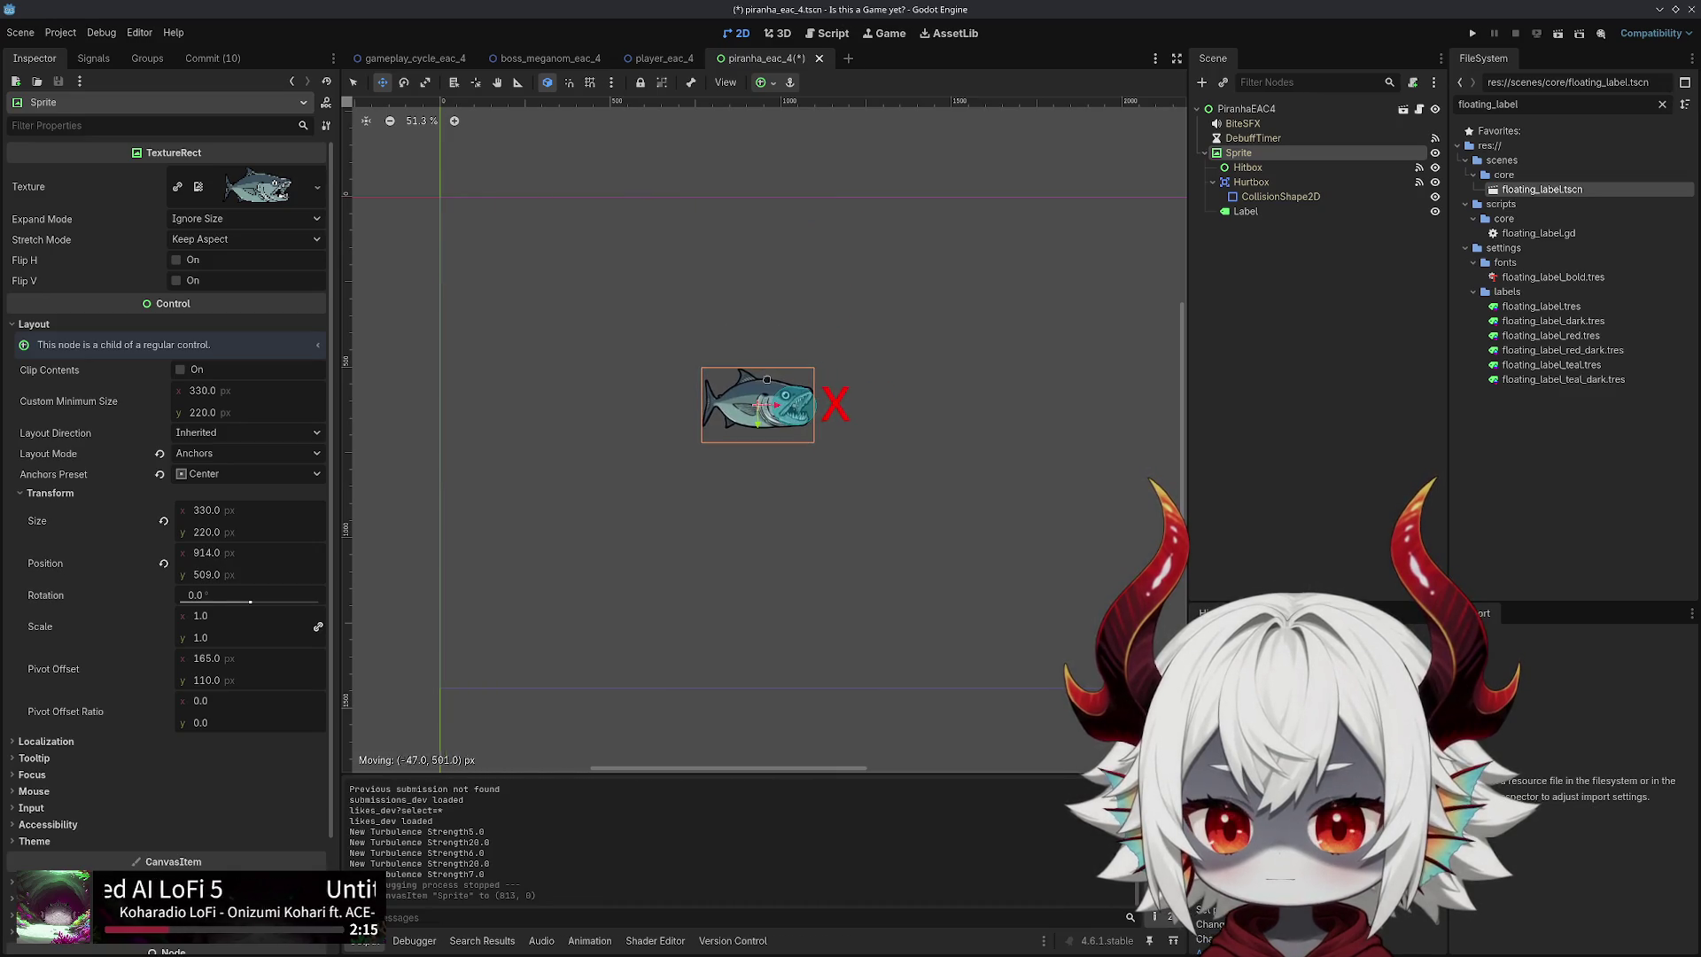
mouse_move(868, 356)
left_mouse_down()
mouse_move(735, 284)
mouse_move(633, 456)
mouse_move(979, 390)
mouse_move(594, 357)
mouse_move(833, 501)
mouse_move(934, 385)
left_mouse_up()
key("w")
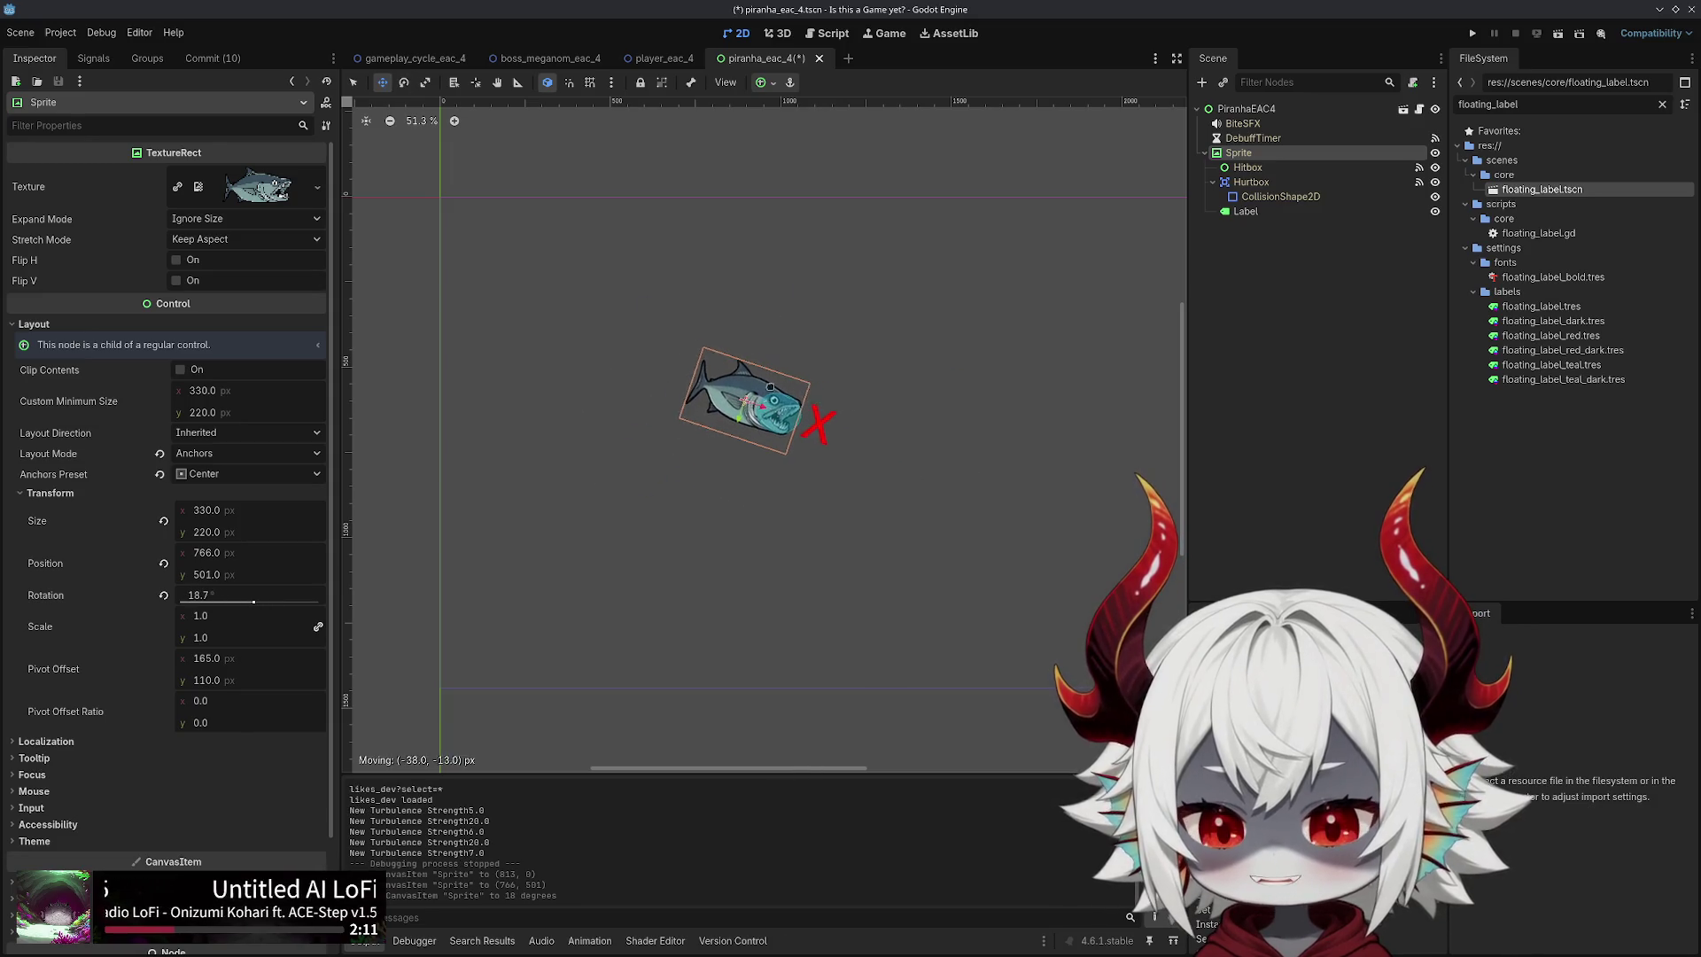
left_click_drag(799, 345, 590, 276)
mouse_move(554, 333)
left_mouse_down()
mouse_move(729, 271)
mouse_move(843, 462)
mouse_move(645, 506)
mouse_move(784, 265)
mouse_move(869, 563)
mouse_move(617, 313)
mouse_move(877, 452)
mouse_move(620, 436)
mouse_move(833, 464)
mouse_move(814, 435)
mouse_move(700, 383)
left_mouse_up()
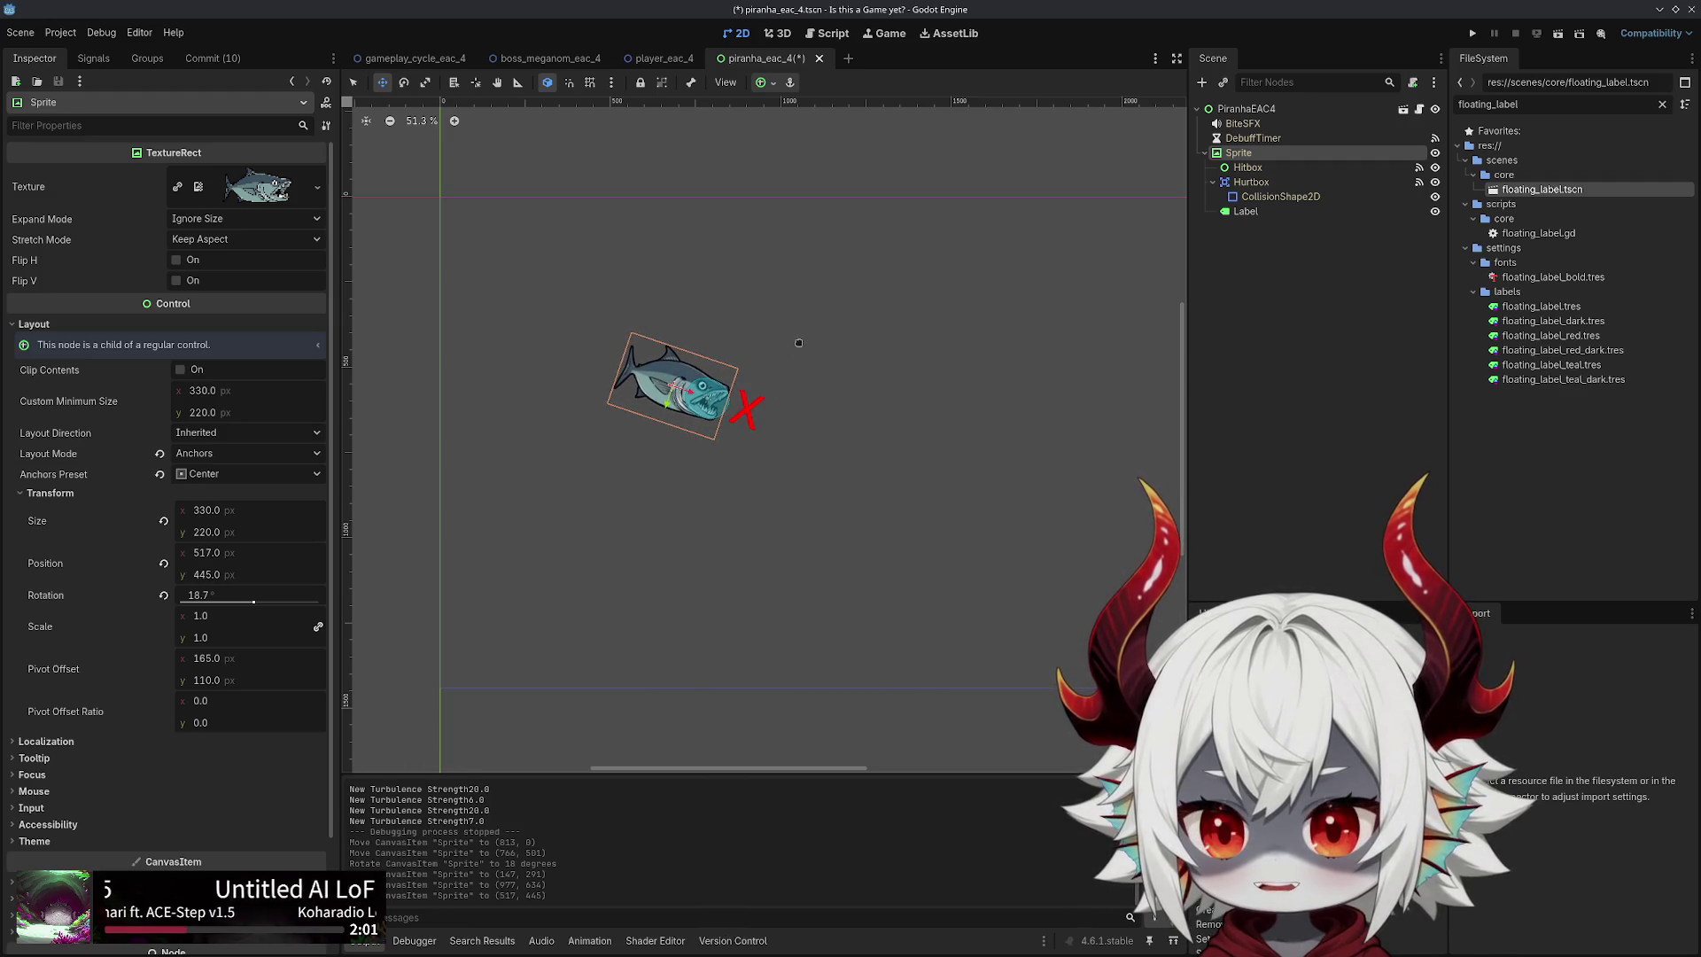
Rotate and lower the sprite once more, then switch to the gameplay_cycle_eac_4 scene
key("e")
mouse_move(802, 364)
left_mouse_down()
mouse_move(781, 526)
mouse_move(522, 425)
mouse_move(833, 425)
mouse_move(594, 540)
mouse_move(761, 299)
mouse_move(465, 390)
mouse_move(798, 522)
mouse_move(673, 292)
mouse_move(735, 337)
left_mouse_up()
key("w")
mouse_move(755, 439)
left_mouse_down()
mouse_move(1027, 602)
mouse_move(965, 536)
mouse_move(776, 538)
mouse_move(881, 593)
mouse_move(675, 315)
mouse_move(753, 363)
mouse_move(669, 370)
mouse_move(635, 576)
mouse_move(965, 620)
mouse_move(757, 770)
mouse_move(545, 465)
mouse_move(733, 432)
mouse_move(912, 443)
mouse_move(713, 425)
left_mouse_up()
key("e")
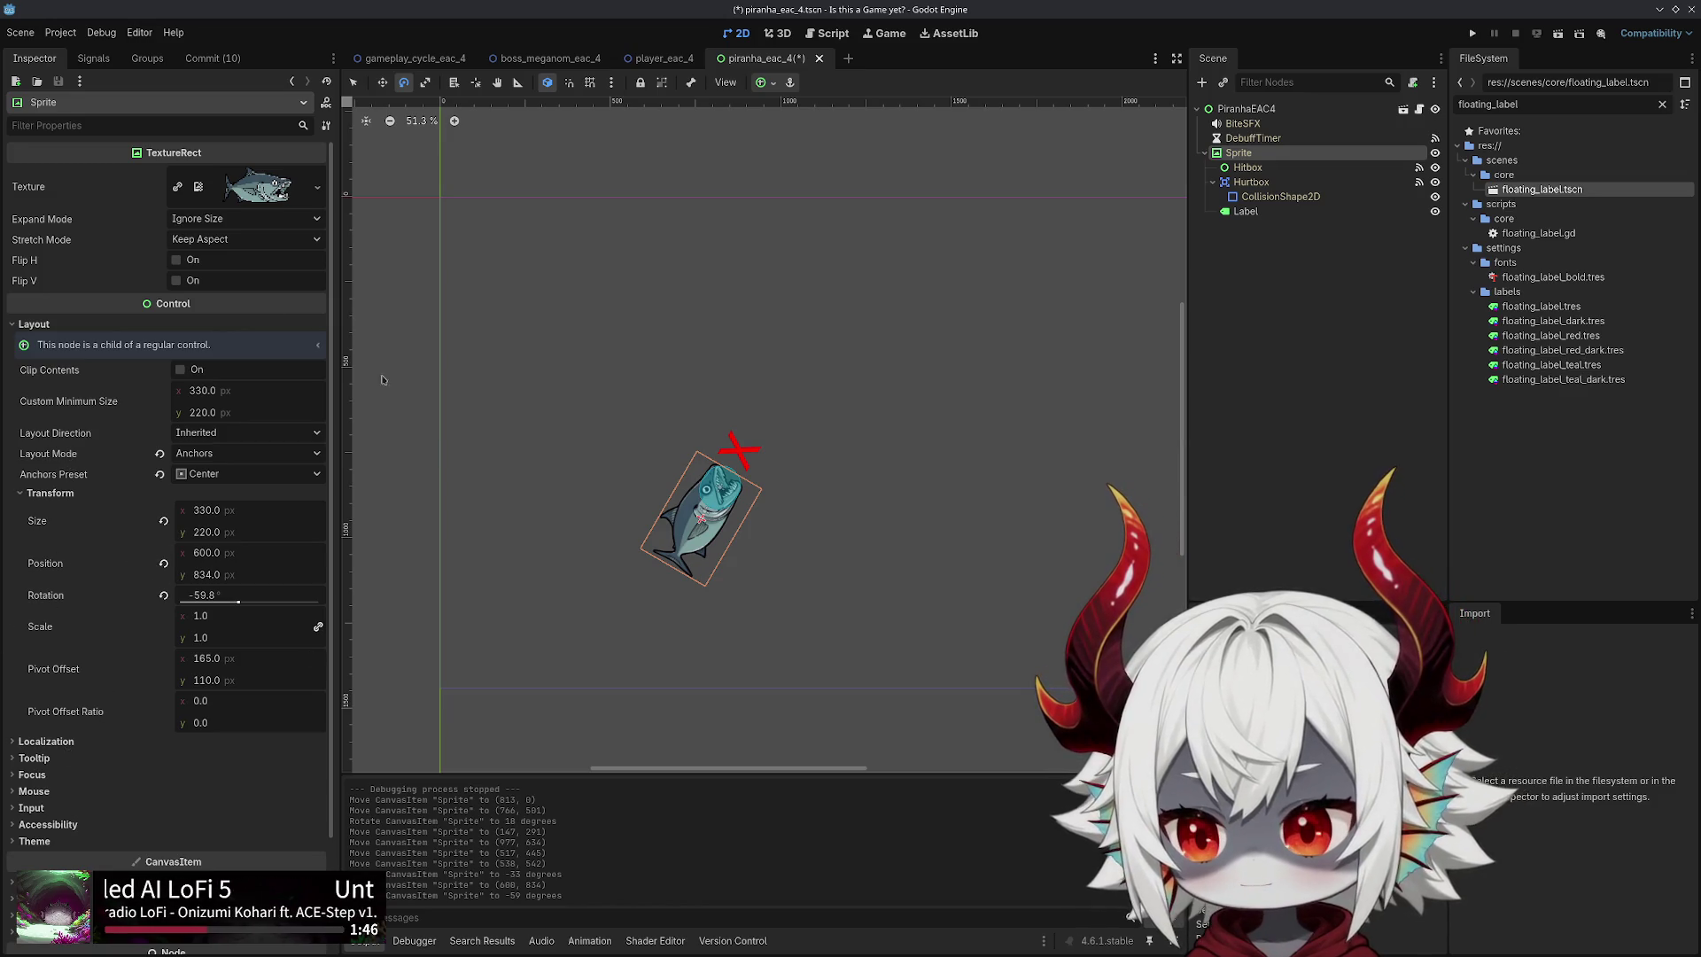
left_click(414, 58)
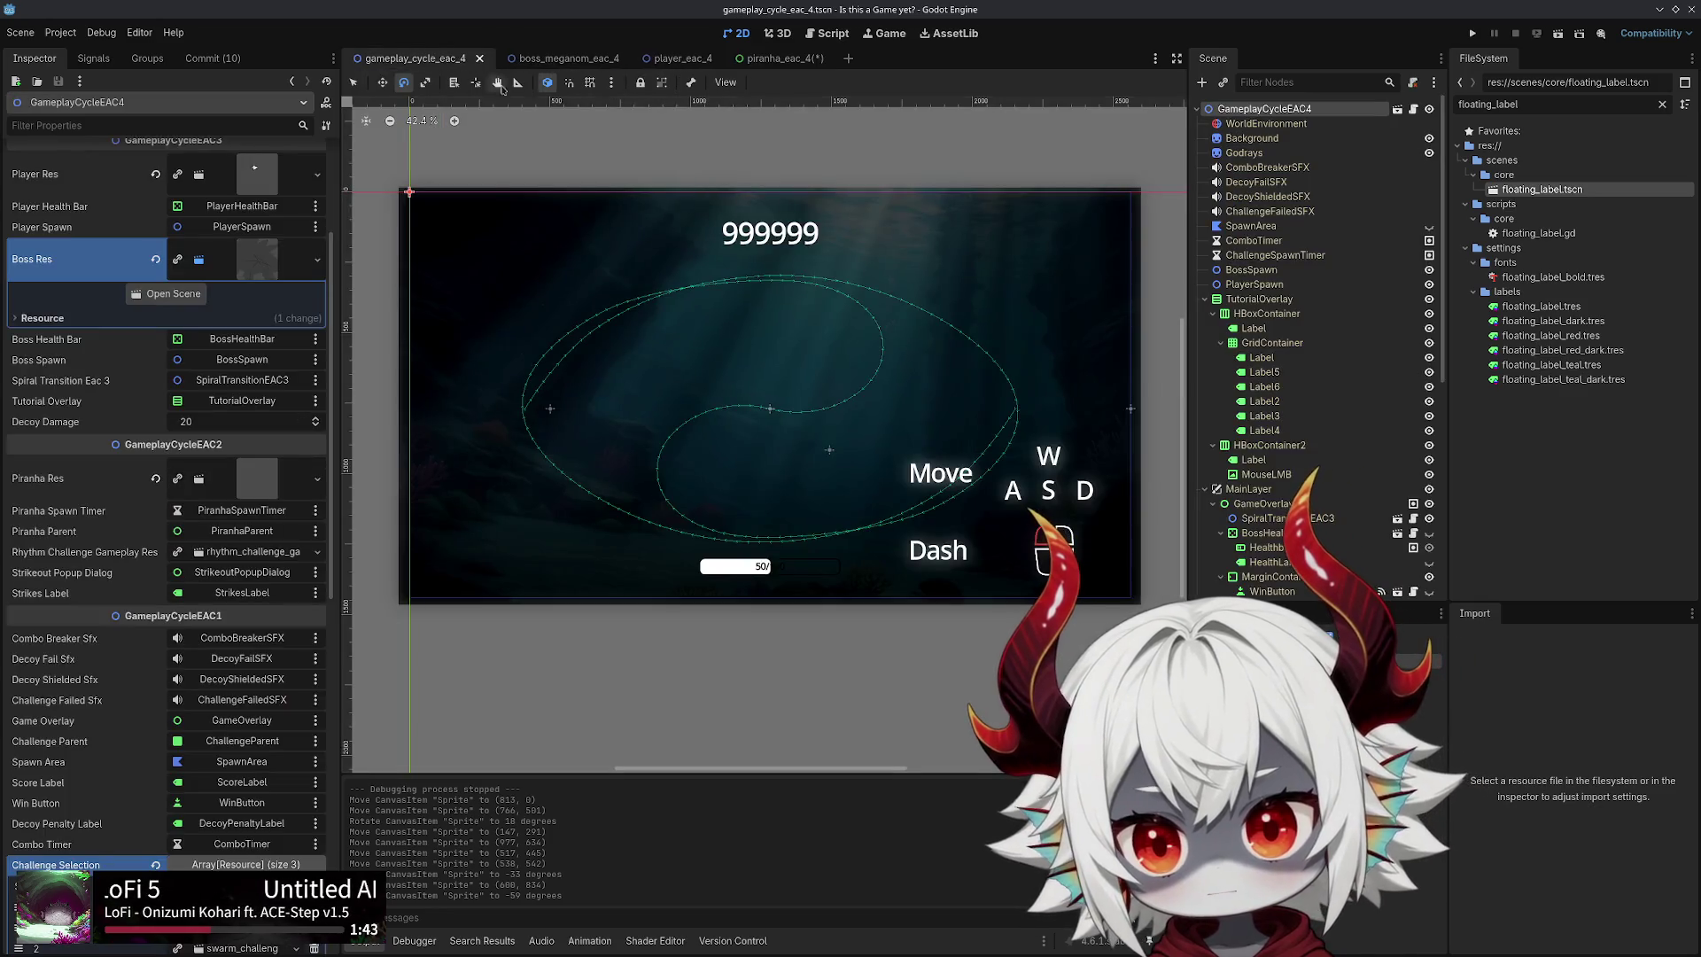
Review the rotation_degrees and flip_v code in piranha_eac_2.gd, then view piranha_eac_4 in 2D
left_click(822, 40)
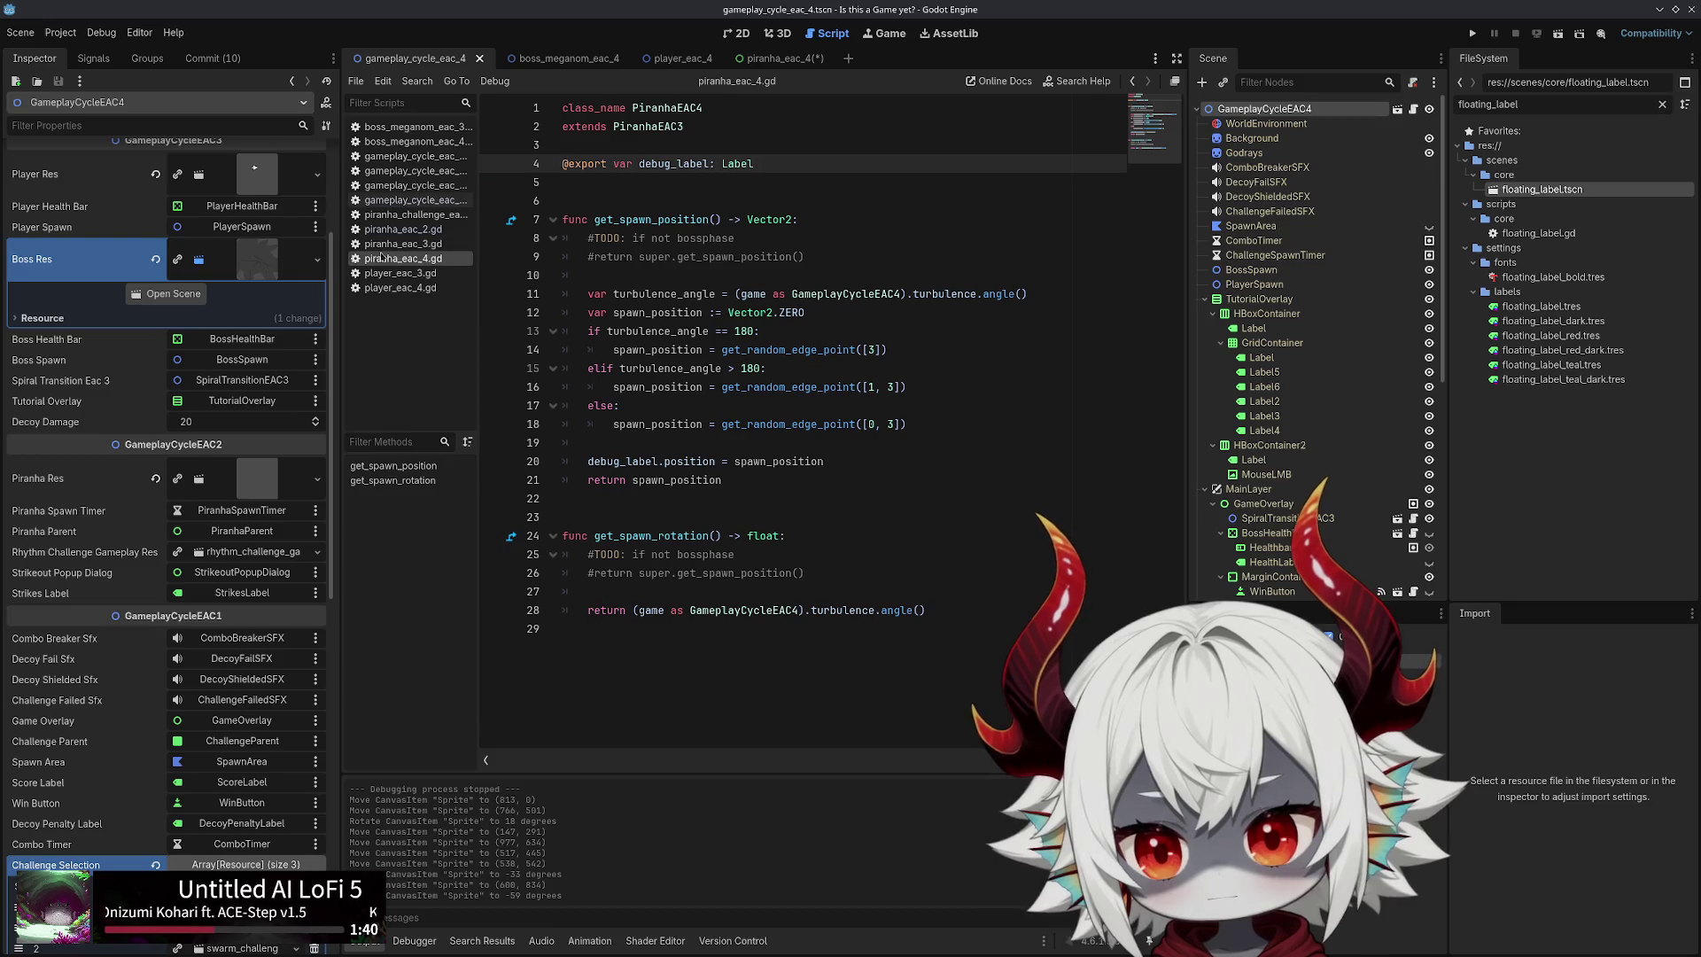
left_click(428, 229)
scroll(739, 336, "up", 2)
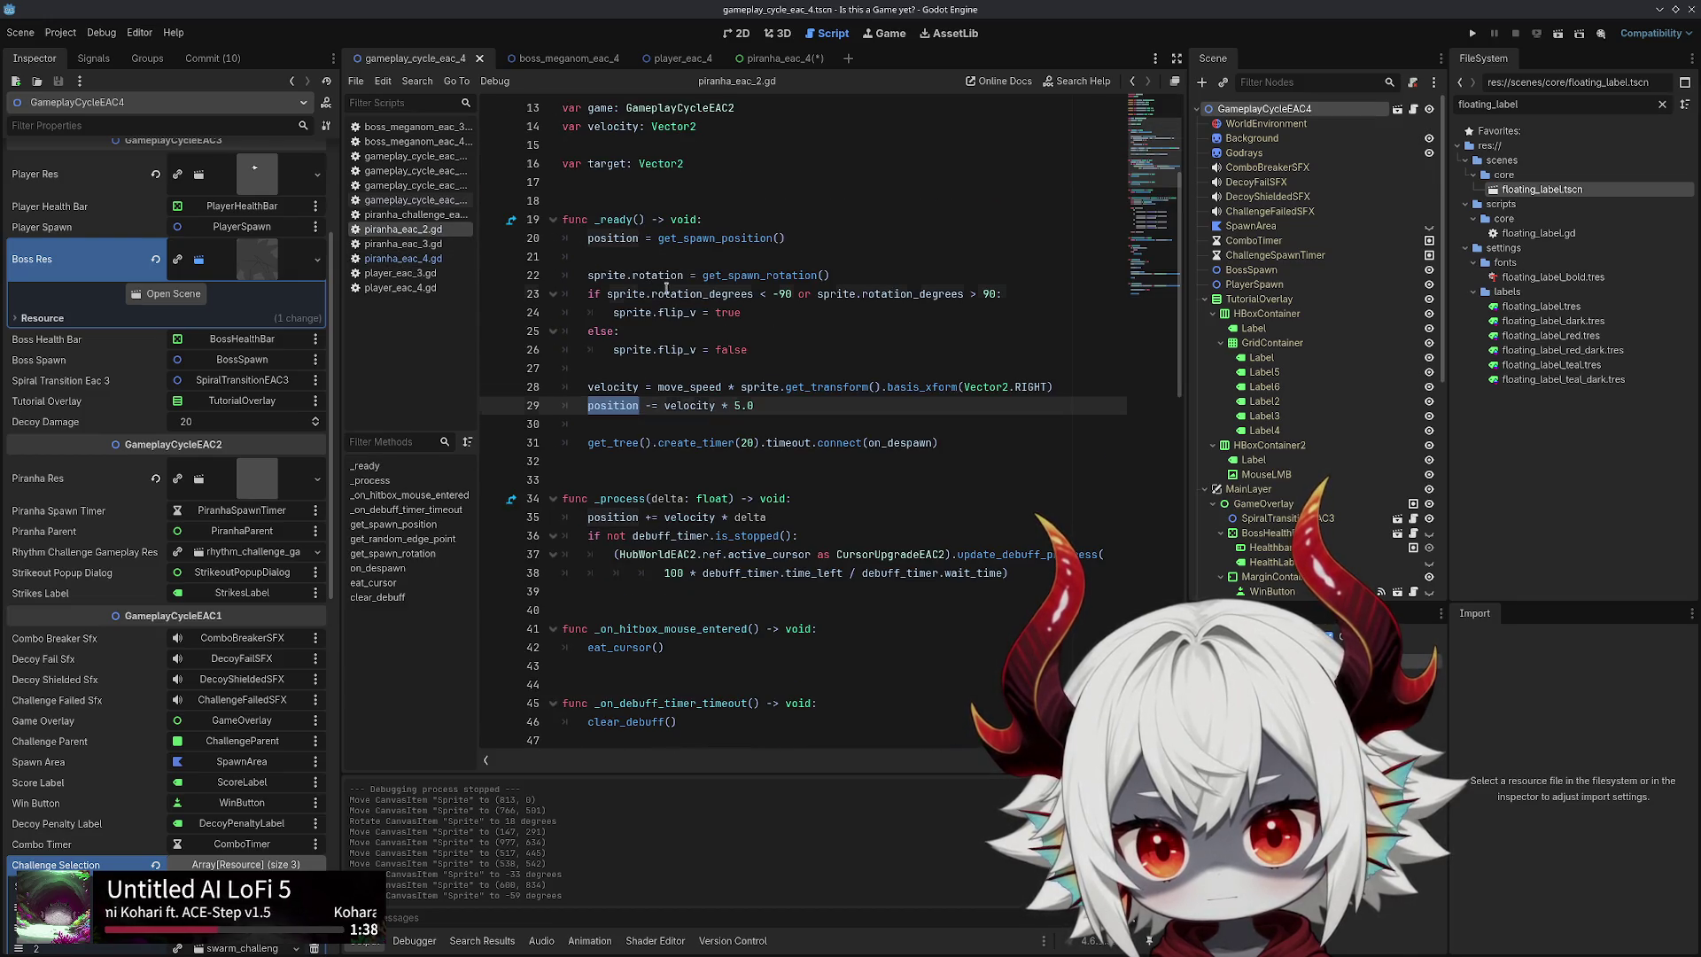
double_click(705, 294)
double_click(912, 293)
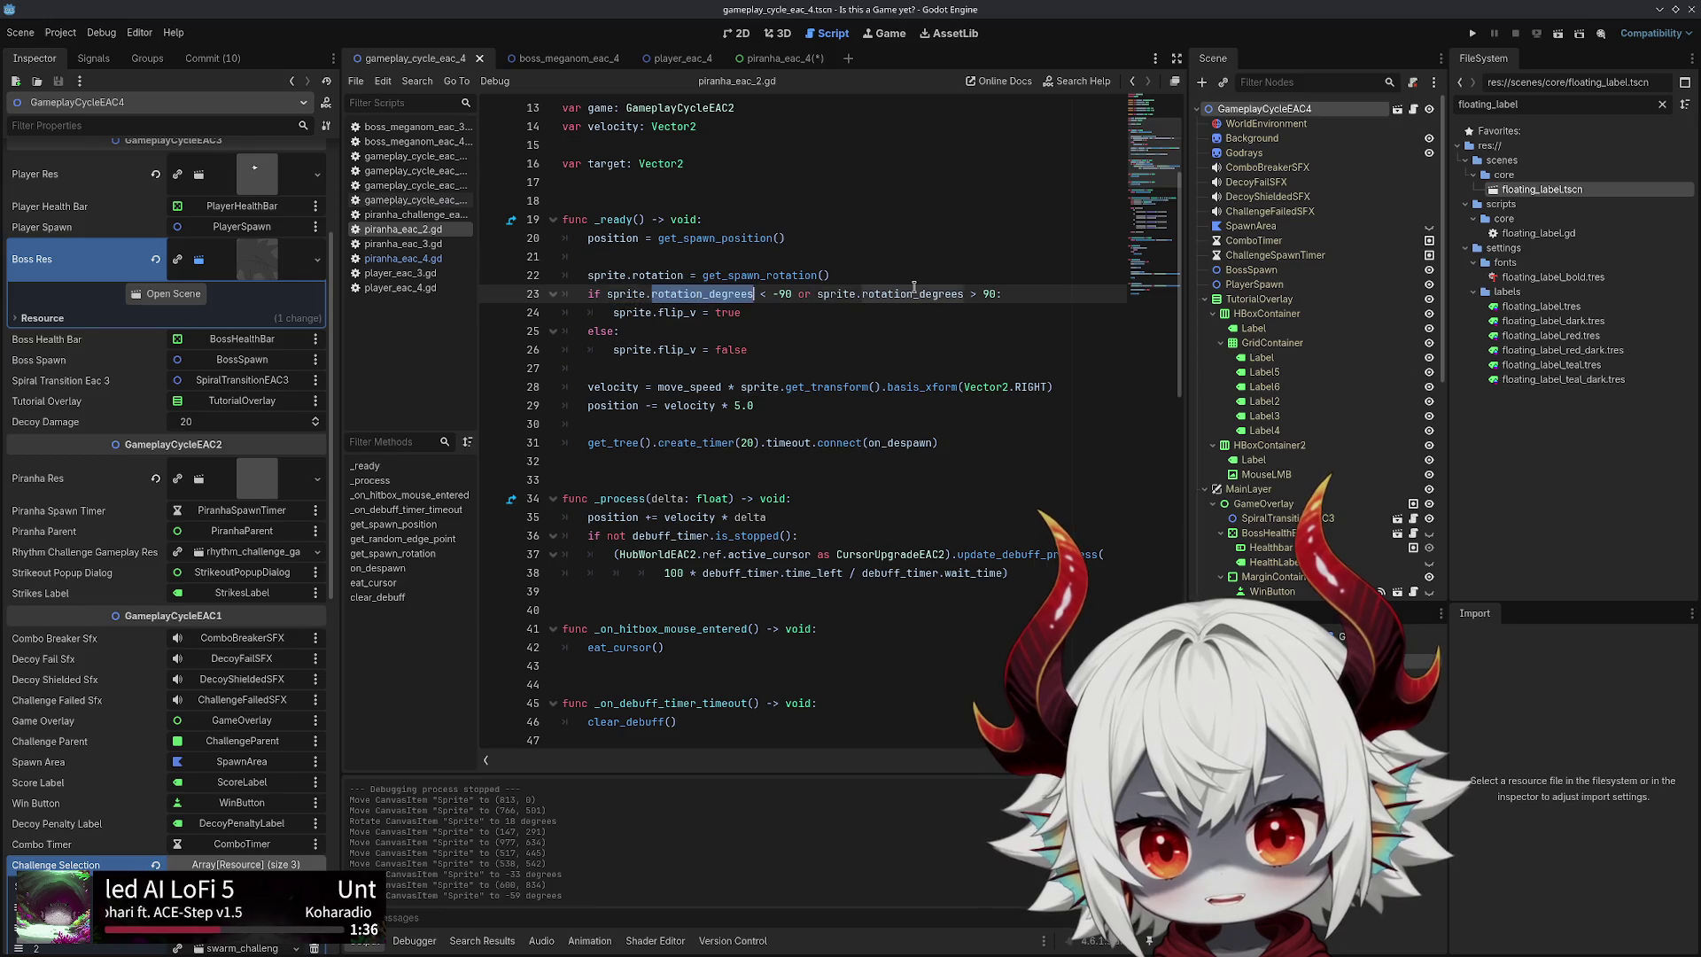
left_click(680, 312)
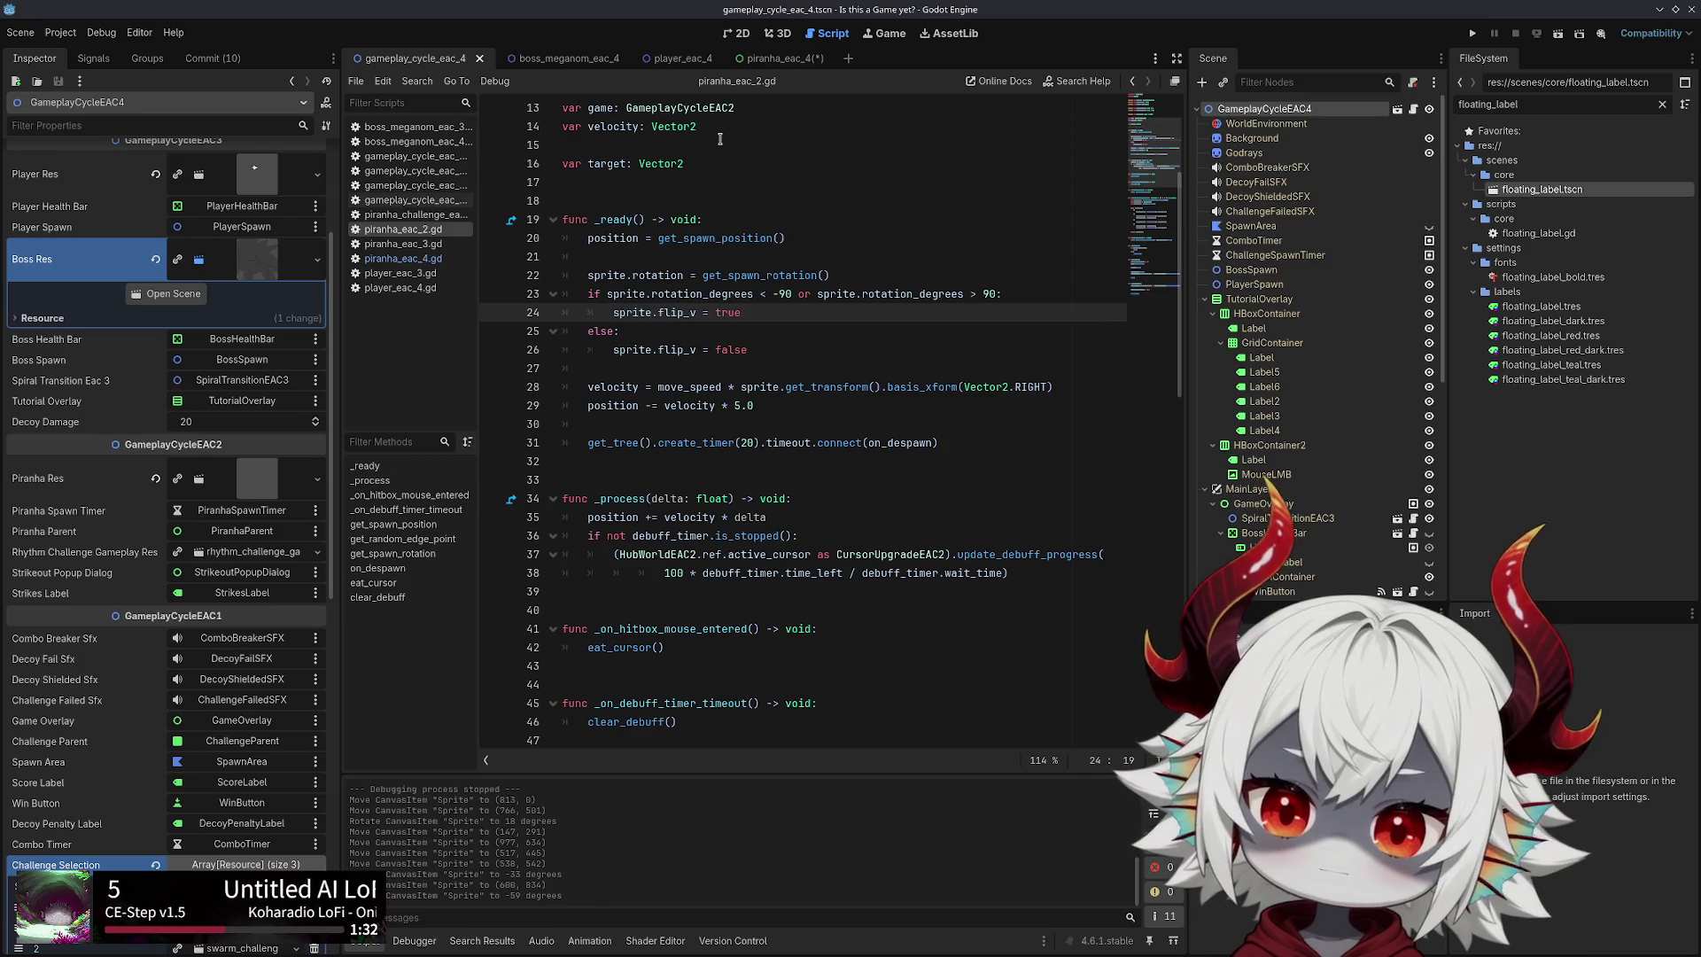
left_click(771, 61)
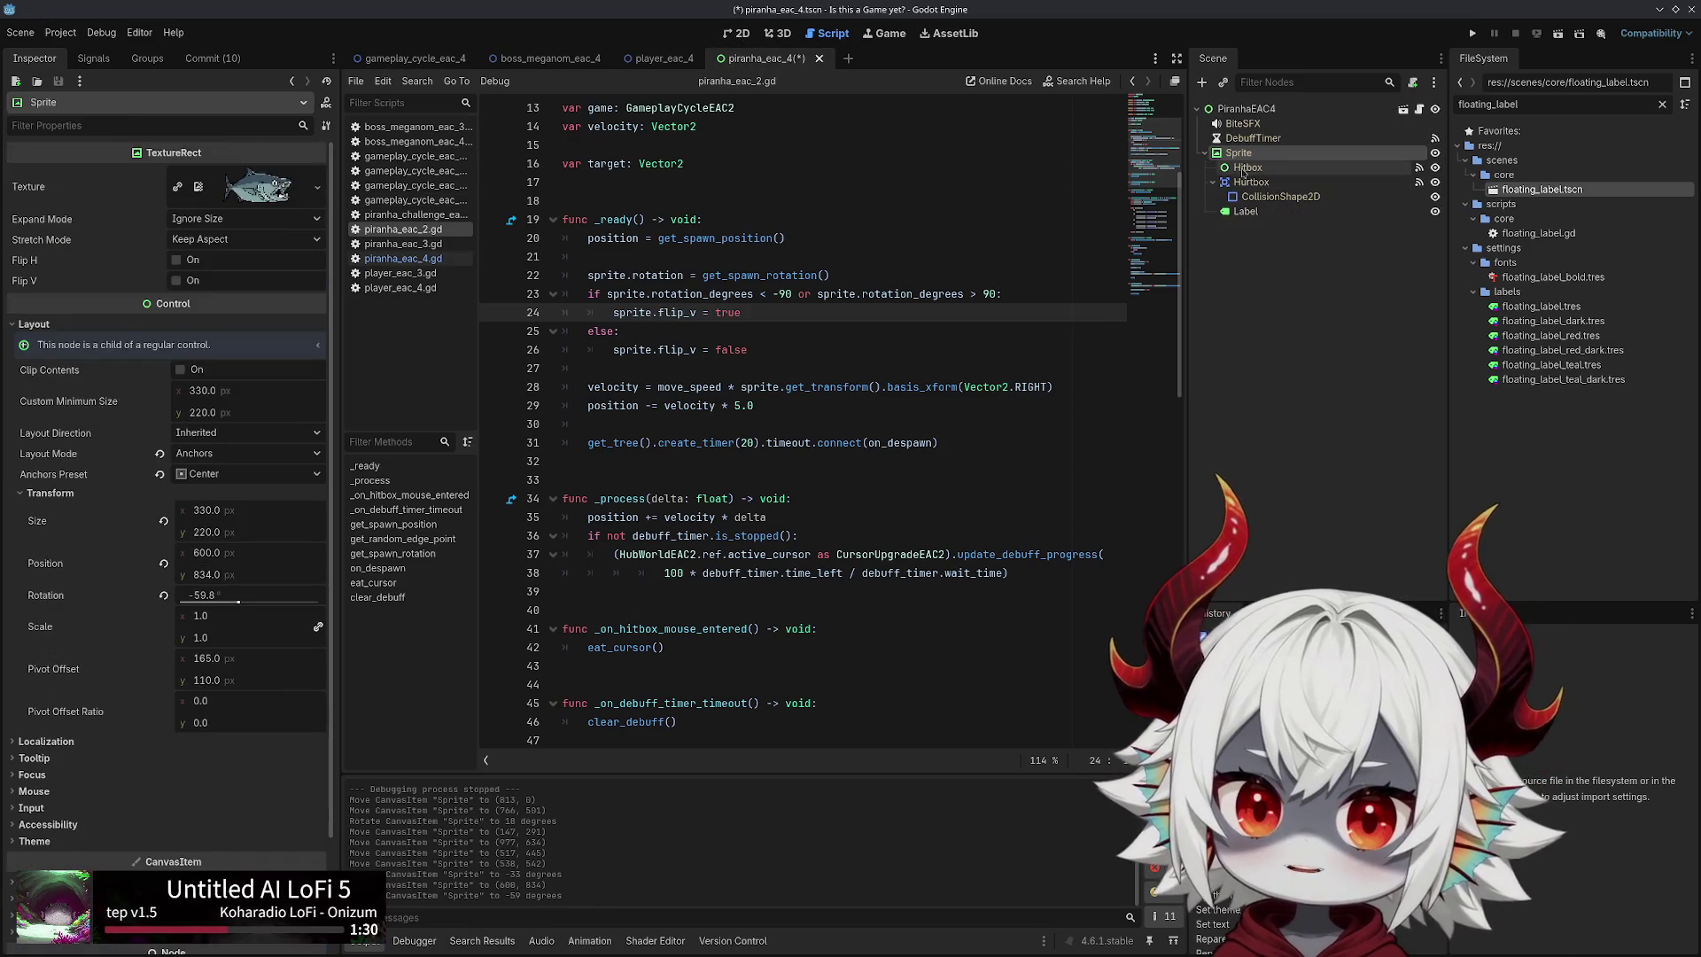
left_click(738, 33)
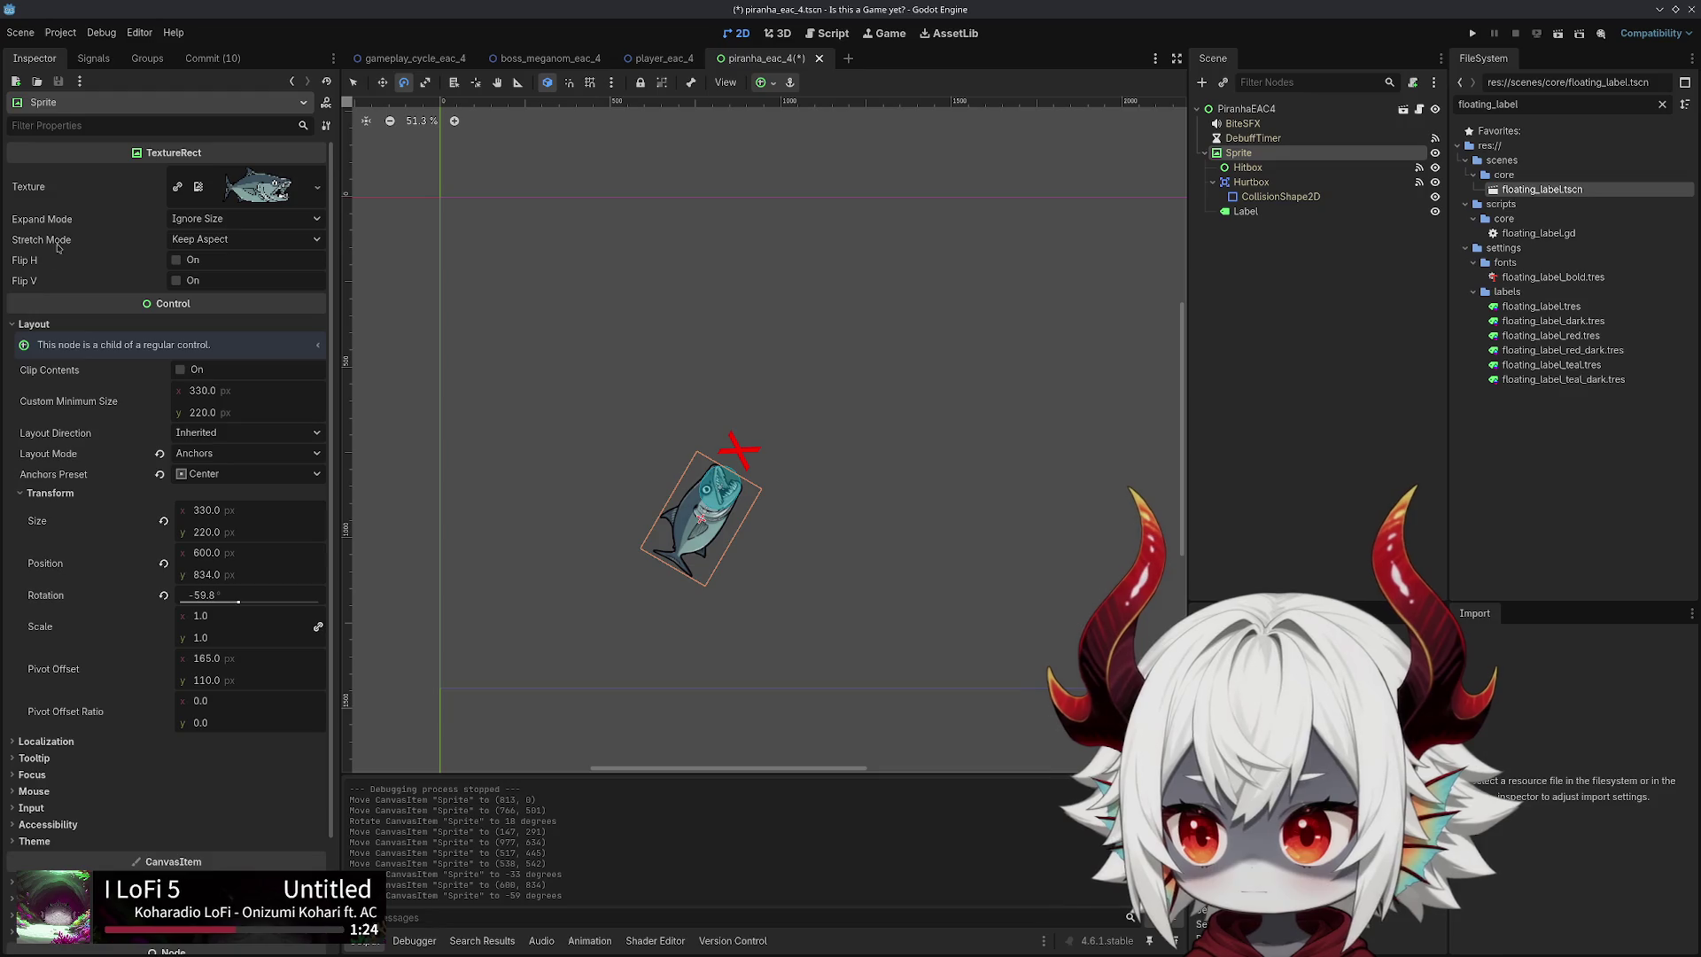
Turn on Flip V and place the sprite near (586, 544), rotated to 87°
left_click(180, 282)
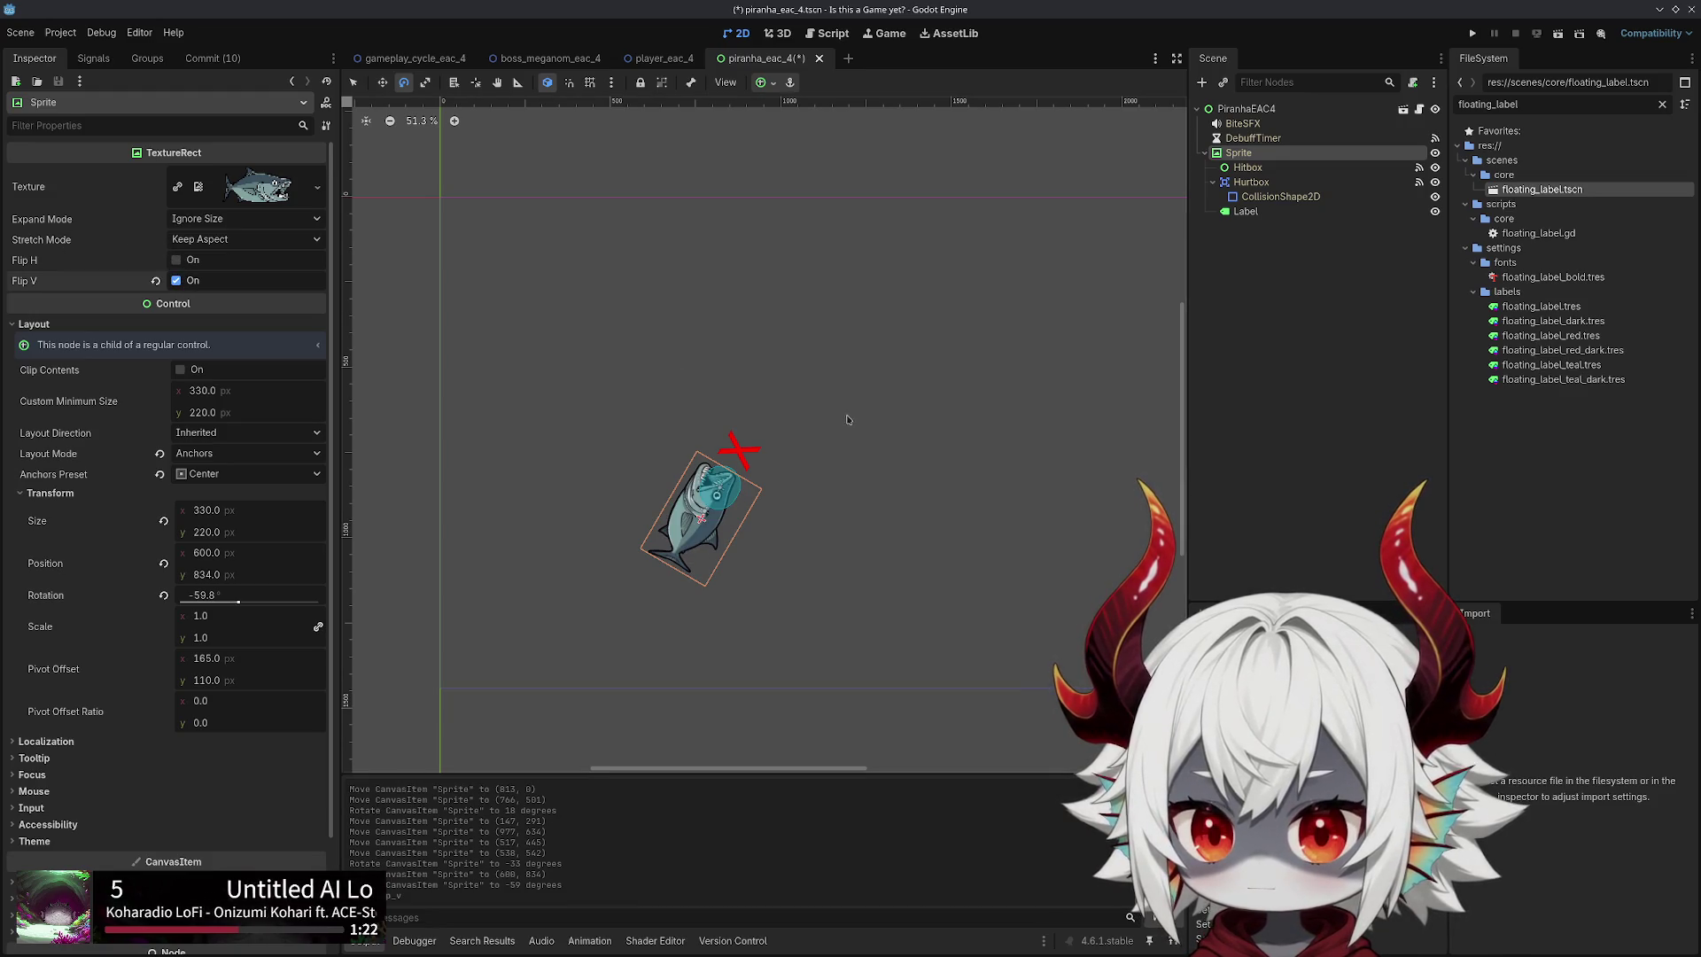
mouse_move(847, 419)
left_mouse_down()
mouse_move(837, 576)
mouse_move(570, 645)
mouse_move(676, 355)
mouse_move(864, 533)
mouse_move(850, 567)
left_mouse_up()
key("w")
mouse_move(850, 566)
left_mouse_down()
mouse_move(952, 489)
mouse_move(976, 512)
mouse_move(847, 466)
left_mouse_up()
key("e")
mouse_move(827, 332)
left_mouse_down()
mouse_move(456, 331)
mouse_move(449, 391)
mouse_move(660, 549)
left_mouse_up()
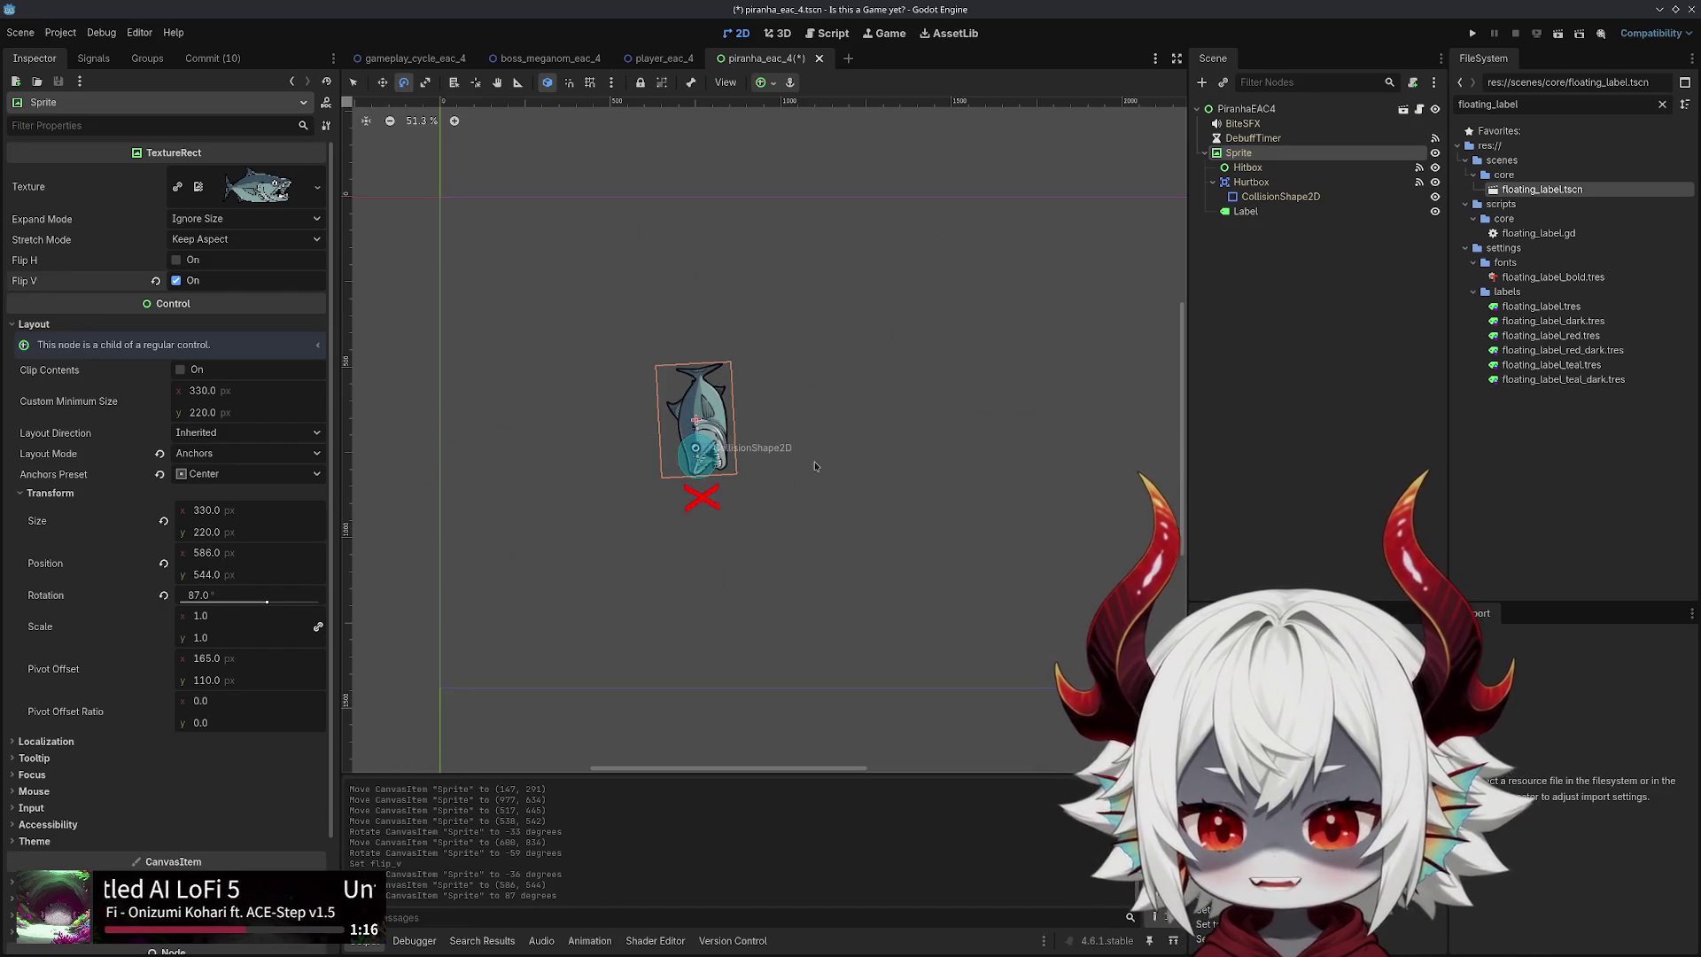
Select the Label node and open the piranha_eac_4.gd script
left_click(1238, 108)
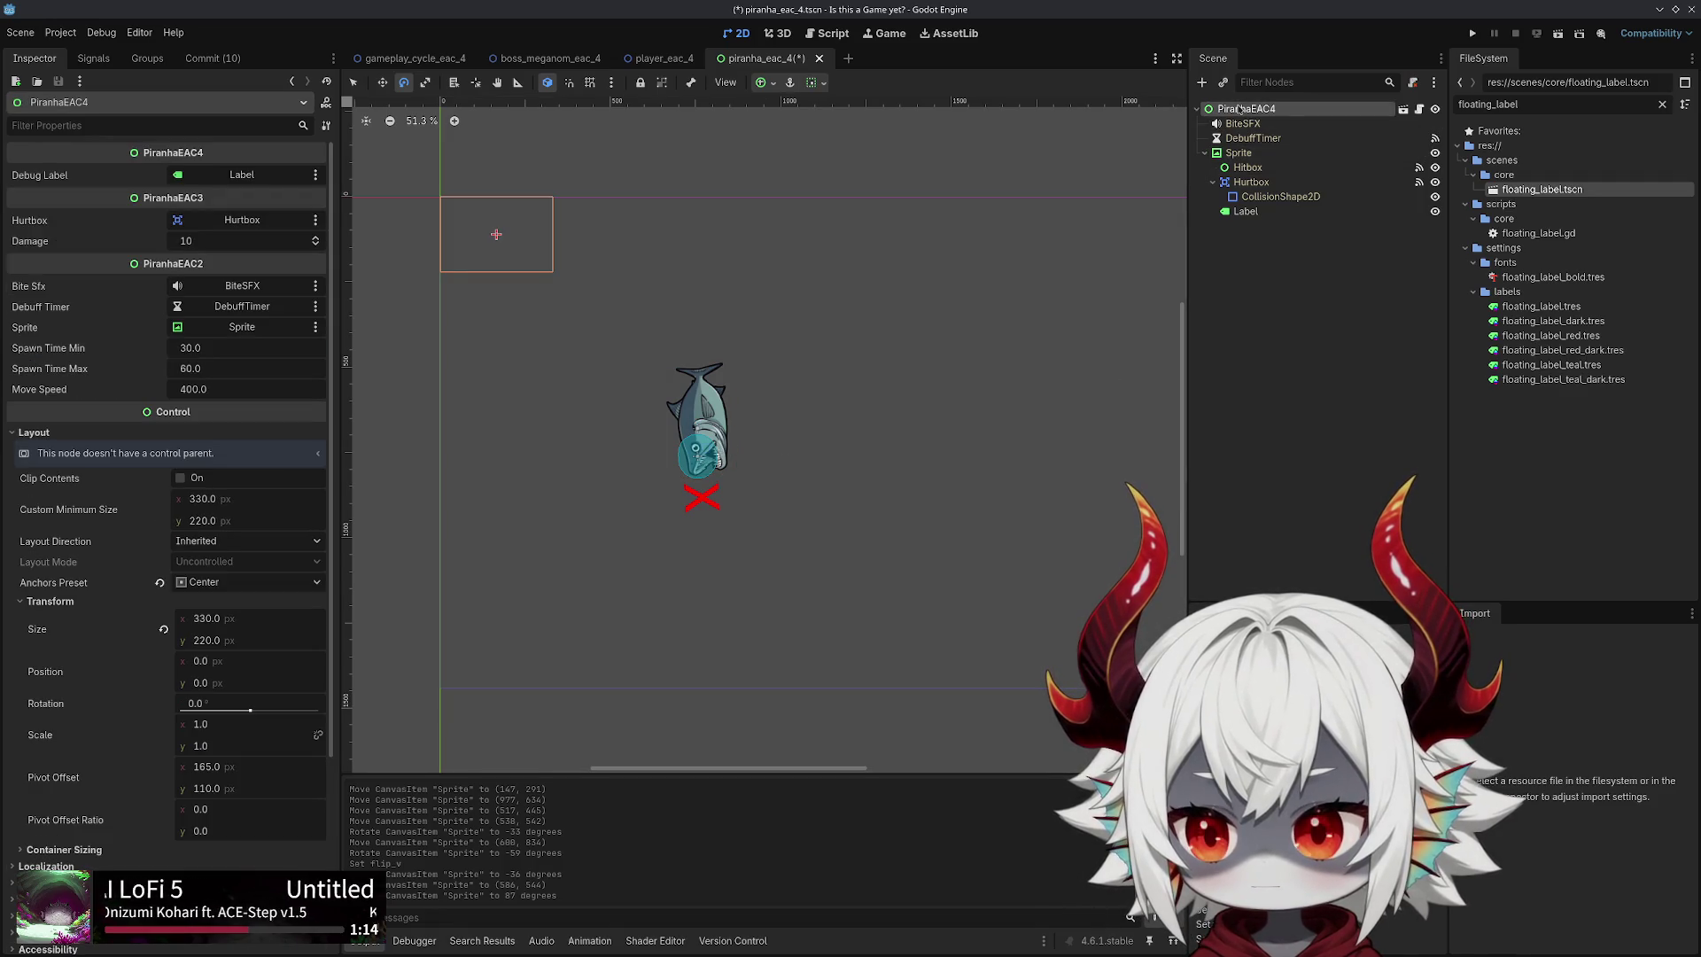
left_click(1246, 210)
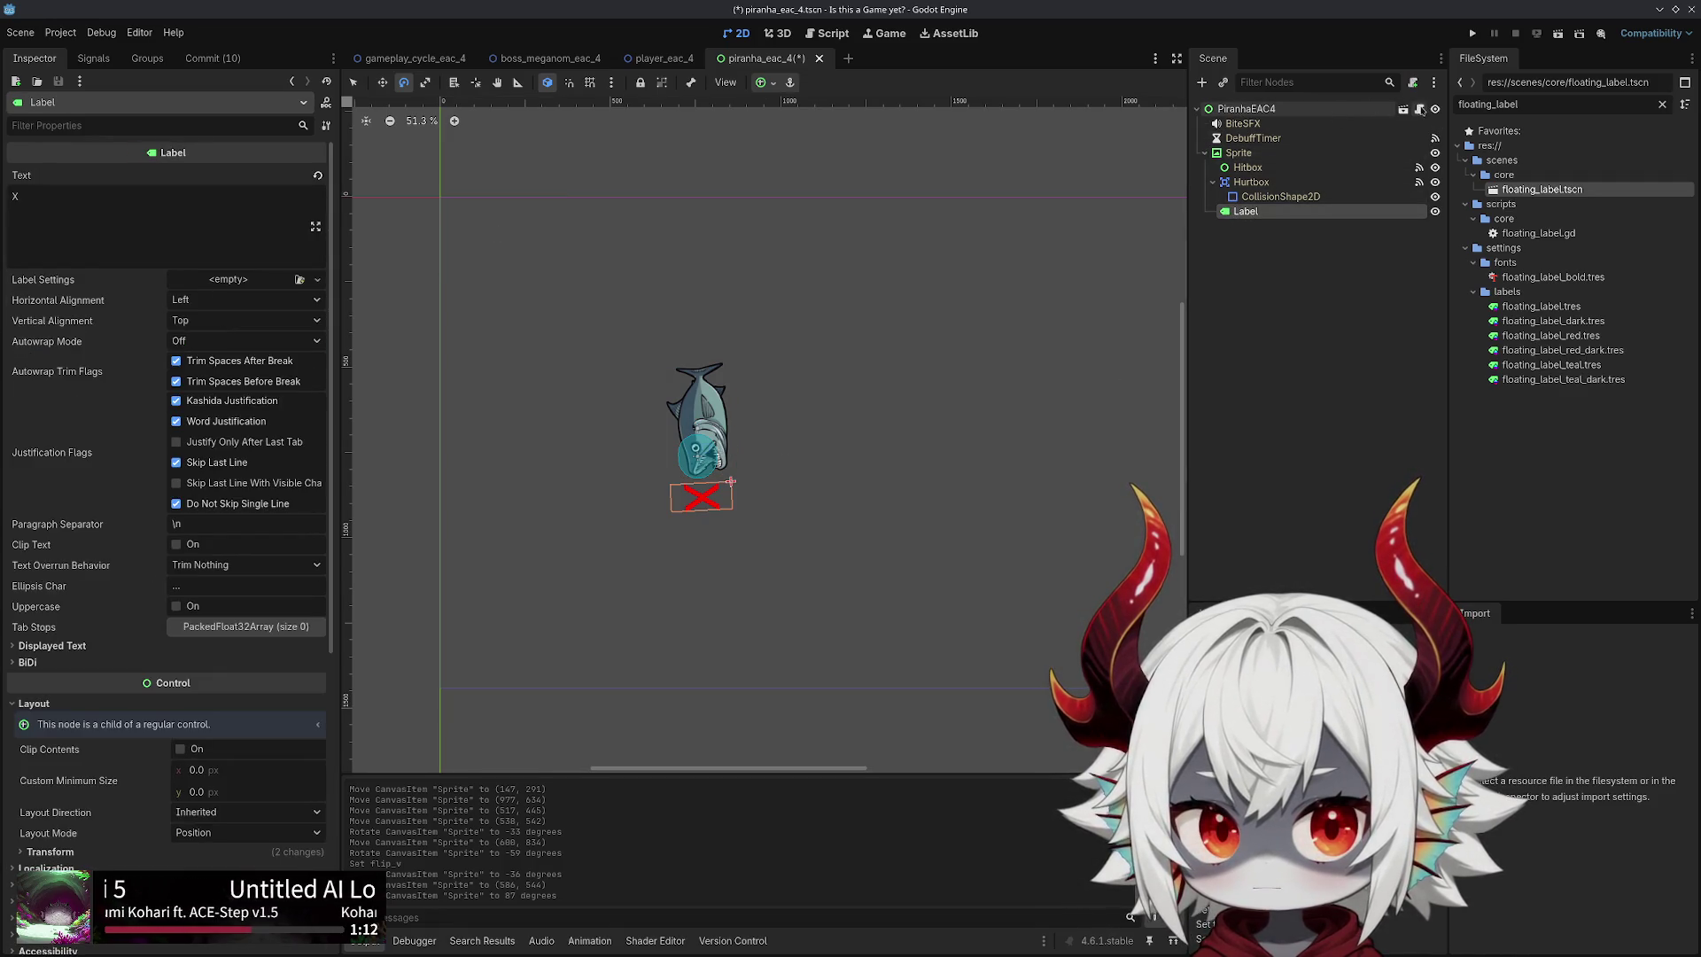
left_click(1419, 108)
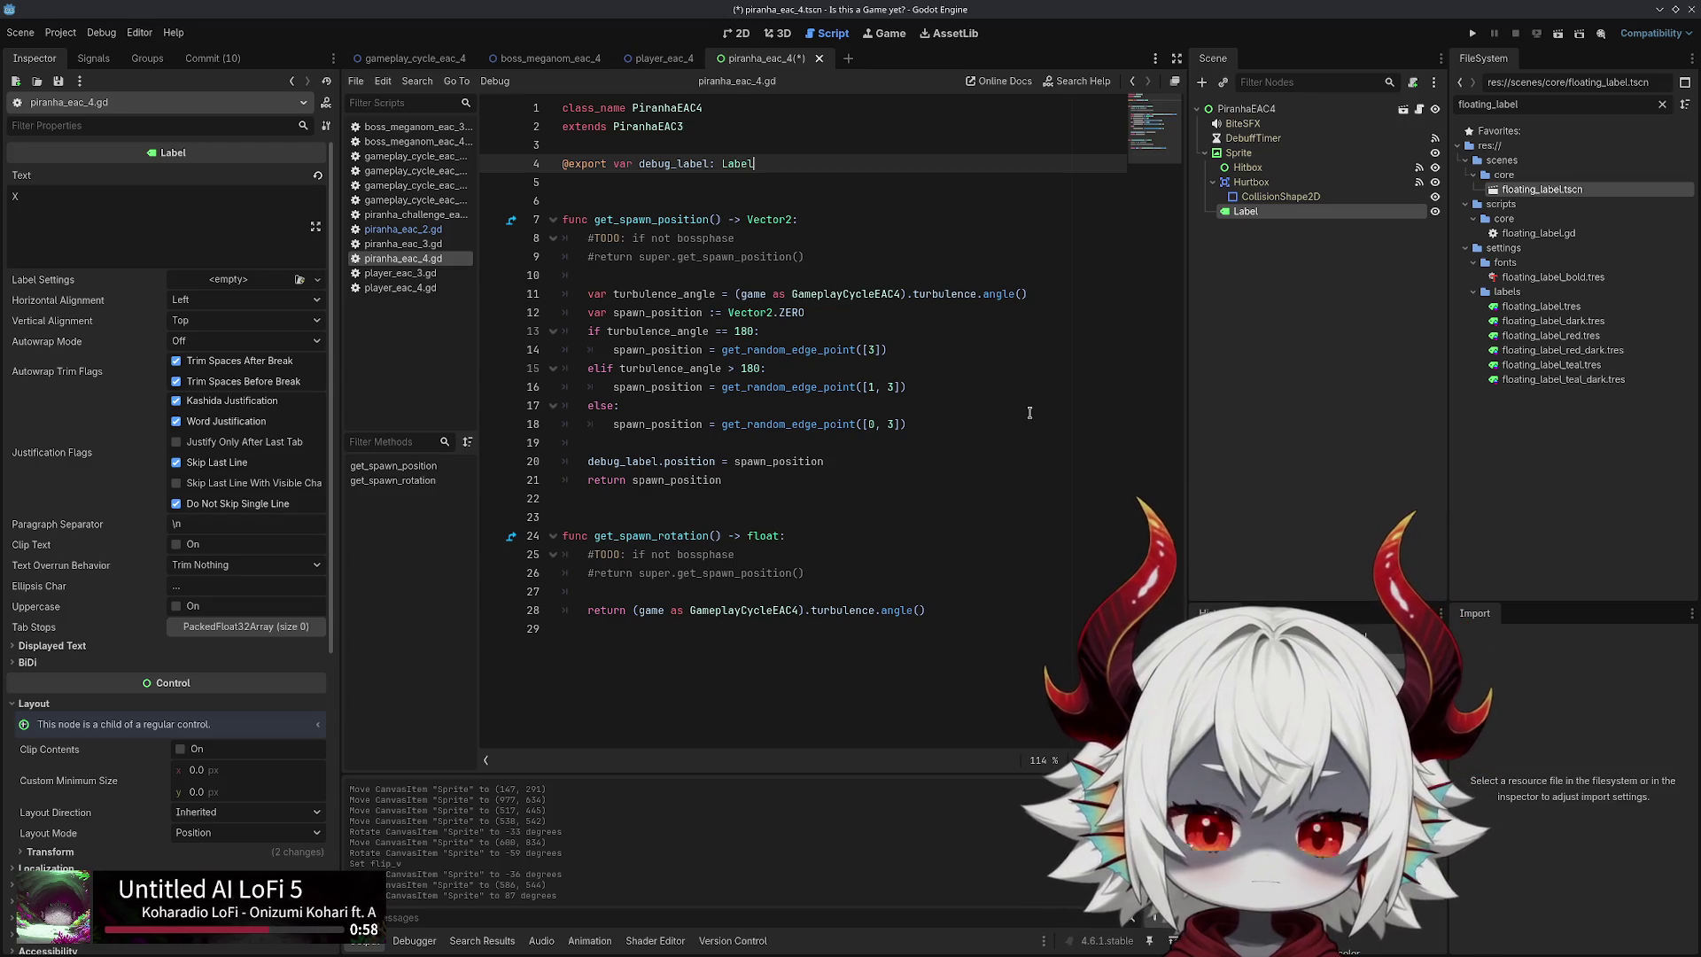
Set debug_label.global_position to spawn_position on line 20, then briefly run the game and stop it
left_click(666, 462)
type("global_")
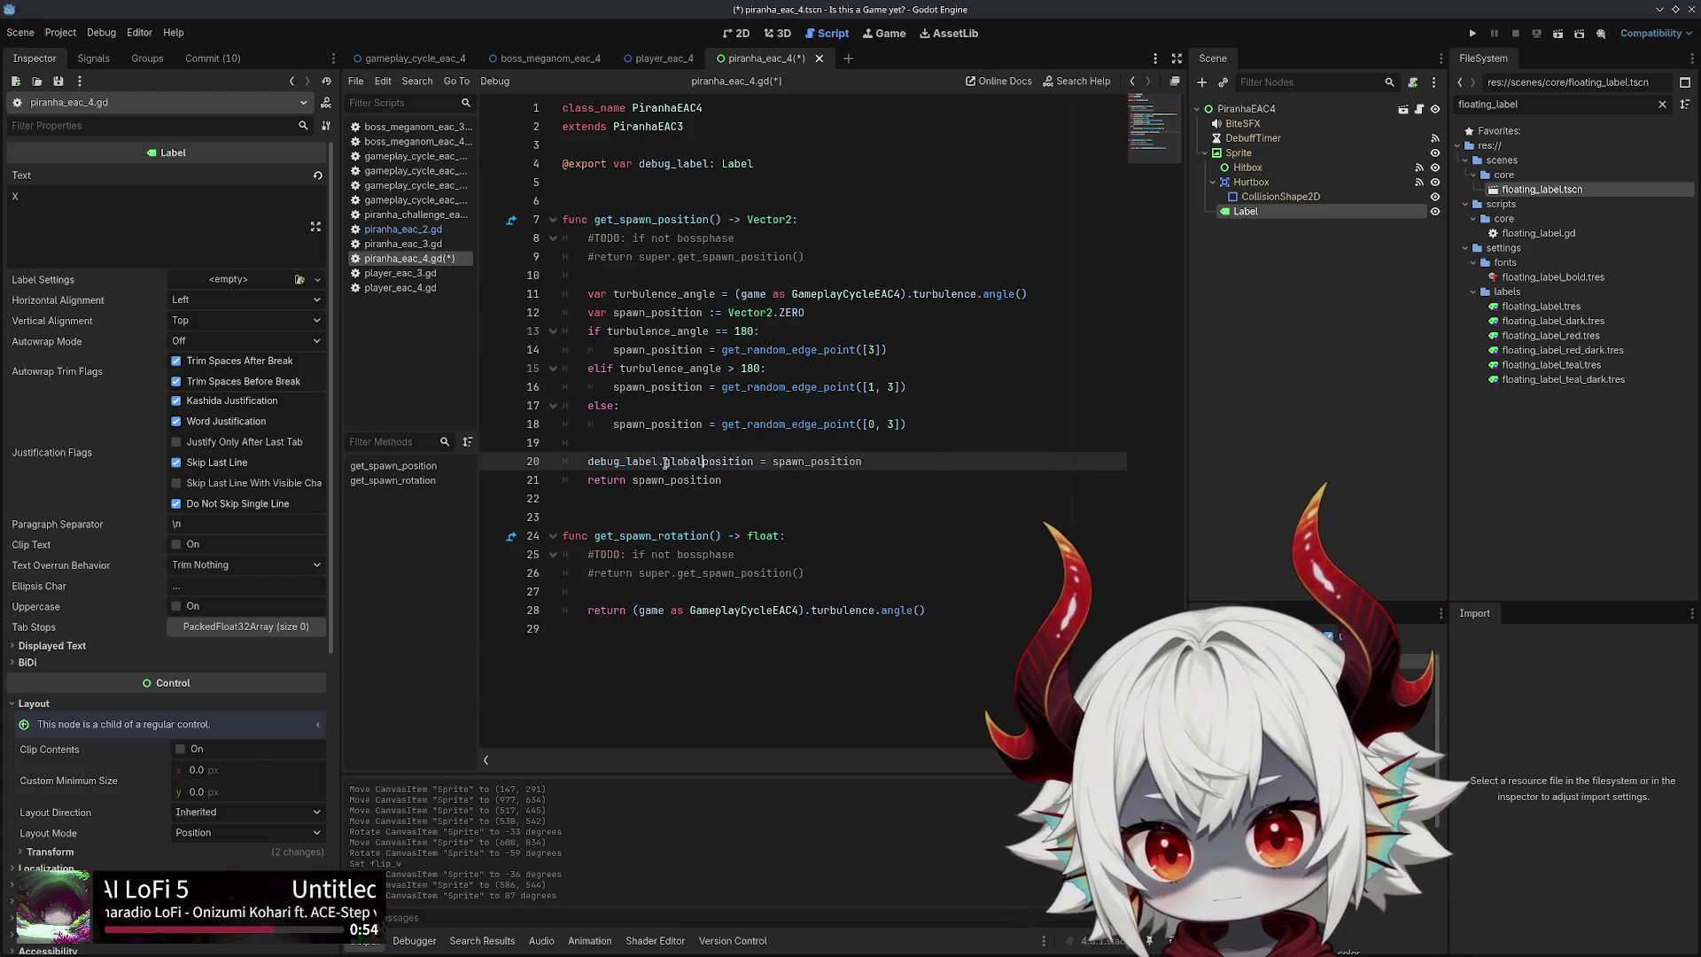
left_click(962, 454)
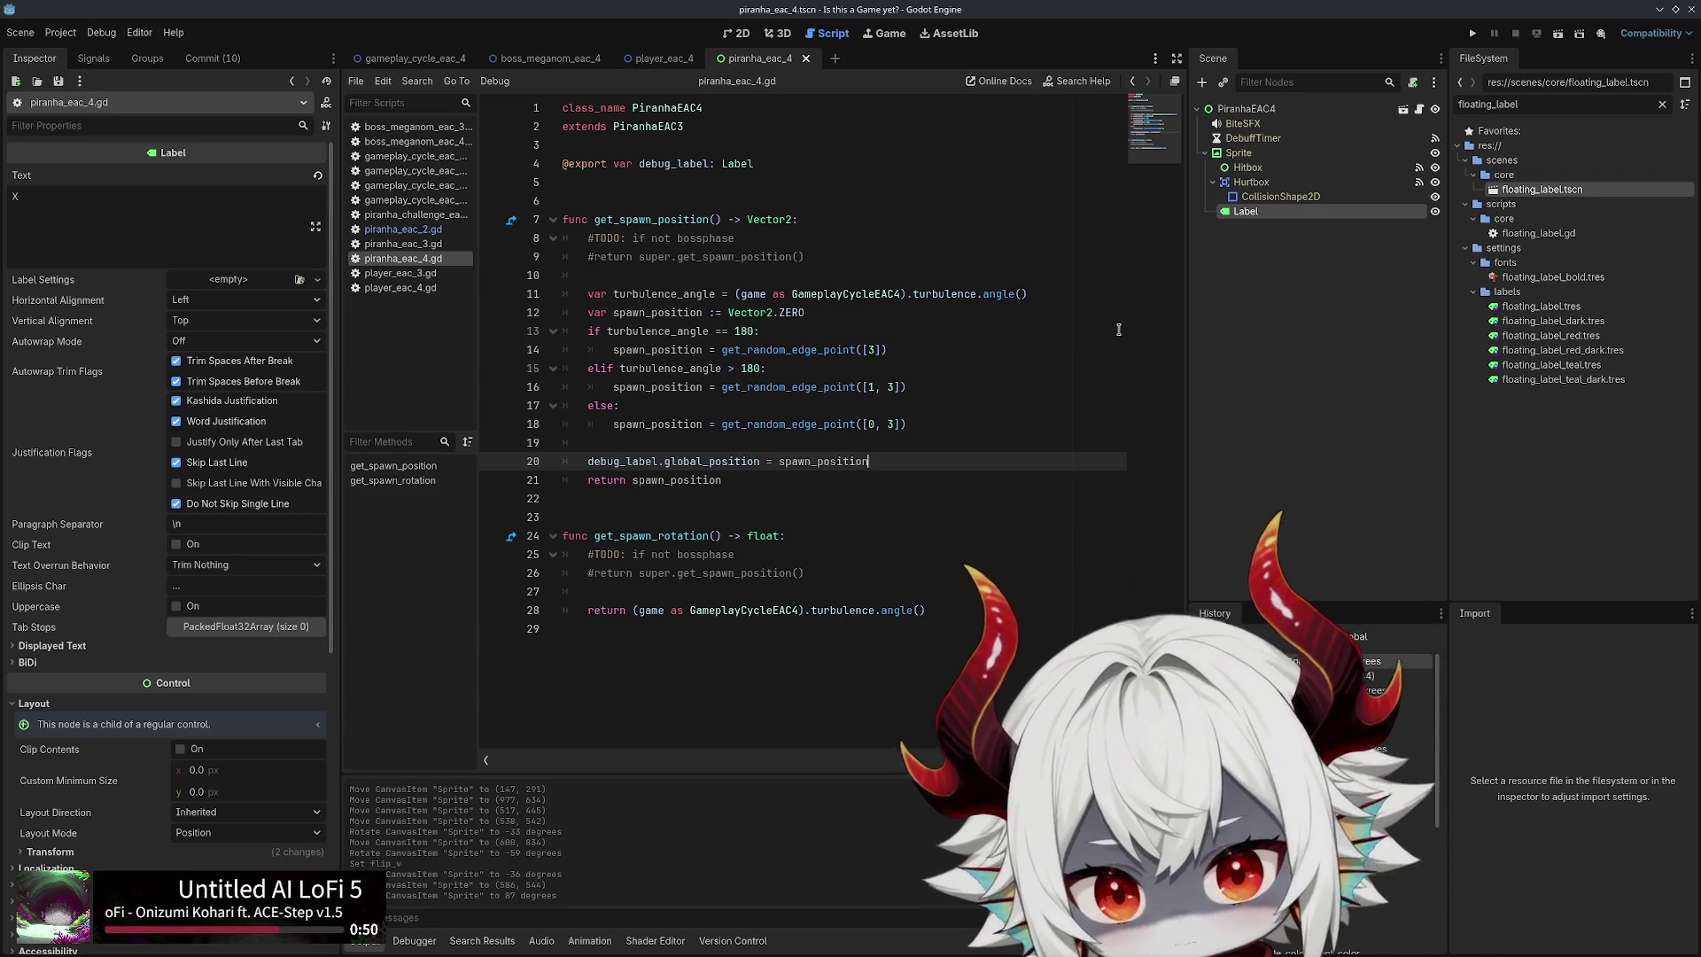
left_click(1473, 35)
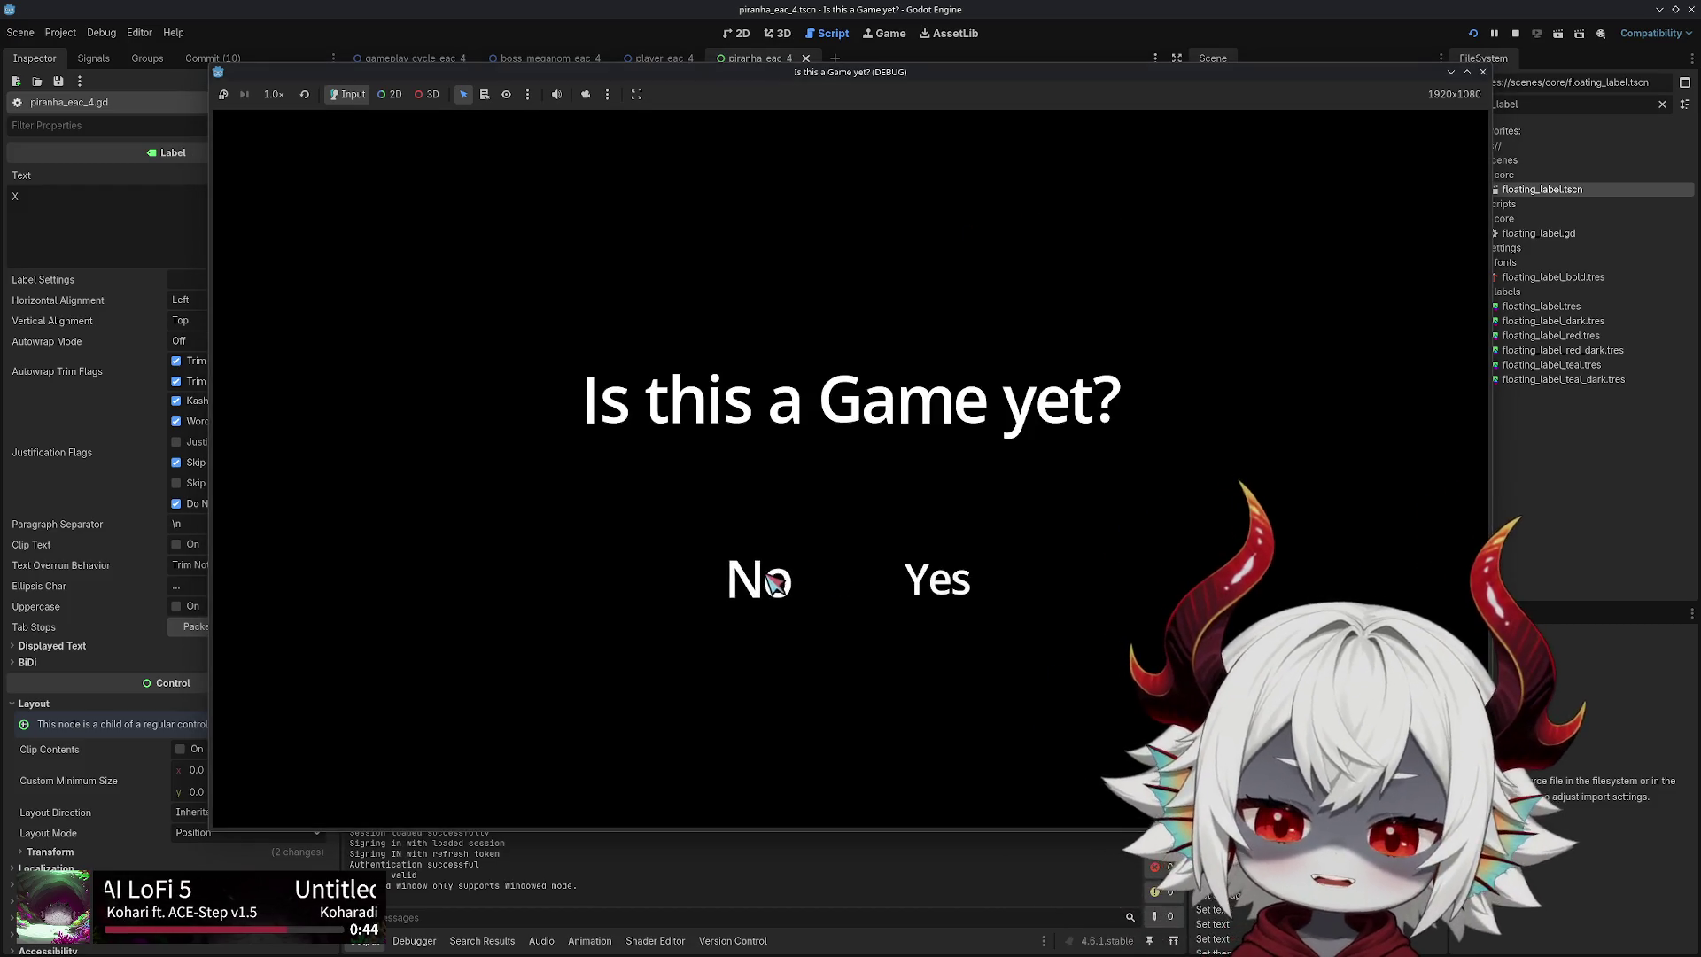
left_click(779, 578)
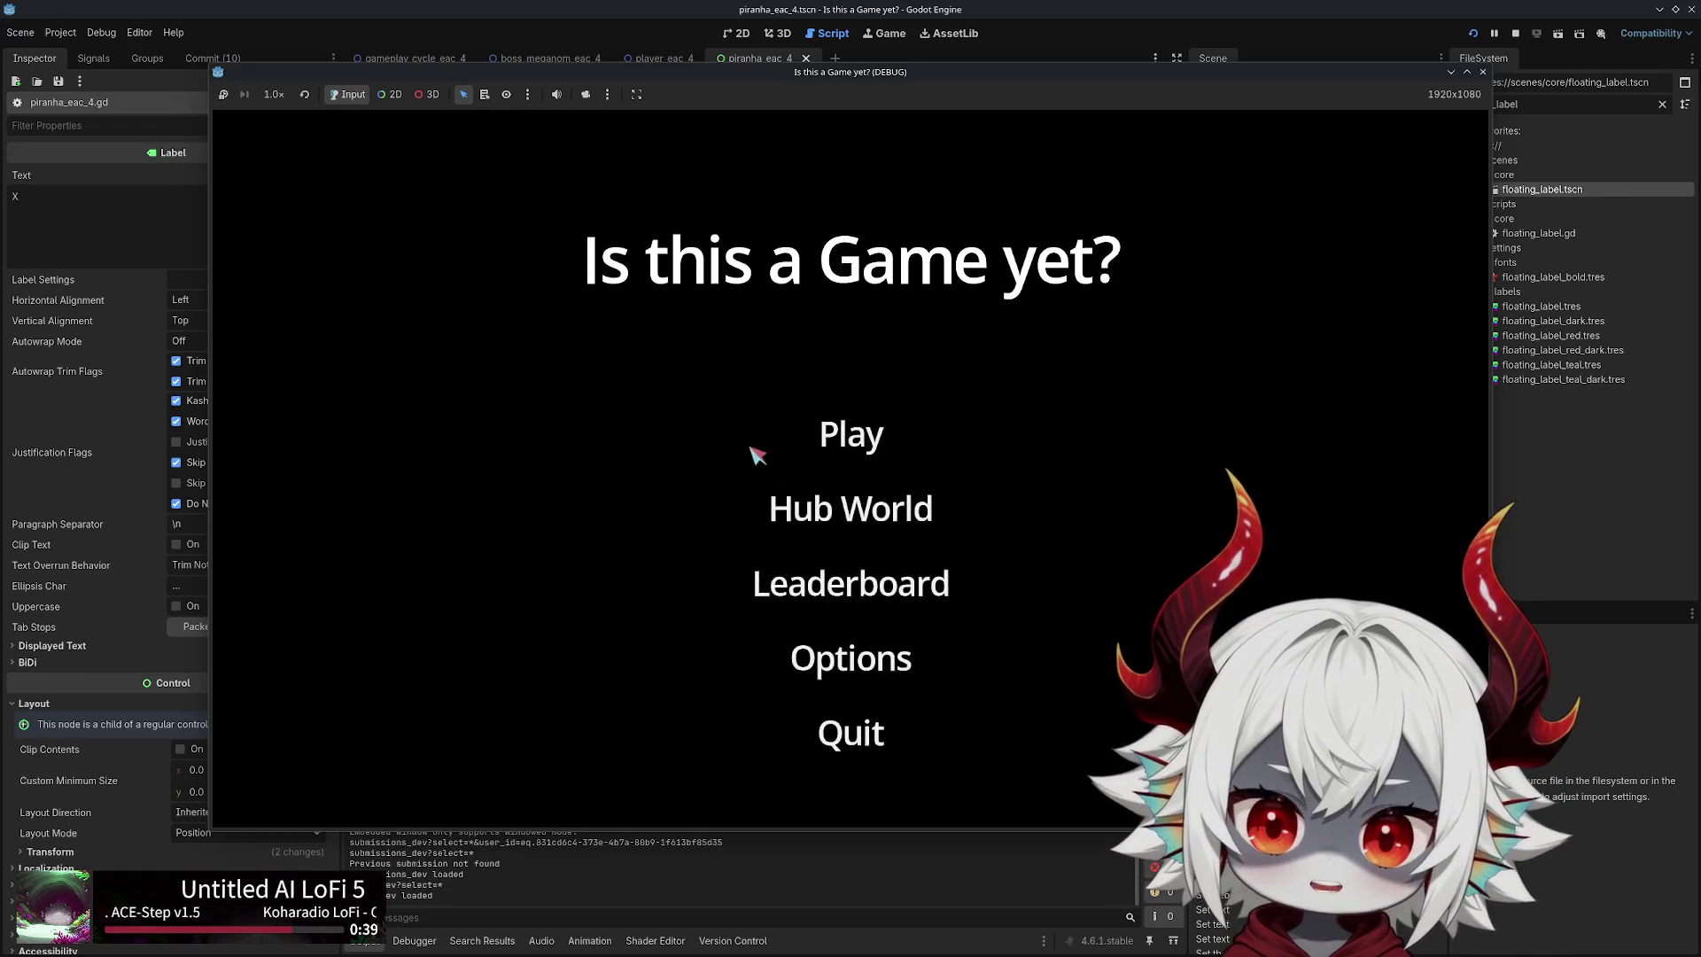
left_click(1482, 73)
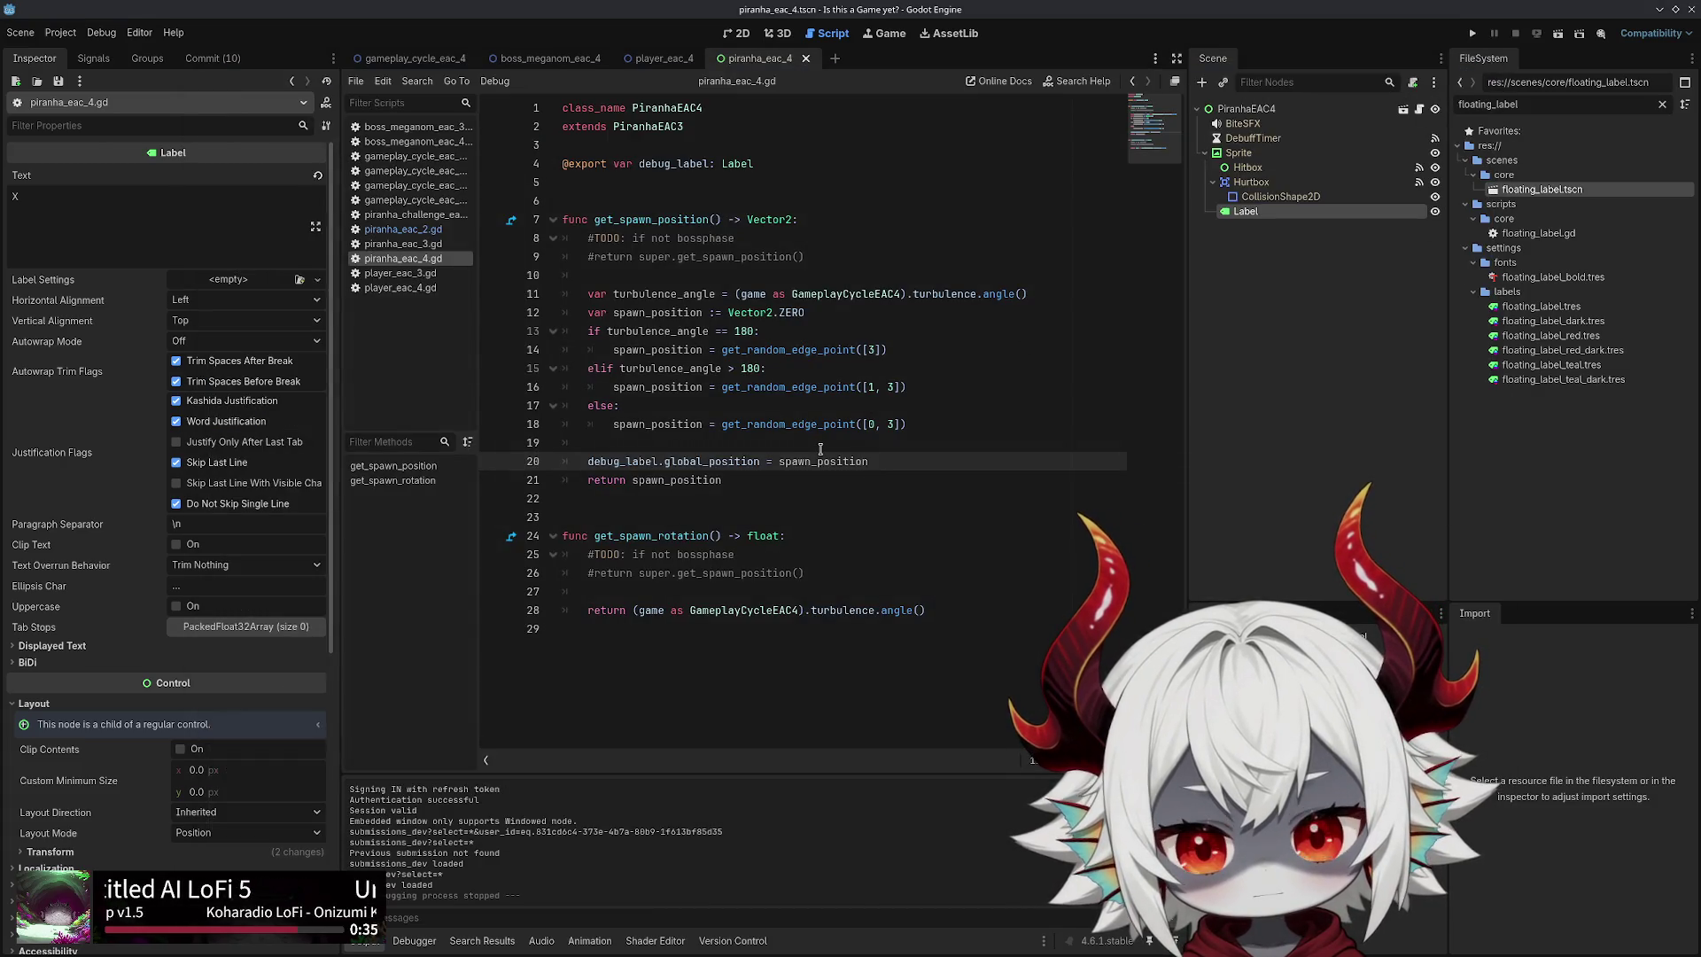
Delete the debug_label line from get_spawn_position and save piranha_eac_4.gd
key("shift+Home")
key("ctrl+c")
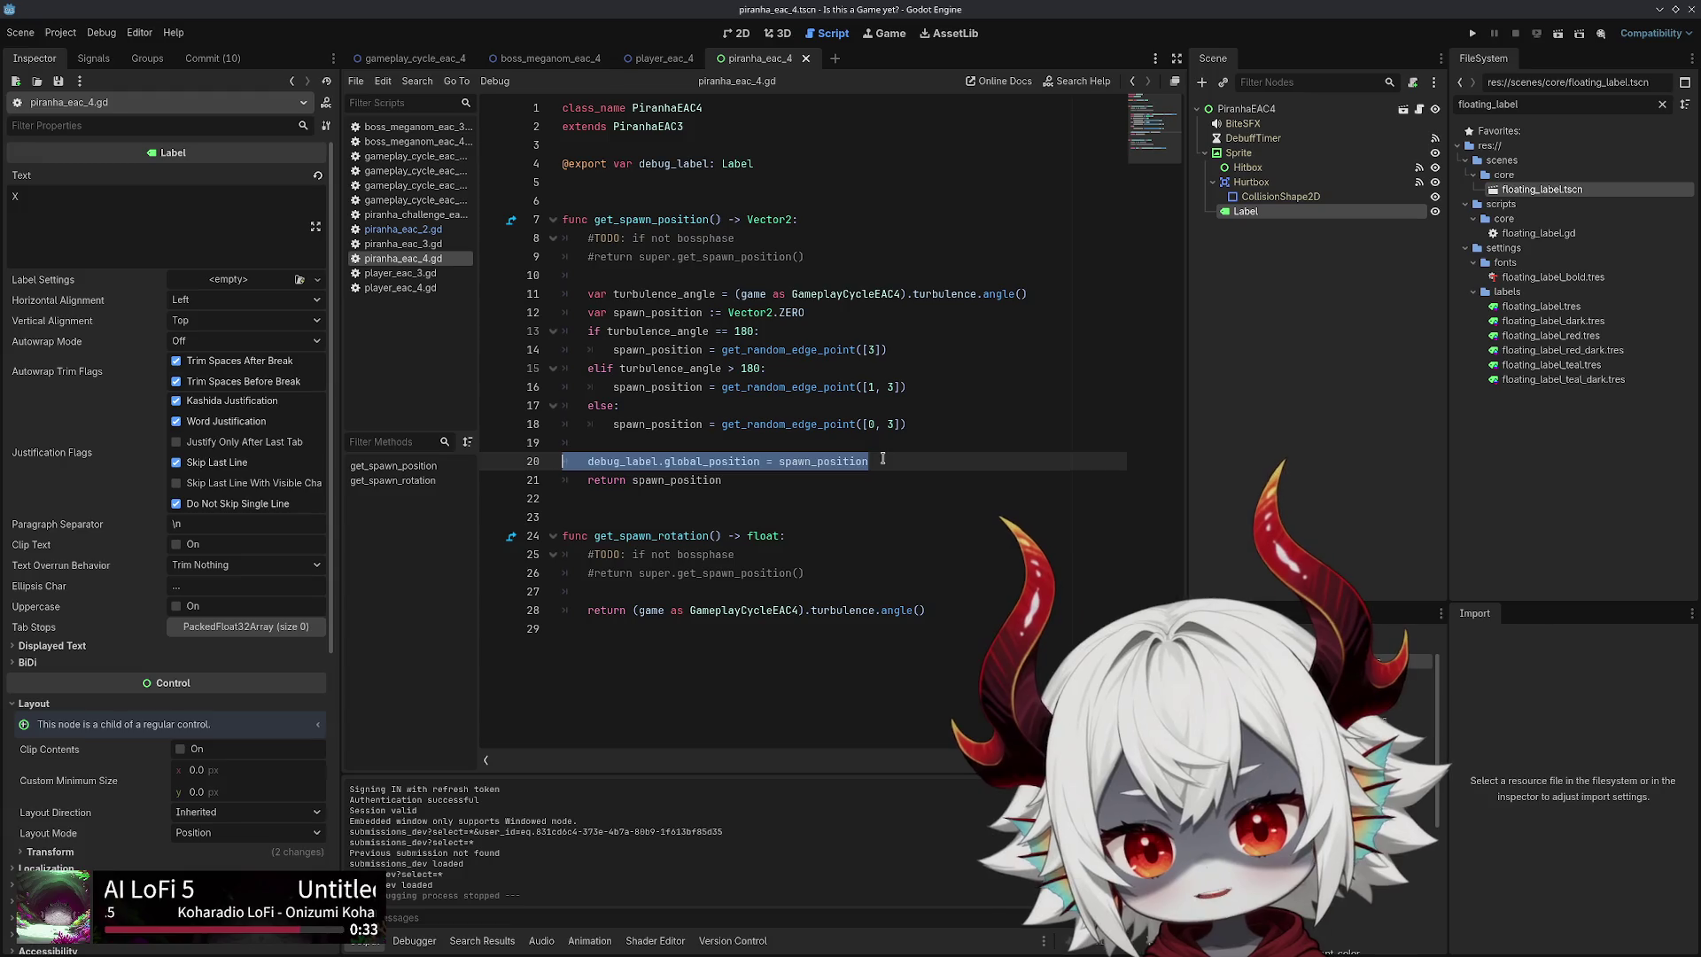
key("BackSpace")
key("BackSpace")
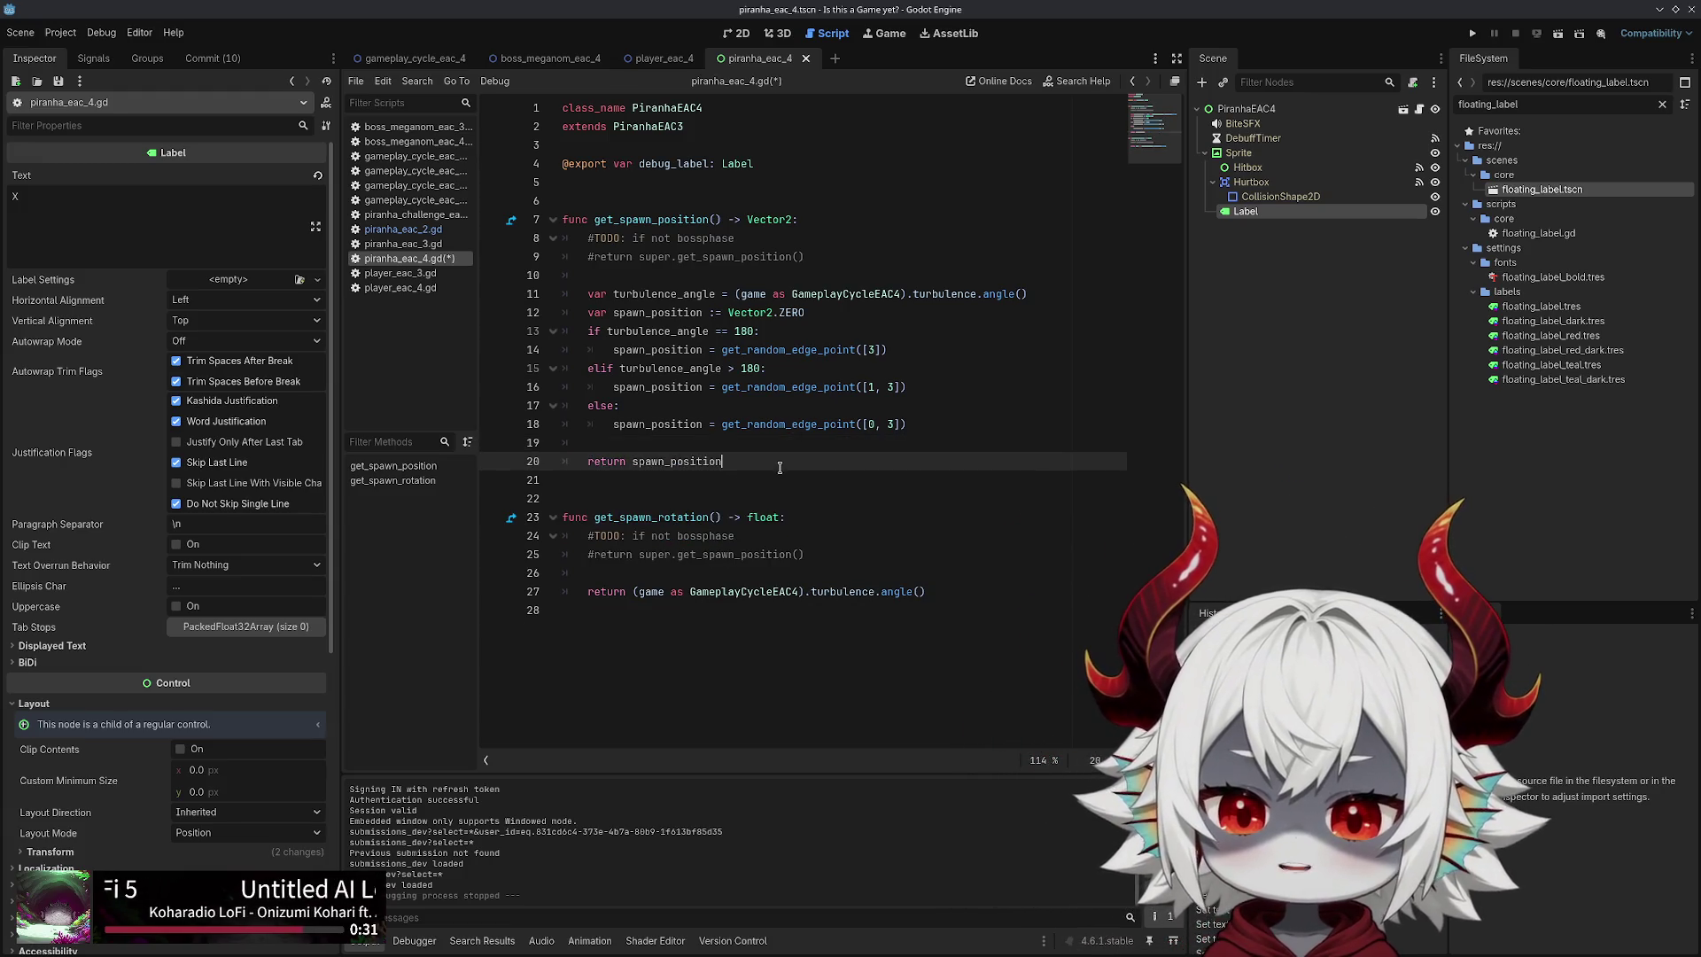
left_click(1017, 363)
key("ctrl+s")
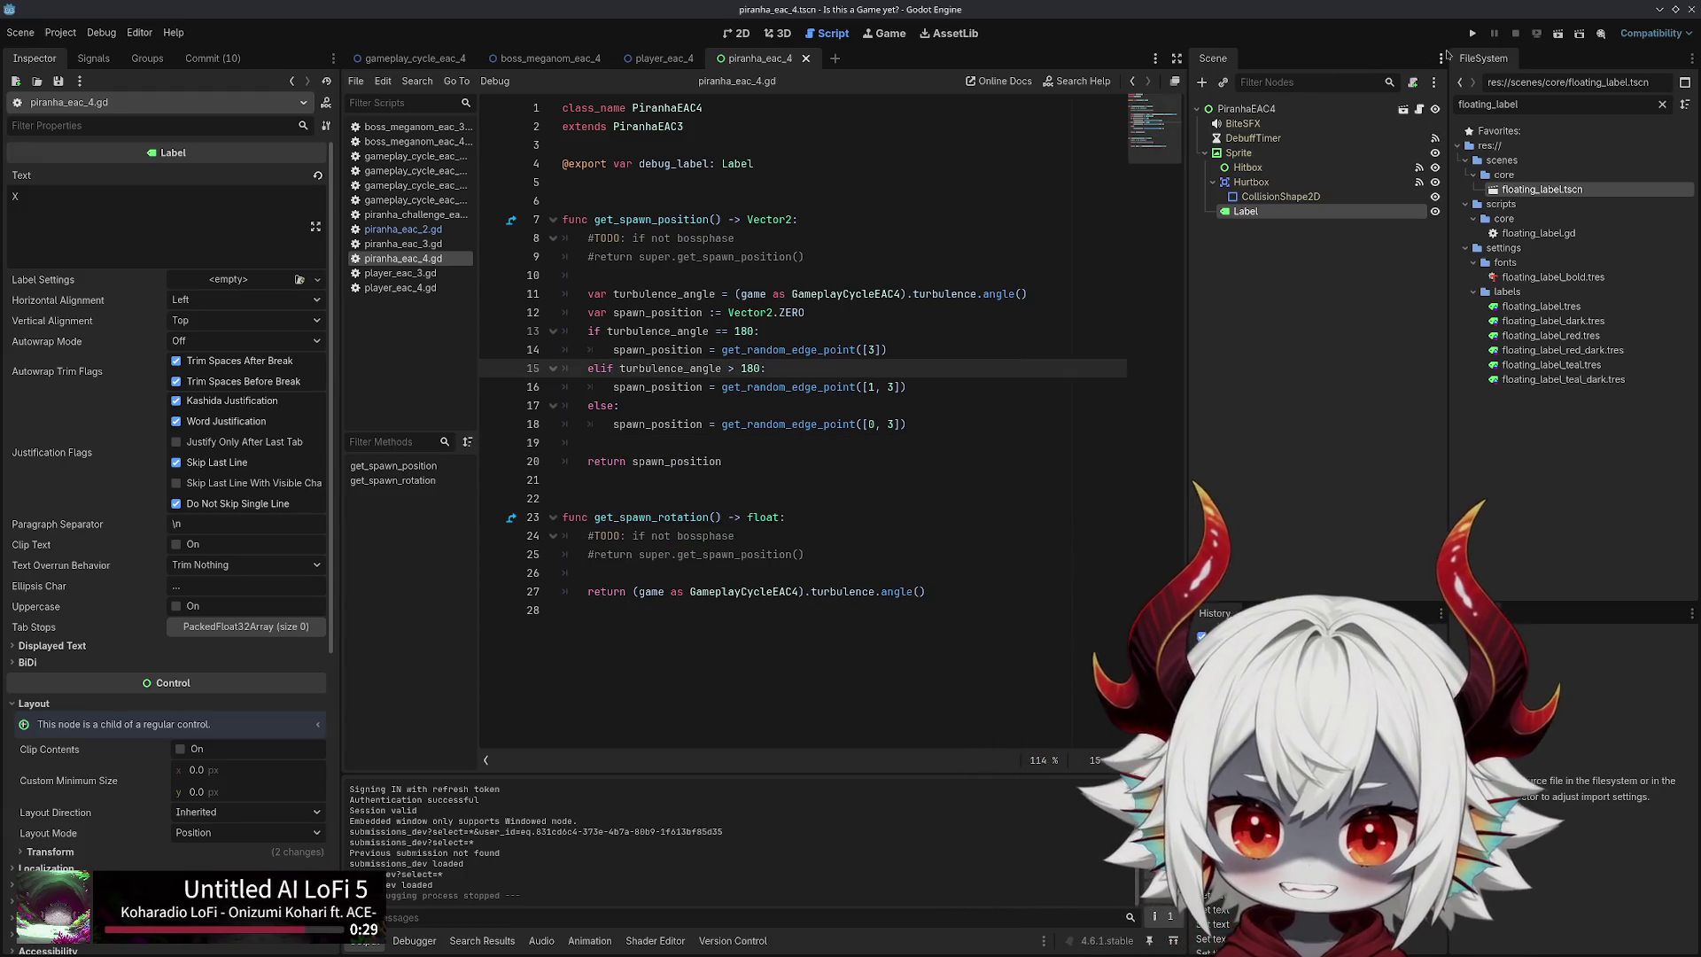
Run the project, dismiss the welcome message, start playing, then close the game
left_click(1473, 34)
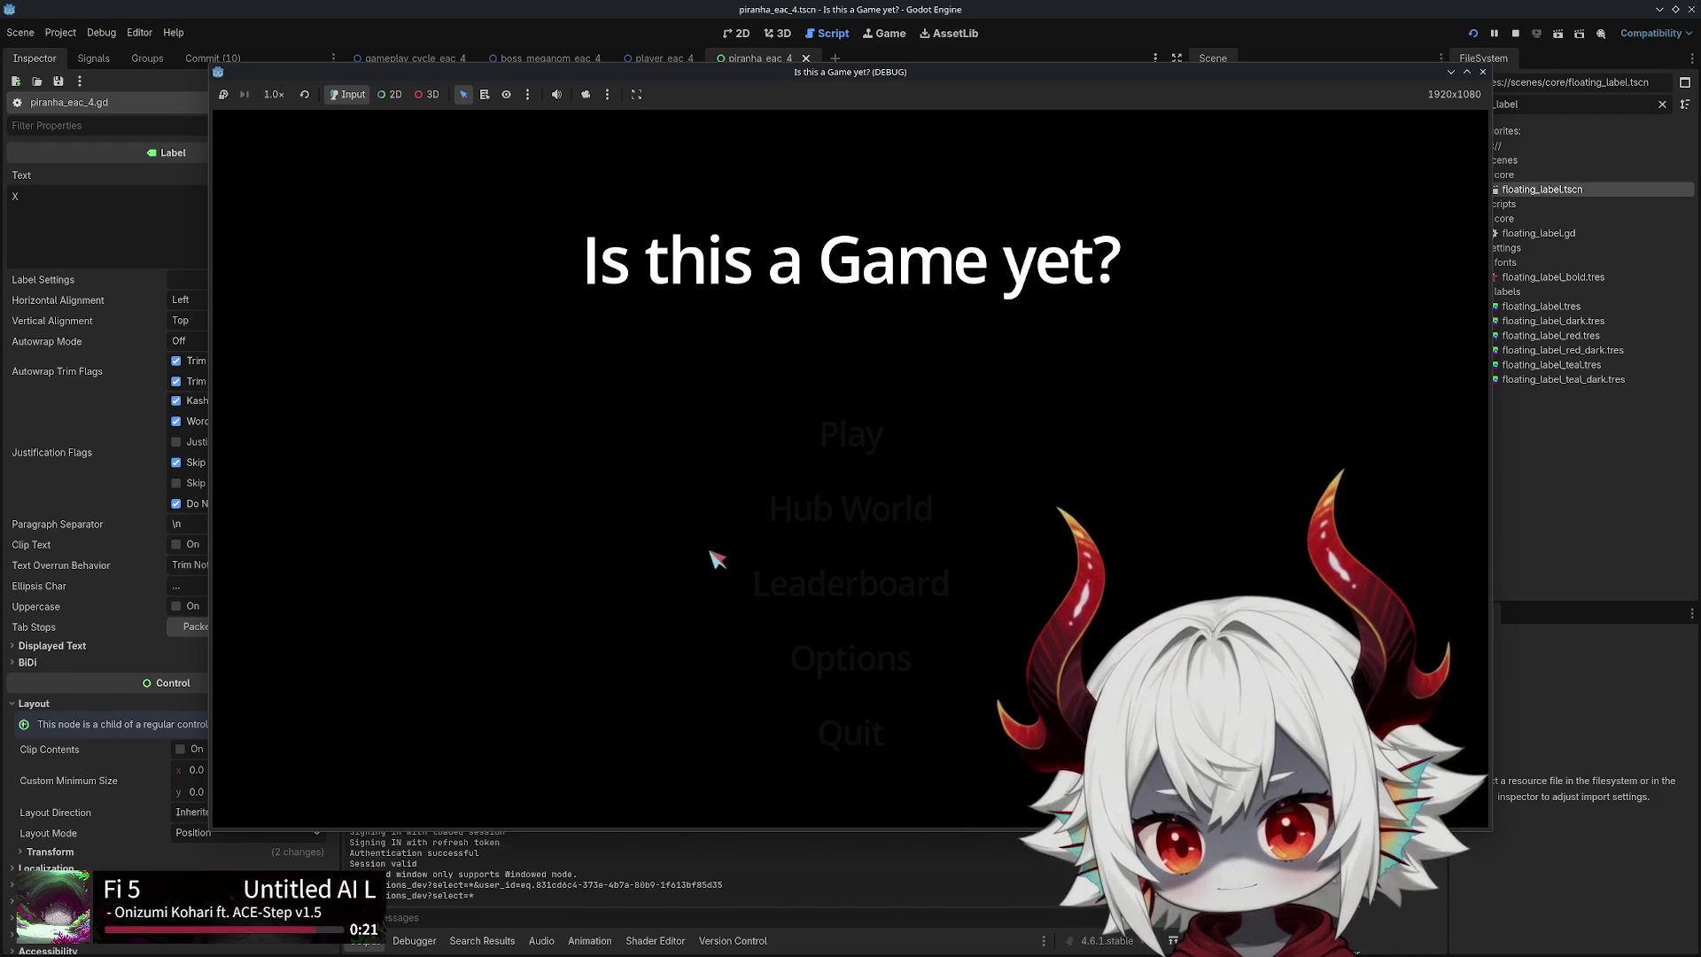
left_click(842, 740)
left_click(851, 461)
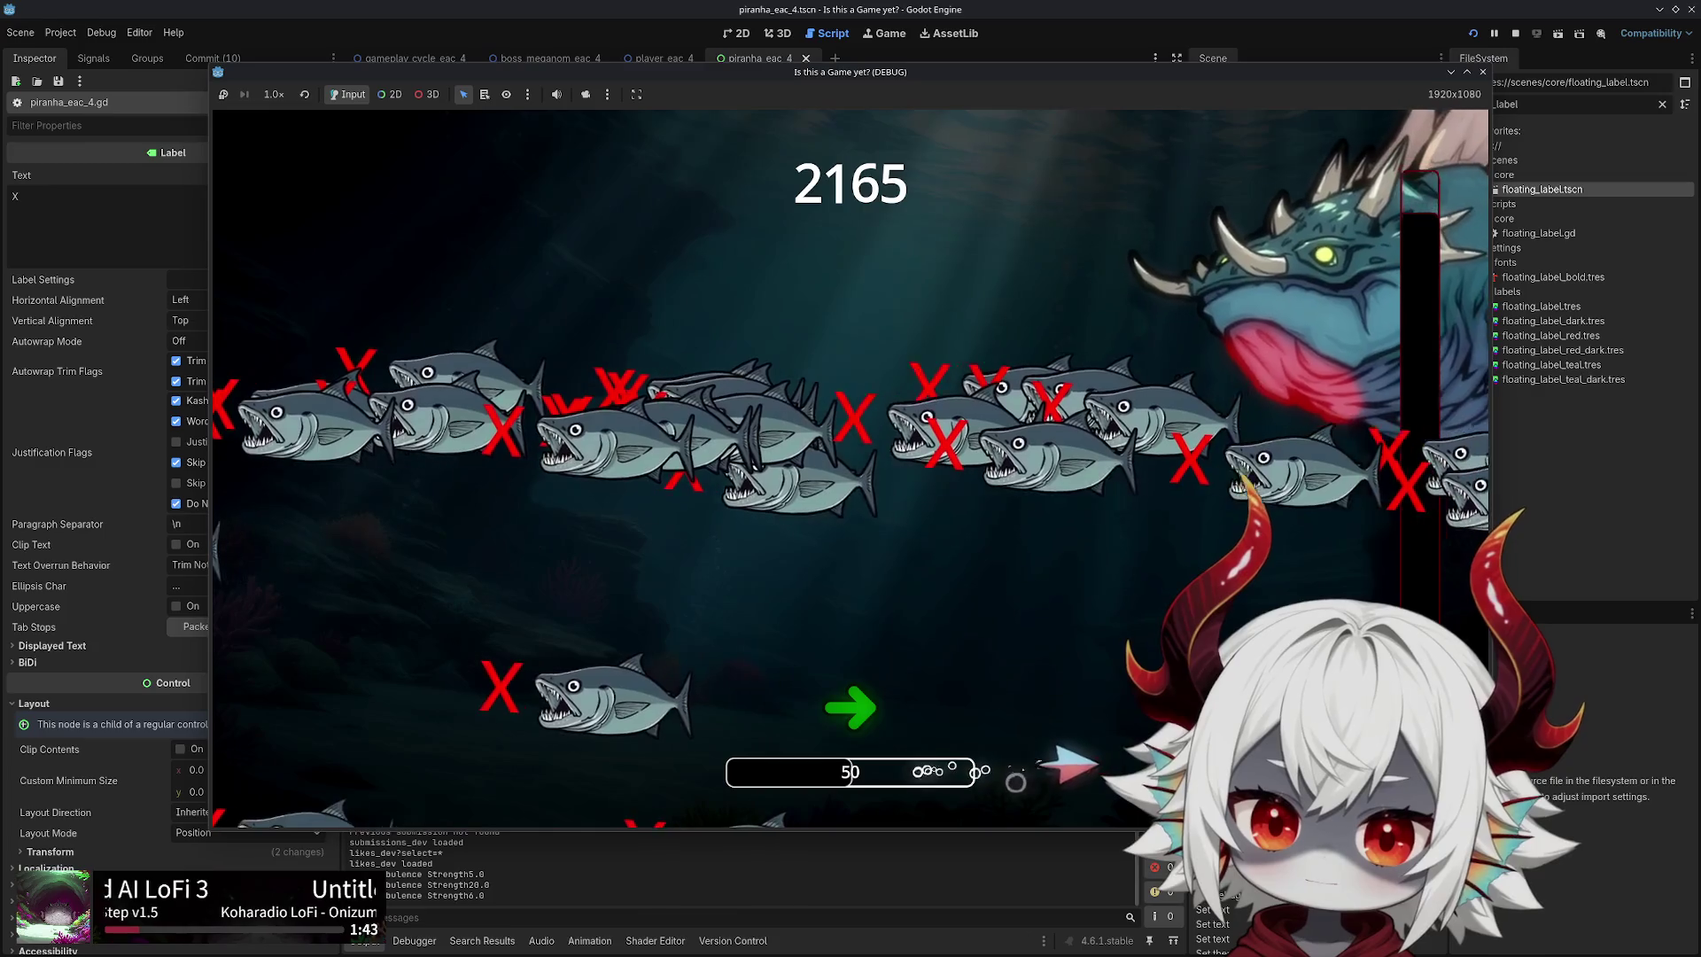
left_click(1484, 72)
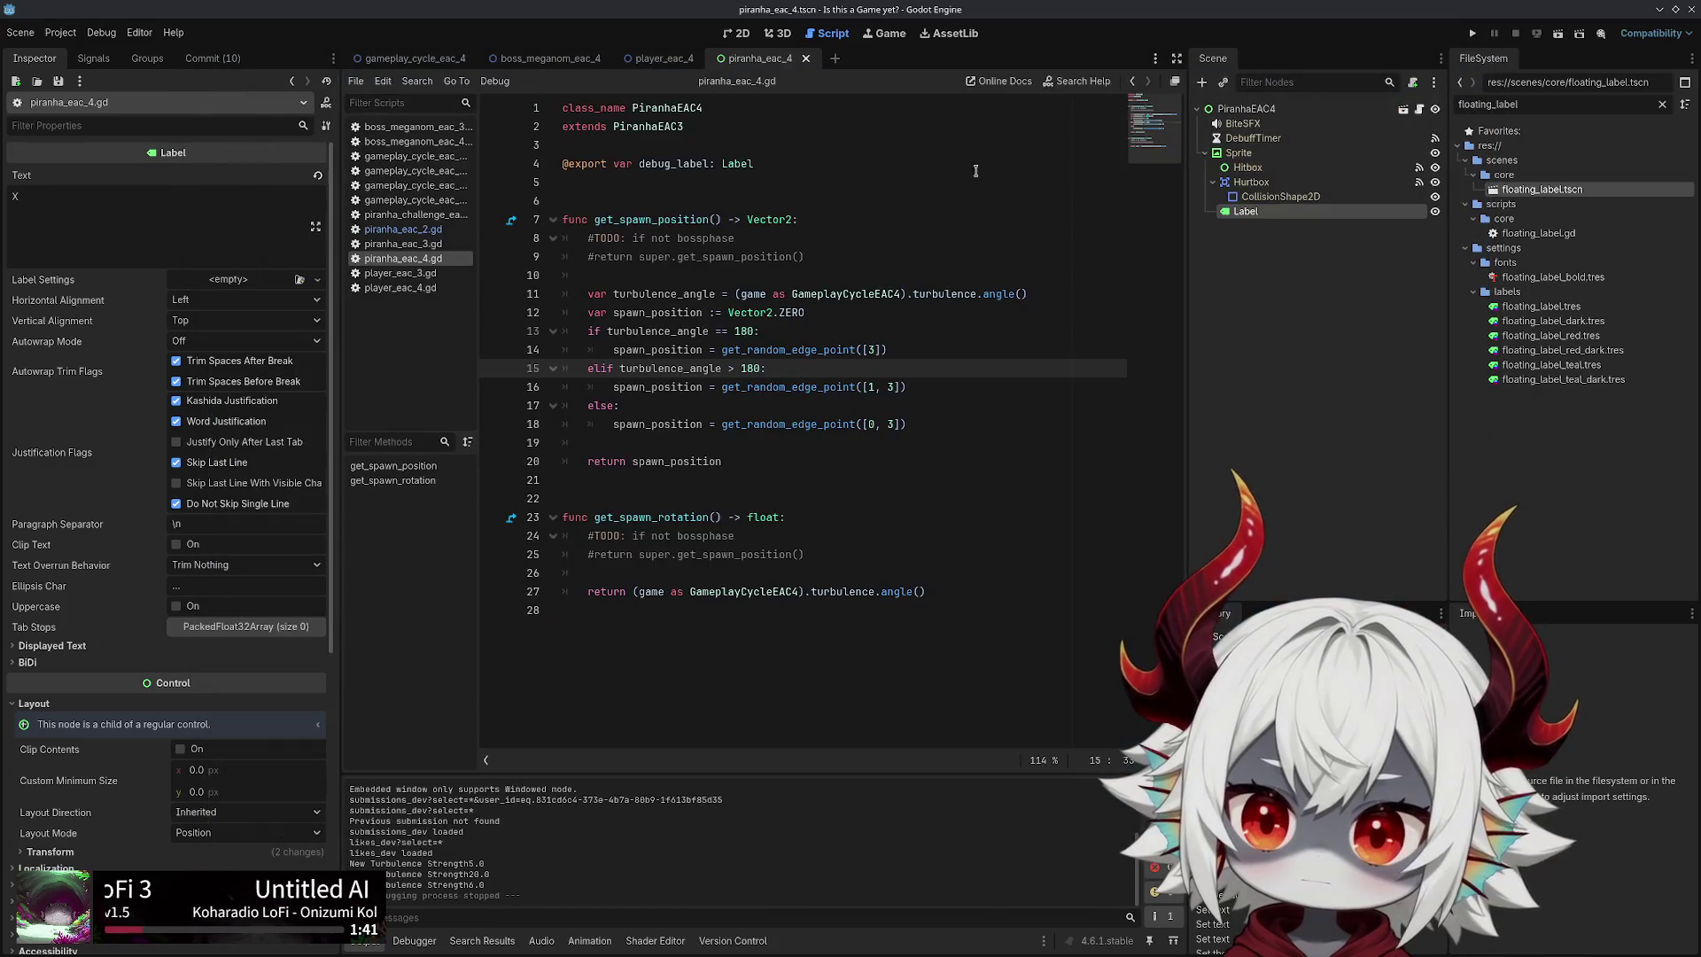
Restore the debug_label line and change global_position to position on line 20
left_click(770, 442)
key("ctrl+v")
key("Up")
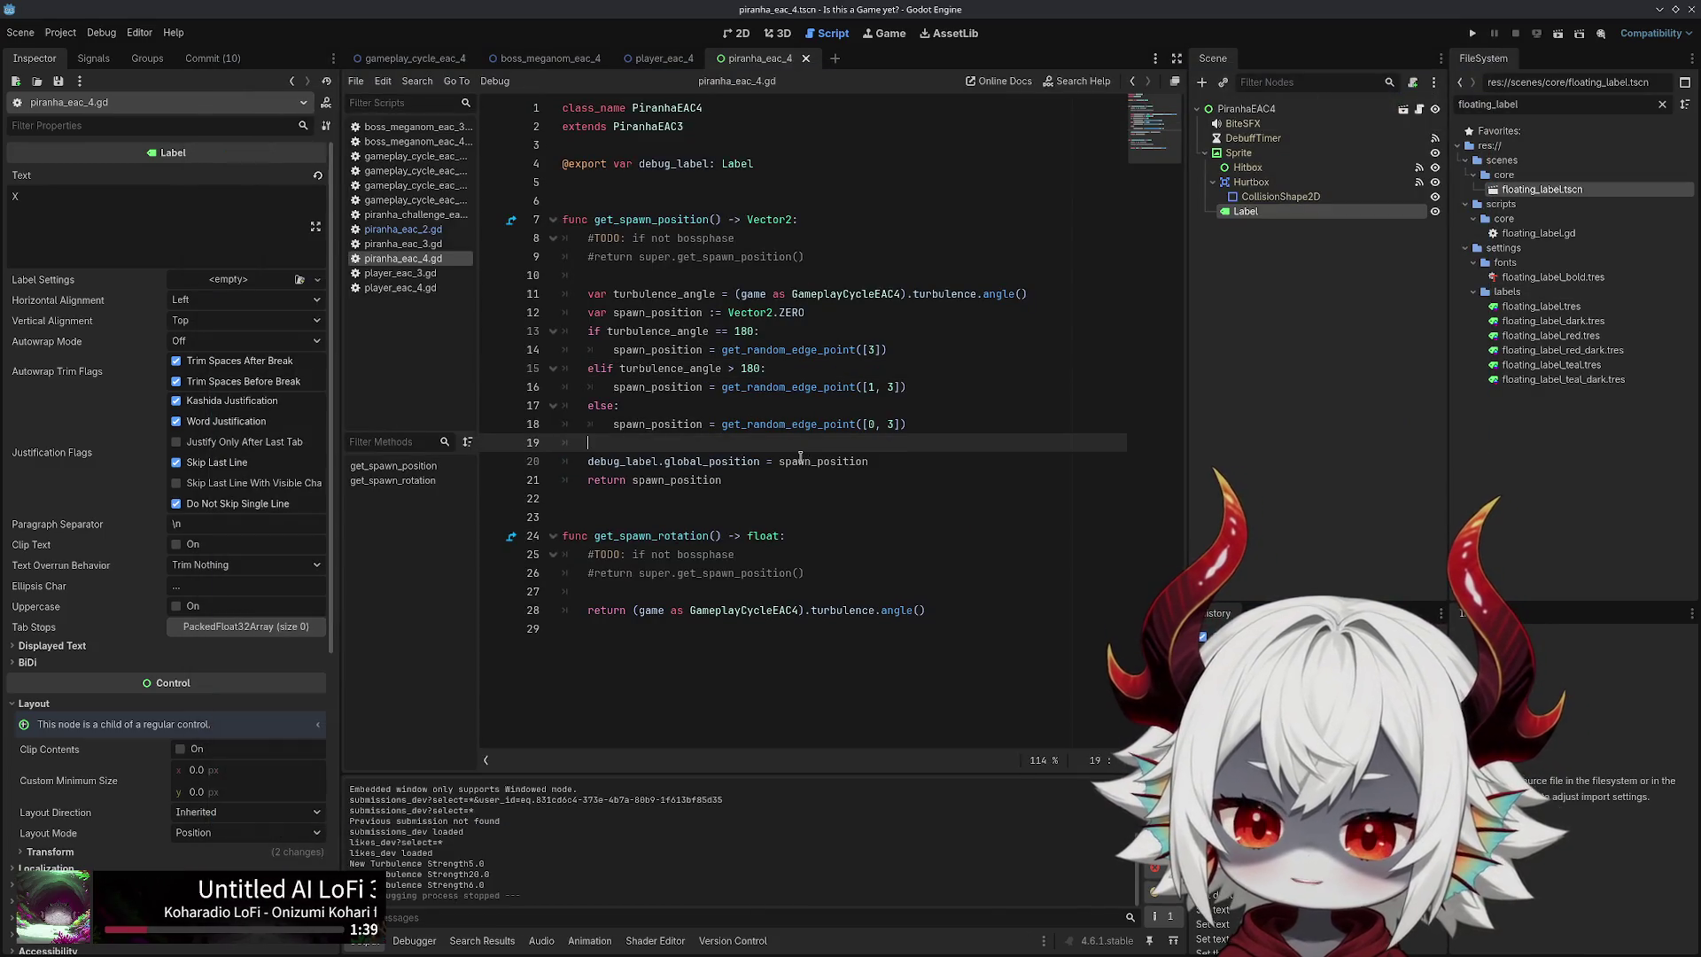
double_click(707, 461)
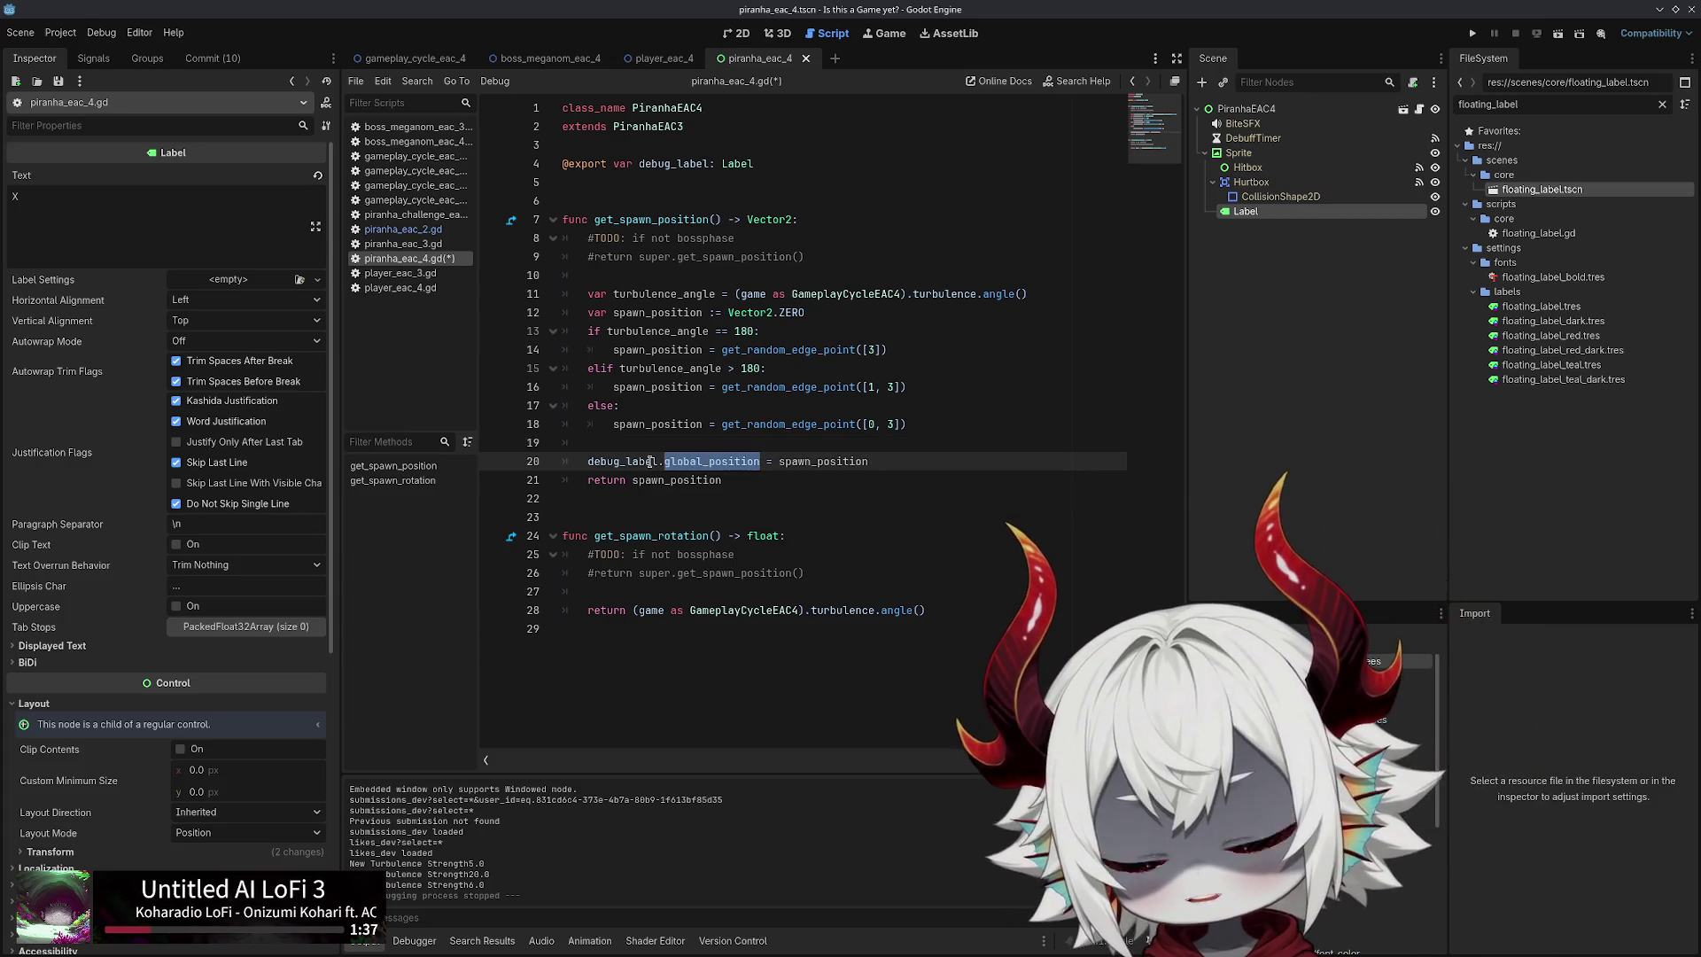
type("on")
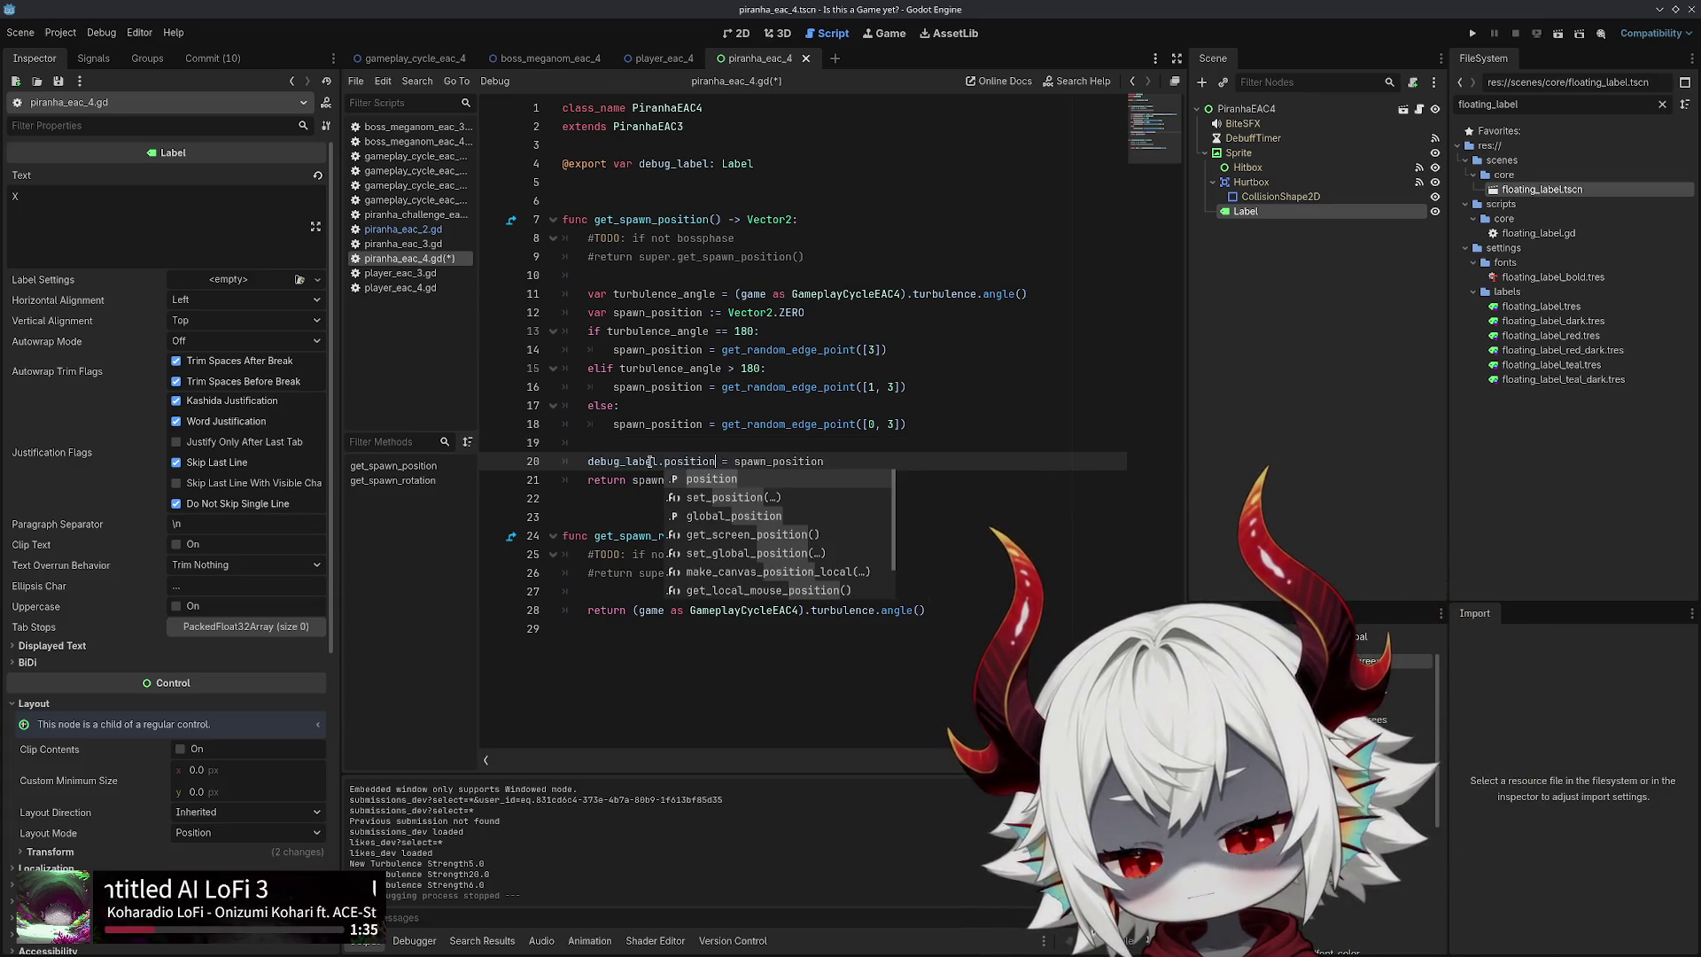
key("Return")
Insert a debug_label.reparent() line above the position assignment and save the script
key("ctrl+shift+Return")
type("ebug_labe")
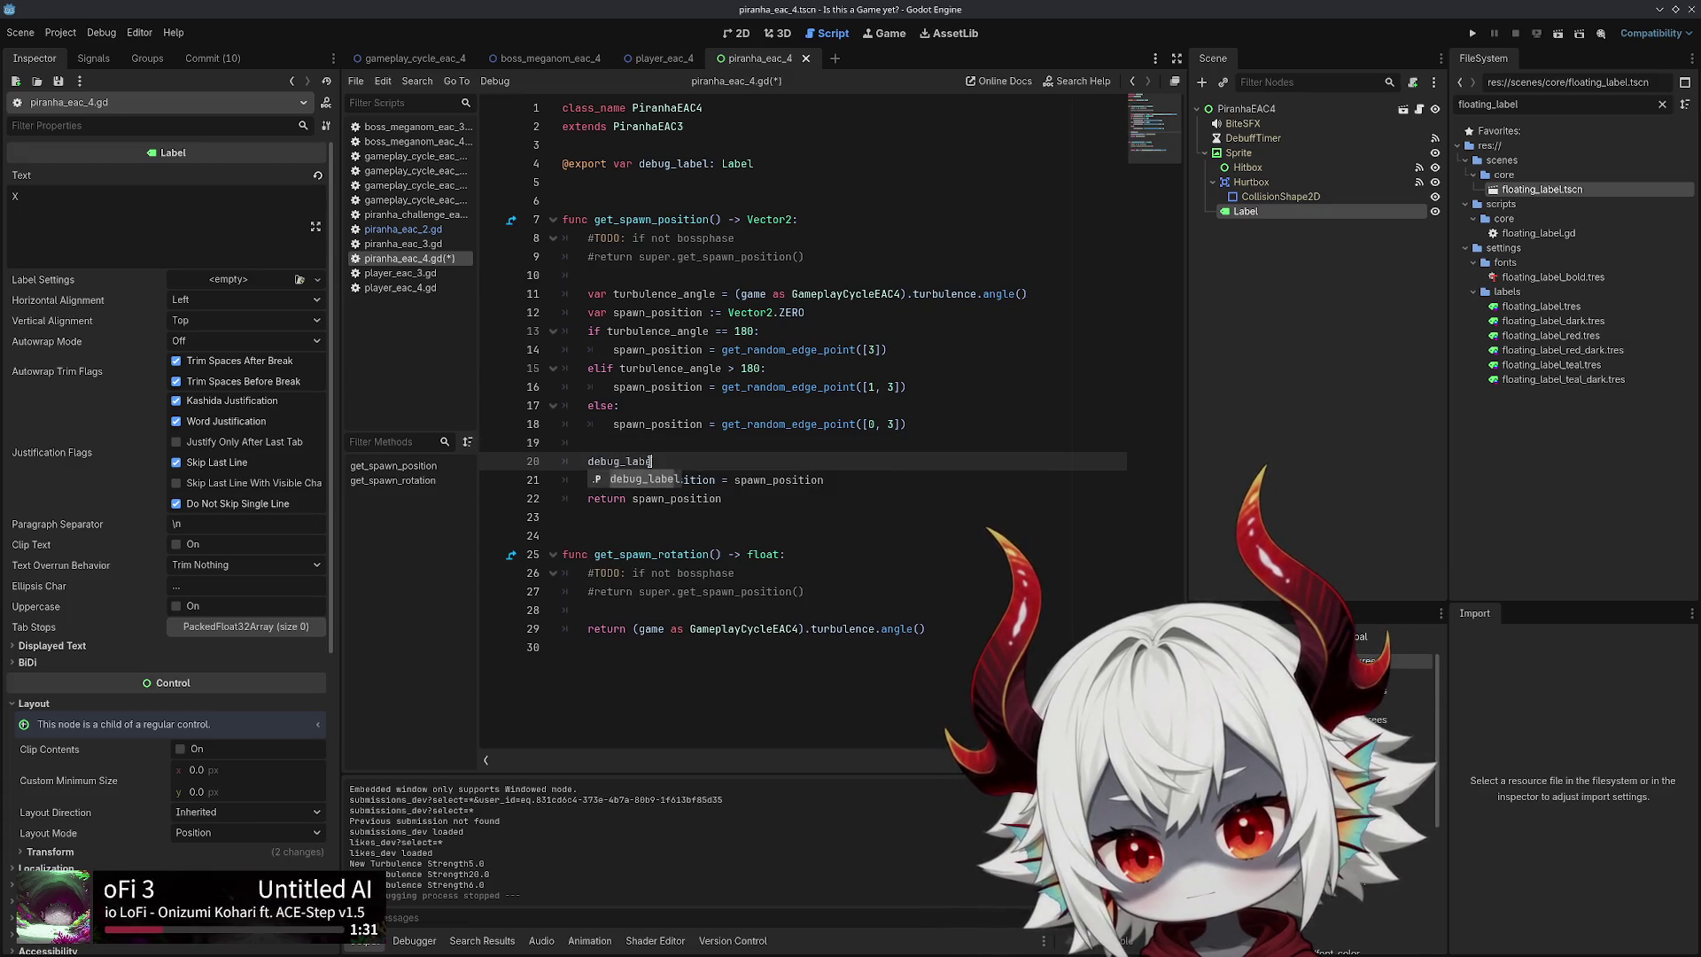
type("l.pare")
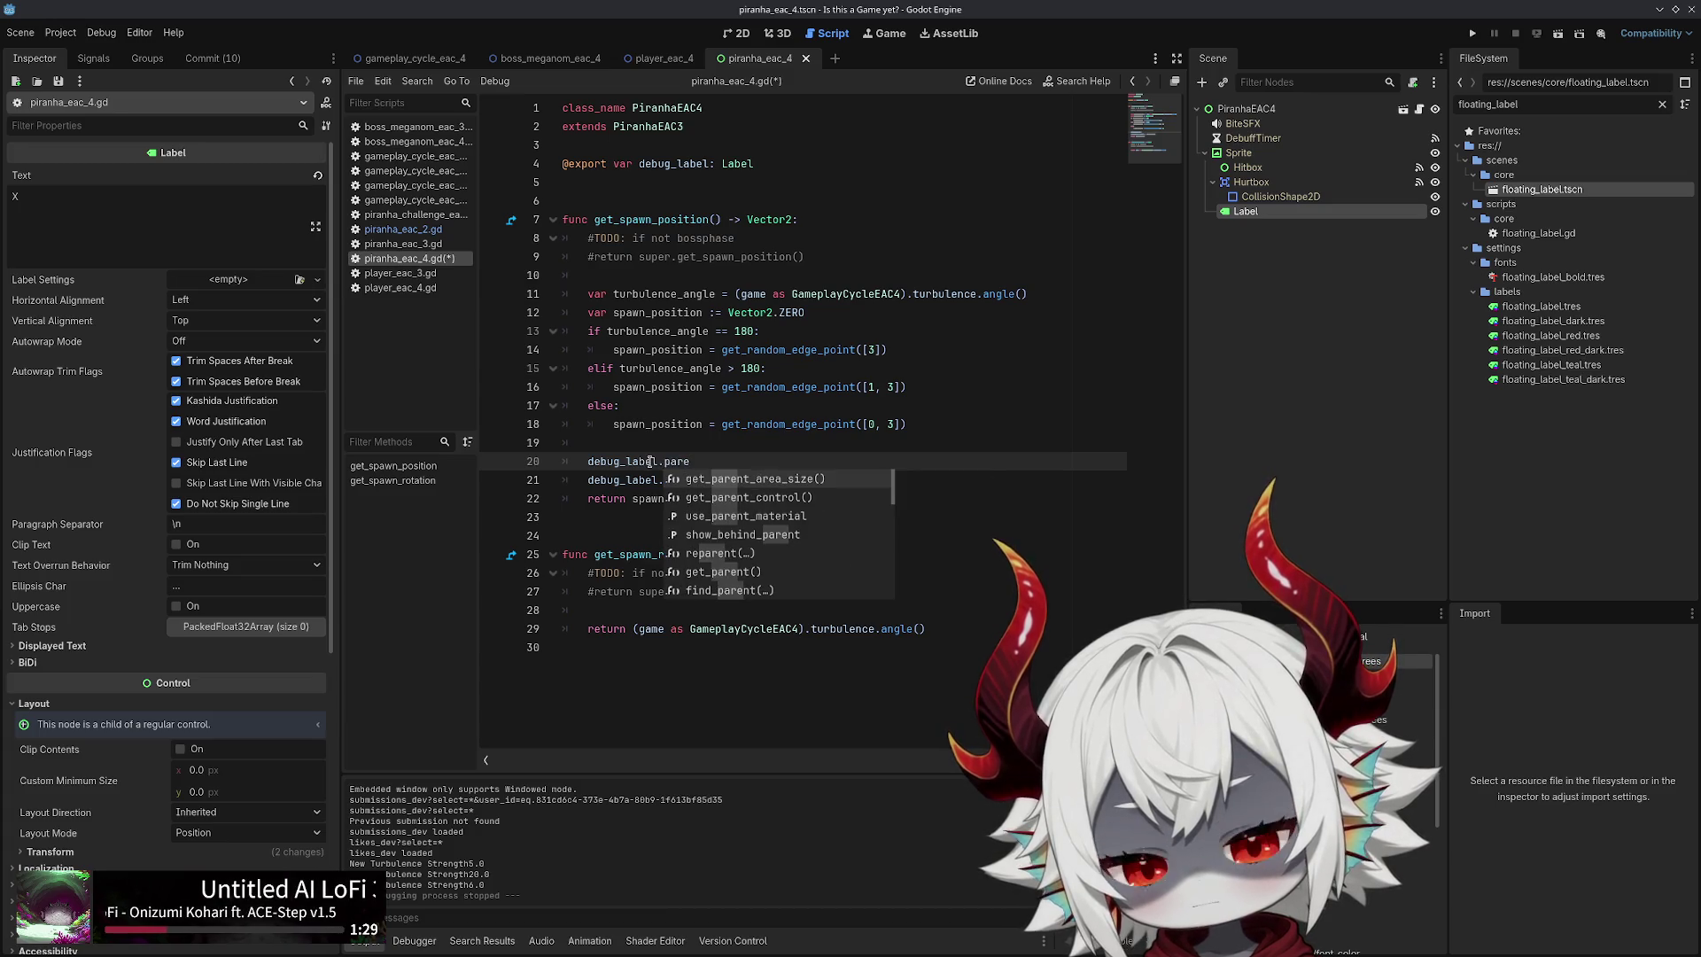
key("Down")
key("Down")
key("Down")
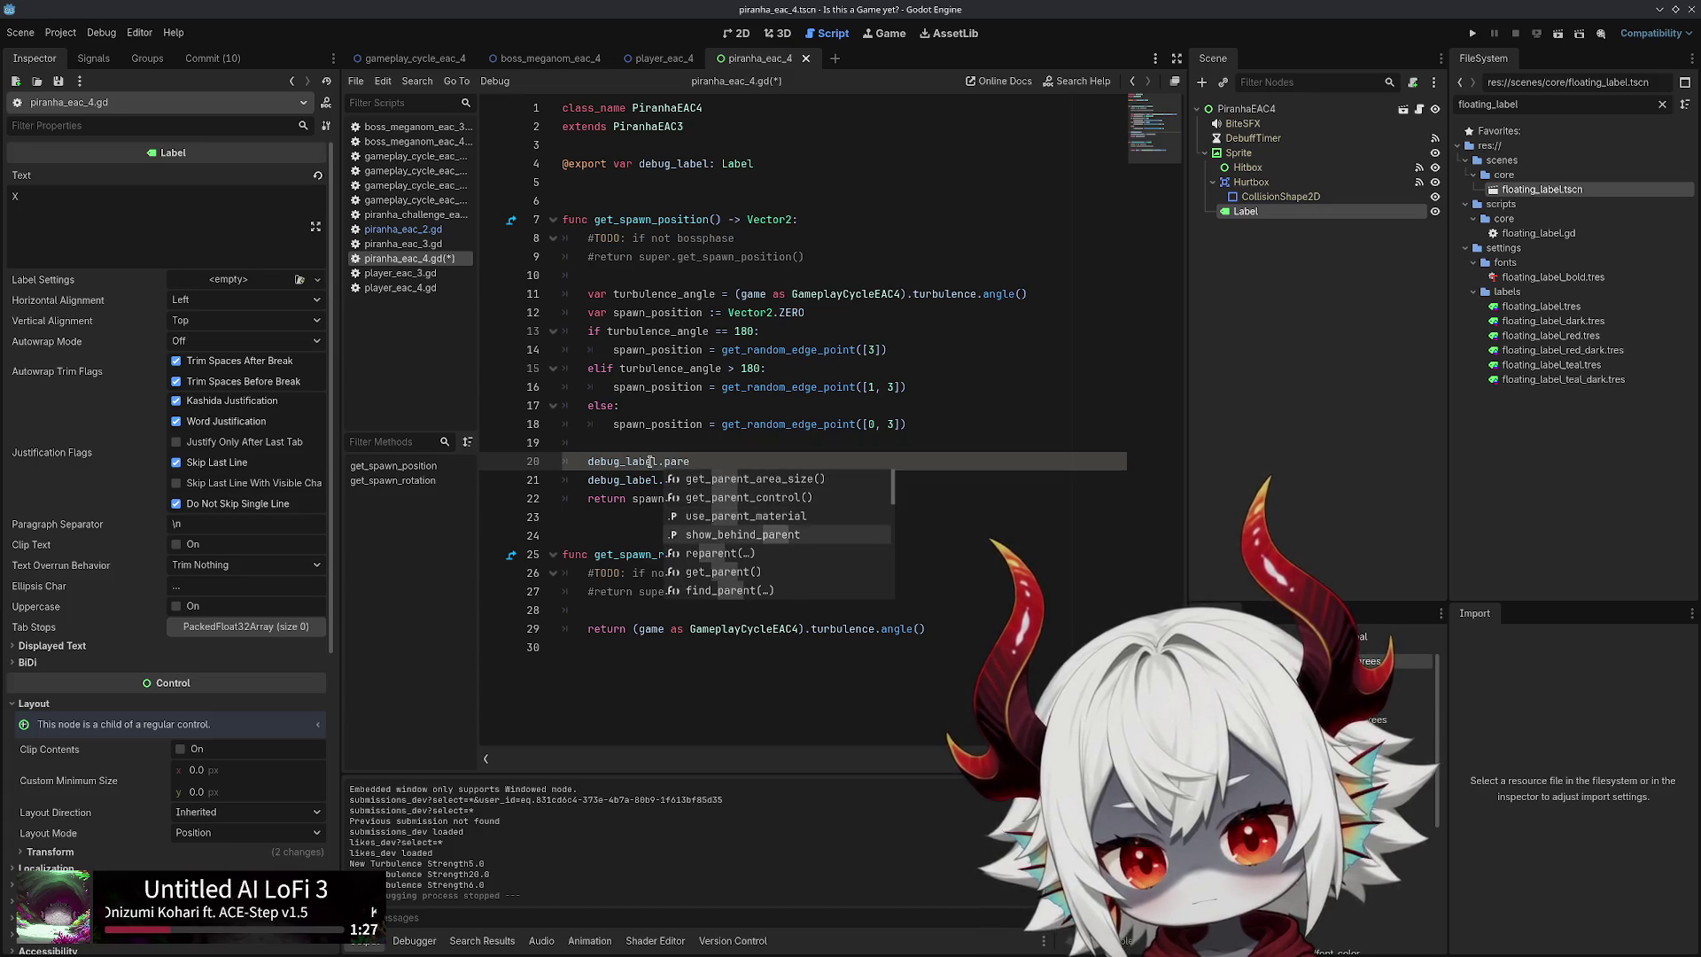
key("Return")
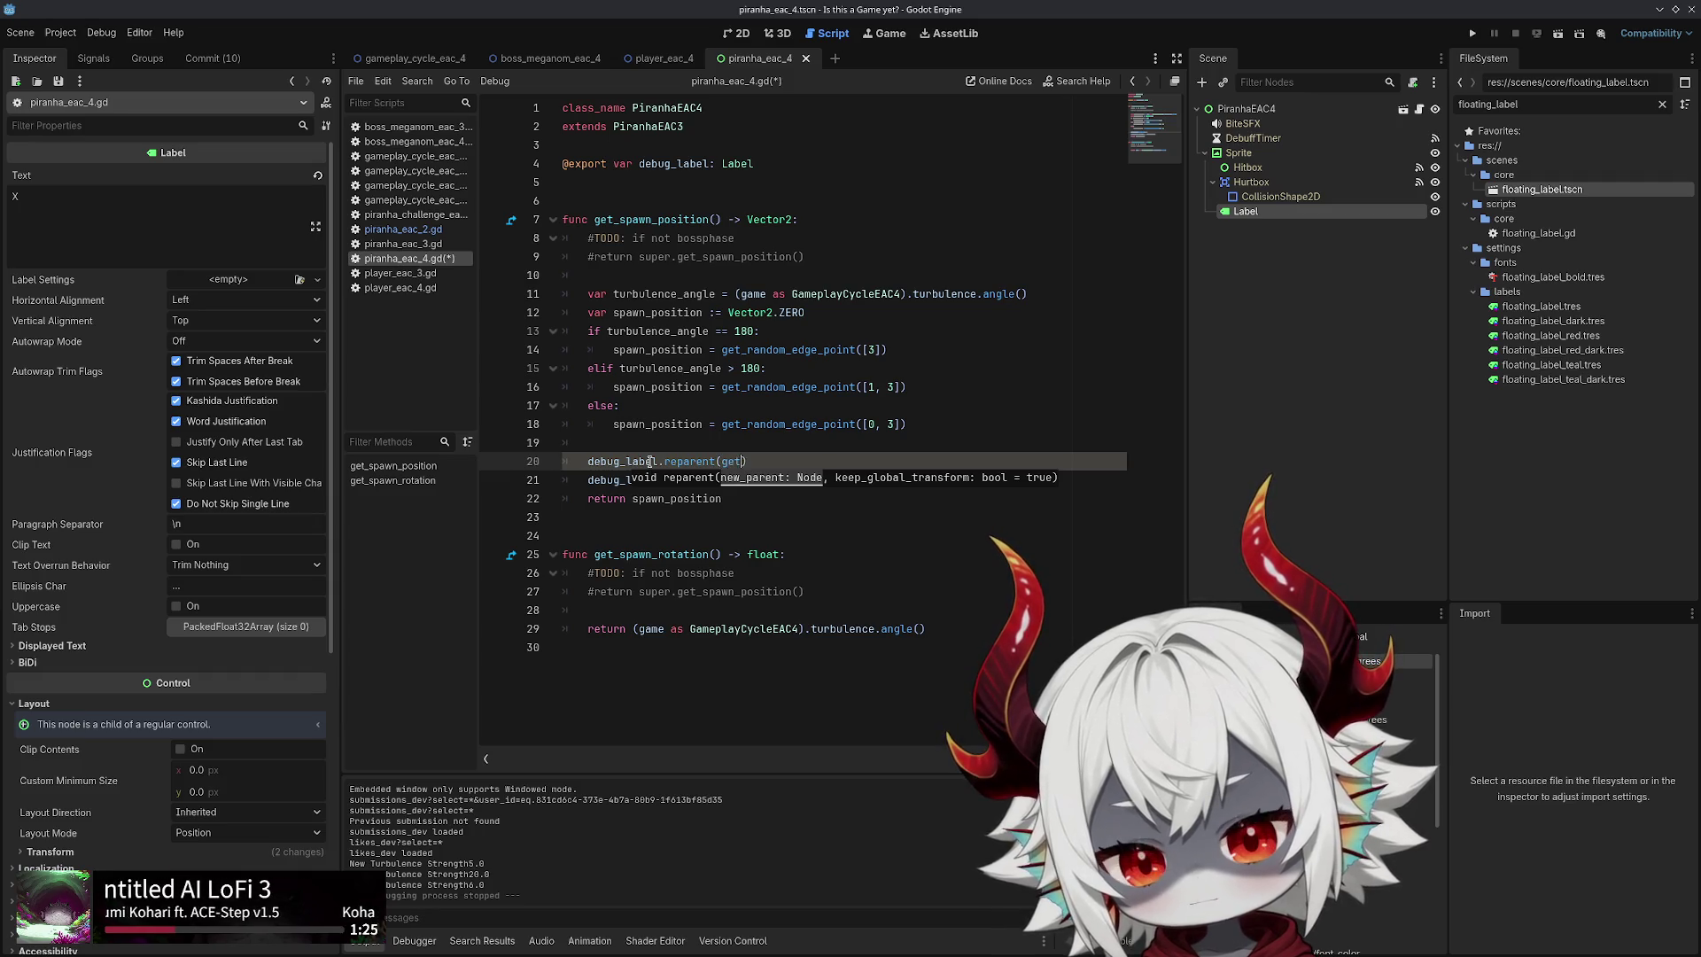
type("_tree()")
key("ctrl+s")
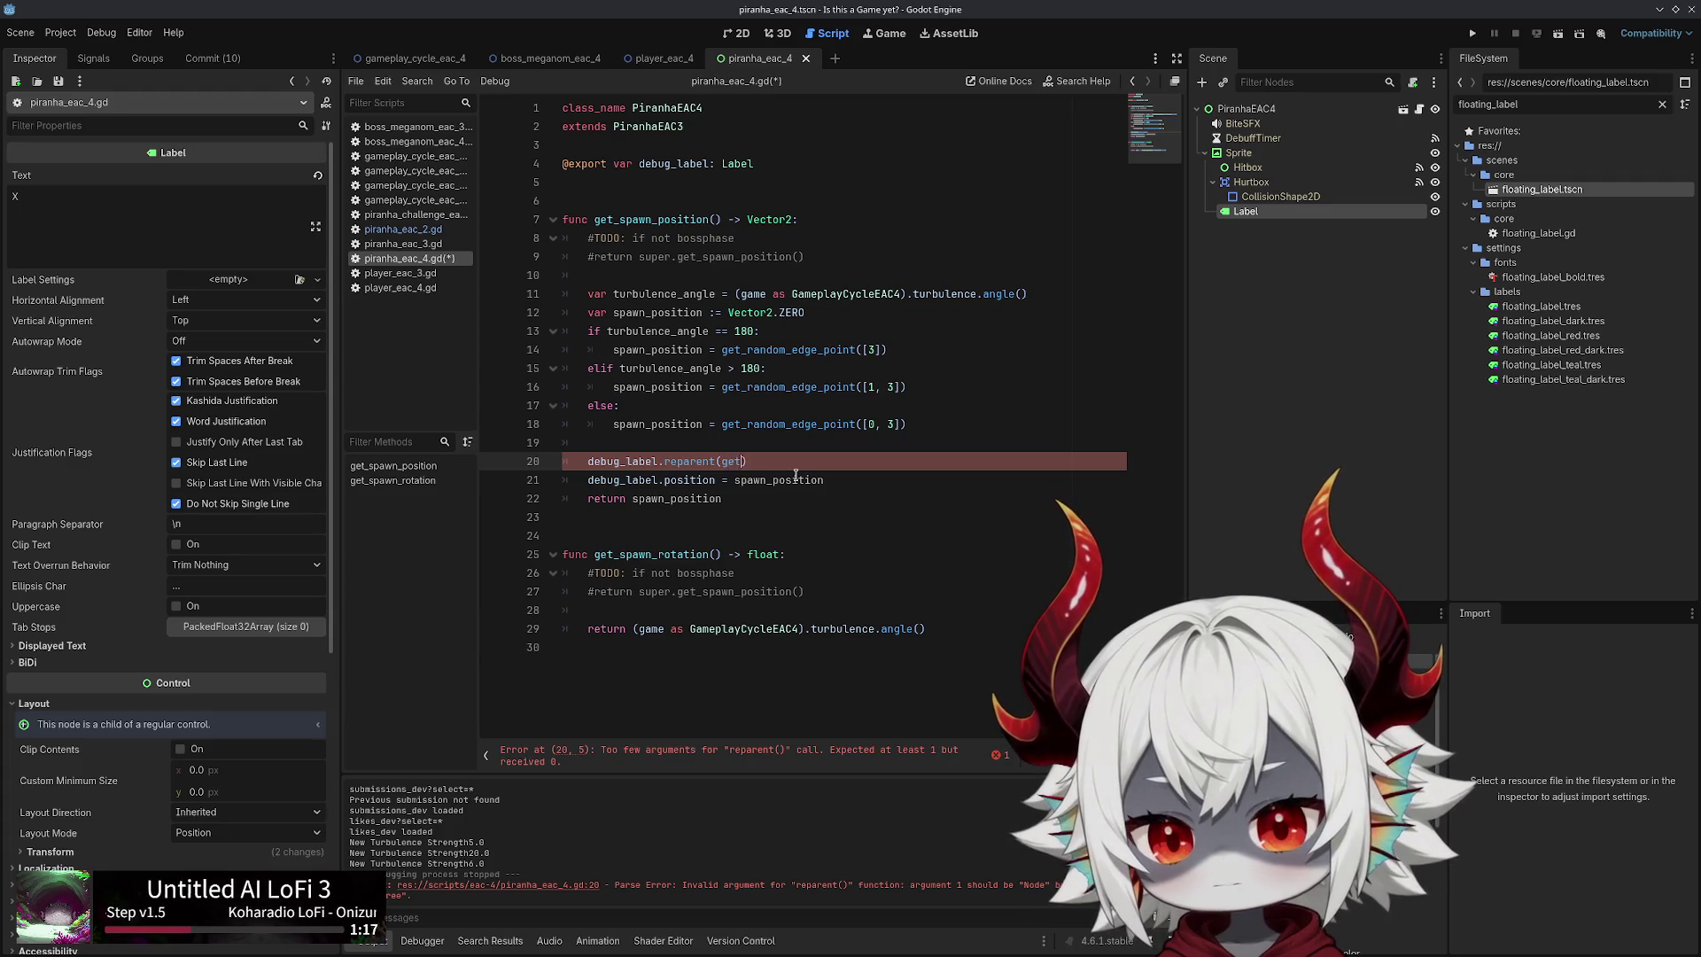
Correct the reparent argument to get_tree().root and run the project
type("ene")
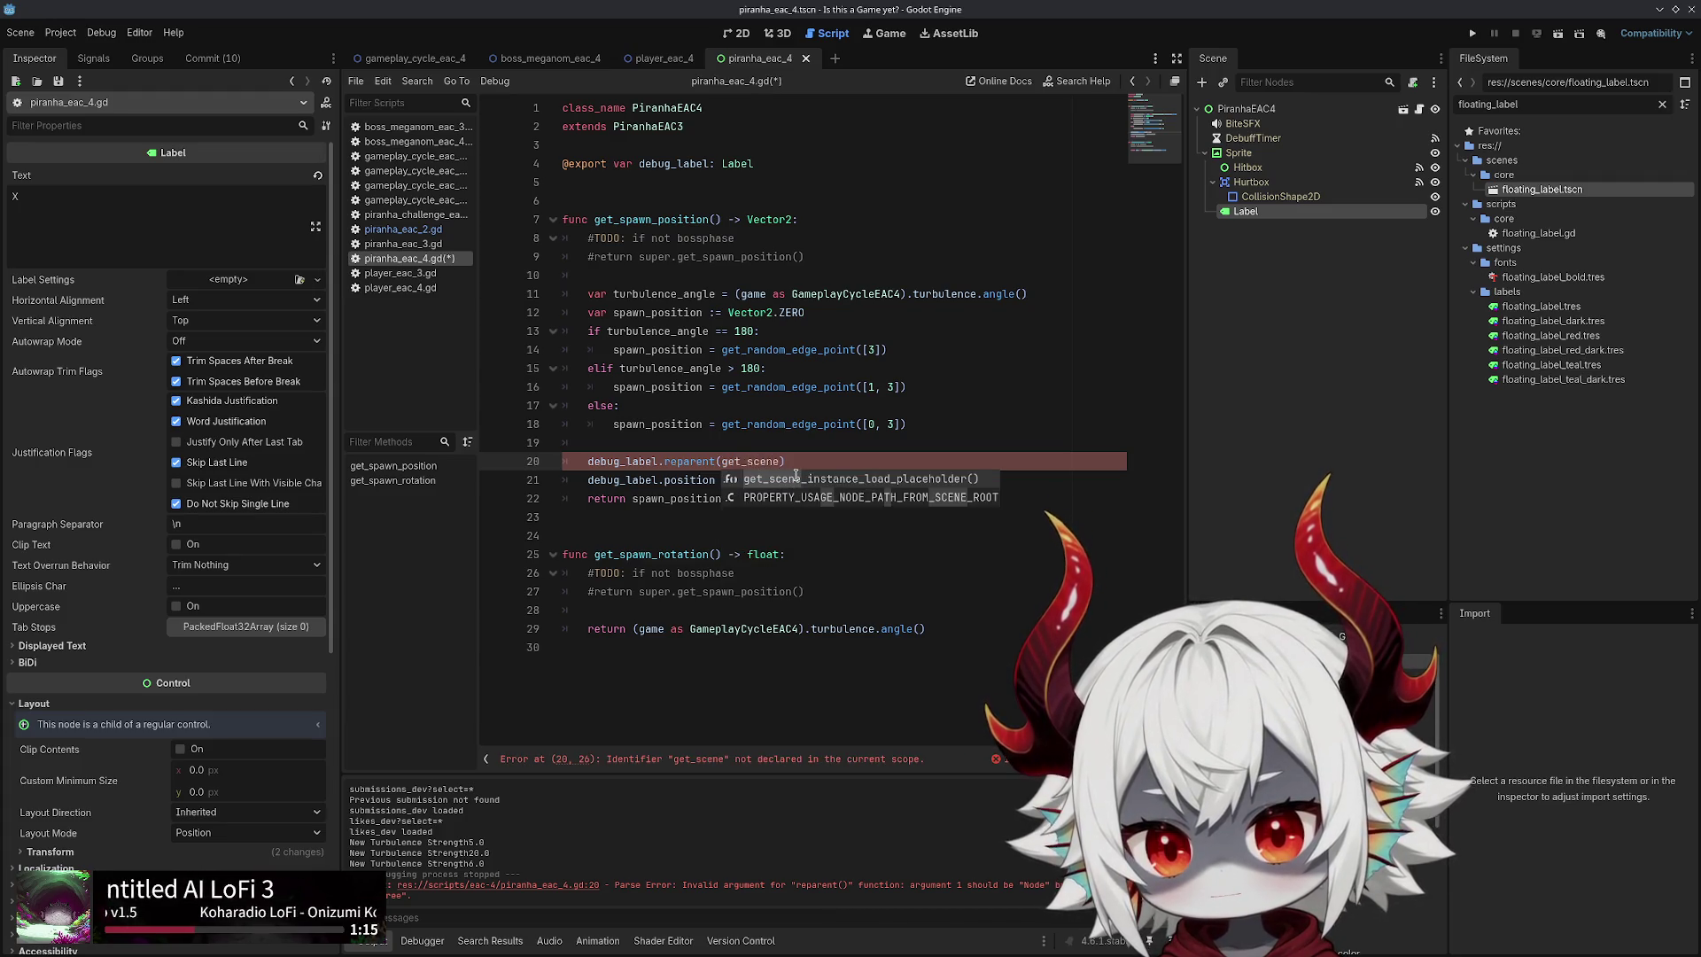
key("BackSpace")
key("BackSpace")
key("BackSpace")
type("tre")
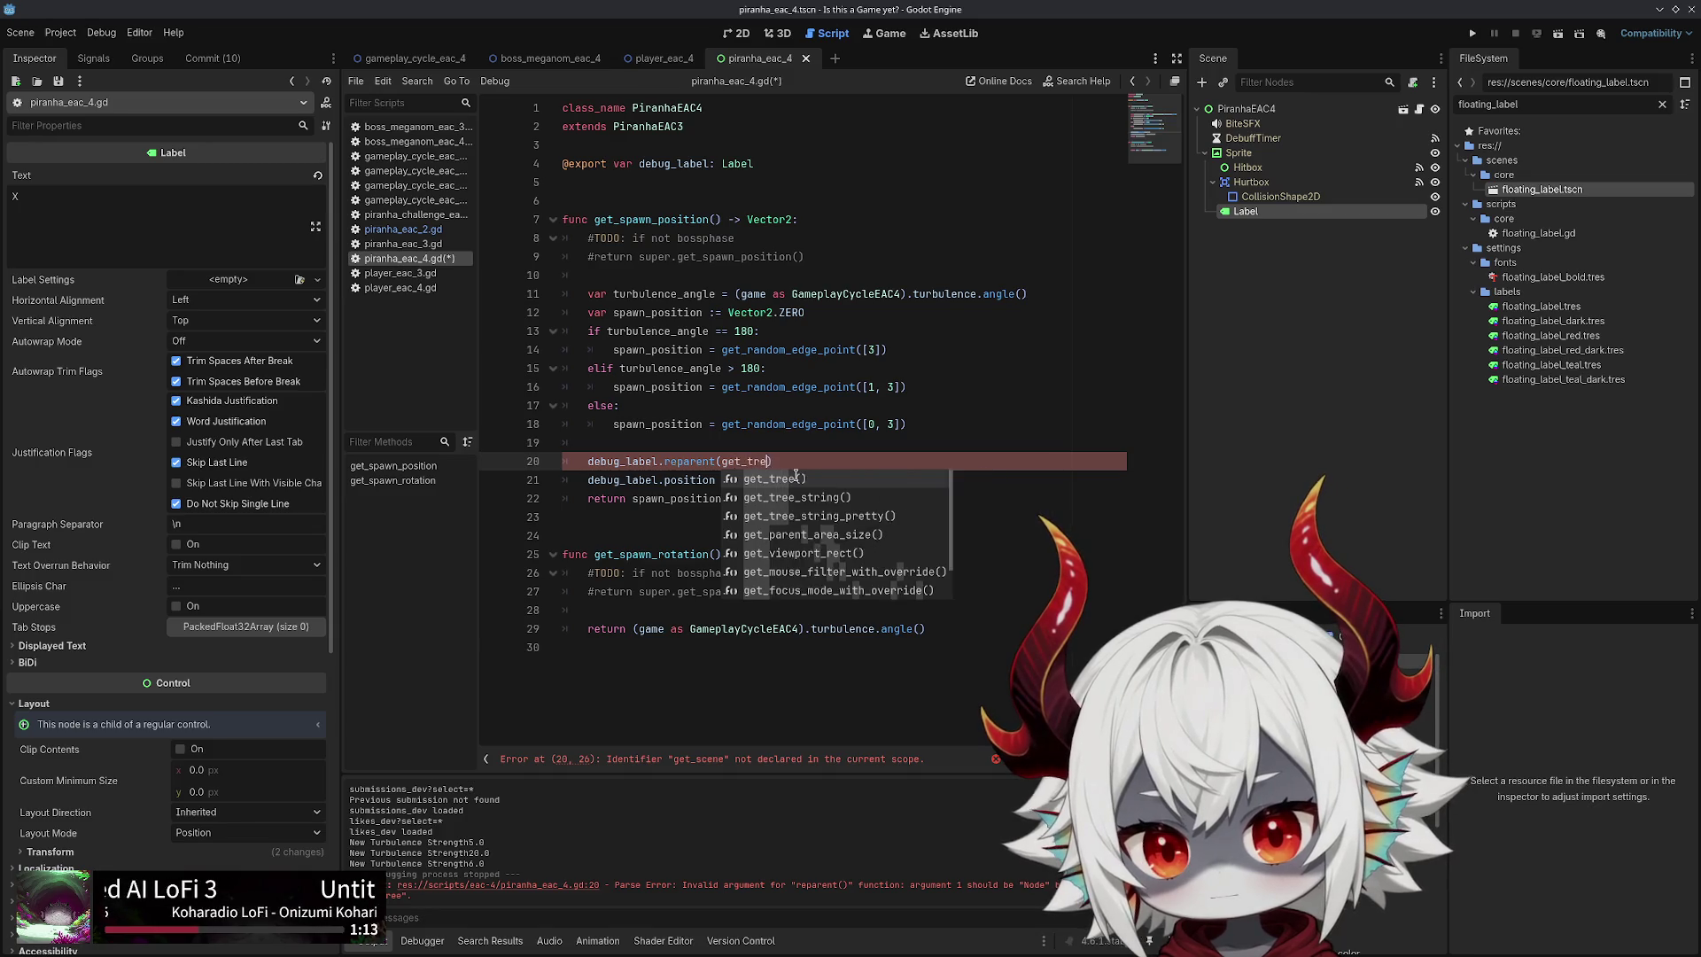
type("e")
key("Right")
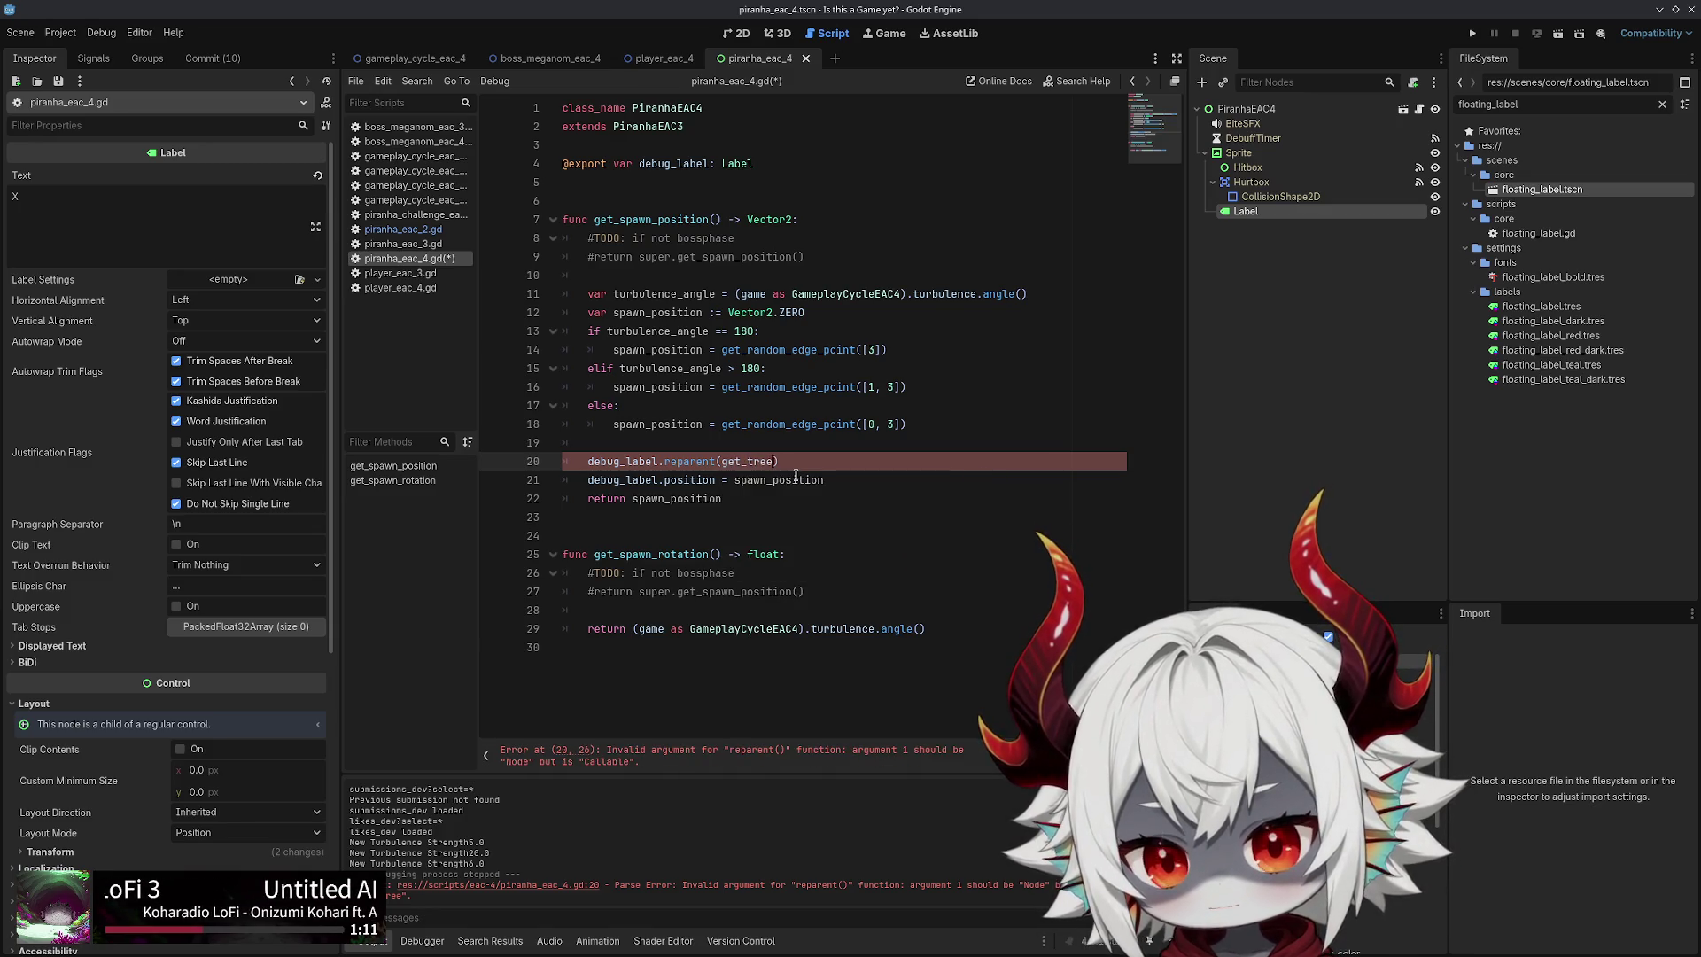
type(".root")
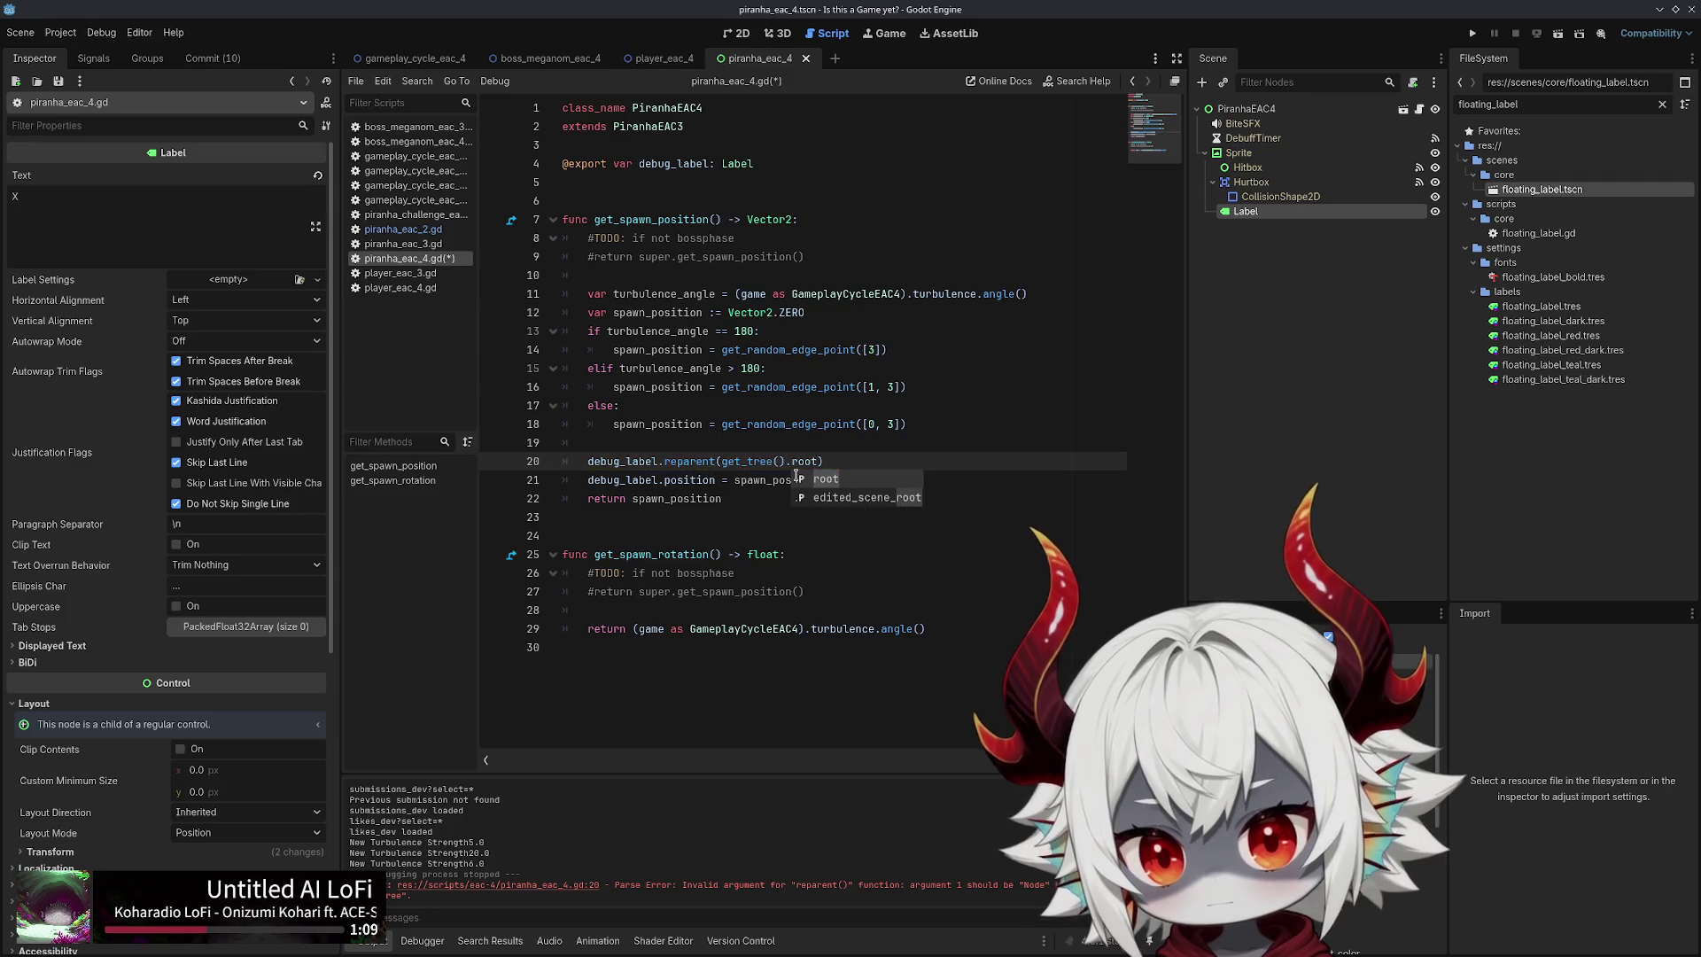
key("Right")
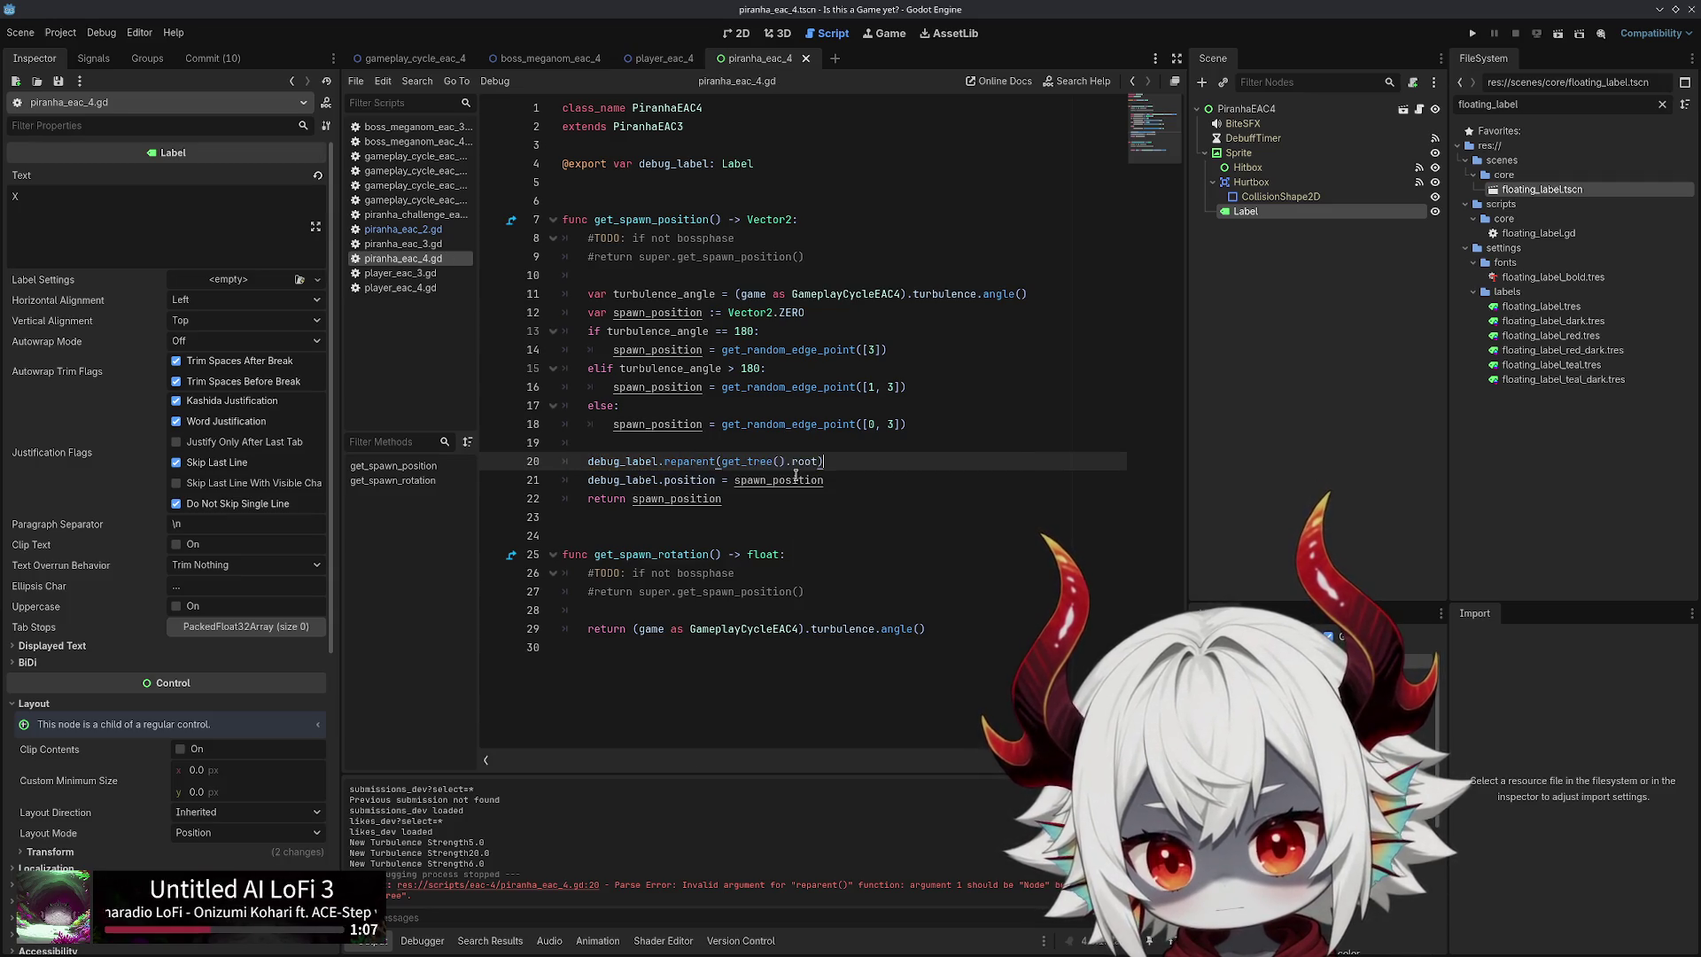
key("F5")
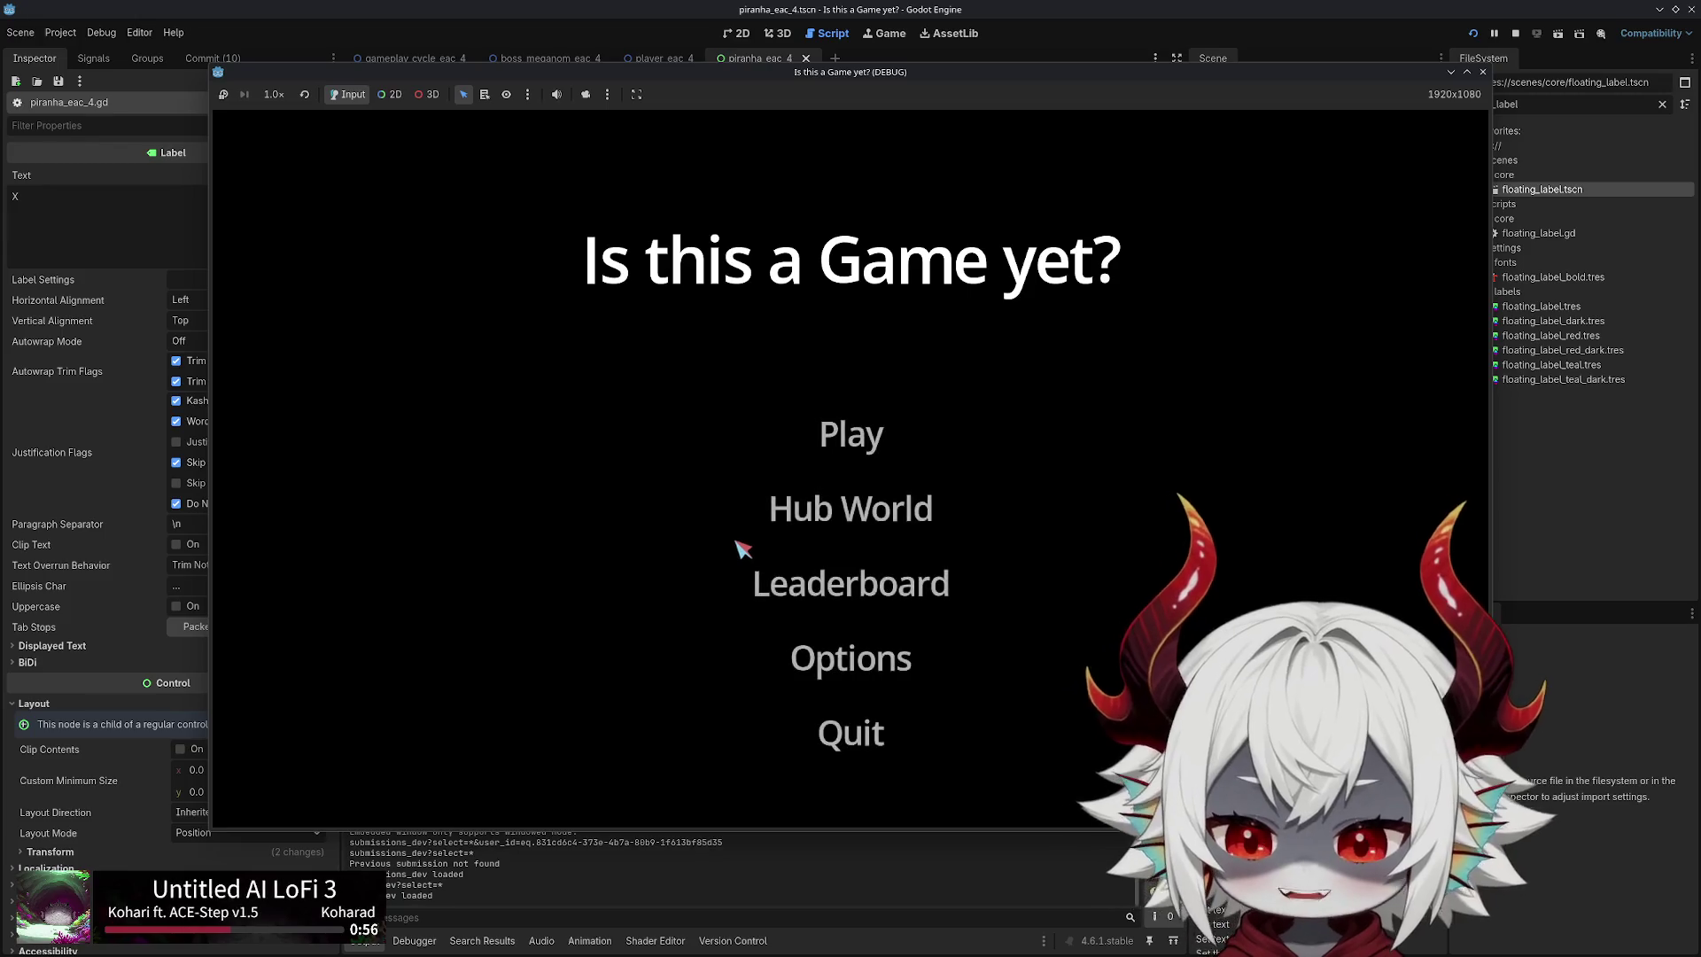
Start a new run and steer the ship with WASD through the bubble stage, popping bubbles
left_click(864, 449)
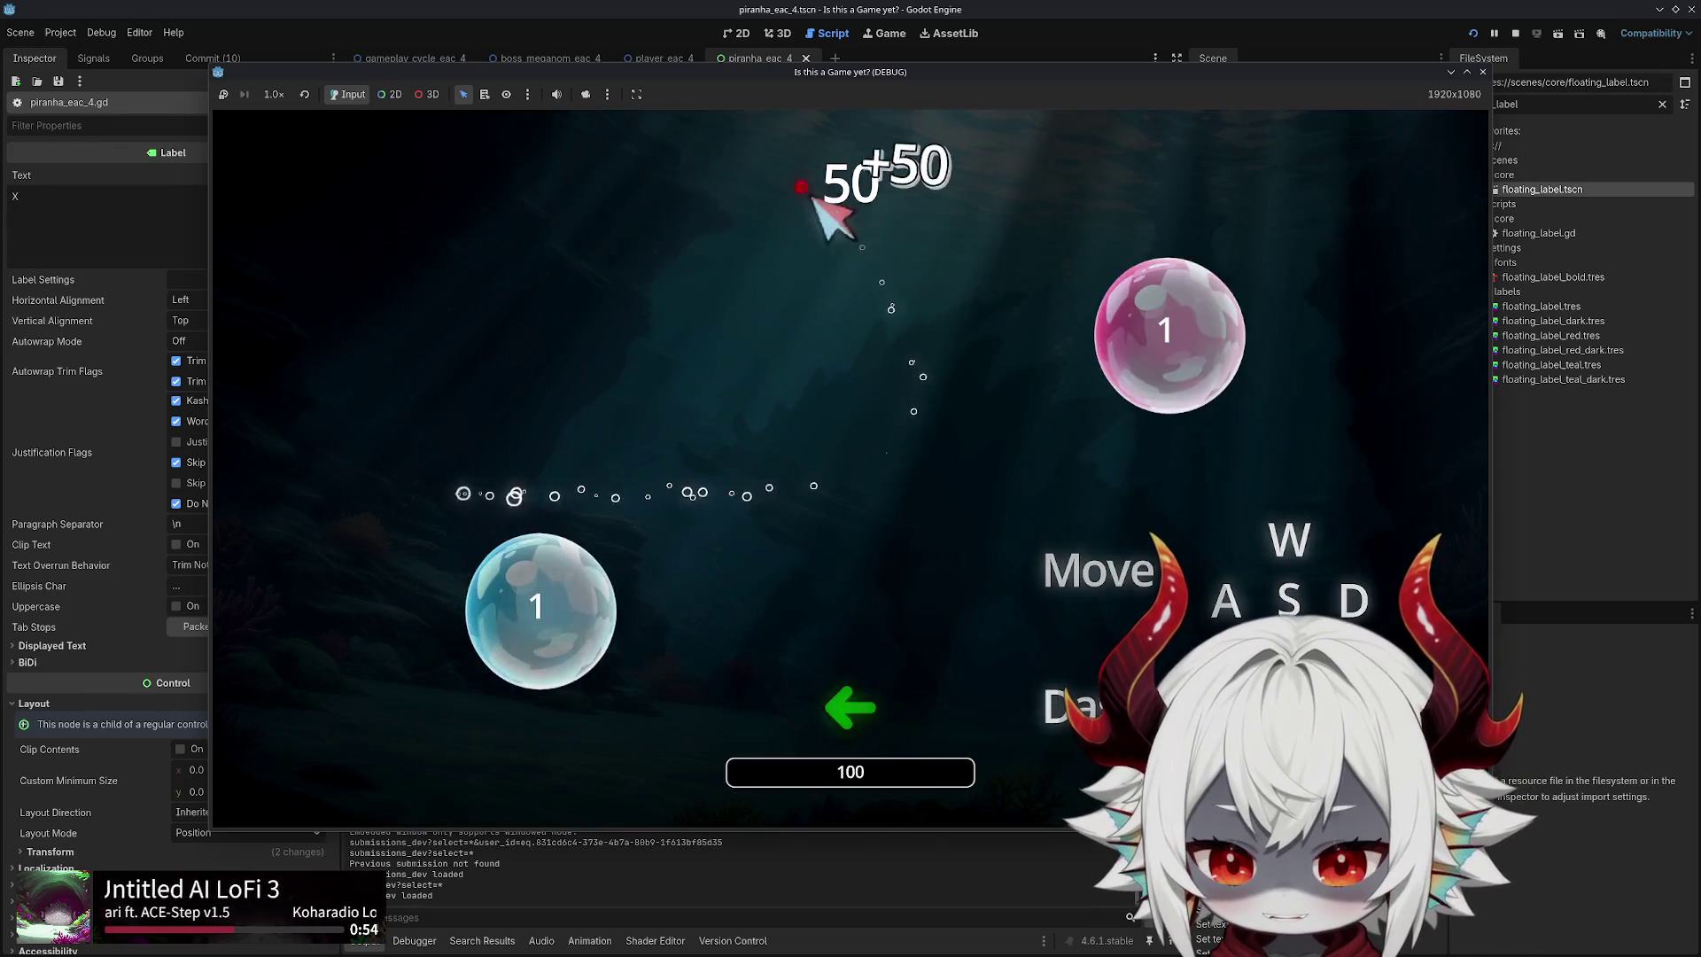
key("s")
key("w")
key("s")
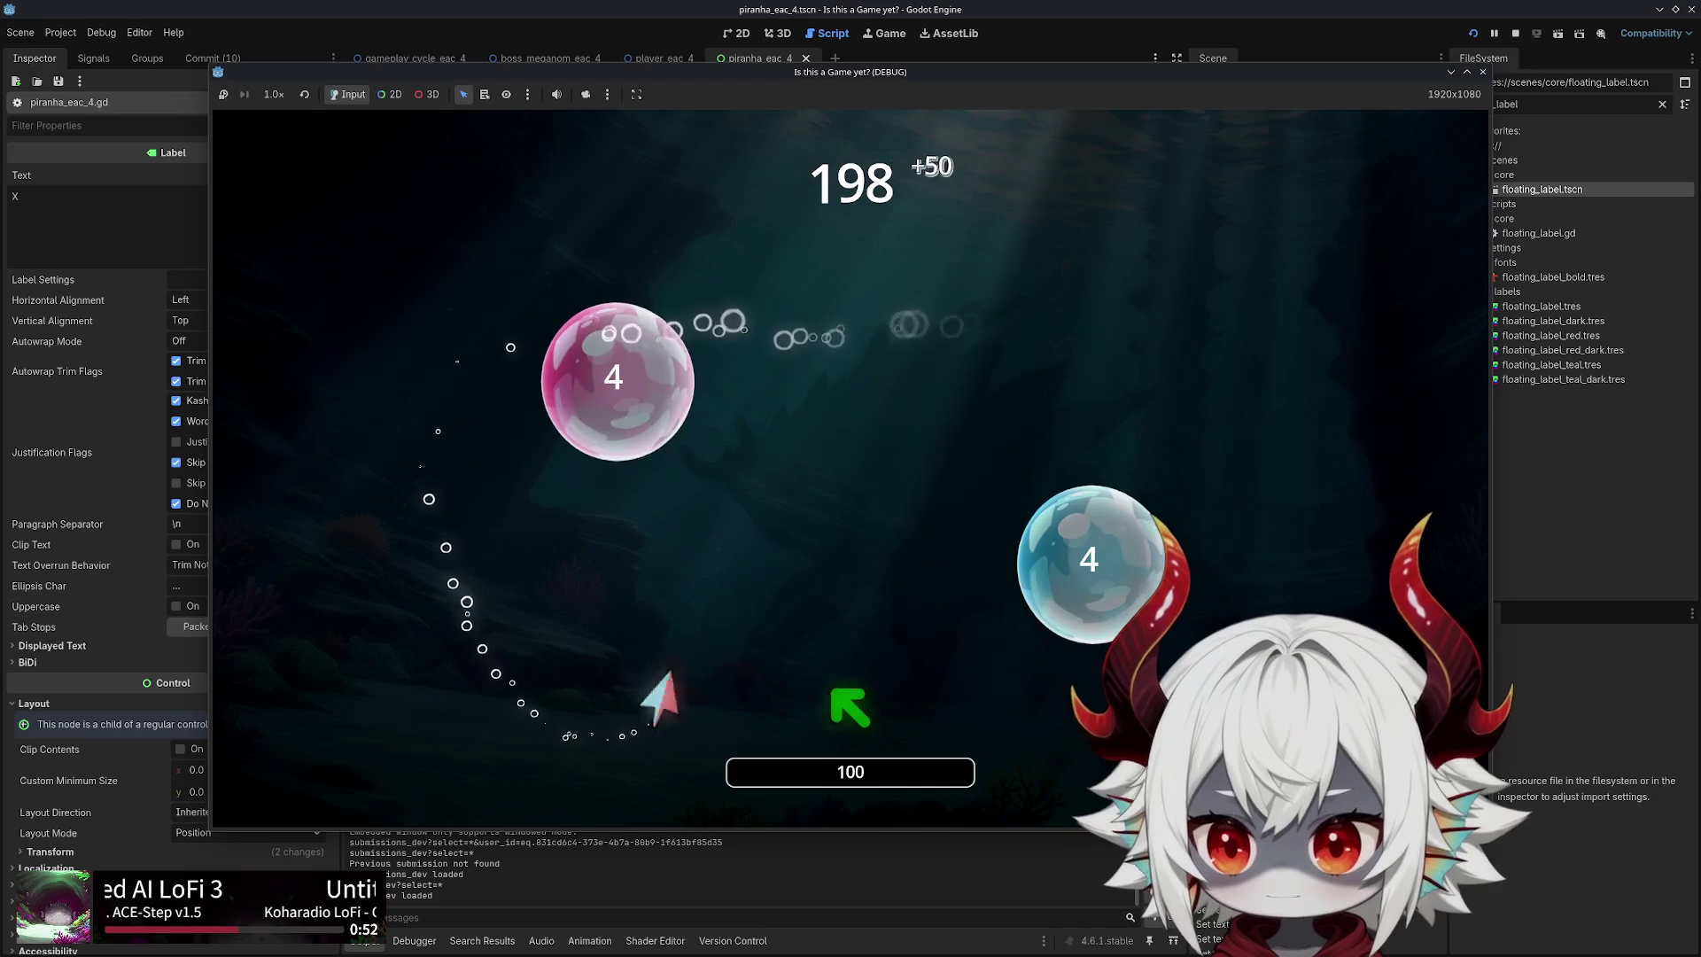
key("a")
key("s")
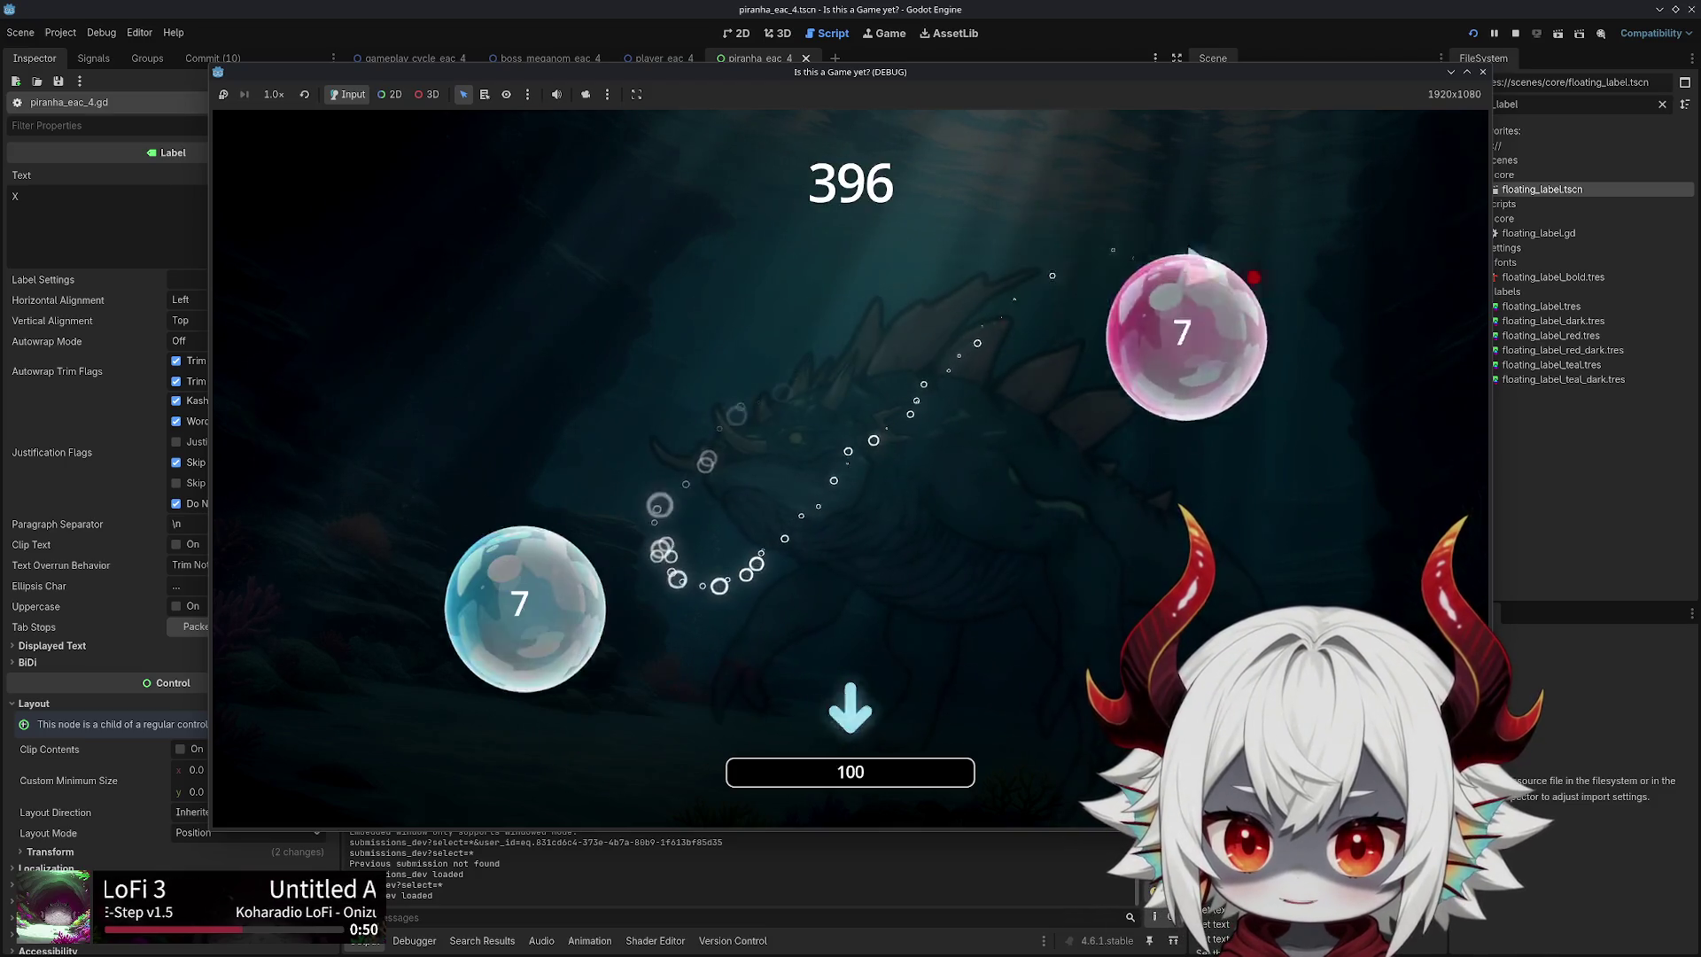
key("a")
key("d")
key("w")
key("s")
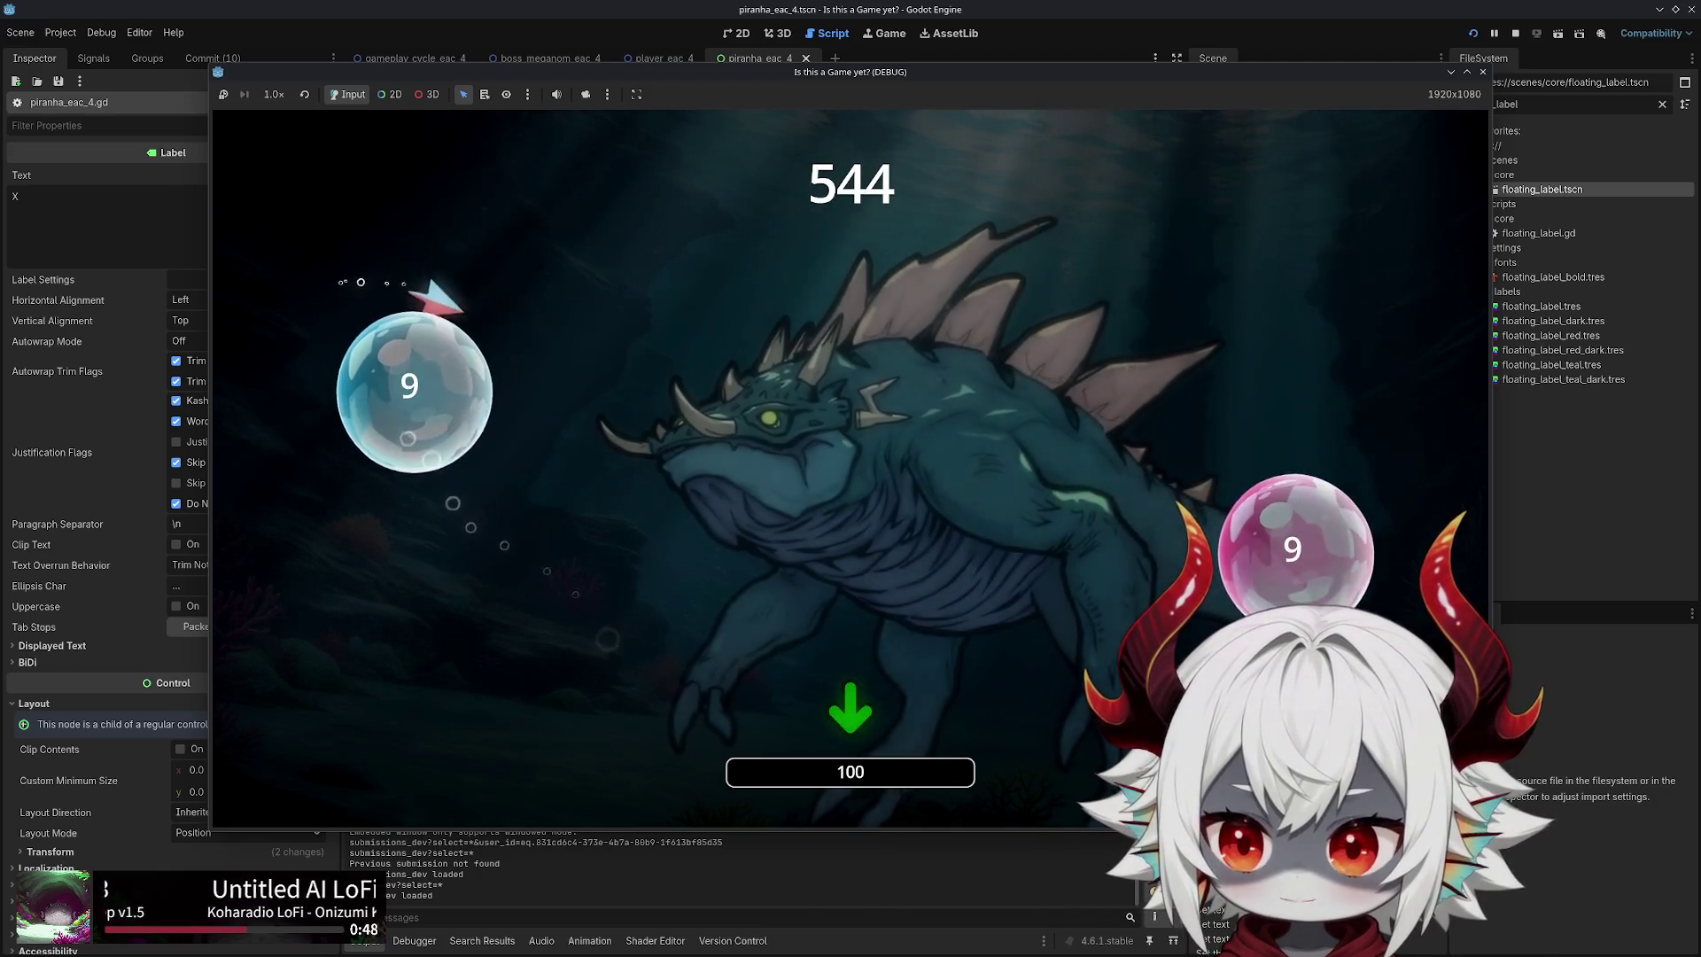
key("w")
key("s")
key("w+a")
key("s")
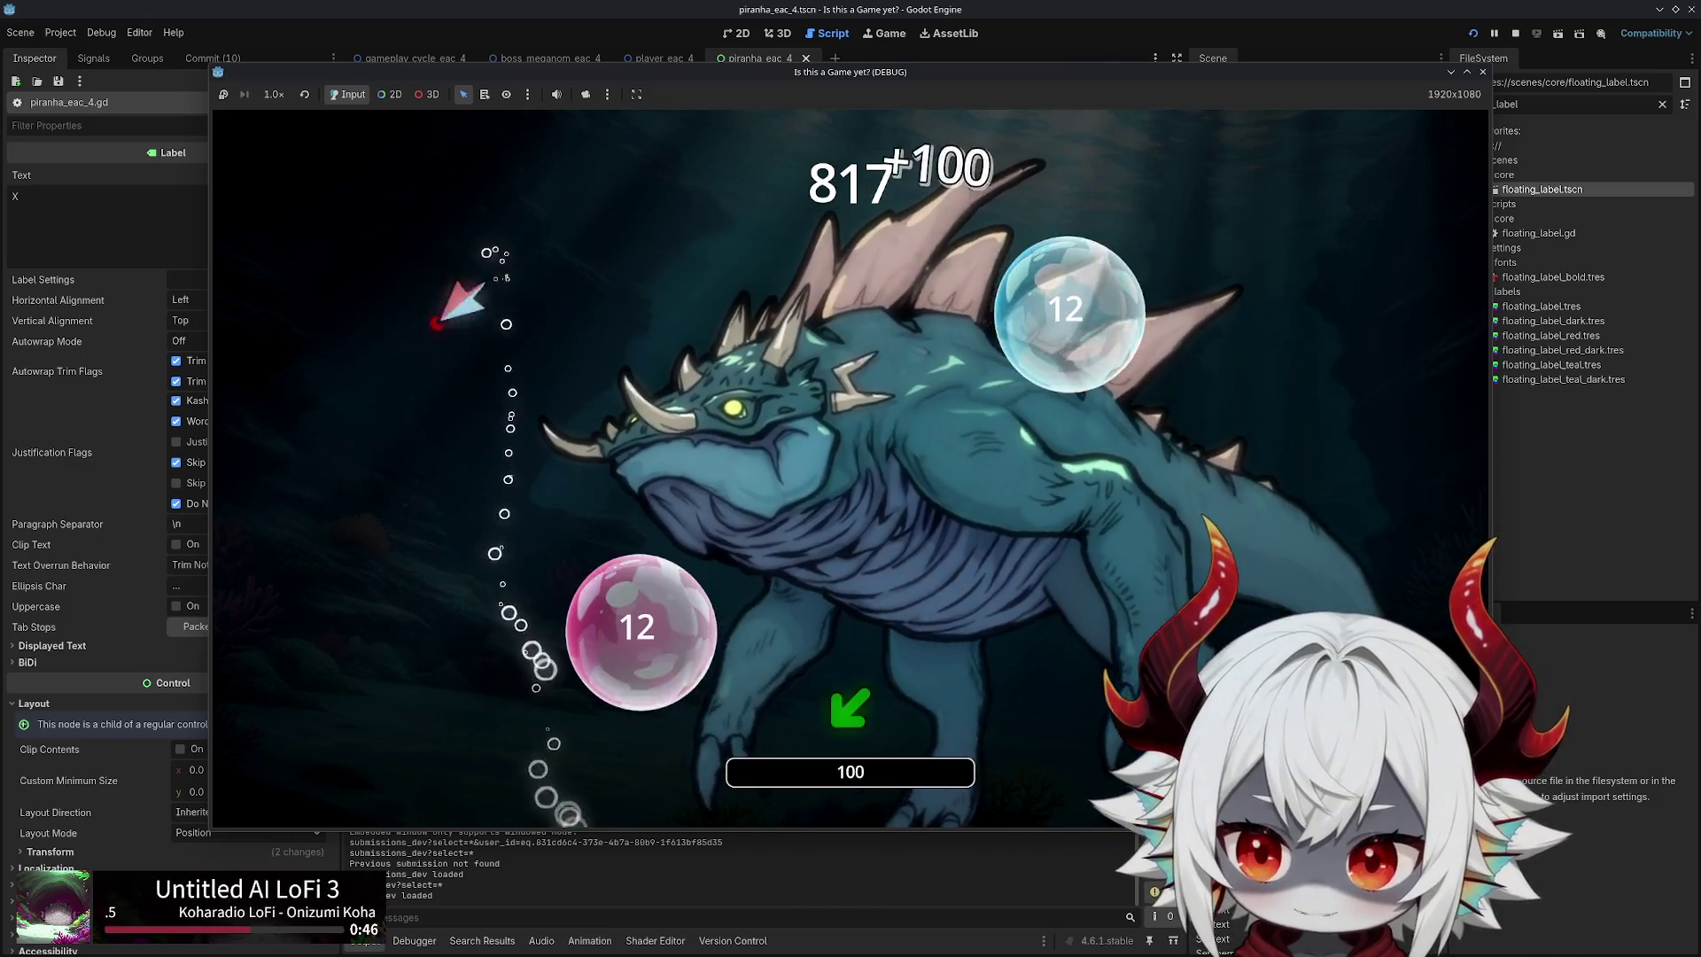
key("d")
key("w")
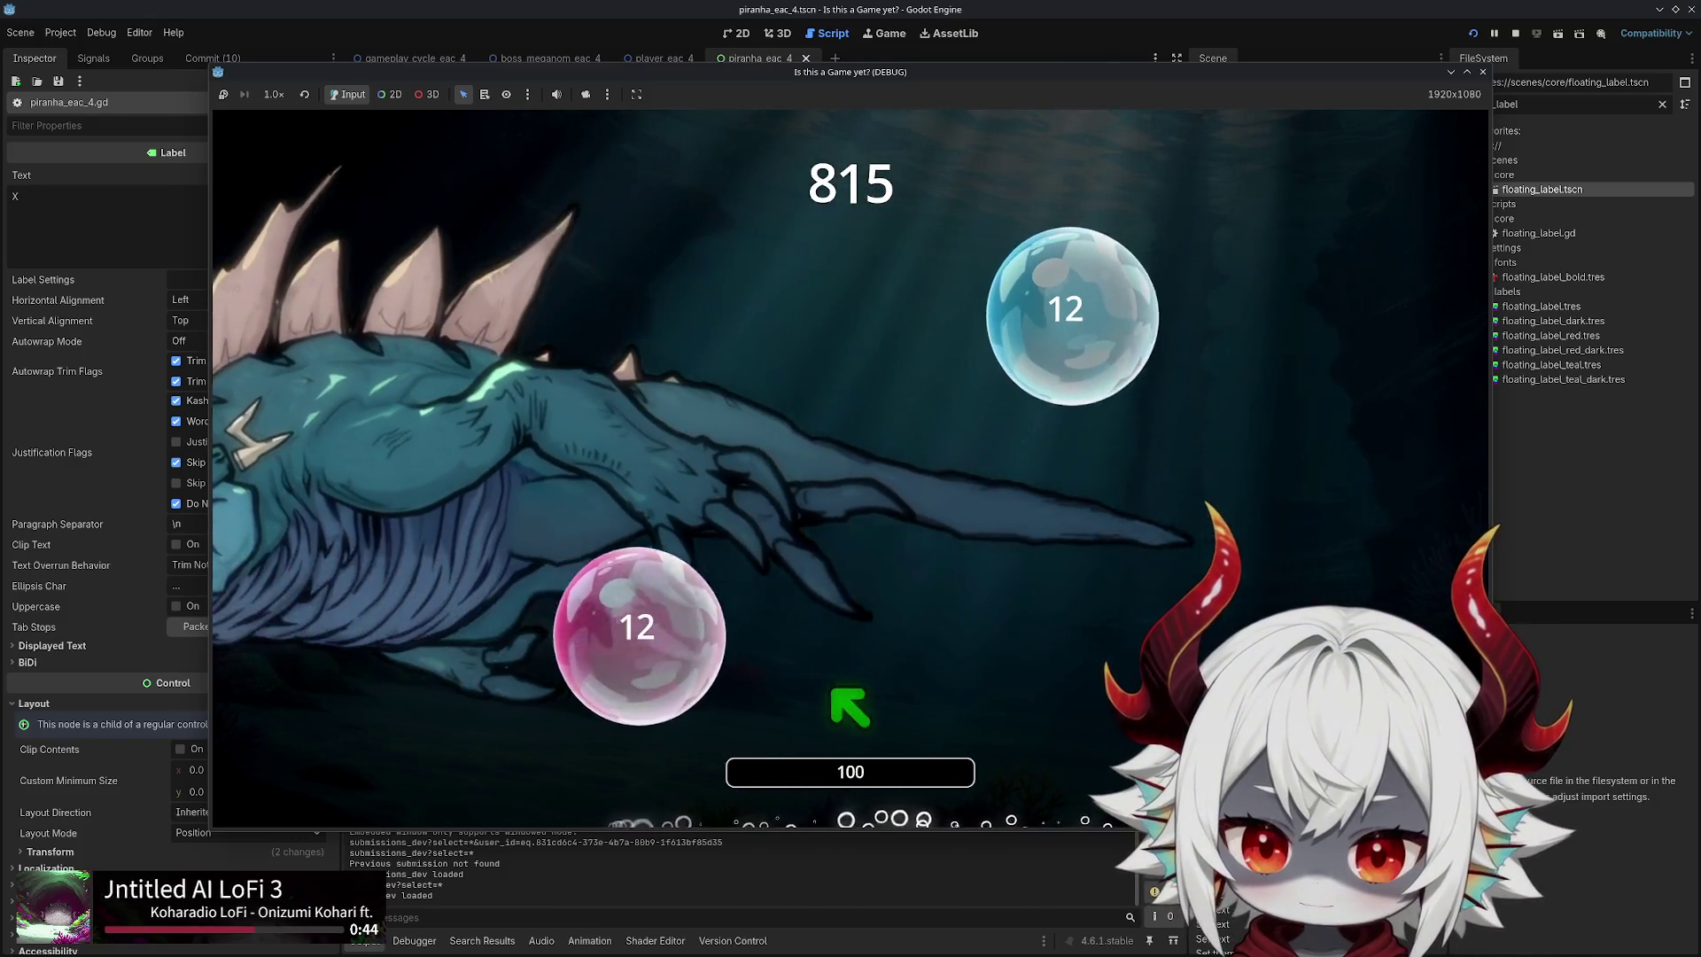
key("a")
key("d")
key("a")
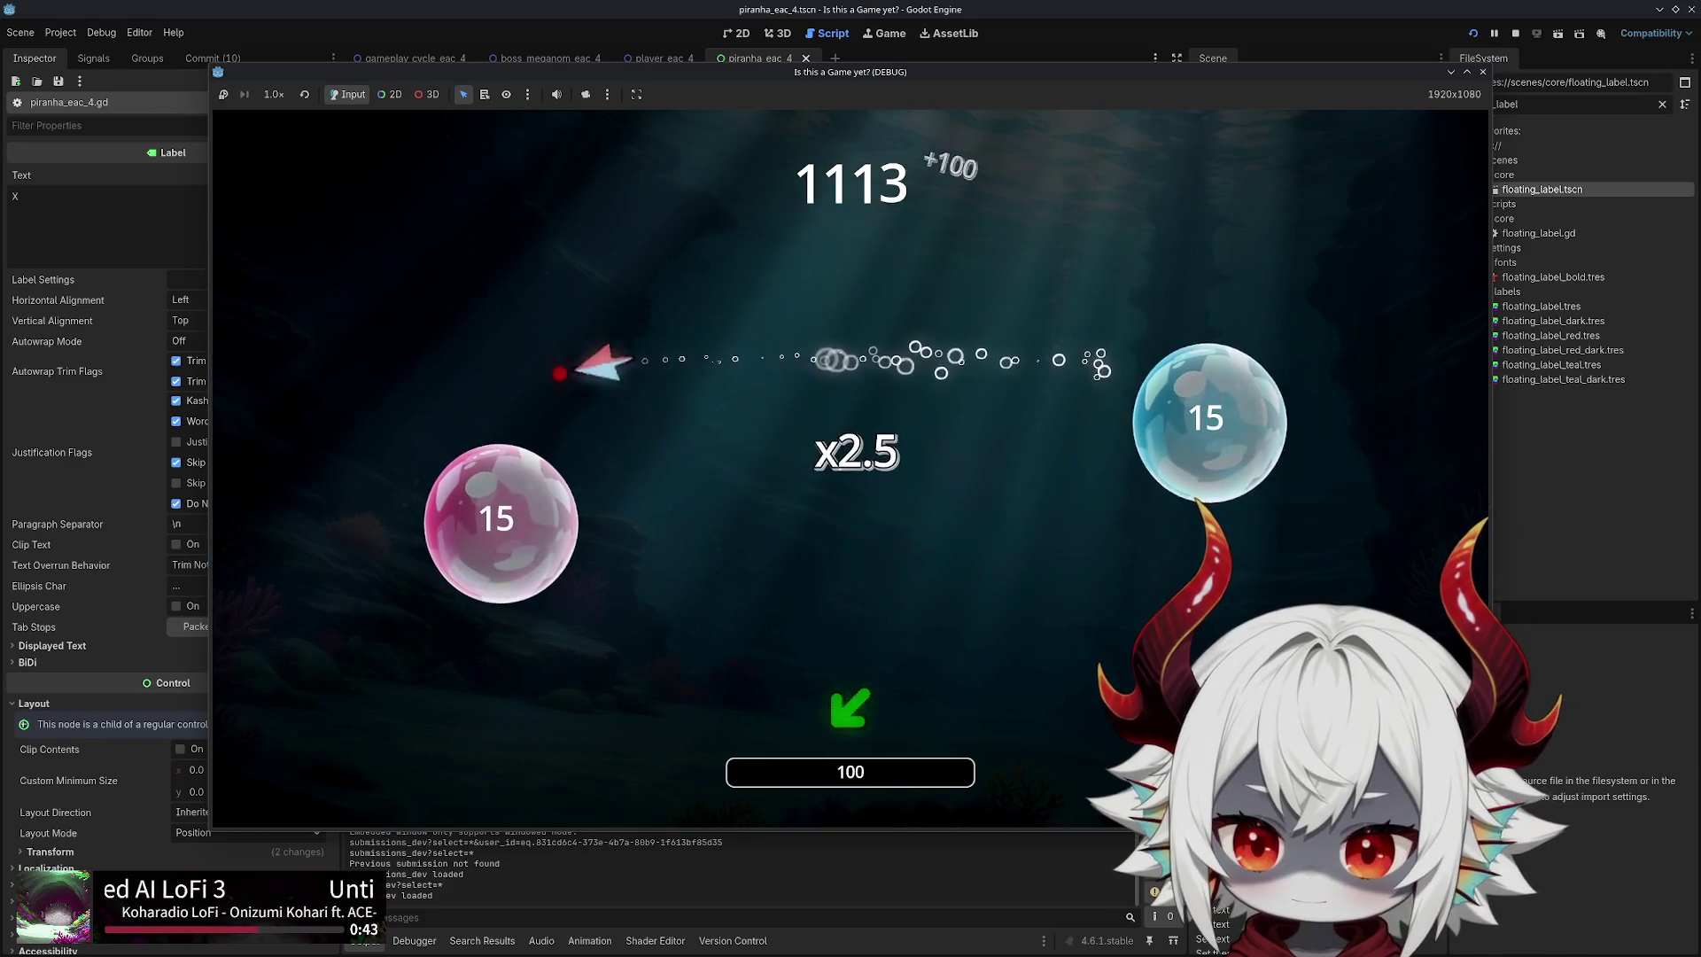
key("s+a")
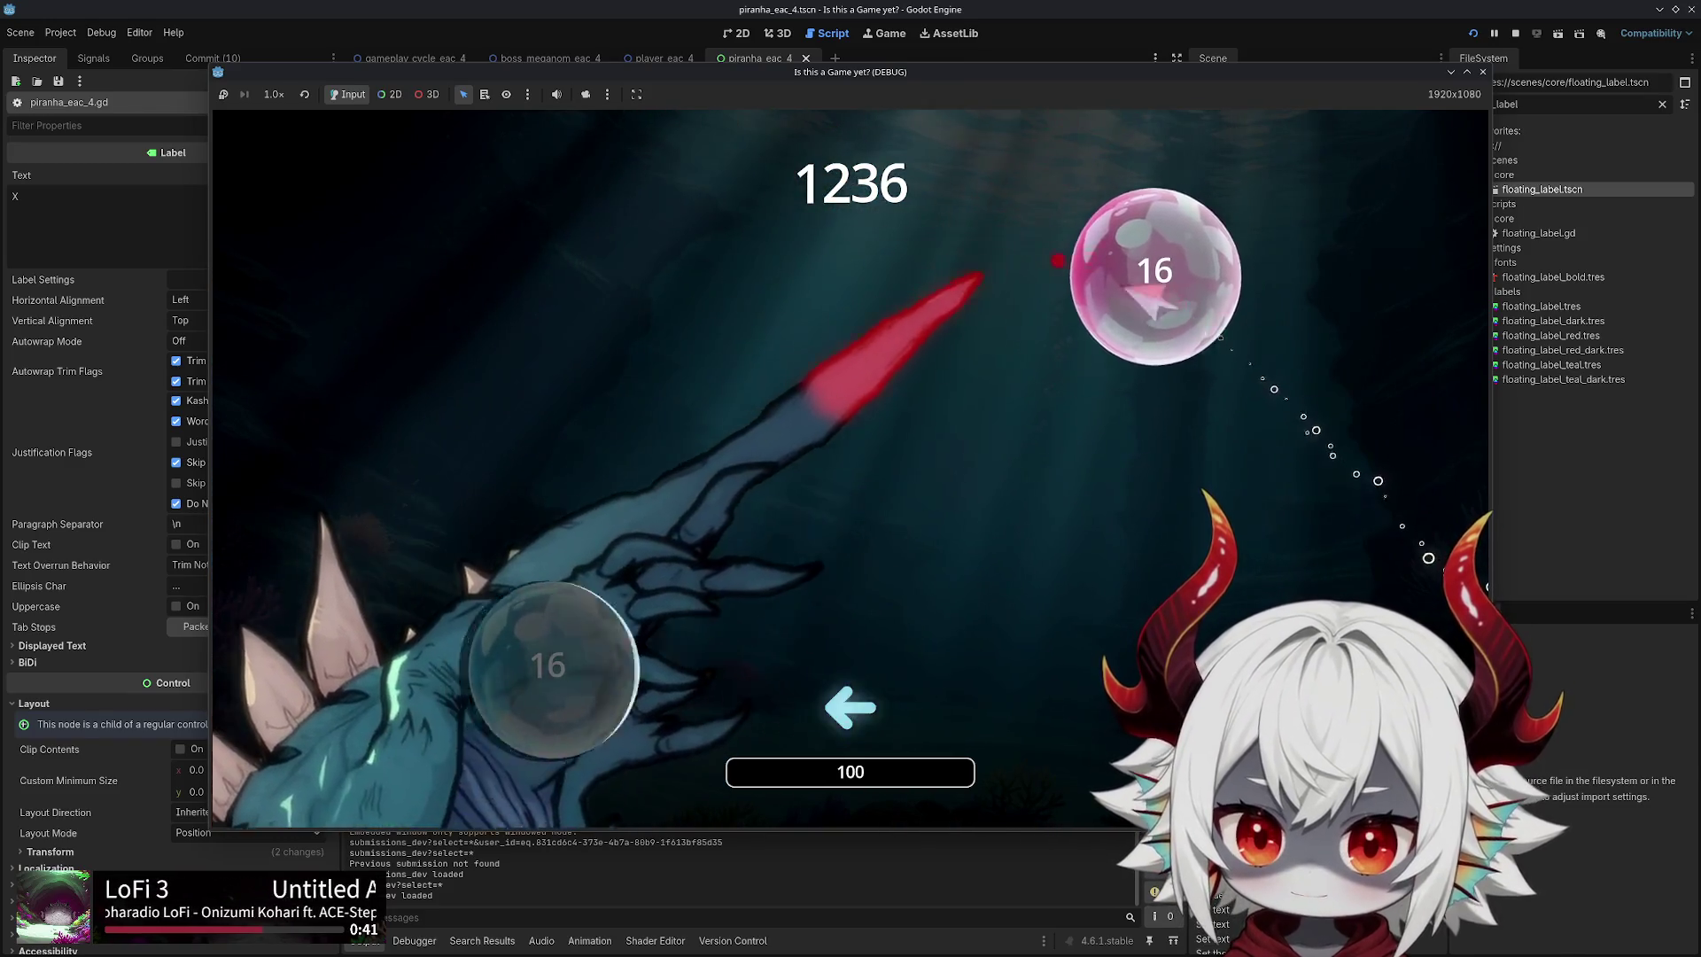
key("s+a")
key("d")
key("d")
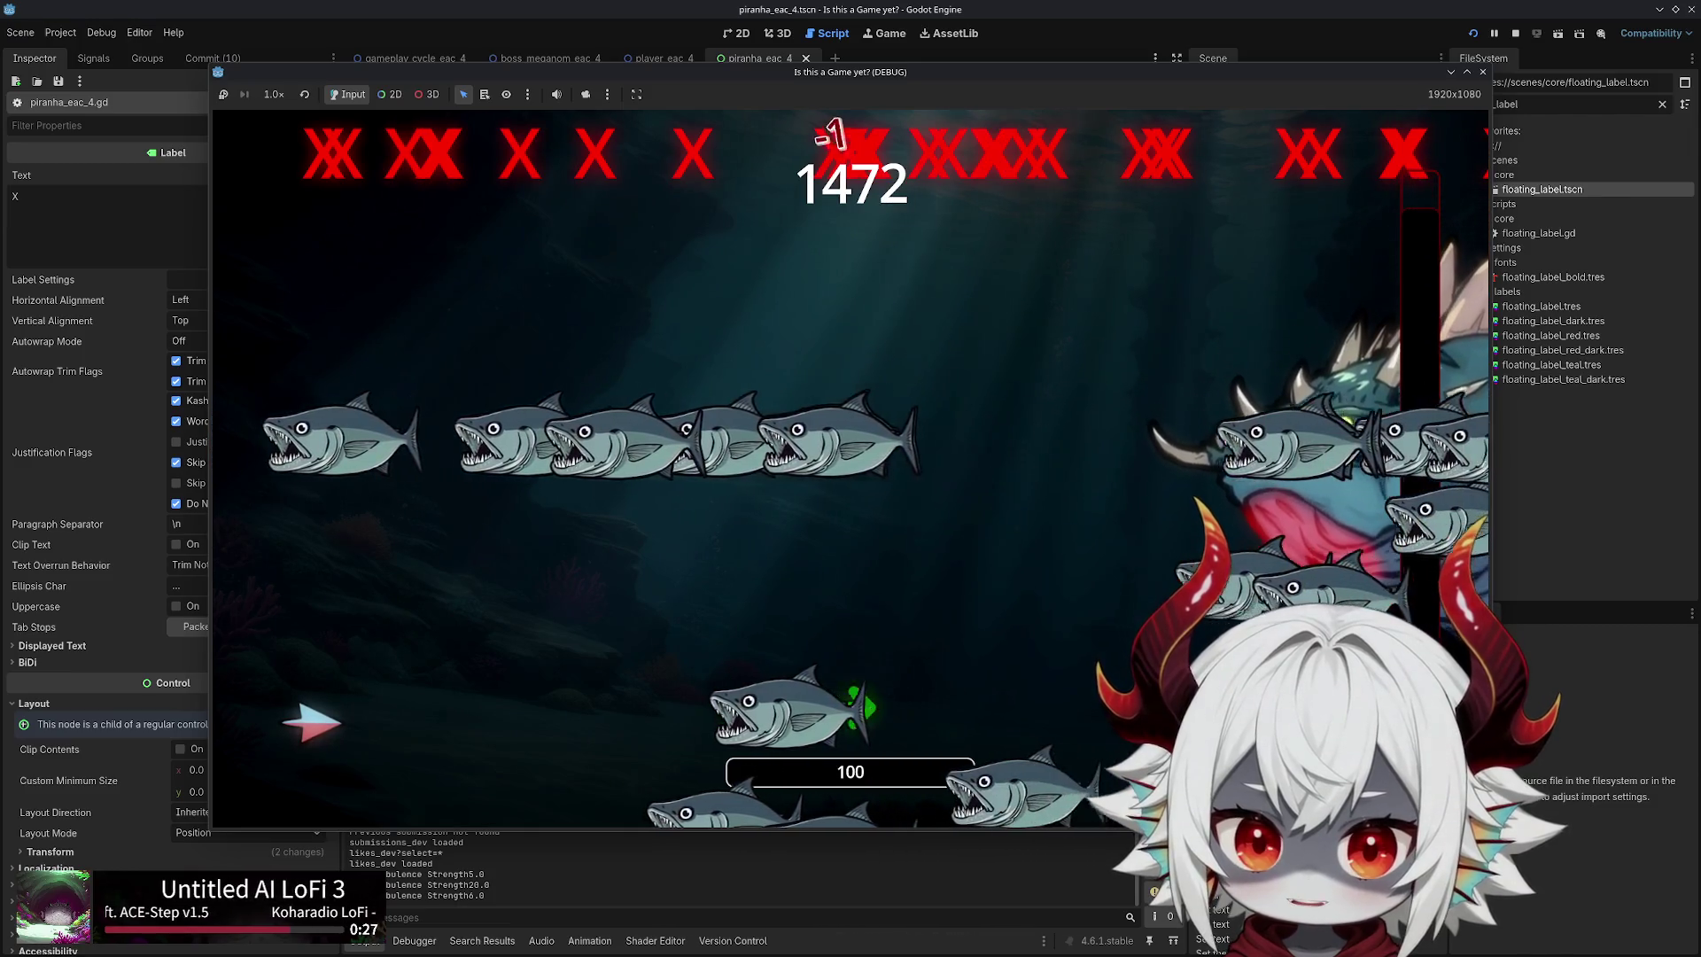
Dodge the piranha swarm along the top of the screen, then pause the game
key("Up")
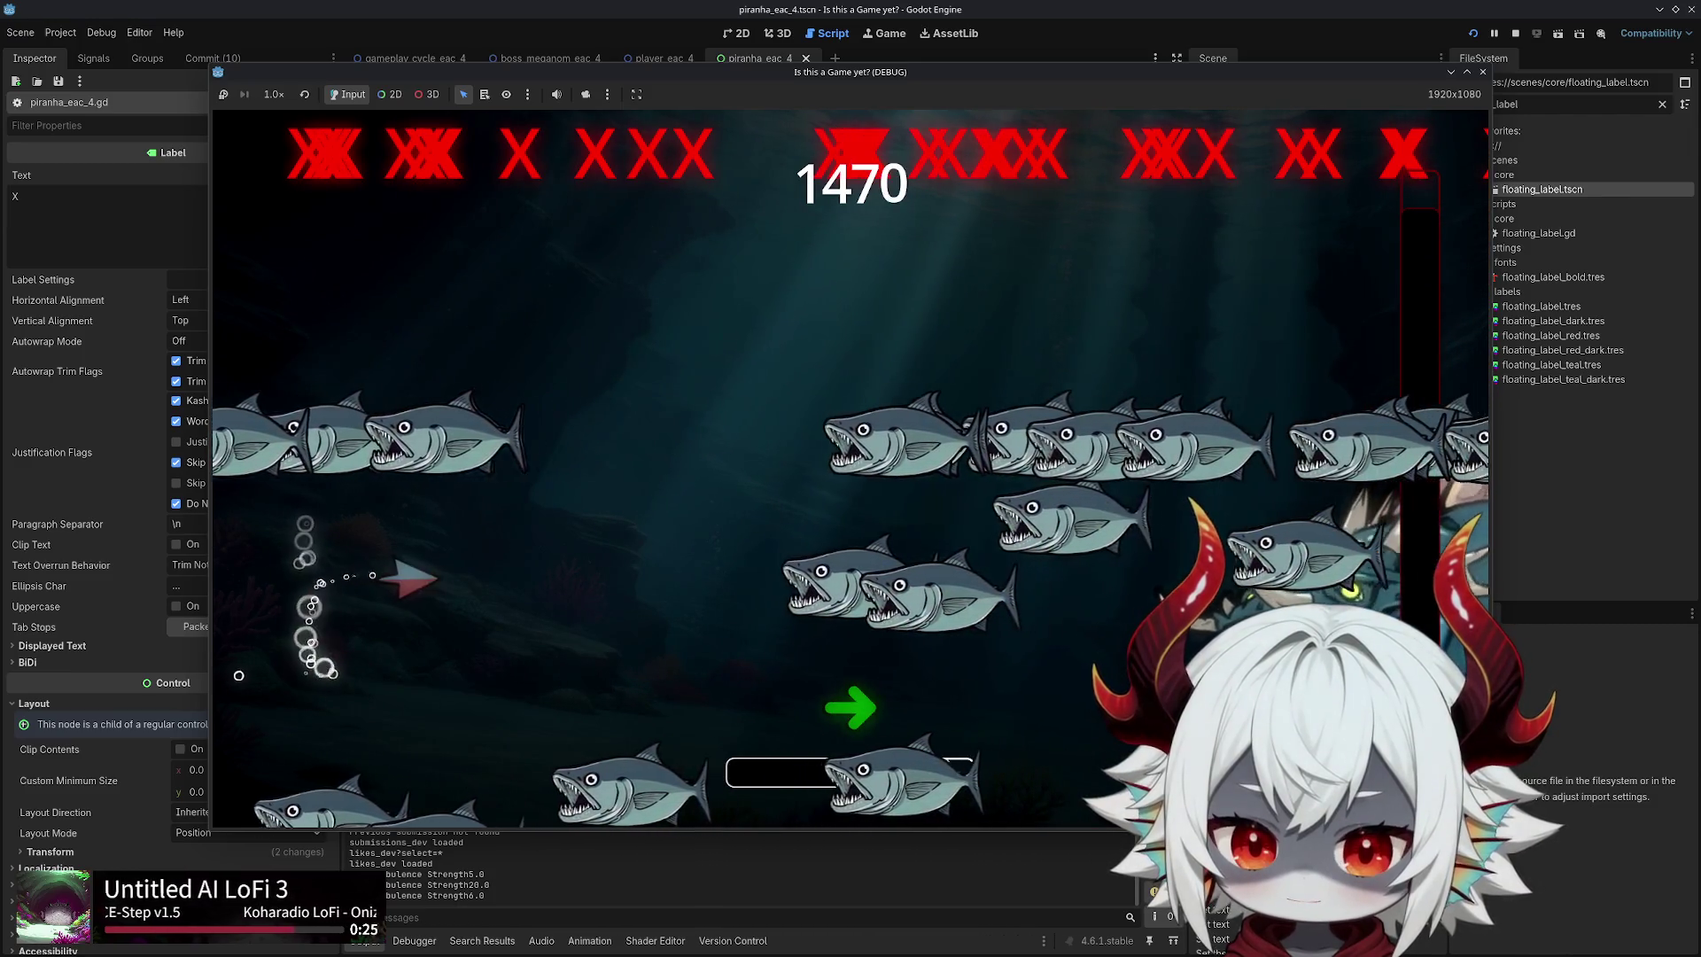
key("Up")
key("Right")
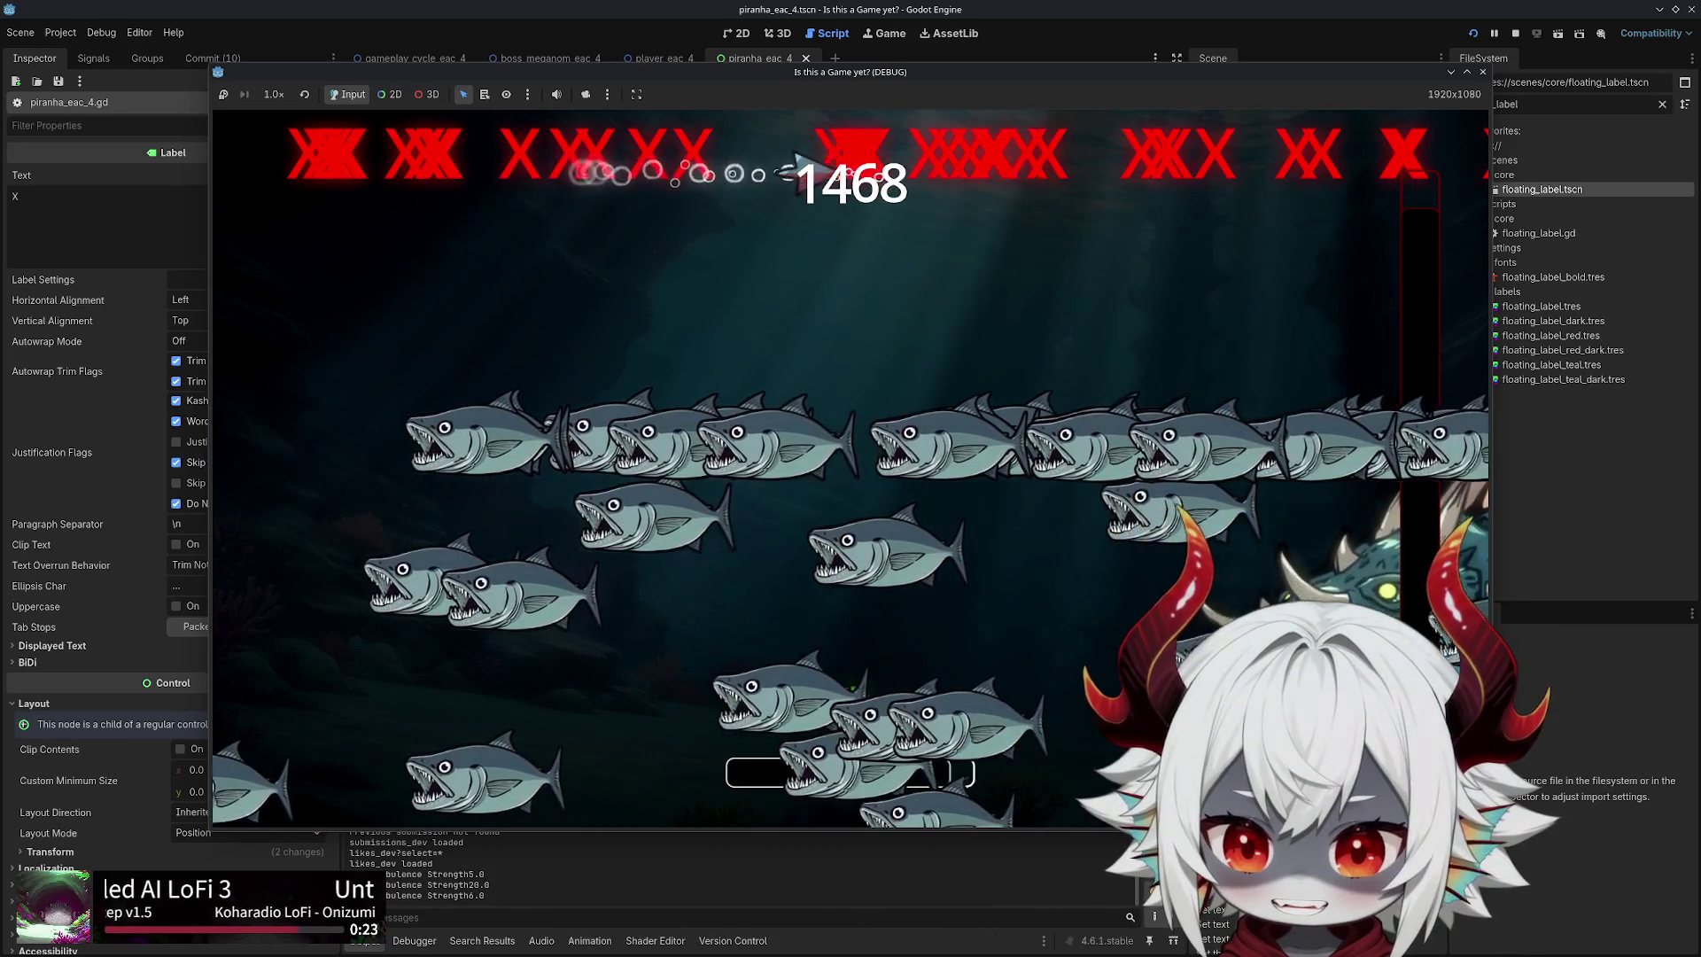
key("Left")
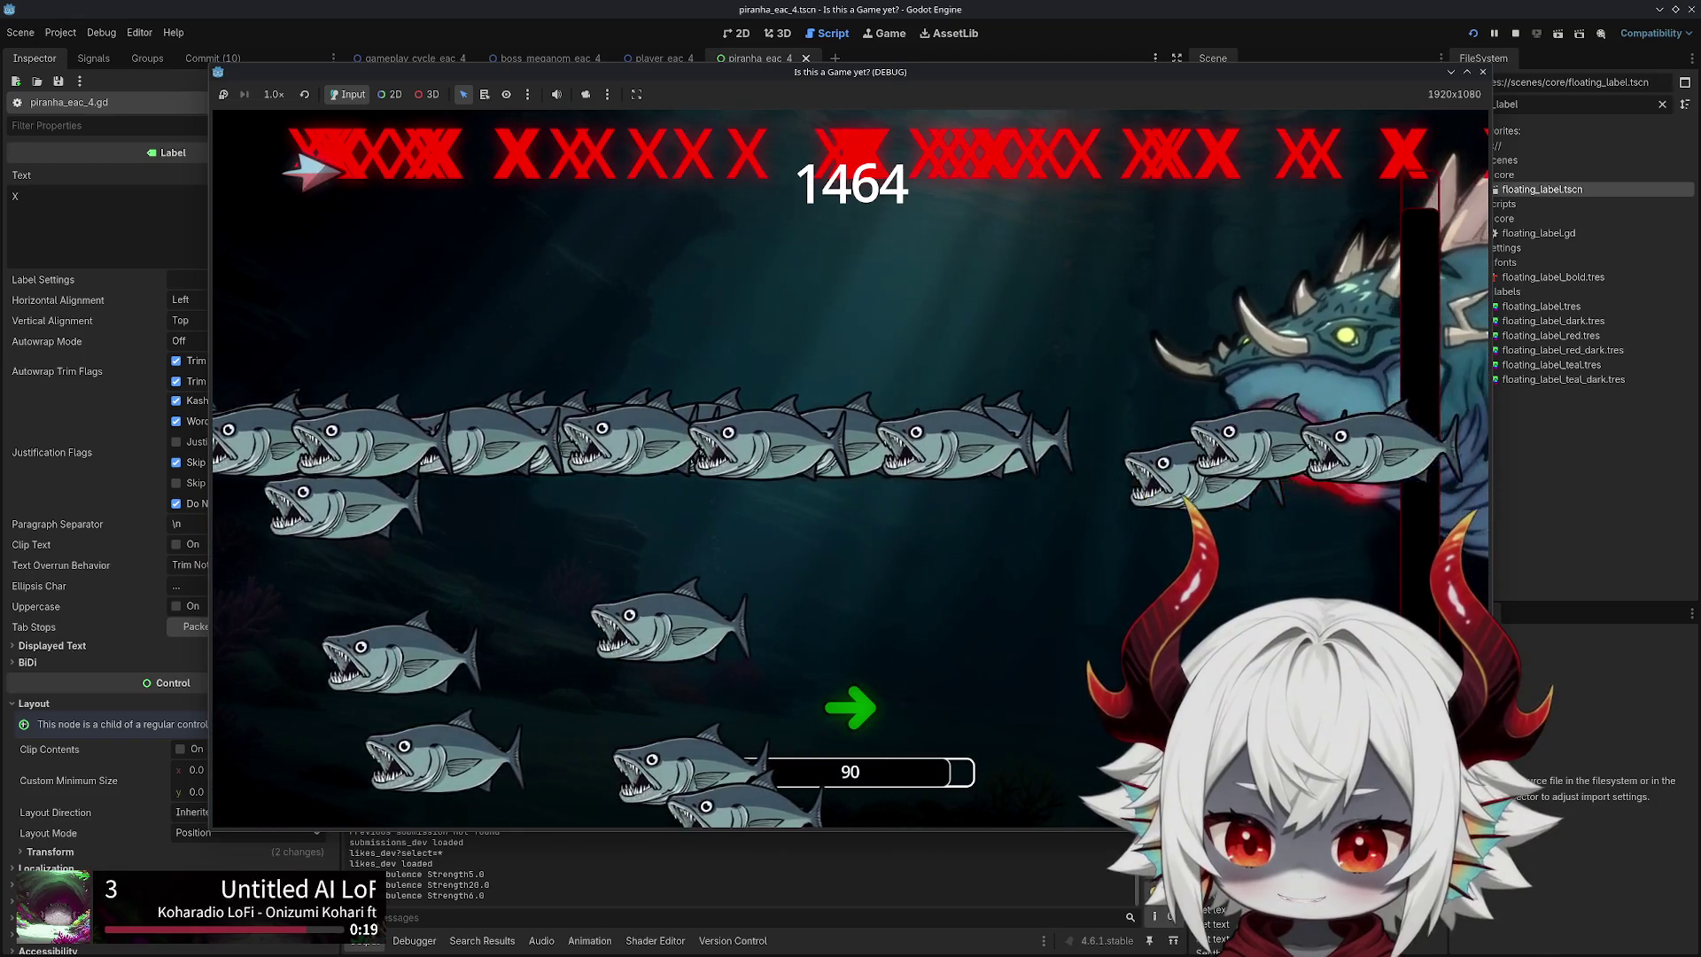
key("Right")
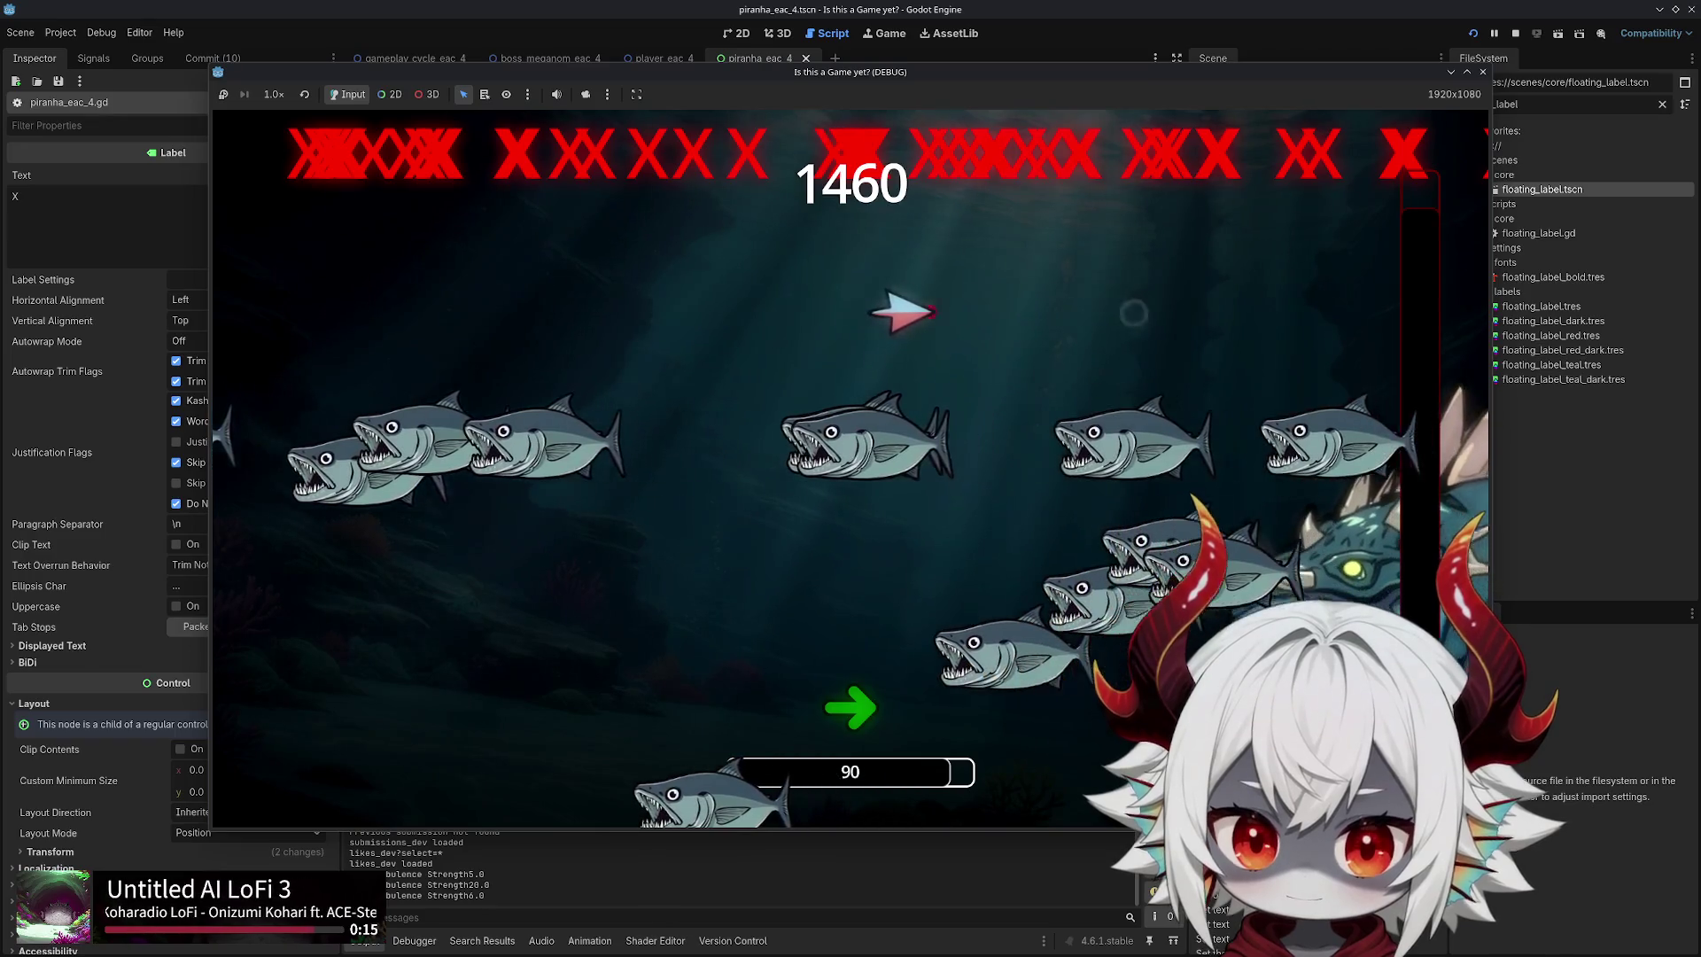
key("Down")
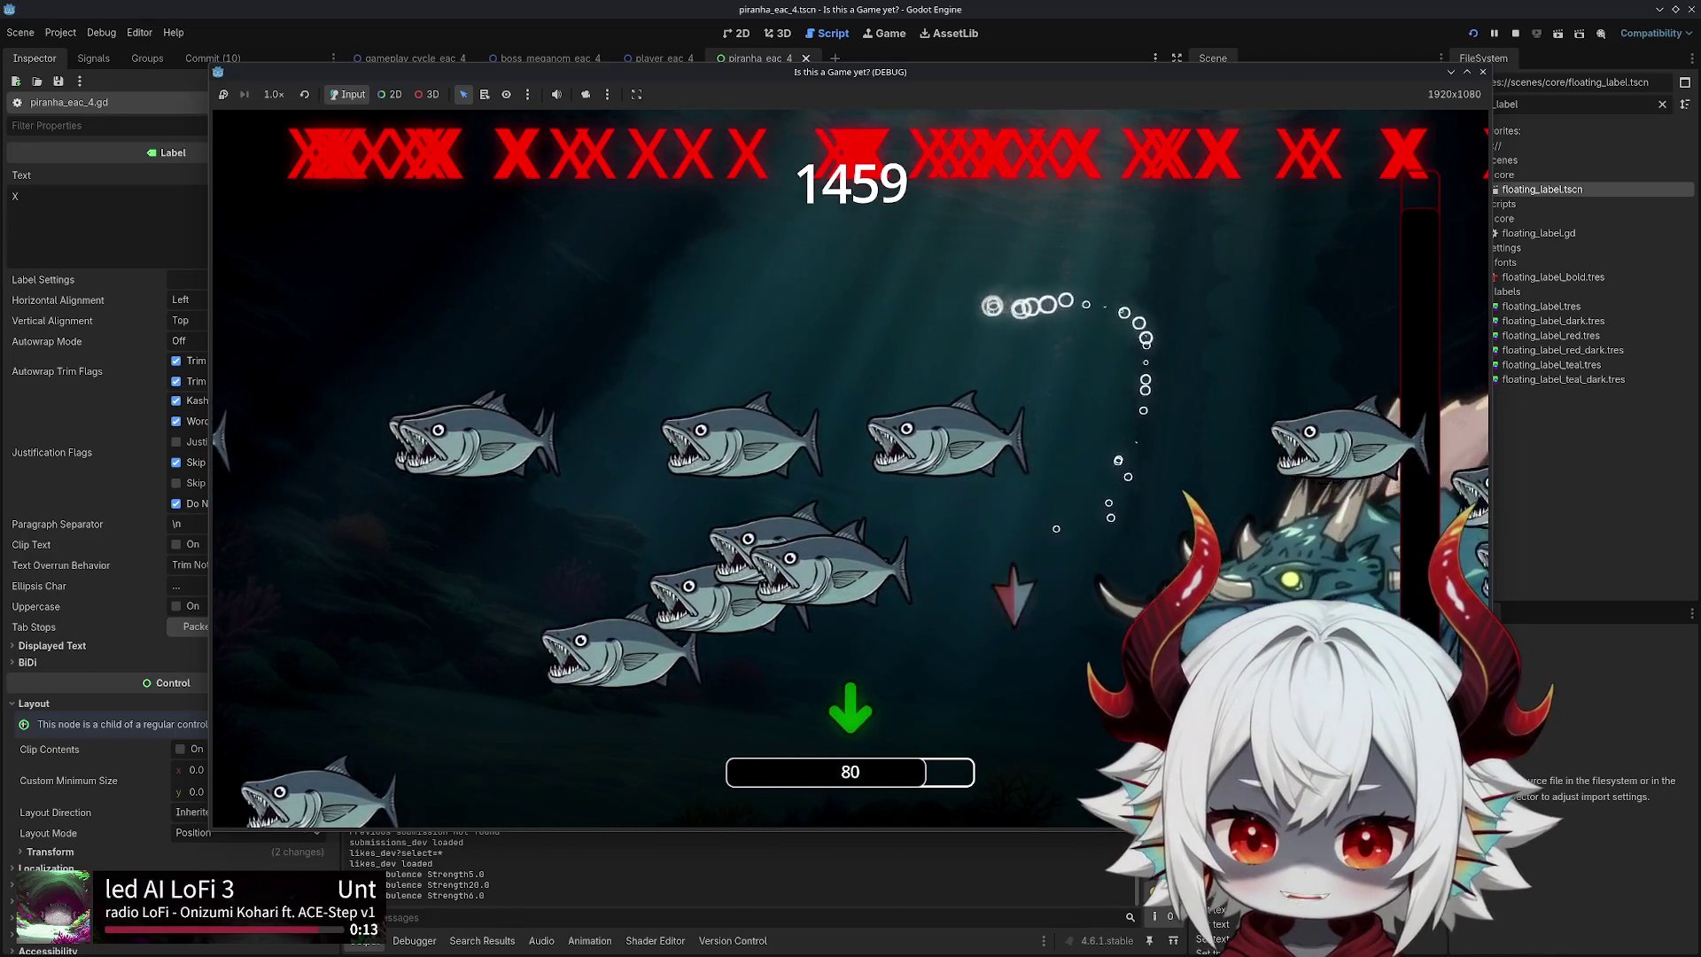
key("Escape")
Restart the run from the pause menu and pop the first bubbles
left_click(854, 393)
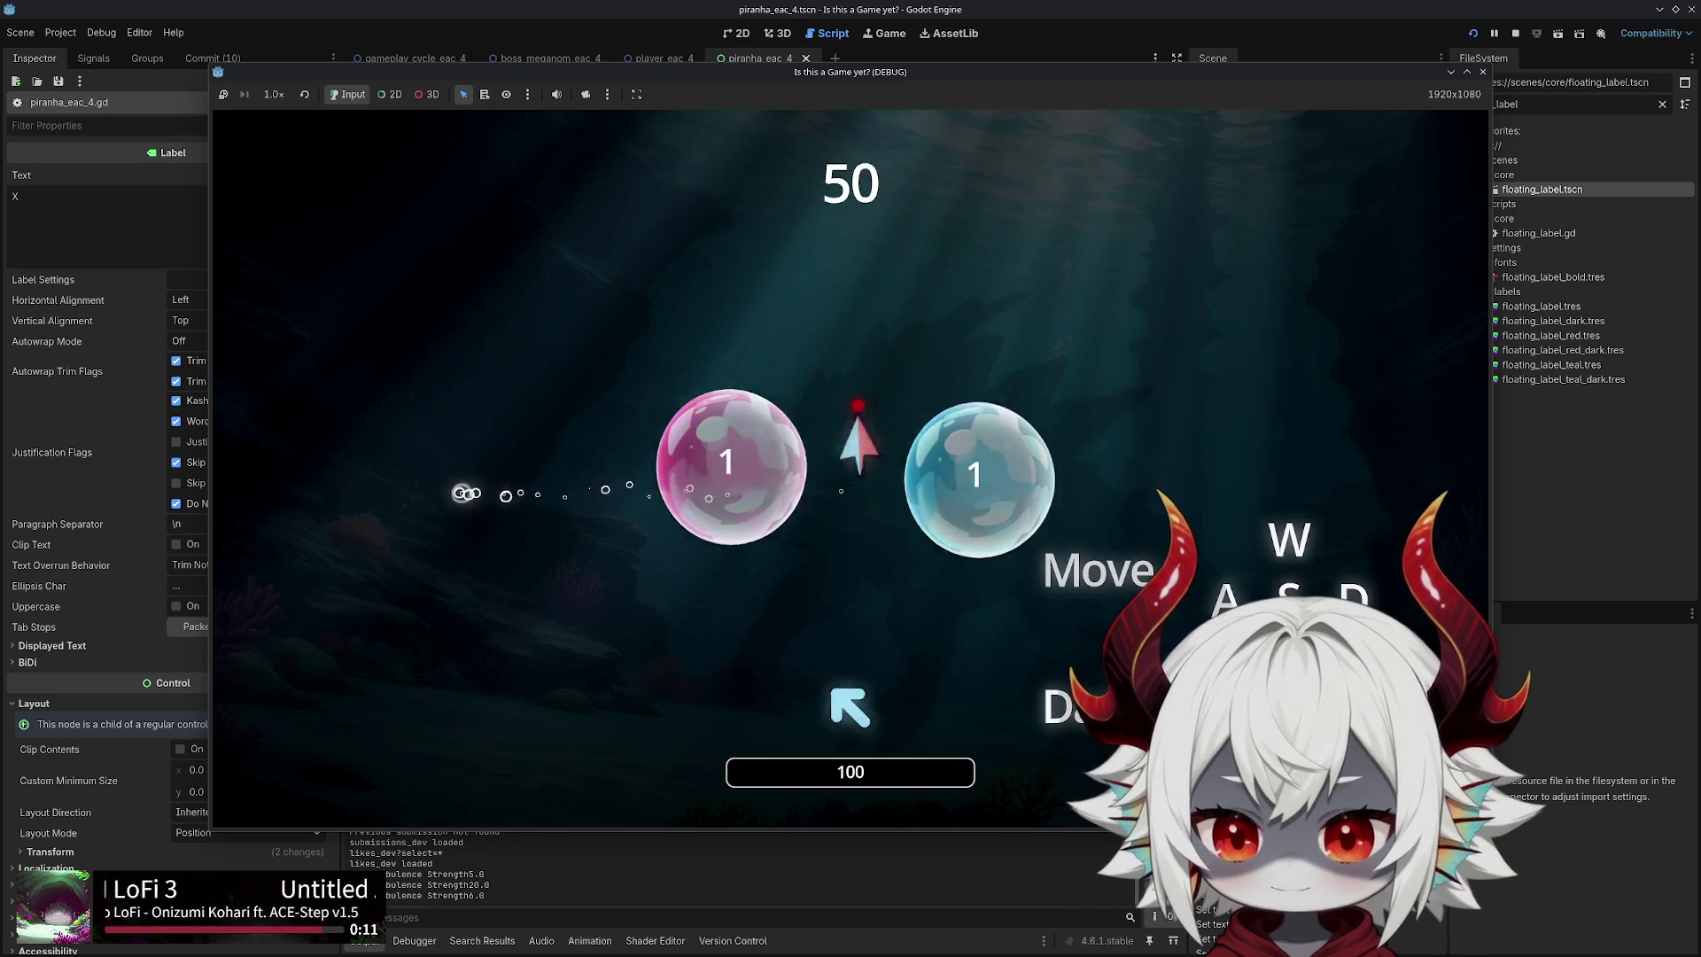
key("Right")
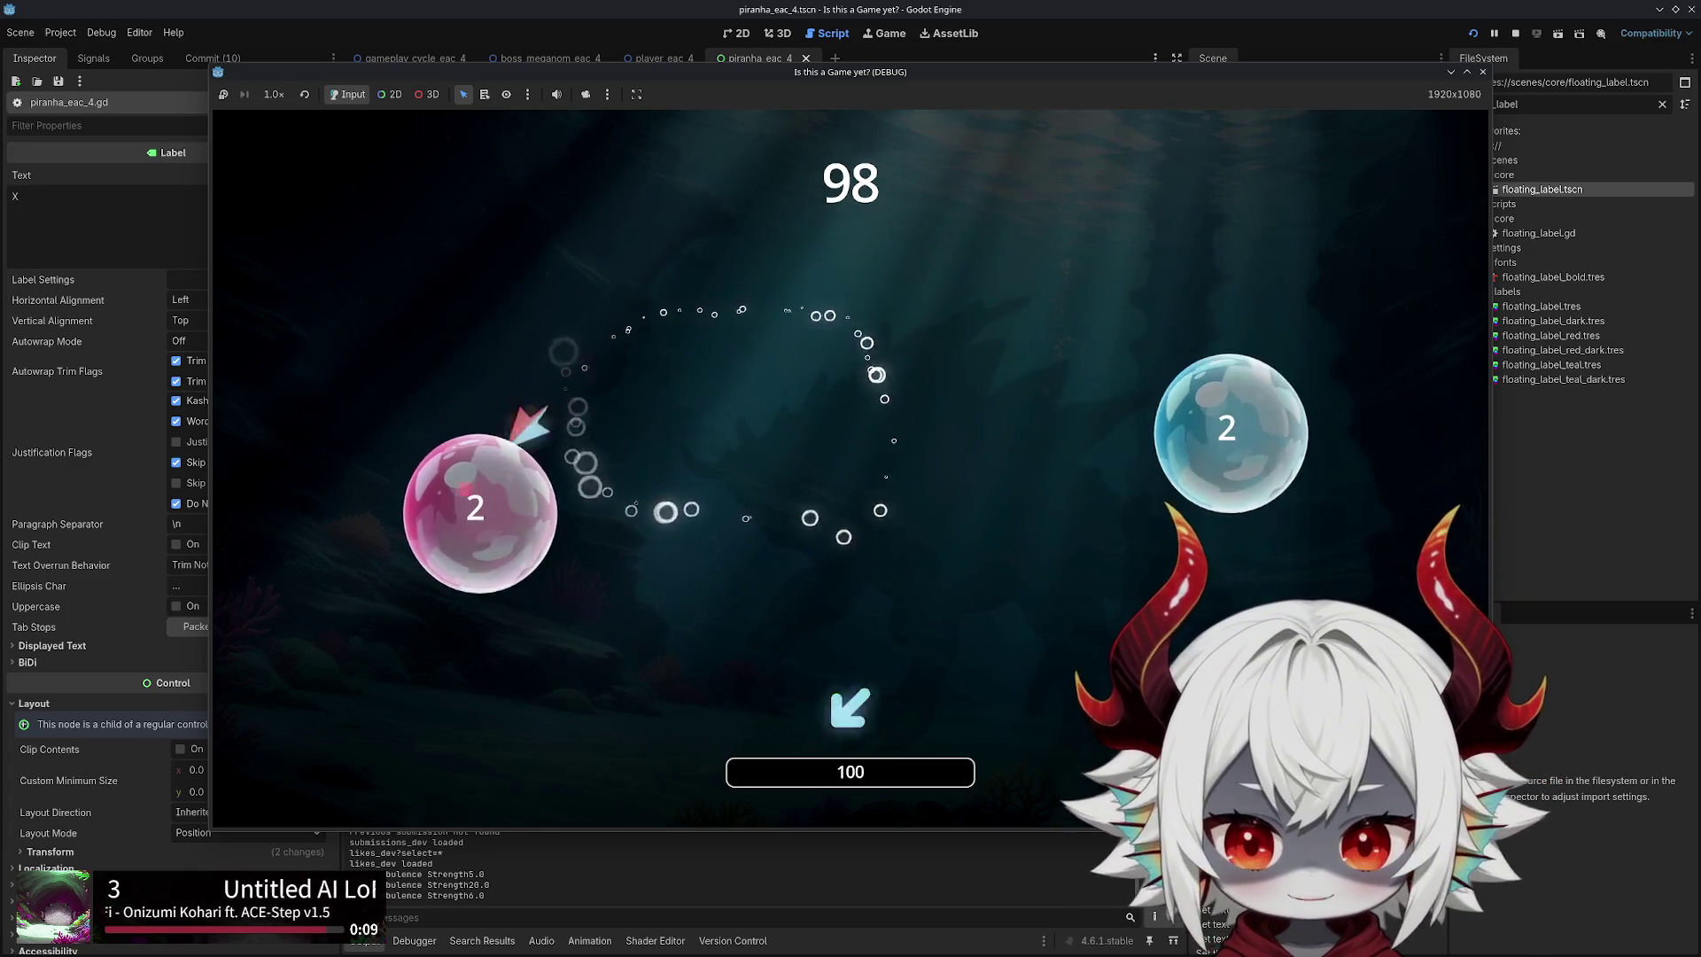
key("Up")
key("Right")
key("Right")
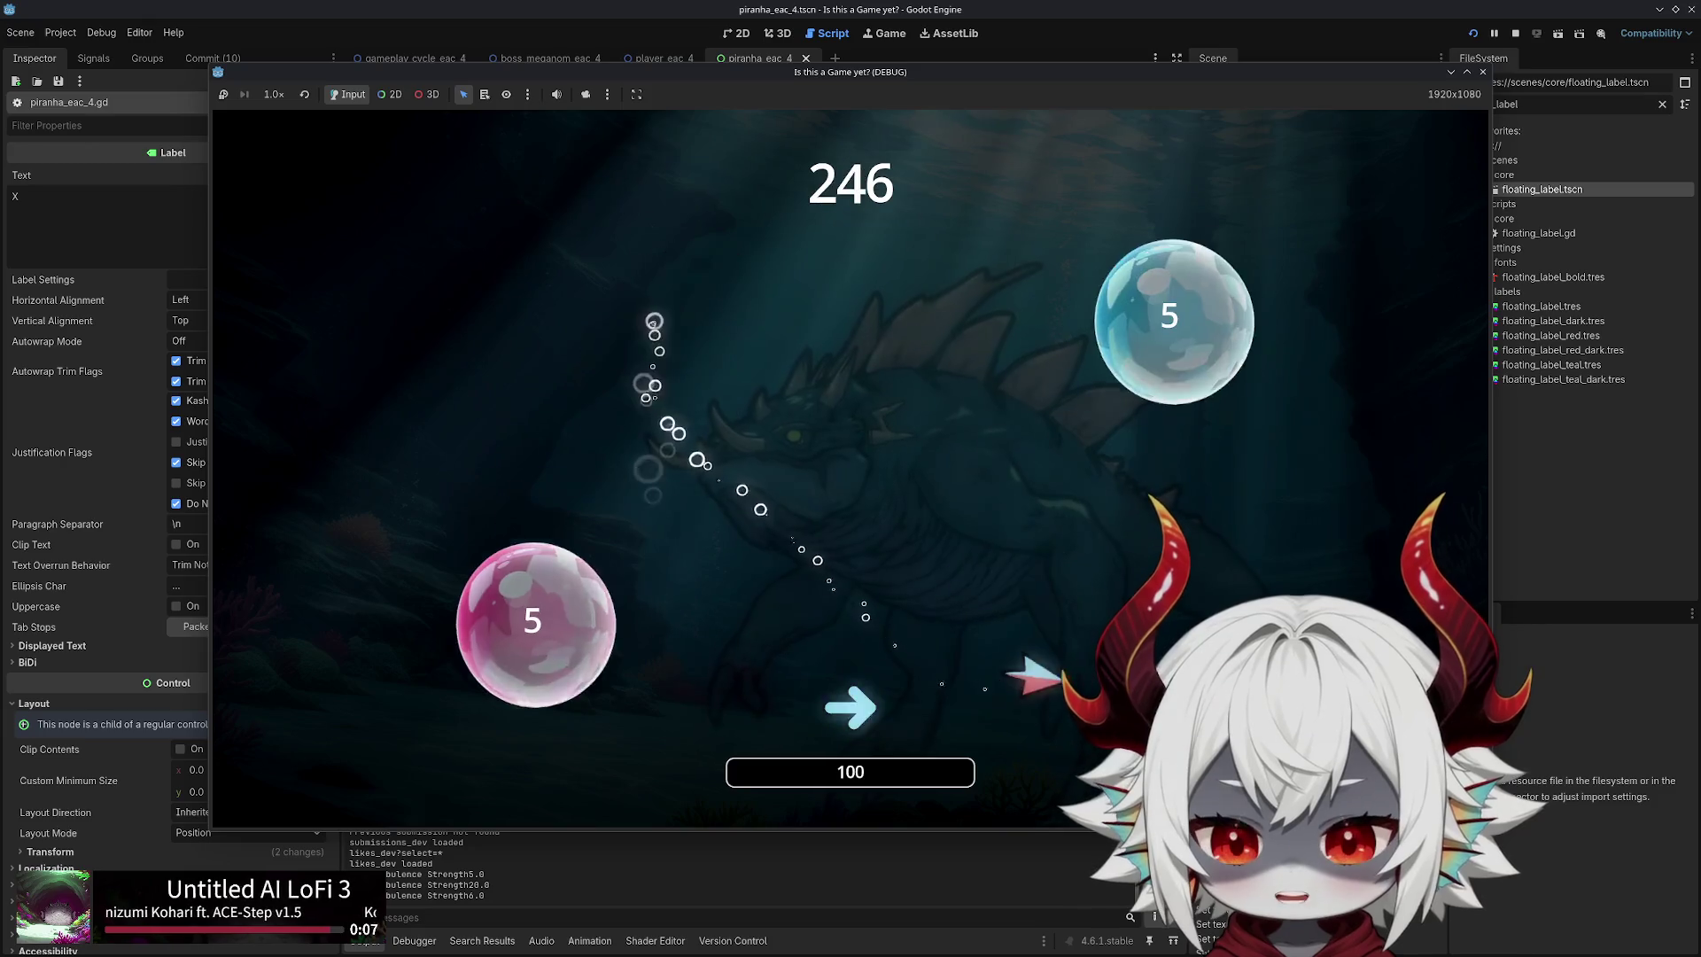
key("Left")
key("Down")
key("Up")
key("Right")
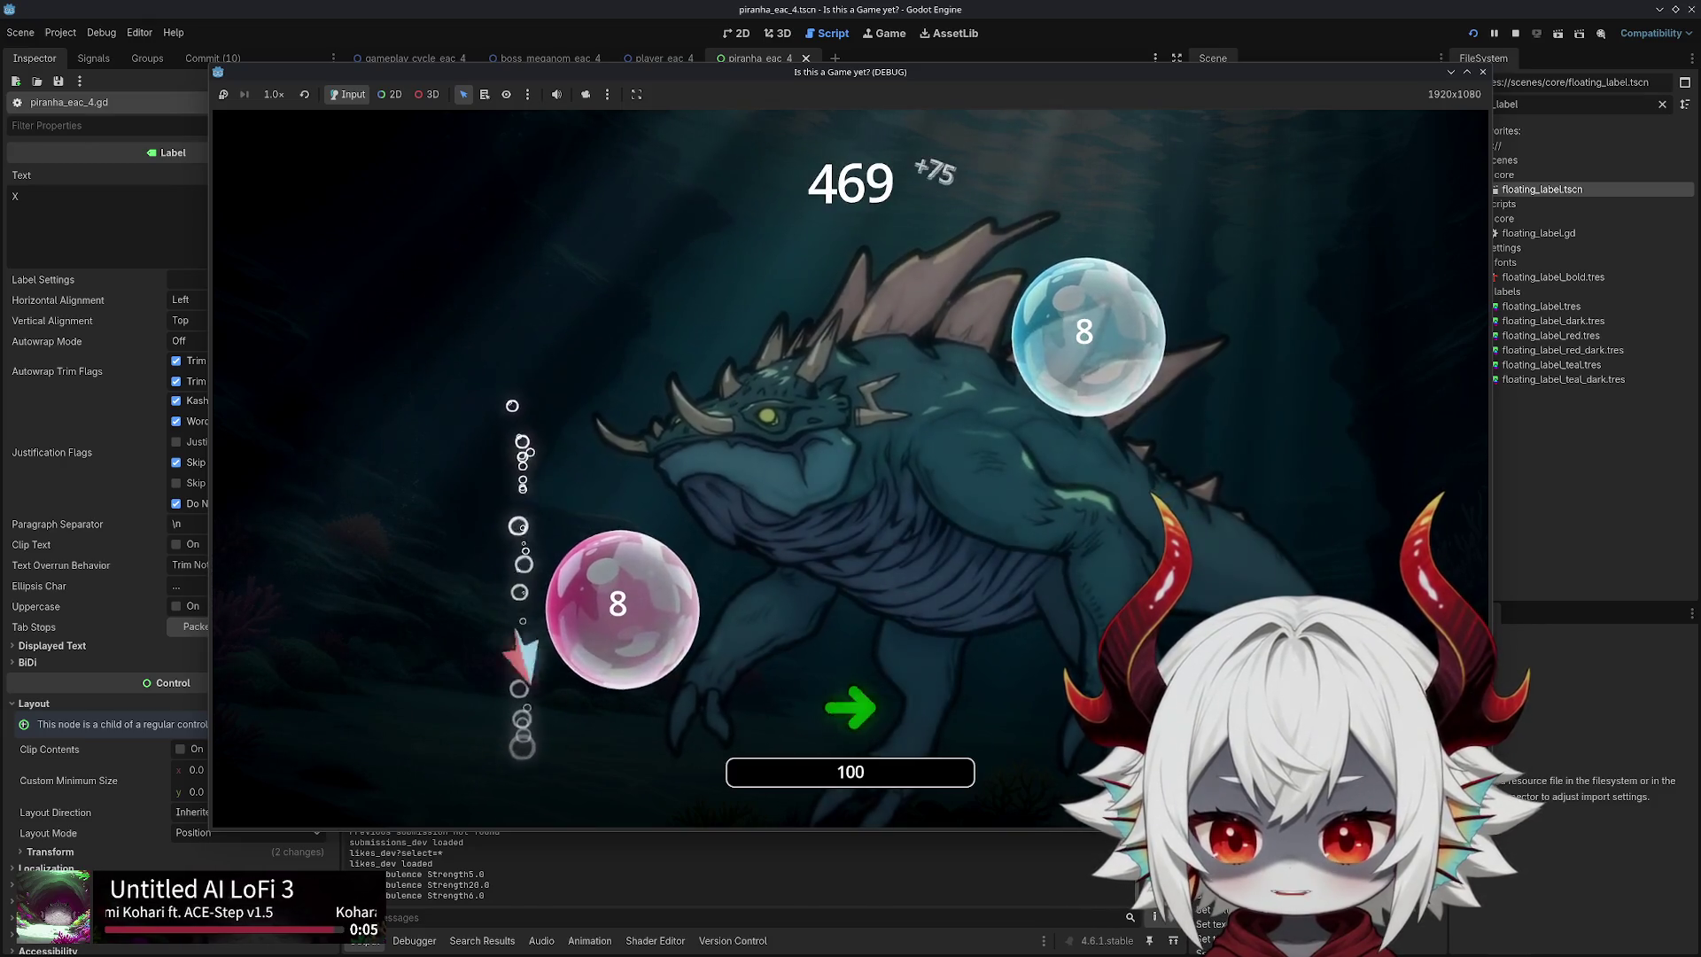
key("Left")
key("Up")
key("Down")
key("Up")
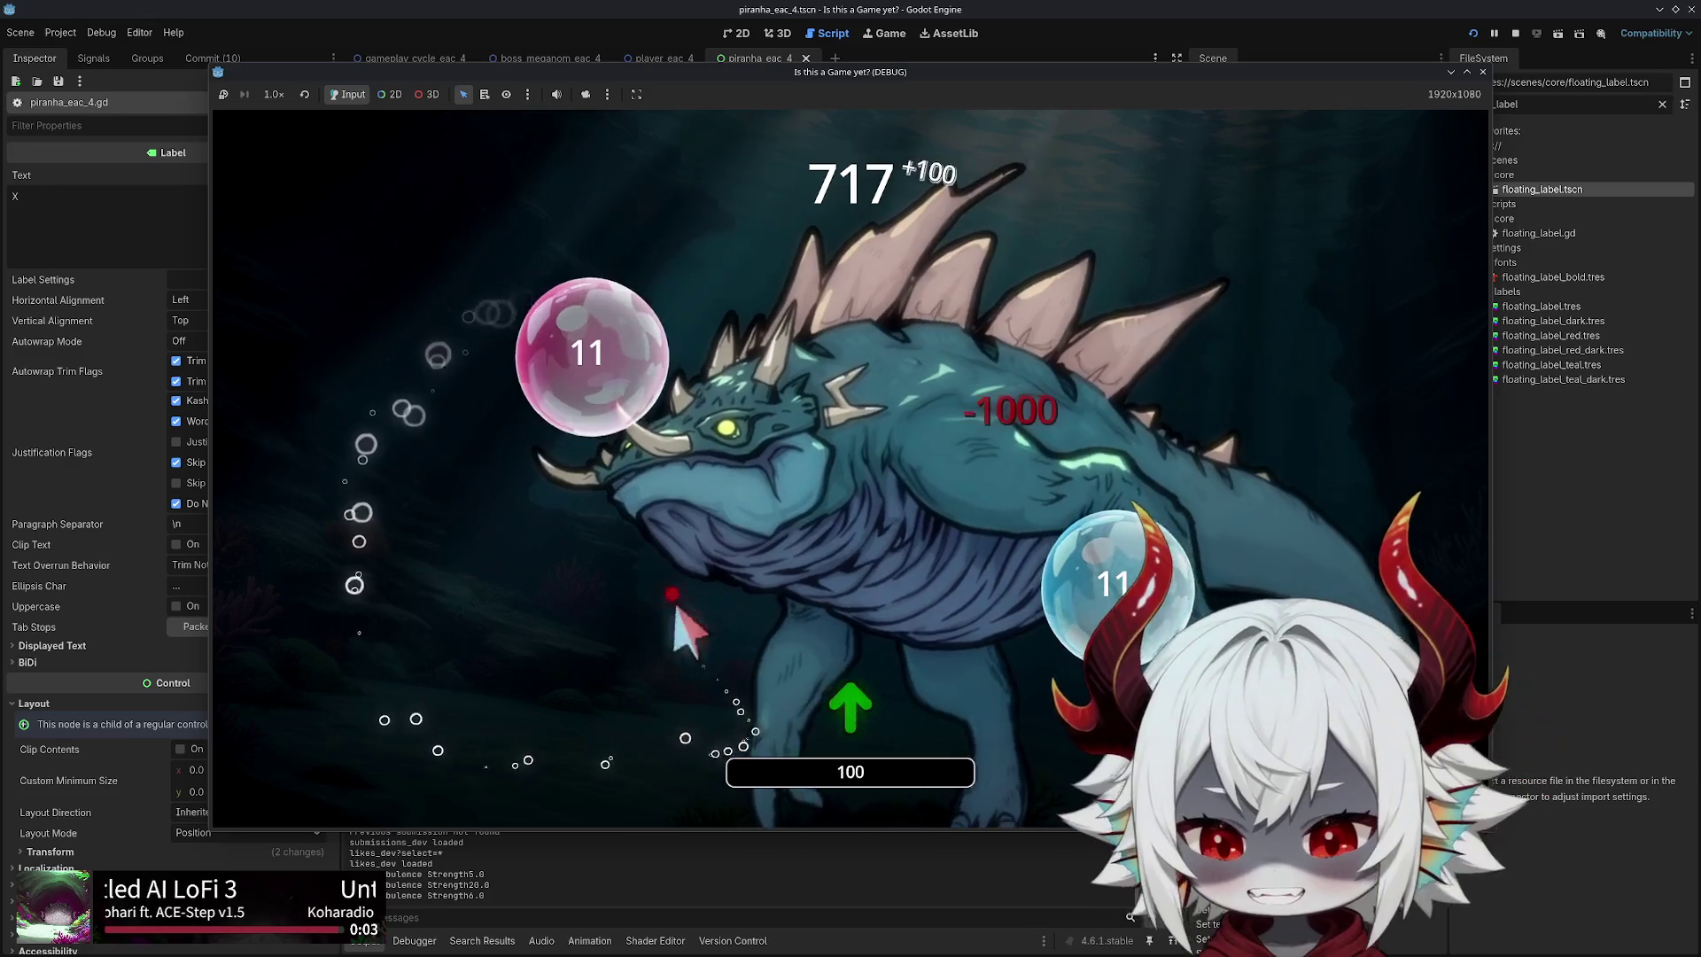
key("Left")
key("Right")
Chase the next wave of bubbles, reaching a score of 1359 as the boss emerges
key("Up")
key("Left")
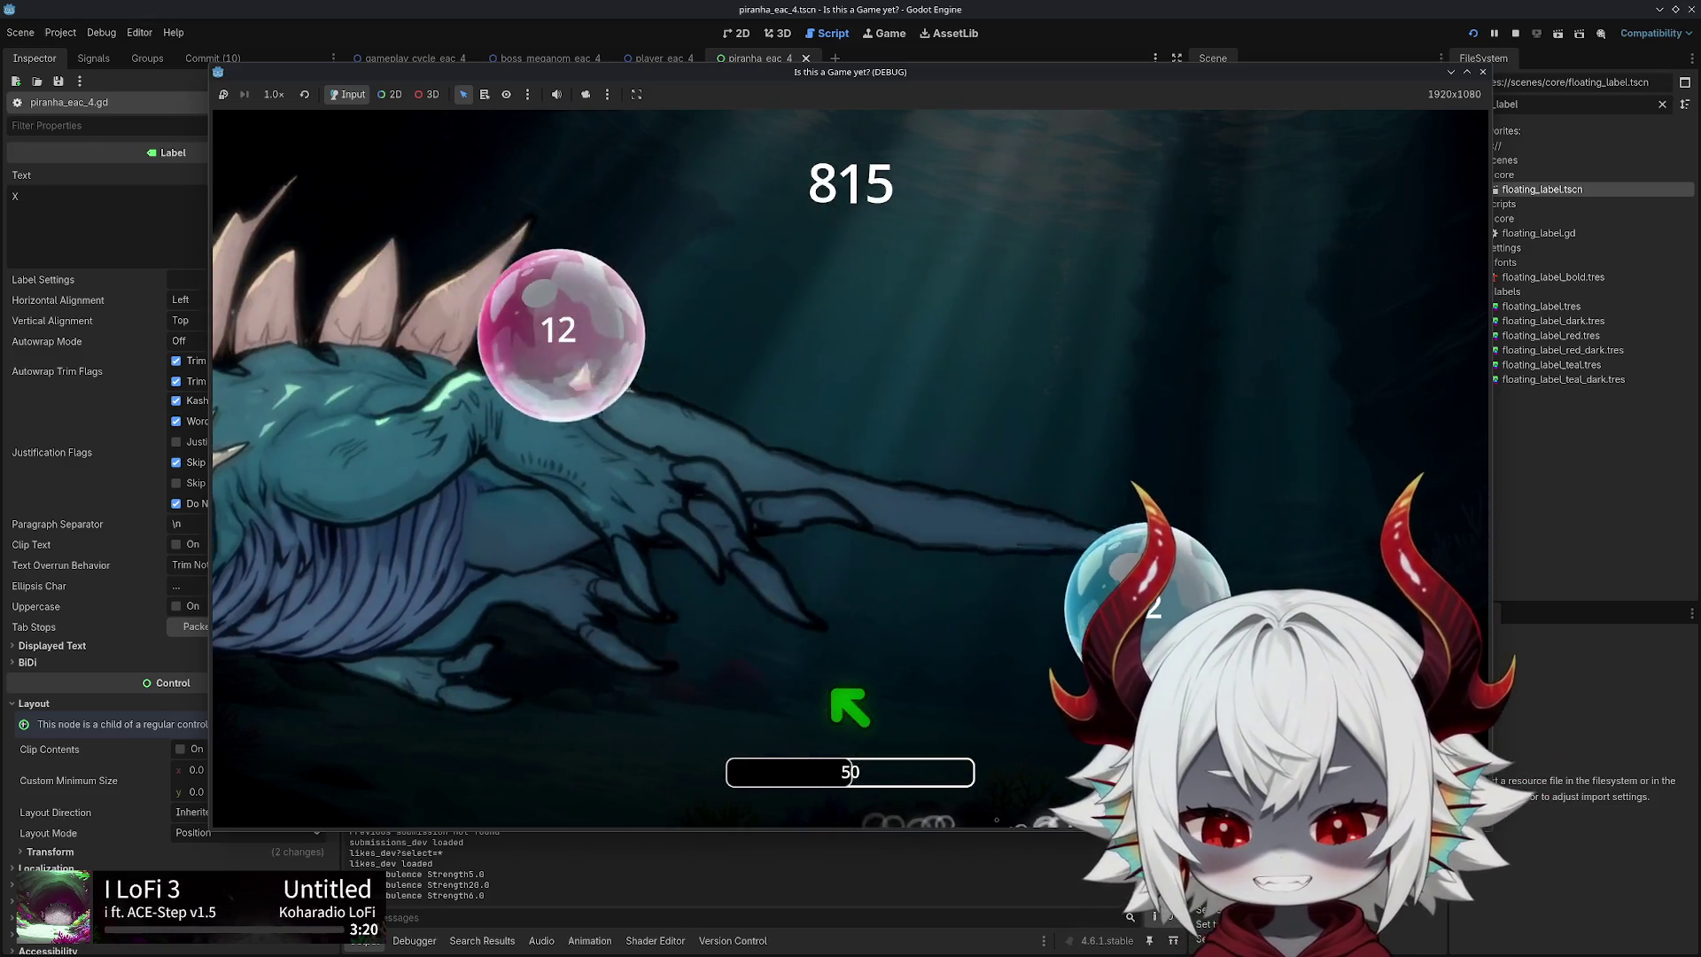
key("Up")
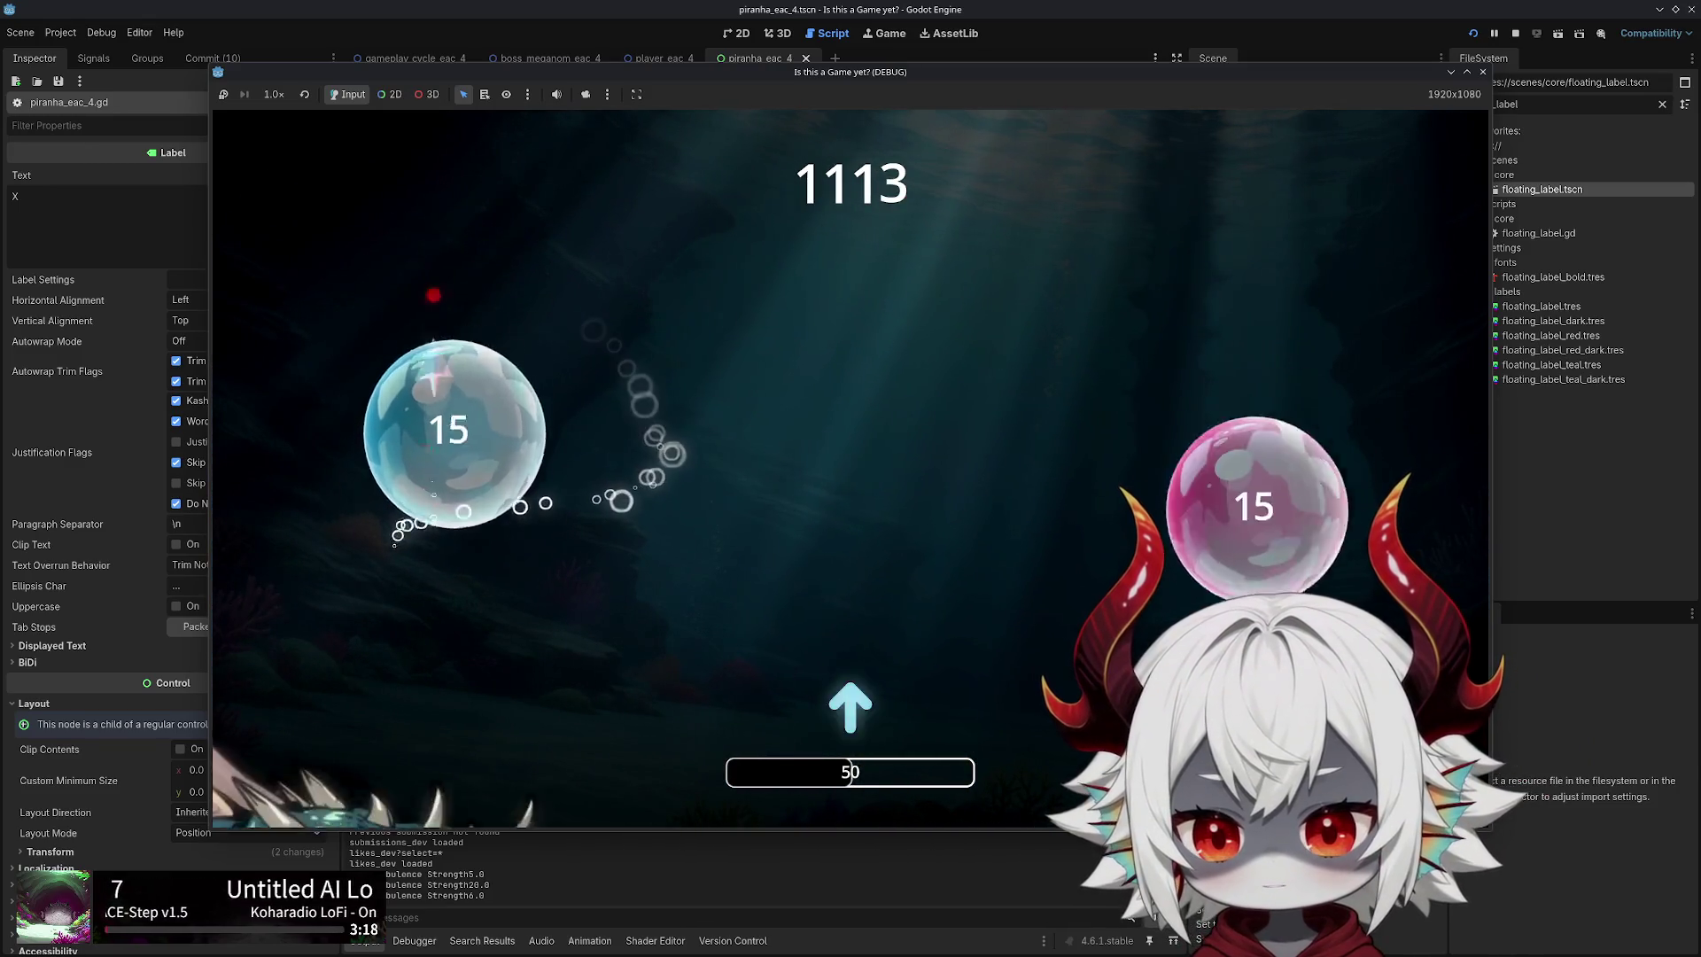
key("Right")
key("Left")
key("Up")
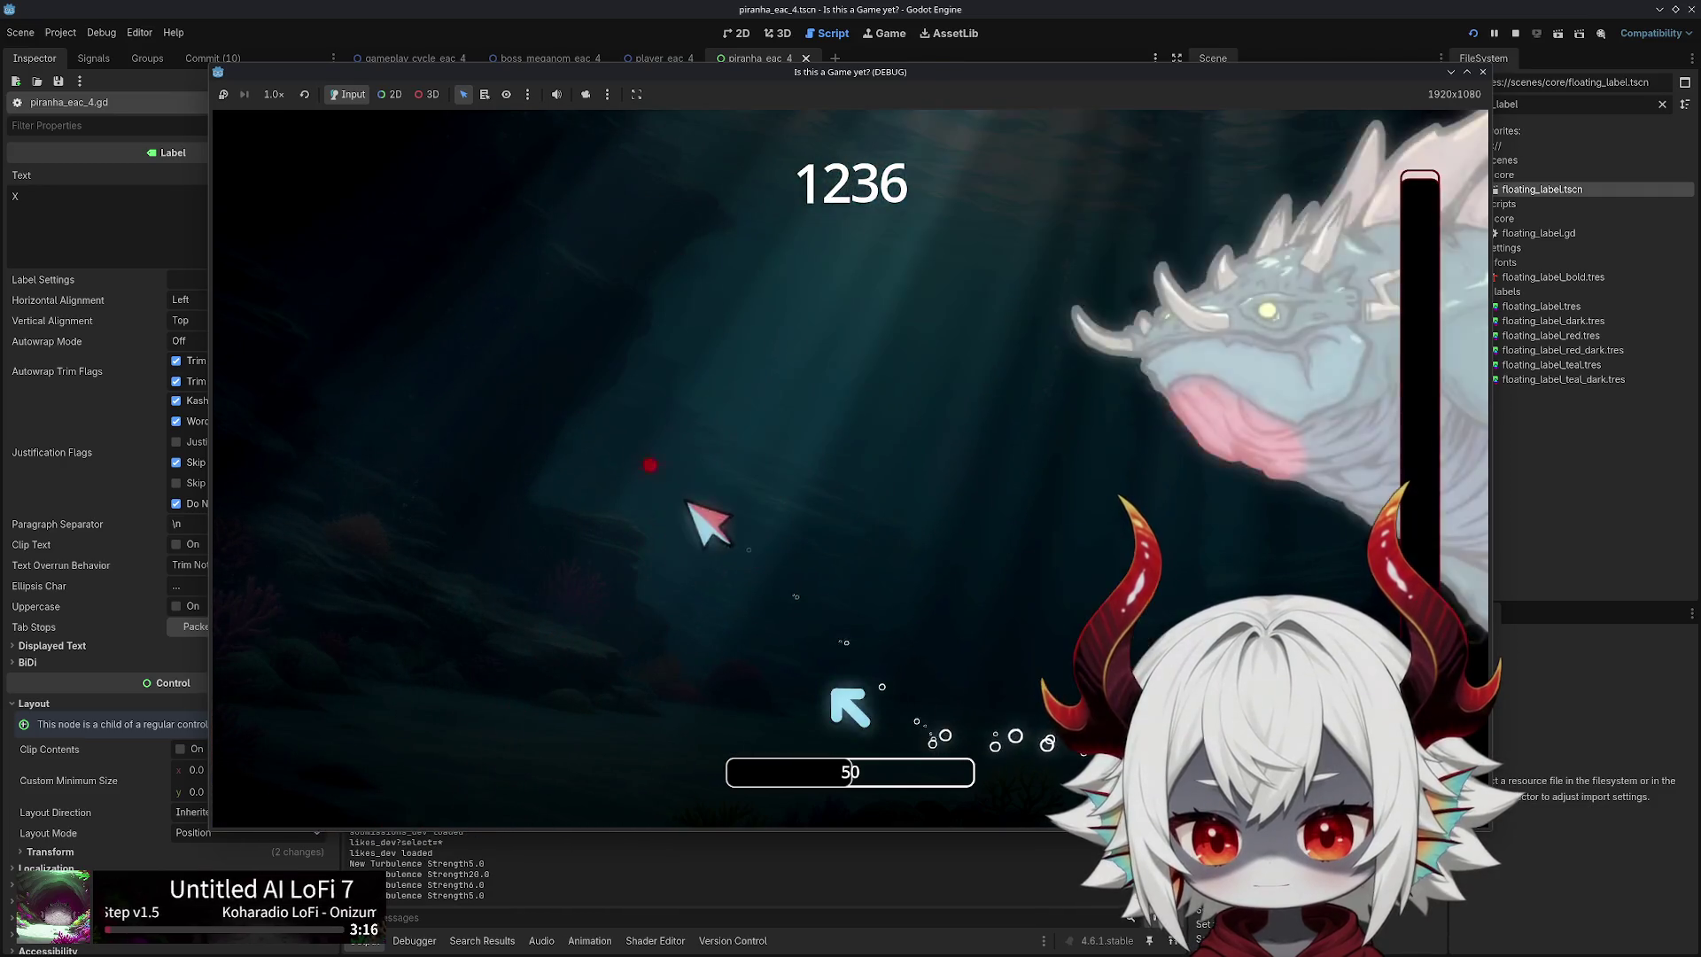
key("Right")
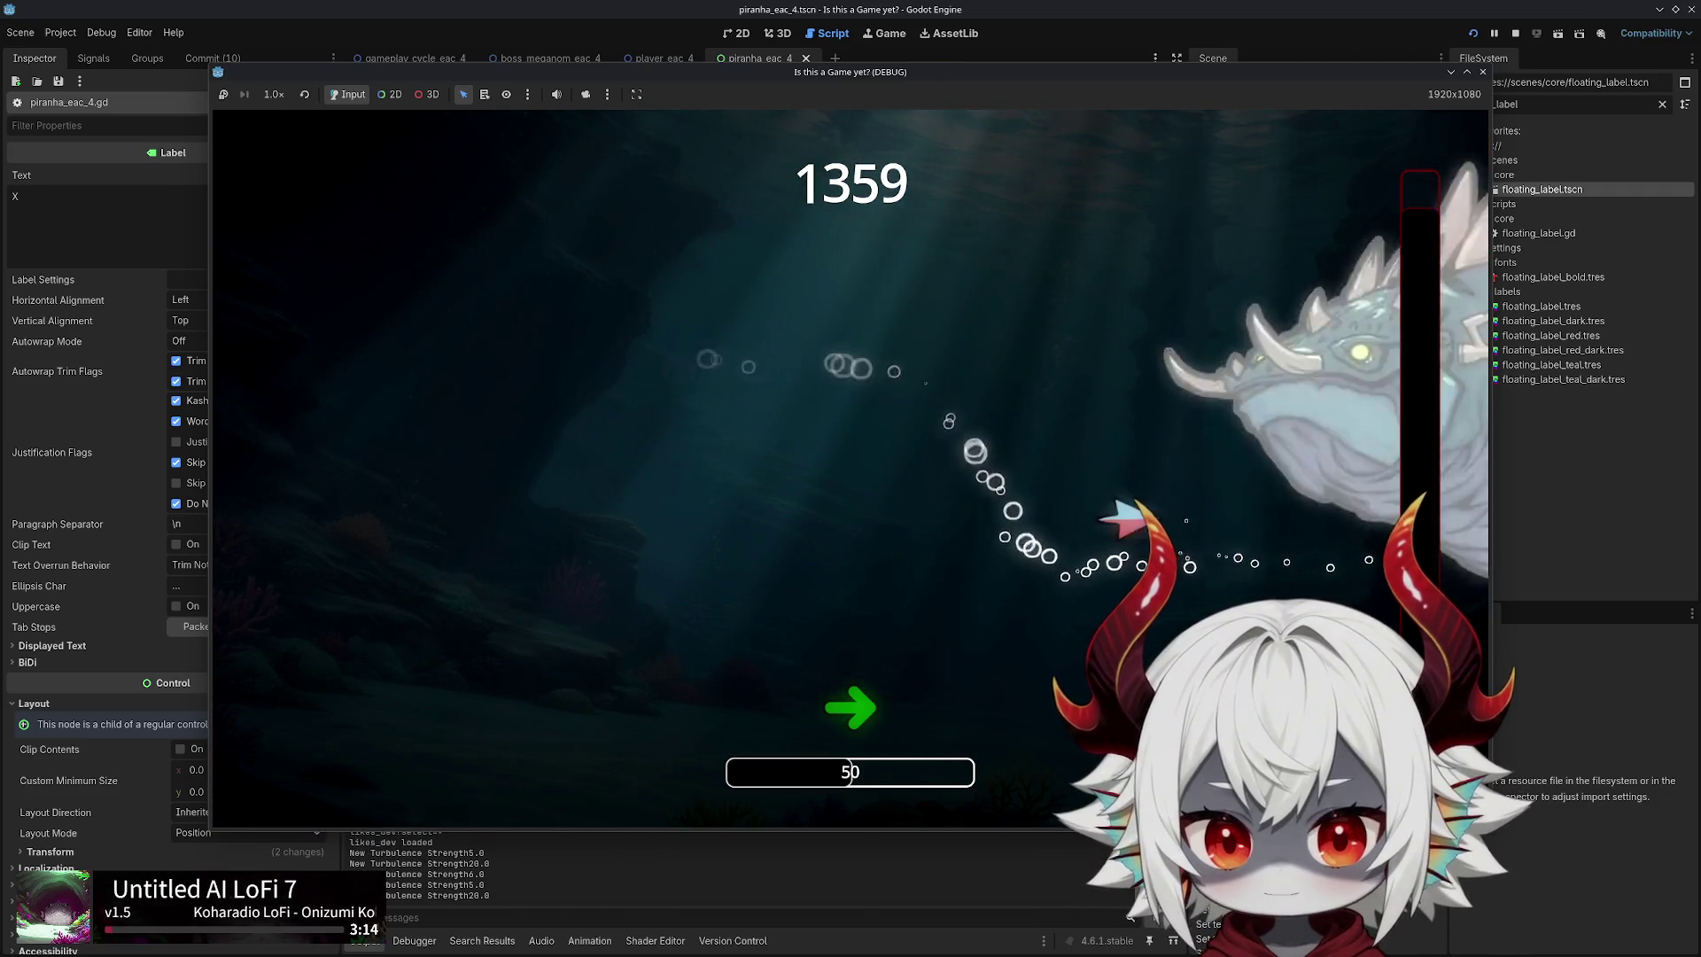